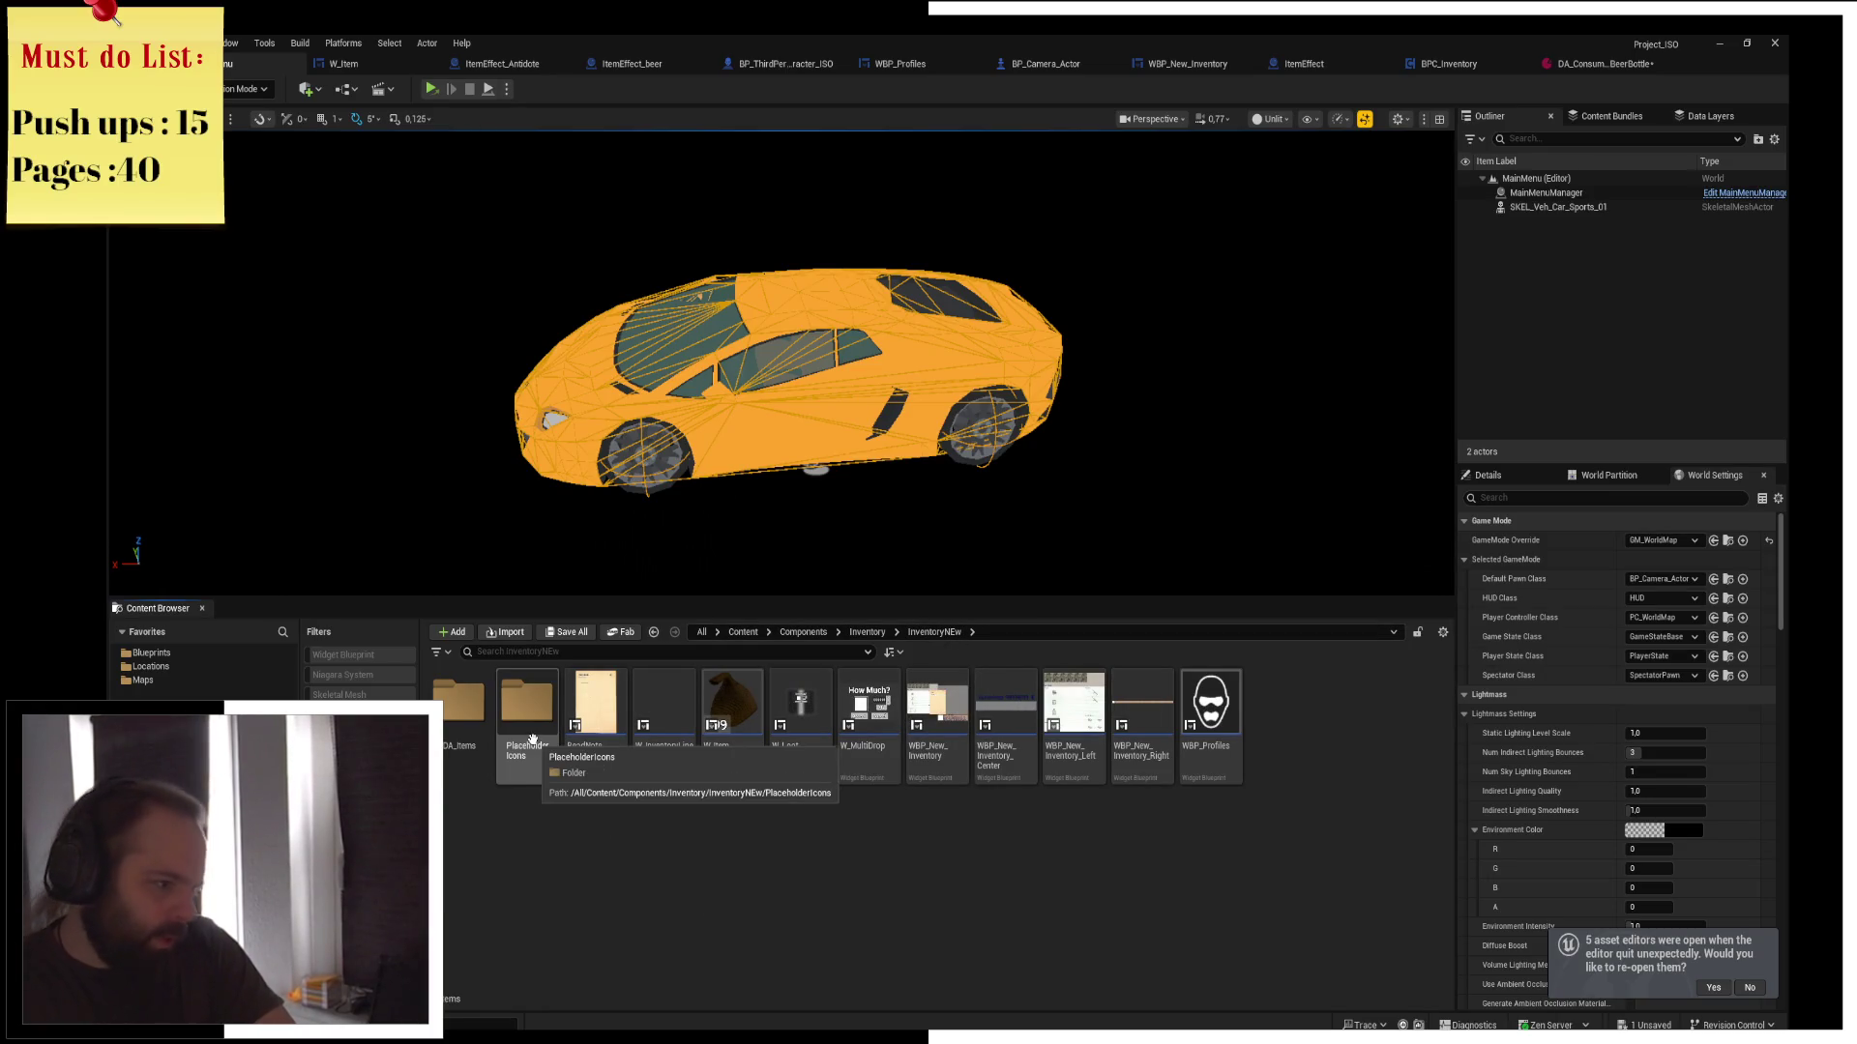
Open Inventory > ItemUseEffects and cancel the duplicate-named ItemEffect_Beer child blueprint
left_click(866, 631)
double_click(732, 705)
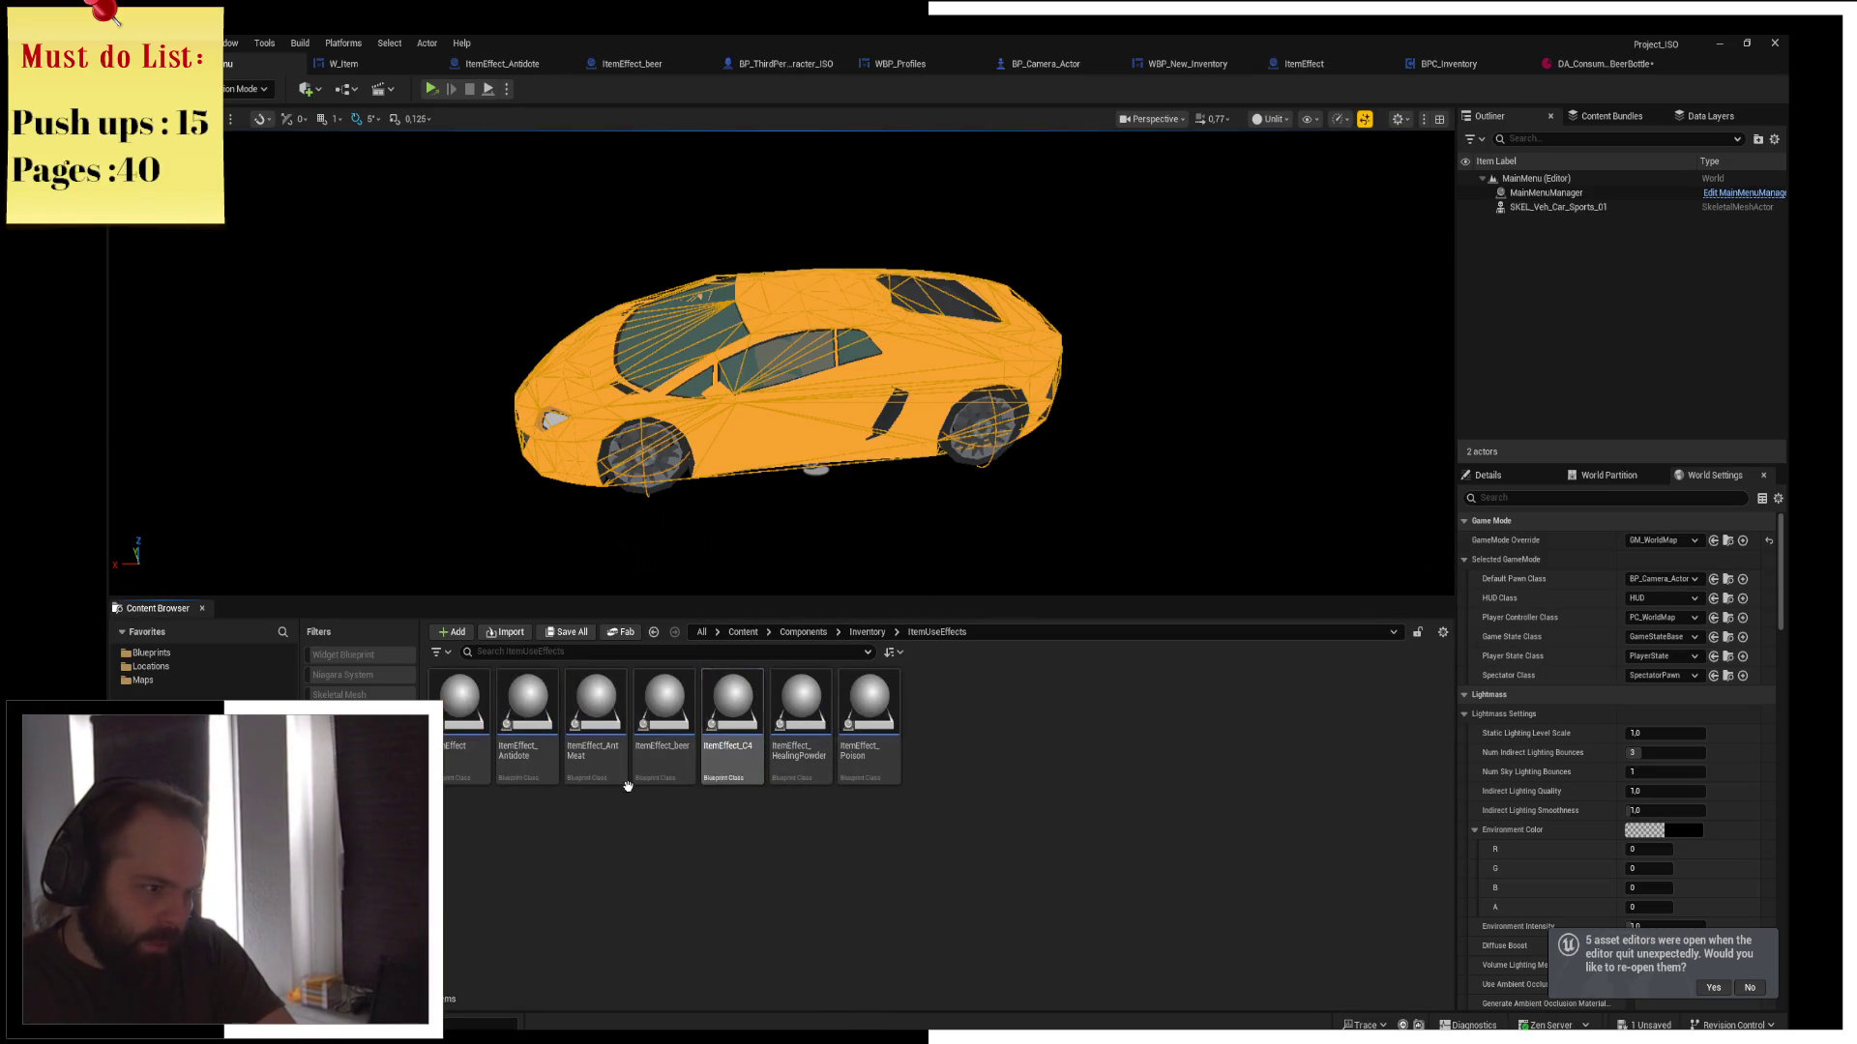
right_click(461, 743)
left_click(540, 327)
type("ItemEffect_")
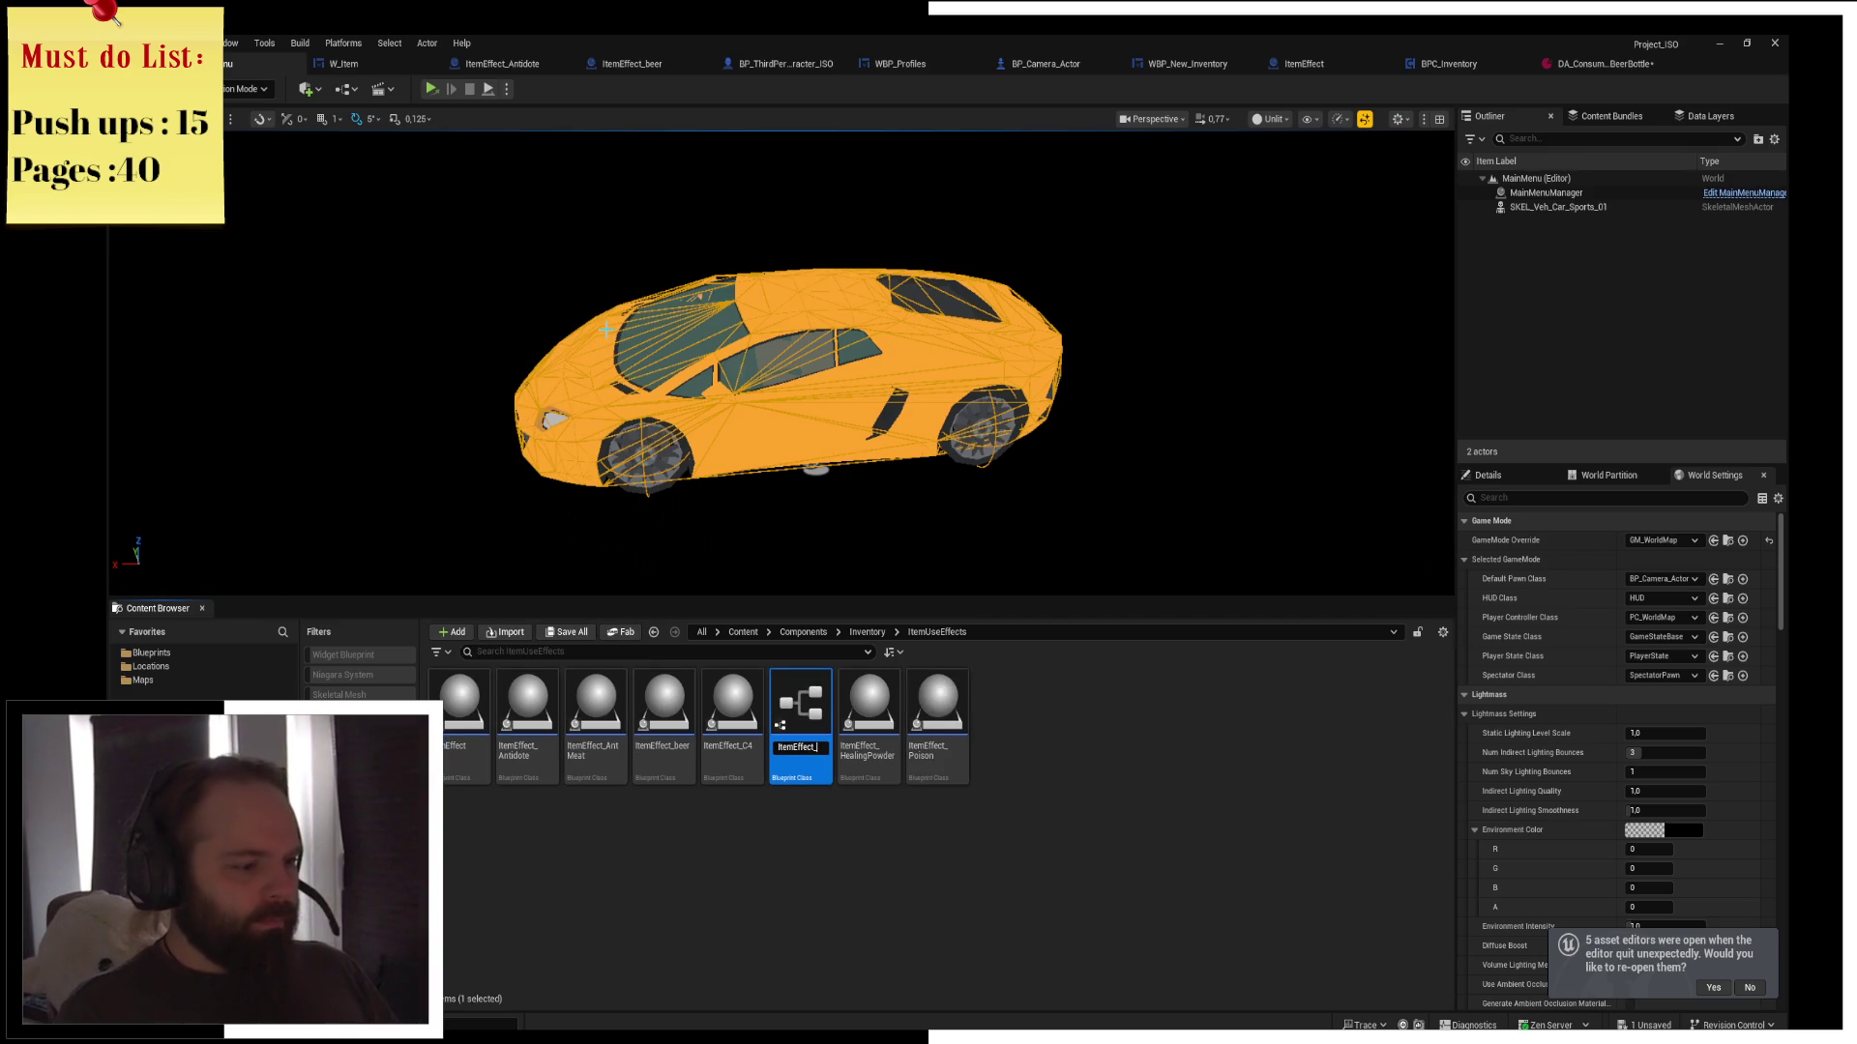
type("Beer")
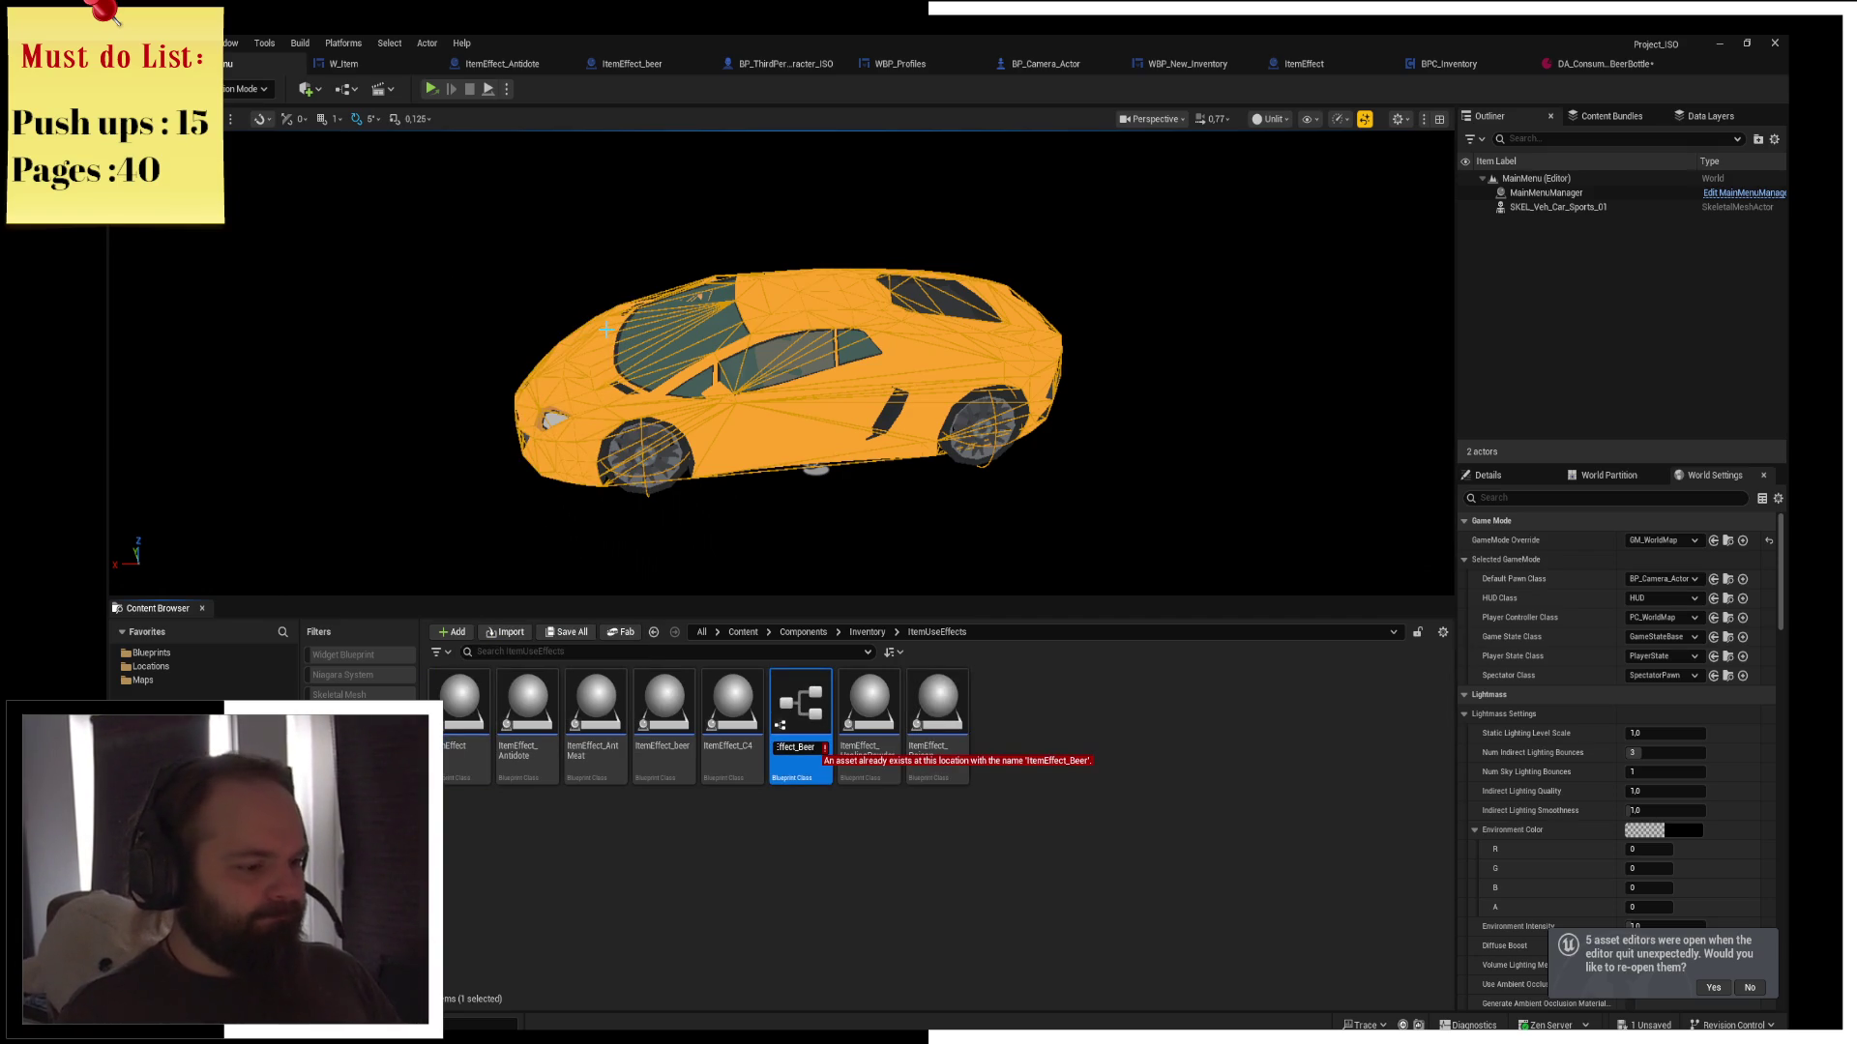
key("Escape")
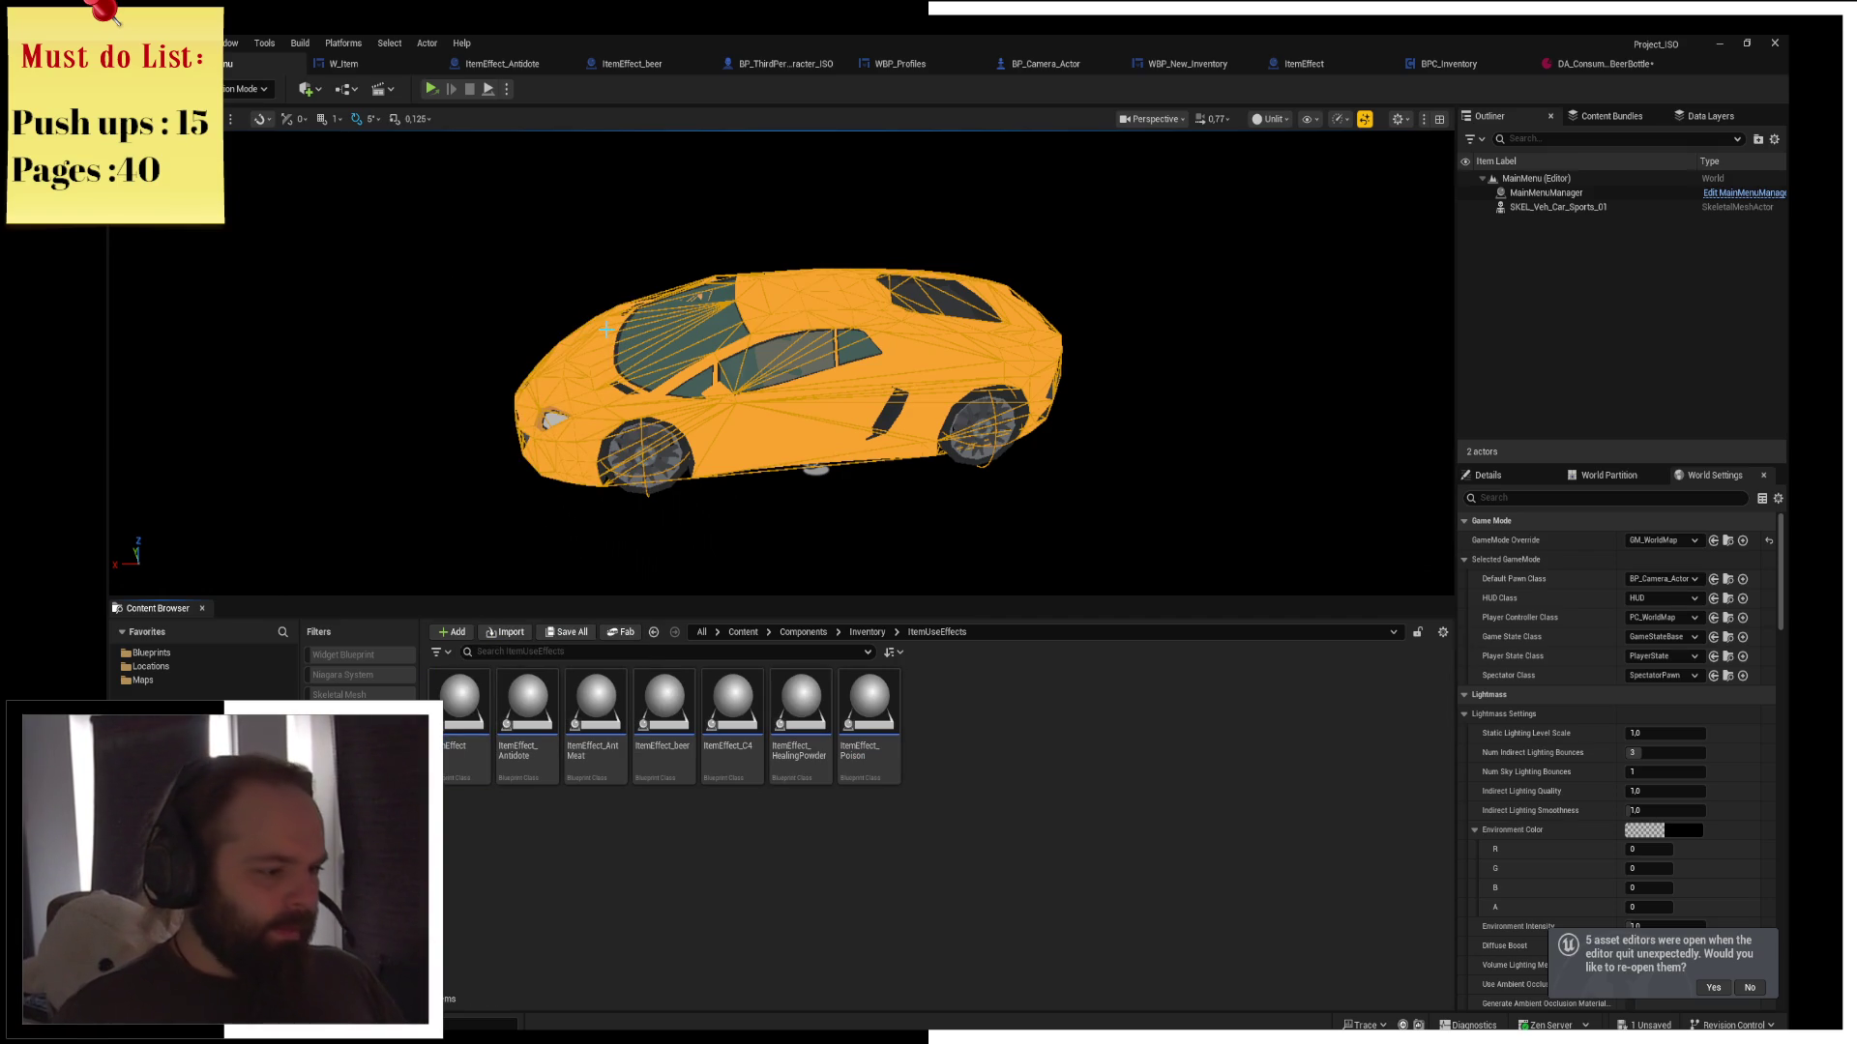
Open the ItemEffect_beer blueprint and add an Event Tick node to its graph
double_click(665, 706)
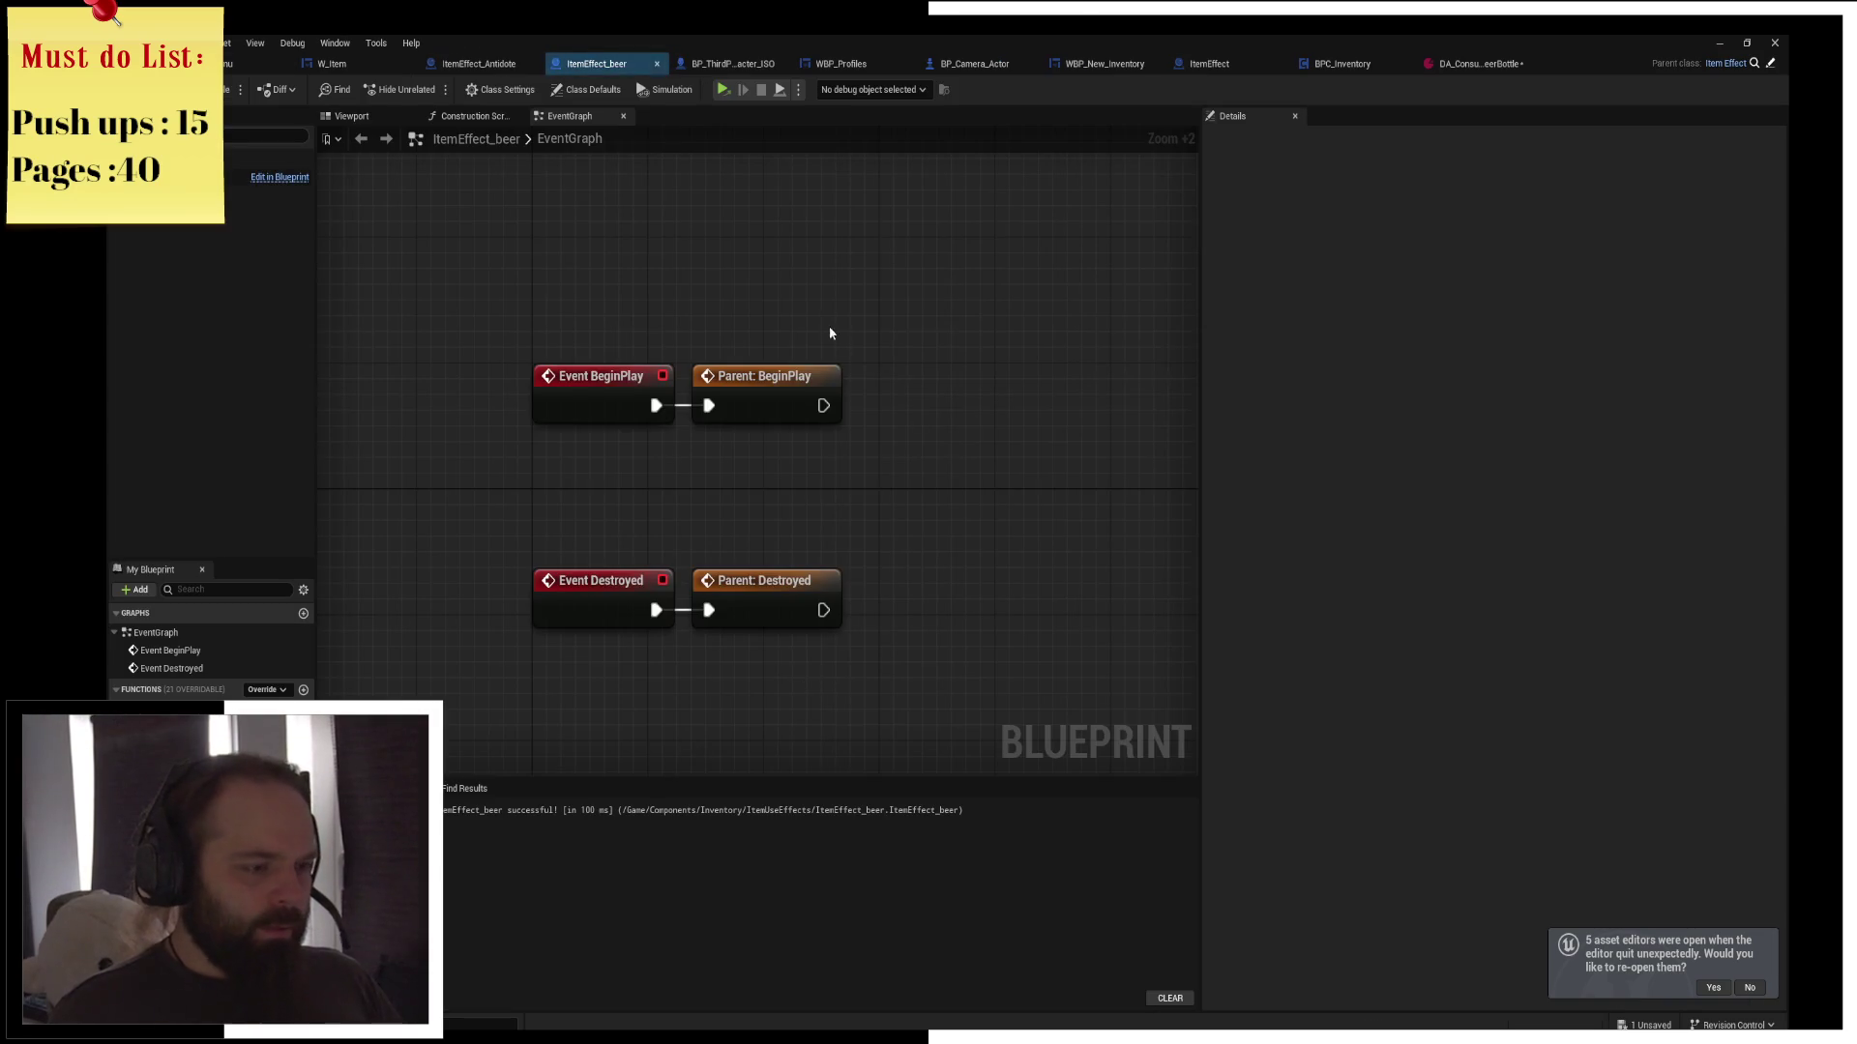
left_click_drag(645, 394, 767, 310)
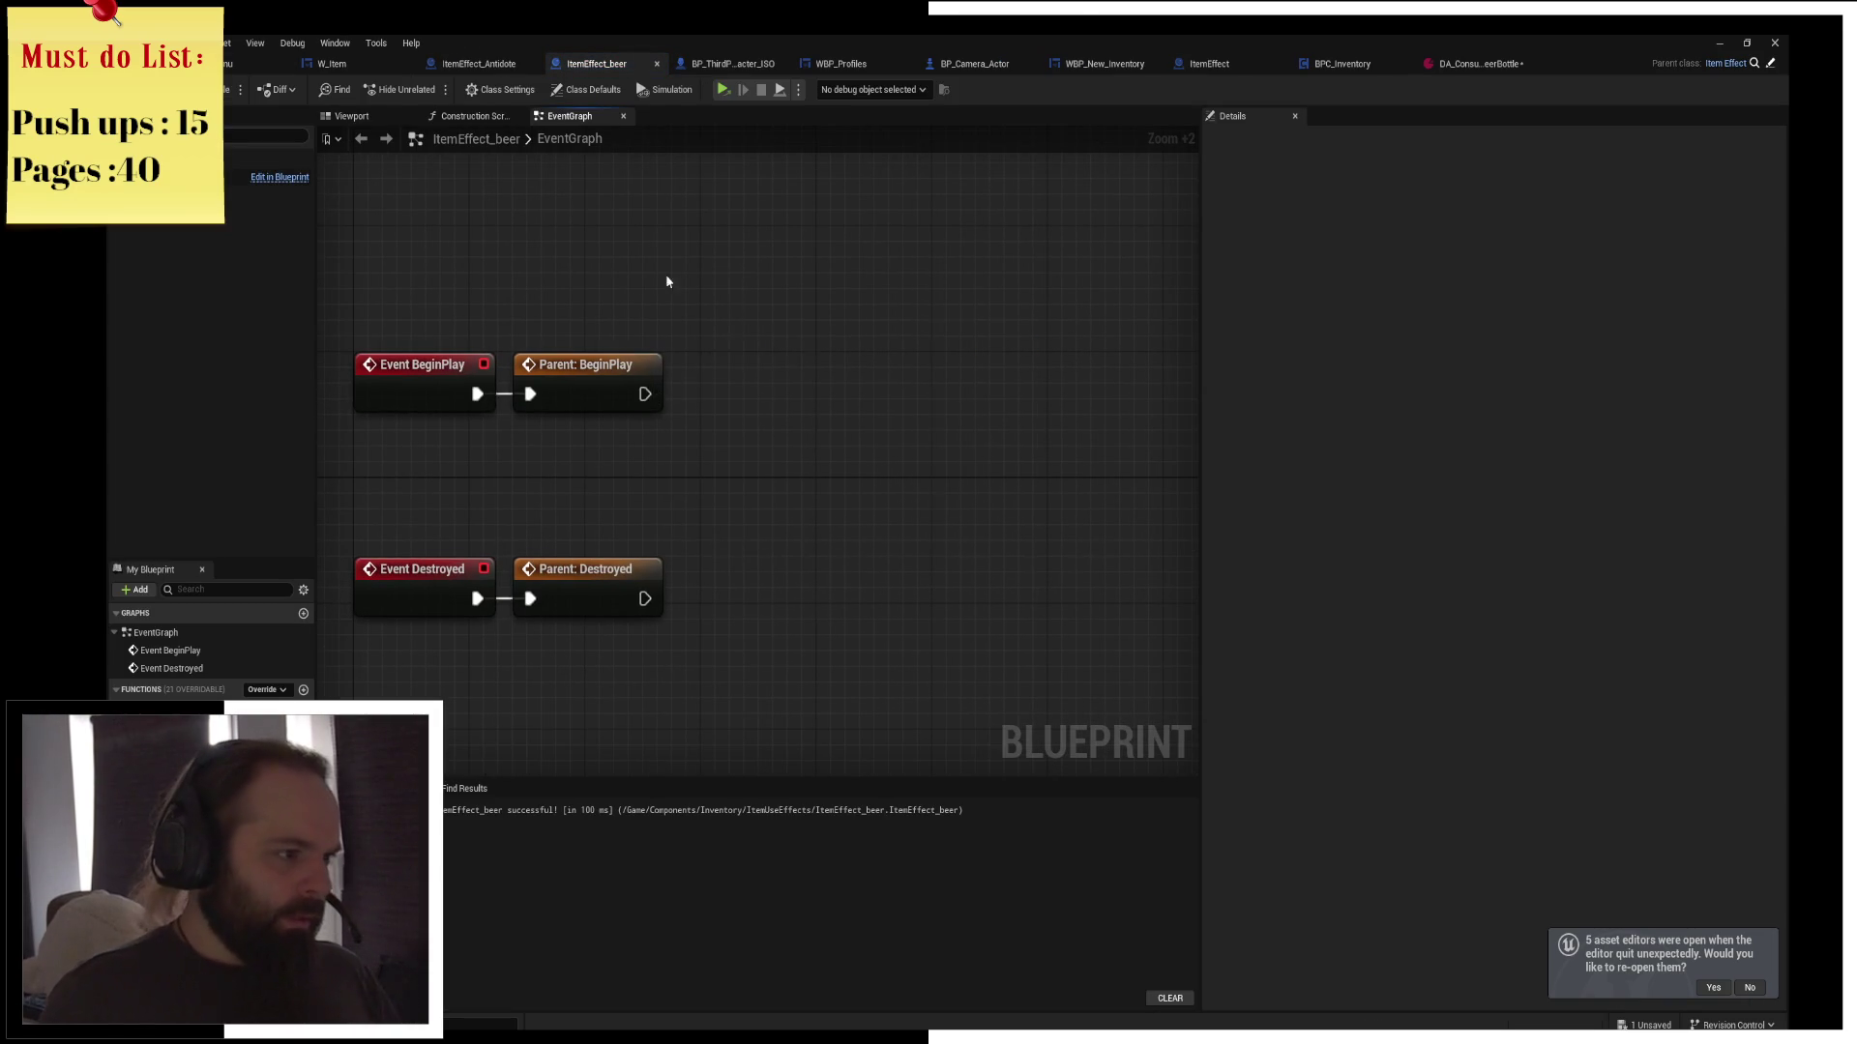
right_click(722, 323)
type("evemnt")
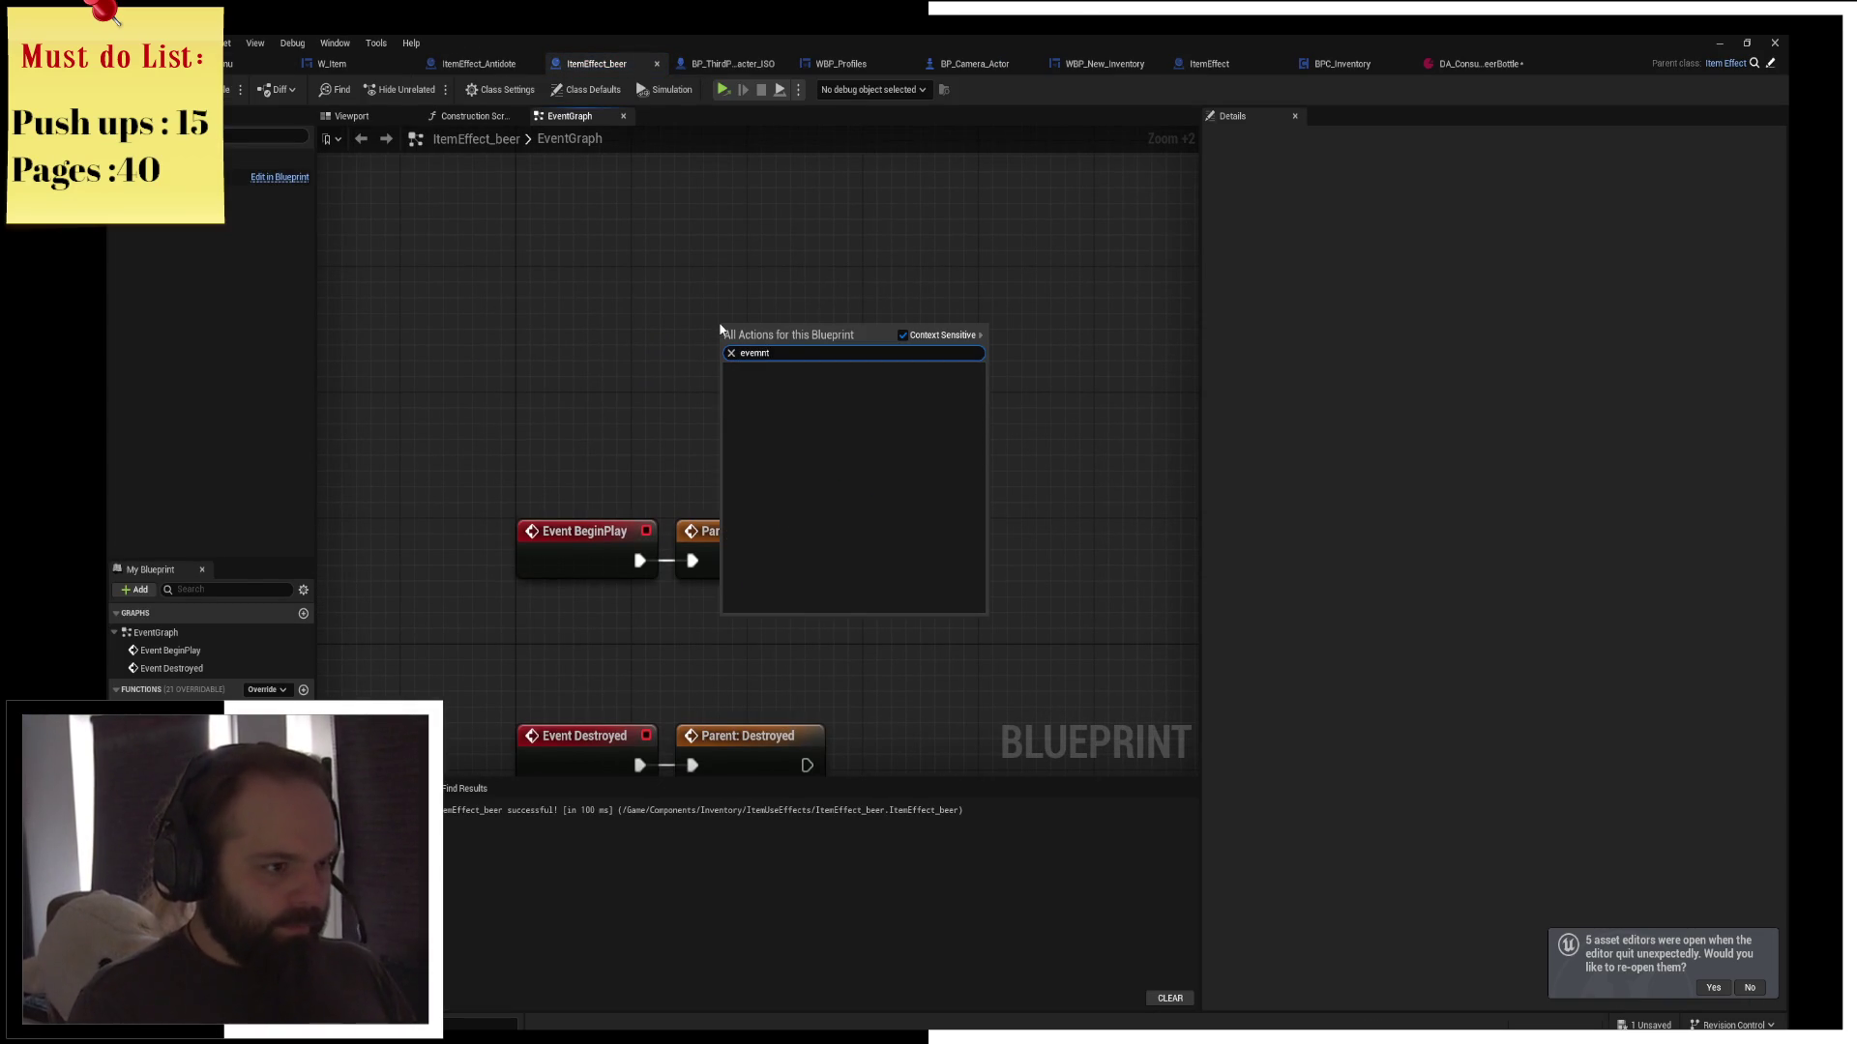
key("ctrl+a")
type("evenbt")
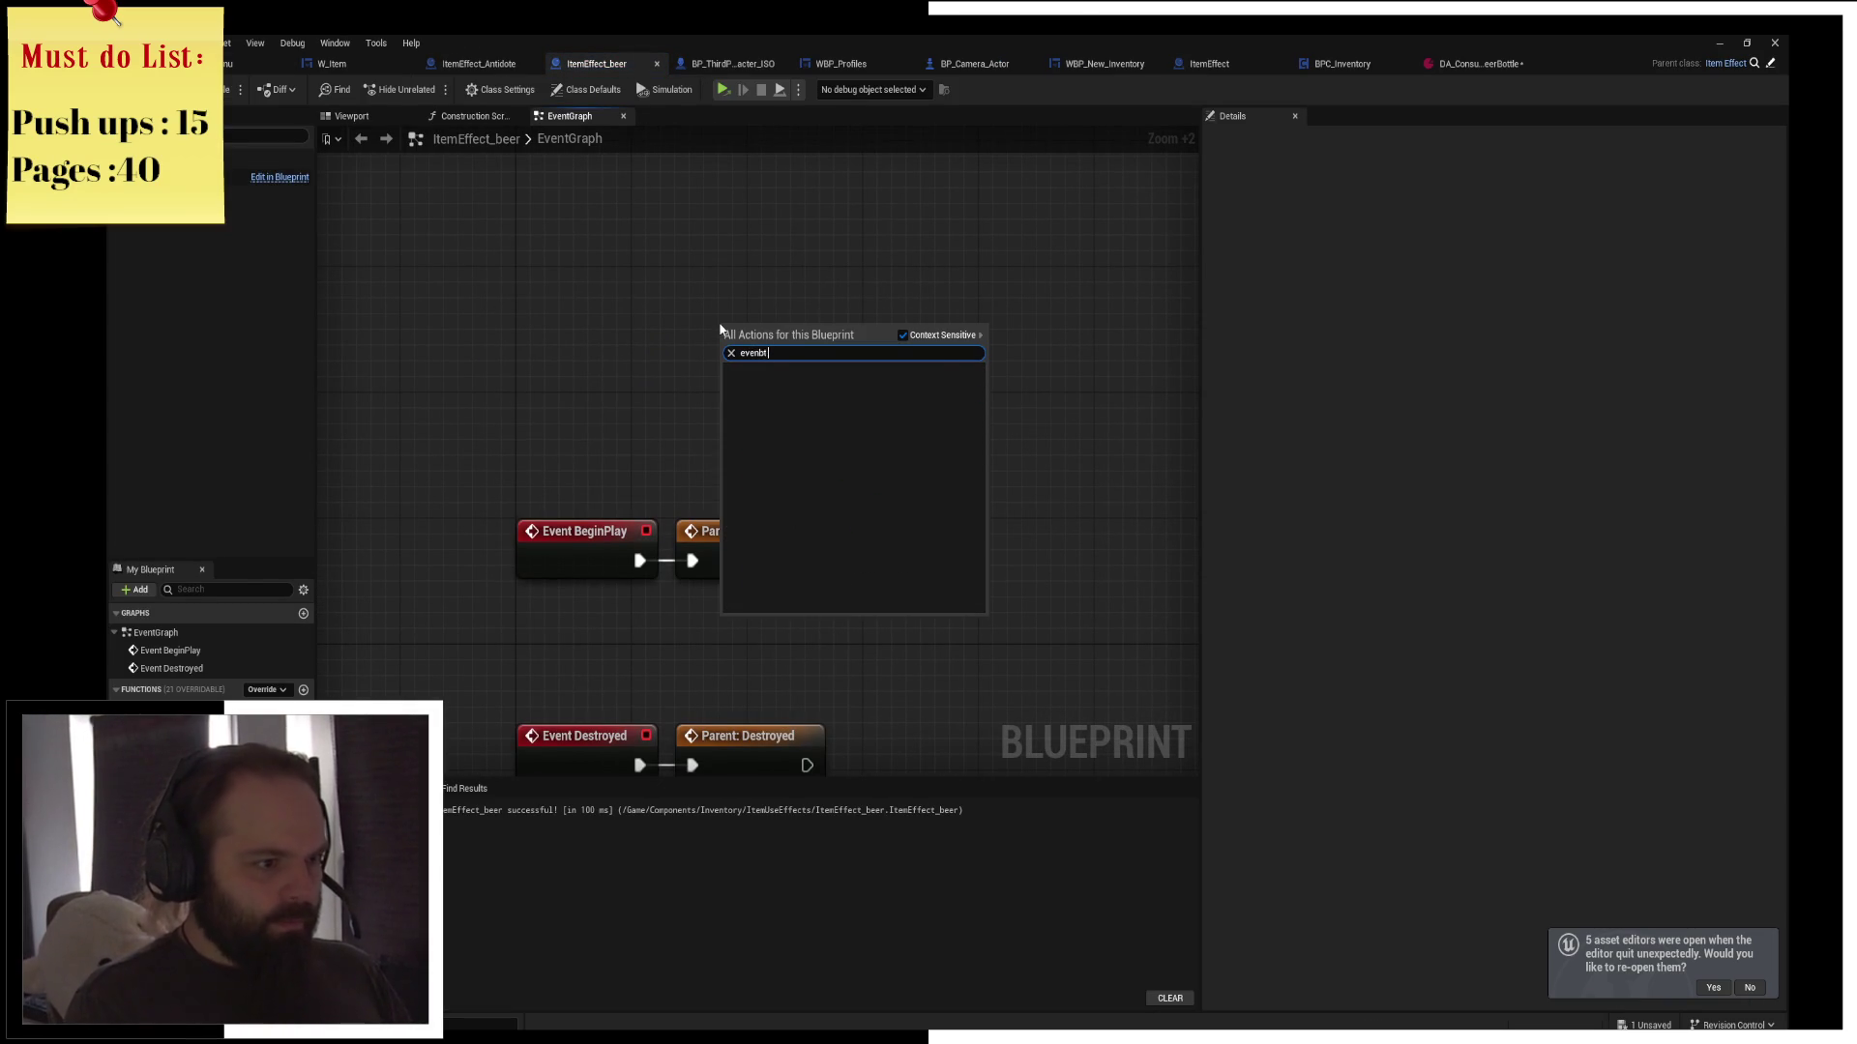
key("BackSpace")
key("BackSpace")
type("t")
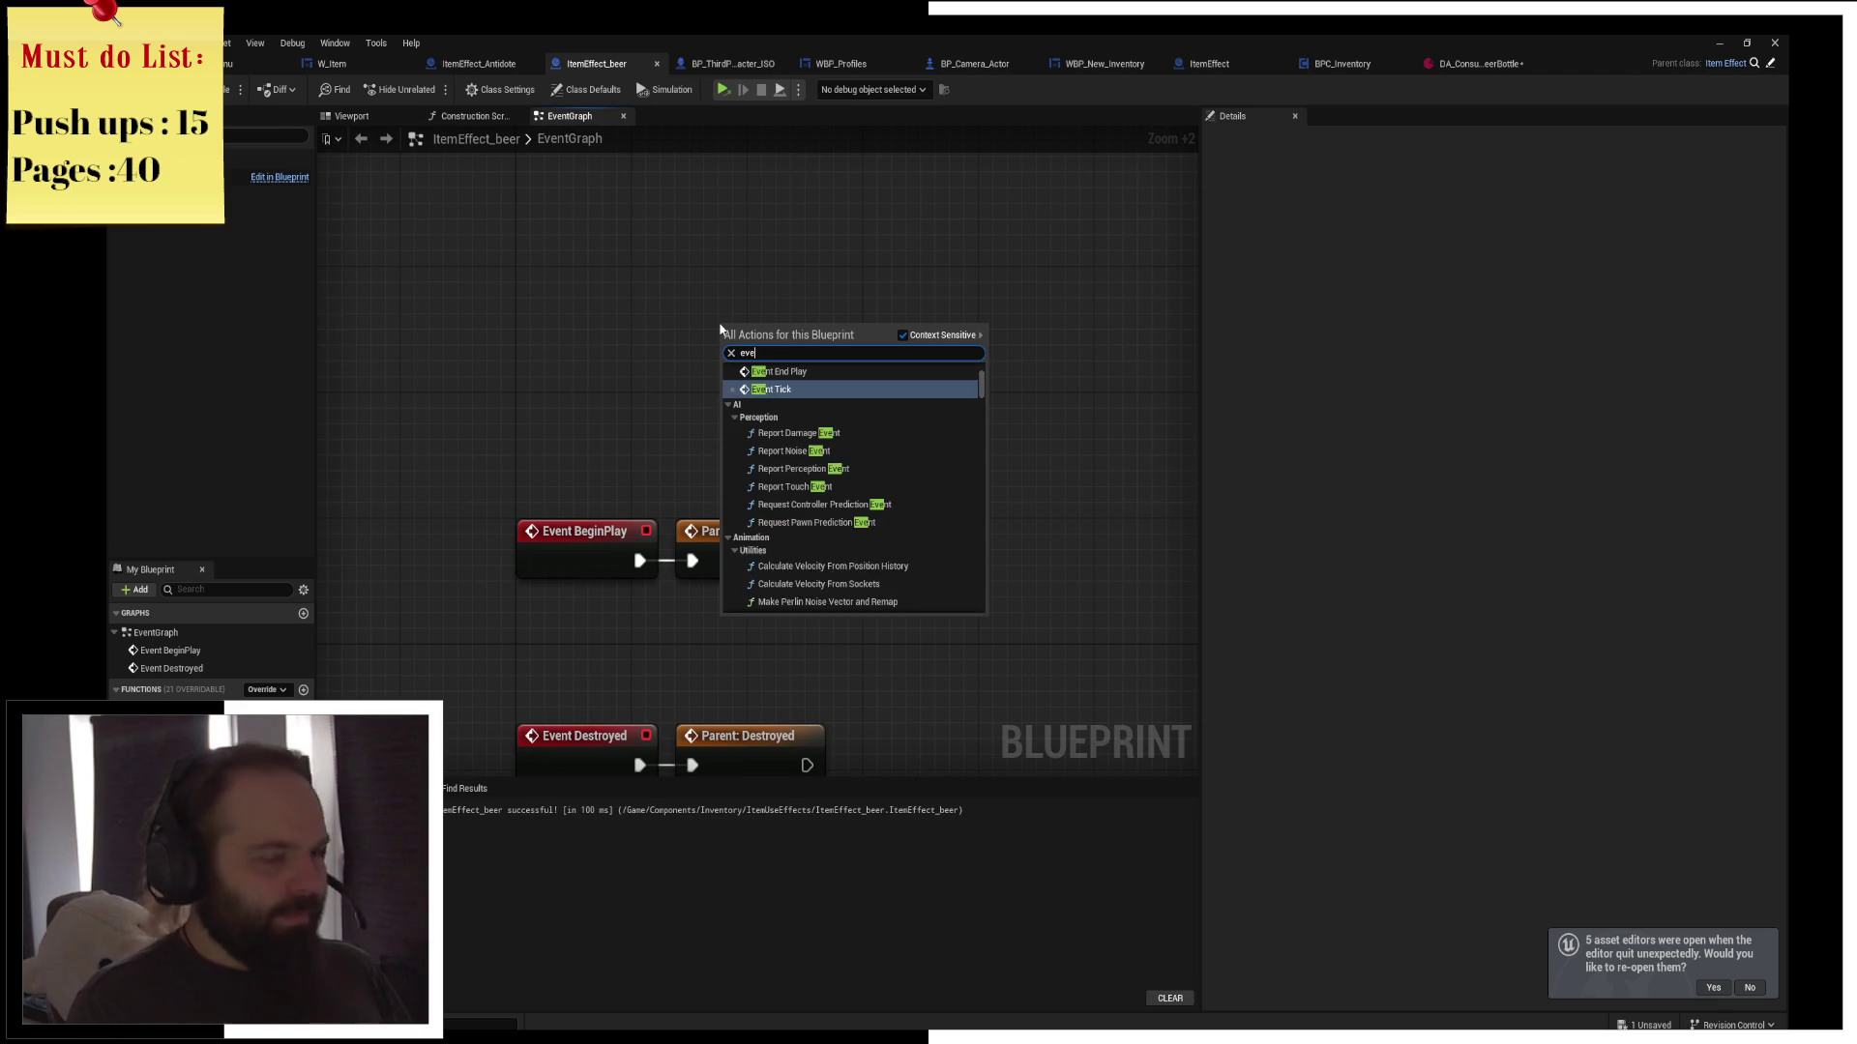
key("Return")
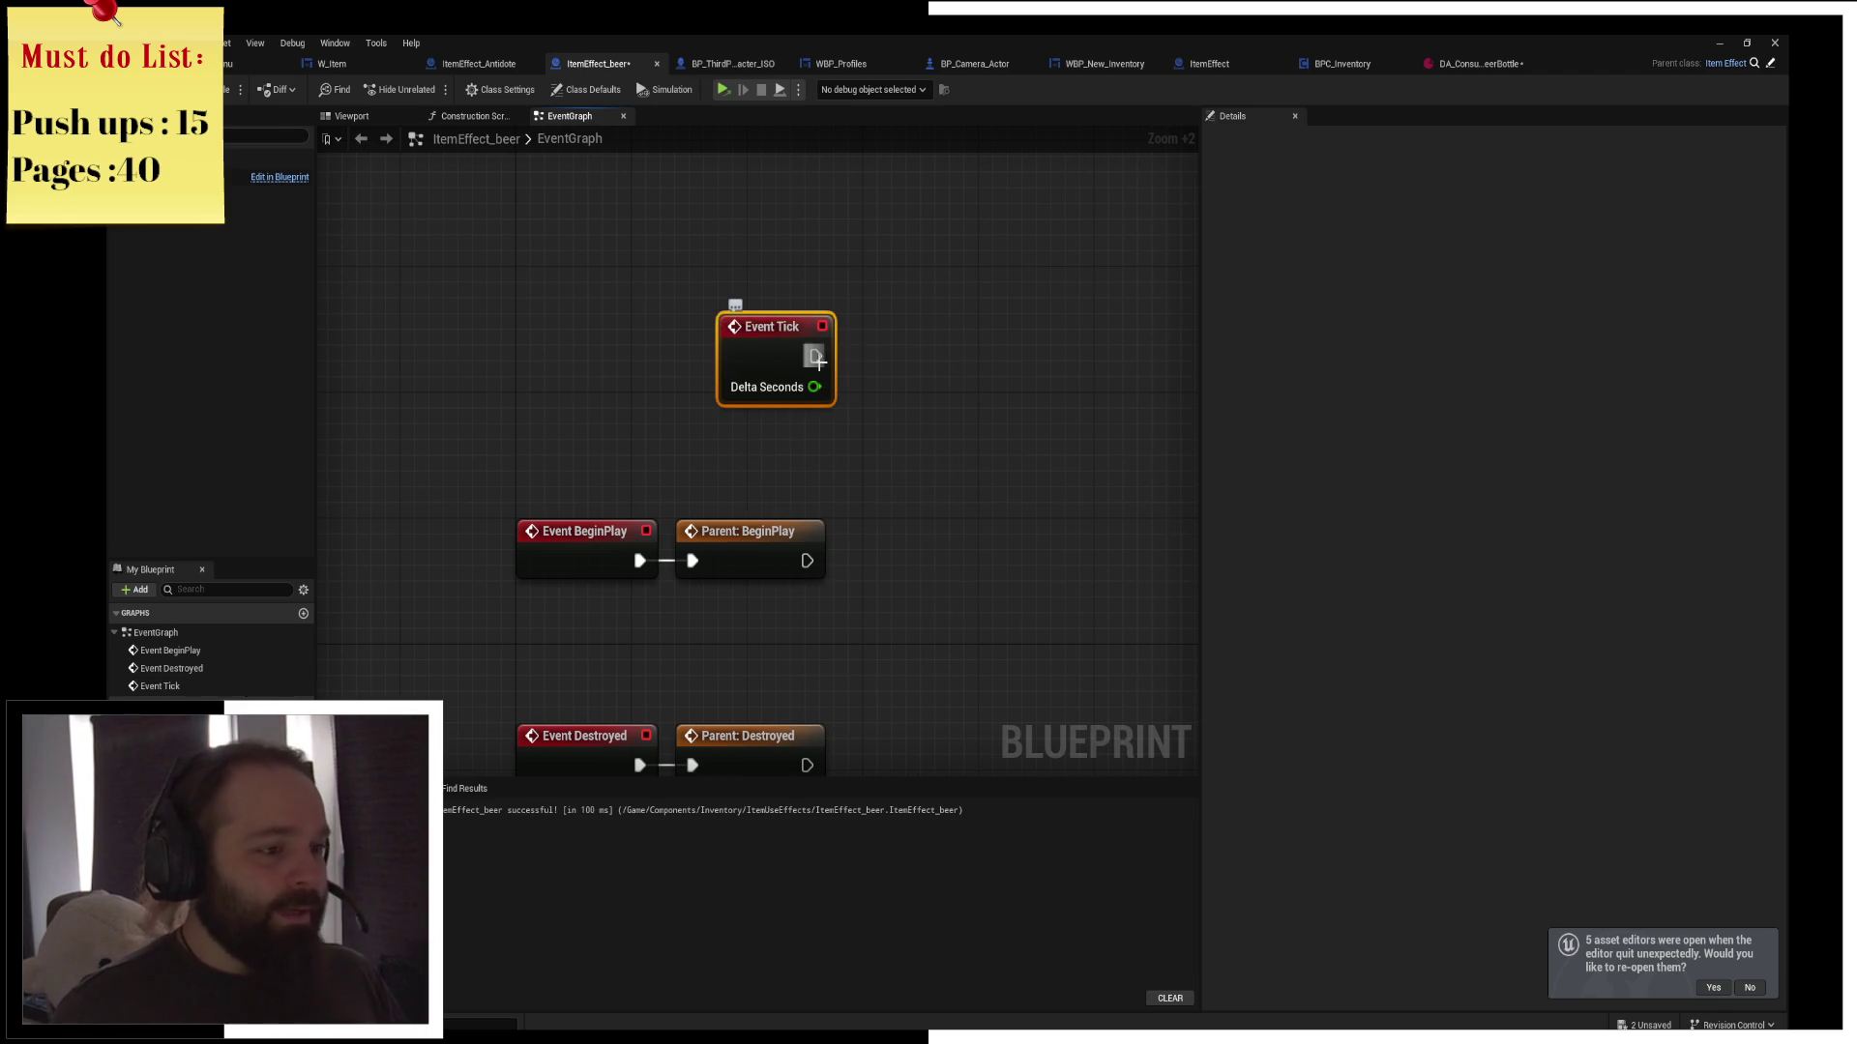
Connect a Print String node to Event Tick with duration 0.0 and text "I'm beer"
left_click_drag(815, 355, 969, 336)
type("print")
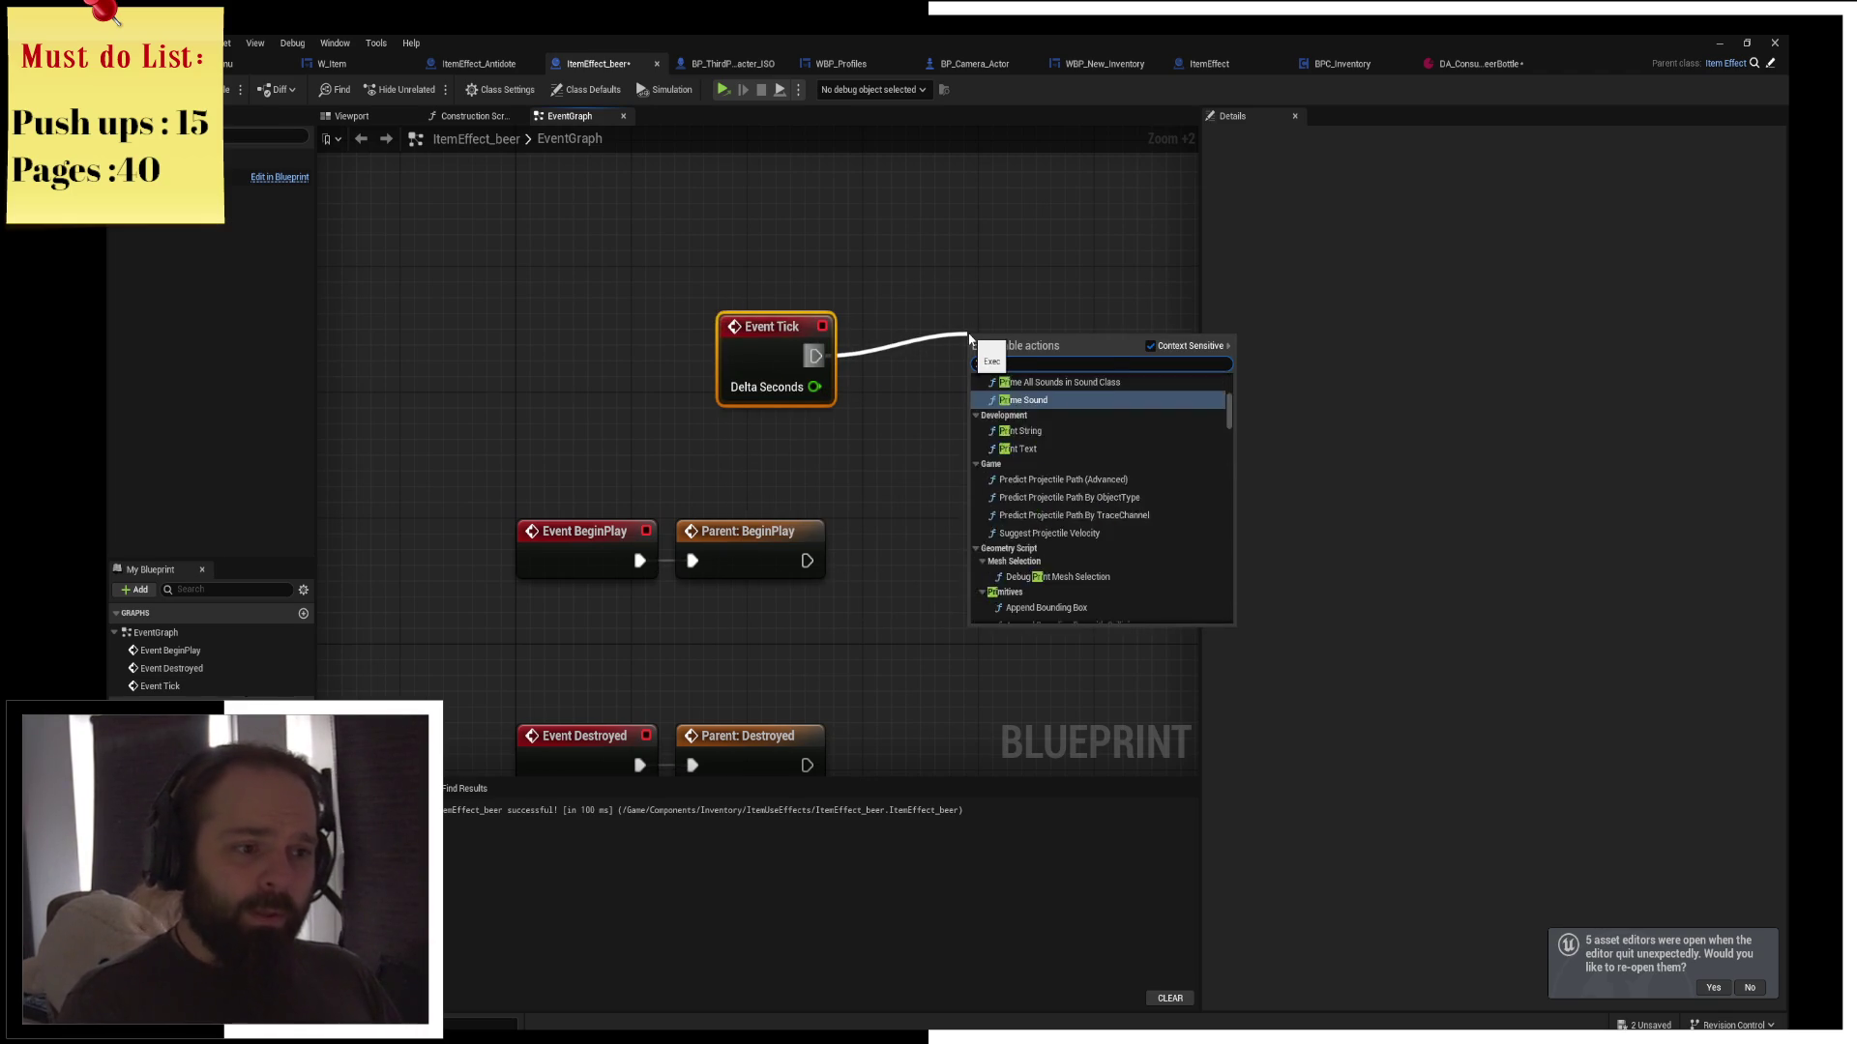
key("Return")
left_click_drag(969, 337, 955, 320)
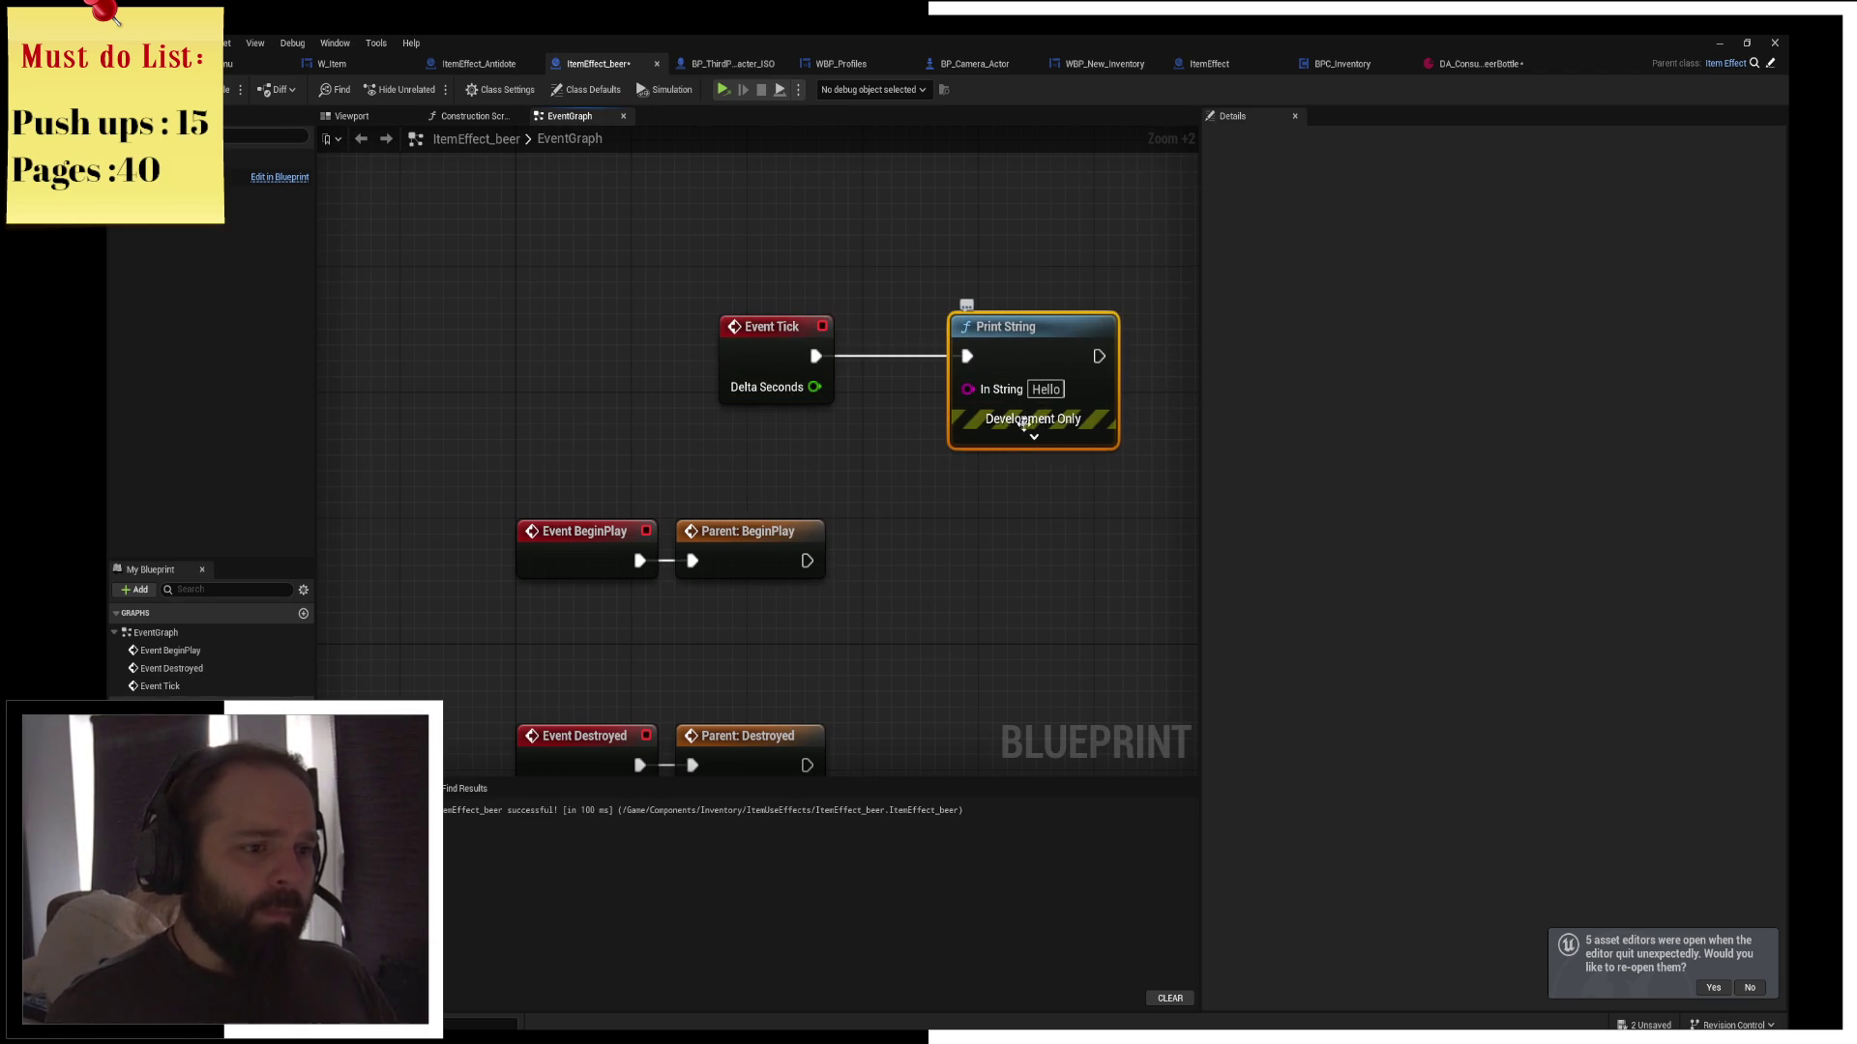
left_click(1033, 435)
left_click(1045, 524)
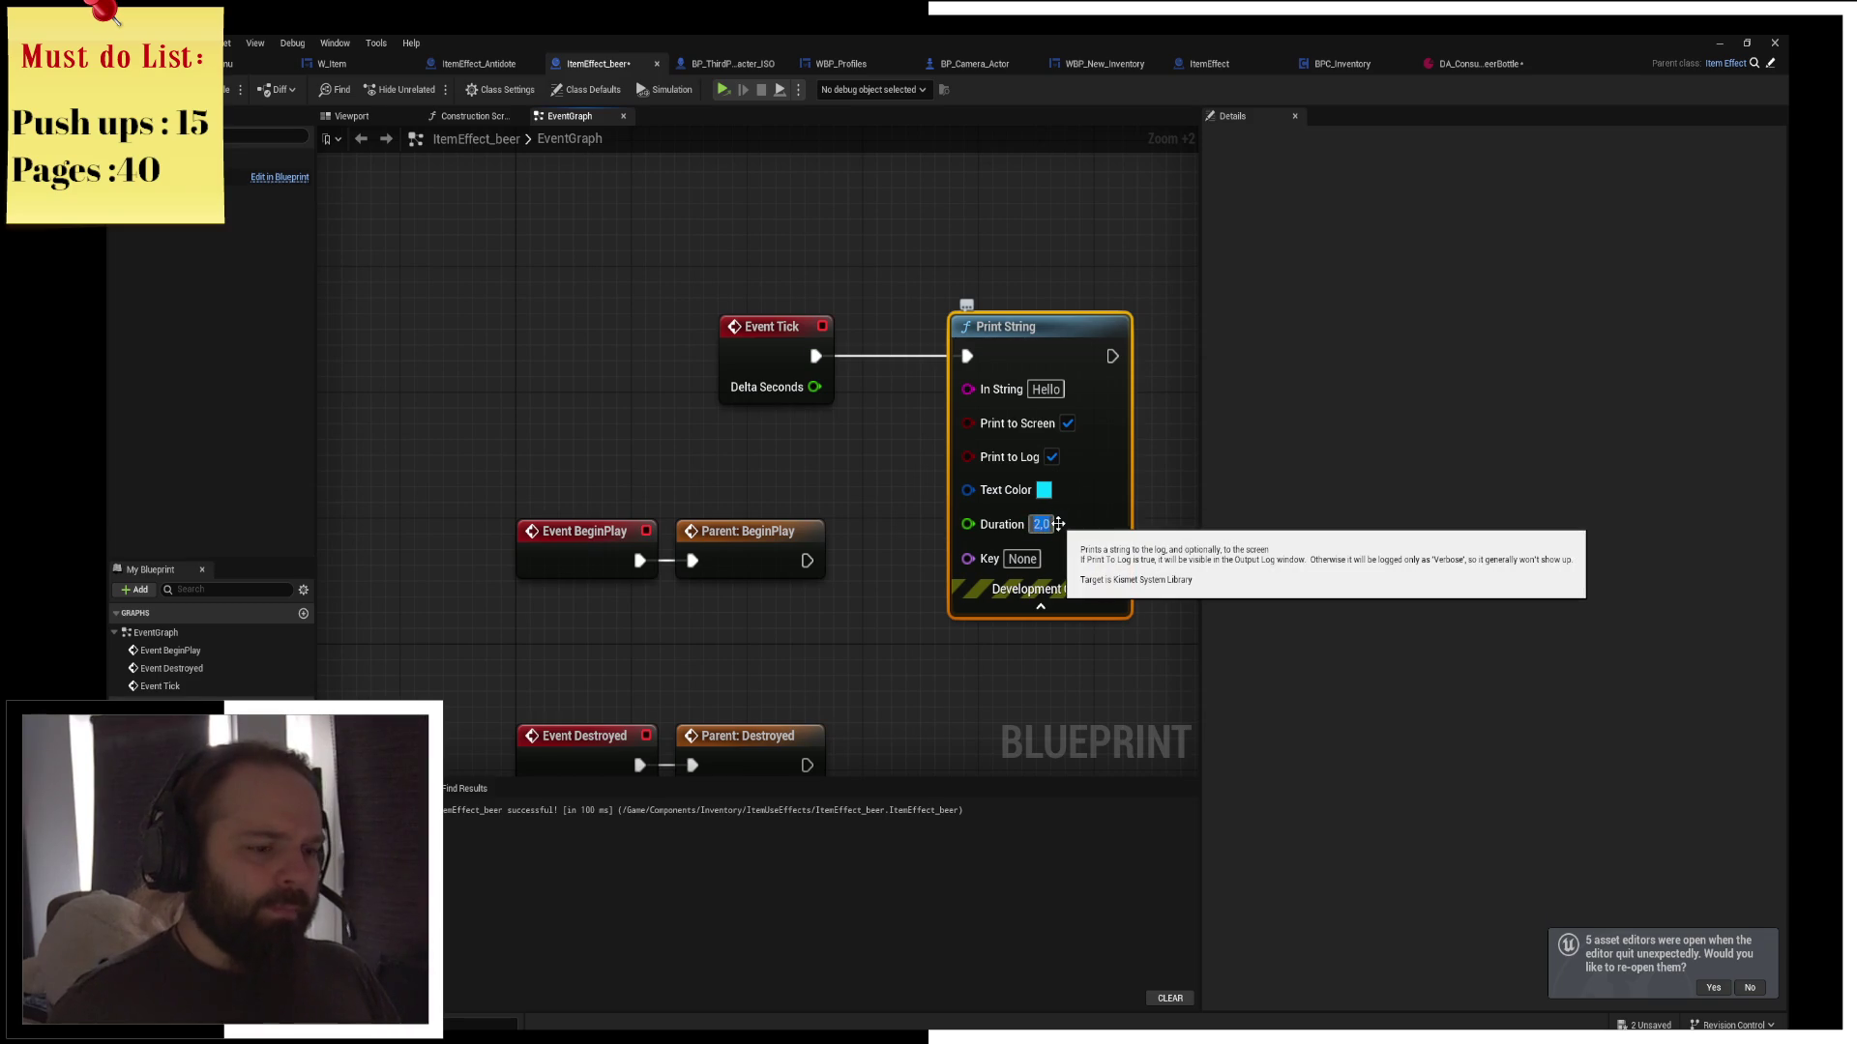
left_click(1047, 390)
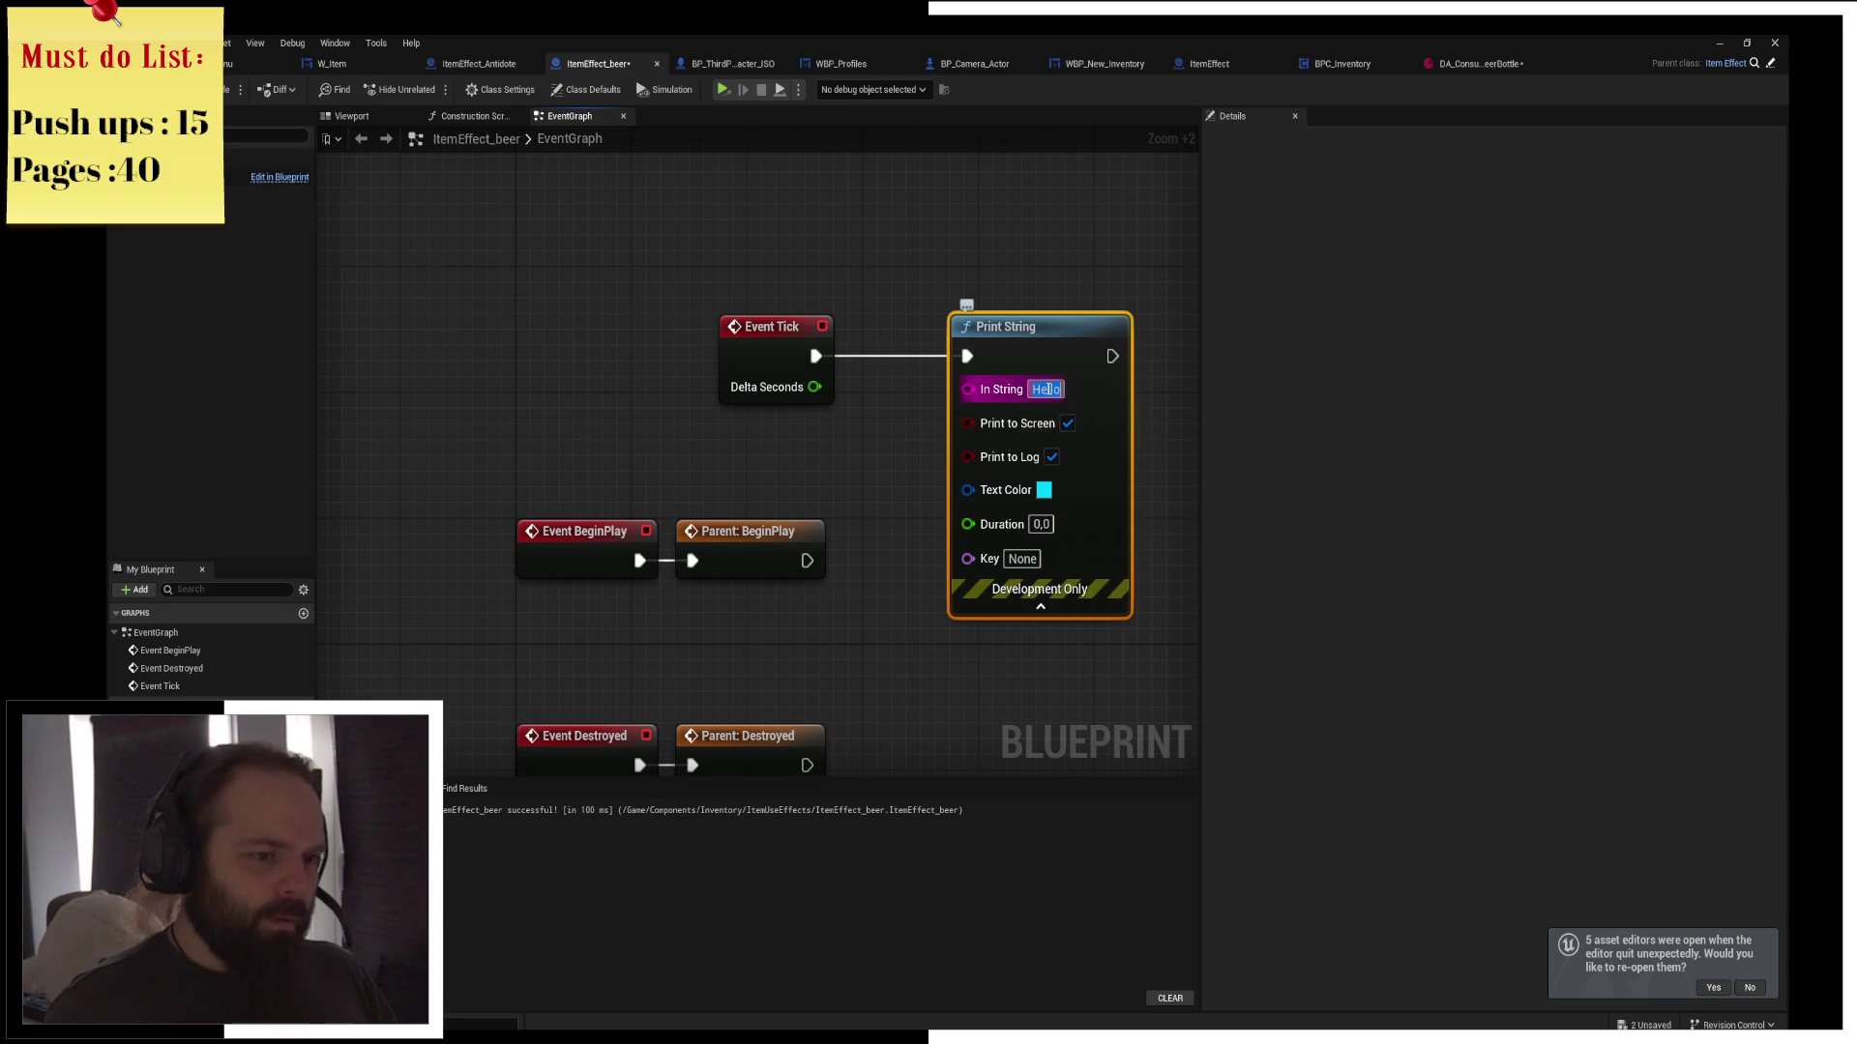
type("I'm beer")
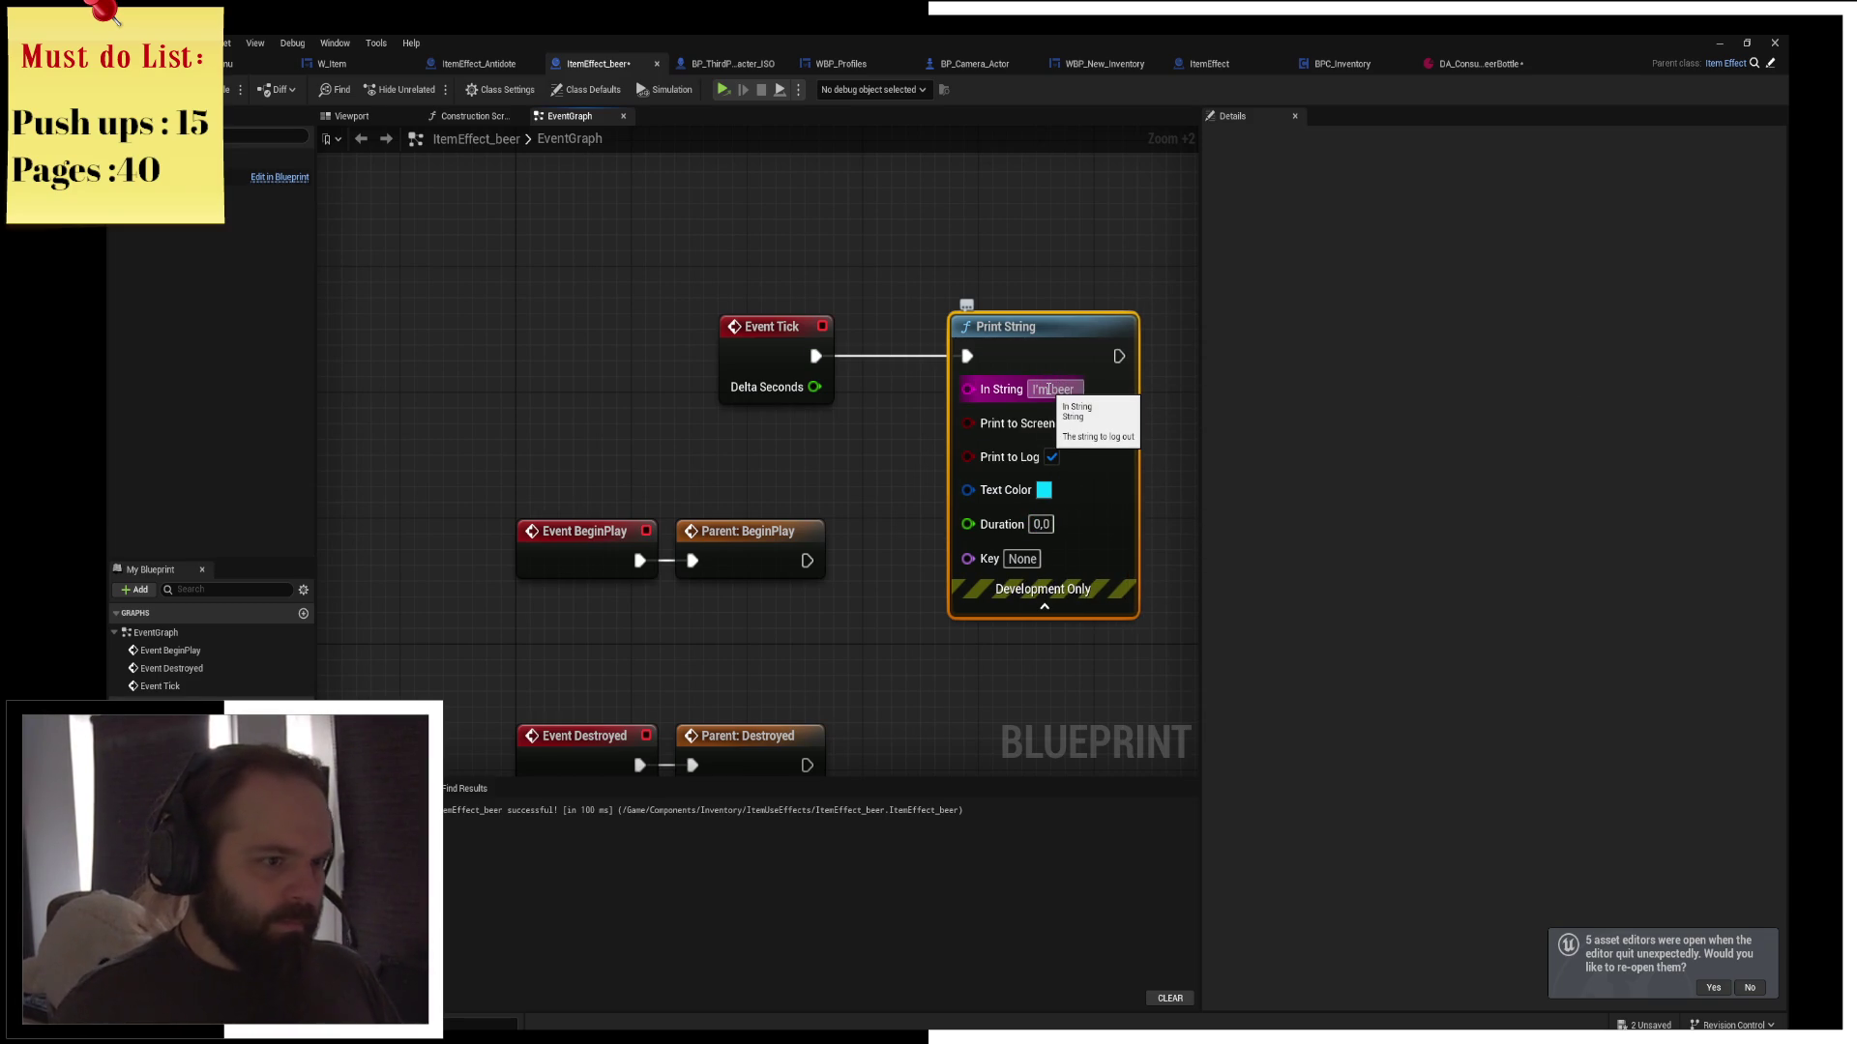
key("Return")
Save and recompile the ItemEffect_beer blueprint
left_click_drag(957, 341, 870, 341)
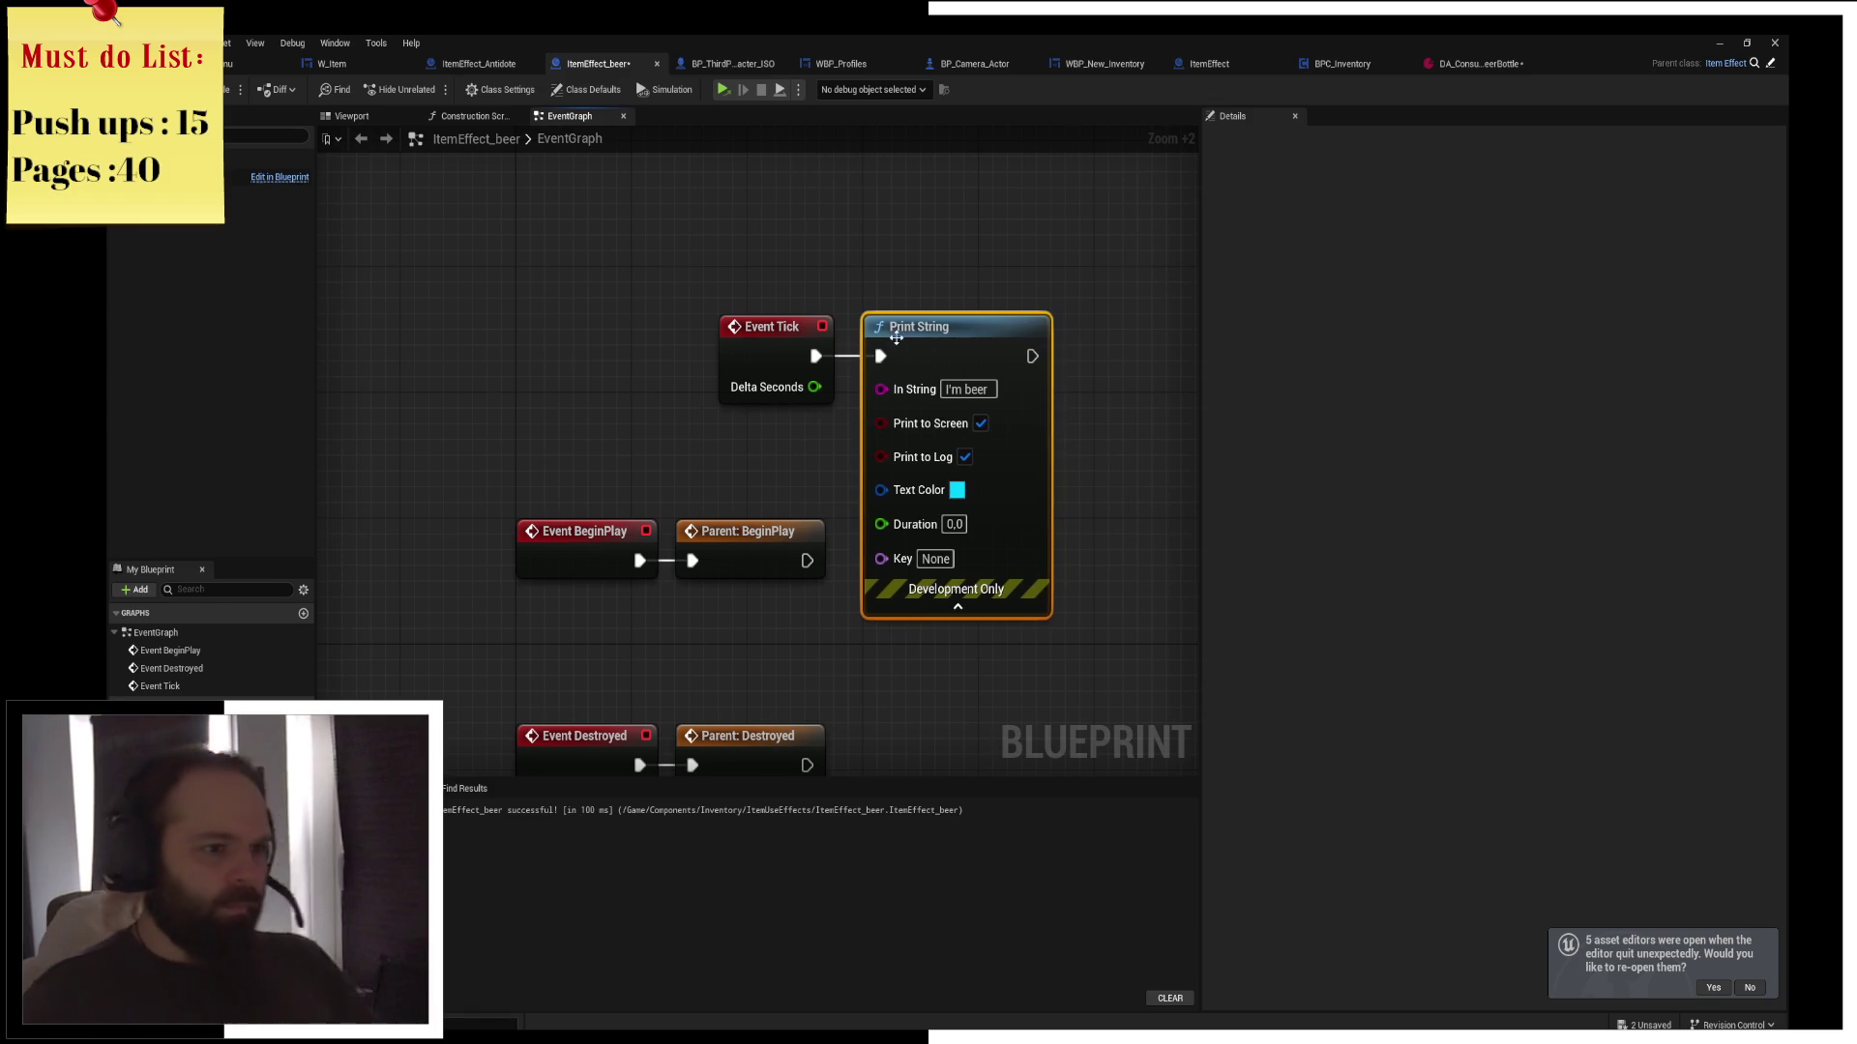
key("ctrl+s")
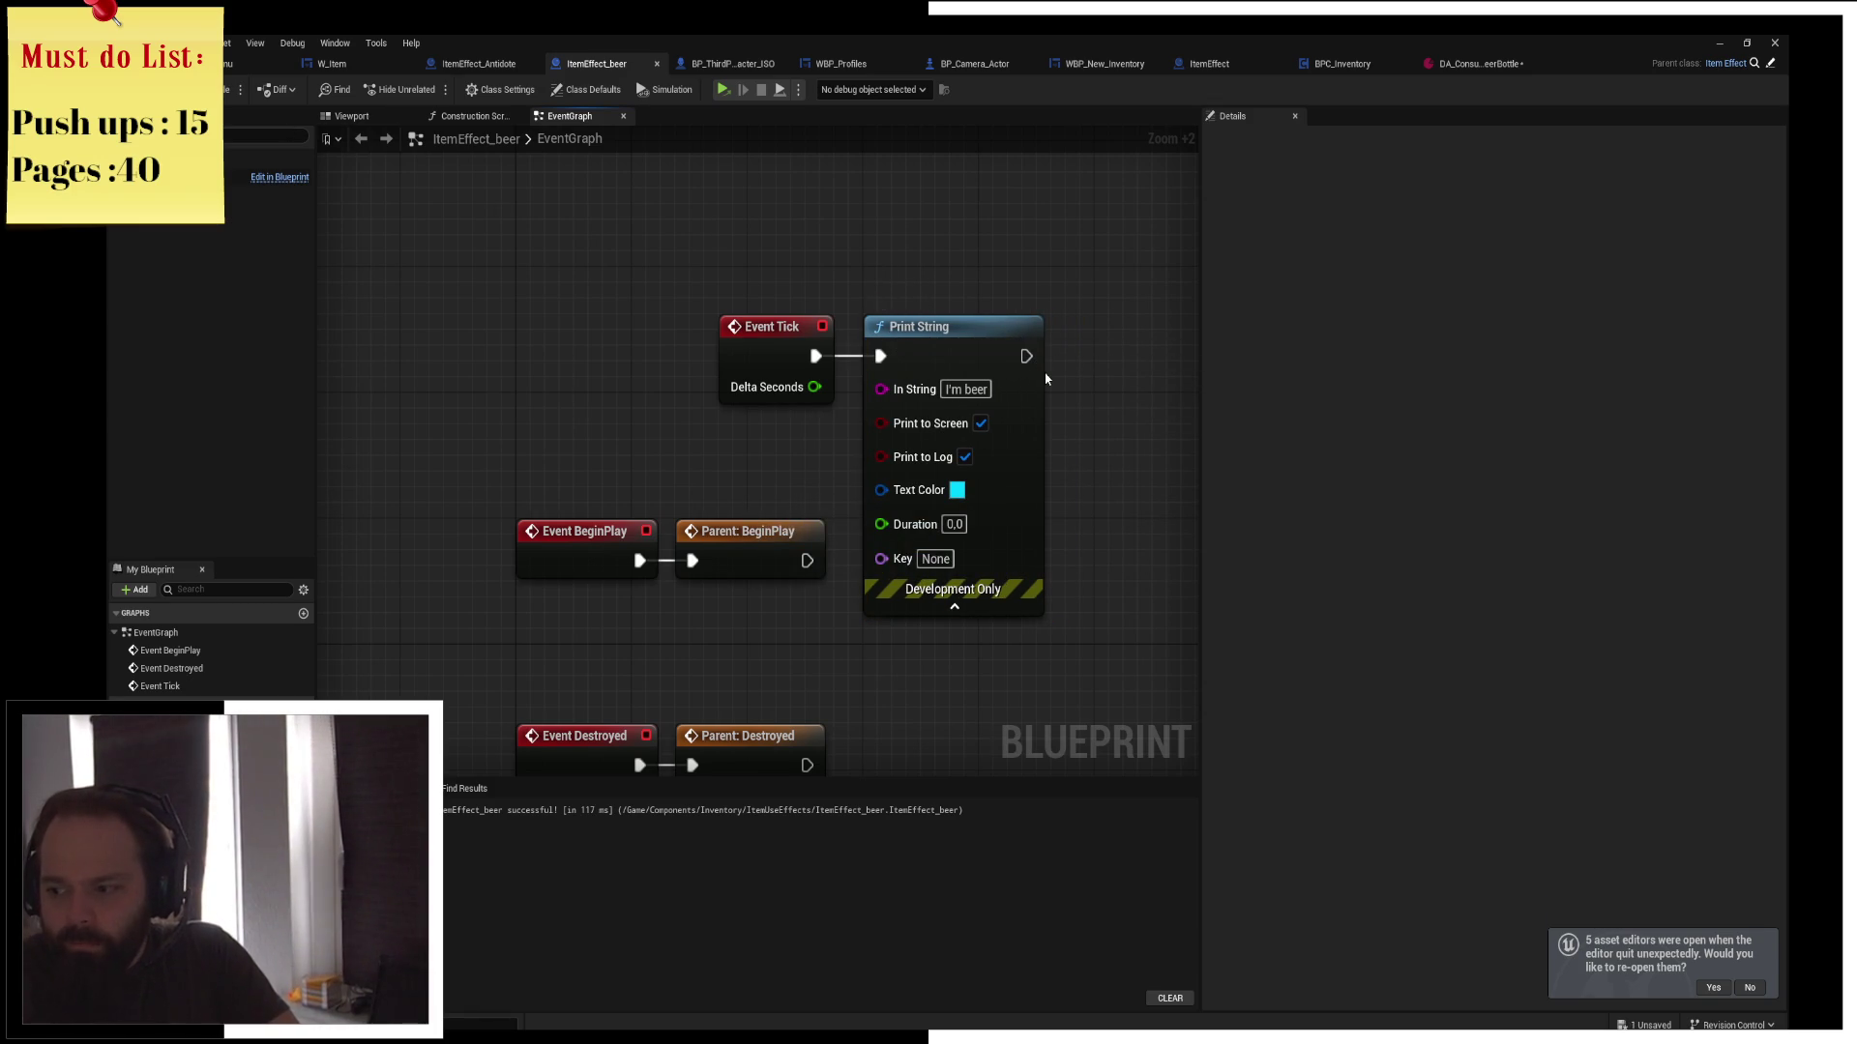
left_click_drag(1090, 318, 1044, 303)
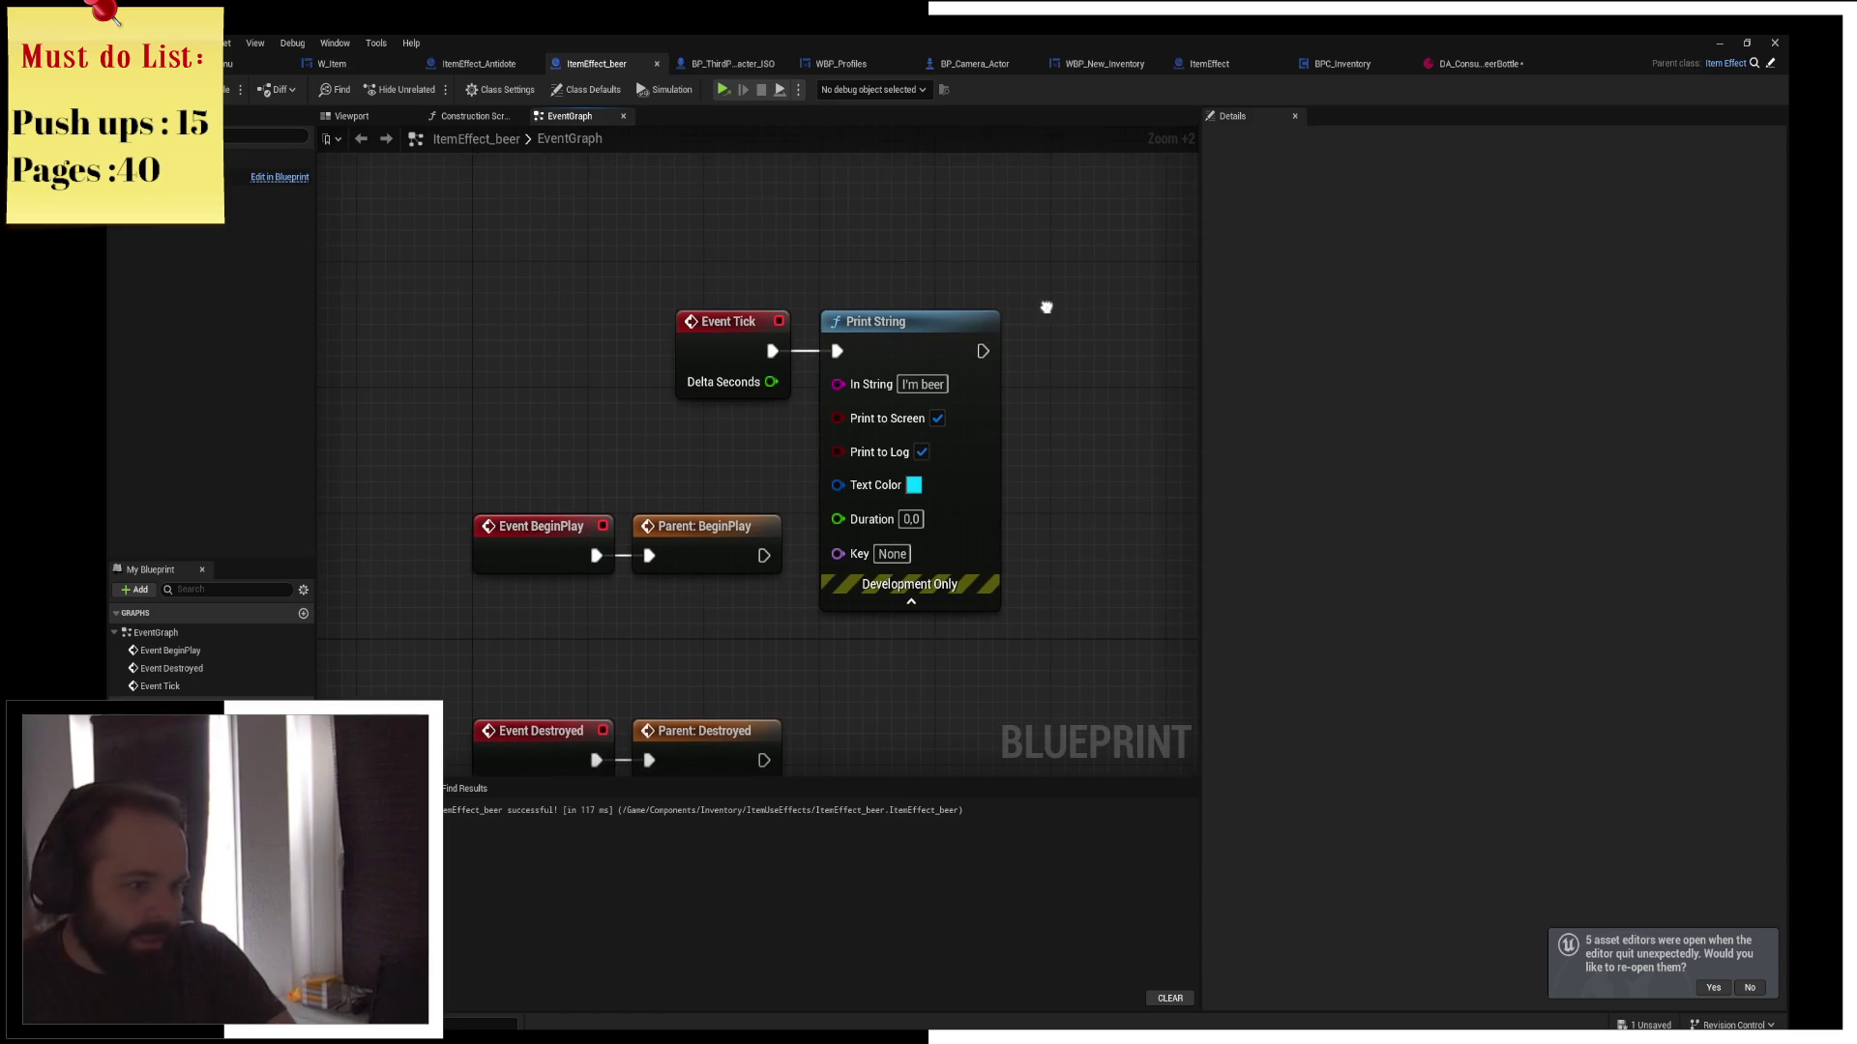
left_click(230, 92)
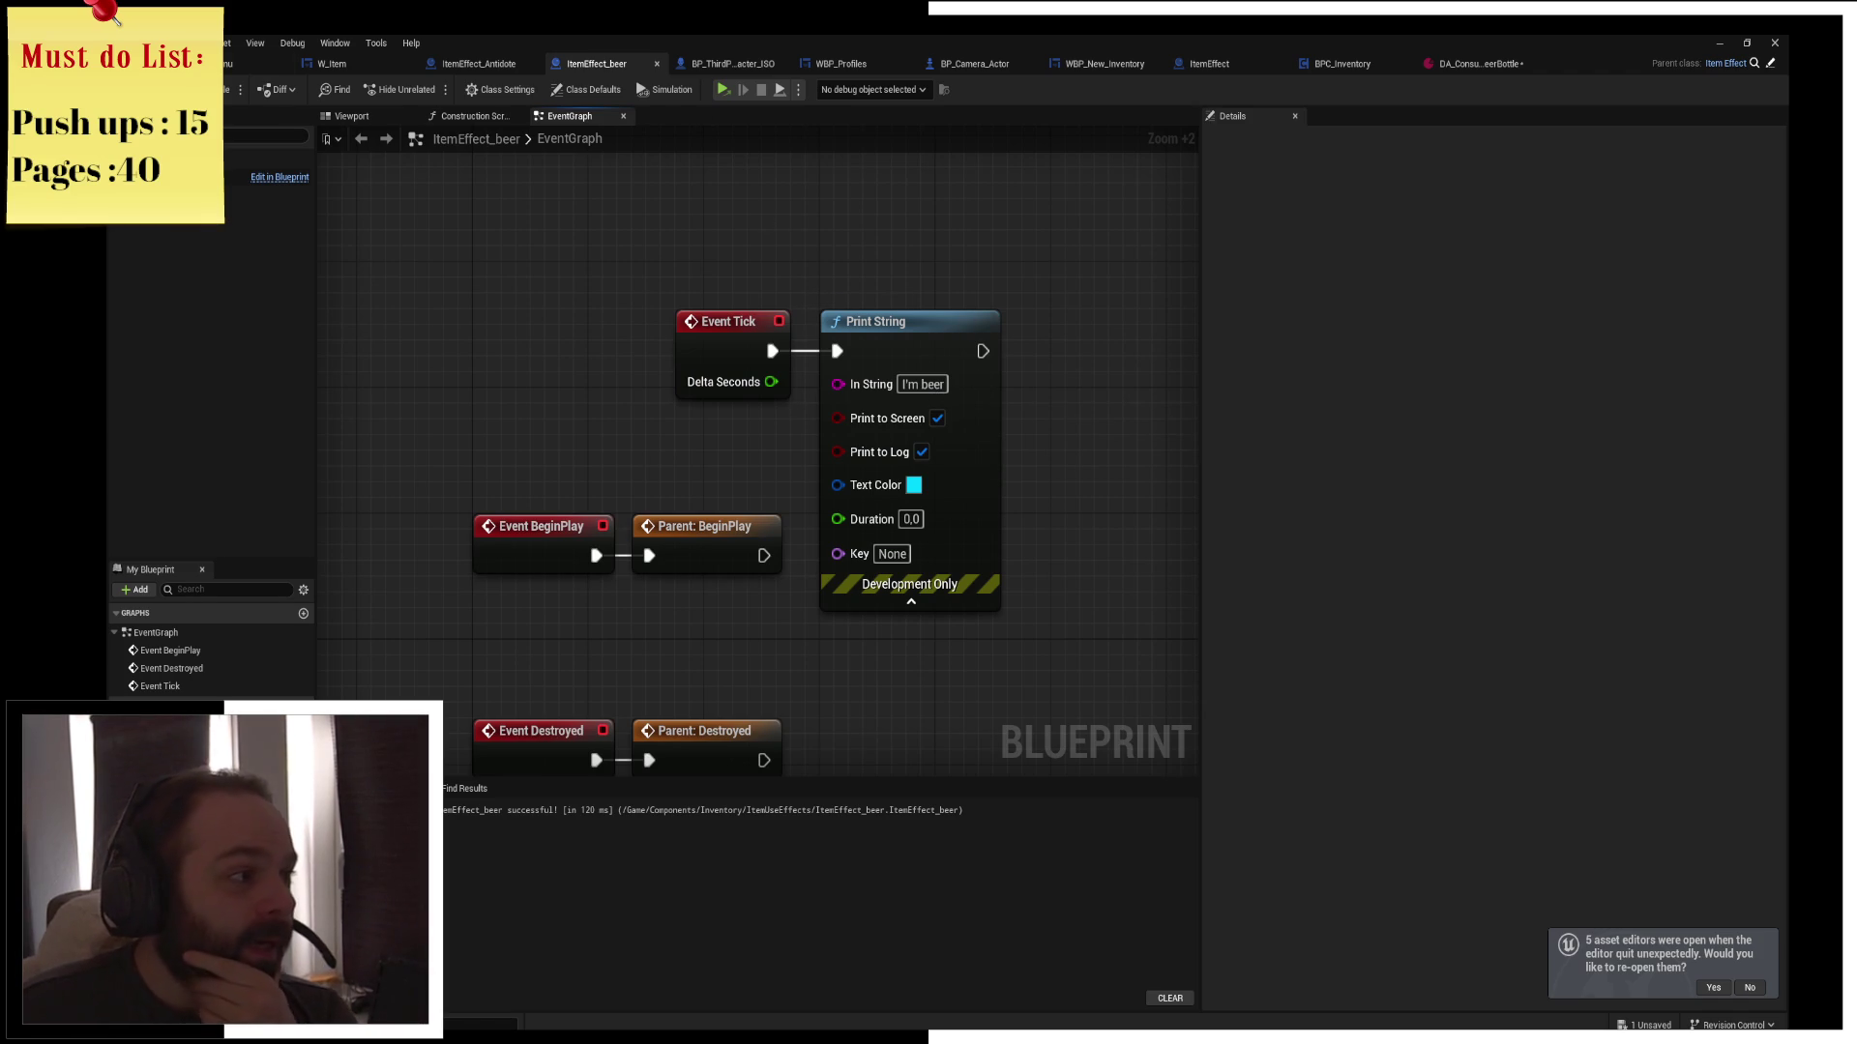
Set the Beer Bottle data asset's Use Effect to ItemEffect_beer and save it
left_click(1481, 62)
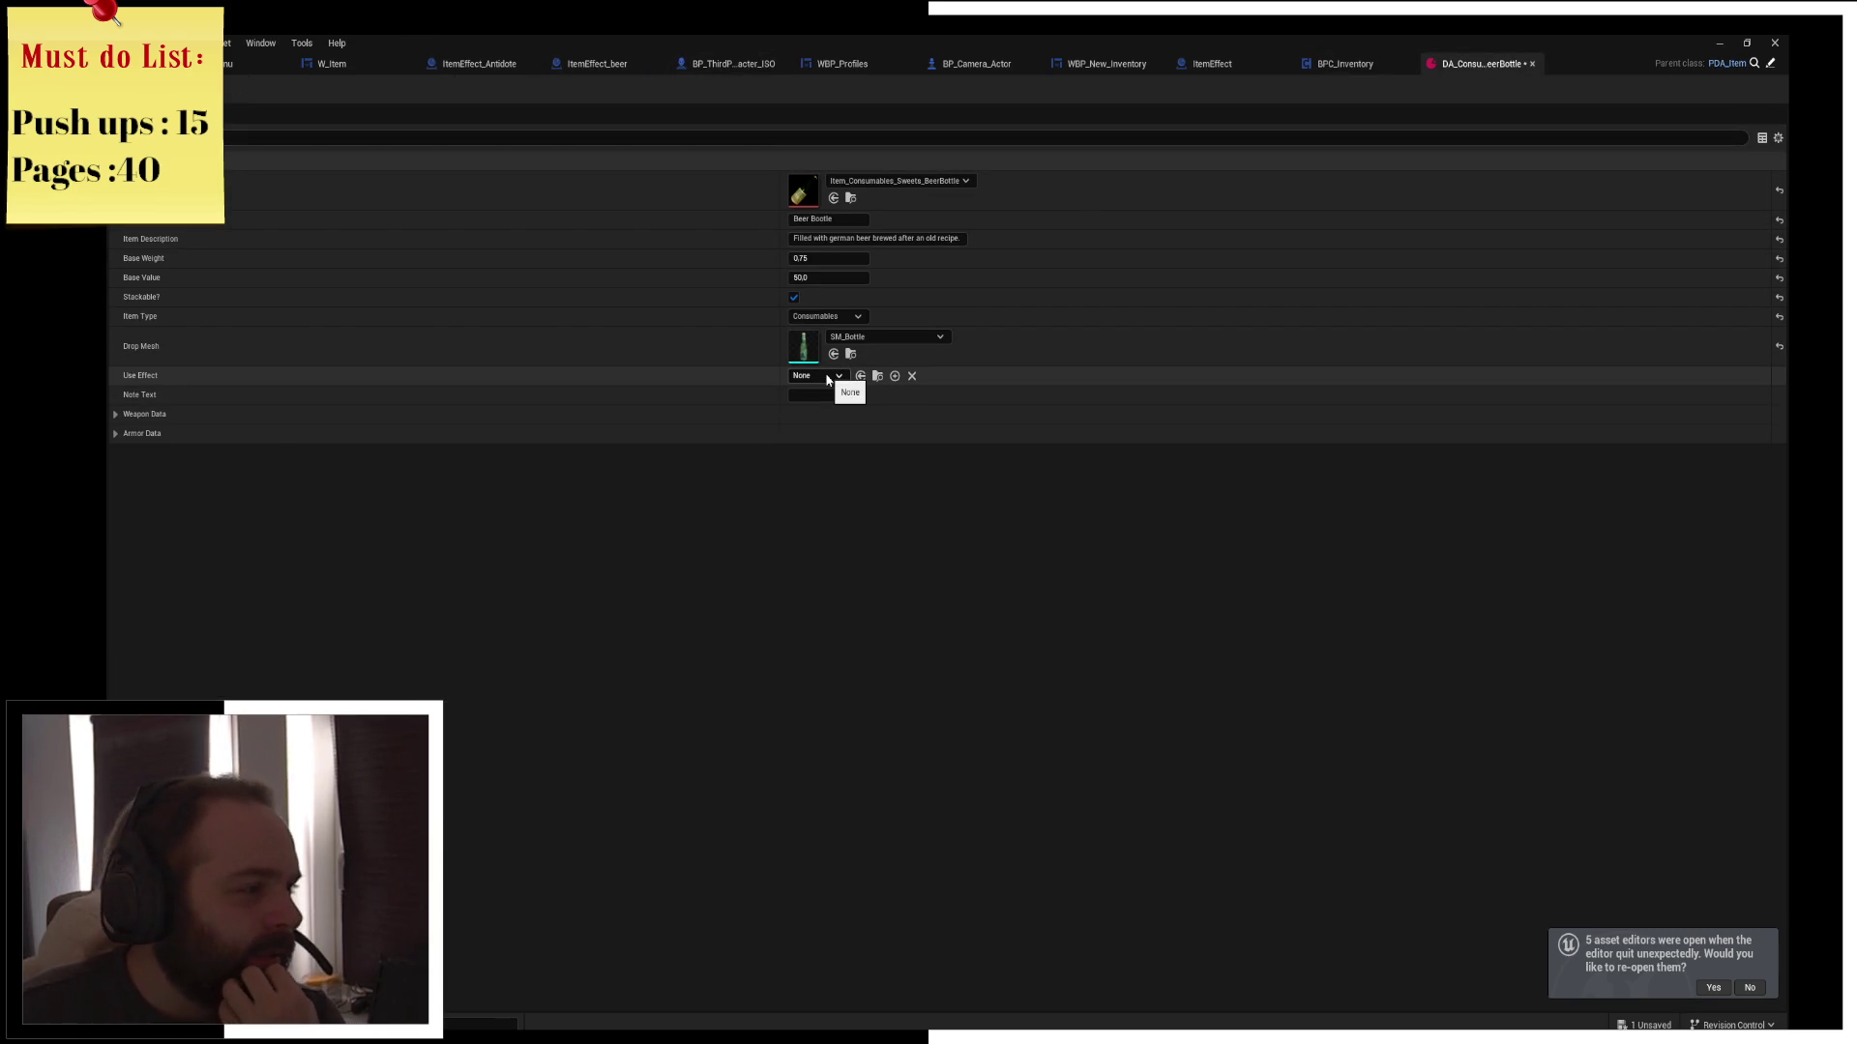
left_click(828, 377)
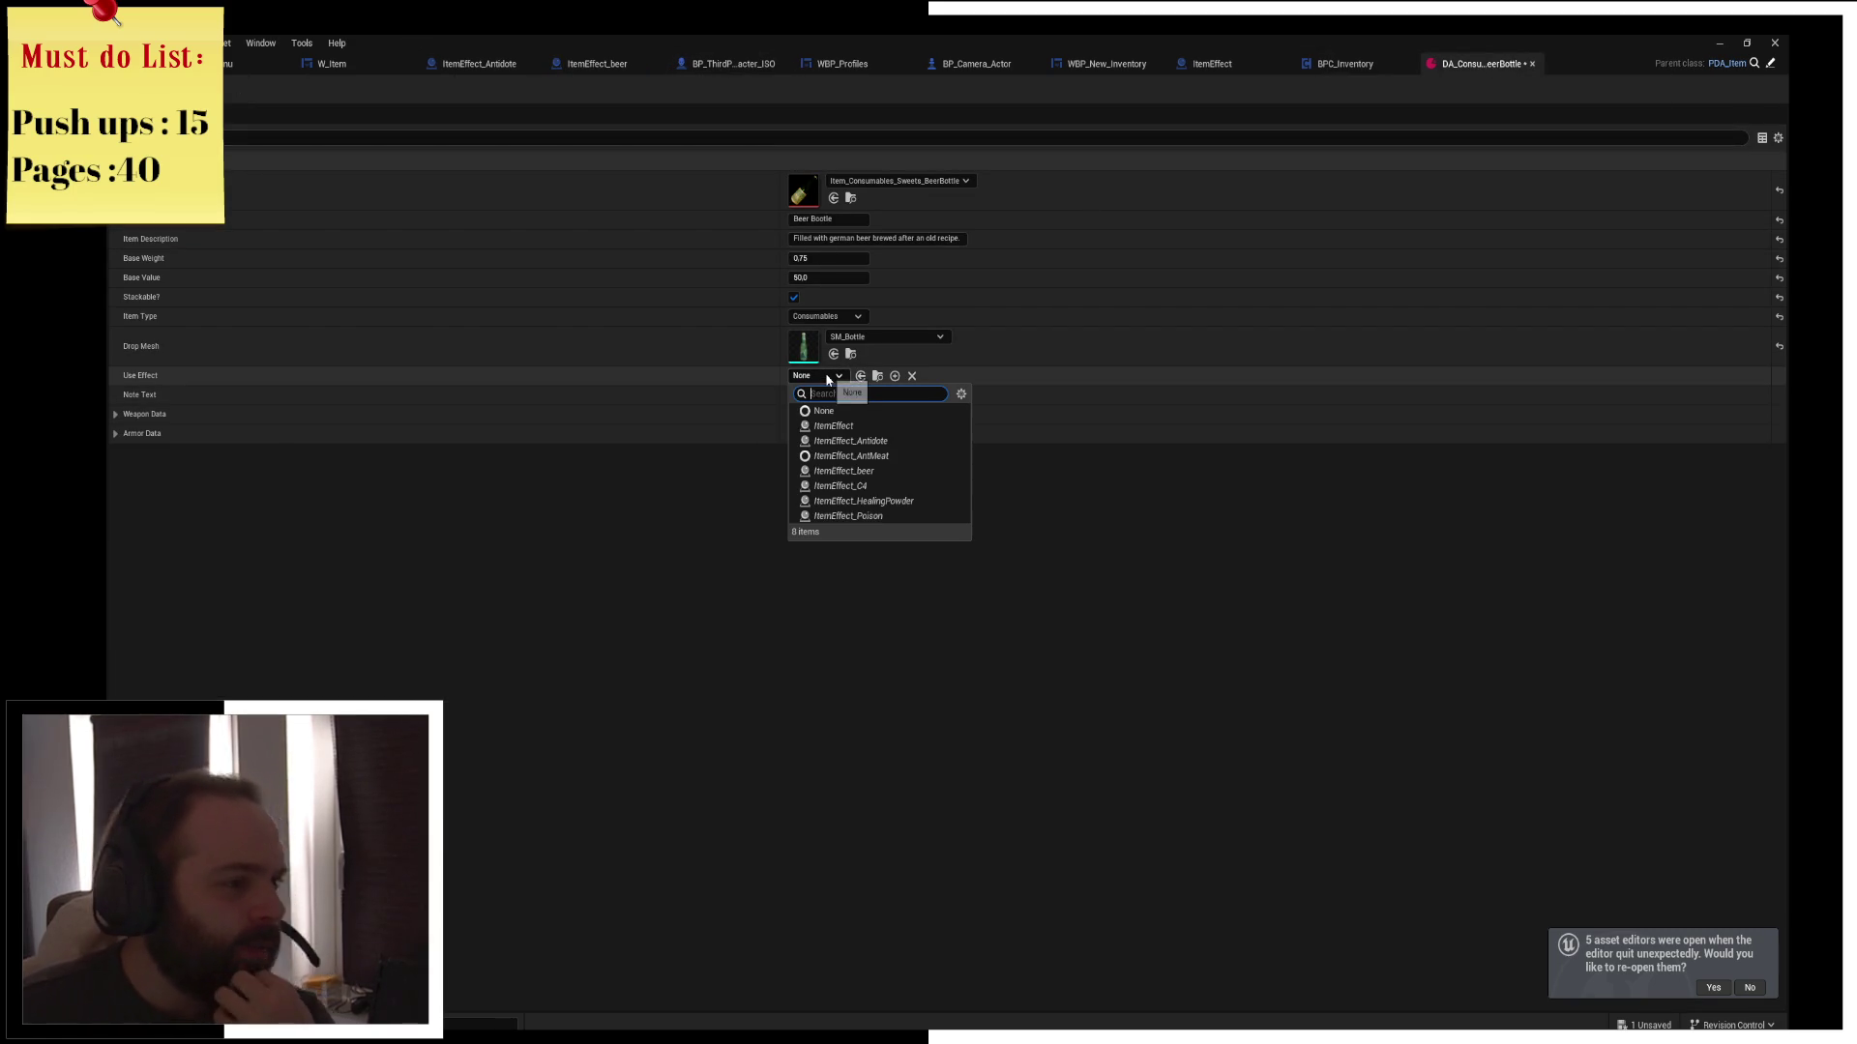
left_click(894, 471)
key("ctrl+s")
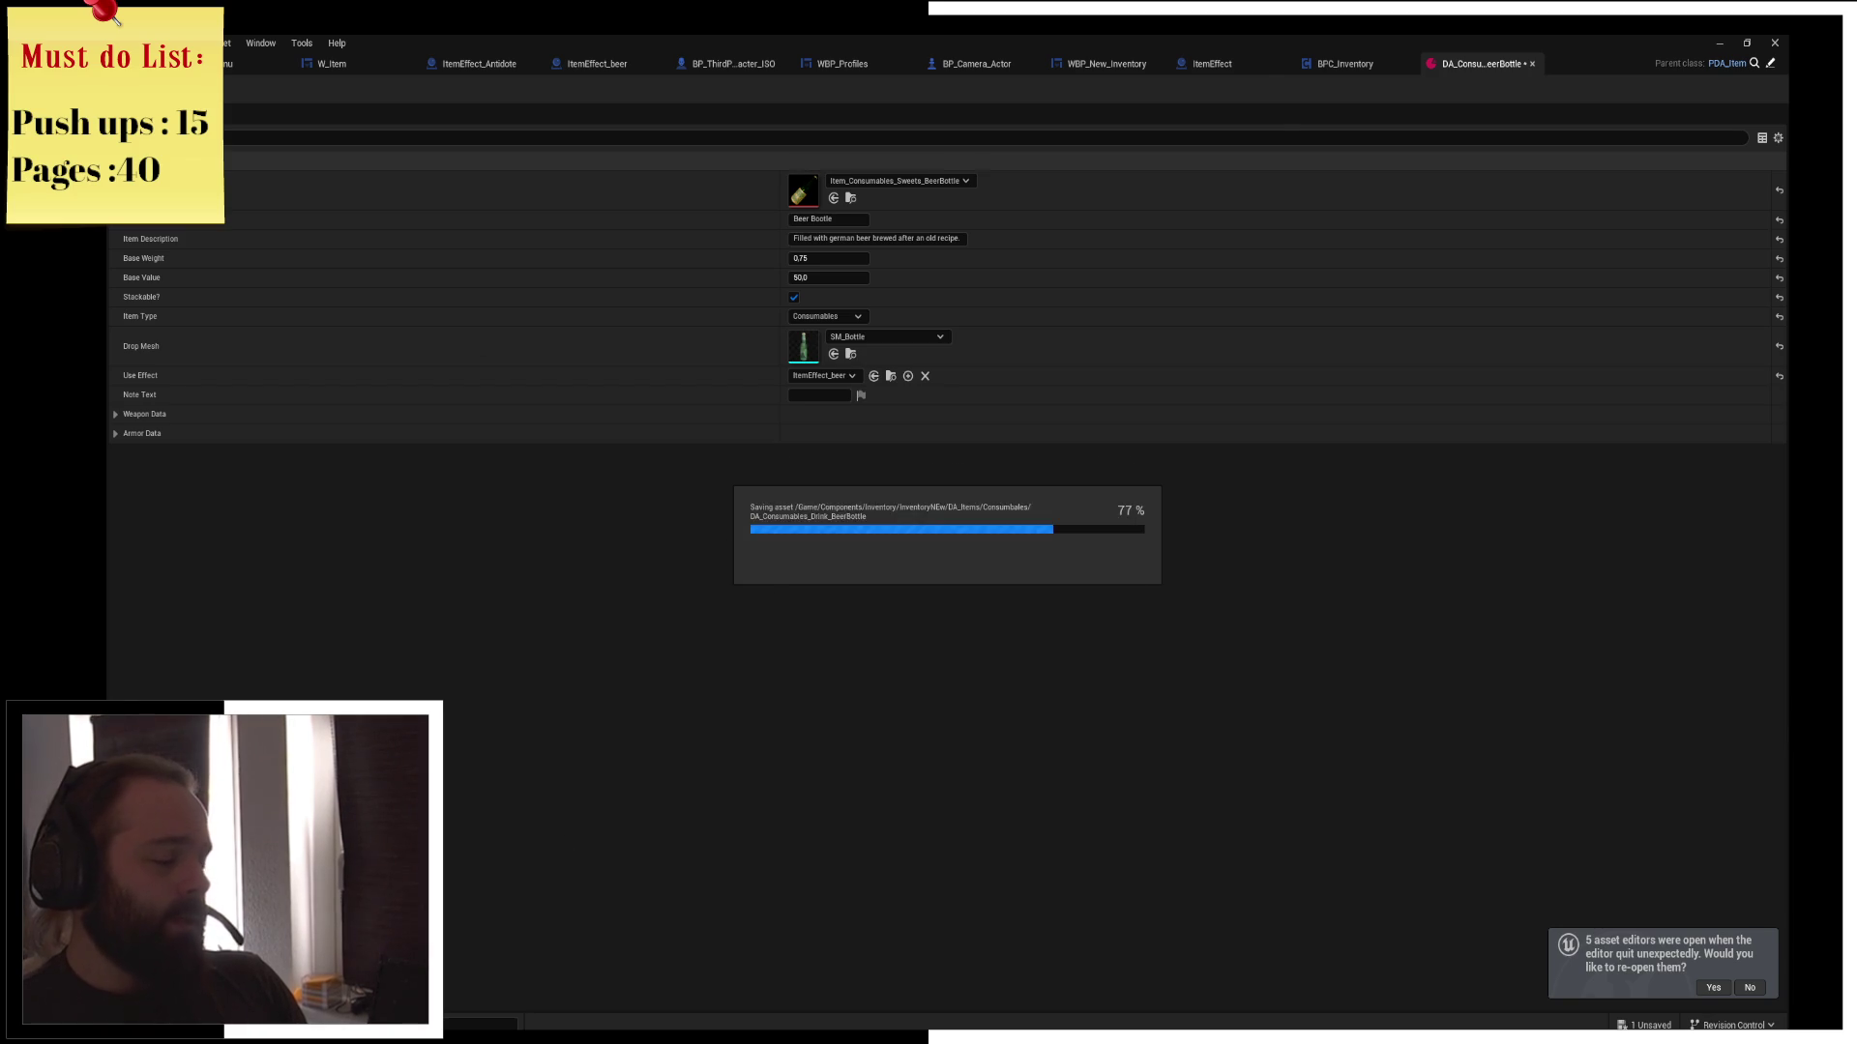
key("super+e")
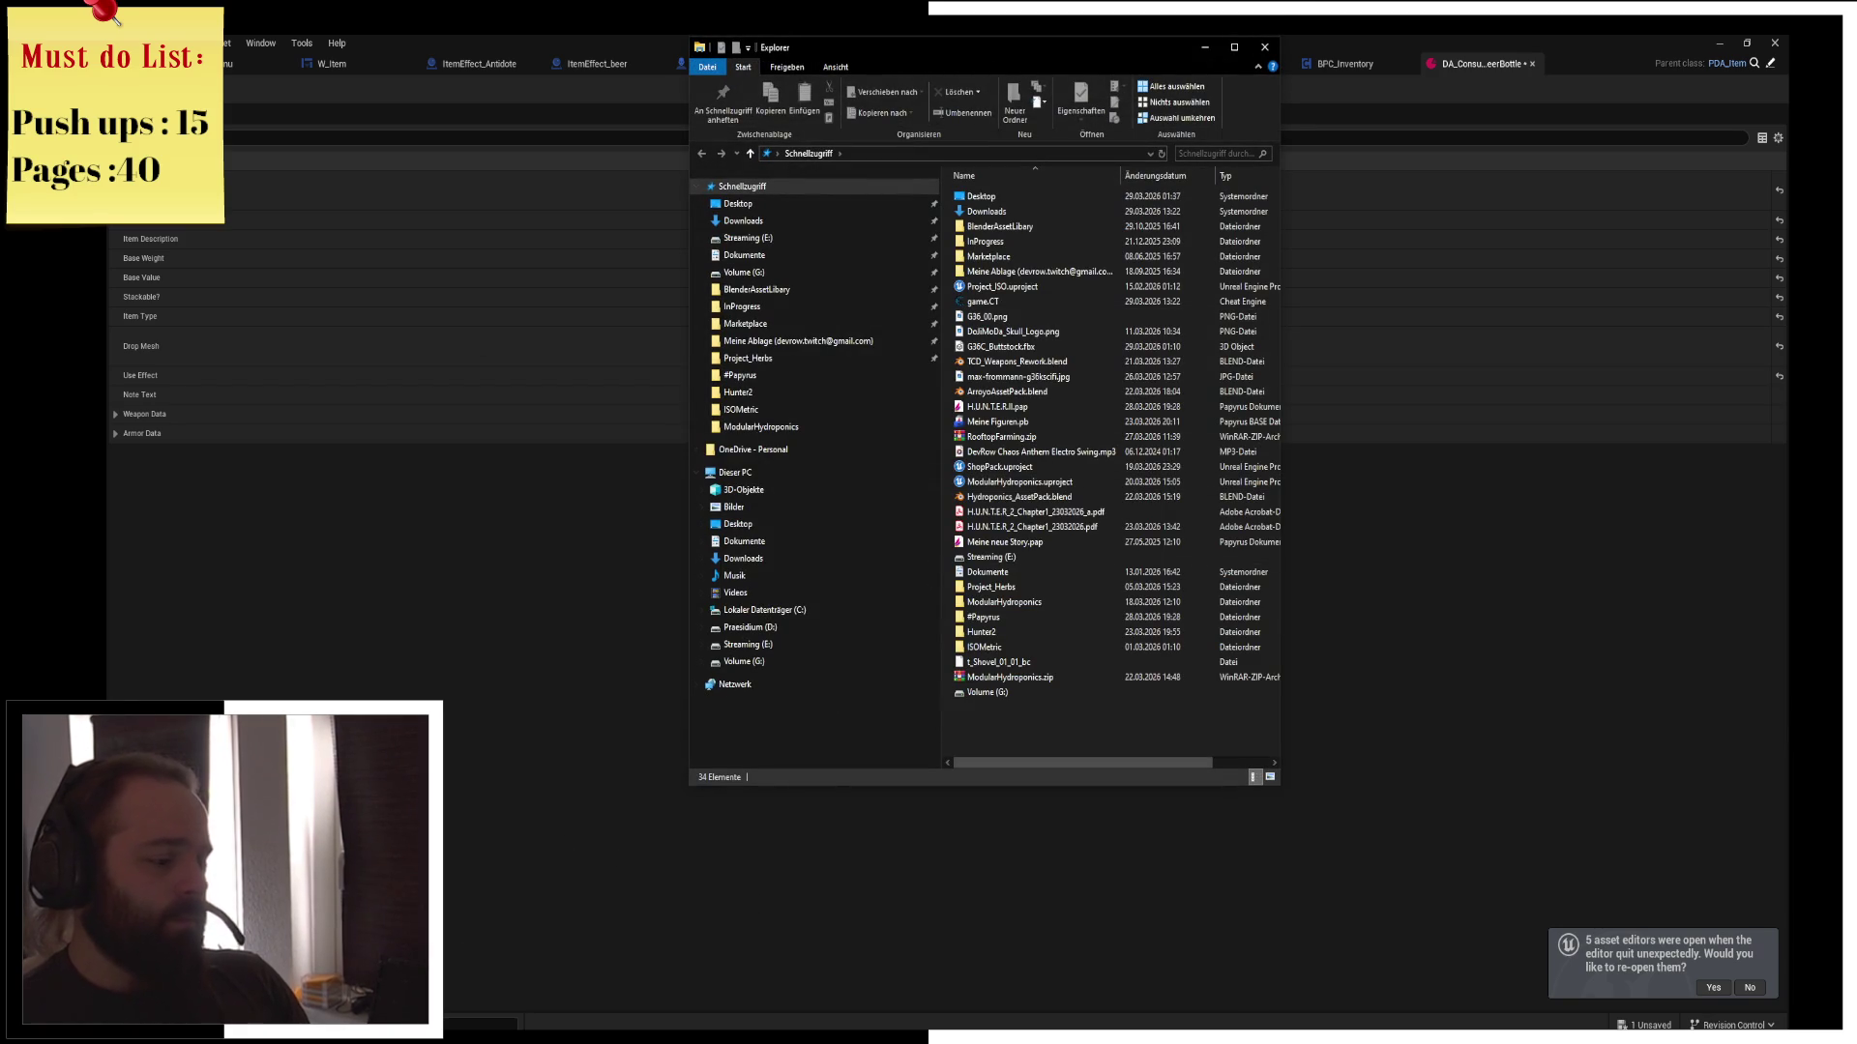
Close the running game window and open InProgress > Project_ISO in File Explorer
left_click(670, 1038)
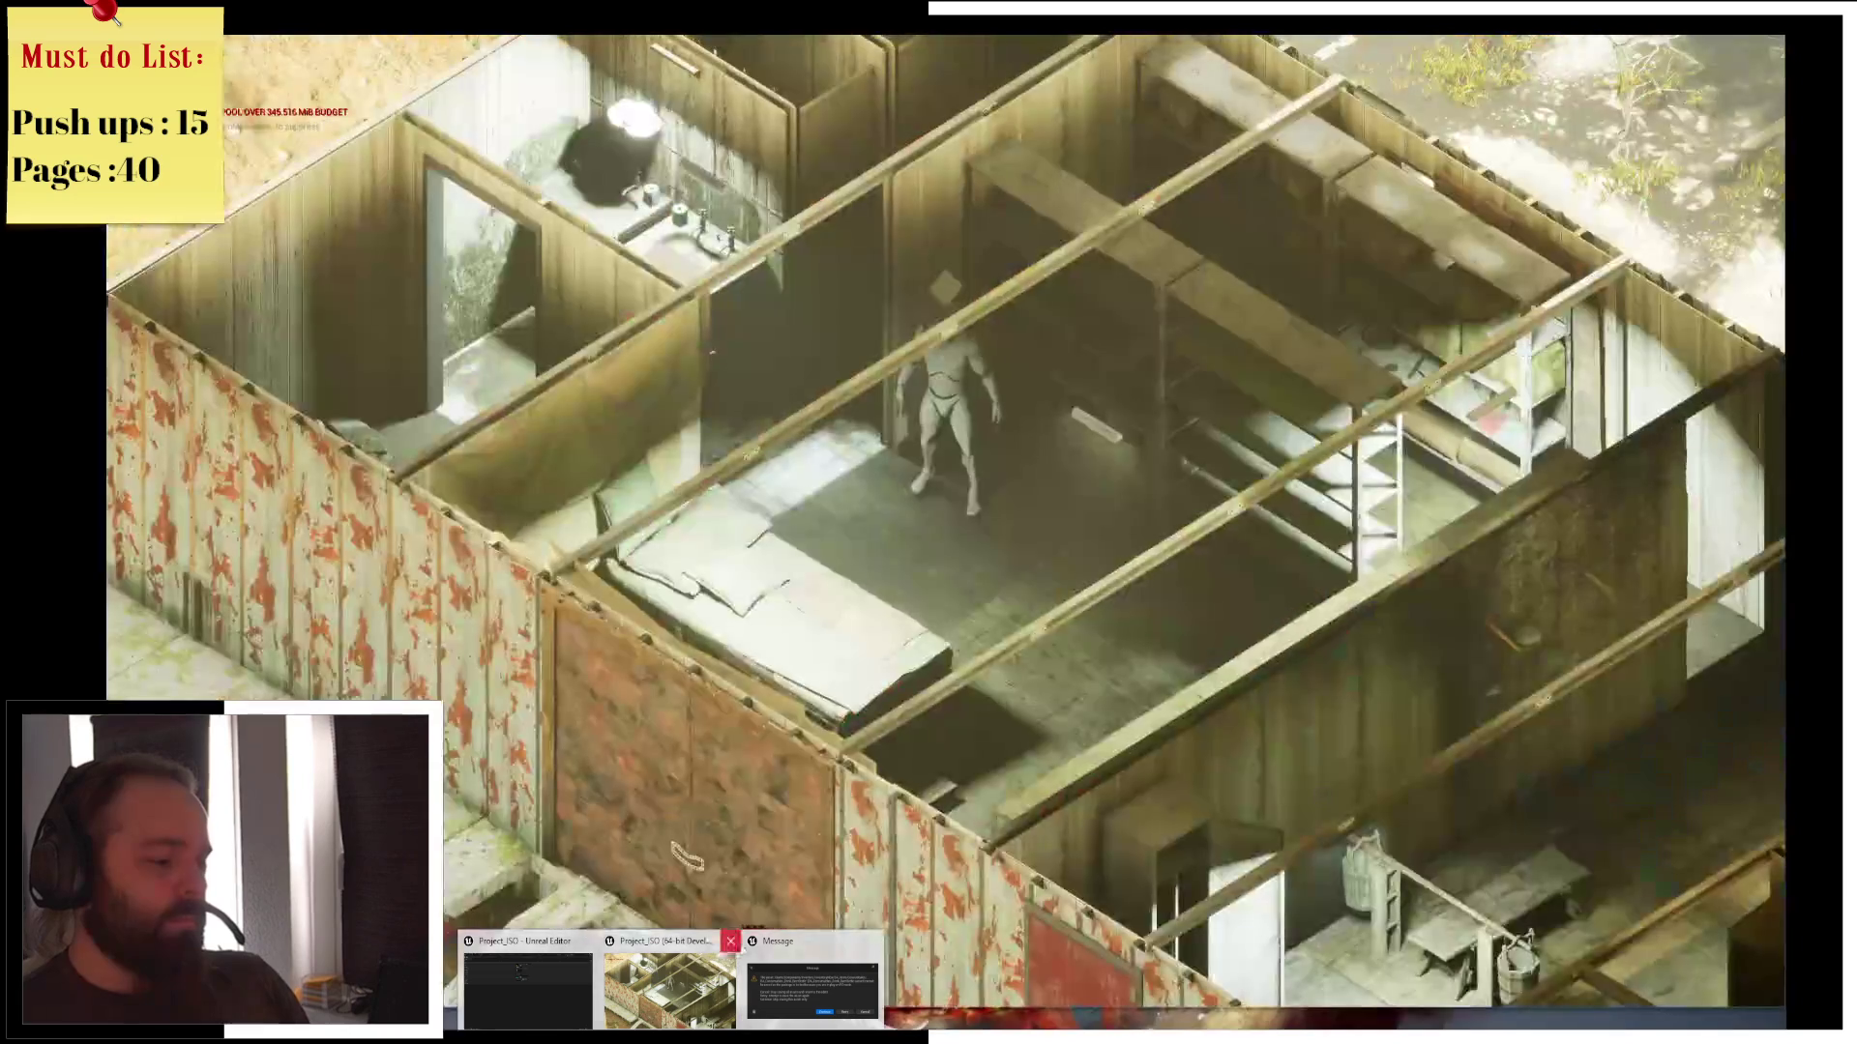
left_click(732, 941)
left_click(1145, 704)
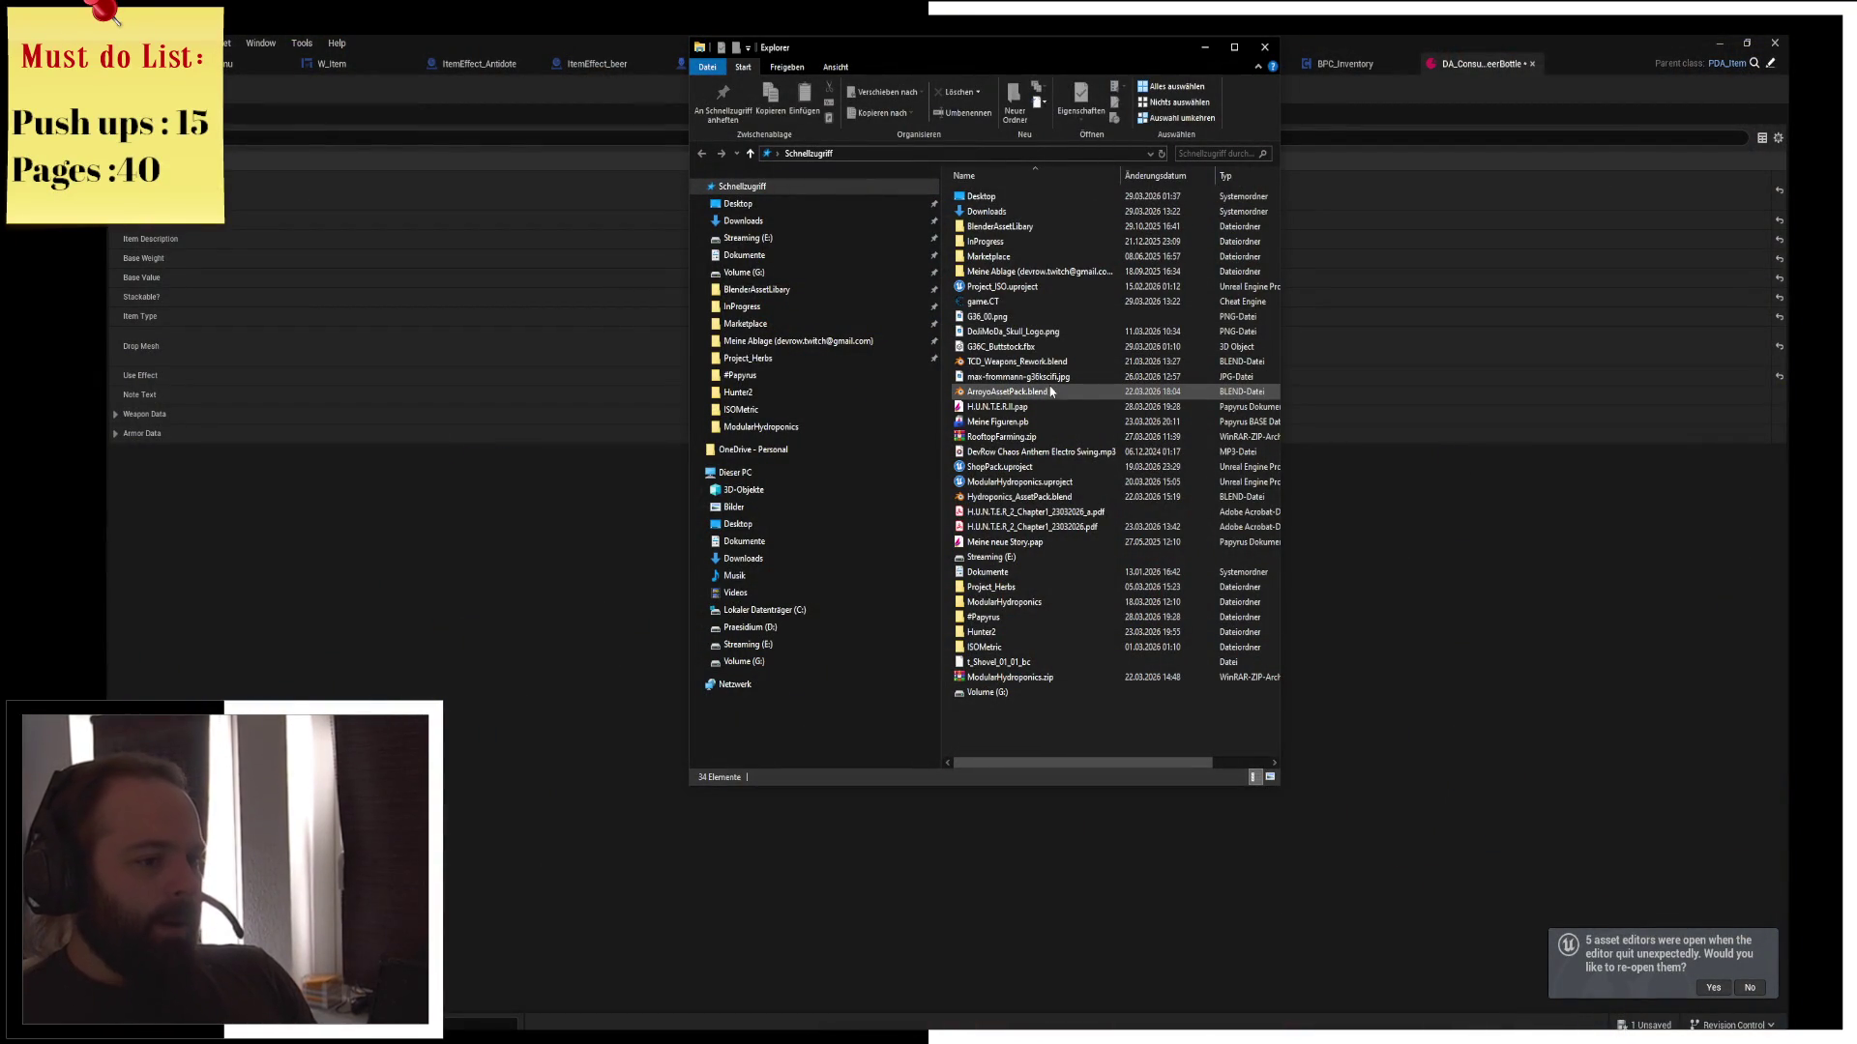
left_click(769, 307)
left_click(1007, 303)
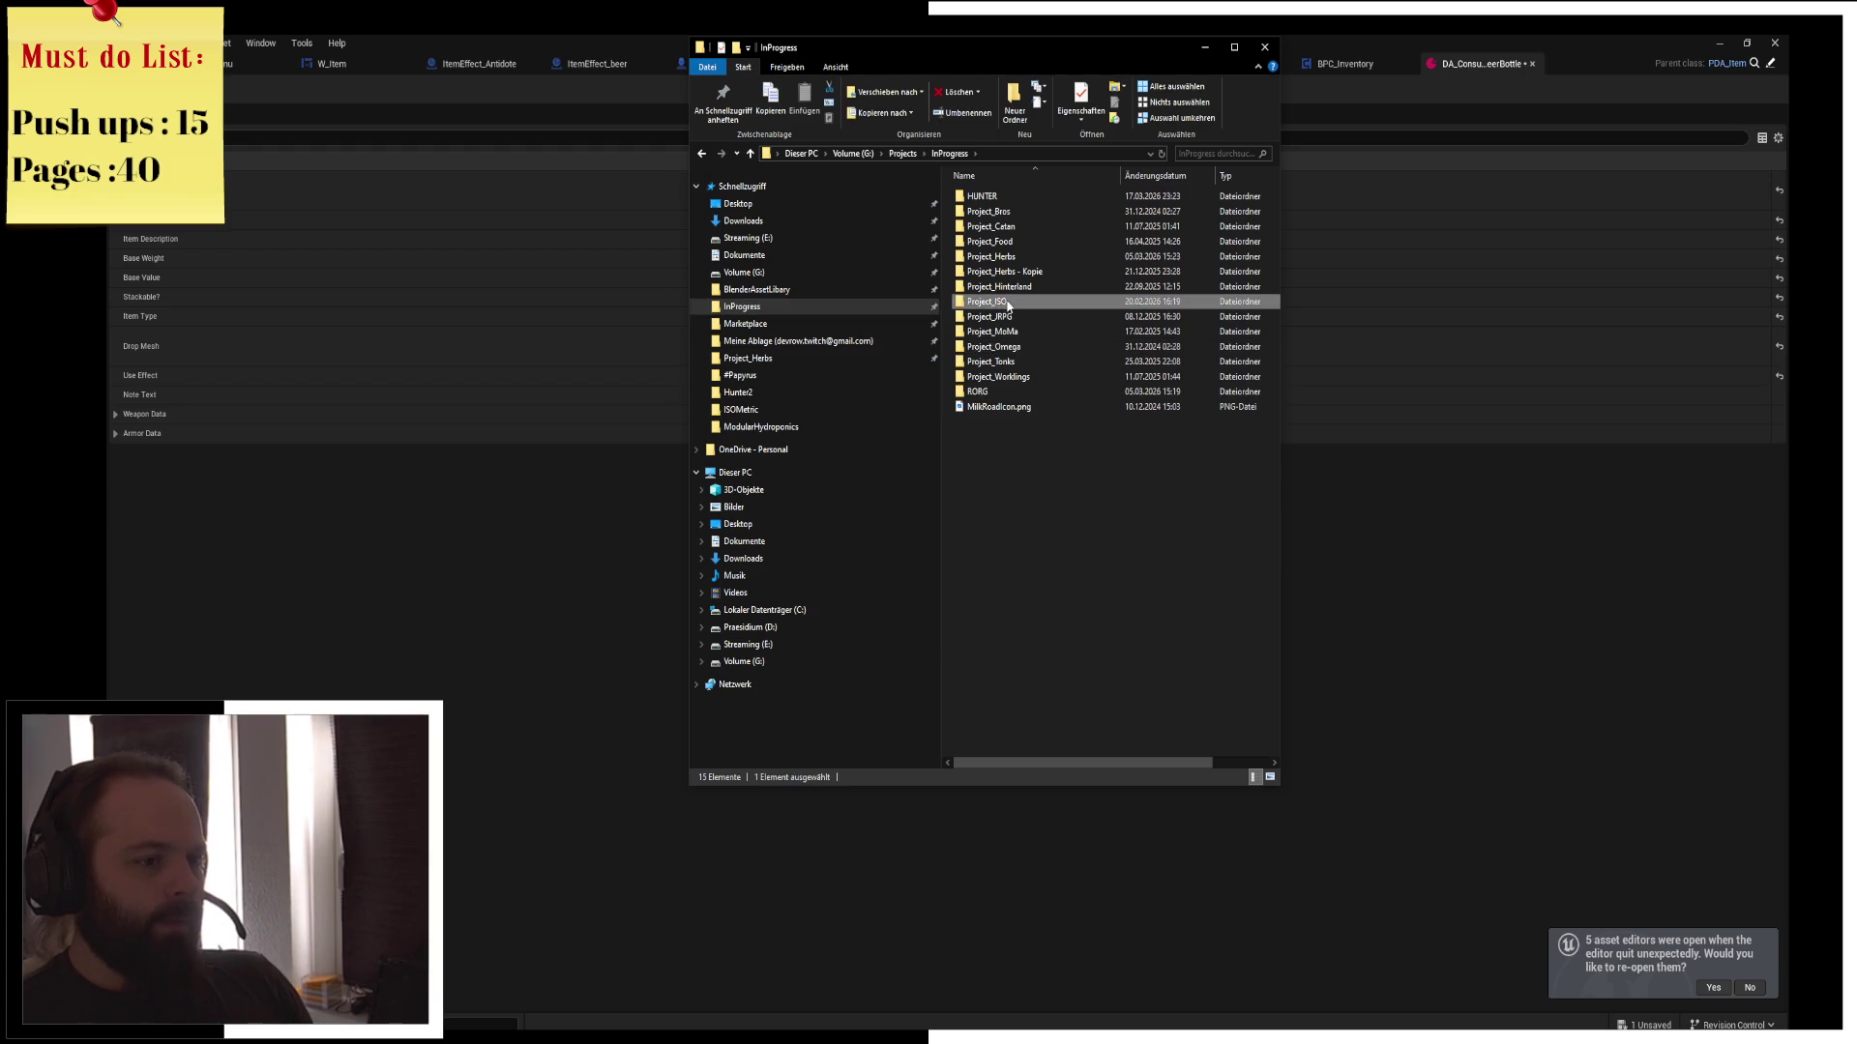
double_click(1006, 303)
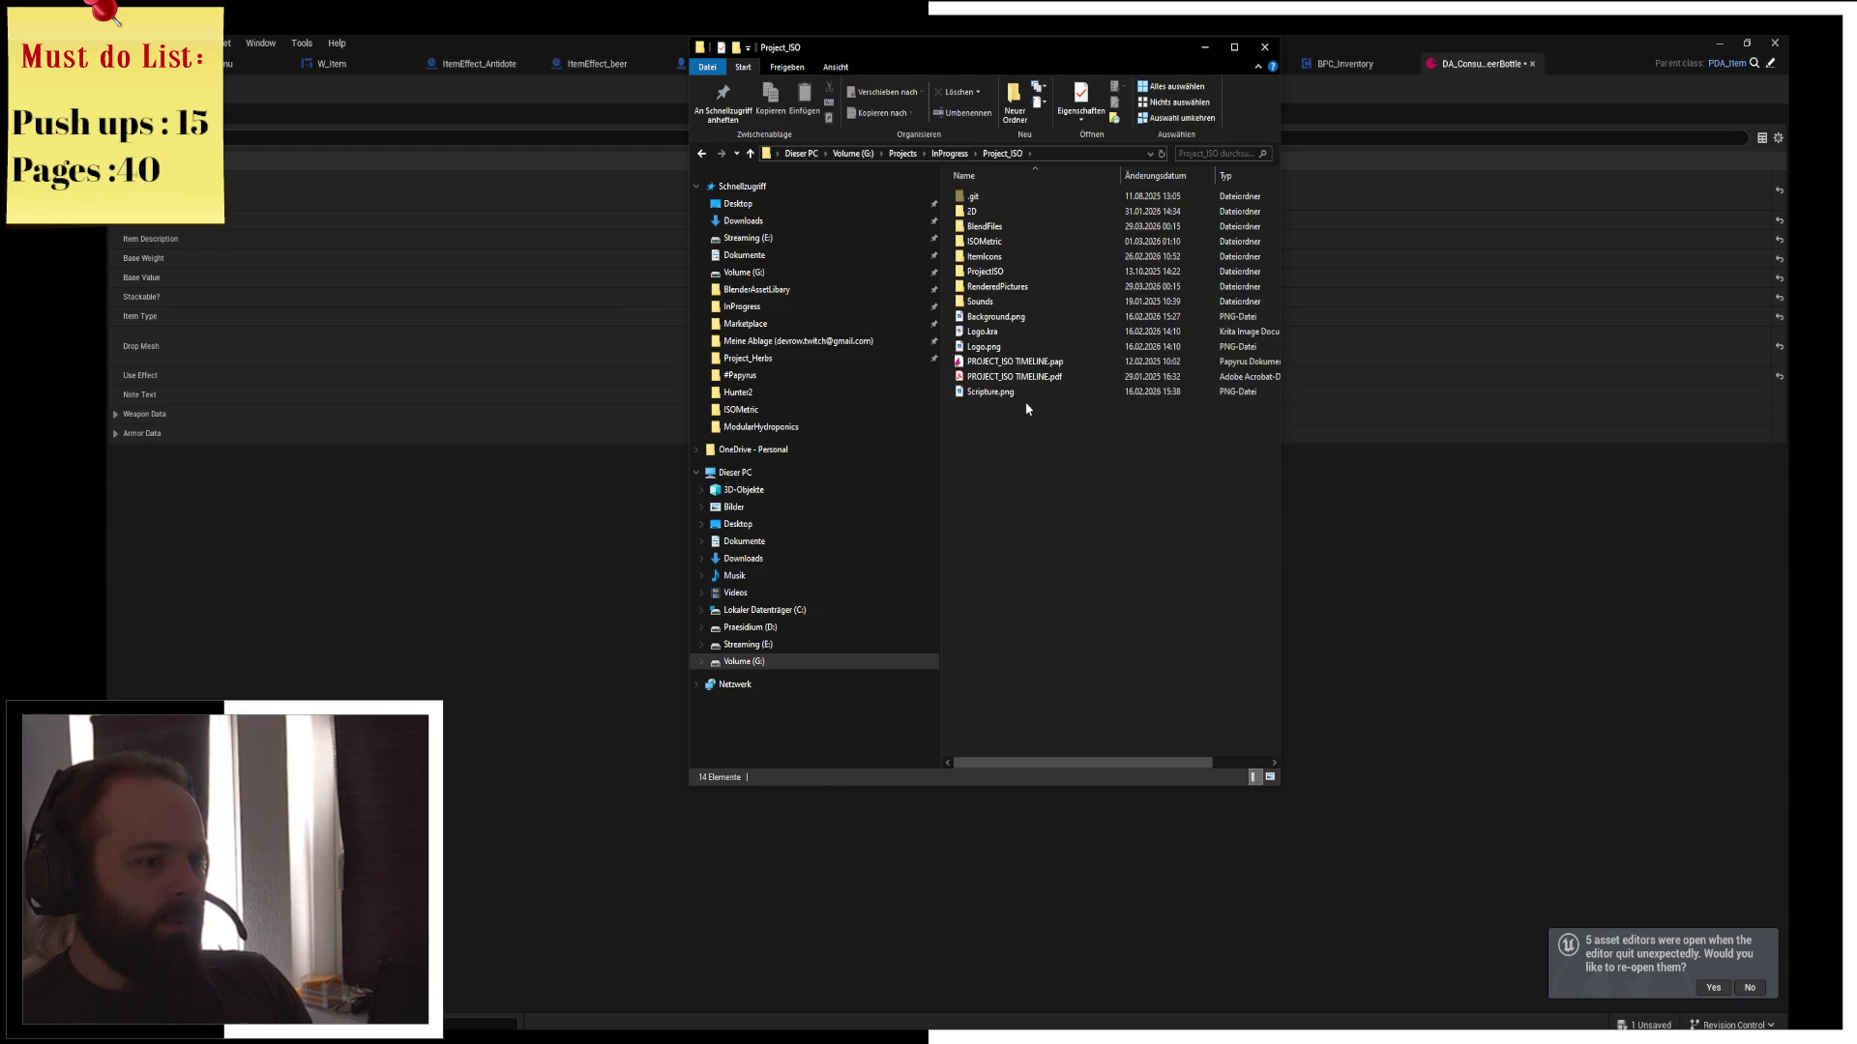
Browse the RenderedPictures and ProjectISO subfolders, then return to Project_ISO
double_click(1038, 293)
scroll(1205, 704, "down", 5)
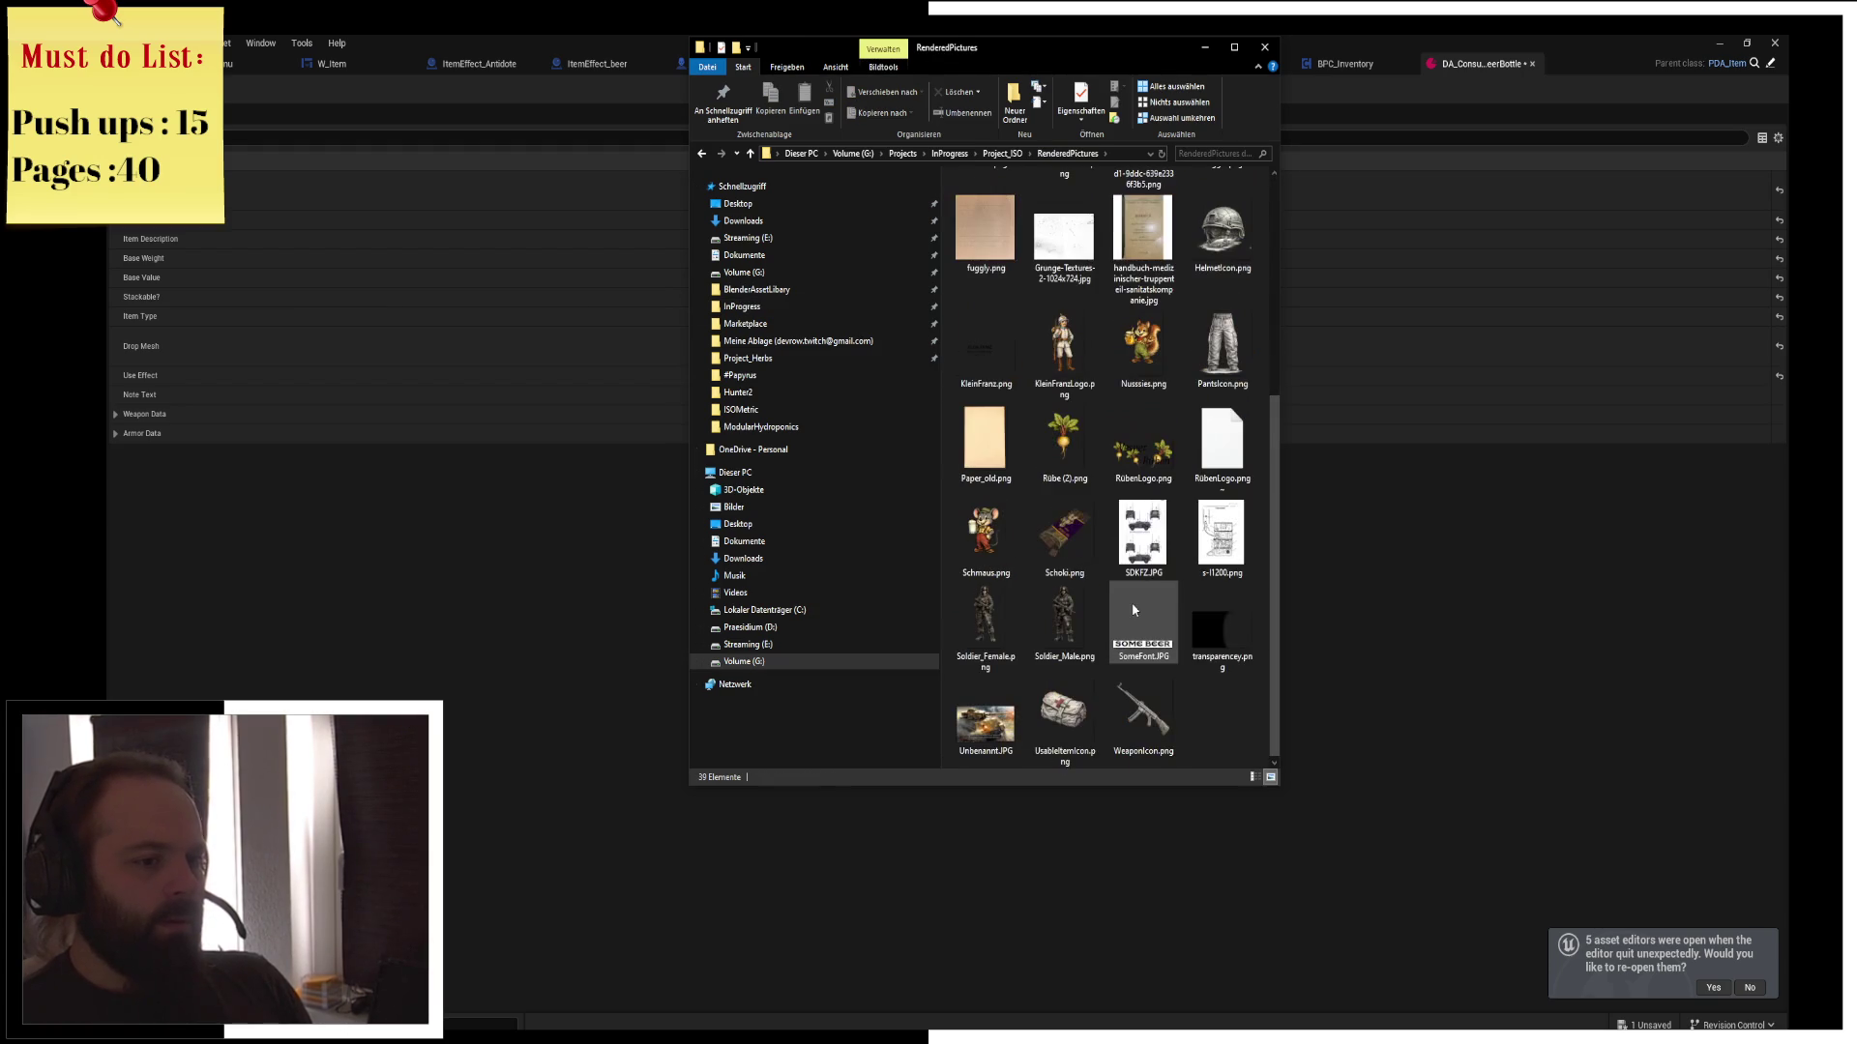
scroll(1205, 704, "up", 3)
scroll(1207, 712, "up", 2)
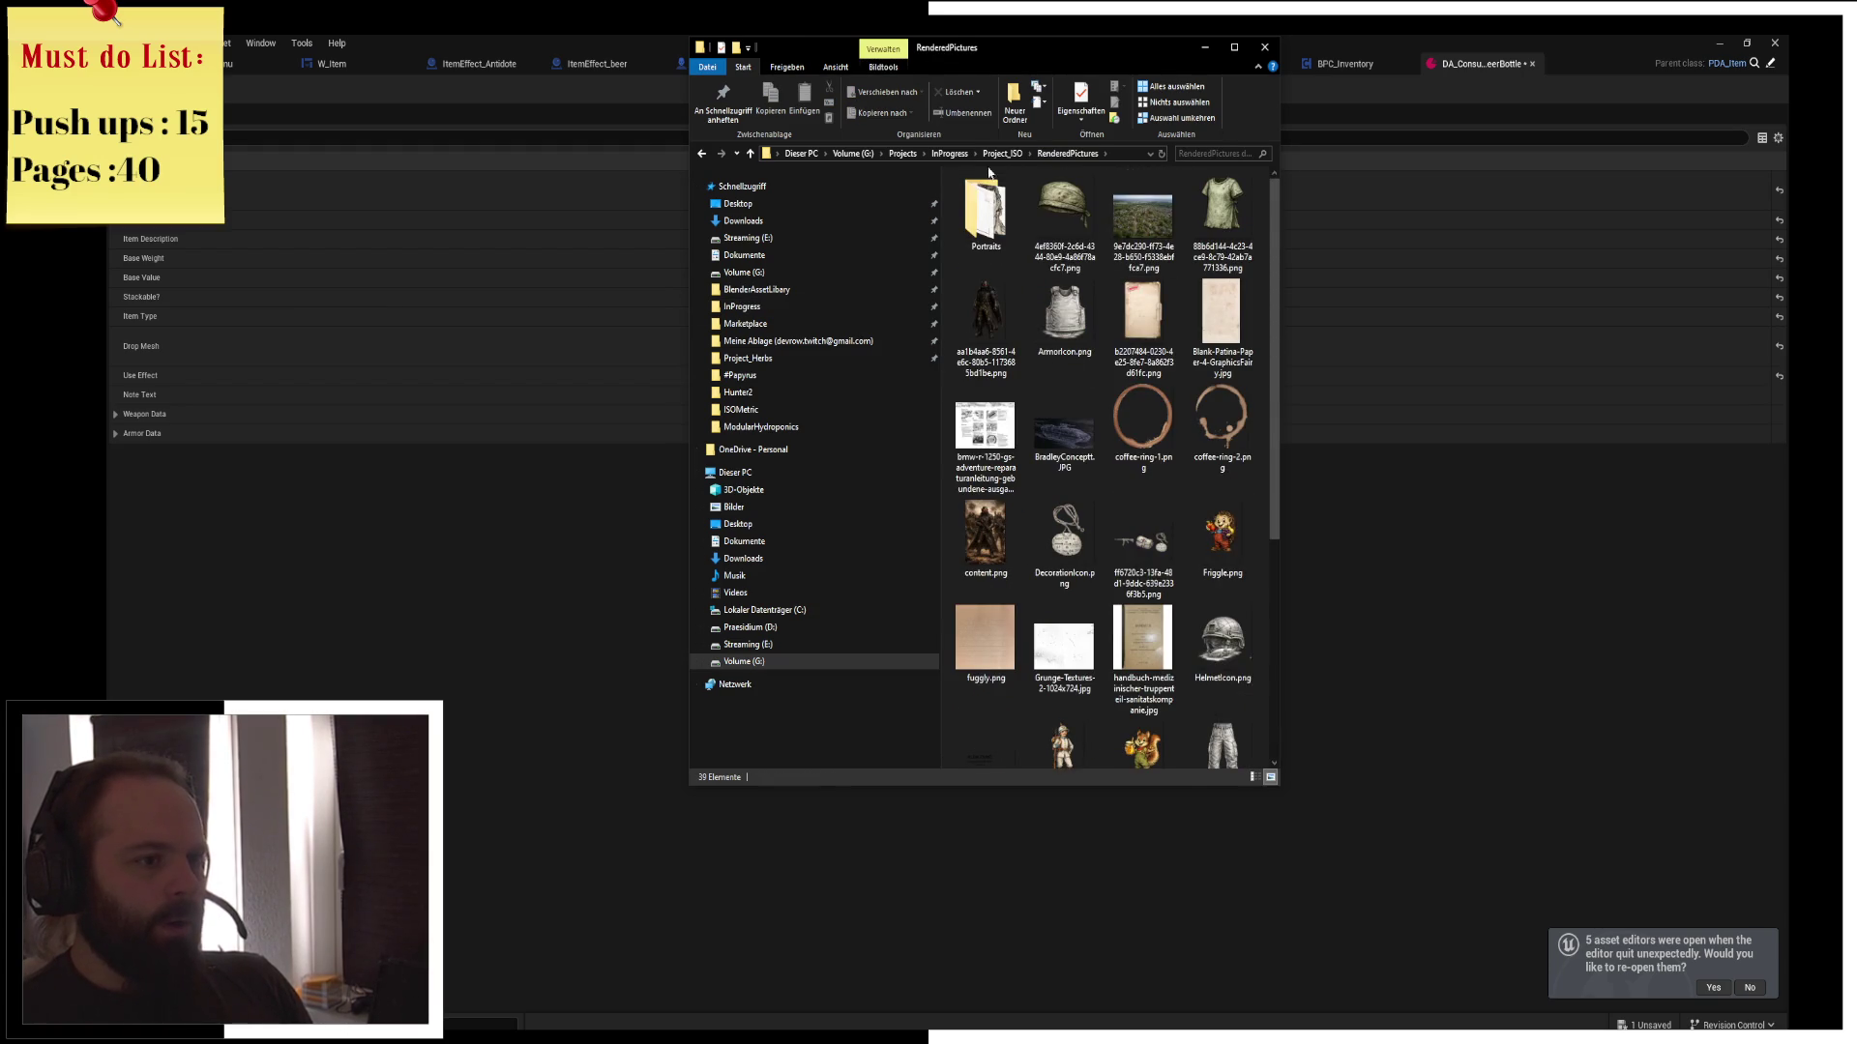
key("alt+Left")
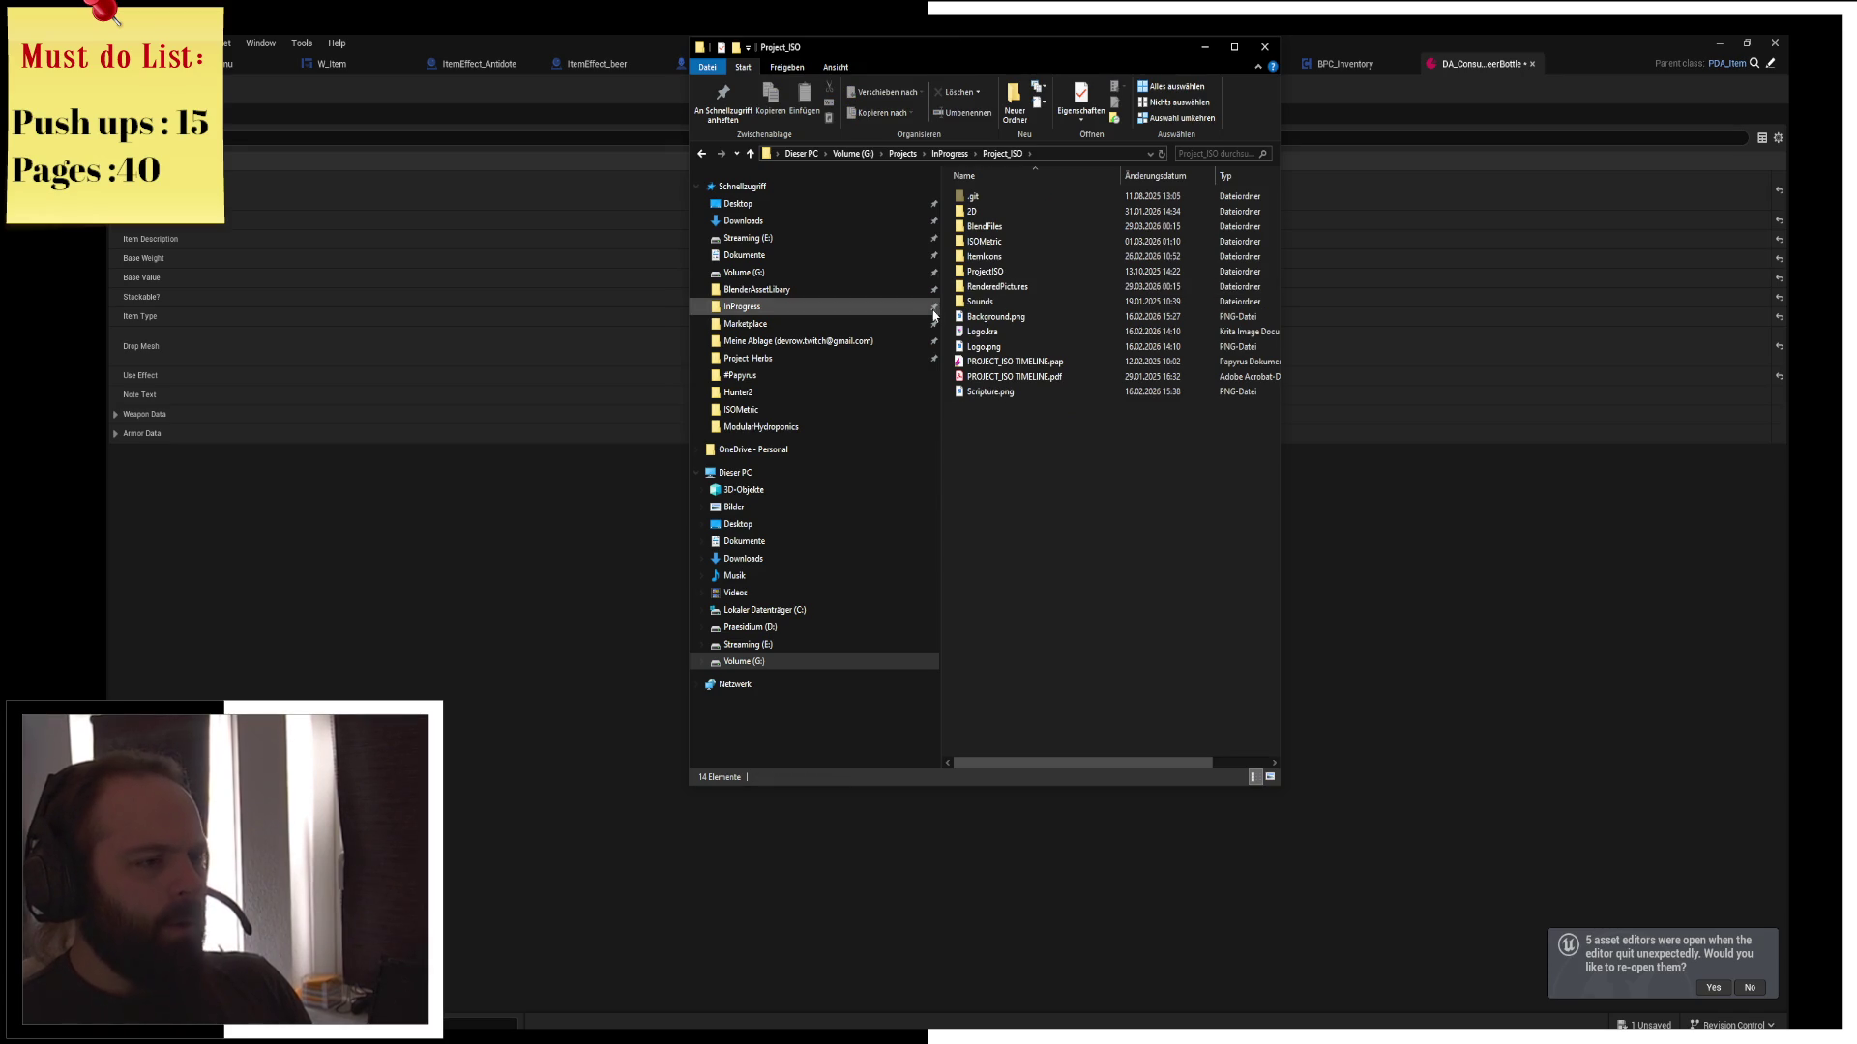
double_click(1009, 272)
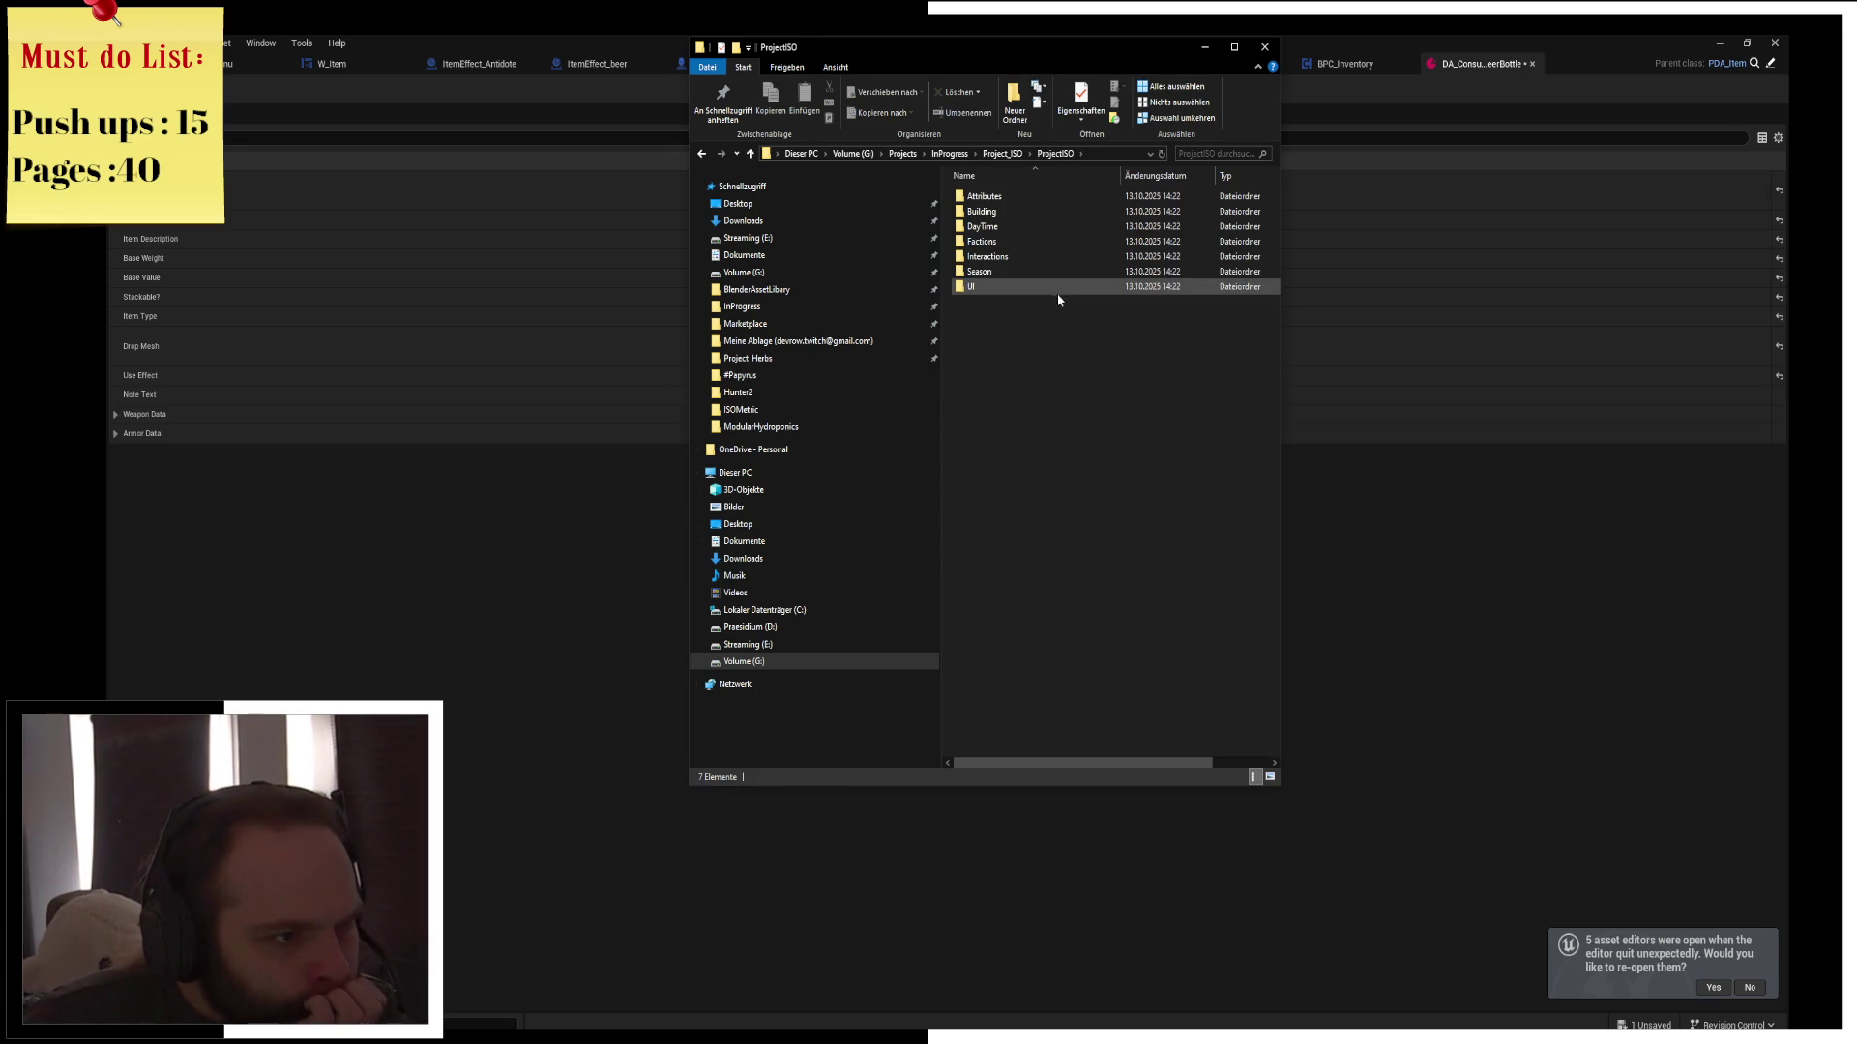
key("BackSpace")
Search the Project_ISO folder for 'Klein'
left_click(1014, 302)
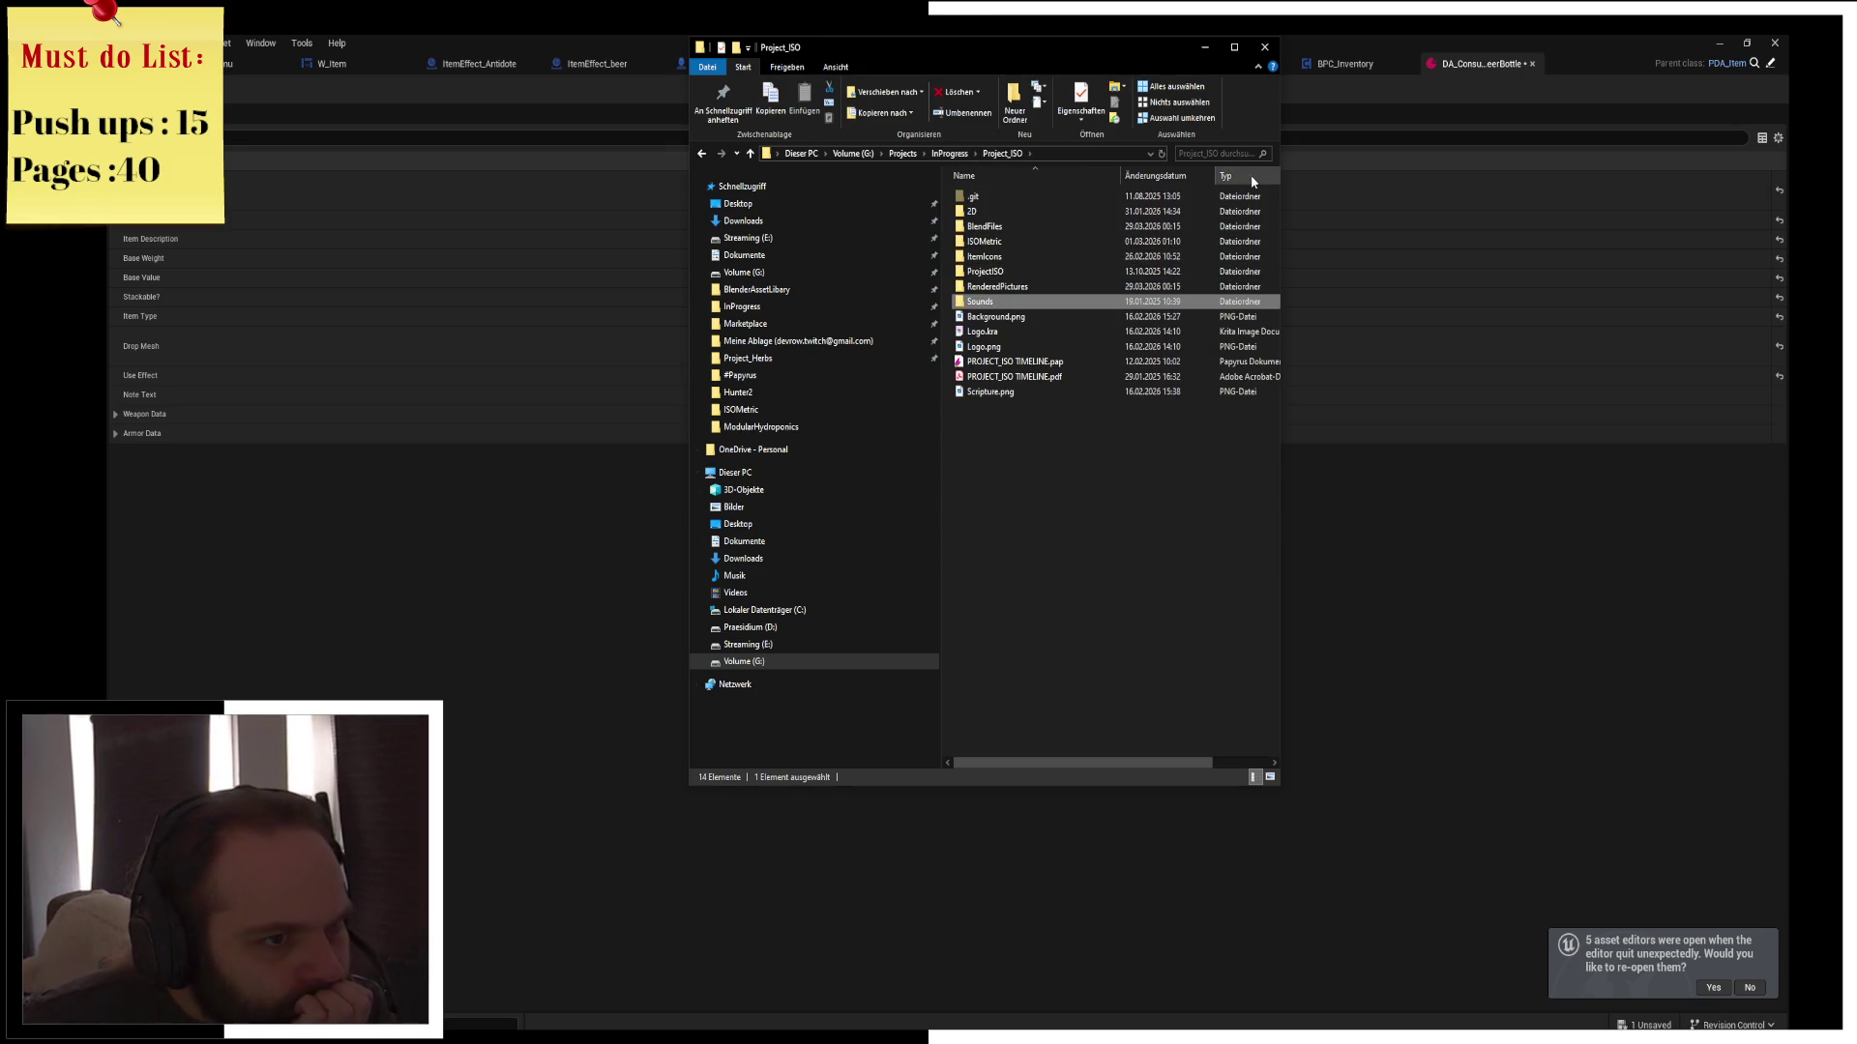
left_click(1221, 153)
type("Klein")
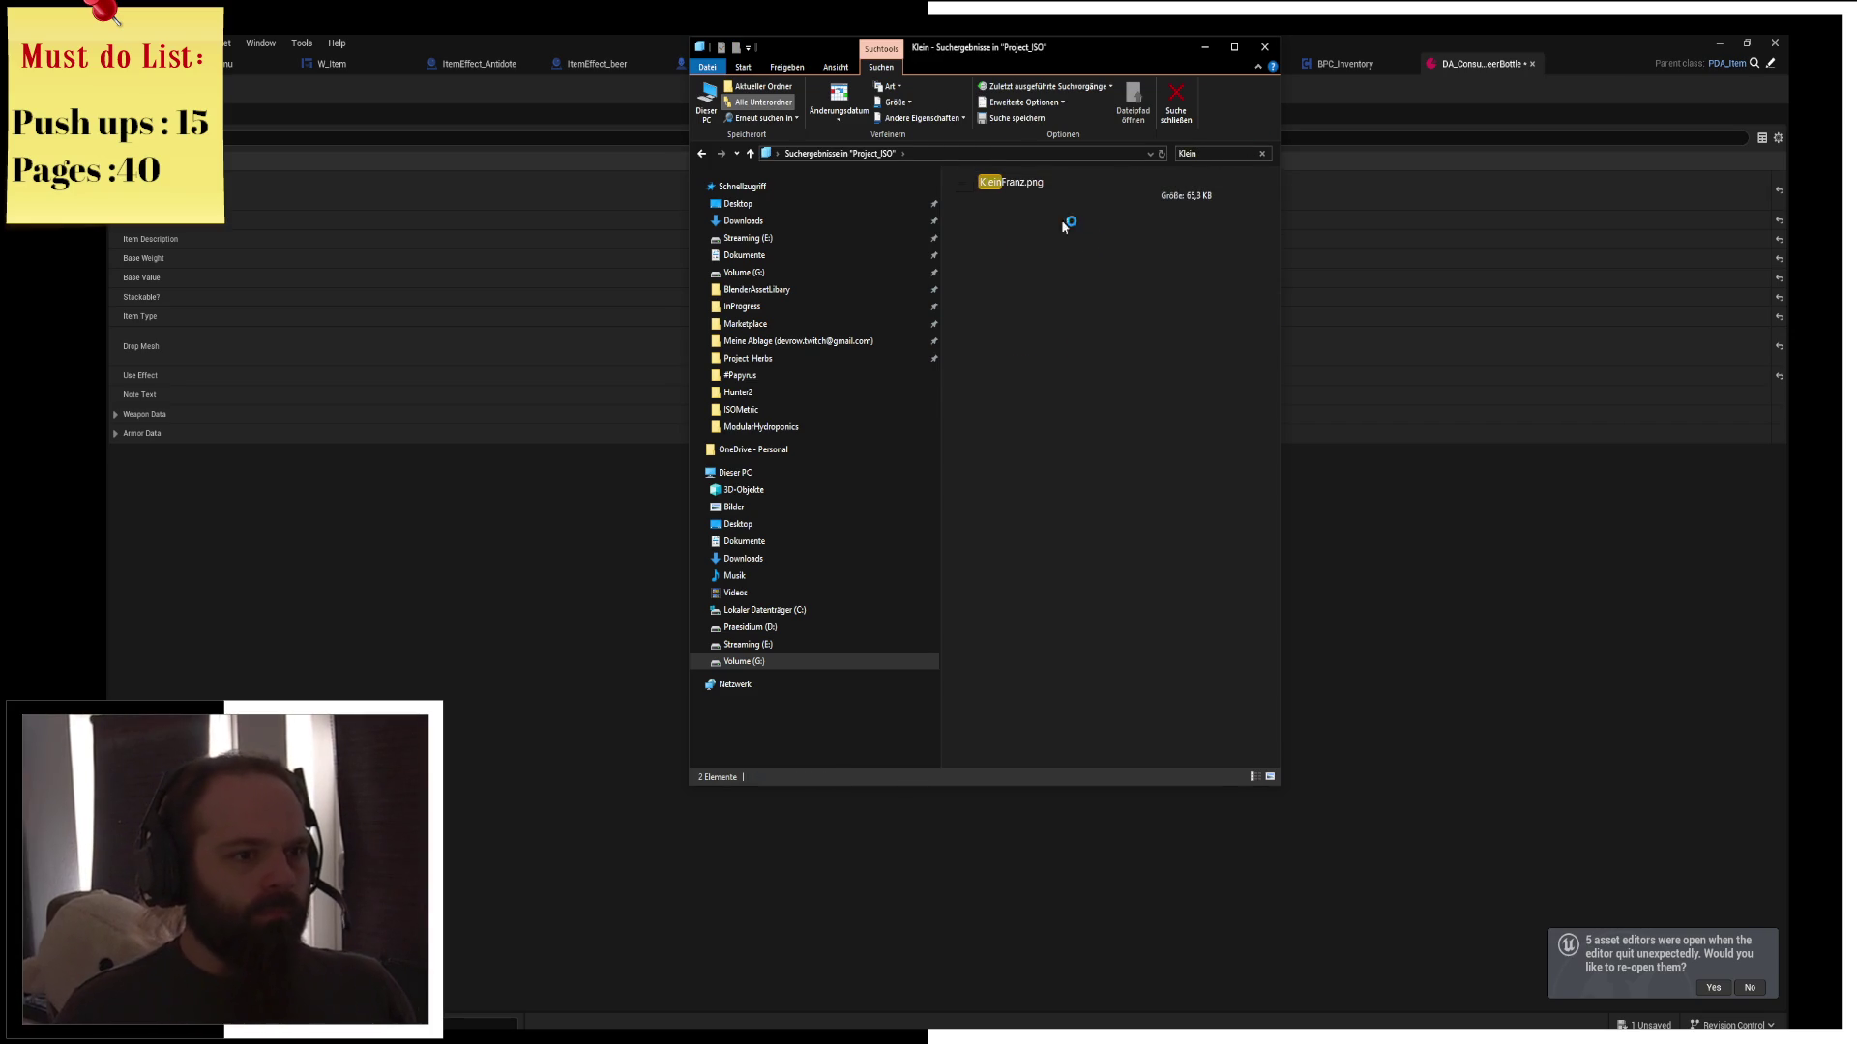
Hide File Explorer, dismiss Unreal's save-failure message and switch to the browser
left_click(1203, 45)
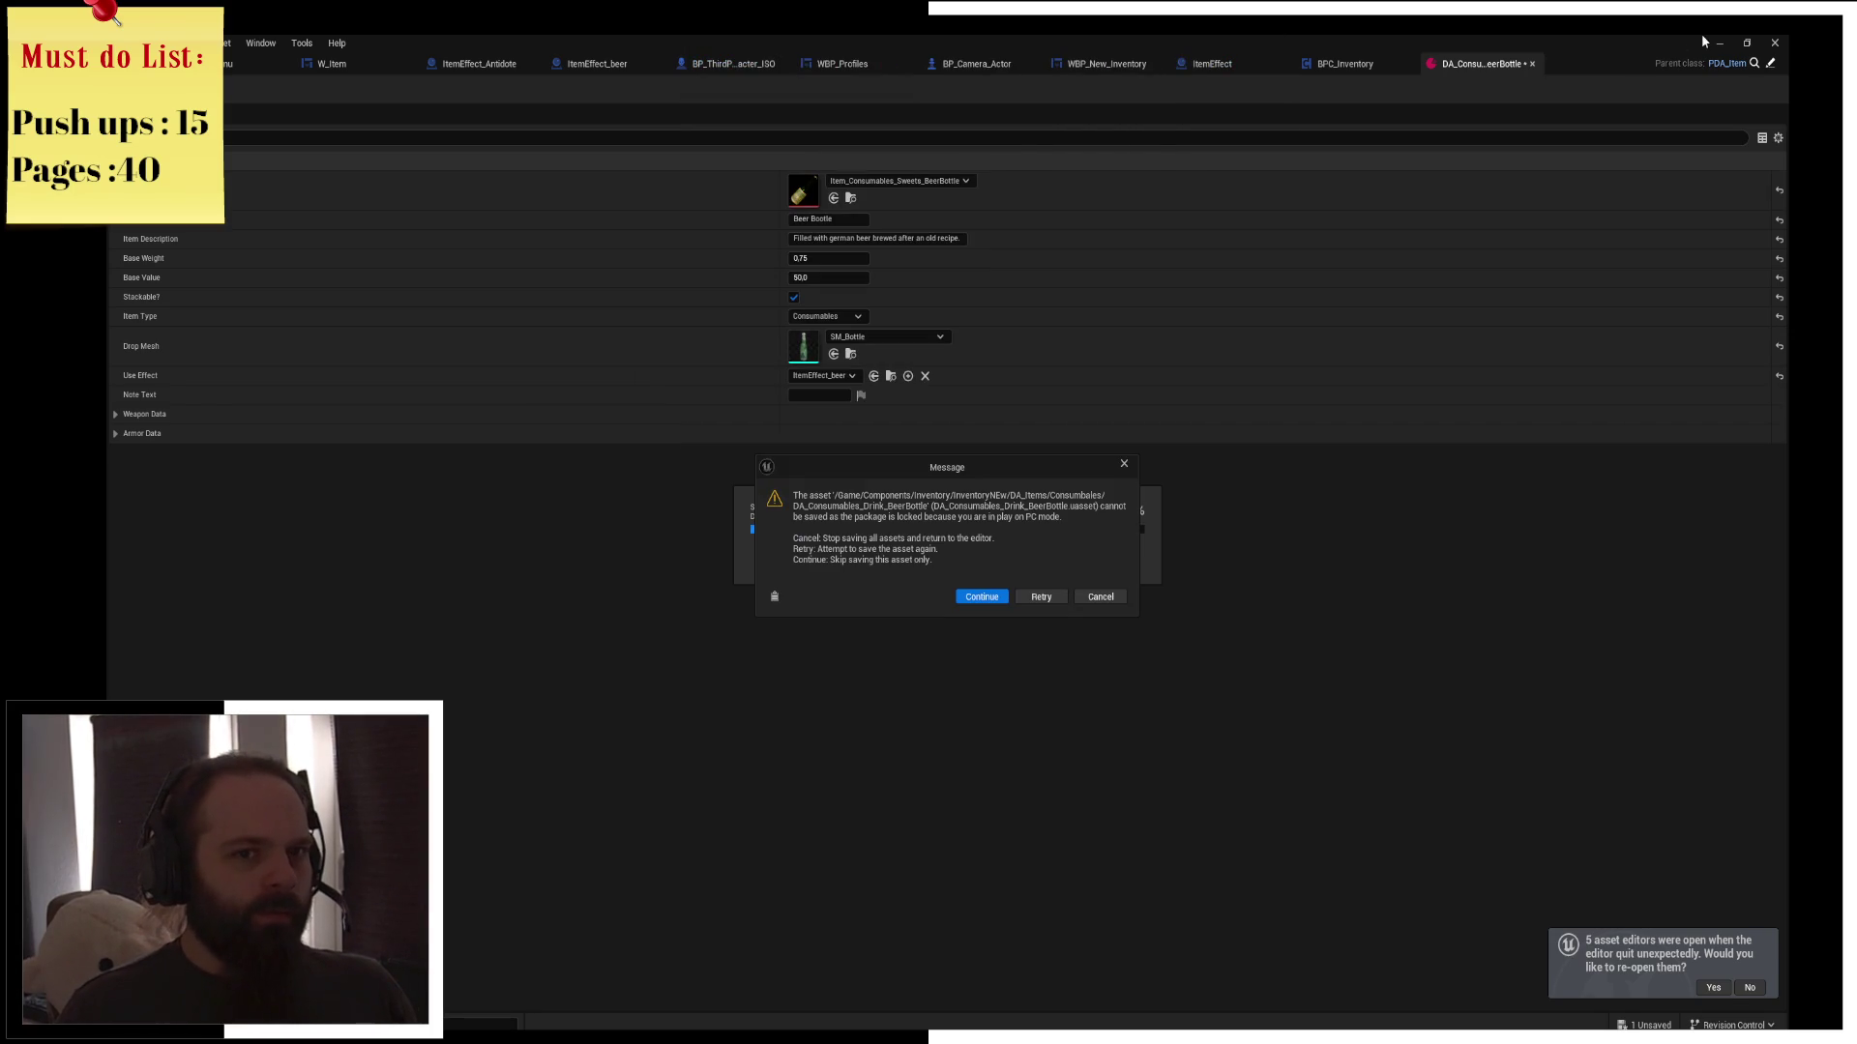
left_click(1042, 597)
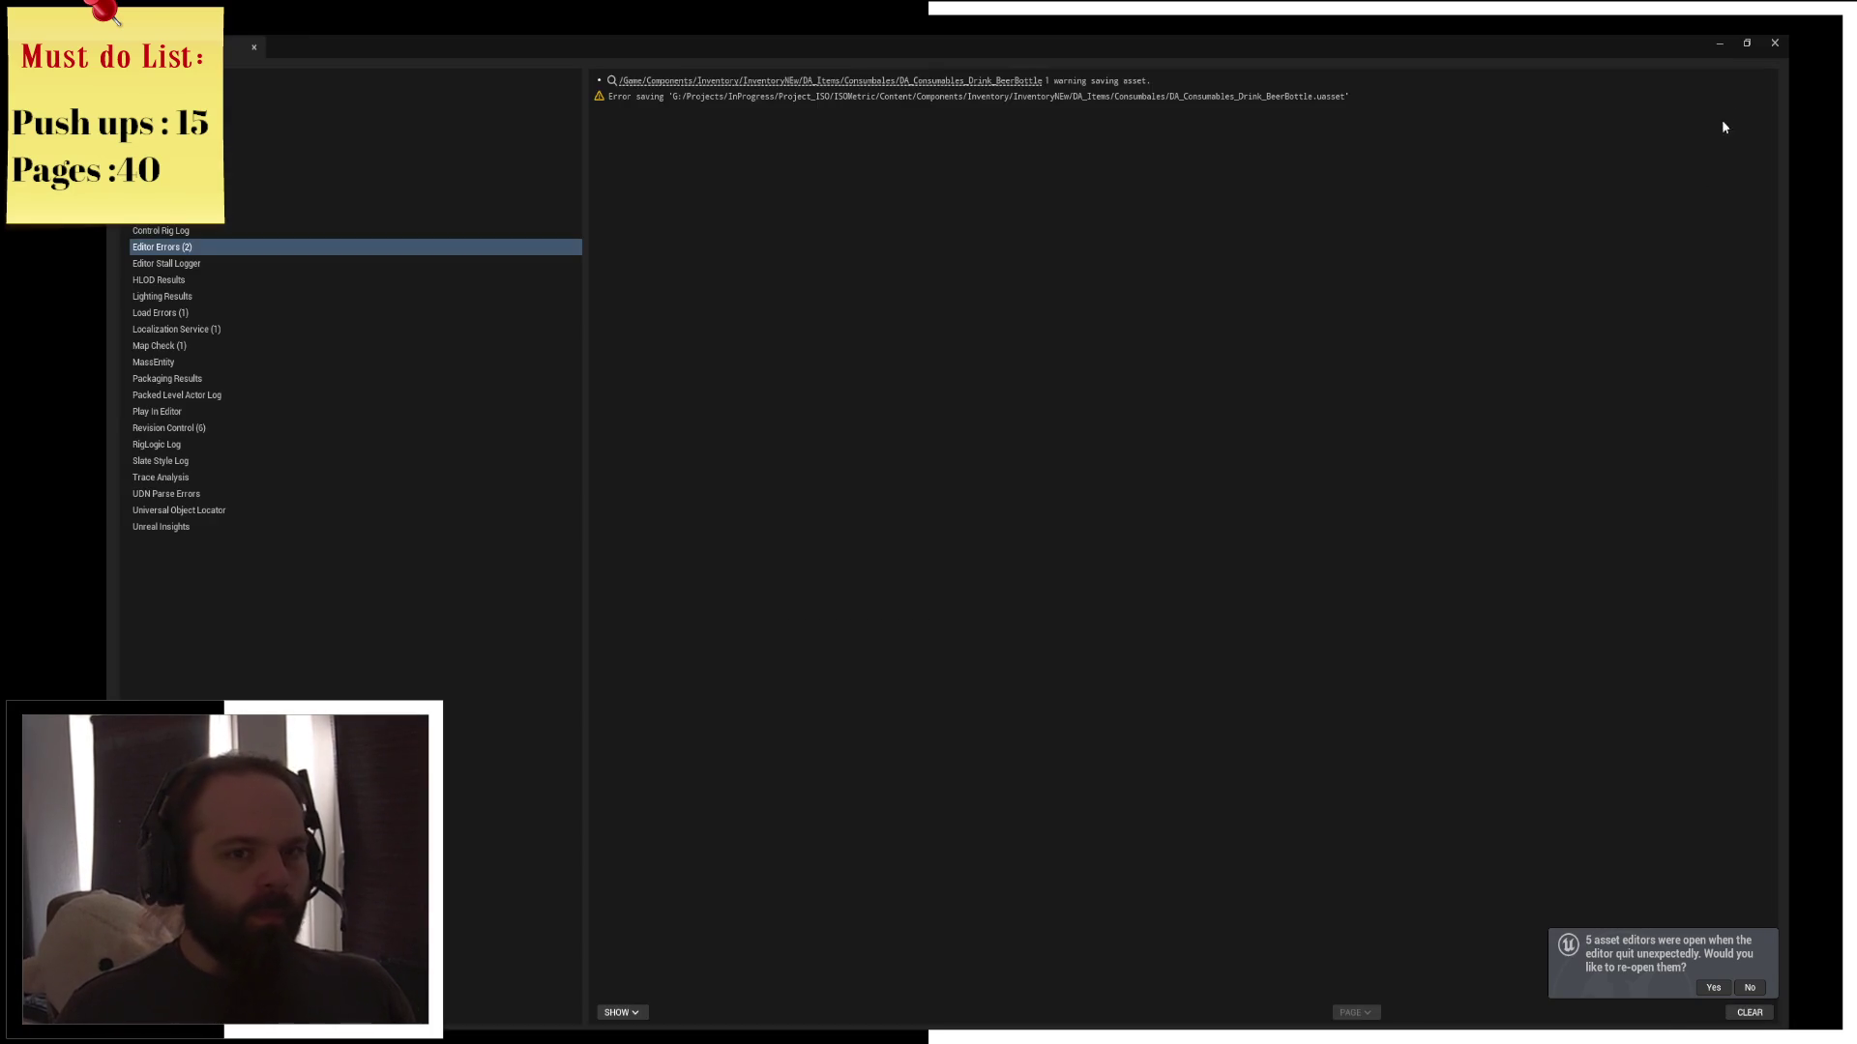
key("alt+Tab")
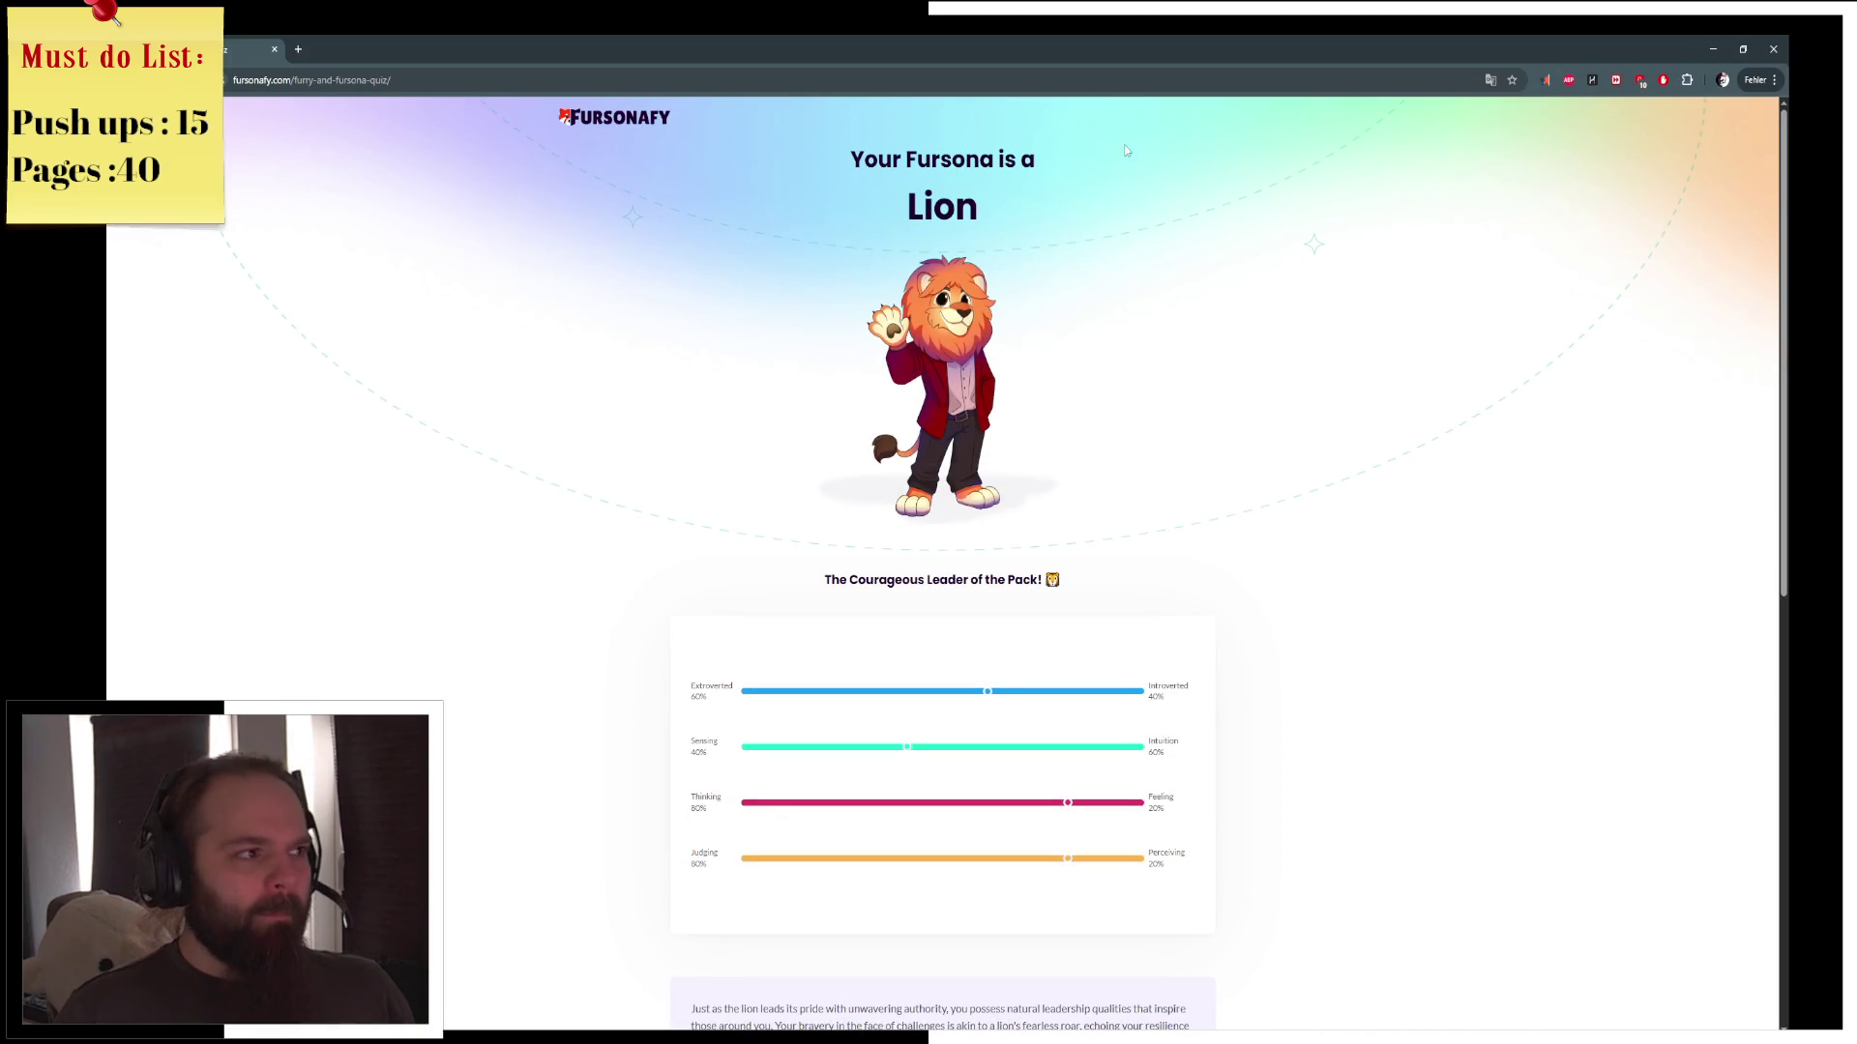
View the Schoki.png chocolate render, zooming between 50% and 25%, then show the desktop
key("super+d")
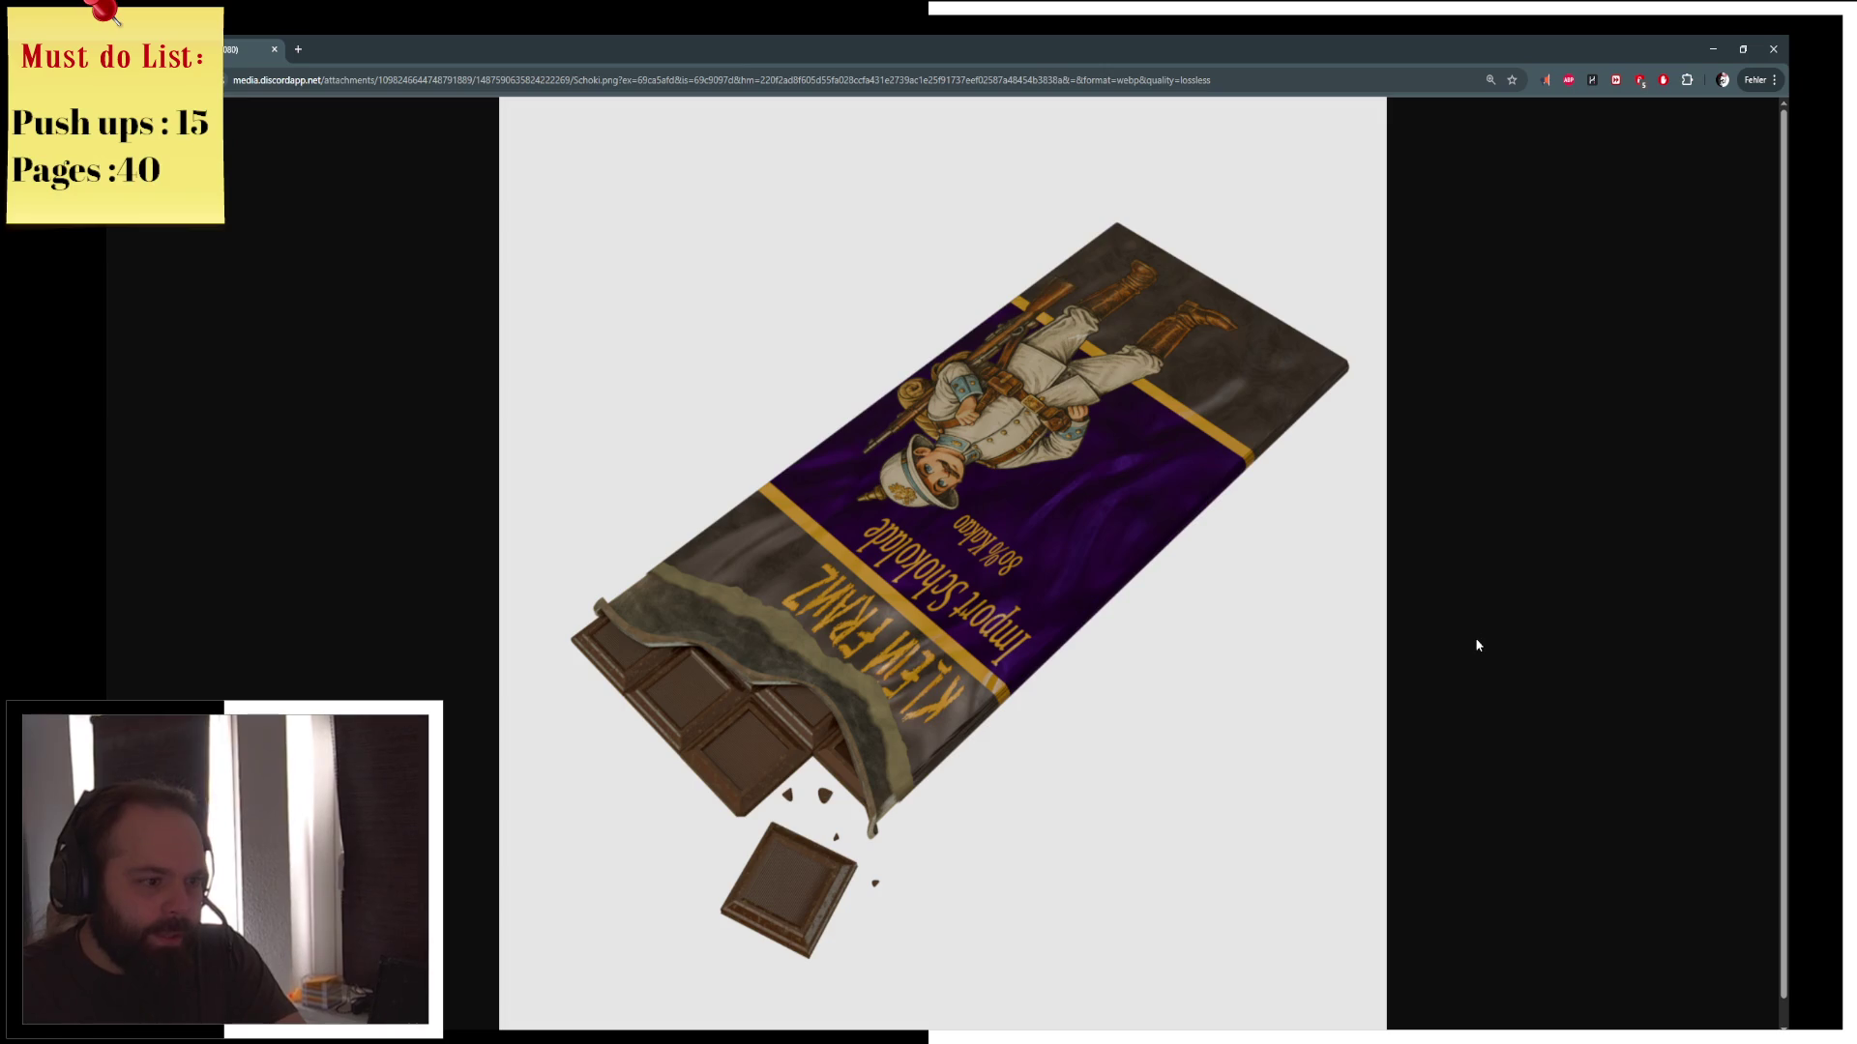
key("ctrl+minus")
key("ctrl+minus")
key("ctrl+minus")
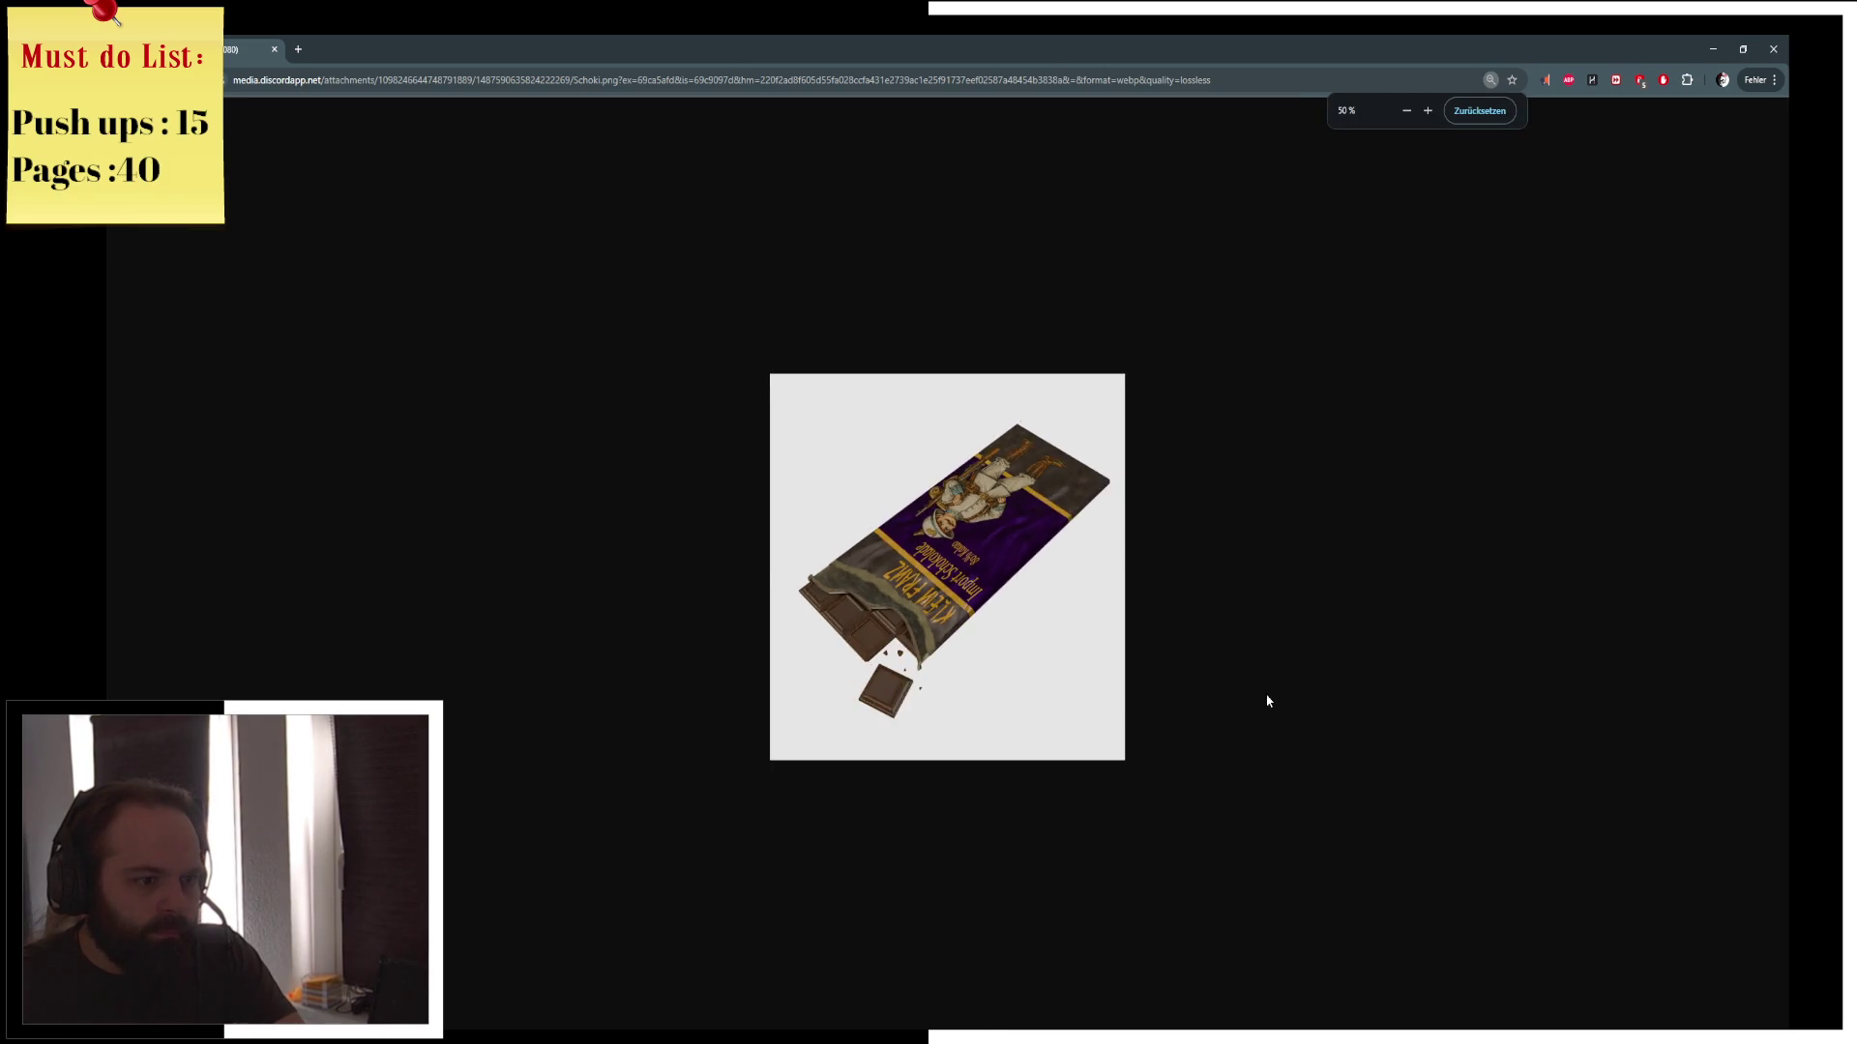
key("ctrl+minus")
key("ctrl+minus")
key("ctrl+plus")
key("ctrl+plus")
key("ctrl+minus")
key("ctrl+minus")
key("ctrl+plus")
key("ctrl+plus")
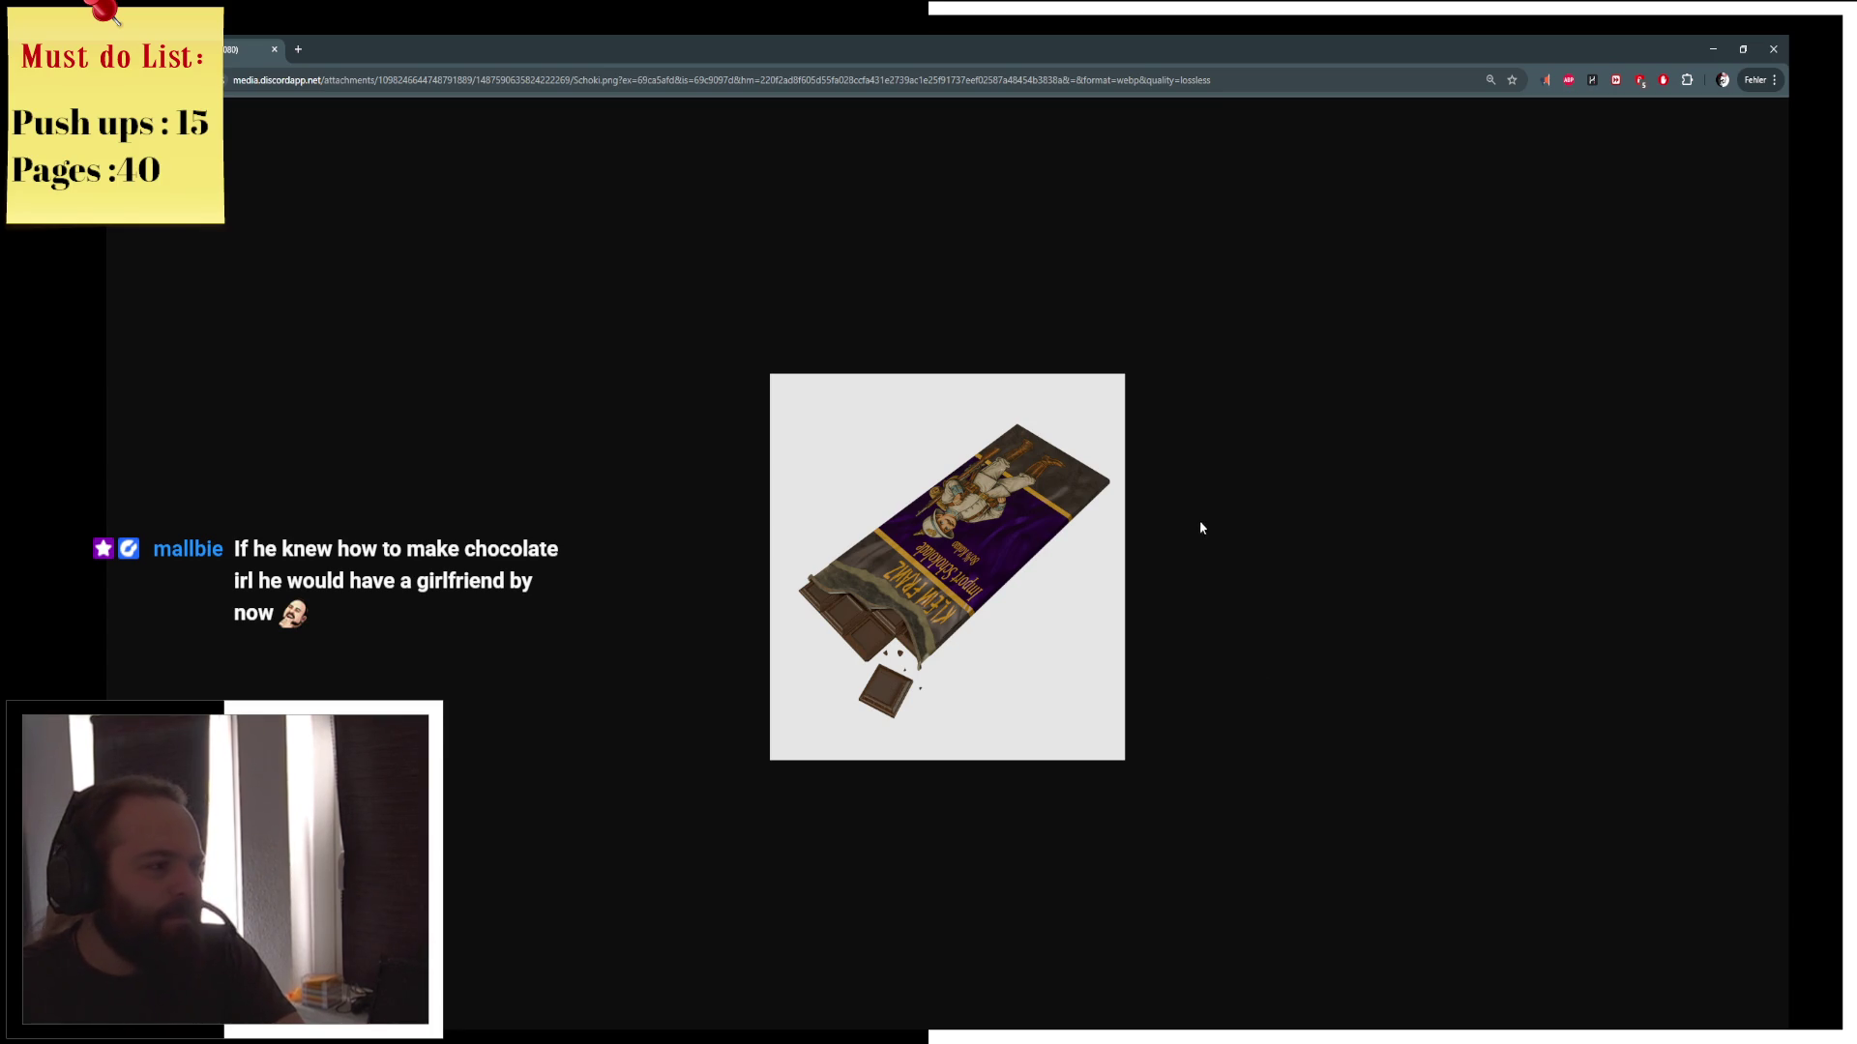
key("super+d")
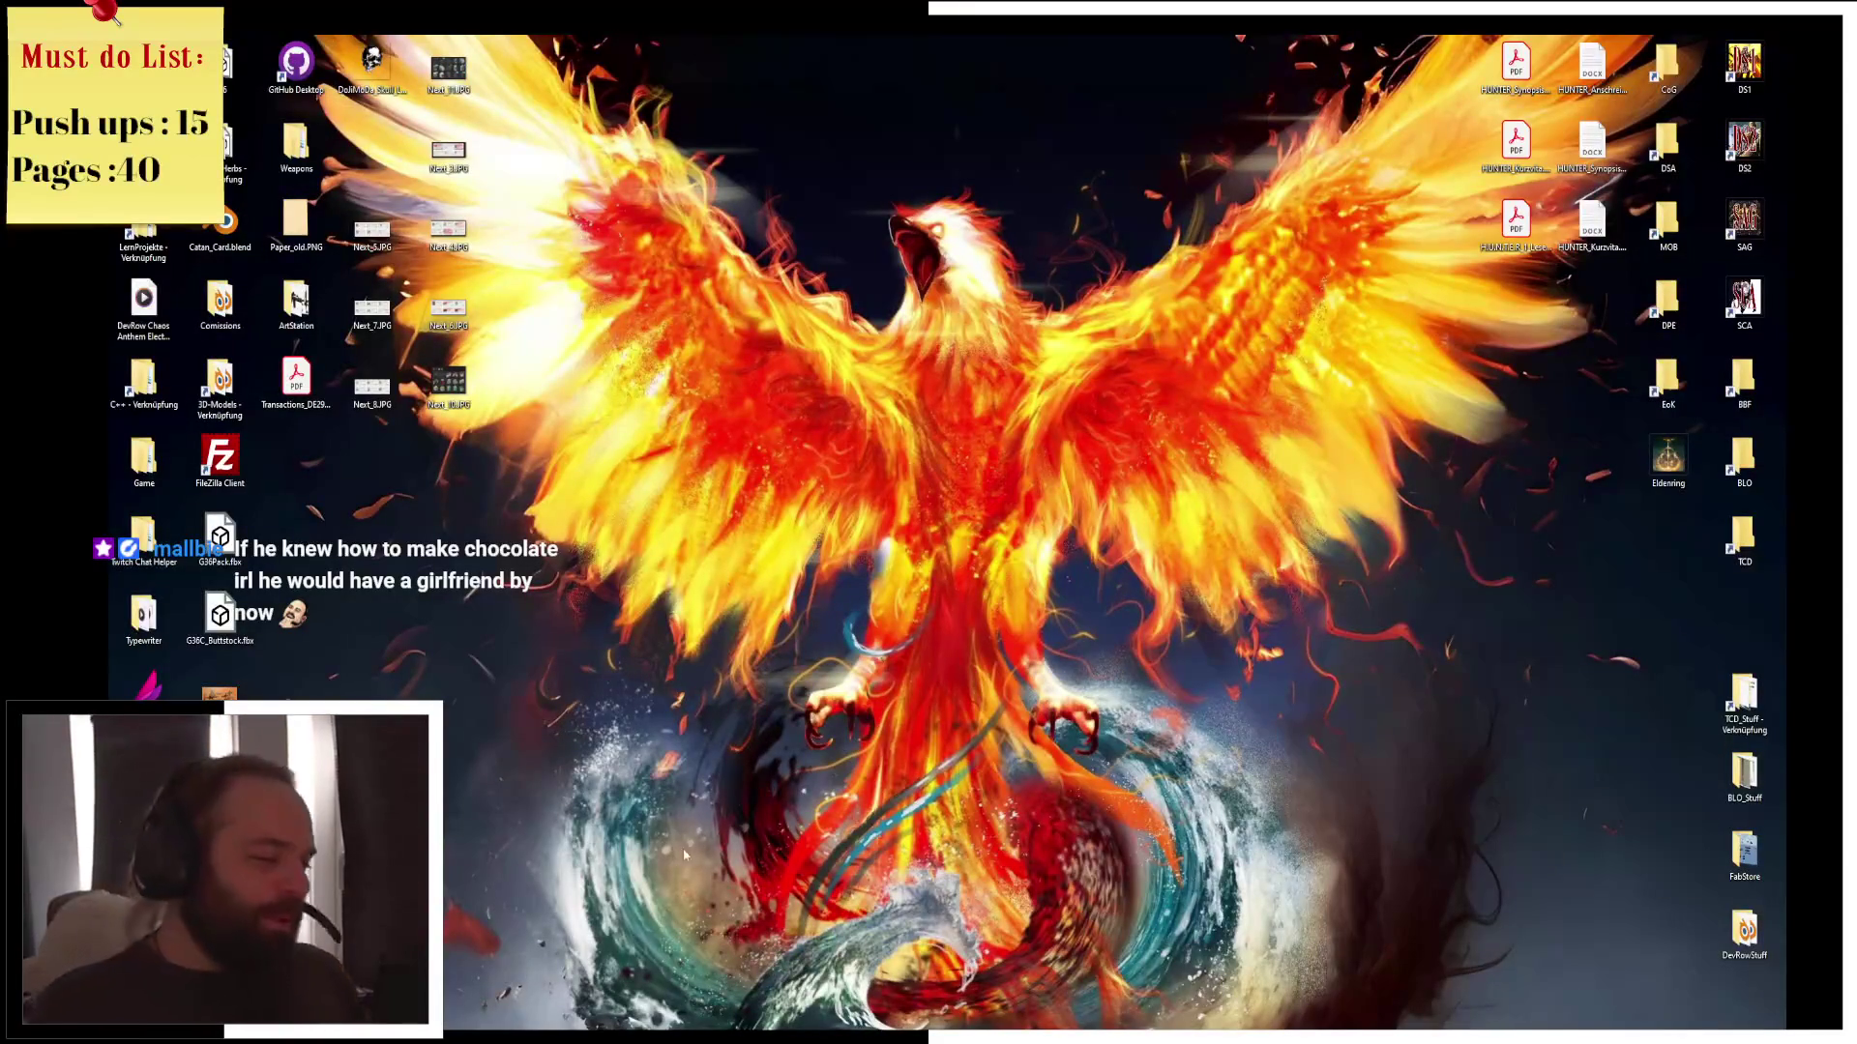
Restore the Unreal Editor showing the Beer Bottle data asset from the taskbar
left_click(716, 1007)
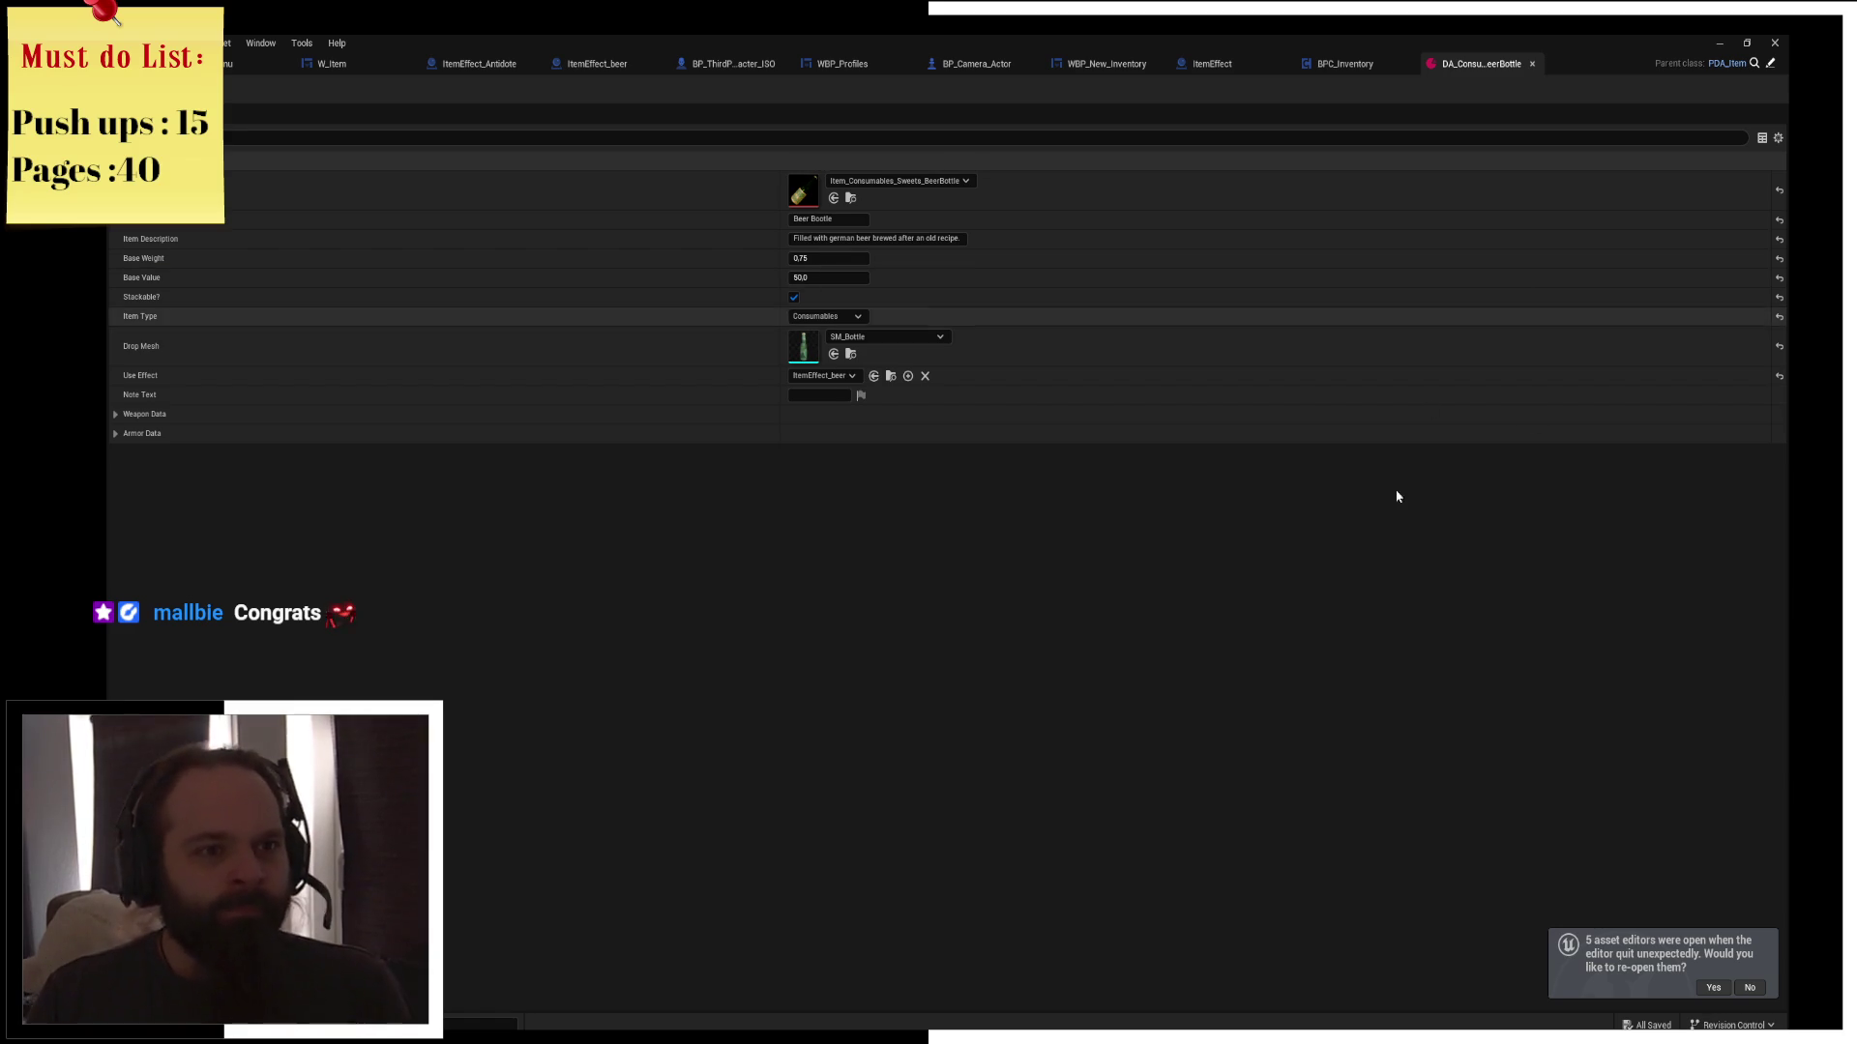
Switch to the BPC_Inventory blueprint's Event Graph and its Predefined Equipment array
left_click(1347, 63)
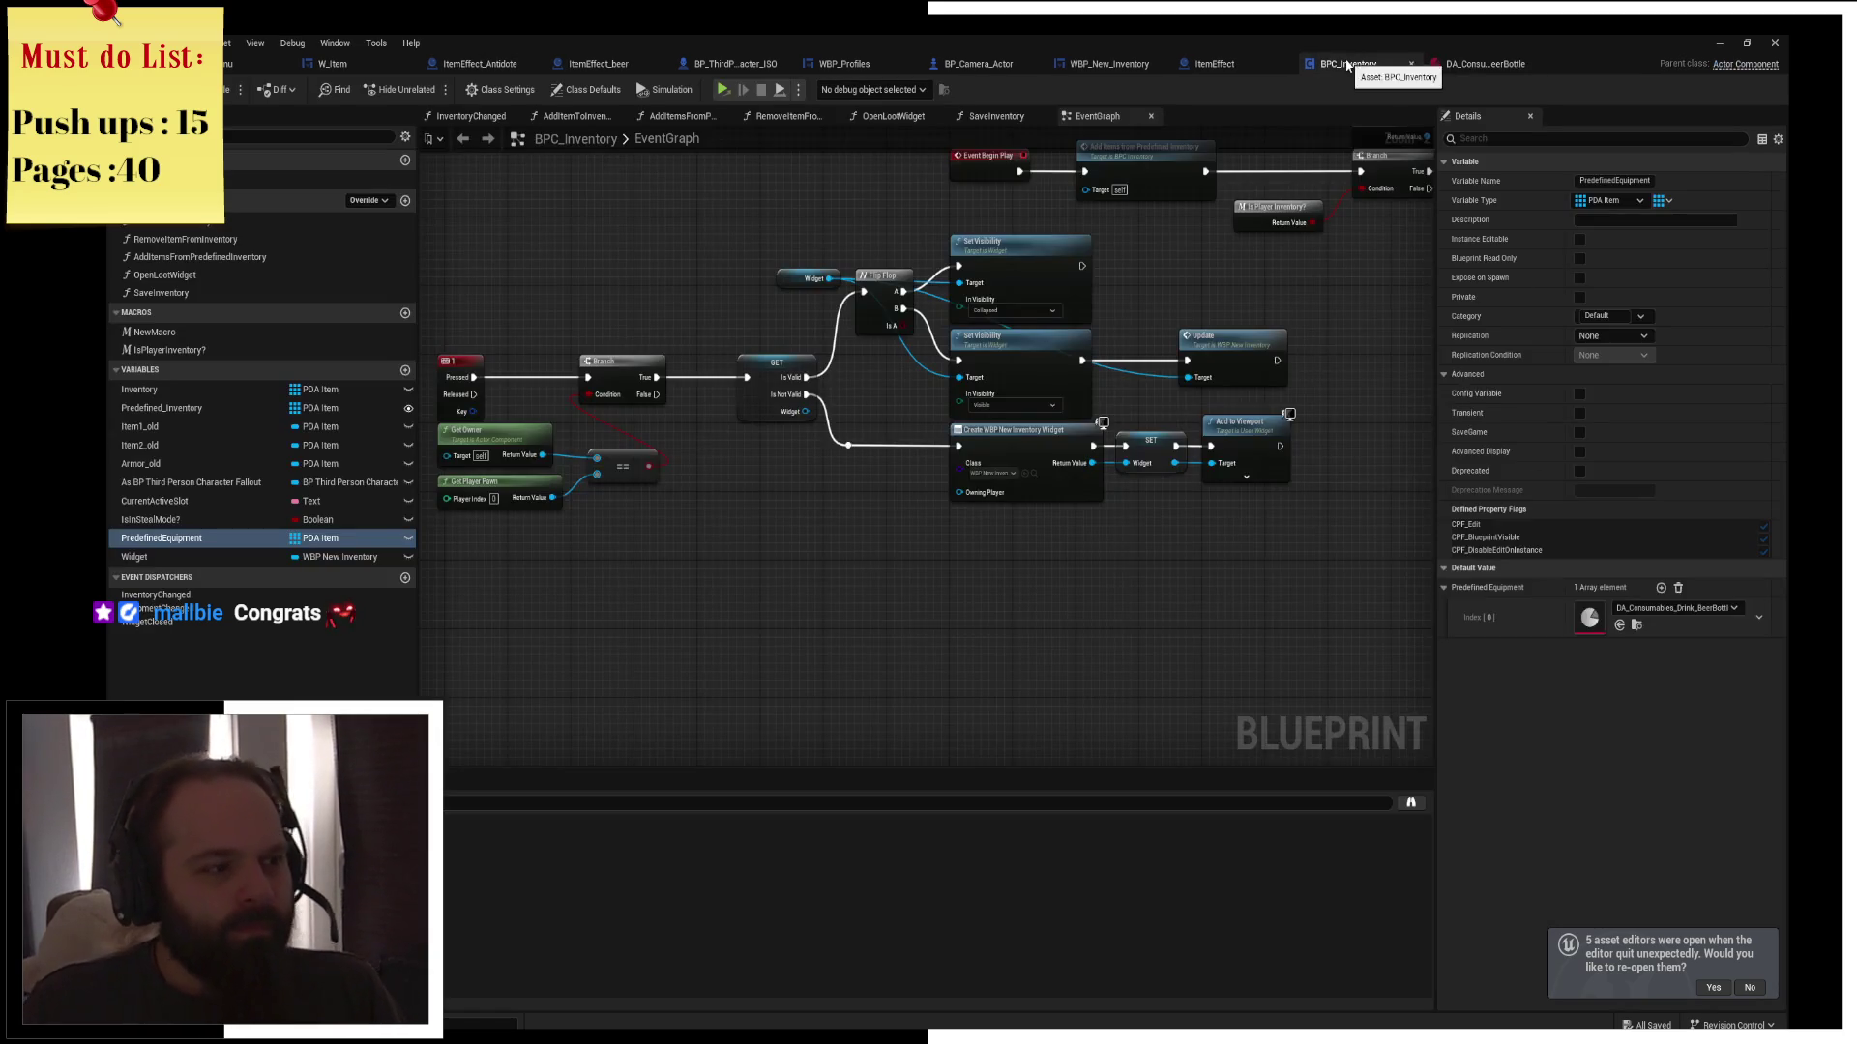
Inspect the BPC_Inventory graph, panning to reveal the Event BeginPlay chain
scroll(1064, 609, "down", 2)
scroll(1056, 508, "up", 2)
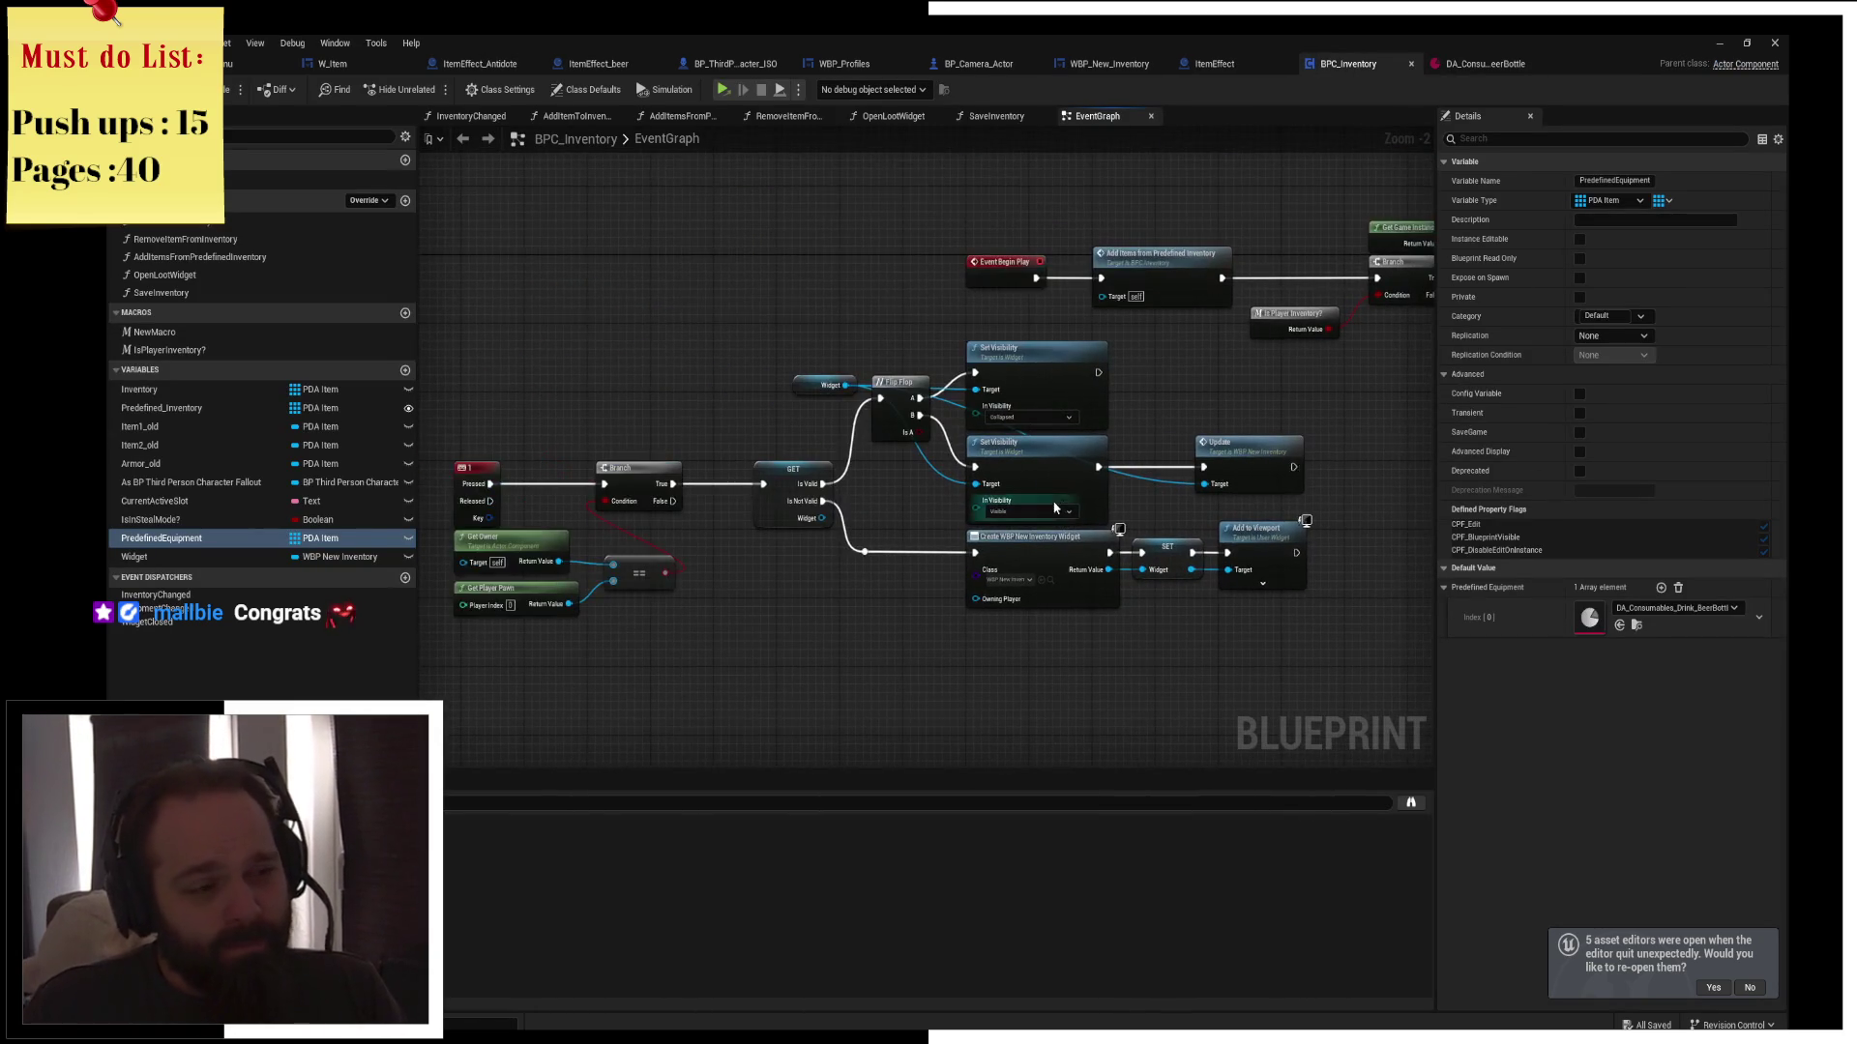
scroll(1056, 508, "up", 2)
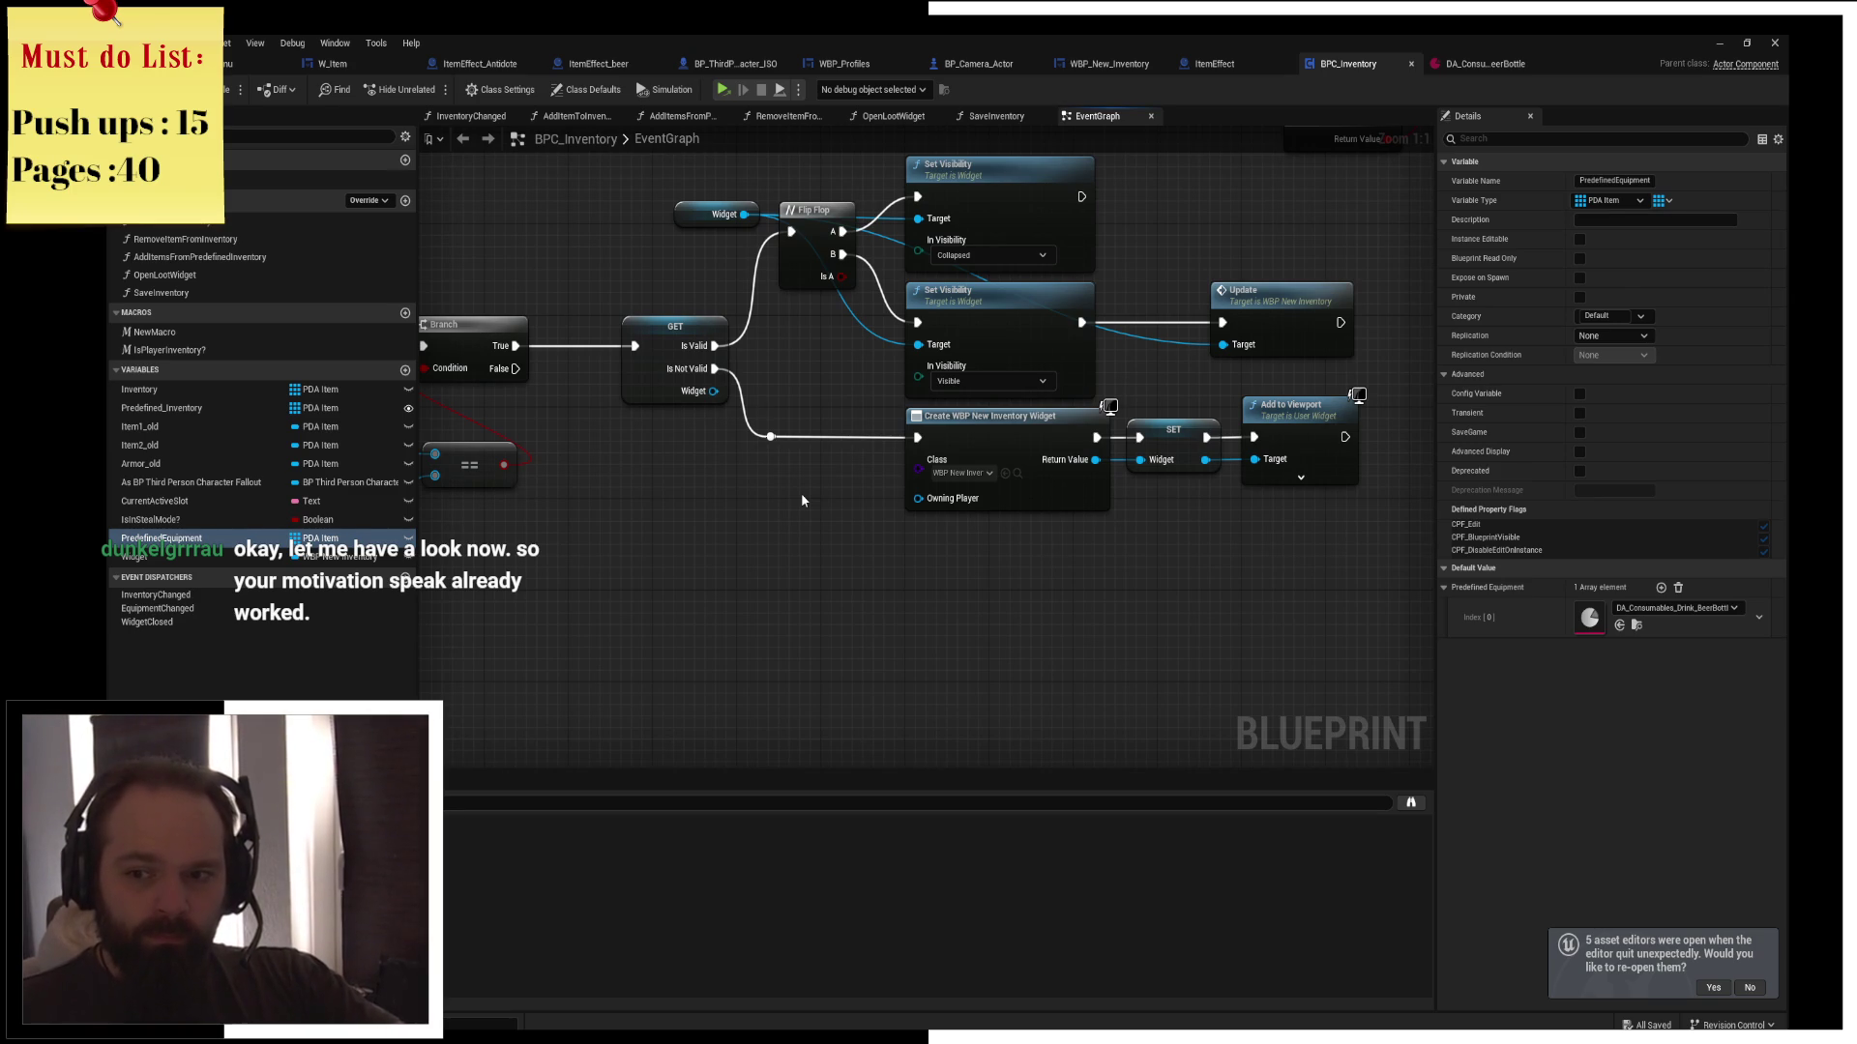
mouse_move(801, 500)
left_mouse_down()
mouse_move(791, 539)
mouse_move(1030, 473)
mouse_move(822, 483)
left_mouse_up()
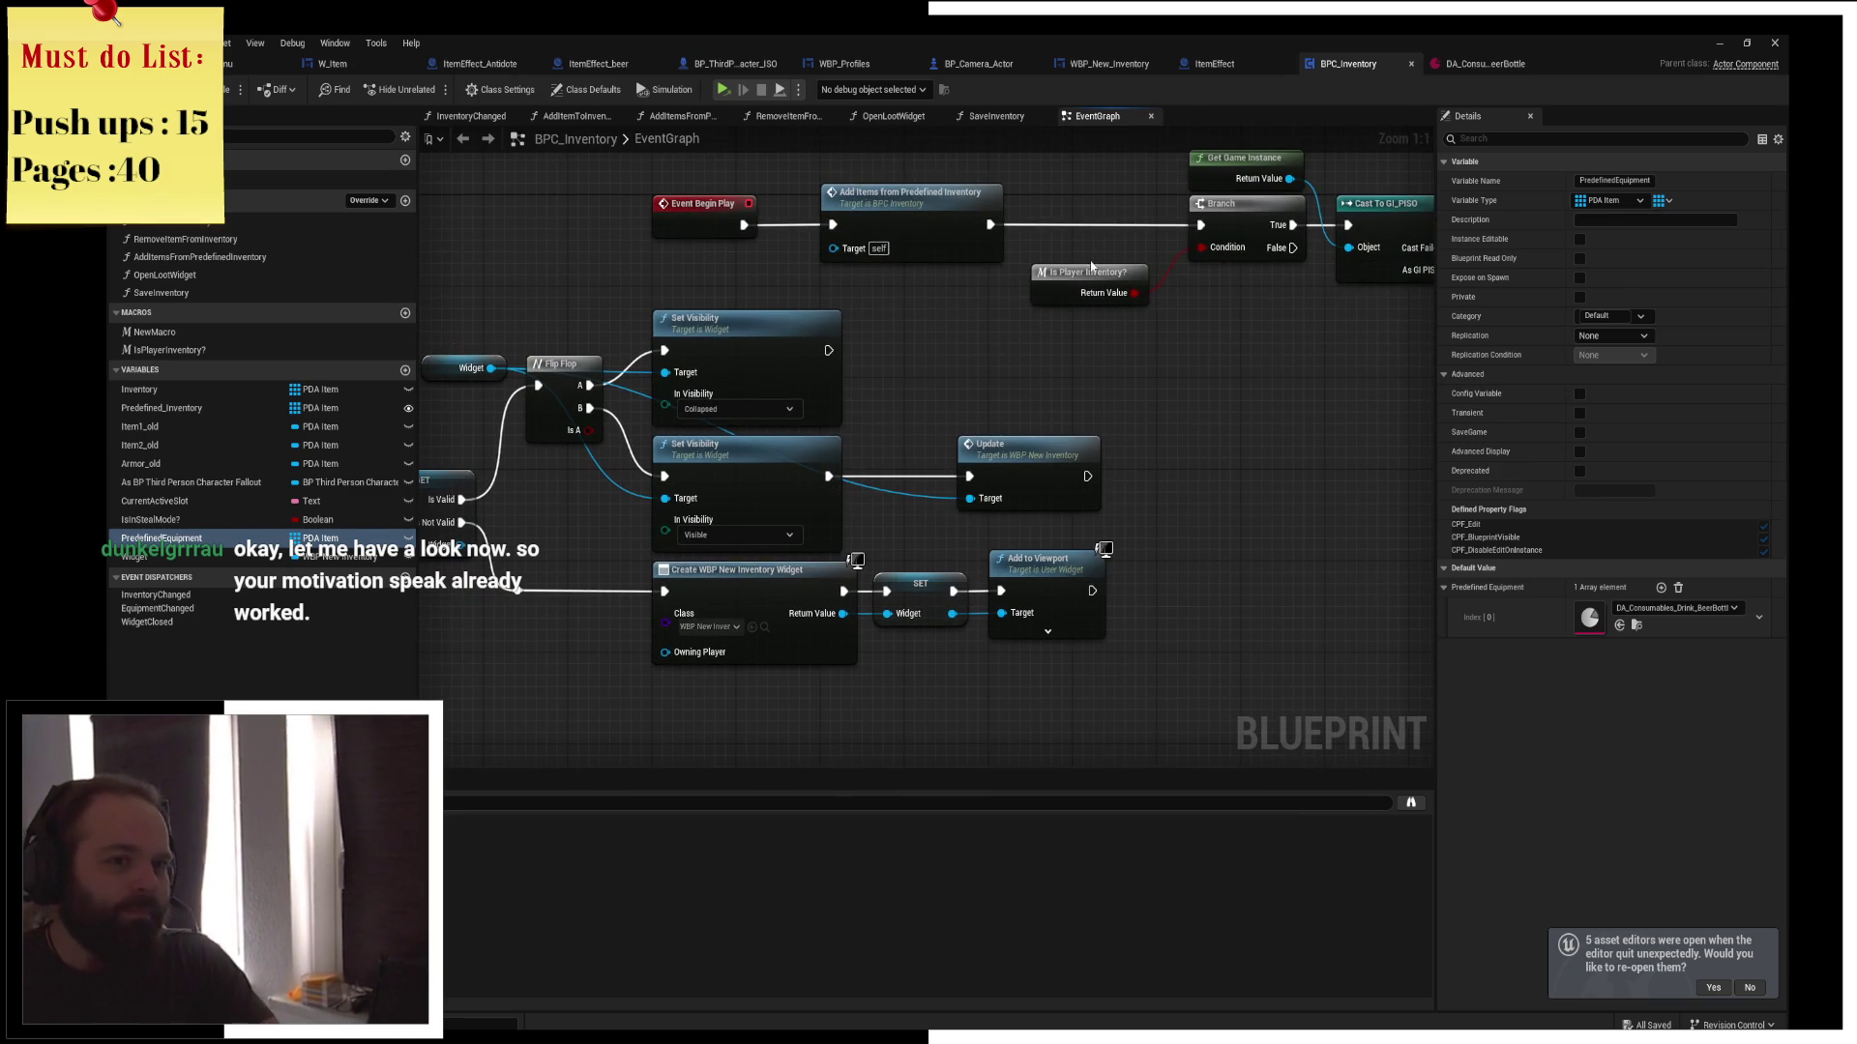
Switch to the ItemEffect blueprint's Event Graph and centre its BeginPlay and CountUp nodes
left_click(1214, 63)
left_click_drag(1080, 372, 983, 391)
mouse_move(416, 397)
left_mouse_down()
mouse_move(760, 404)
mouse_move(661, 435)
left_mouse_up()
left_click(828, 399)
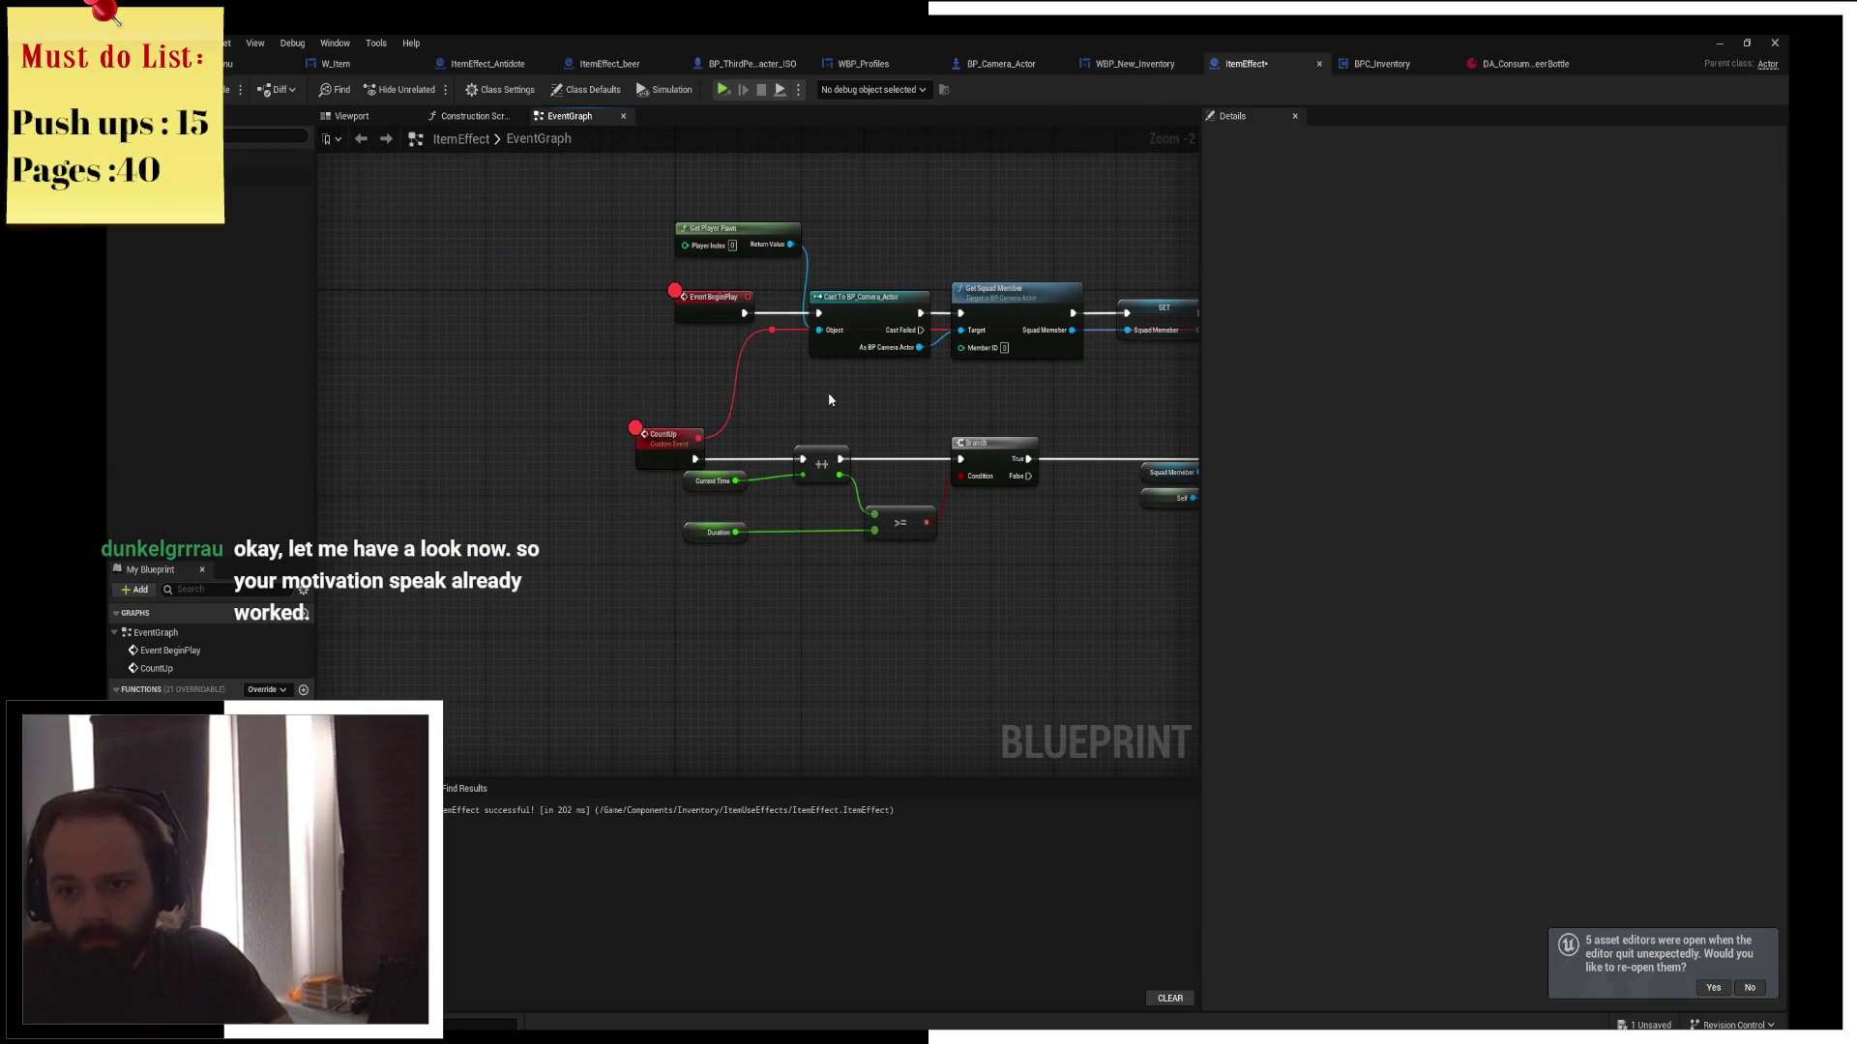
Reposition the Event BeginPlay and Destroy Actor nodes, save ItemEffect, and start a new game
left_click_drag(689, 309, 643, 317)
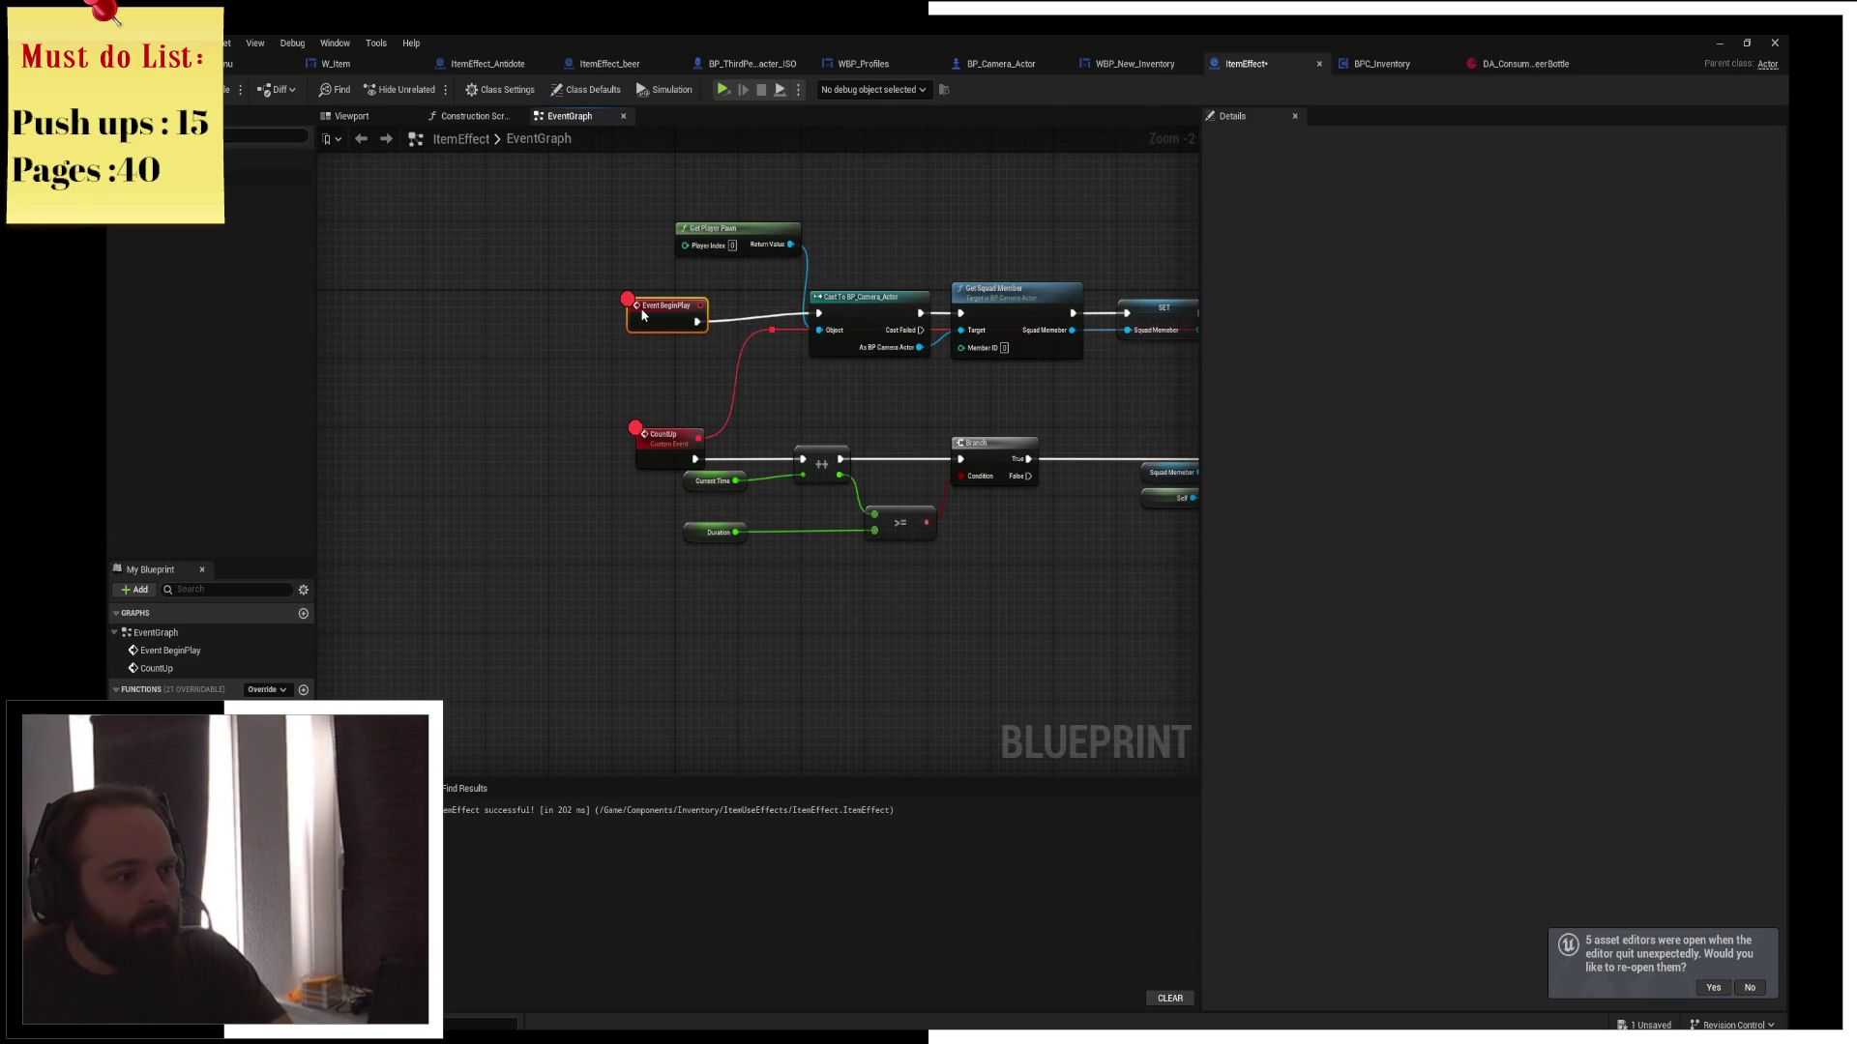
left_click_drag(860, 405, 677, 406)
scroll(870, 410, "down", 1)
left_click(1023, 463)
left_click_drag(1022, 463, 1029, 464)
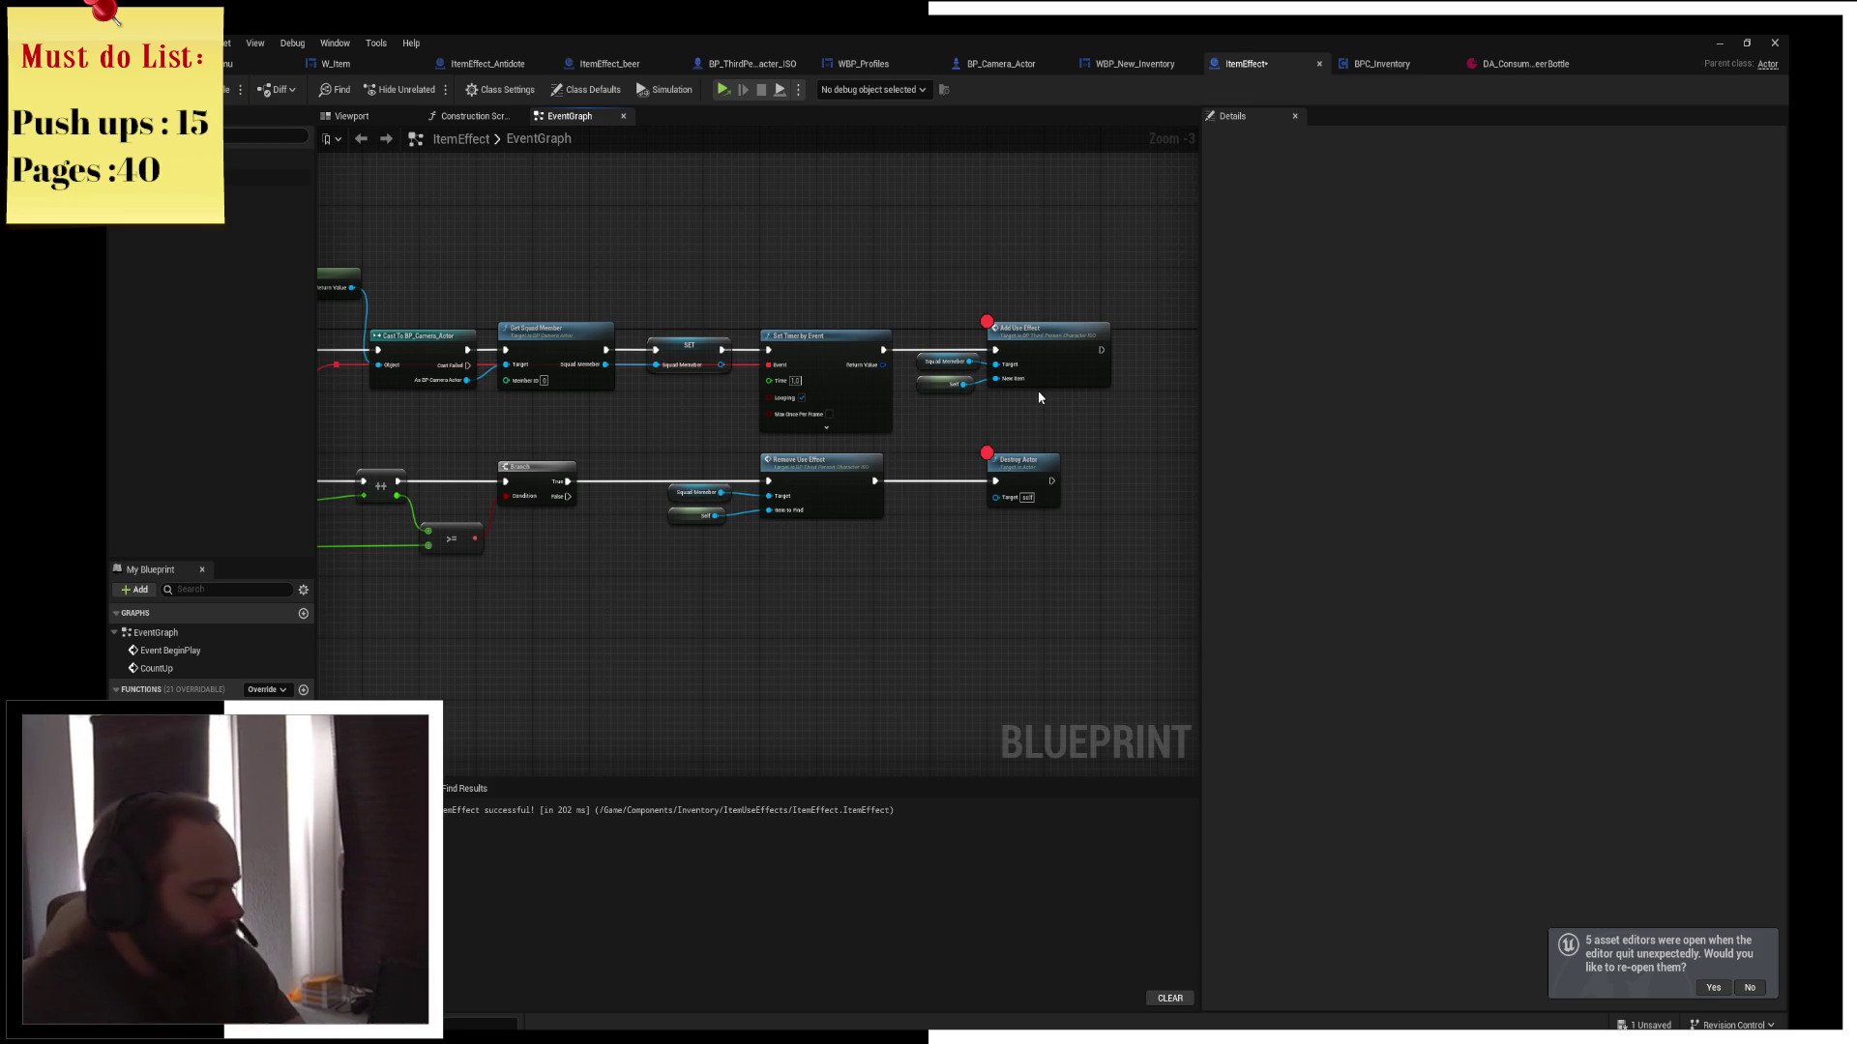
mouse_move(1040, 396)
left_mouse_down()
mouse_move(712, 291)
mouse_move(1125, 302)
left_mouse_up()
key("ctrl+s")
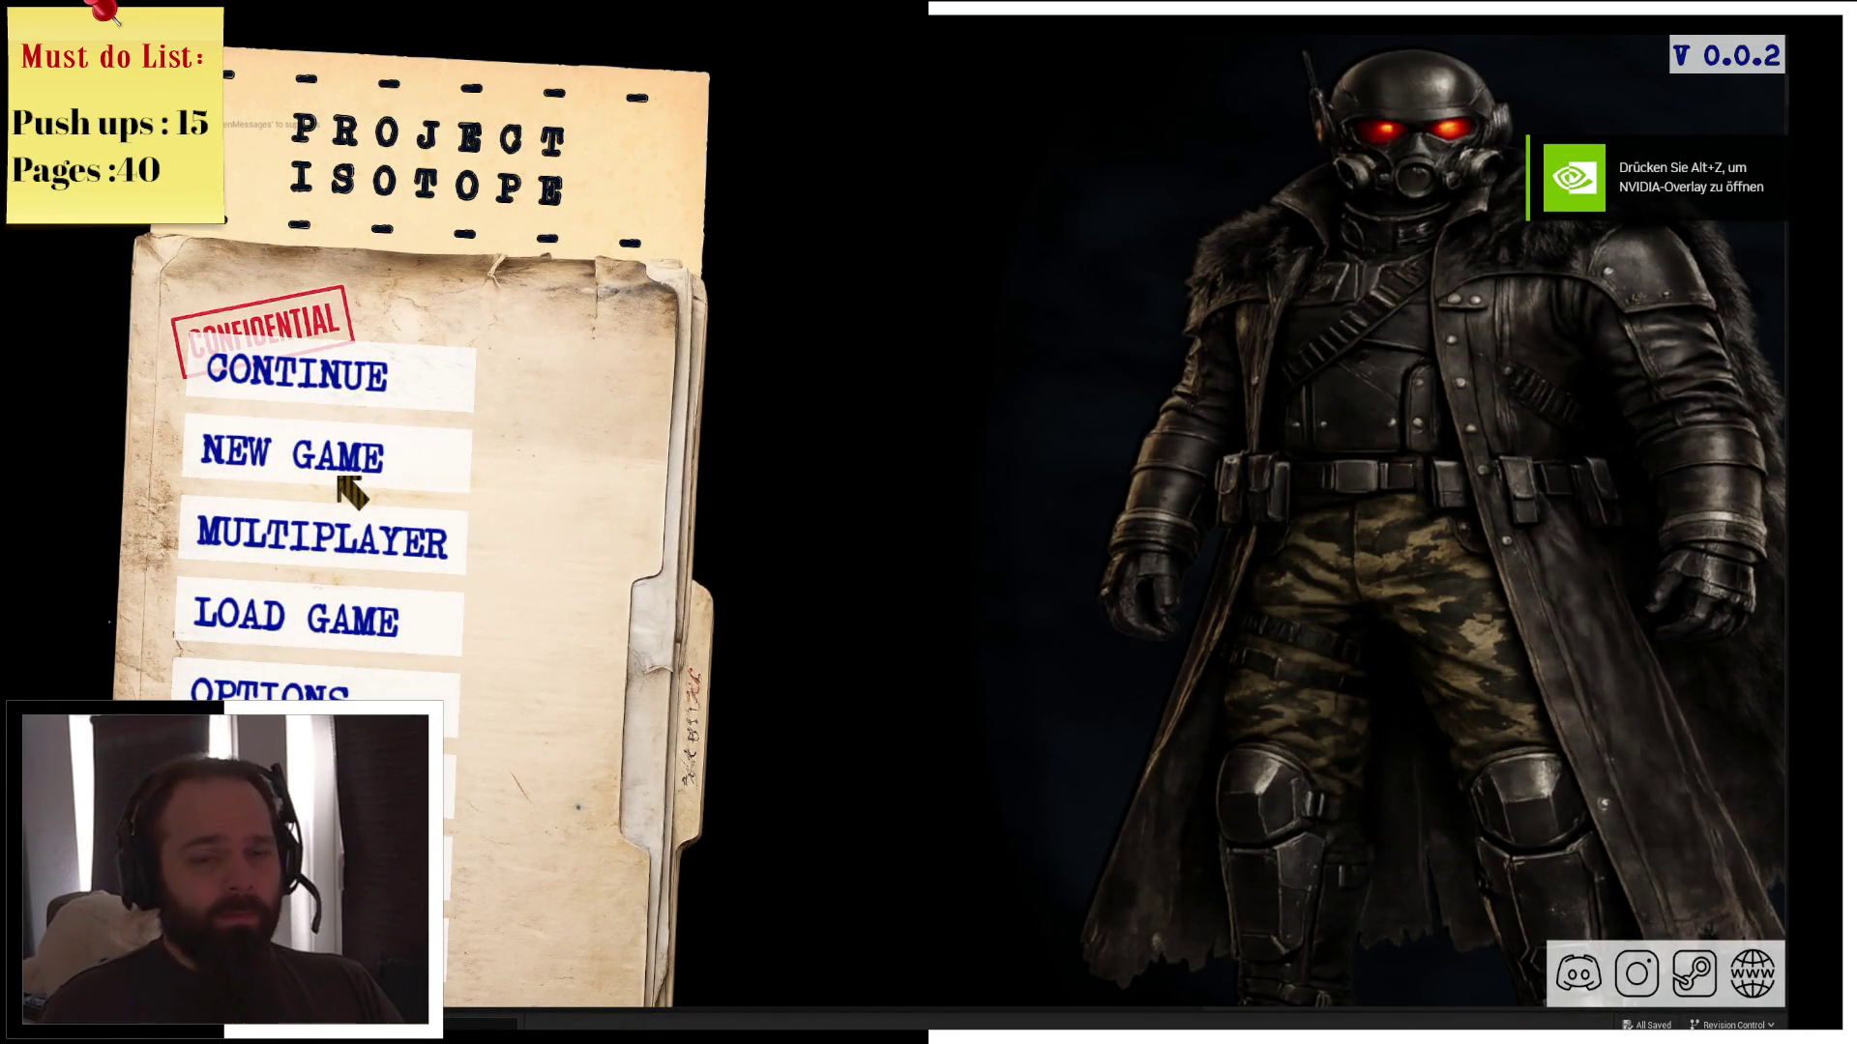
left_click(370, 477)
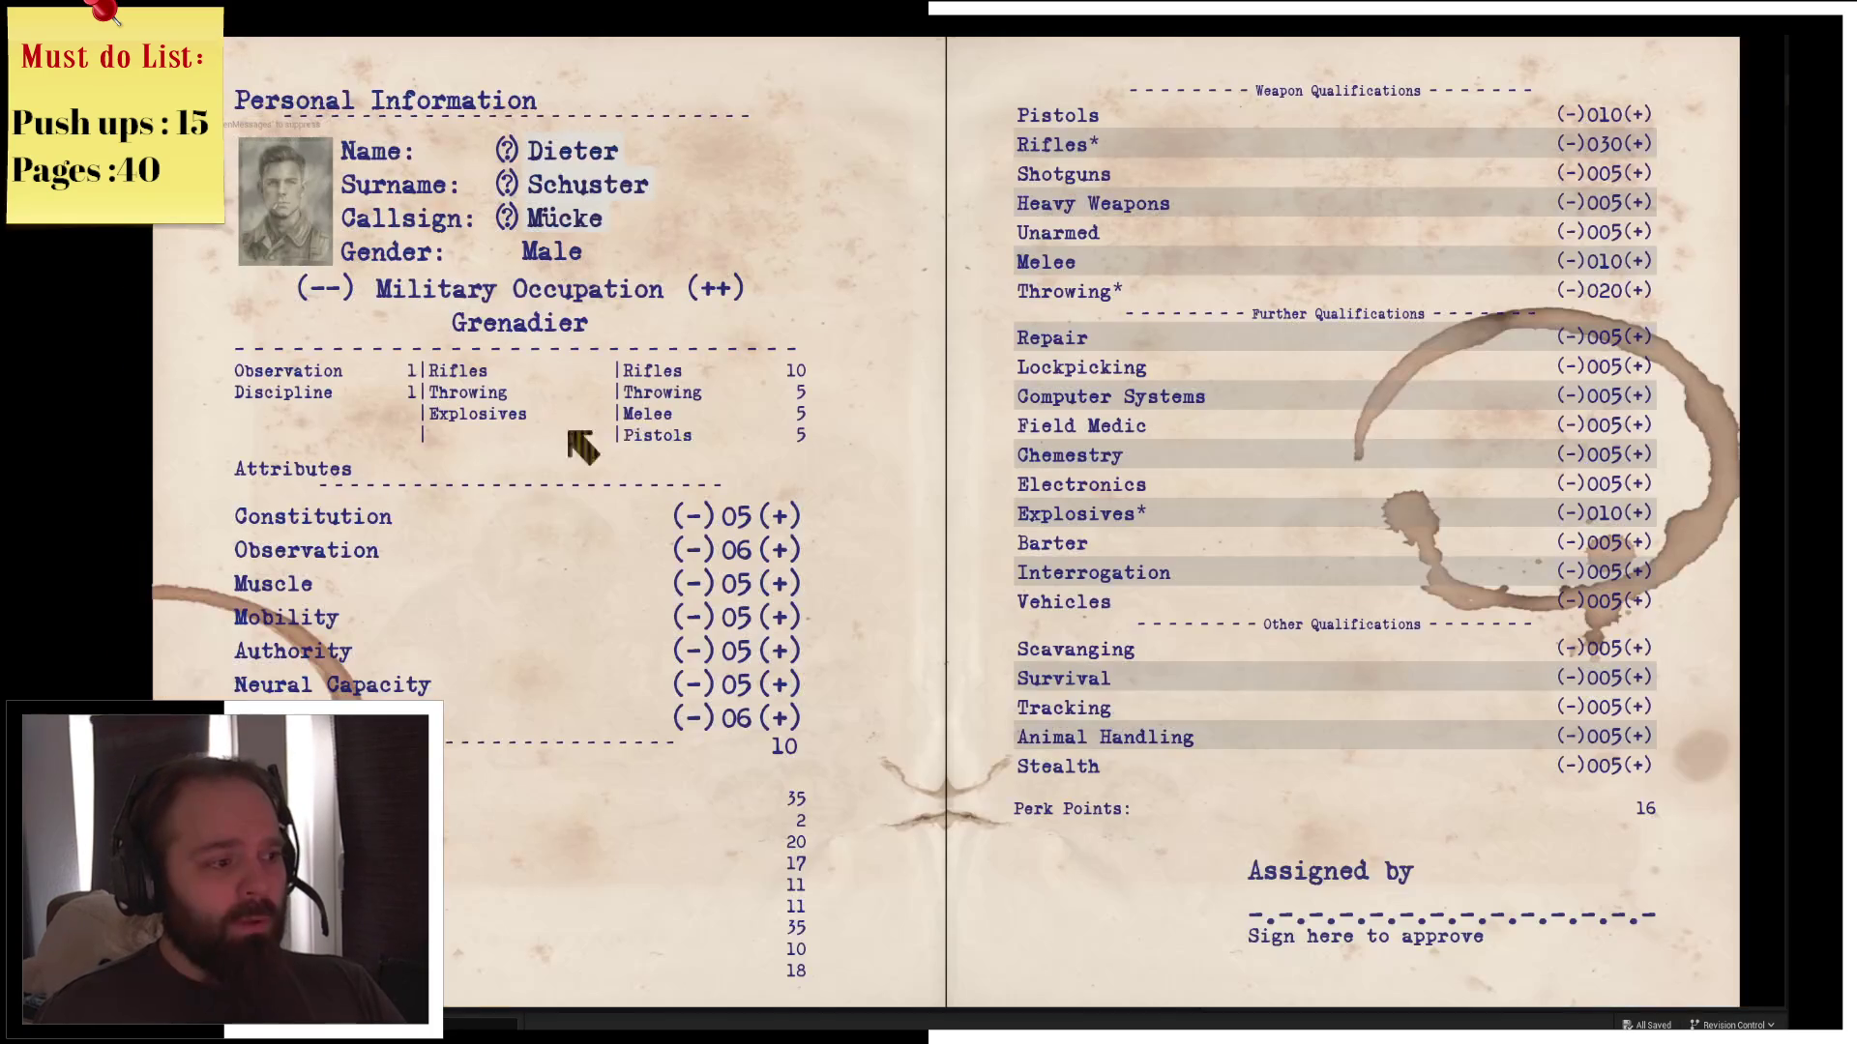
Sign and approve the character sheet, then walk the character forward
left_click(1558, 891)
left_click(822, 735)
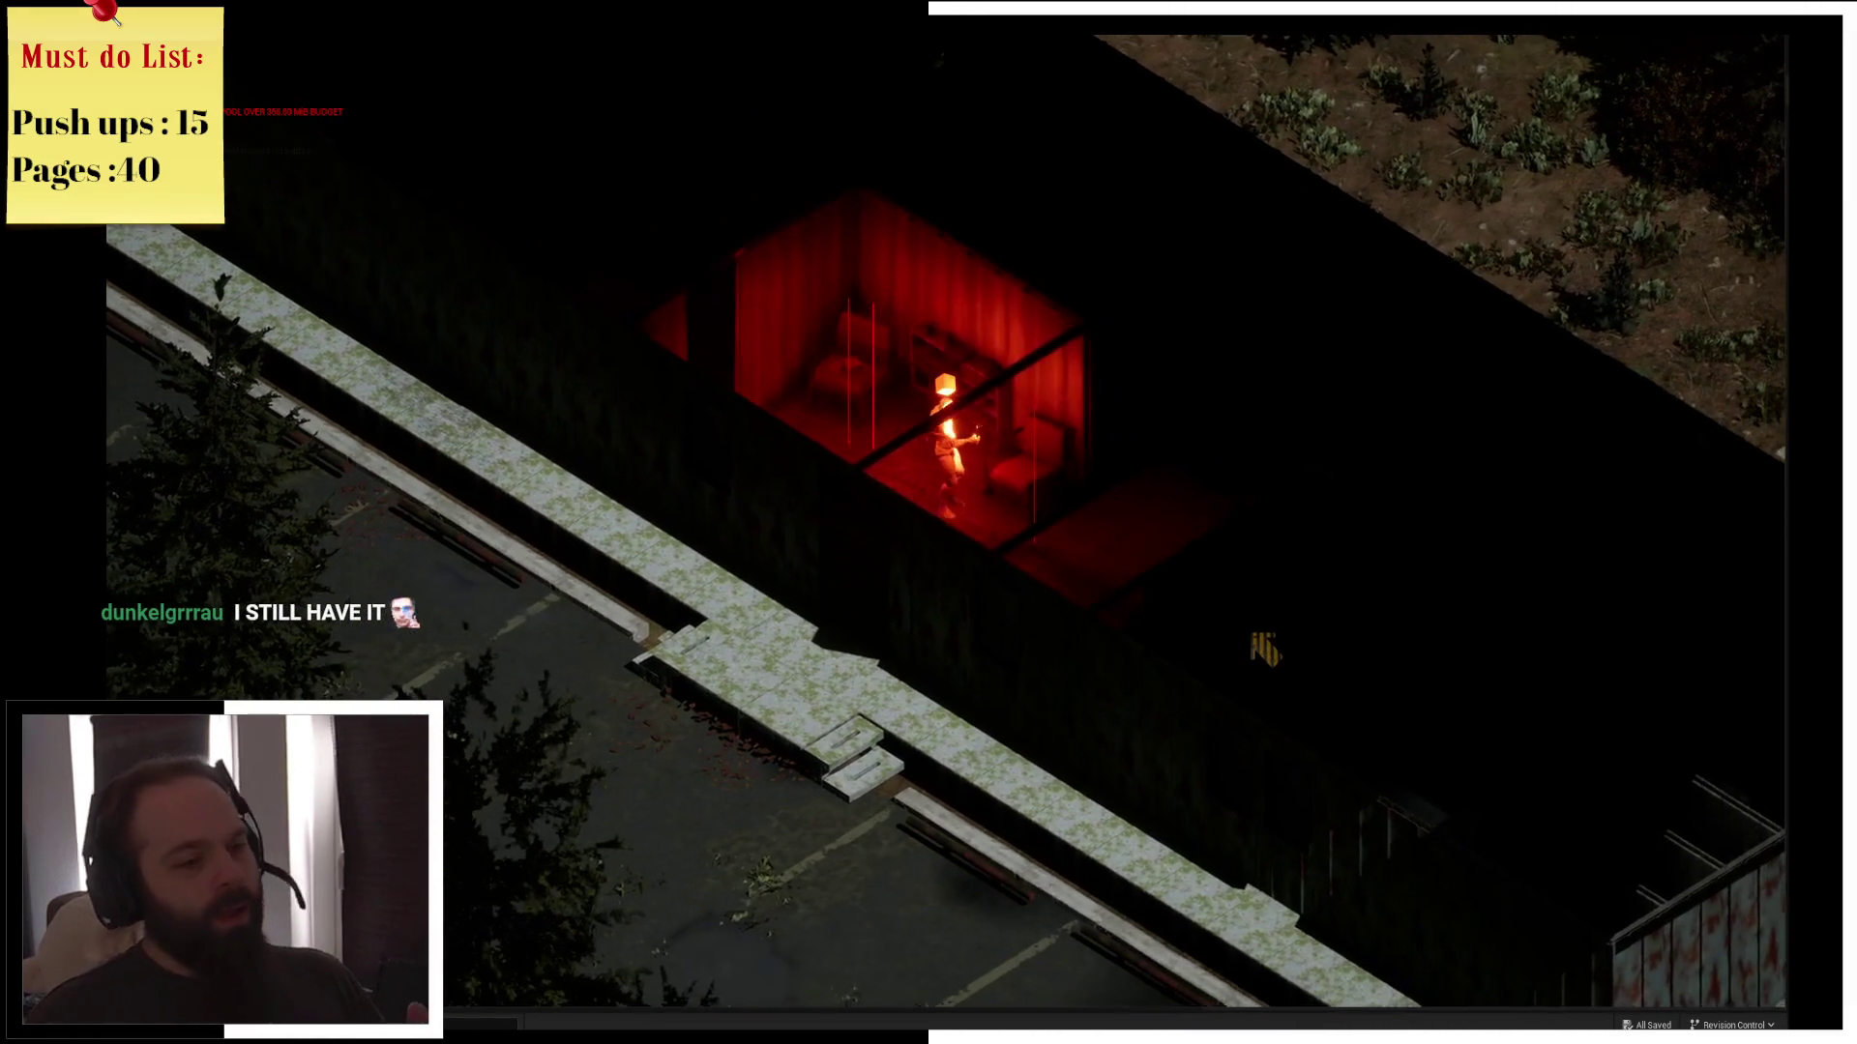
key("e")
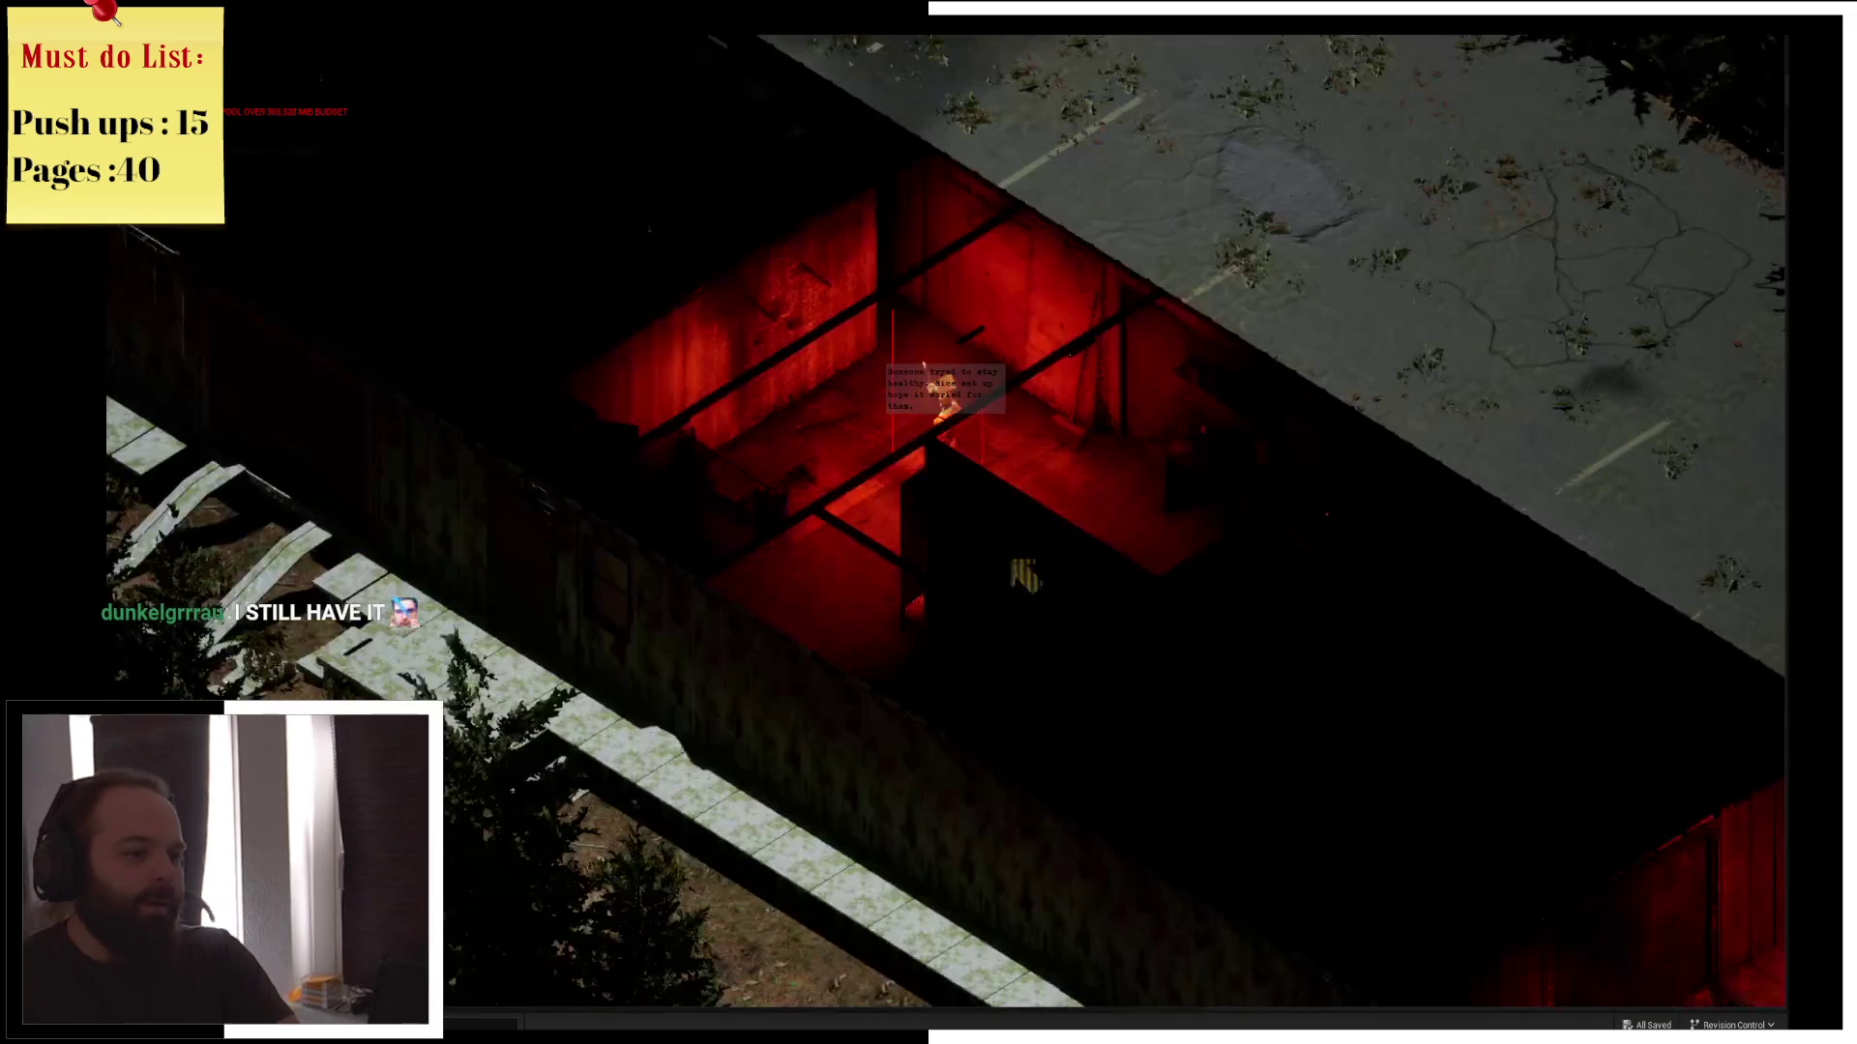
key("w")
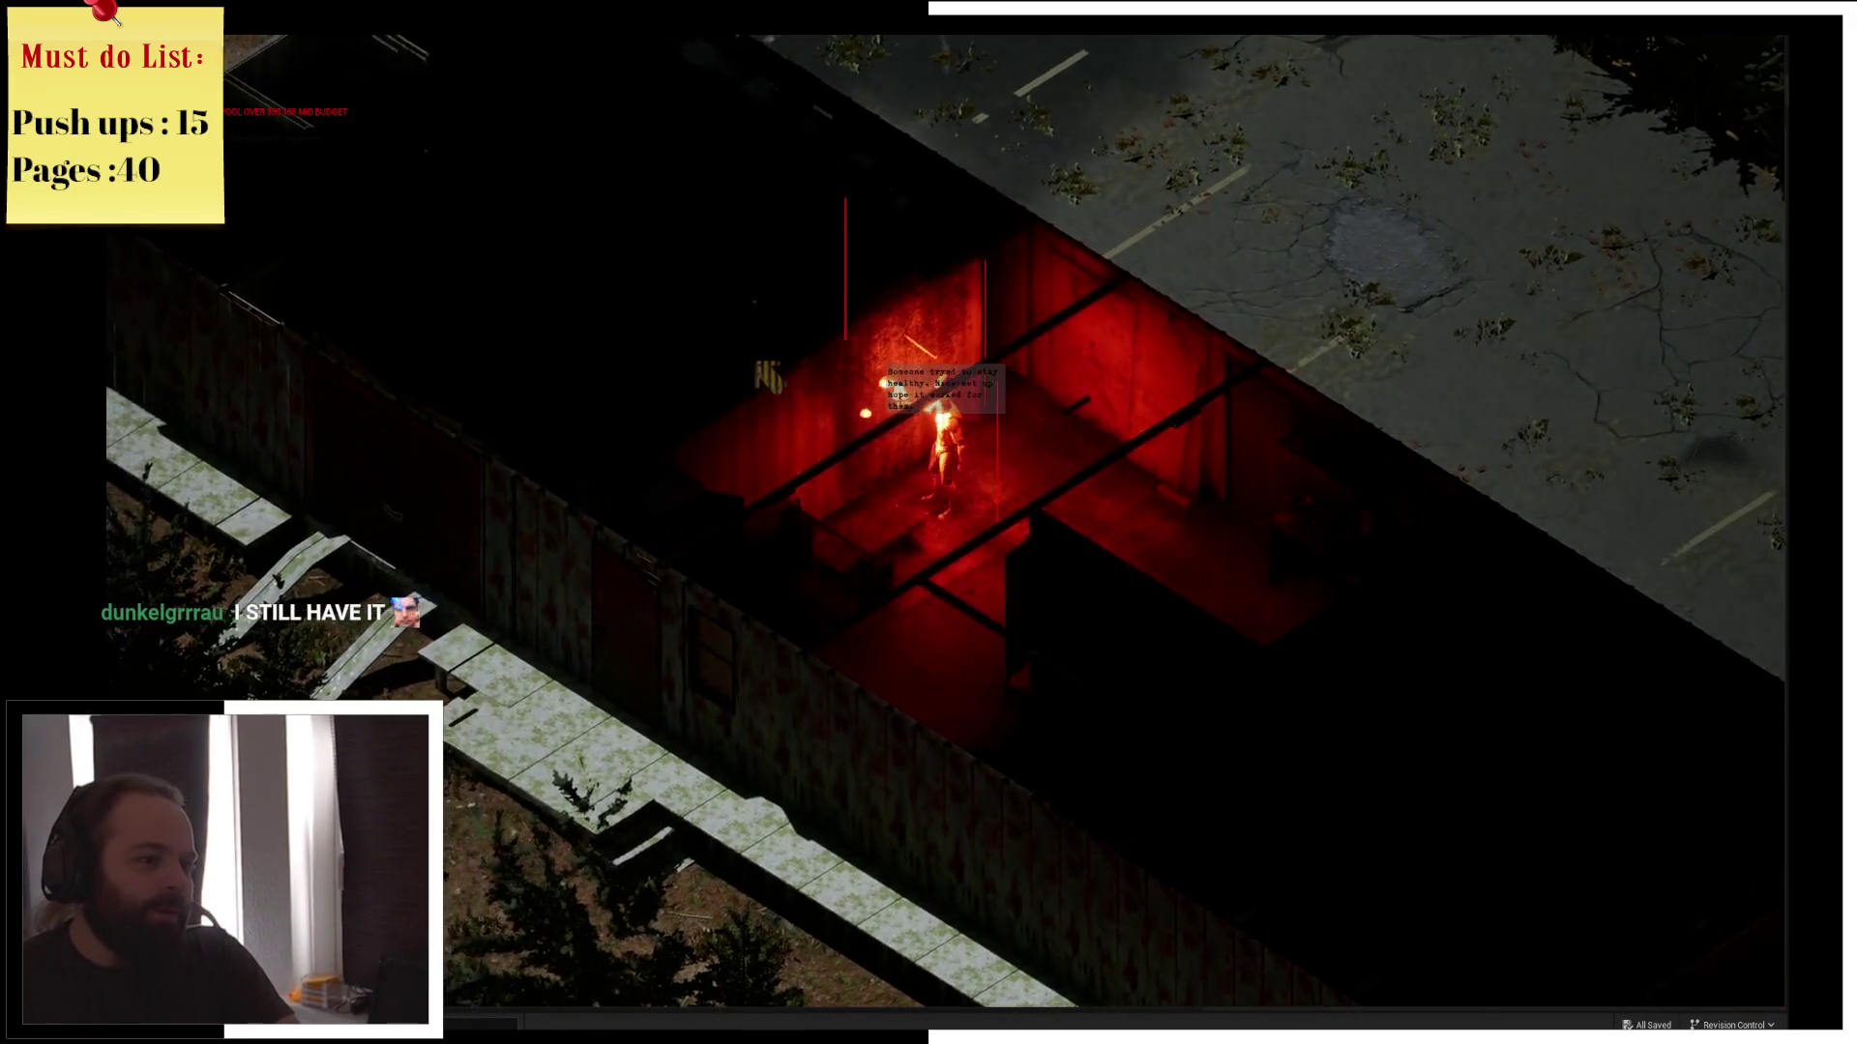
key("w")
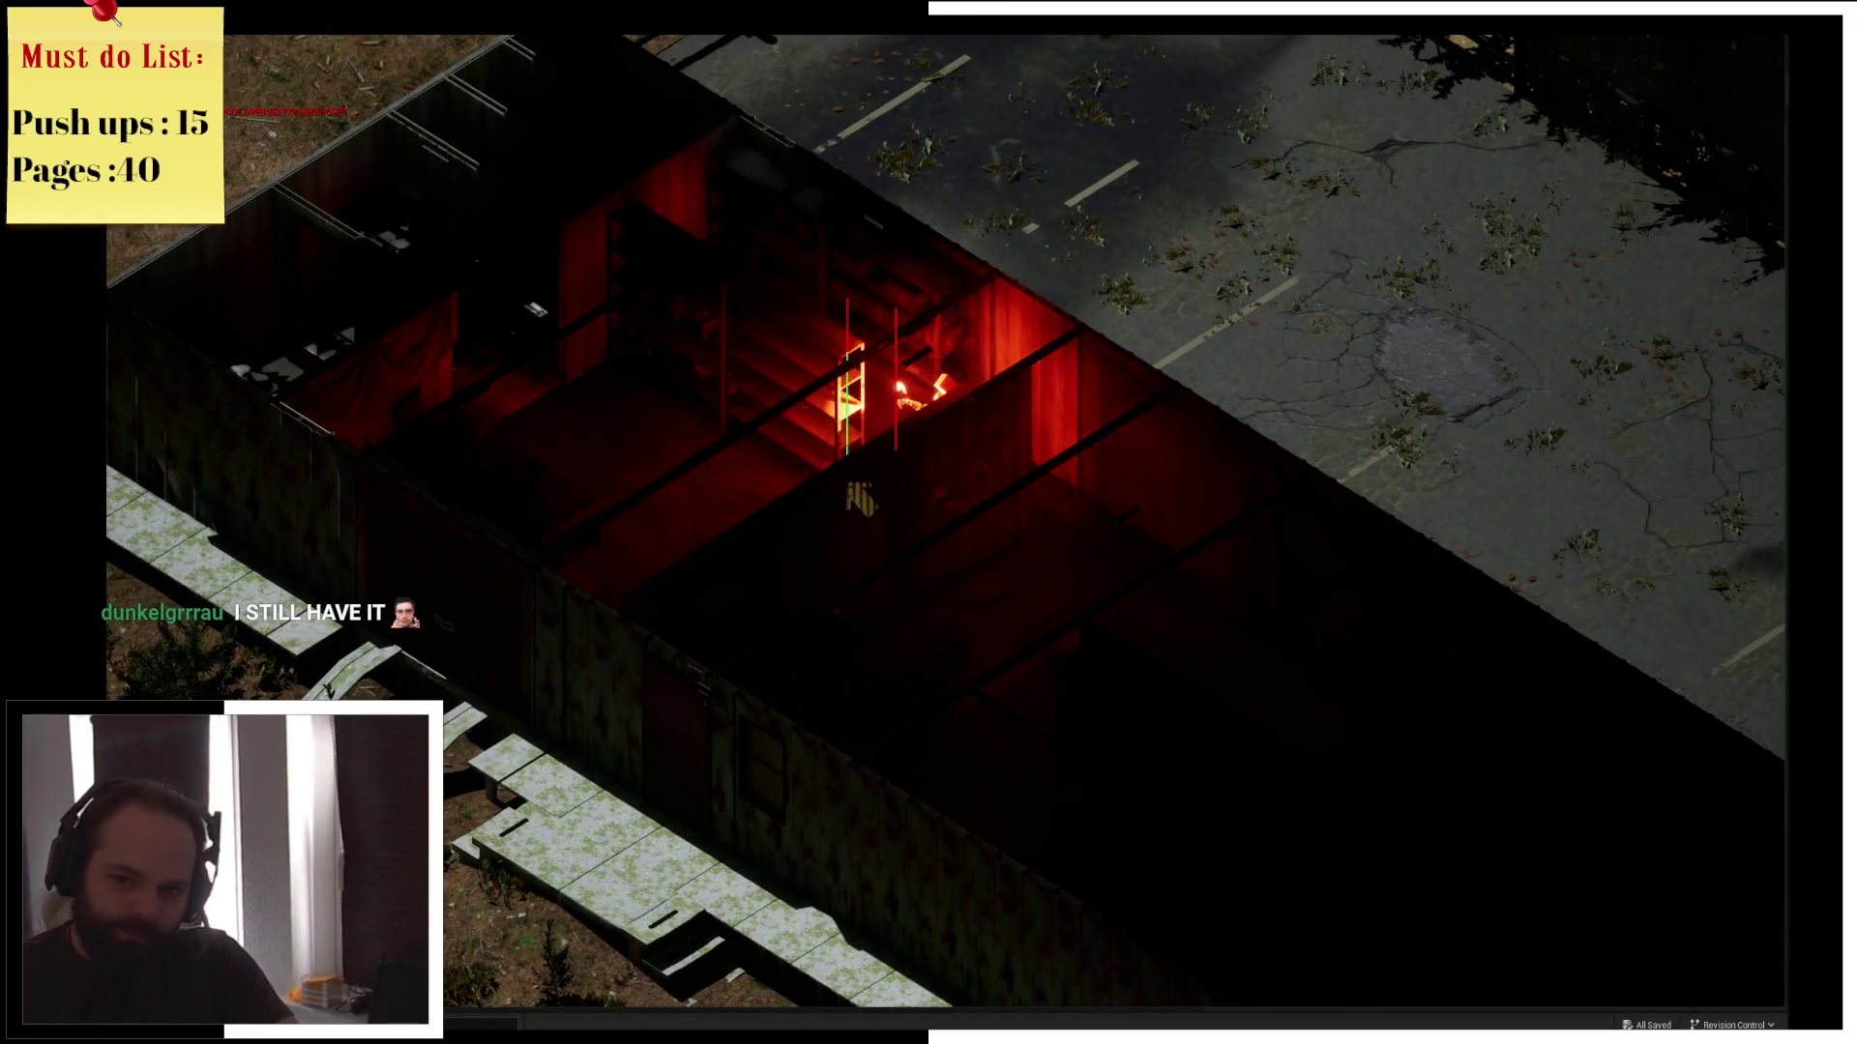
Drink the beer bottle from the character's inventory
key("i")
left_click(1026, 160)
key("i")
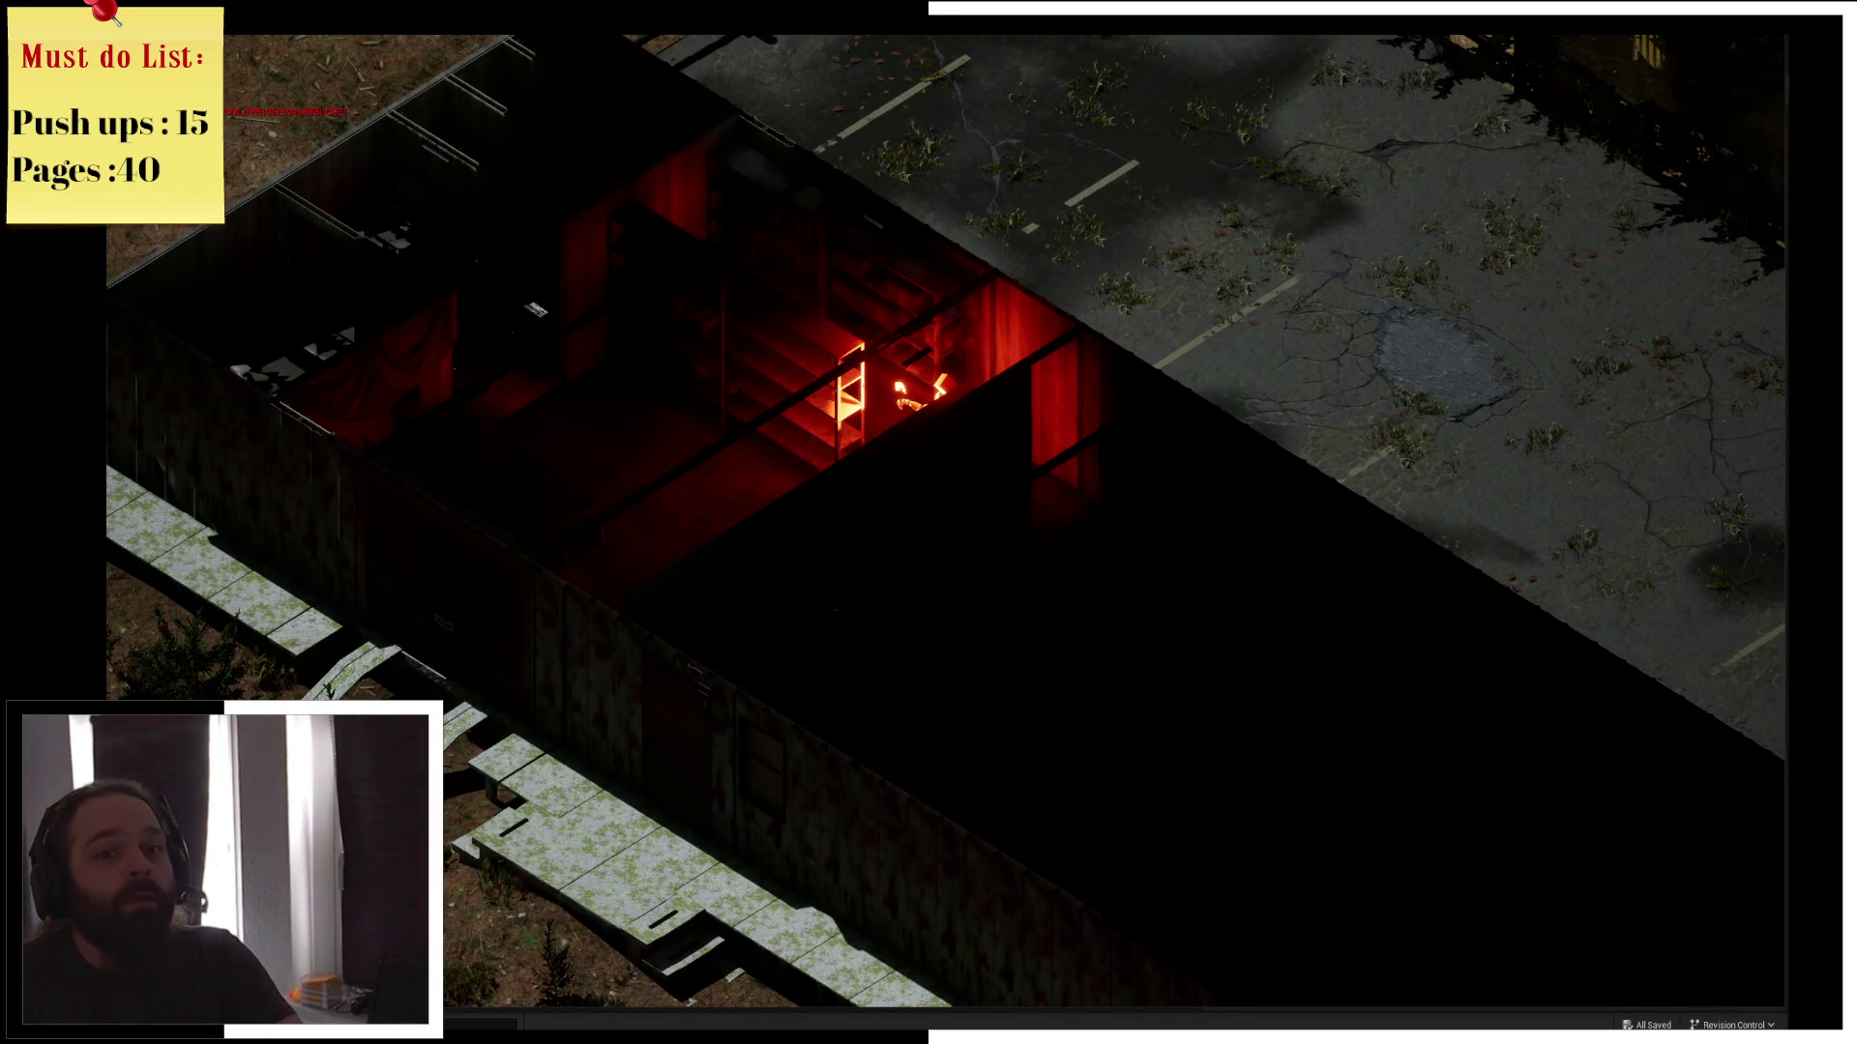
Exit the game to the editor and nudge the CountUp node in the ItemEffect graph
key("Escape")
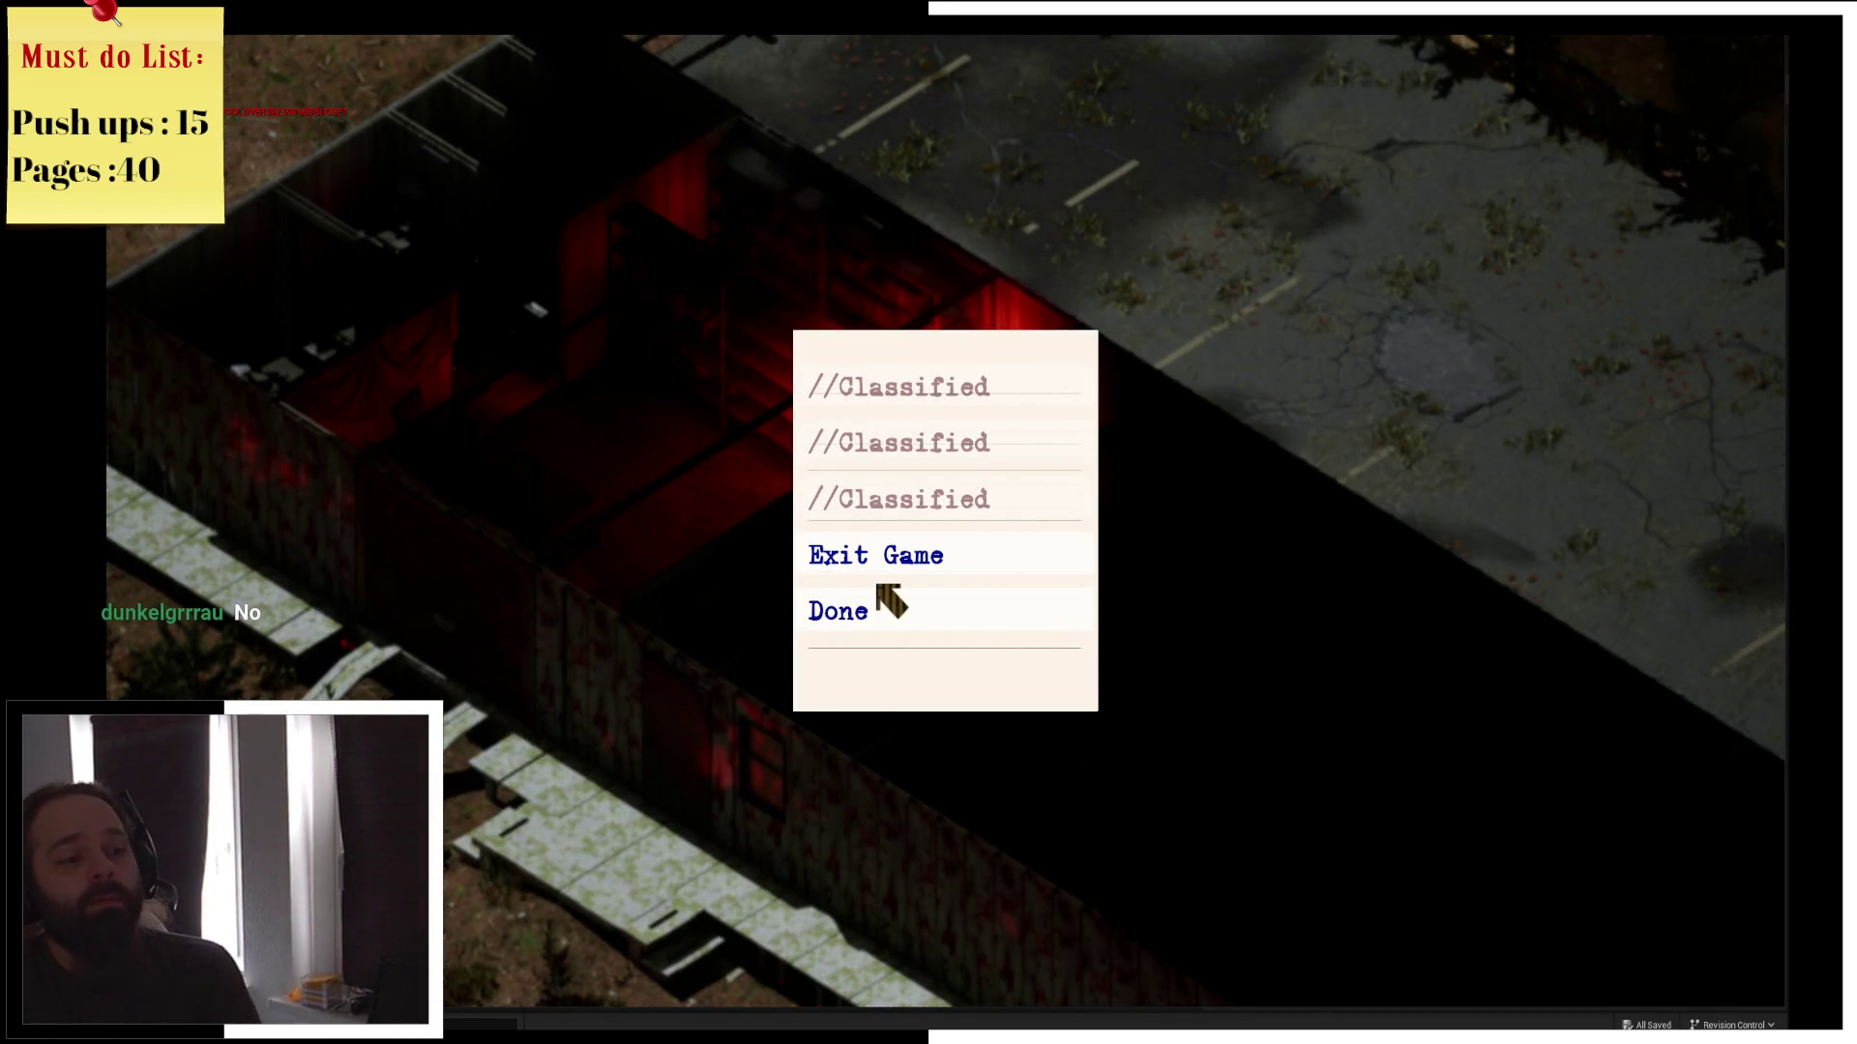
left_click(894, 559)
left_click_drag(881, 632, 808, 668)
left_click_drag(577, 567, 569, 566)
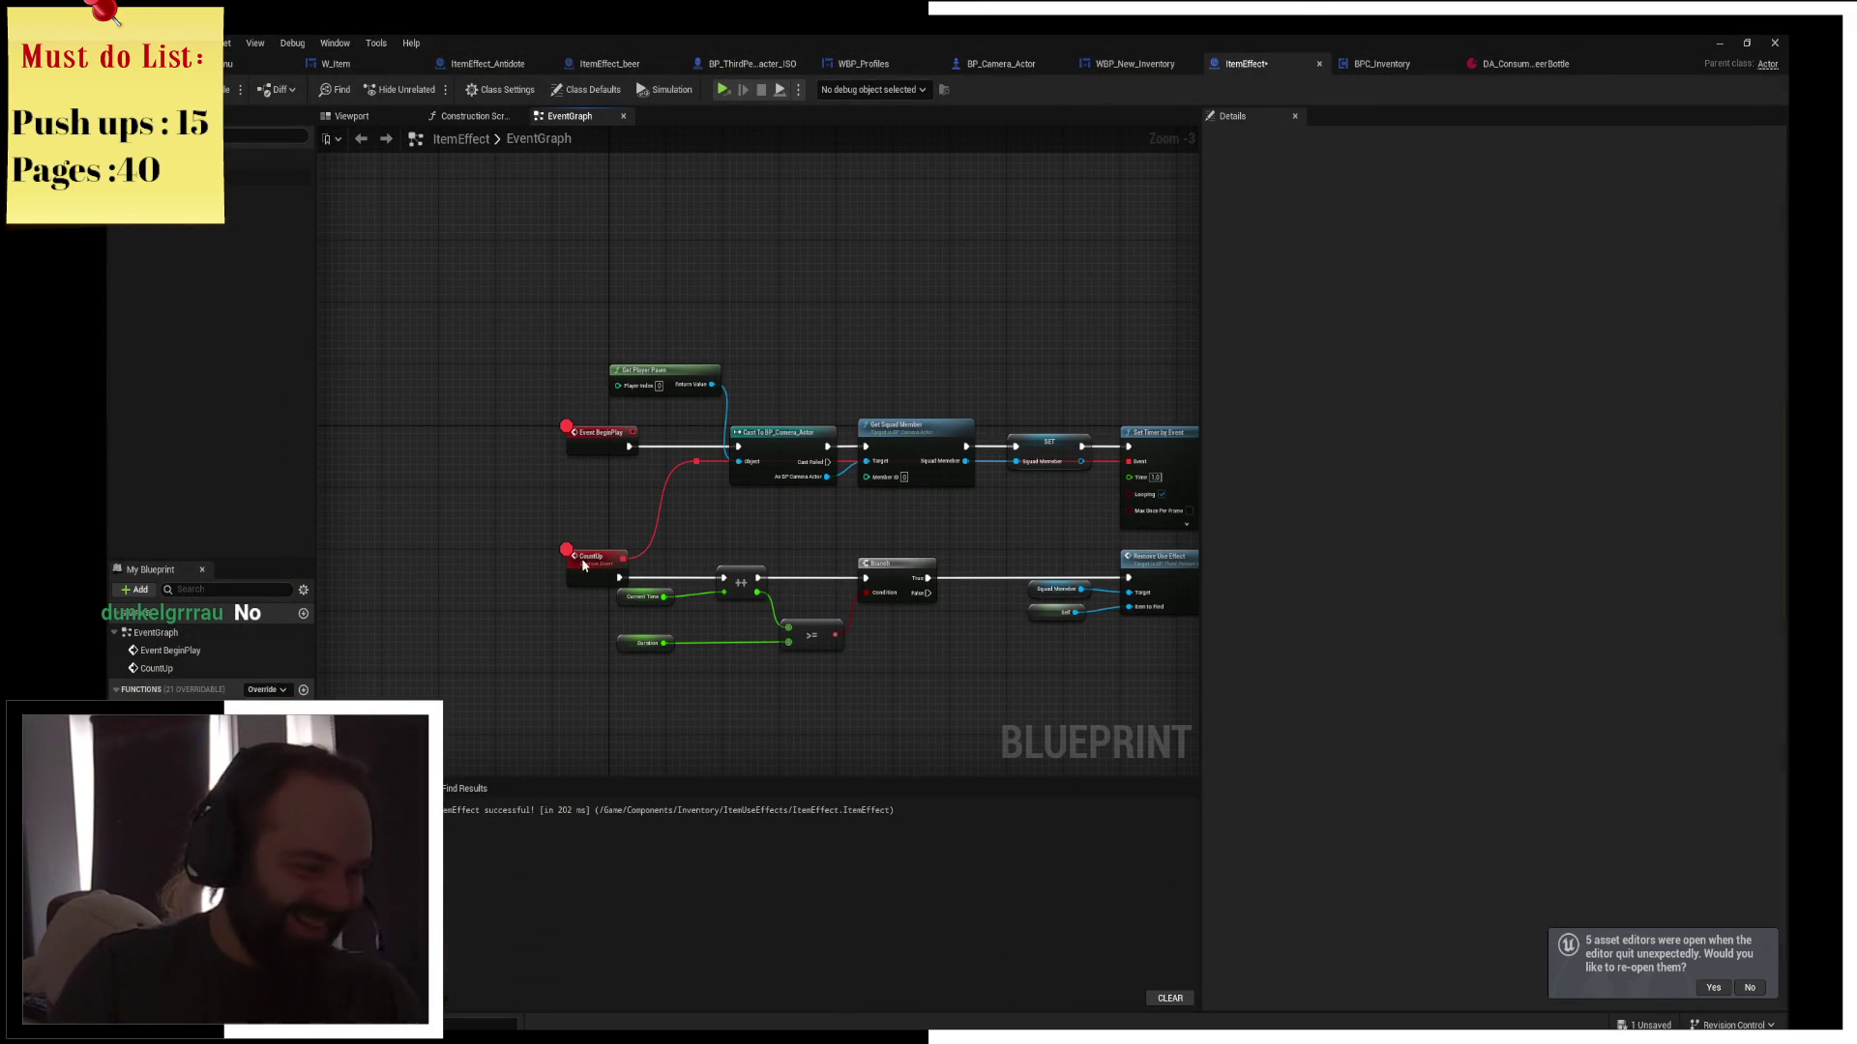
Review the CountUp, Set Timer by Event, Add Use Effect and Destroy Actor nodes, then save ItemEffect
left_click(583, 566)
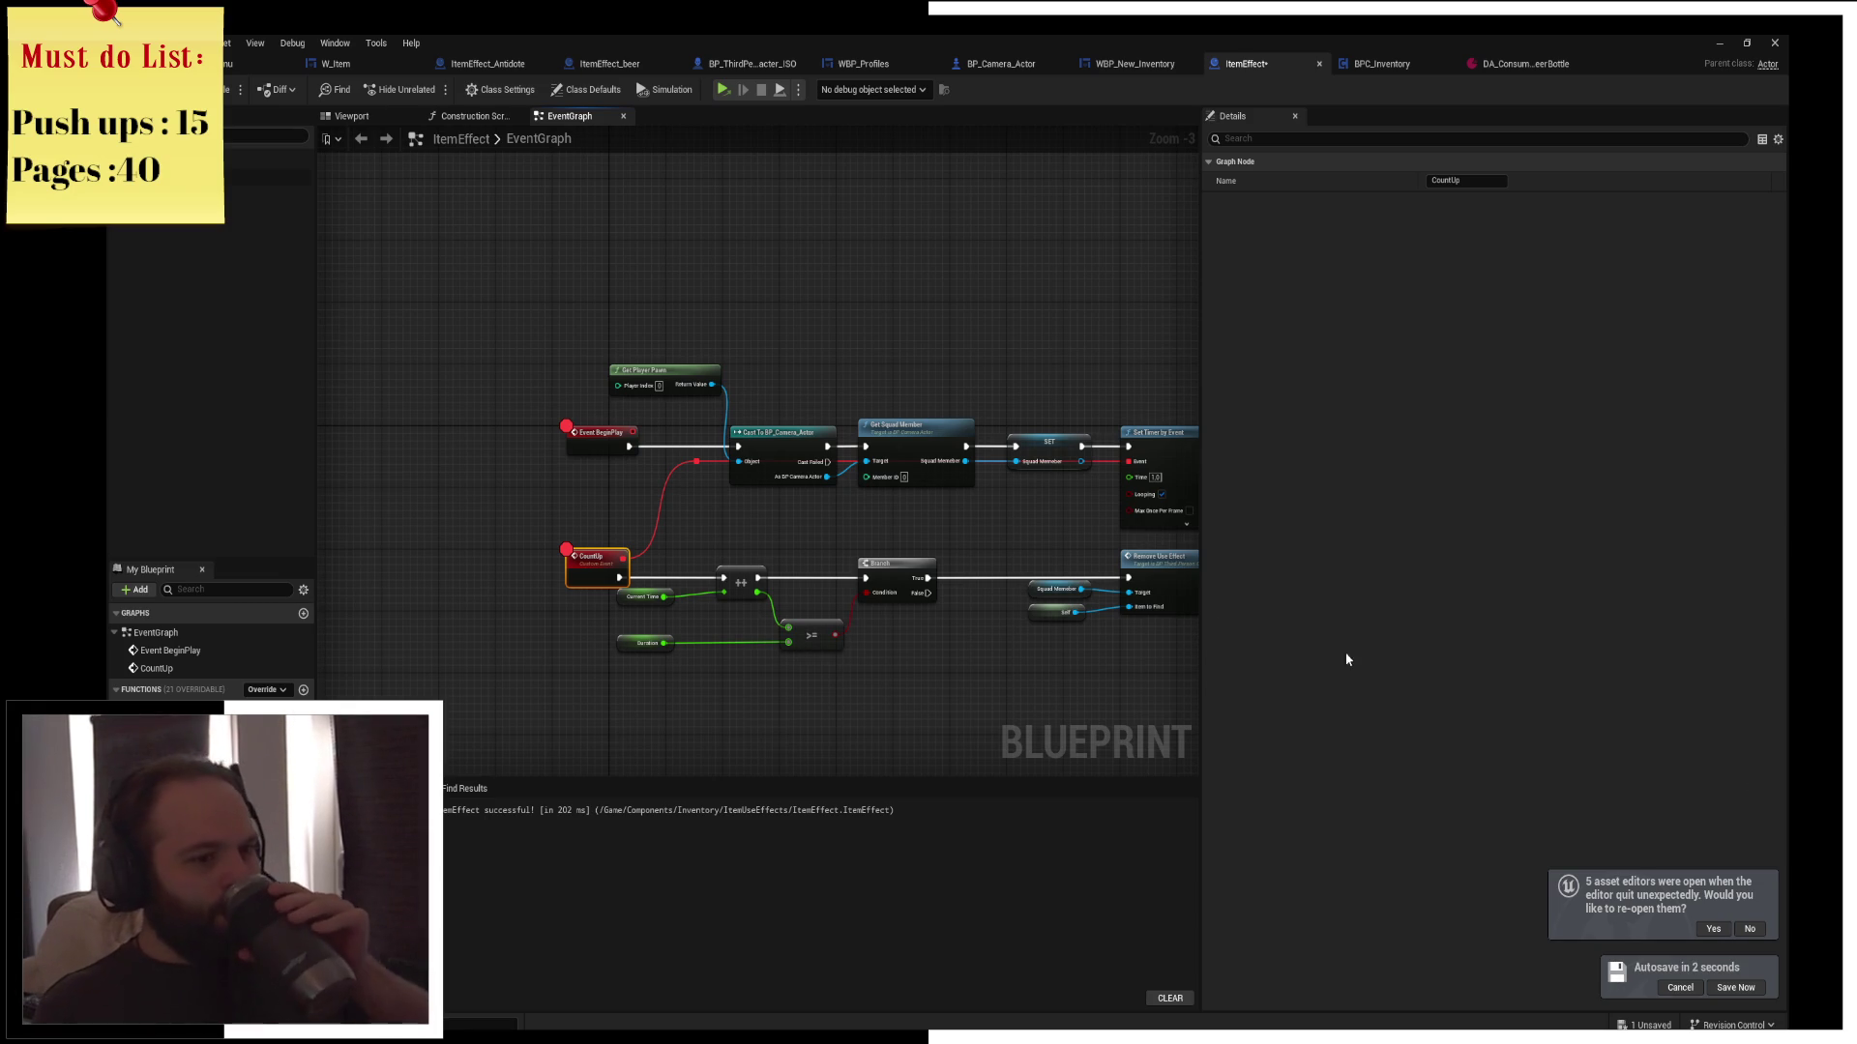
left_click_drag(1108, 513, 958, 501)
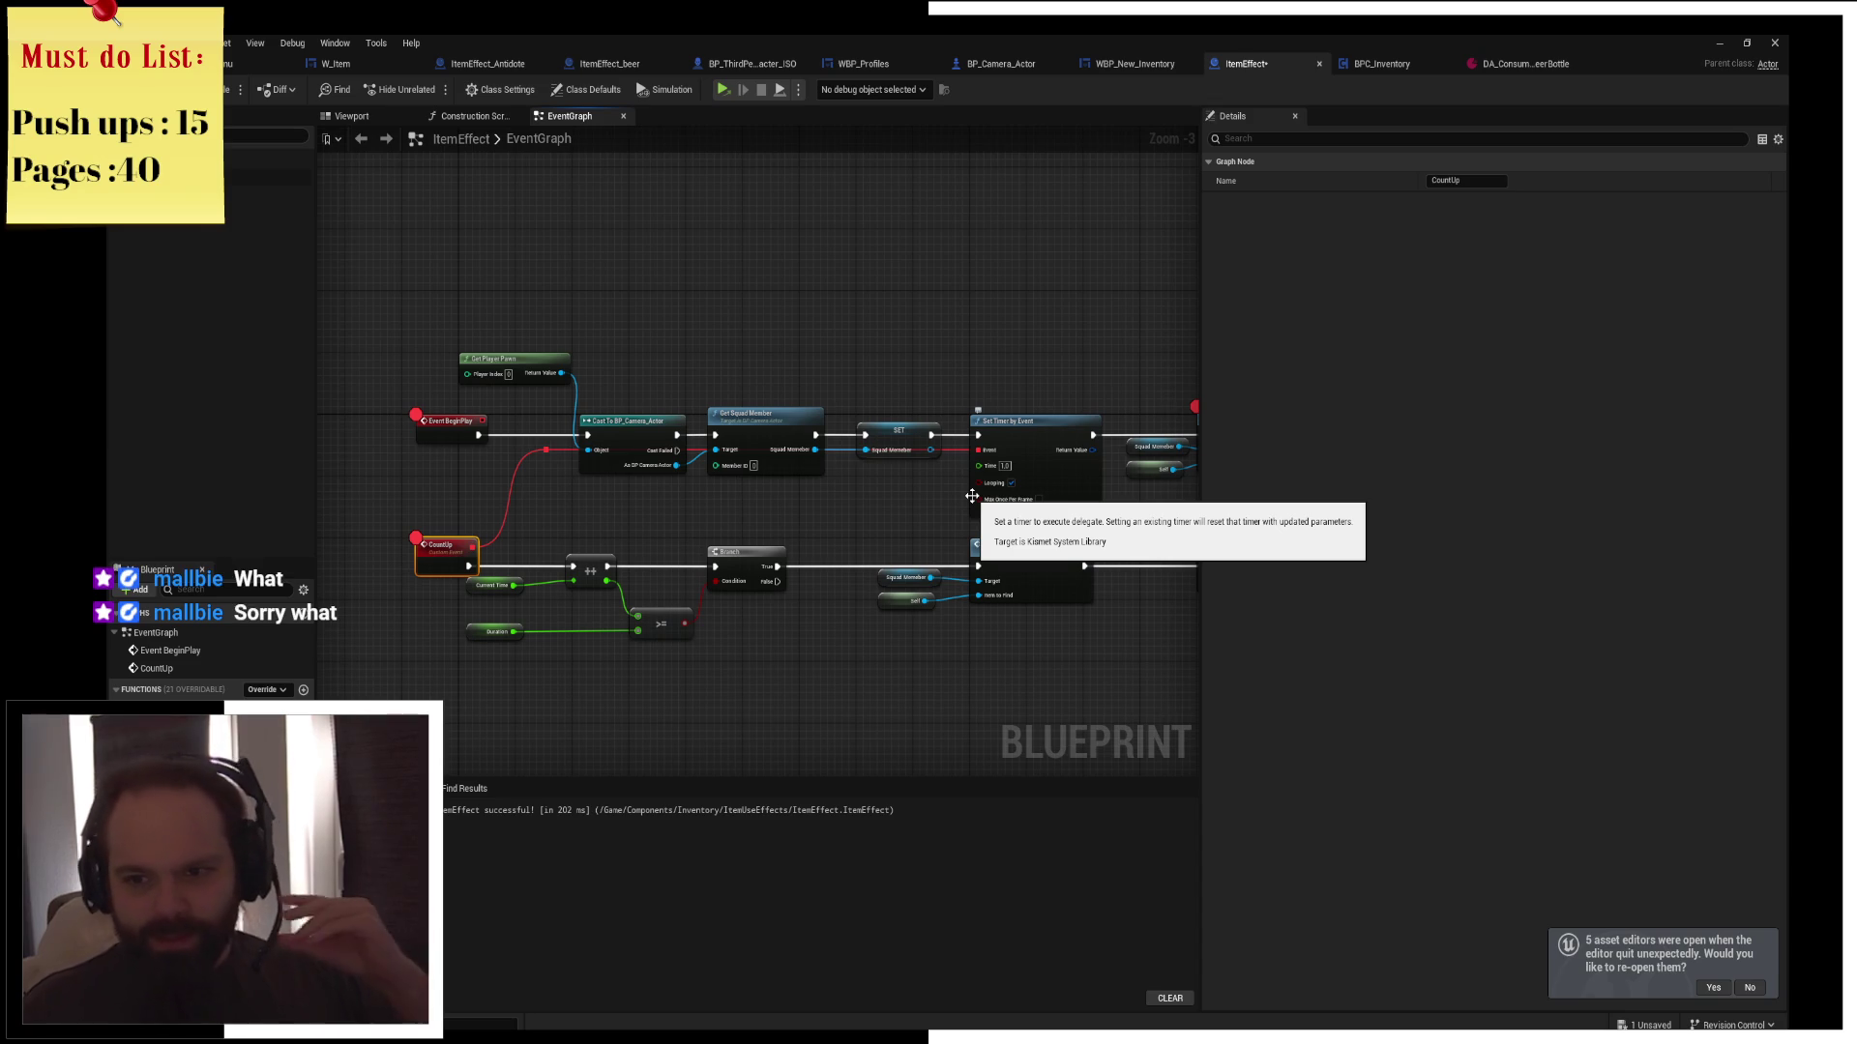
left_click_drag(972, 496, 813, 471)
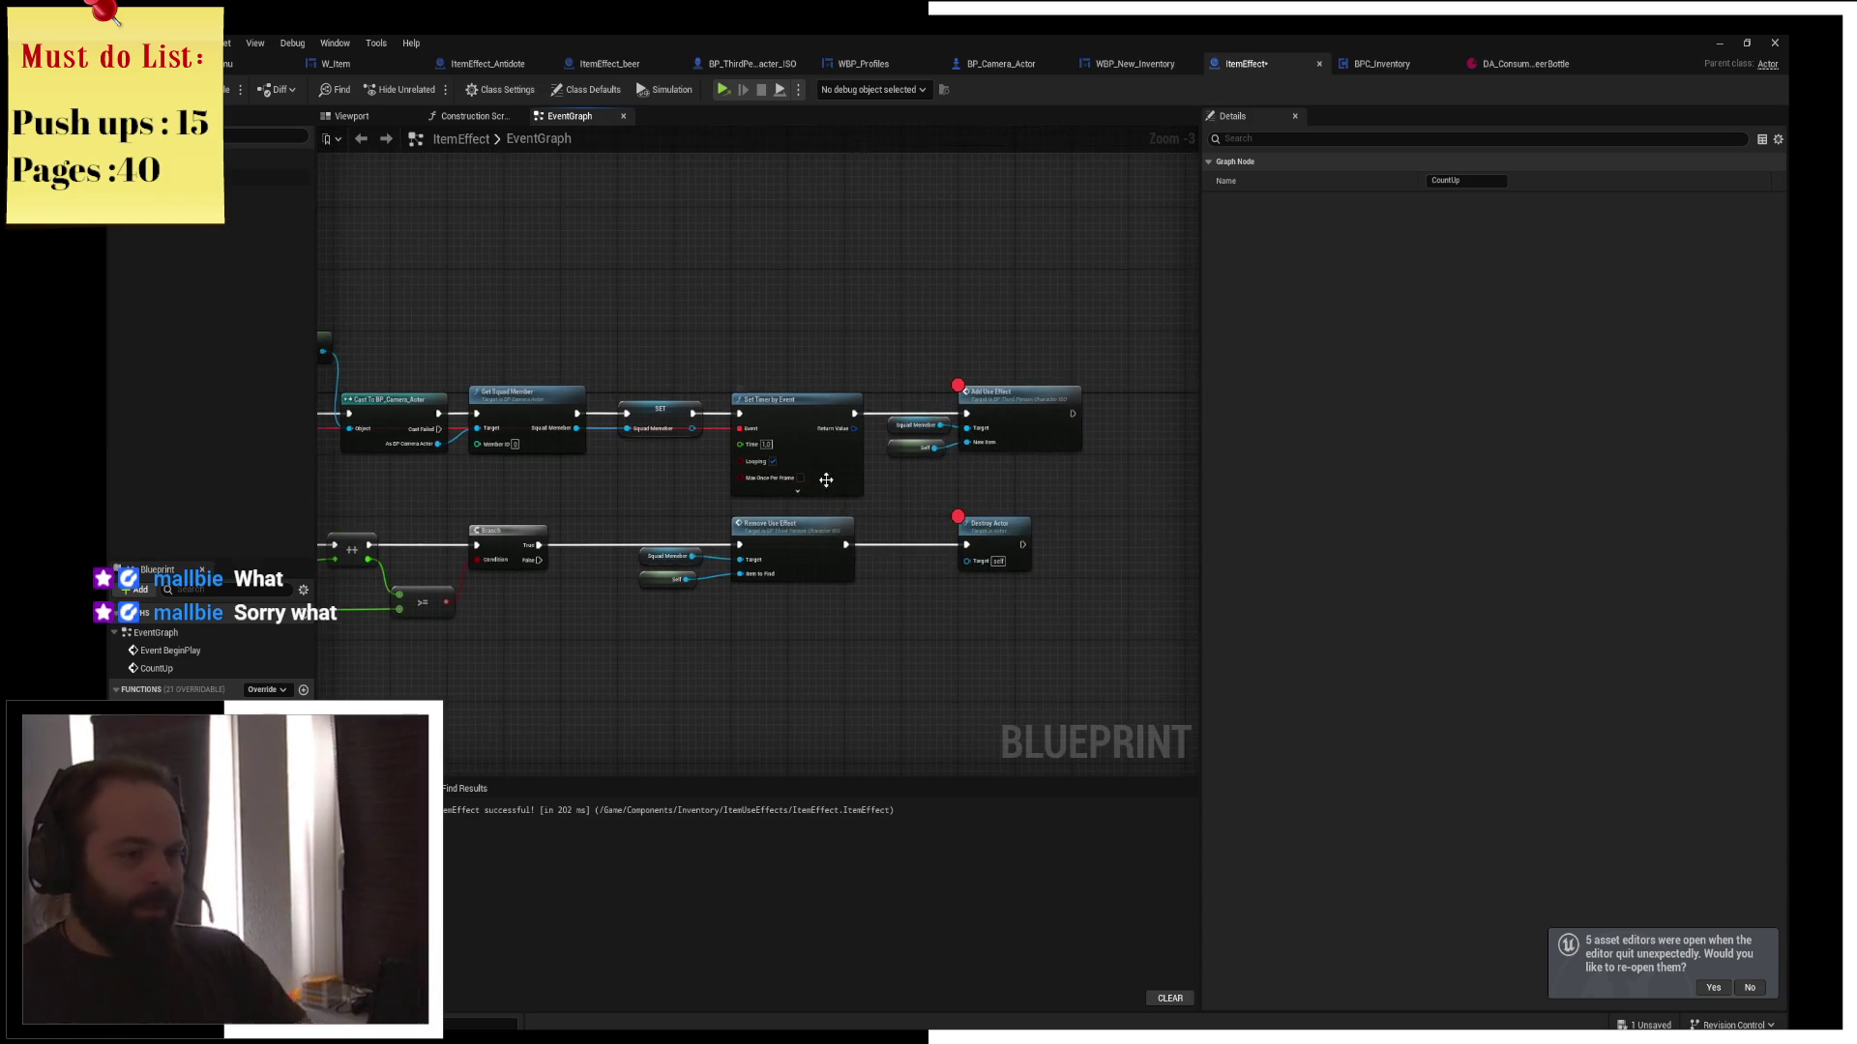
mouse_move(981, 484)
left_mouse_down()
mouse_move(908, 480)
mouse_move(1090, 490)
mouse_move(1028, 506)
mouse_move(926, 480)
mouse_move(875, 500)
left_mouse_up()
key("ctrl+s")
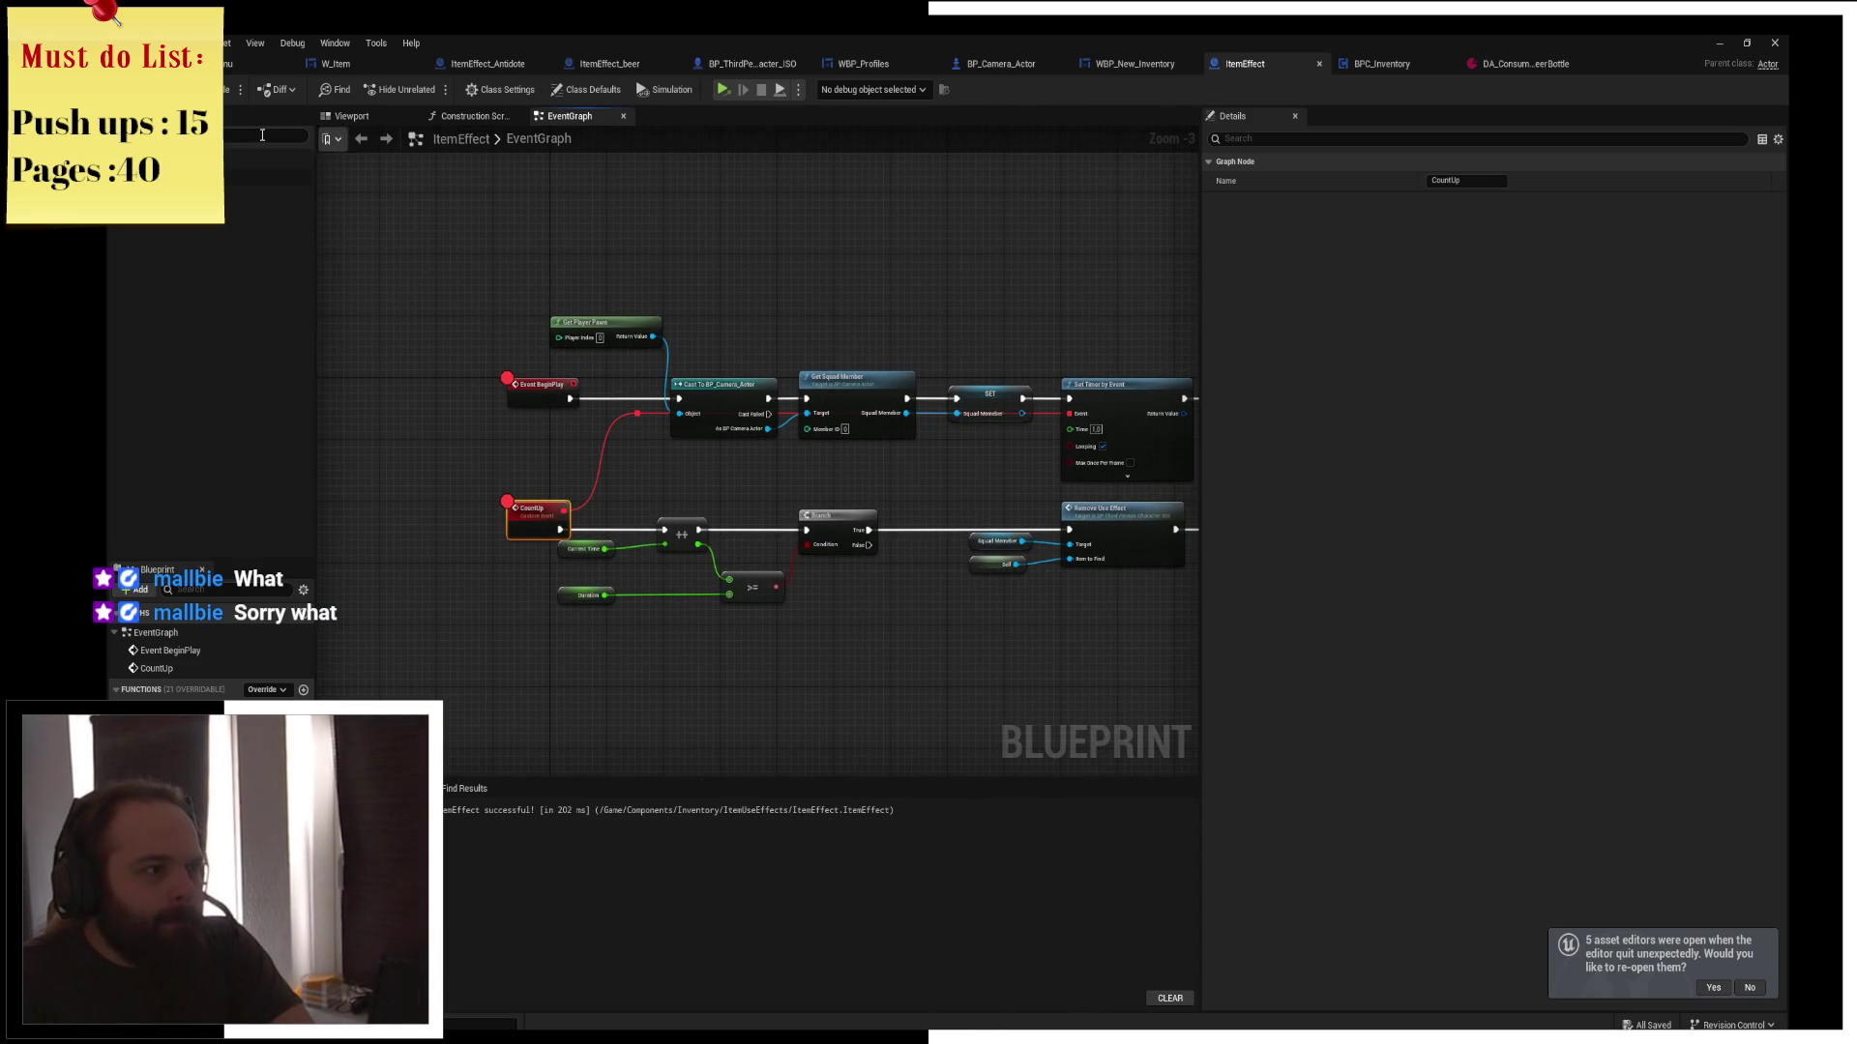
Close the ItemEffect_Antidote editor and bring up ItemEffect_beer's graph
left_click(1379, 67)
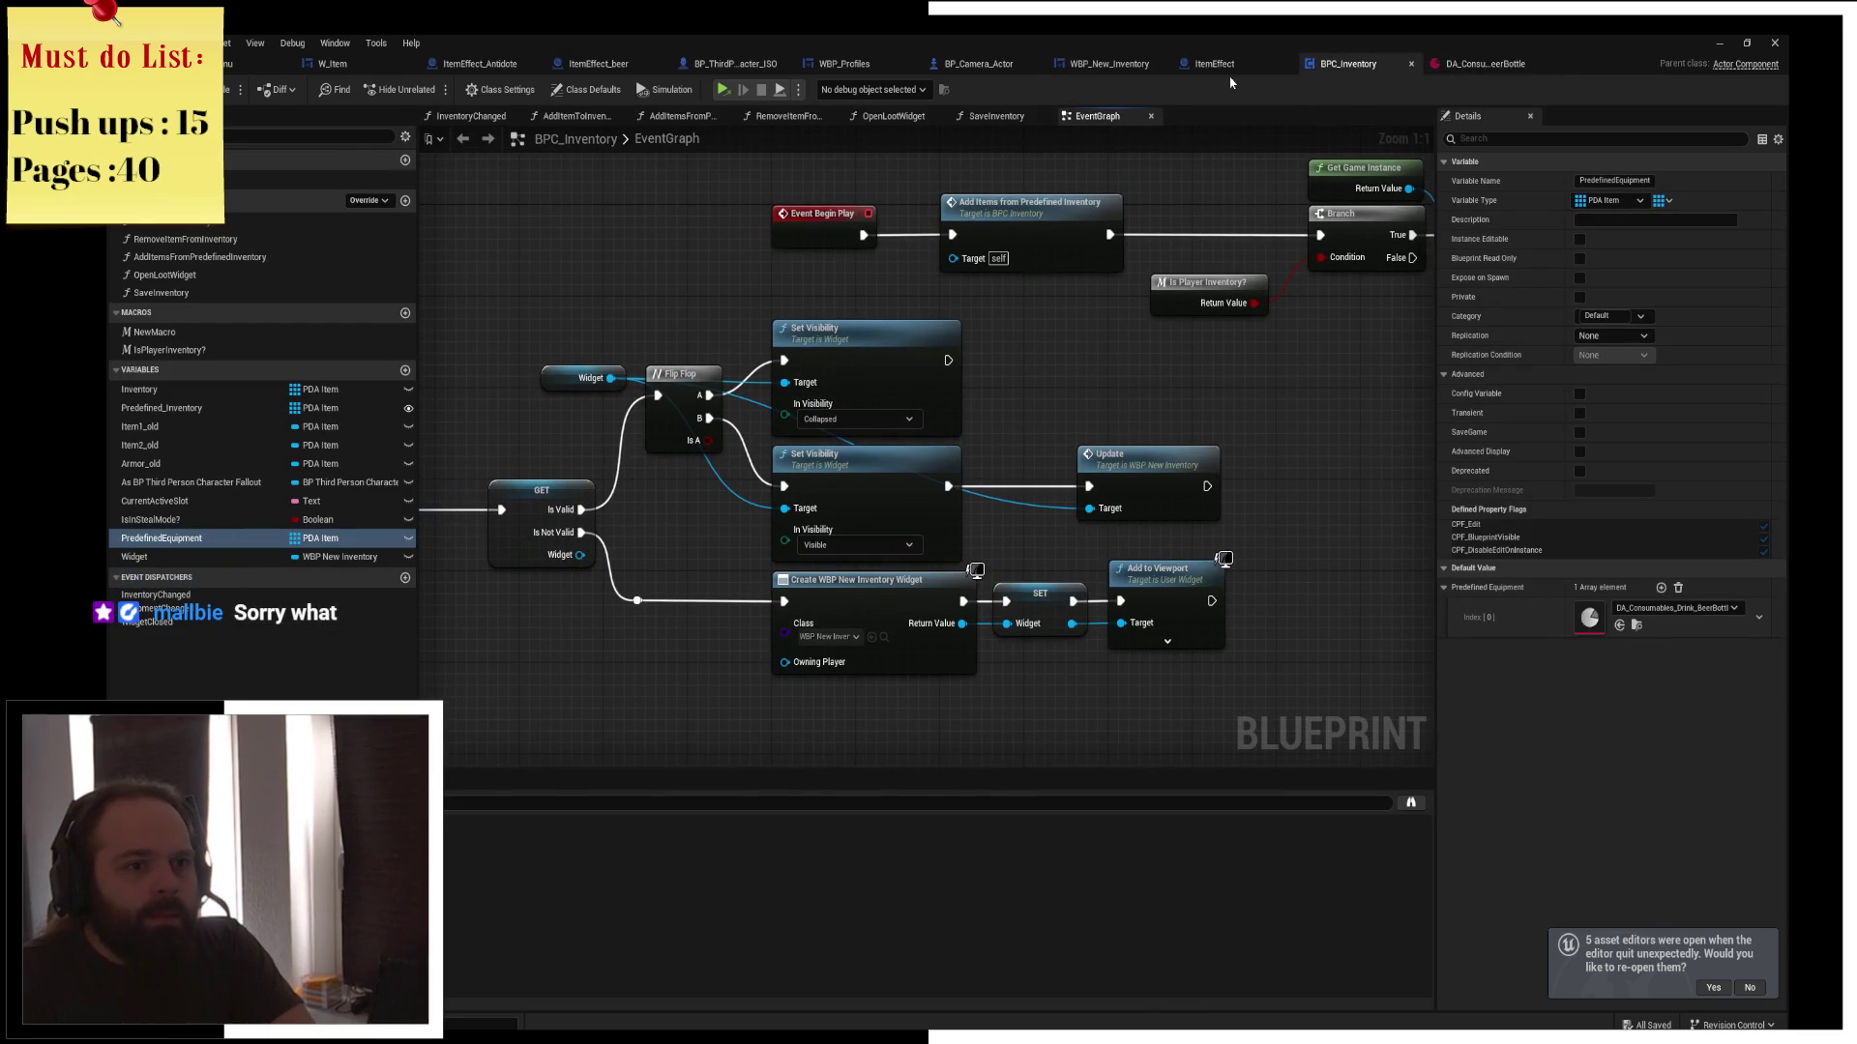
left_click(1223, 69)
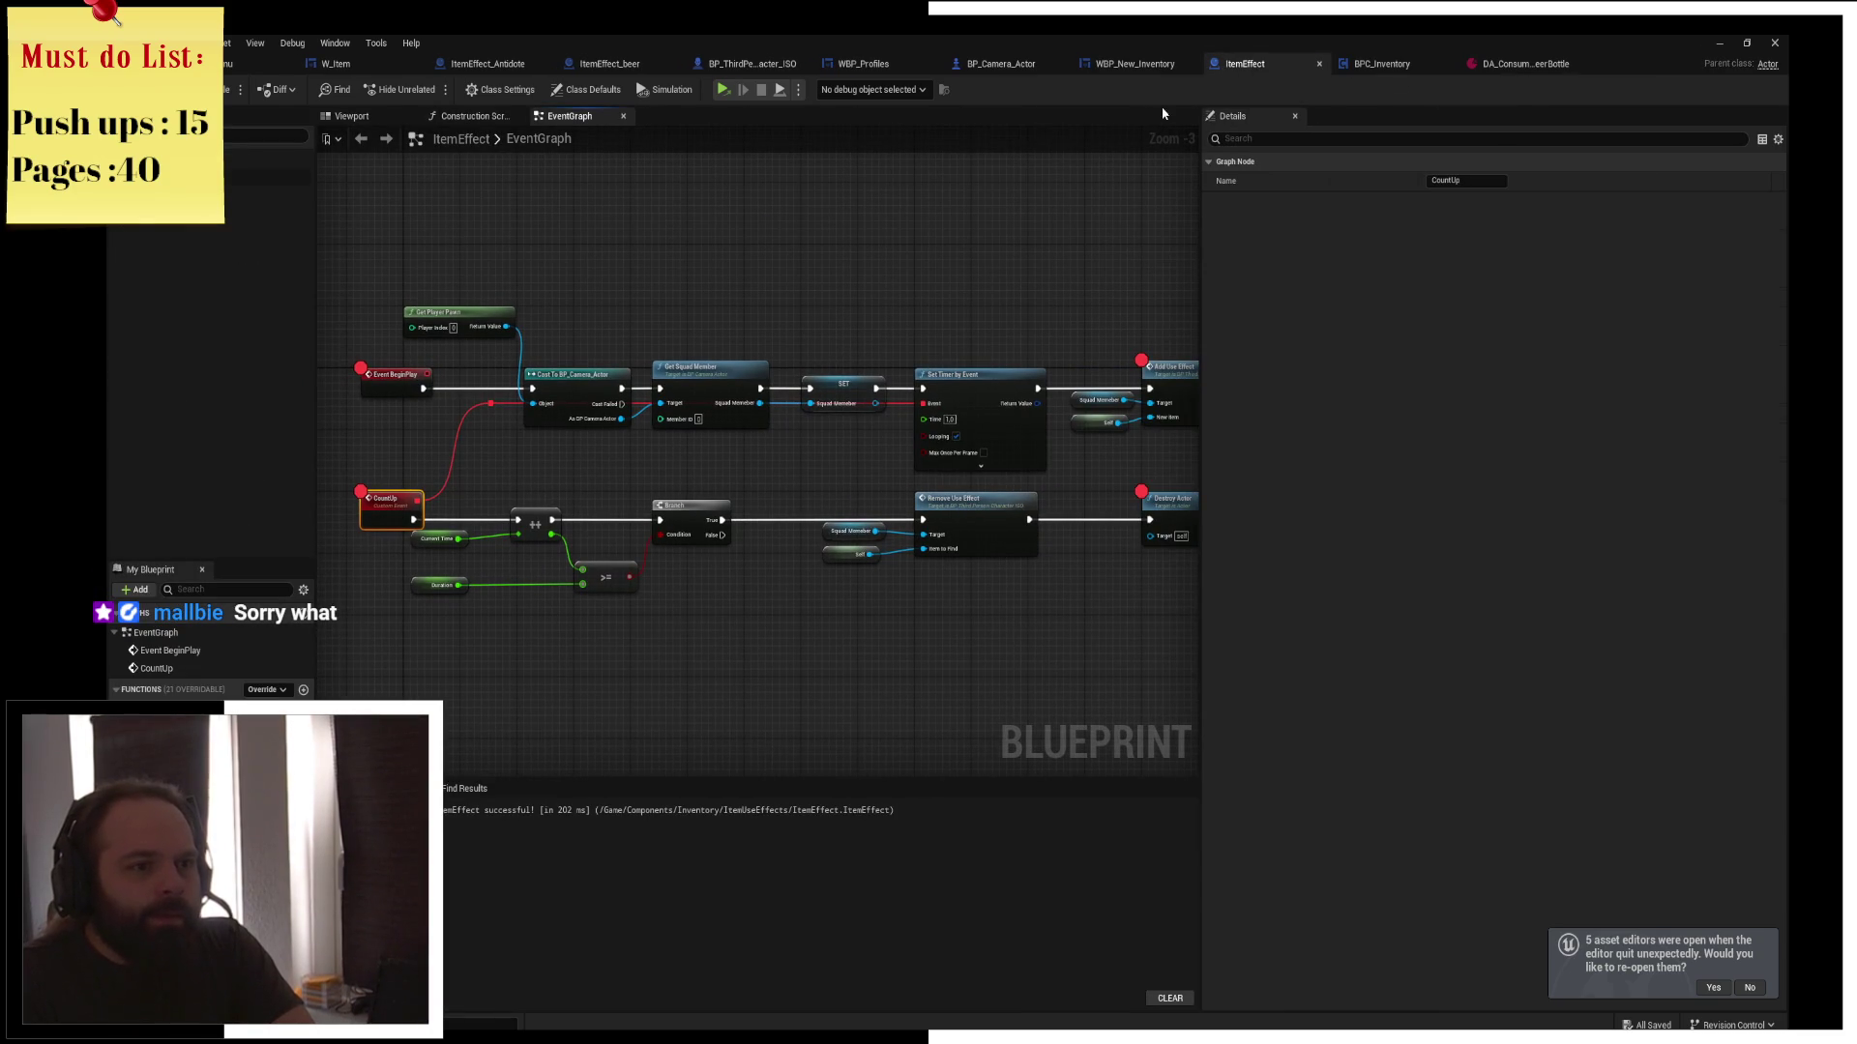
middle_click(461, 67)
left_click(461, 68)
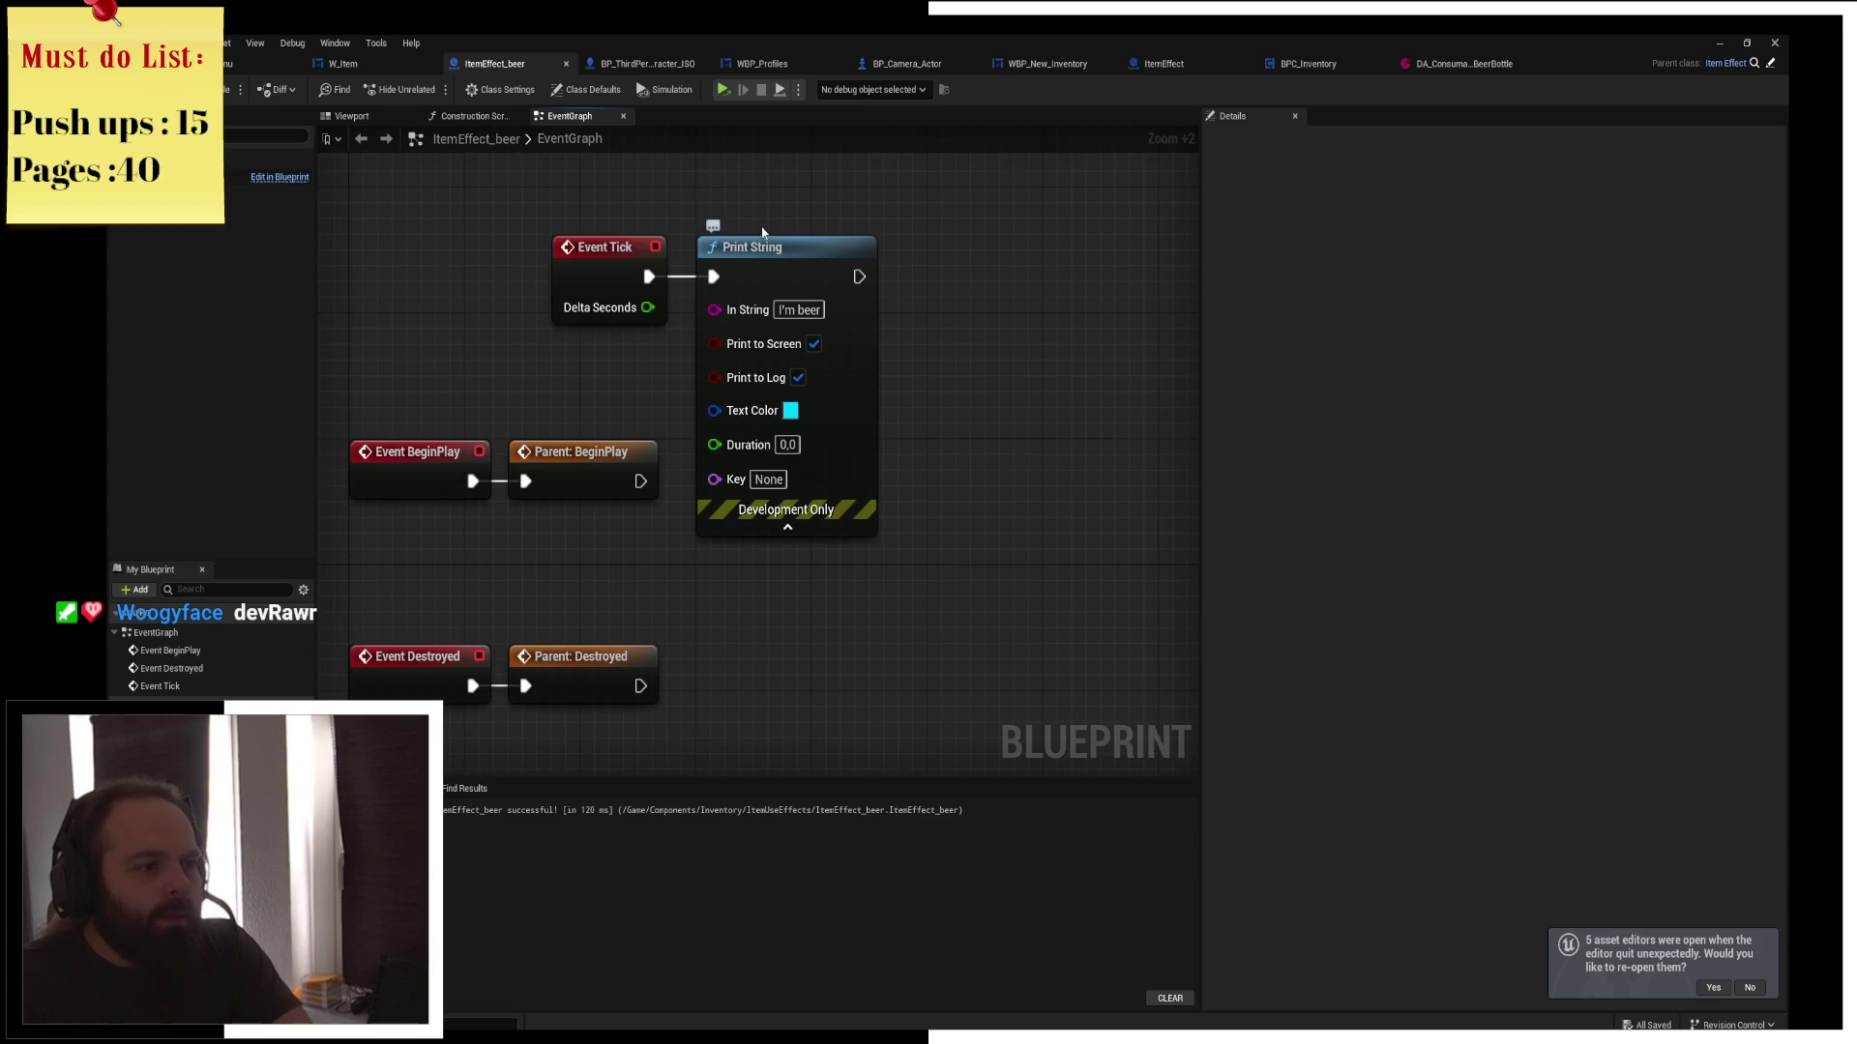
Delete the Event Tick and Print String nodes and move the BeginPlay pair above the Destroyed nodes
left_click_drag(720, 281, 590, 385)
key("Delete")
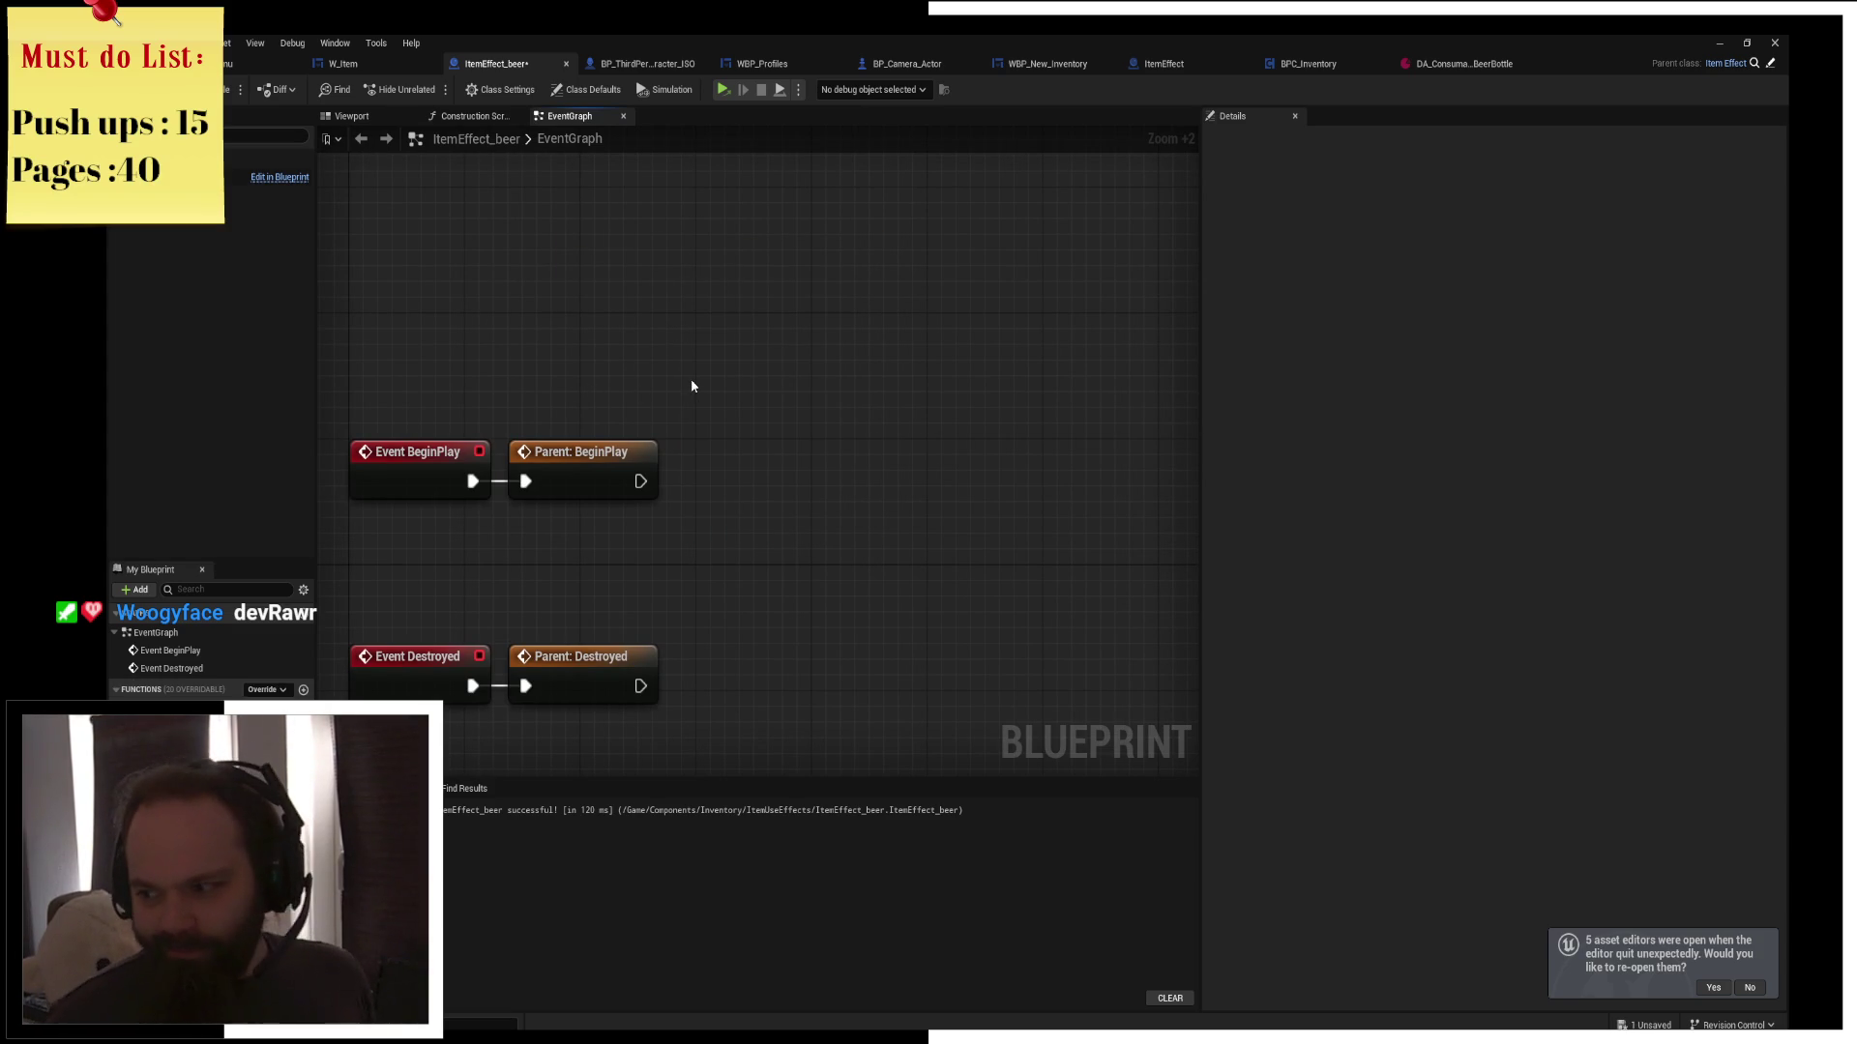
left_click_drag(795, 315, 580, 406)
left_click_drag(715, 401, 737, 515)
left_click(825, 431)
mouse_move(824, 431)
left_mouse_down()
mouse_move(683, 361)
mouse_move(672, 290)
left_mouse_up()
left_click(676, 418)
left_click(837, 278)
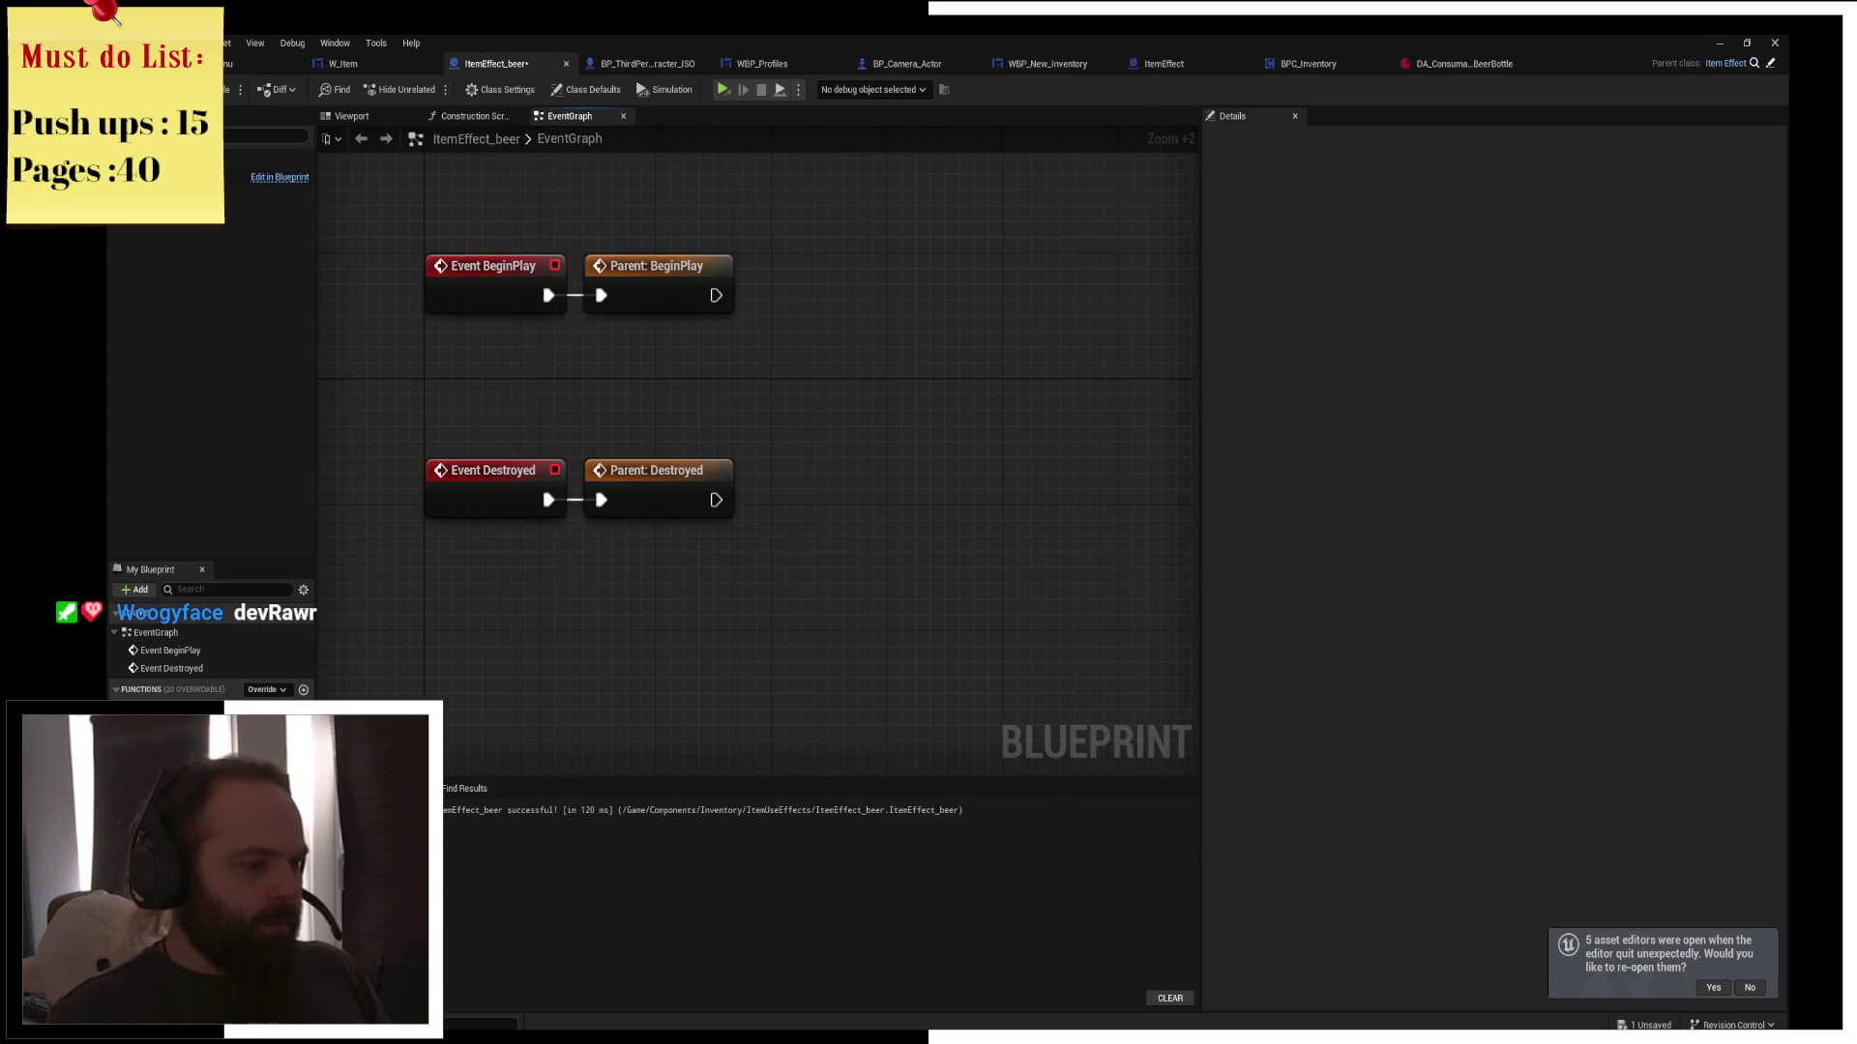
left_click_drag(677, 155, 681, 322)
Compile ItemEffect_beer without adding any new nodes, then go back to the ItemEffect graph
right_click(681, 322)
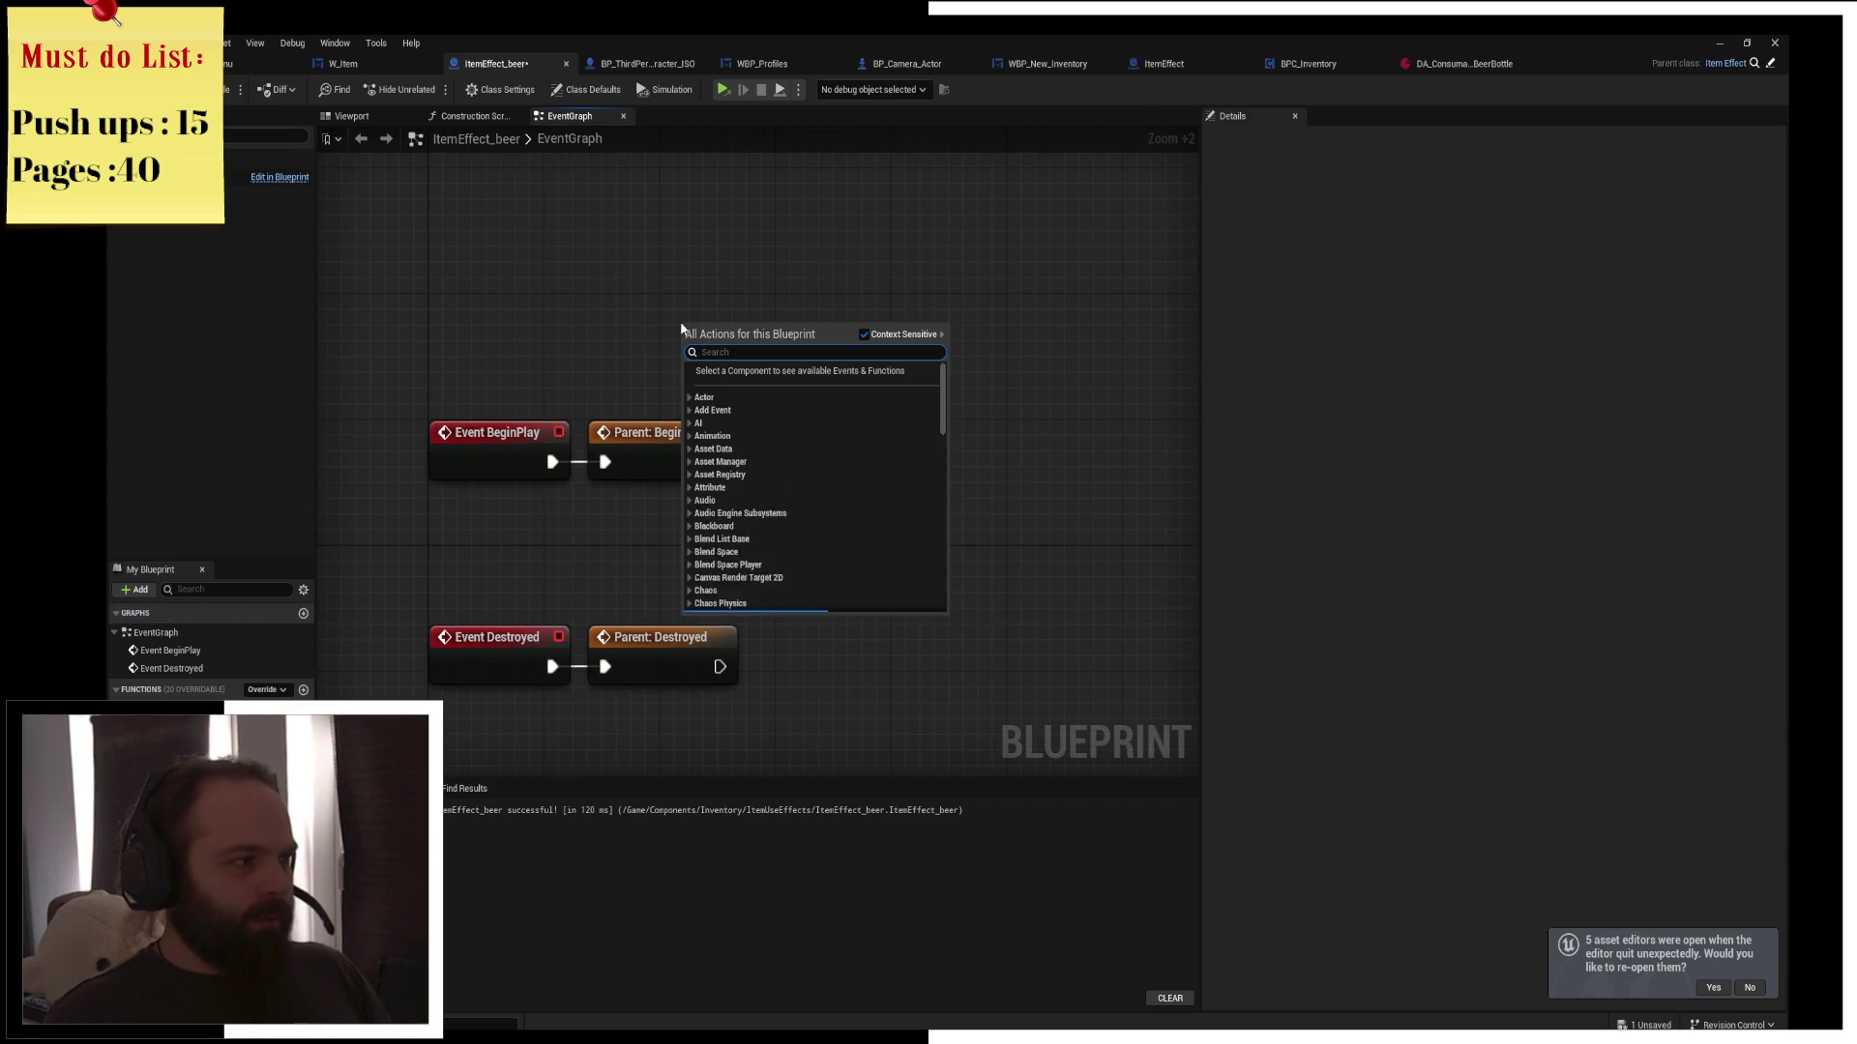
left_click(620, 294)
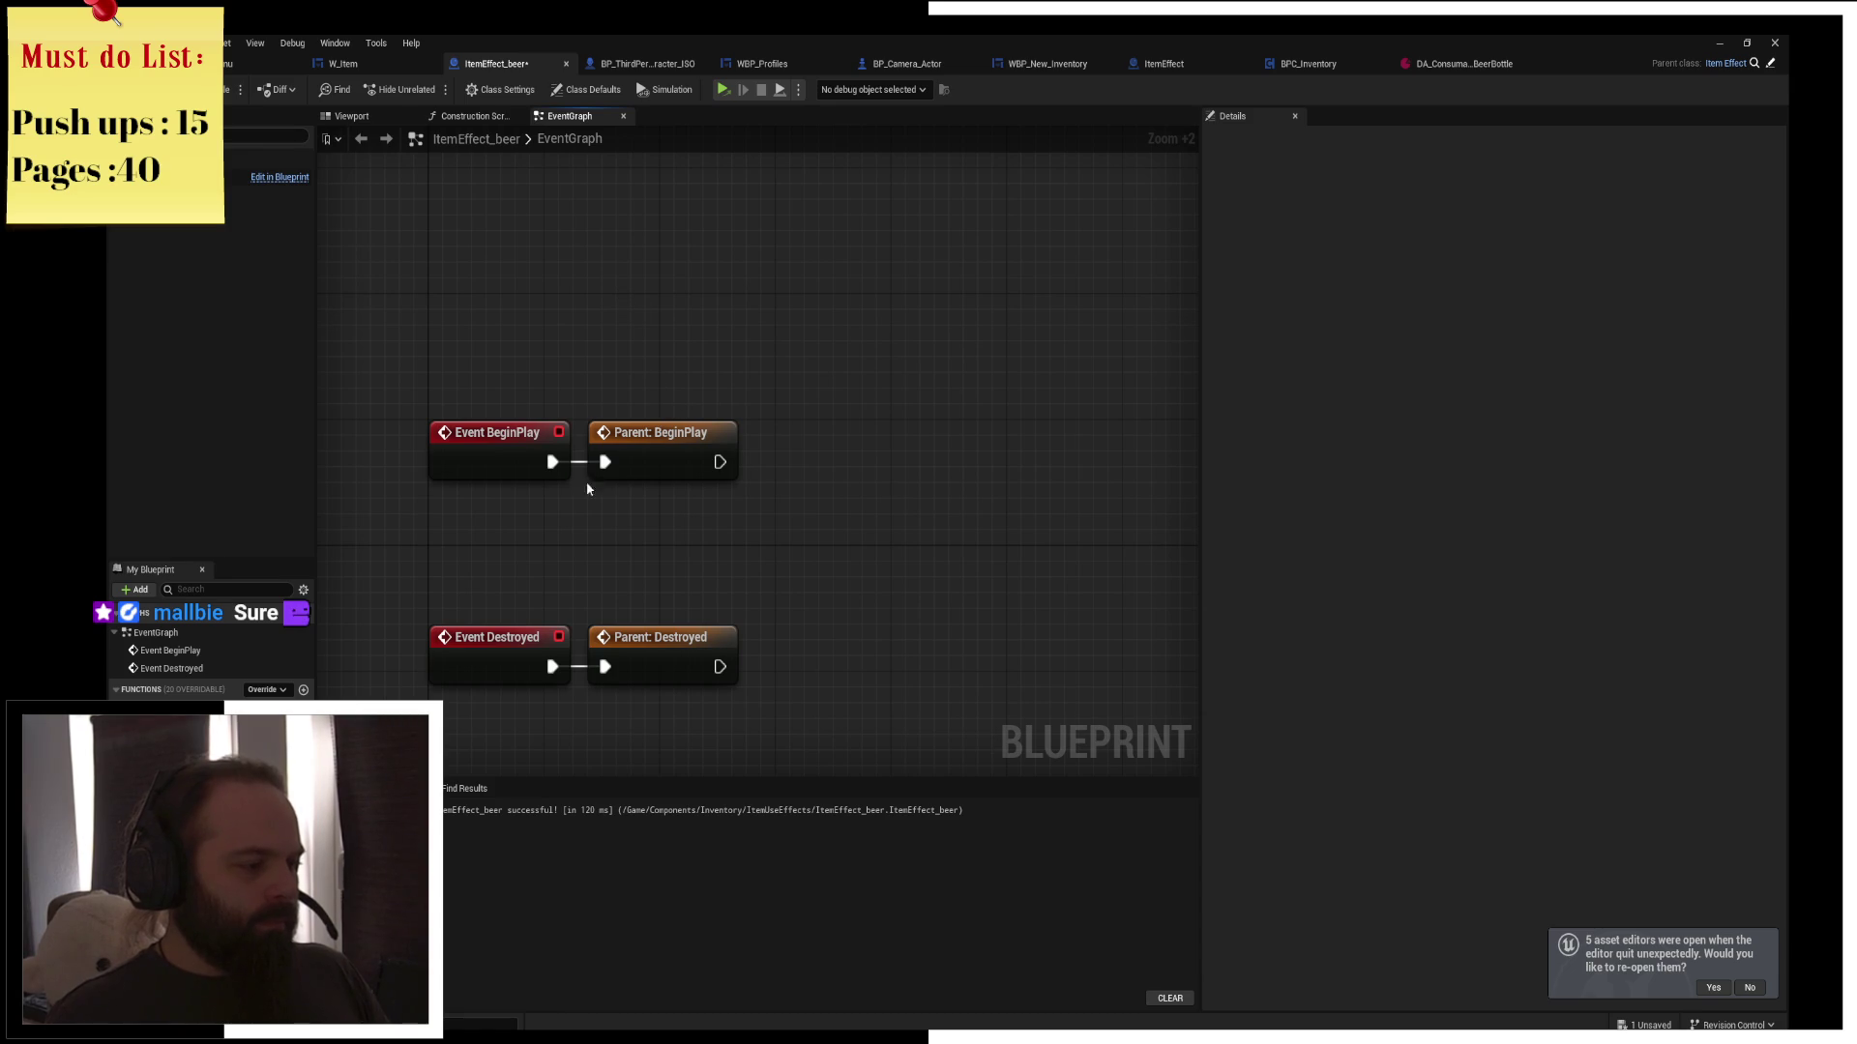
right_click(586, 355)
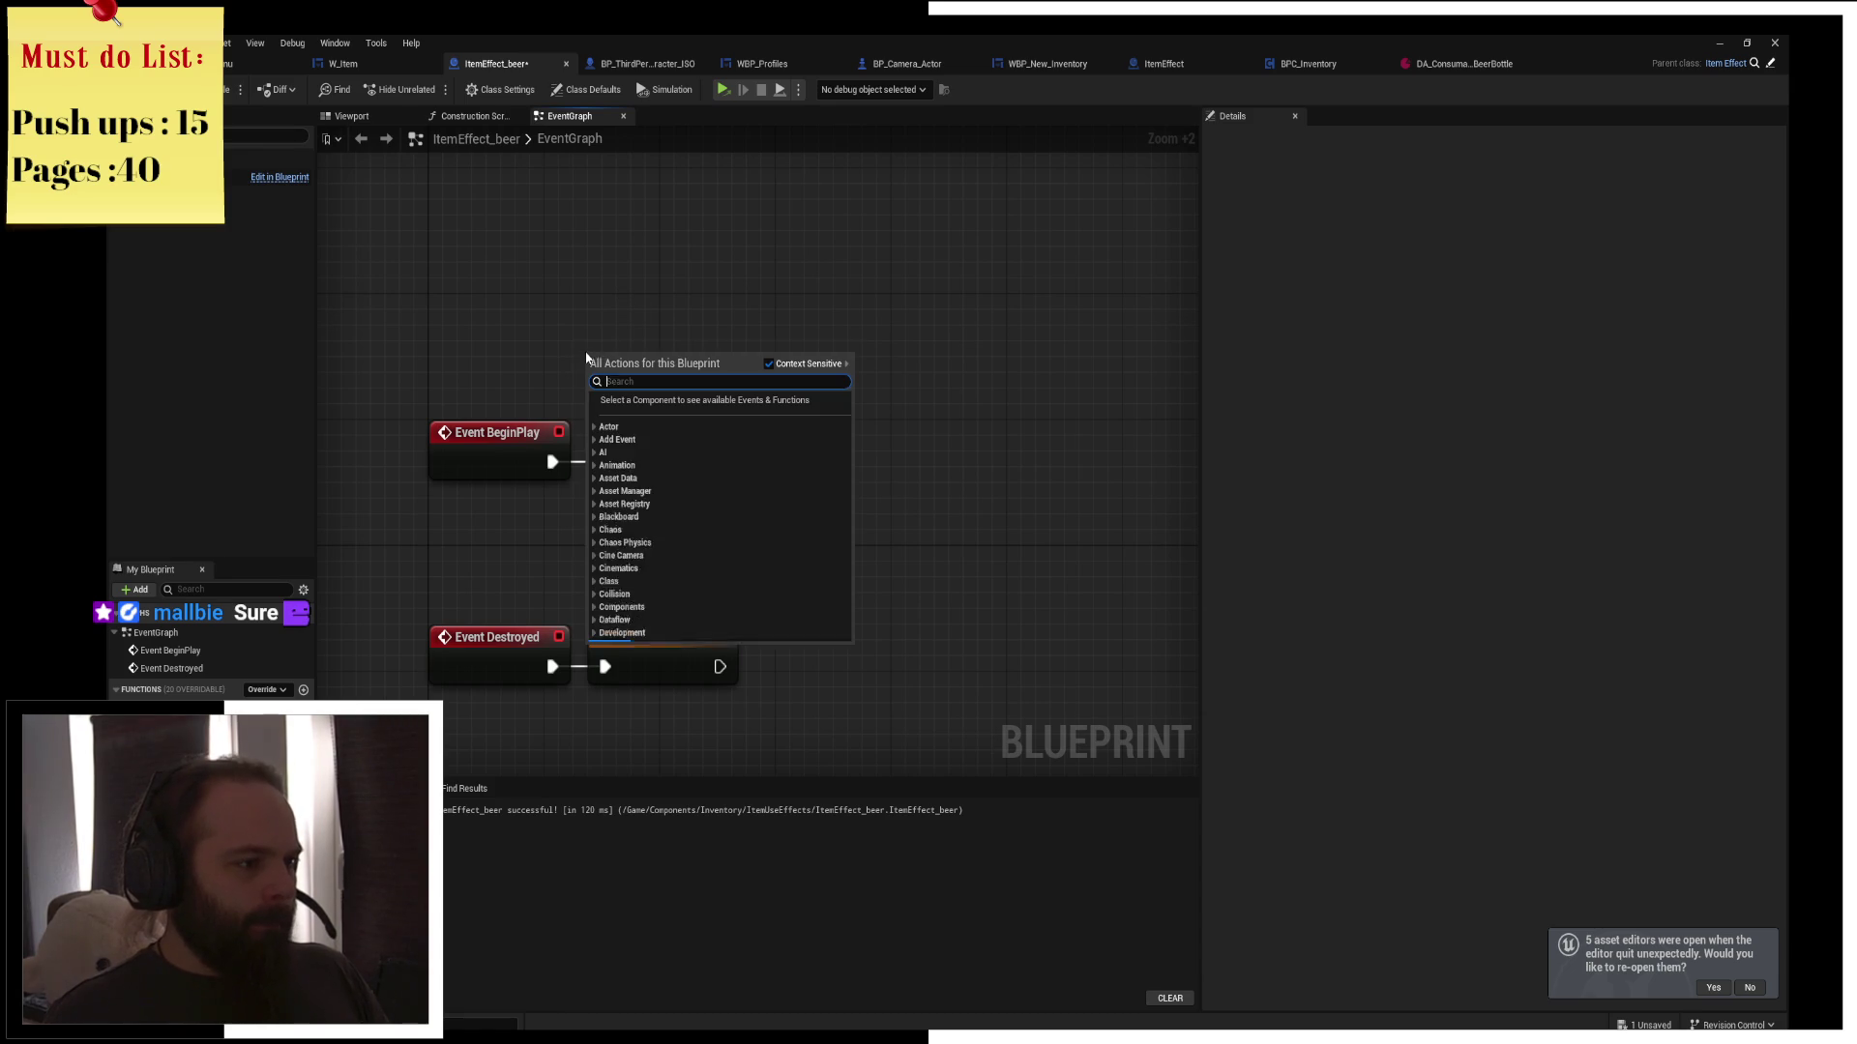
left_click(652, 307)
right_click(636, 324)
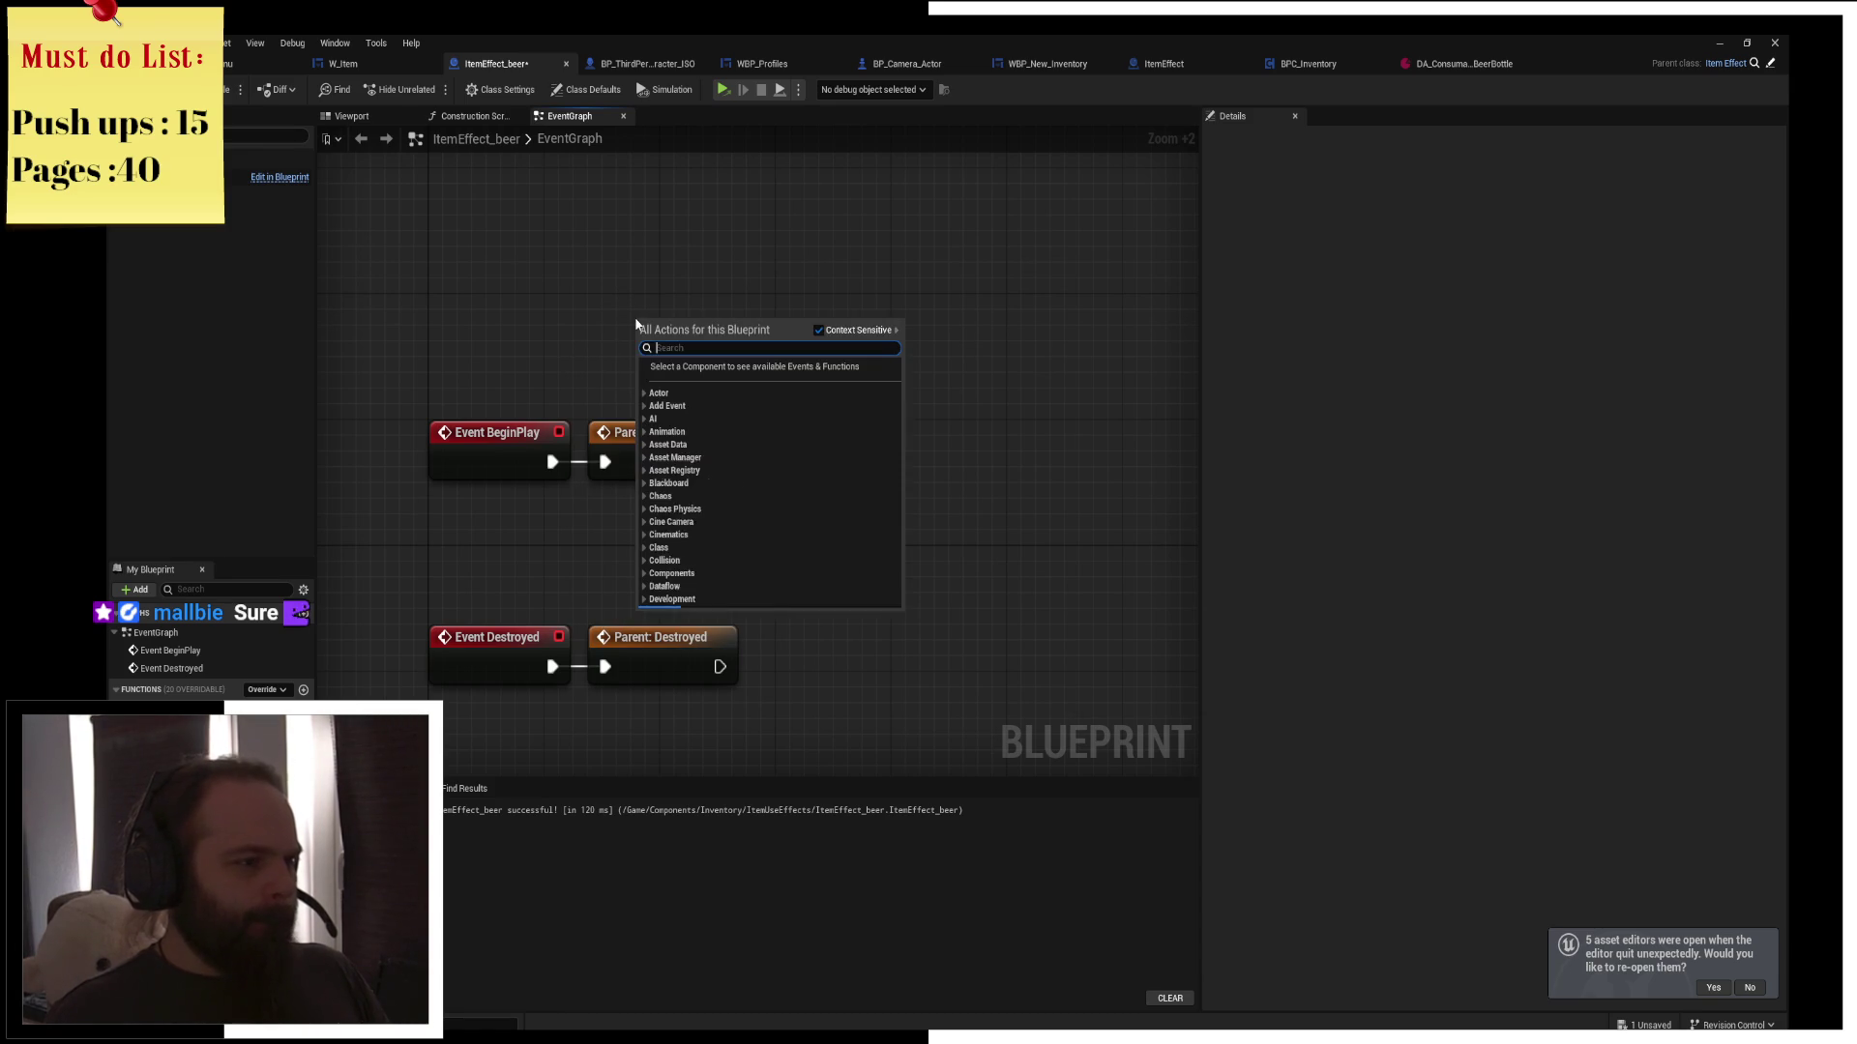
left_click(619, 299)
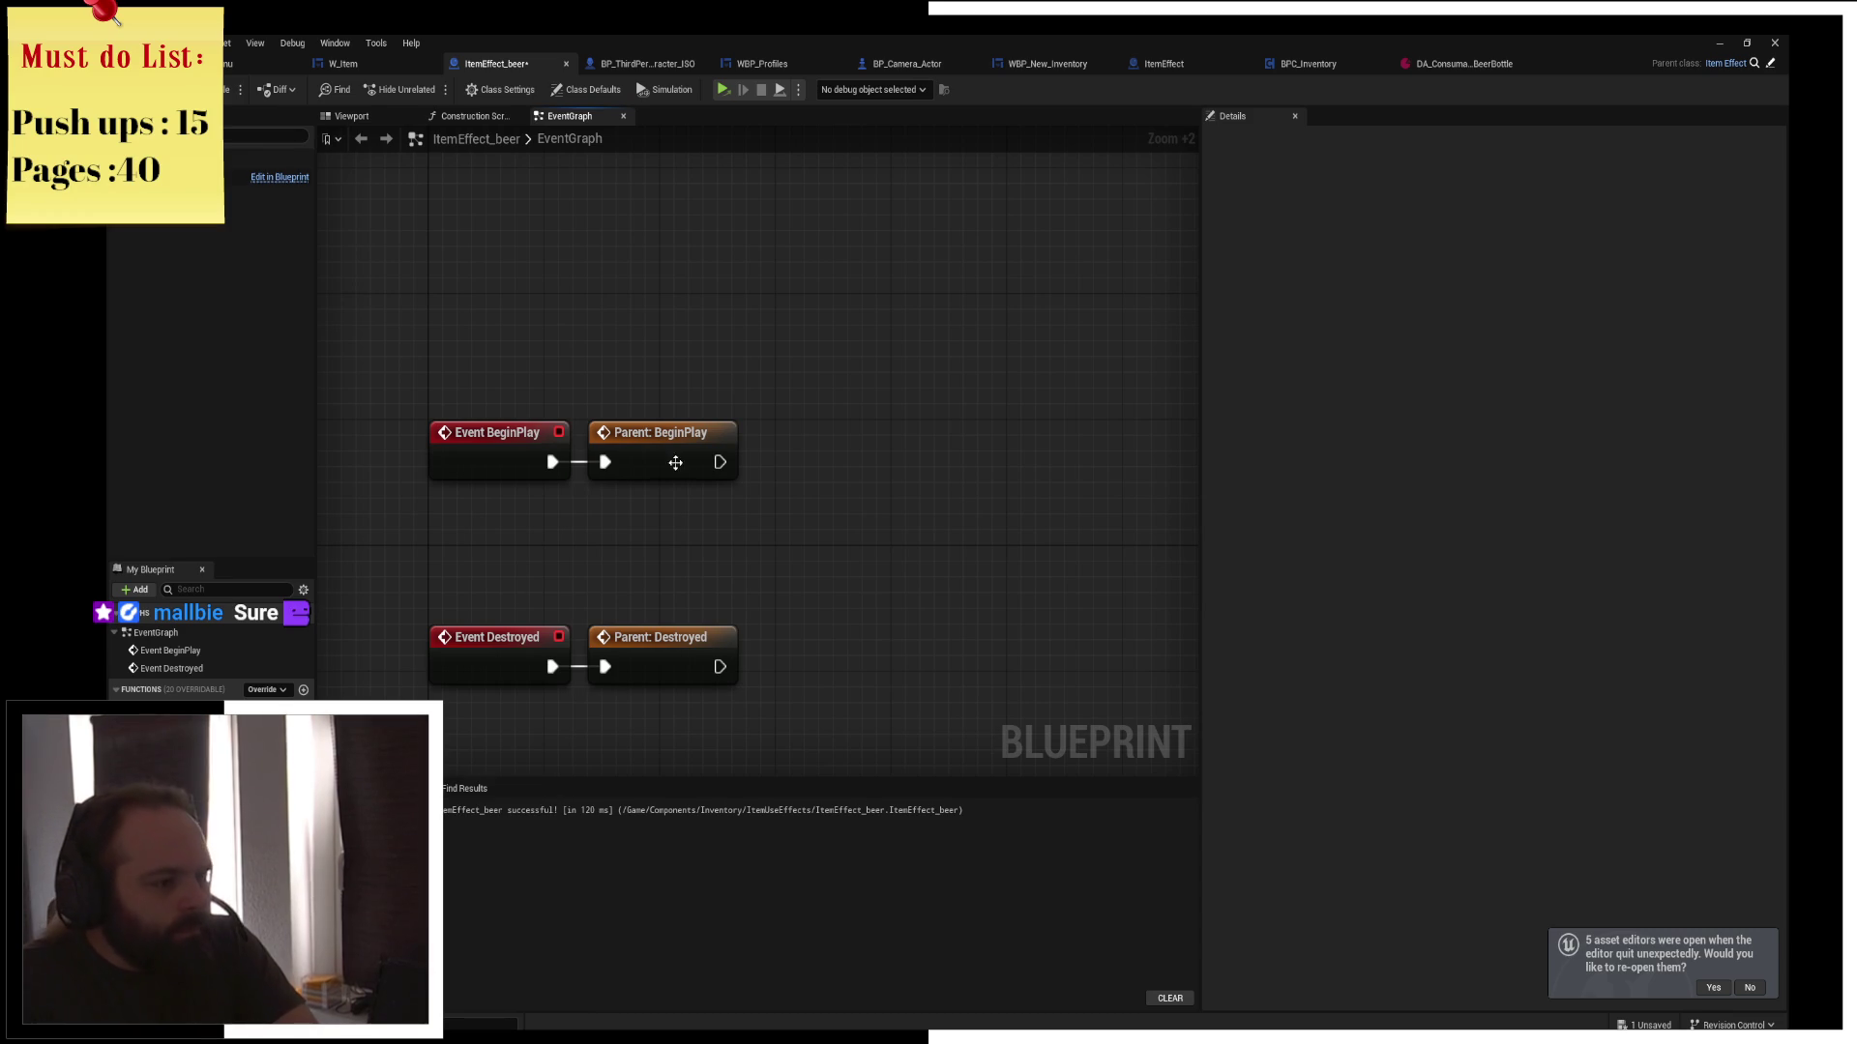
mouse_move(709, 378)
left_mouse_down()
mouse_move(680, 328)
mouse_move(659, 352)
left_mouse_up()
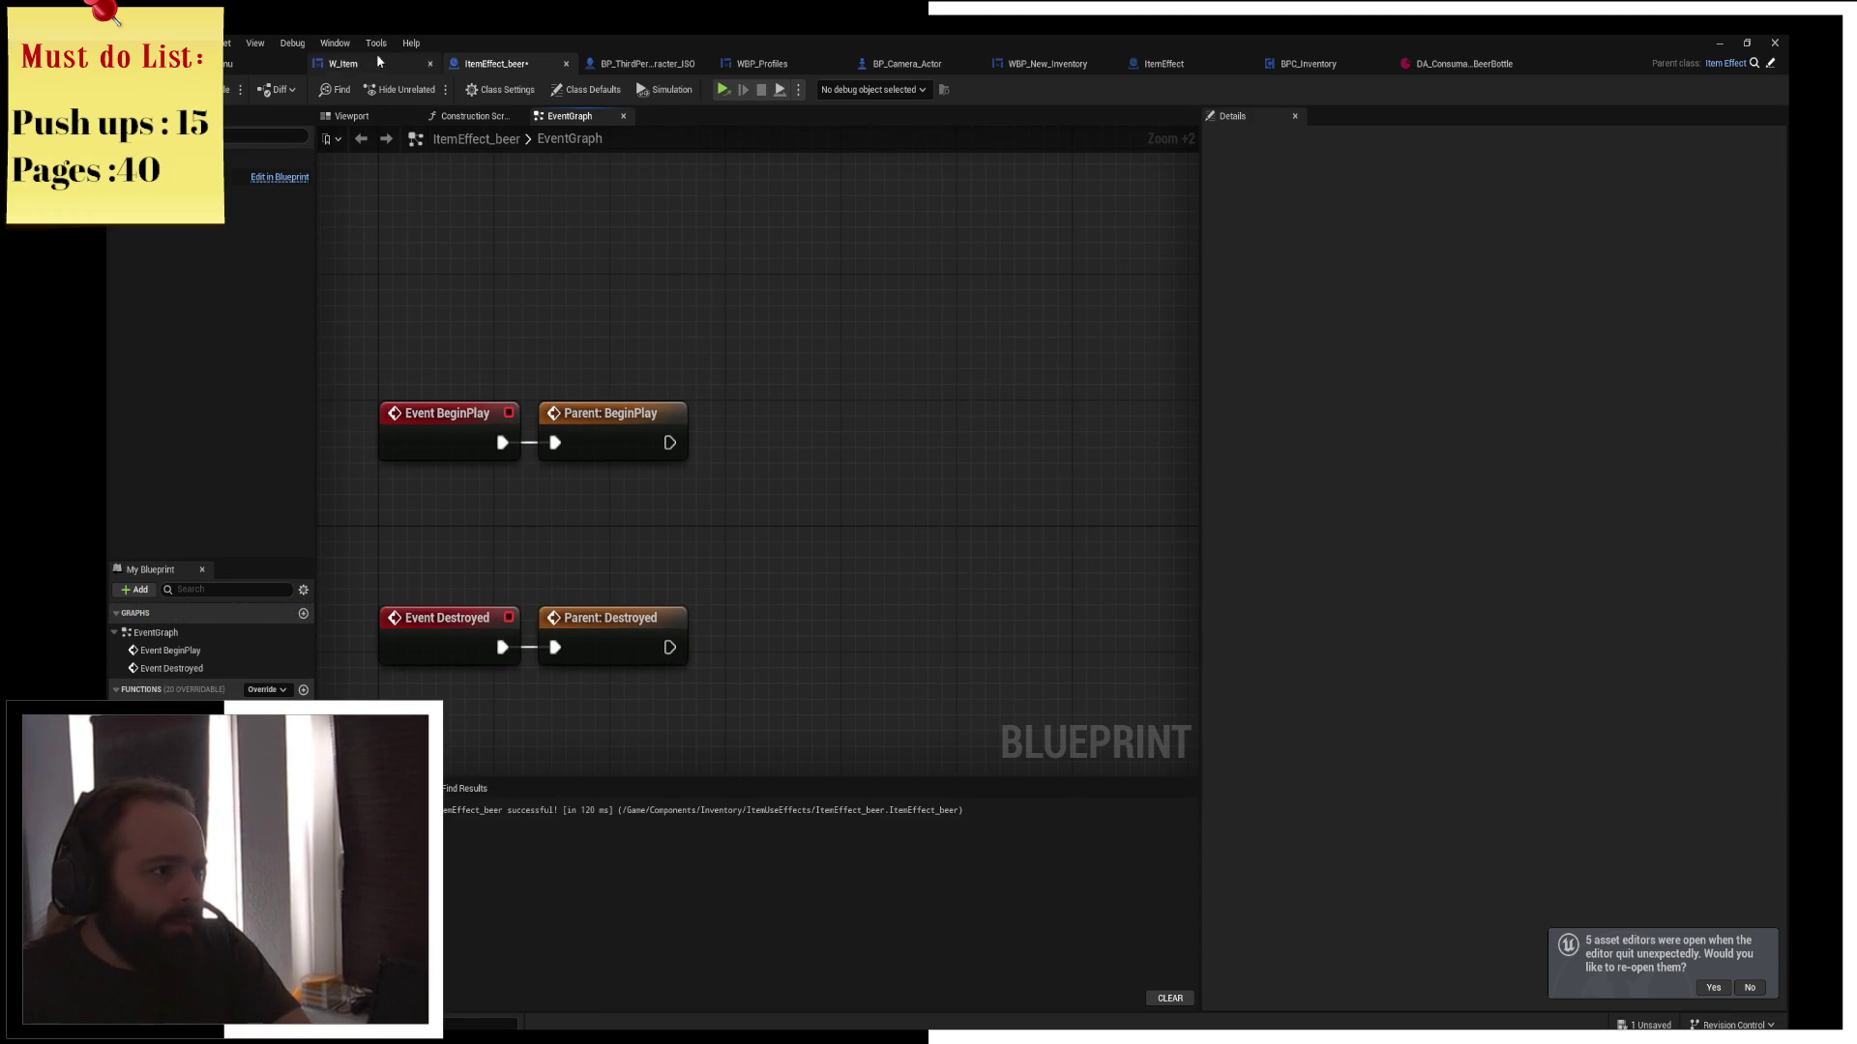
left_click(229, 89)
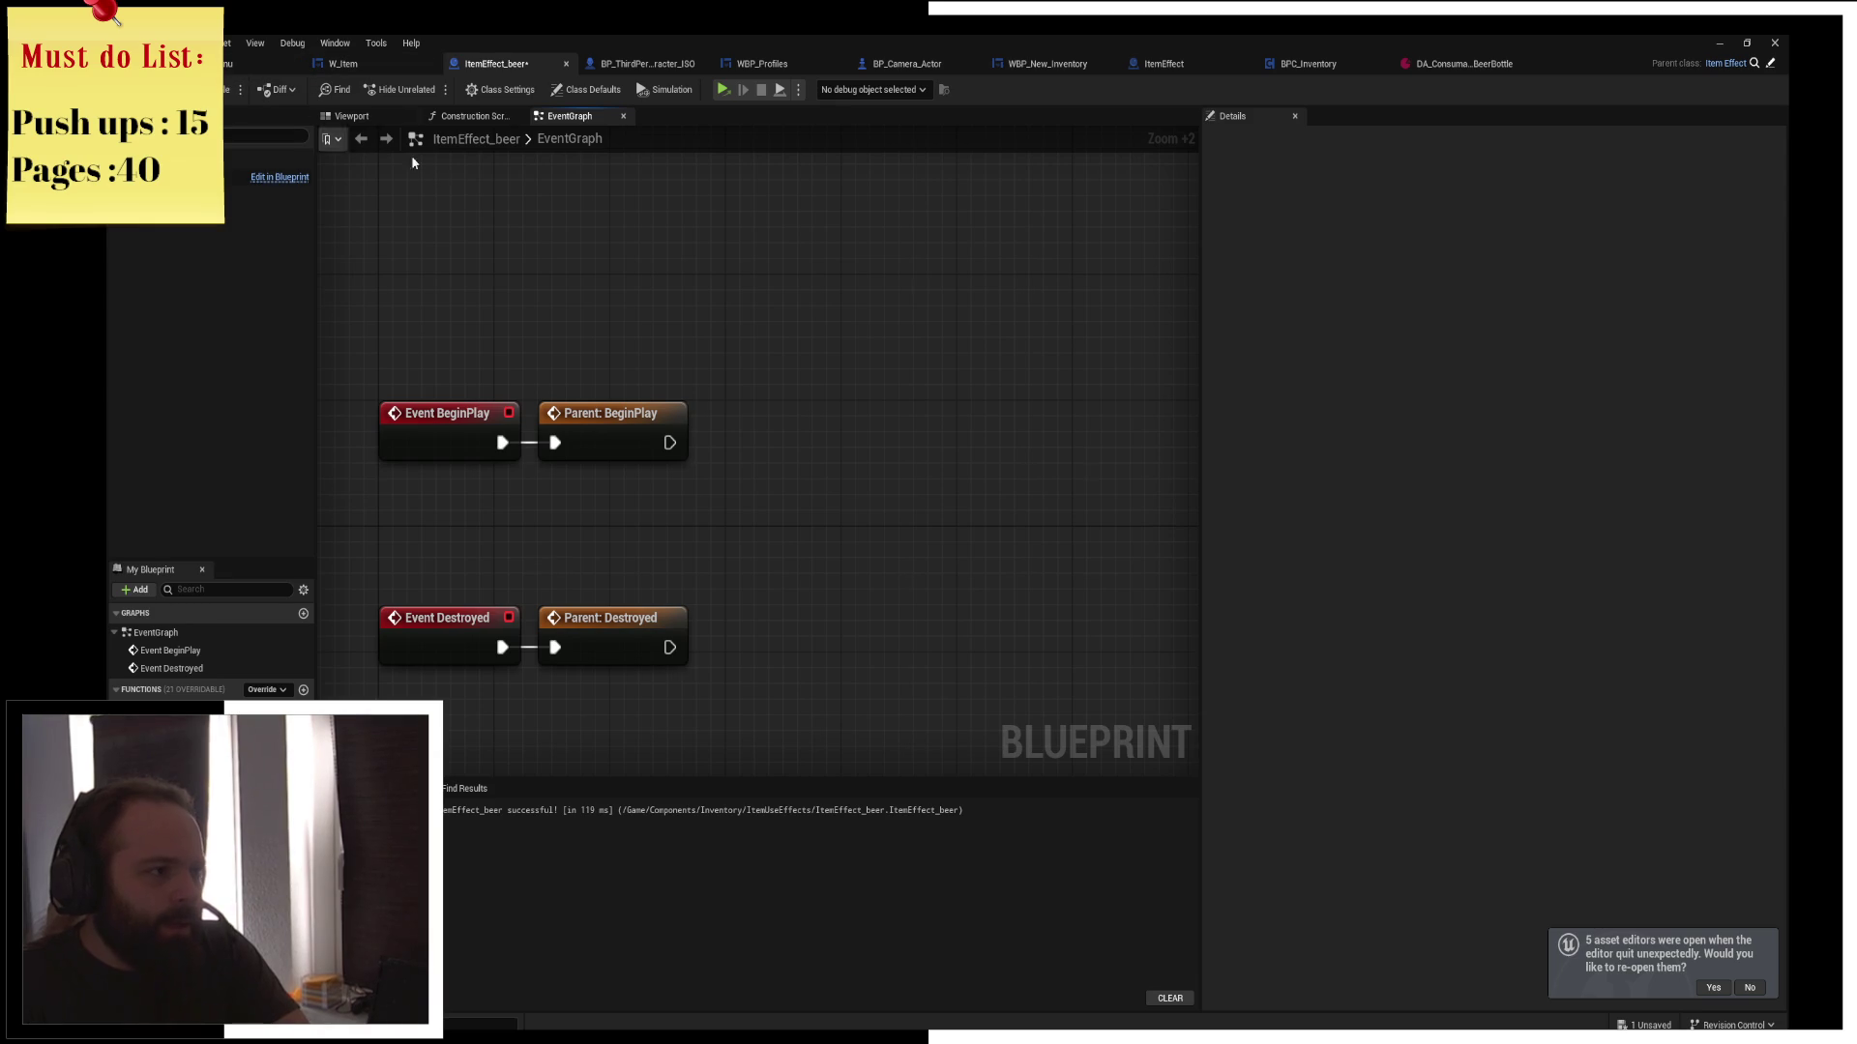
left_click(1180, 65)
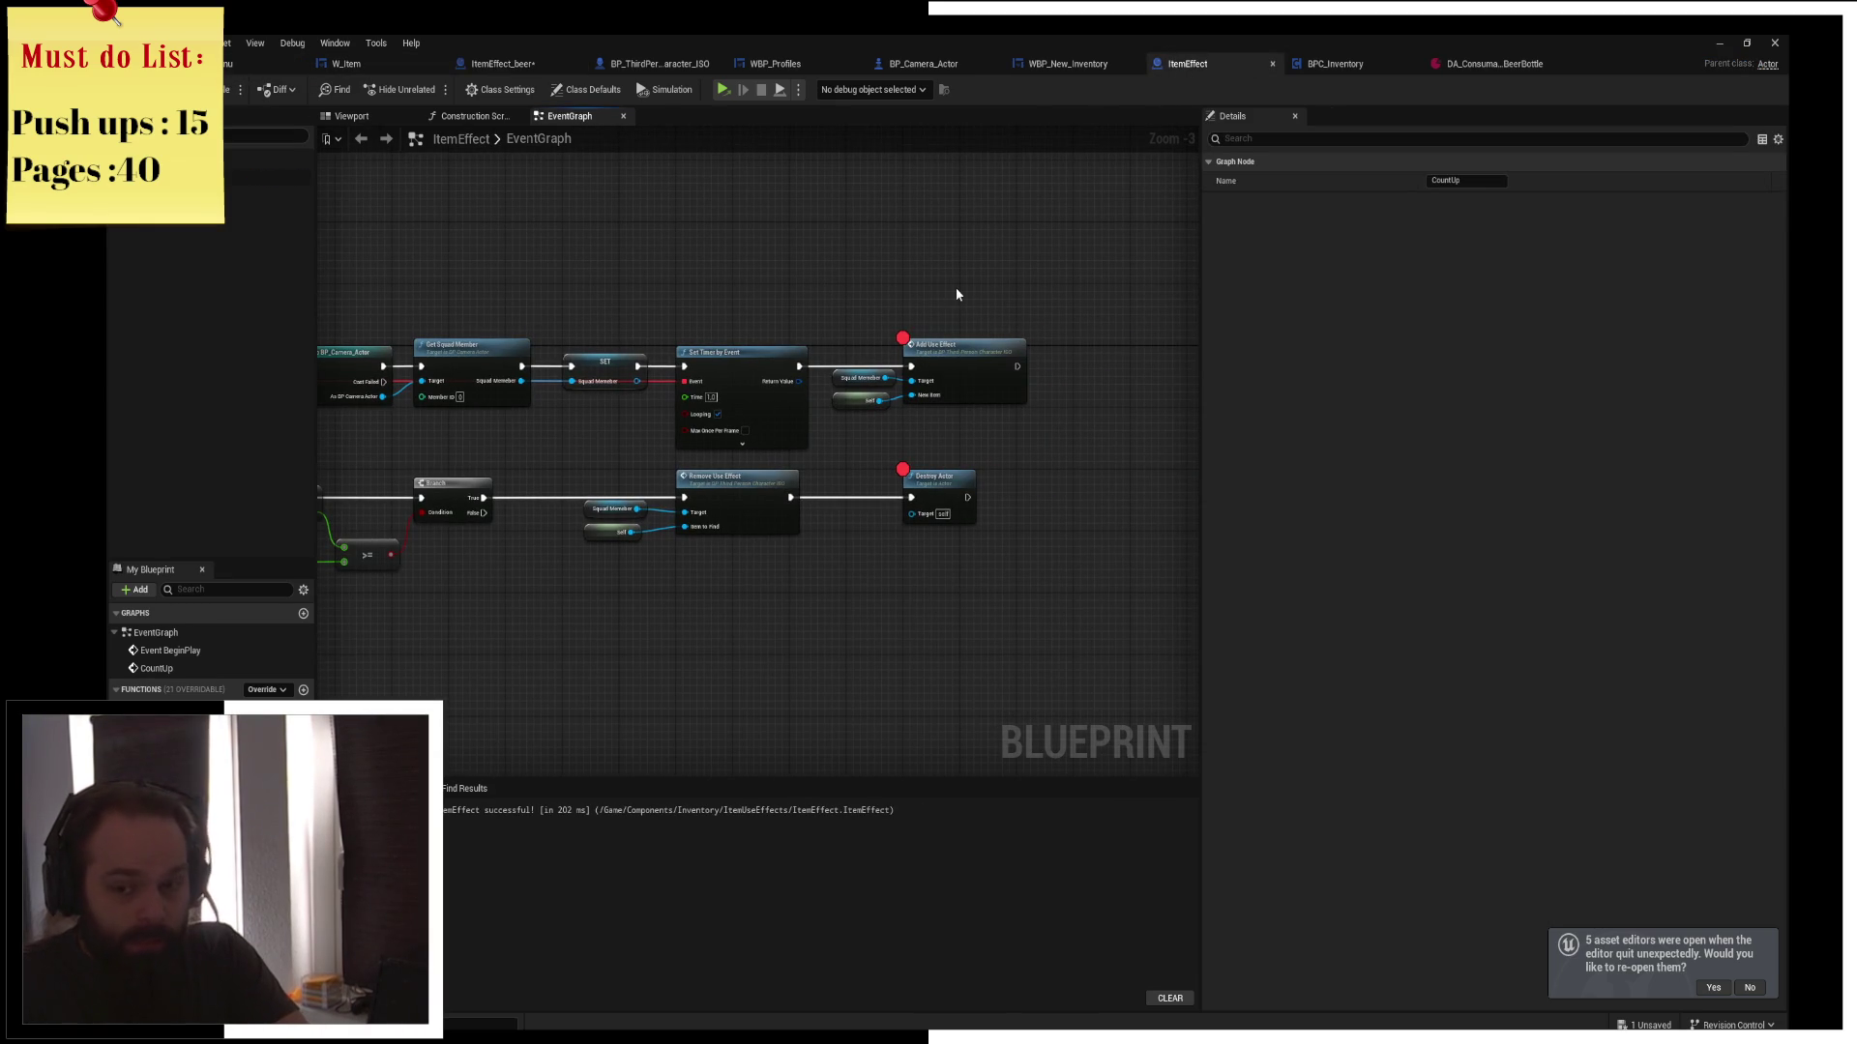
In ItemEffect, inspect the Add Use Effect, Destroy Actor and SET Squad Memeber nodes
left_click(953, 345)
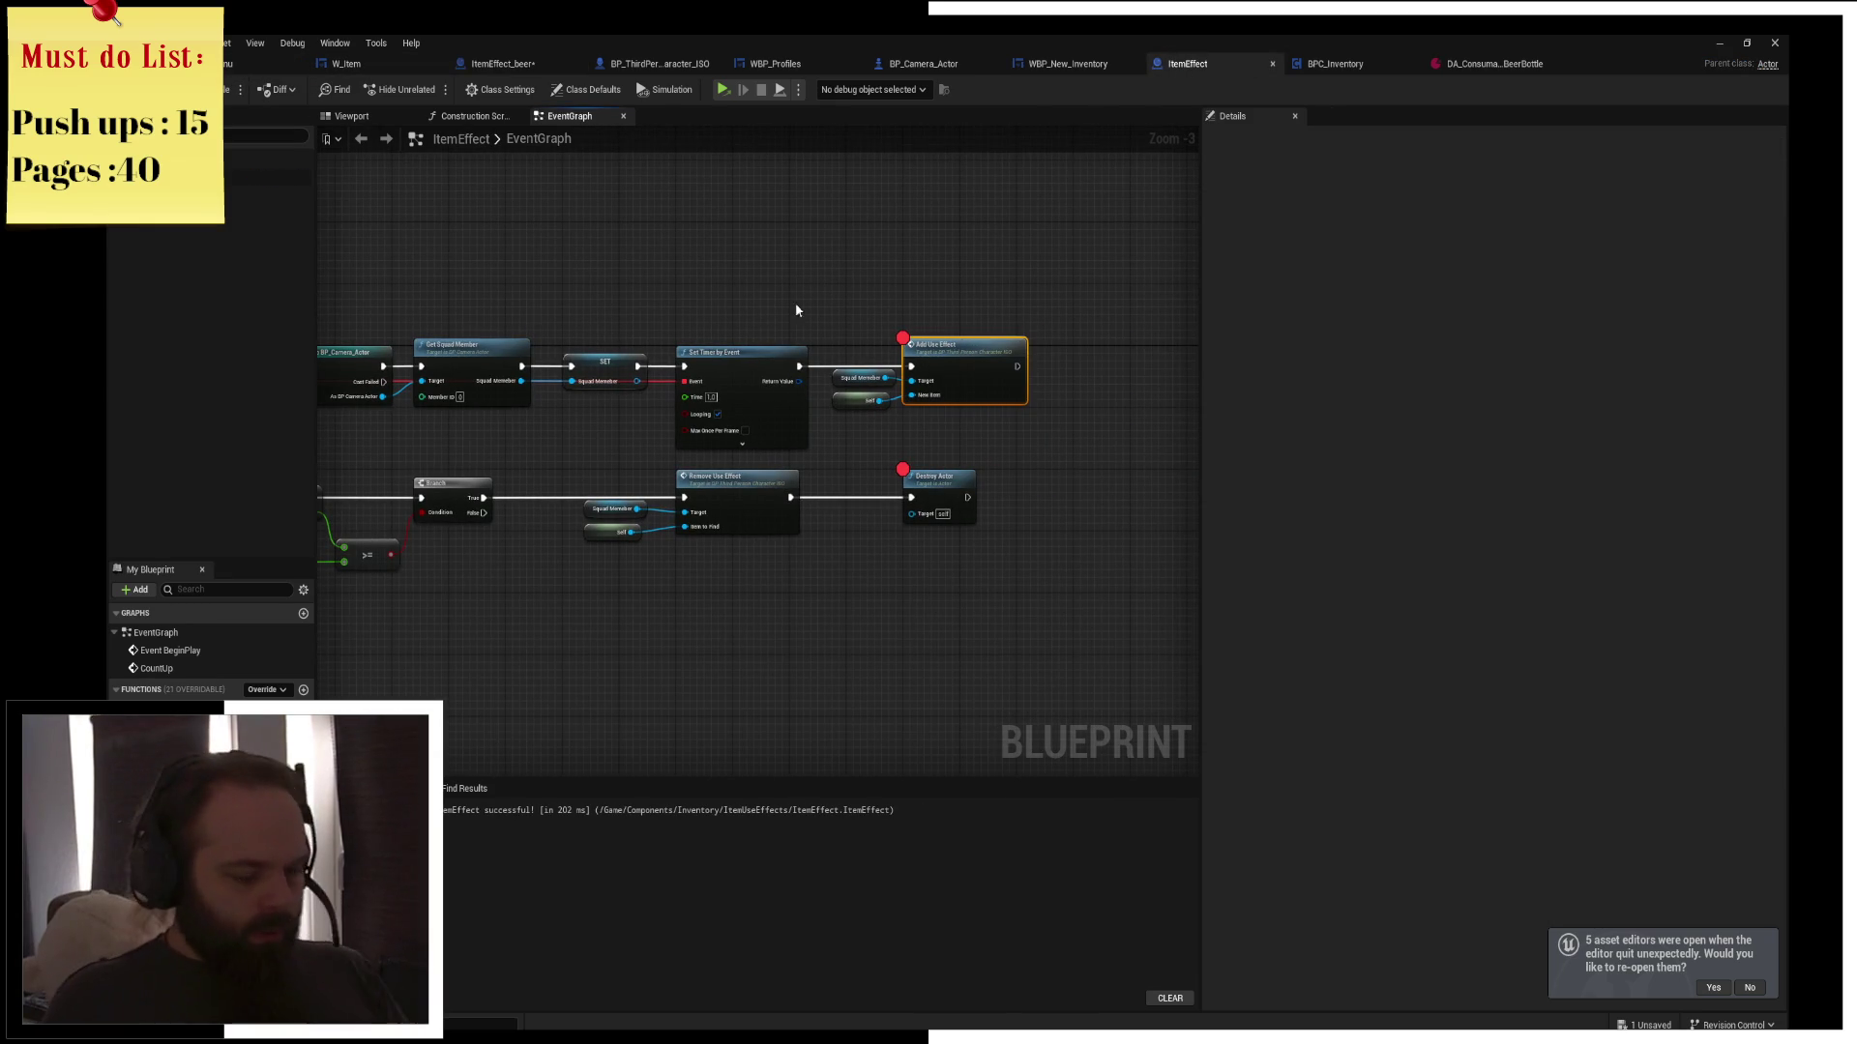
left_click(936, 478)
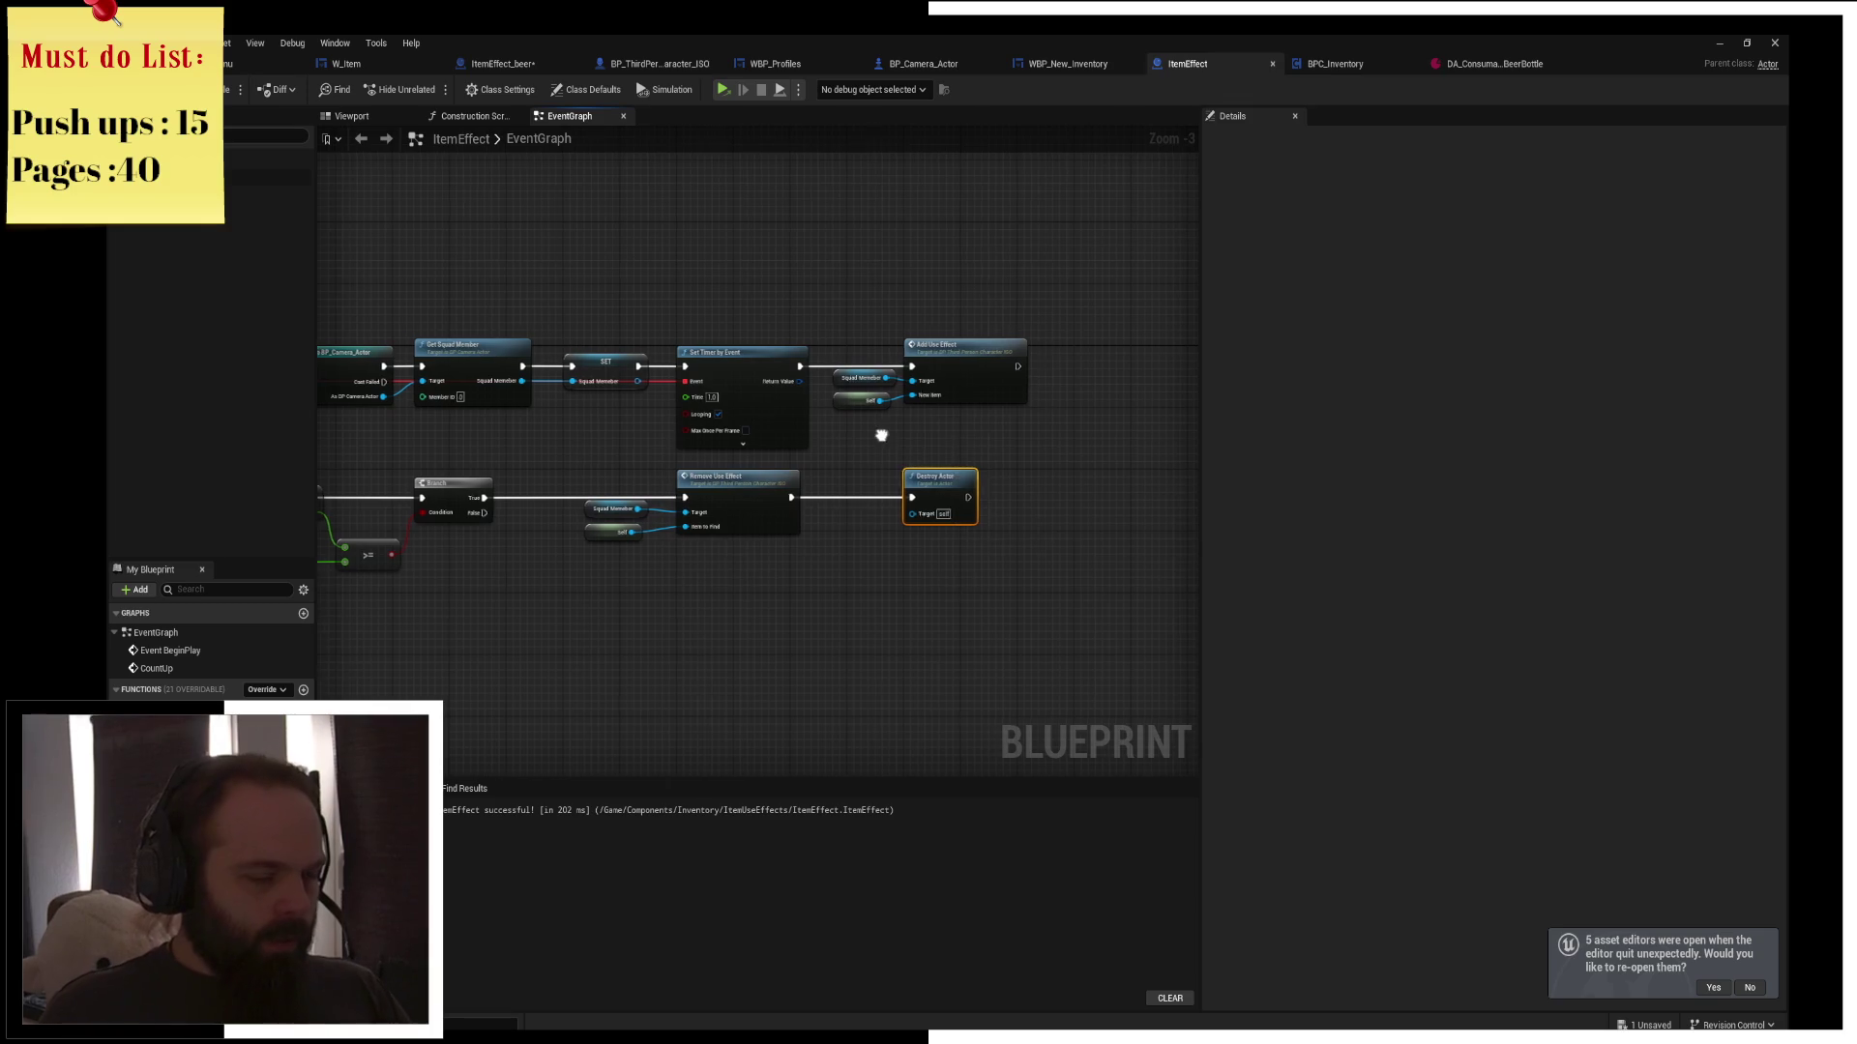
scroll(934, 421, "up", 3)
left_click(1013, 384)
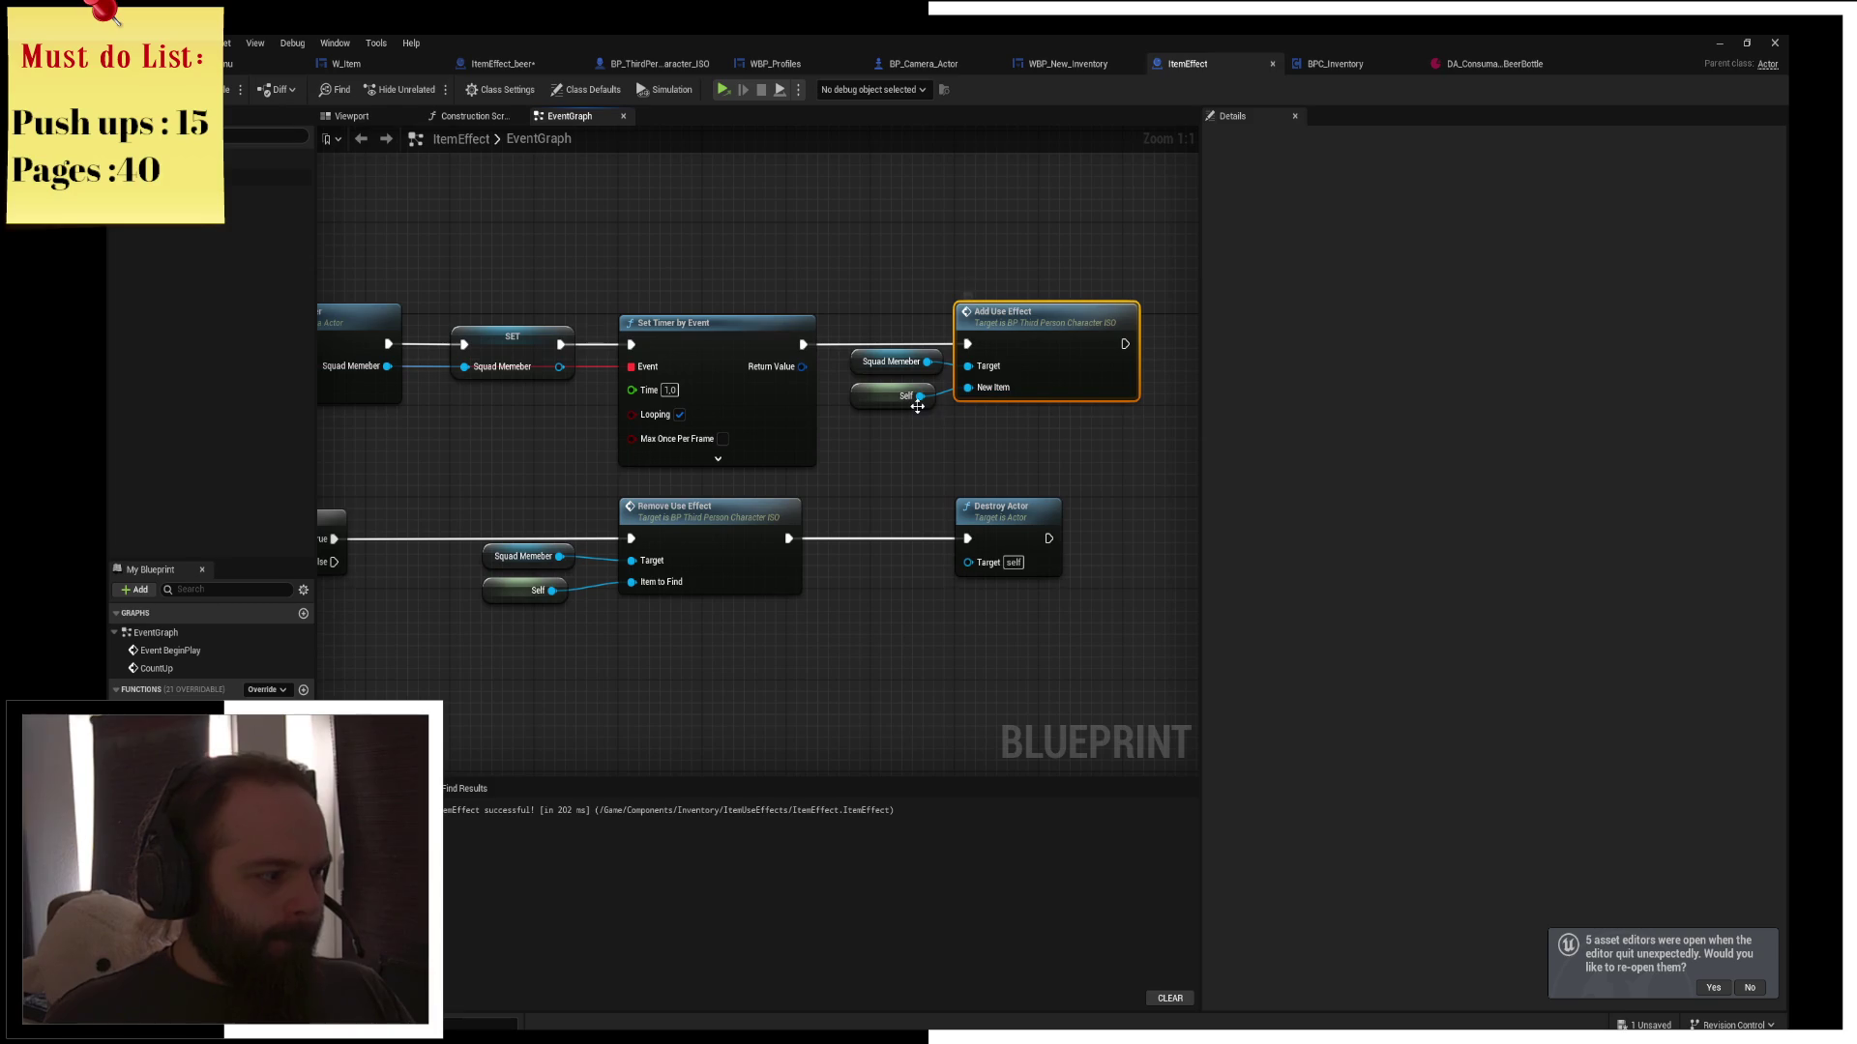
left_click(628, 339)
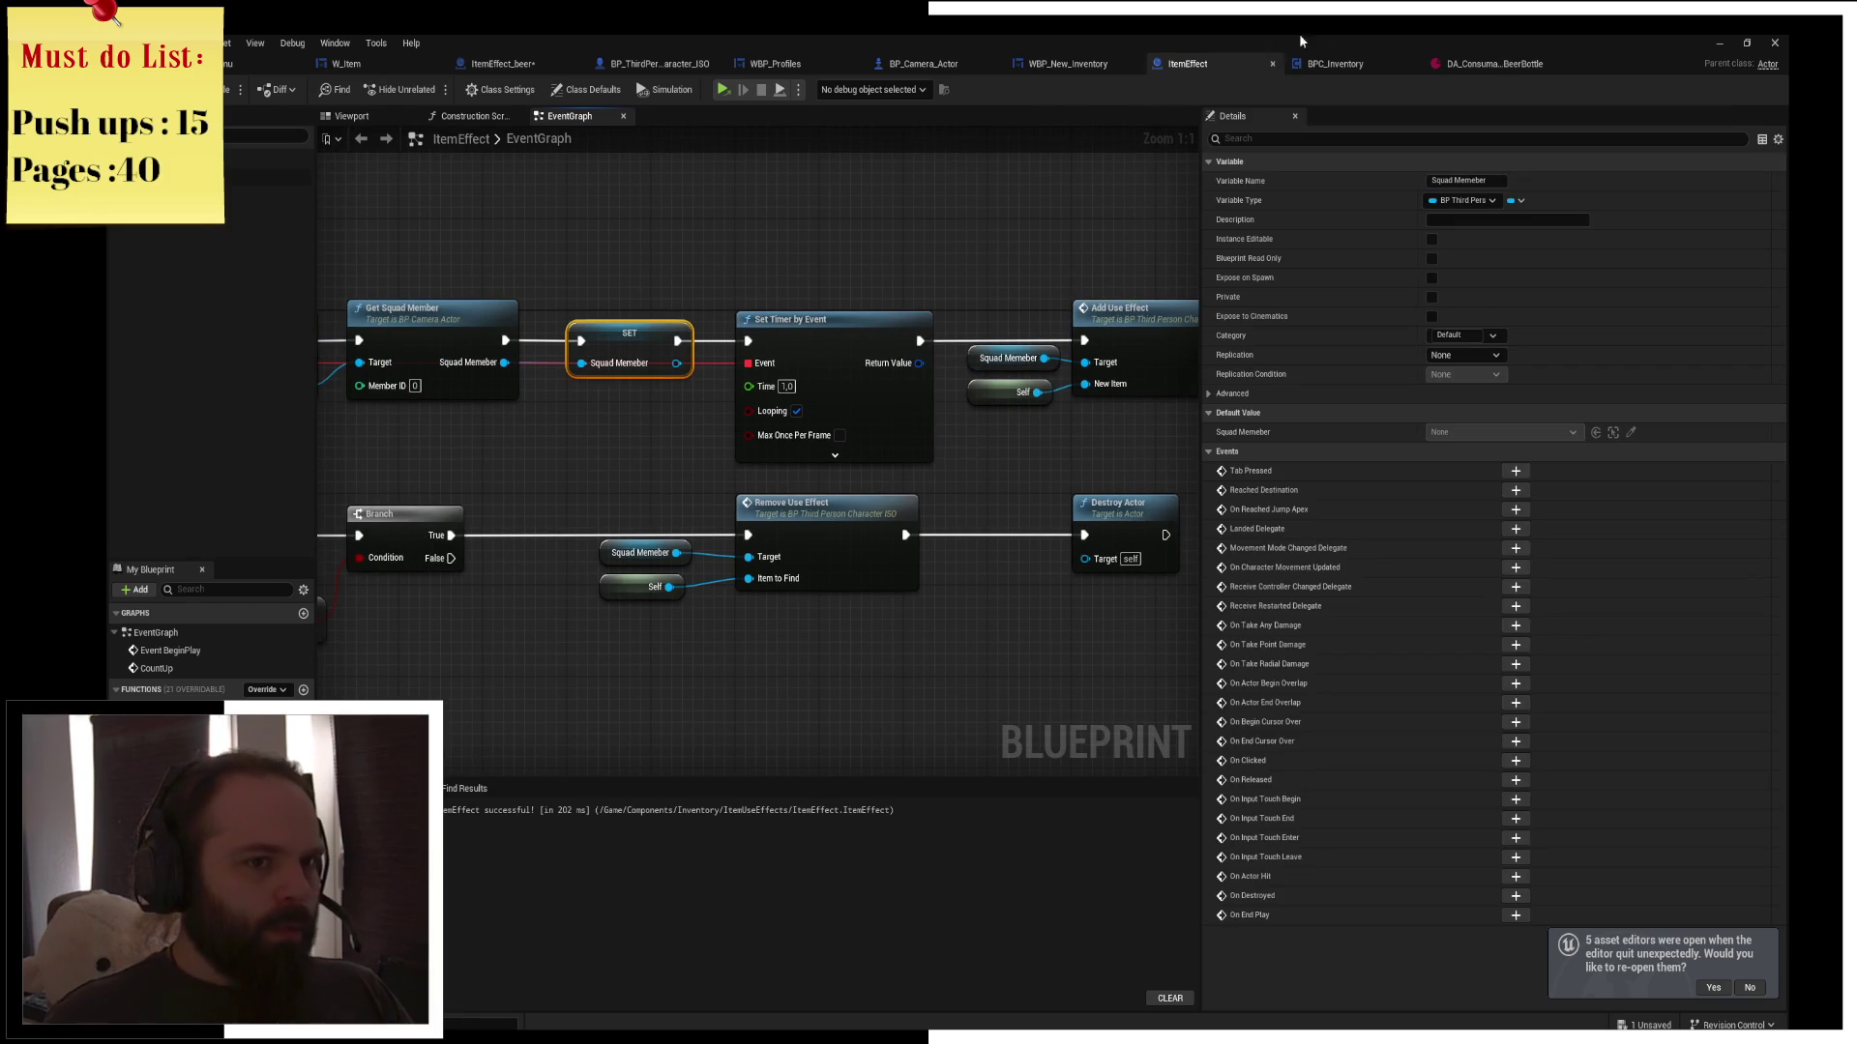
left_click(545, 71)
In ItemEffect_beer, add a Squad Memeber getter above Event BeginPlay wired into Get Component by Class
right_click(716, 553)
type("g")
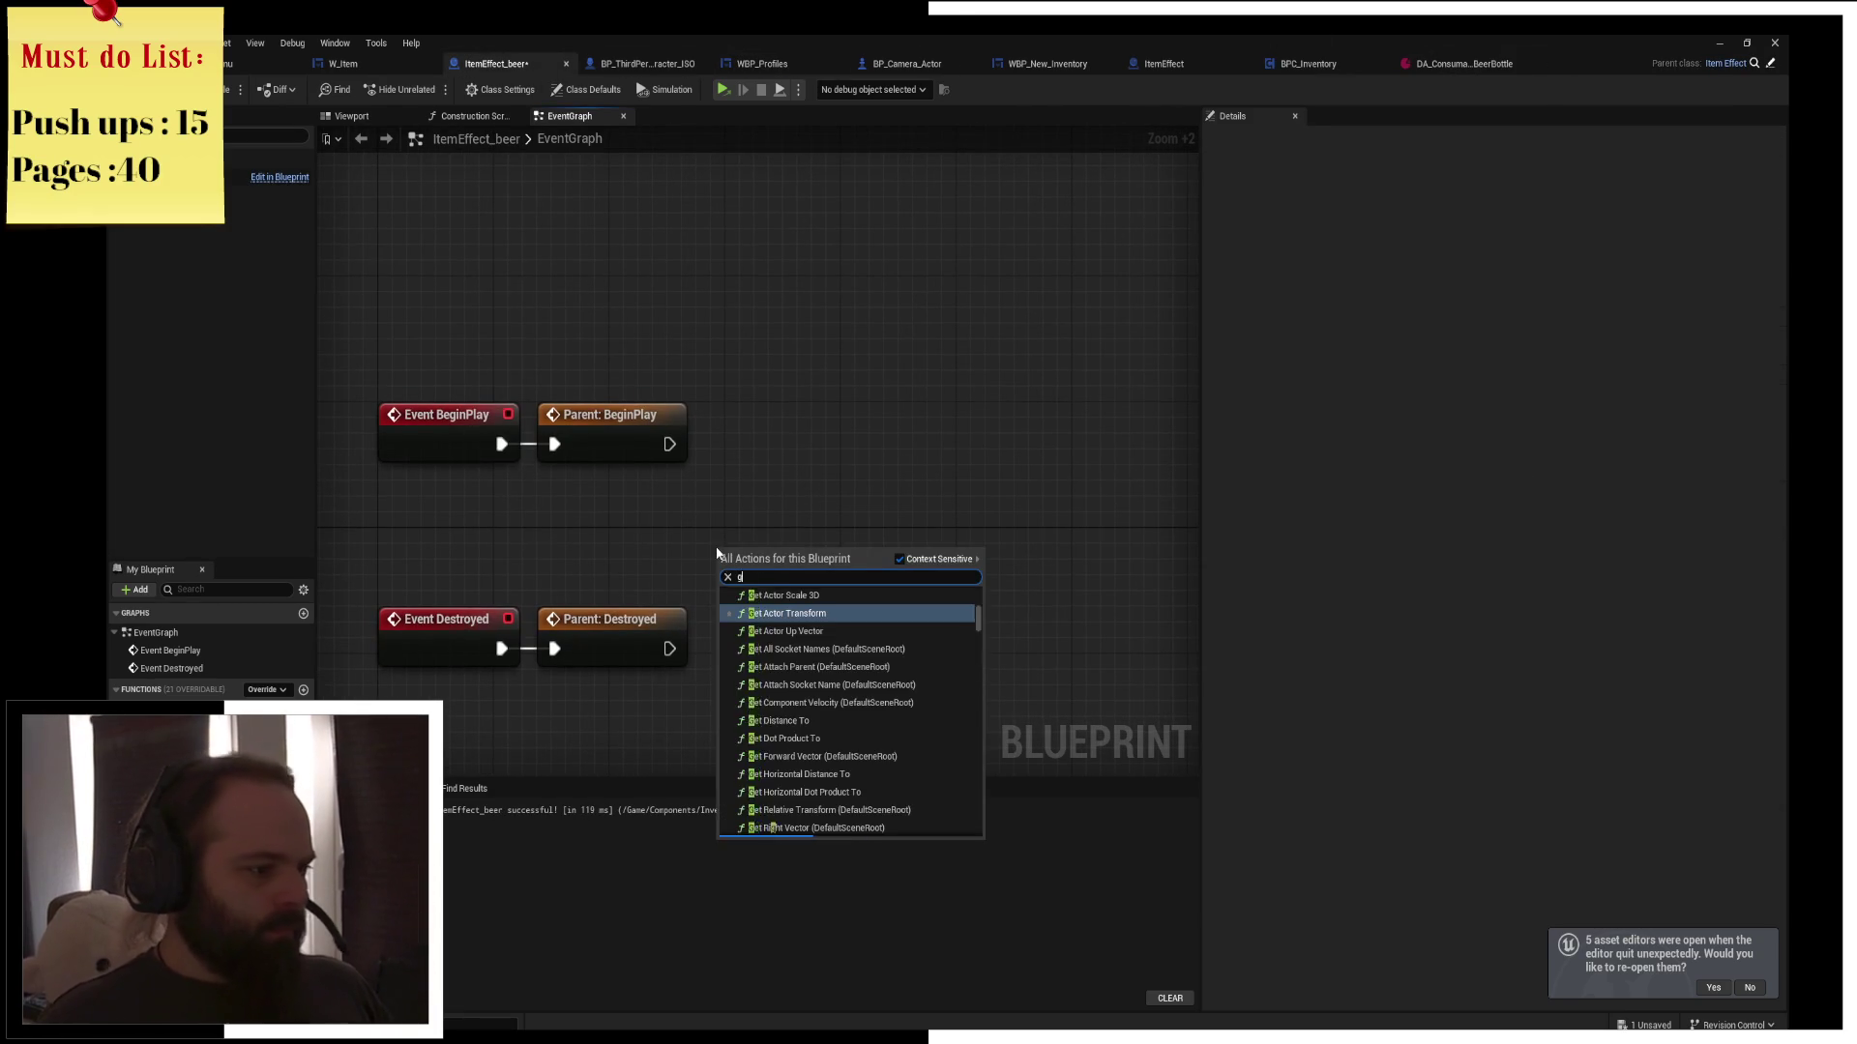
type("et squad")
key("Escape")
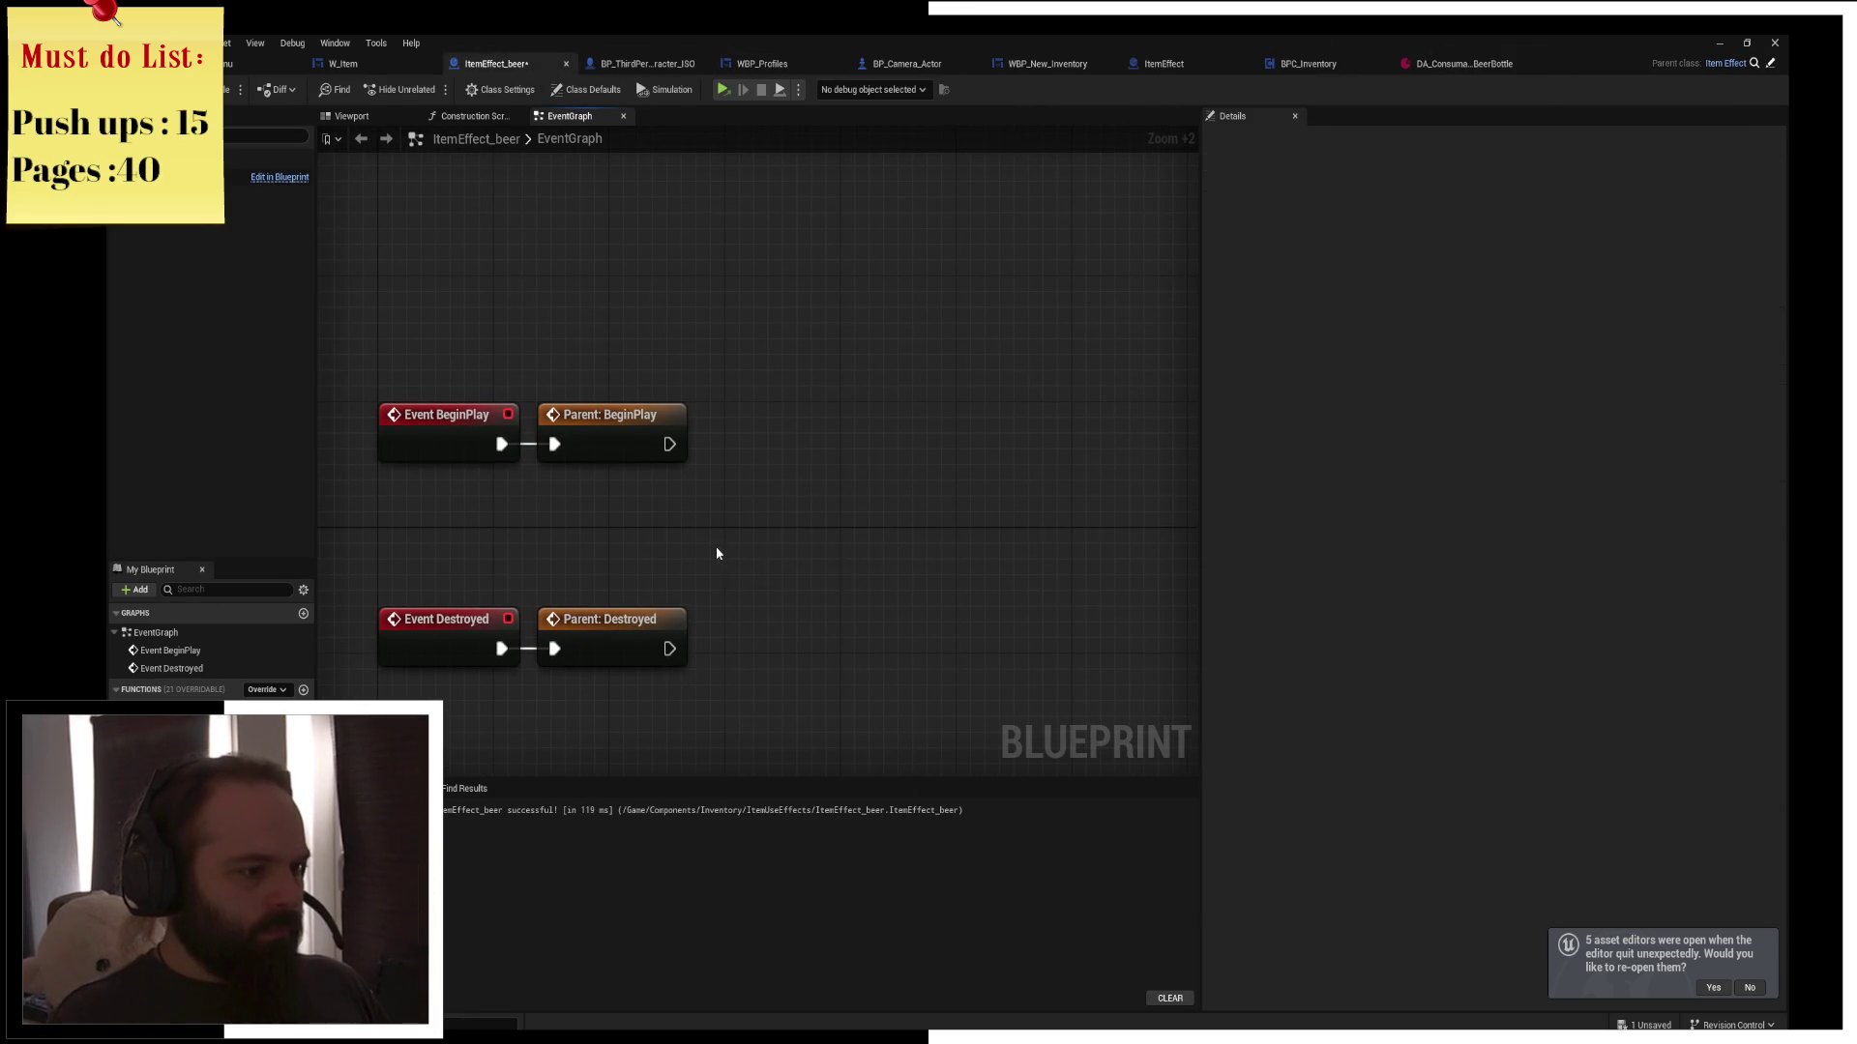
mouse_move(716, 554)
left_mouse_down()
mouse_move(705, 497)
mouse_move(555, 293)
mouse_move(742, 308)
left_mouse_up()
type("get comp")
type("nt by cla")
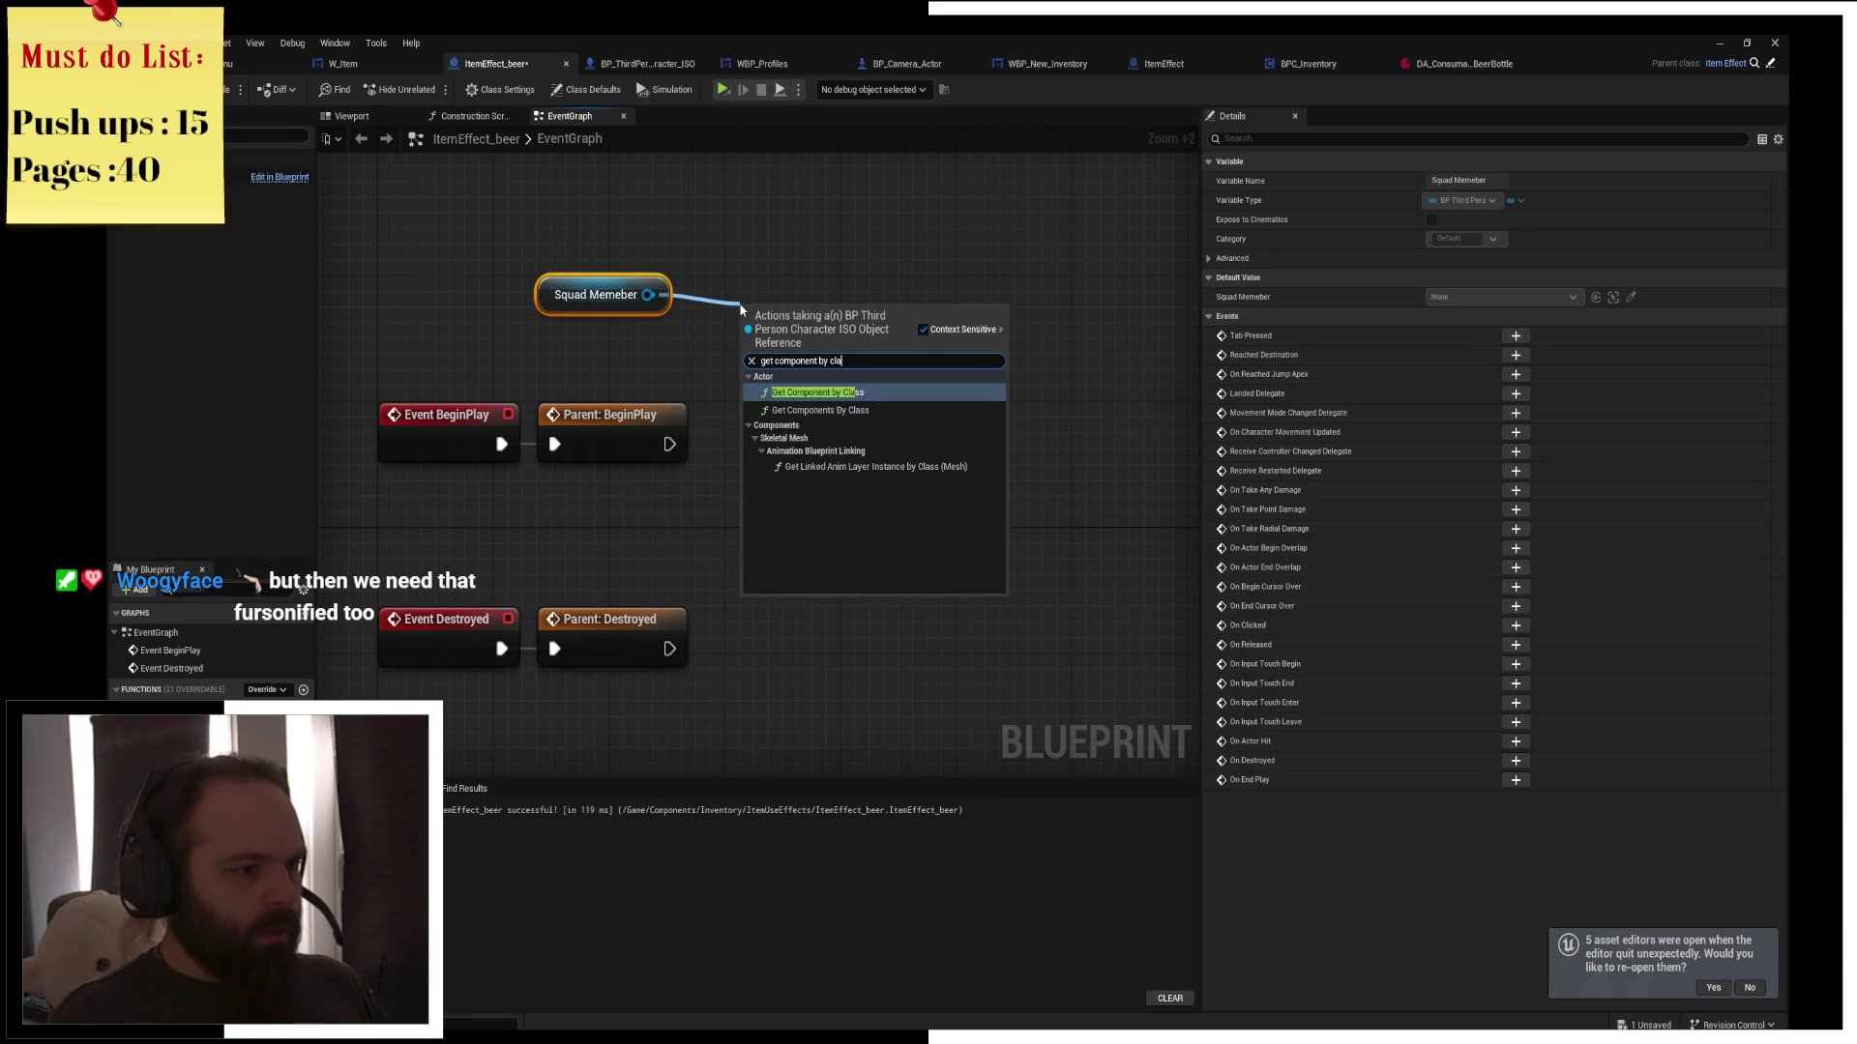
key("Return")
left_click_drag(805, 316, 791, 253)
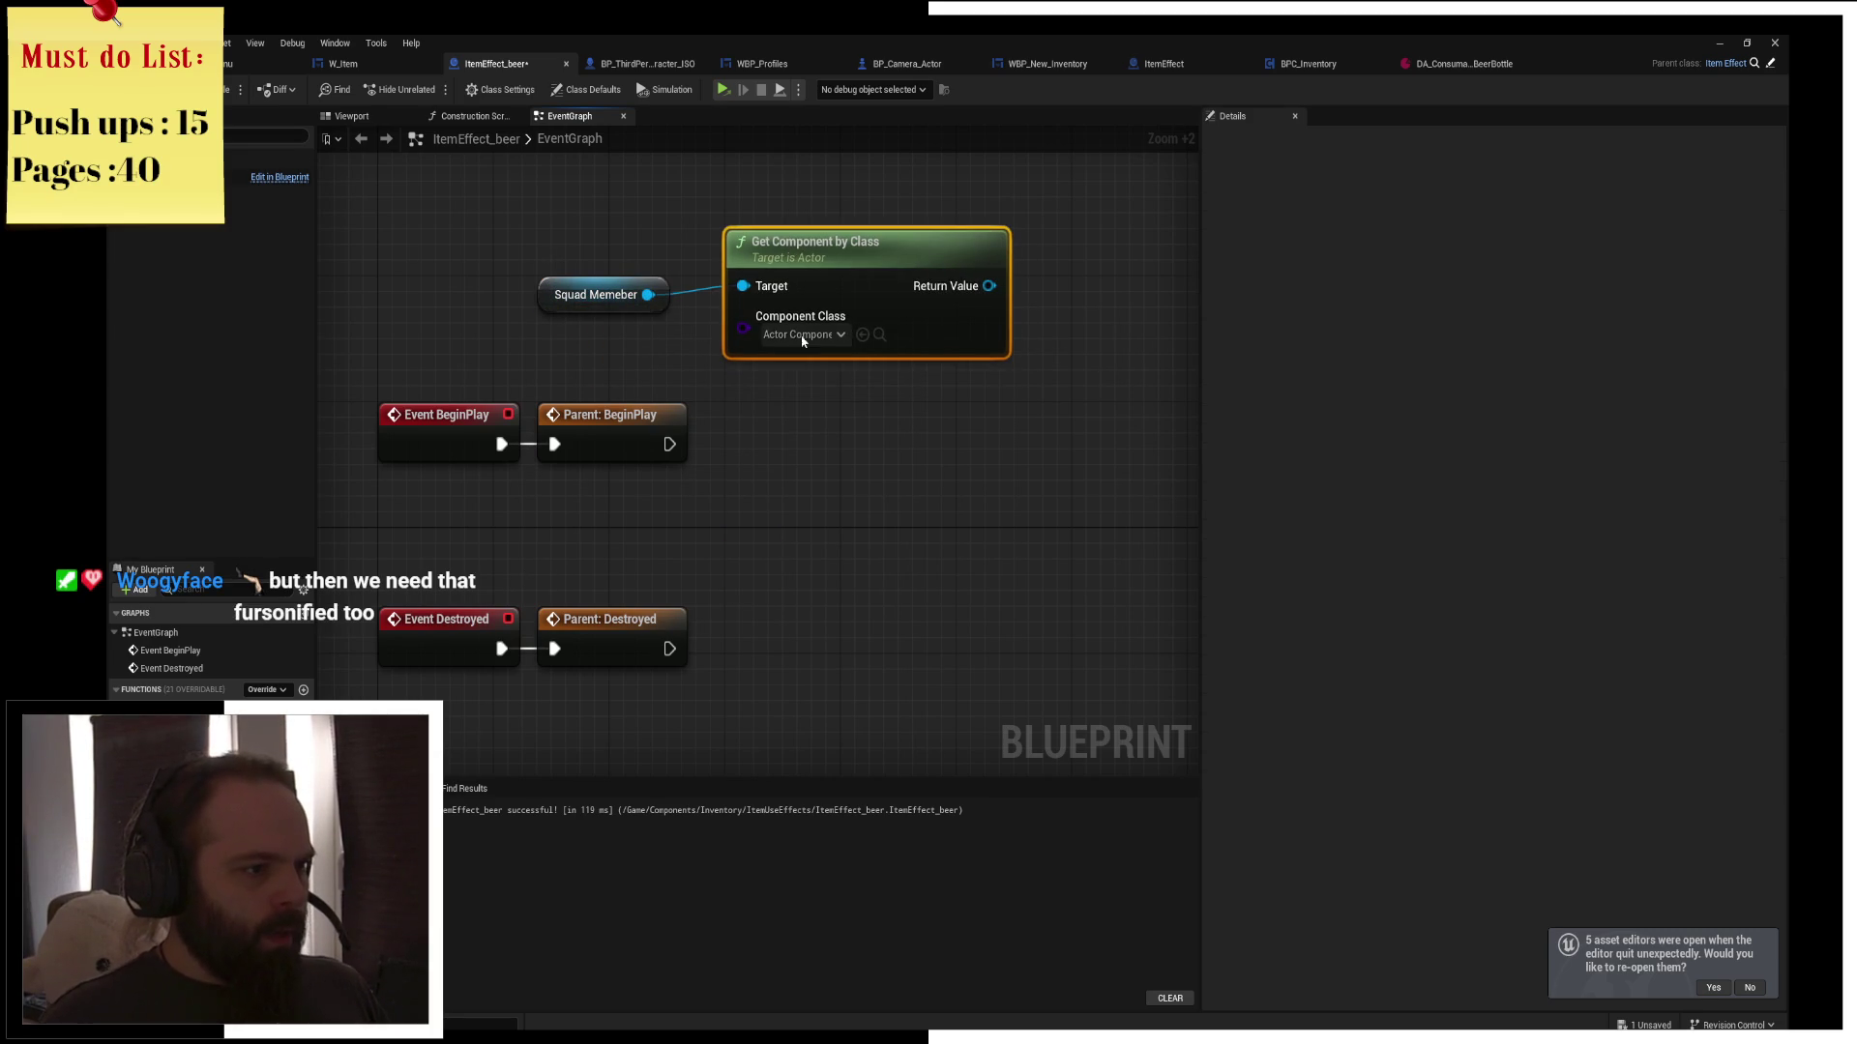
Set the Get Component by Class node's Component Class to BPC Command
left_click(803, 335)
type("RPG")
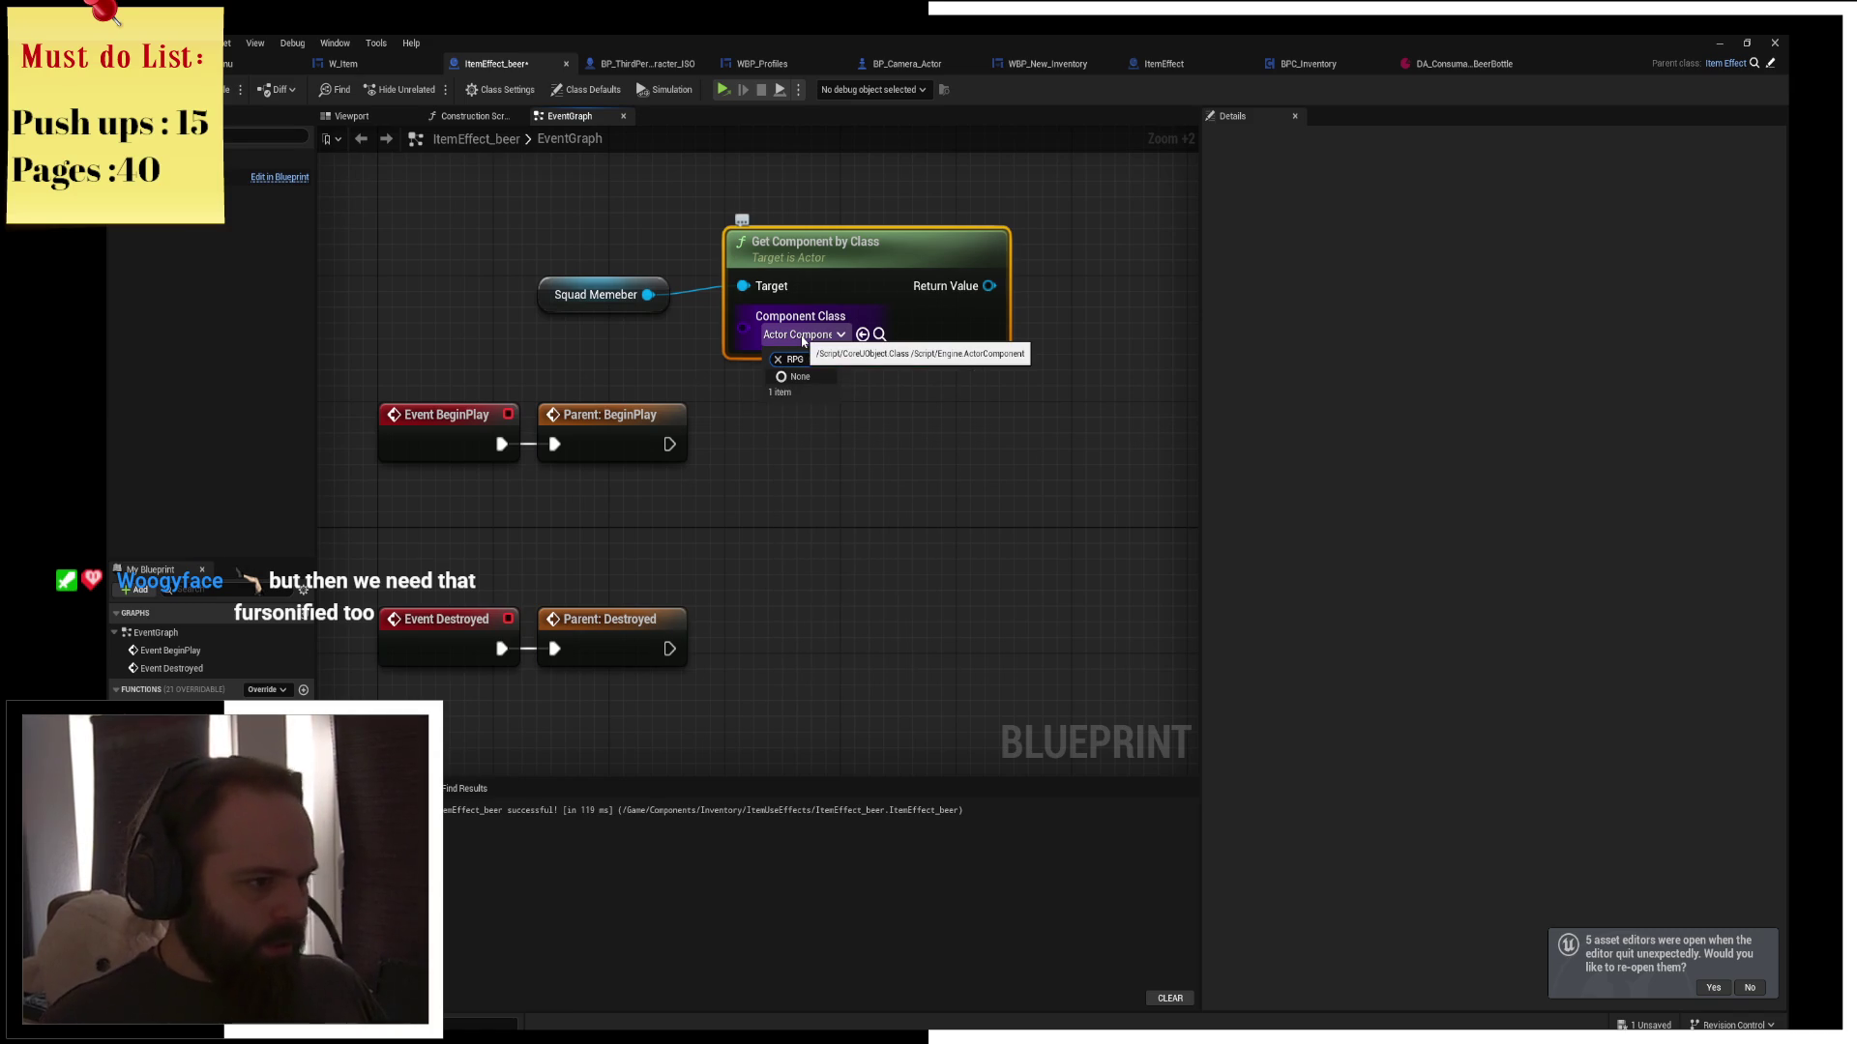
key("BackSpace")
key("BackSpace")
key("BackSpace")
type("co")
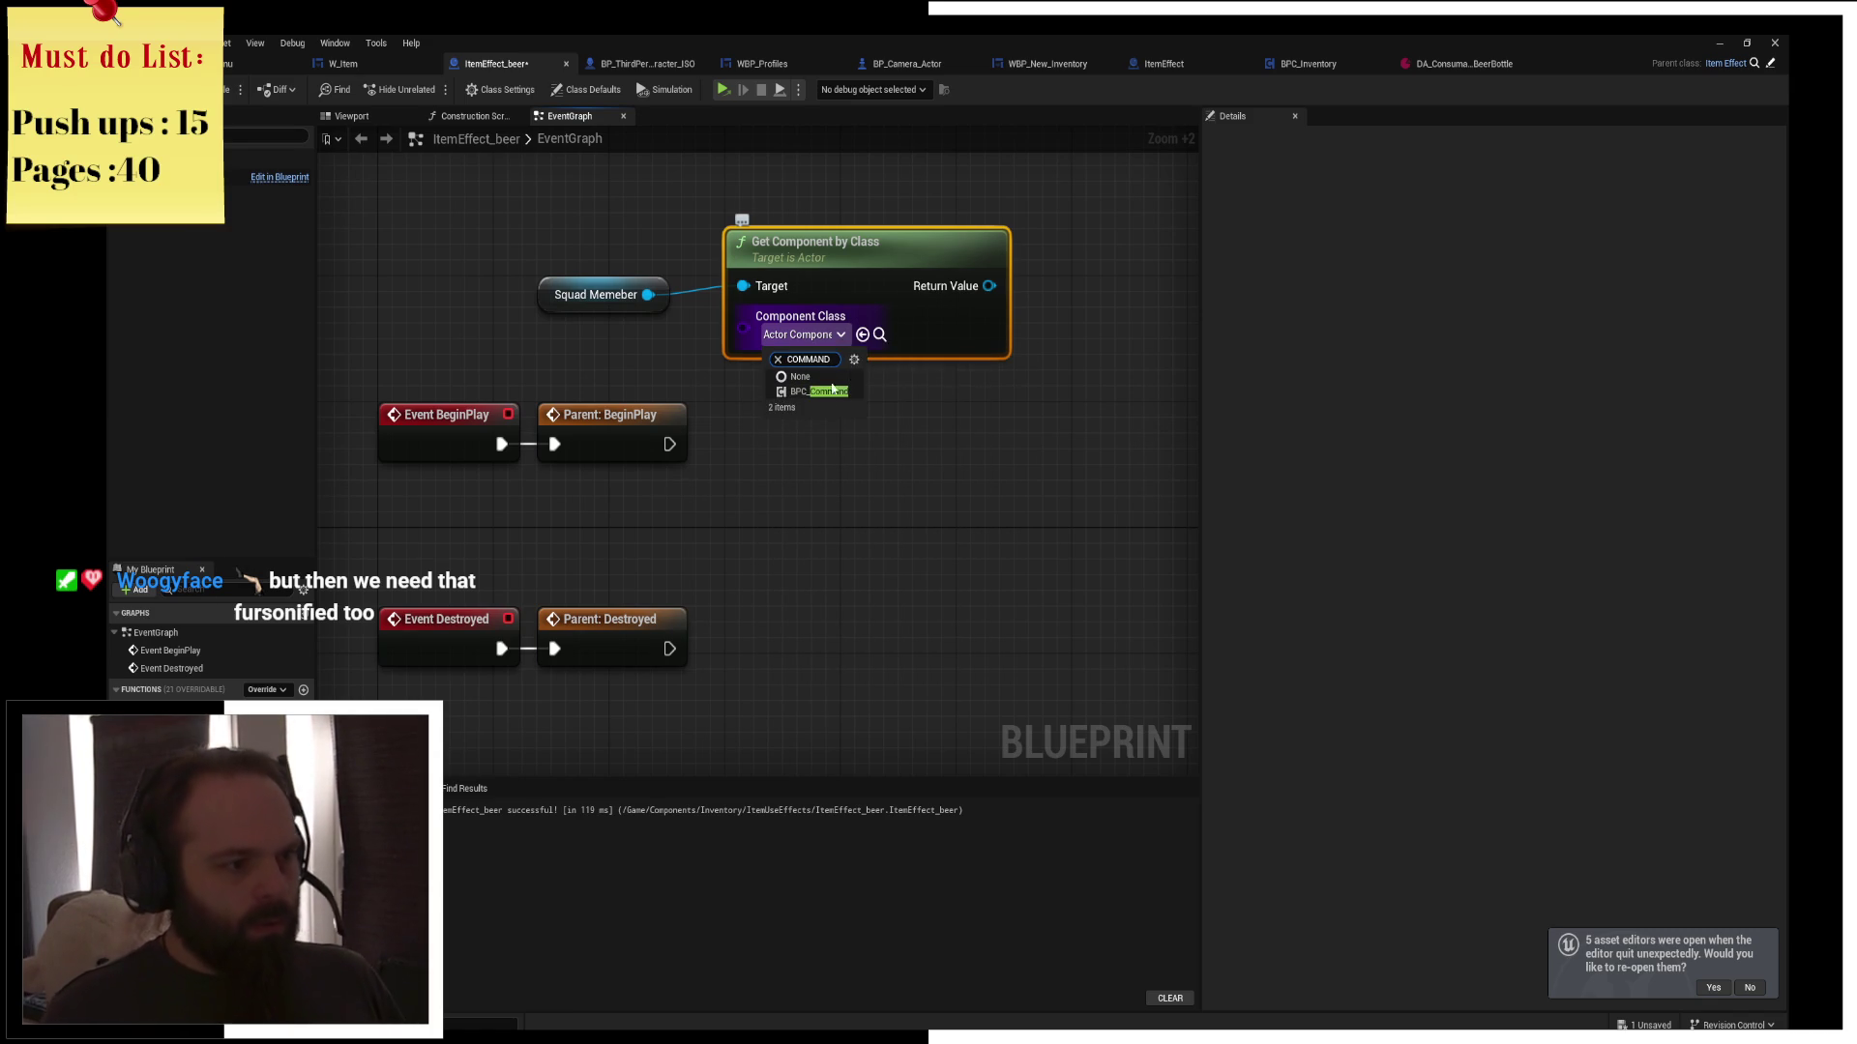
left_click(817, 391)
left_click_drag(859, 267, 818, 286)
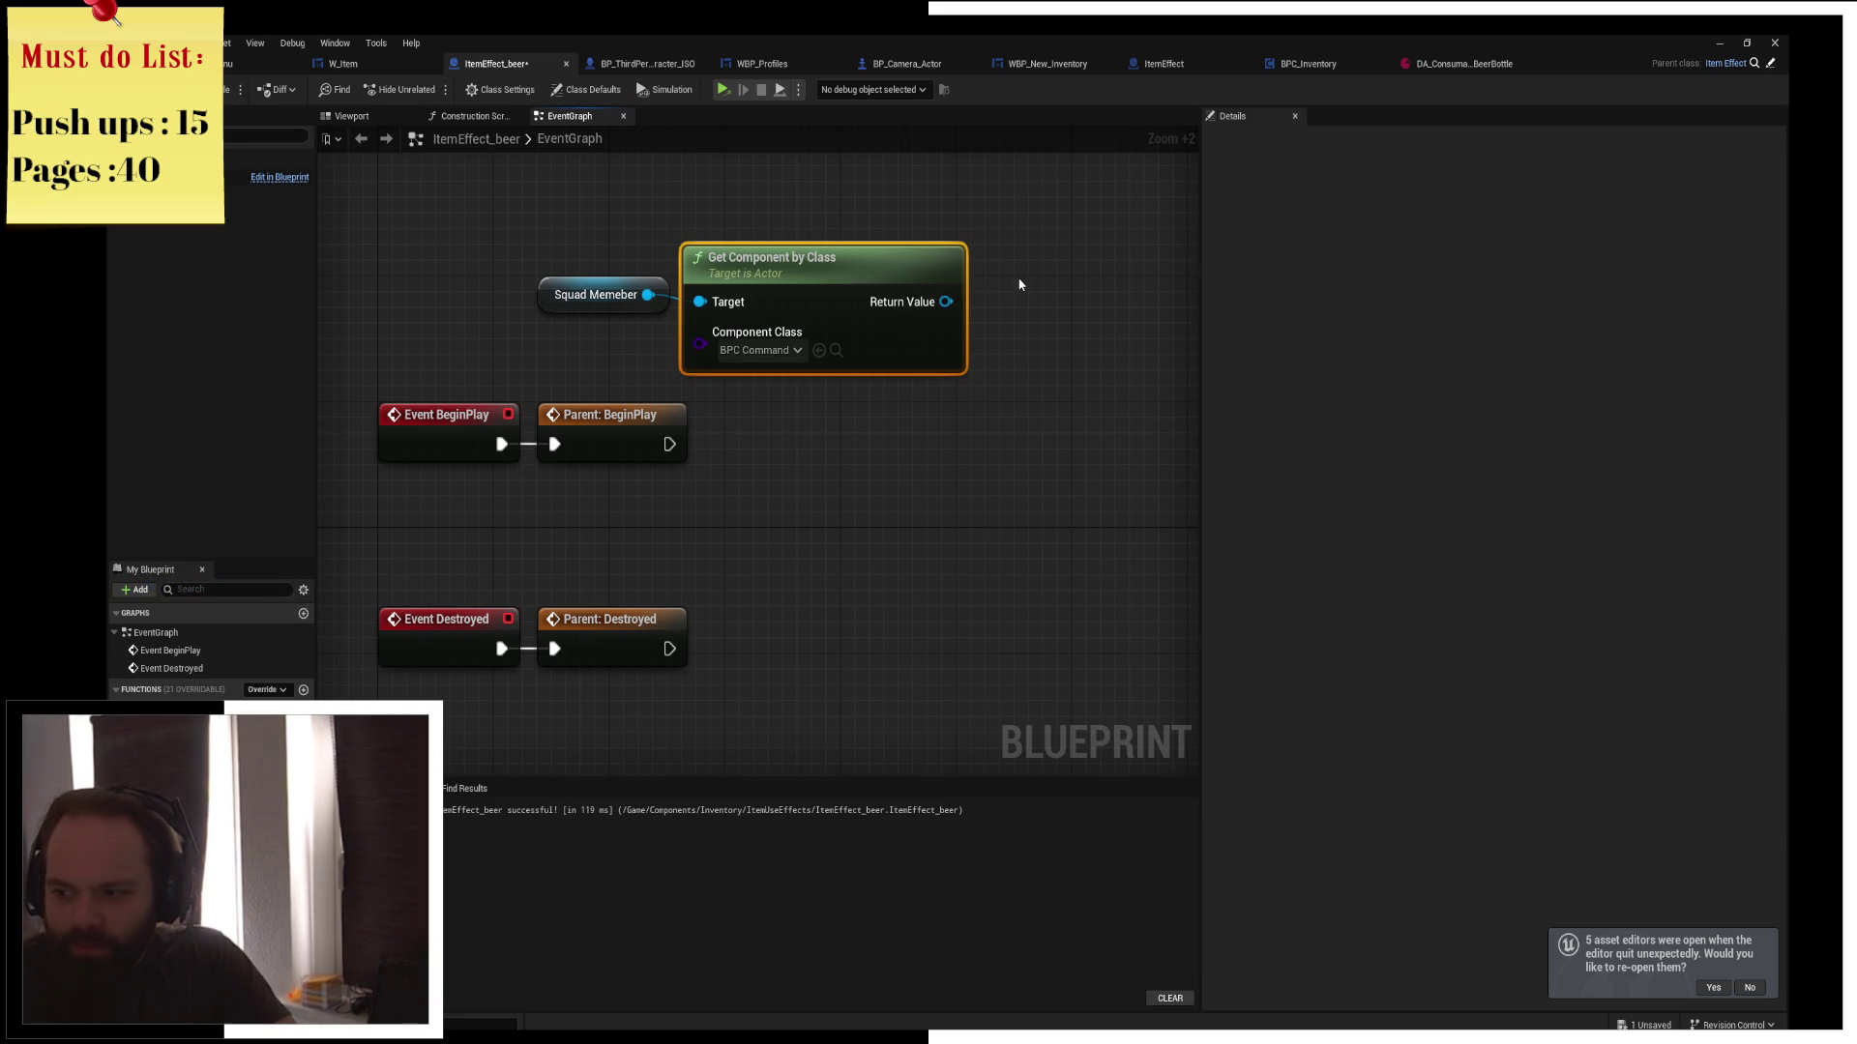
Arrange the Squad Memeber and Get Component by Class nodes beside the BeginPlay pair
left_click_drag(1019, 284, 973, 274)
left_click(549, 285, "ctrl")
mouse_move(783, 280)
left_mouse_down()
mouse_move(634, 266)
mouse_move(623, 296)
left_mouse_up()
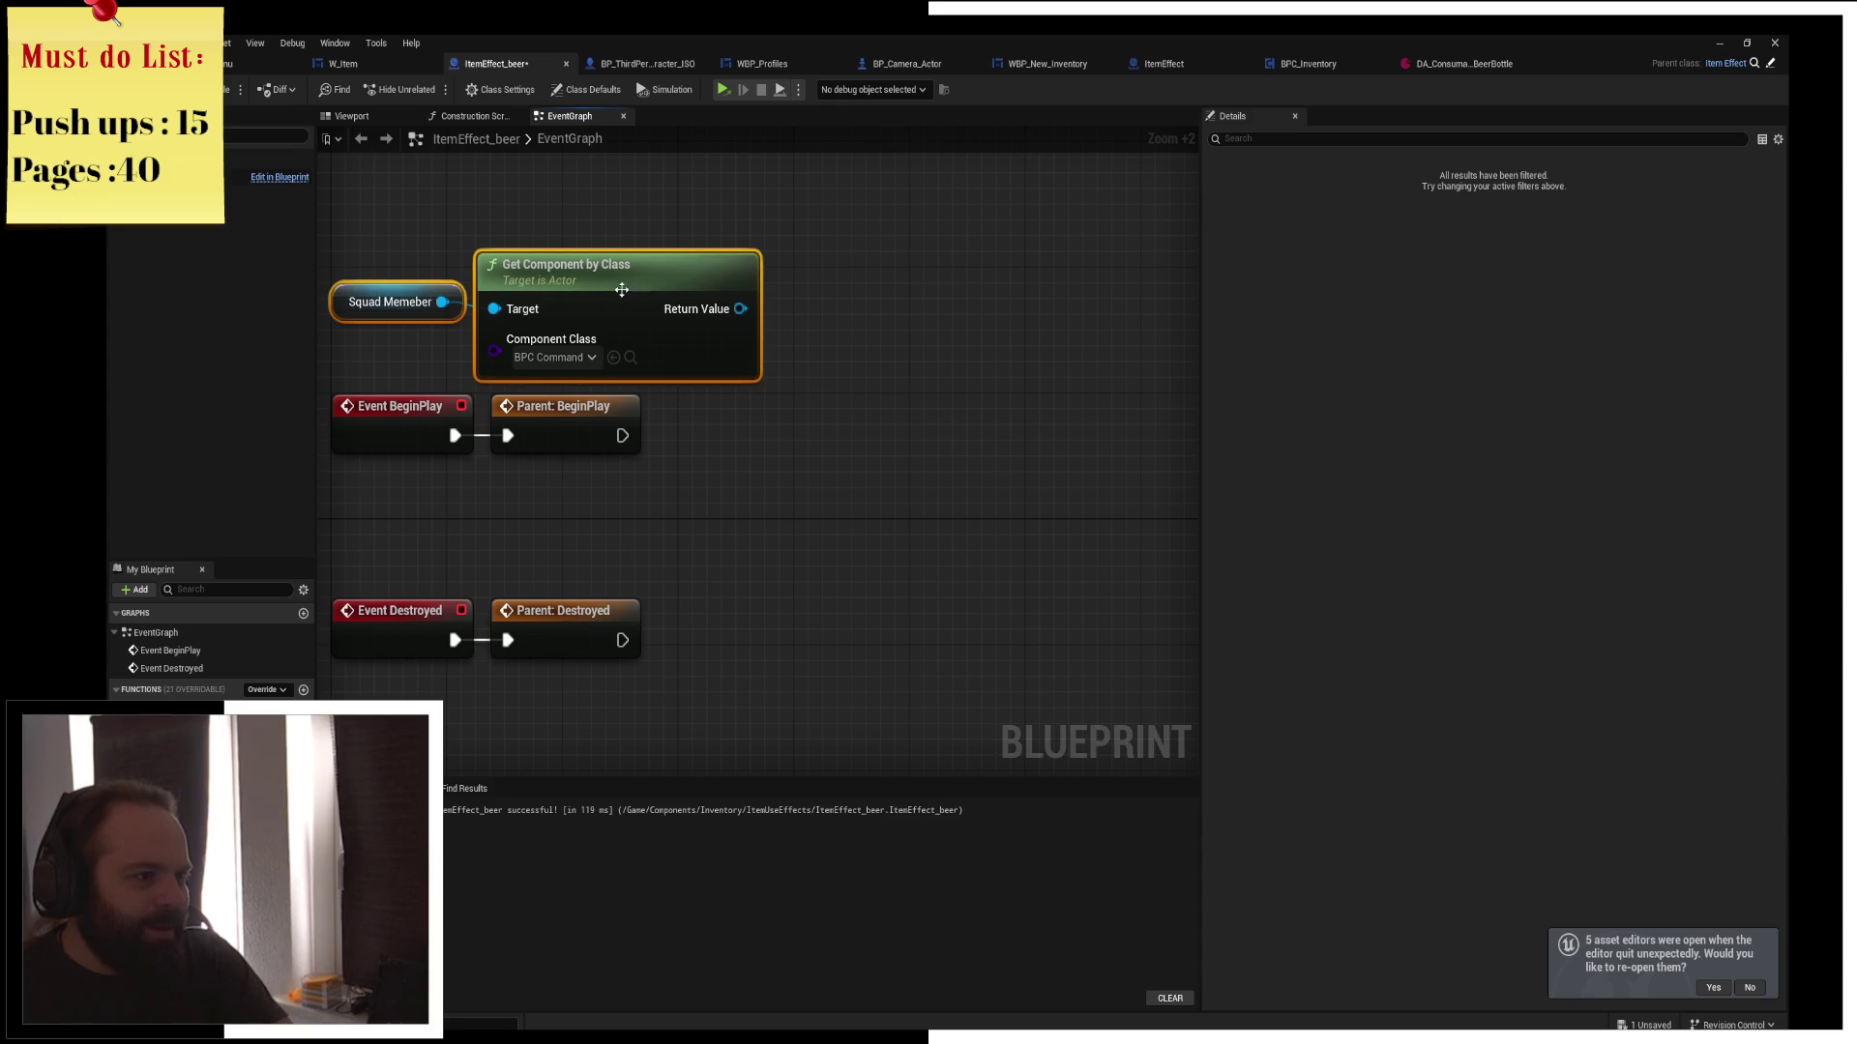
left_click(600, 218)
left_click_drag(424, 376, 601, 421)
mouse_move(455, 453)
left_mouse_down()
mouse_move(670, 485)
mouse_move(677, 551)
left_mouse_up()
left_click(609, 387)
mouse_move(609, 387)
left_mouse_down()
mouse_move(943, 295)
mouse_move(870, 341)
mouse_move(870, 325)
left_mouse_up()
left_click(954, 310)
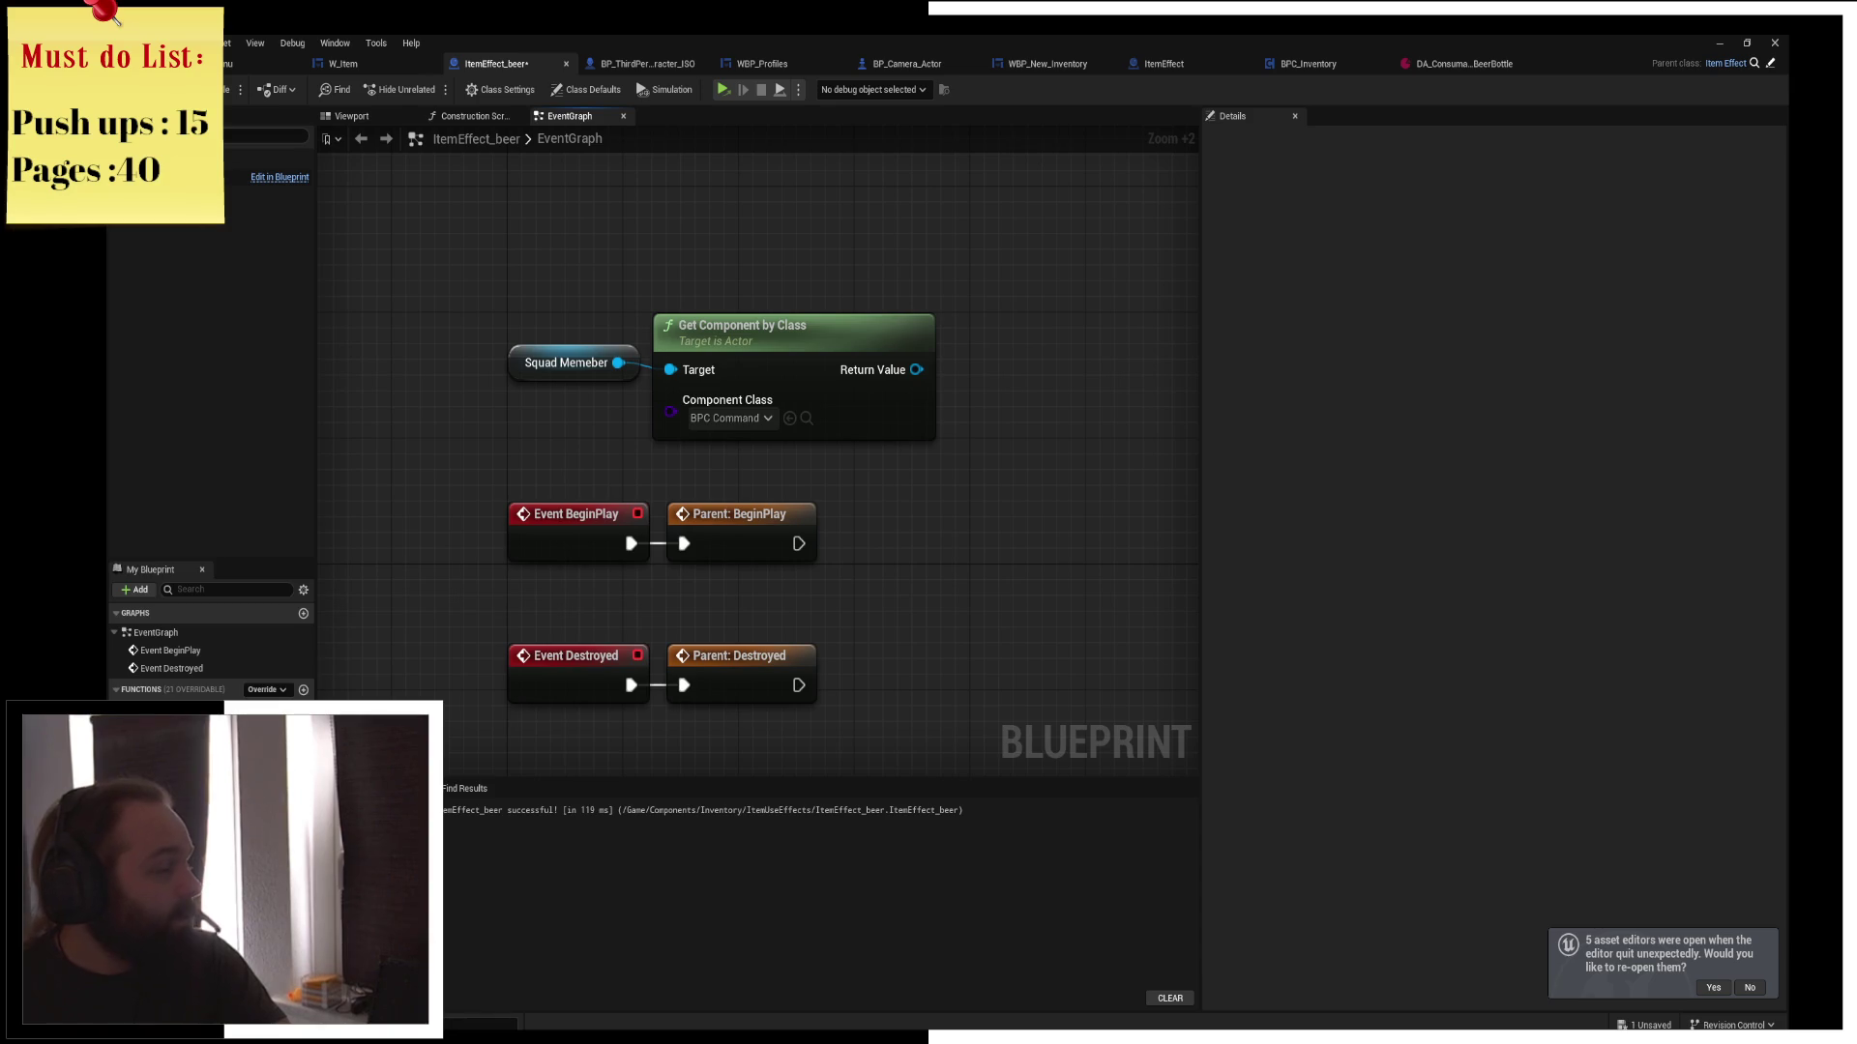
Search Google for 'fur suite price', then refine the search to 'fur suite lion'
type("fur ")
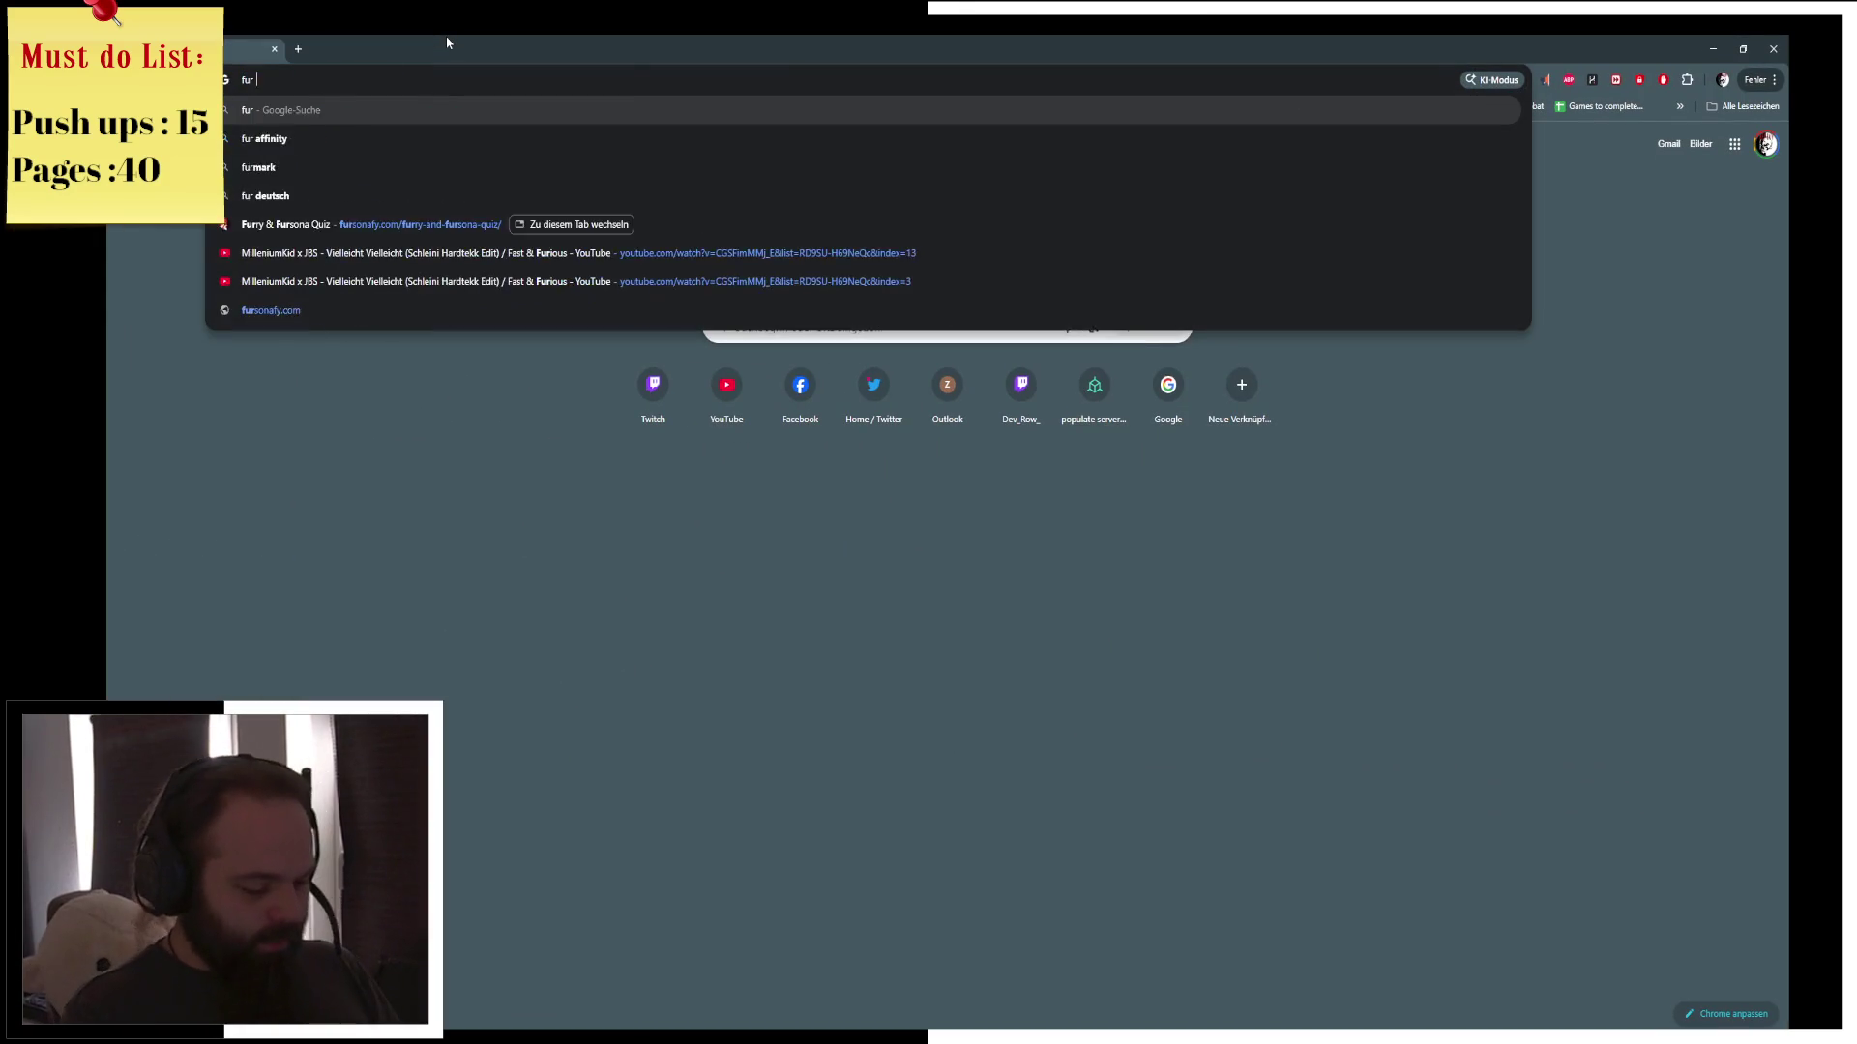
type("suite")
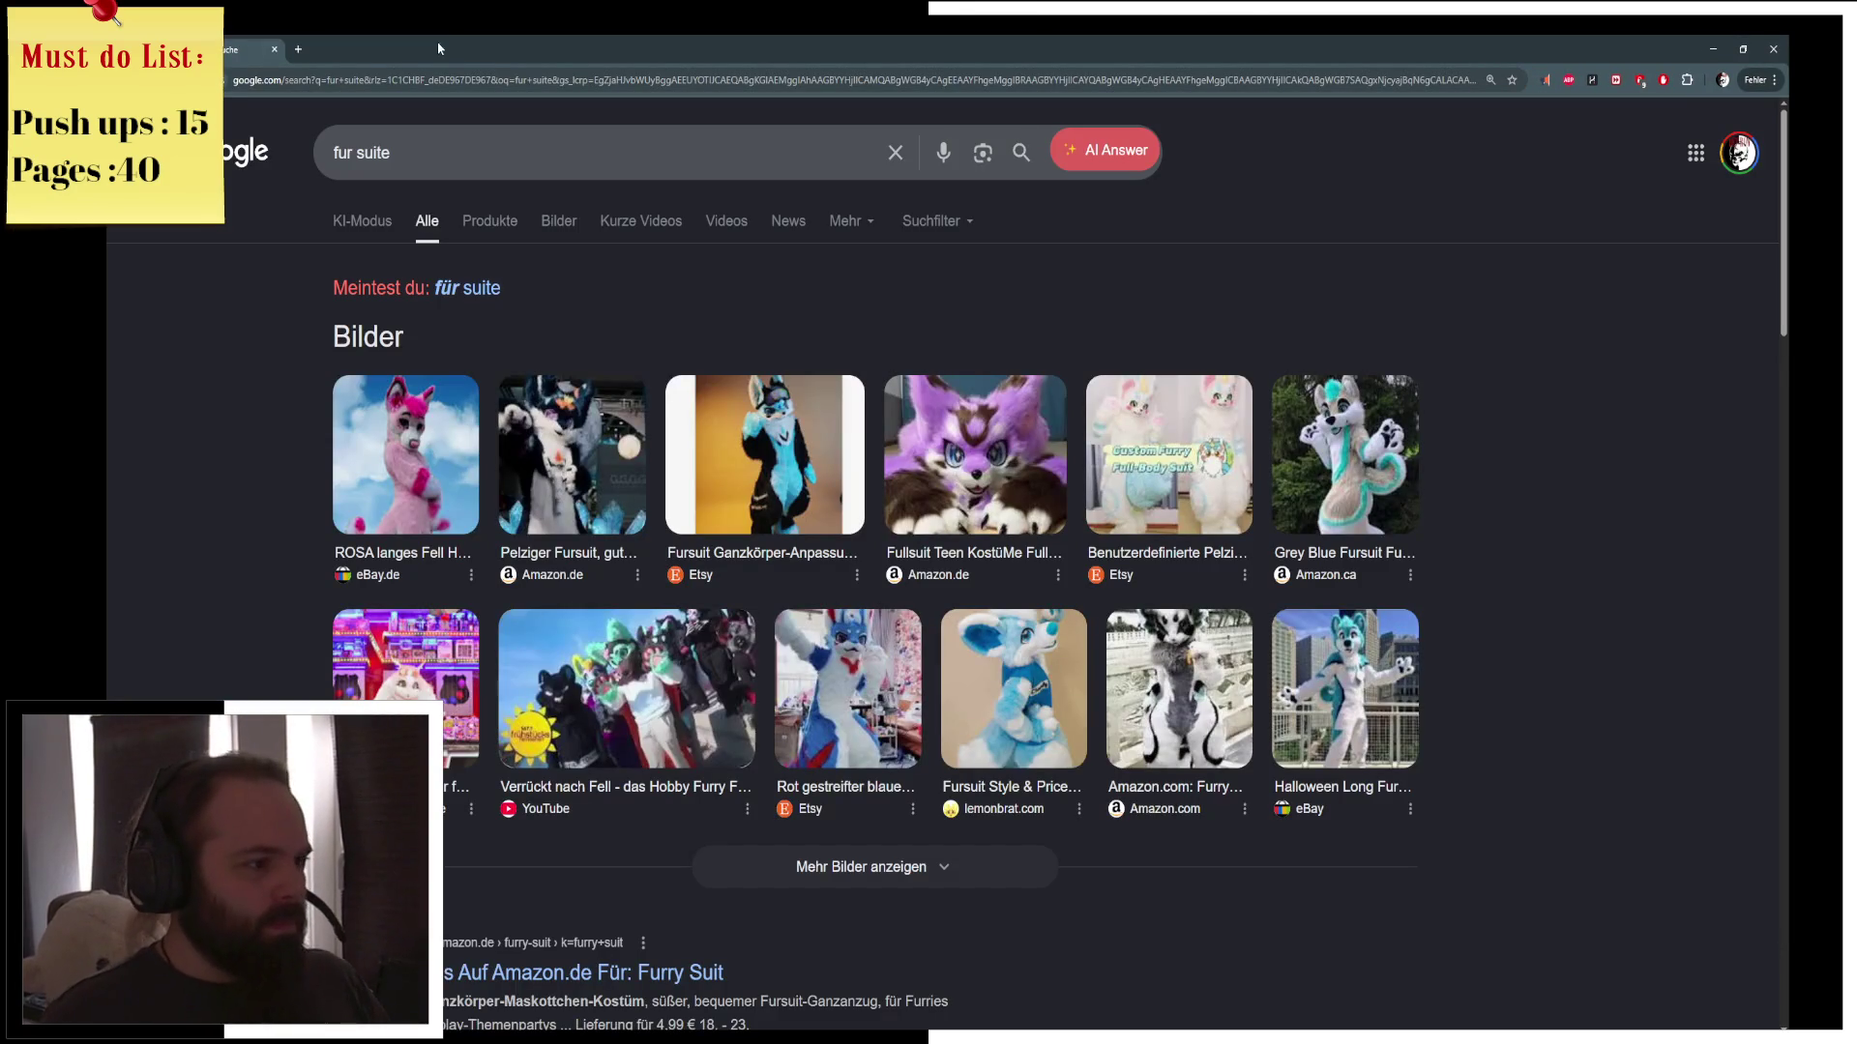
left_click(491, 143)
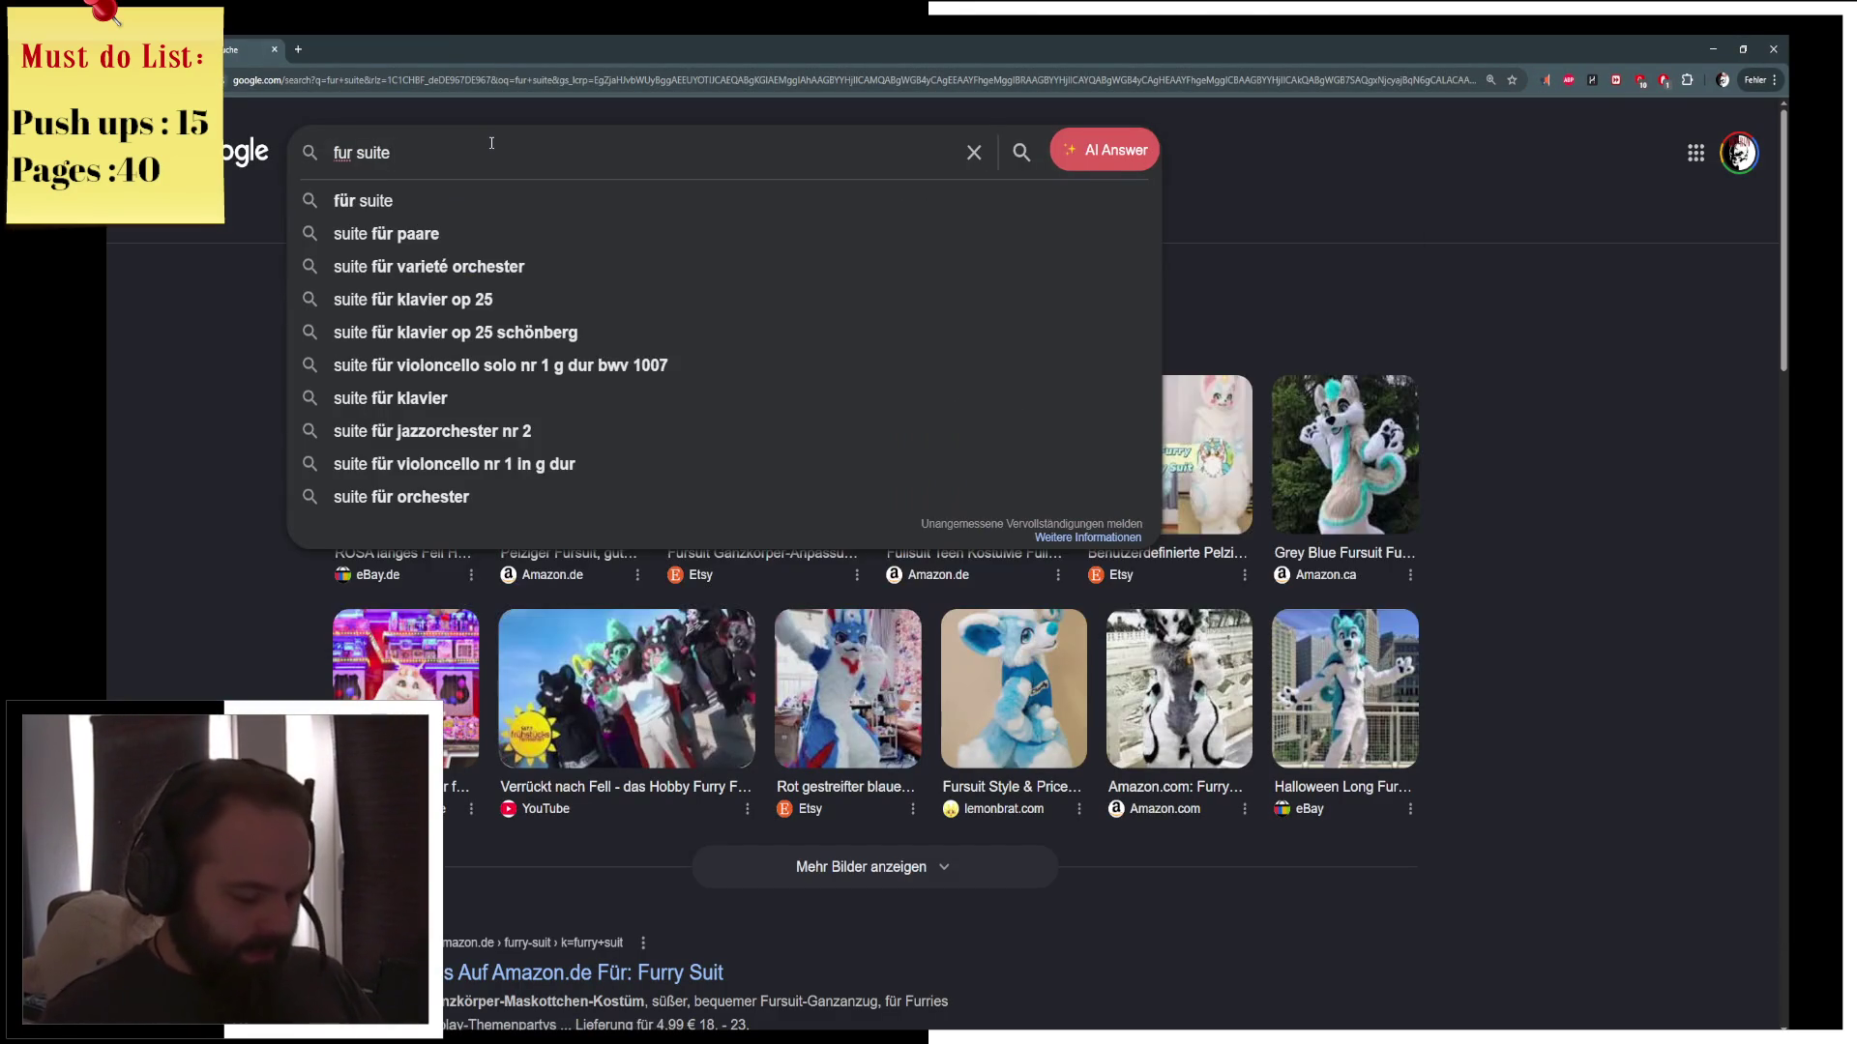
type(" price")
key("Return")
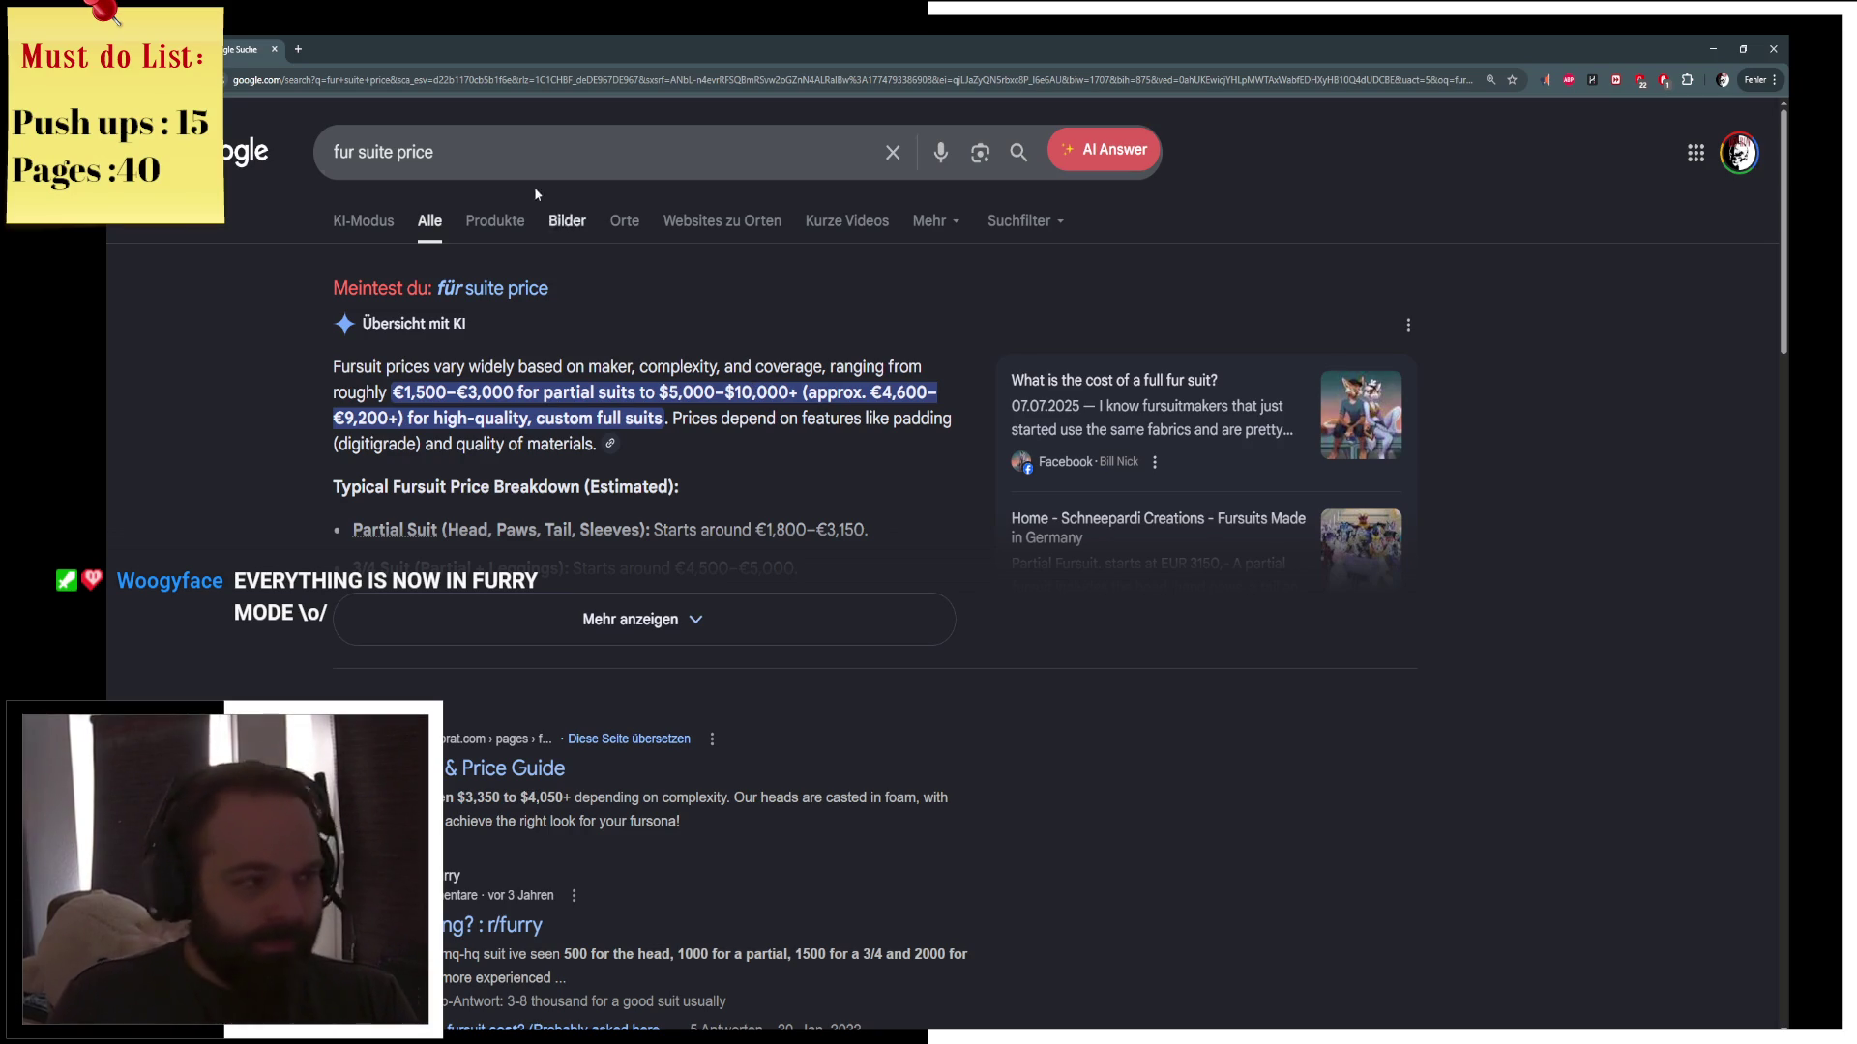
left_click(505, 152)
left_click_drag(549, 151, 367, 149)
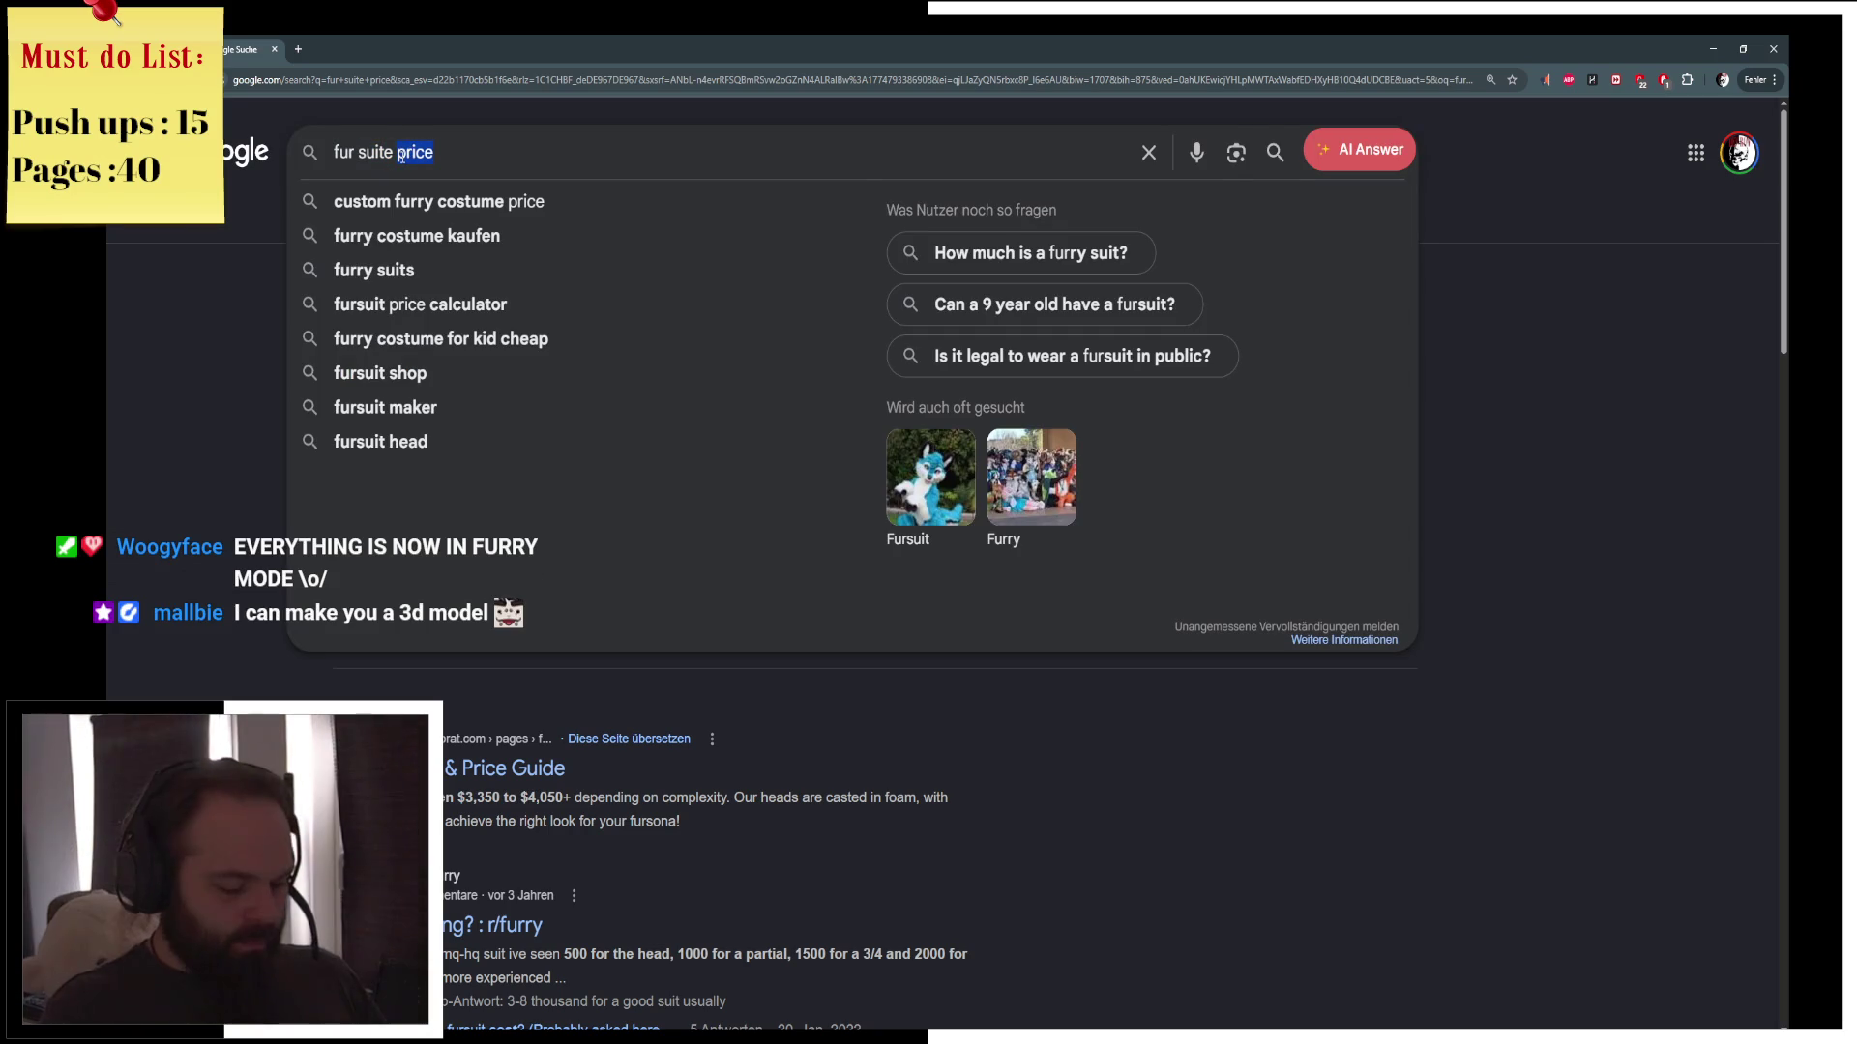
type("lion")
key("Return")
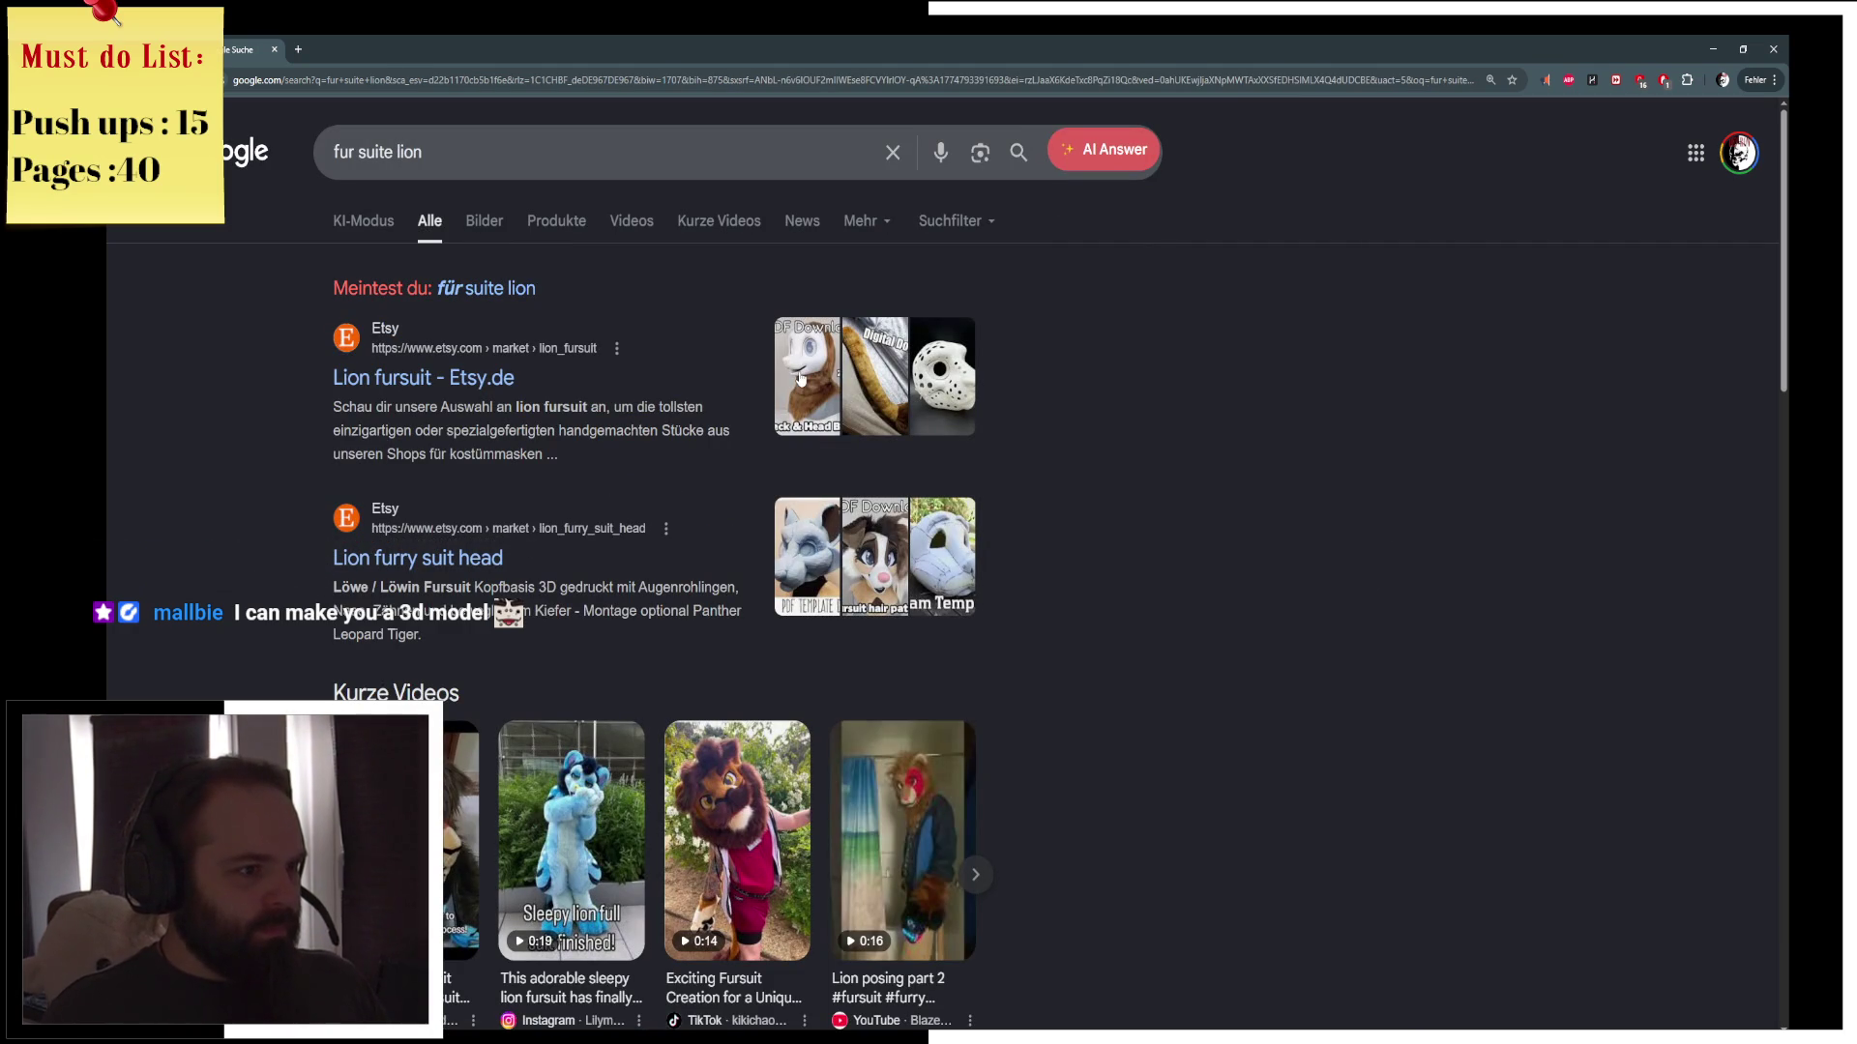
Open the Etsy lion fursuit listings, accept cookies, browse them, then return to Unreal Engine
left_click(801, 379)
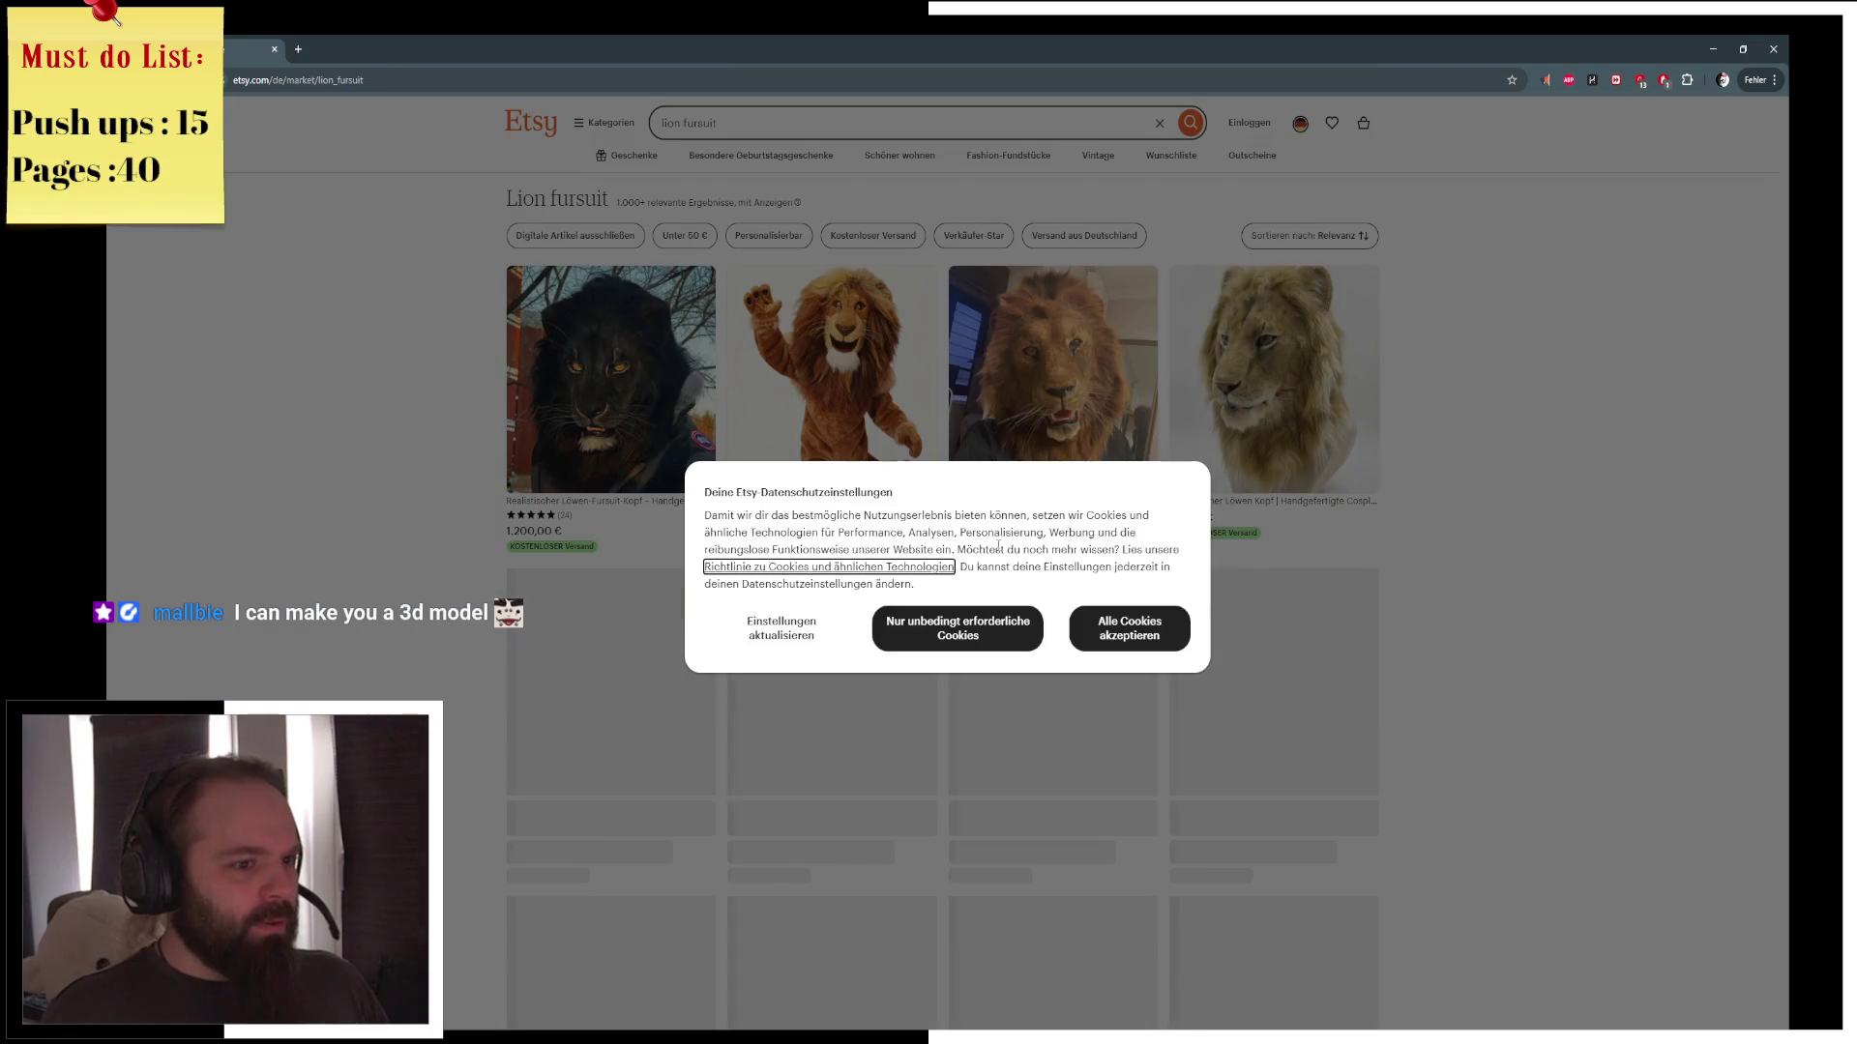
left_click(1124, 636)
scroll(967, 682, "down", 3)
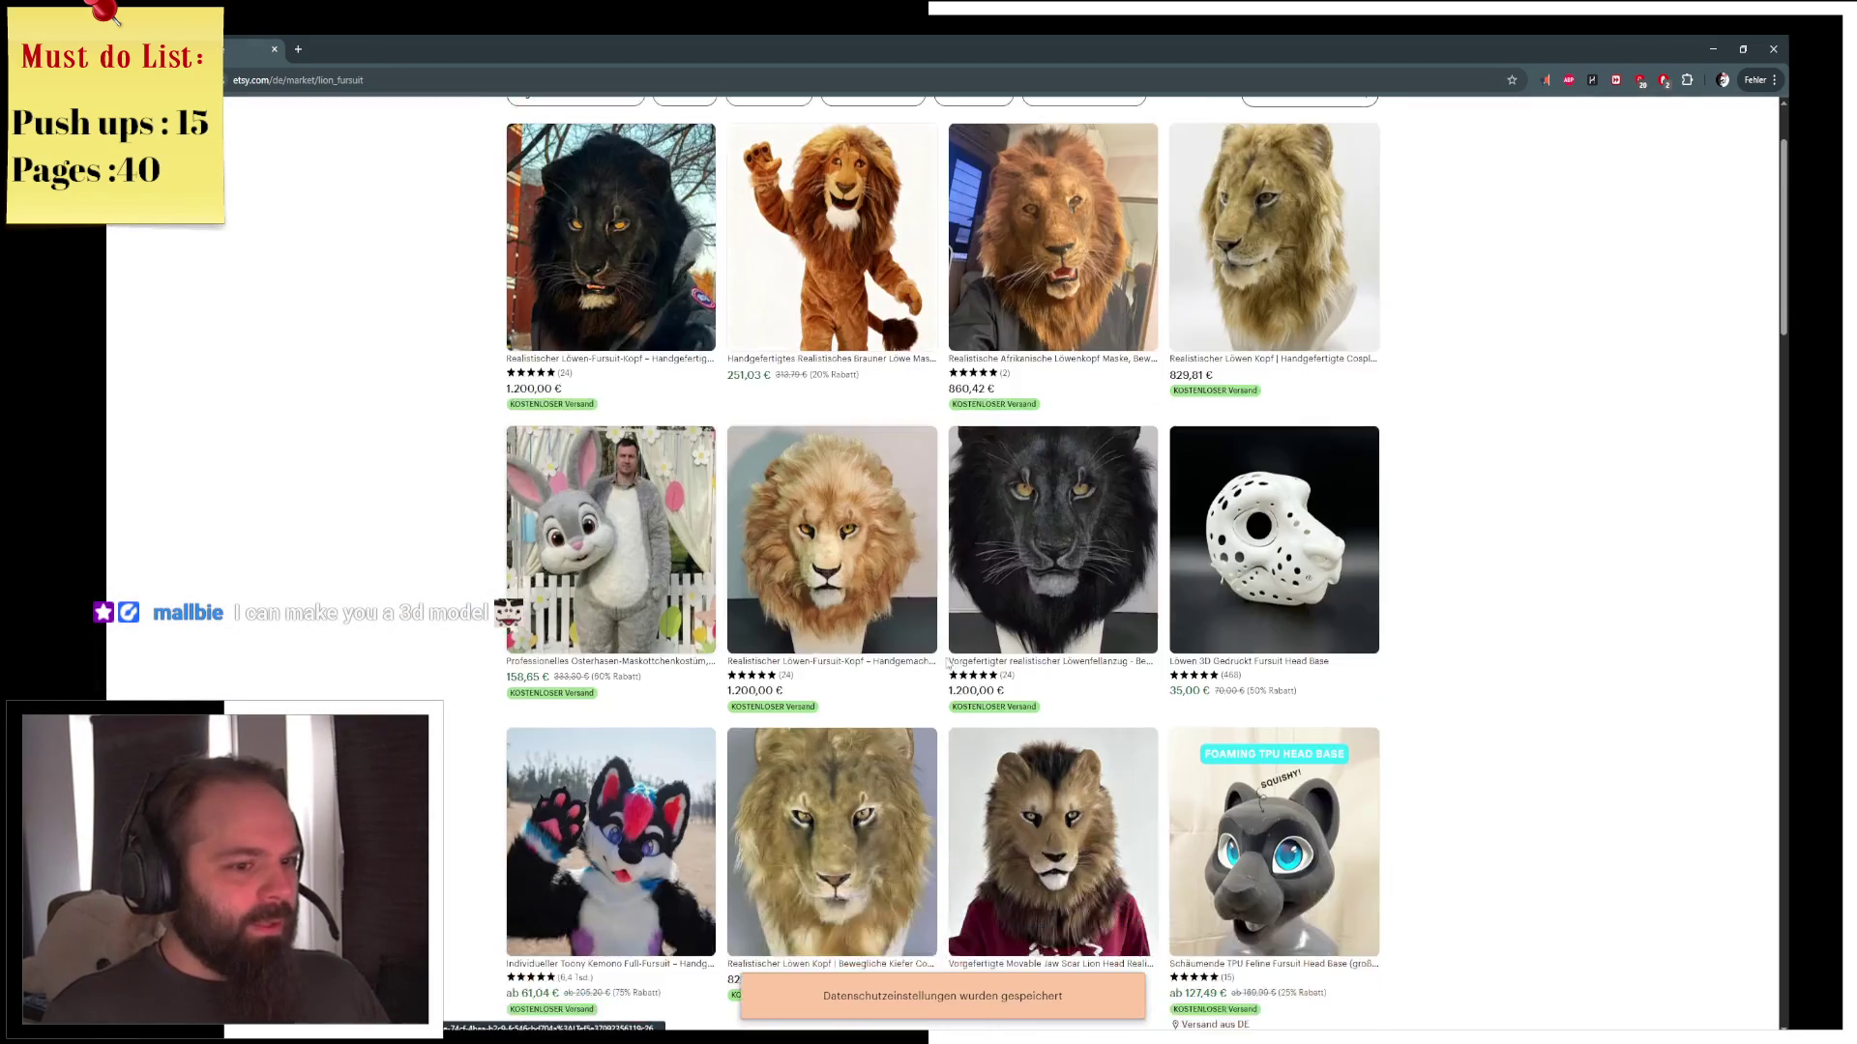
scroll(967, 682, "down", 15)
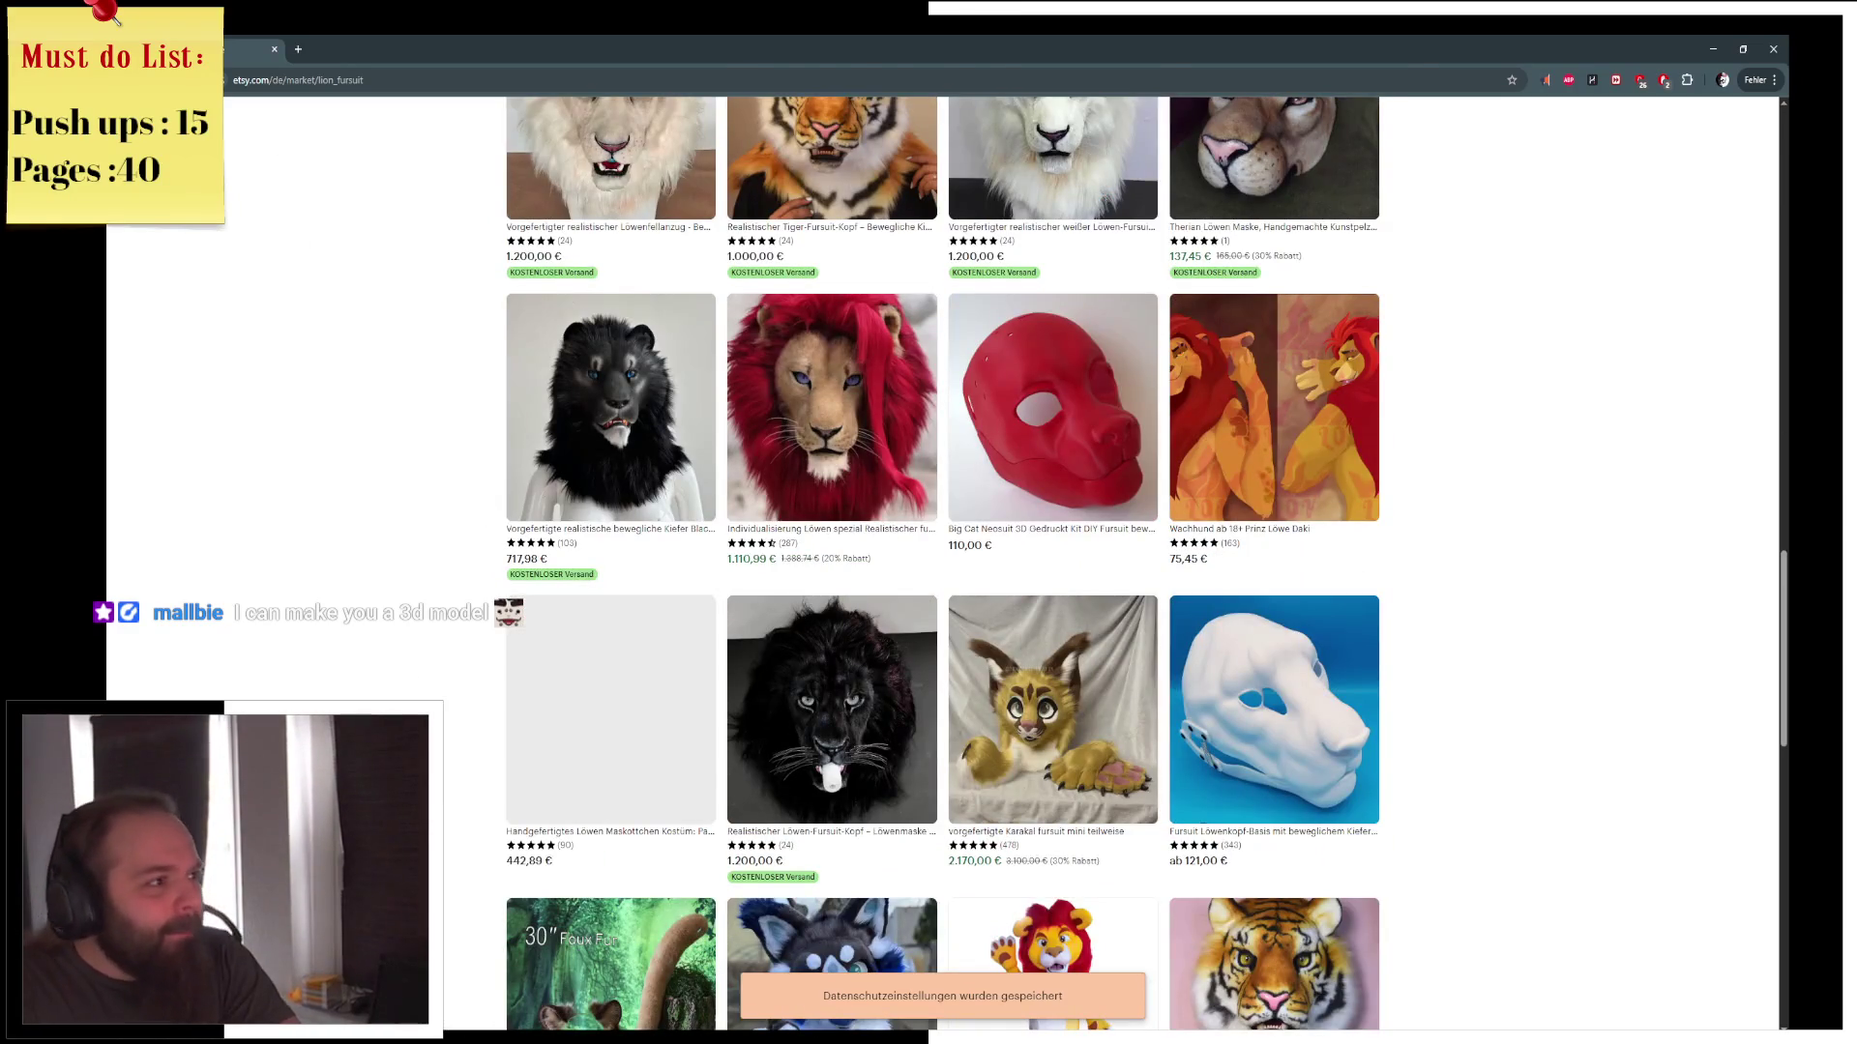
key("alt+Left")
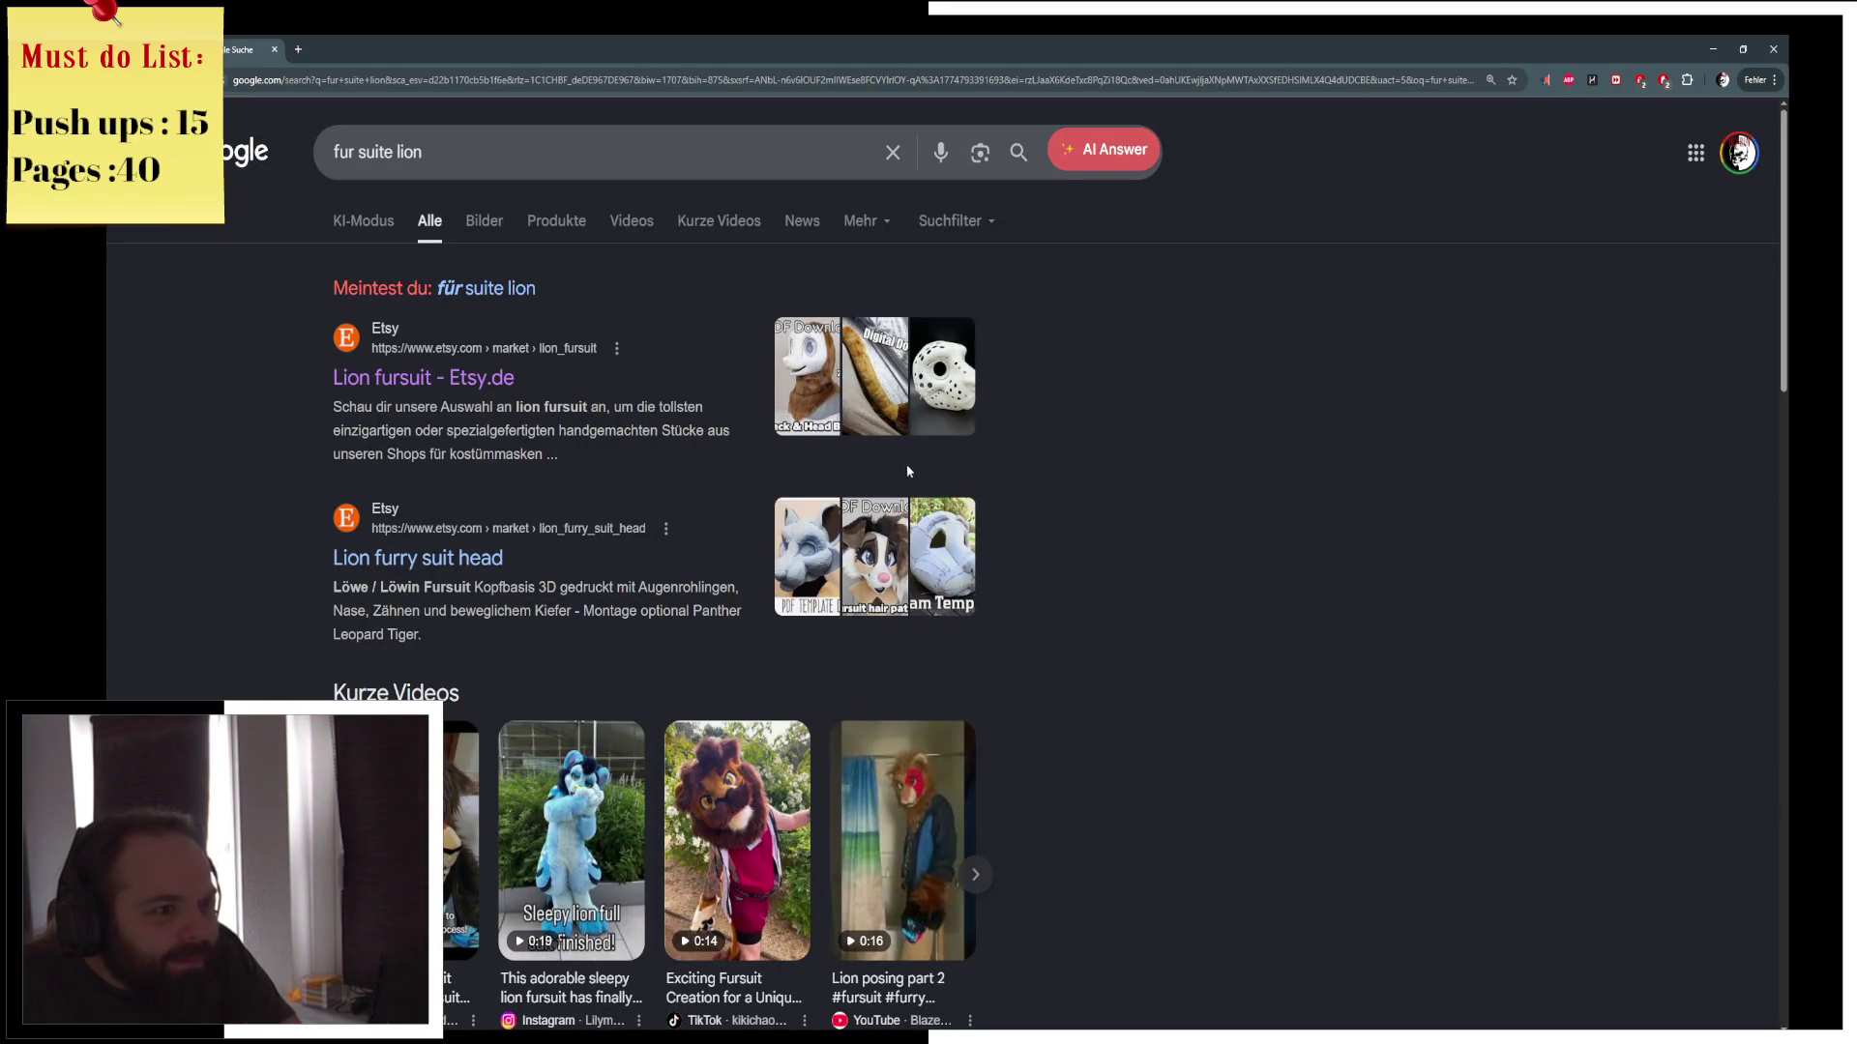
key("alt+Right")
scroll(1529, 595, "down", 1)
scroll(1530, 595, "down", 3)
scroll(1530, 595, "up", 3)
scroll(1518, 657, "down", 10)
scroll(1513, 754, "down", 8)
scroll(1542, 664, "up", 15)
scroll(1489, 239, "up", 5)
key("alt+Tab")
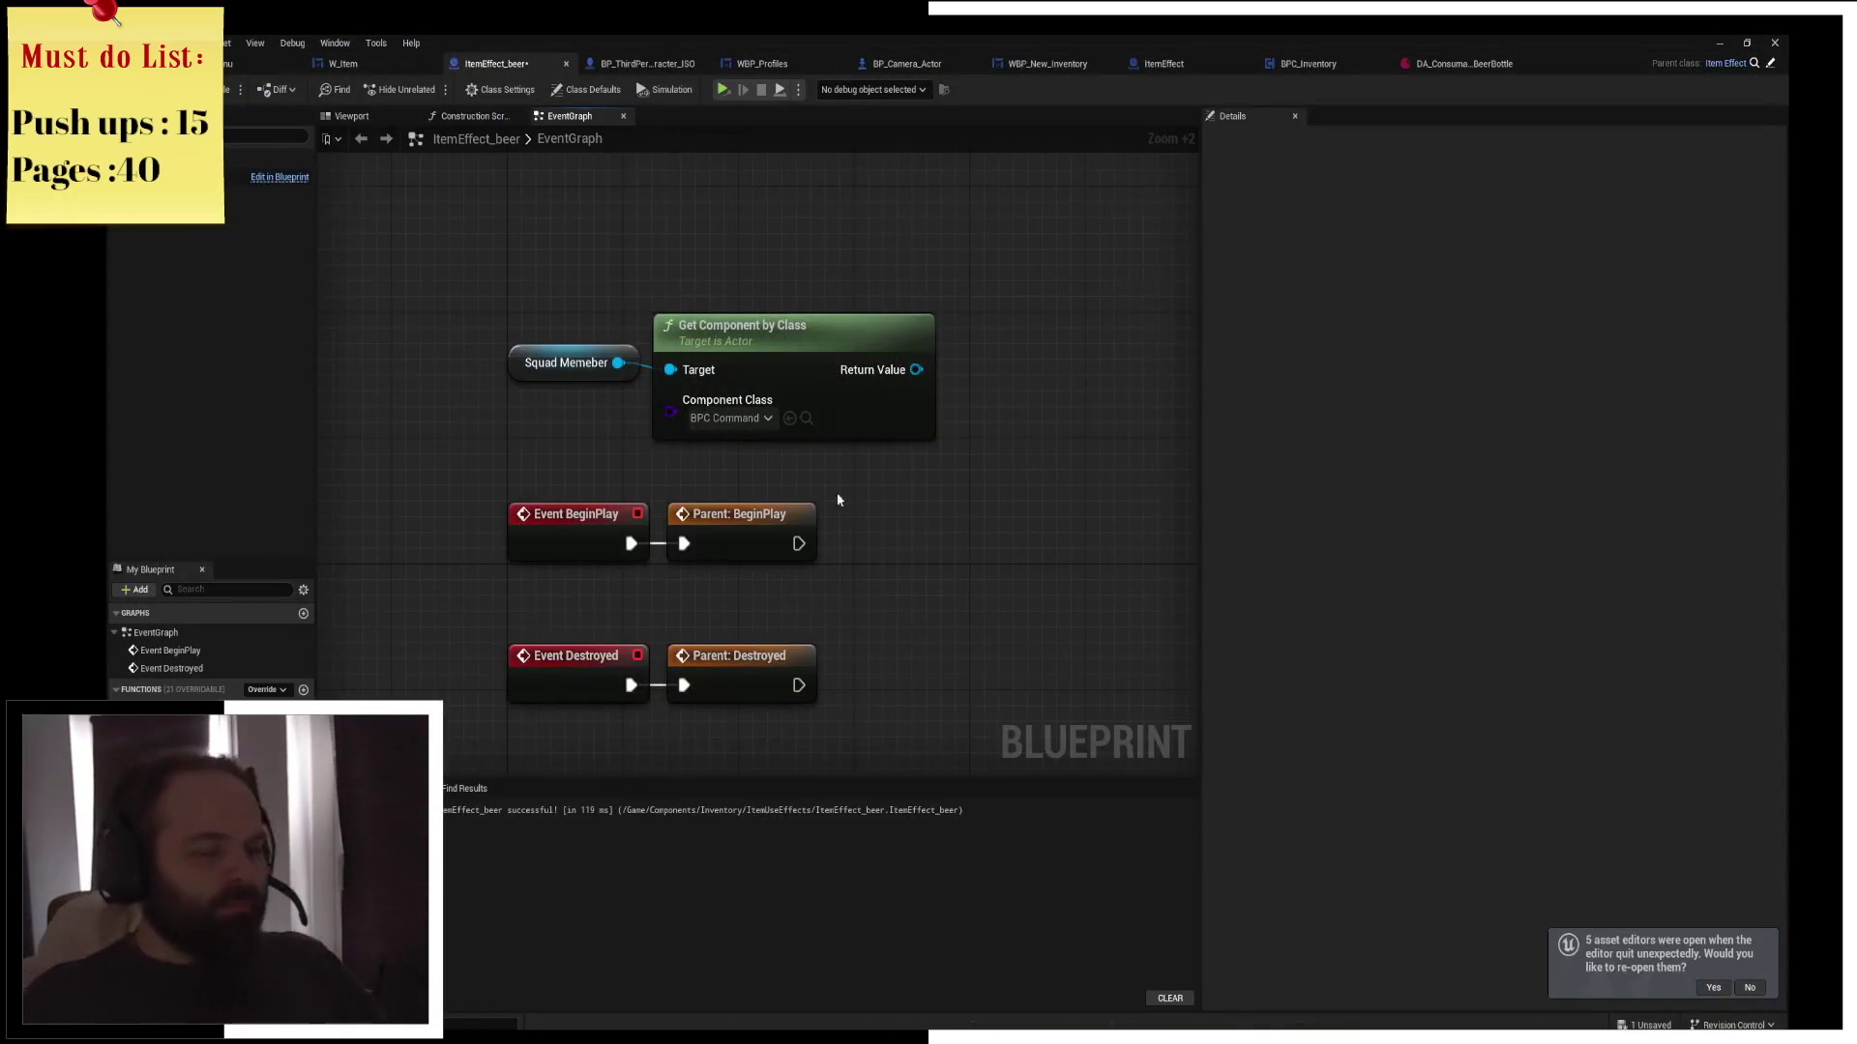
Add a Get Stats node from the component's return value, executed after Parent: BeginPlay
left_click_drag(818, 414, 498, 276)
left_click_drag(735, 280, 735, 328)
left_click(859, 484)
left_click_drag(859, 484, 776, 471)
mouse_move(489, 276)
left_mouse_down()
mouse_move(590, 344)
mouse_move(638, 265)
left_mouse_up()
mouse_move(807, 299)
left_mouse_down()
mouse_move(919, 346)
mouse_move(991, 314)
mouse_move(965, 428)
left_mouse_up()
type("get stat")
left_click(1022, 522)
mouse_move(687, 472)
left_mouse_down()
mouse_move(929, 478)
mouse_move(943, 447)
left_mouse_up()
left_click_drag(1000, 370, 919, 380)
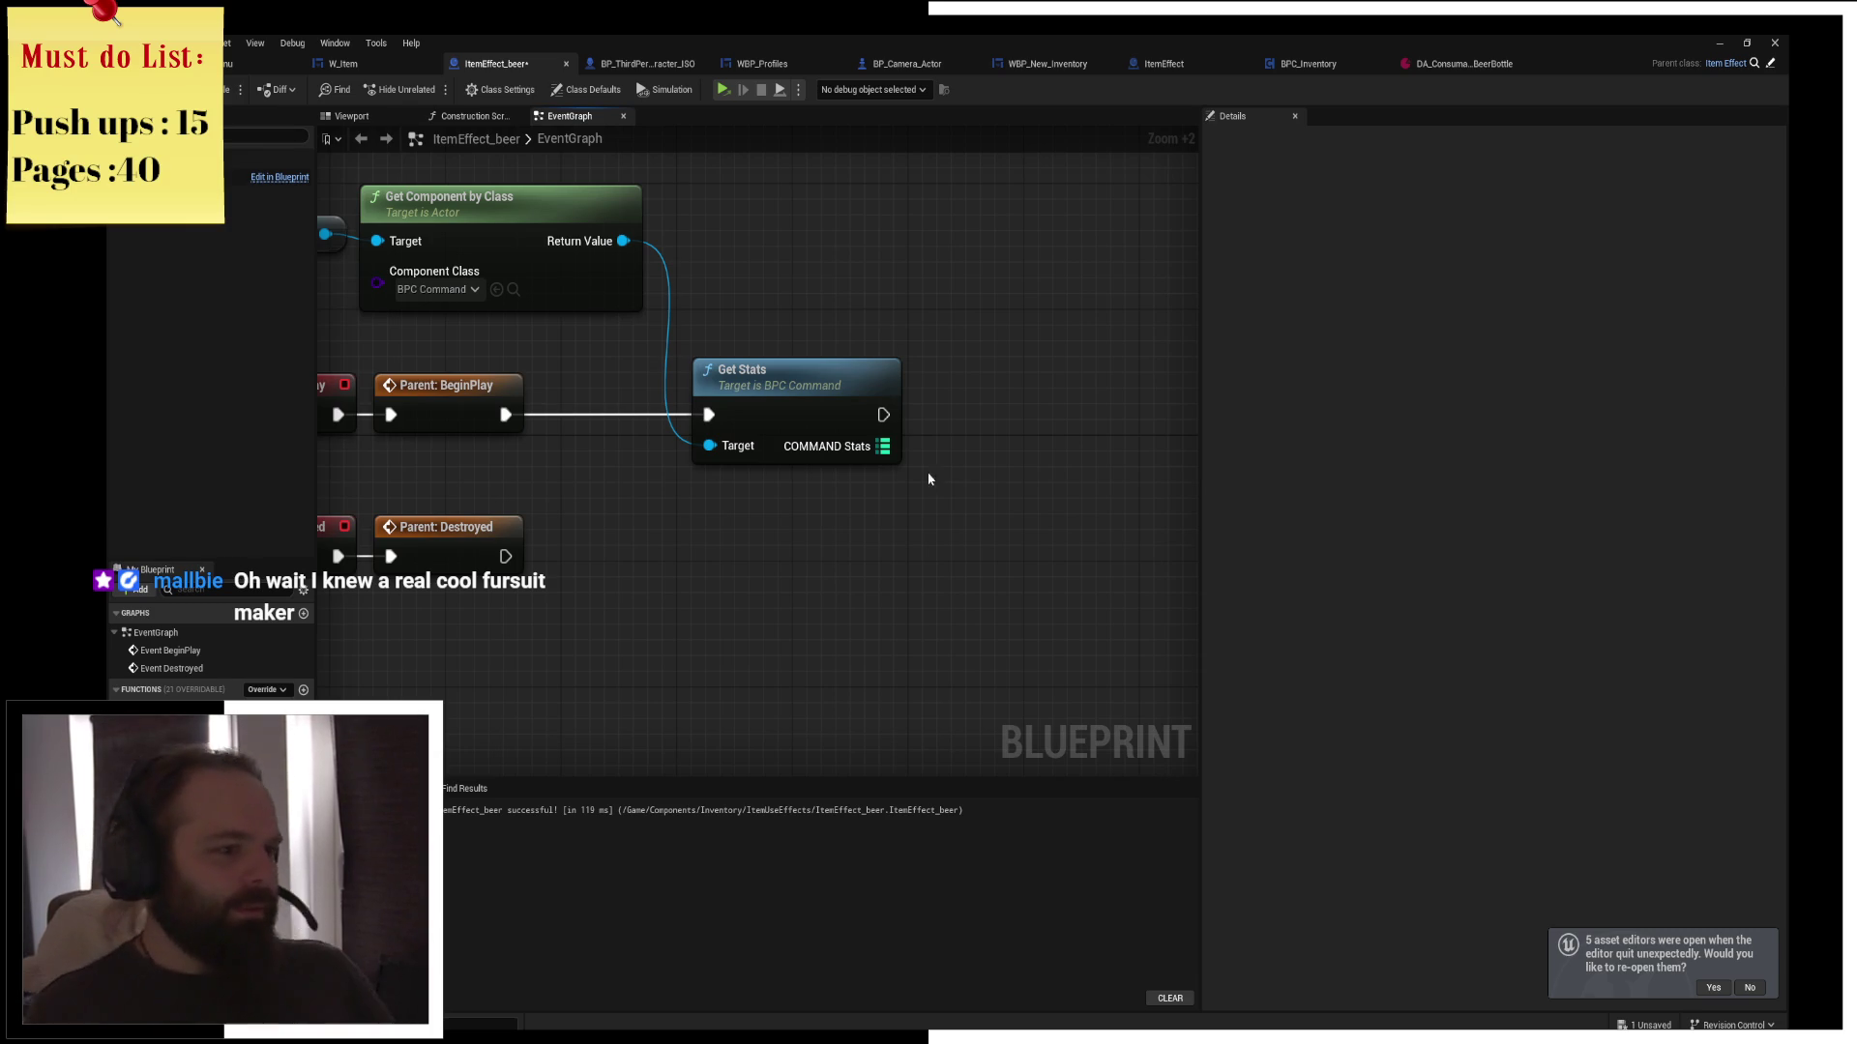
Divide the Constitution stat by Muscle and feed the result into a greater-than node
mouse_move(882, 446)
left_mouse_down()
mouse_move(932, 493)
mouse_move(981, 489)
mouse_move(984, 455)
left_mouse_up()
mouse_move(1028, 435)
left_mouse_down()
mouse_move(990, 385)
mouse_move(1007, 341)
left_mouse_up()
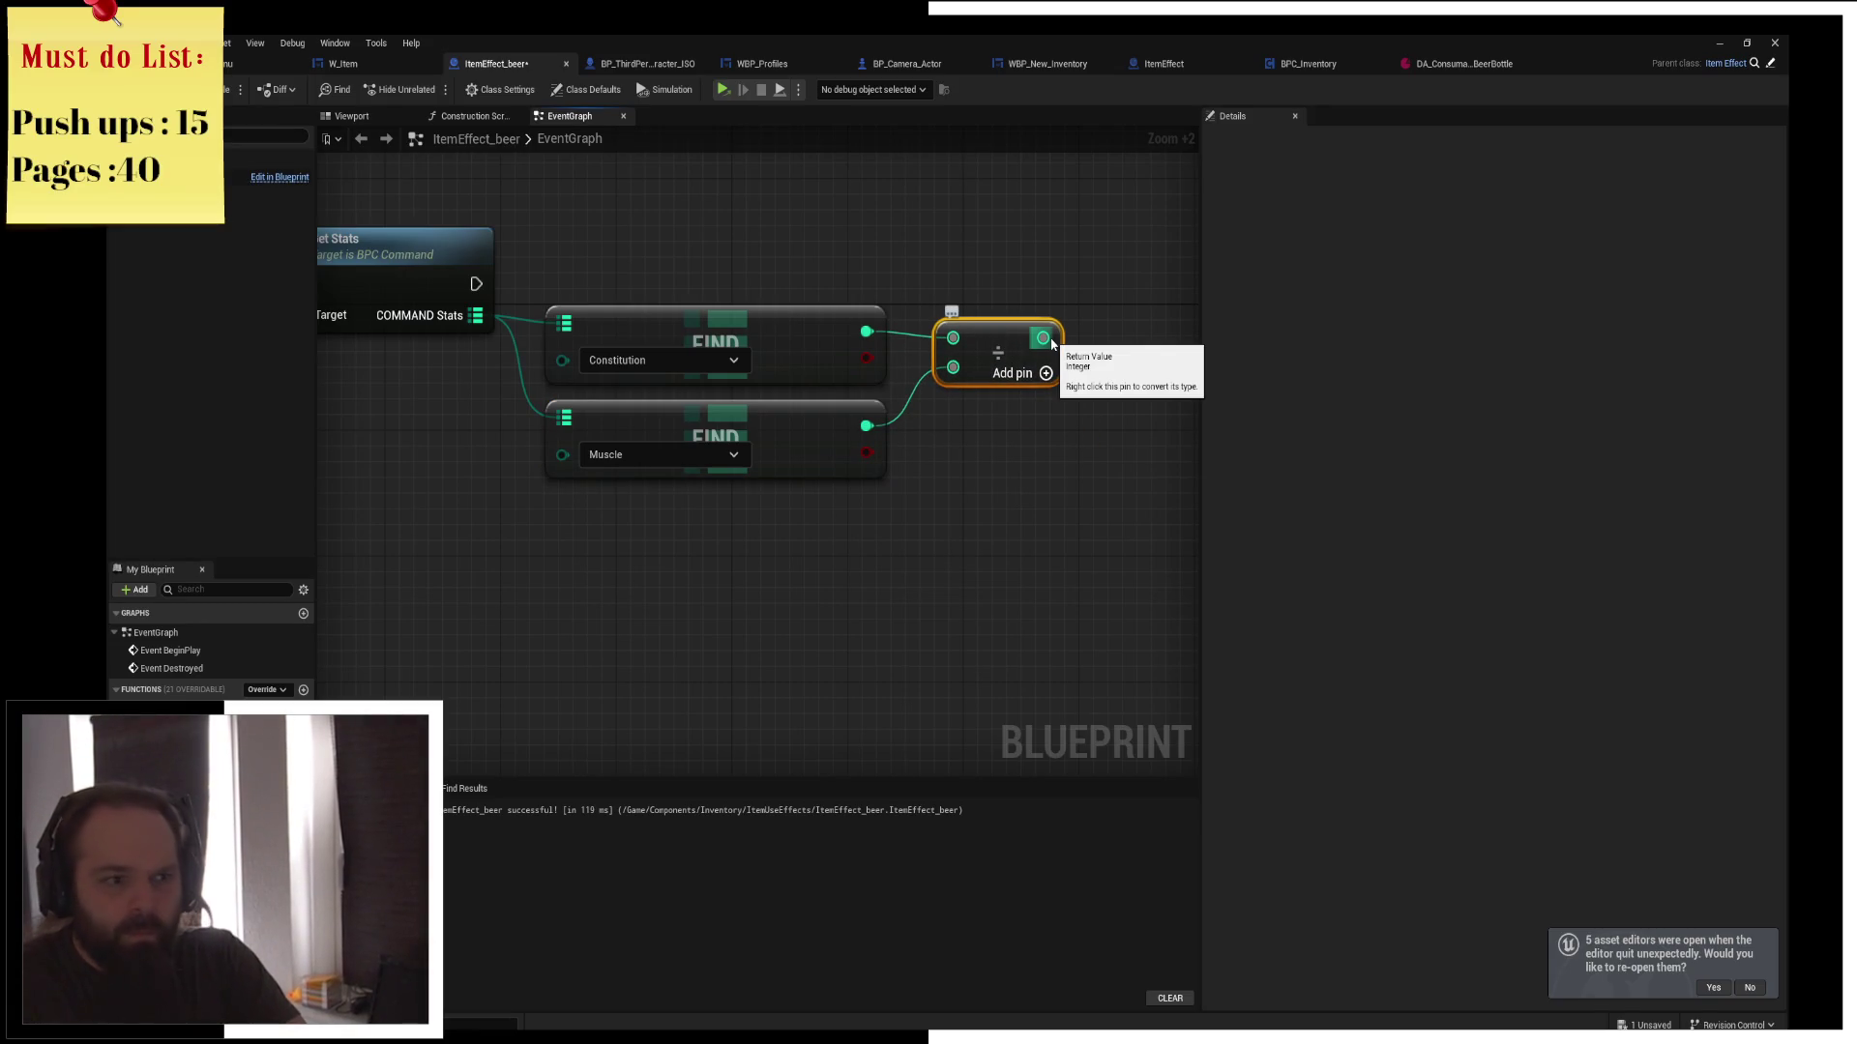
left_click_drag(1042, 338, 1128, 468)
type(">")
left_click(1188, 542)
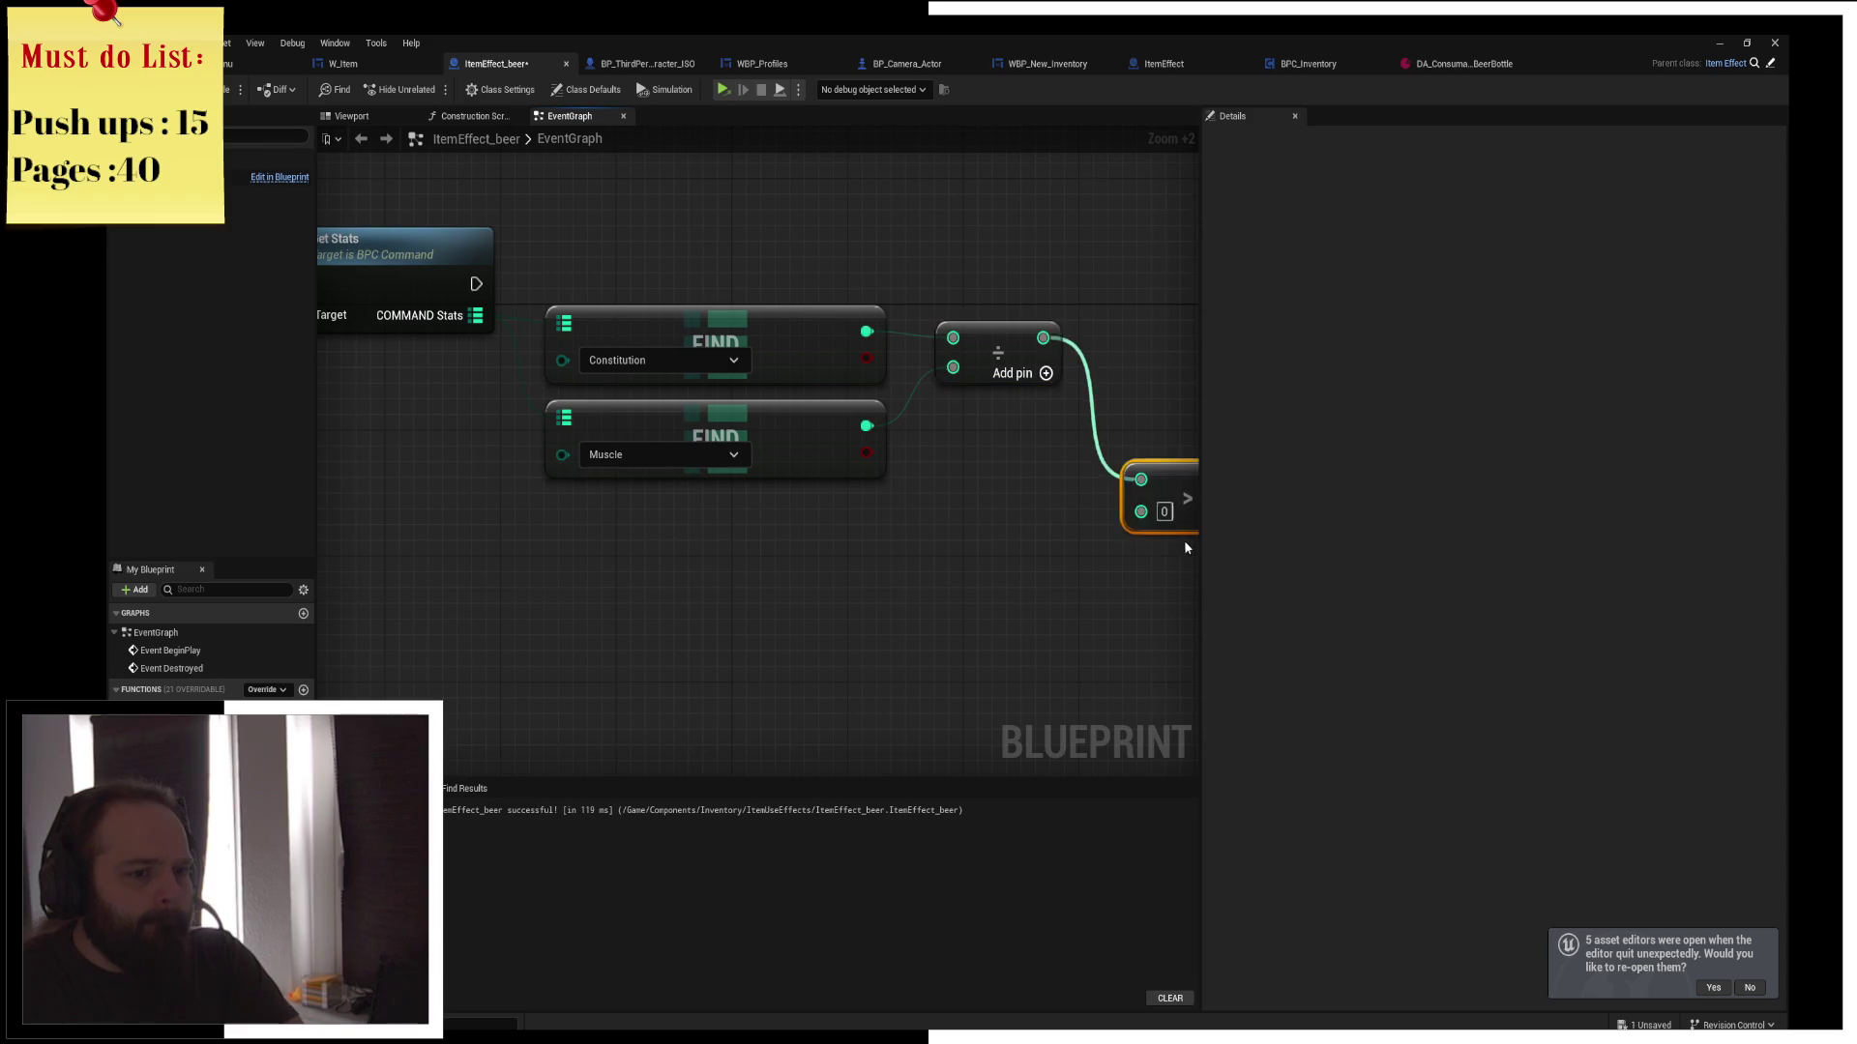
Add a Random Integer node under the Muscle lookup, then delete it again
right_click(690, 555)
type("random int")
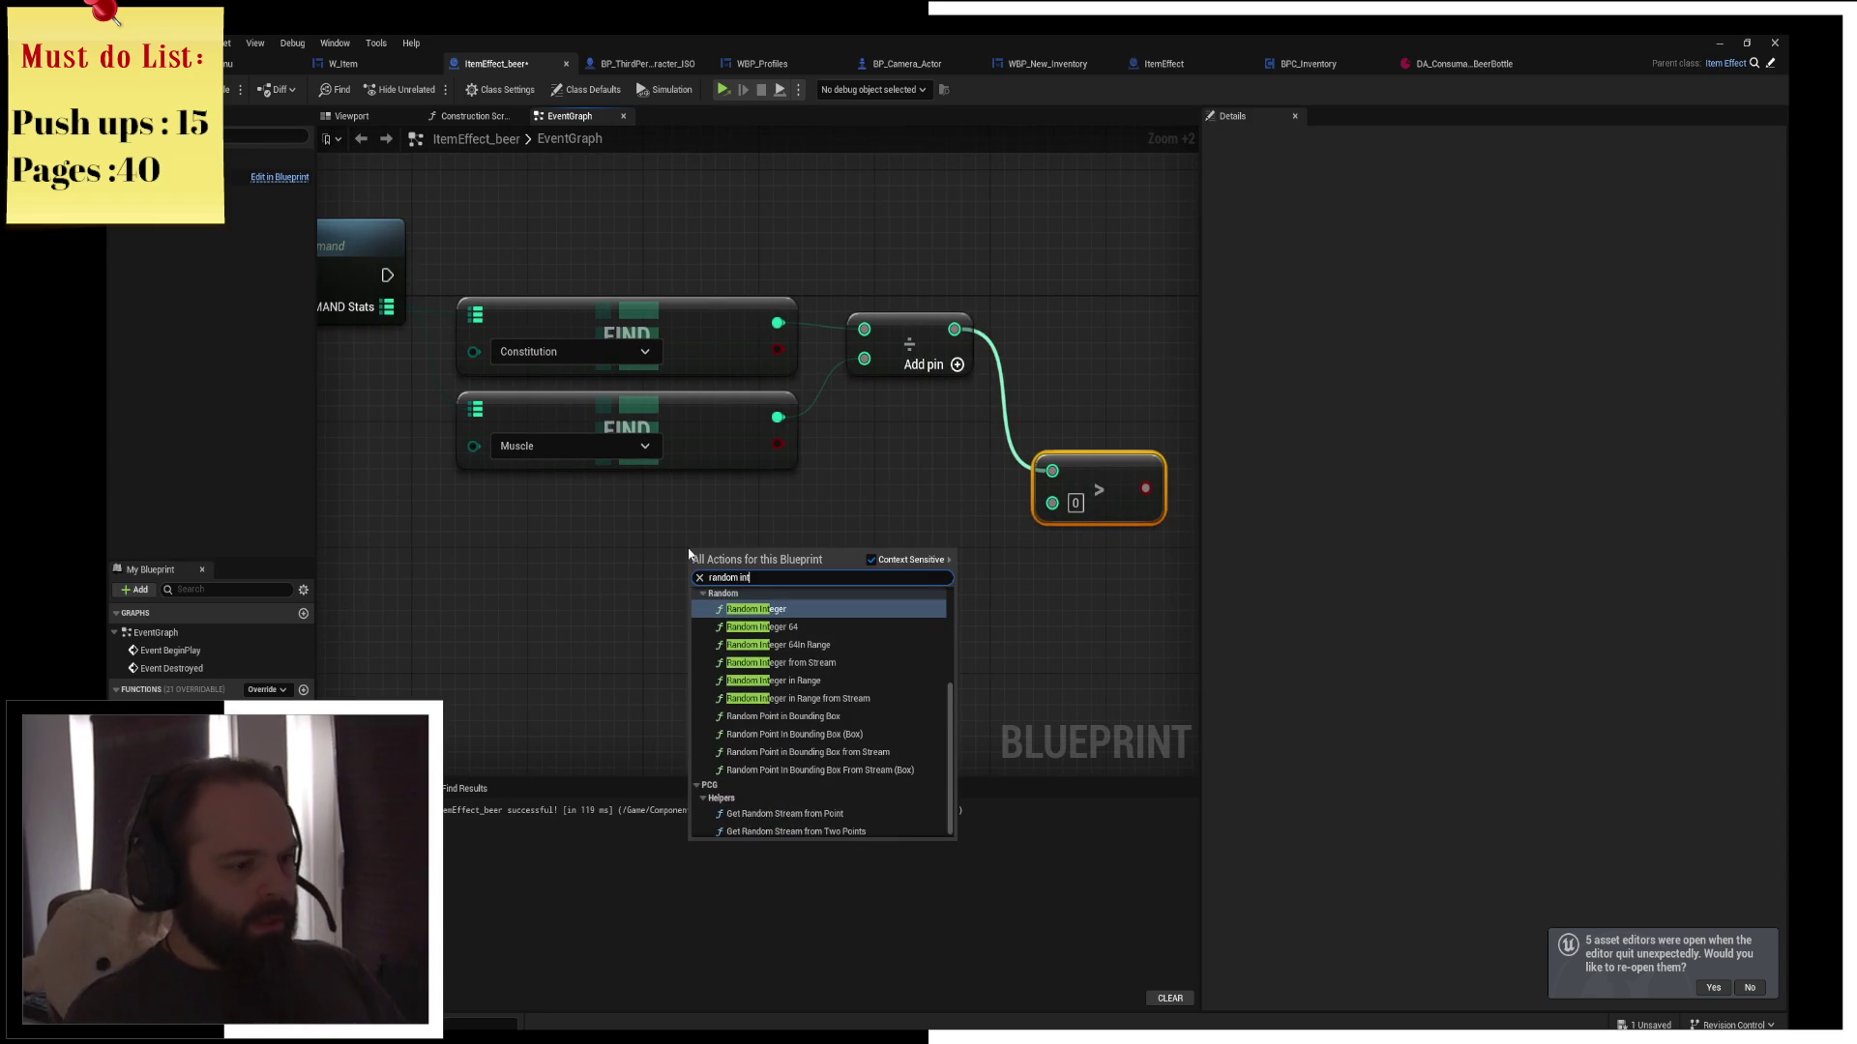
key("Return")
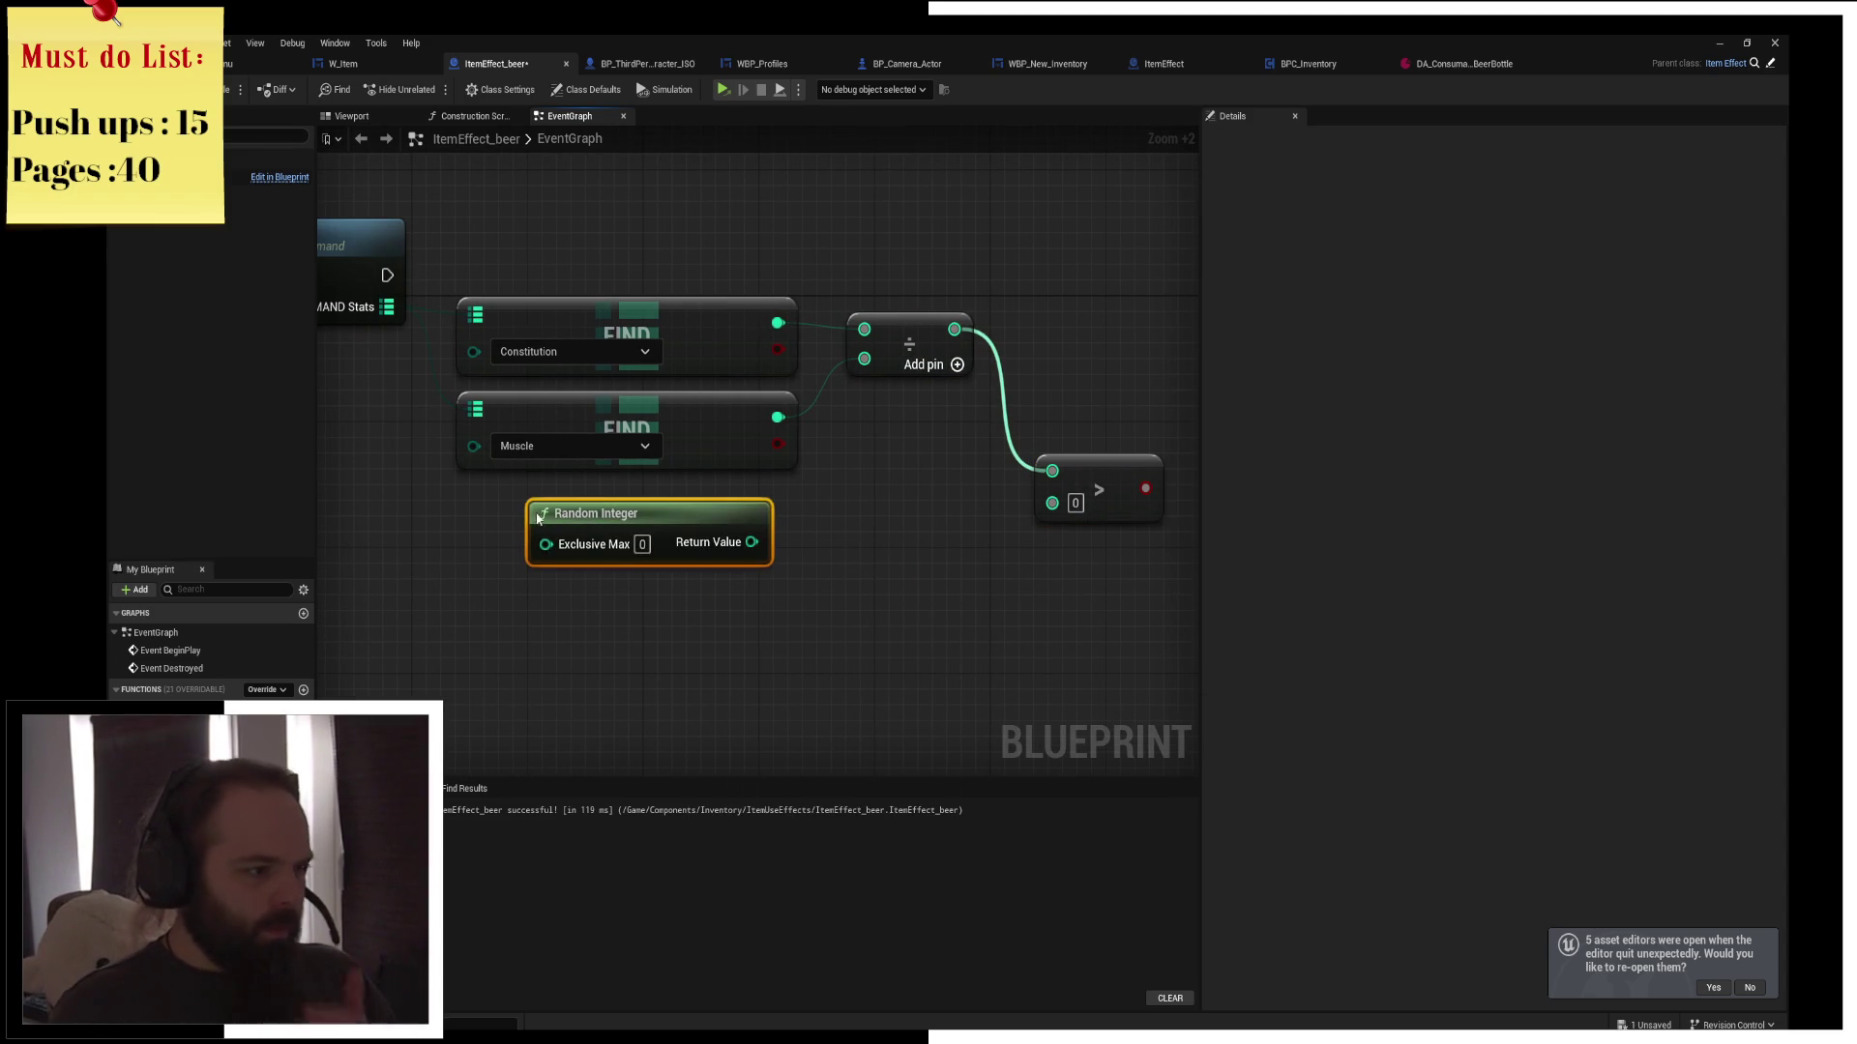
left_click_drag(630, 523, 628, 562)
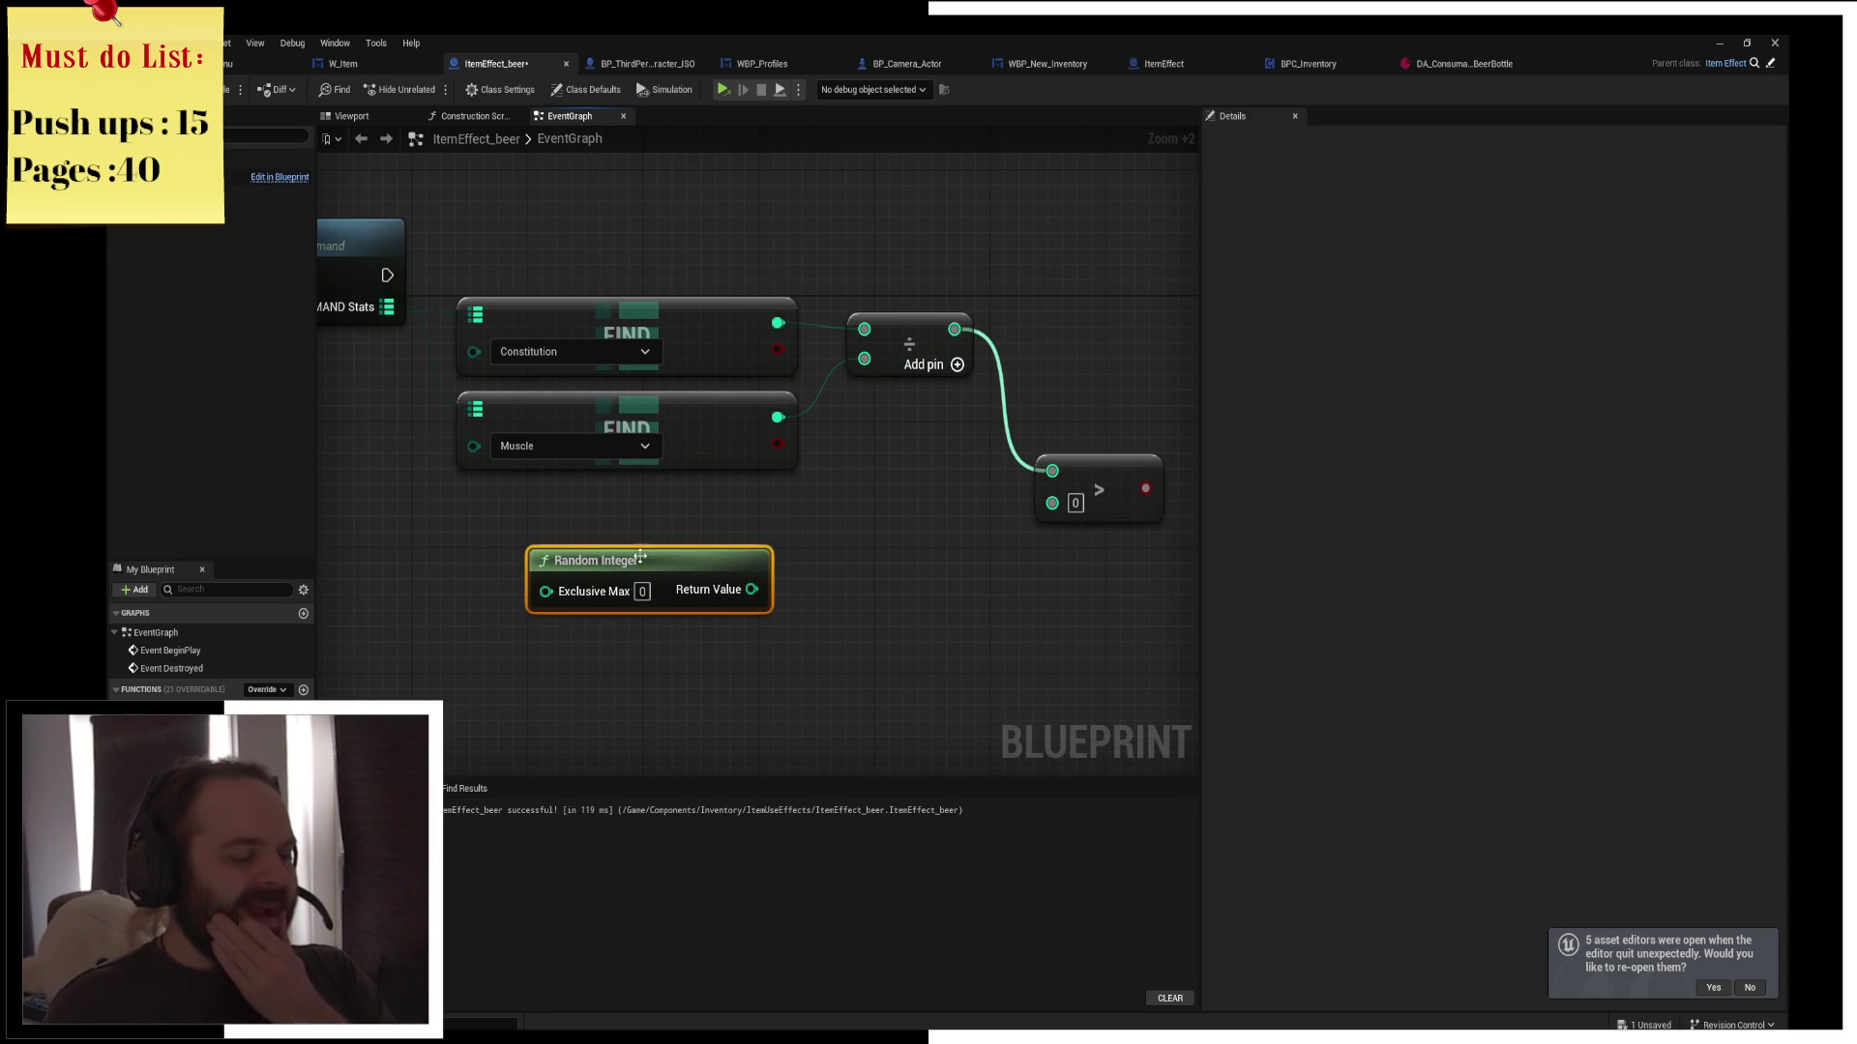
mouse_move(787, 509)
left_mouse_down()
mouse_move(850, 538)
mouse_move(829, 543)
left_mouse_up()
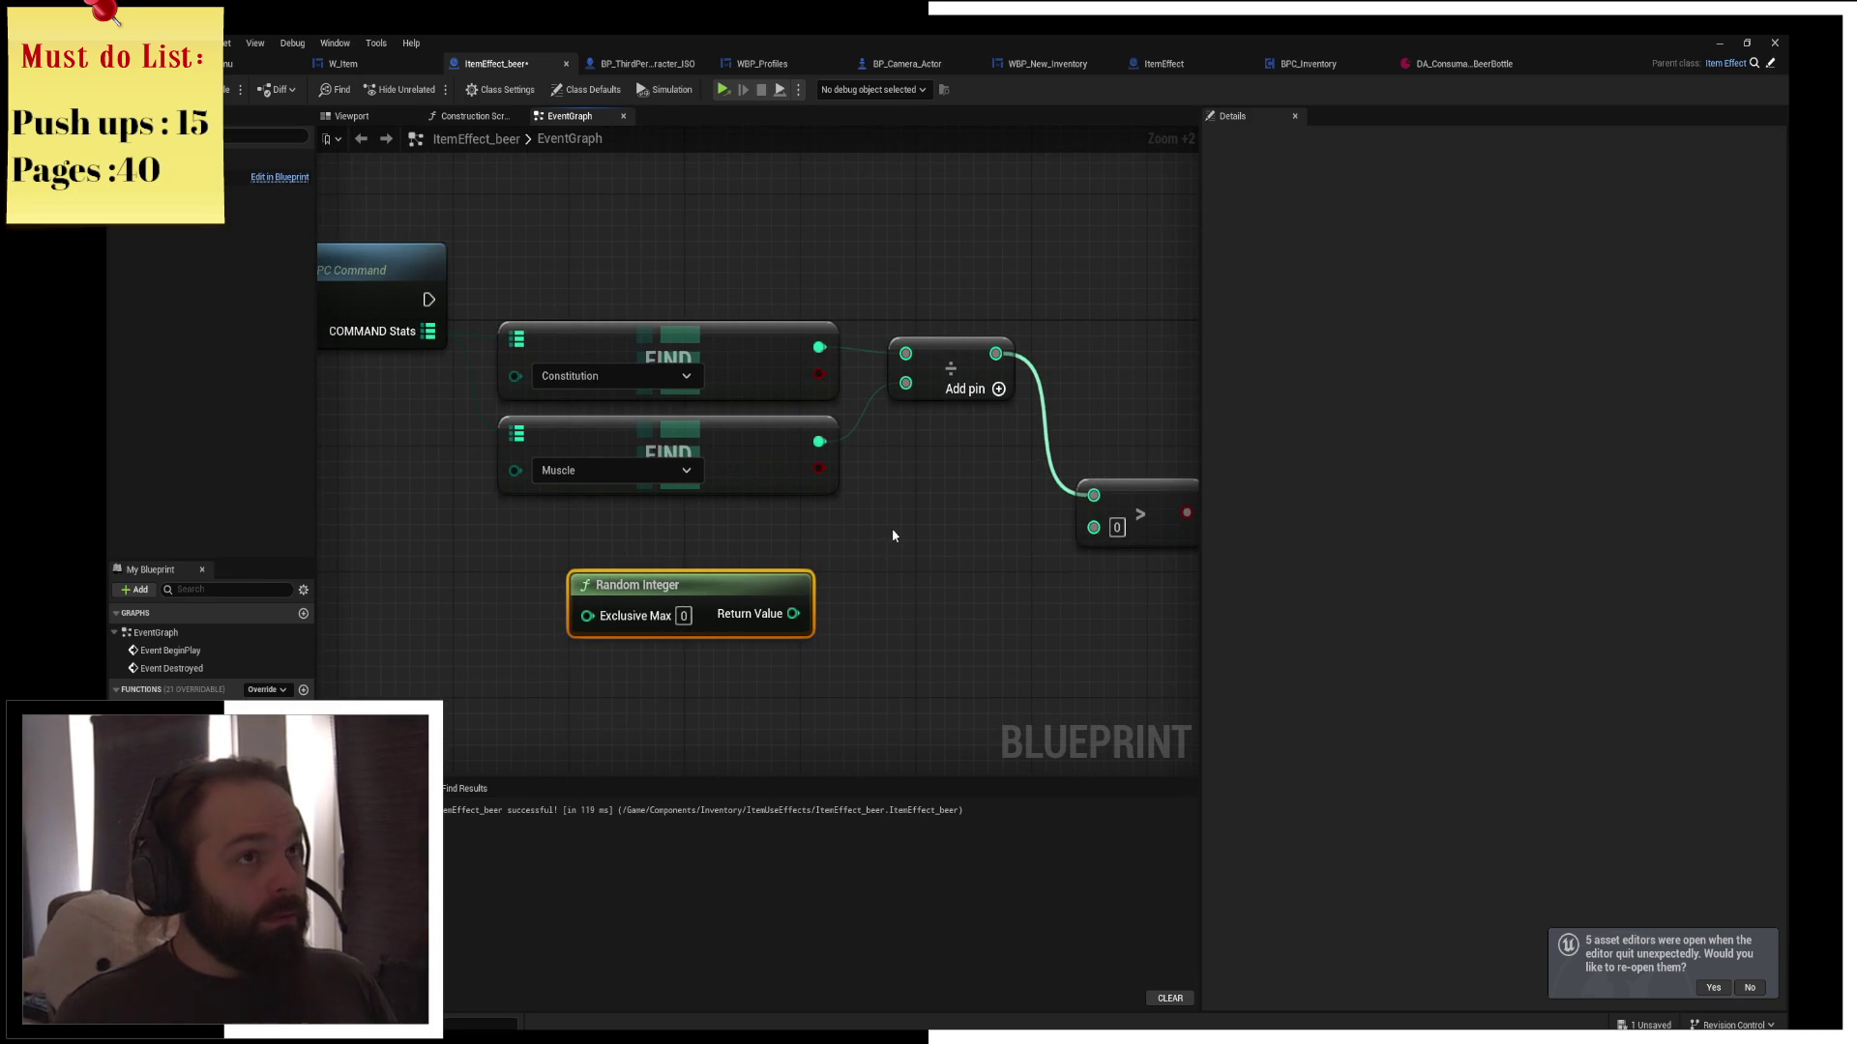
left_click_drag(892, 530, 770, 536)
left_click_drag(578, 591, 508, 530)
left_click(662, 532)
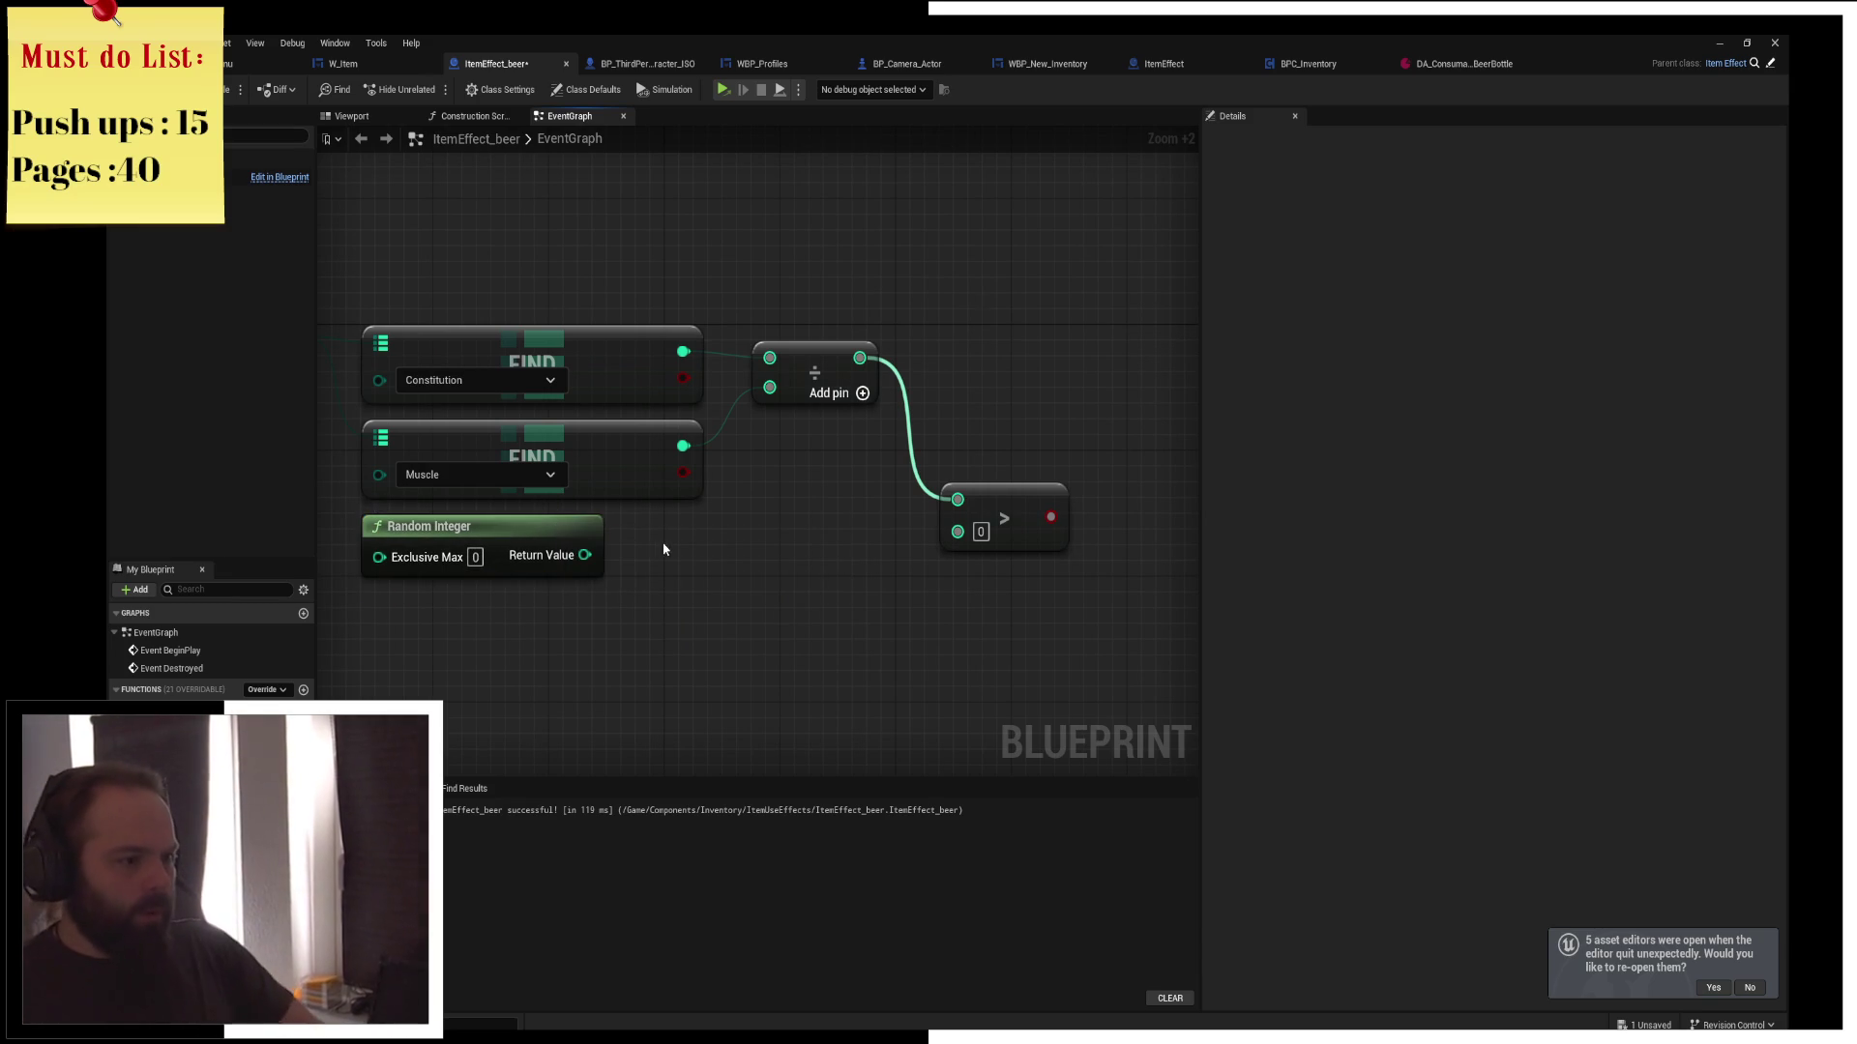
left_click_drag(585, 524, 655, 529)
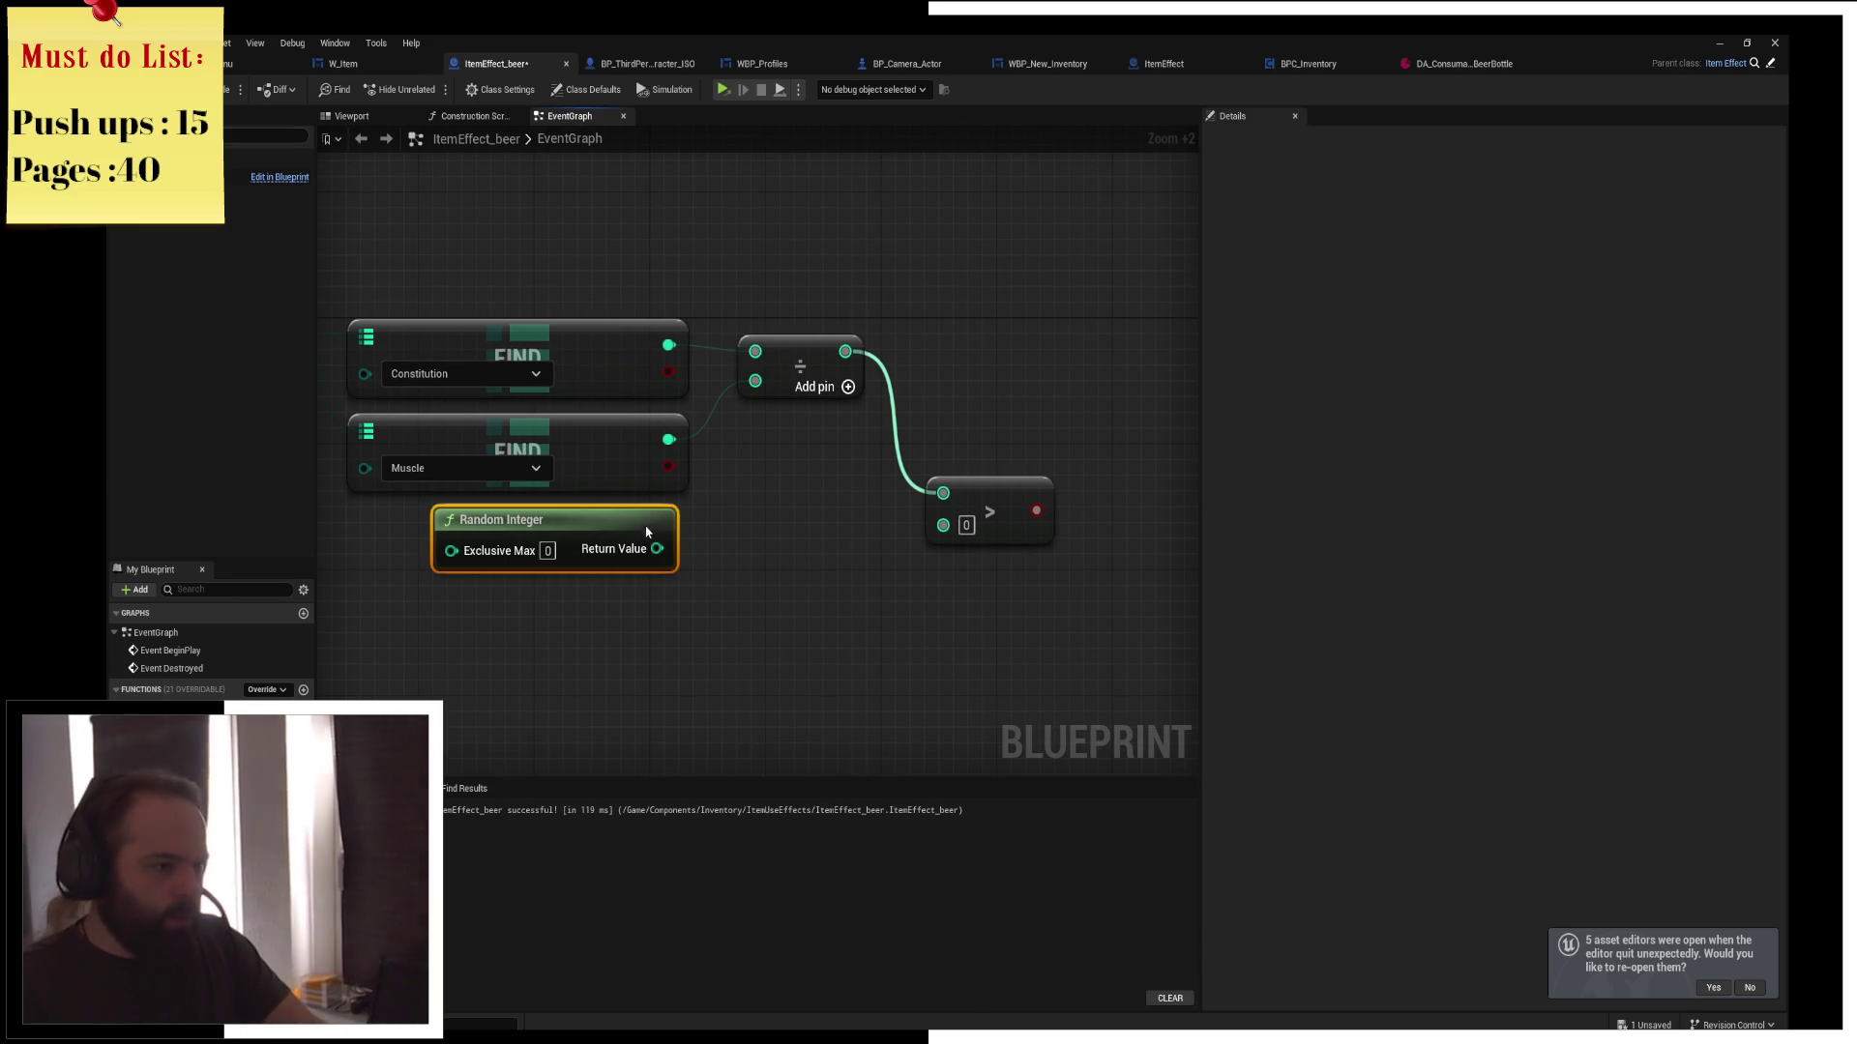
left_click(731, 537)
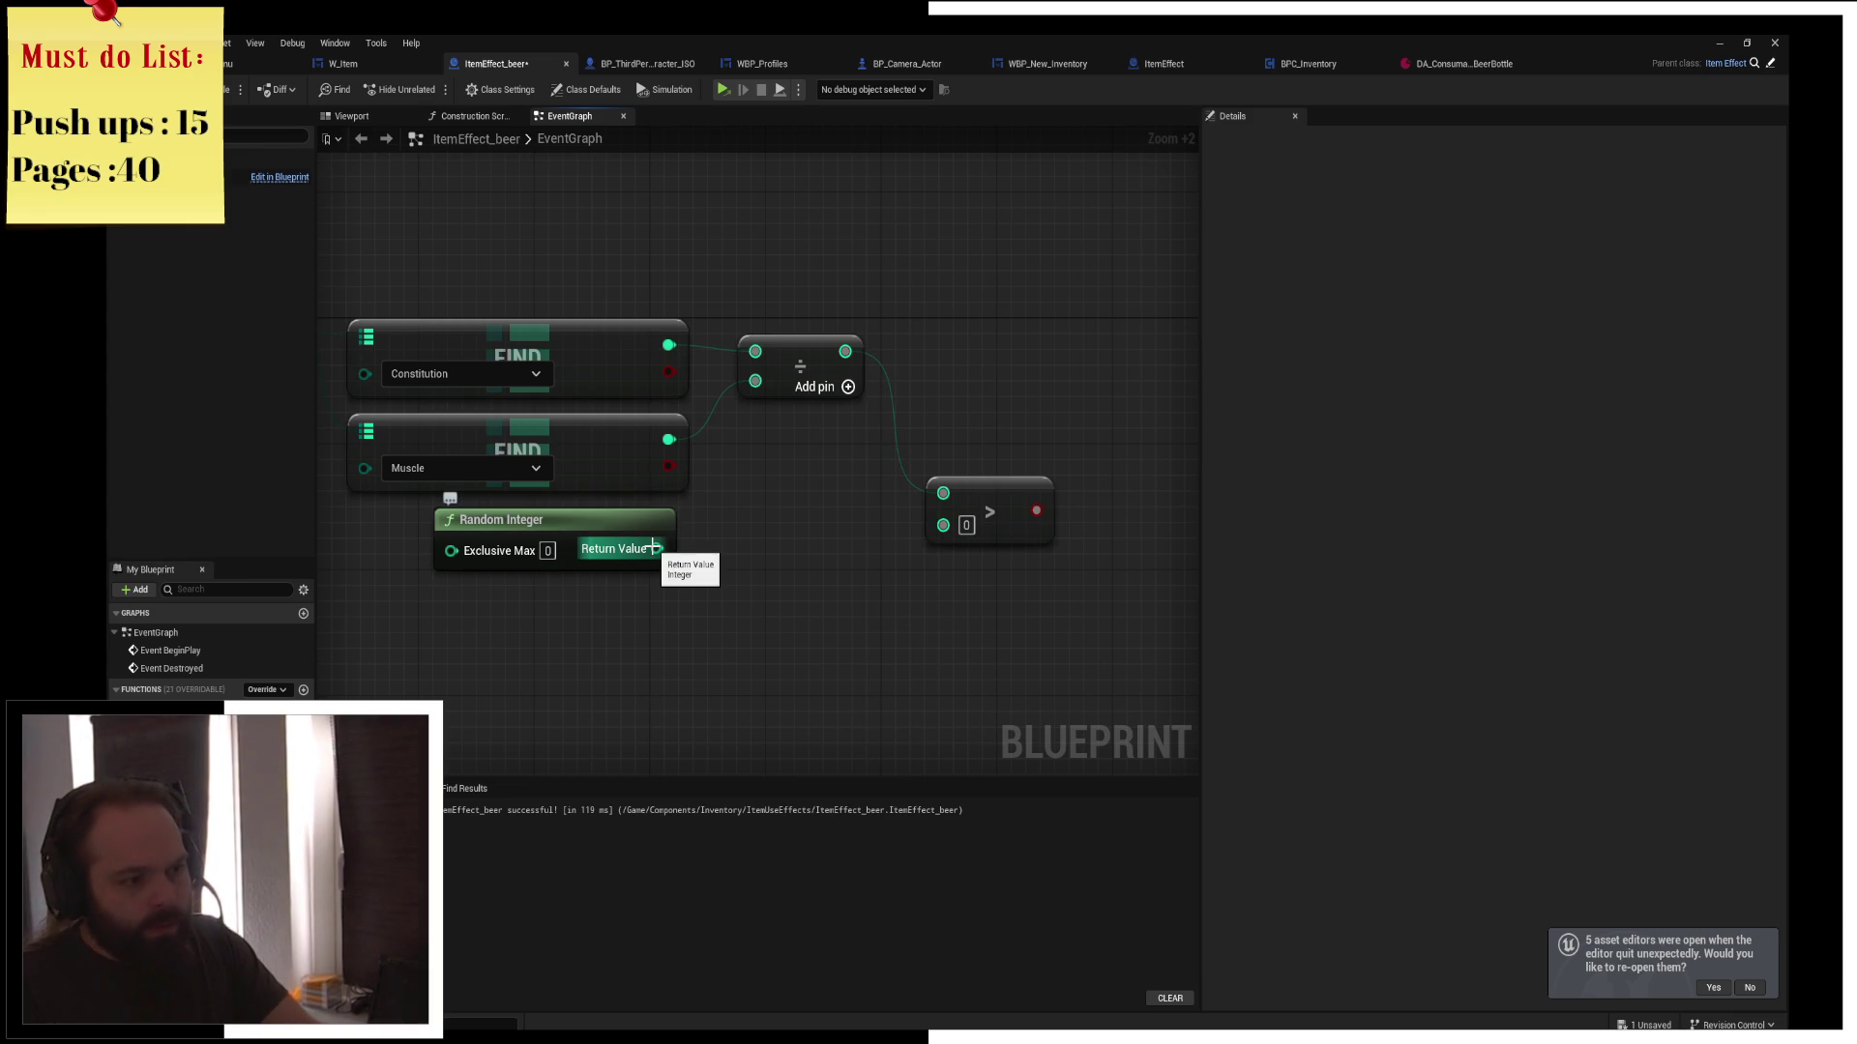
left_click(626, 534)
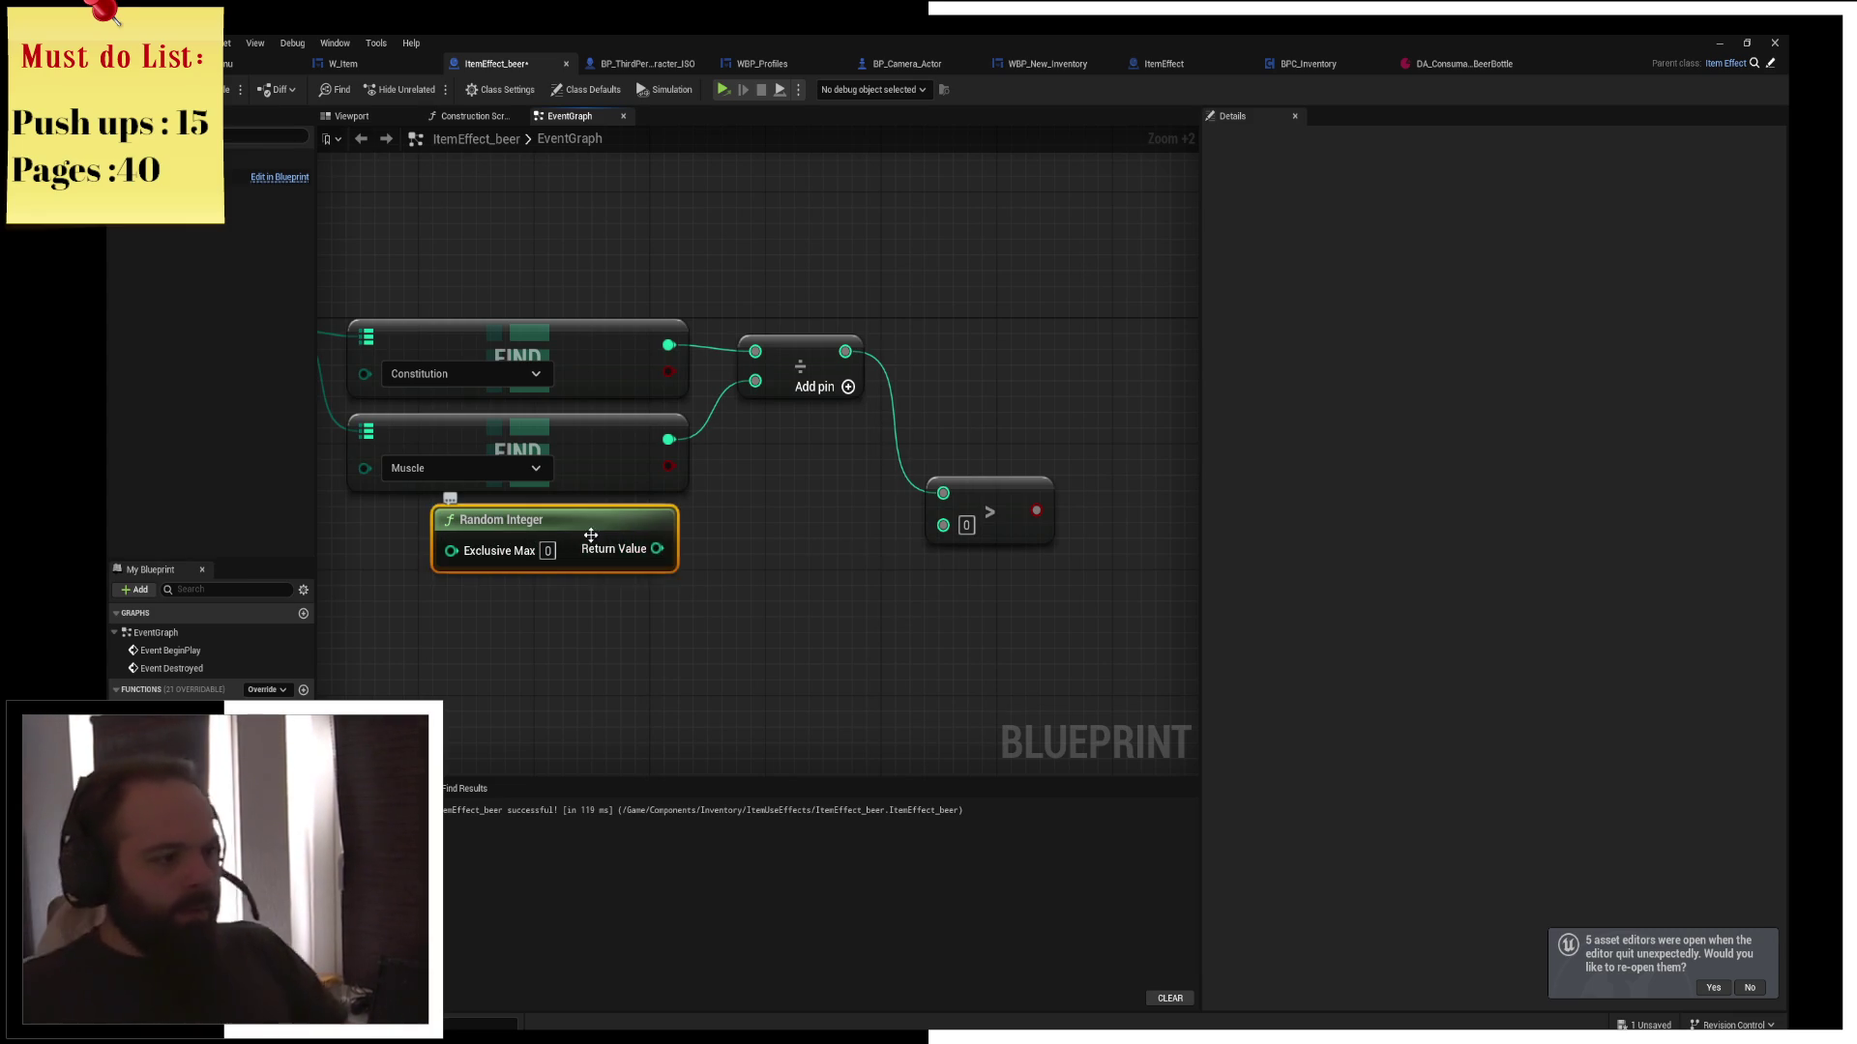
key("Delete")
Add an In Range (Integer) node by mistake and remove it
right_click(593, 543)
type("r")
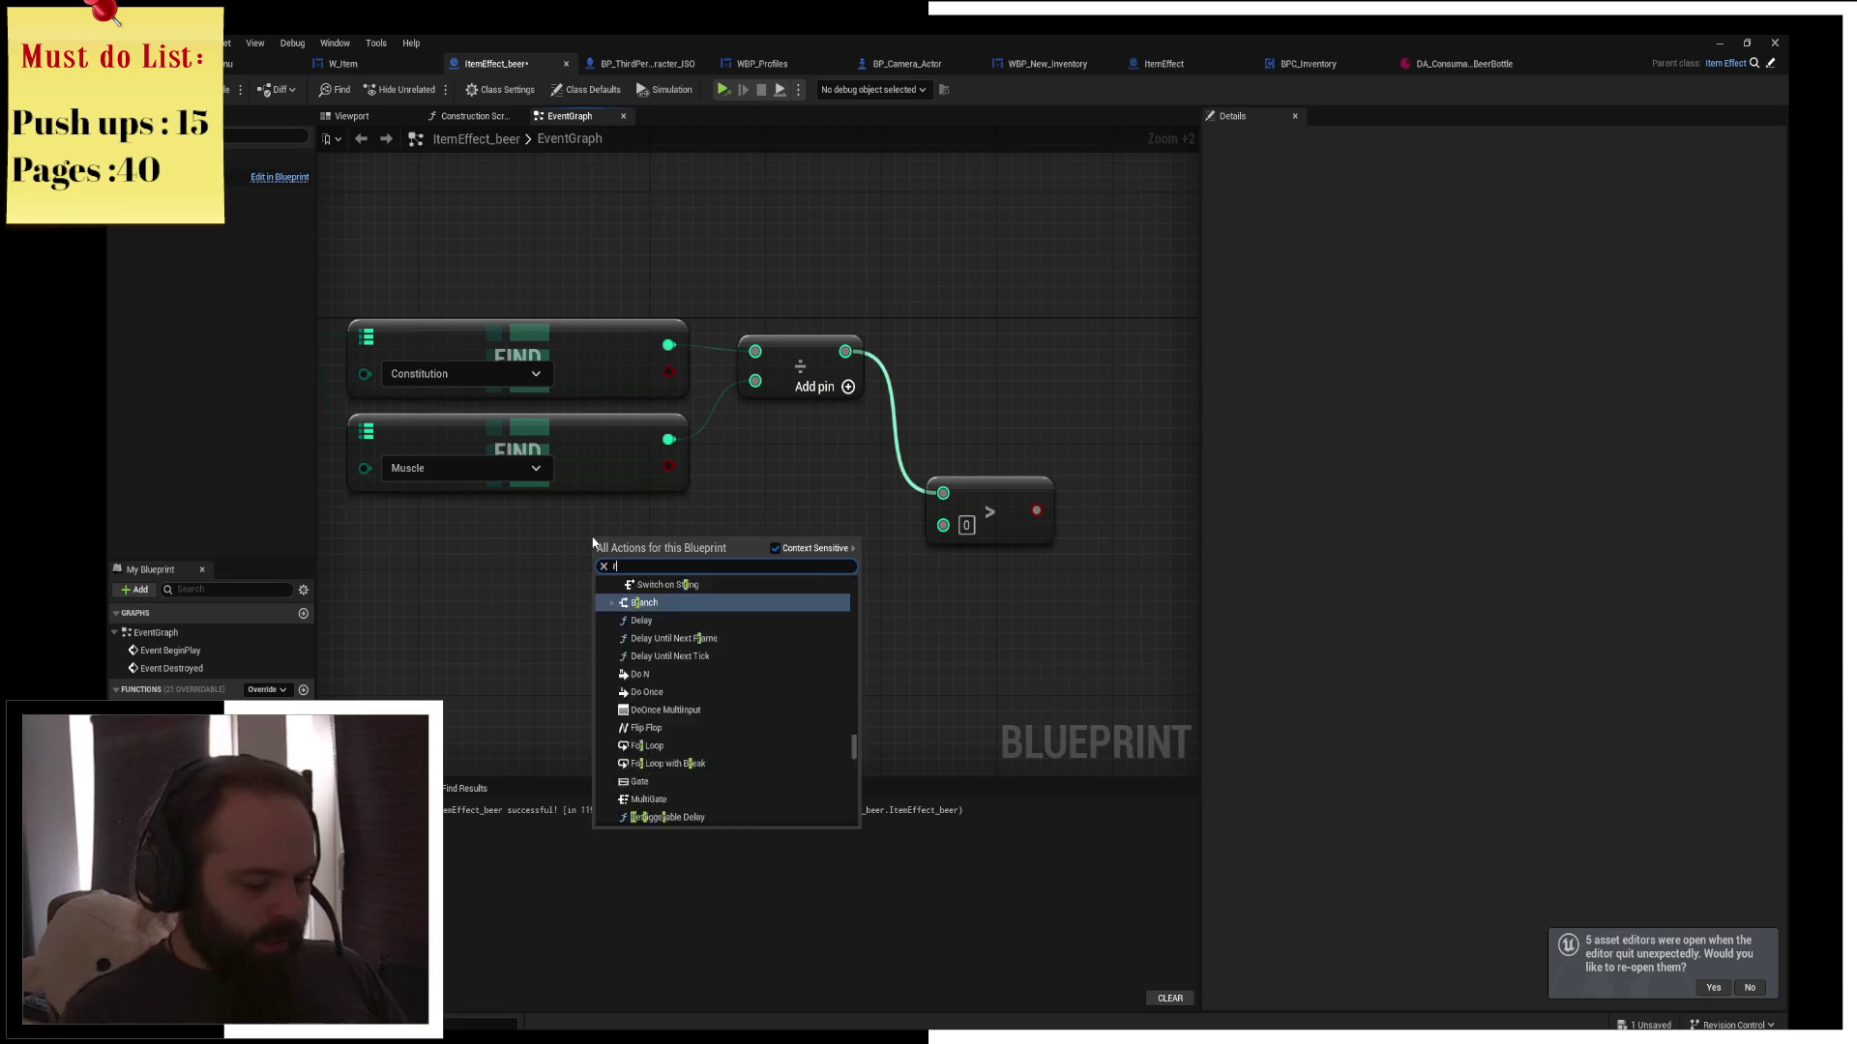
type("ant int")
key("BackSpace")
key("BackSpace")
key("BackSpace")
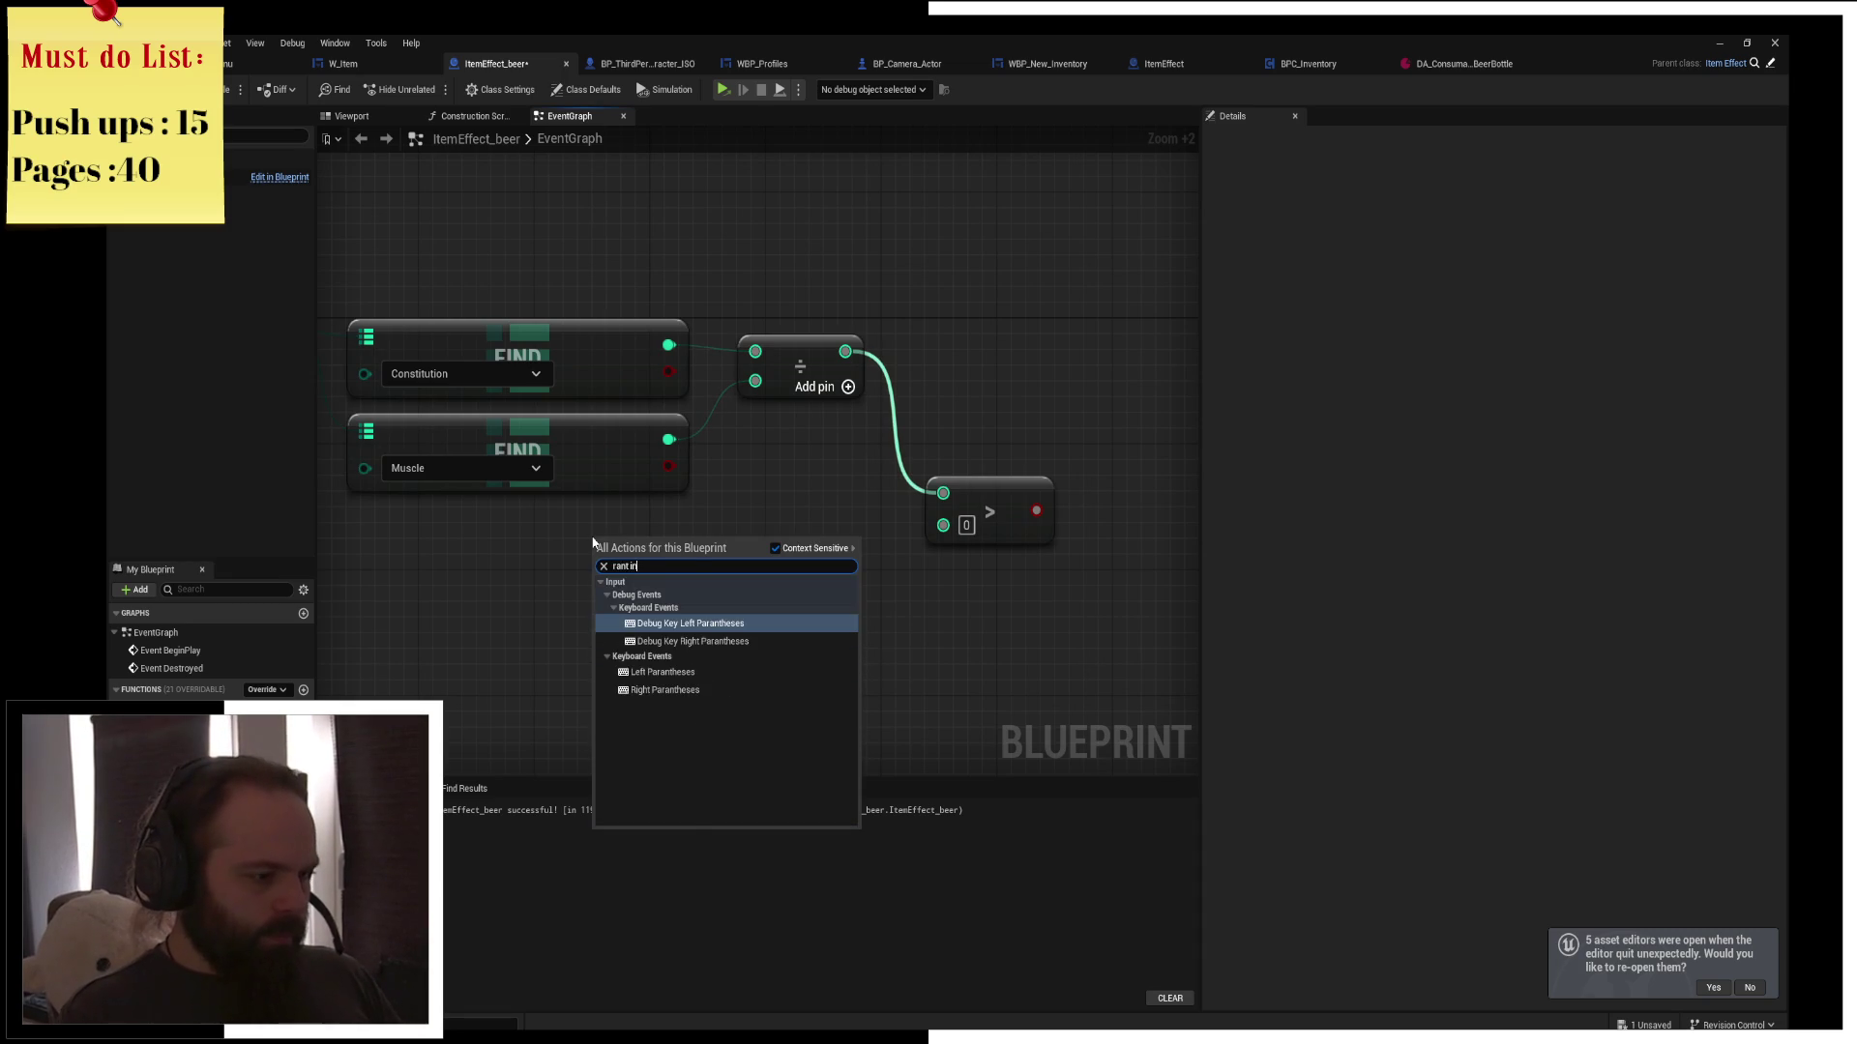
type("d")
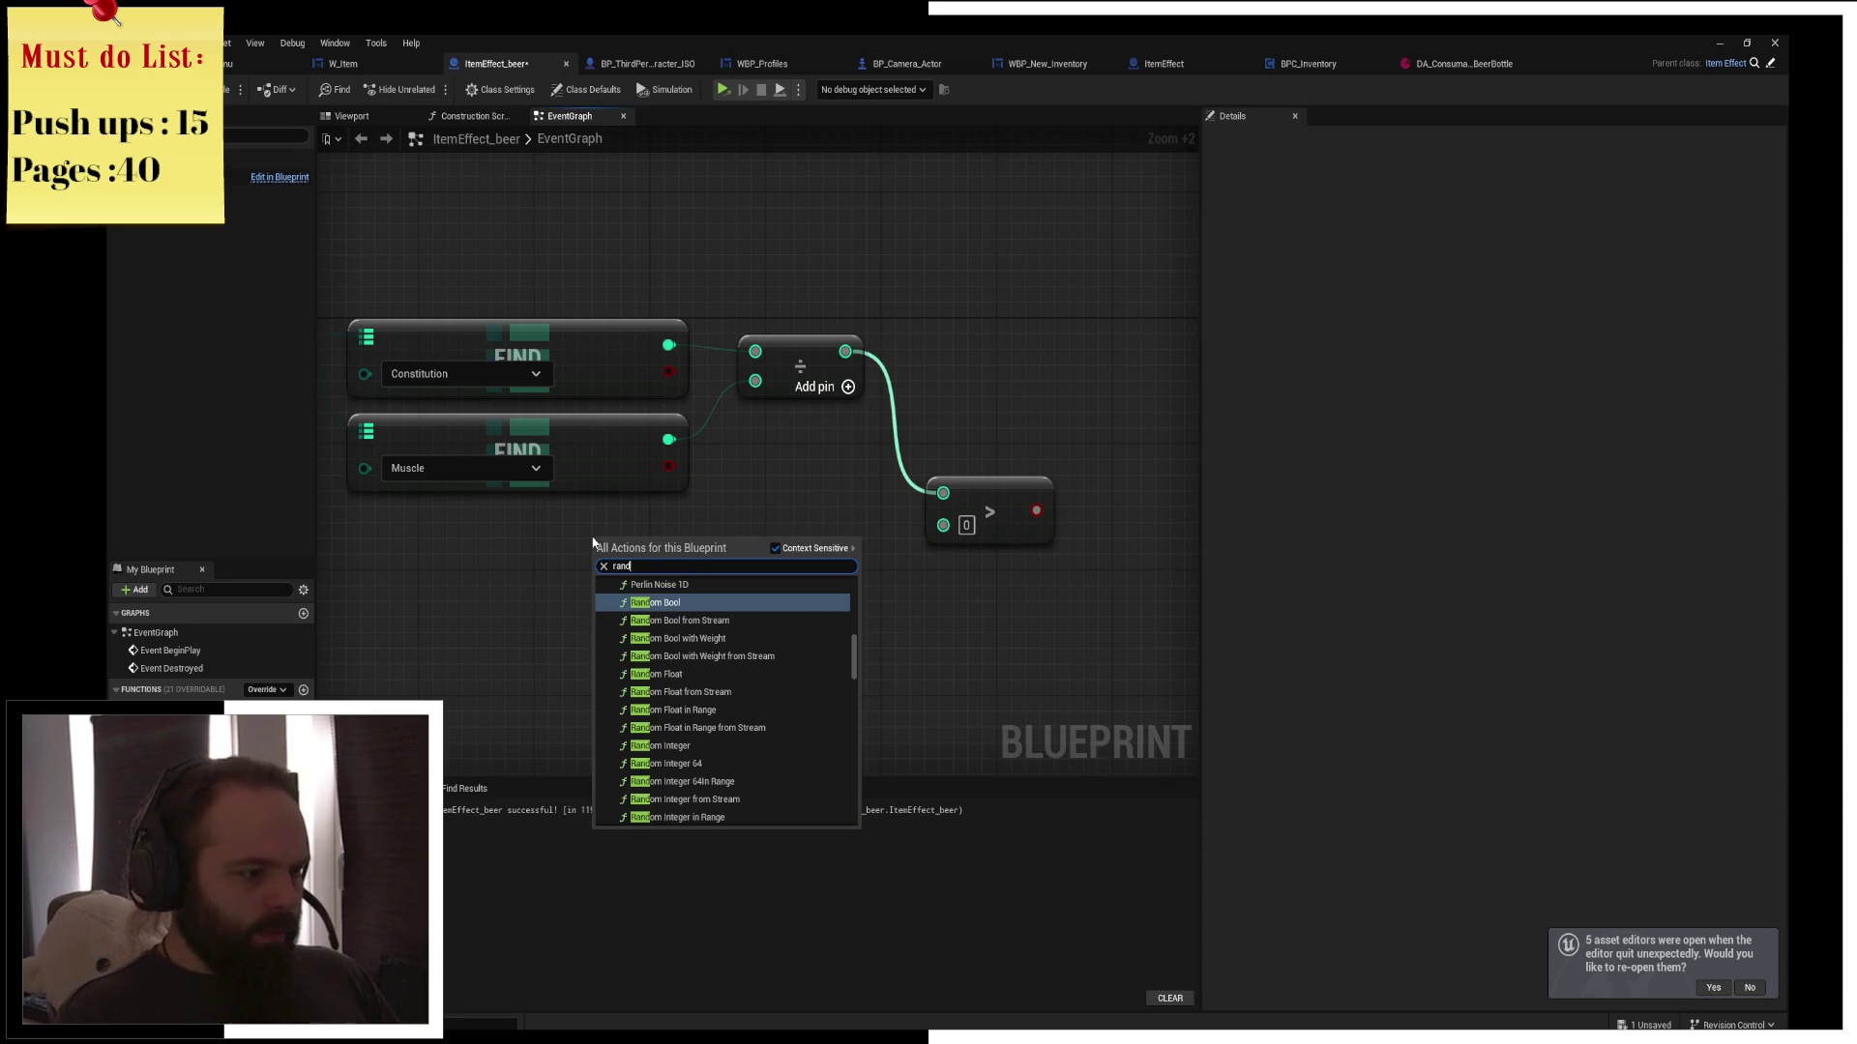
type(" inti in range")
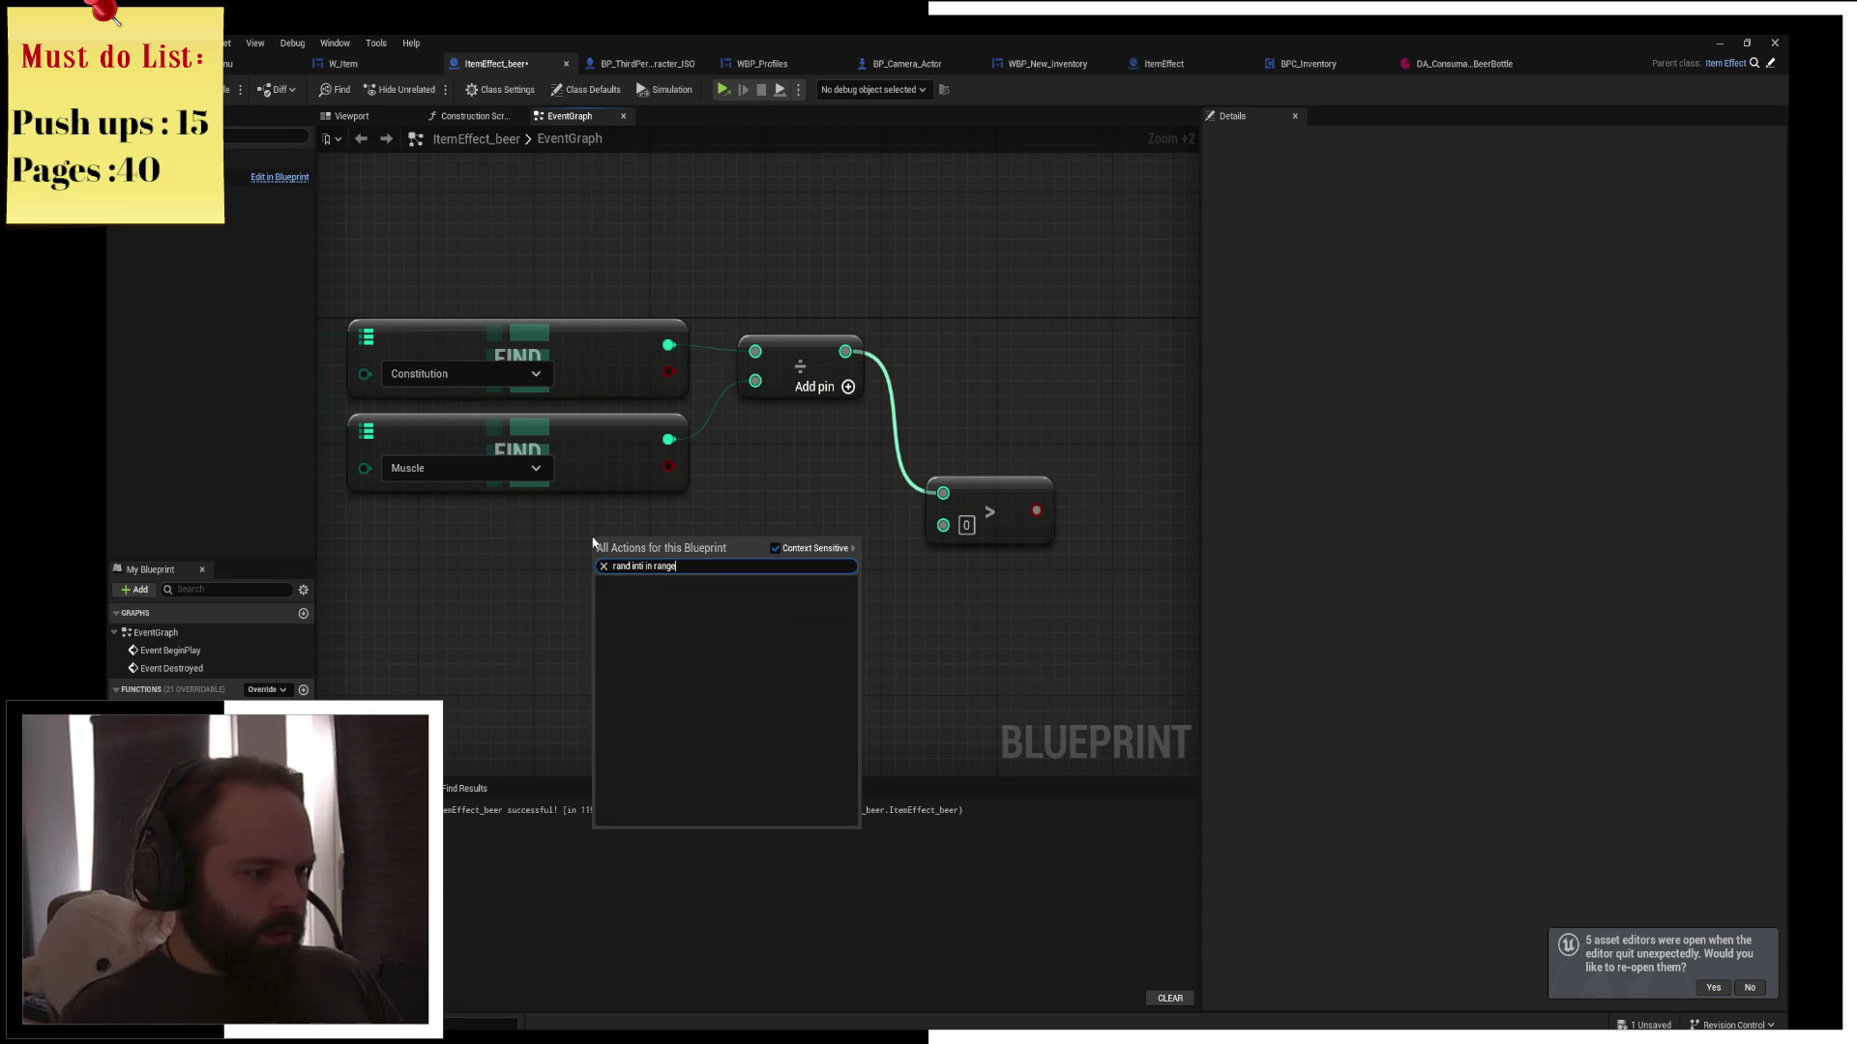
key("ctrl+a")
type("int ir")
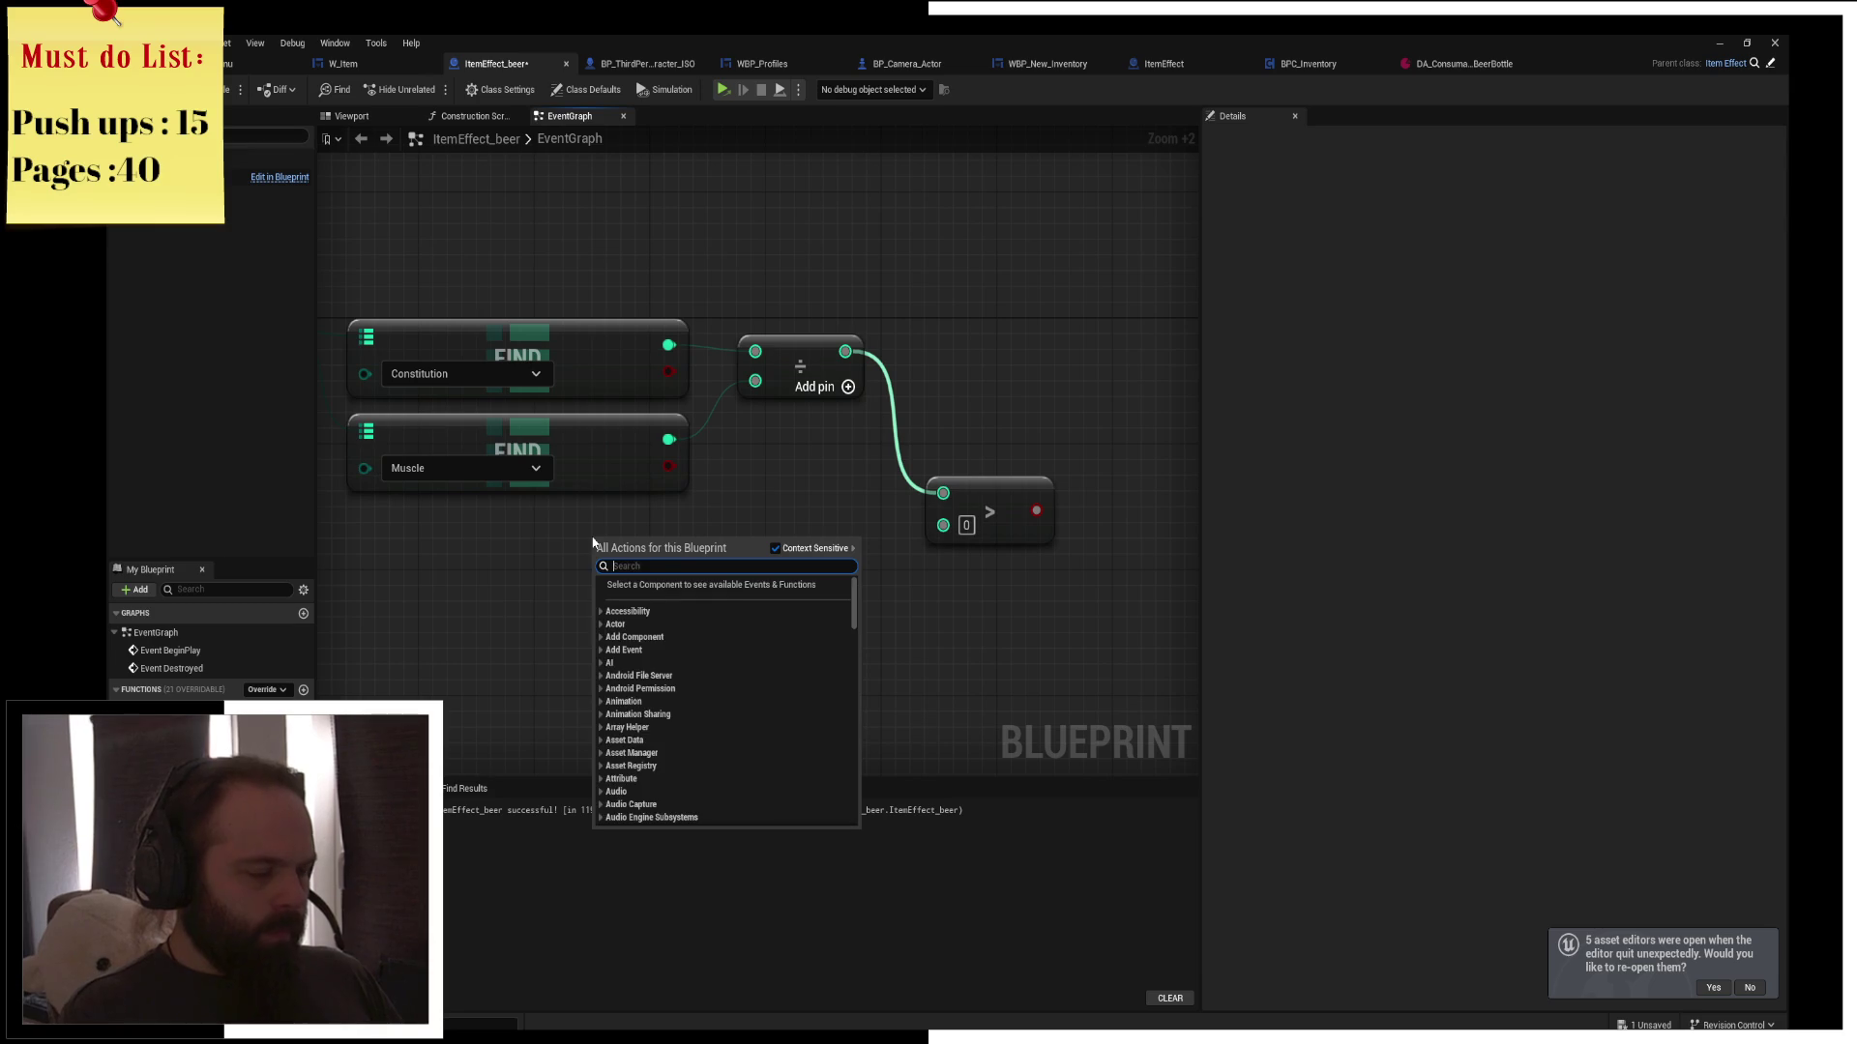
key("BackSpace")
type("n range")
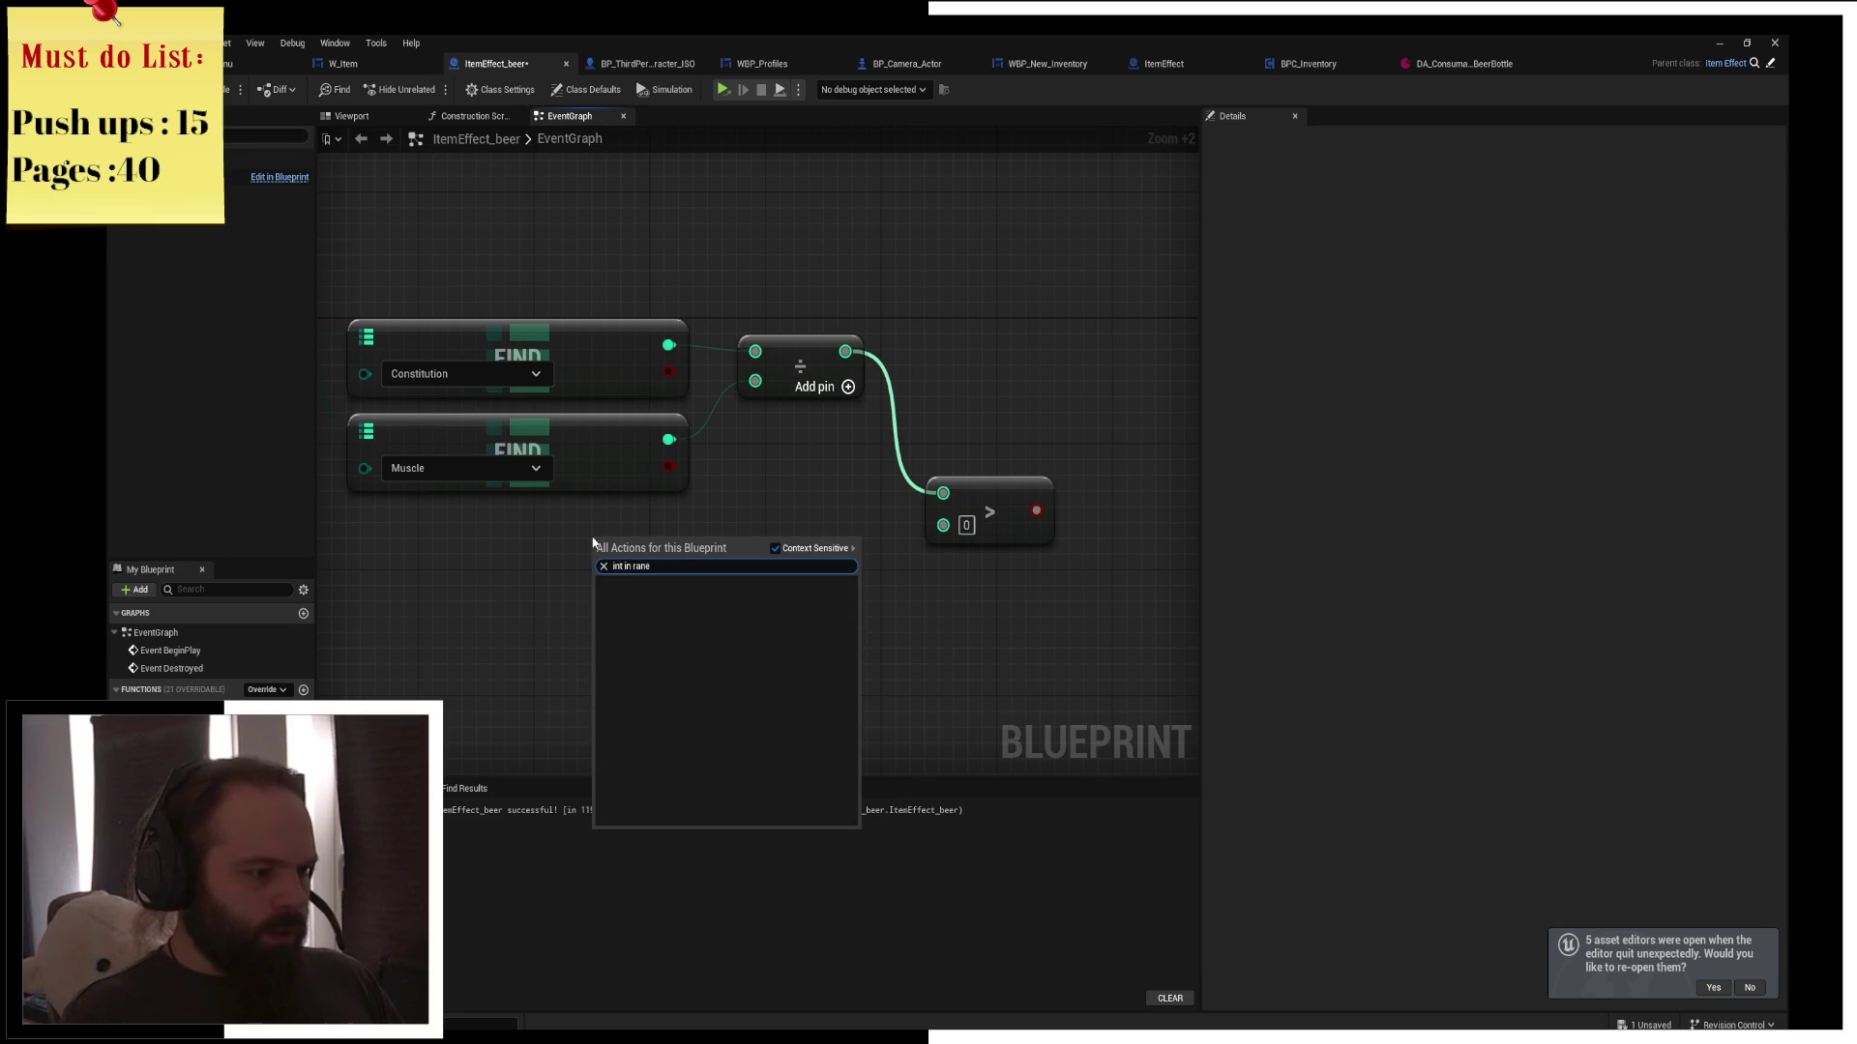
key("Return")
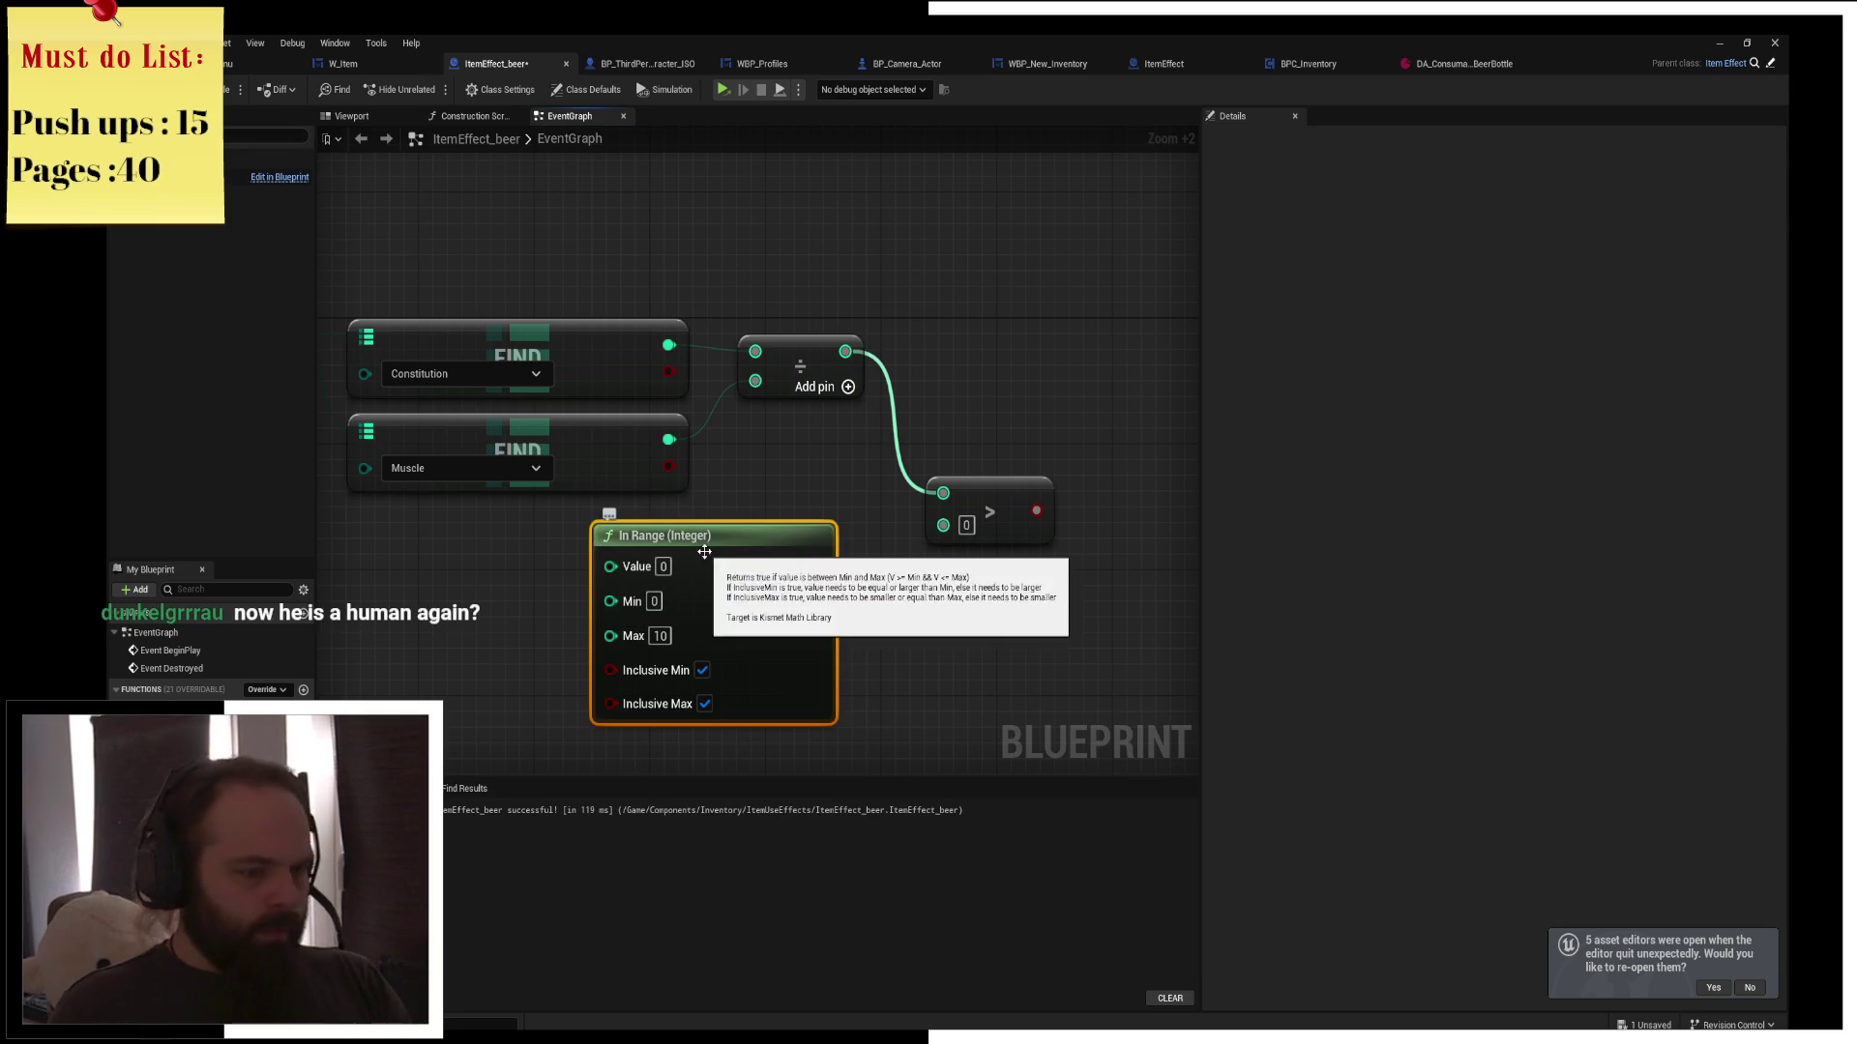
key("Delete")
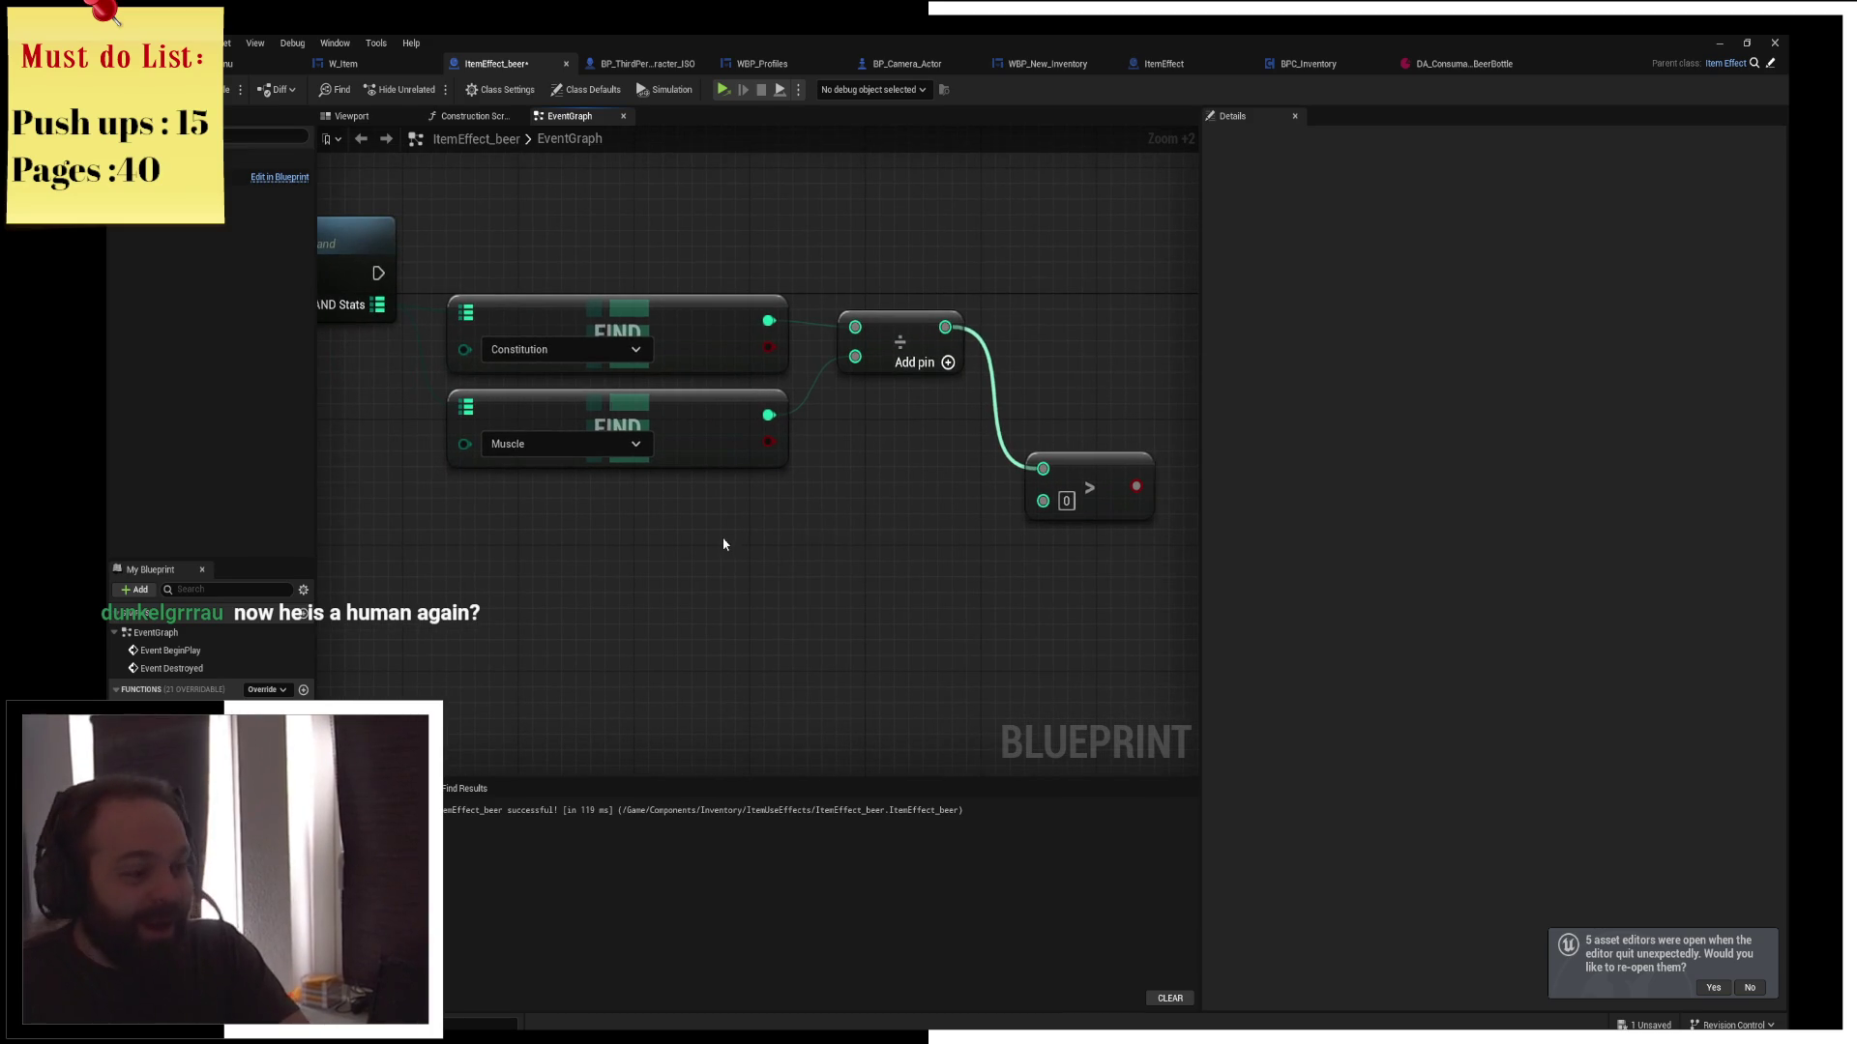
Add a Random Integer in Range node rolling from 1 to 10
right_click(724, 544)
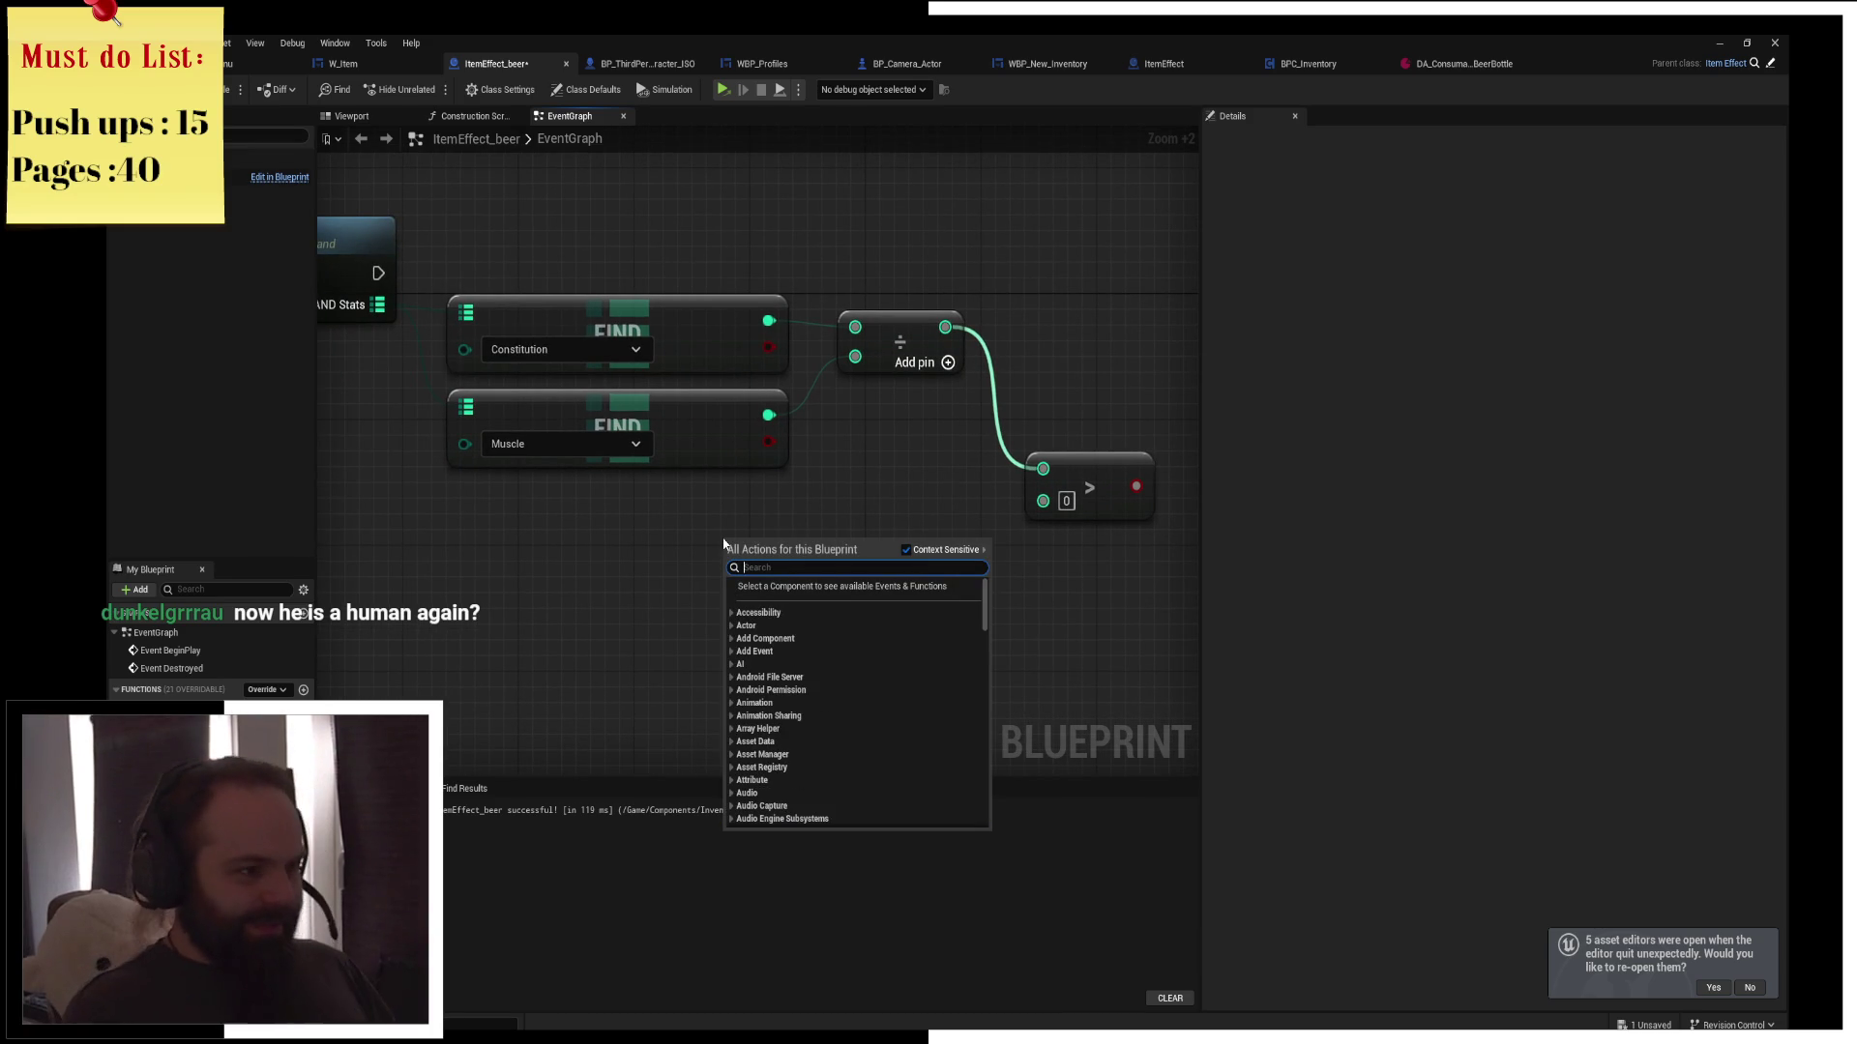
type("in")
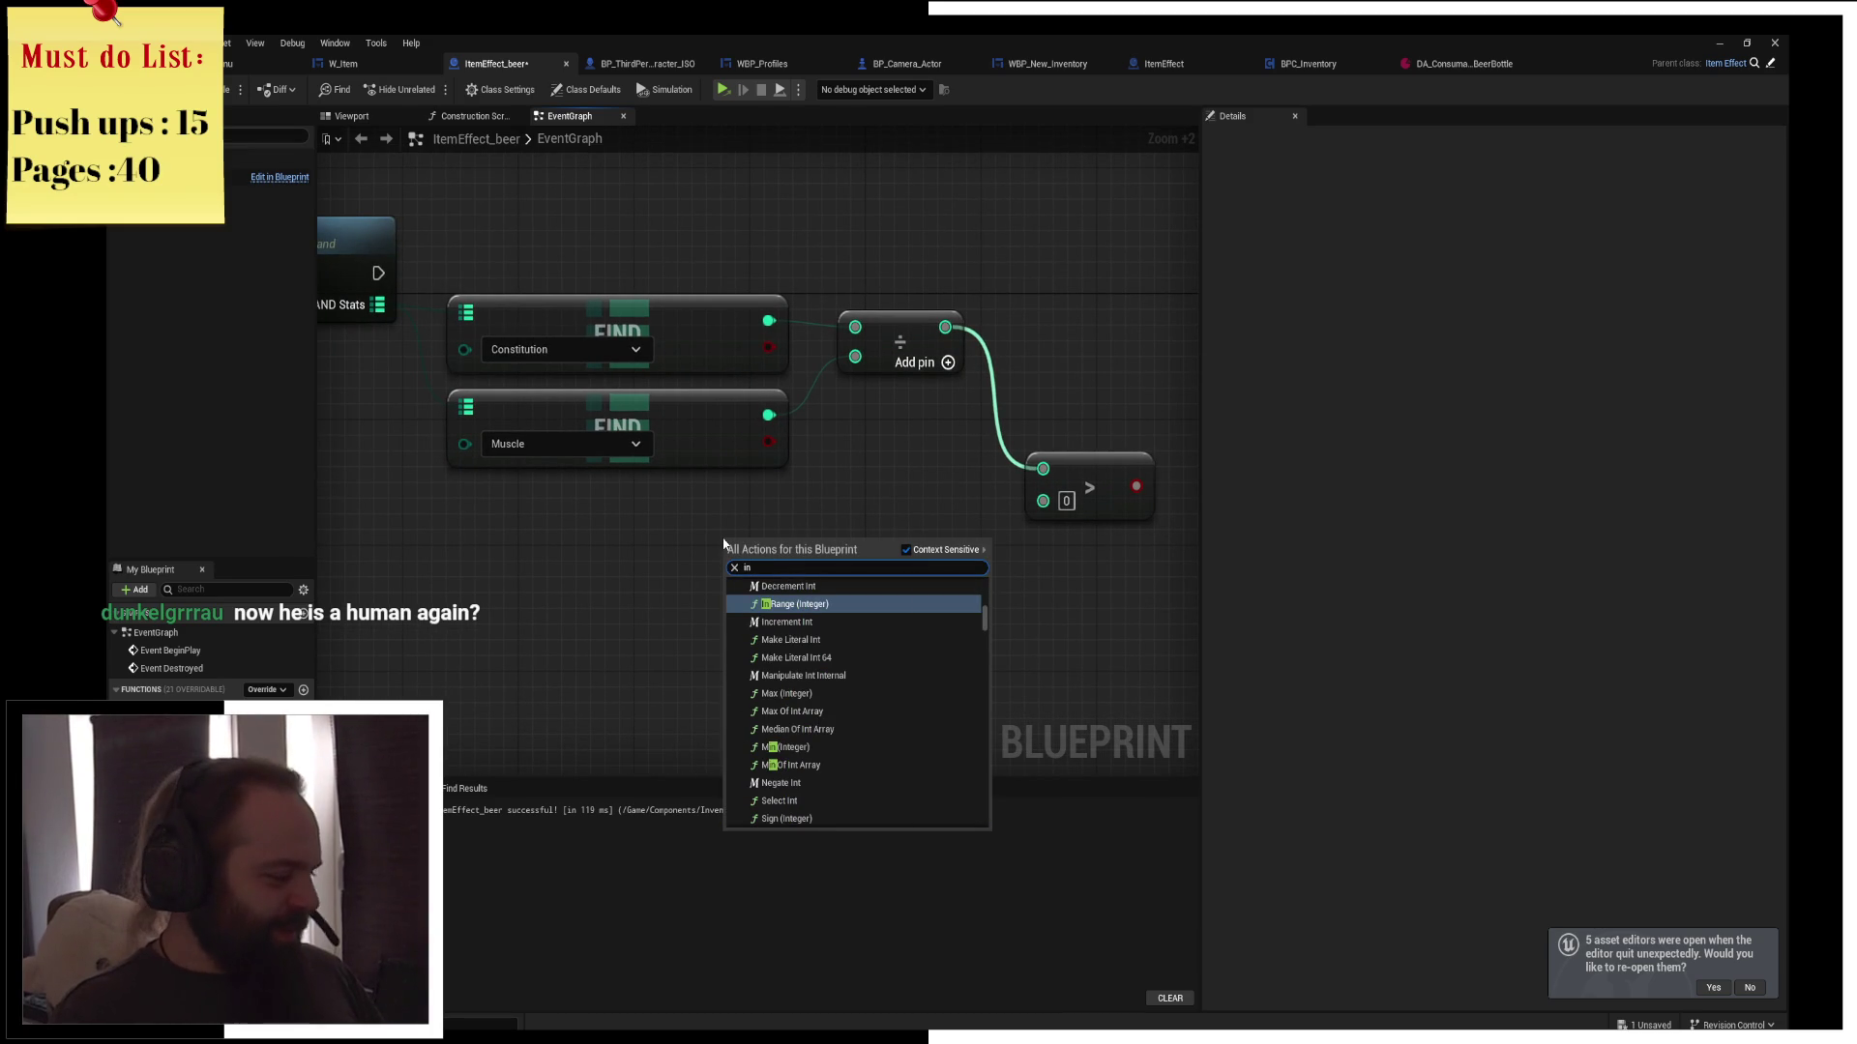
key("BackSpace")
key("BackSpace")
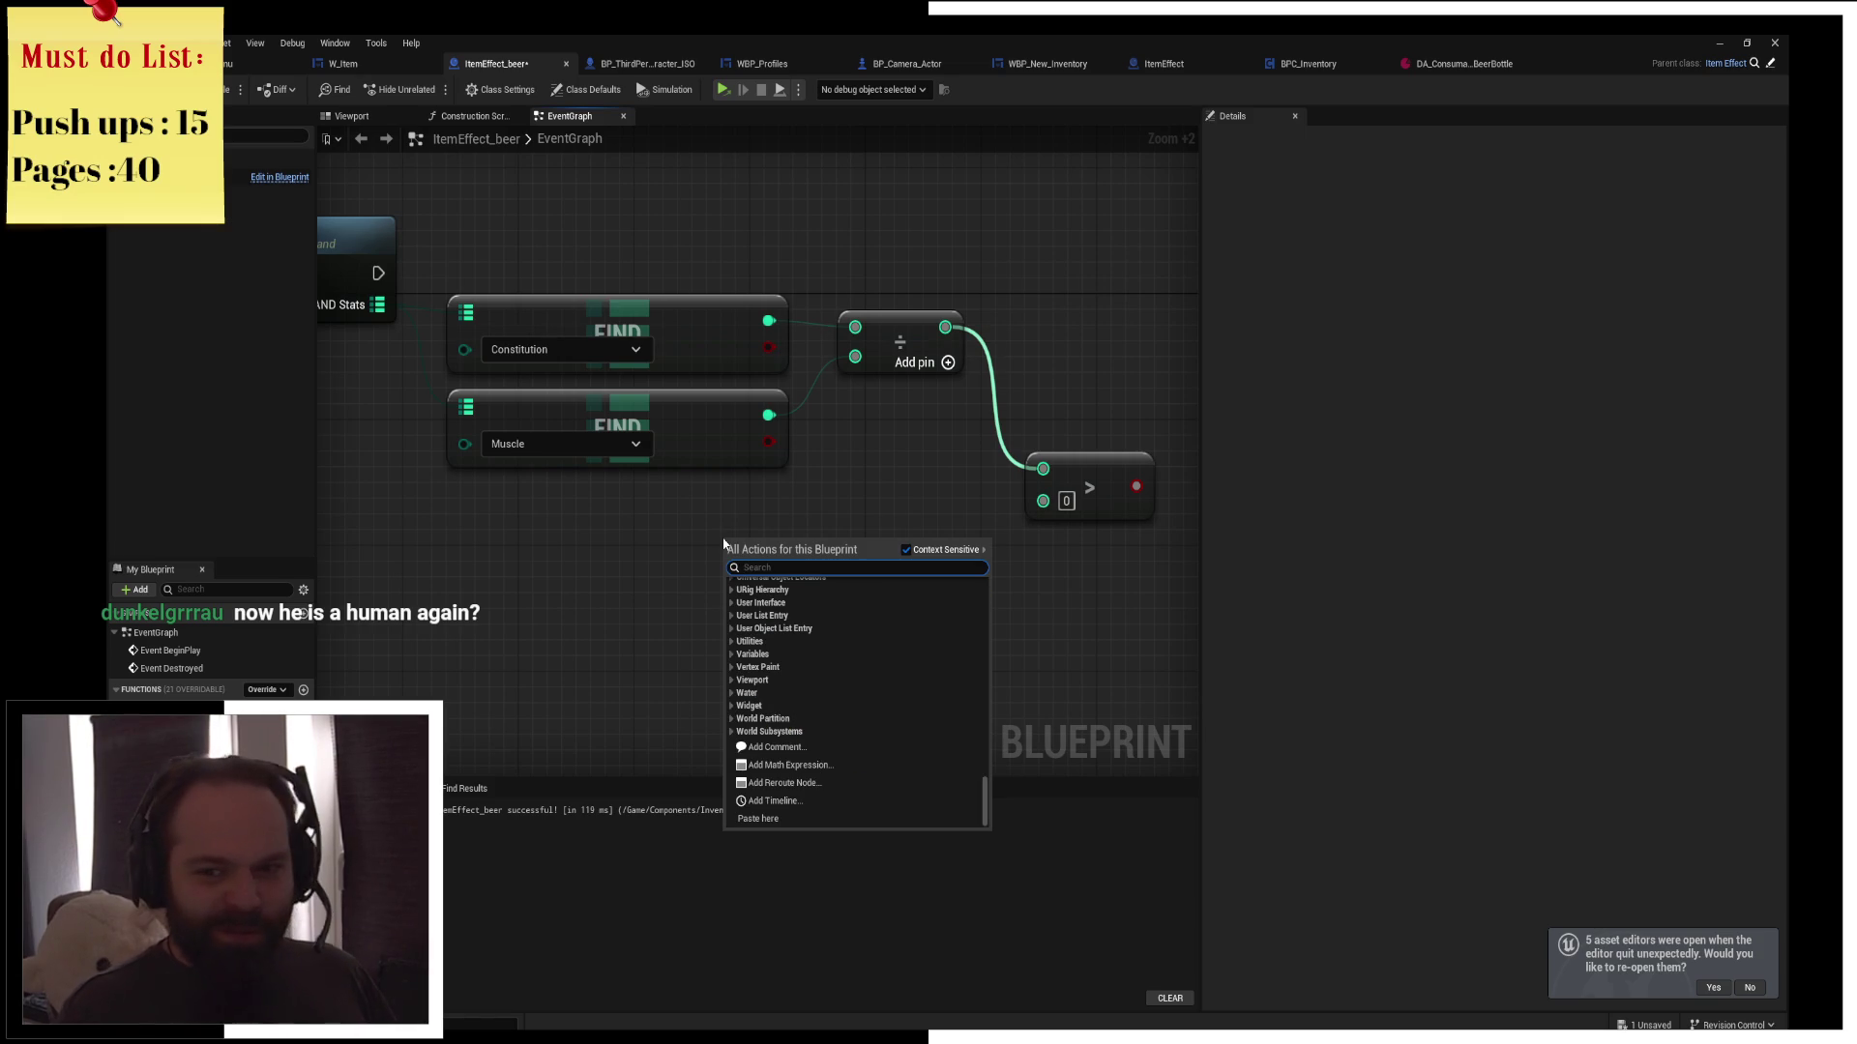
type("in ran")
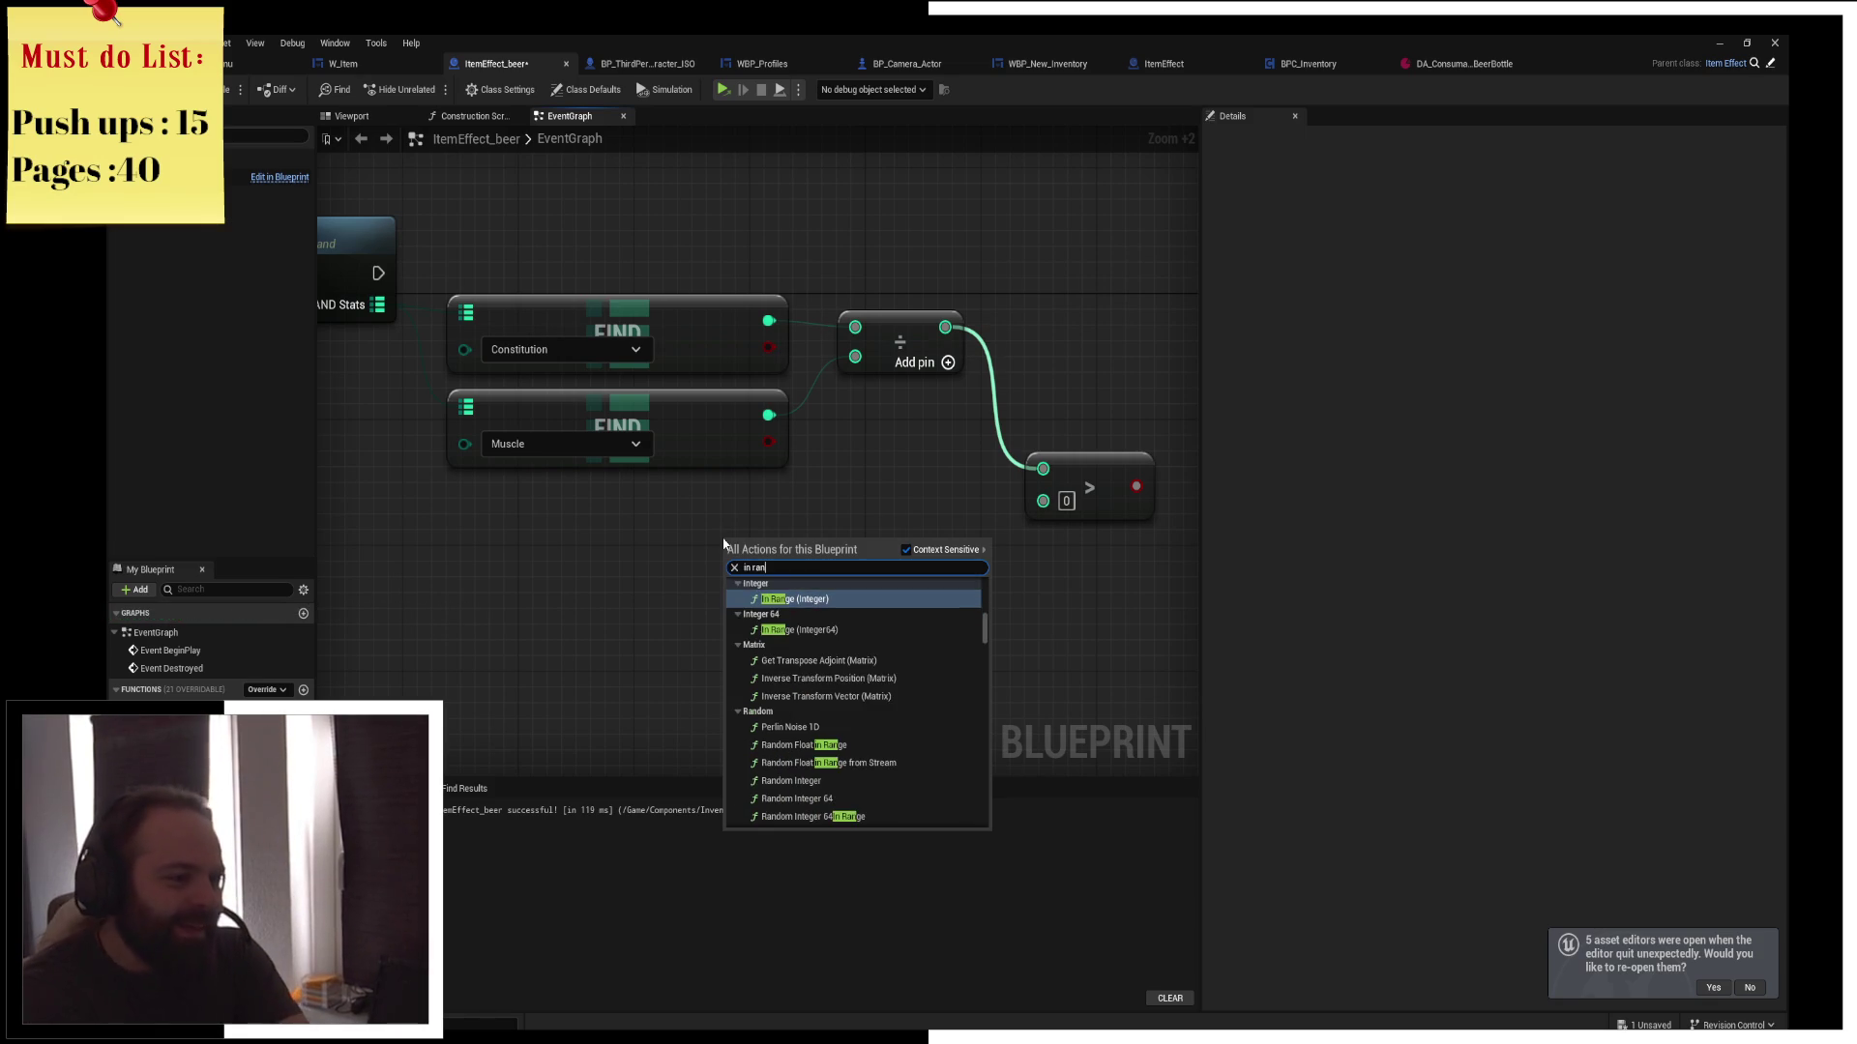
type("random int")
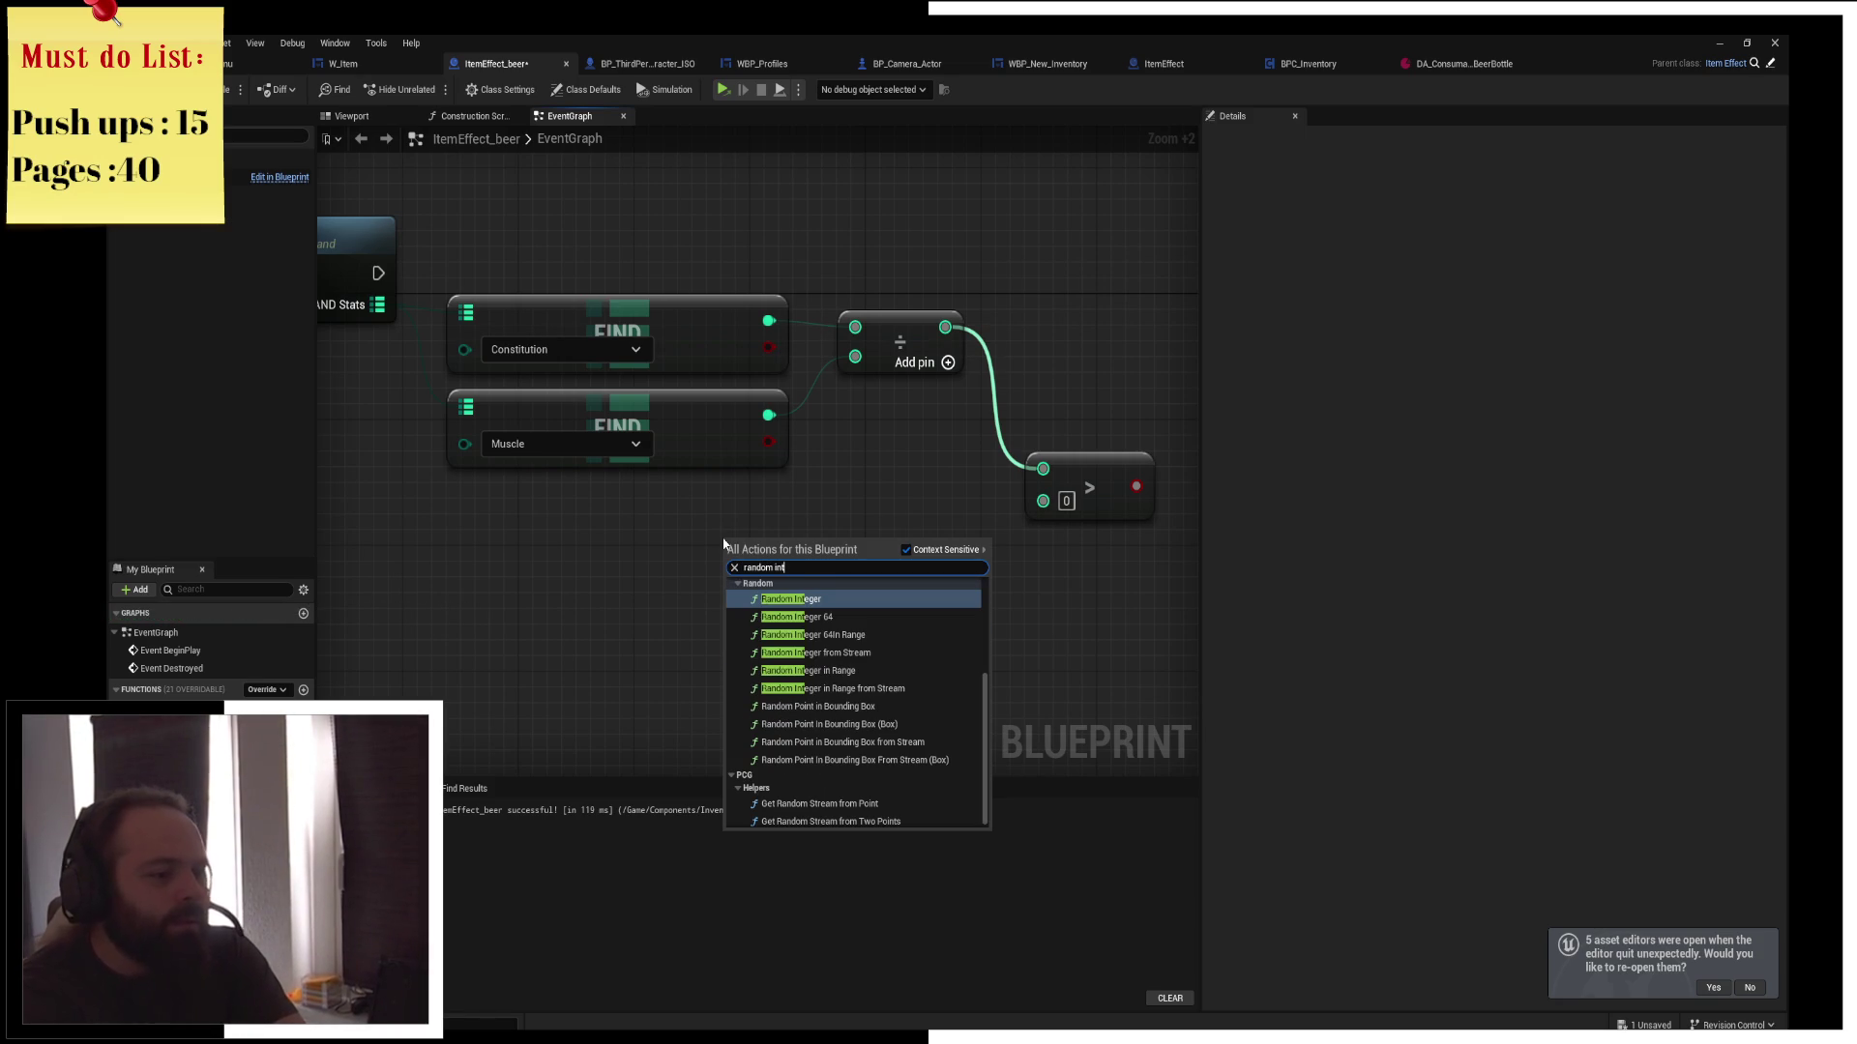
key("Down")
key("Down")
key("Down")
key("Return")
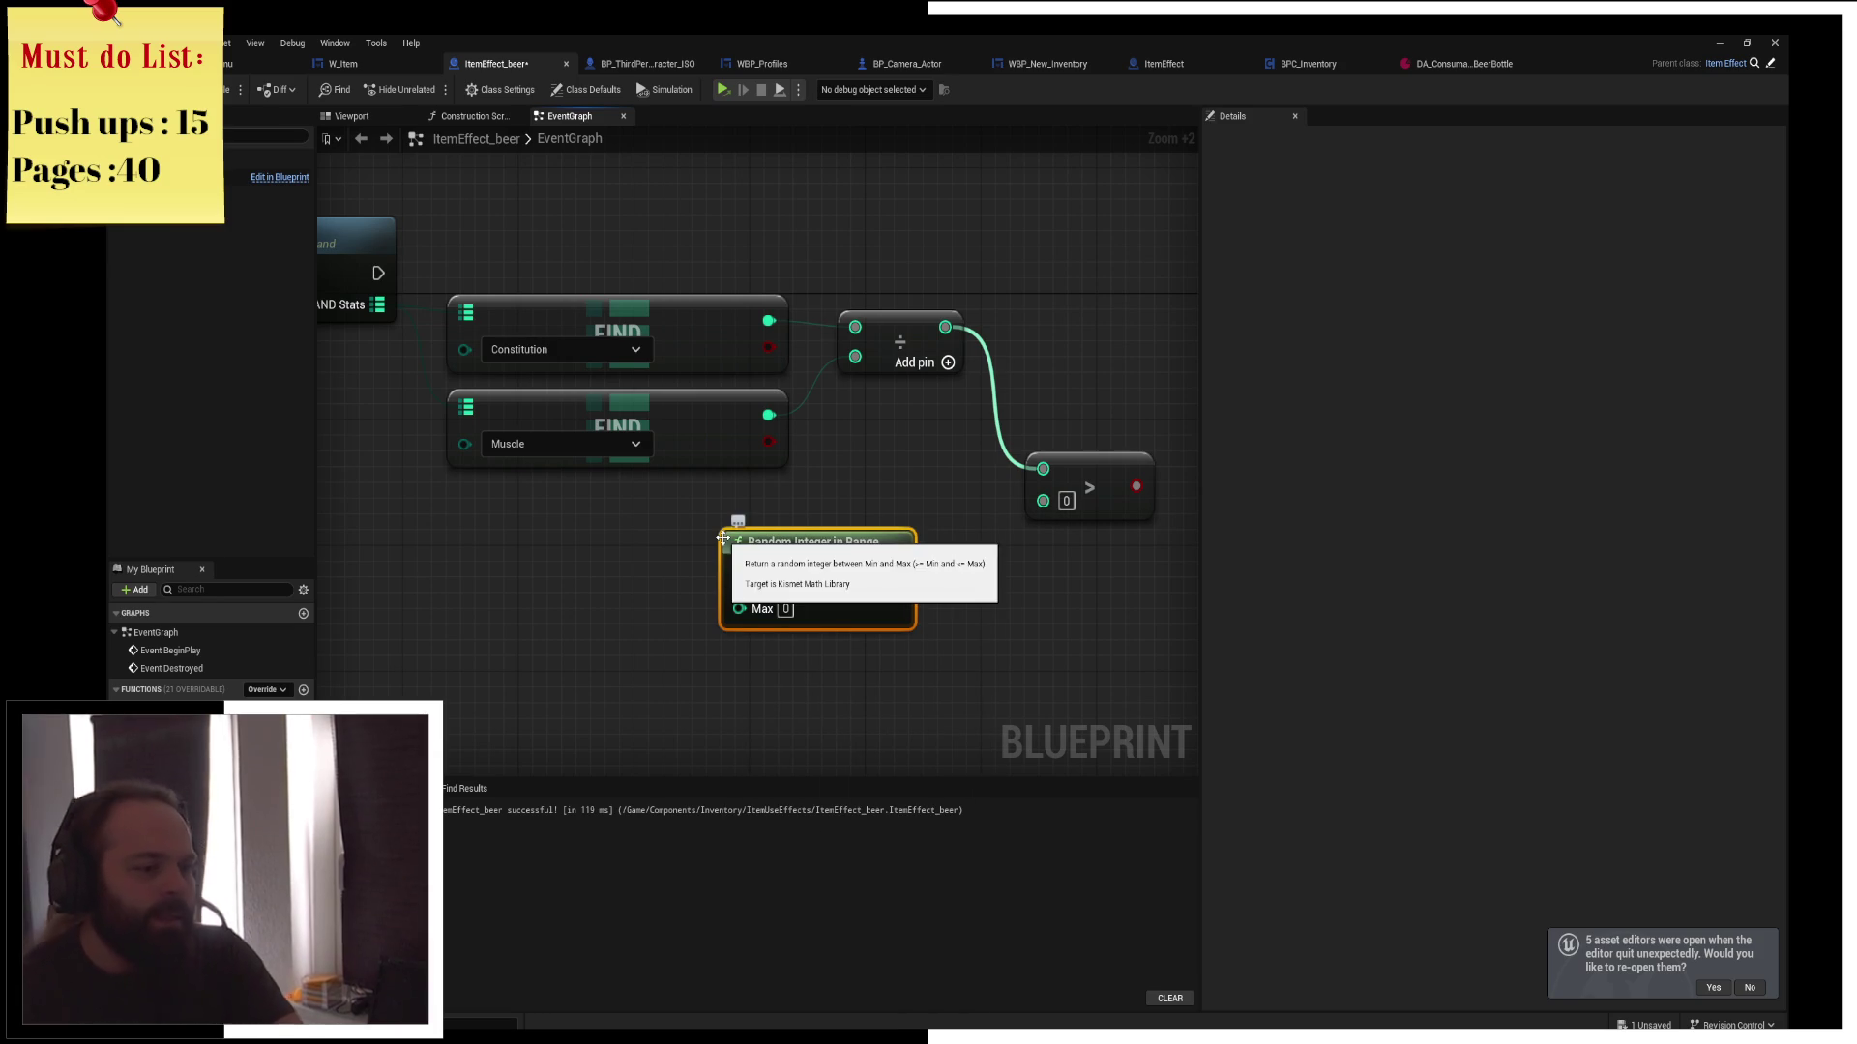
left_click_drag(723, 537, 635, 522)
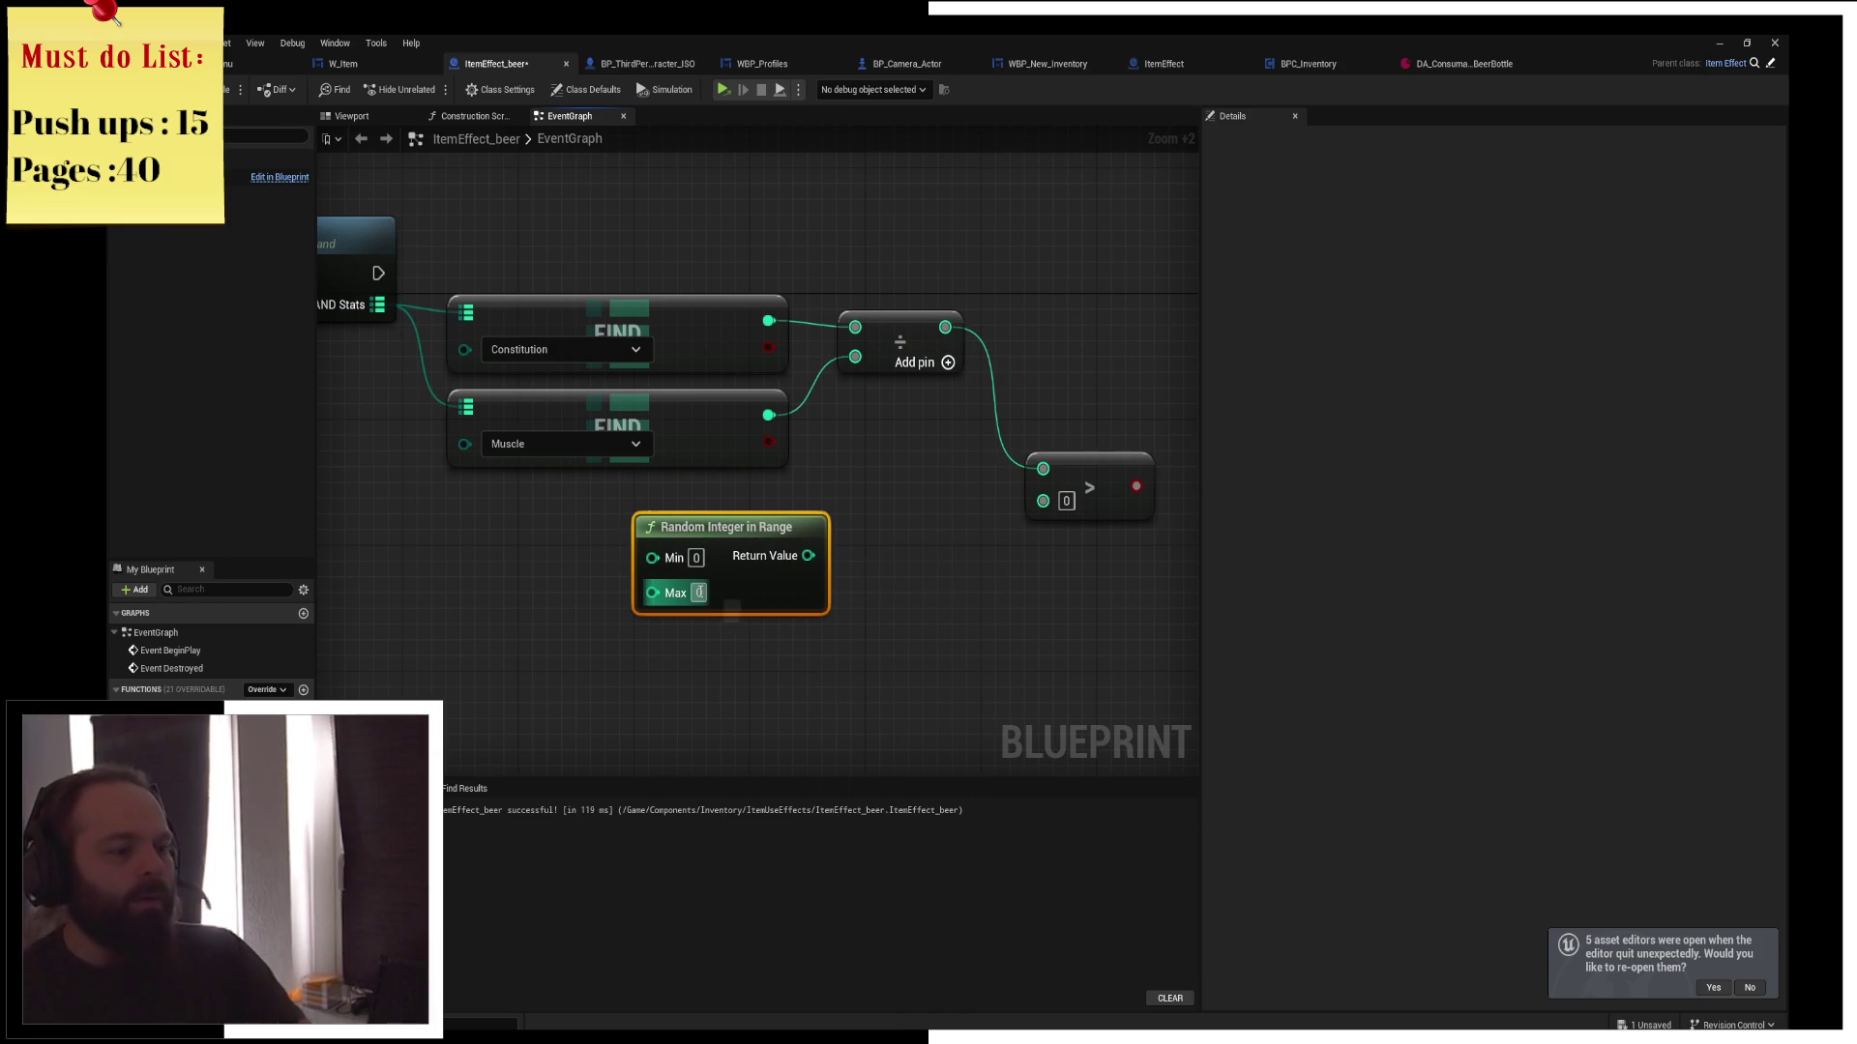
type("10")
key("Return")
type("1")
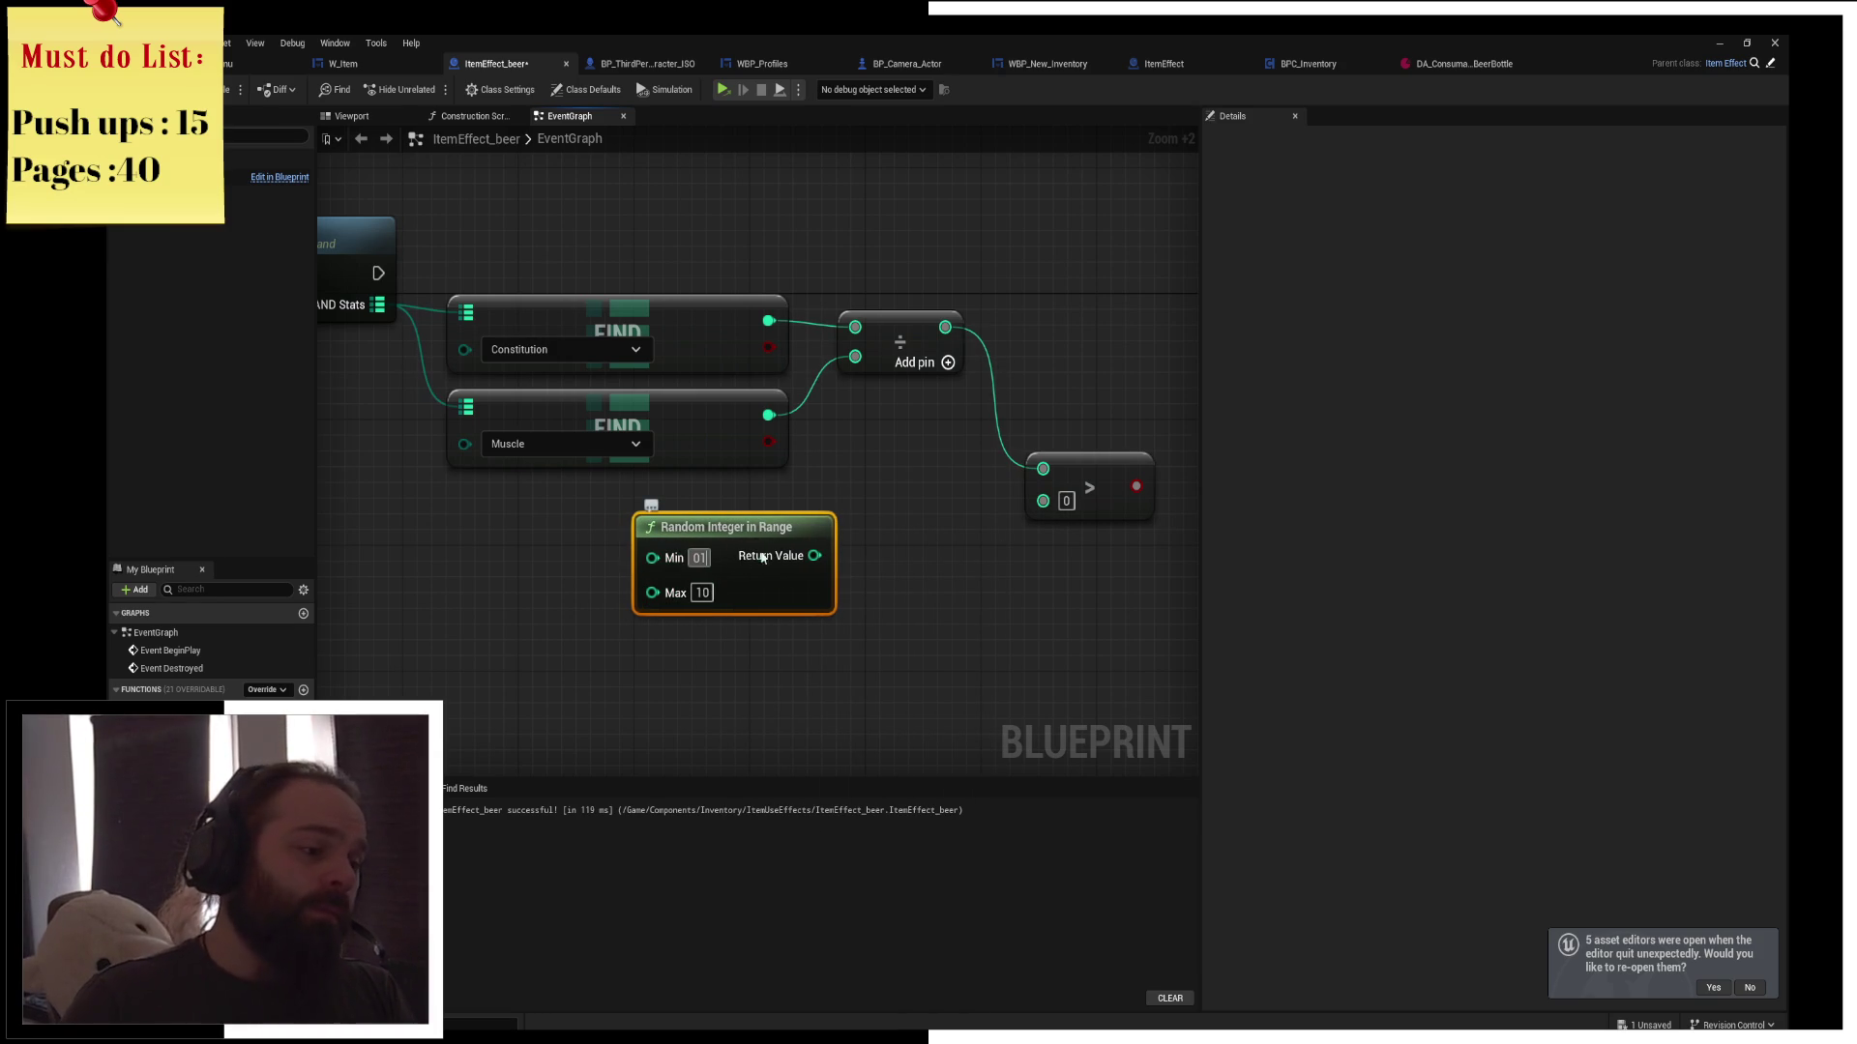
mouse_move(735, 527)
left_mouse_down()
mouse_move(677, 542)
mouse_move(954, 531)
mouse_move(1054, 498)
mouse_move(1166, 329)
left_mouse_up()
Feed the comparison result into a new Branch that runs after Get Stats
left_click_drag(378, 273, 1174, 305)
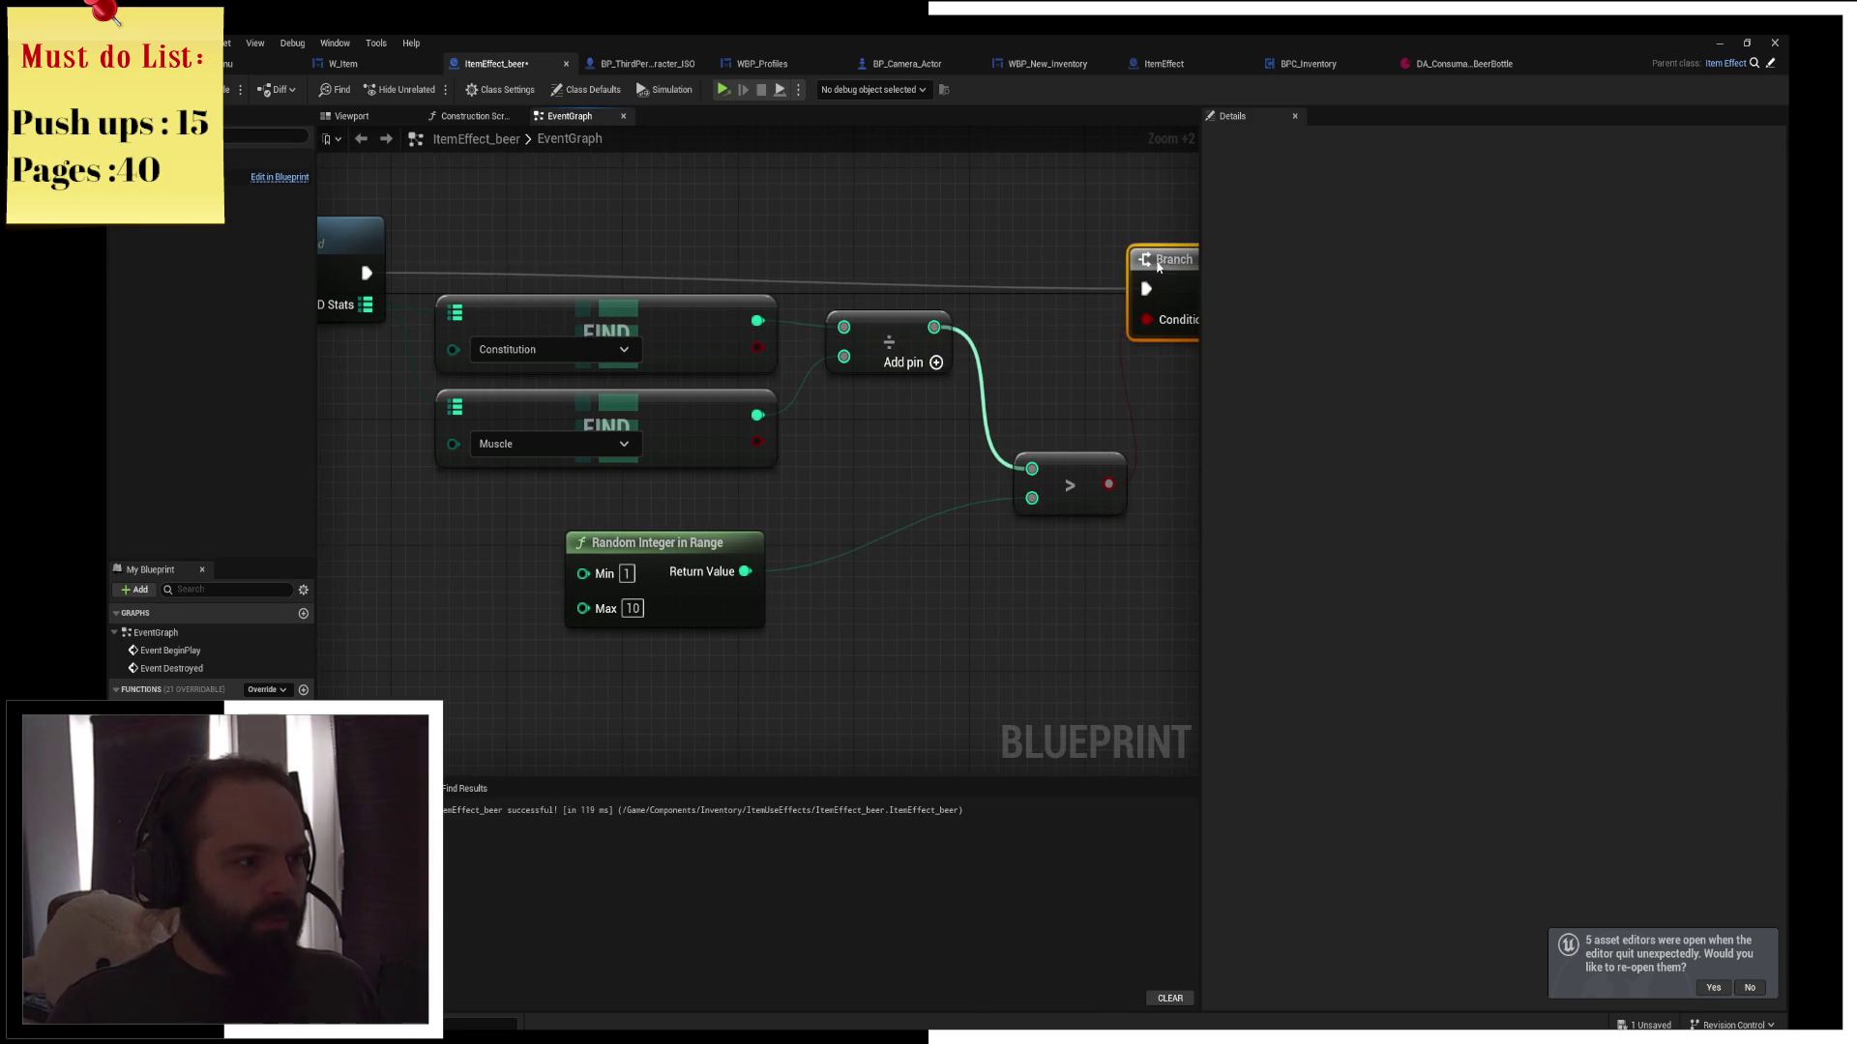
left_click_drag(1050, 260, 751, 258)
mouse_move(884, 270)
left_mouse_down()
mouse_move(977, 271)
mouse_move(955, 271)
left_mouse_up()
left_click(899, 454)
Tidy the random, comparison and Event Destroyed node layout, then open BP_ThirdPerson_Character_ISO
scroll(899, 453, "down", 4)
left_click_drag(729, 507, 739, 481)
left_click_drag(960, 461, 951, 475)
mouse_move(985, 404)
left_mouse_down()
mouse_move(878, 397)
mouse_move(891, 381)
left_mouse_up()
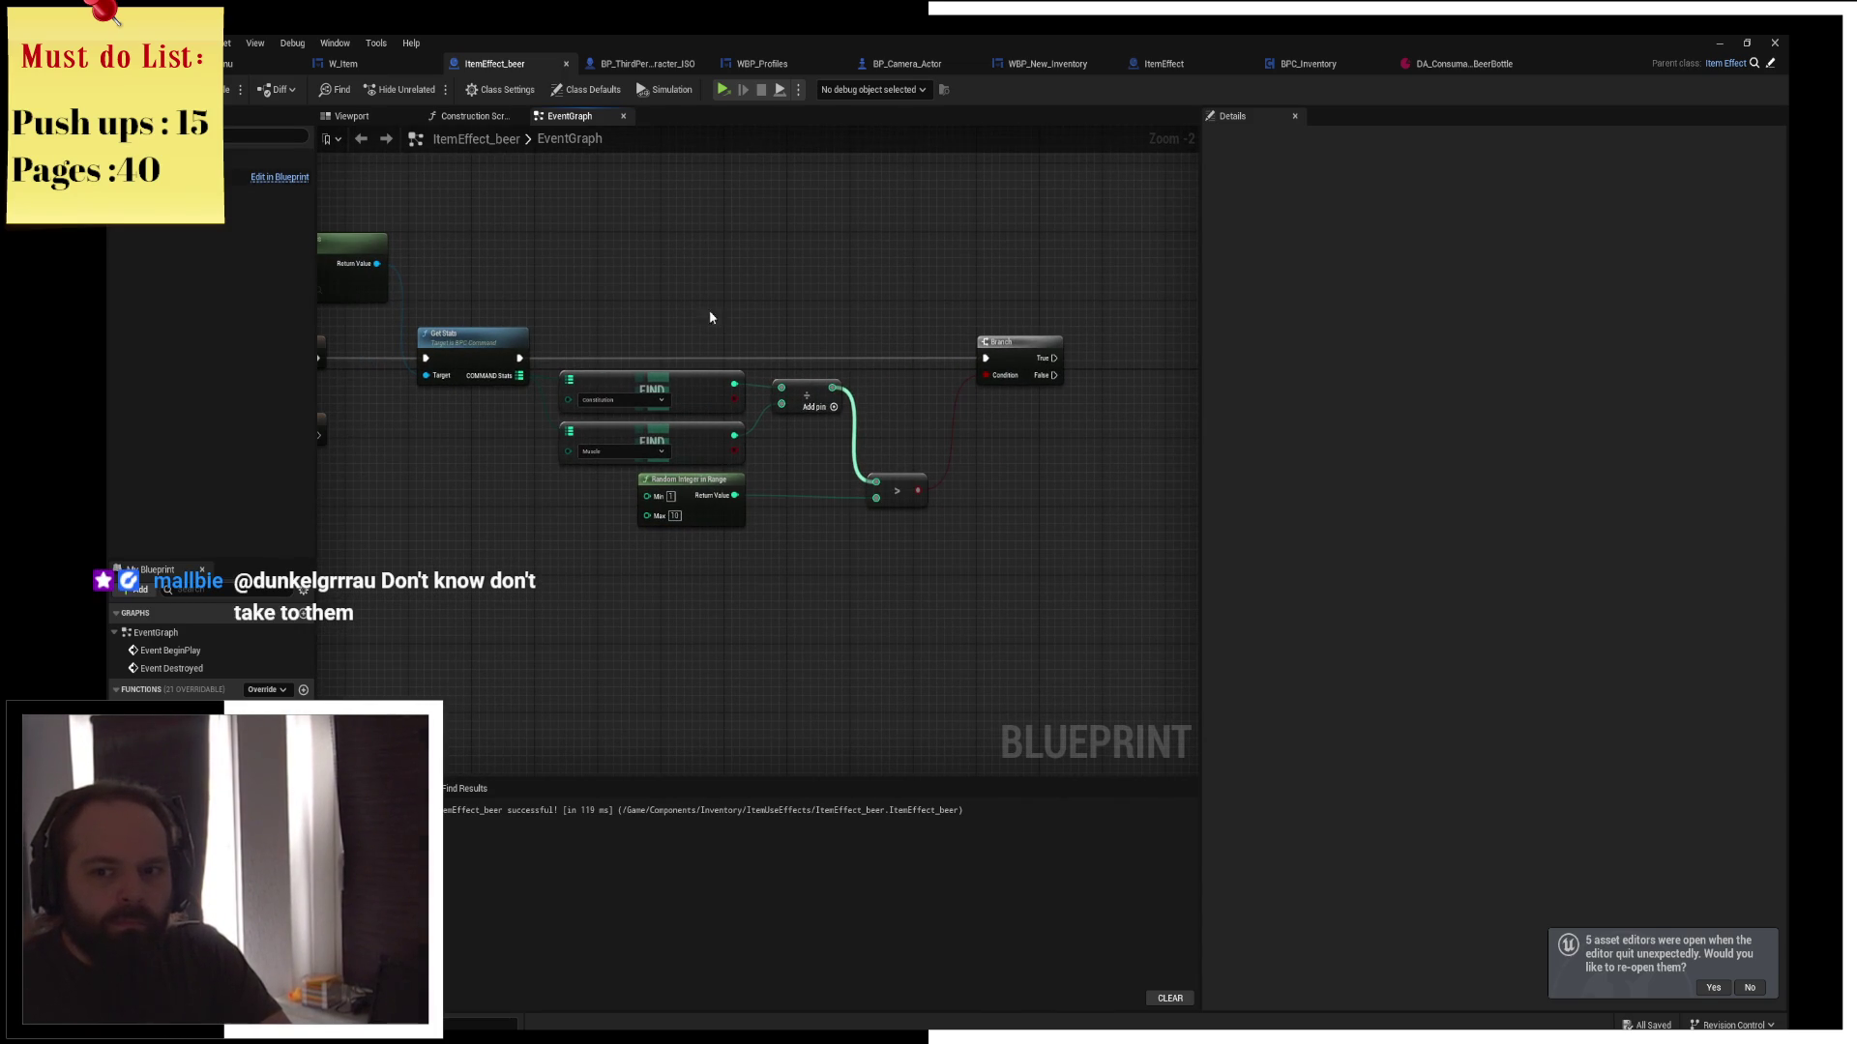
mouse_move(721, 356)
left_mouse_down()
mouse_move(753, 376)
mouse_move(912, 335)
mouse_move(894, 349)
left_mouse_up()
left_click_drag(777, 312, 996, 323)
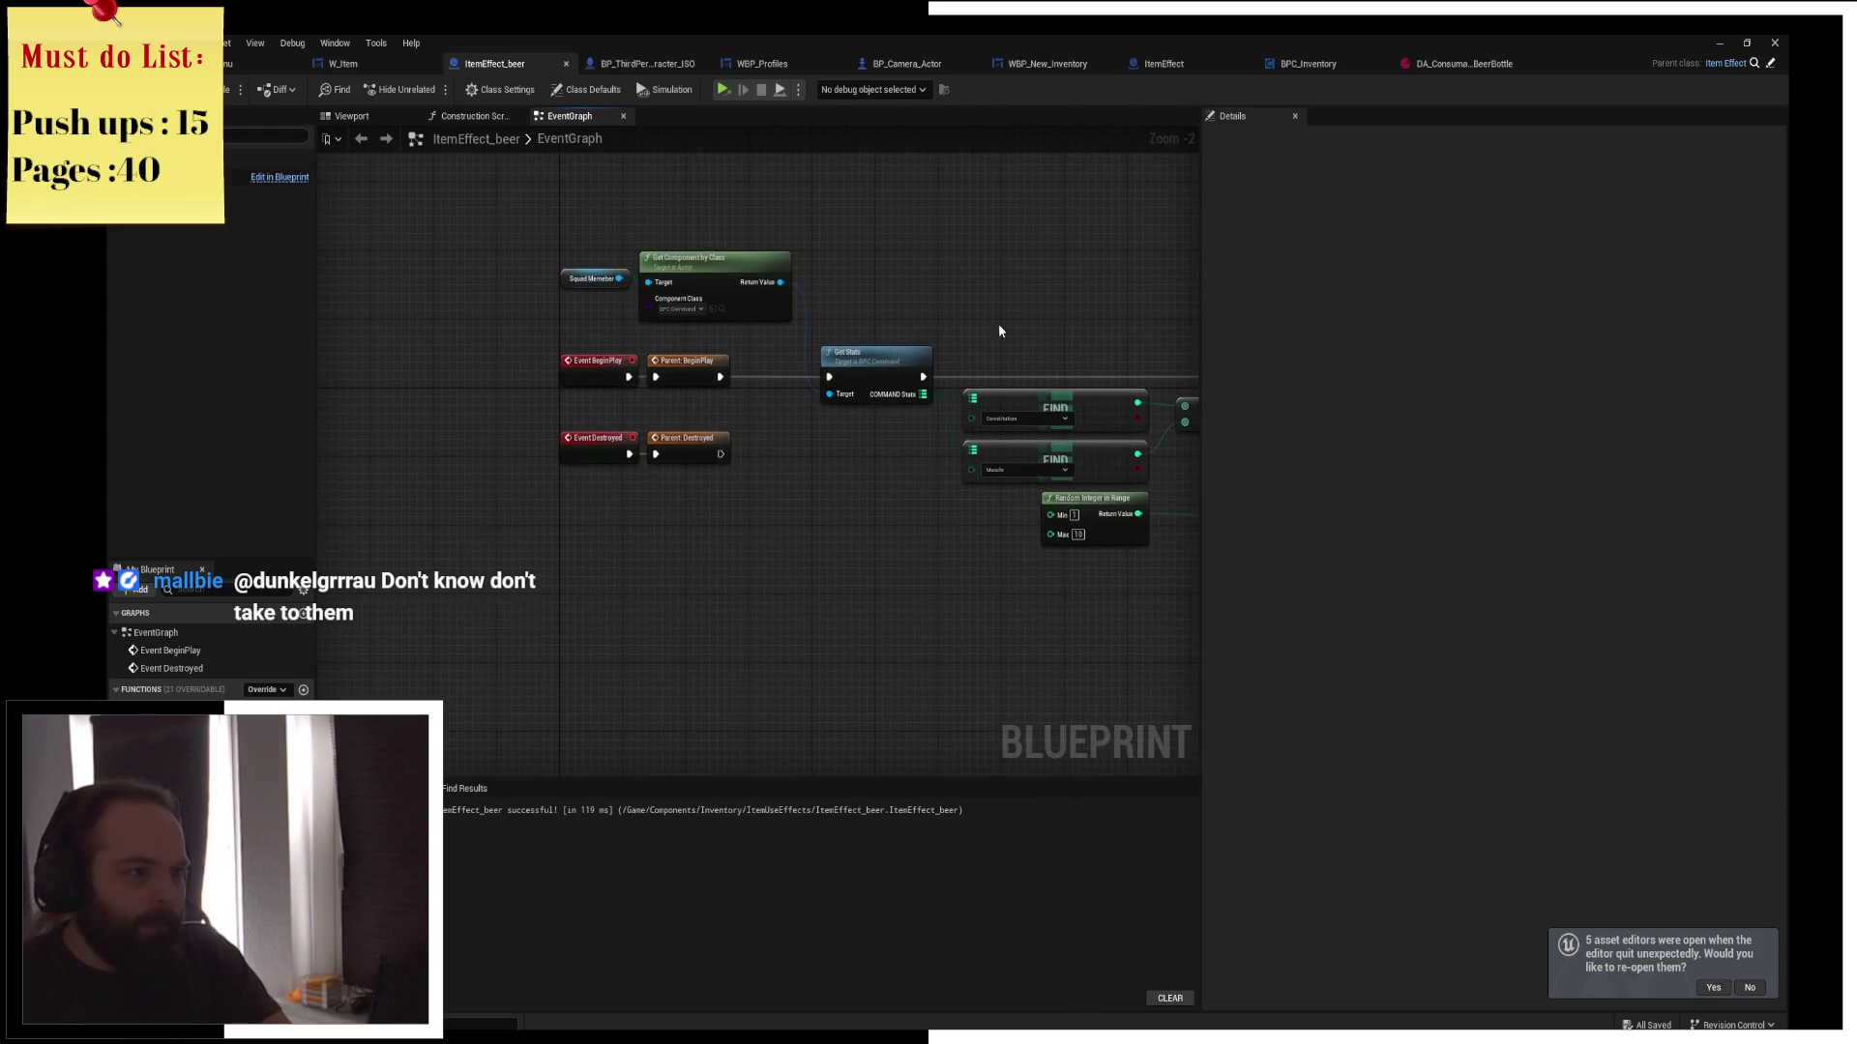
mouse_move(623, 418)
left_mouse_down()
mouse_move(702, 461)
mouse_move(702, 615)
left_mouse_up()
left_click(791, 518)
left_click_drag(791, 519, 435, 504)
left_click_drag(655, 290, 856, 284)
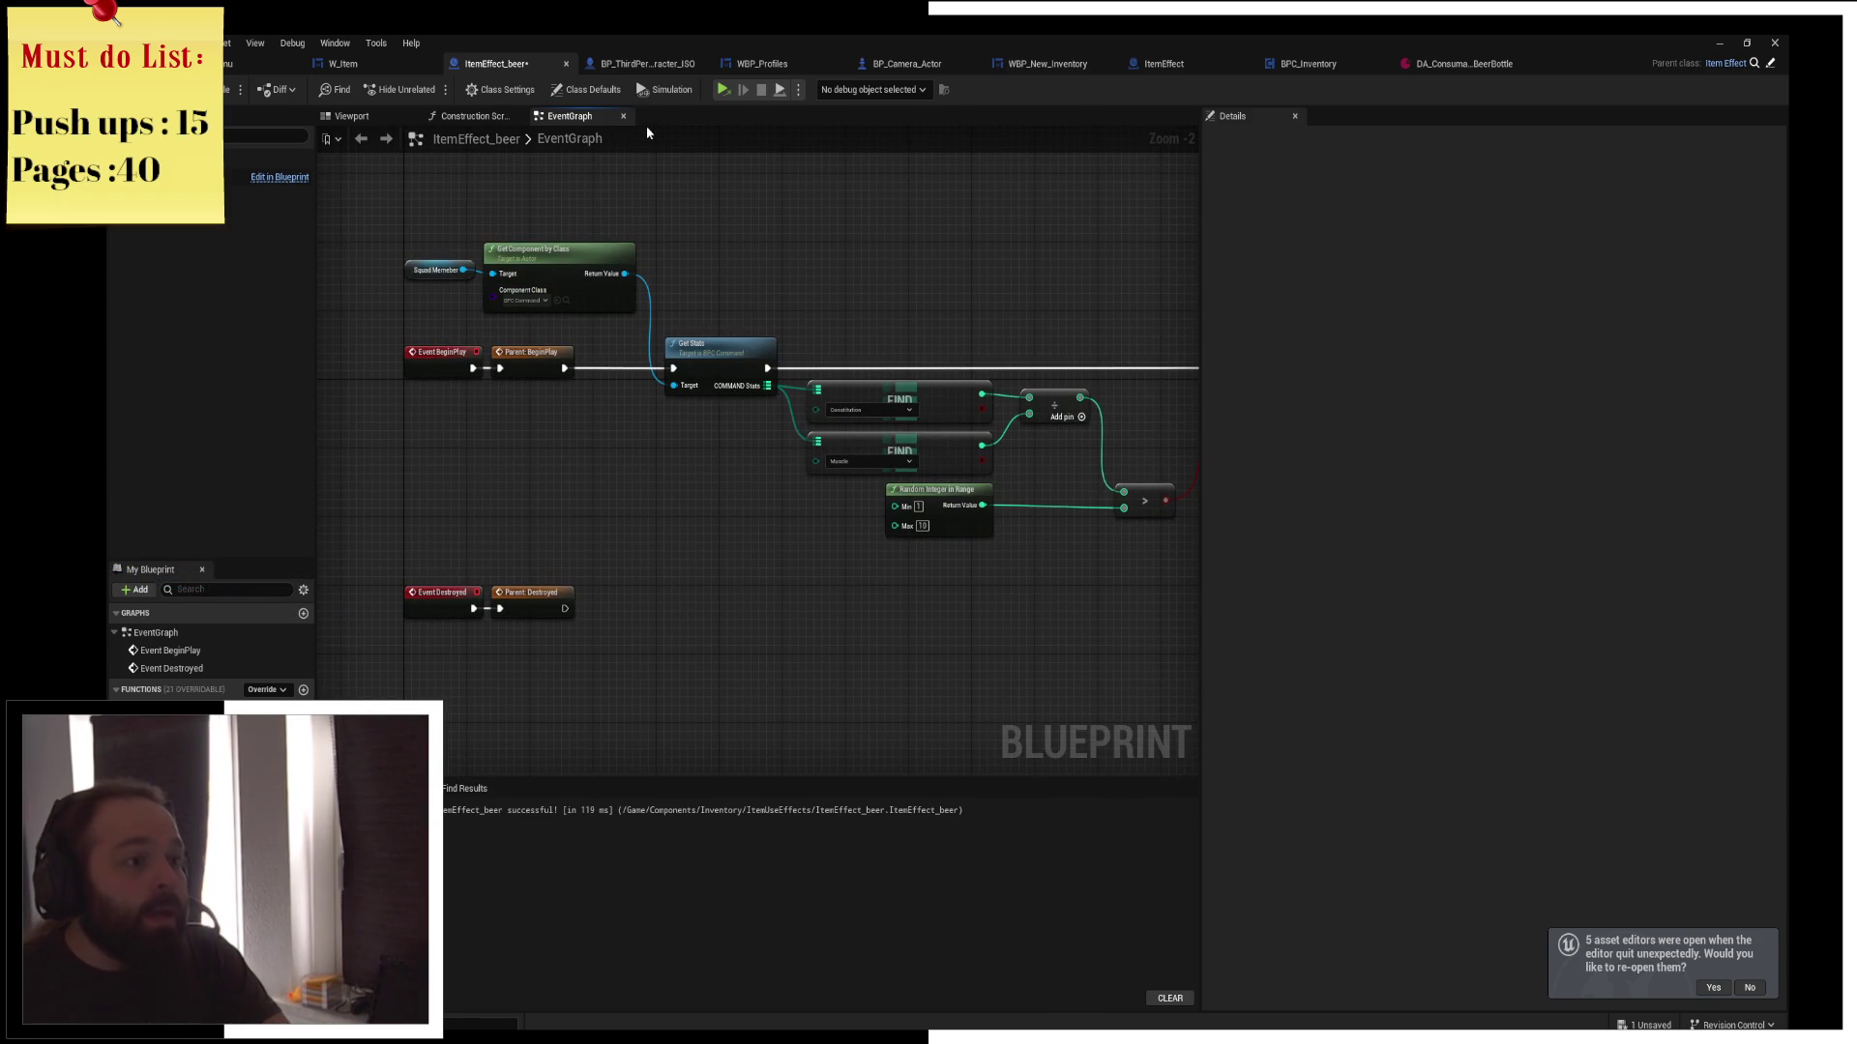
left_click(648, 64)
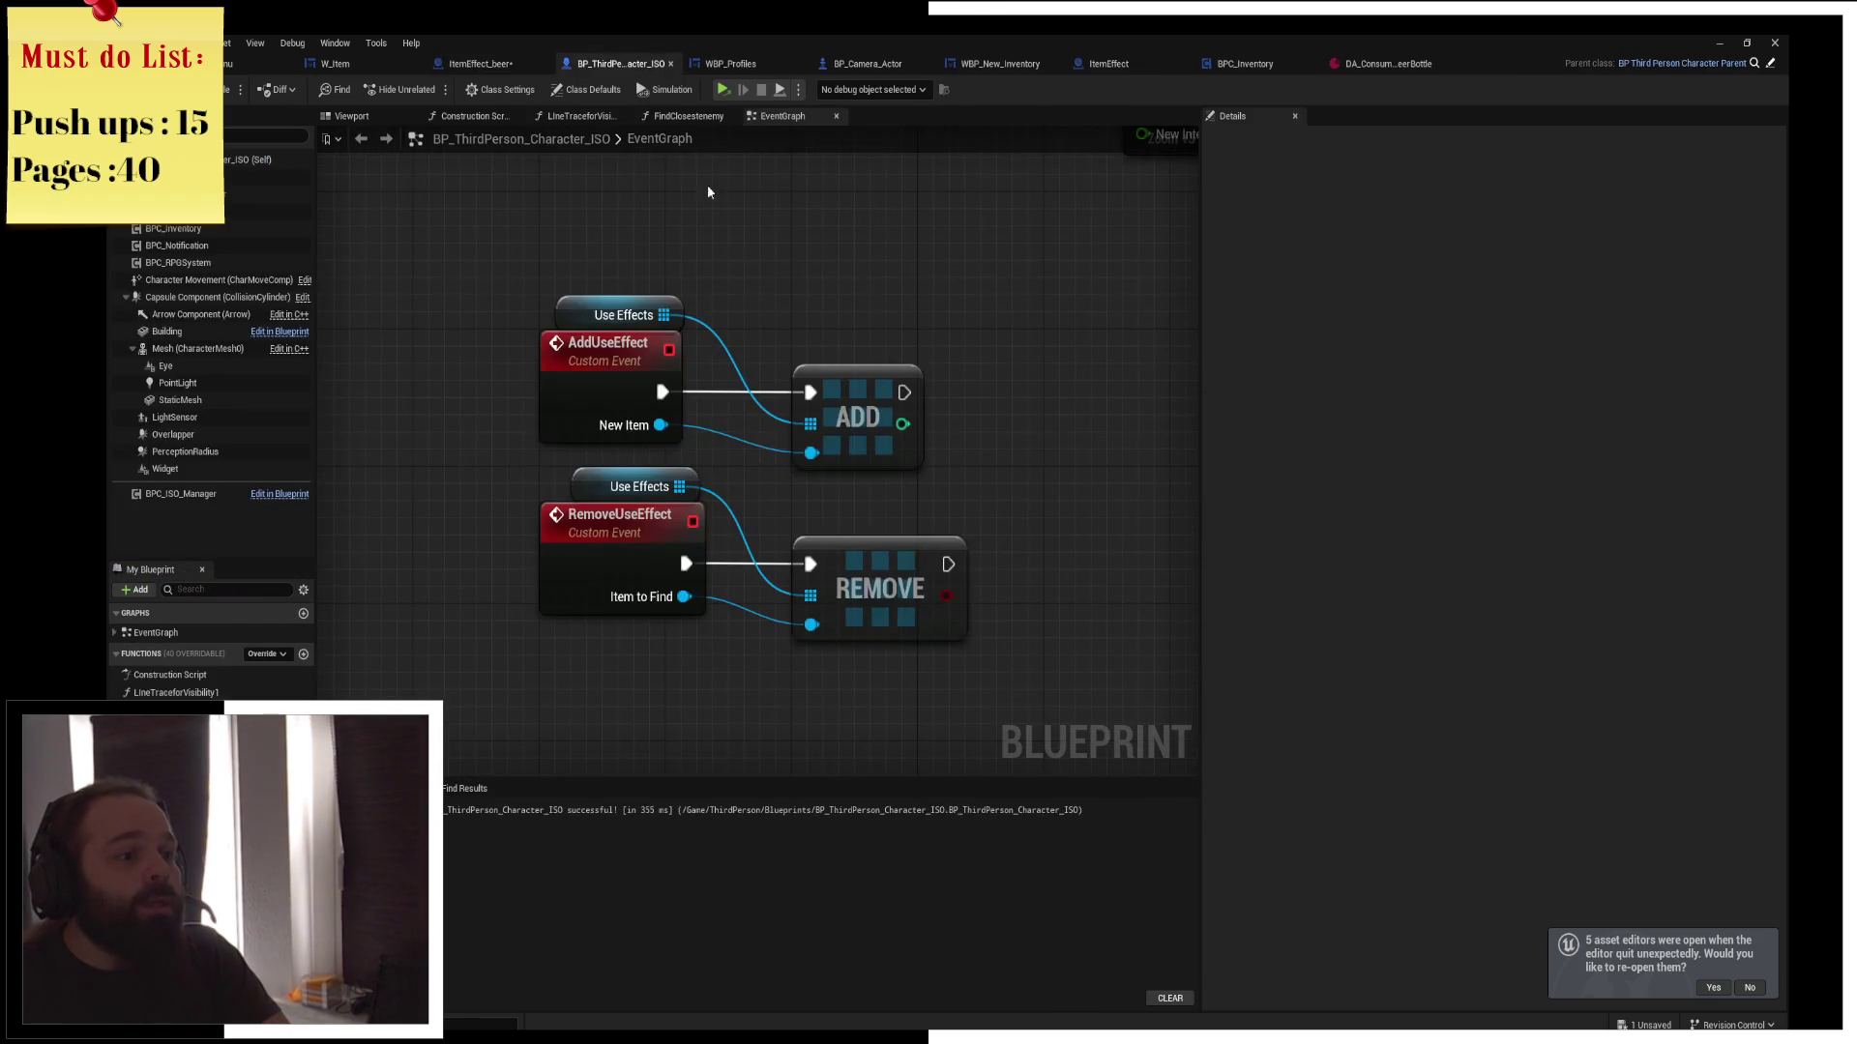
Add a single Integer variable named DrunkLevel and compile the blueprint
left_click_drag(803, 300, 839, 169)
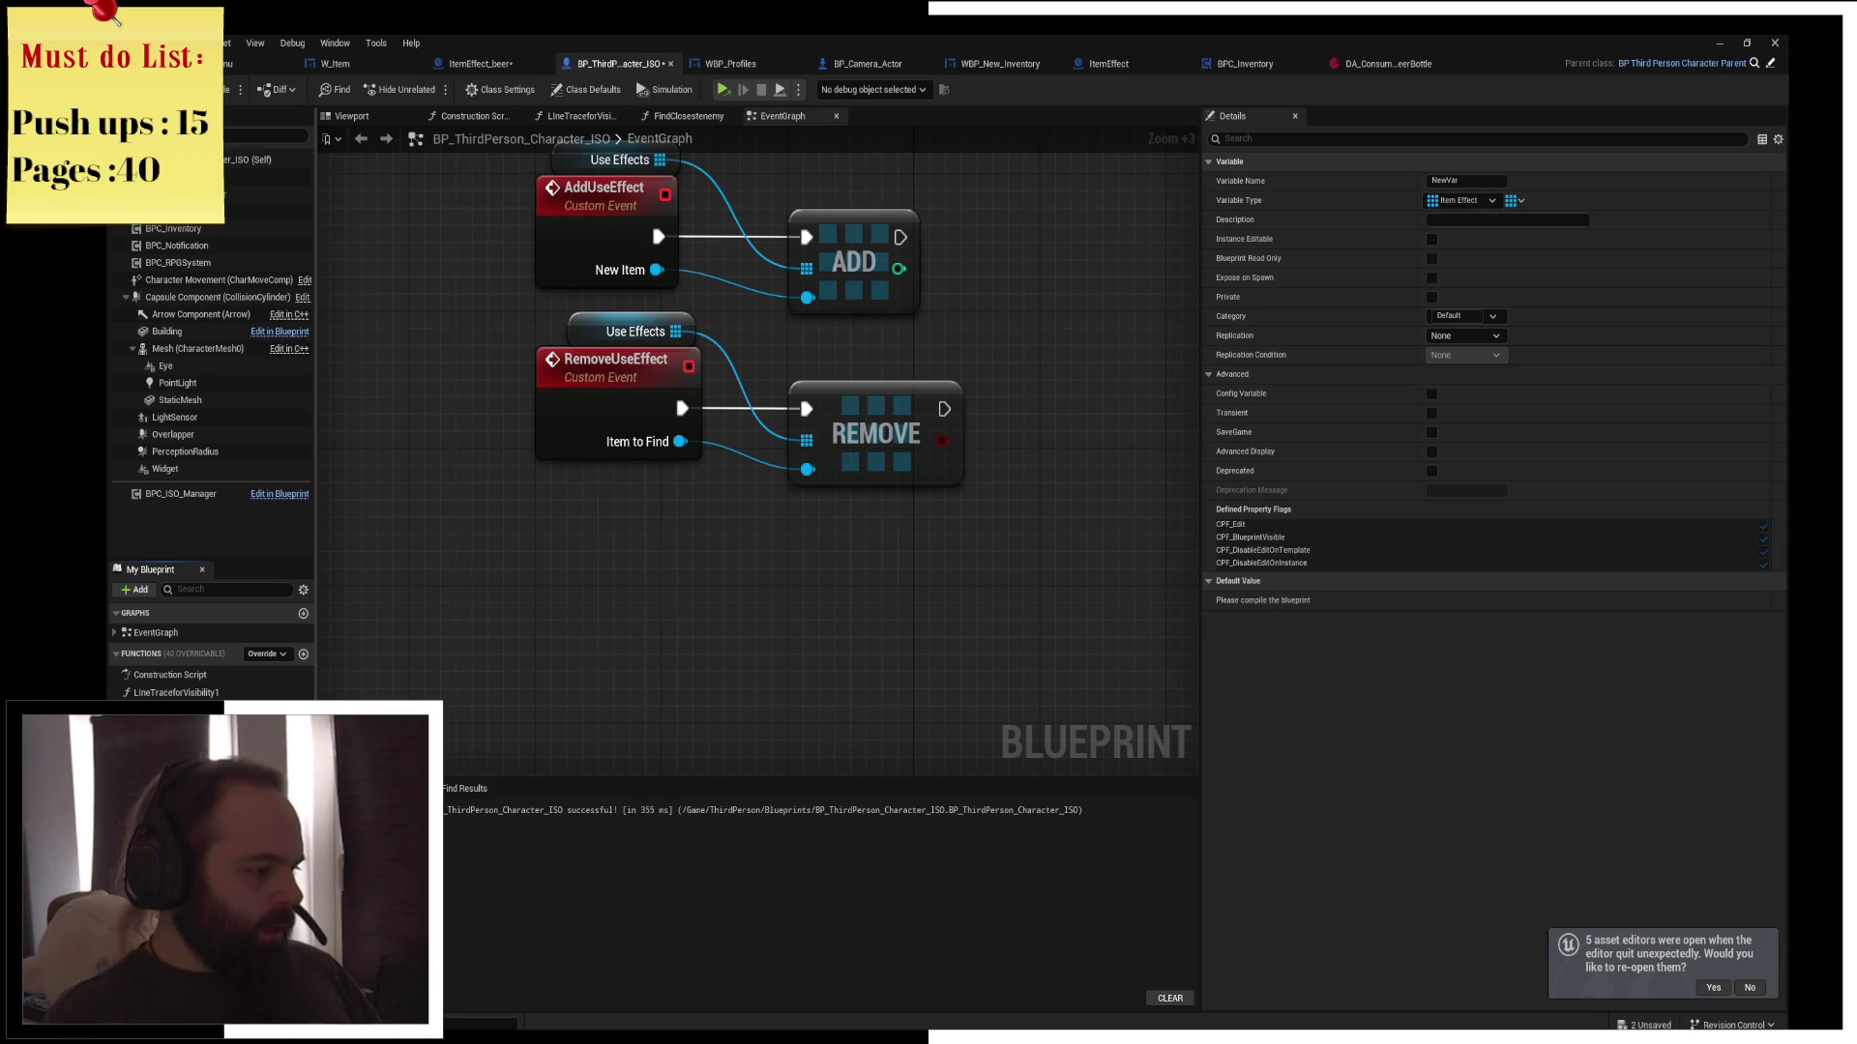
type("DrunkLevel")
key("Return")
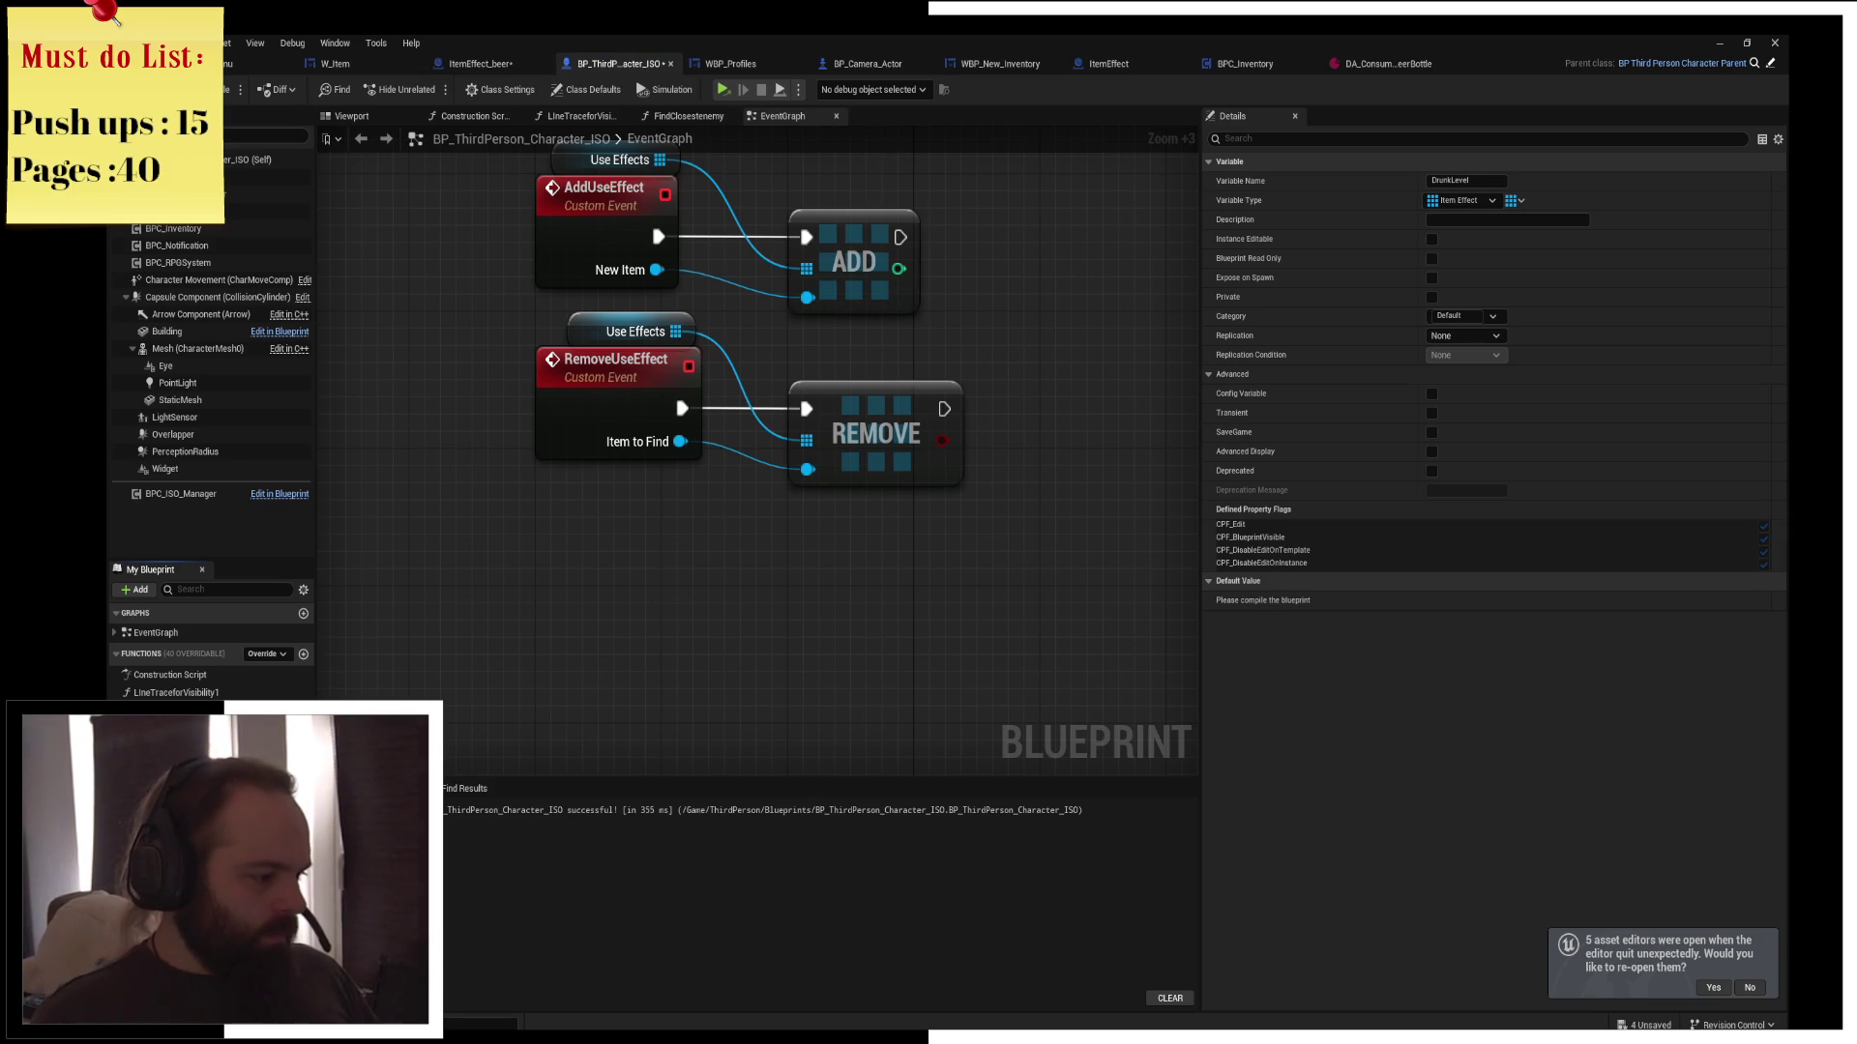
left_click(280, 716)
left_click(264, 575)
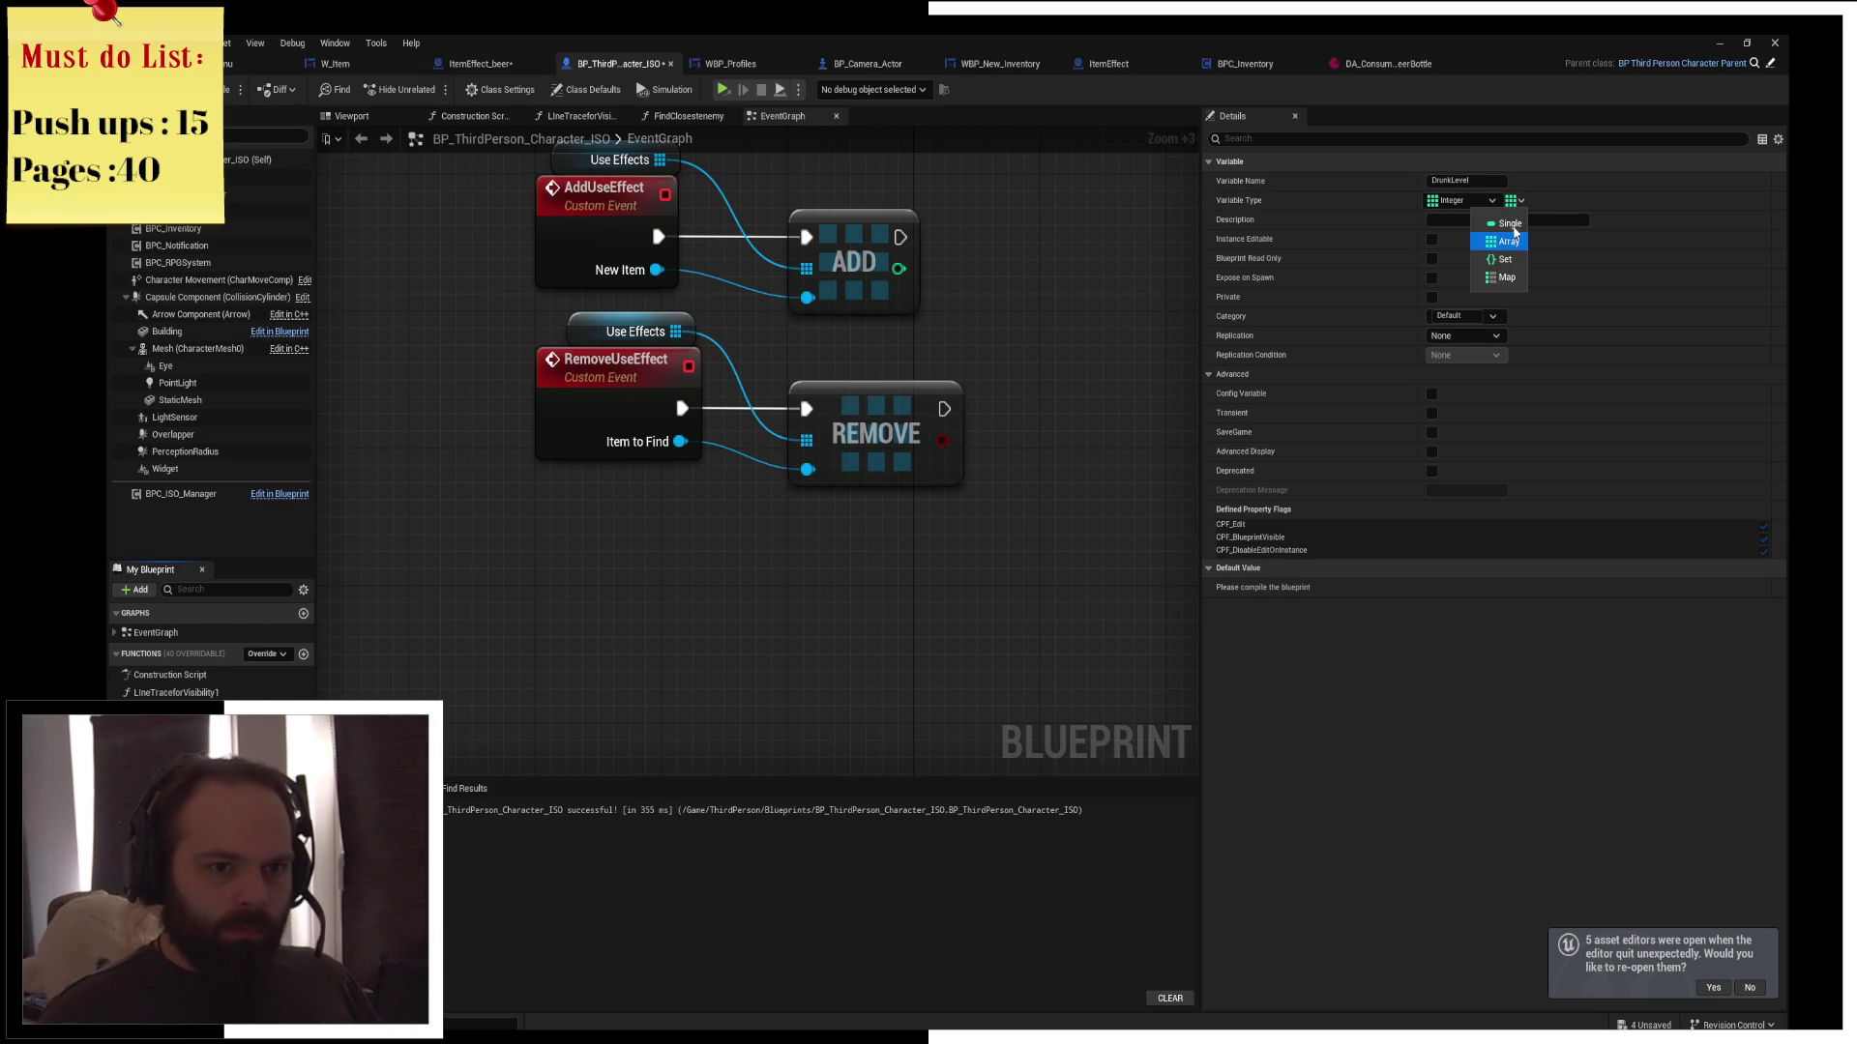
left_click(1509, 223)
left_click_drag(920, 491, 837, 525)
left_click(233, 89)
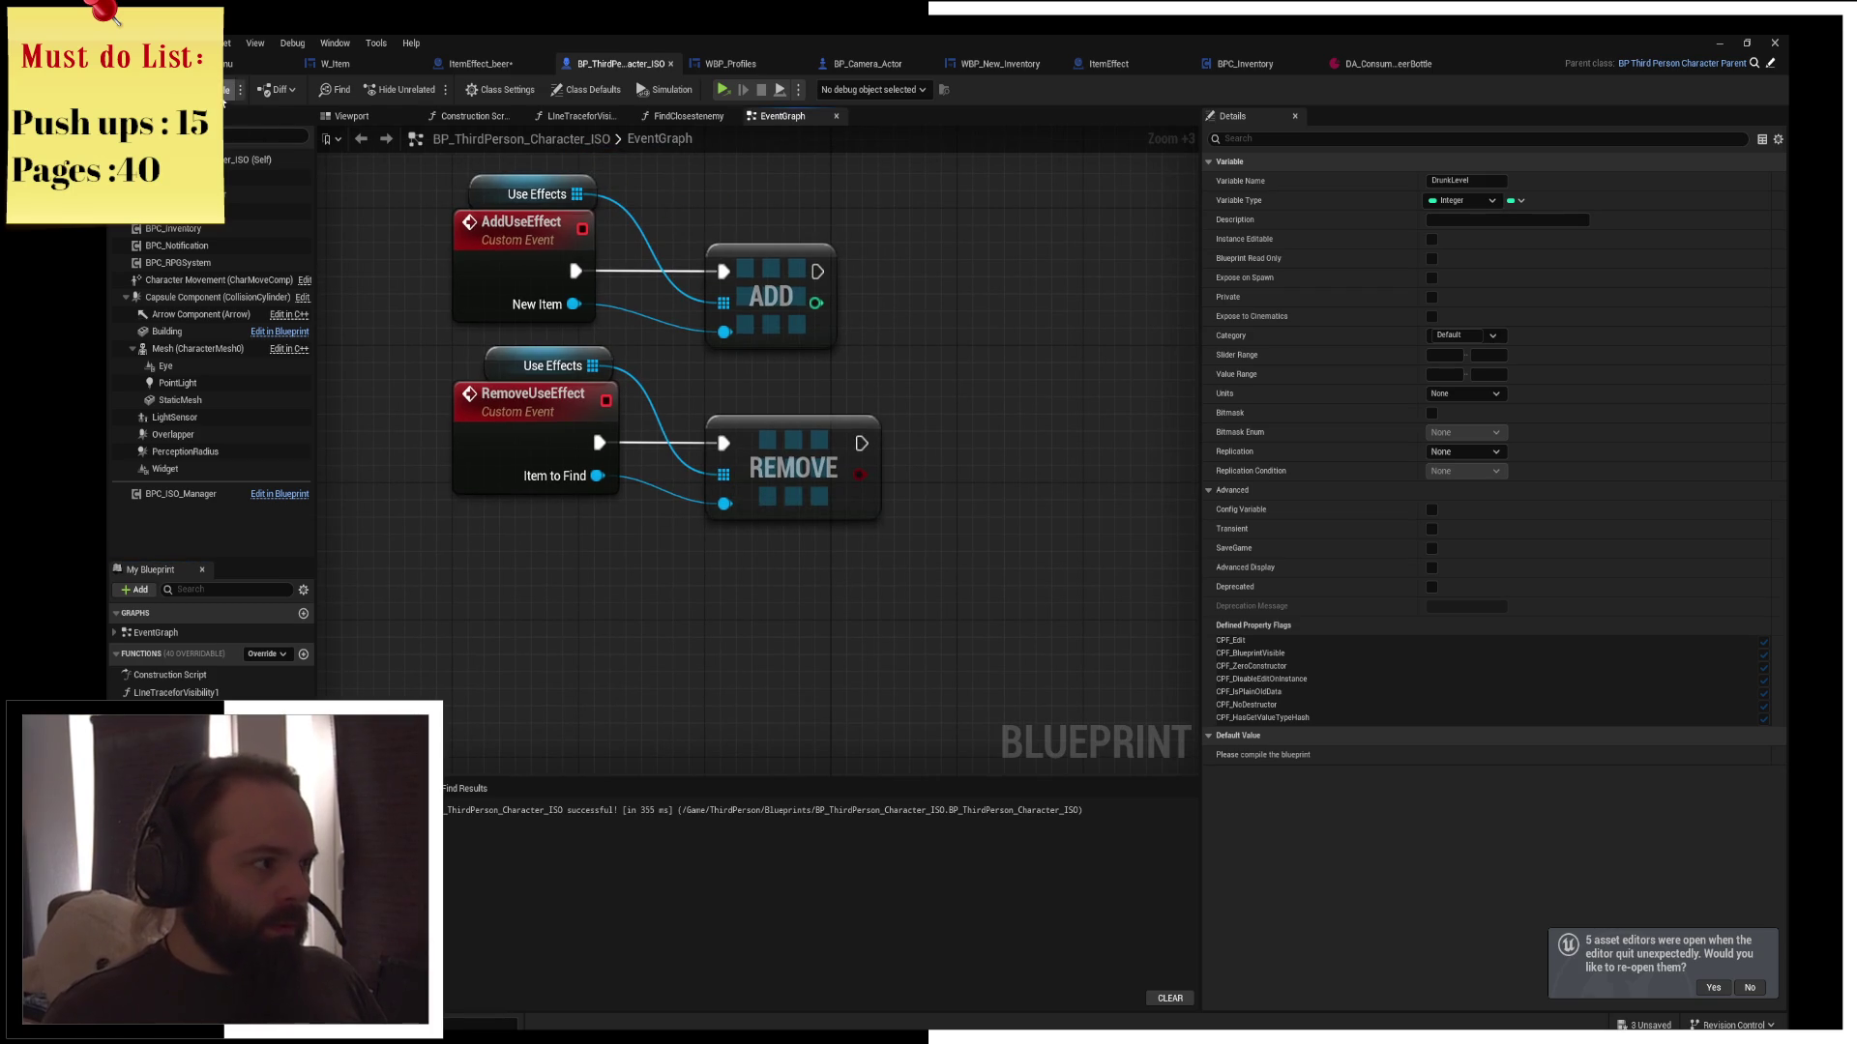
Place a custom event in empty graph space and name it AddDrunkLevel
left_click_drag(487, 715, 542, 638)
right_click(543, 641)
type("custom event")
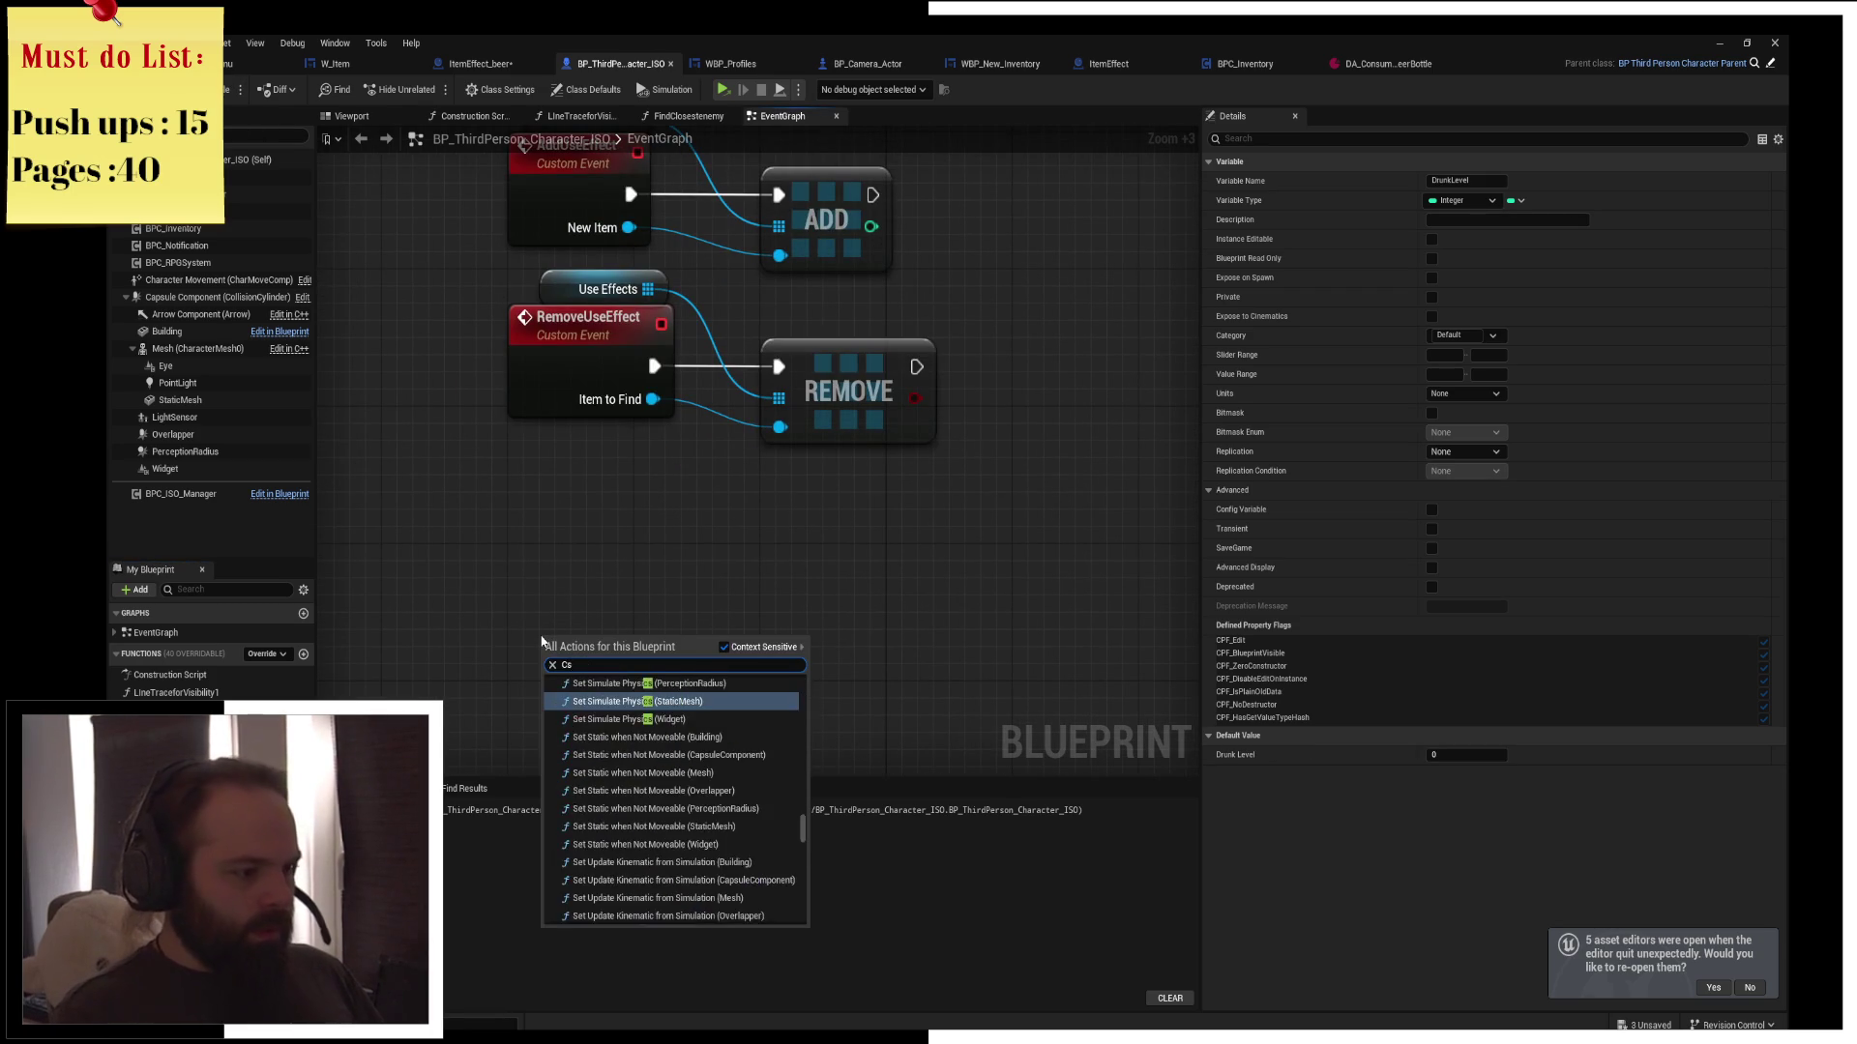
key("Return")
type("DrunkLevel")
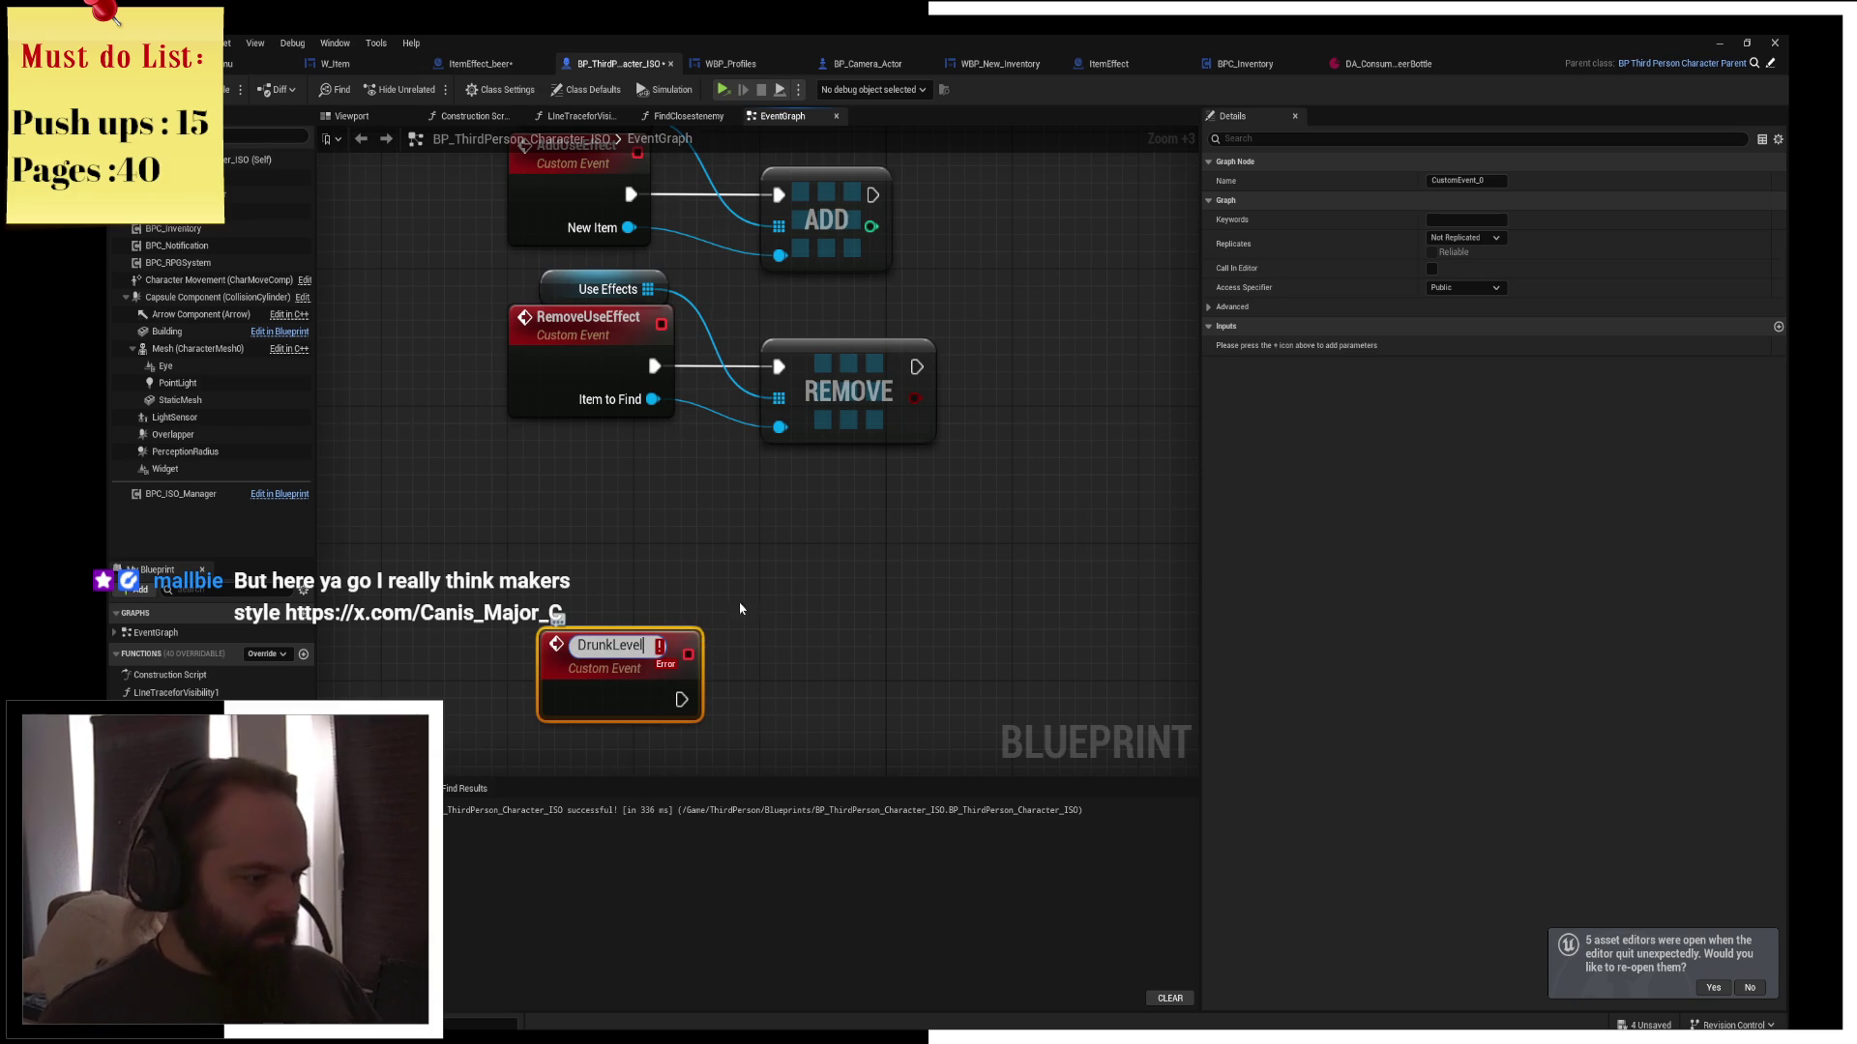
key("Home")
type("Add")
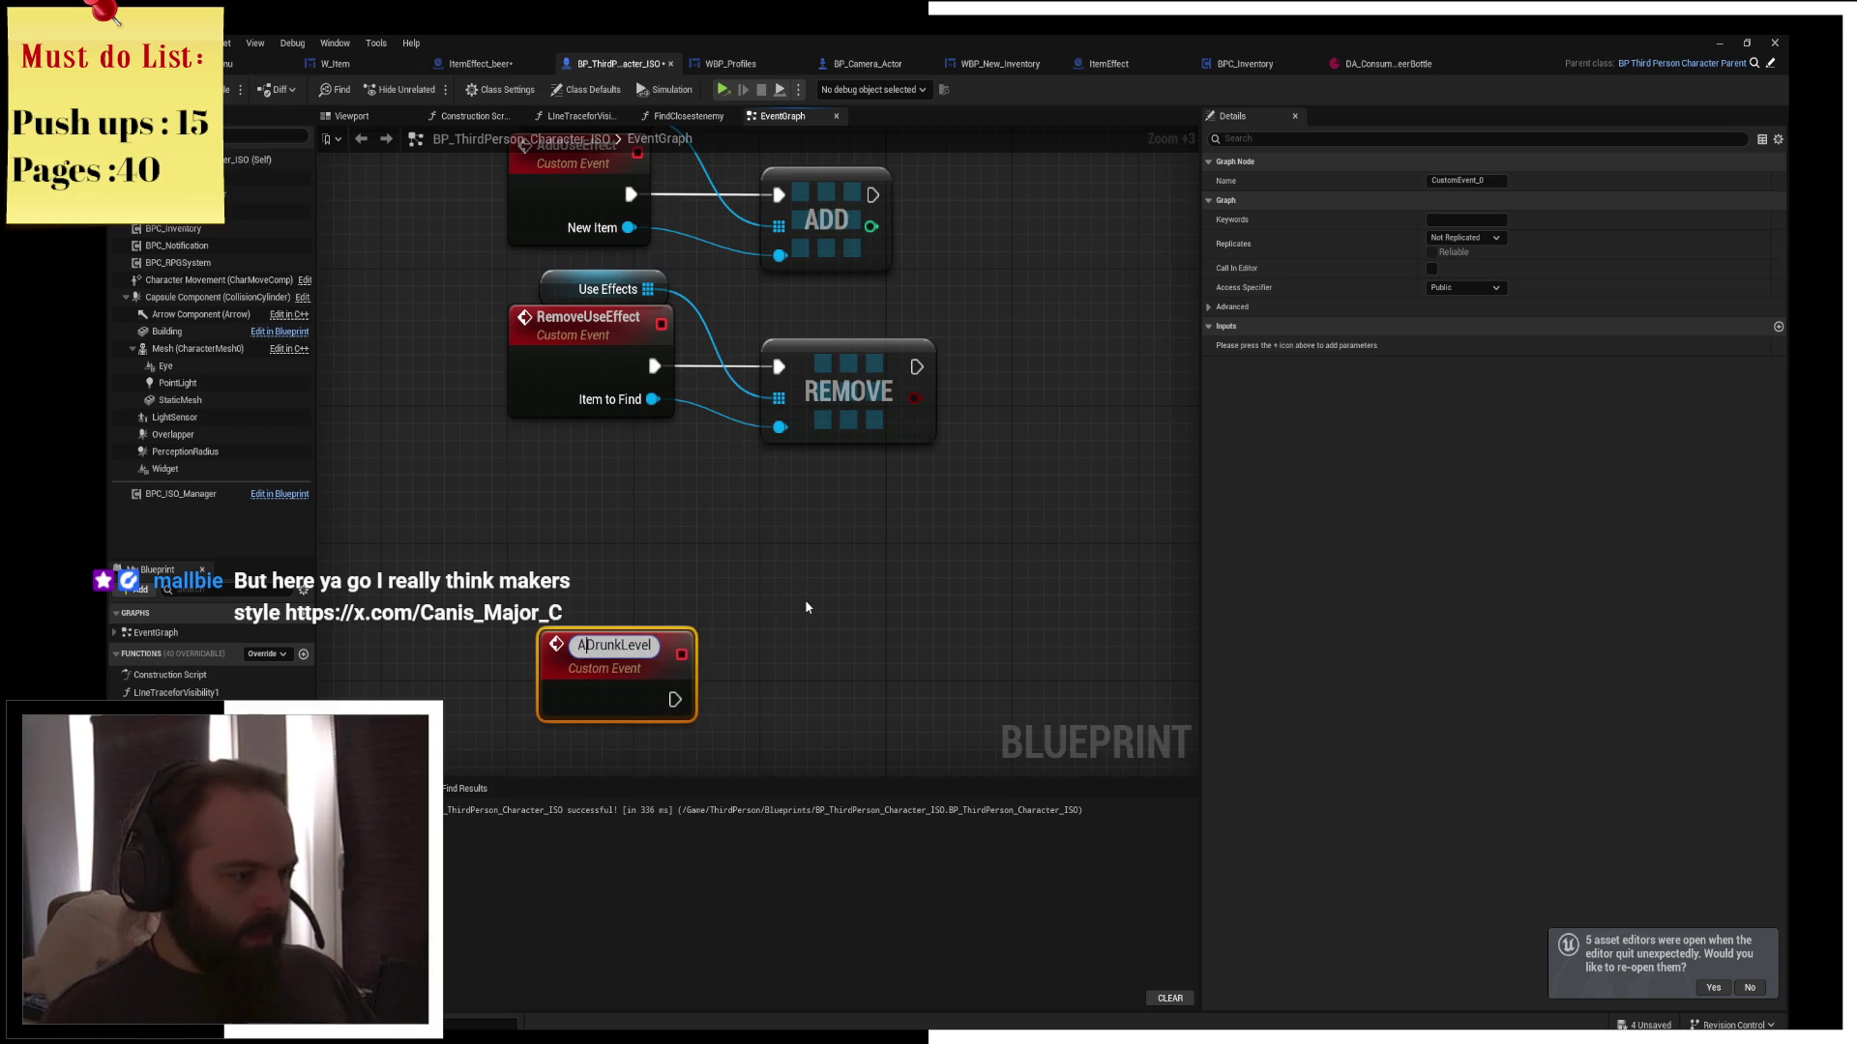
key("Return")
left_click(712, 566)
Drop a Drunk Level getter into the graph and feed it into a new + node
left_click_drag(174, 822, 716, 579)
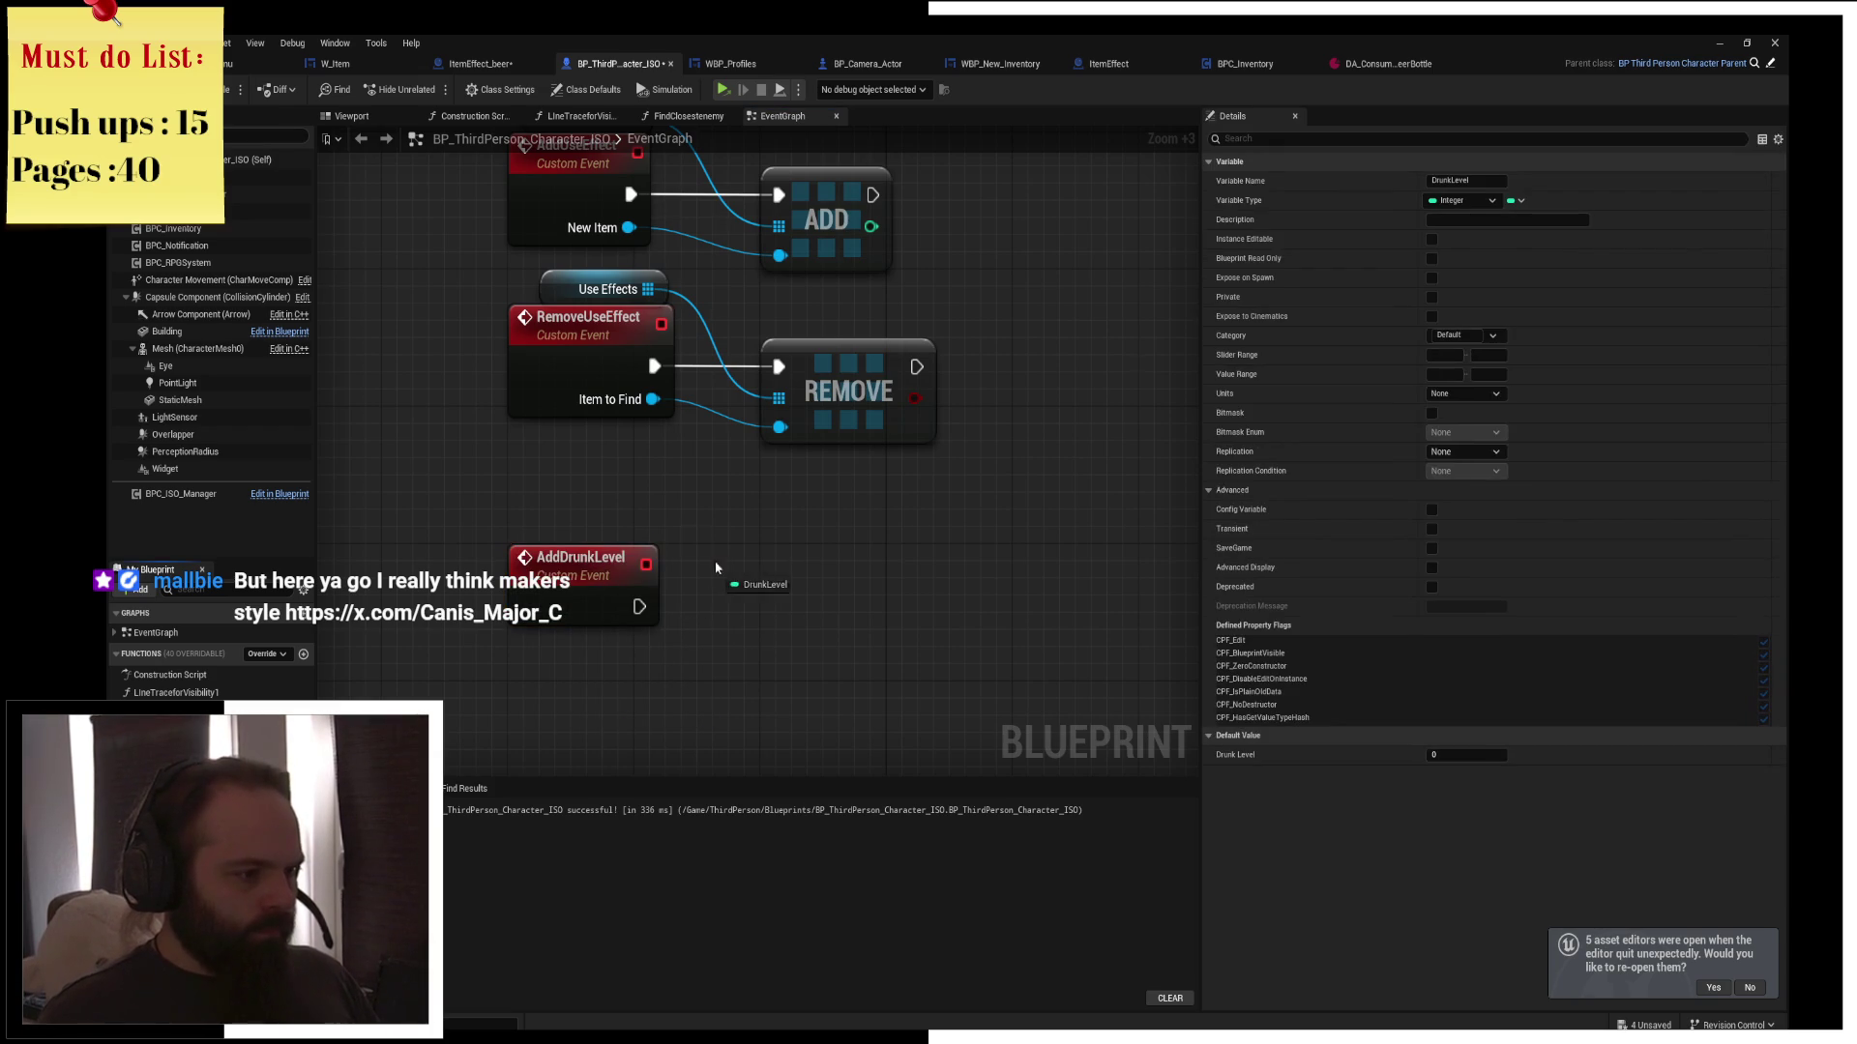
left_click(653, 519)
mouse_move(708, 495)
left_mouse_down()
mouse_move(764, 571)
mouse_move(633, 619)
left_mouse_up()
type("+")
key("Return")
left_click_drag(771, 562, 758, 578)
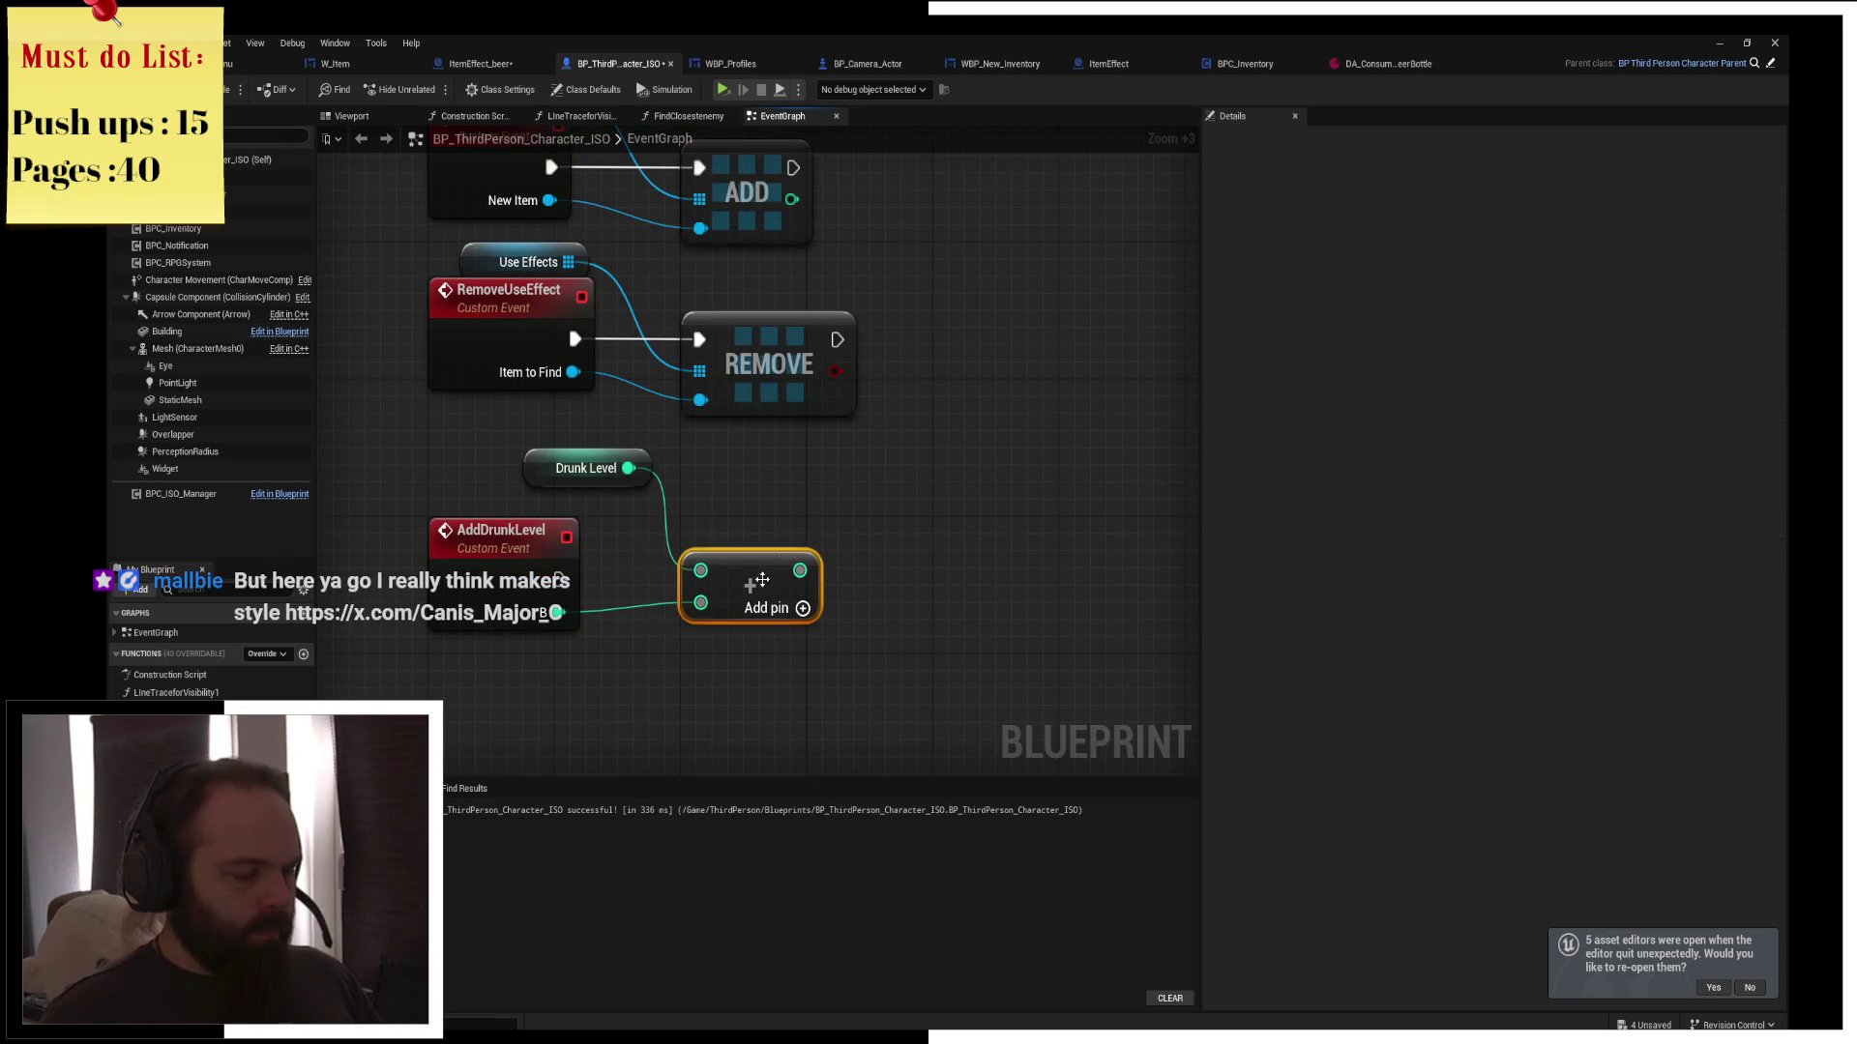
Attach a Retriggerable Delay to AddDrunkLevel with a 20-second duration
mouse_move(560, 578)
left_mouse_down()
mouse_move(938, 580)
mouse_move(909, 574)
left_mouse_up()
type("retrigger")
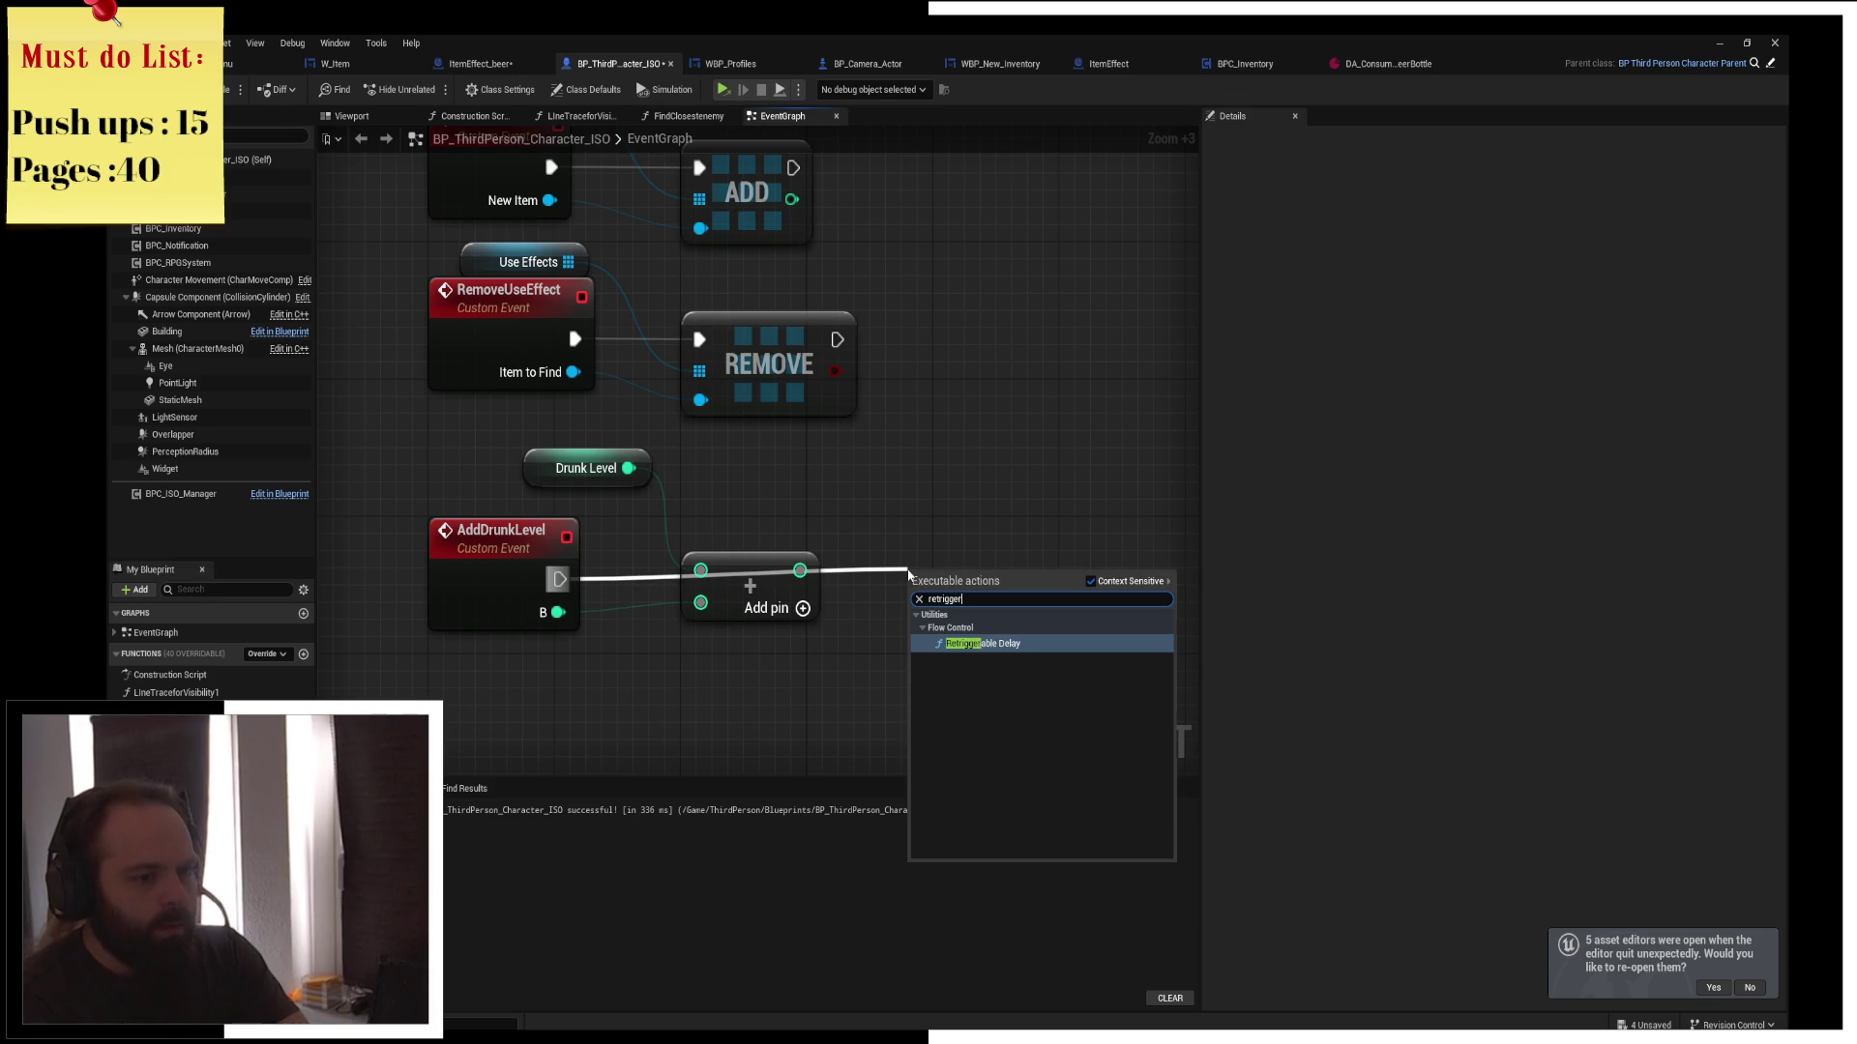
key("Return")
type("5")
key("Return")
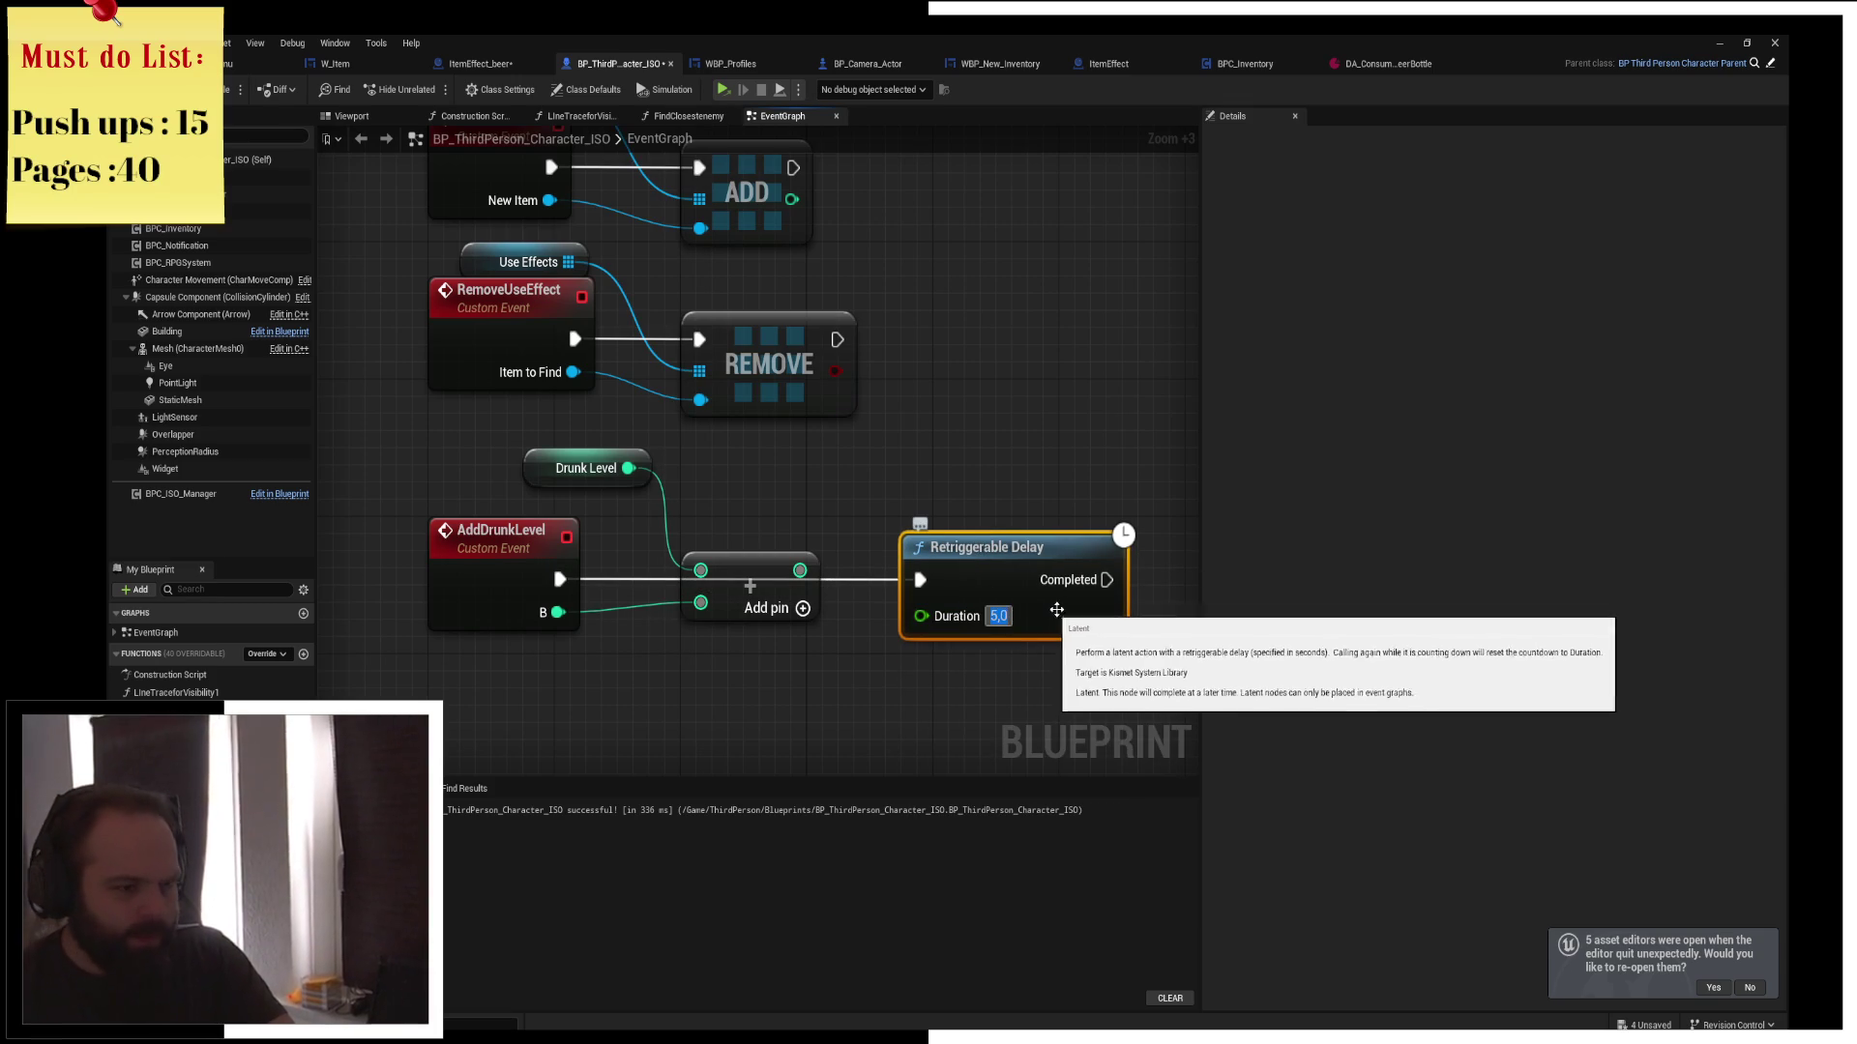
type("20")
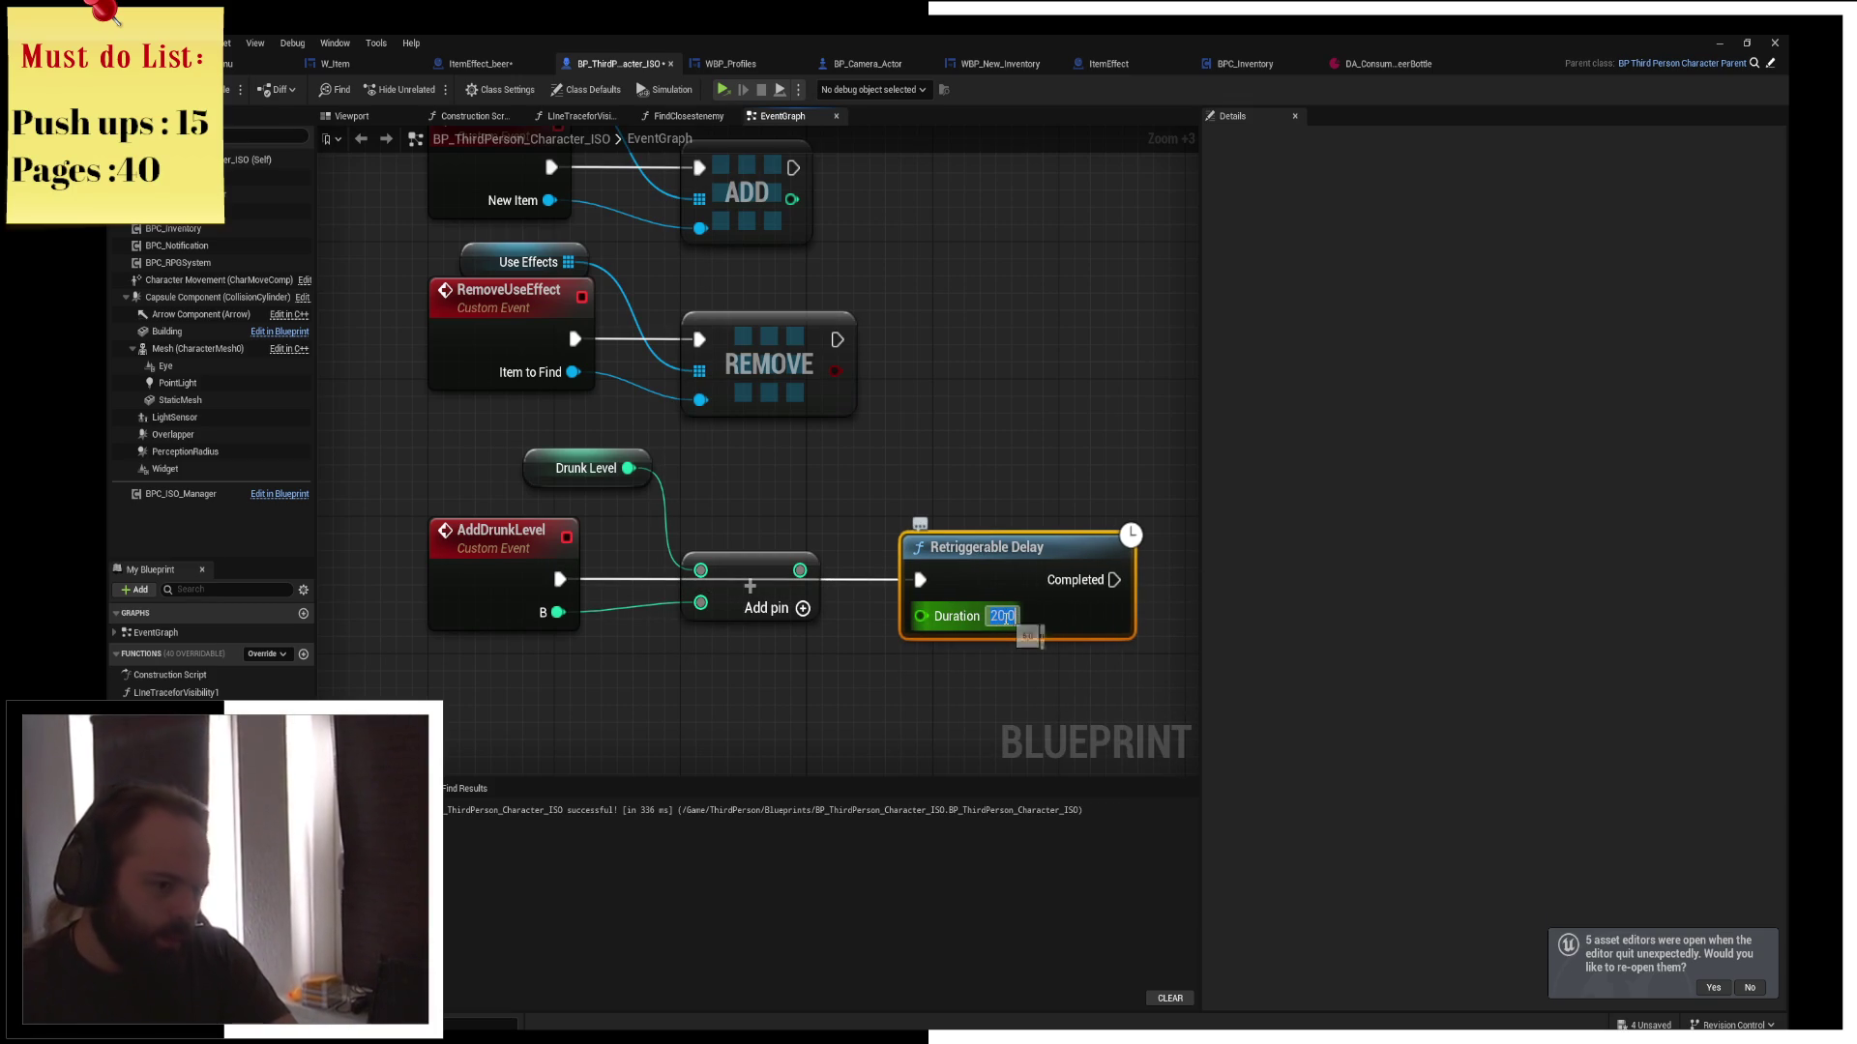
key("Return")
left_click(857, 542)
left_click_drag(941, 529, 816, 446)
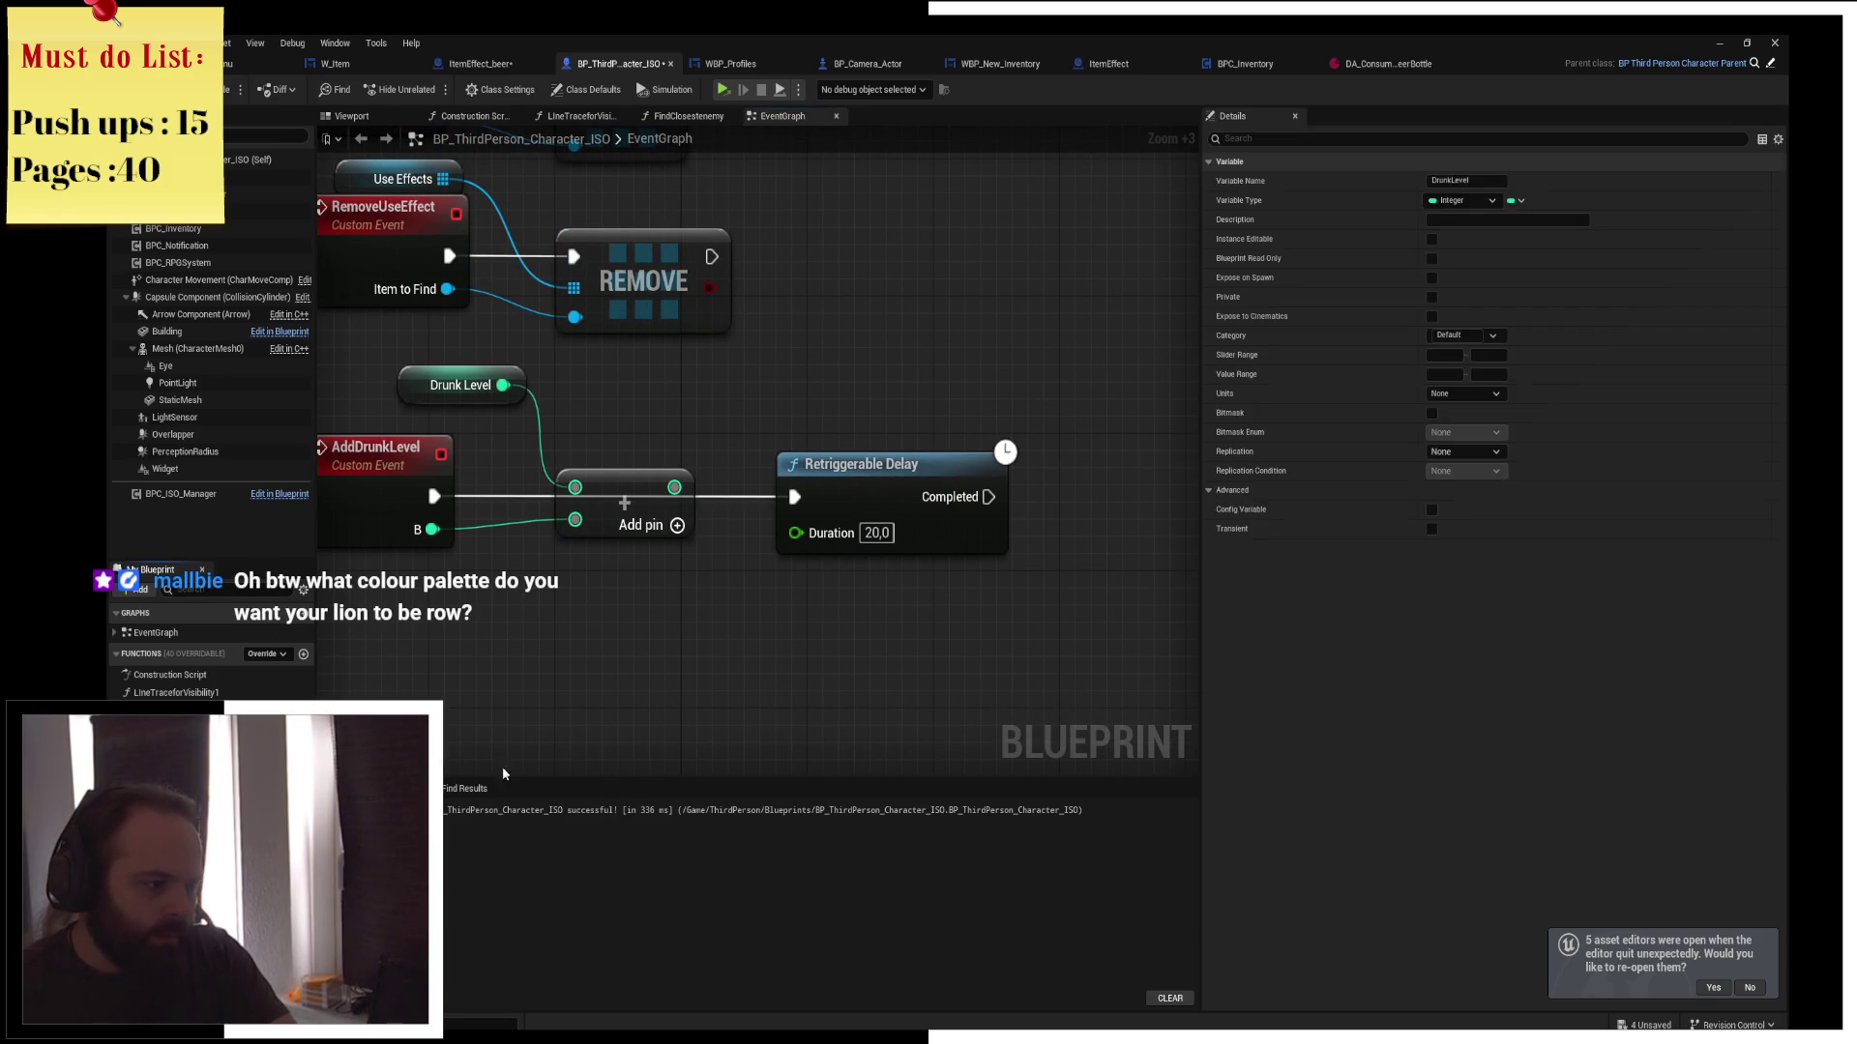
Store the sum in a Set Drunk Level node placed before the delay
left_click_drag(174, 851, 676, 652)
left_click_drag(675, 488, 686, 703)
left_click_drag(860, 476, 1130, 476)
mouse_move(741, 650)
left_mouse_down()
mouse_move(868, 485)
mouse_move(1076, 505)
left_mouse_up()
left_click(979, 640)
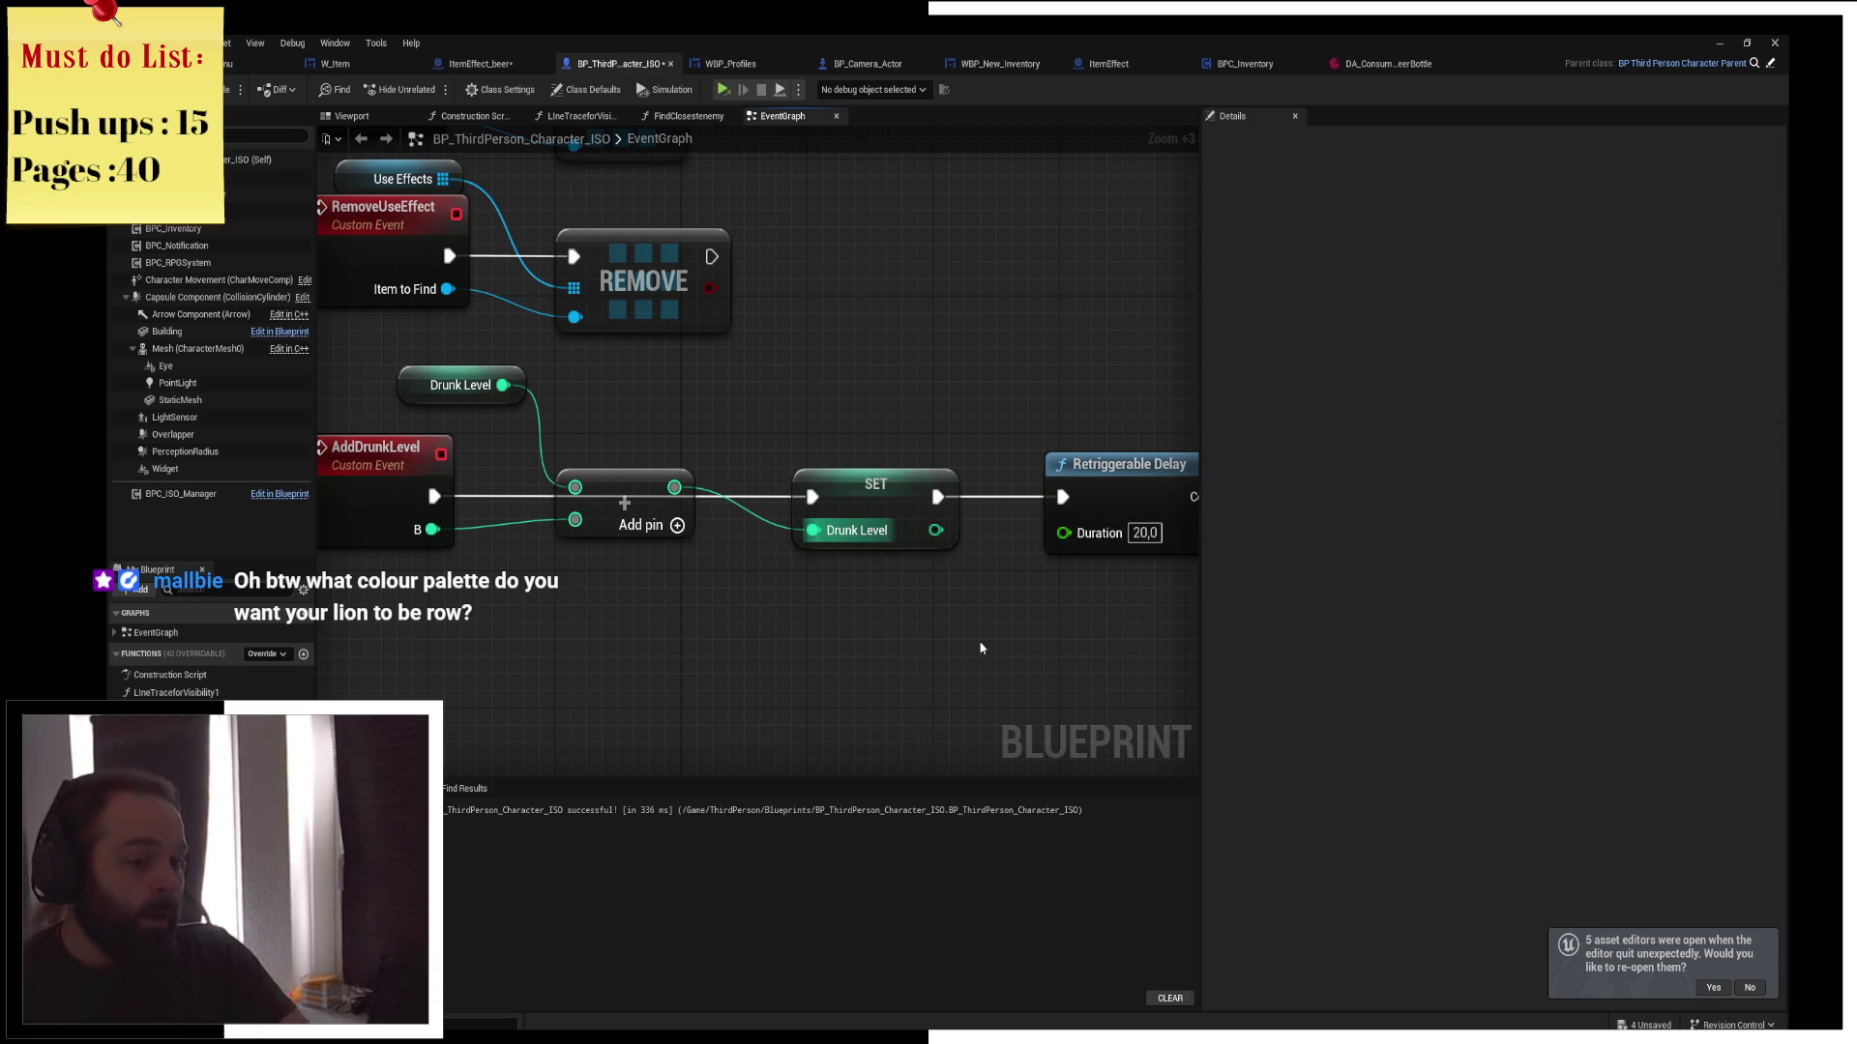
Drive the delay's Duration with the event's B input multiplied by 20
left_click_drag(988, 618, 877, 609)
left_click_drag(970, 529, 869, 622)
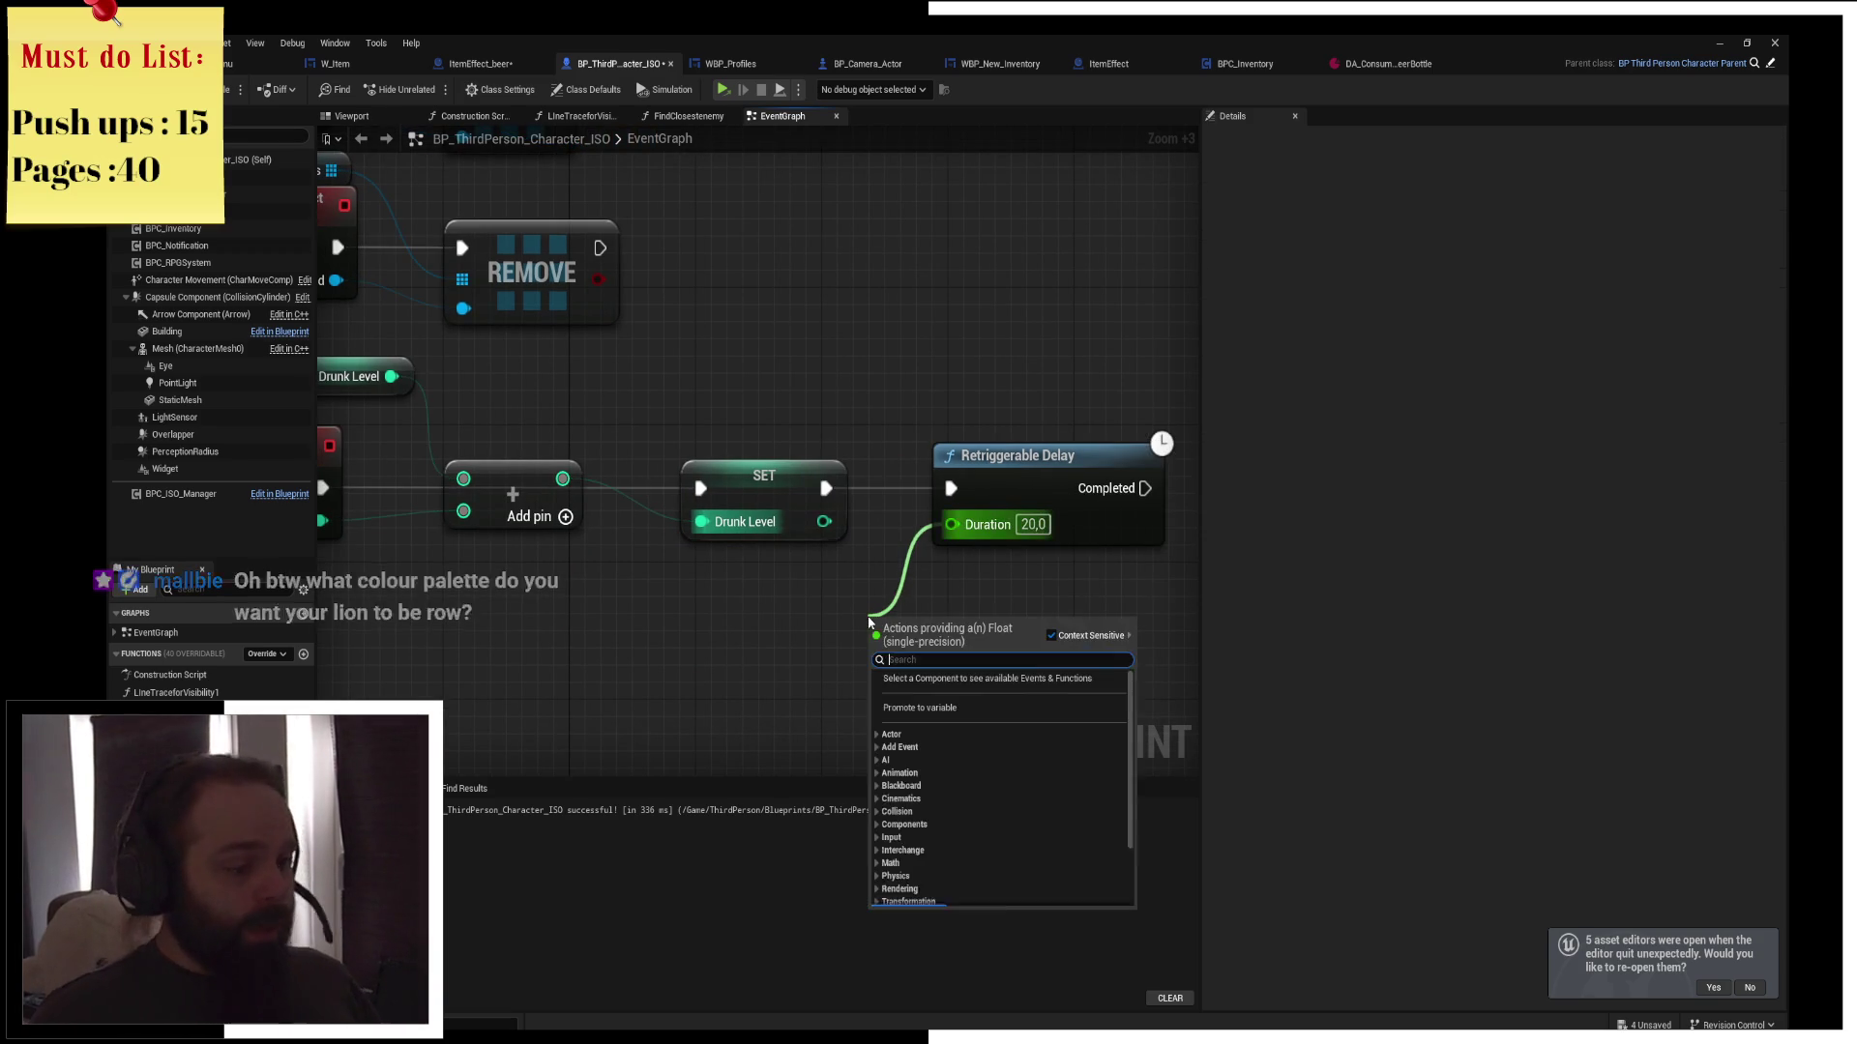
type("+")
key("Return")
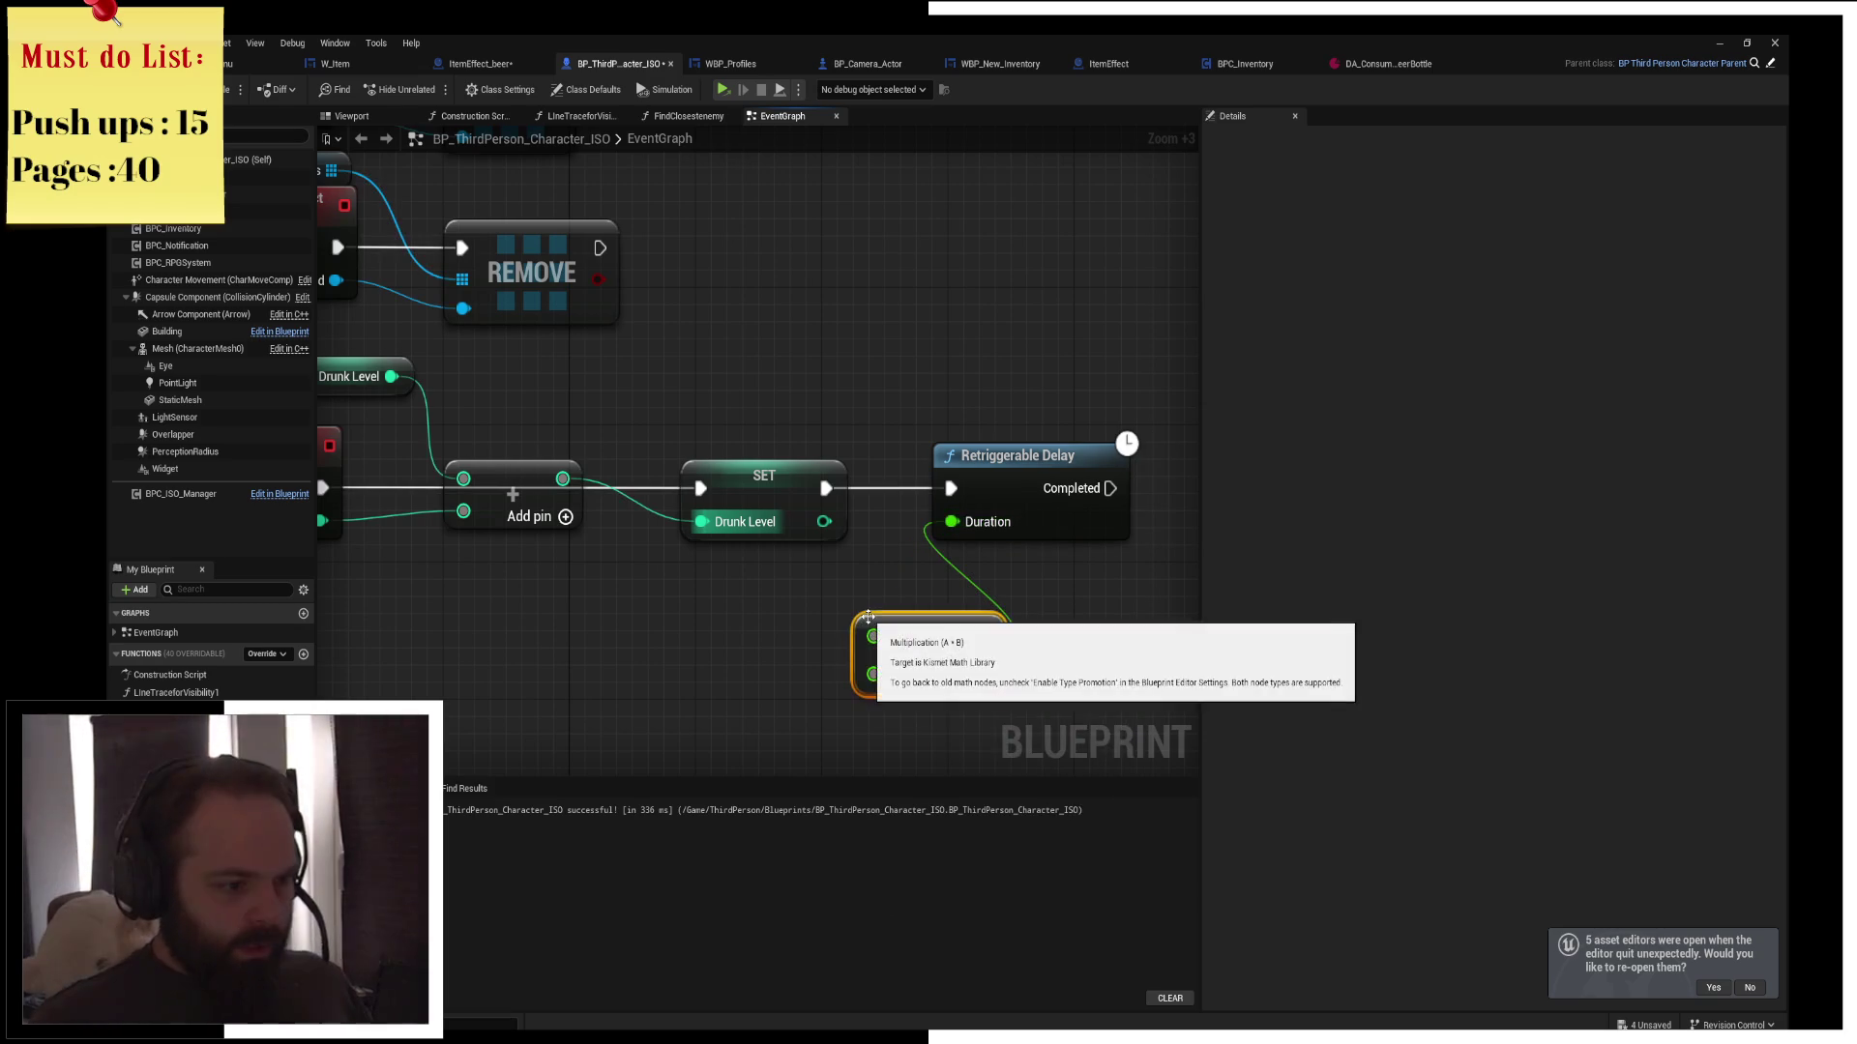
type("20")
key("Return")
left_click_drag(593, 554, 698, 566)
mouse_move(426, 533)
left_mouse_down()
mouse_move(783, 667)
mouse_move(988, 653)
mouse_move(879, 653)
mouse_move(866, 615)
left_mouse_up()
left_click(947, 681)
mouse_move(990, 640)
left_mouse_down()
mouse_move(896, 641)
mouse_move(857, 592)
mouse_move(439, 660)
left_mouse_up()
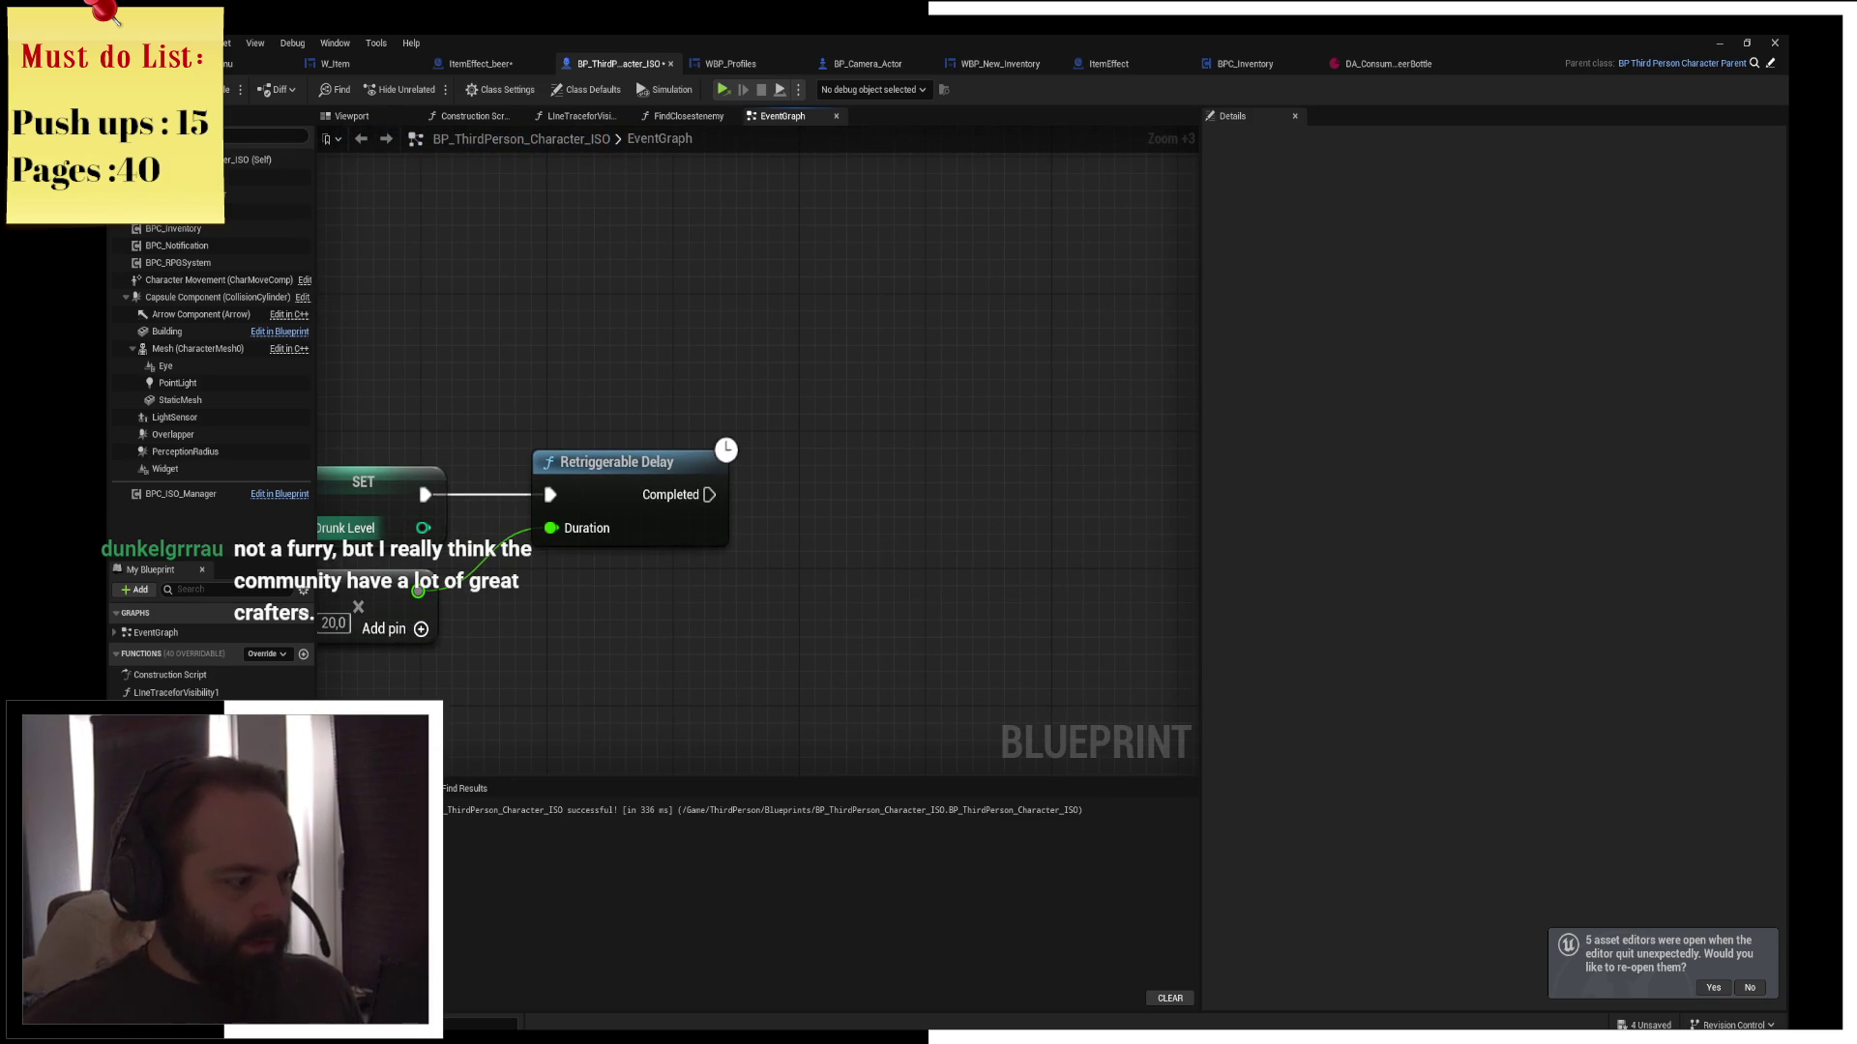
Decrement a Drunk Level getter when the Retriggerable Delay completes
mouse_move(164, 754)
left_mouse_down()
mouse_move(607, 344)
mouse_move(780, 419)
mouse_move(813, 458)
left_mouse_up()
left_click(645, 381)
type("decrement")
key("Return")
mouse_move(709, 494)
left_mouse_down()
mouse_move(851, 477)
mouse_move(858, 501)
mouse_move(966, 414)
mouse_move(809, 419)
mouse_move(700, 393)
left_mouse_up()
scroll(809, 419, "down", 1)
left_click_drag(1060, 412, 818, 399)
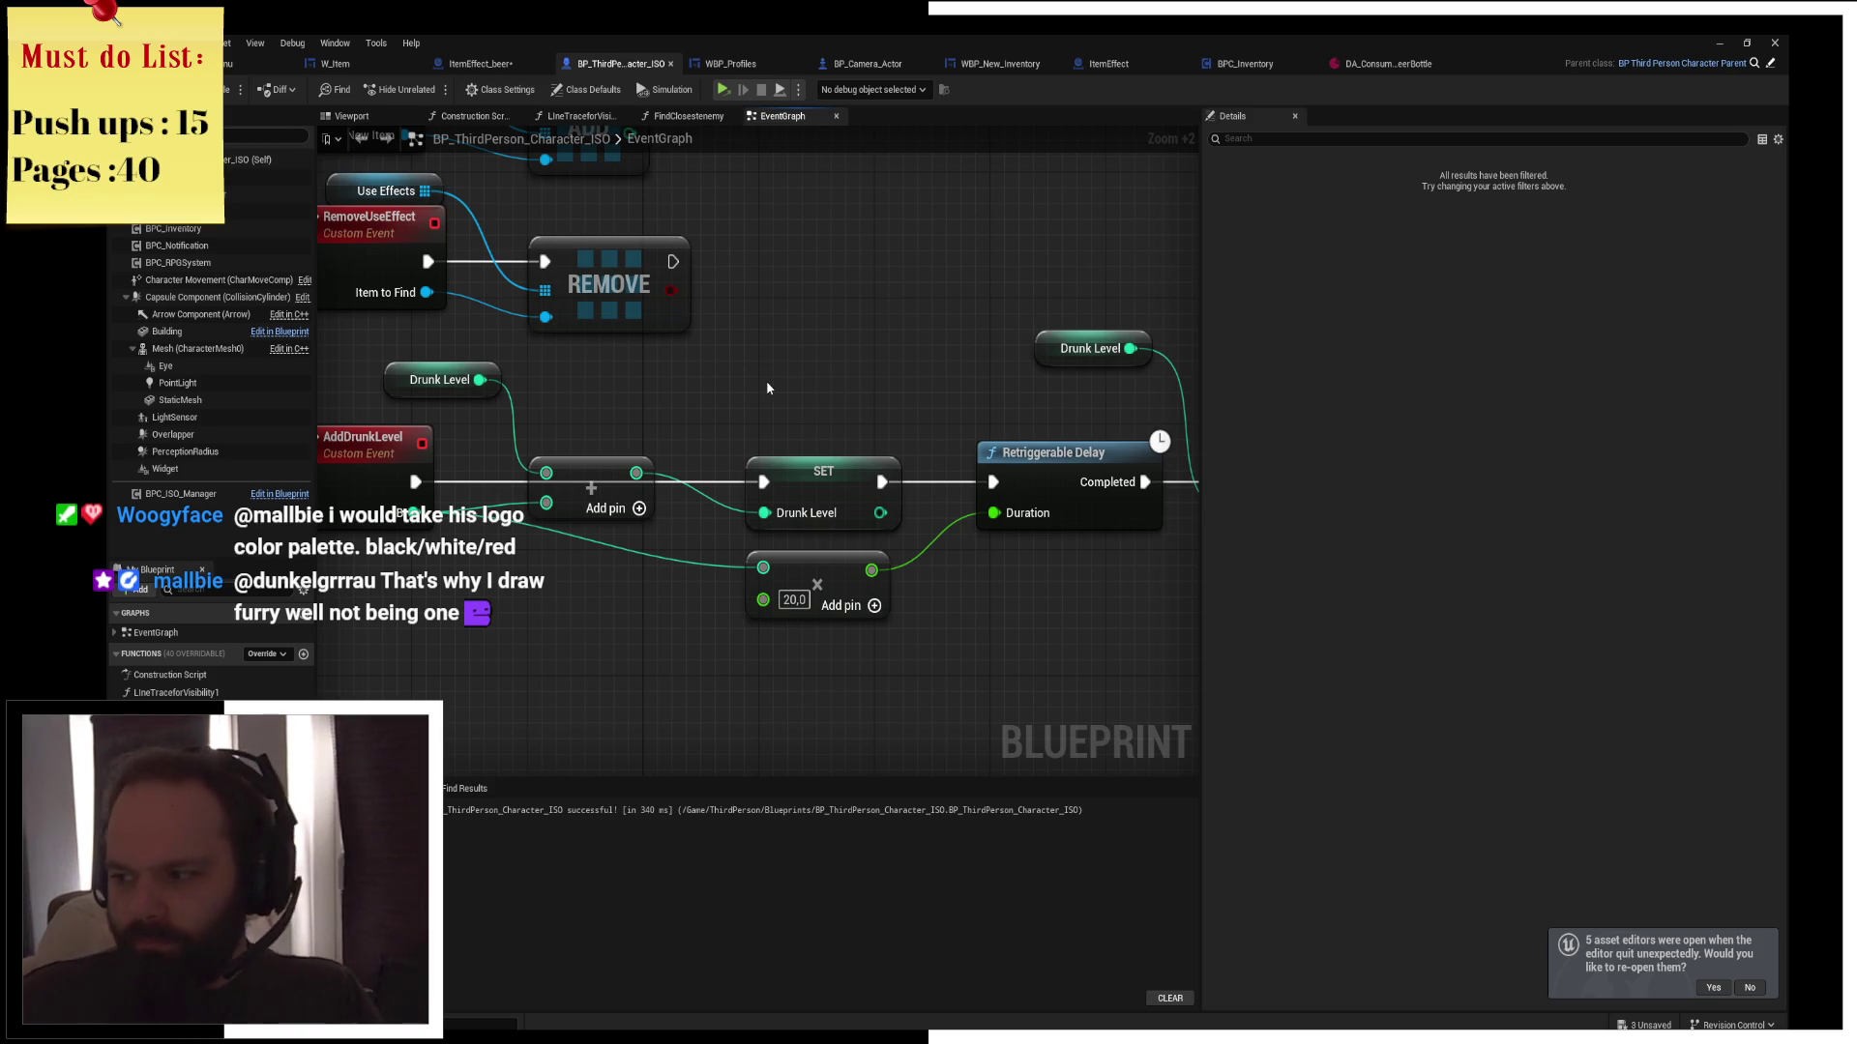
Rearrange the delay, the Drunk Level getter and the == node to tidy the graph
left_click_drag(767, 388, 528, 386)
left_click_drag(773, 451, 716, 451)
left_click(851, 346)
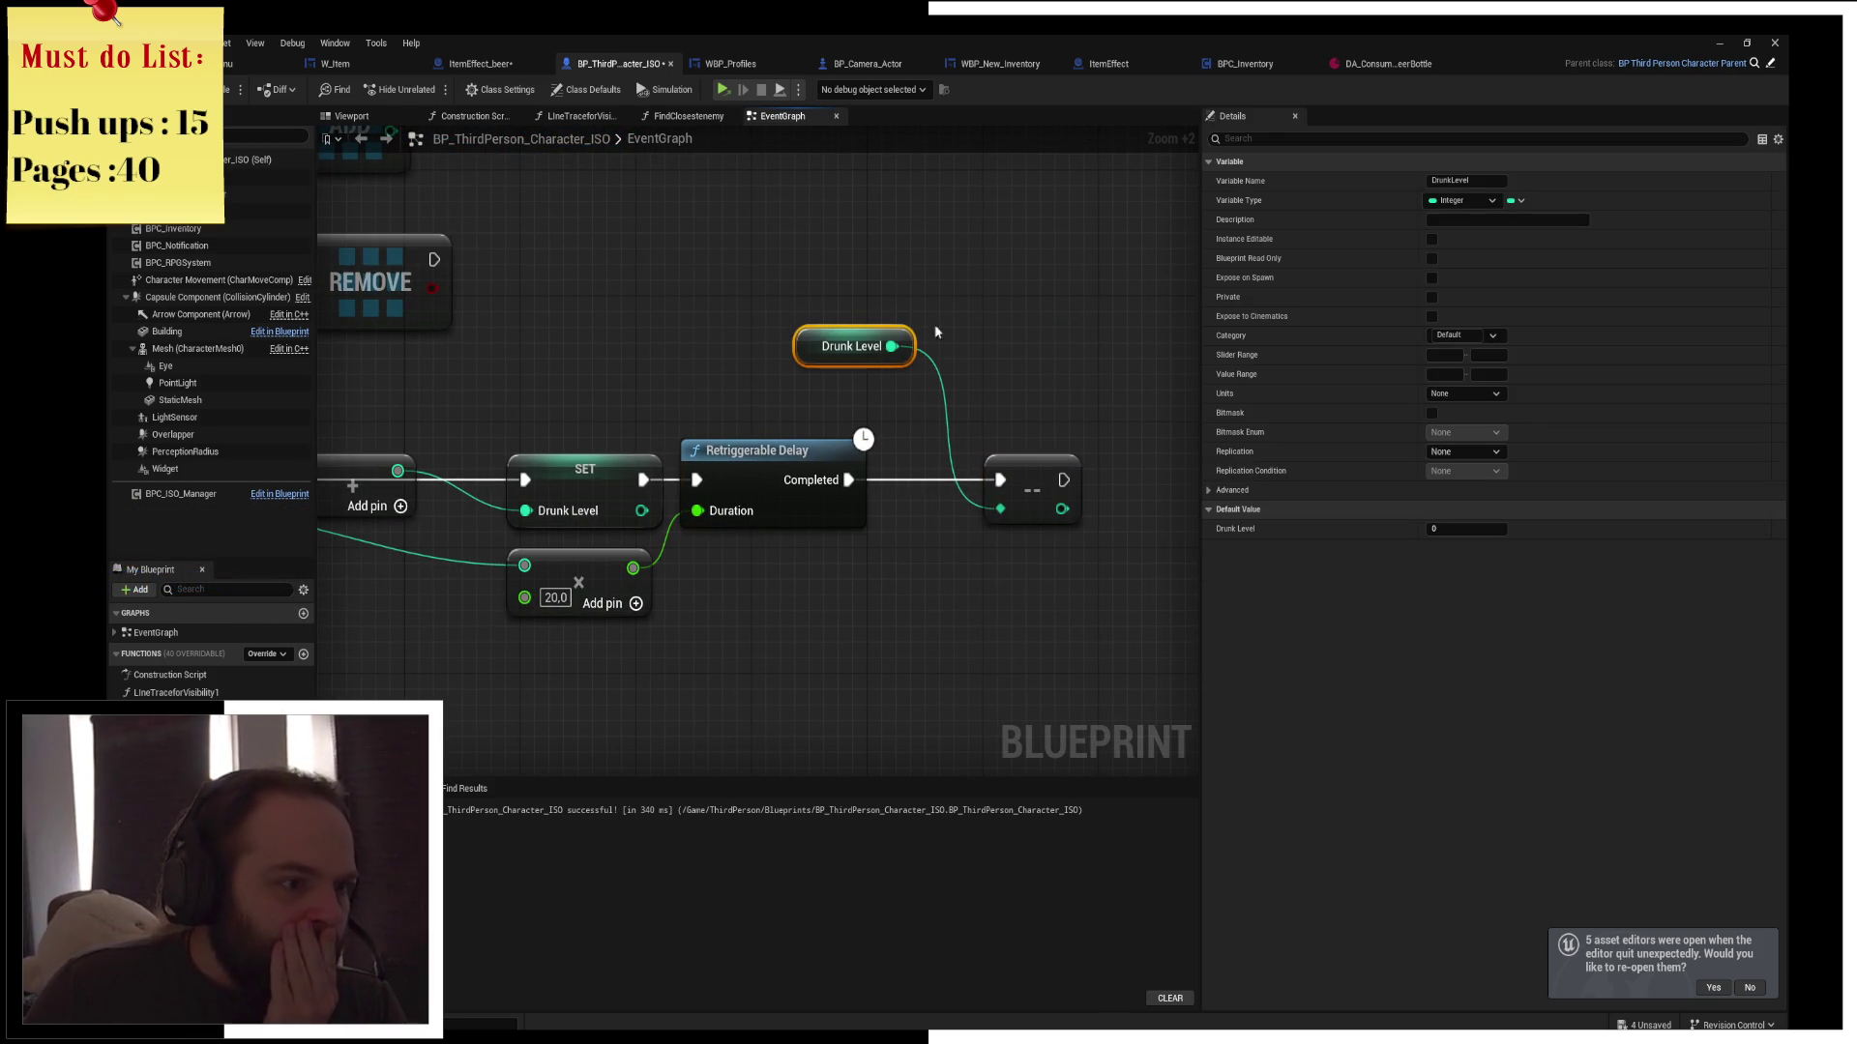
left_click_drag(903, 281, 1083, 542)
left_click_drag(1030, 484, 928, 484)
left_click(754, 355)
left_click_drag(755, 365, 799, 427)
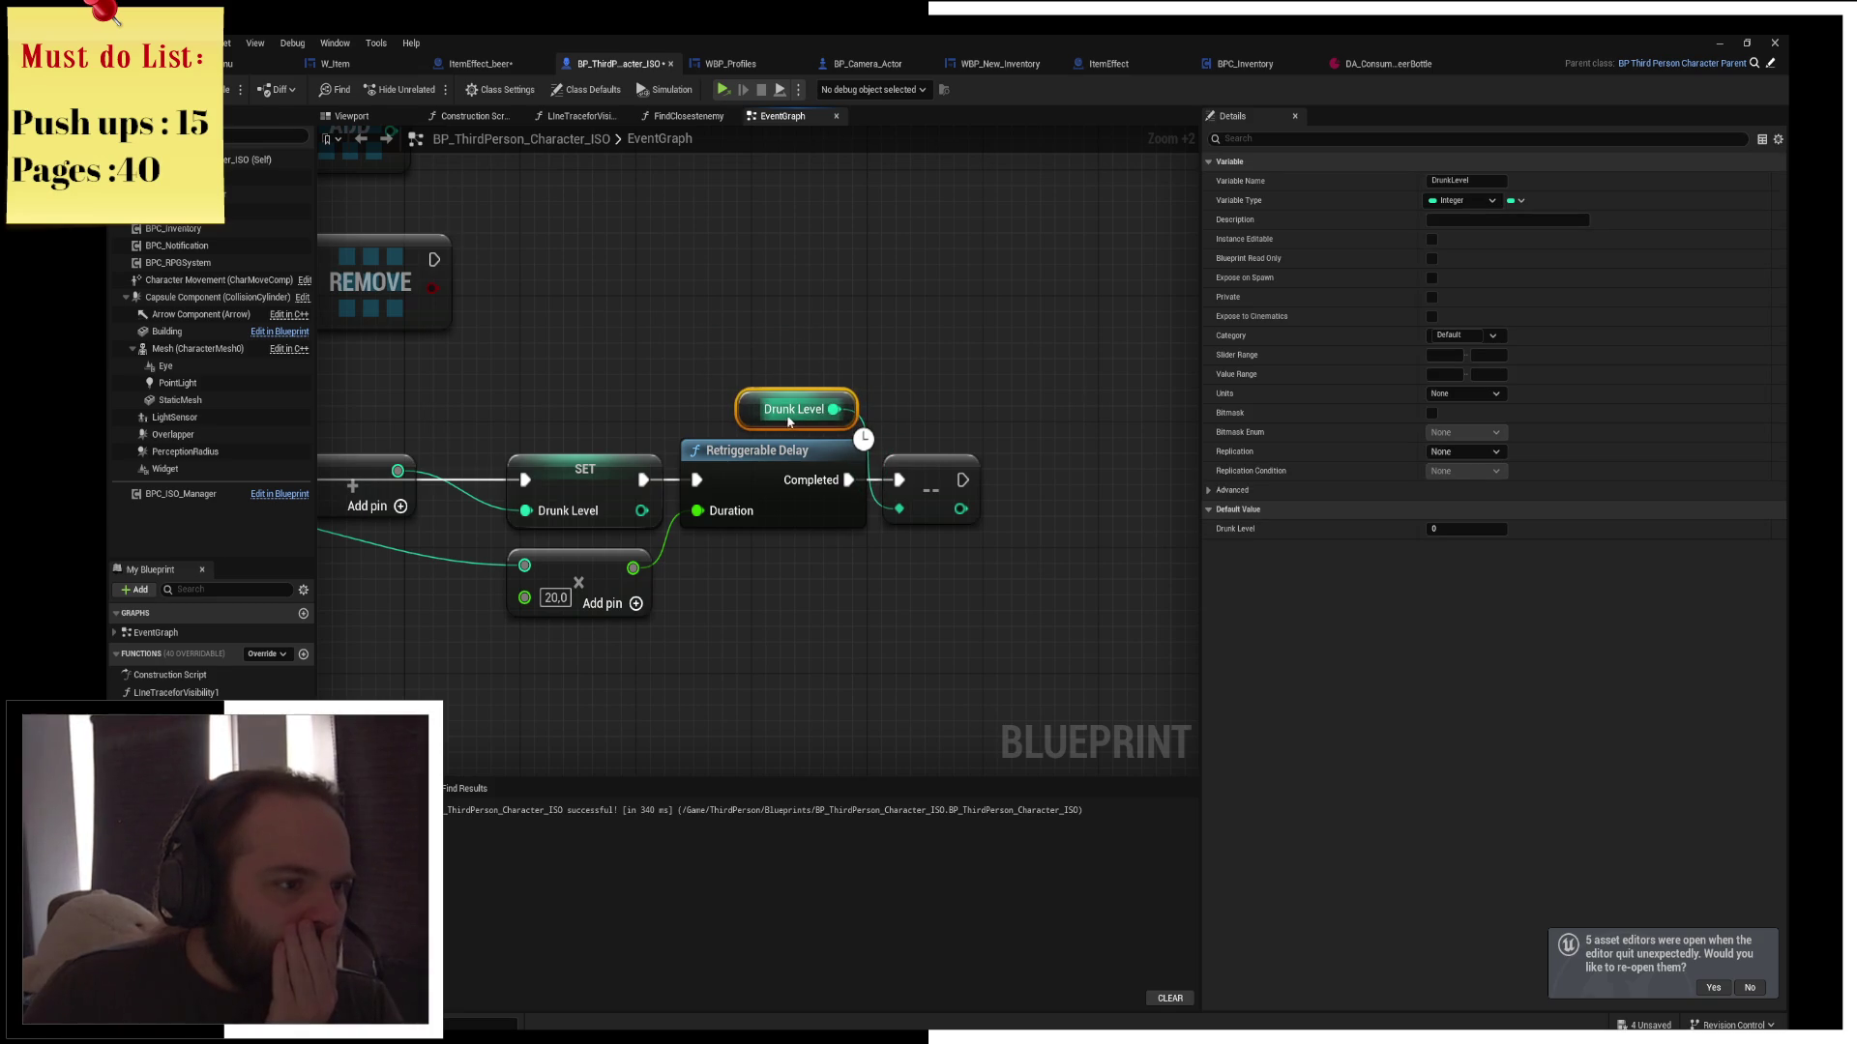
left_click(932, 457)
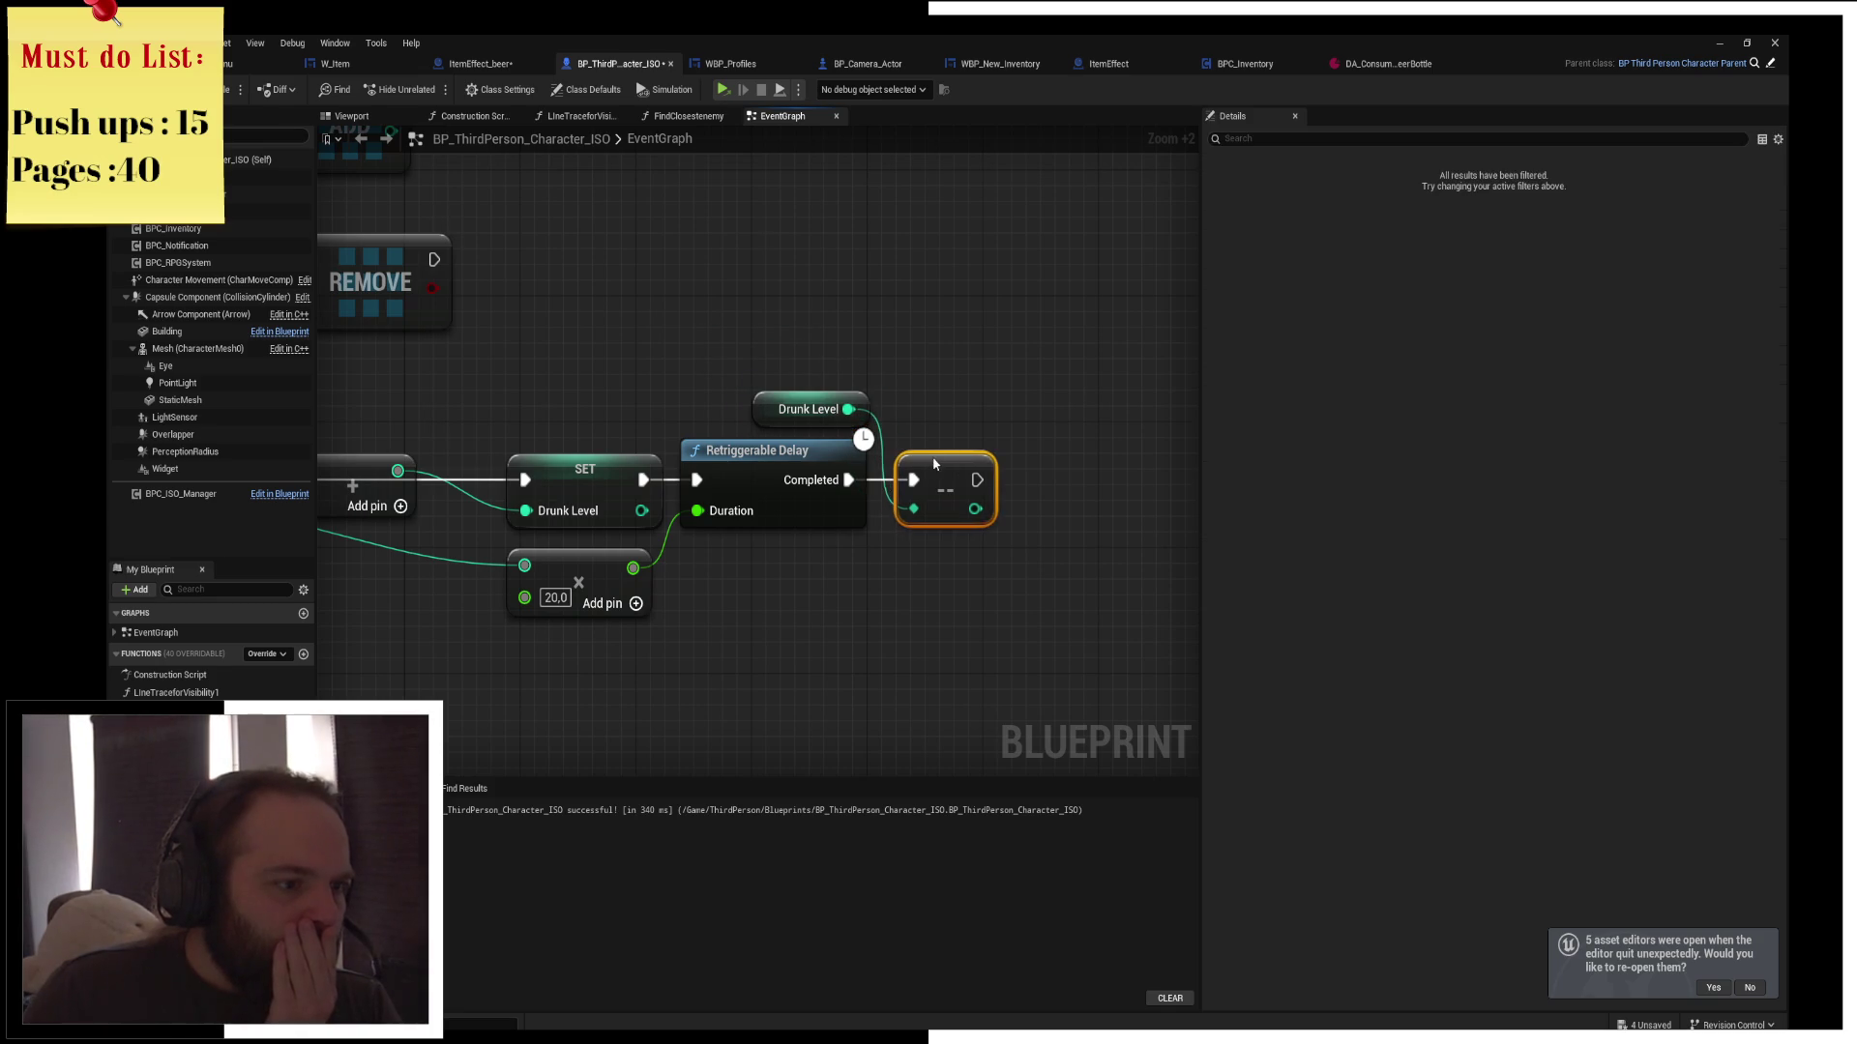
mouse_move(643, 415)
left_mouse_down()
mouse_move(828, 379)
mouse_move(944, 397)
left_mouse_up()
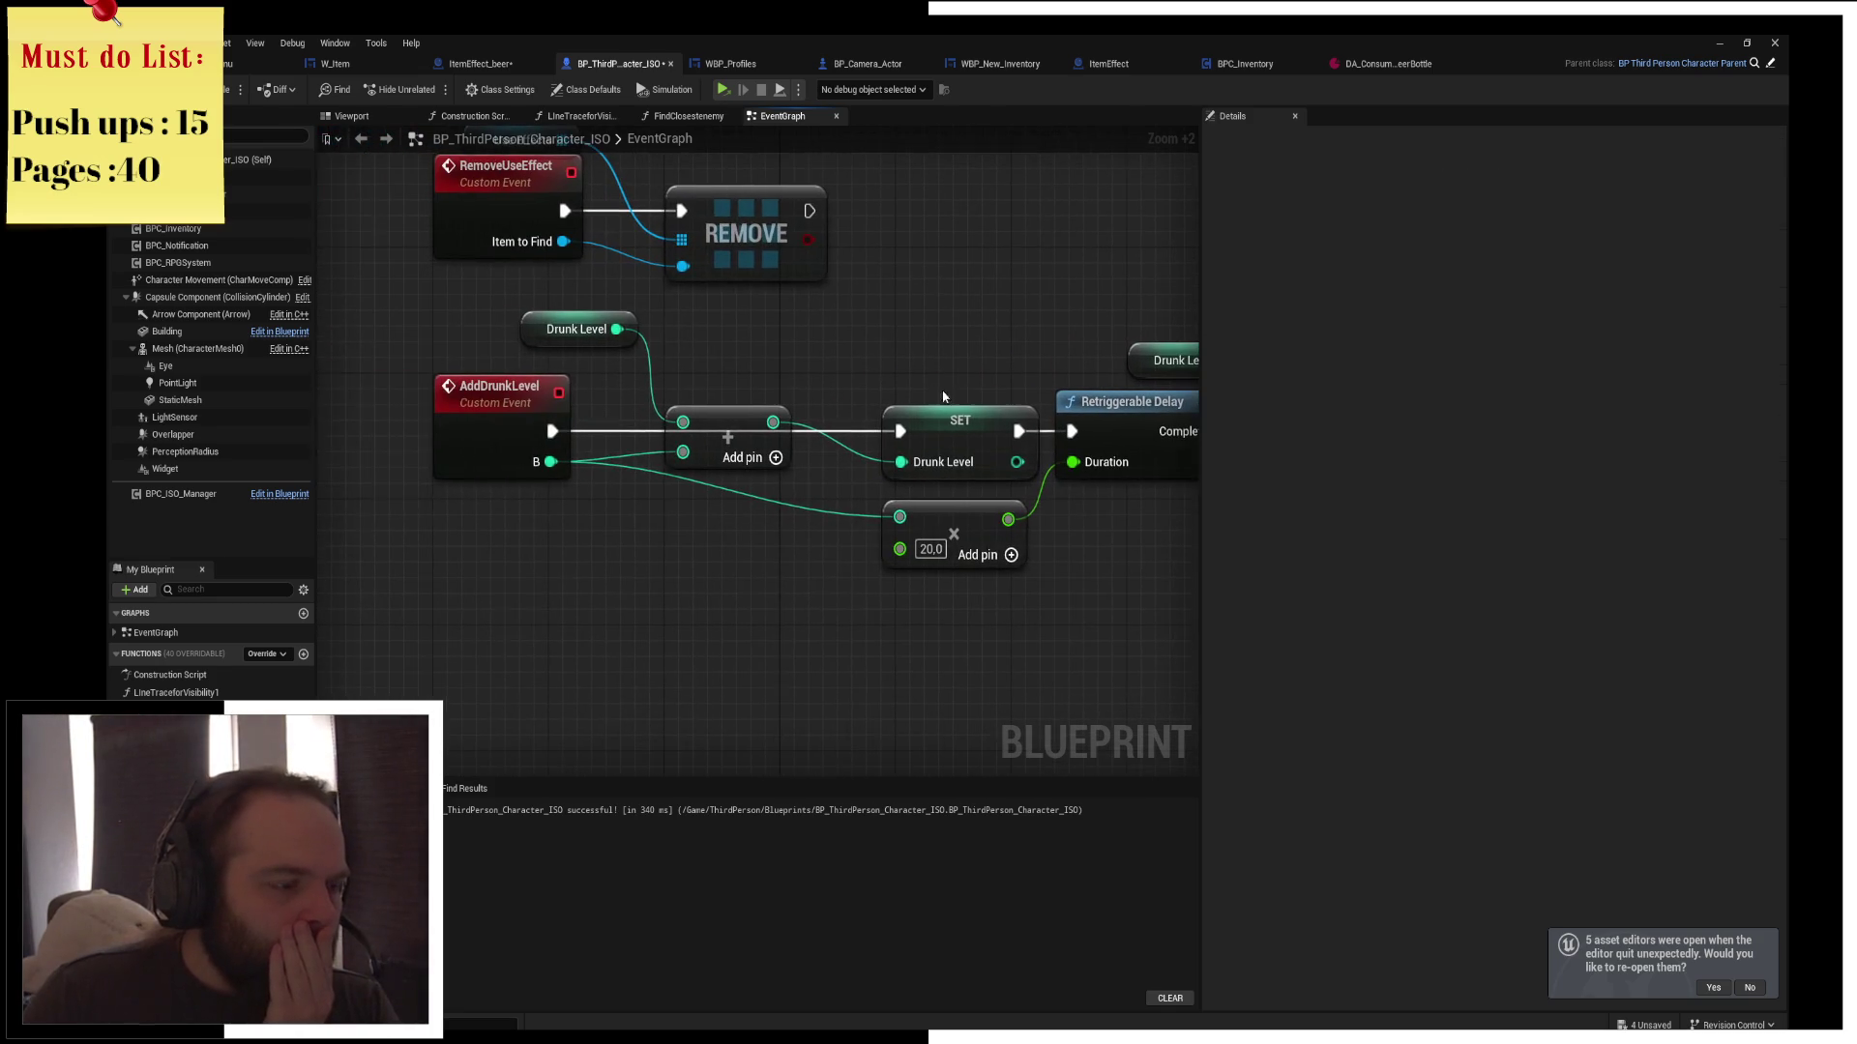
Route the B wire through a reroute point into the Add node's second input, then open ItemEffect_beer
double_click(749, 499)
mouse_move(746, 495)
left_mouse_down()
mouse_move(711, 523)
mouse_move(652, 522)
left_mouse_up()
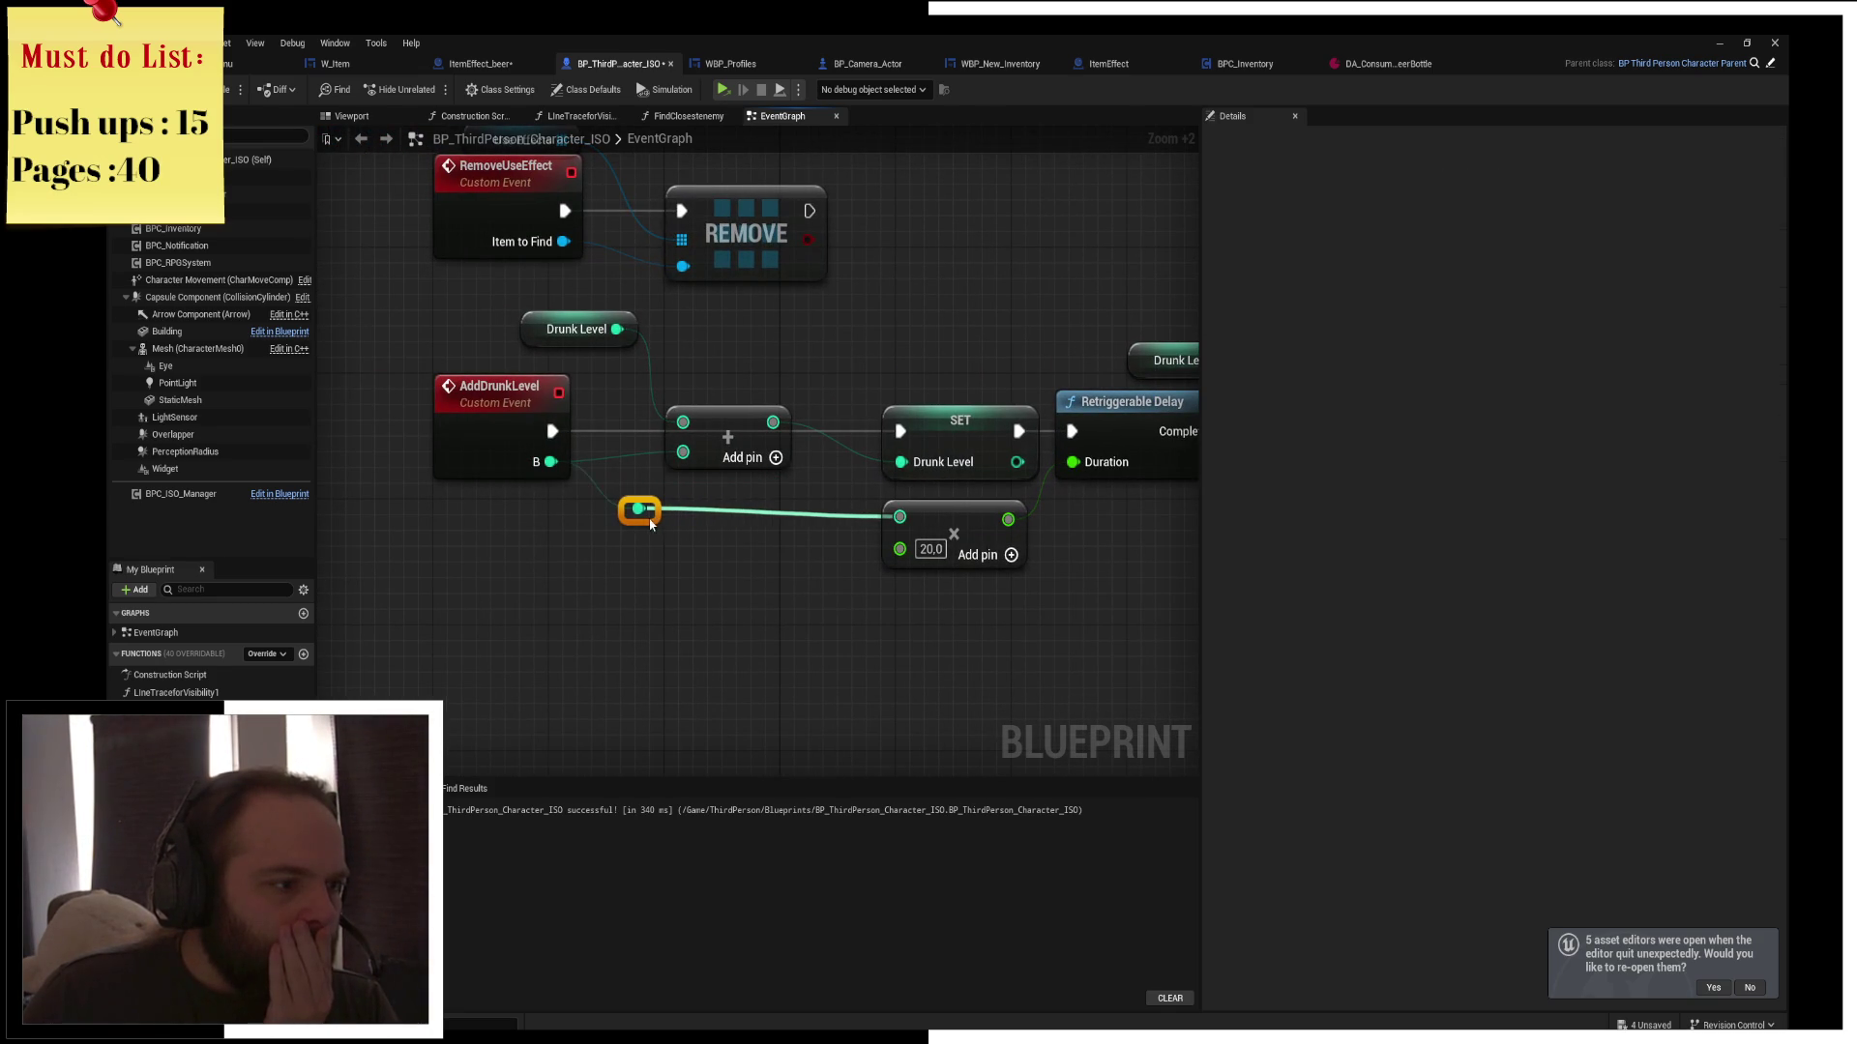
left_click(716, 505)
mouse_move(880, 511)
left_mouse_down()
mouse_move(636, 510)
mouse_move(741, 490)
left_mouse_up()
left_click(687, 454)
left_click(696, 343)
mouse_move(521, 313)
left_mouse_down()
mouse_move(435, 344)
mouse_move(433, 328)
left_mouse_up()
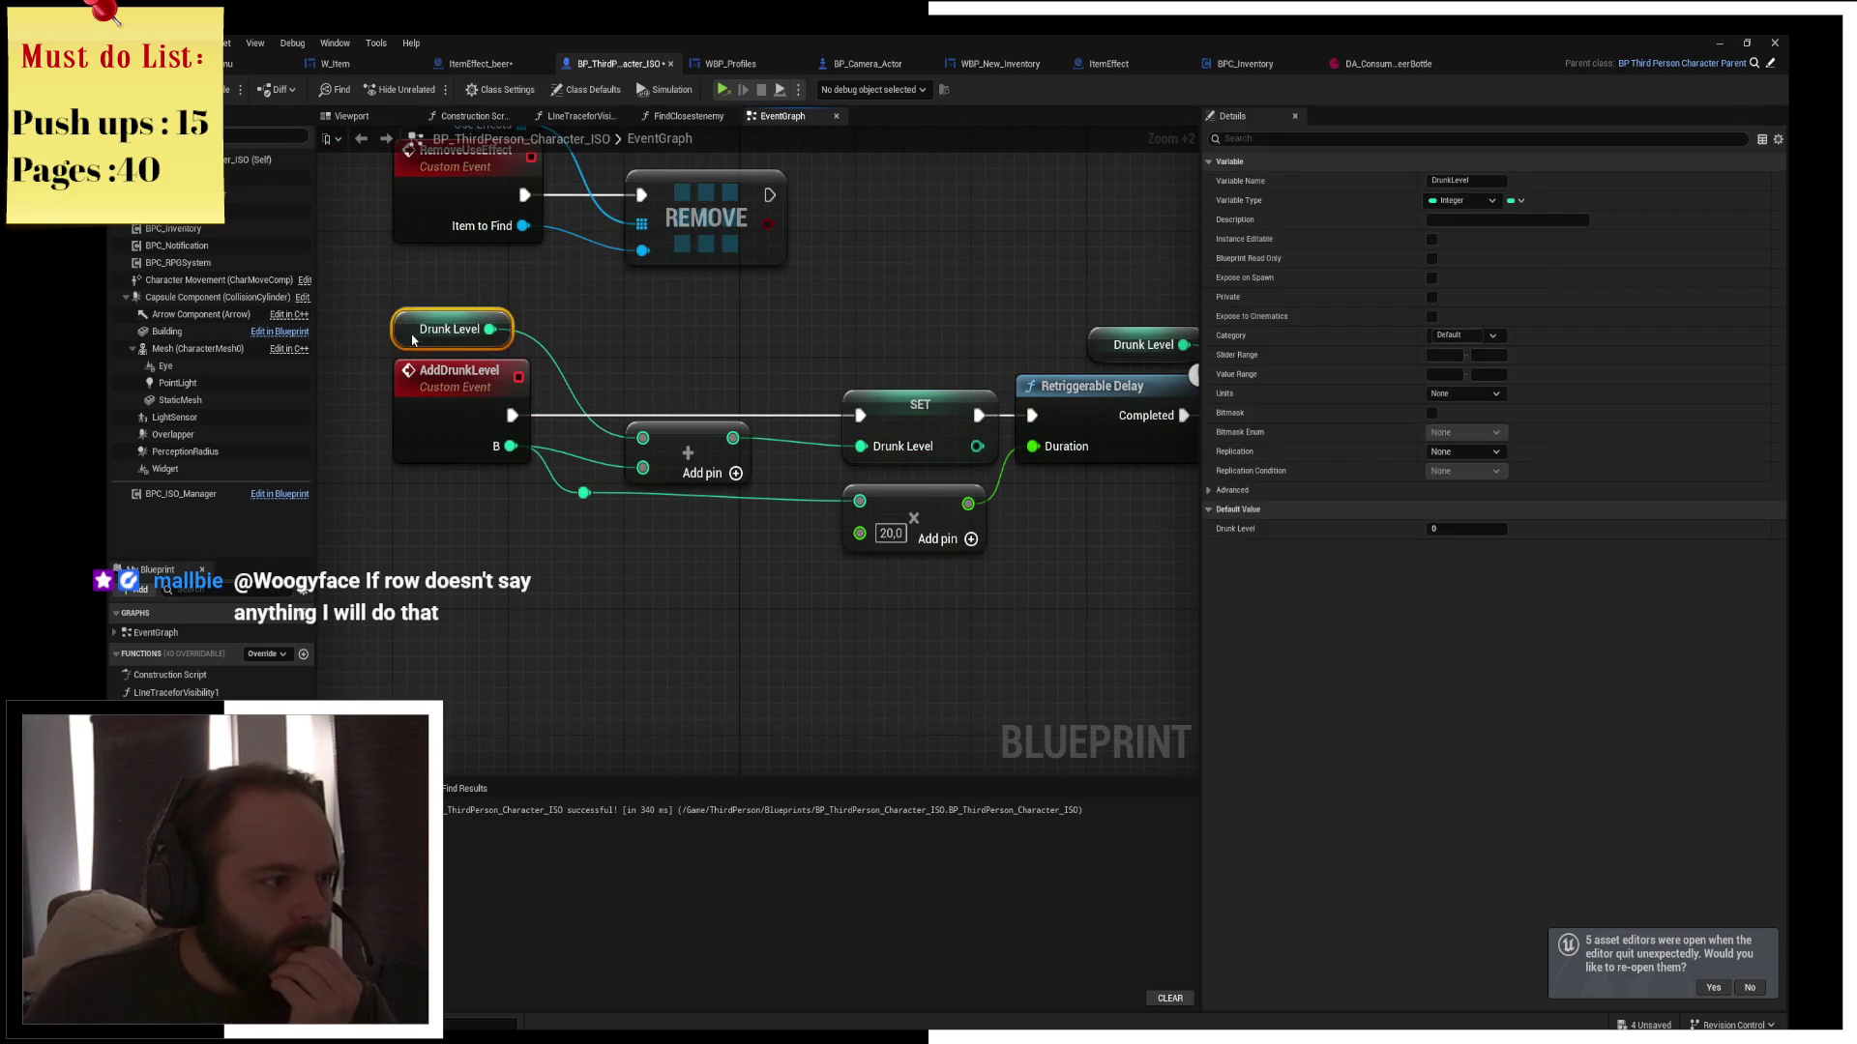
left_click(636, 309)
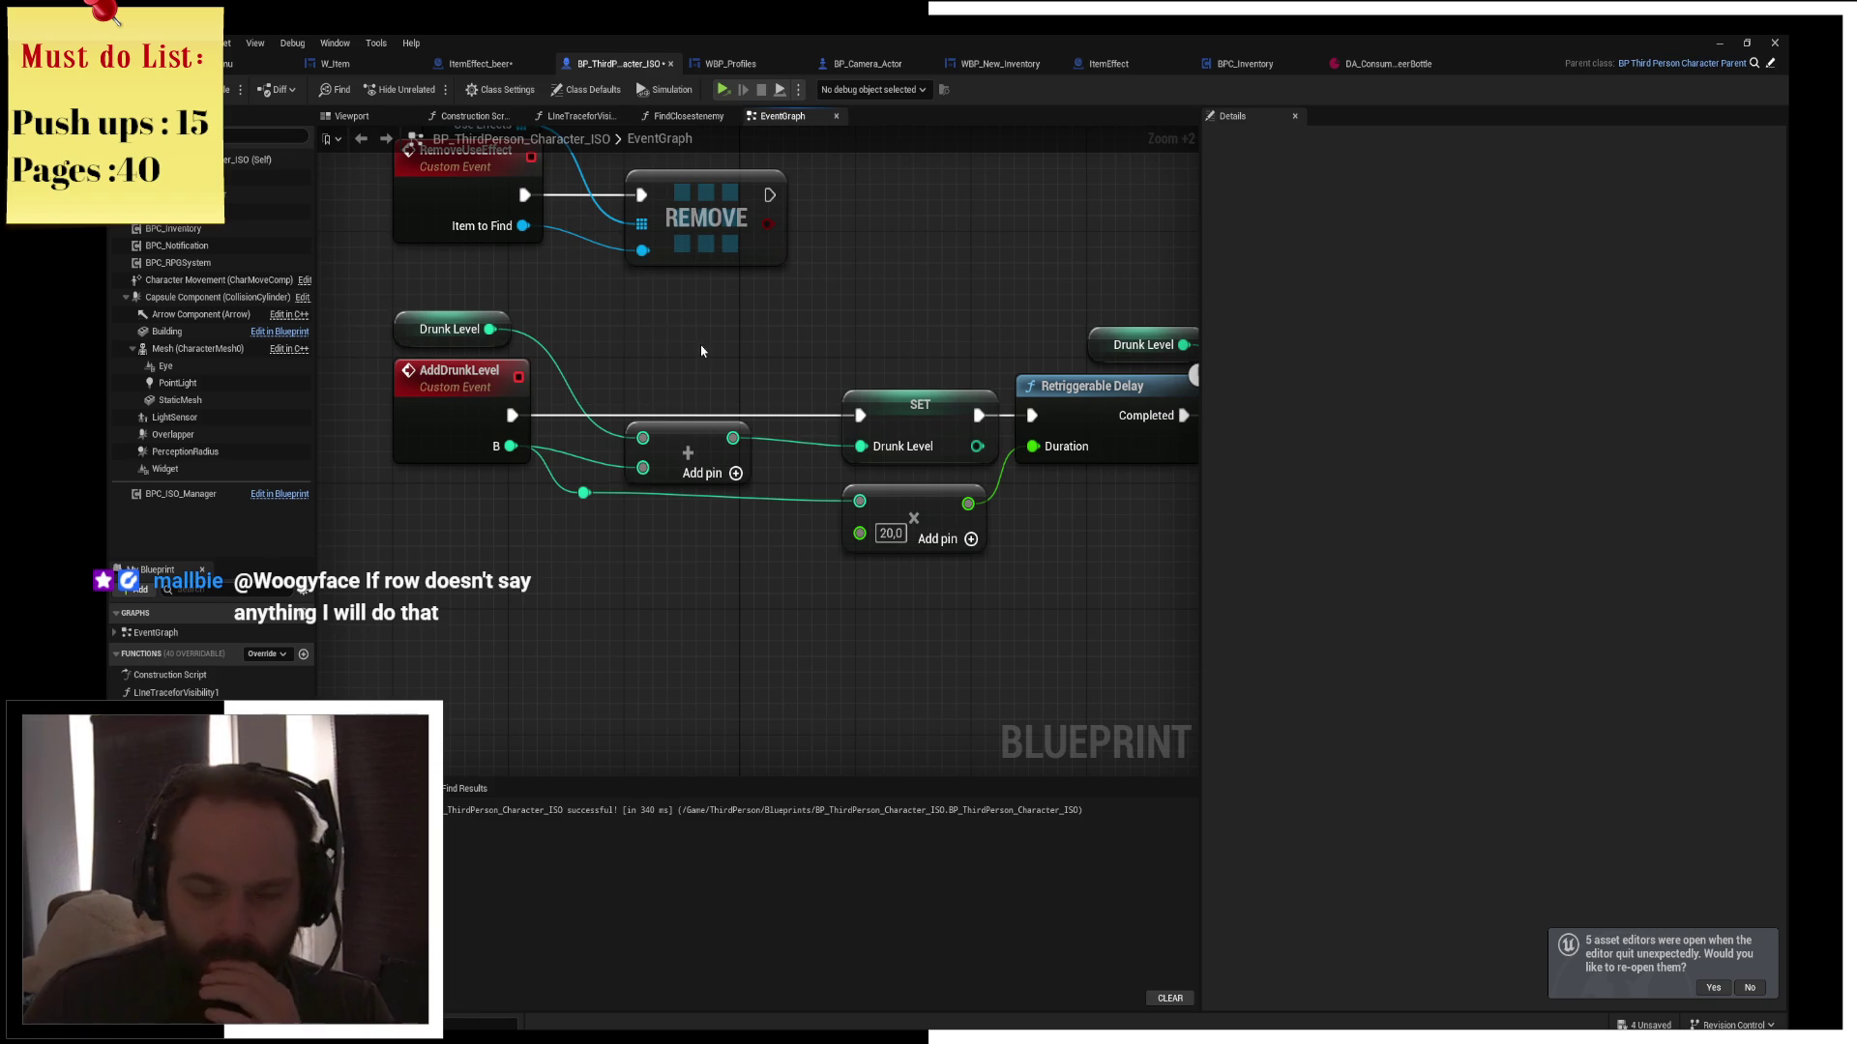
mouse_move(583, 493)
left_mouse_down()
mouse_move(619, 498)
mouse_move(643, 468)
mouse_move(600, 510)
left_mouse_up()
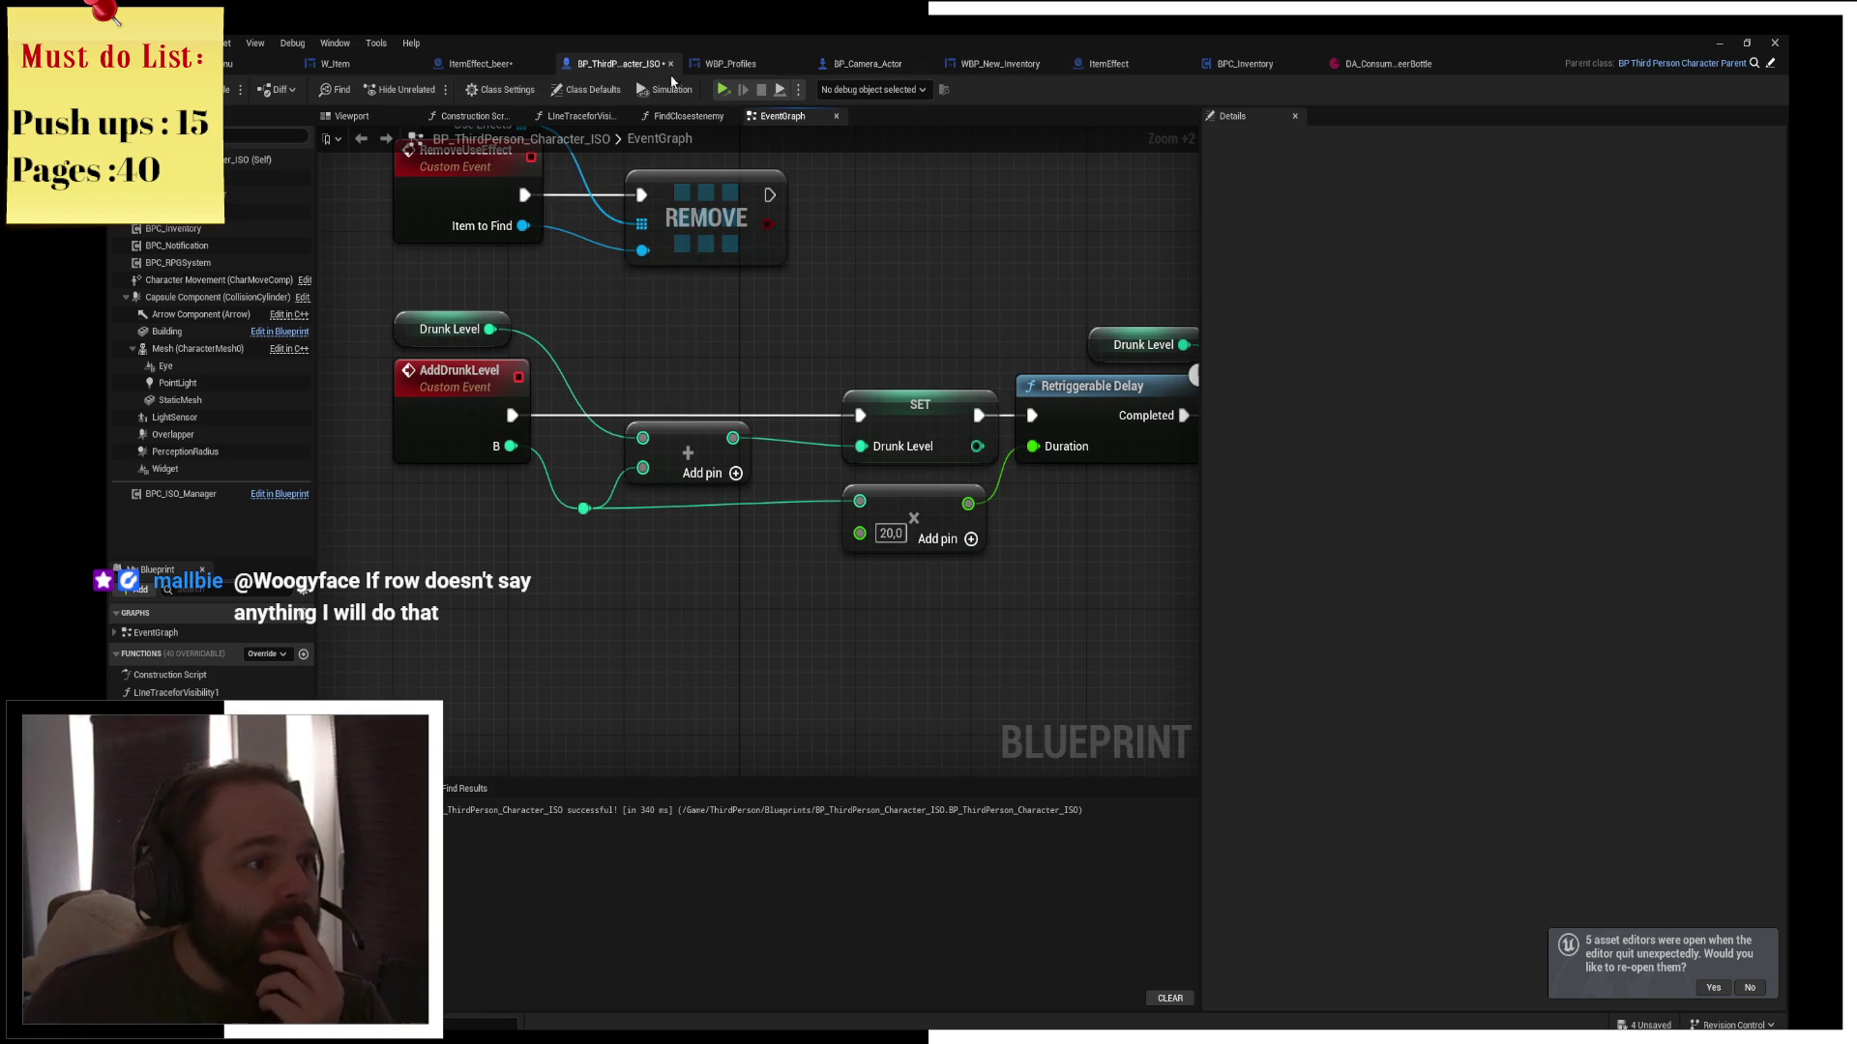
left_click(469, 65)
scroll(822, 366, "up", 4)
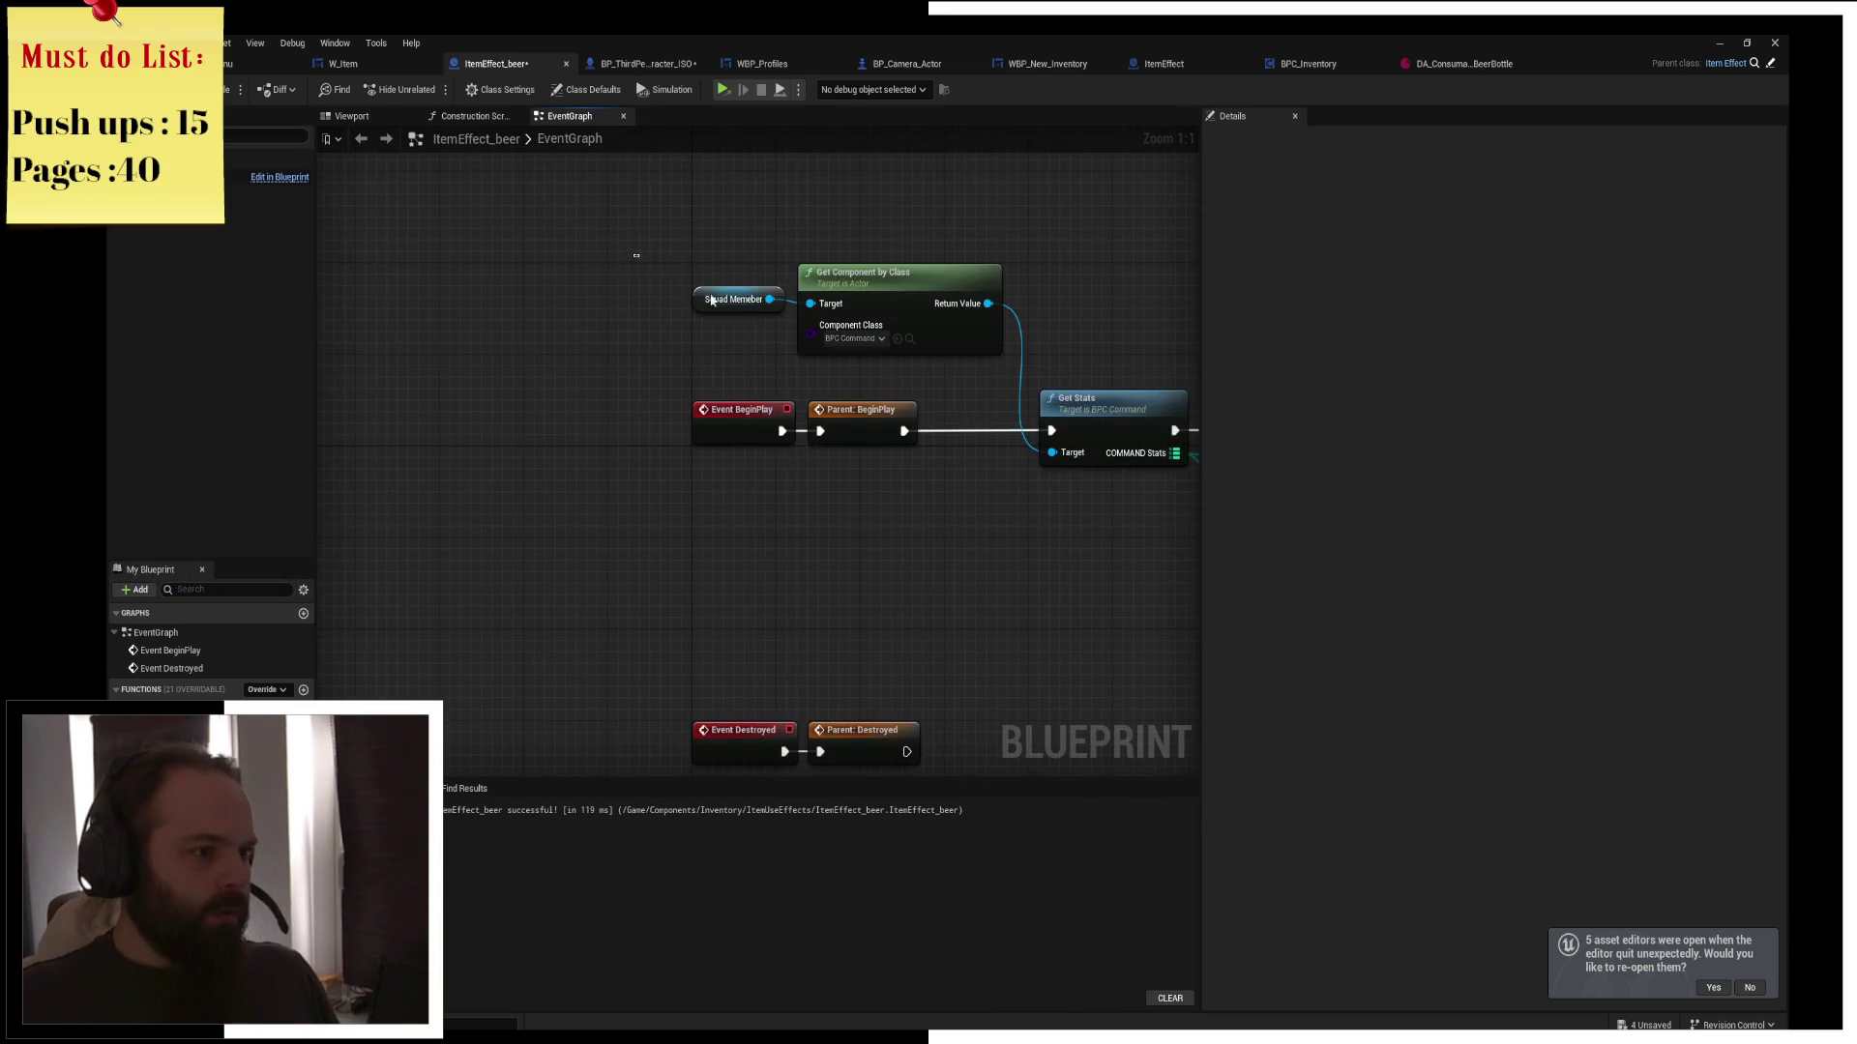
Call Add Drunk Level on Squad Memeber from the Branch's True output
left_click(677, 292)
mouse_move(779, 307)
left_mouse_down()
mouse_move(1175, 310)
mouse_move(1043, 305)
mouse_move(1094, 325)
mouse_move(1126, 369)
left_mouse_up()
type("add dru")
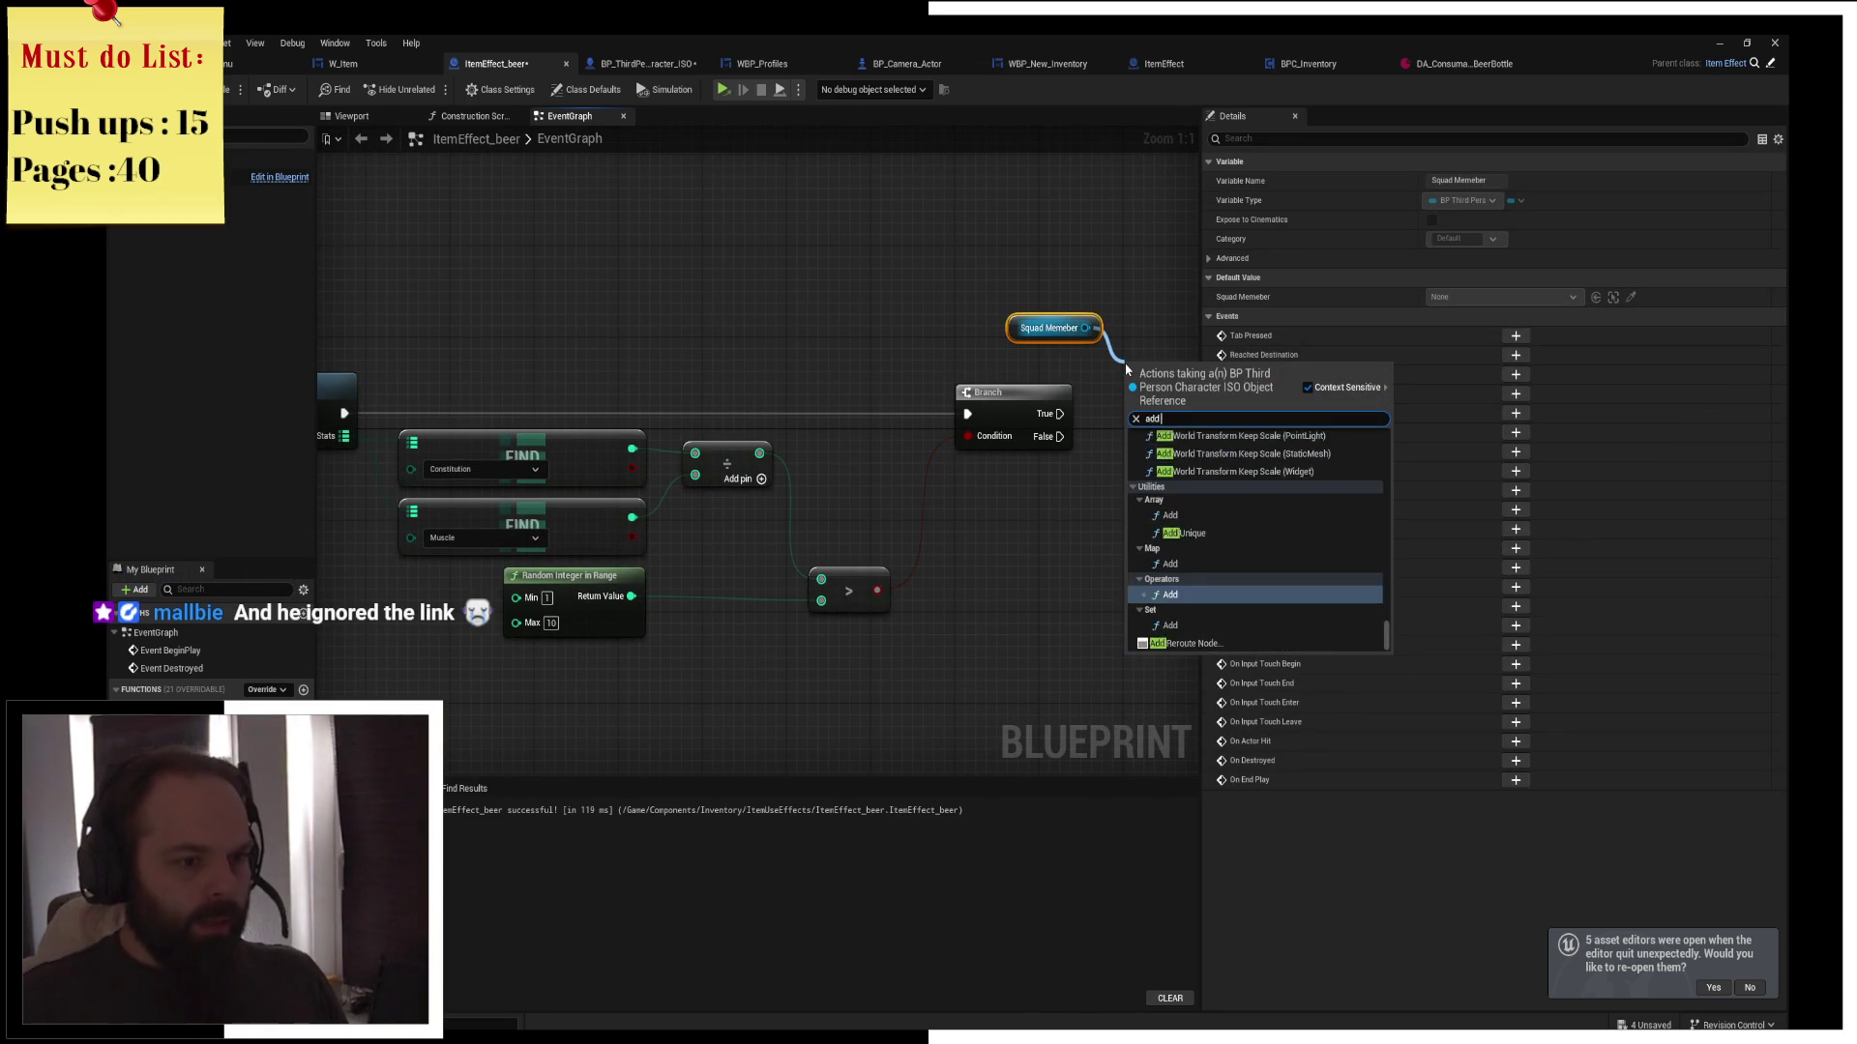
key("Return")
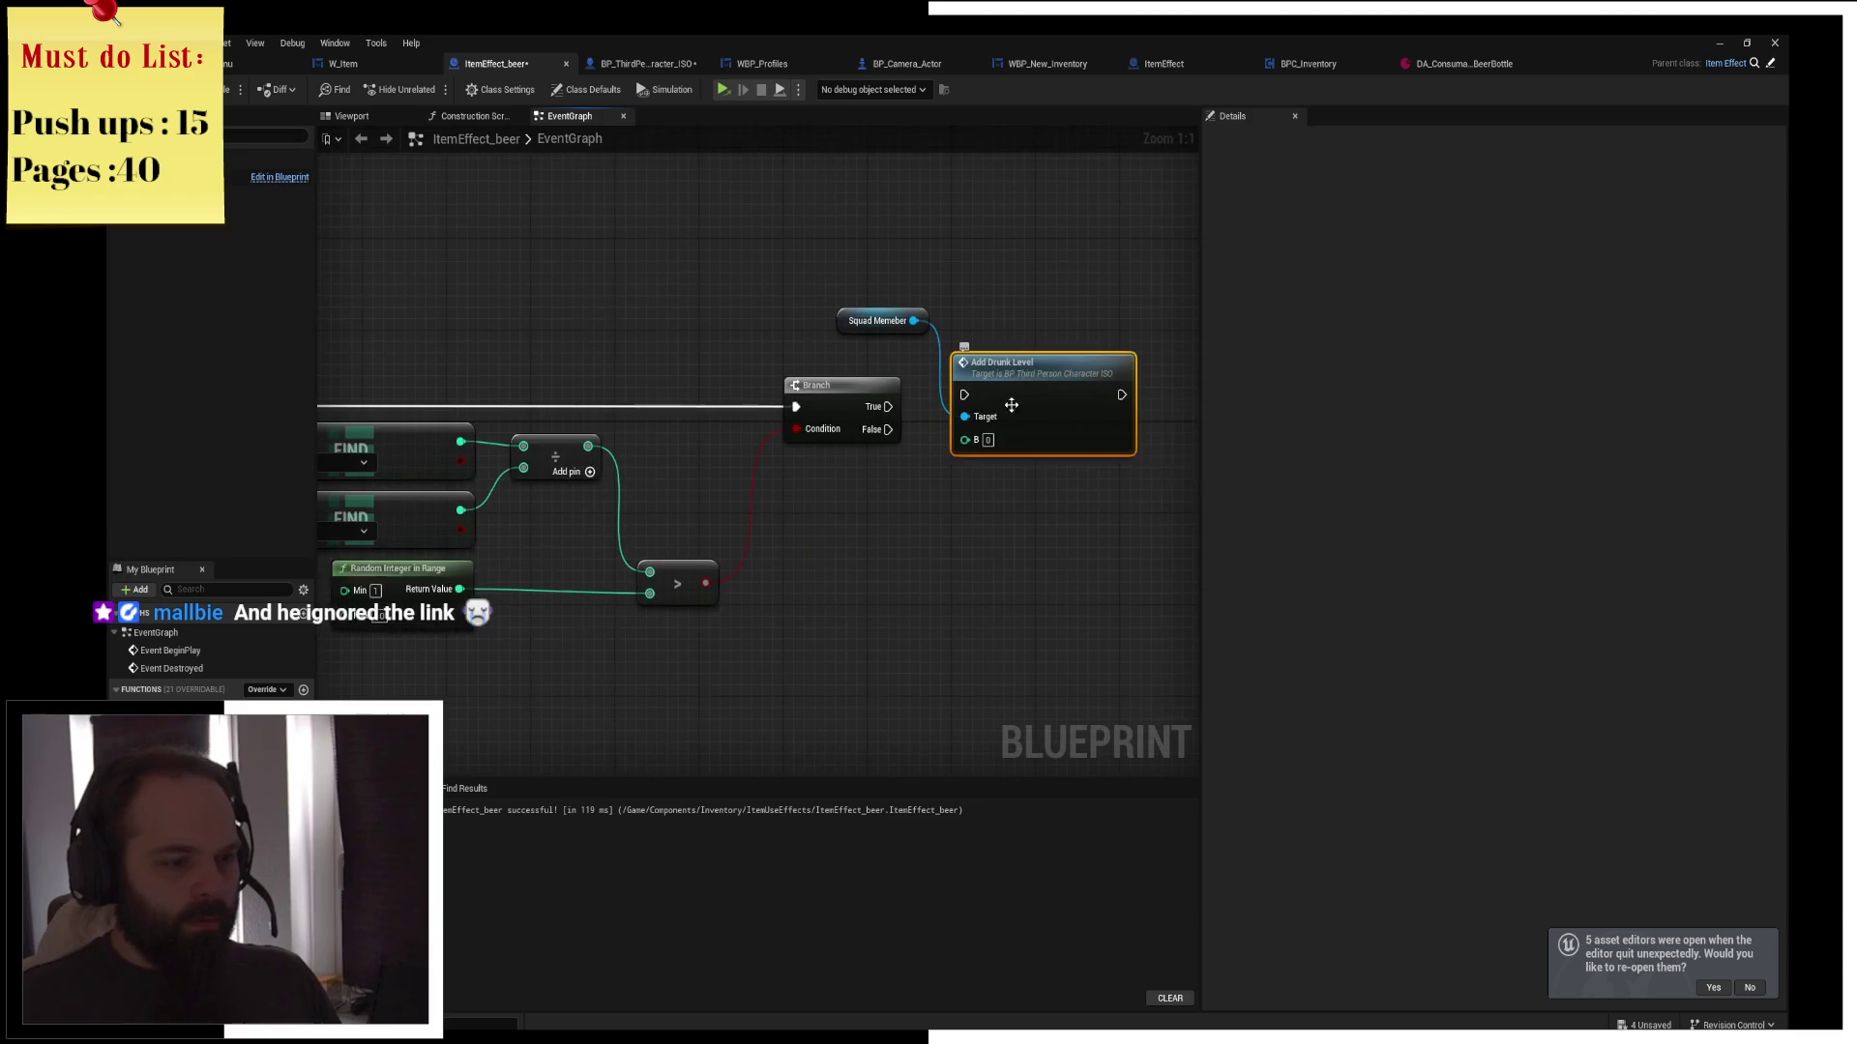
mouse_move(887, 406)
left_mouse_down()
mouse_move(964, 395)
mouse_move(1006, 317)
mouse_move(916, 330)
left_mouse_up()
Duplicate the Squad Memeber / Add Drunk Level pair for the Branch's False output, then switch to the browser
key("ctrl+c")
key("ctrl+v")
left_click_drag(1074, 508, 979, 487)
left_click(985, 451)
left_click_drag(888, 430, 932, 520)
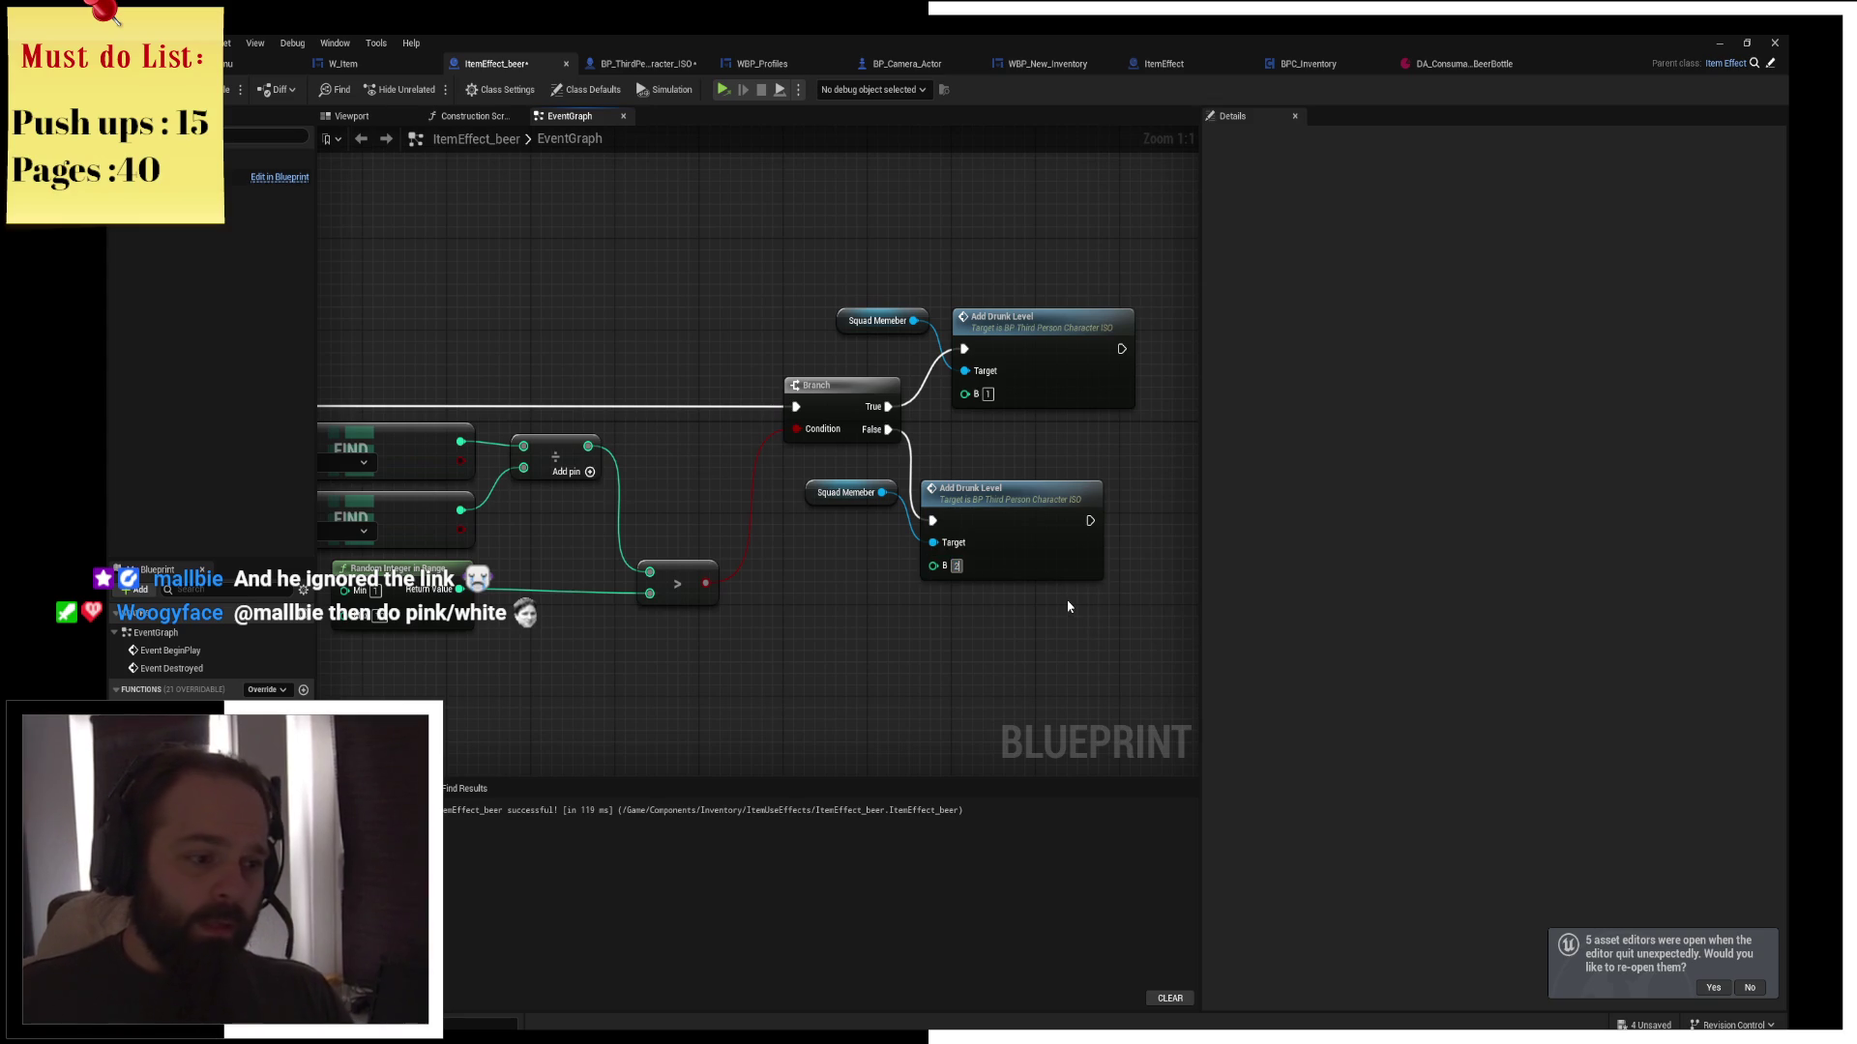
left_click_drag(1068, 607, 813, 489)
left_click_drag(1012, 498, 1040, 472)
left_click(1012, 449)
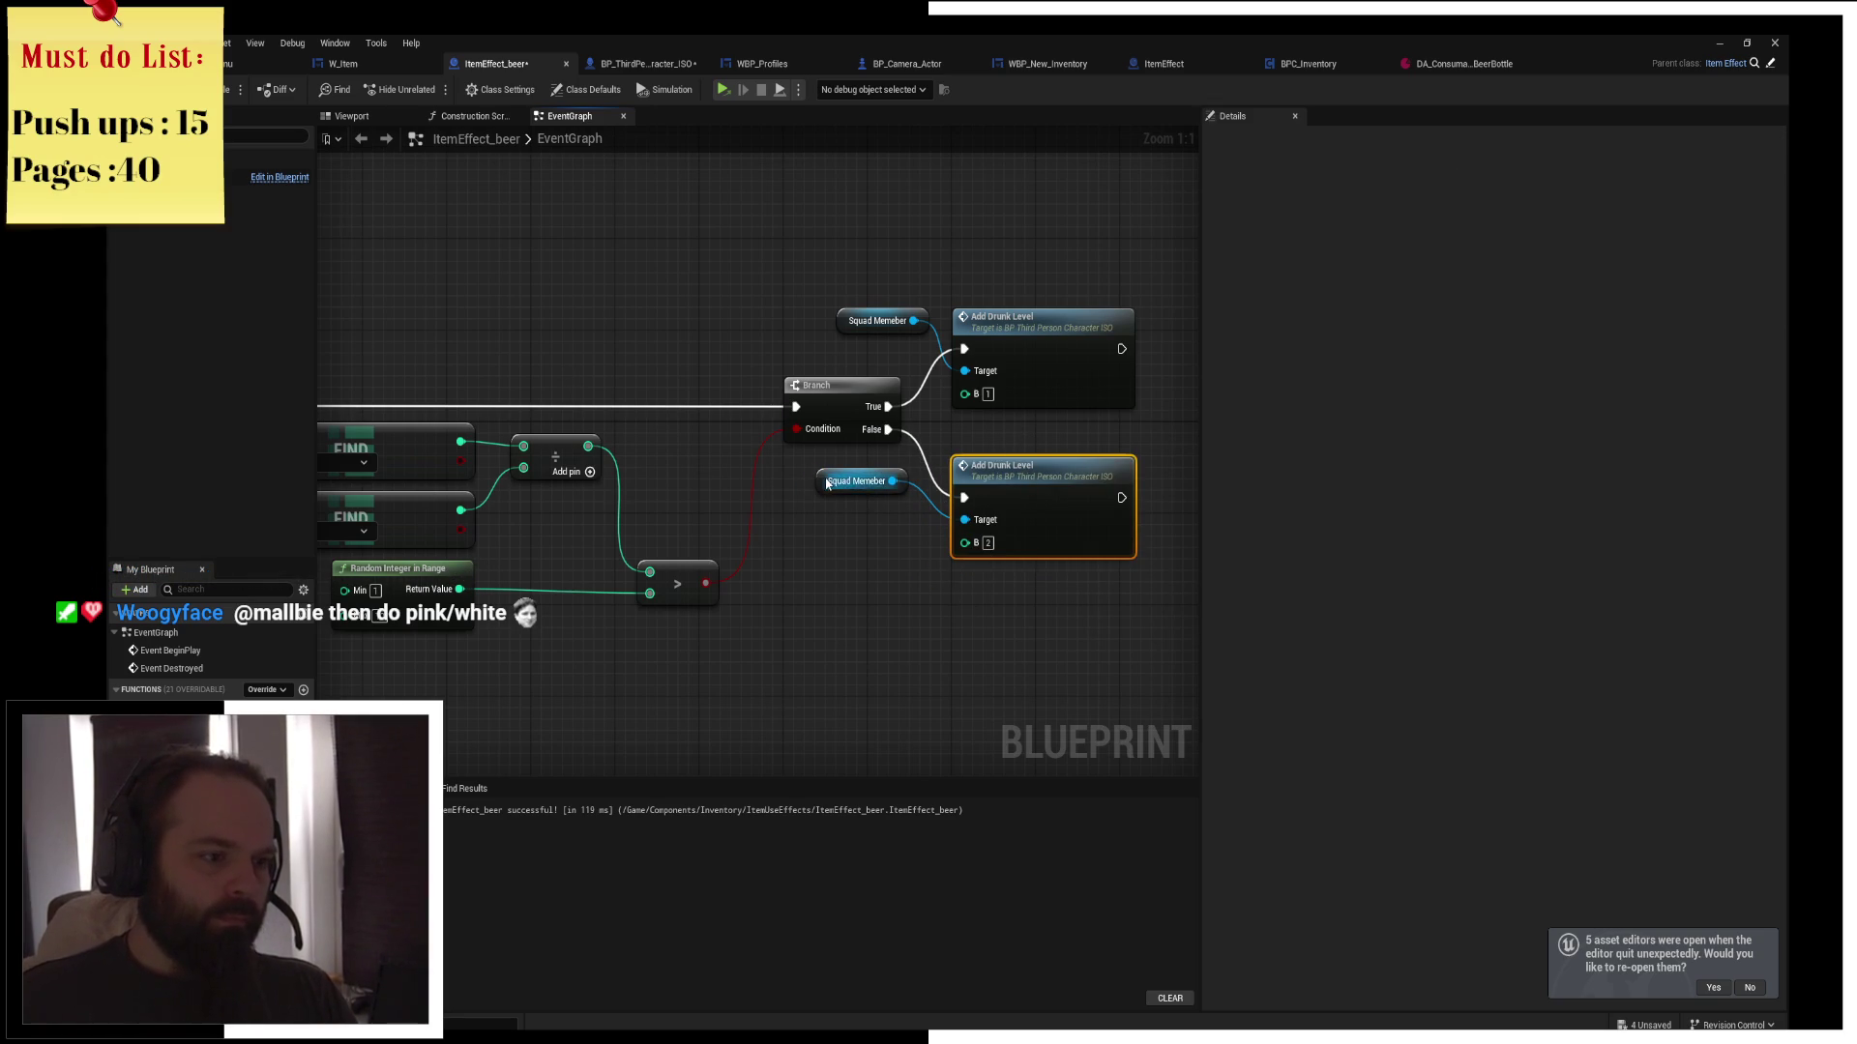
left_click_drag(829, 483, 818, 528)
left_click(839, 312)
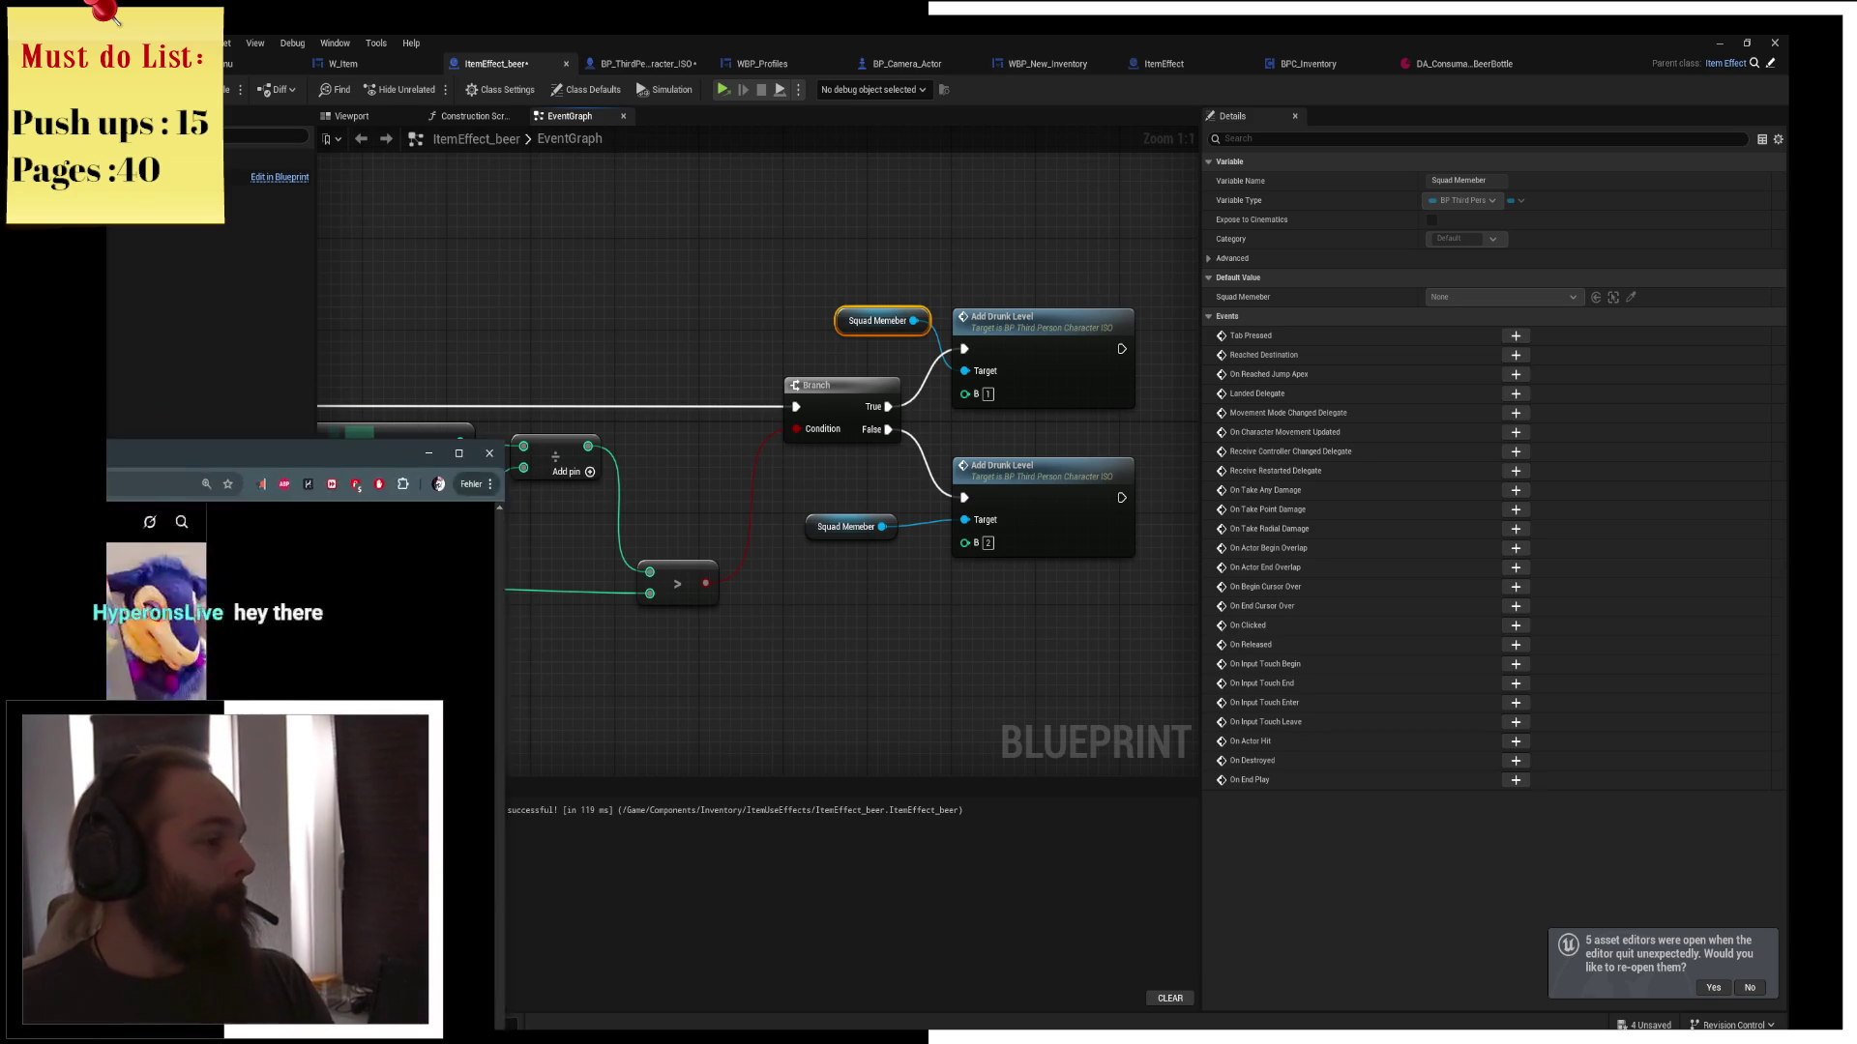
key("alt+Tab")
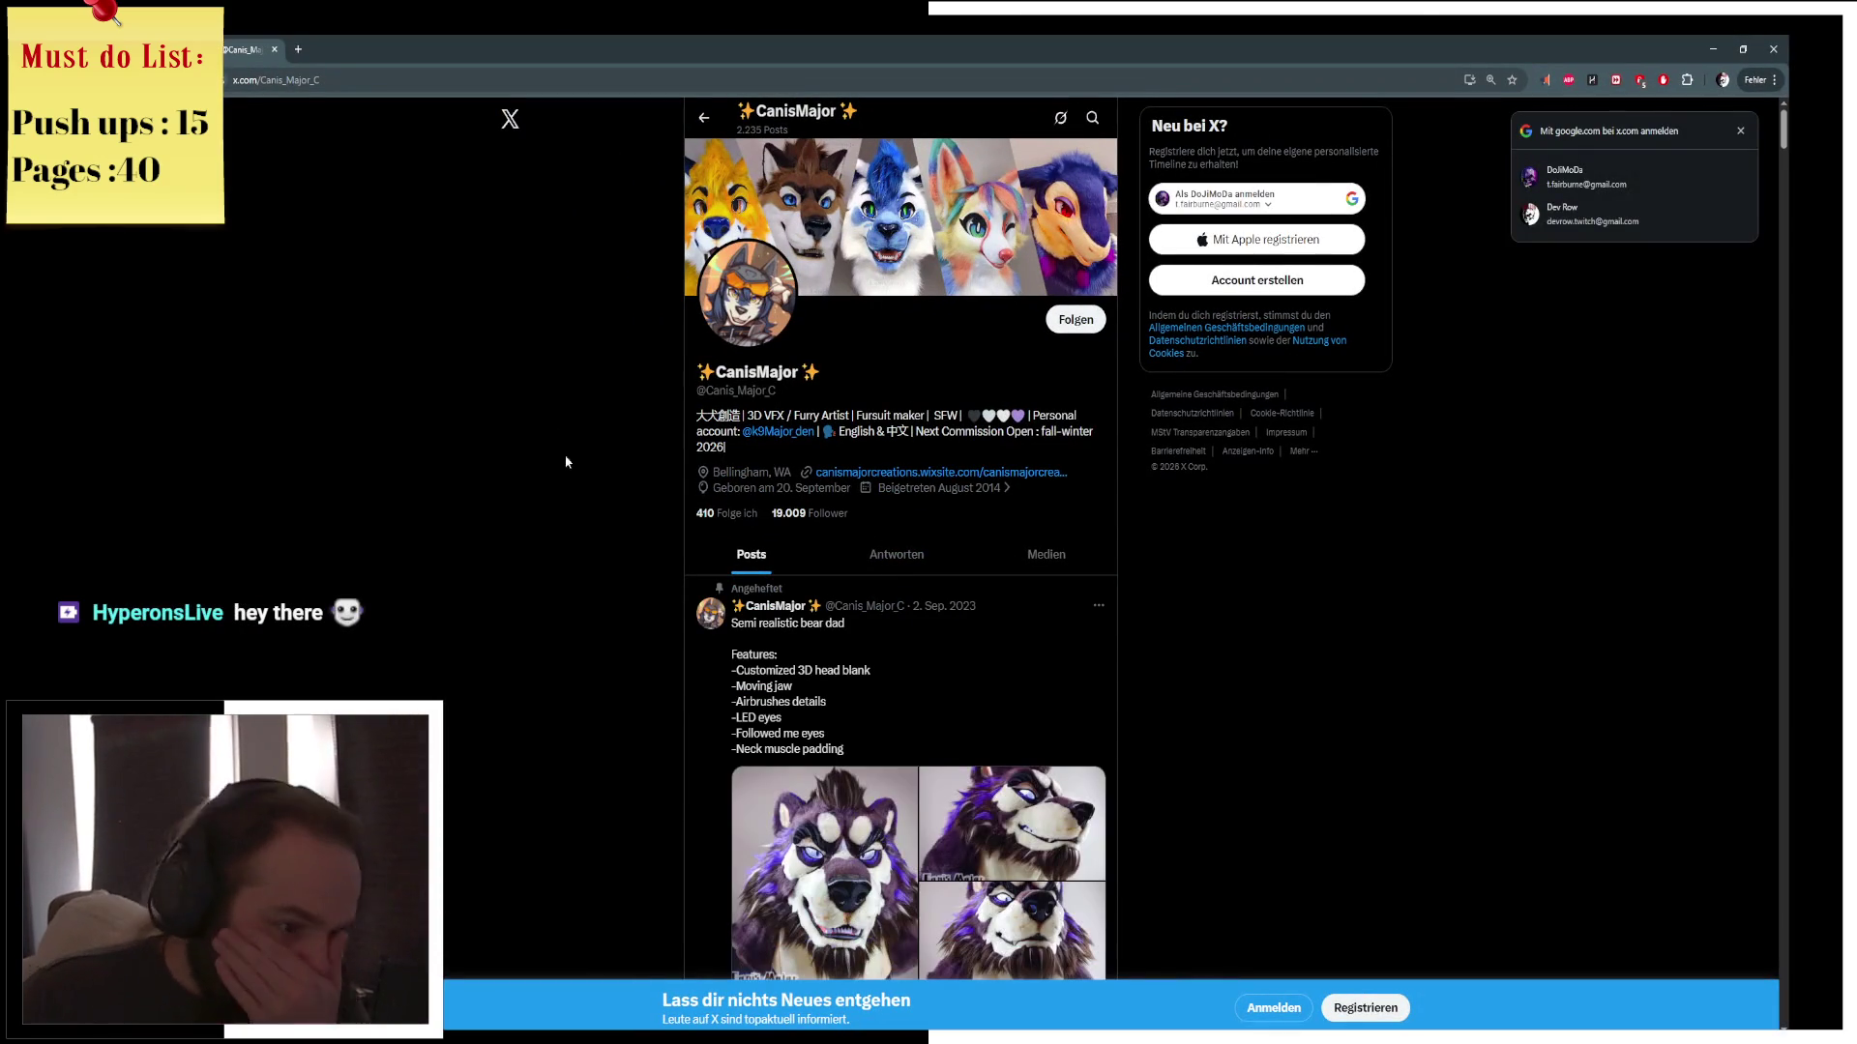
scroll(638, 557, "down", 4)
scroll(637, 557, "down", 3)
scroll(638, 557, "down", 6)
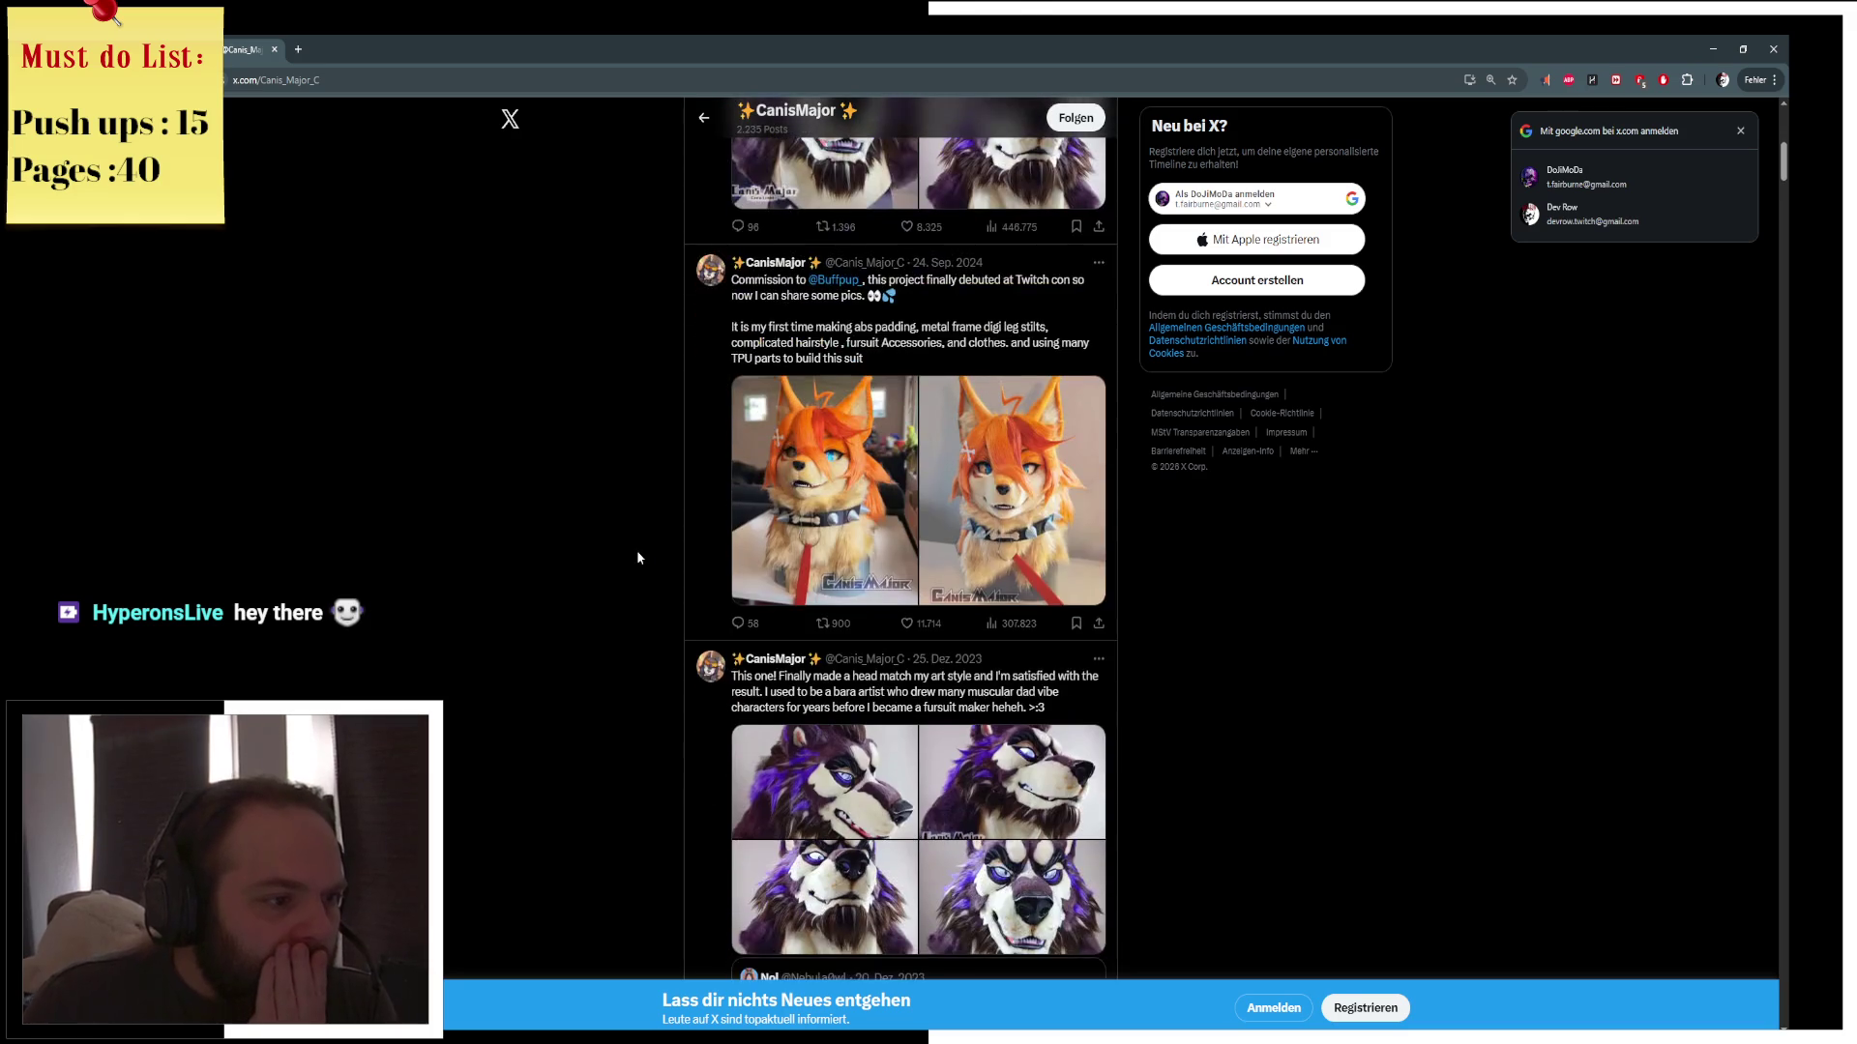
scroll(636, 557, "down", 2)
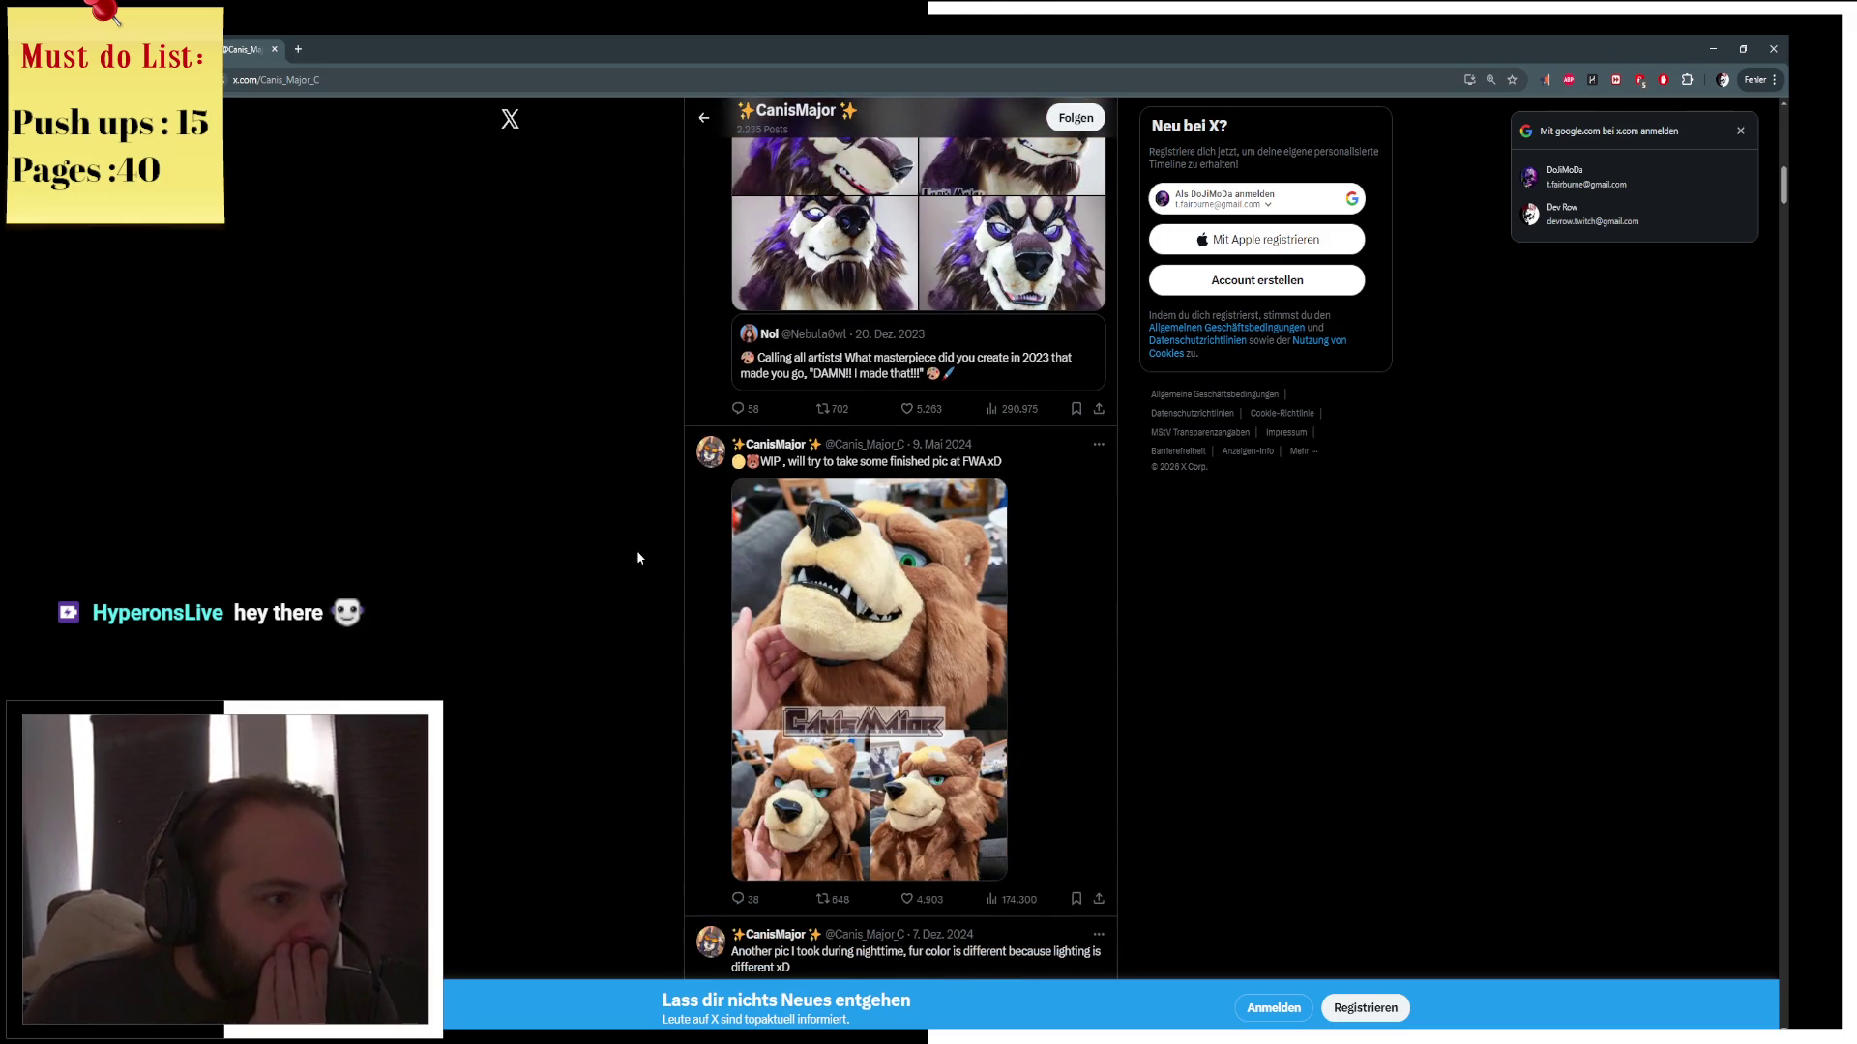
scroll(636, 557, "down", 4)
scroll(637, 557, "down", 8)
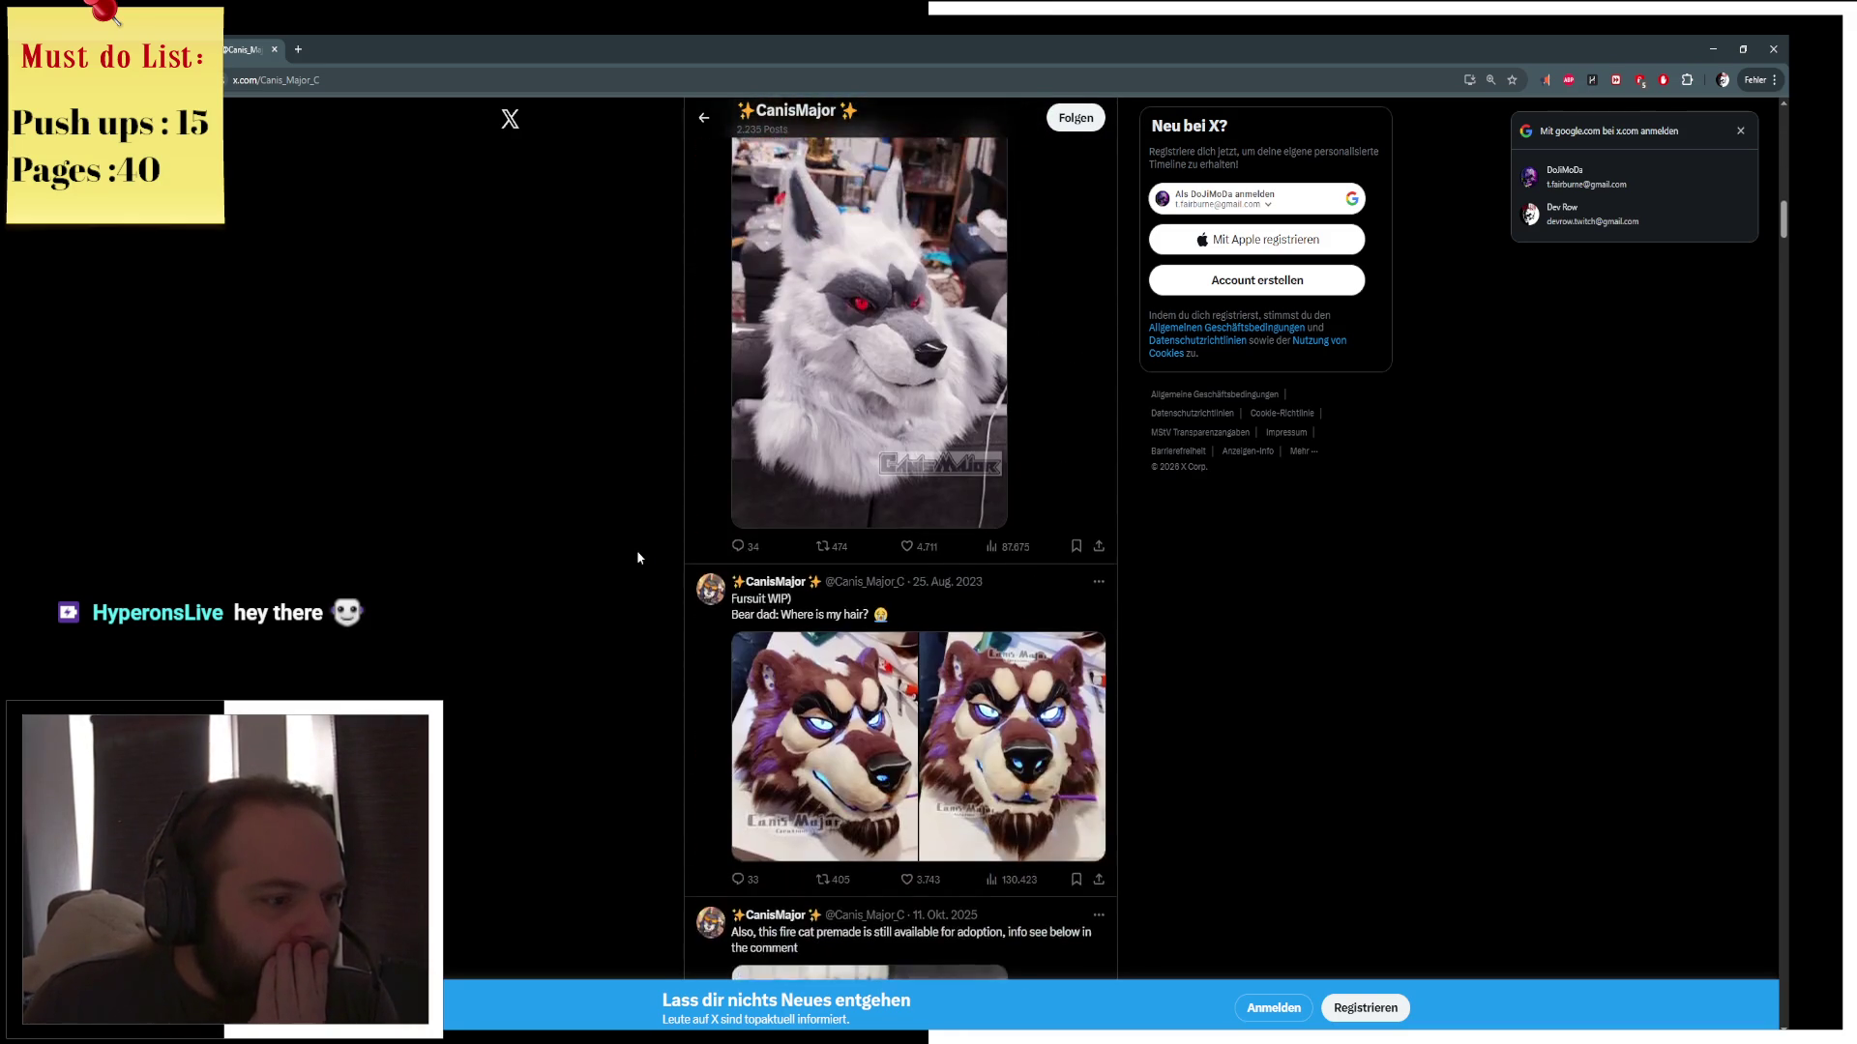
scroll(637, 558, "down", 12)
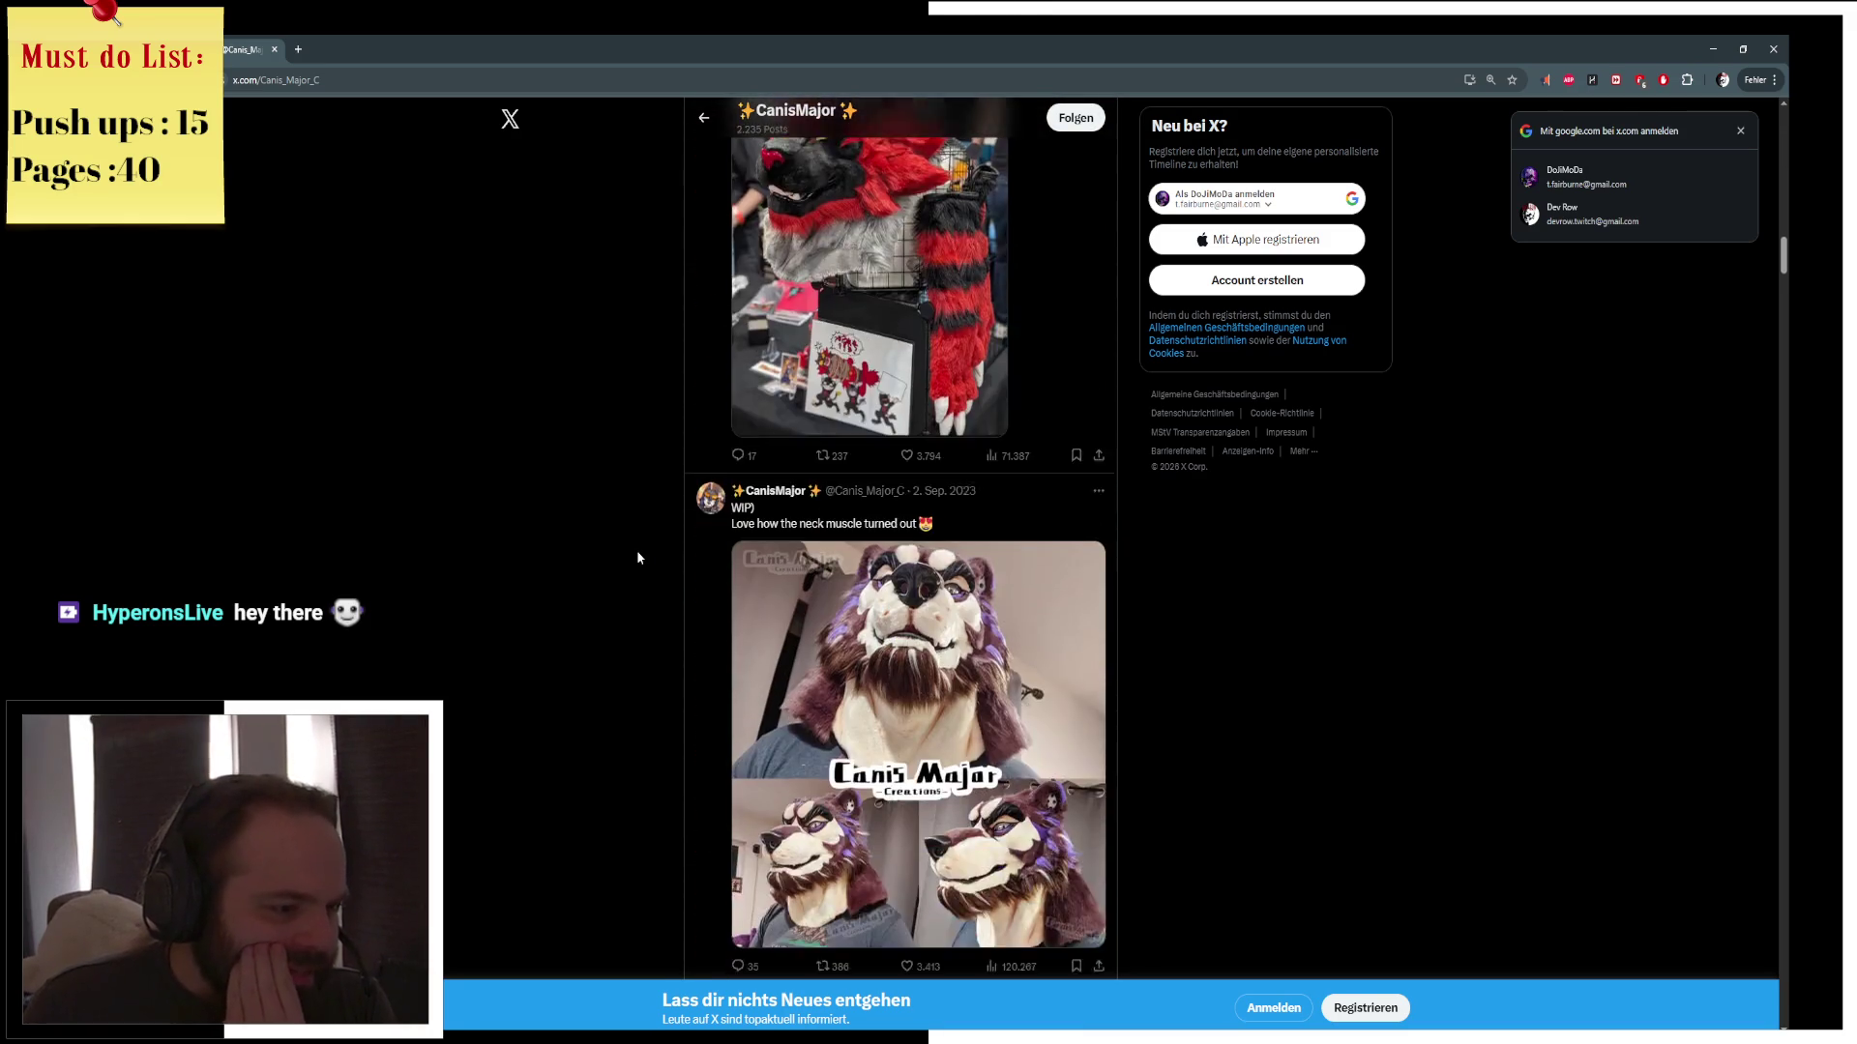
scroll(649, 558, "down", 2)
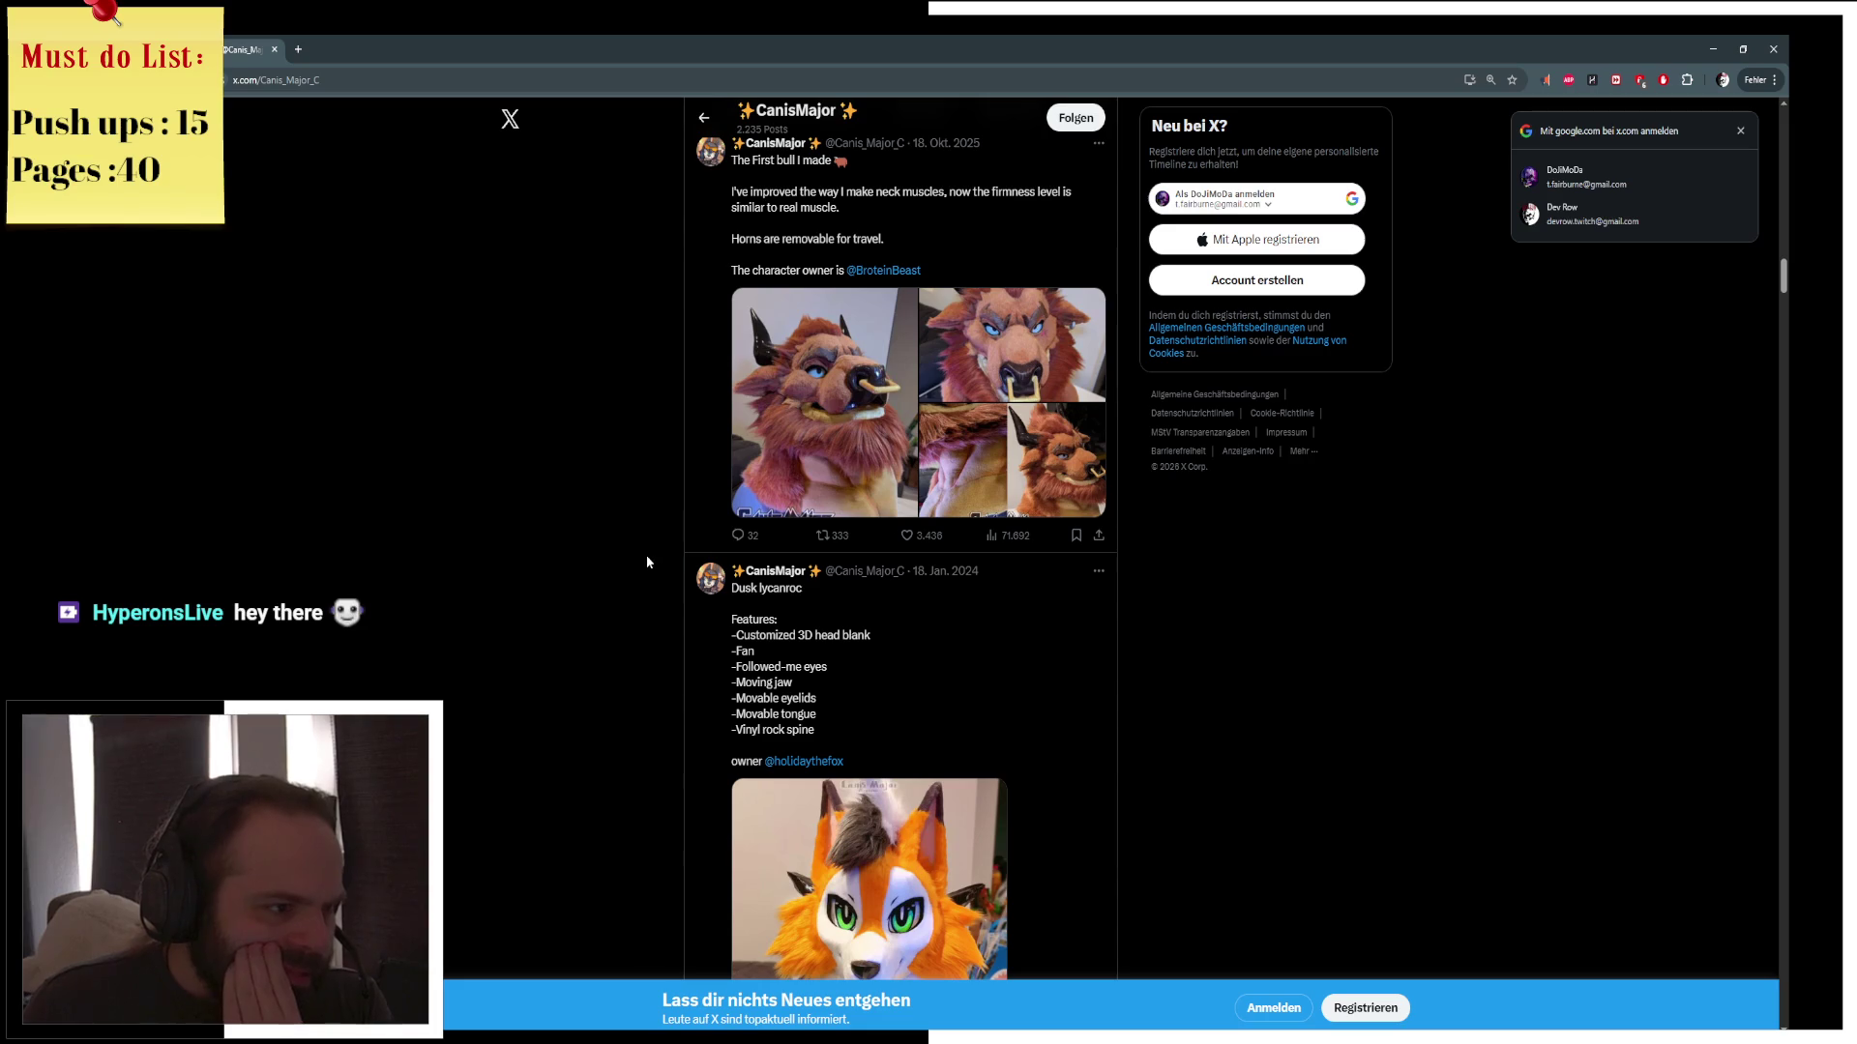
scroll(652, 571, "down", 12)
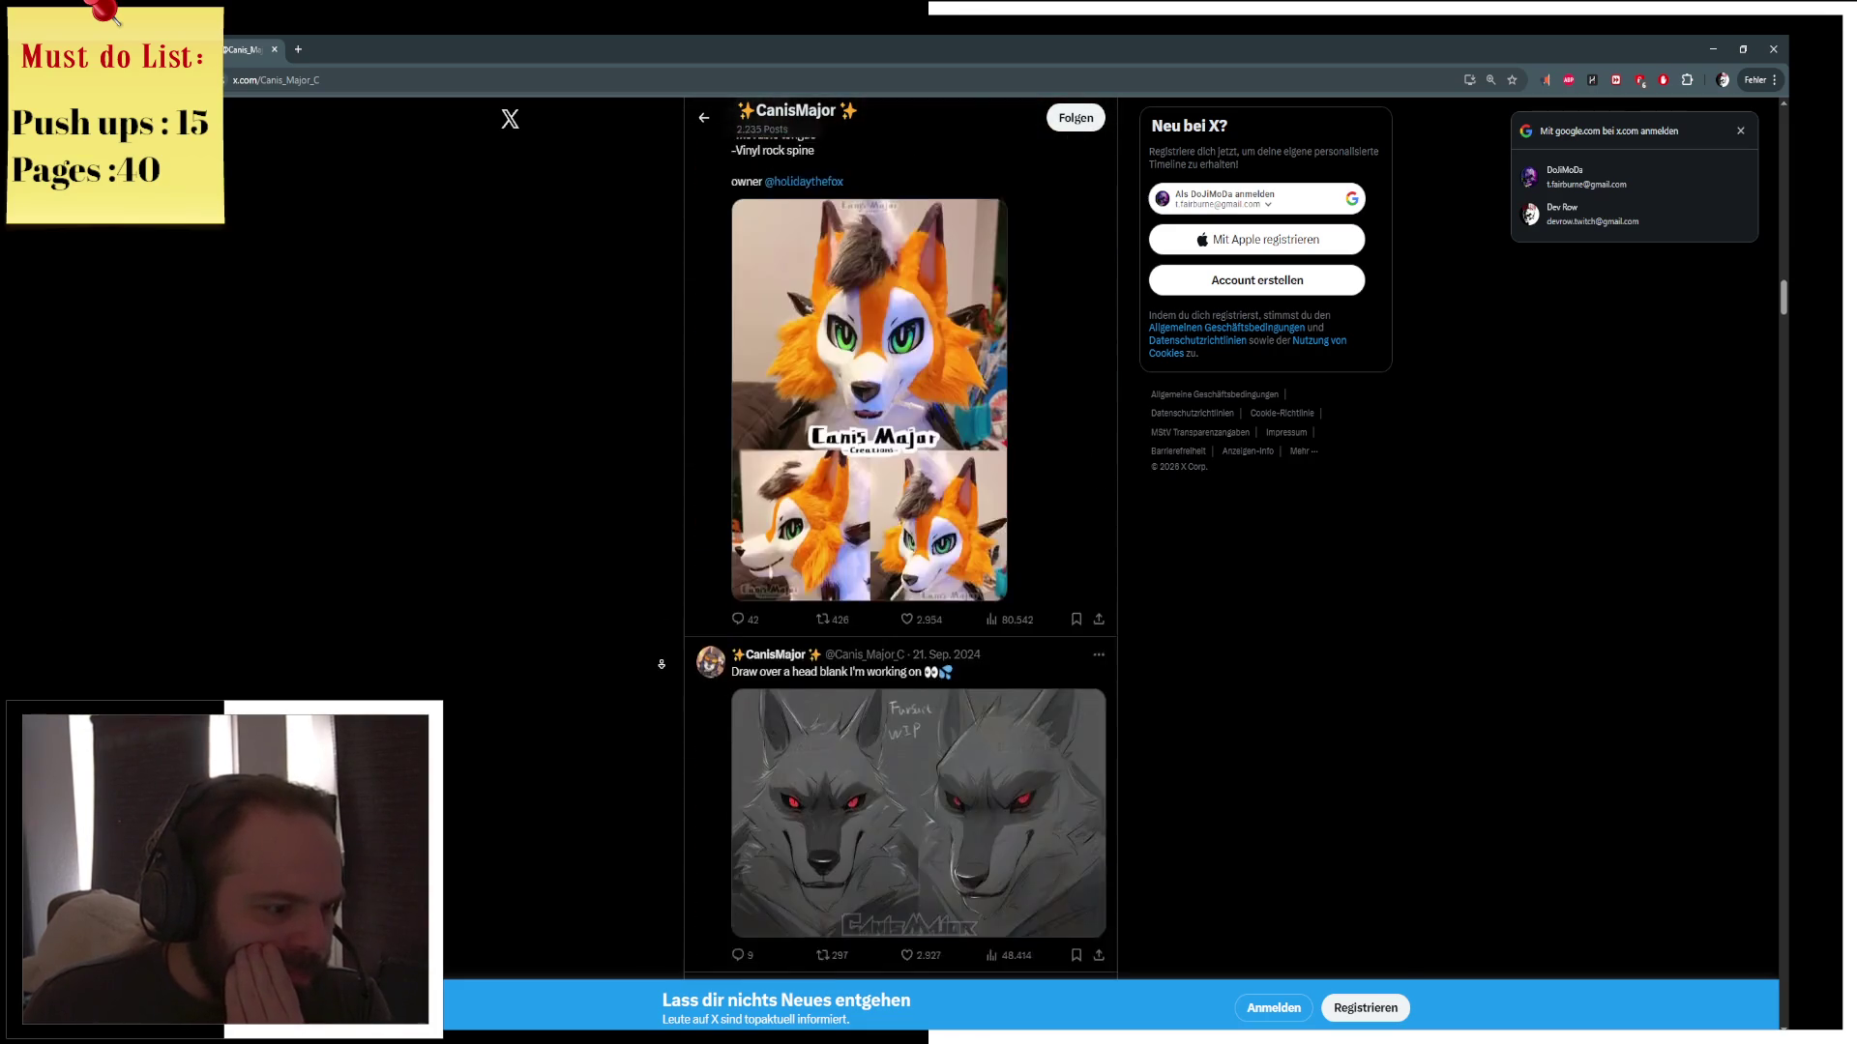
scroll(662, 664, "down", 8)
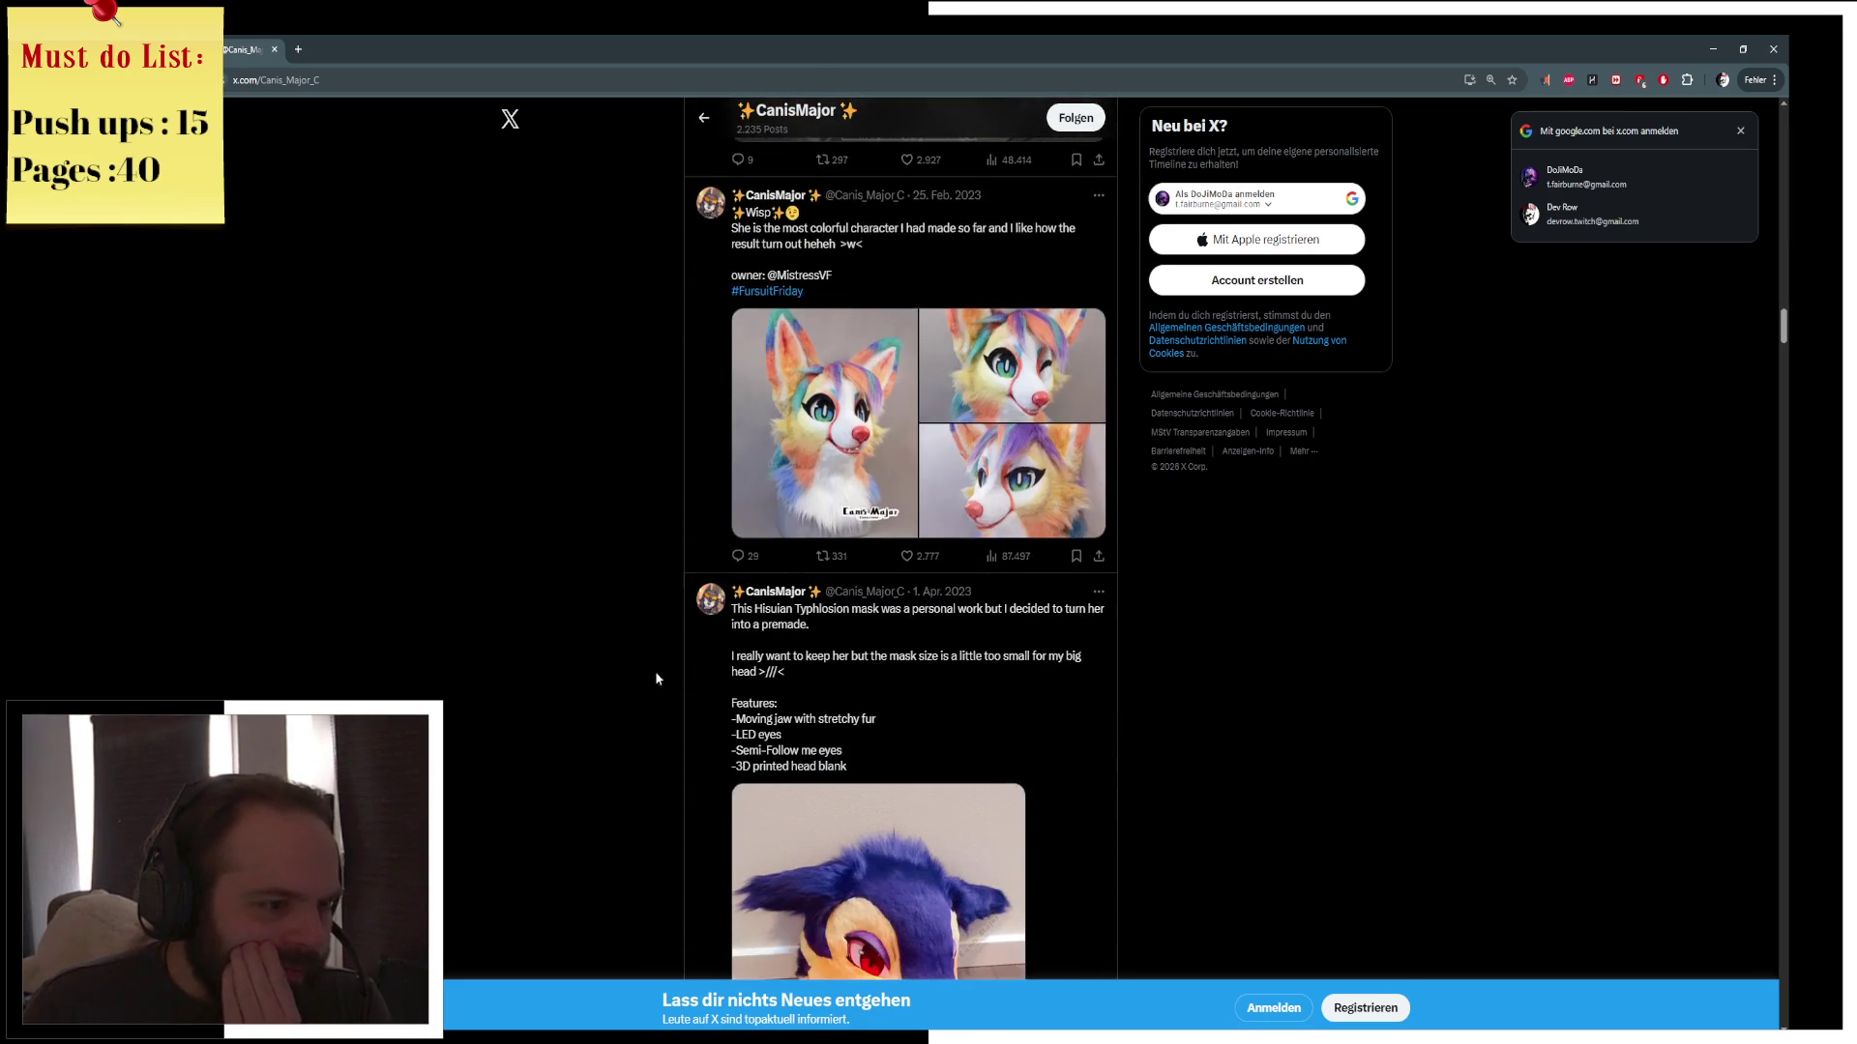
scroll(664, 738, "down", 8)
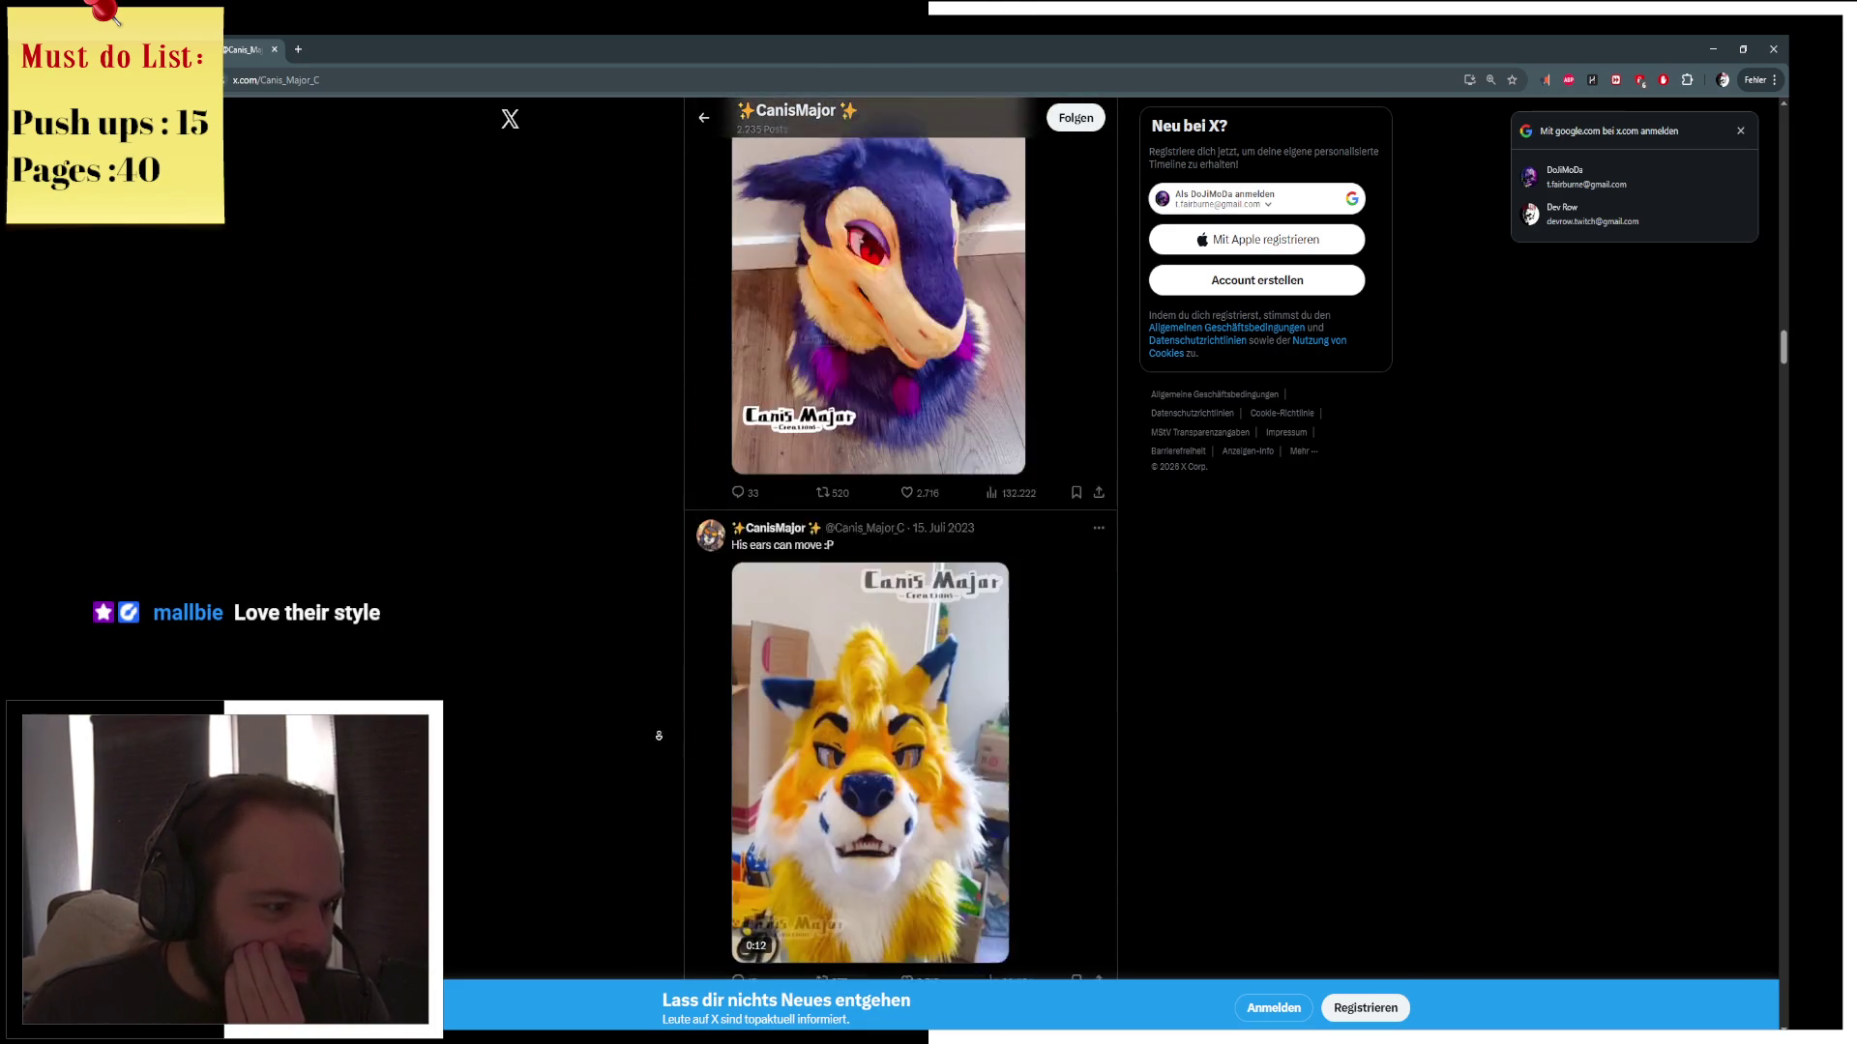
scroll(657, 612, "down", 7)
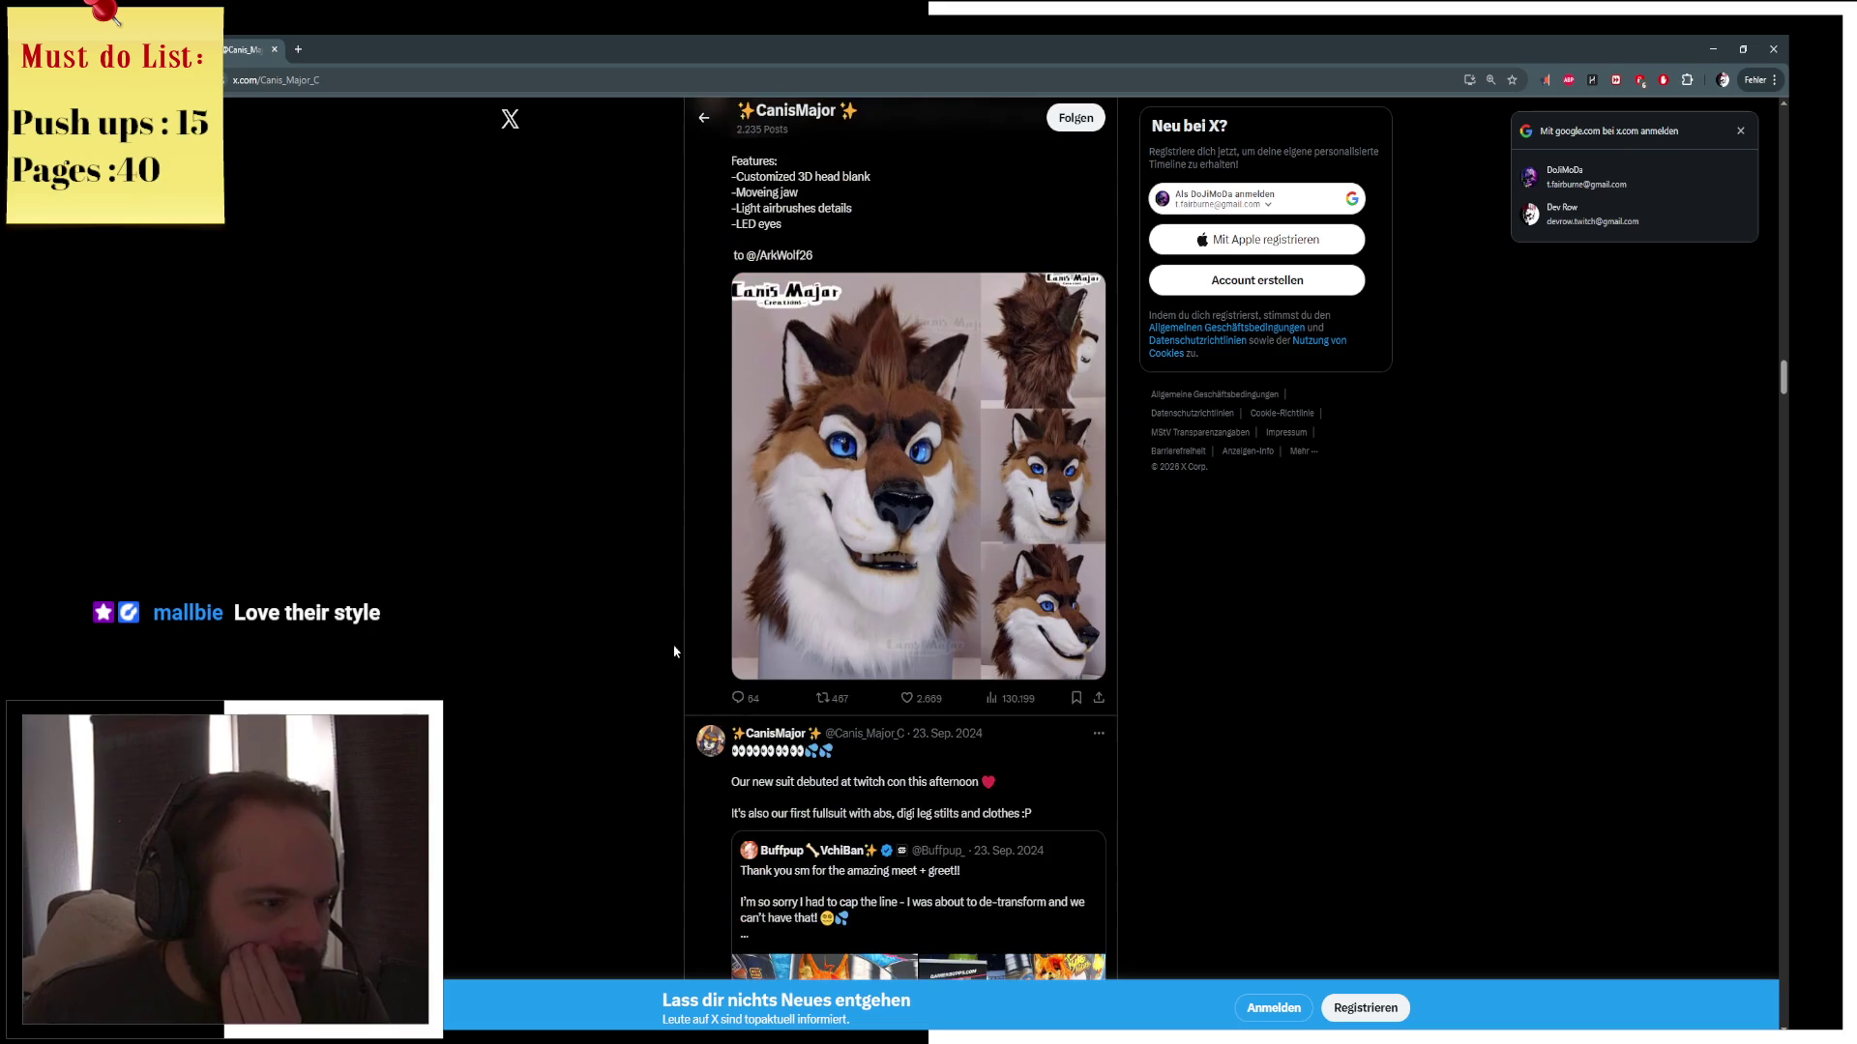
scroll(665, 699, "down", 4)
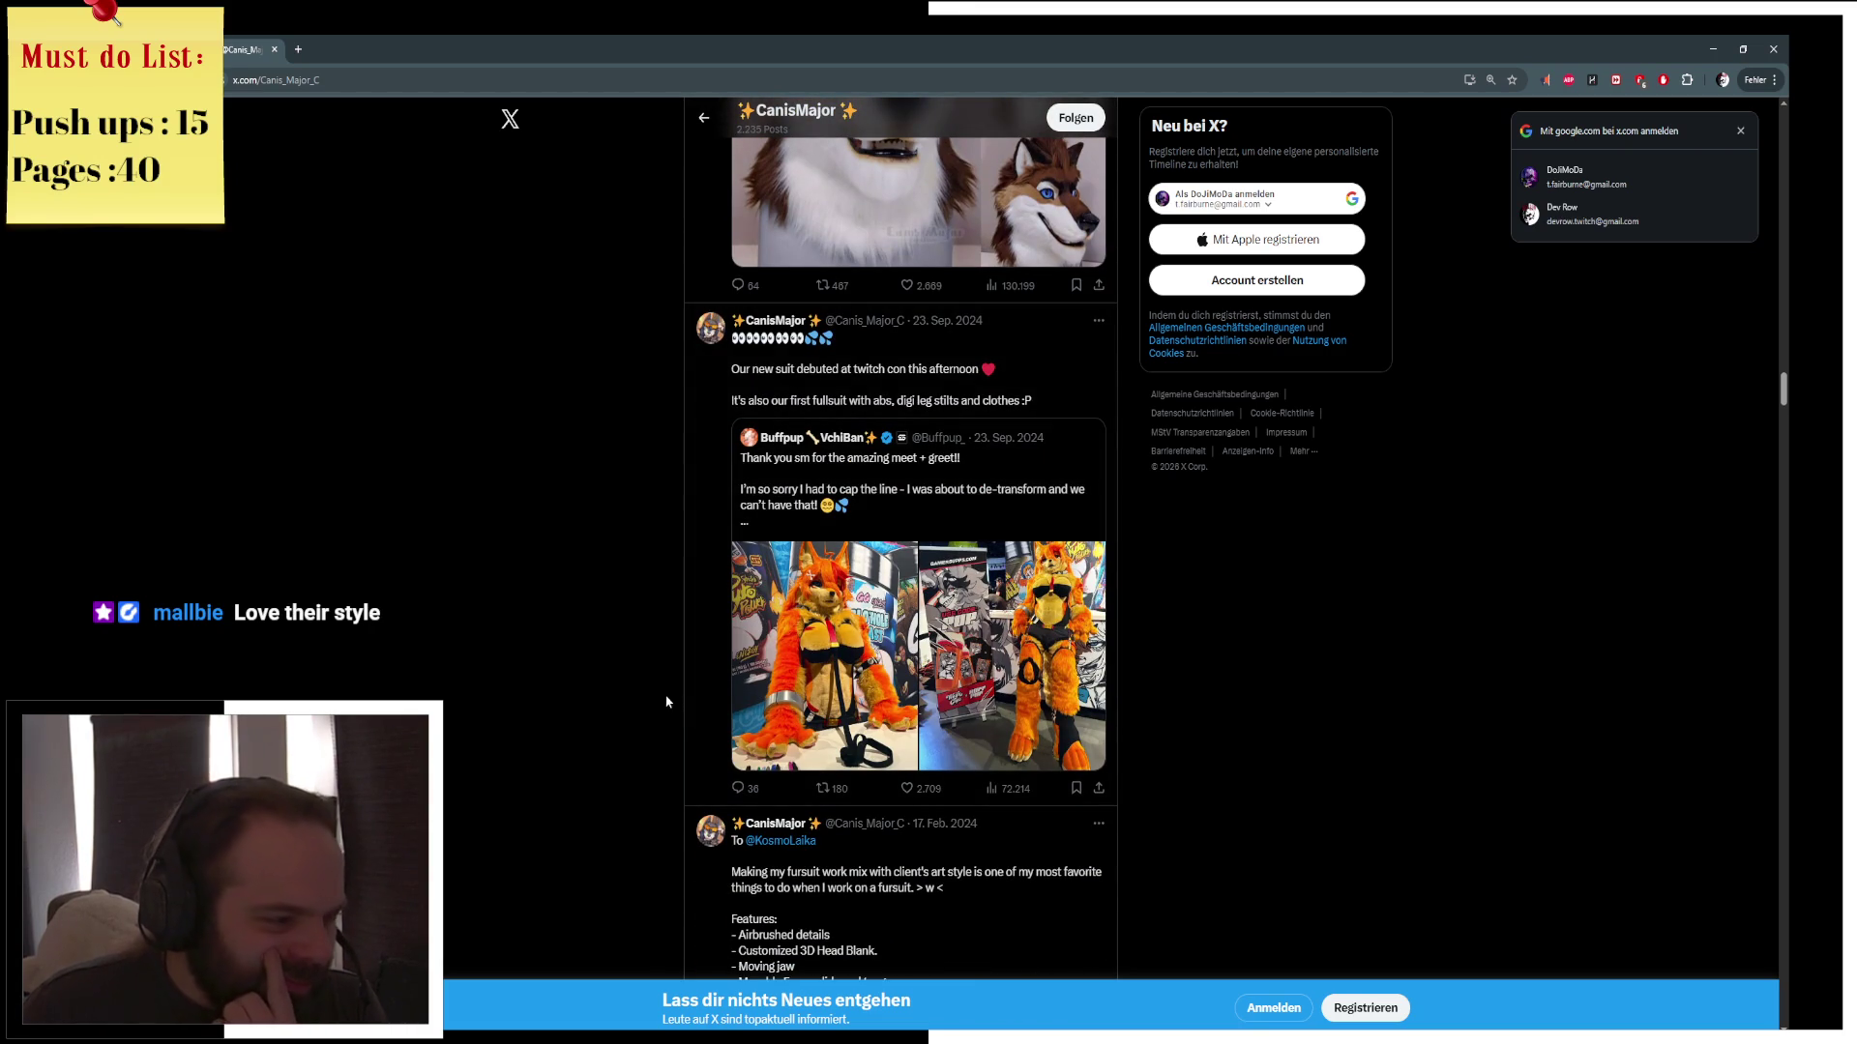
scroll(666, 682, "down", 1)
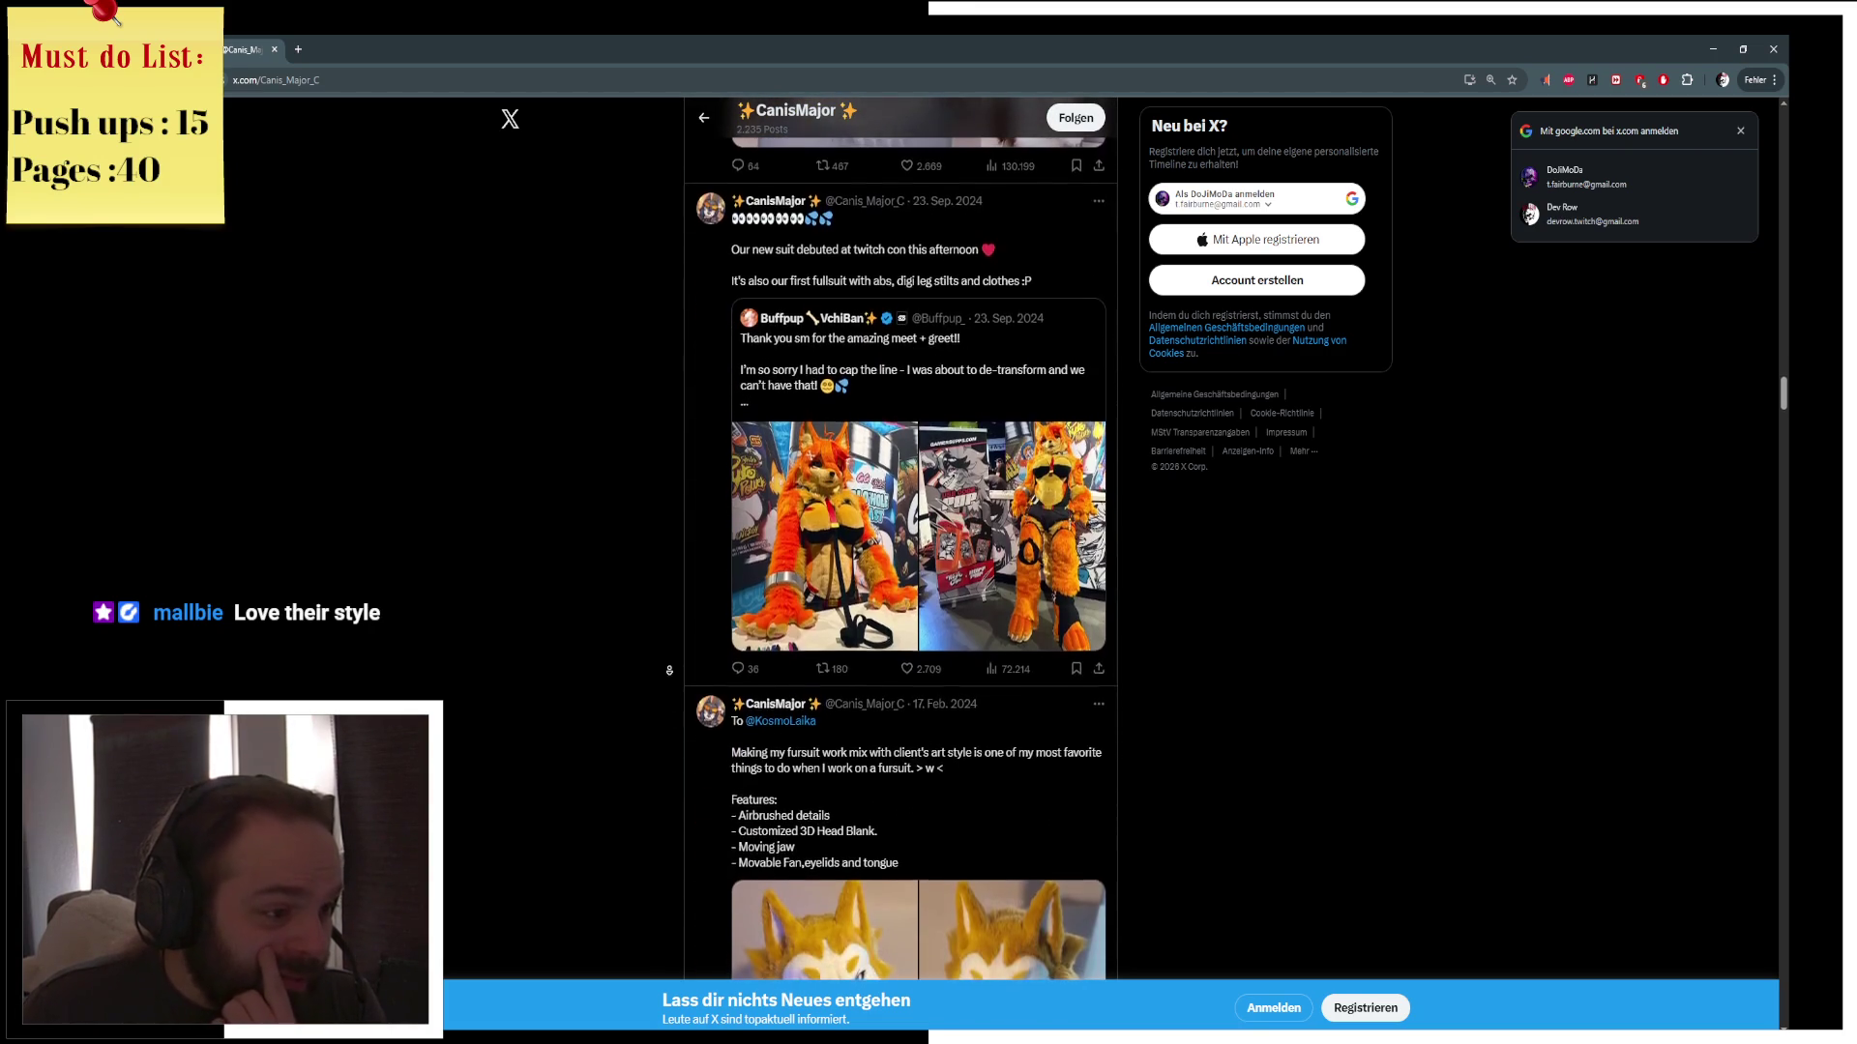
scroll(669, 670, "down", 1)
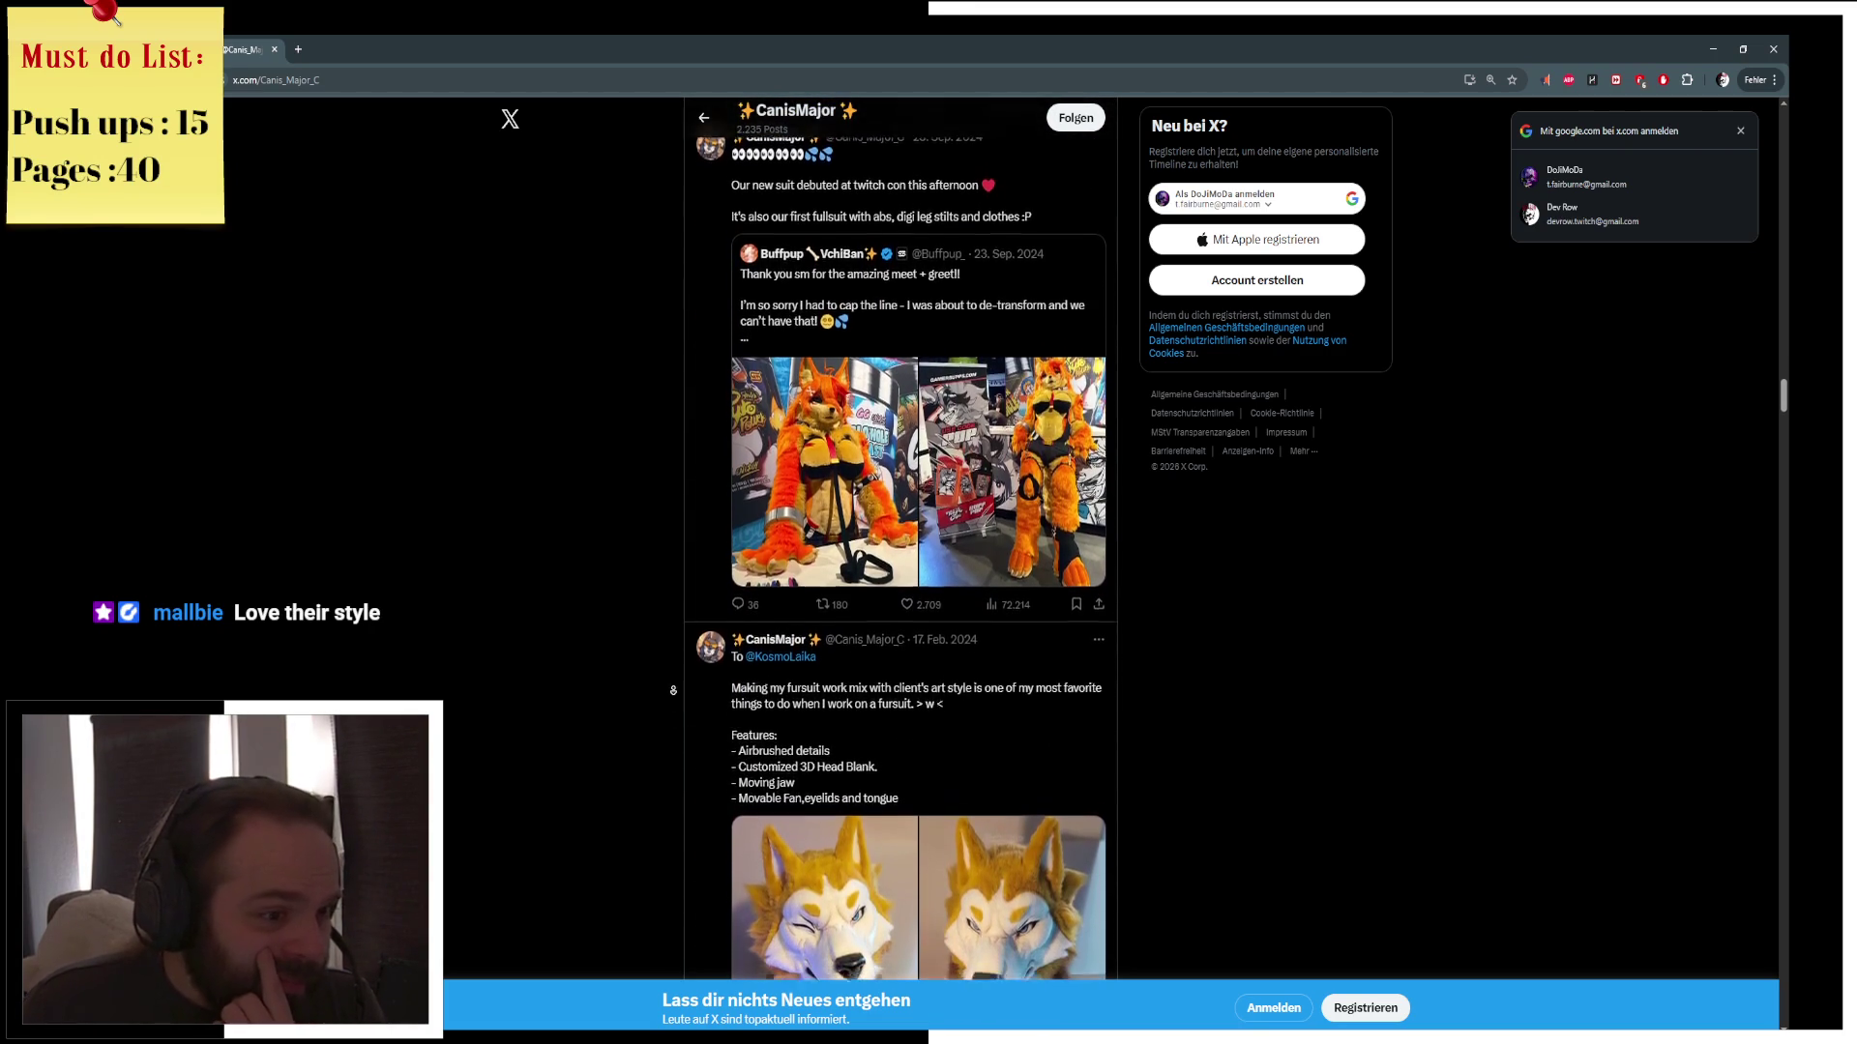
scroll(673, 690, "down", 6)
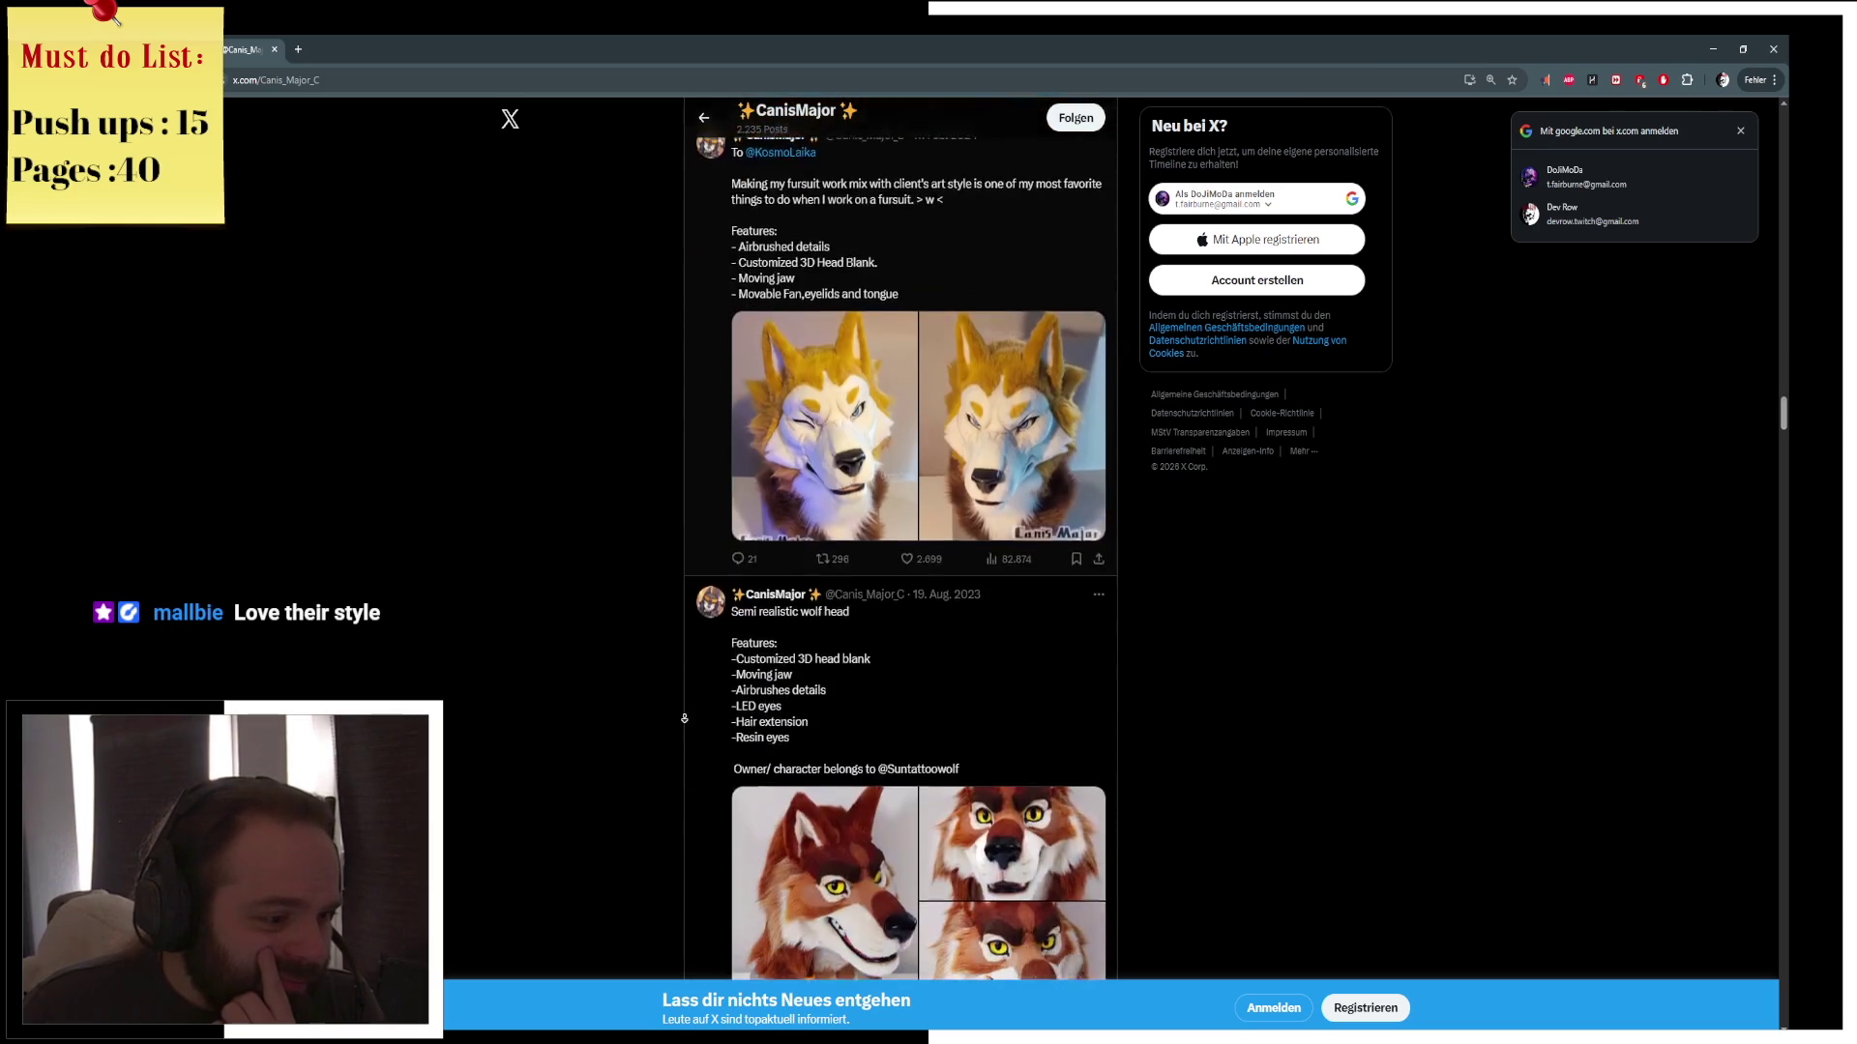
scroll(687, 714, "down", 6)
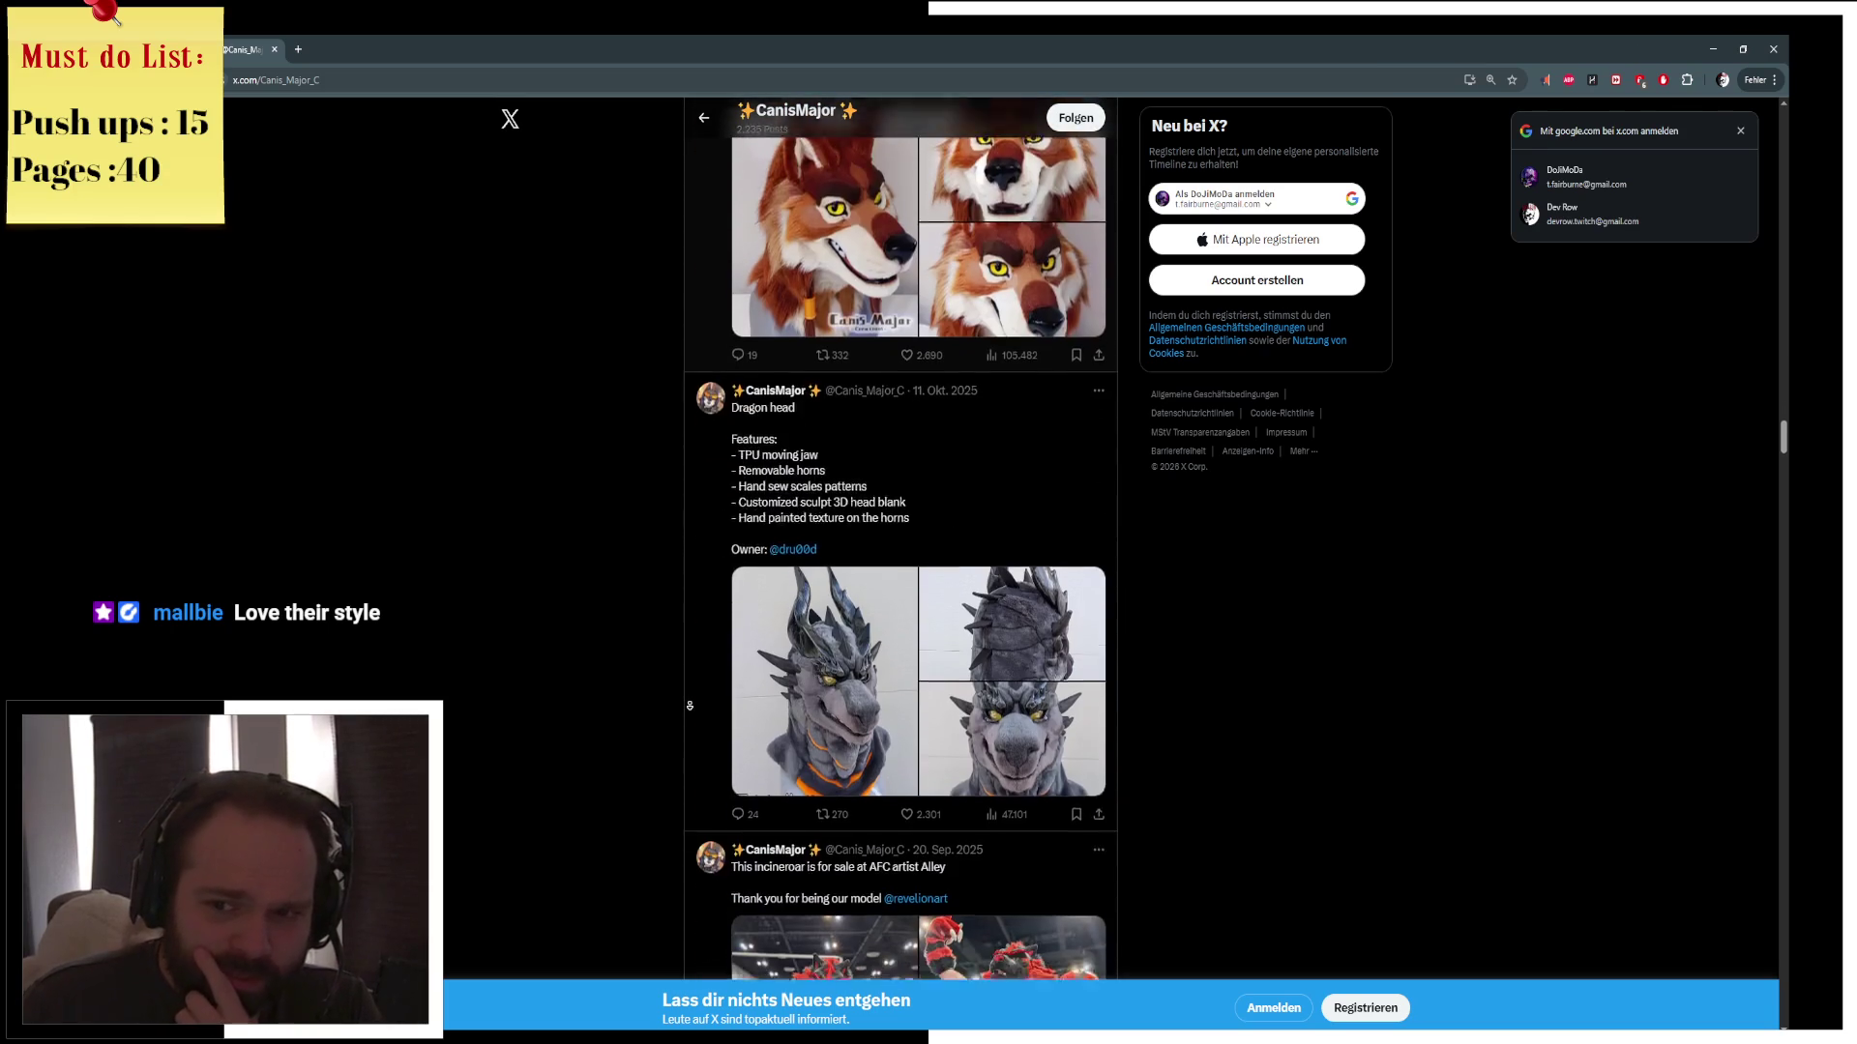
scroll(691, 698, "down", 4)
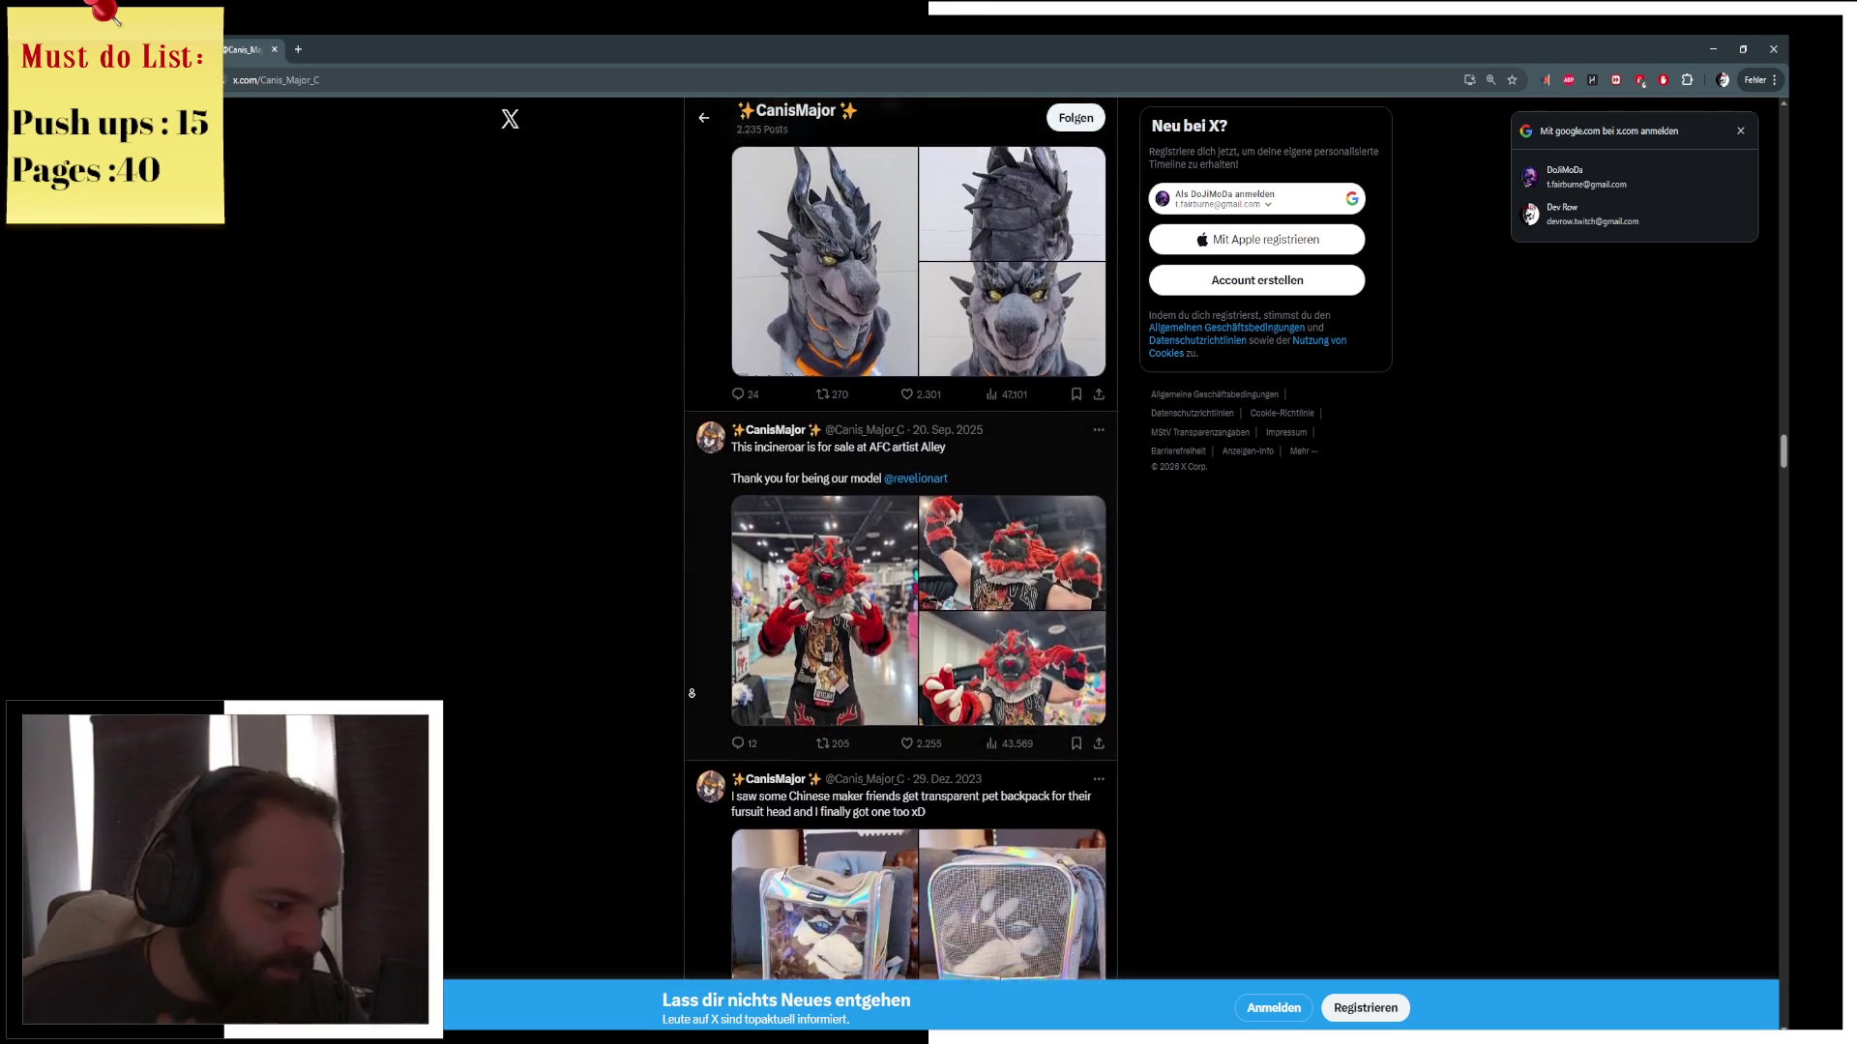
scroll(689, 694, "down", 1)
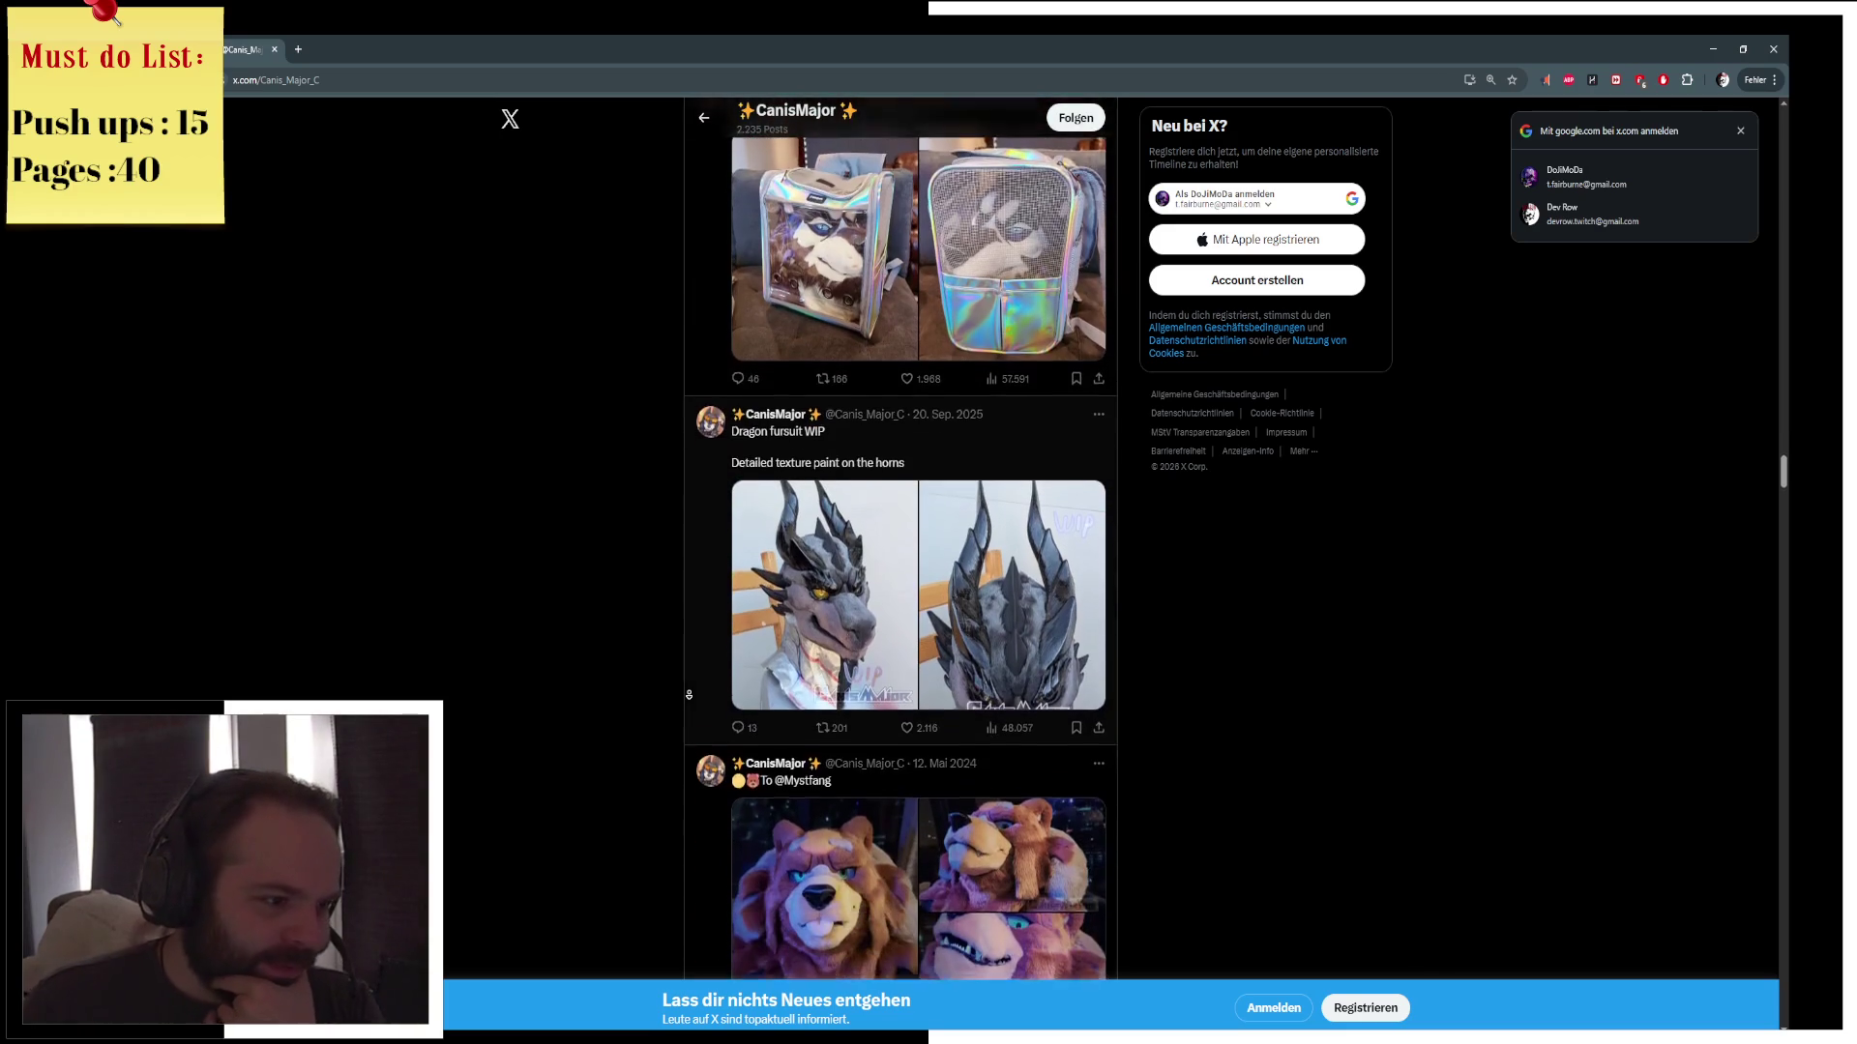
left_click(790, 511)
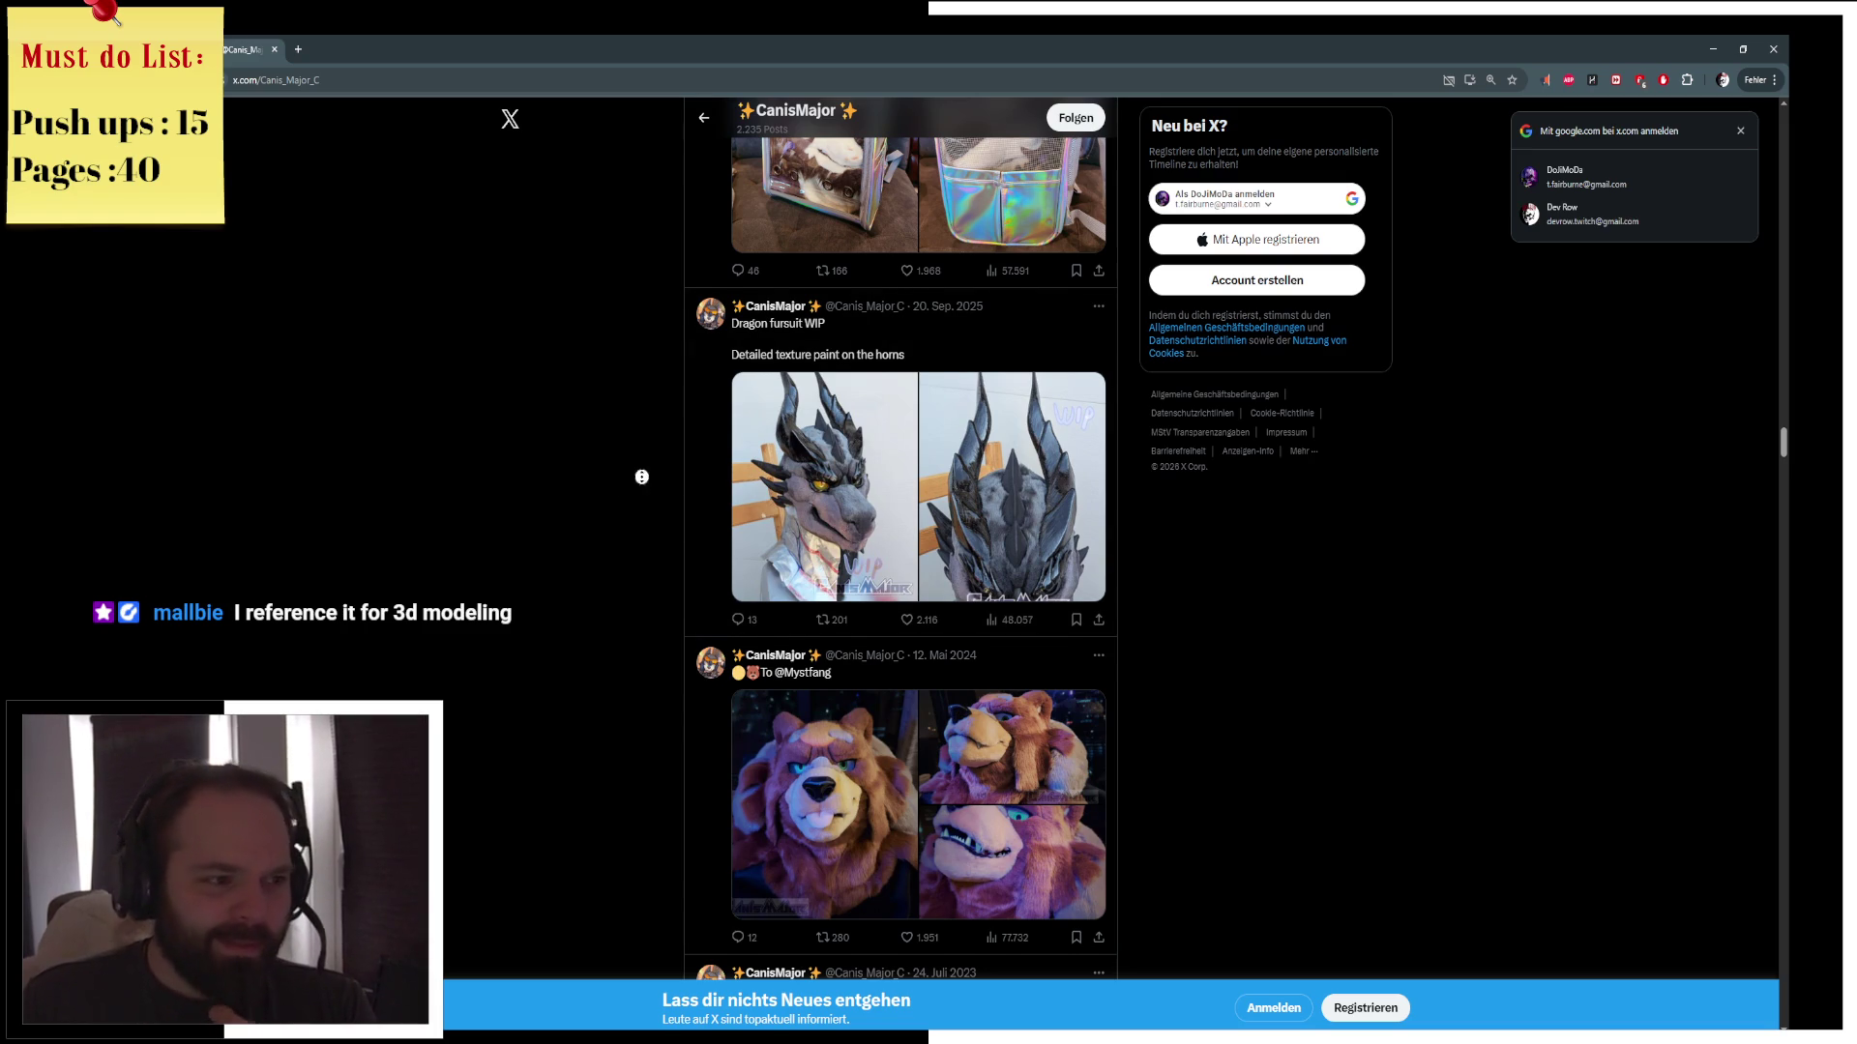
scroll(660, 644, "down", 2)
scroll(659, 644, "down", 4)
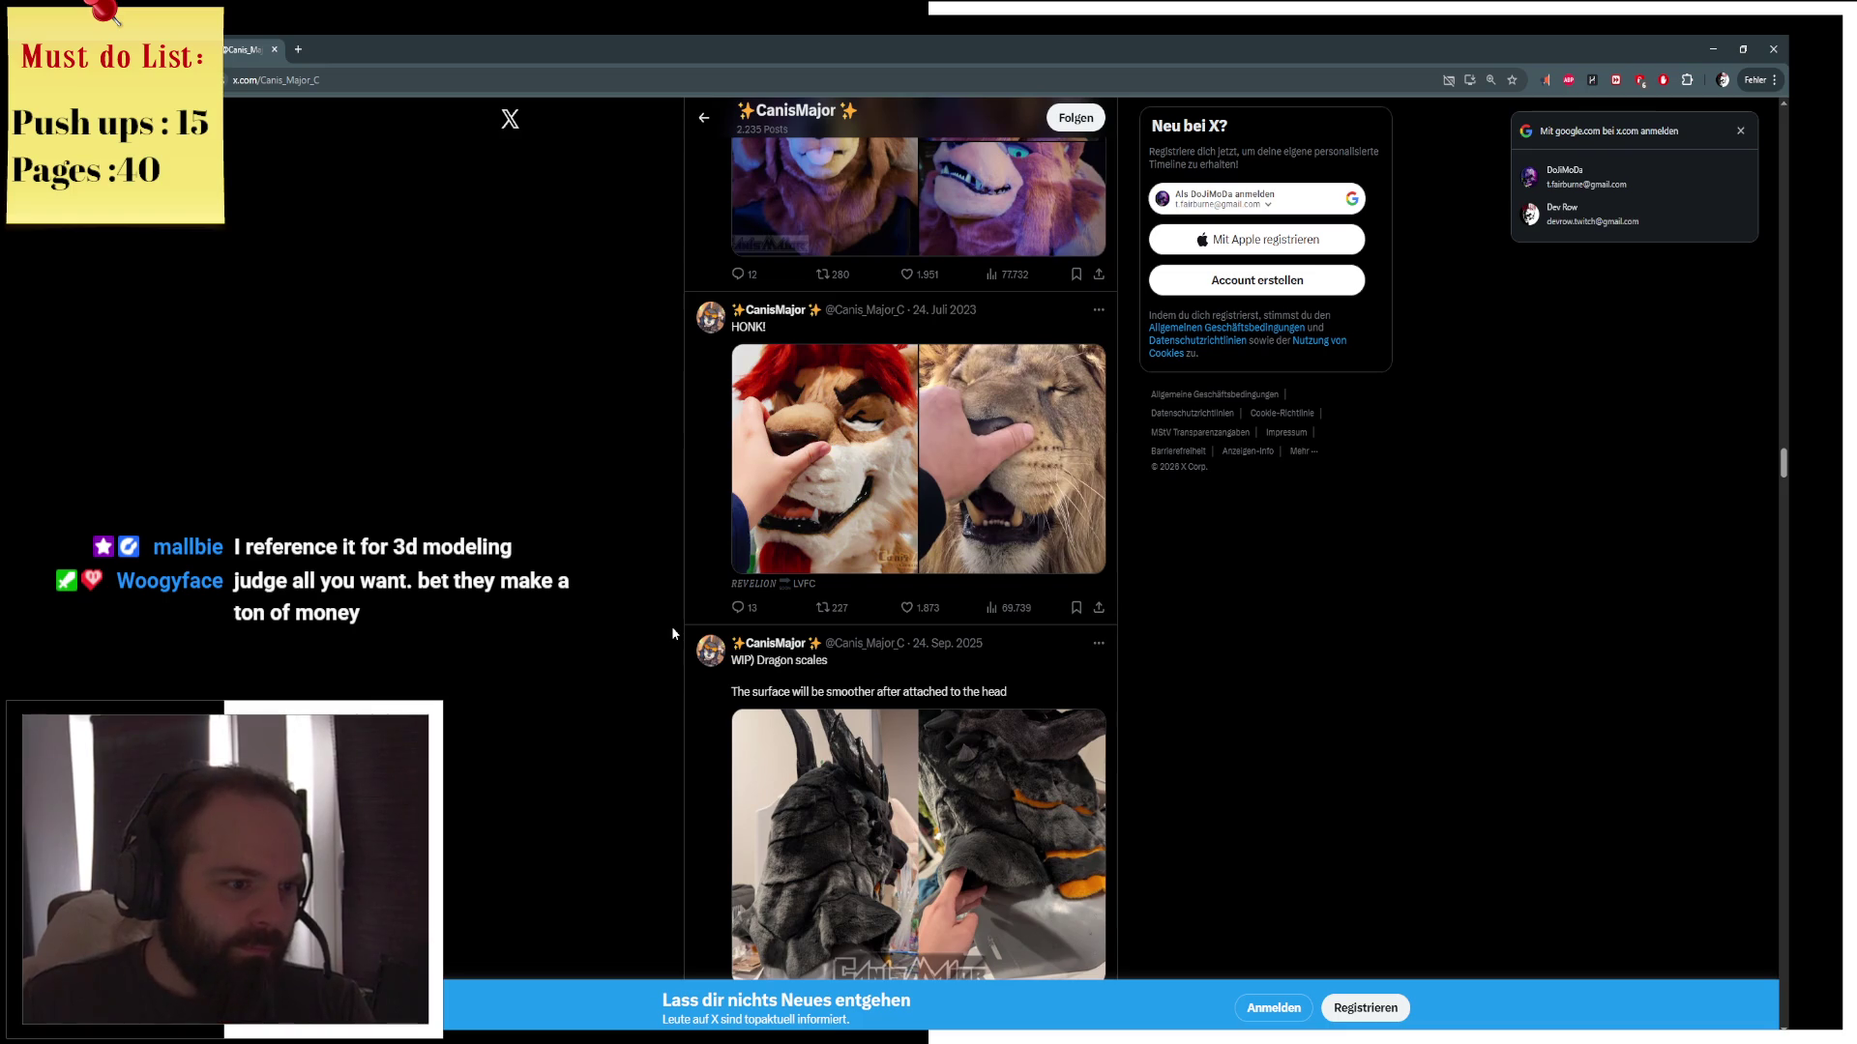
scroll(671, 639, "down", 4)
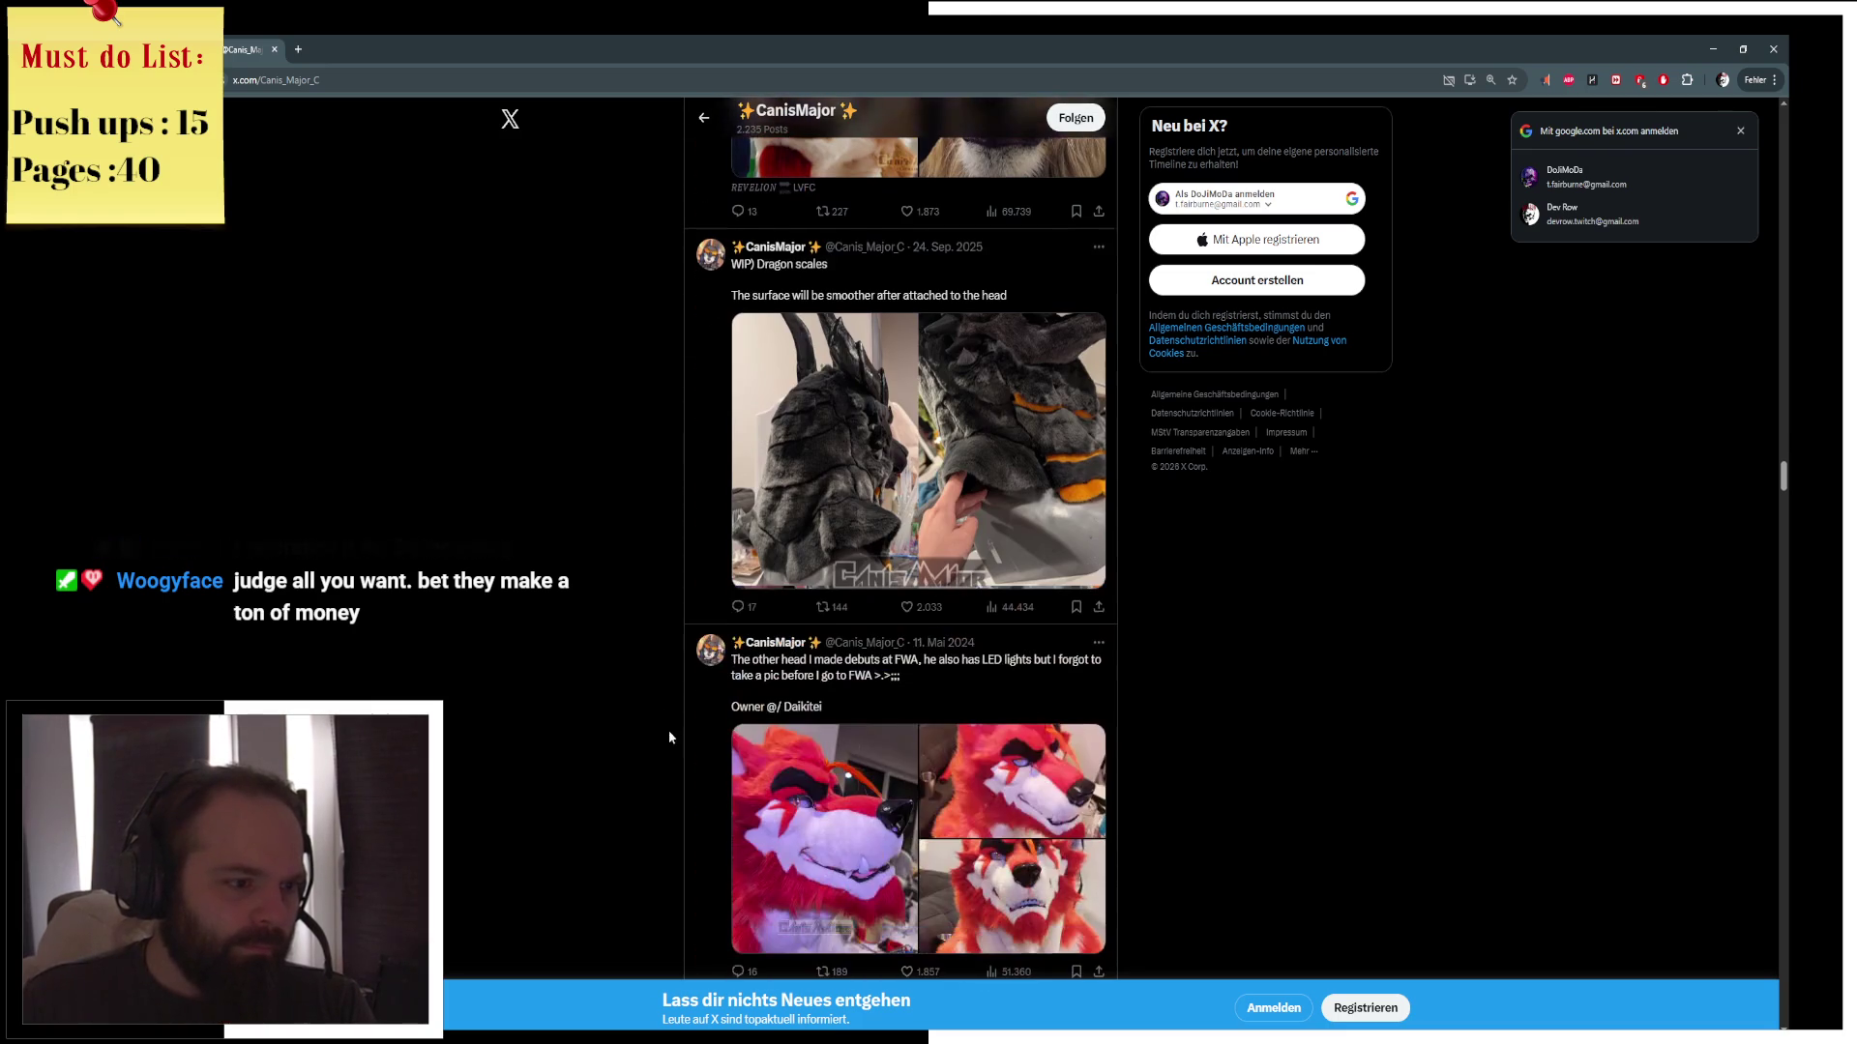
scroll(662, 659, "down", 7)
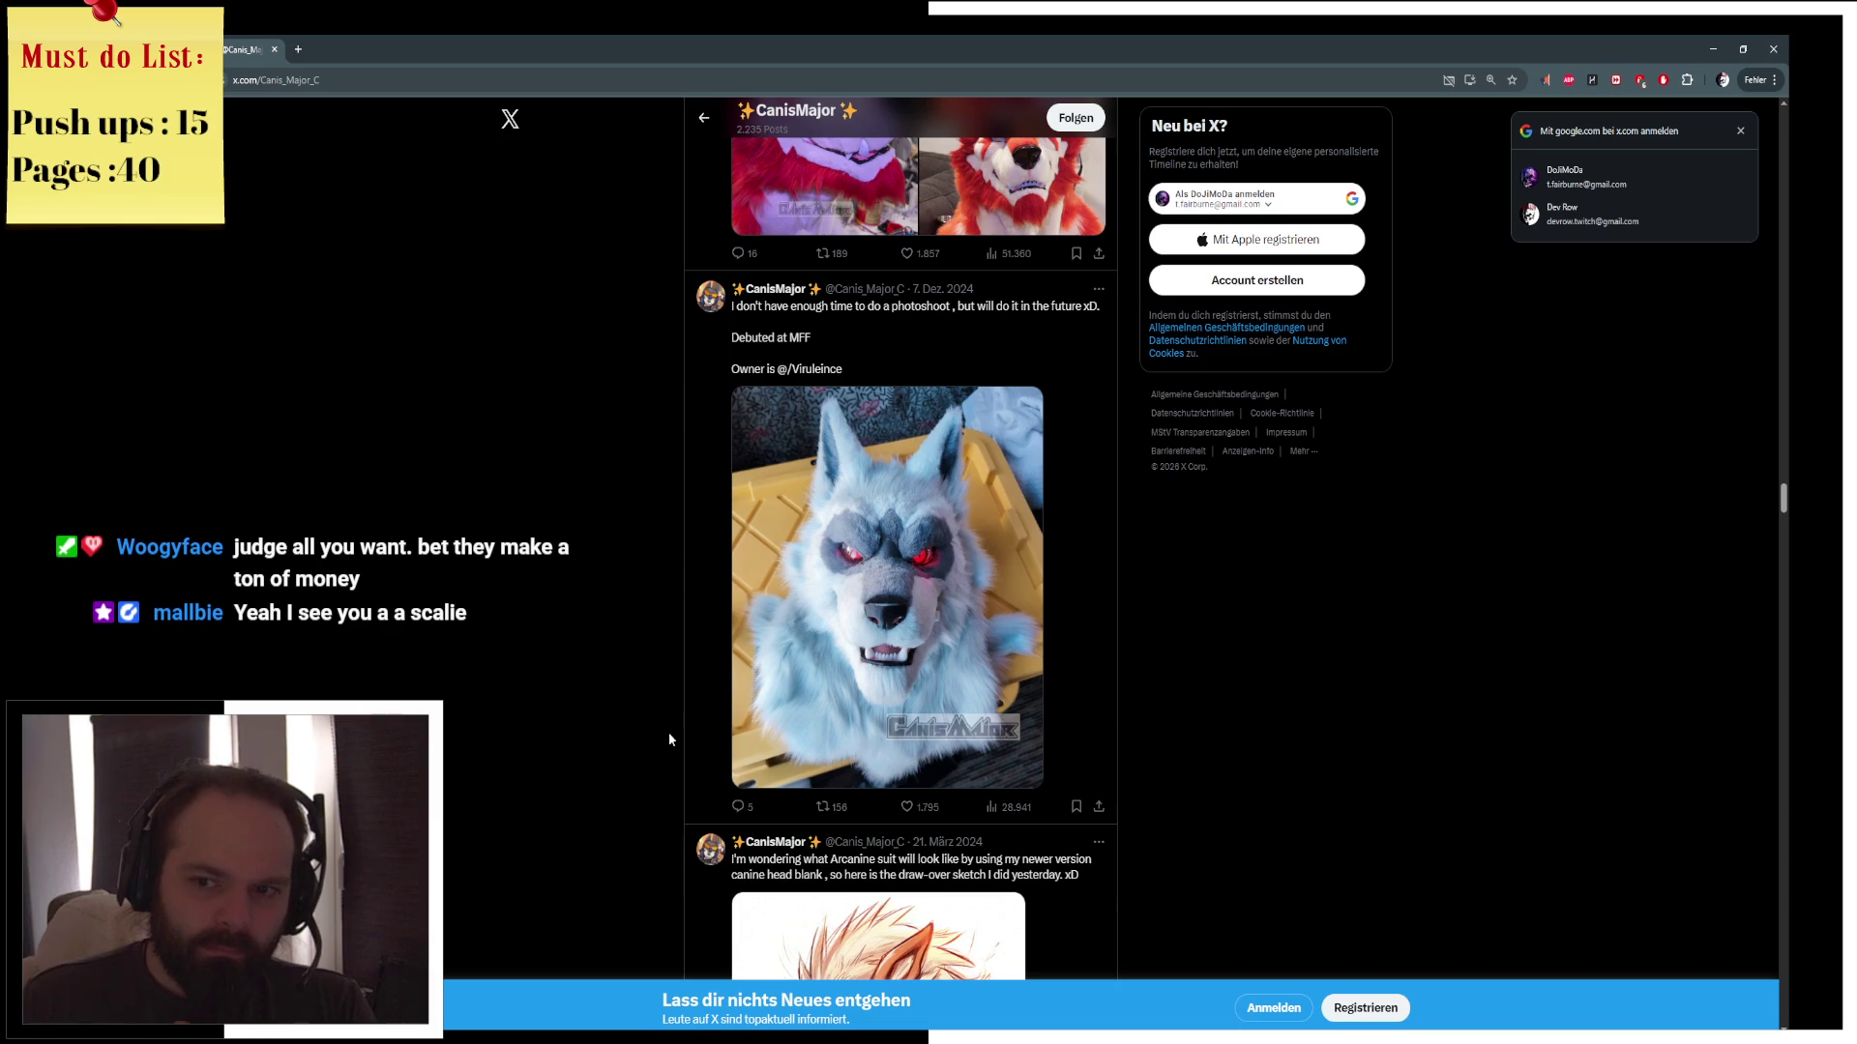
scroll(669, 733, "down", 2)
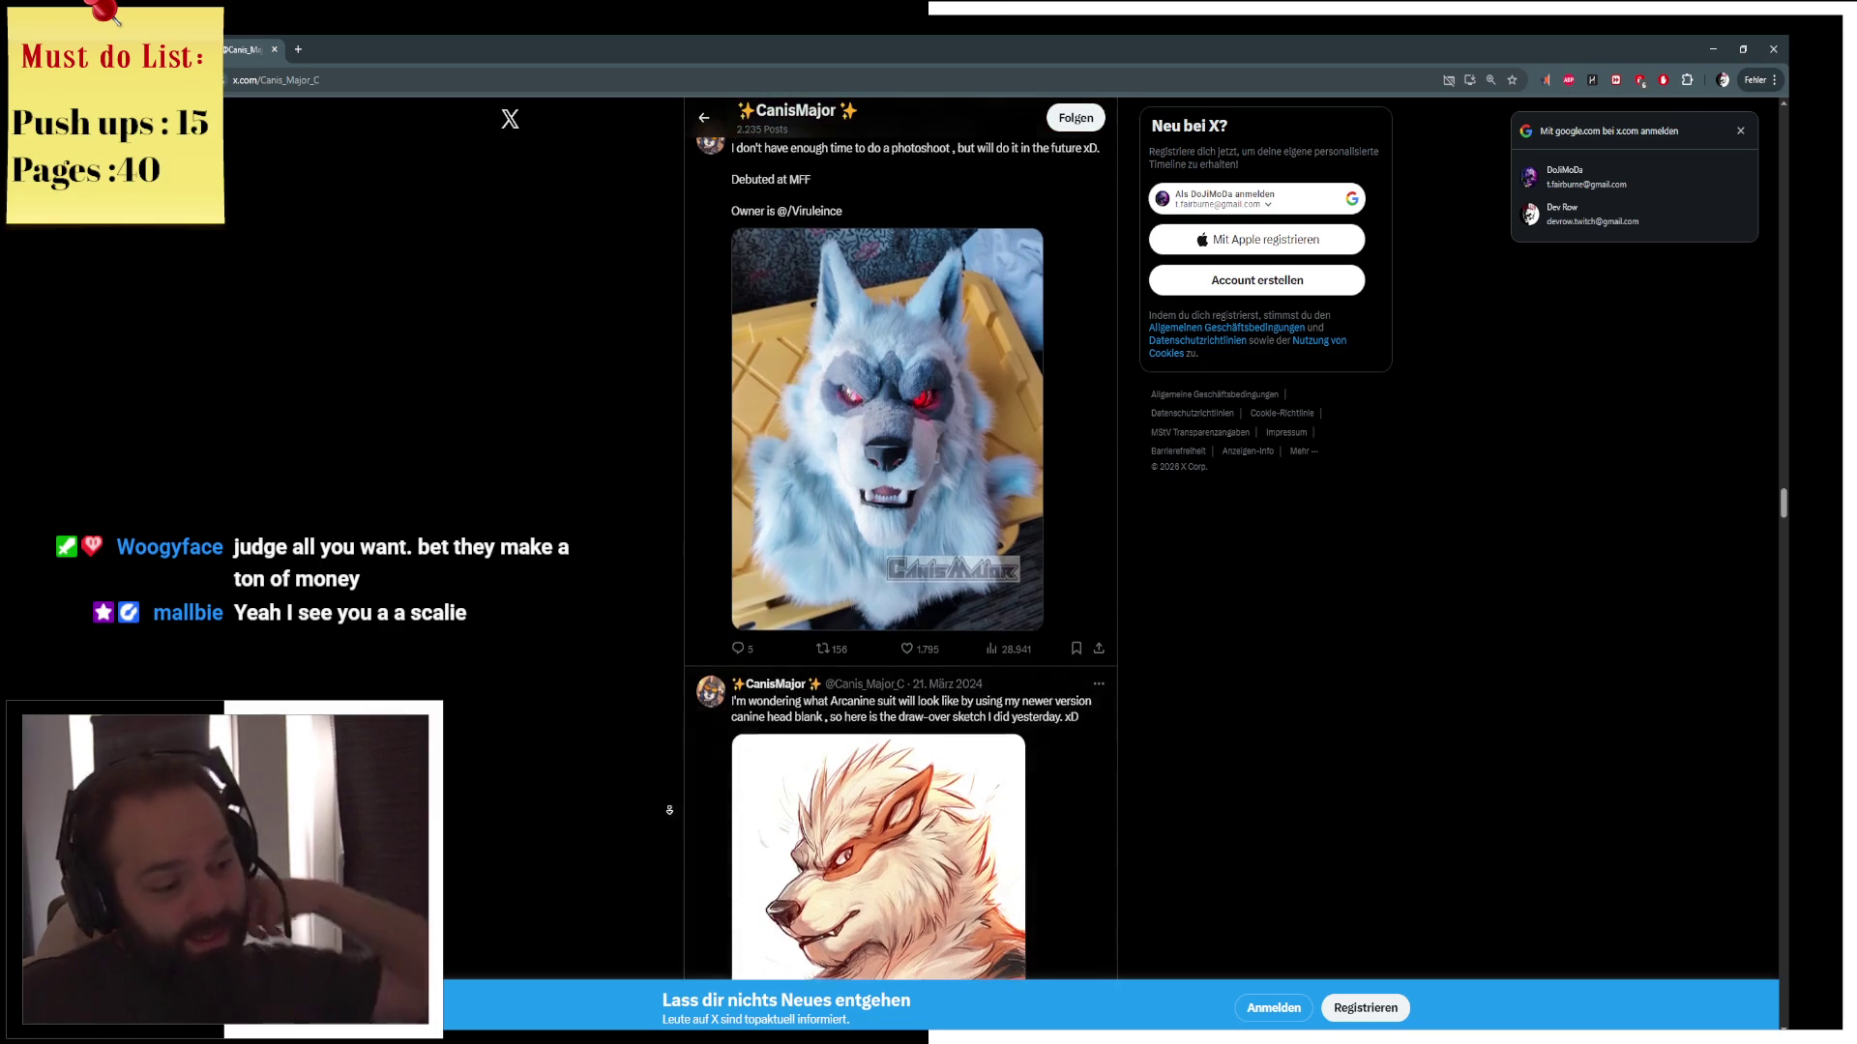
scroll(672, 763, "down", 5)
scroll(647, 694, "down", 6)
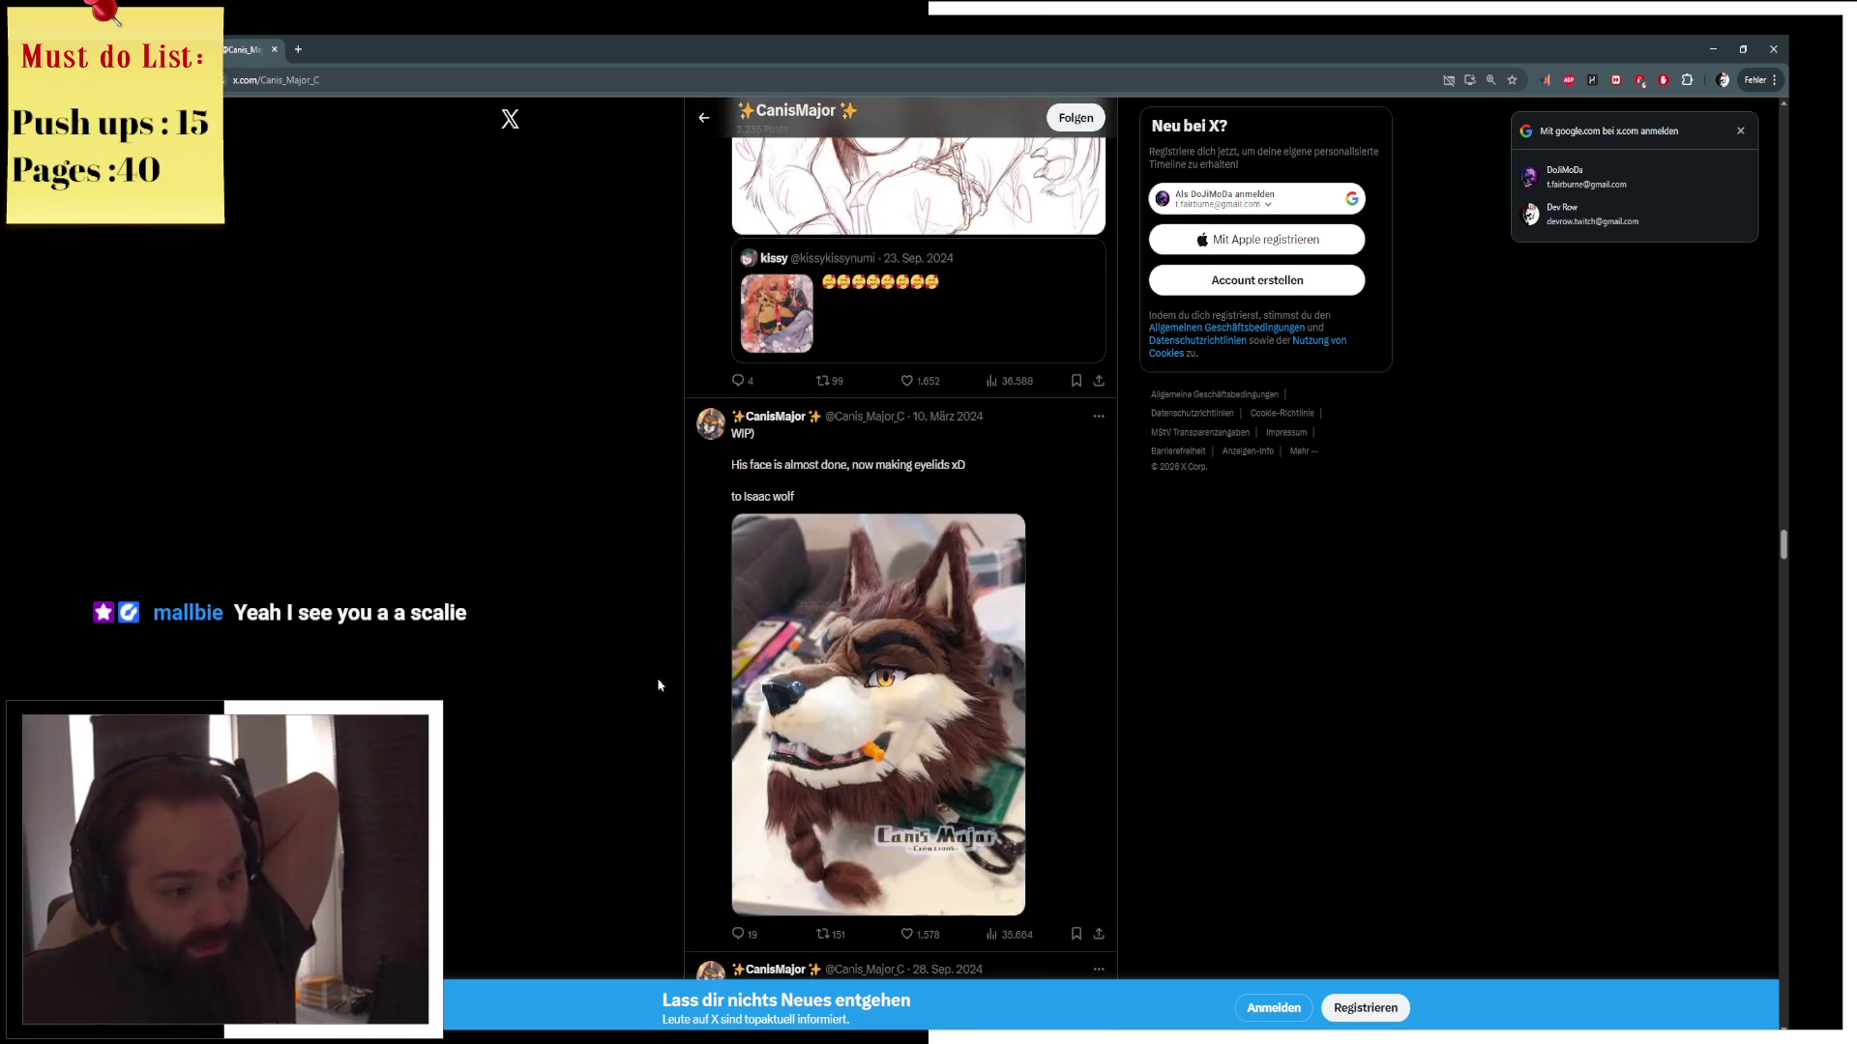
key("alt+Tab")
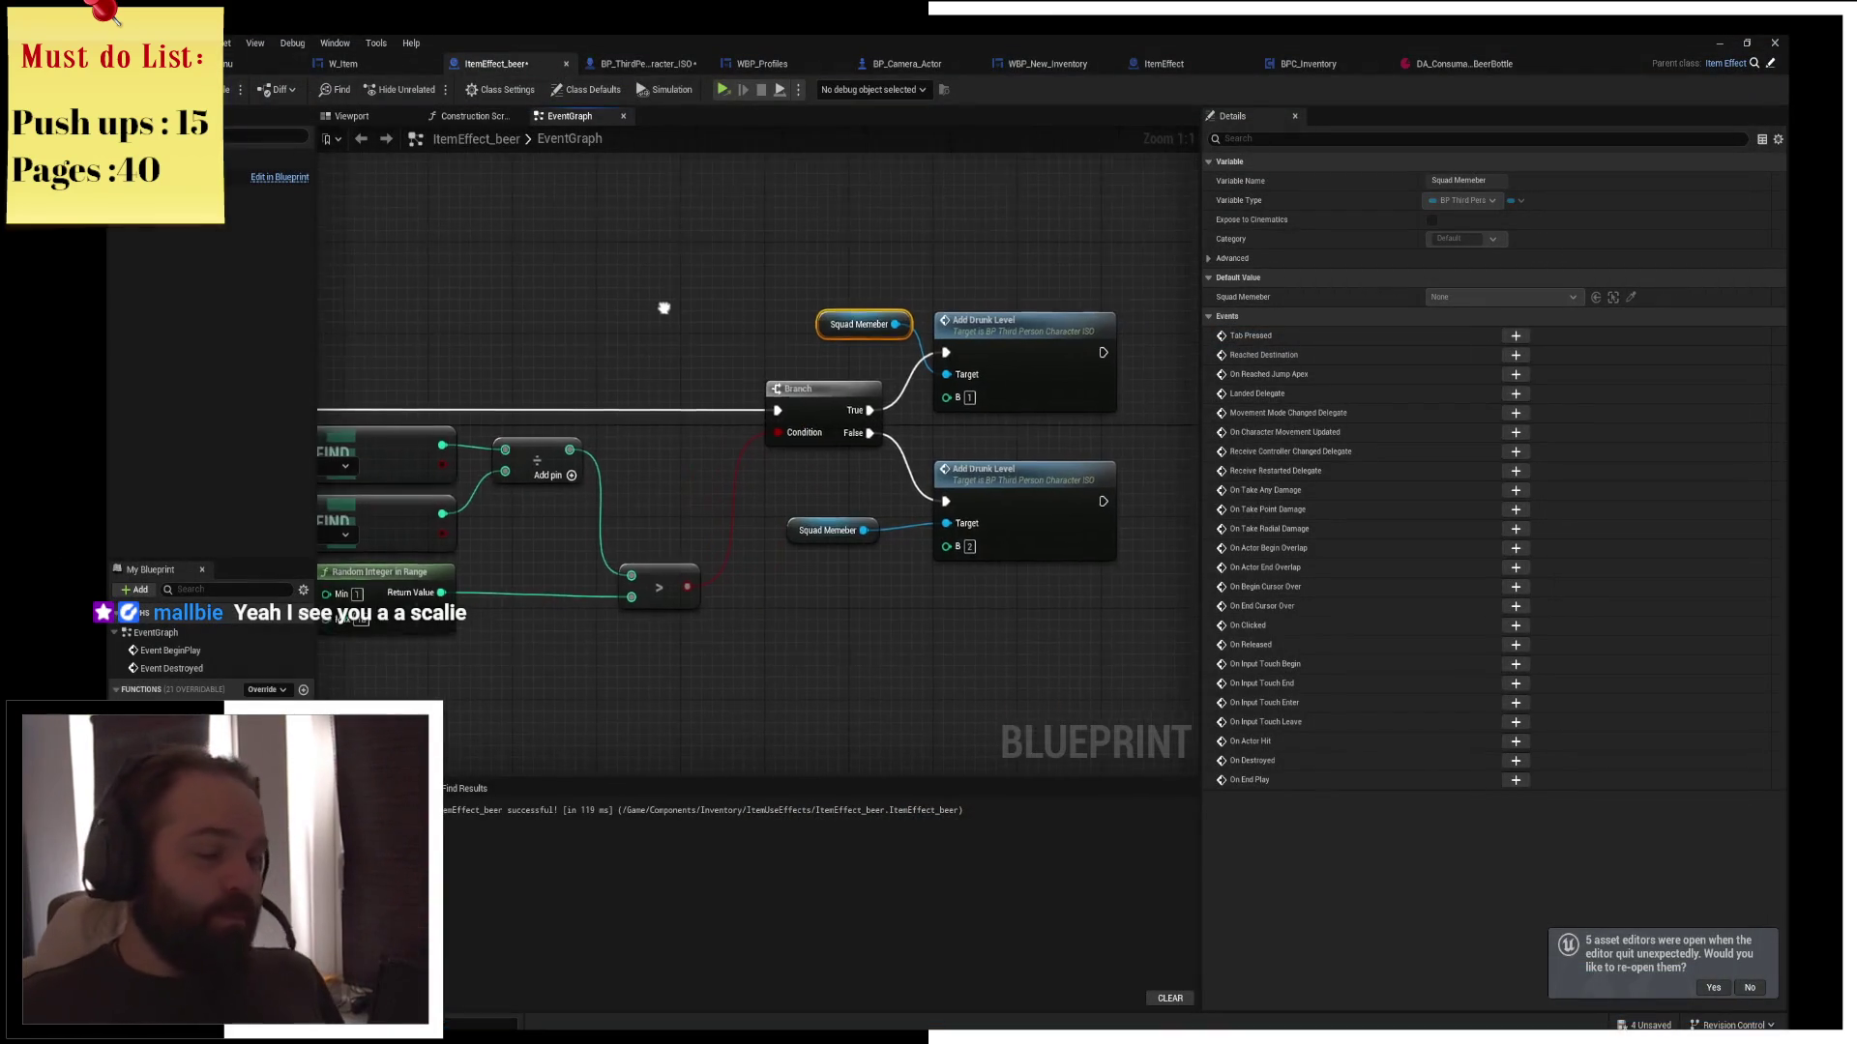
Tidy the lower Squad Memeber node and compile ItemEffect_beer
left_click_drag(721, 539, 733, 521)
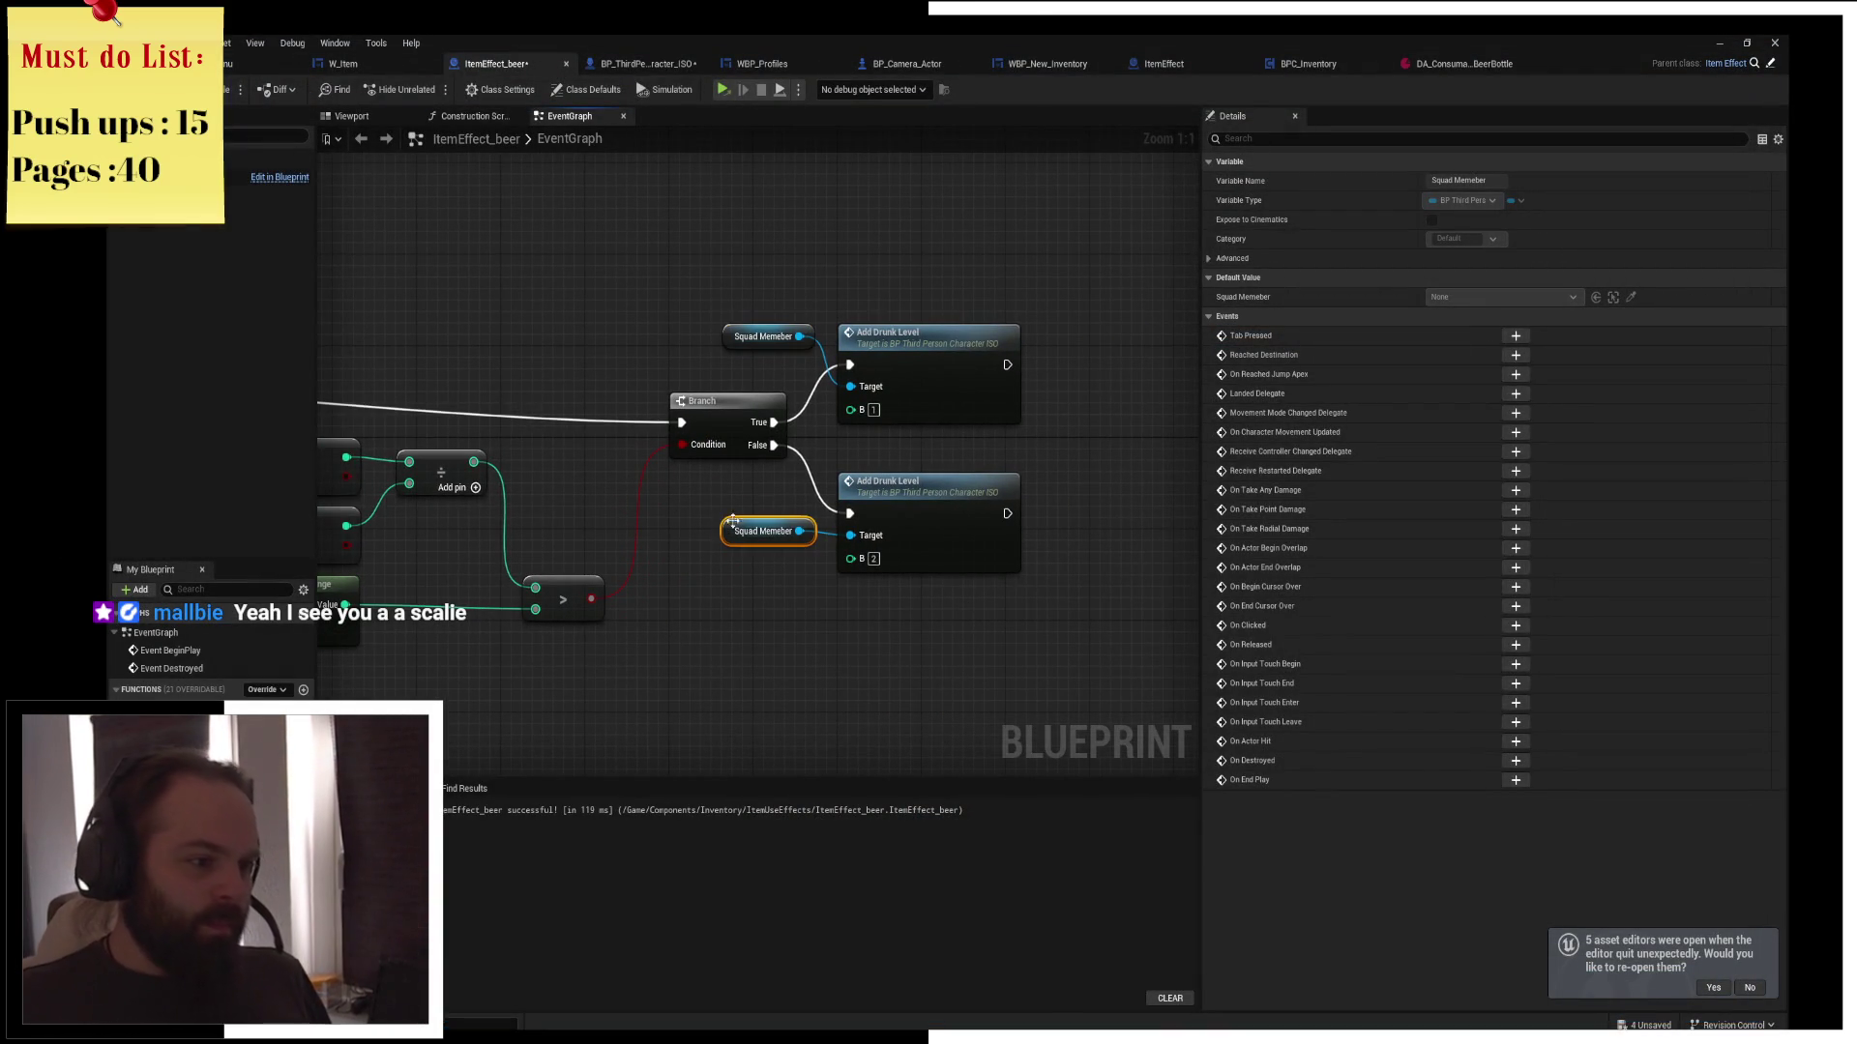
left_click(965, 439)
mouse_move(965, 439)
left_mouse_down()
mouse_move(827, 474)
mouse_move(636, 466)
left_mouse_up()
left_click(230, 91)
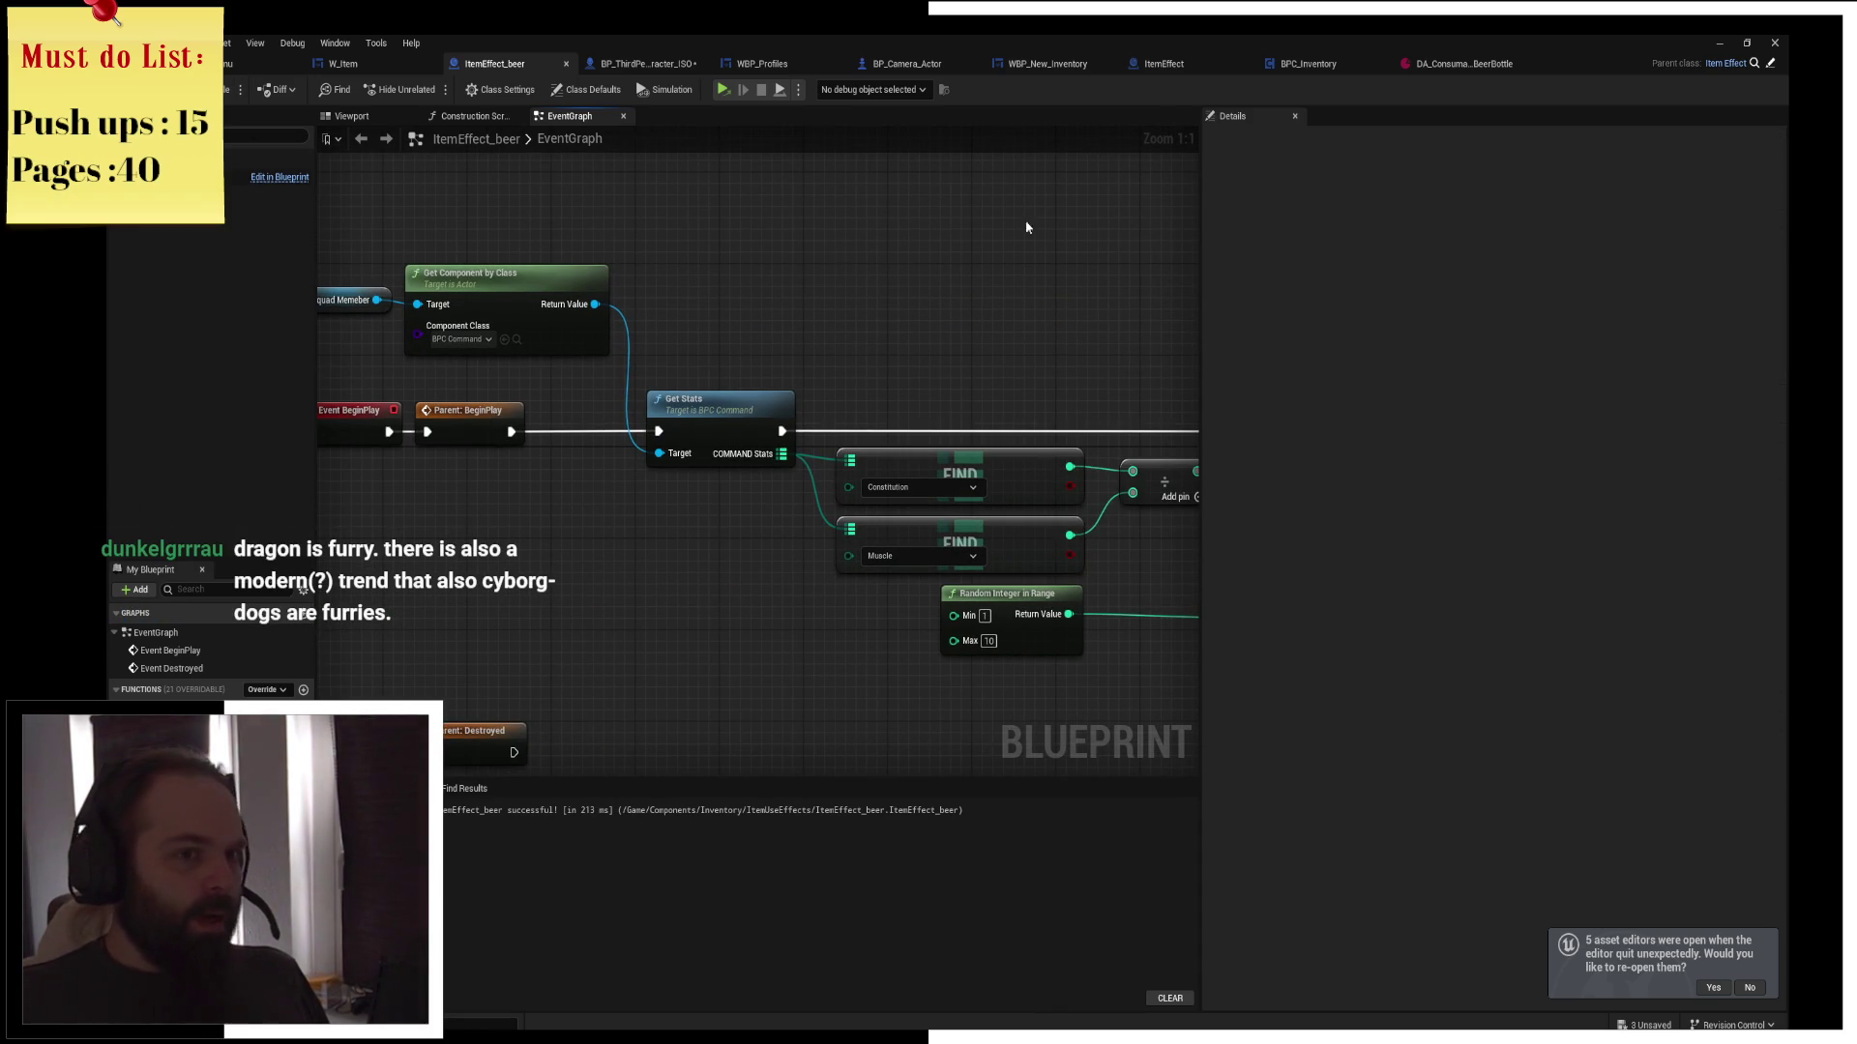
Go to BP_ThirdPerson_Character_ISO's event graph and pan to the Drunk Level delay loop
left_click(907, 64)
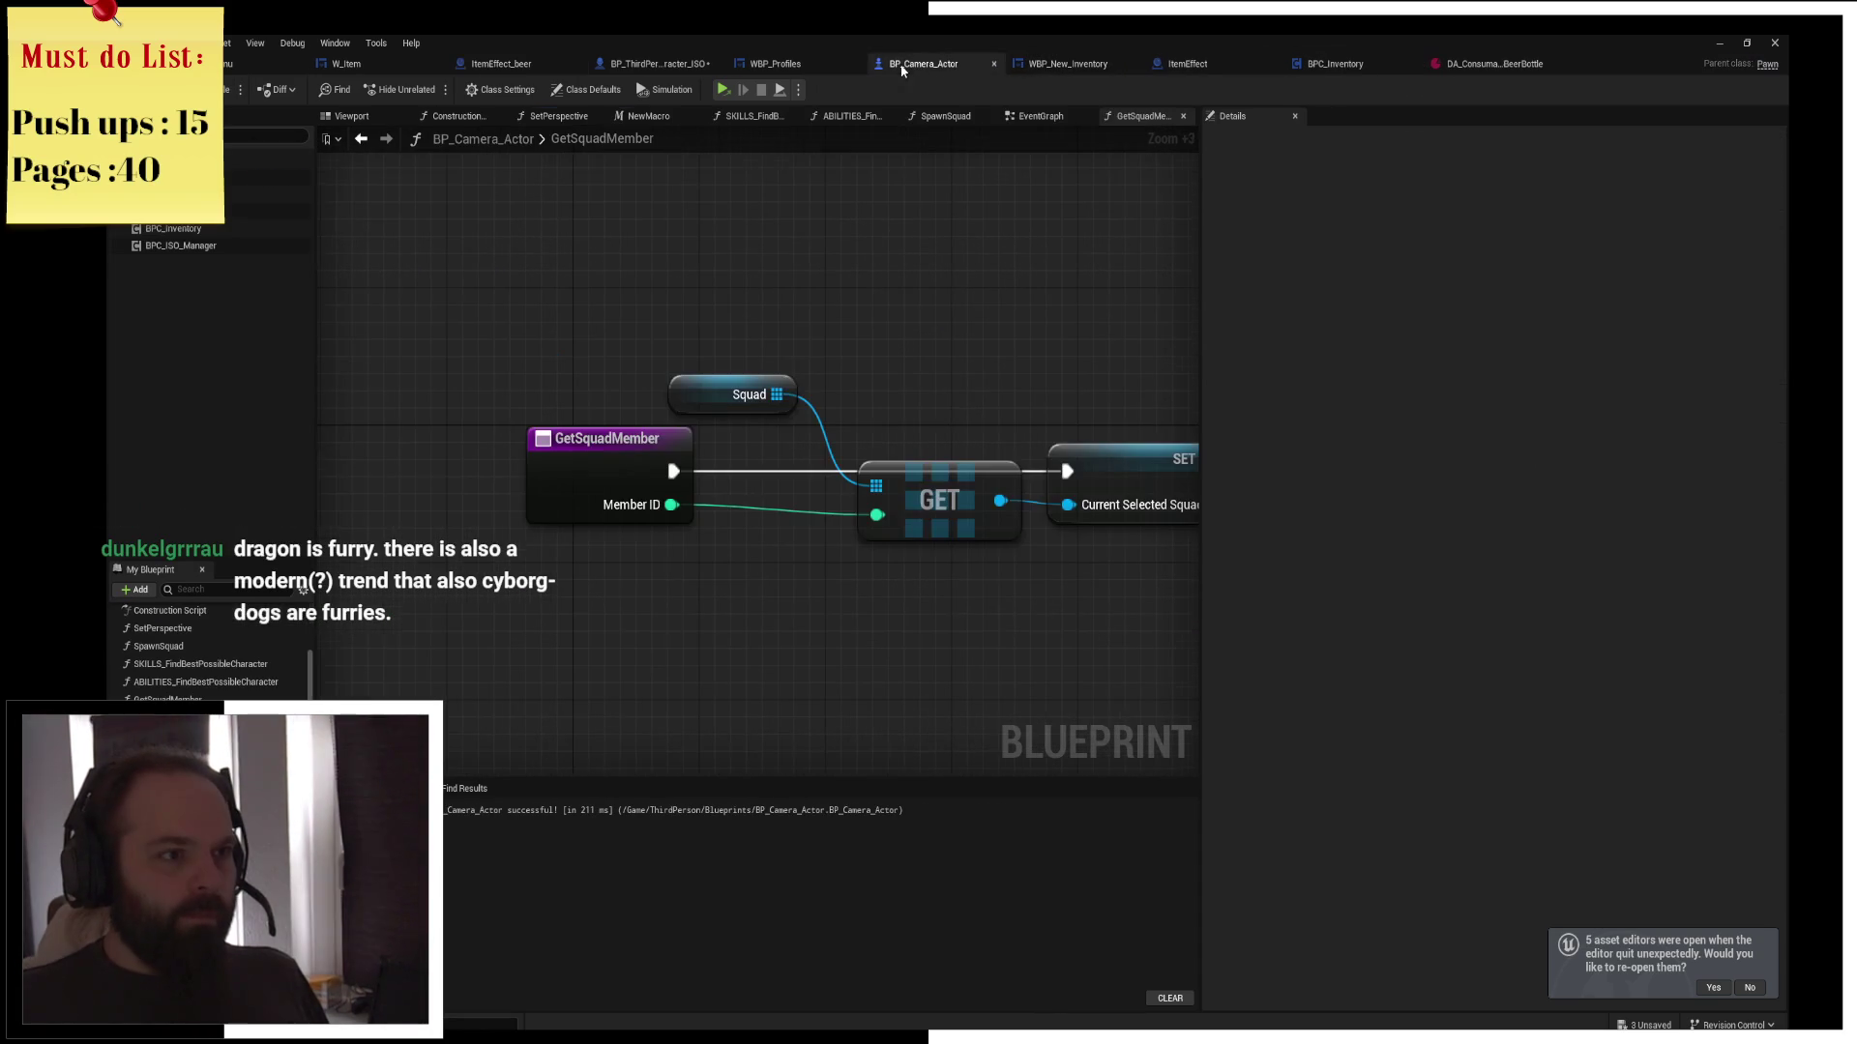
left_click(1056, 66)
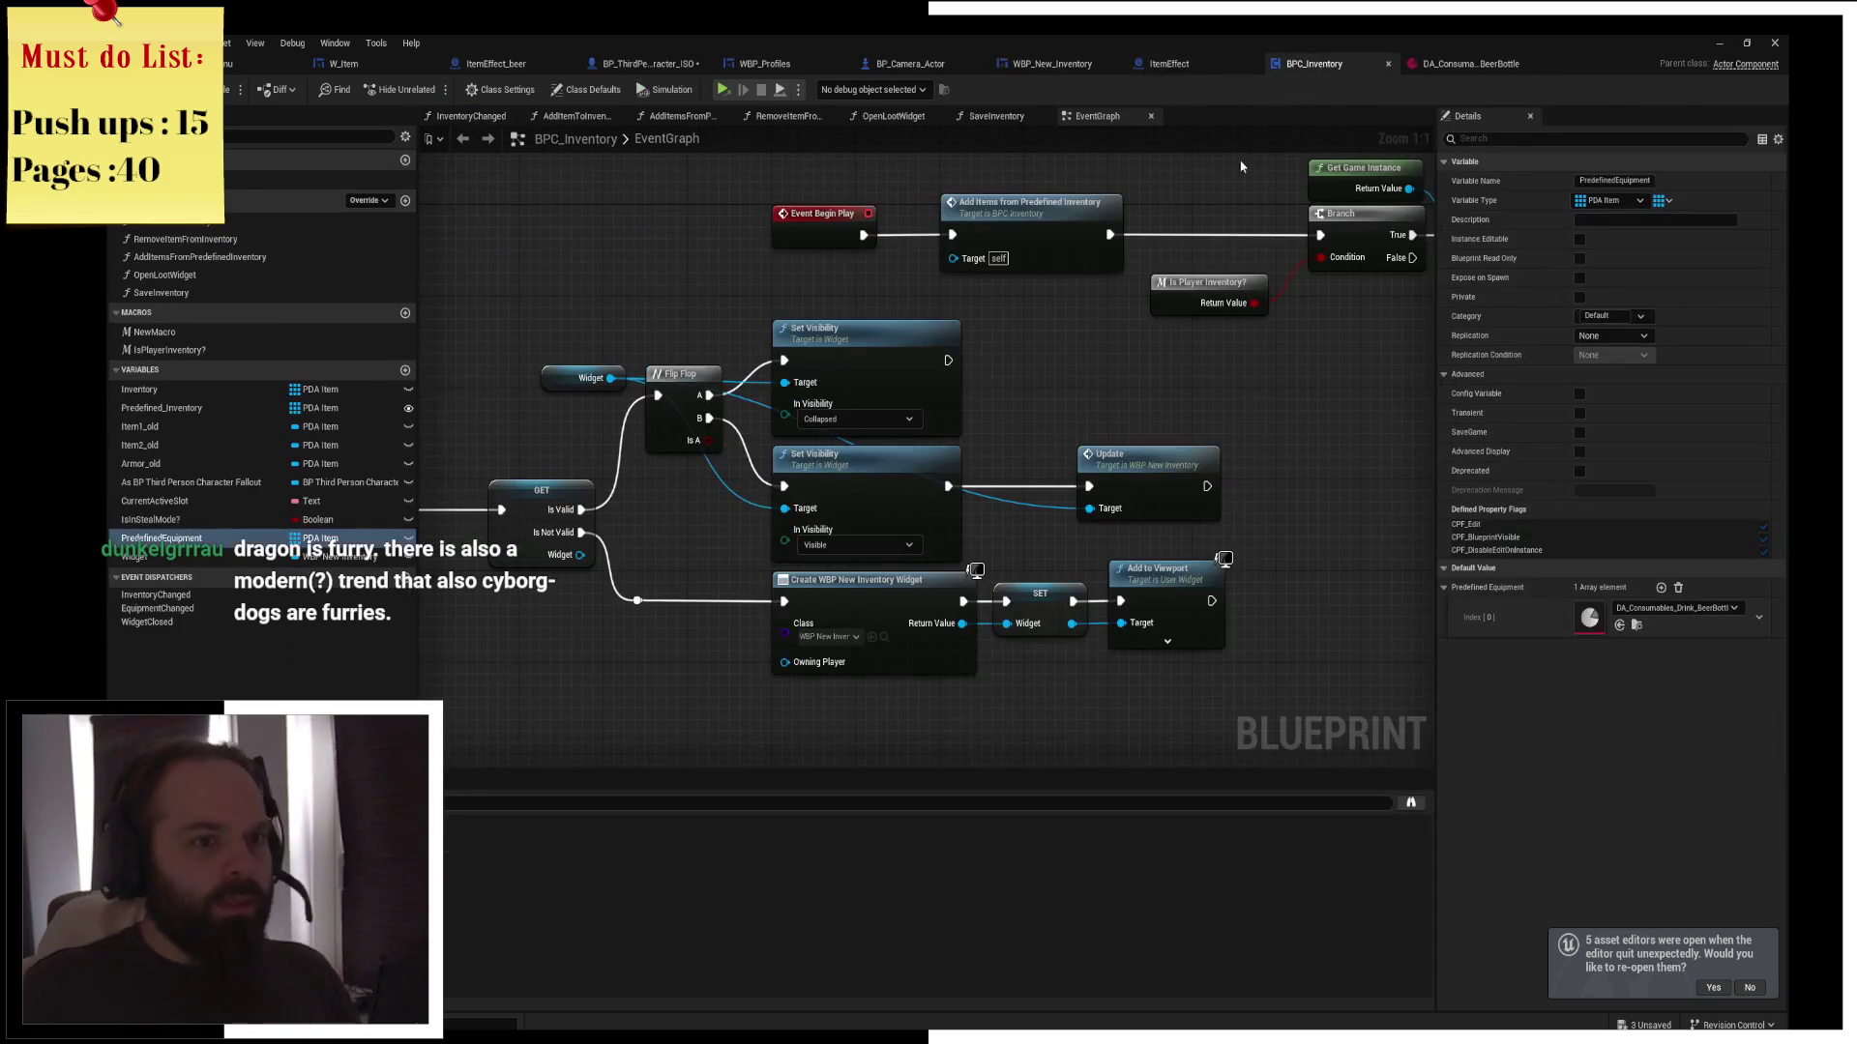
left_click(1325, 64)
left_click(1170, 64)
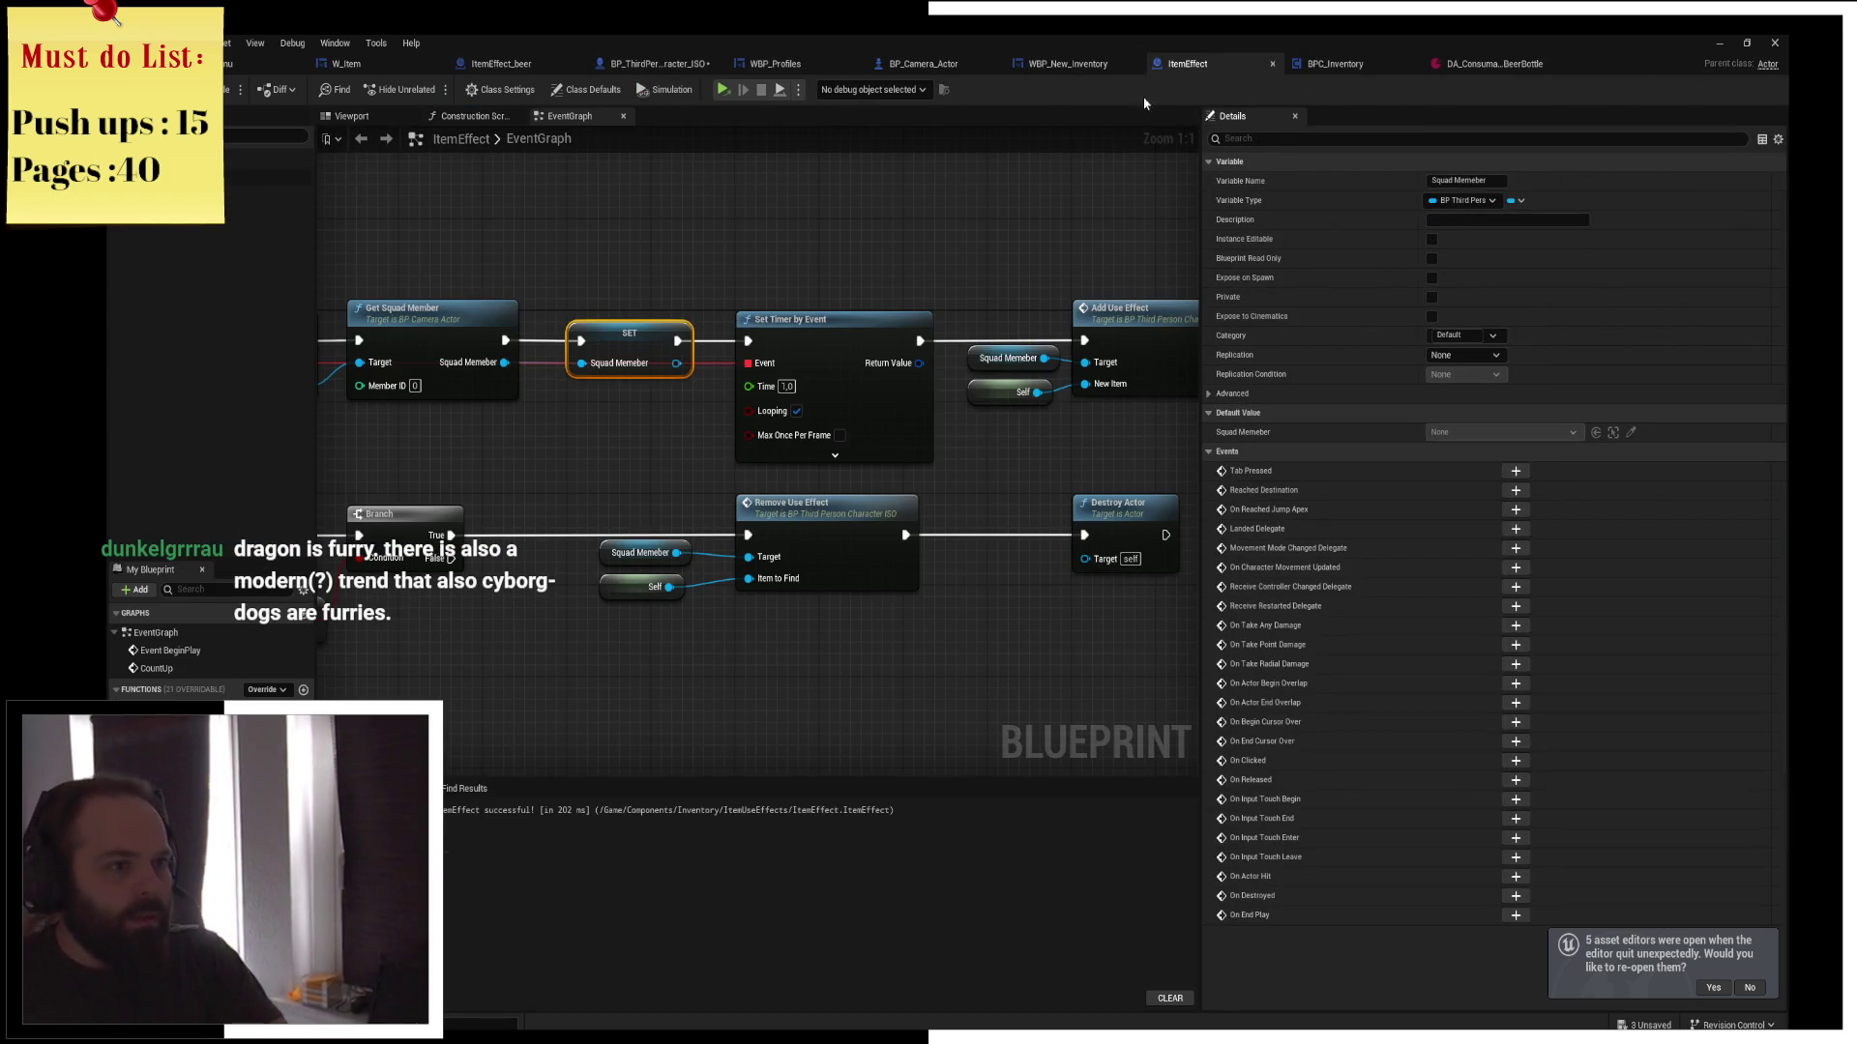
left_click(627, 65)
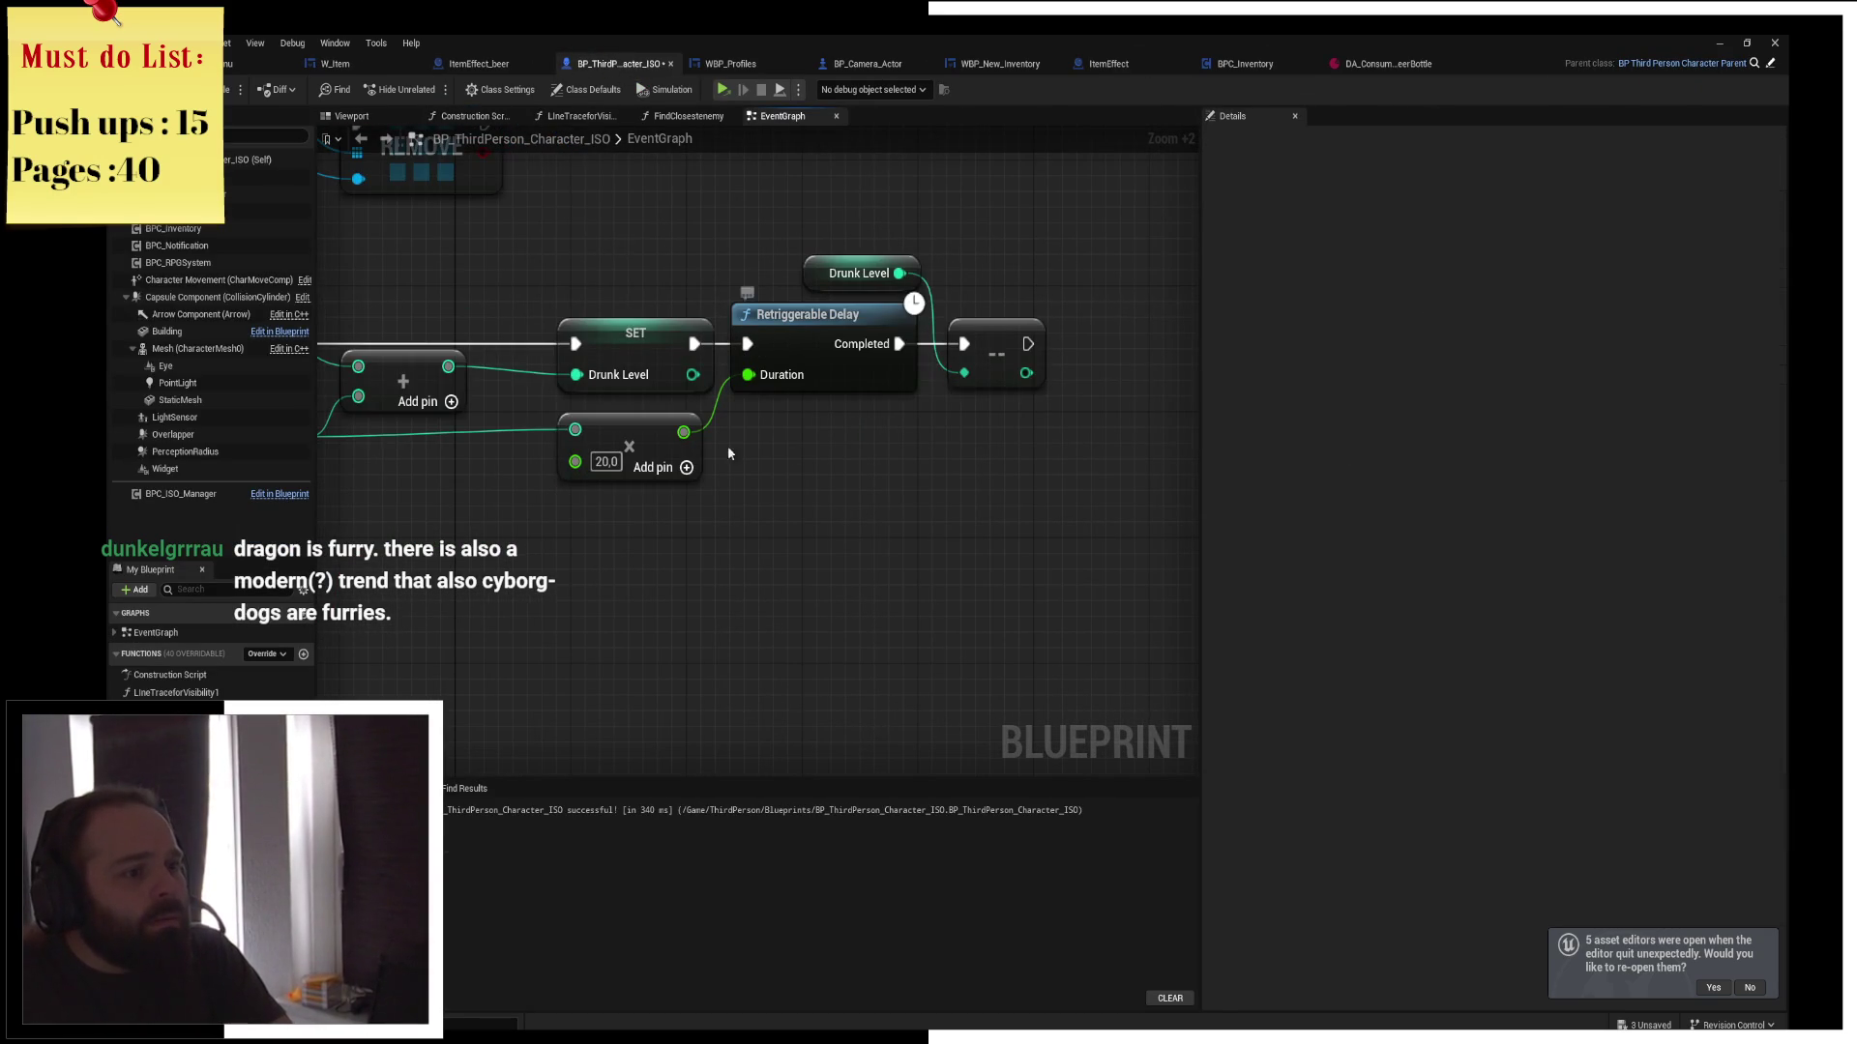
left_click(628, 451)
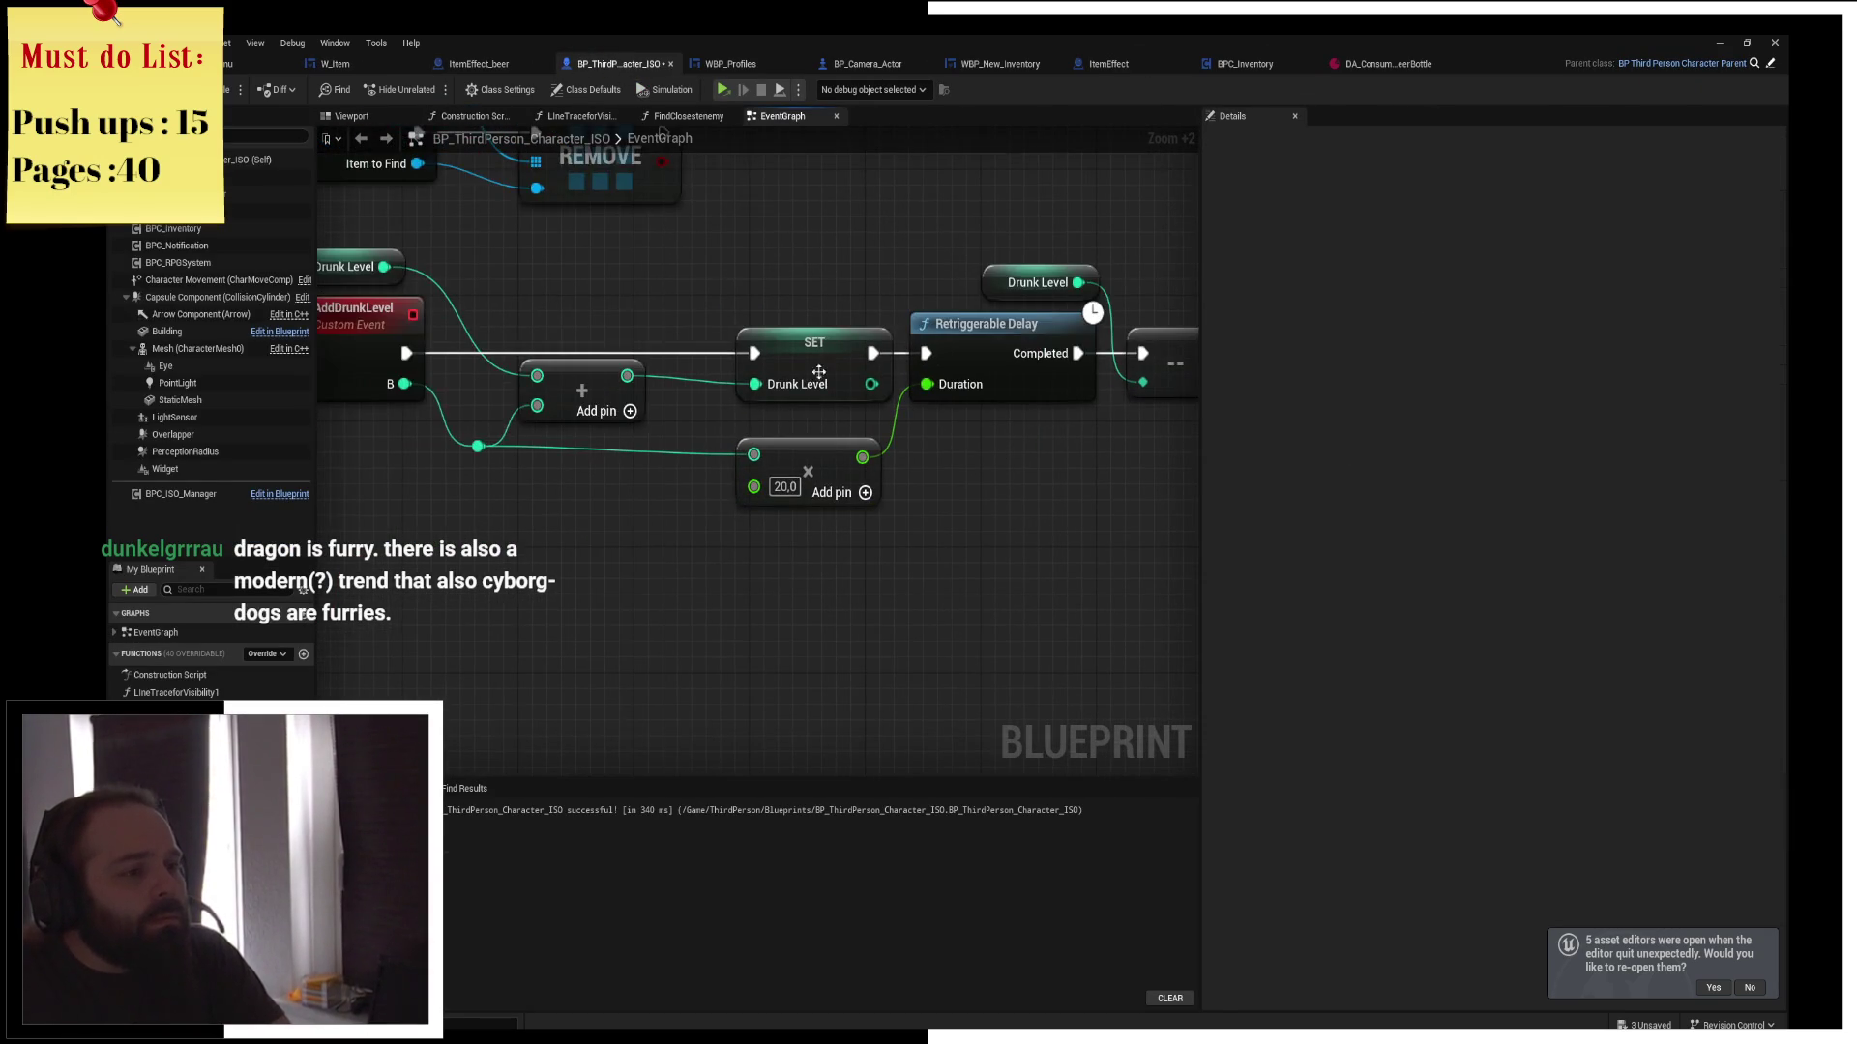
left_click(844, 495, "ctrl")
left_click_drag(993, 470, 703, 470)
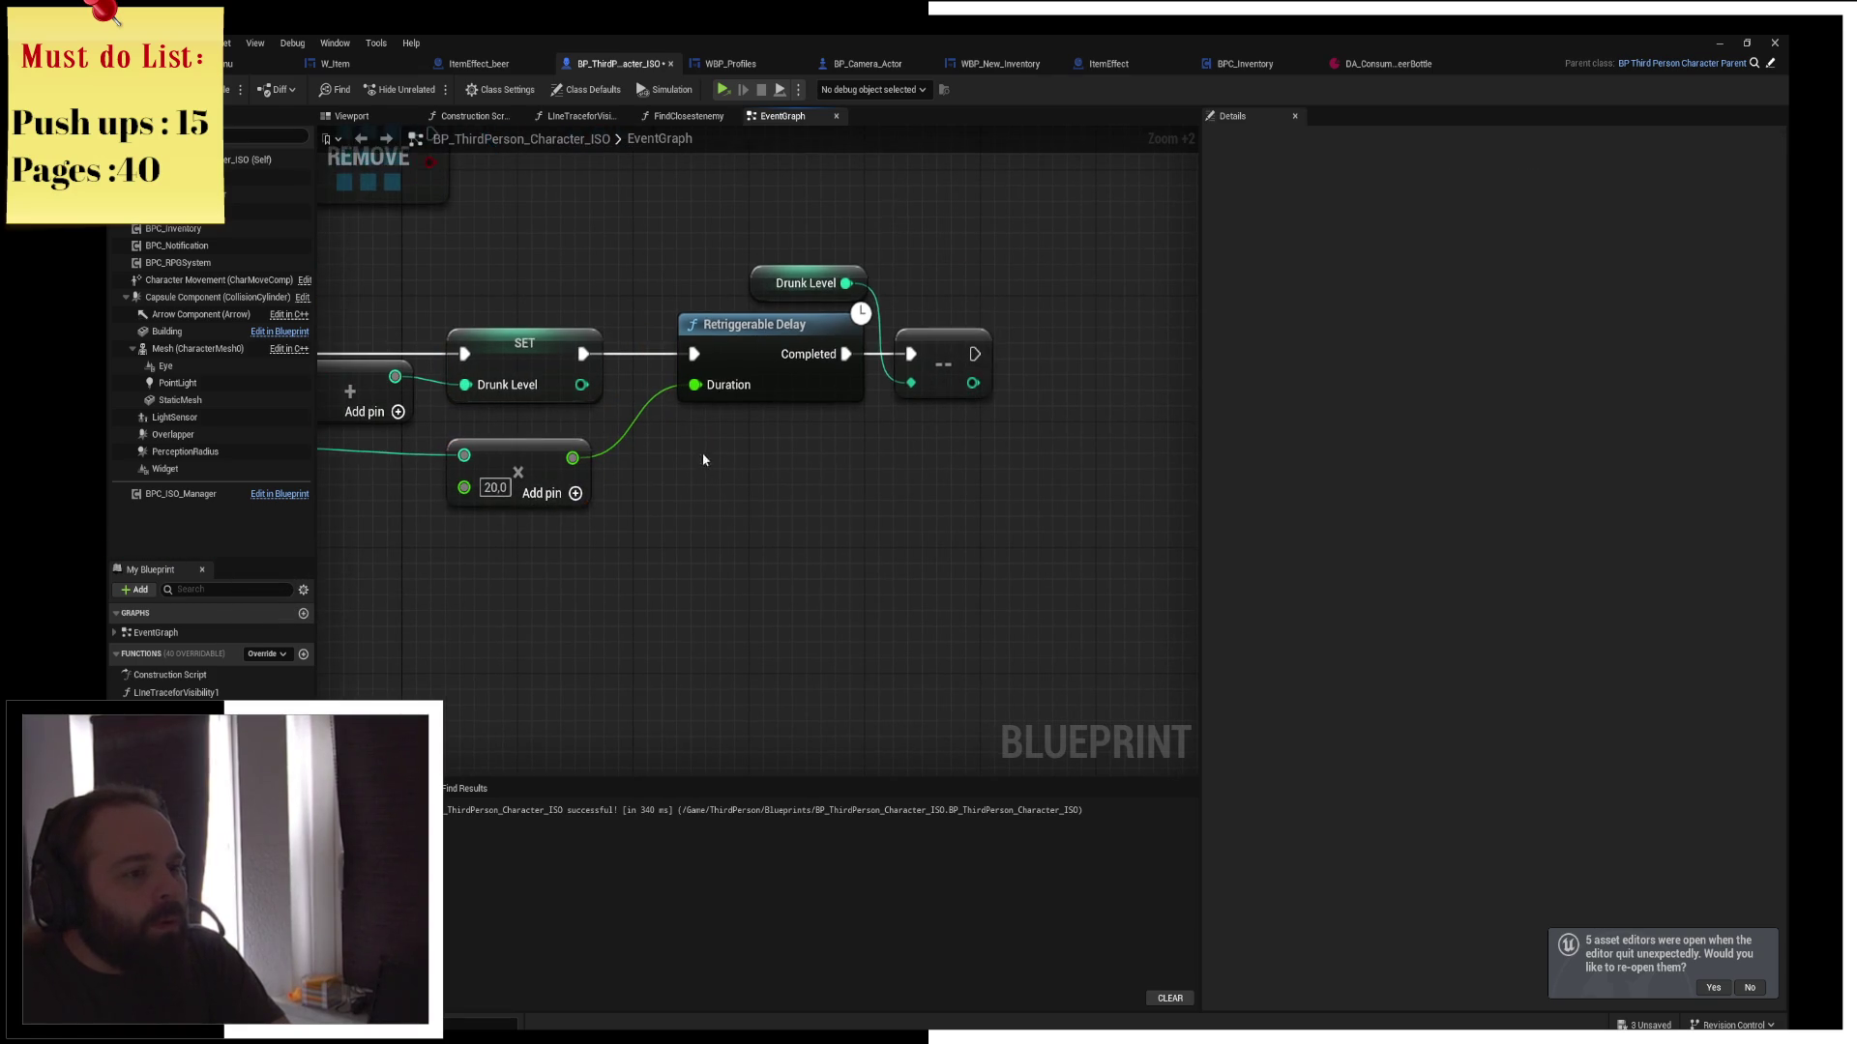
Add a Drunk Level > 6 comparison off SET Drunk Level driving a new Branch
mouse_move(478, 521)
left_mouse_down()
mouse_move(781, 532)
mouse_move(686, 539)
left_mouse_up()
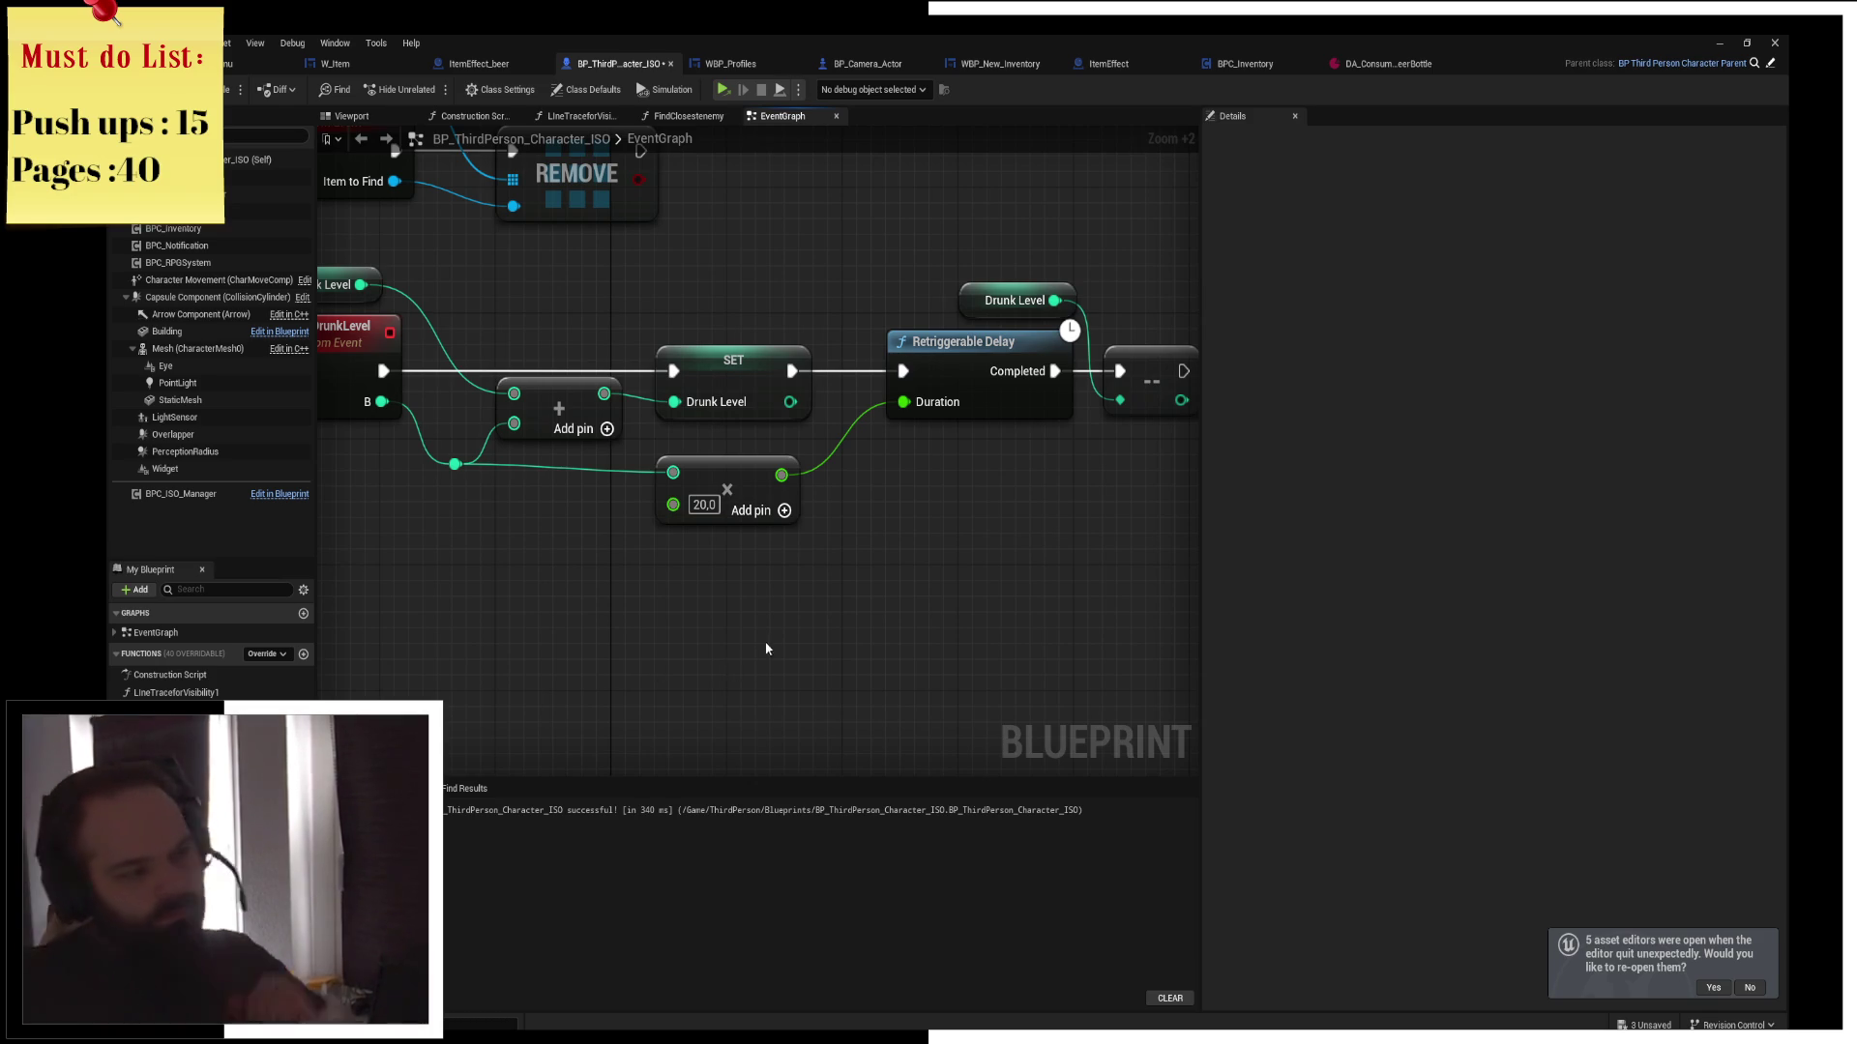
left_click_drag(756, 595, 661, 601)
mouse_move(771, 502)
left_mouse_down()
mouse_move(638, 573)
mouse_move(1146, 368)
left_mouse_up()
left_click_drag(922, 447, 946, 435)
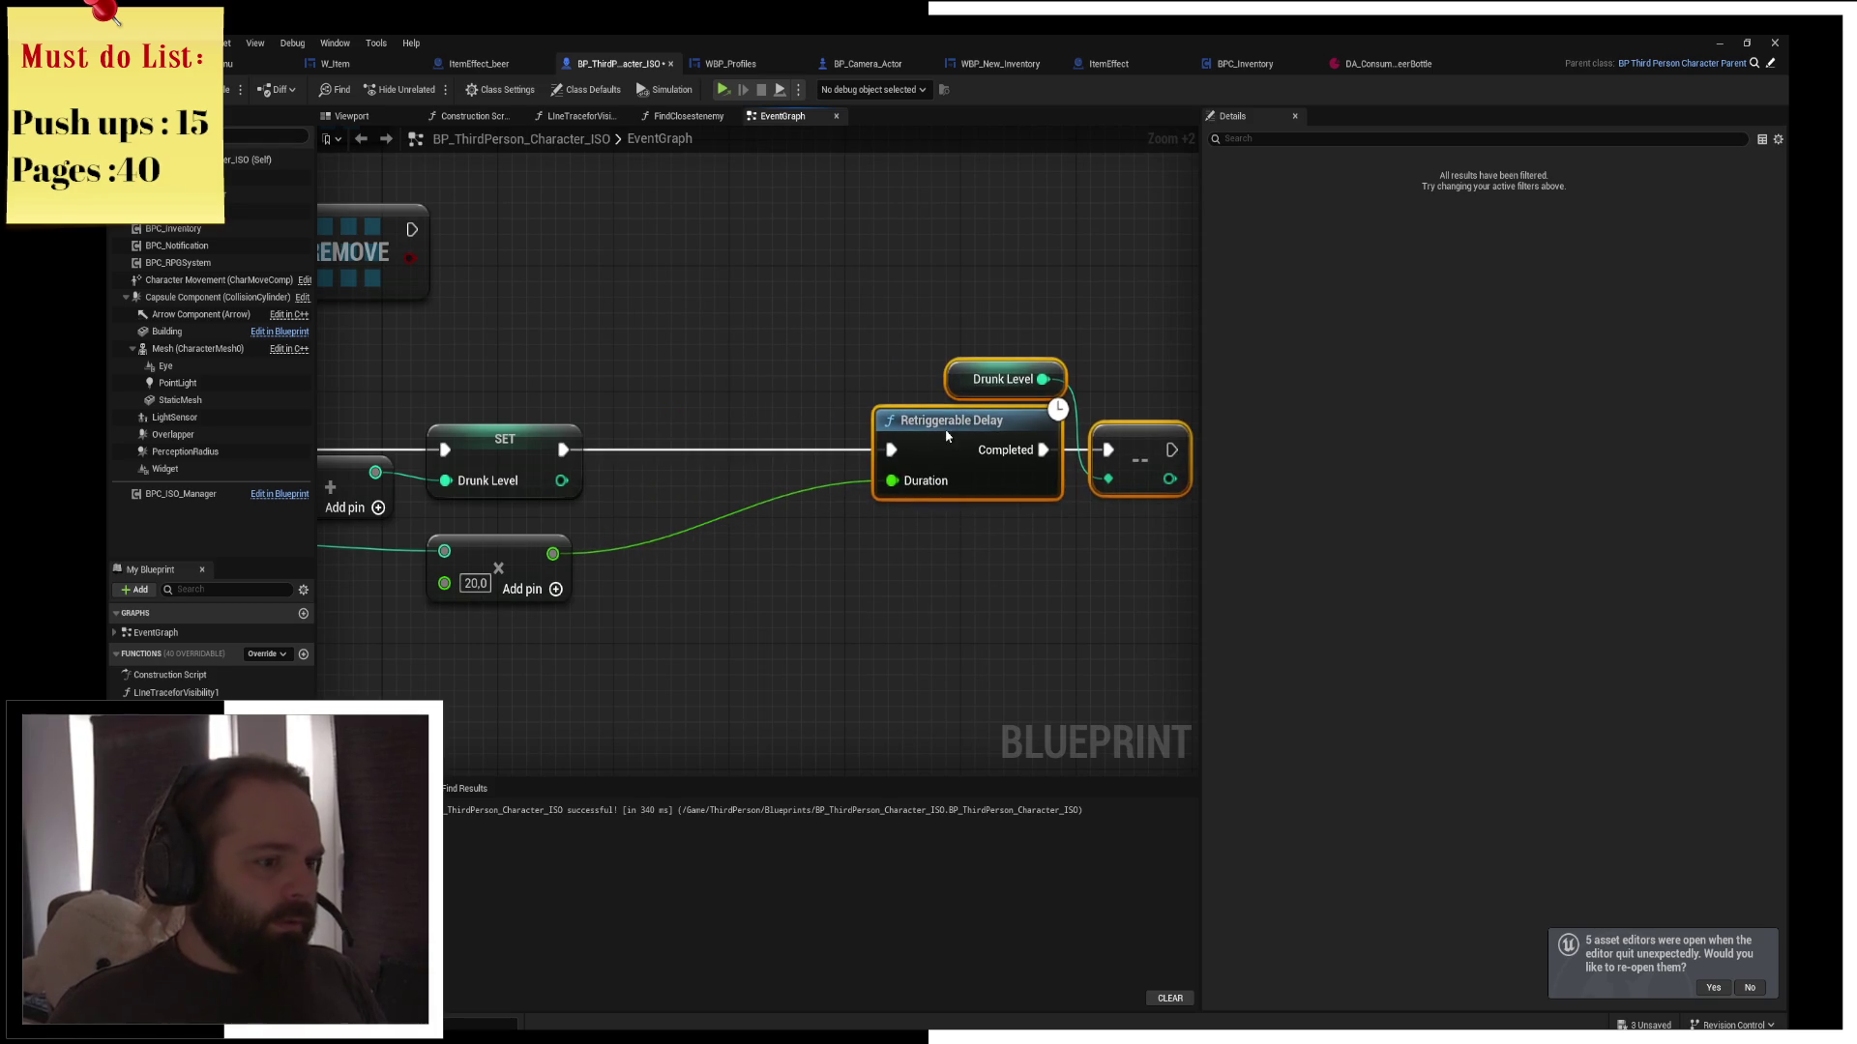
left_click_drag(562, 481, 663, 598)
left_click(722, 665)
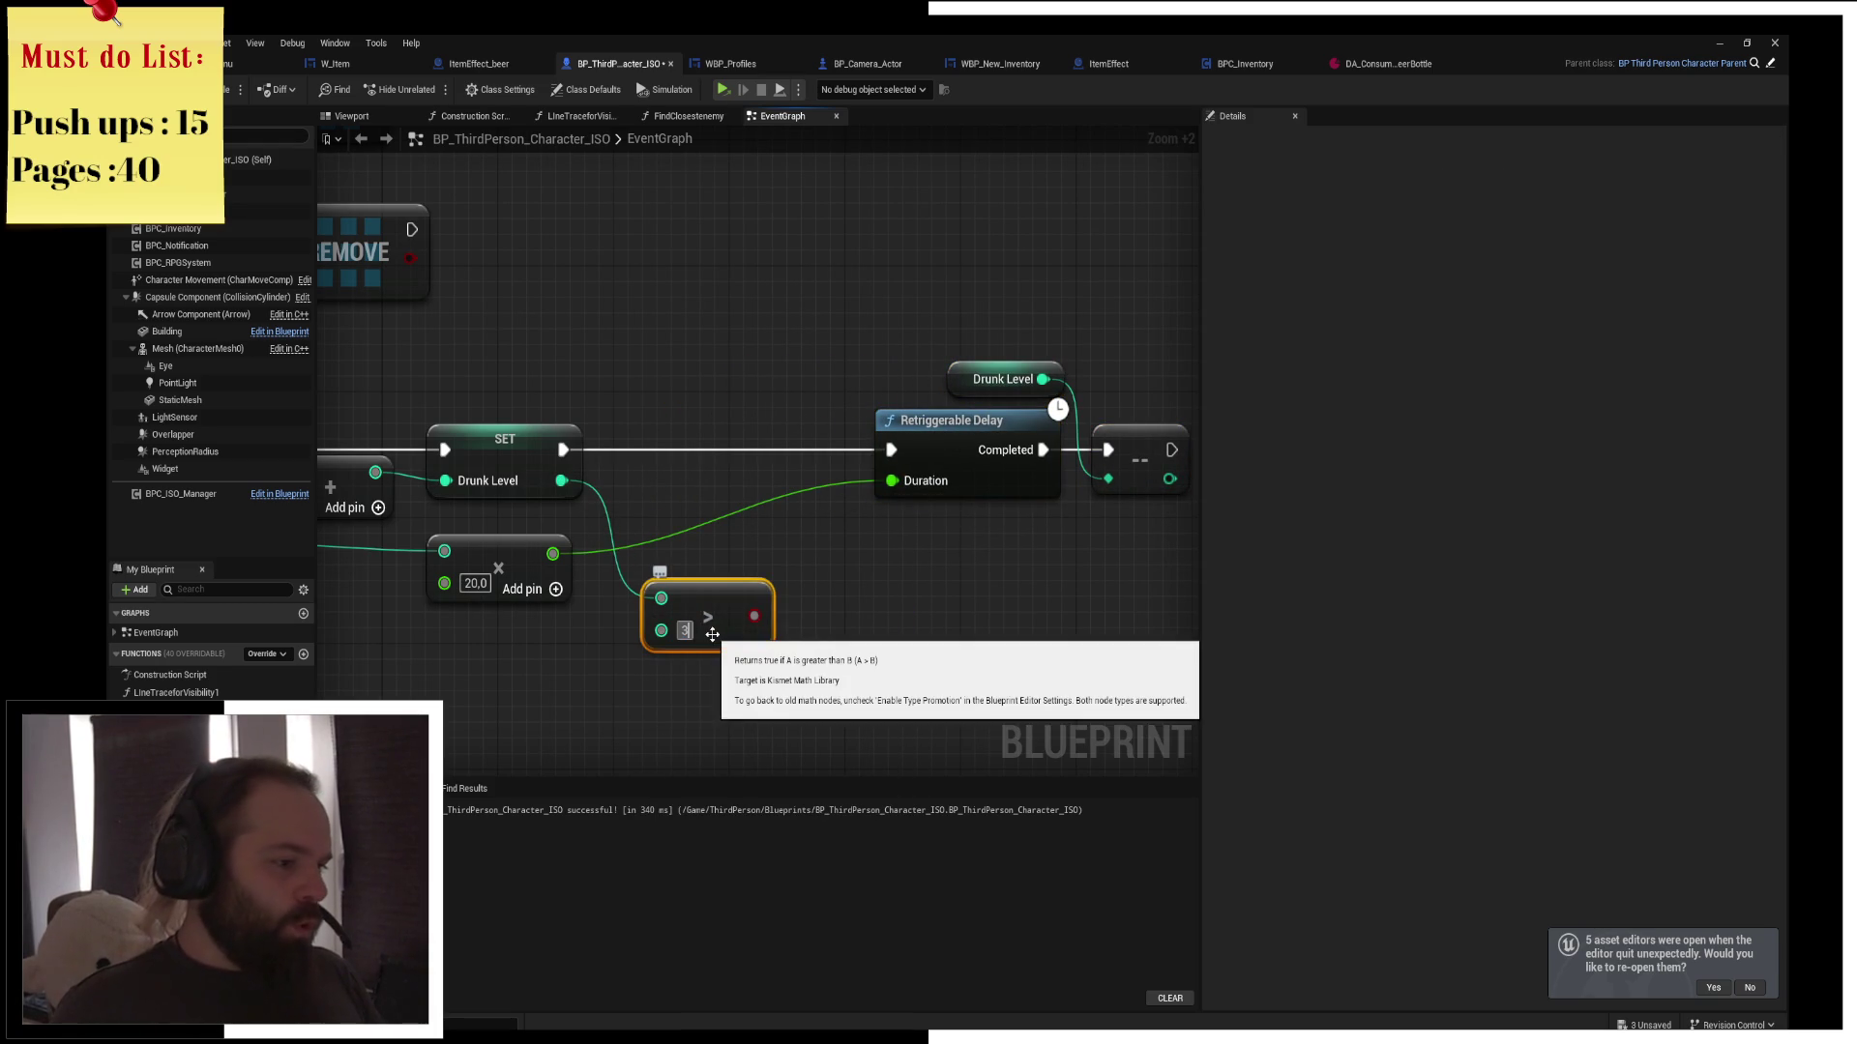
mouse_move(754, 616)
left_mouse_down()
mouse_move(692, 444)
mouse_move(719, 458)
left_mouse_up()
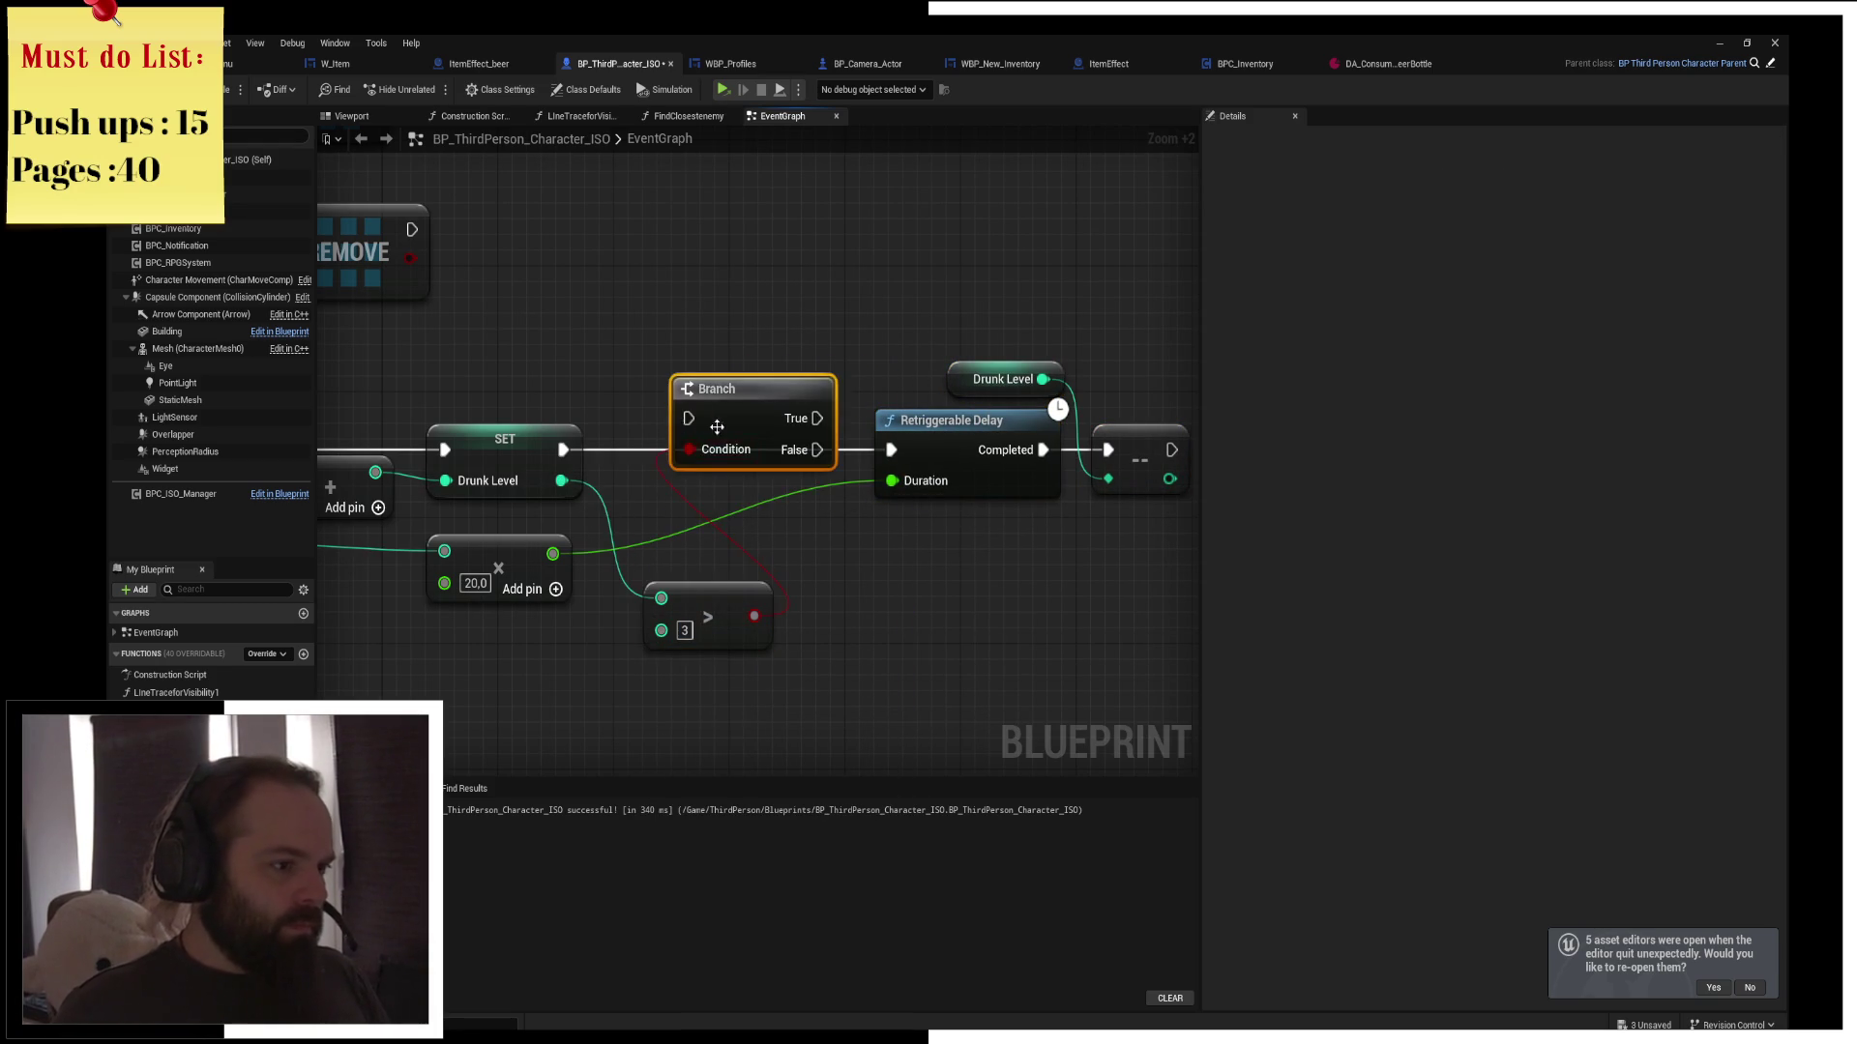
left_click(718, 515)
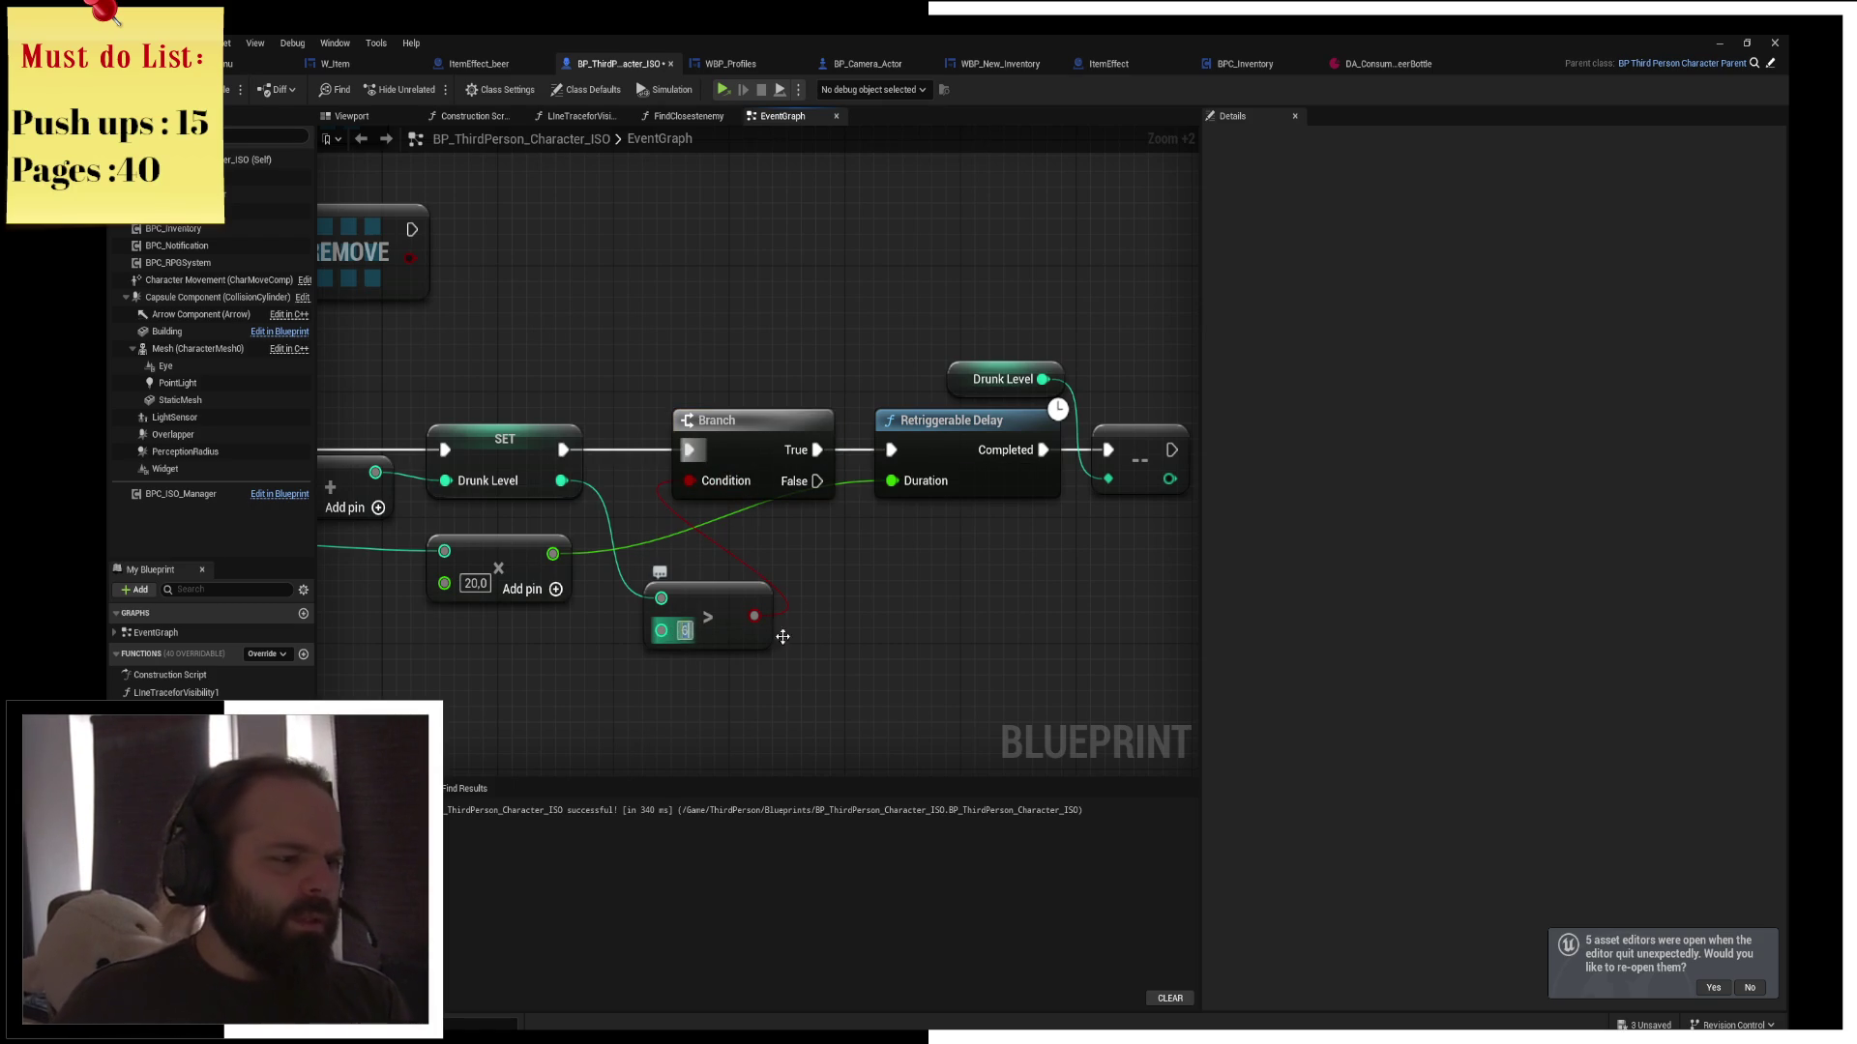
left_click(686, 630)
type("6")
mouse_move(716, 589)
left_mouse_down()
mouse_move(727, 516)
mouse_move(743, 524)
left_mouse_up()
Run the Retriggerable Delay from the Branch's False output and feed its Condition through an AND node
left_click_drag(637, 325, 976, 464)
left_click_drag(843, 414, 1015, 410)
left_click_drag(801, 423, 859, 422)
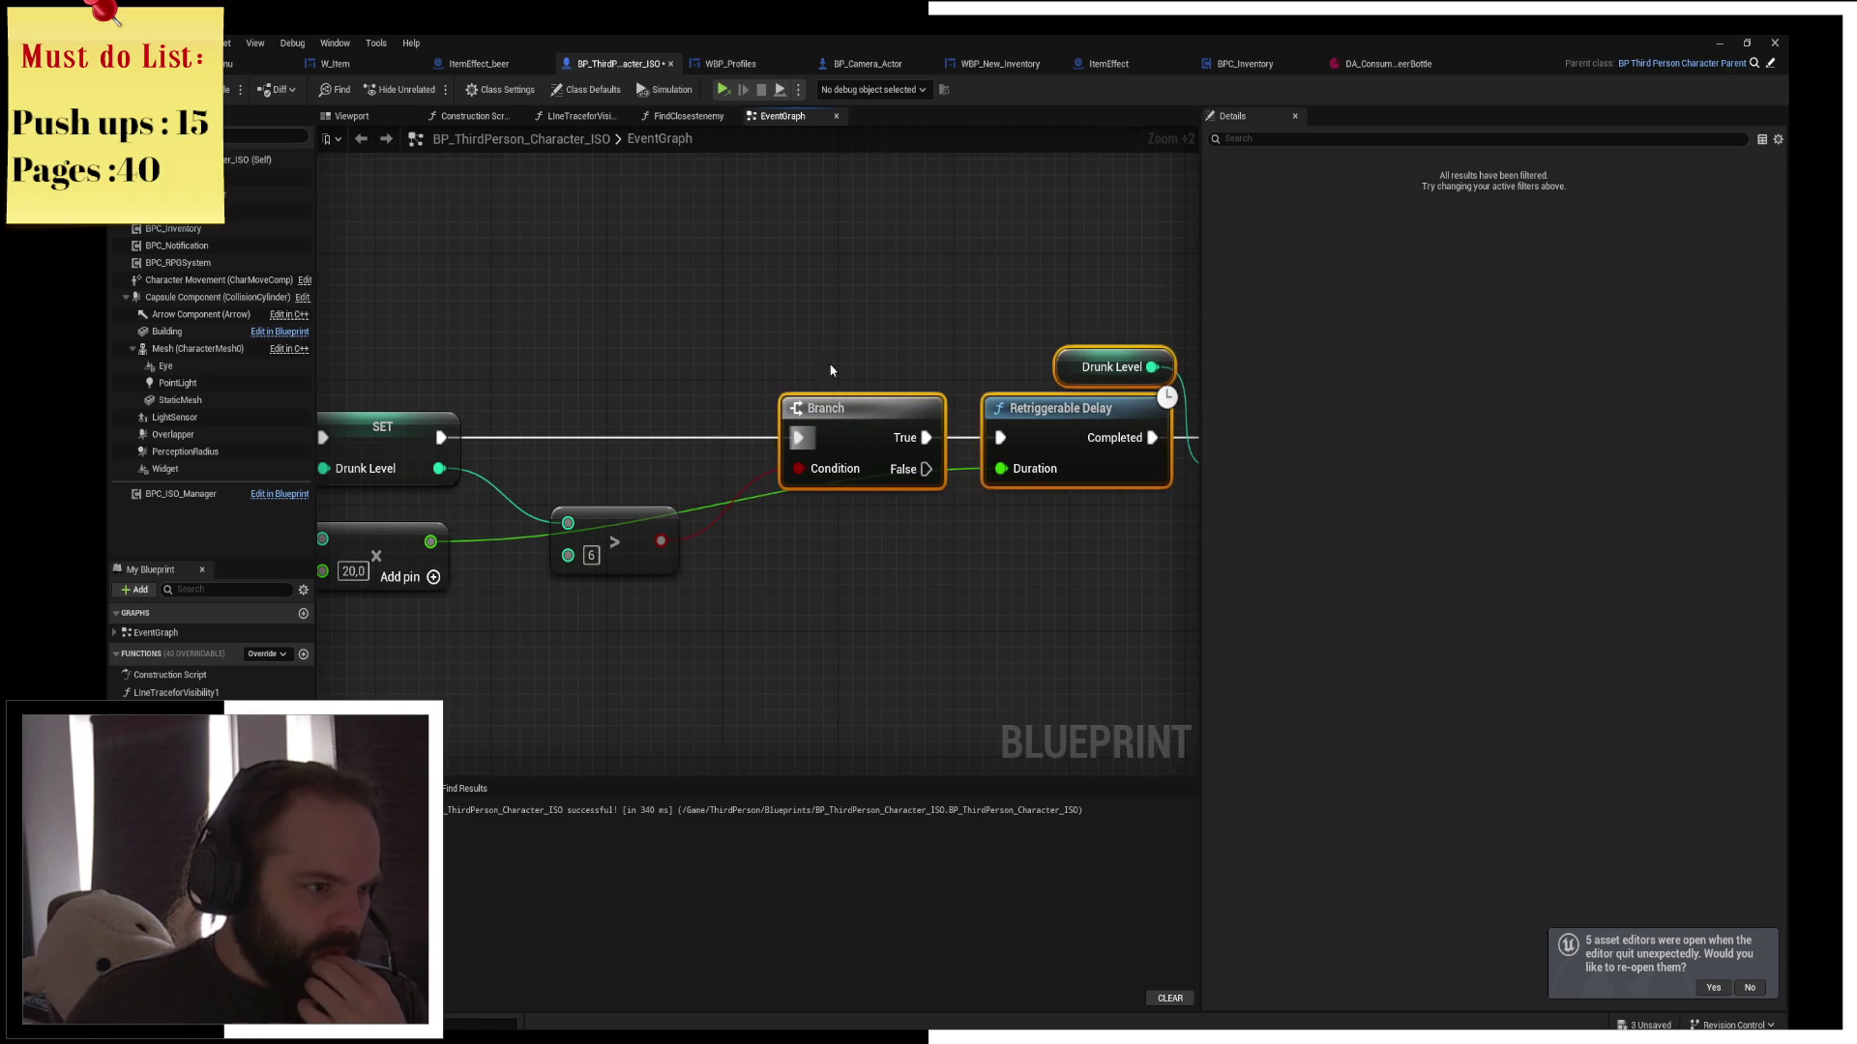
left_click_drag(605, 532, 620, 484)
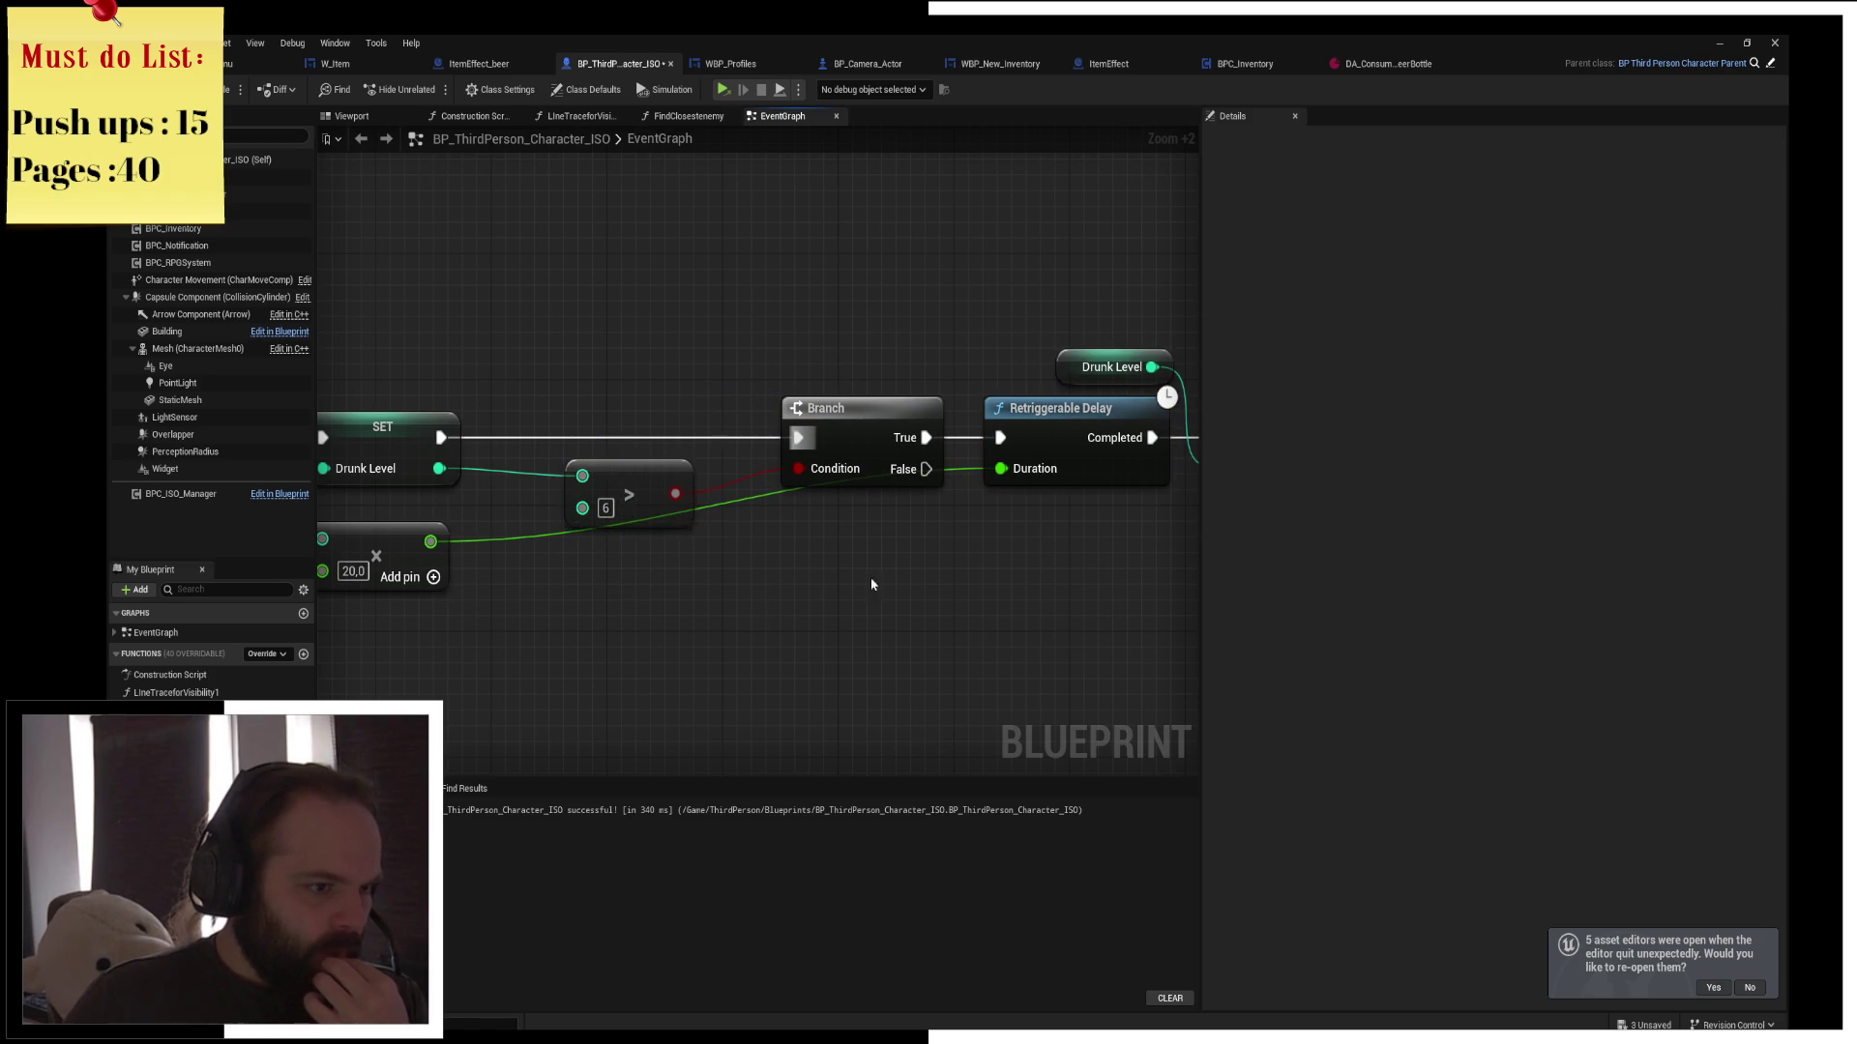
left_click_drag(805, 588, 601, 601)
left_click_drag(721, 482, 800, 458)
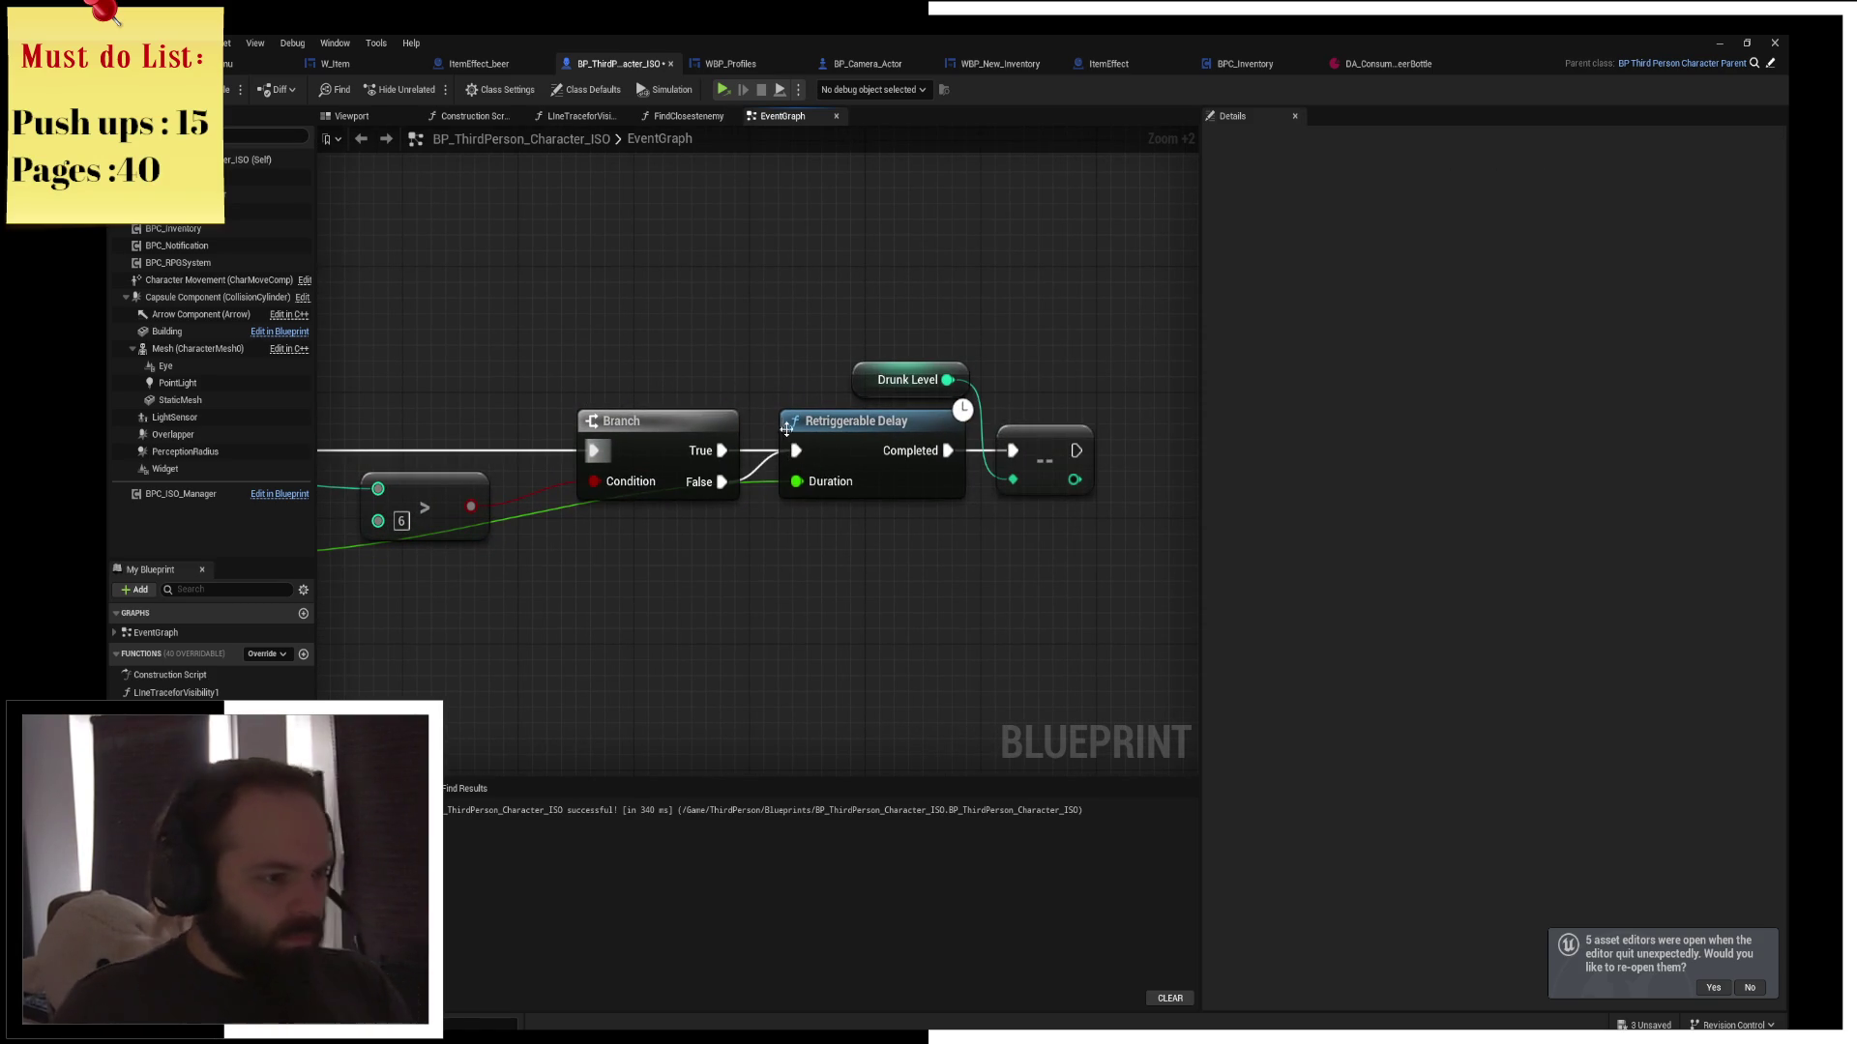
mouse_move(829, 331)
left_mouse_down()
mouse_move(852, 411)
mouse_move(1084, 435)
mouse_move(1156, 464)
mouse_move(1126, 471)
left_mouse_up()
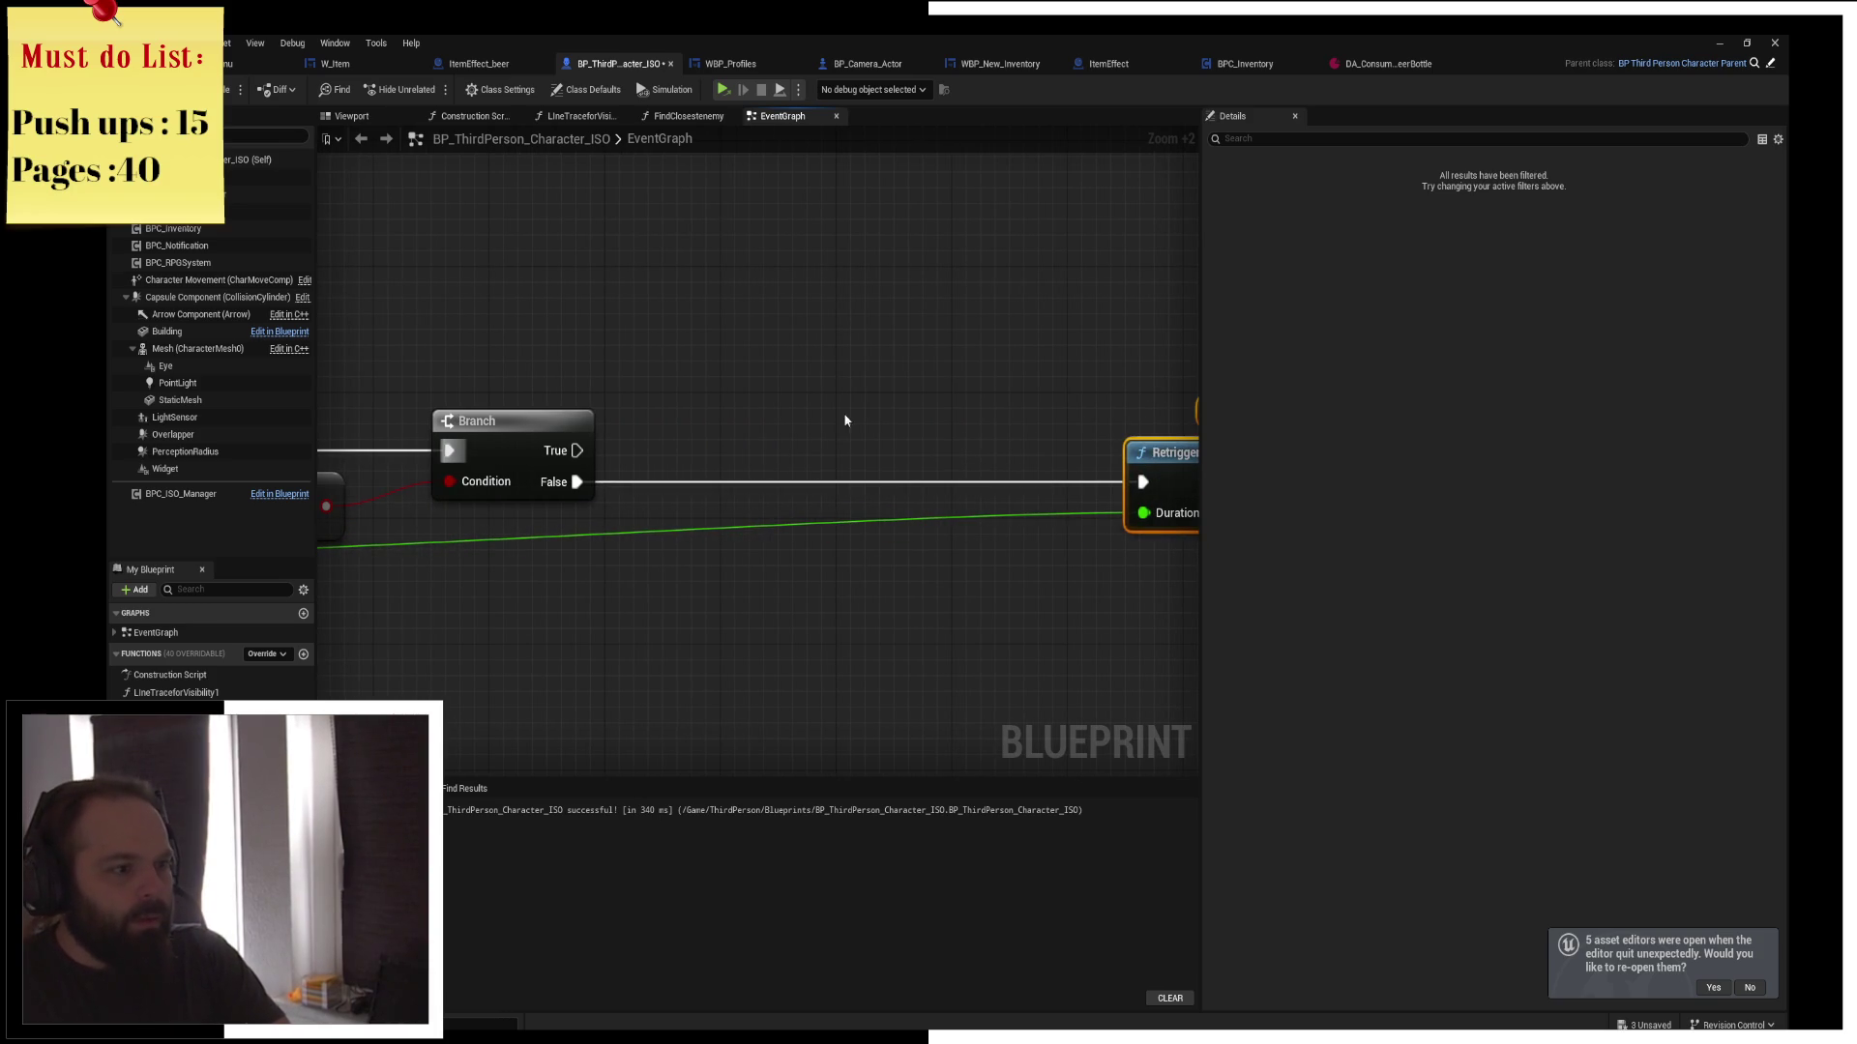
left_click(851, 416)
mouse_move(578, 450)
left_mouse_down()
mouse_move(652, 324)
mouse_move(633, 268)
mouse_move(568, 381)
left_mouse_up()
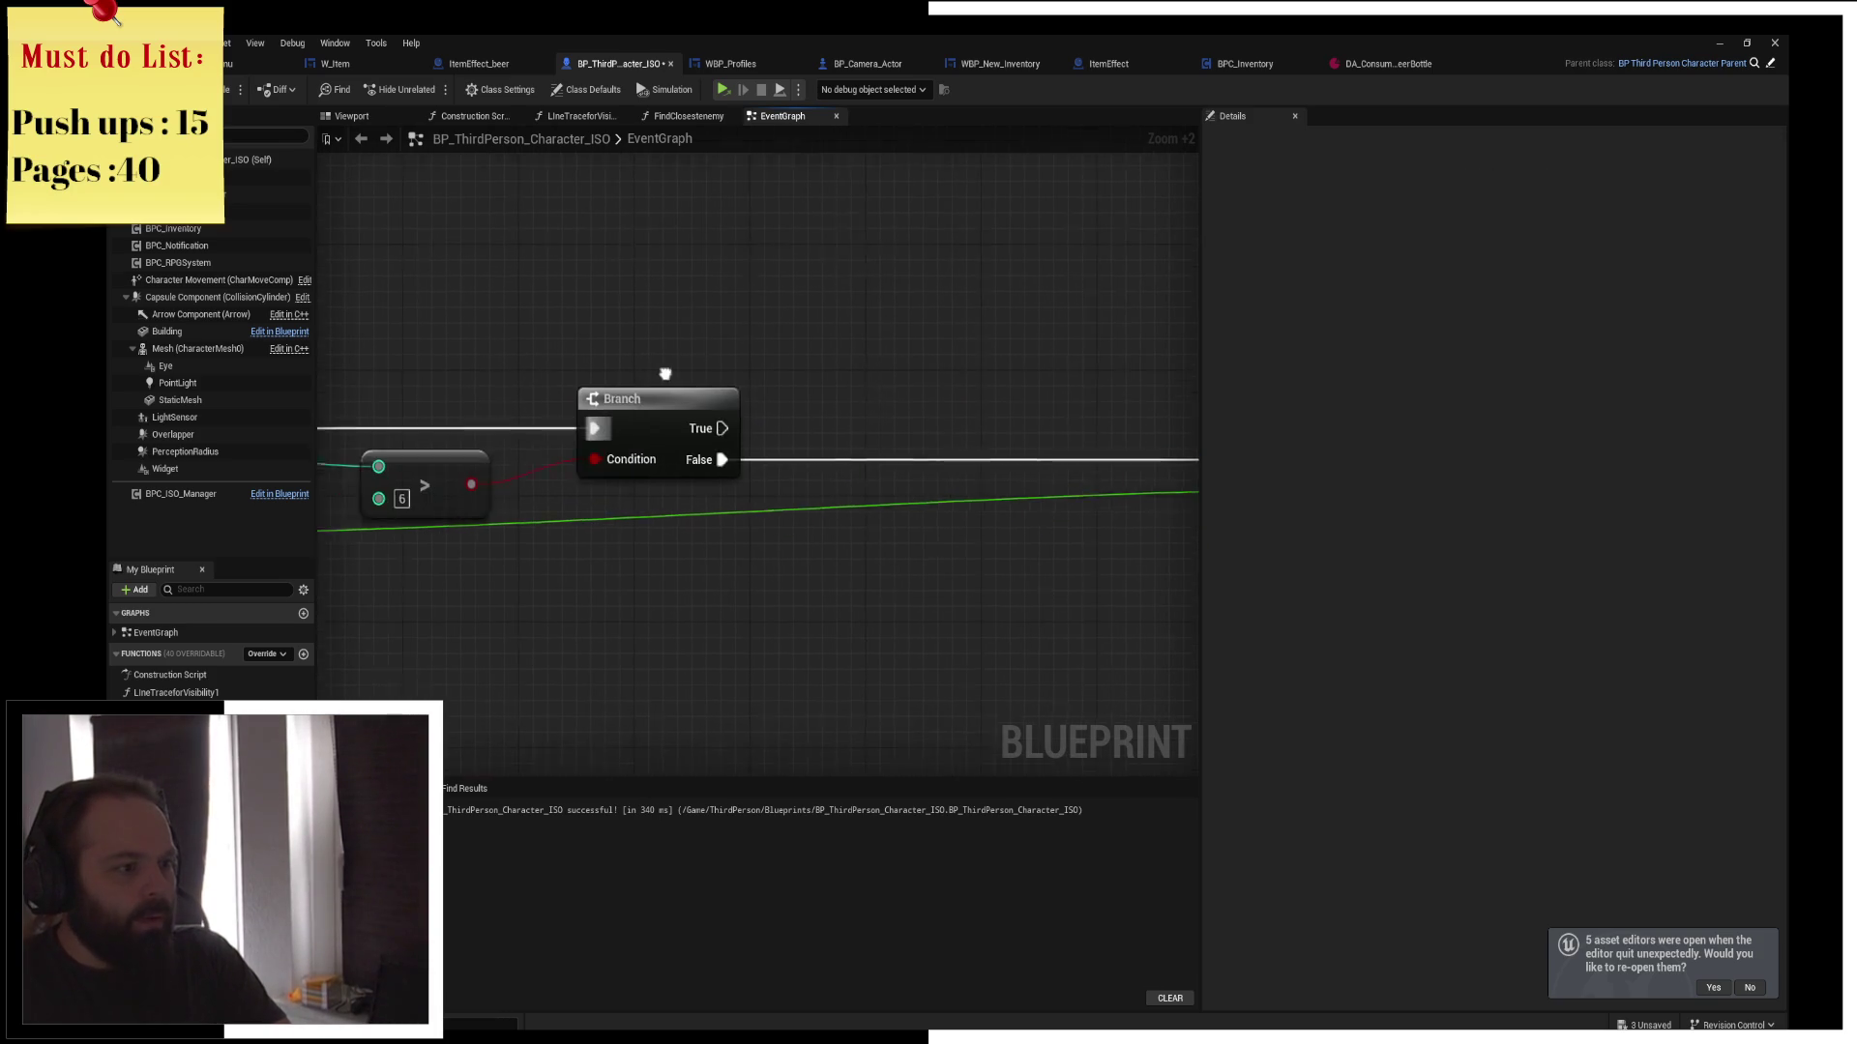
mouse_move(739, 447)
left_mouse_down()
mouse_move(721, 568)
mouse_move(617, 474)
left_mouse_up()
type("and")
key("Return")
Add Get Current Level Name and compare its output with an Equal Exactly (String) node
right_click(469, 633)
type("get current le")
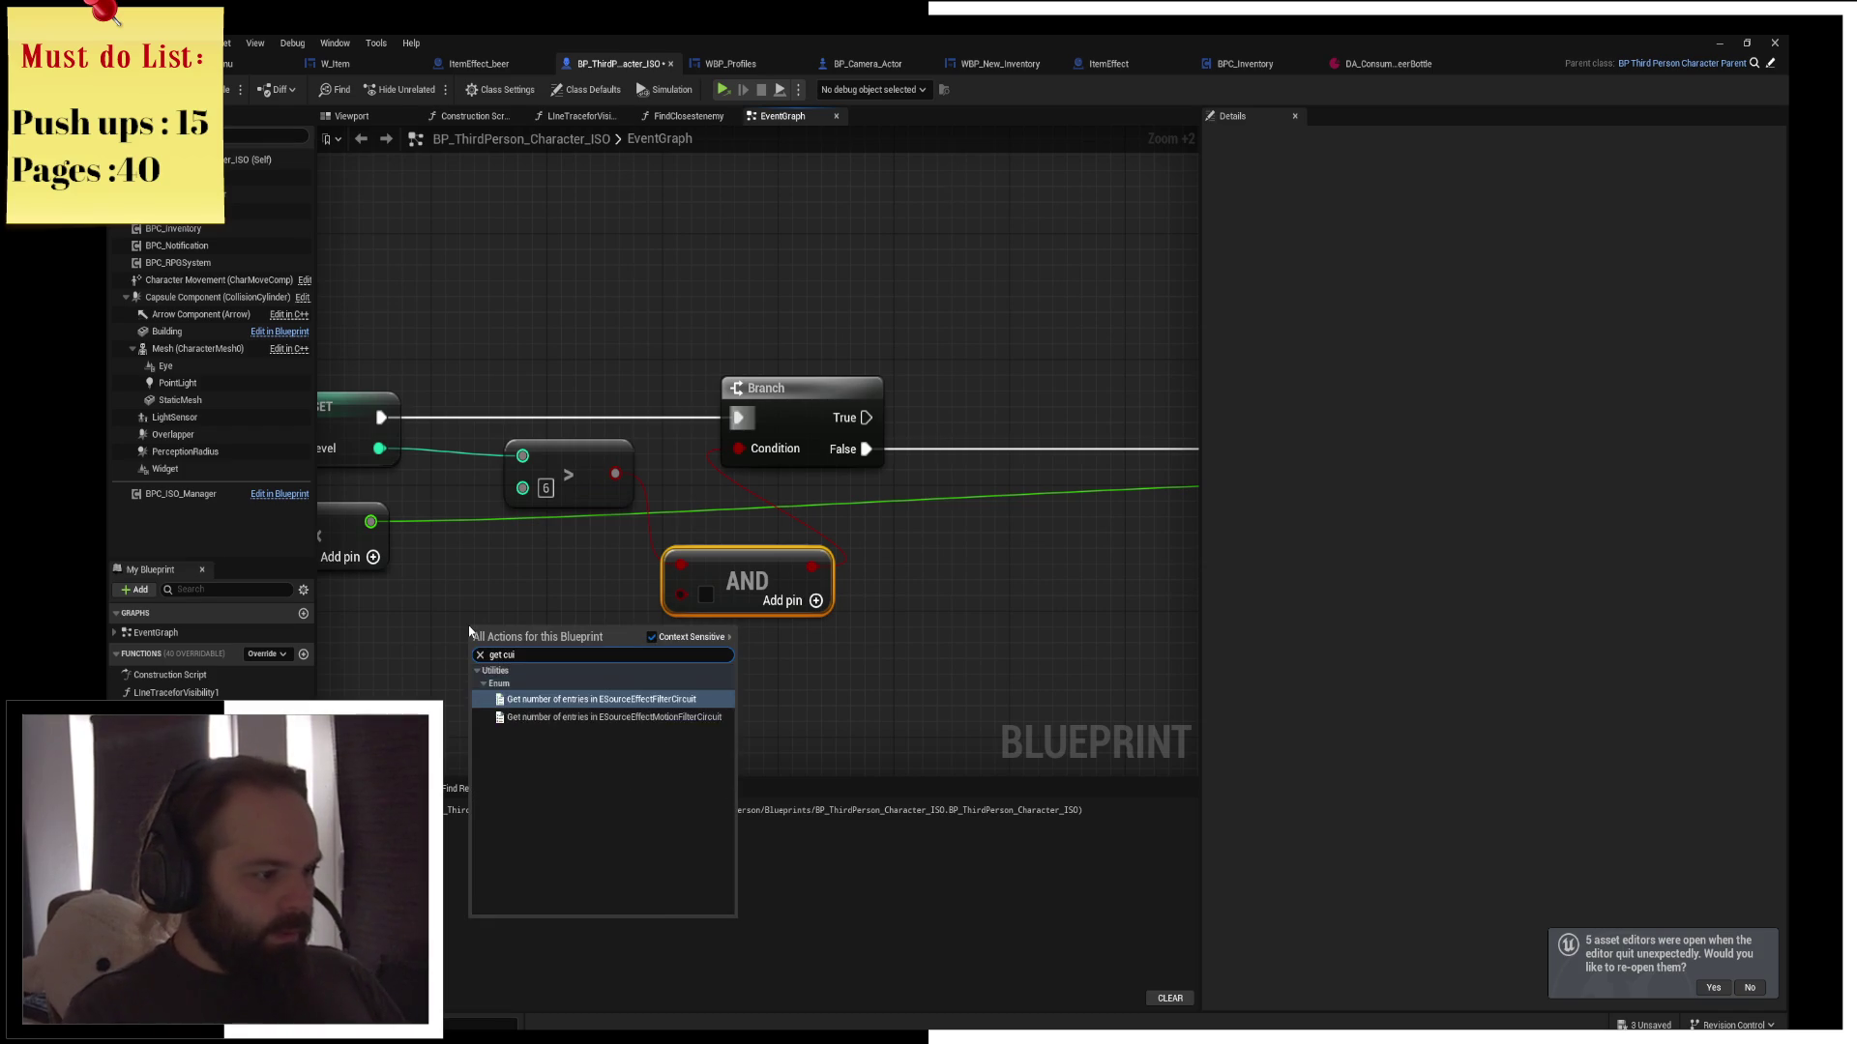
left_click(545, 712)
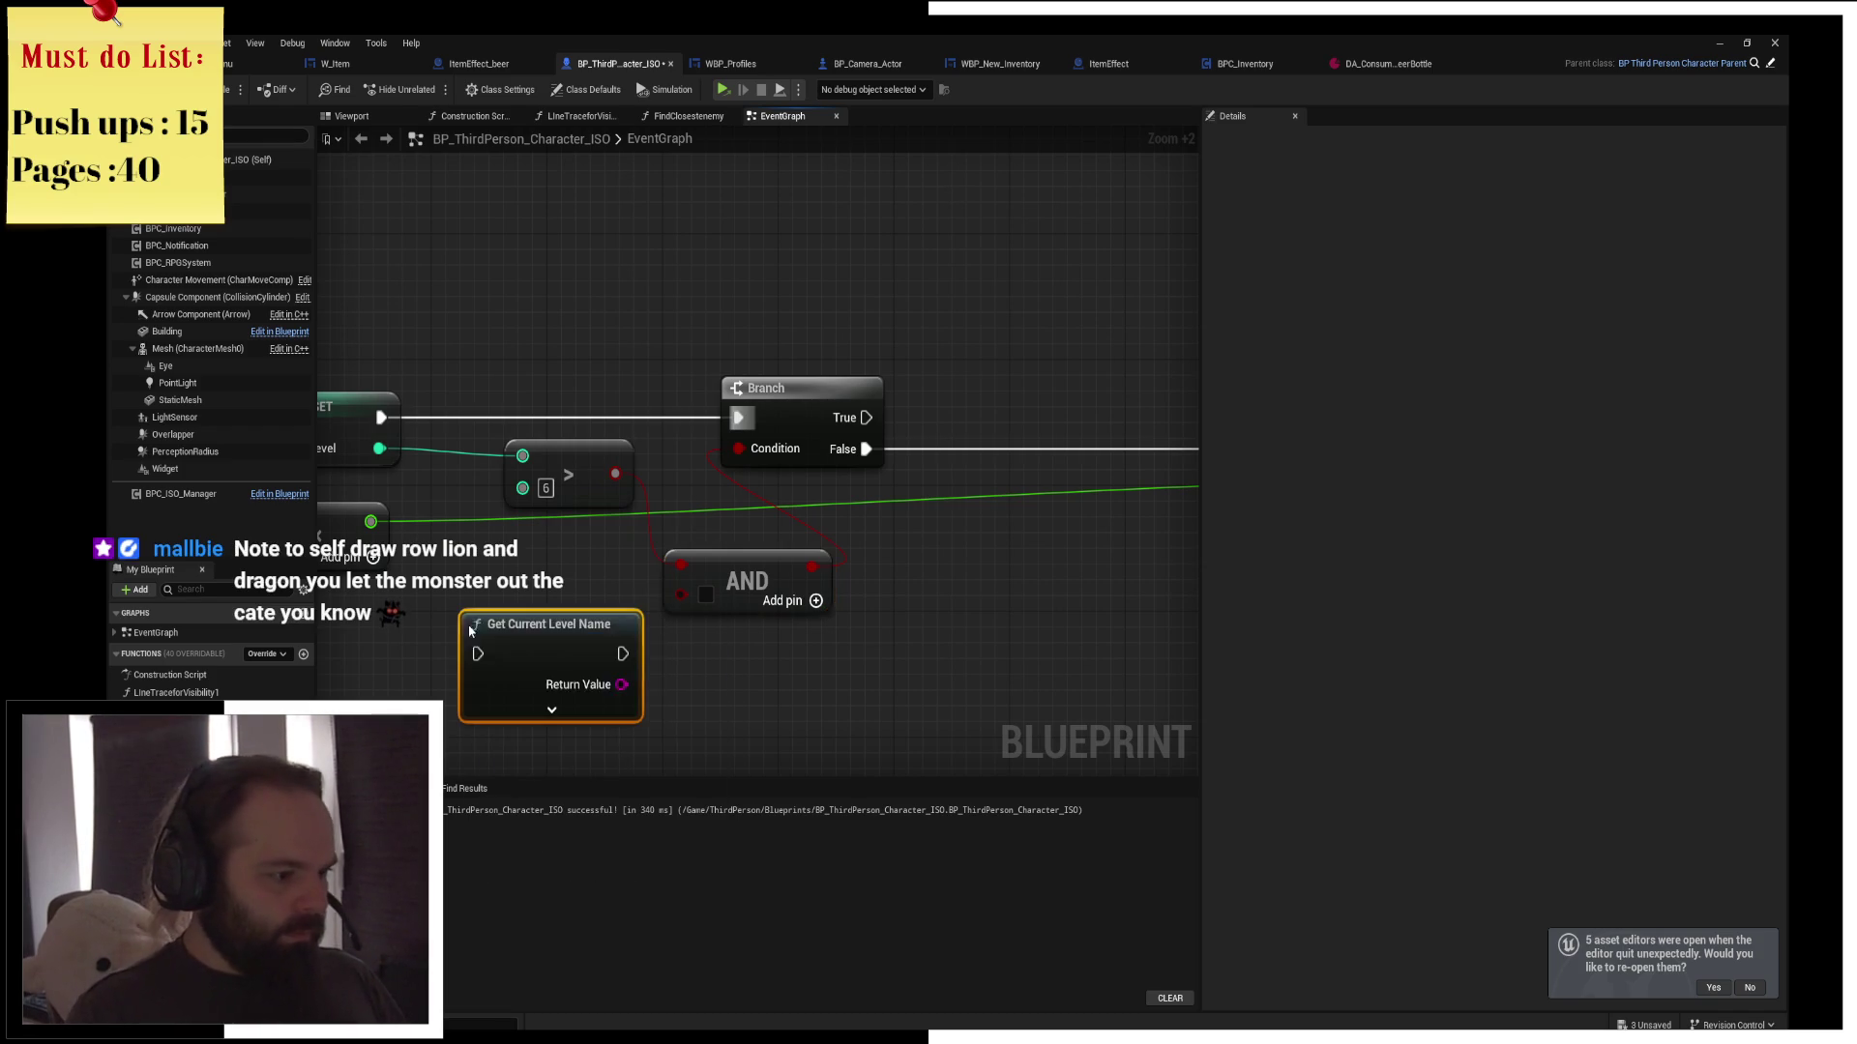
left_click_drag(546, 712, 476, 699)
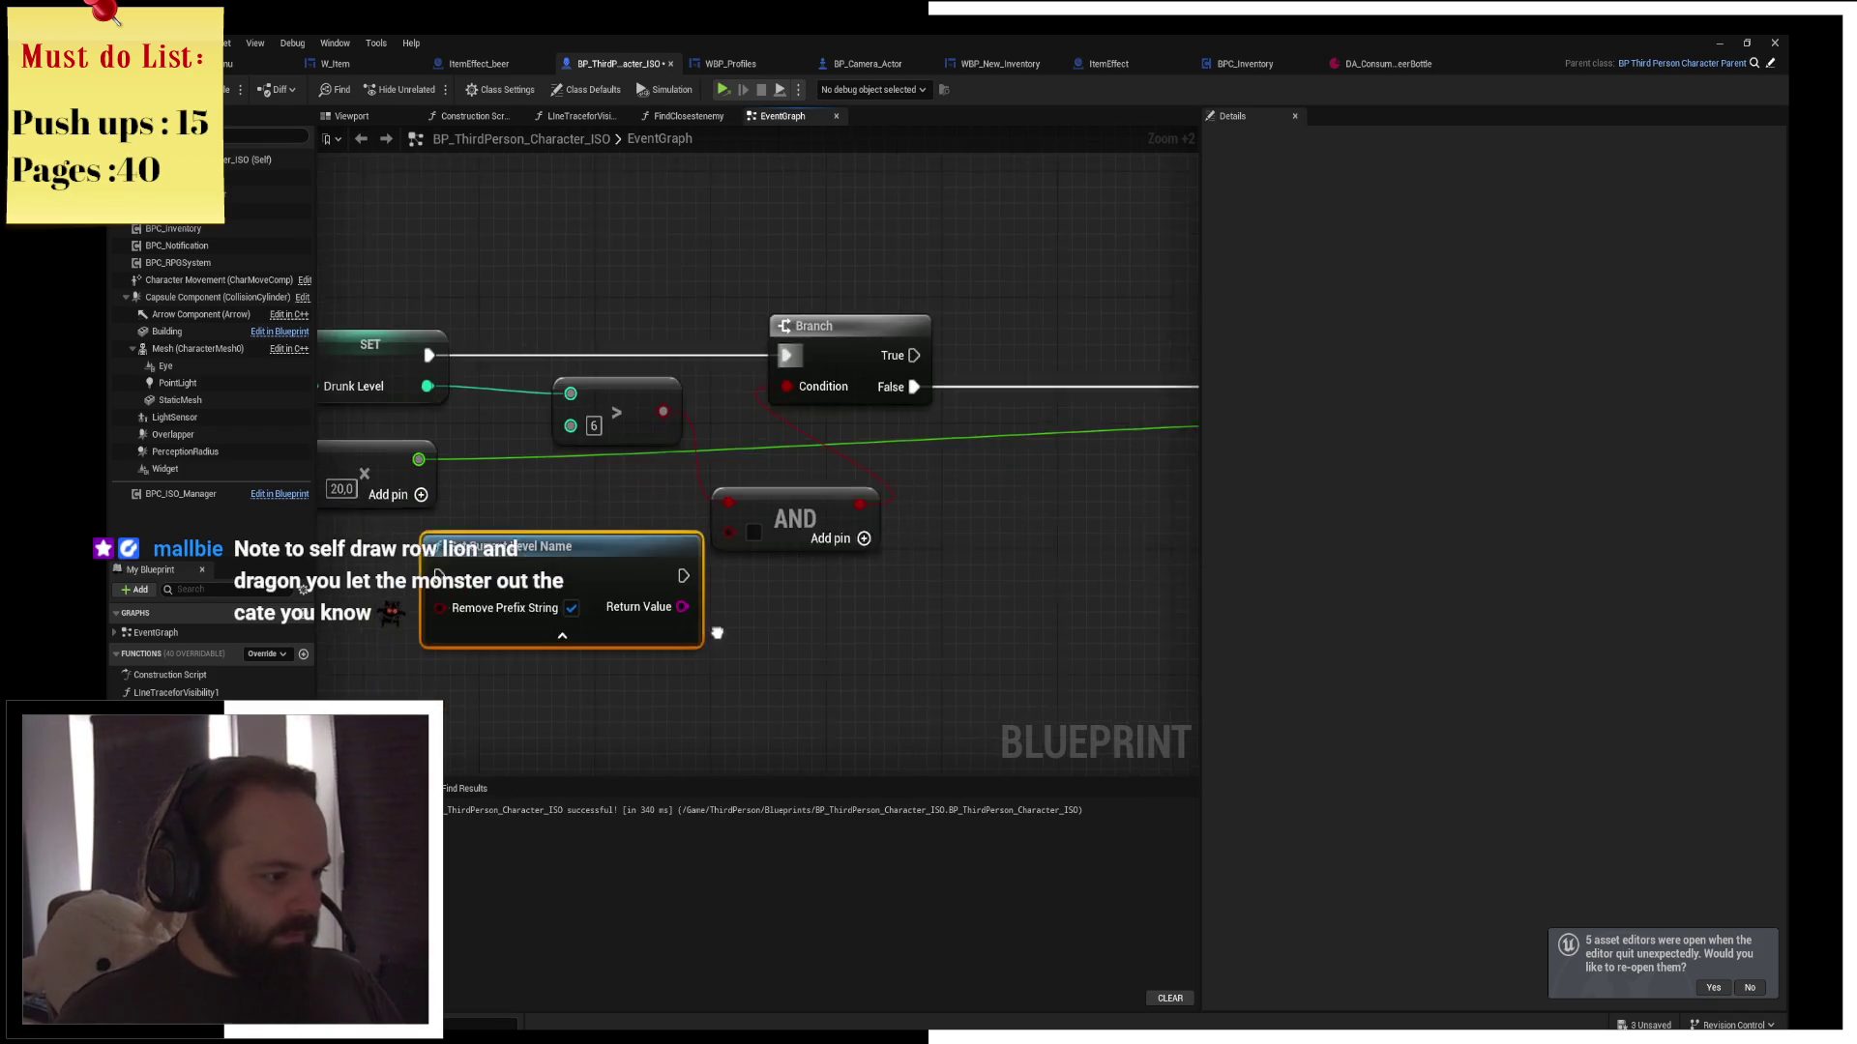
key("Delete")
right_click(510, 619)
type("get current")
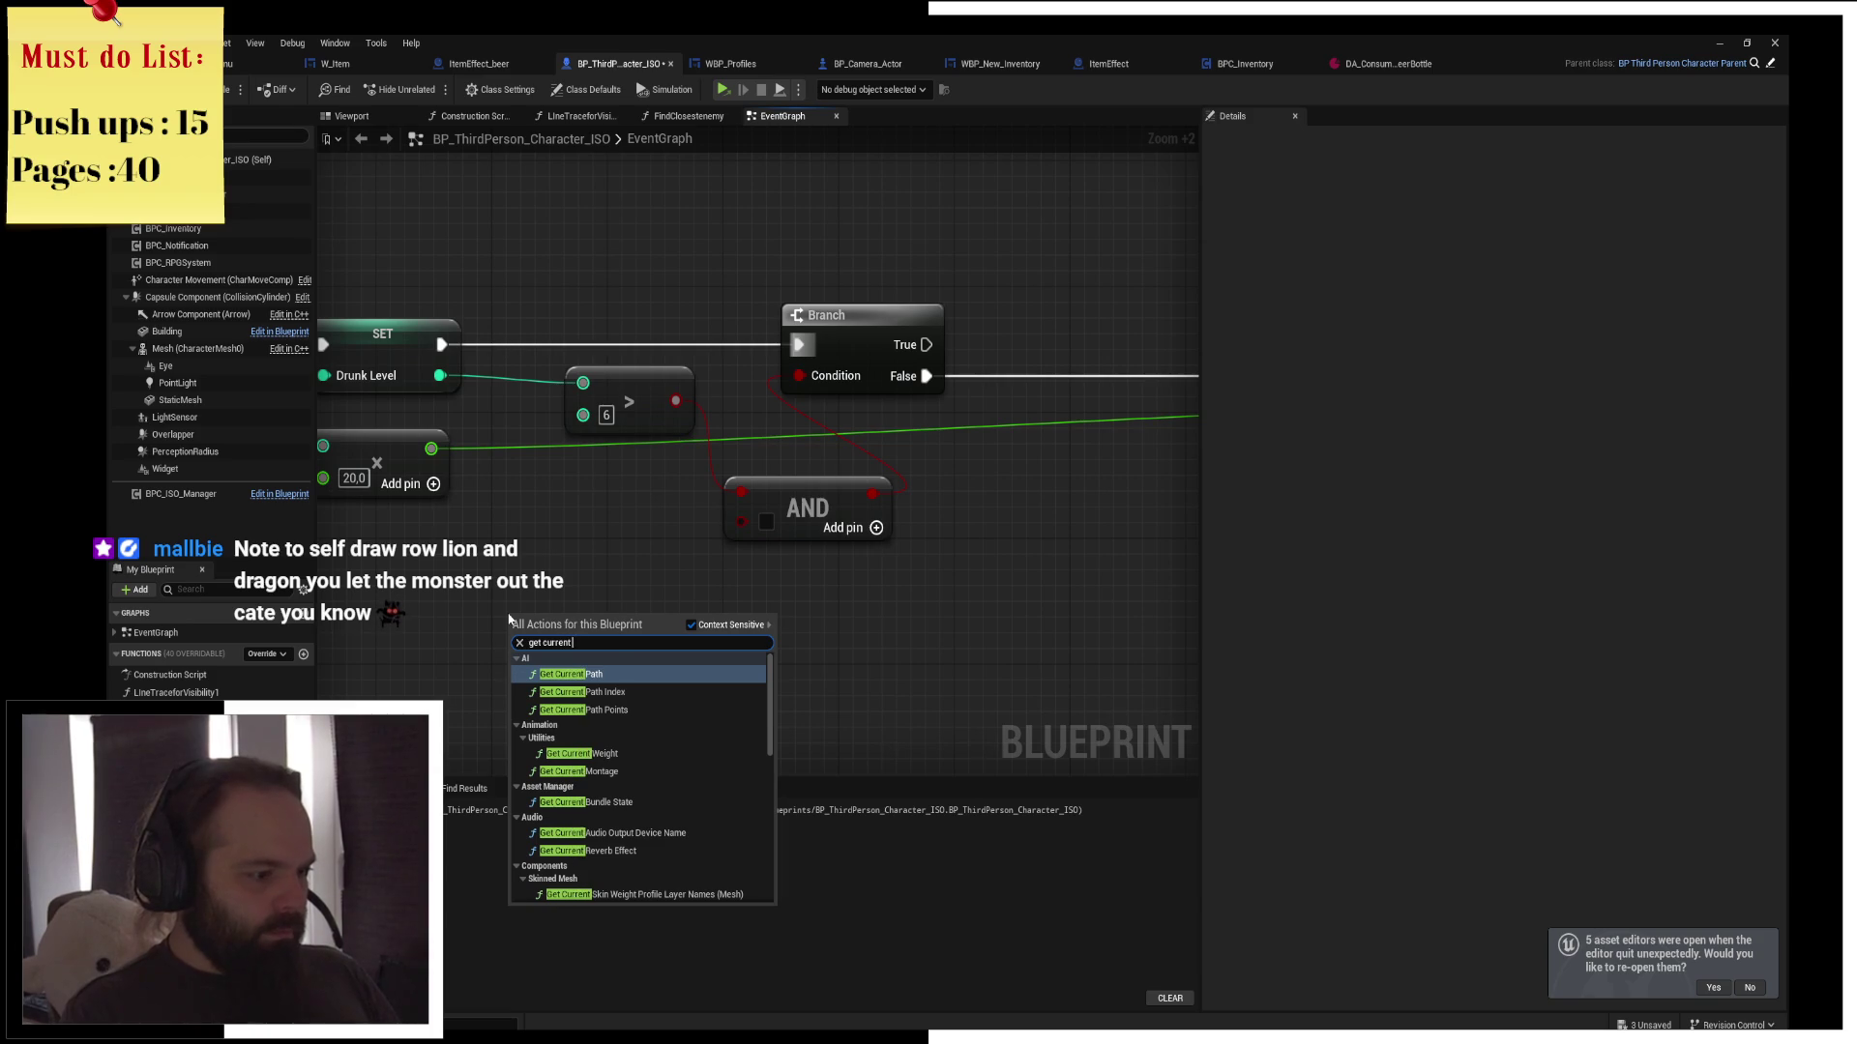
type(" lev")
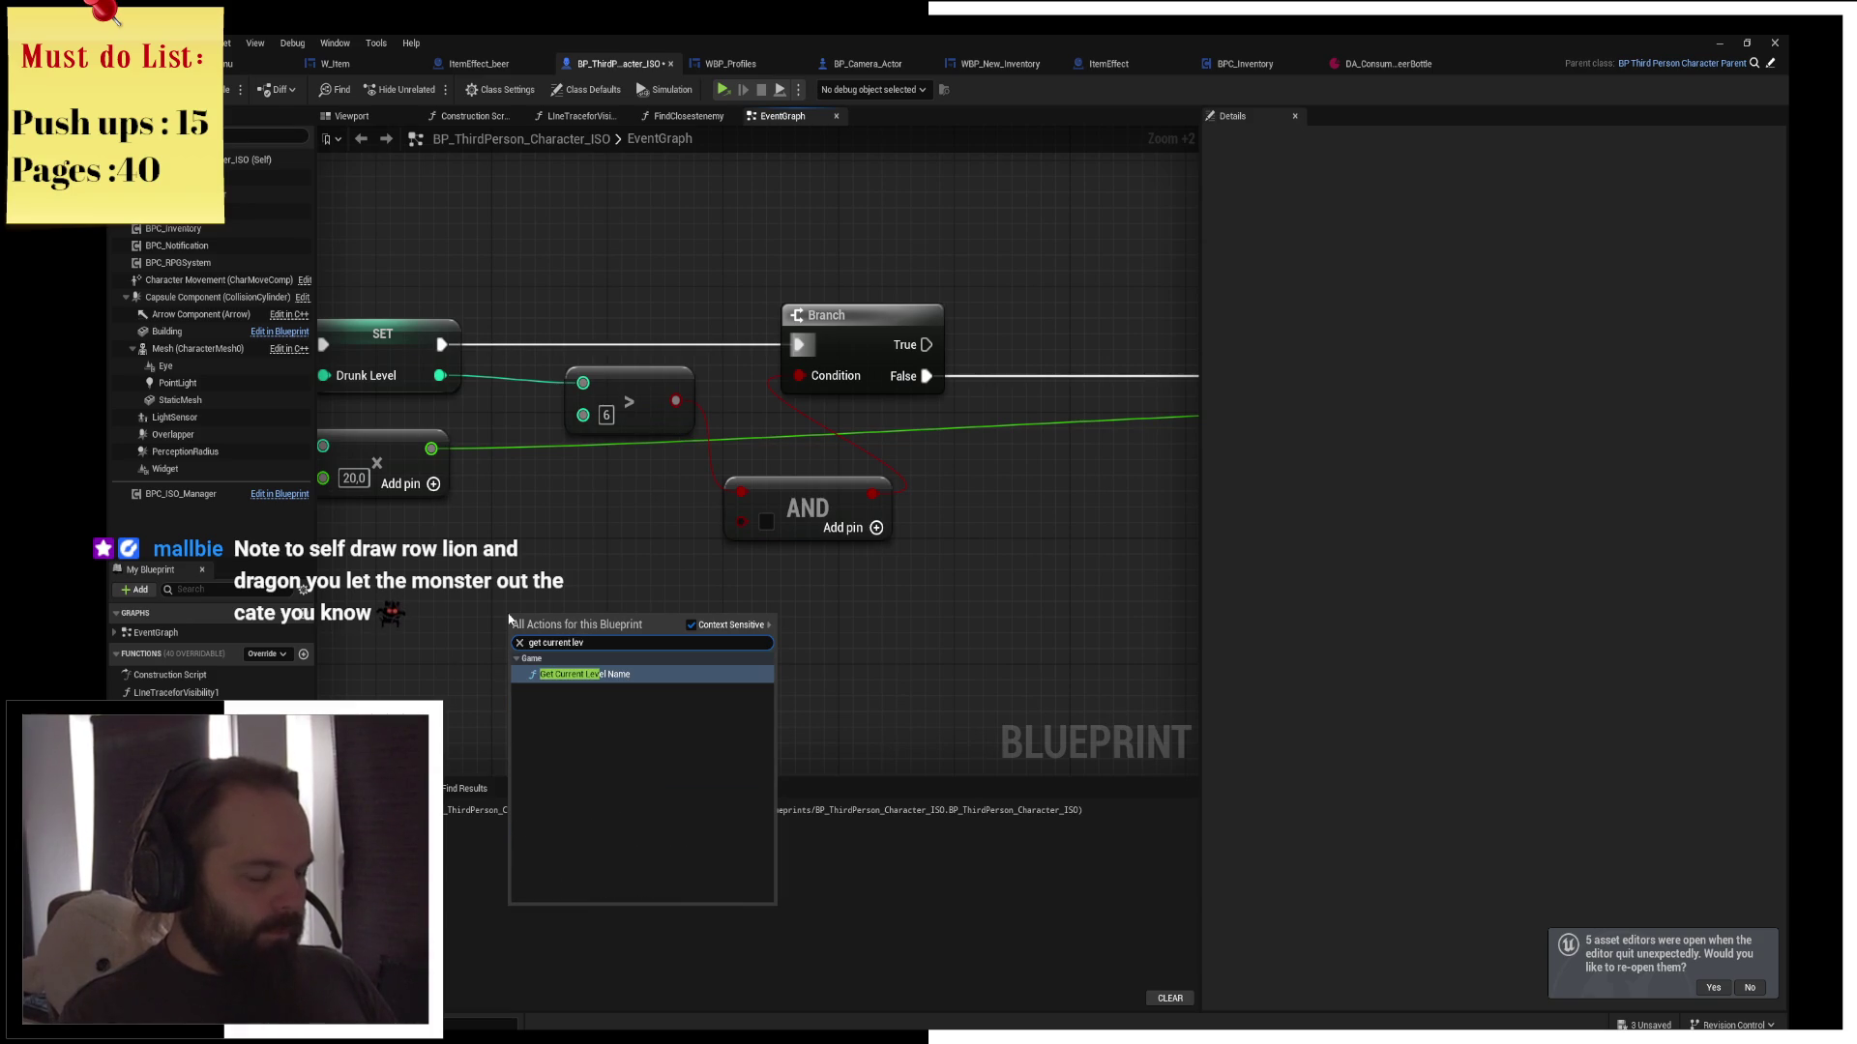
key("Return")
left_click_drag(592, 628, 563, 579)
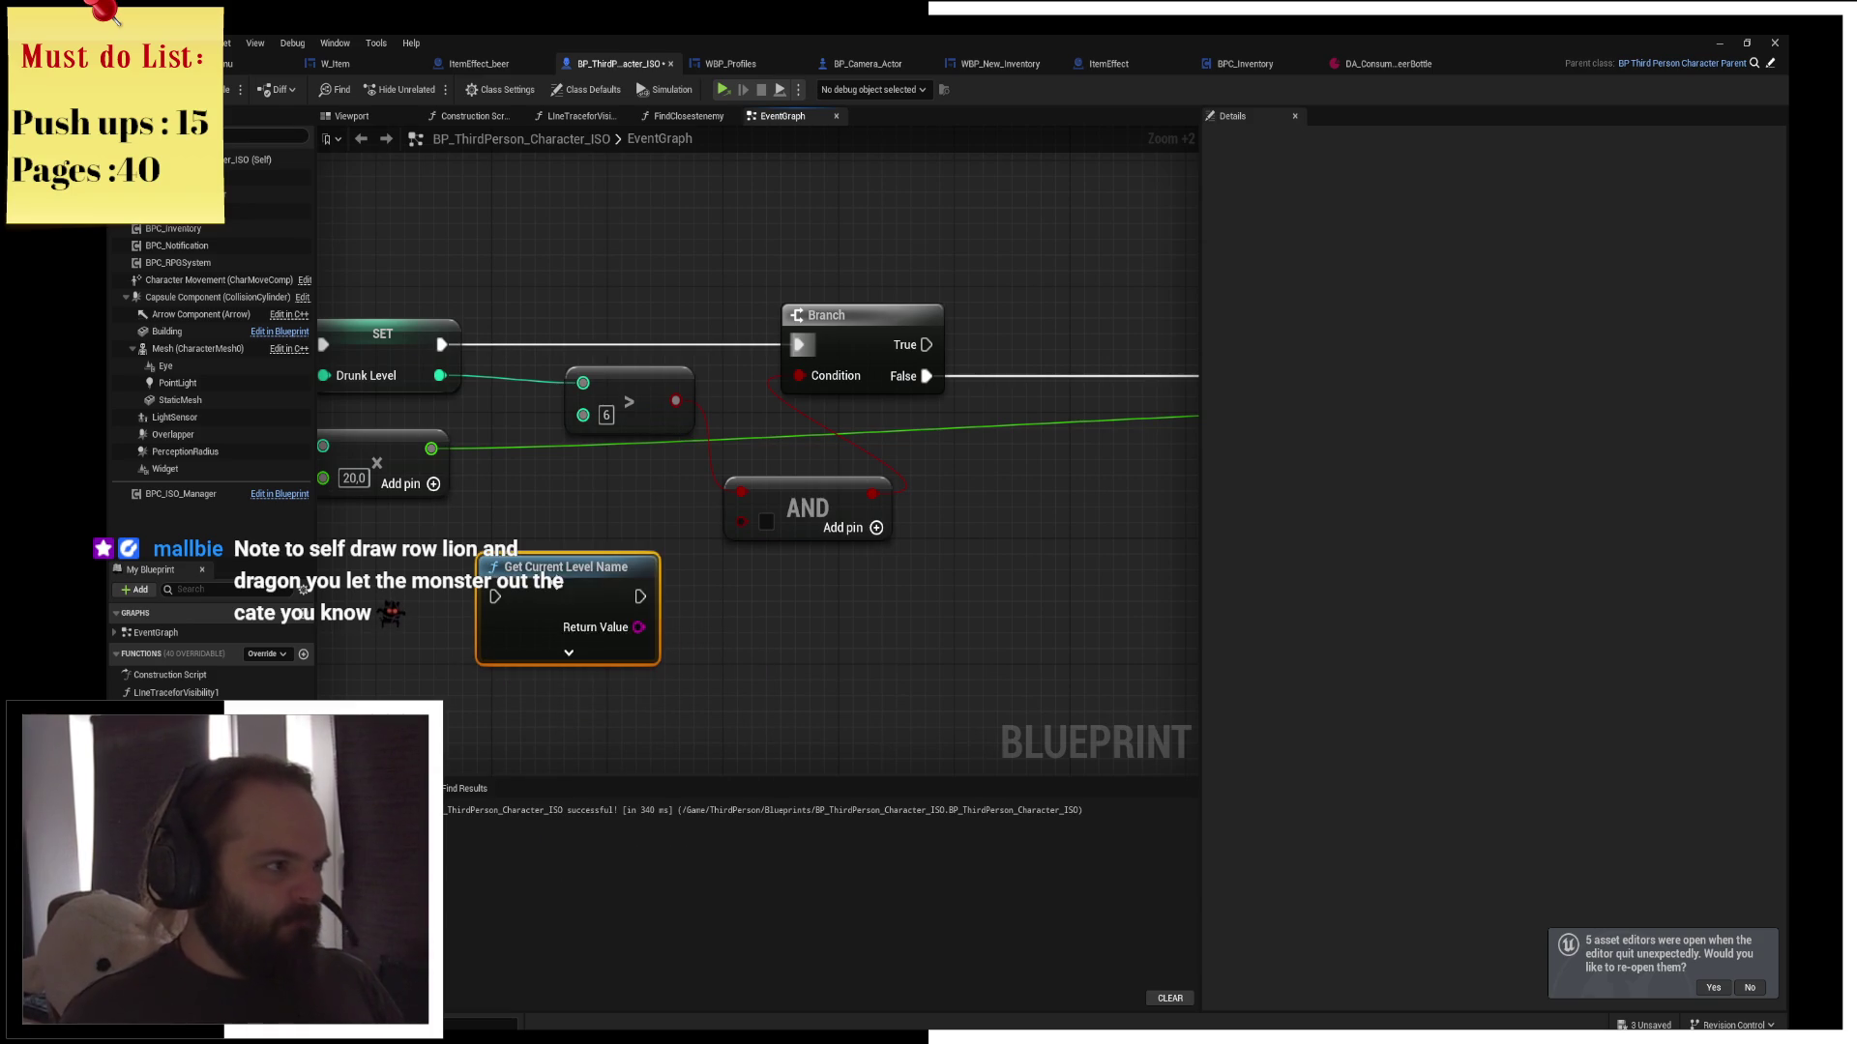
left_click_drag(638, 626, 766, 684)
type("string equ")
key("Return")
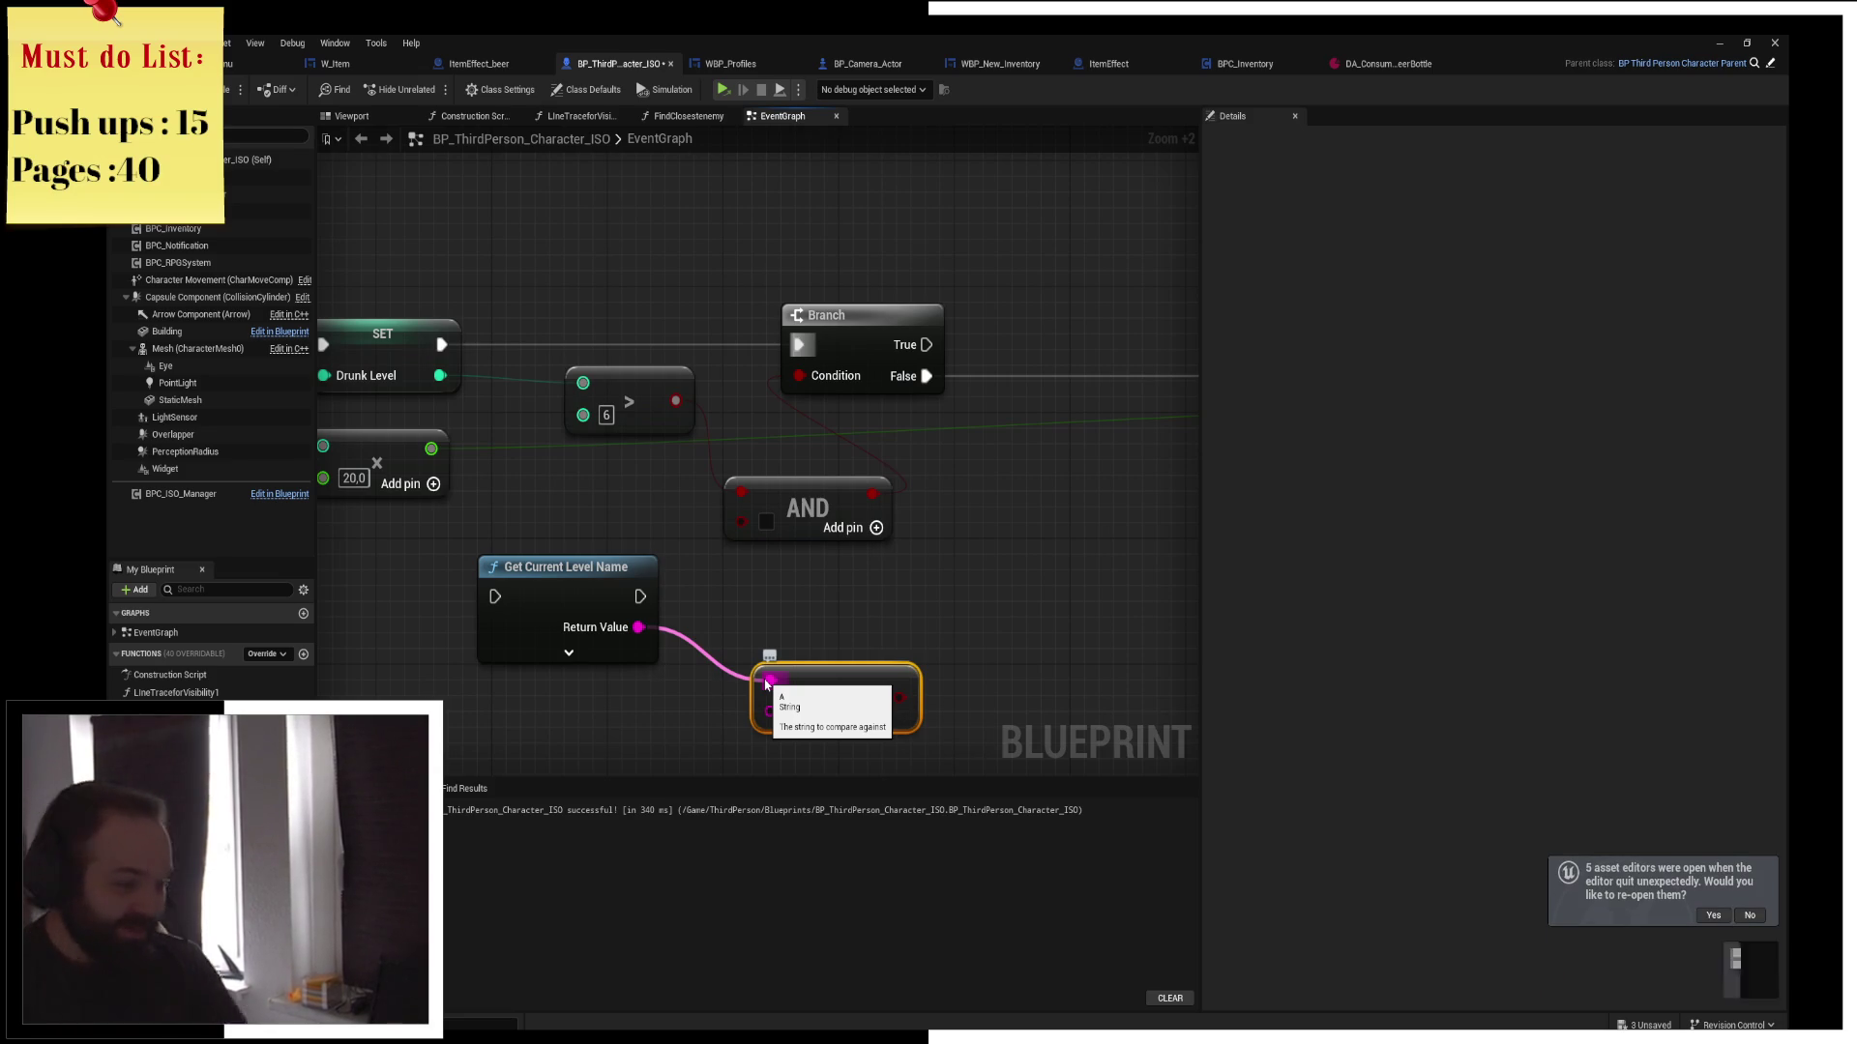
Wire Get Current Level Name's execution between SET Drunk Level and the Branch, then return to MainMenu
mouse_move(767, 684)
left_mouse_down()
mouse_move(776, 623)
mouse_move(722, 564)
left_mouse_up()
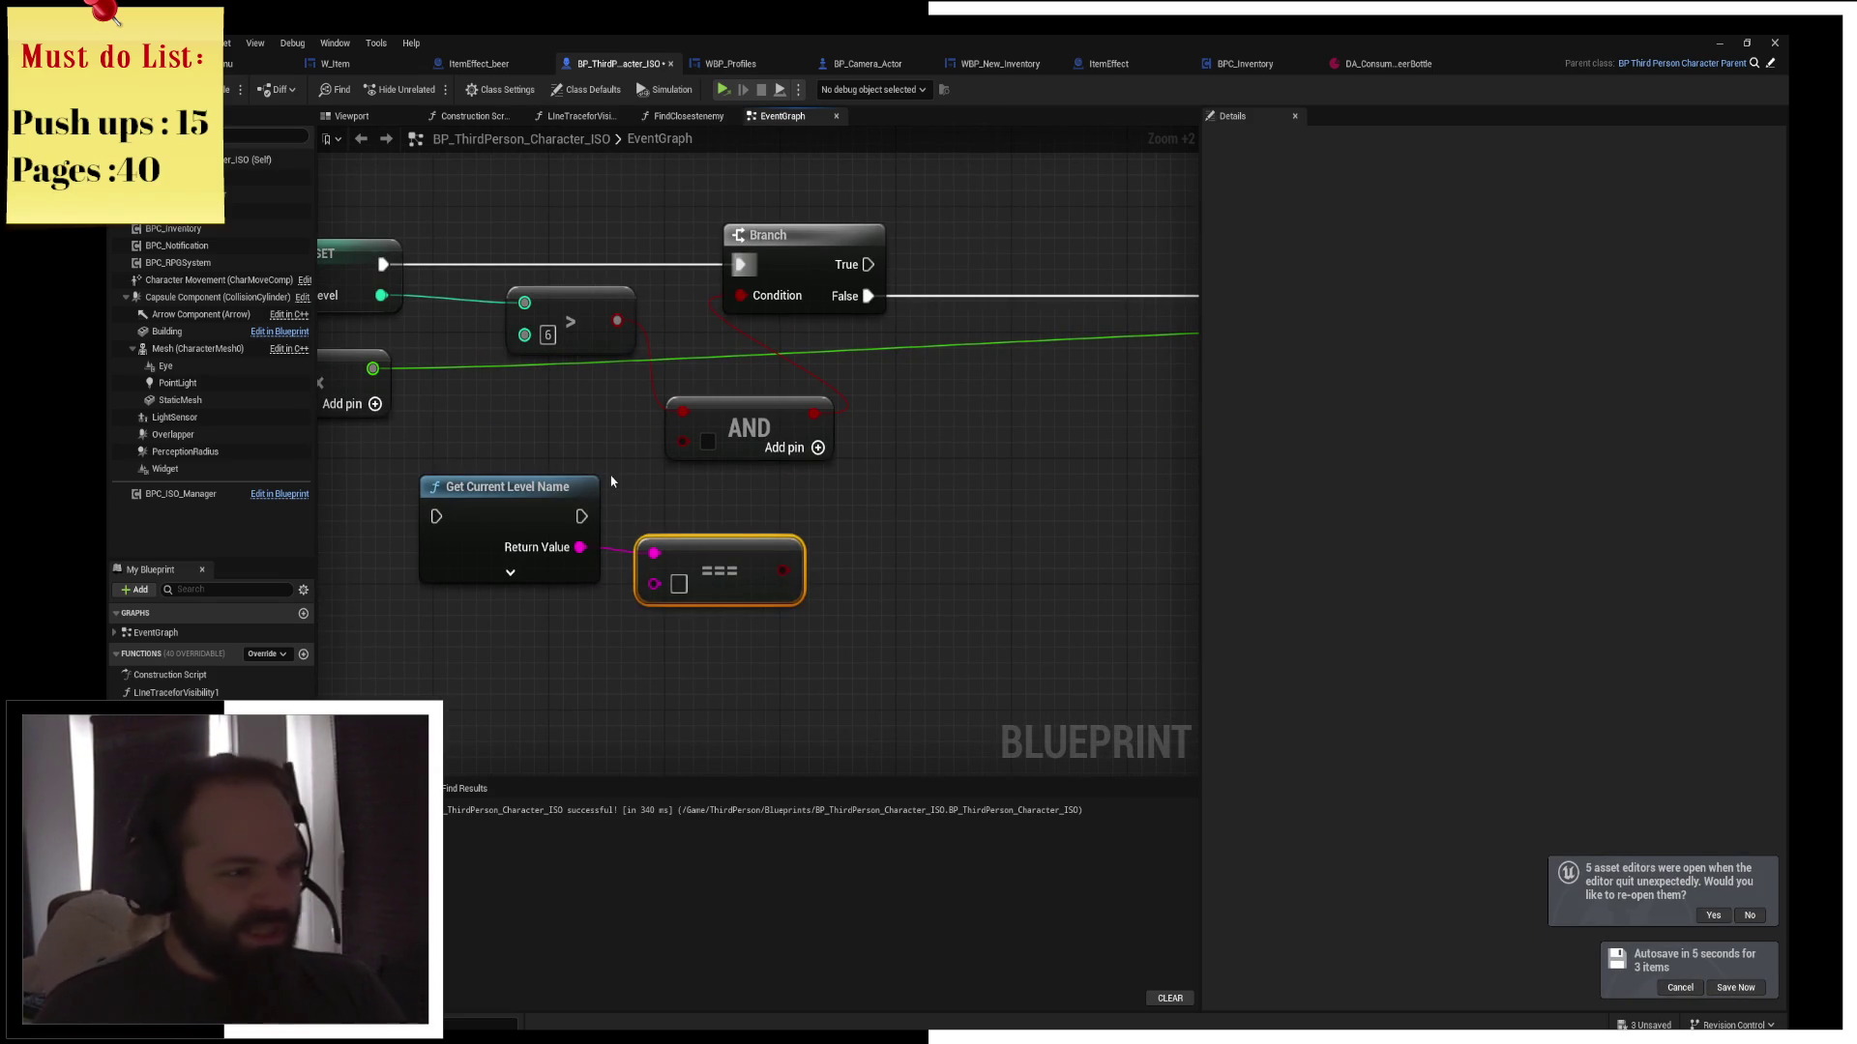
mouse_move(523, 459)
left_mouse_down()
mouse_move(661, 593)
mouse_move(1181, 152)
mouse_move(1159, 158)
left_mouse_up()
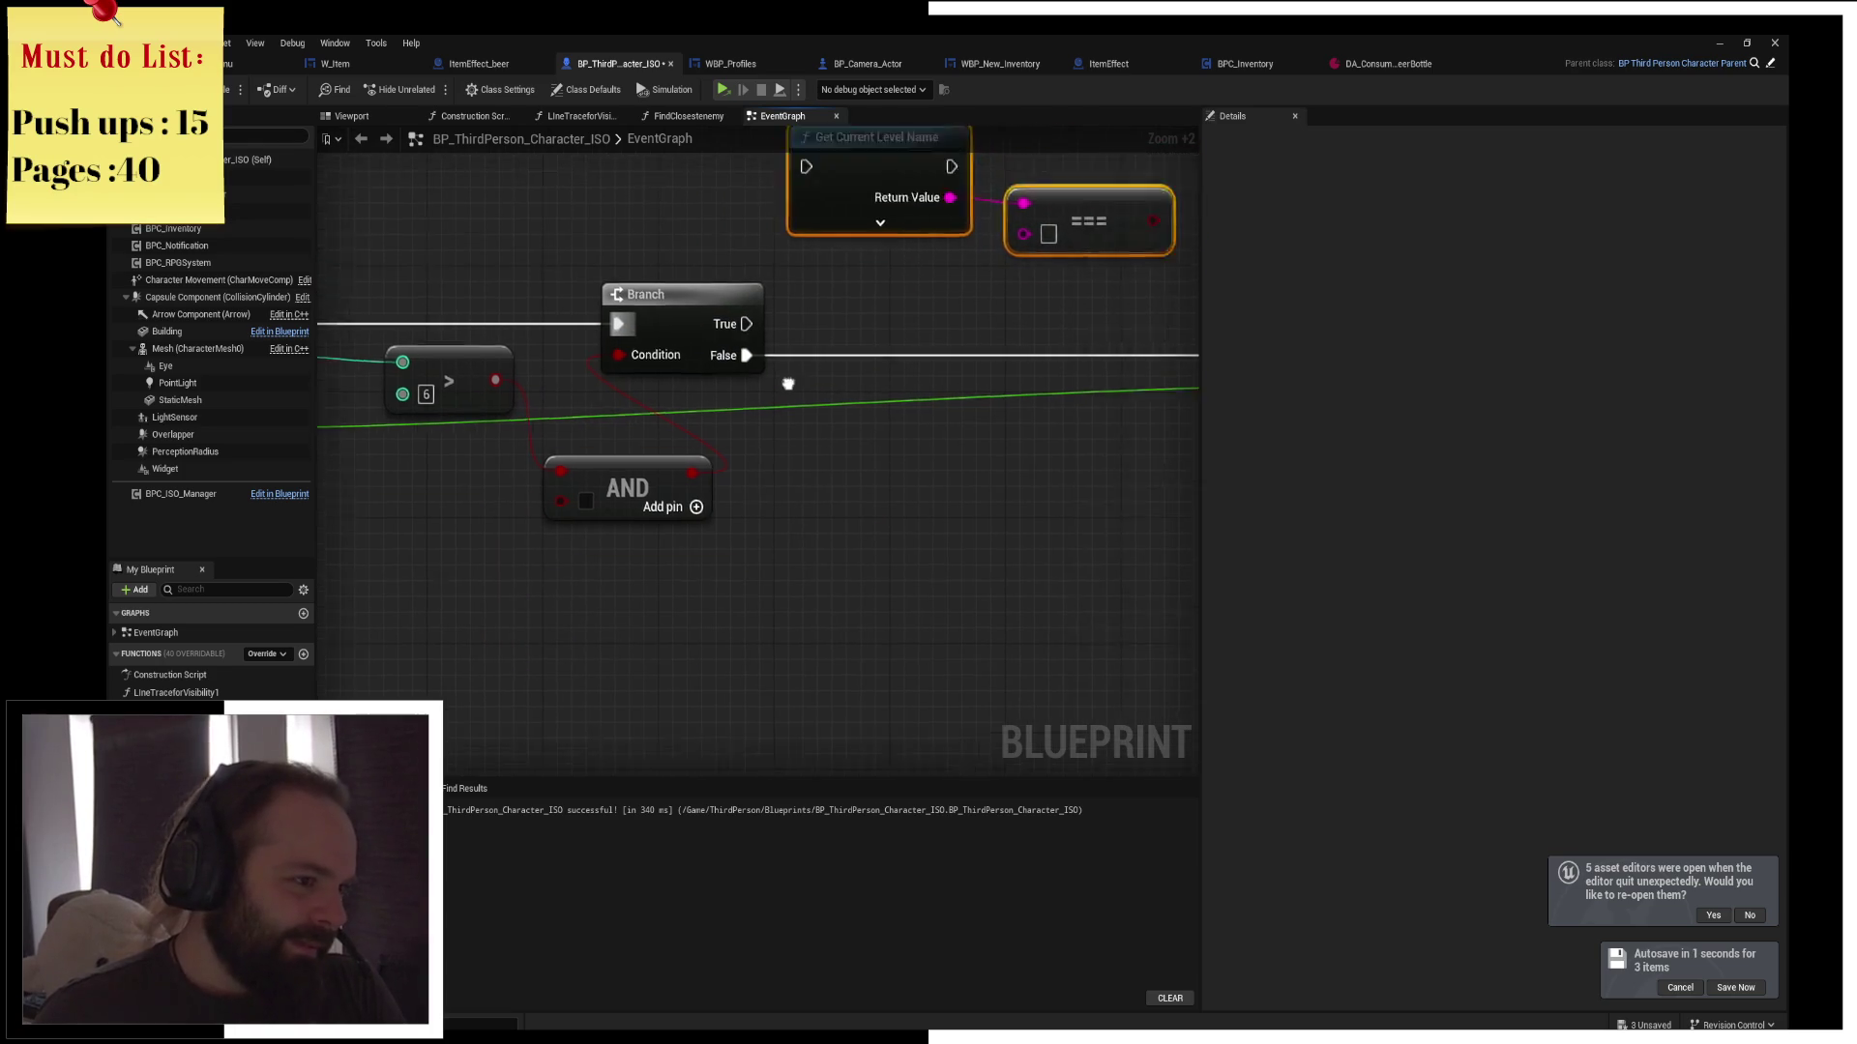
mouse_move(735, 191)
left_mouse_down()
mouse_move(1099, 280)
mouse_move(890, 281)
mouse_move(611, 342)
mouse_move(600, 628)
left_mouse_up()
left_click_drag(562, 549, 705, 572)
mouse_move(491, 584)
left_mouse_down()
mouse_move(507, 394)
mouse_move(791, 390)
left_mouse_up()
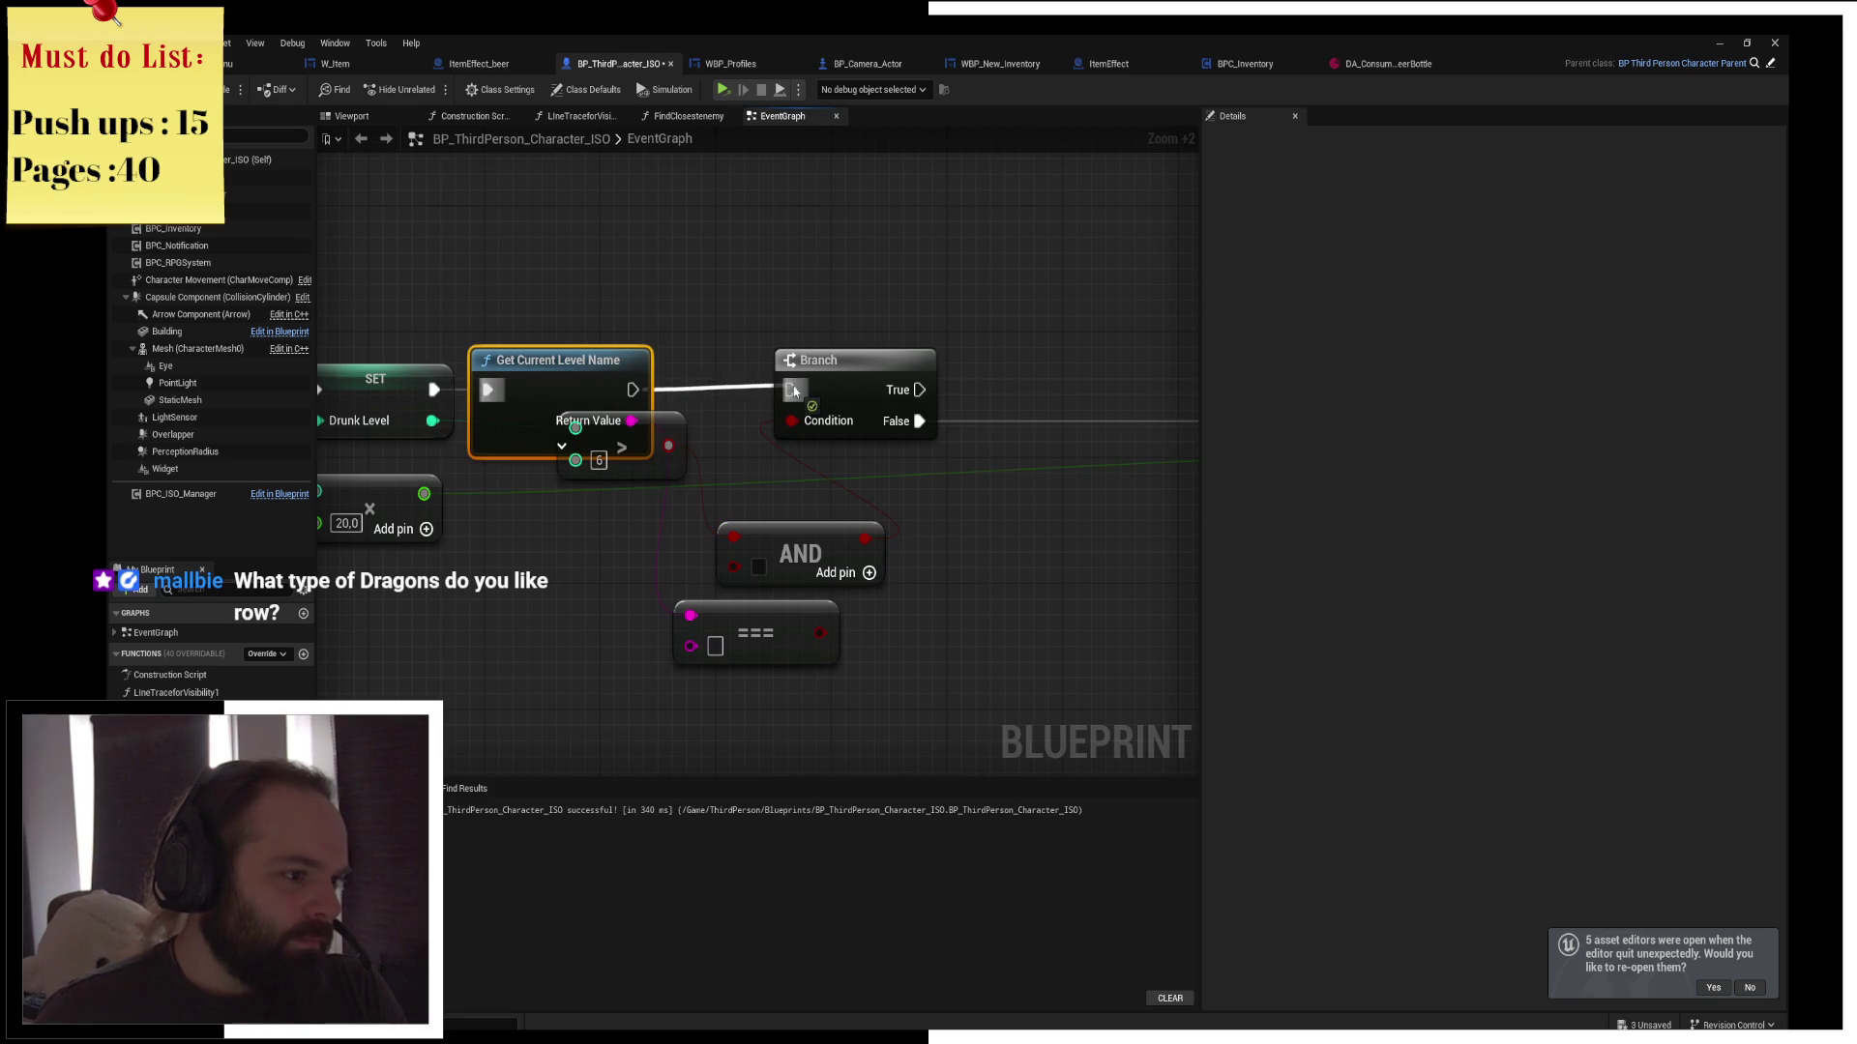
mouse_move(835, 638)
left_mouse_down()
mouse_move(670, 638)
mouse_move(740, 585)
mouse_move(734, 566)
left_mouse_up()
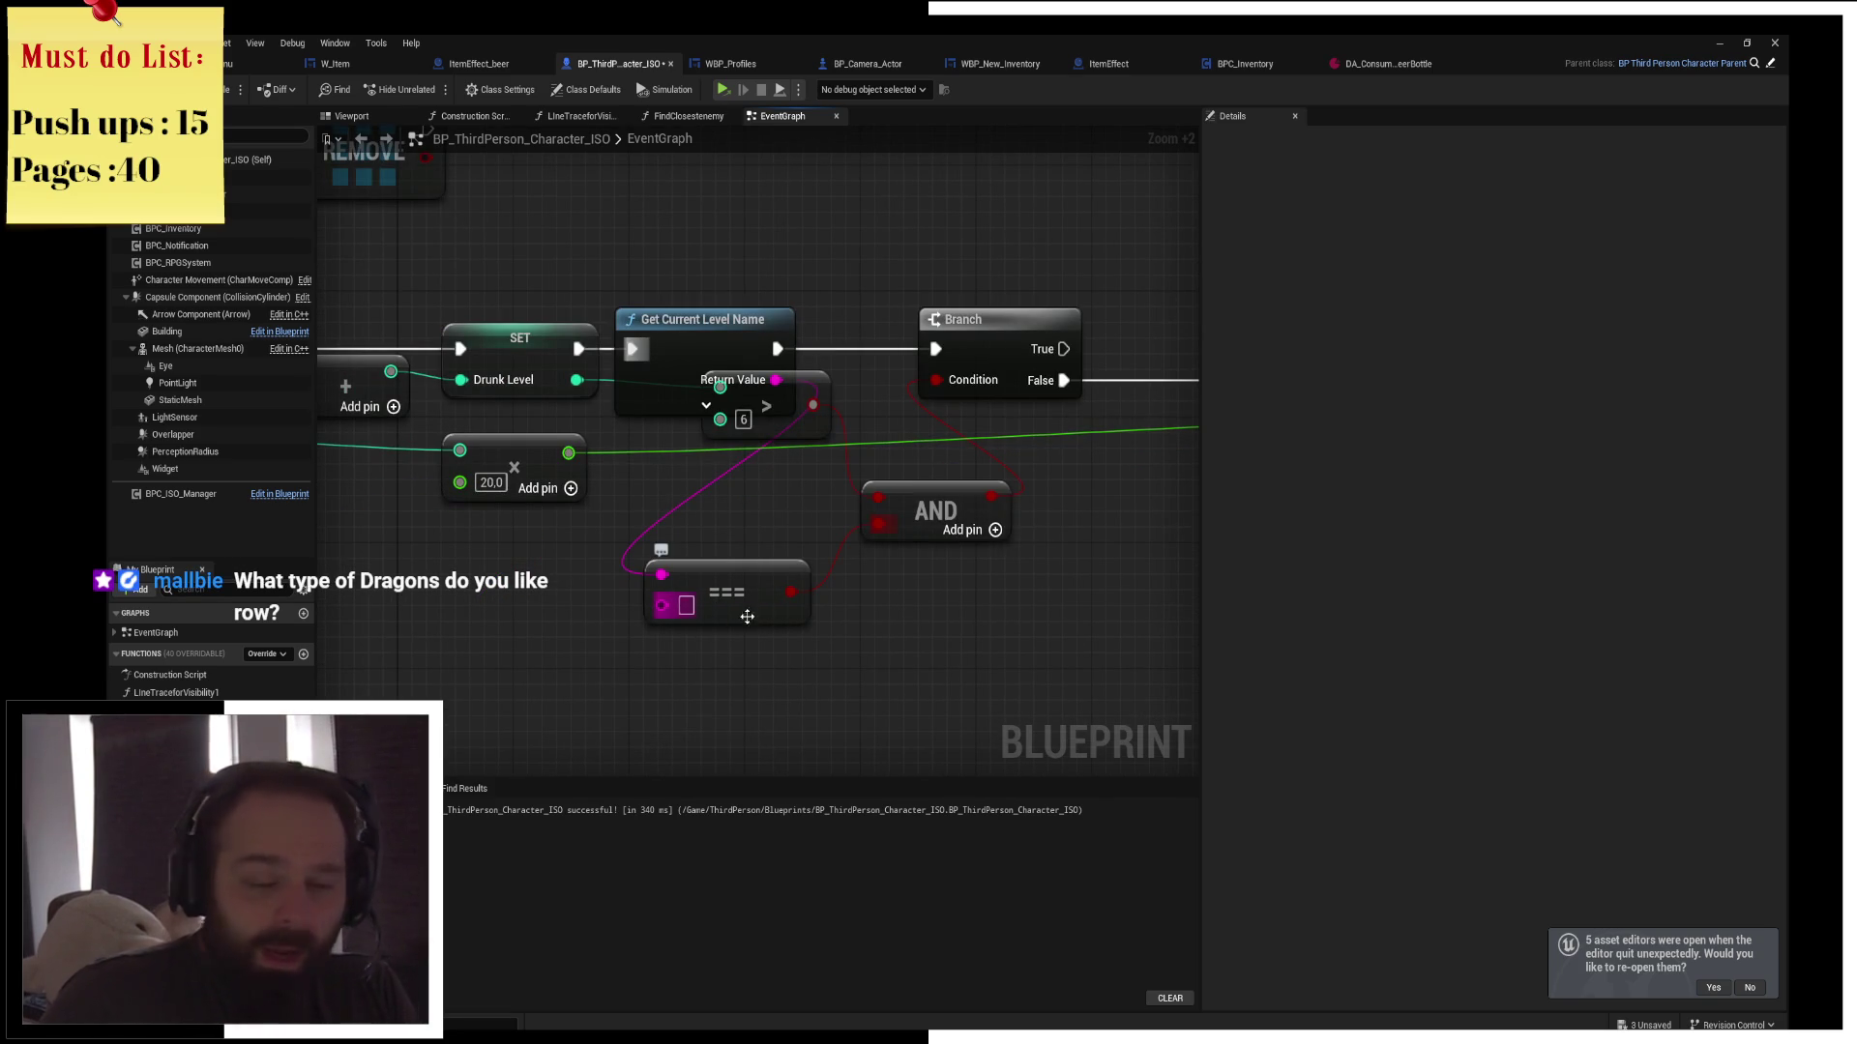
left_click(229, 66)
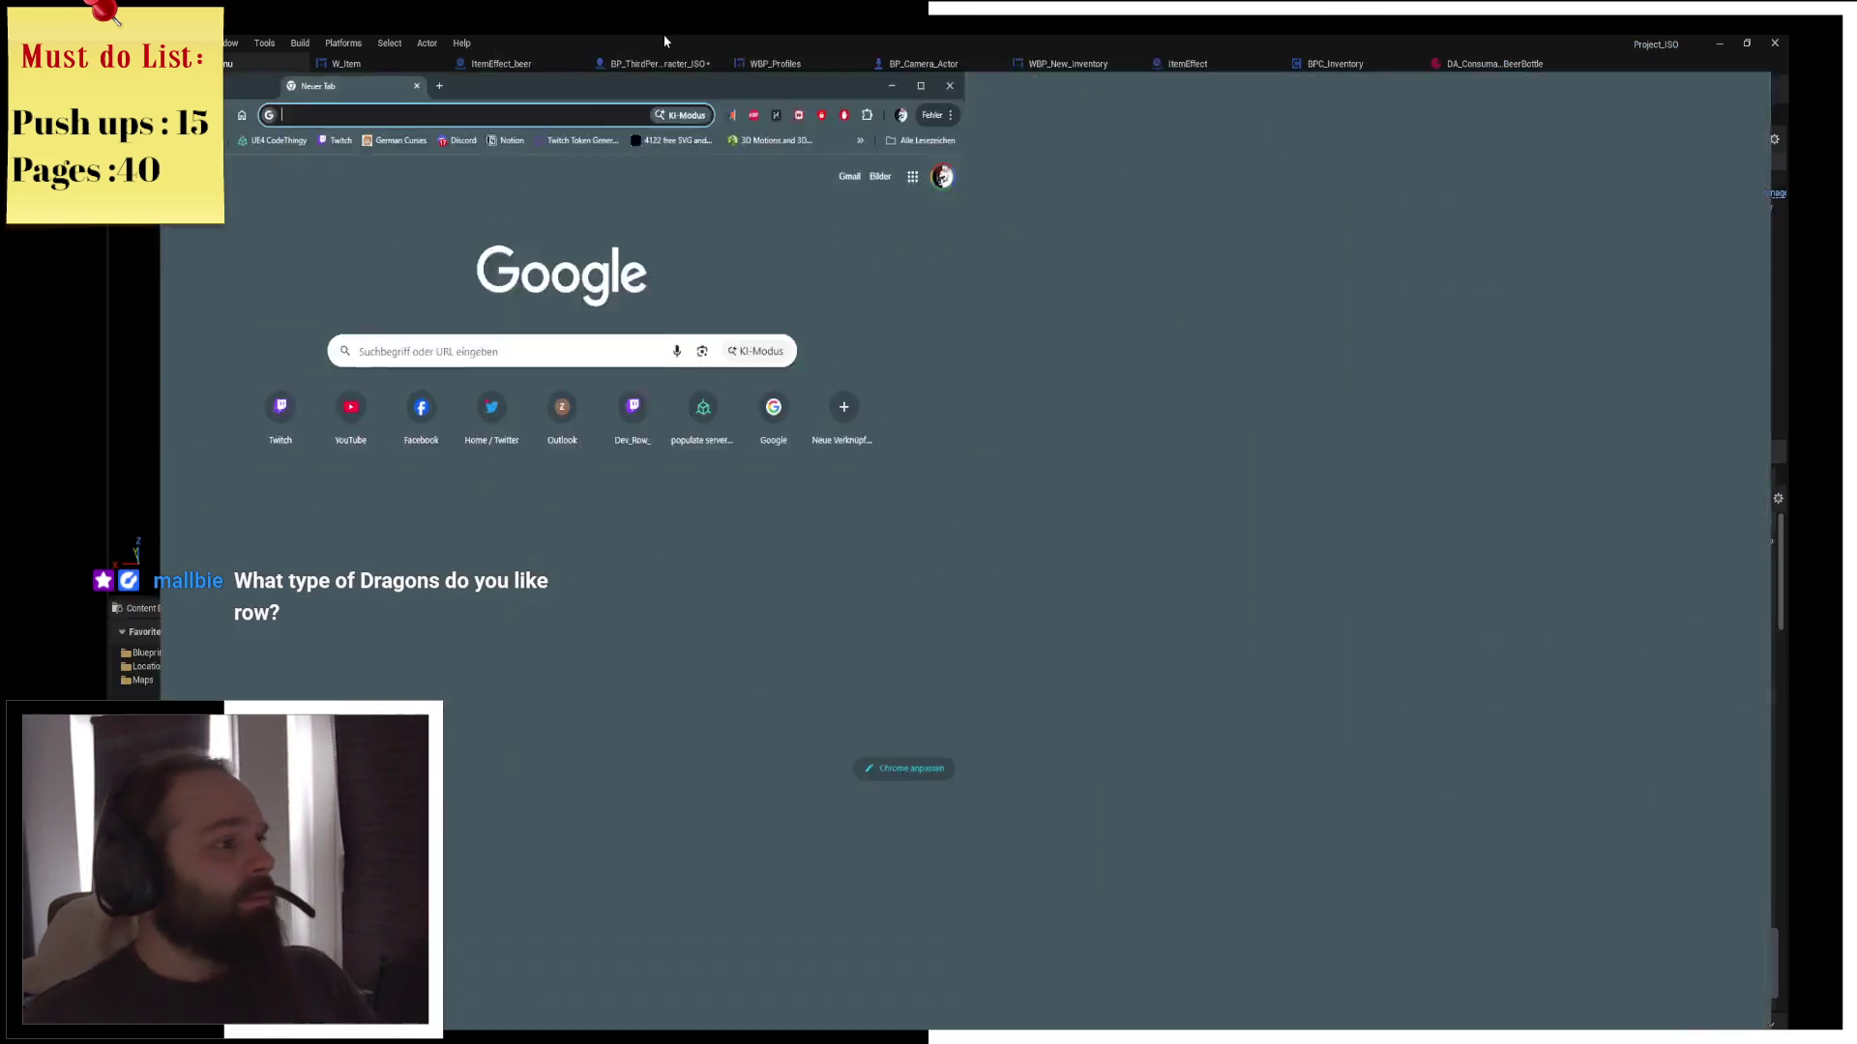
Search Google images for 'dragons' and read through the Types of Dragon chart preview
double_click(657, 33)
key("ctrl+l")
type("dragons")
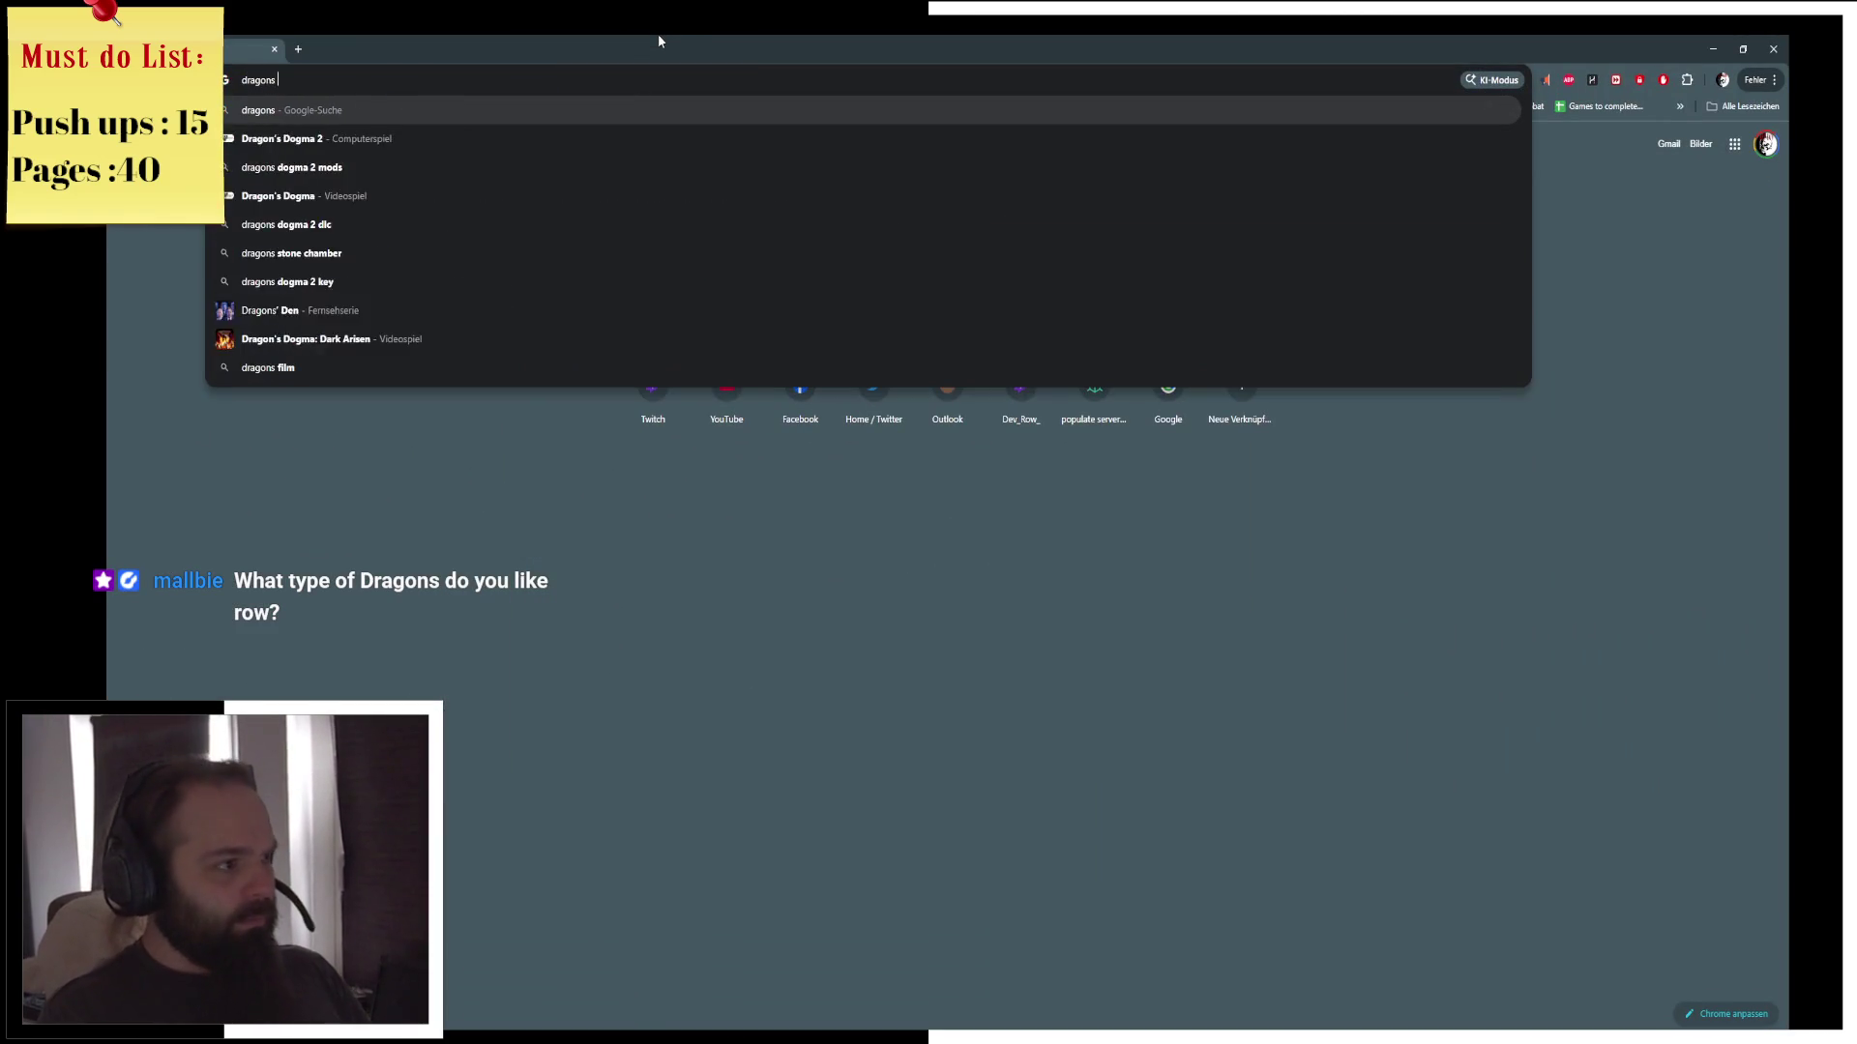
key("Return")
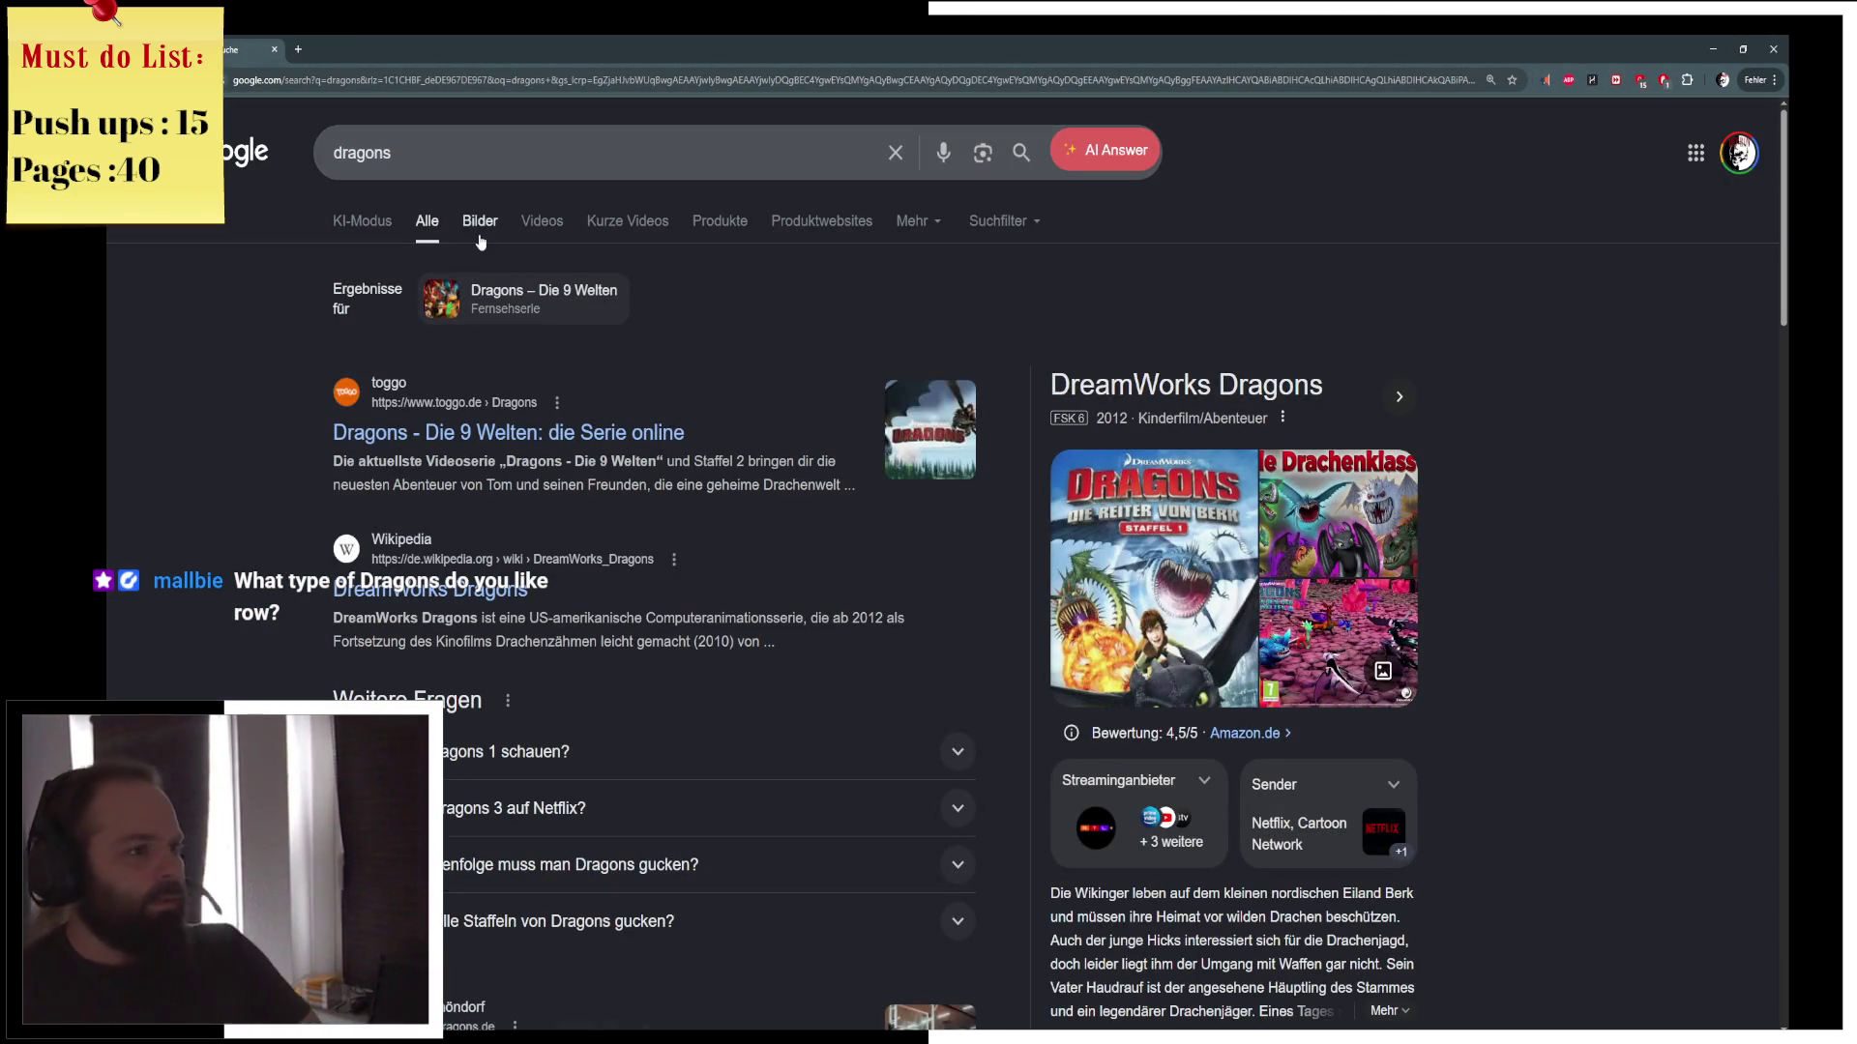
left_click(481, 222)
scroll(812, 654, "down", 3)
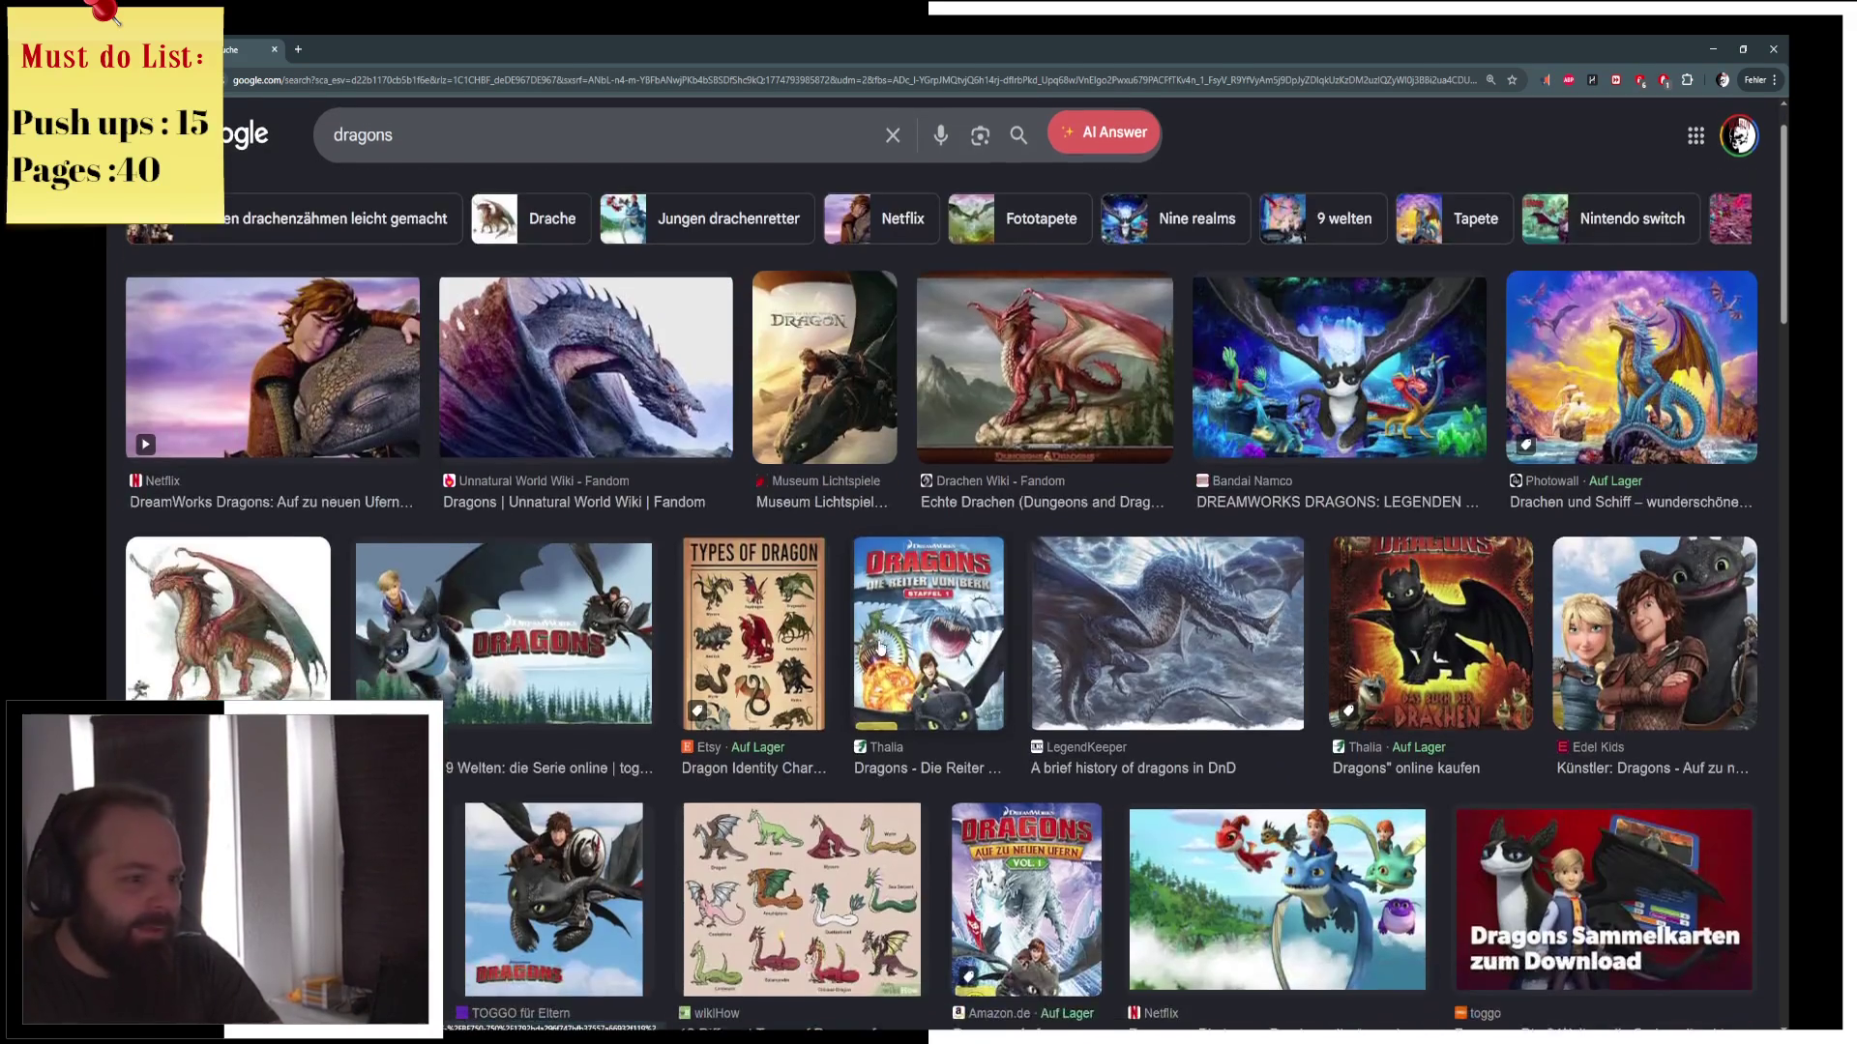
left_click(802, 426)
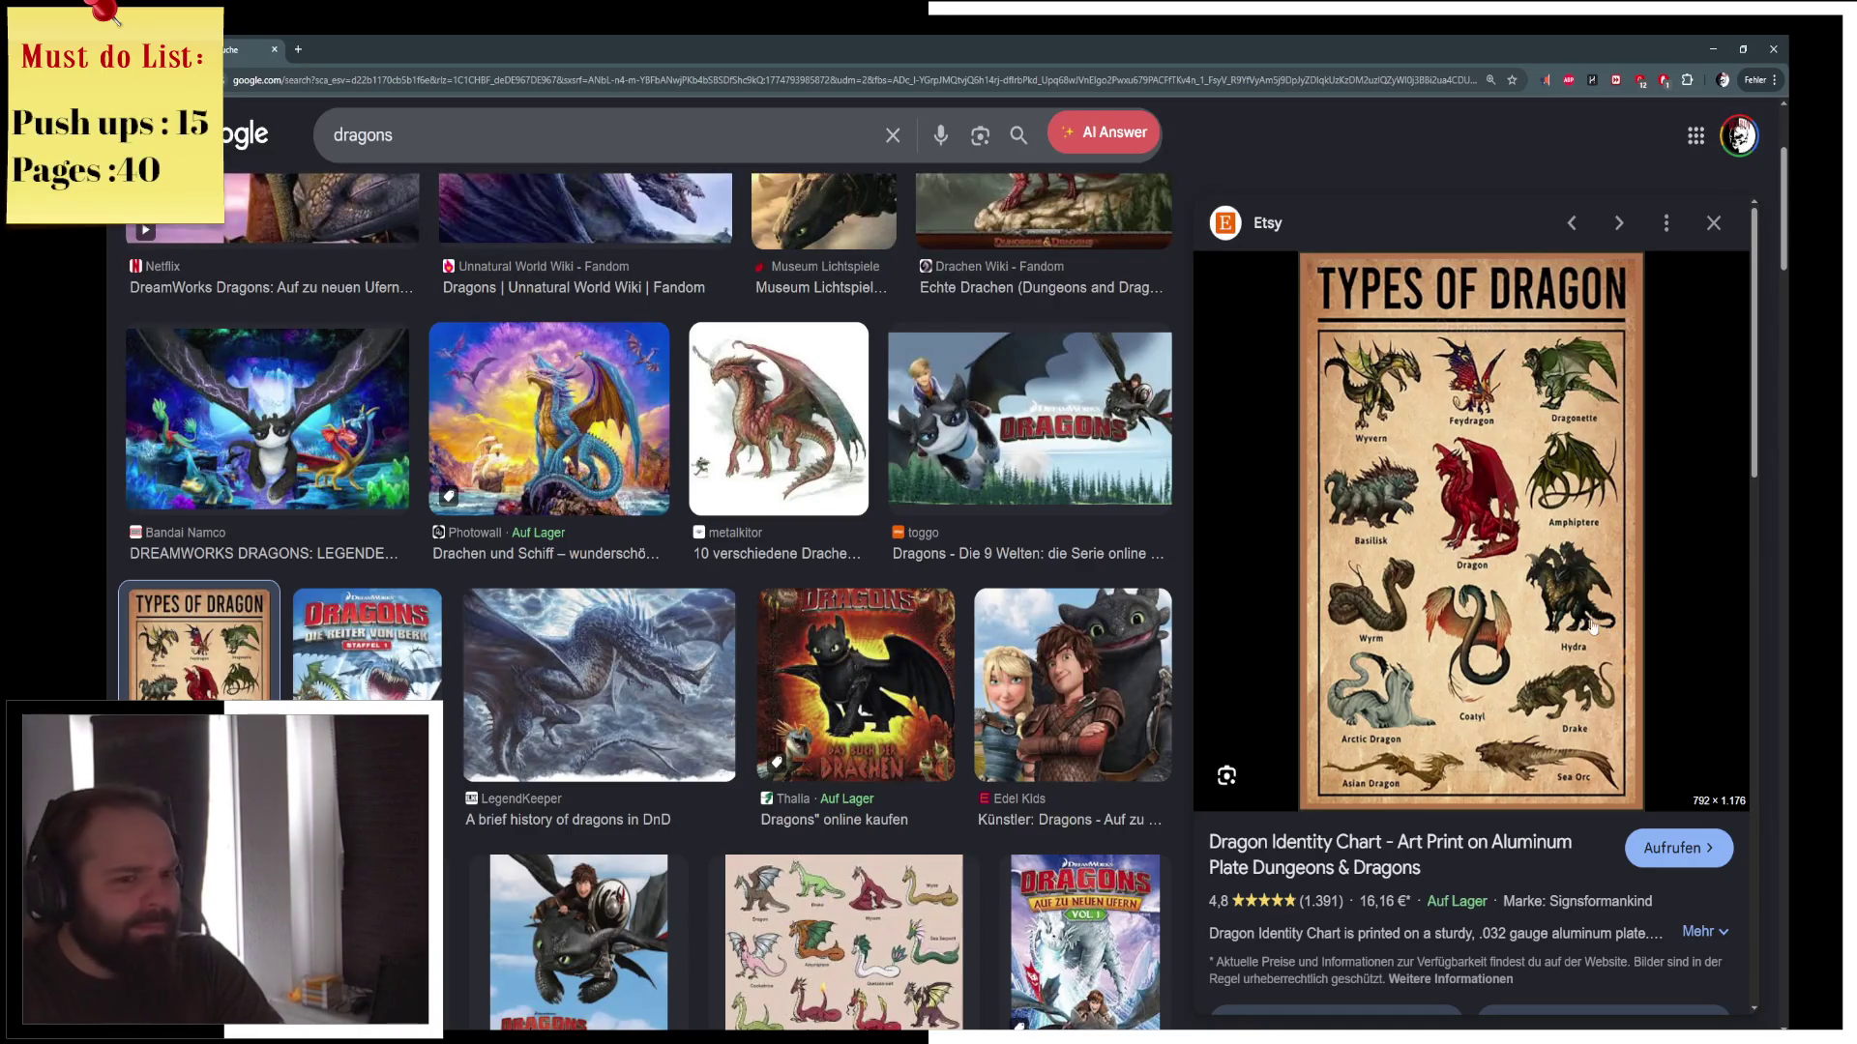
scroll(1587, 629, "down", 1)
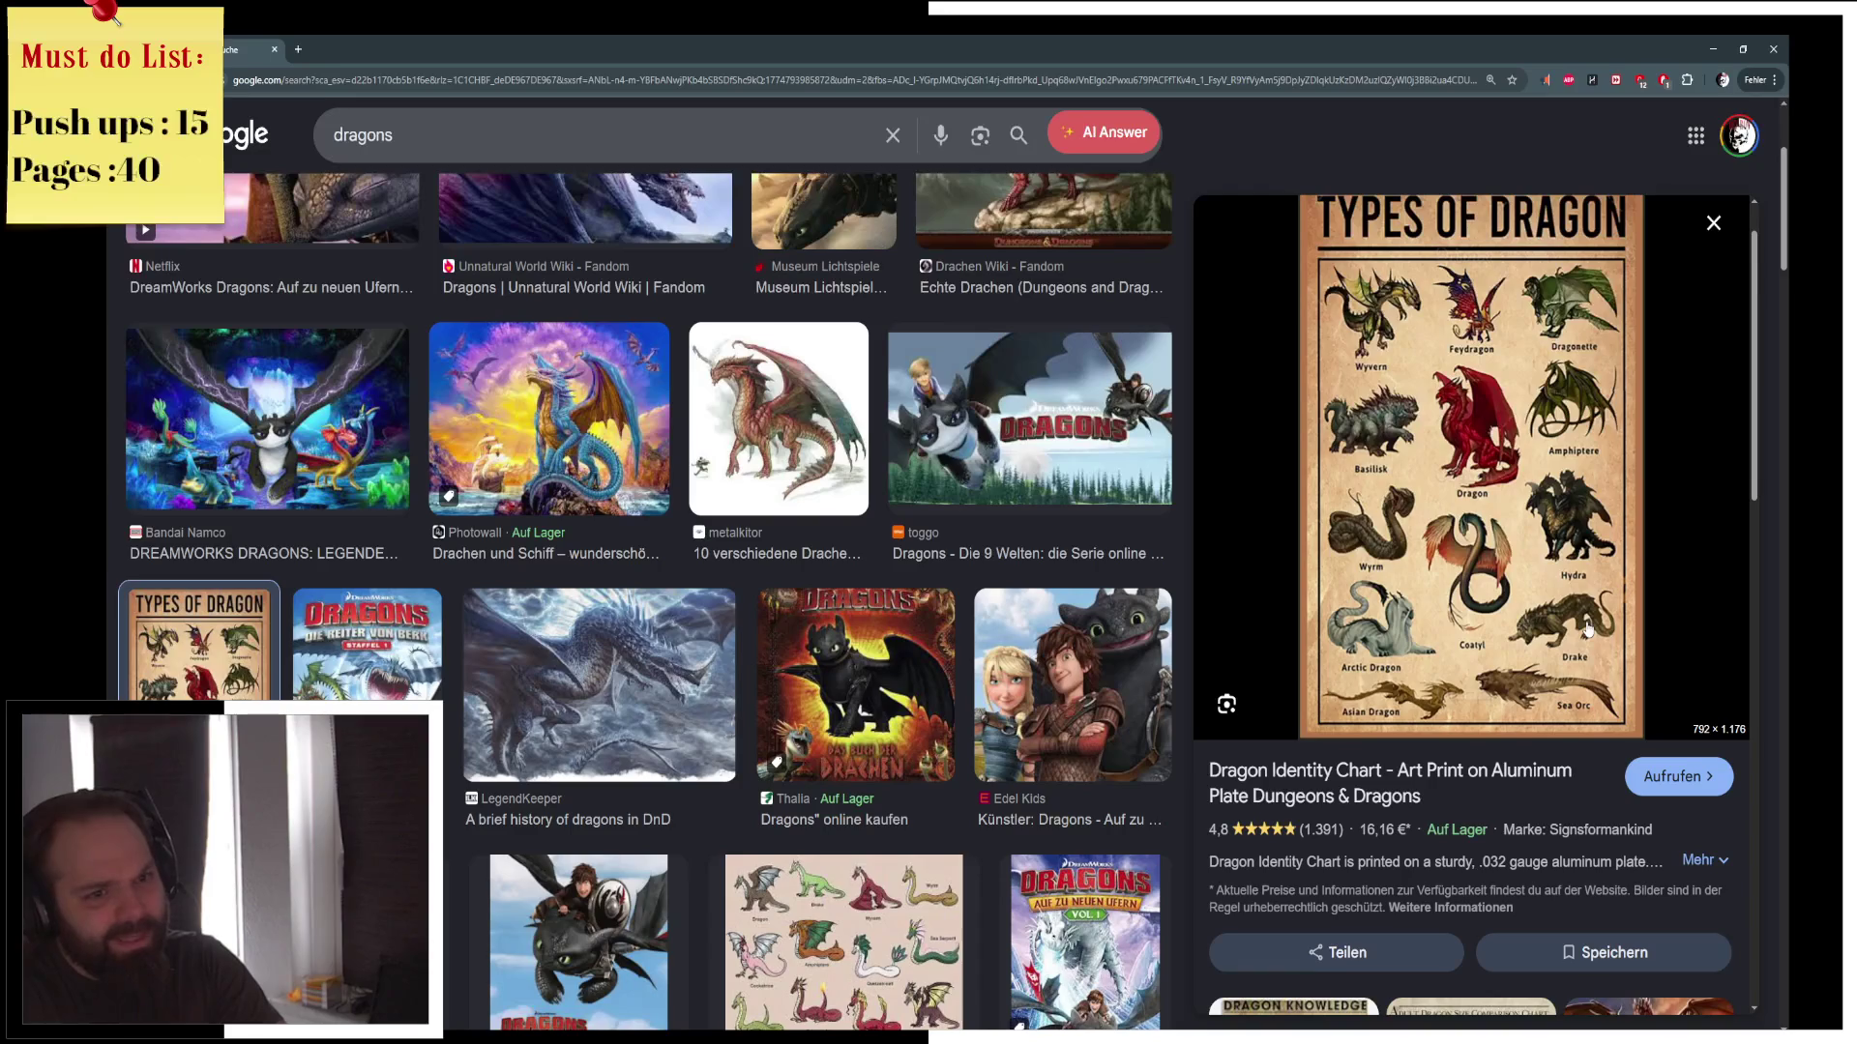
scroll(1587, 629, "down", 8)
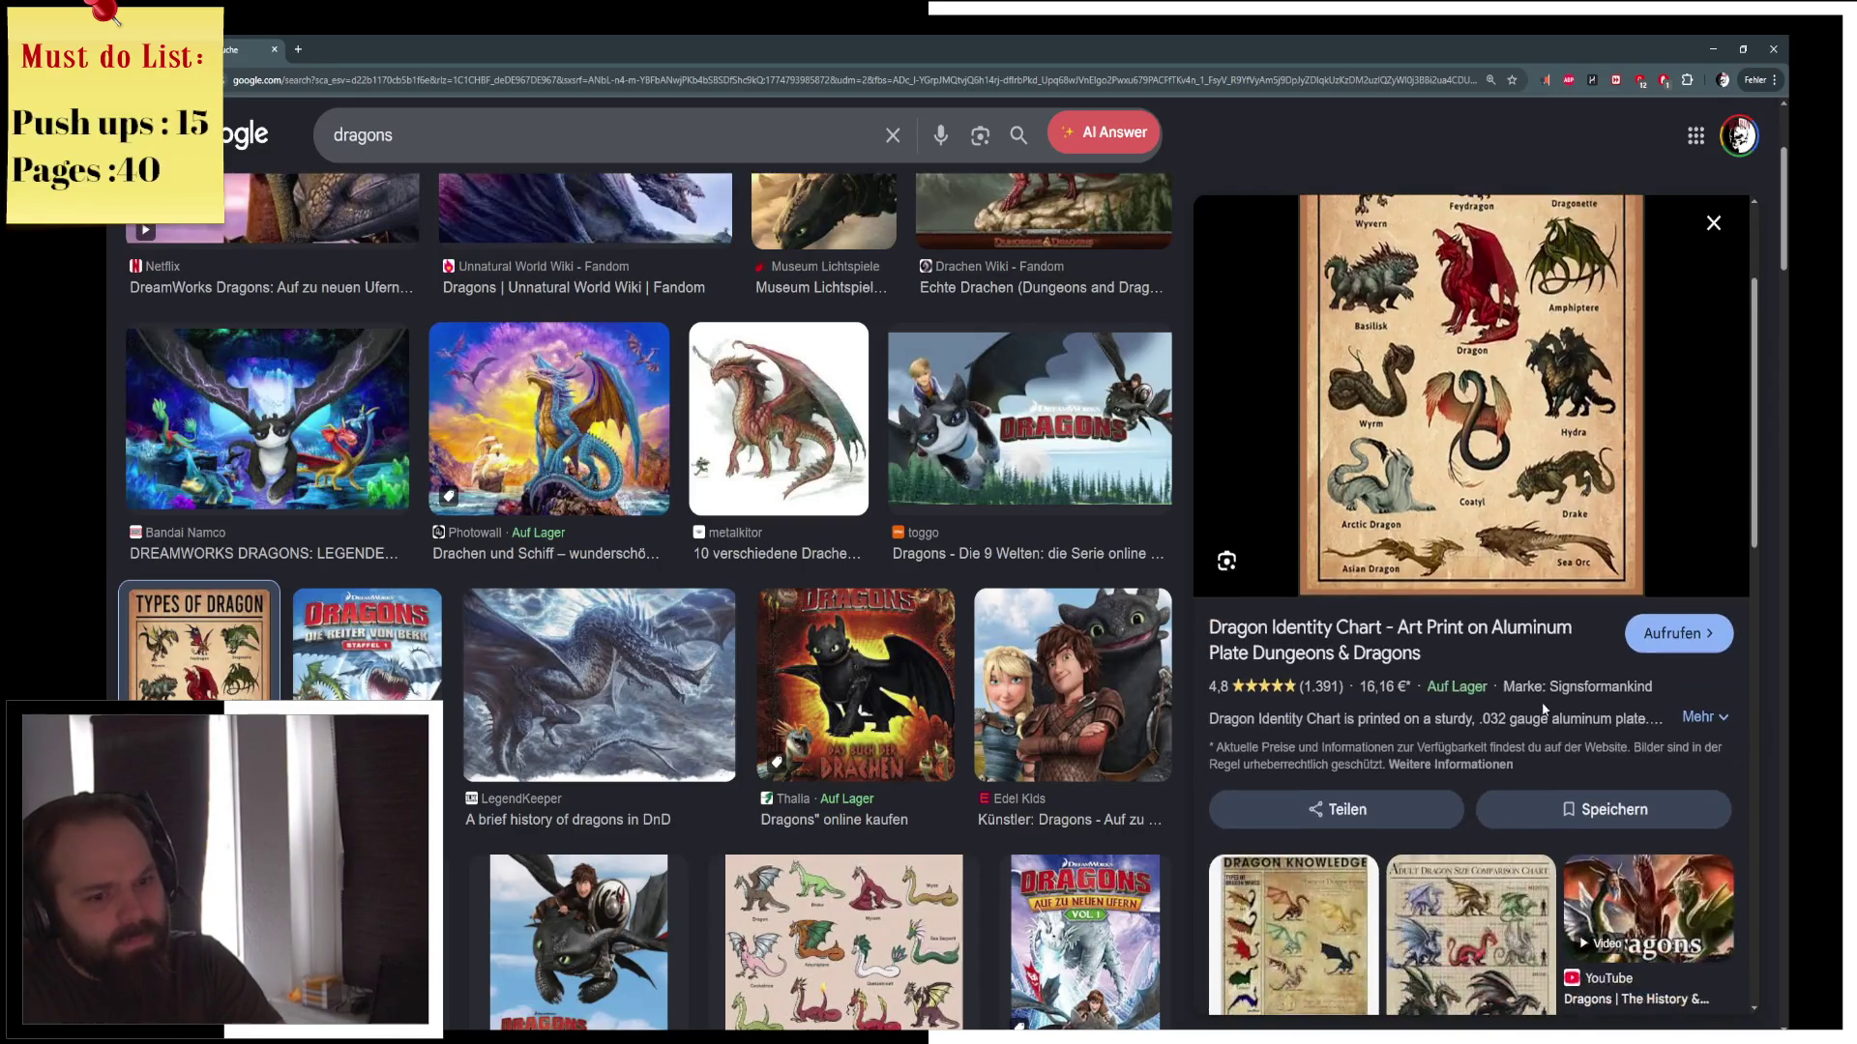
scroll(1542, 723, "down", 1)
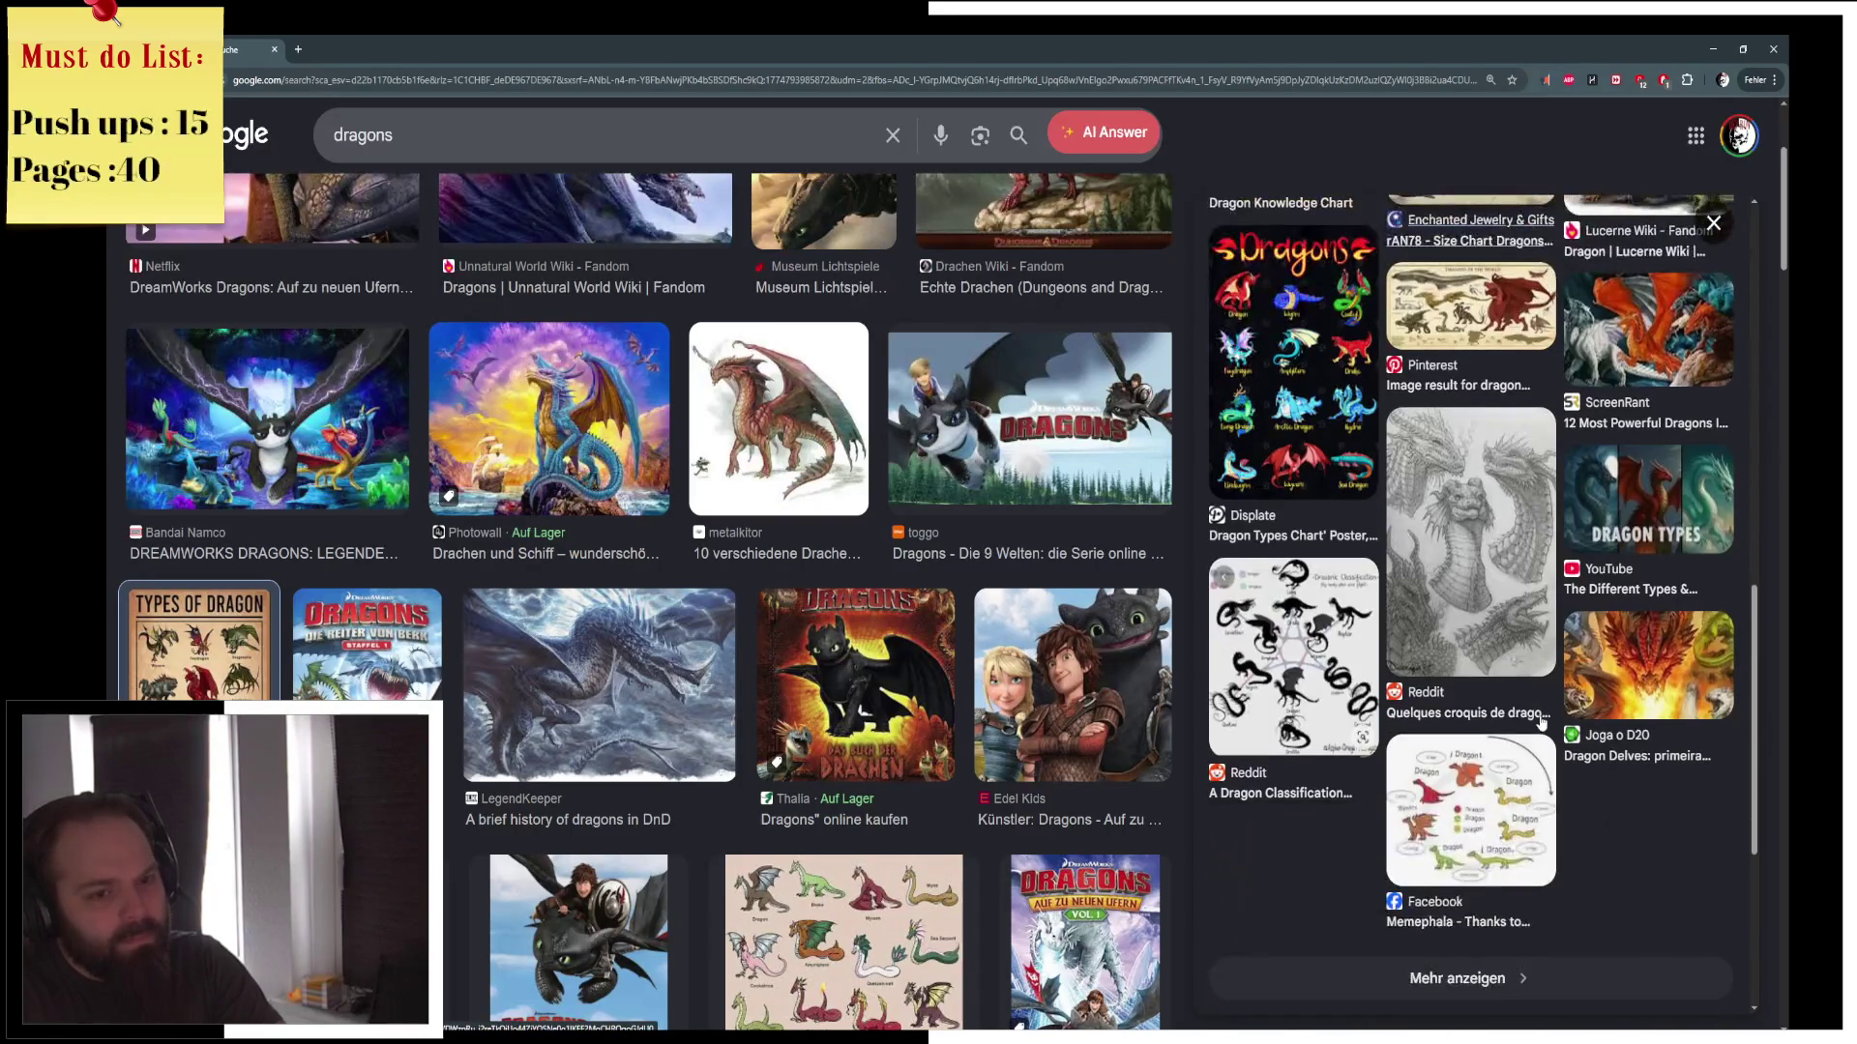
scroll(1542, 723, "down", 3)
scroll(842, 629, "up", 3)
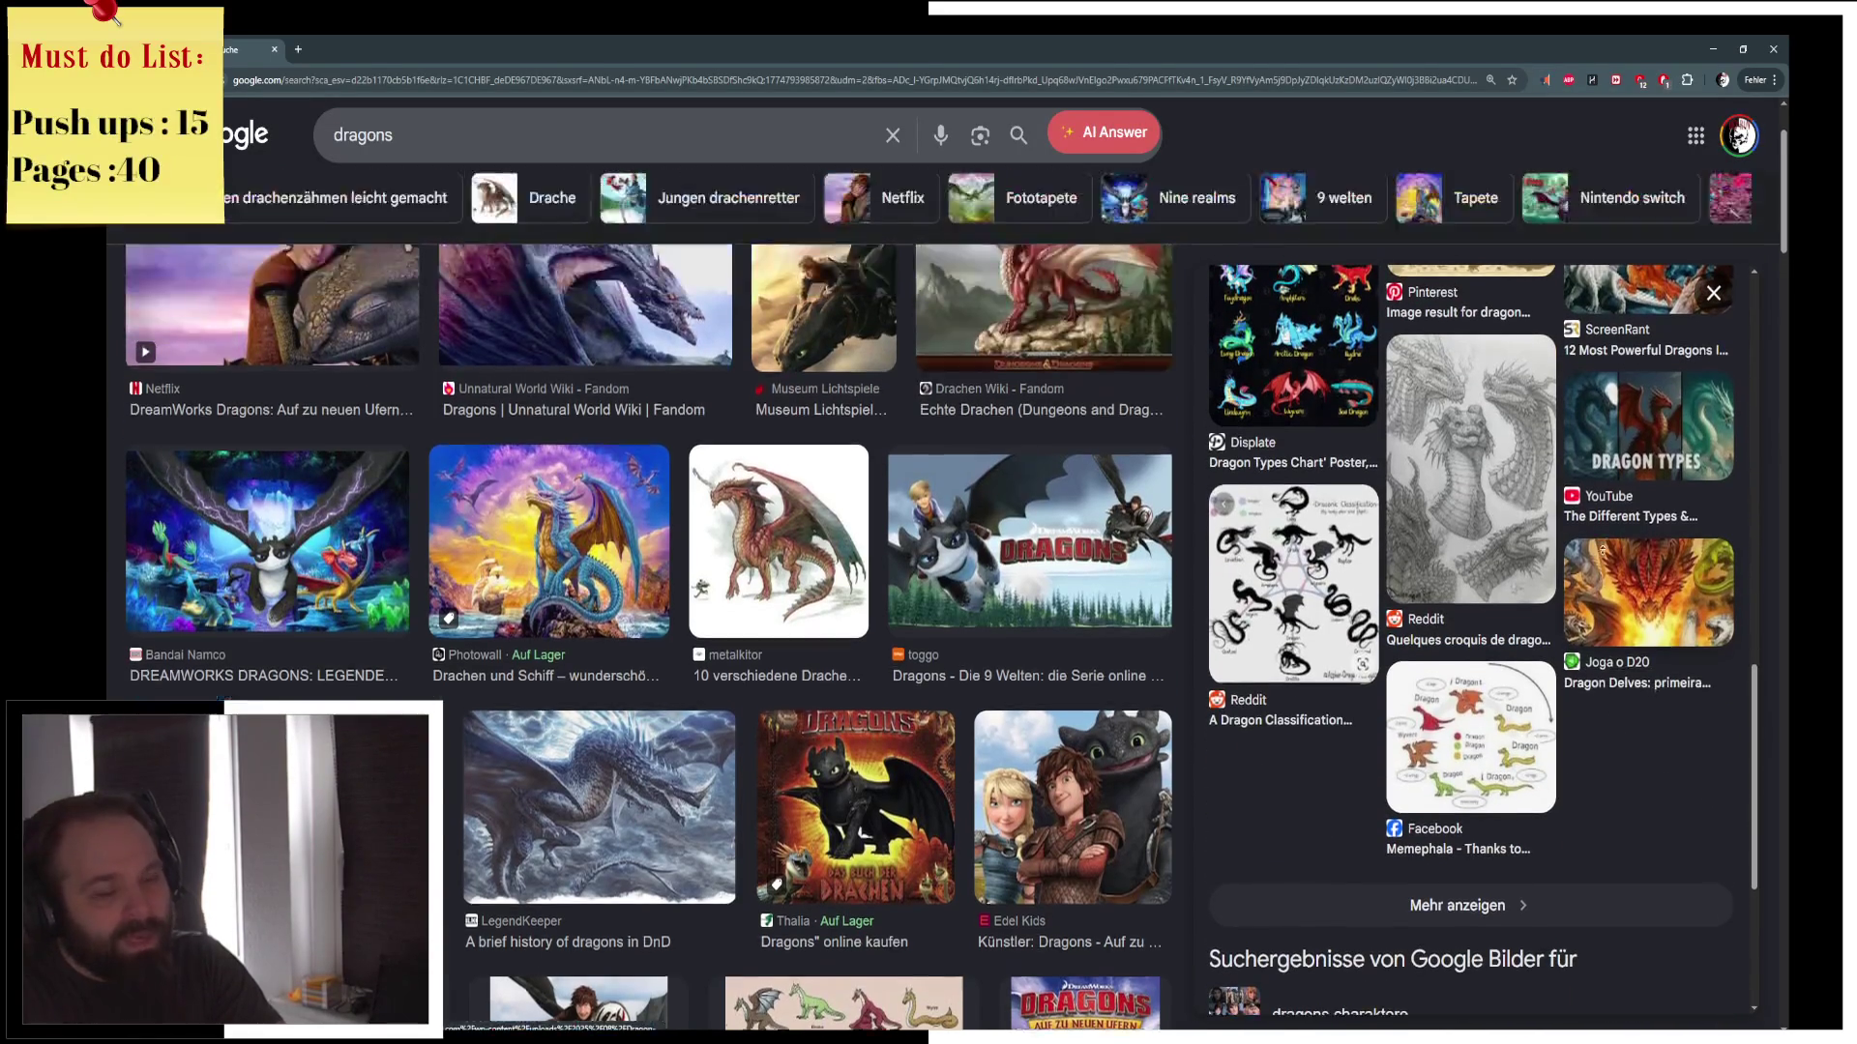
scroll(841, 629, "down", 2)
scroll(841, 629, "down", 10)
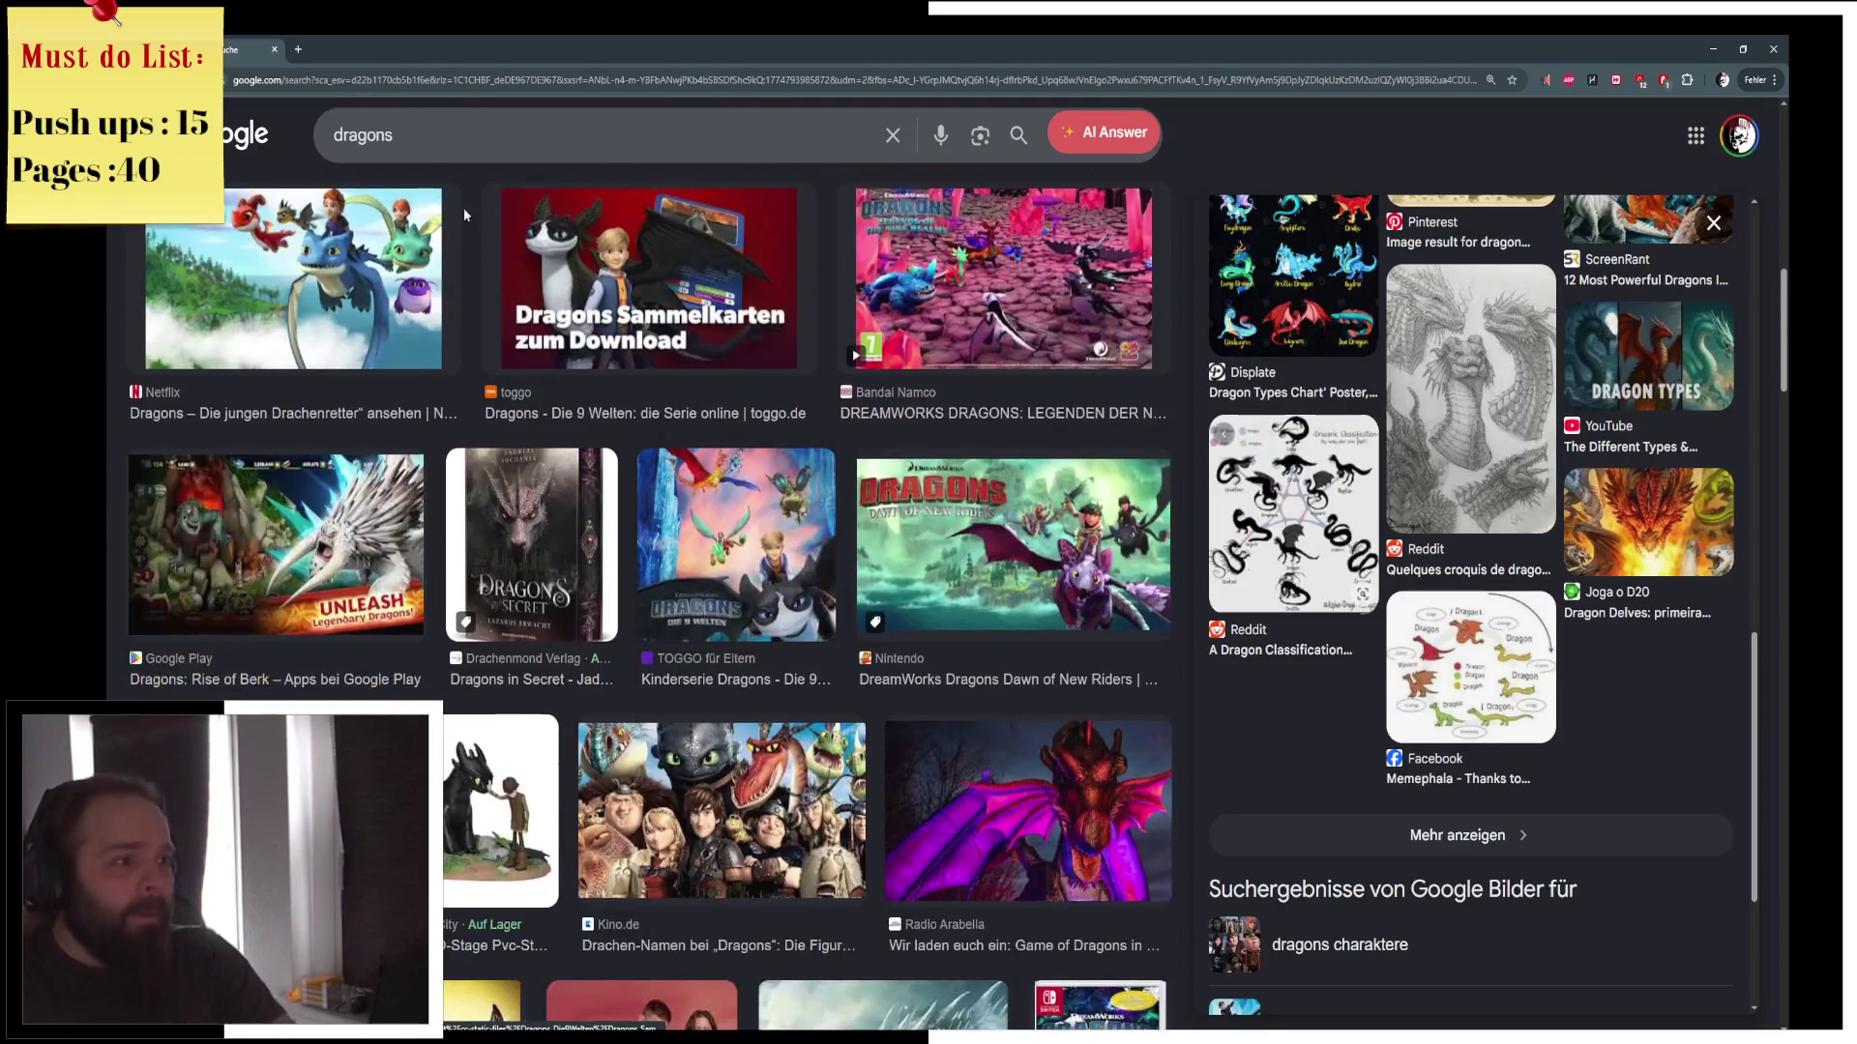
Search 'are hydras dragons', read the fully expanded AI overview, and view a hydra image preview
double_click(363, 135)
type("are hydras d")
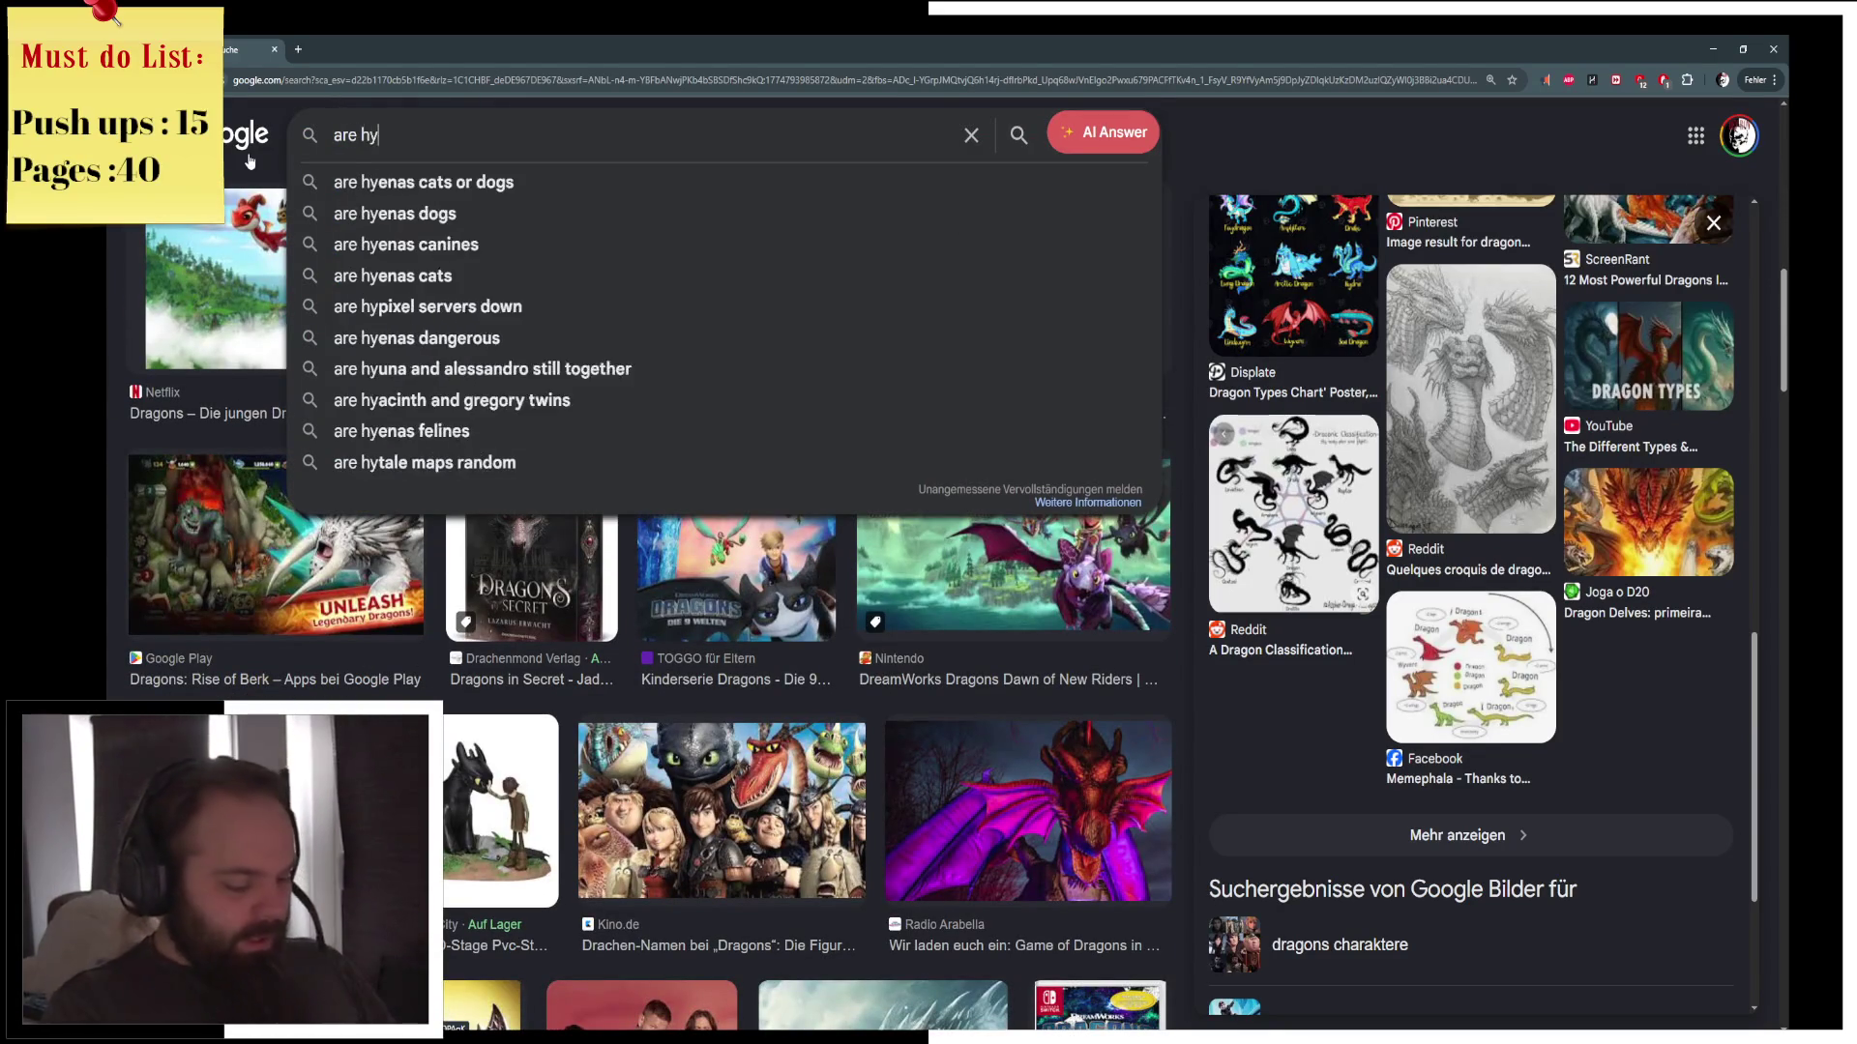
left_click(348, 182)
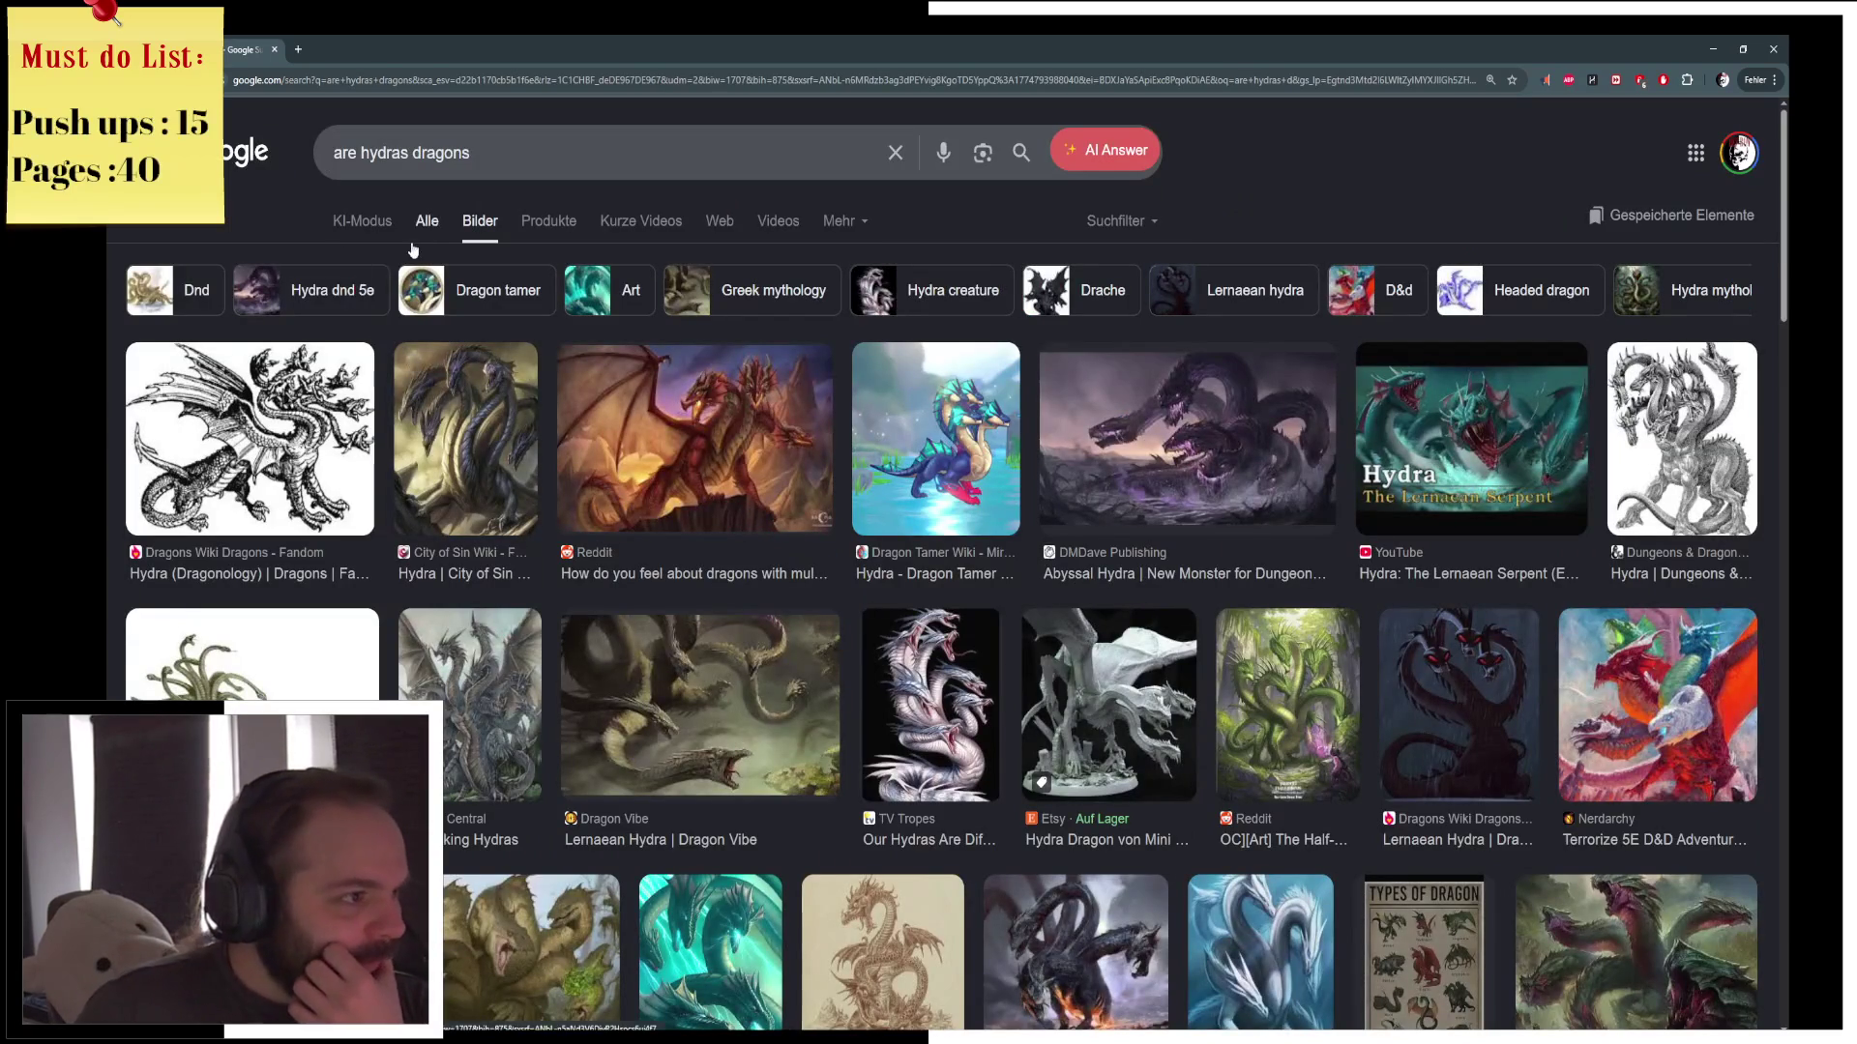
left_click(427, 220)
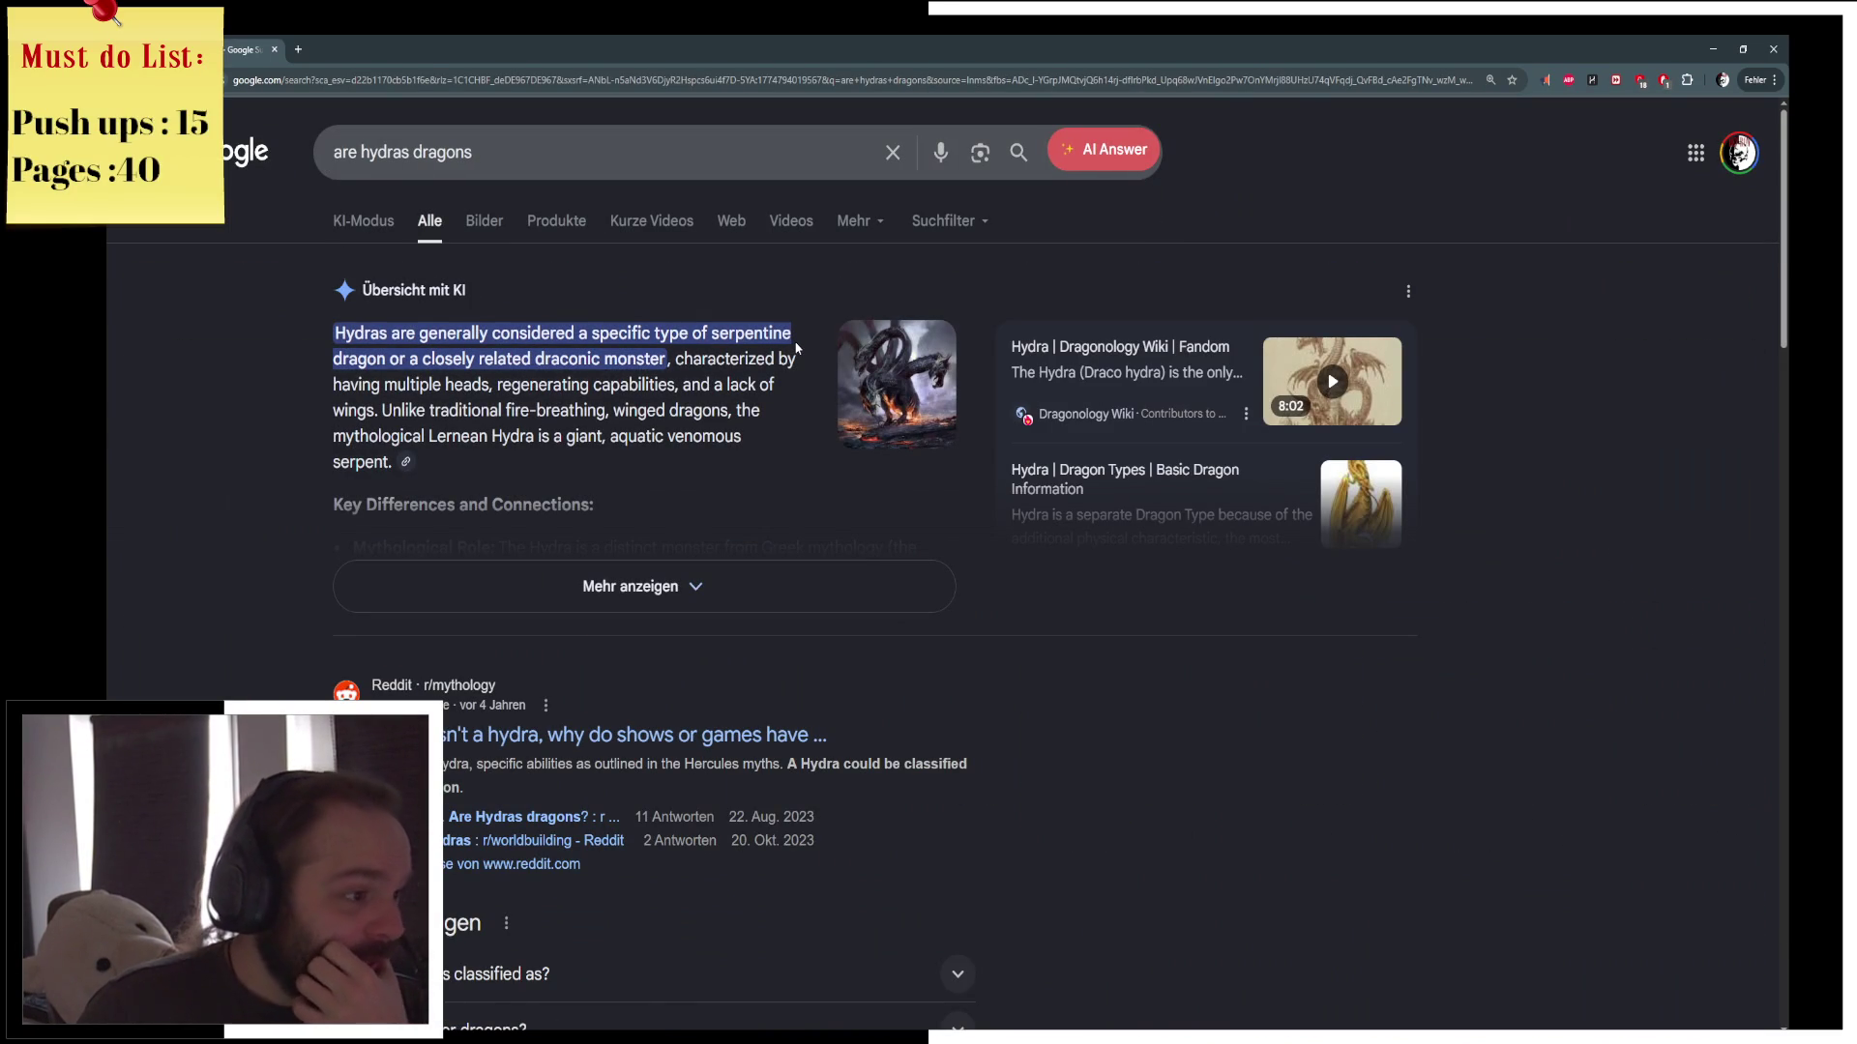
left_click(764, 580)
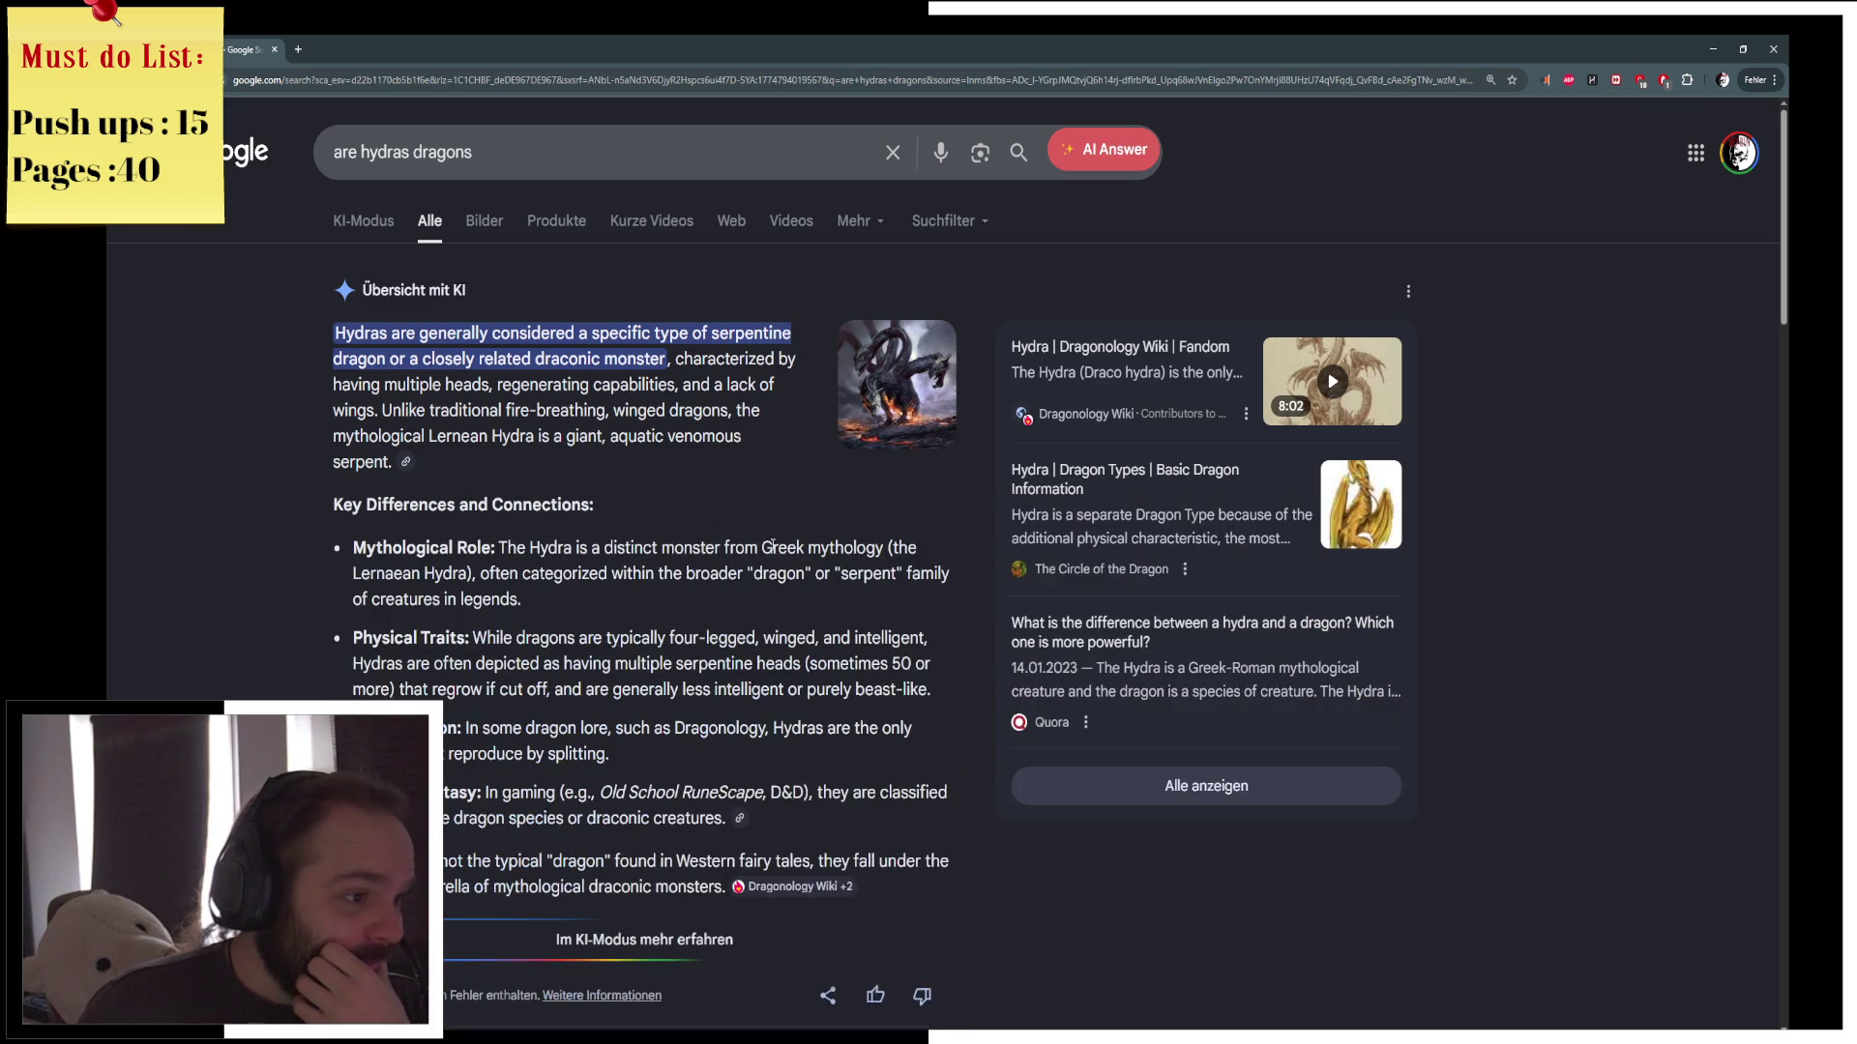
left_click(898, 430)
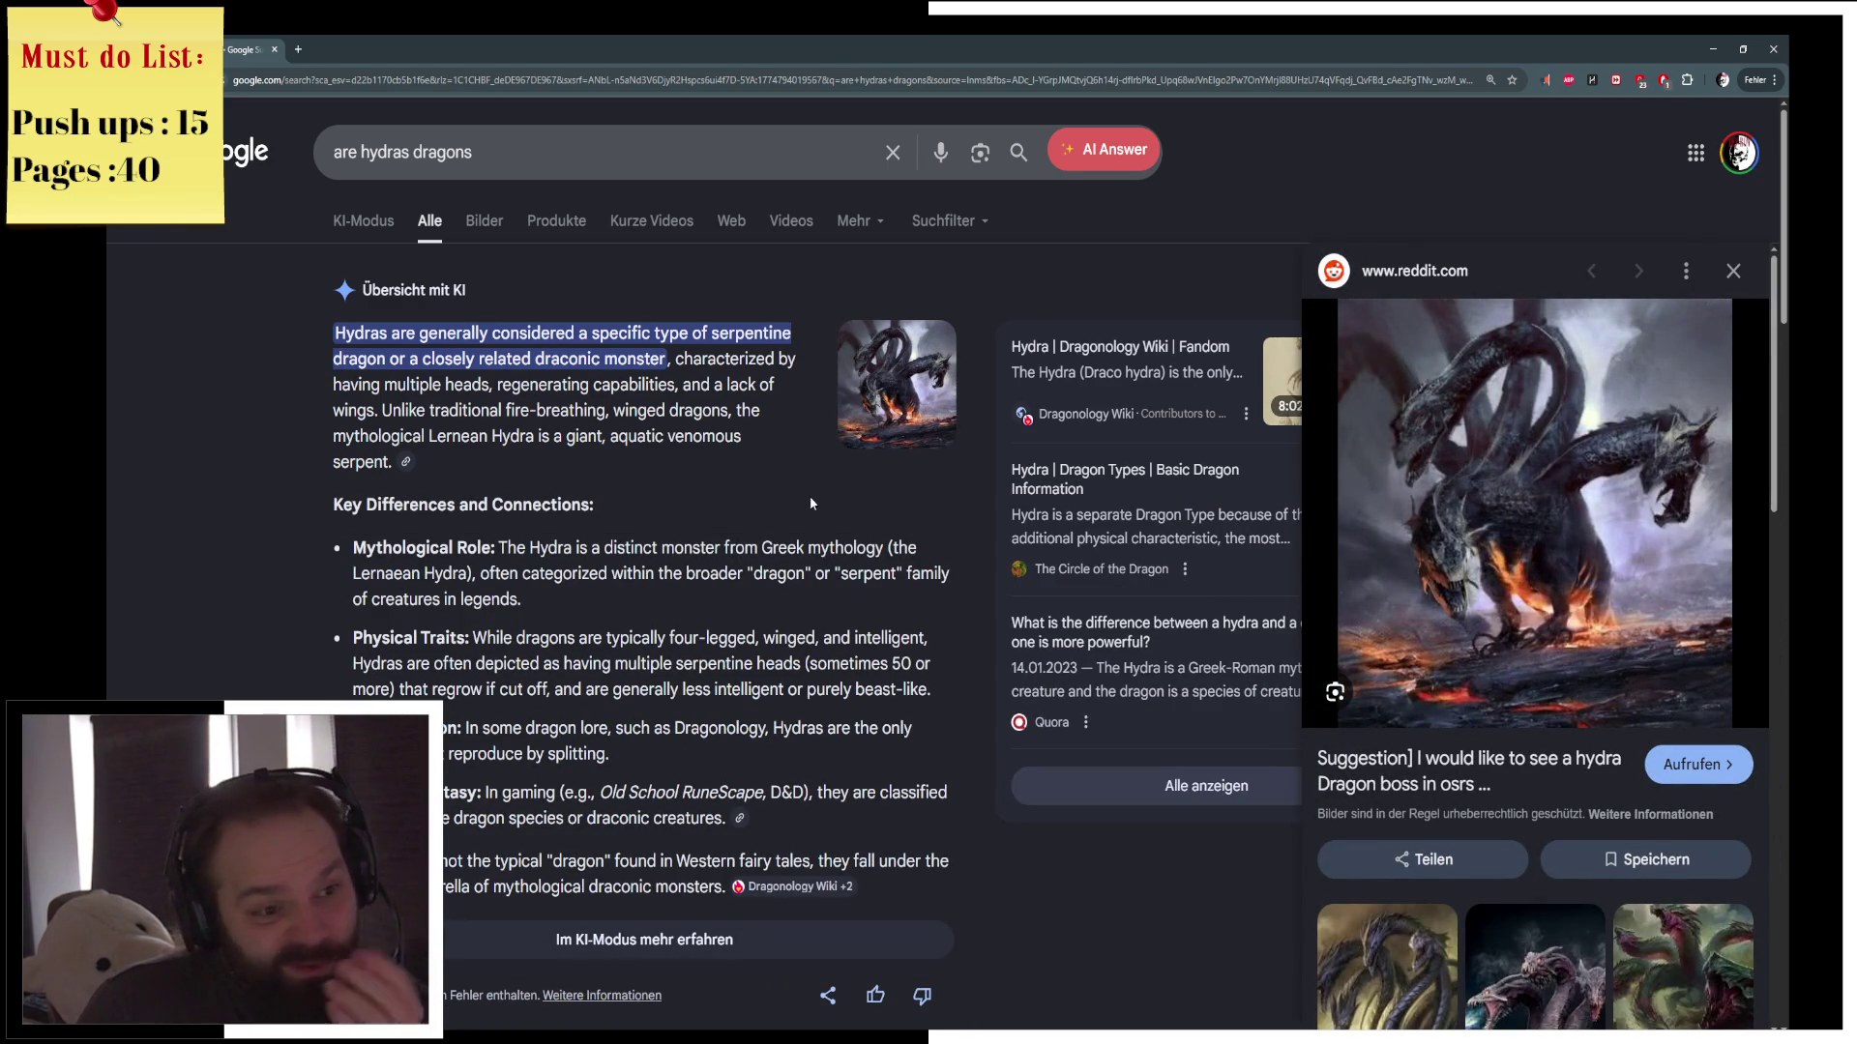
scroll(730, 638, "down", 3)
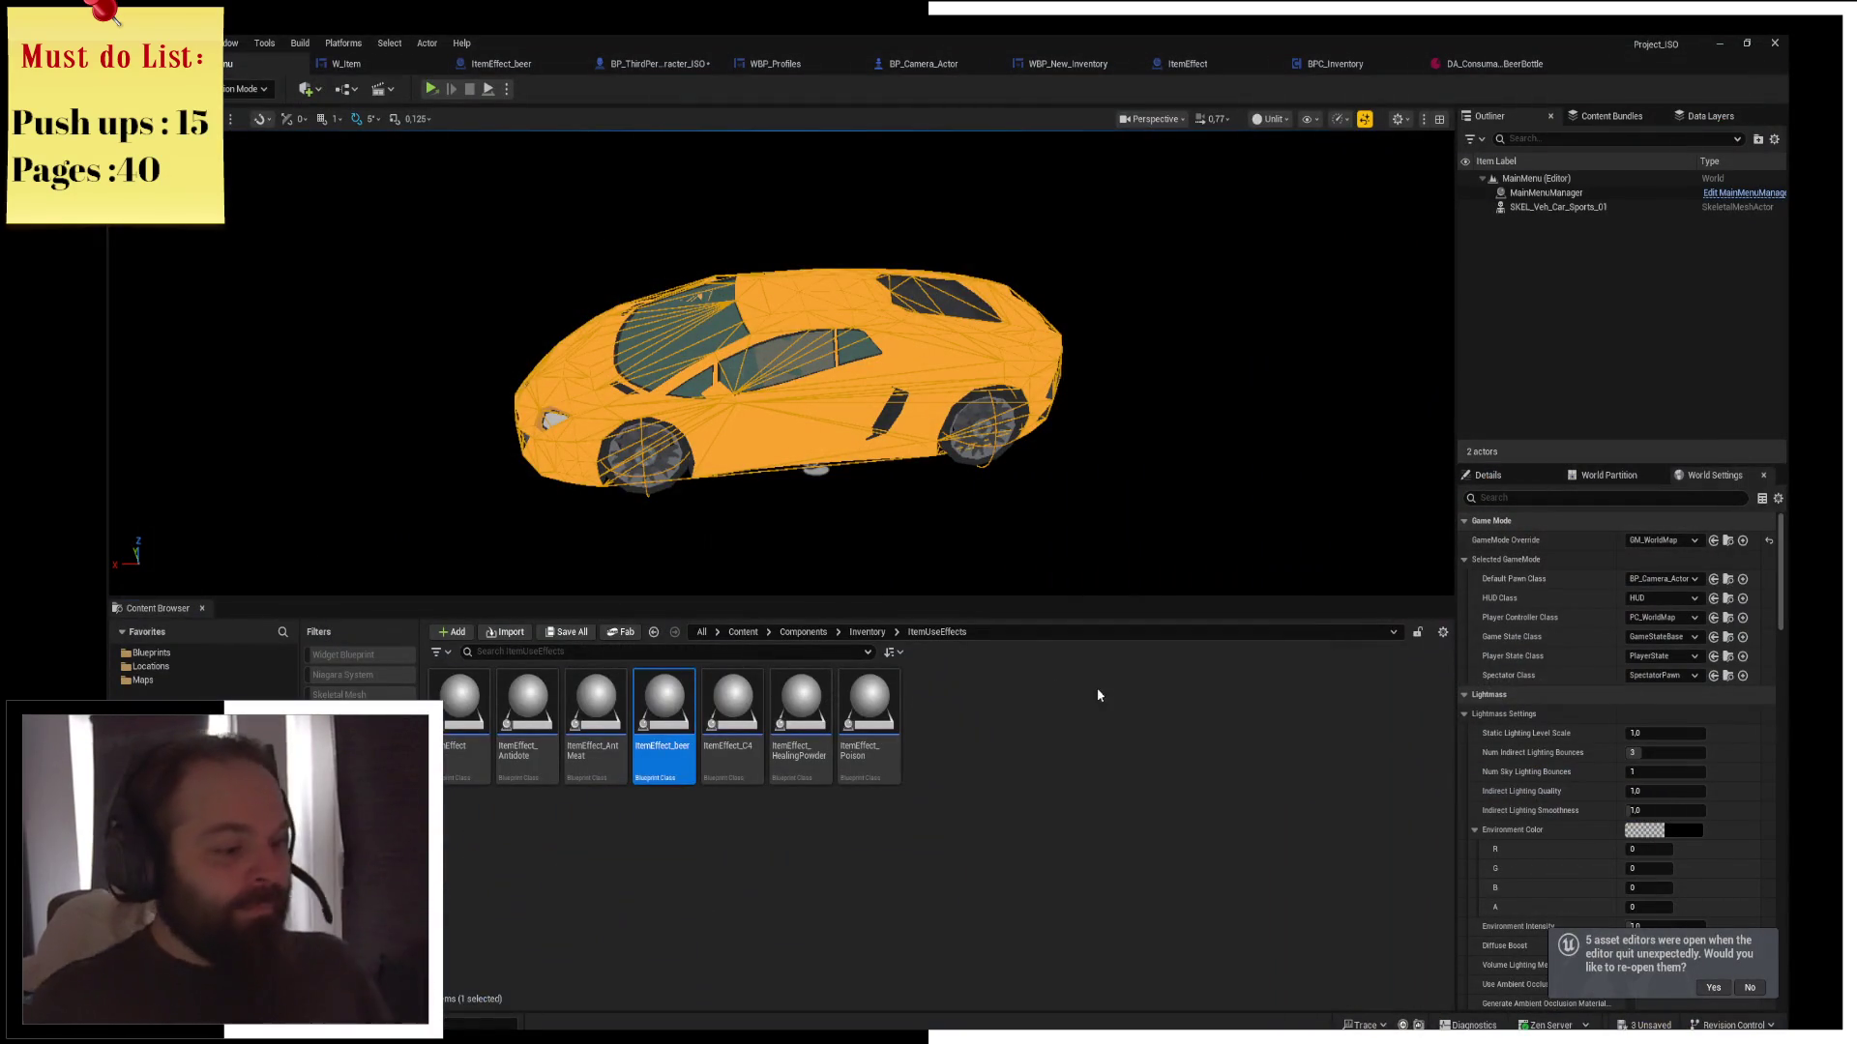
left_click(1059, 771)
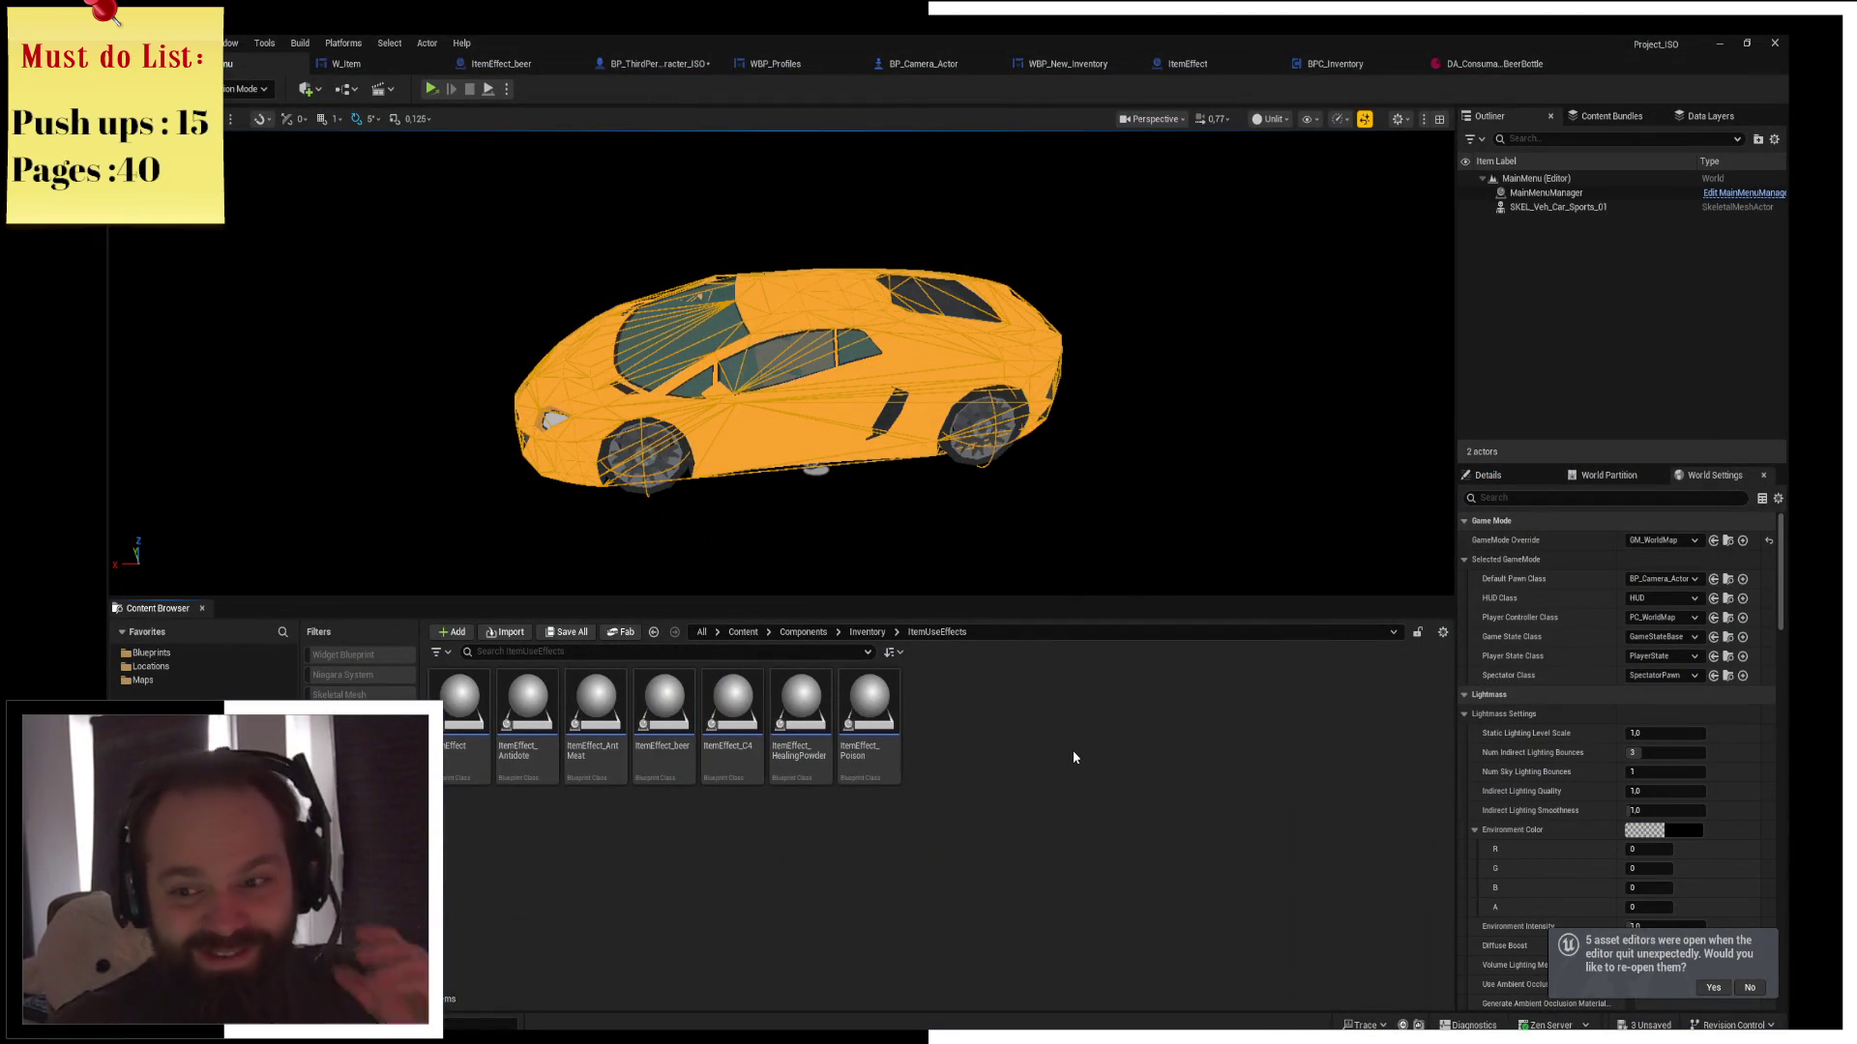
Close the DA_Consuma..BeerBottle data asset and BPC_Inventory editor tabs
left_click(1495, 63)
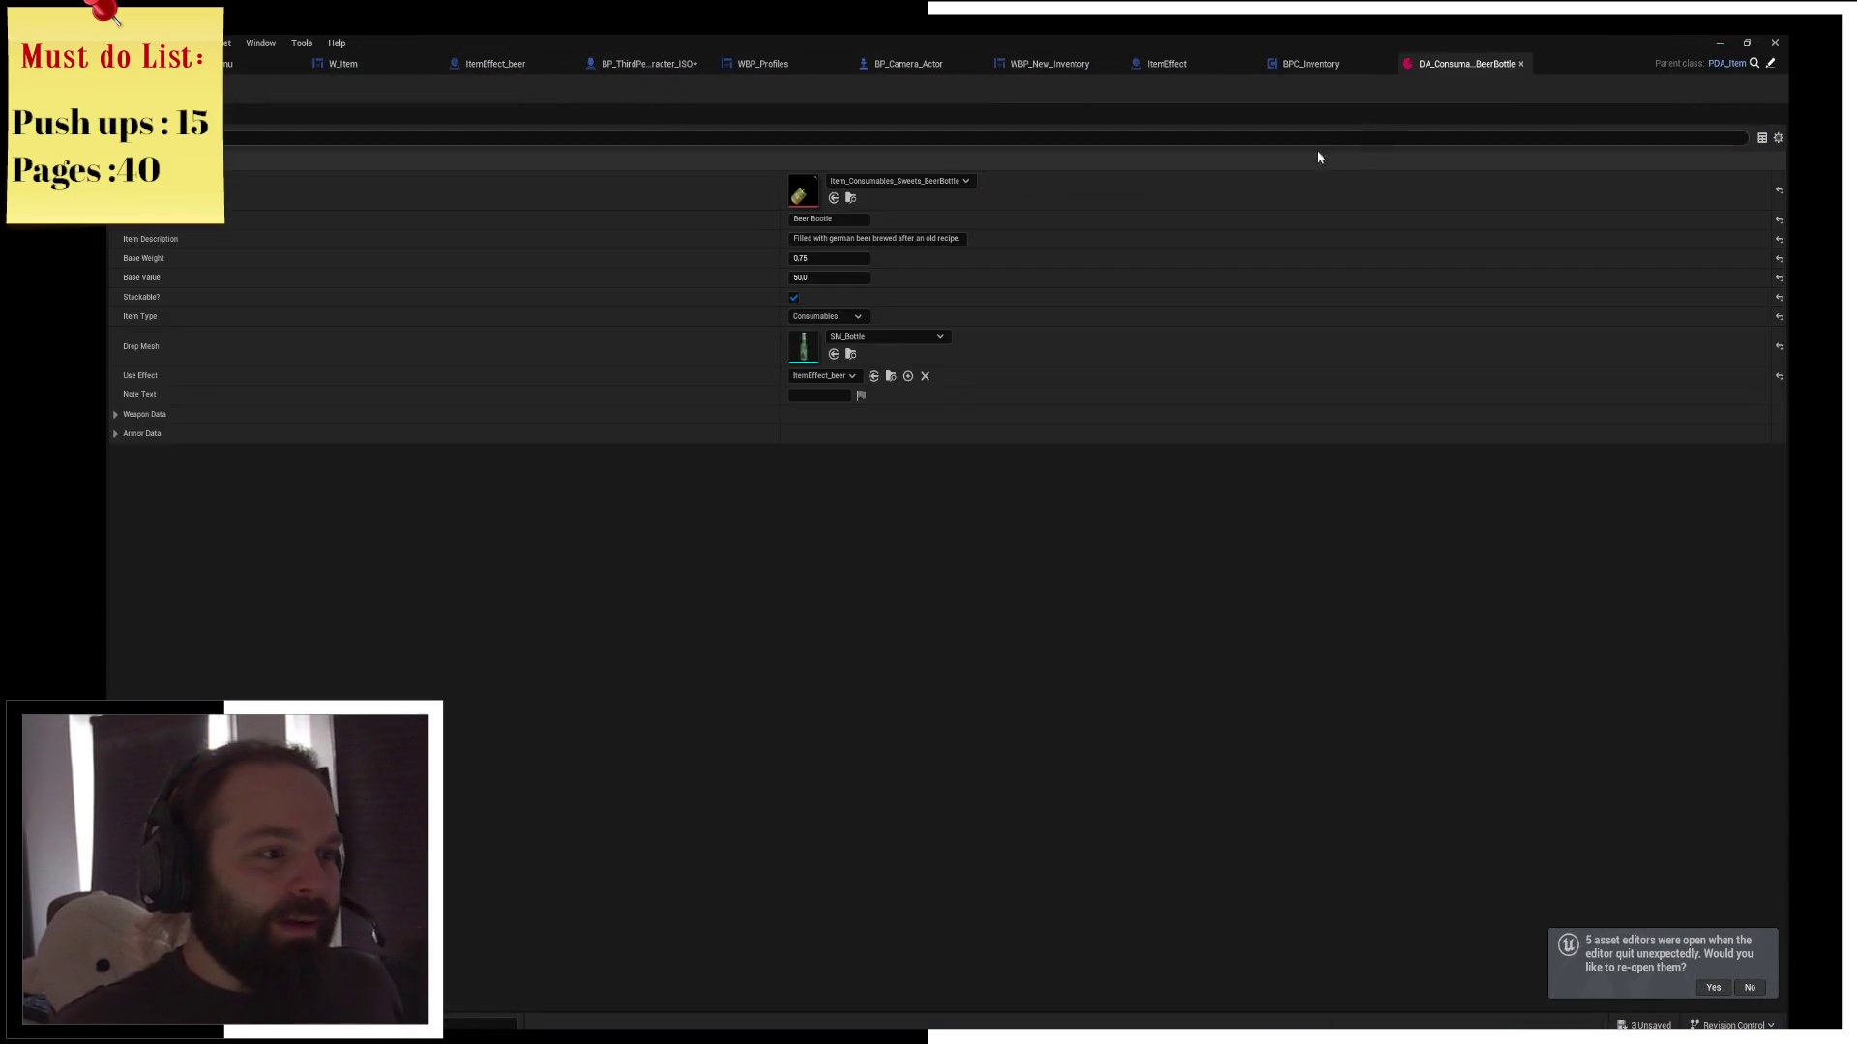
middle_click(1441, 65)
middle_click(1387, 56)
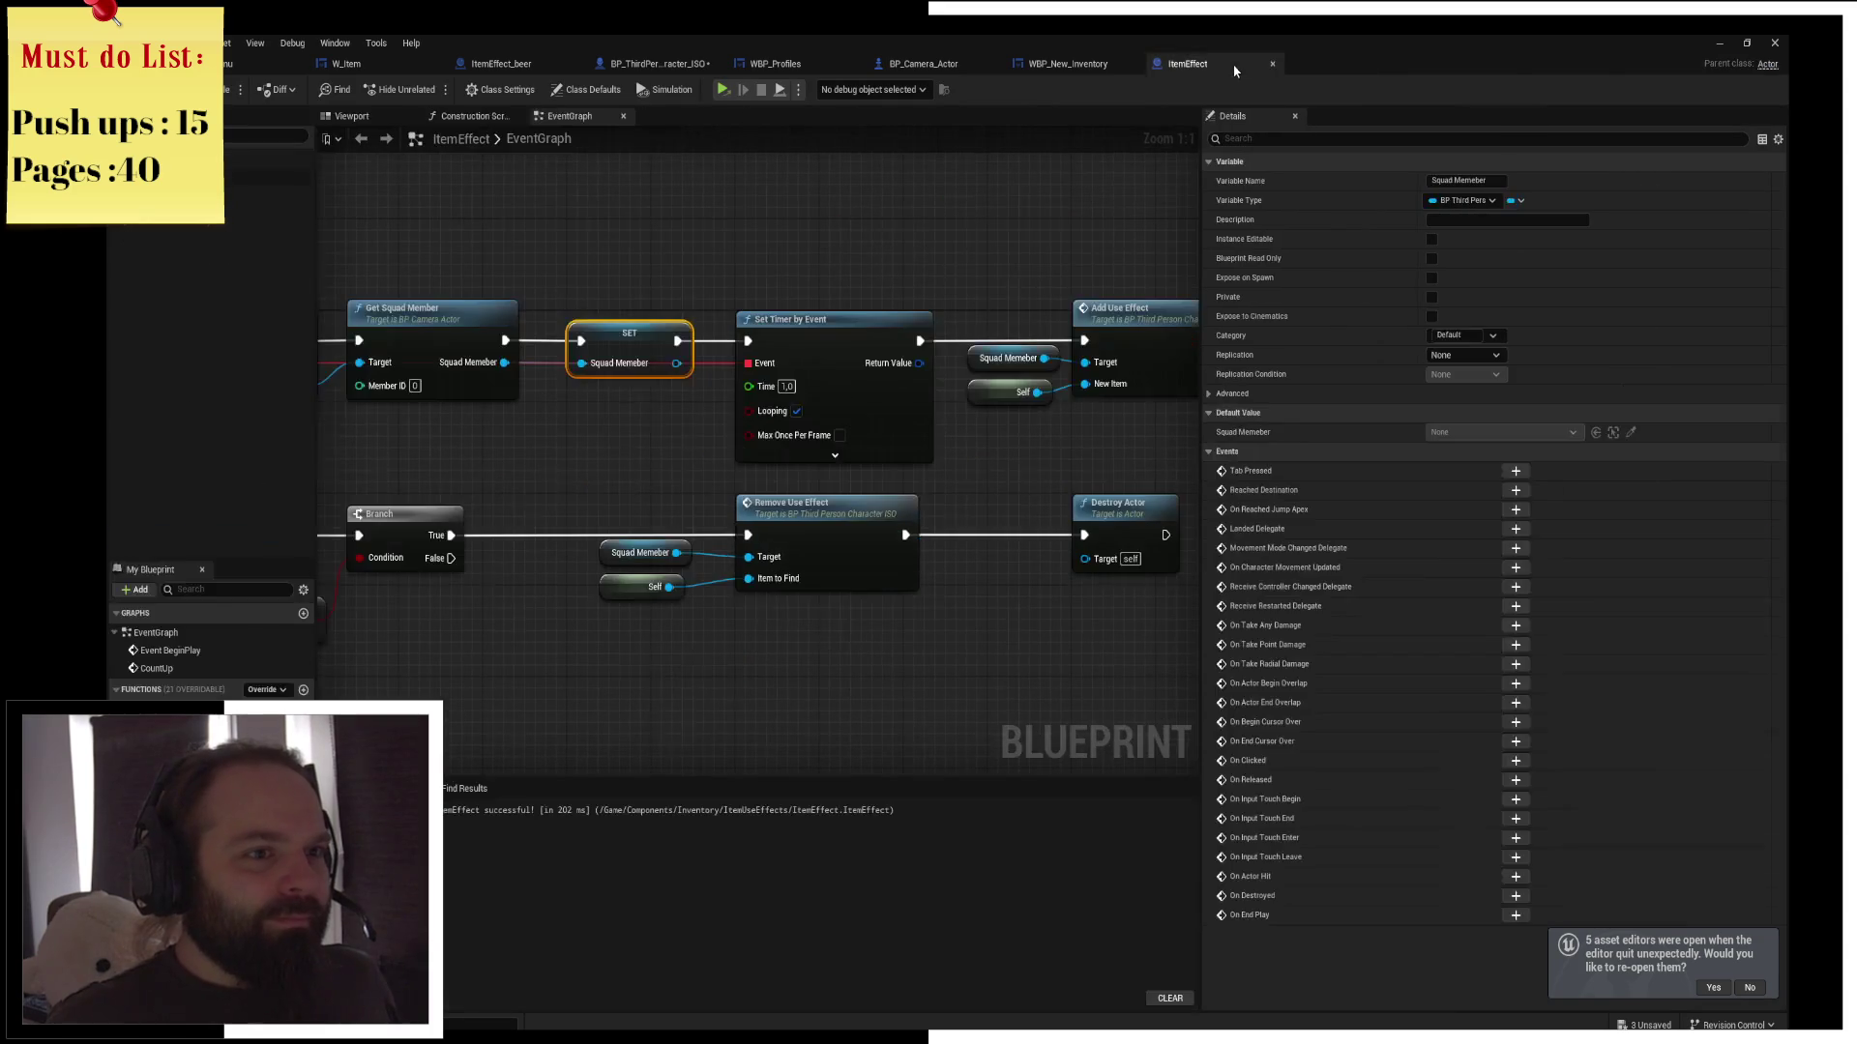
Go to W_Item's ConsumeItem graph and remove the SpawnActor and ConsumeItem breakpoints
left_click(1068, 64)
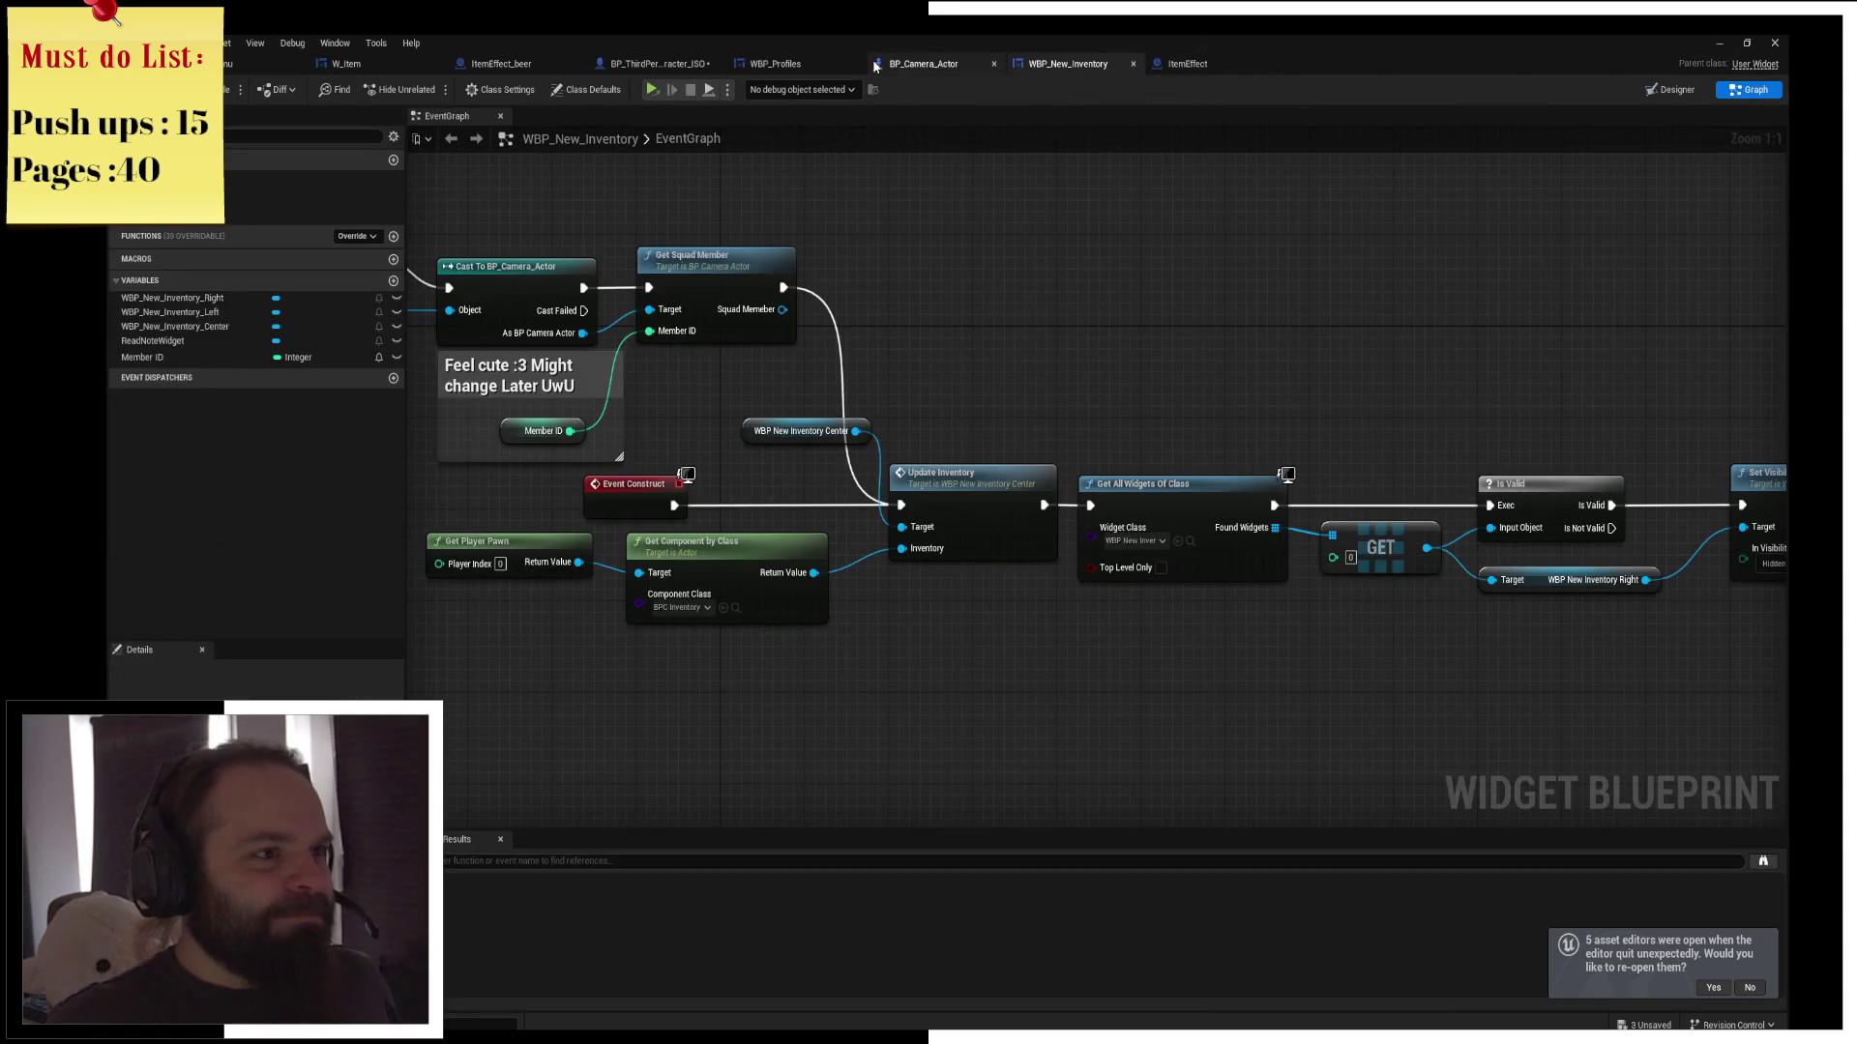
left_click(873, 62)
left_click(803, 63)
left_click(668, 64)
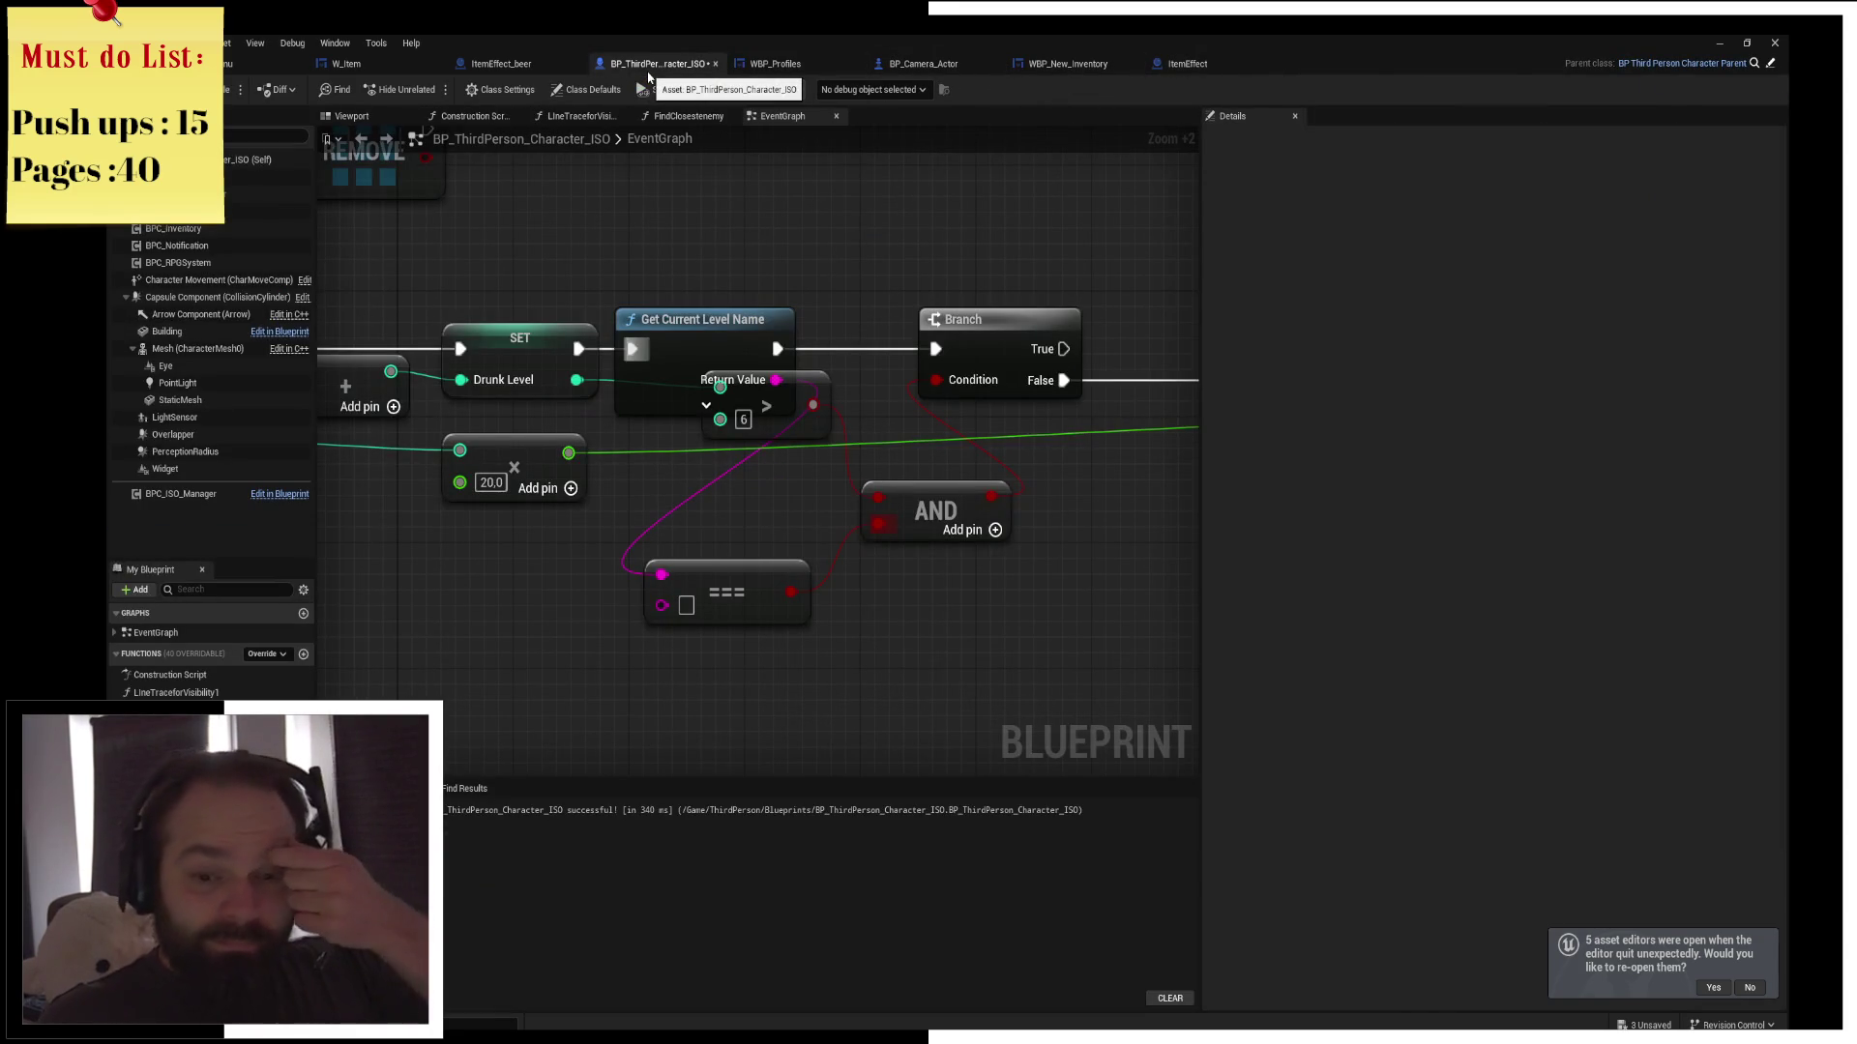
left_click(534, 65)
left_click(391, 66)
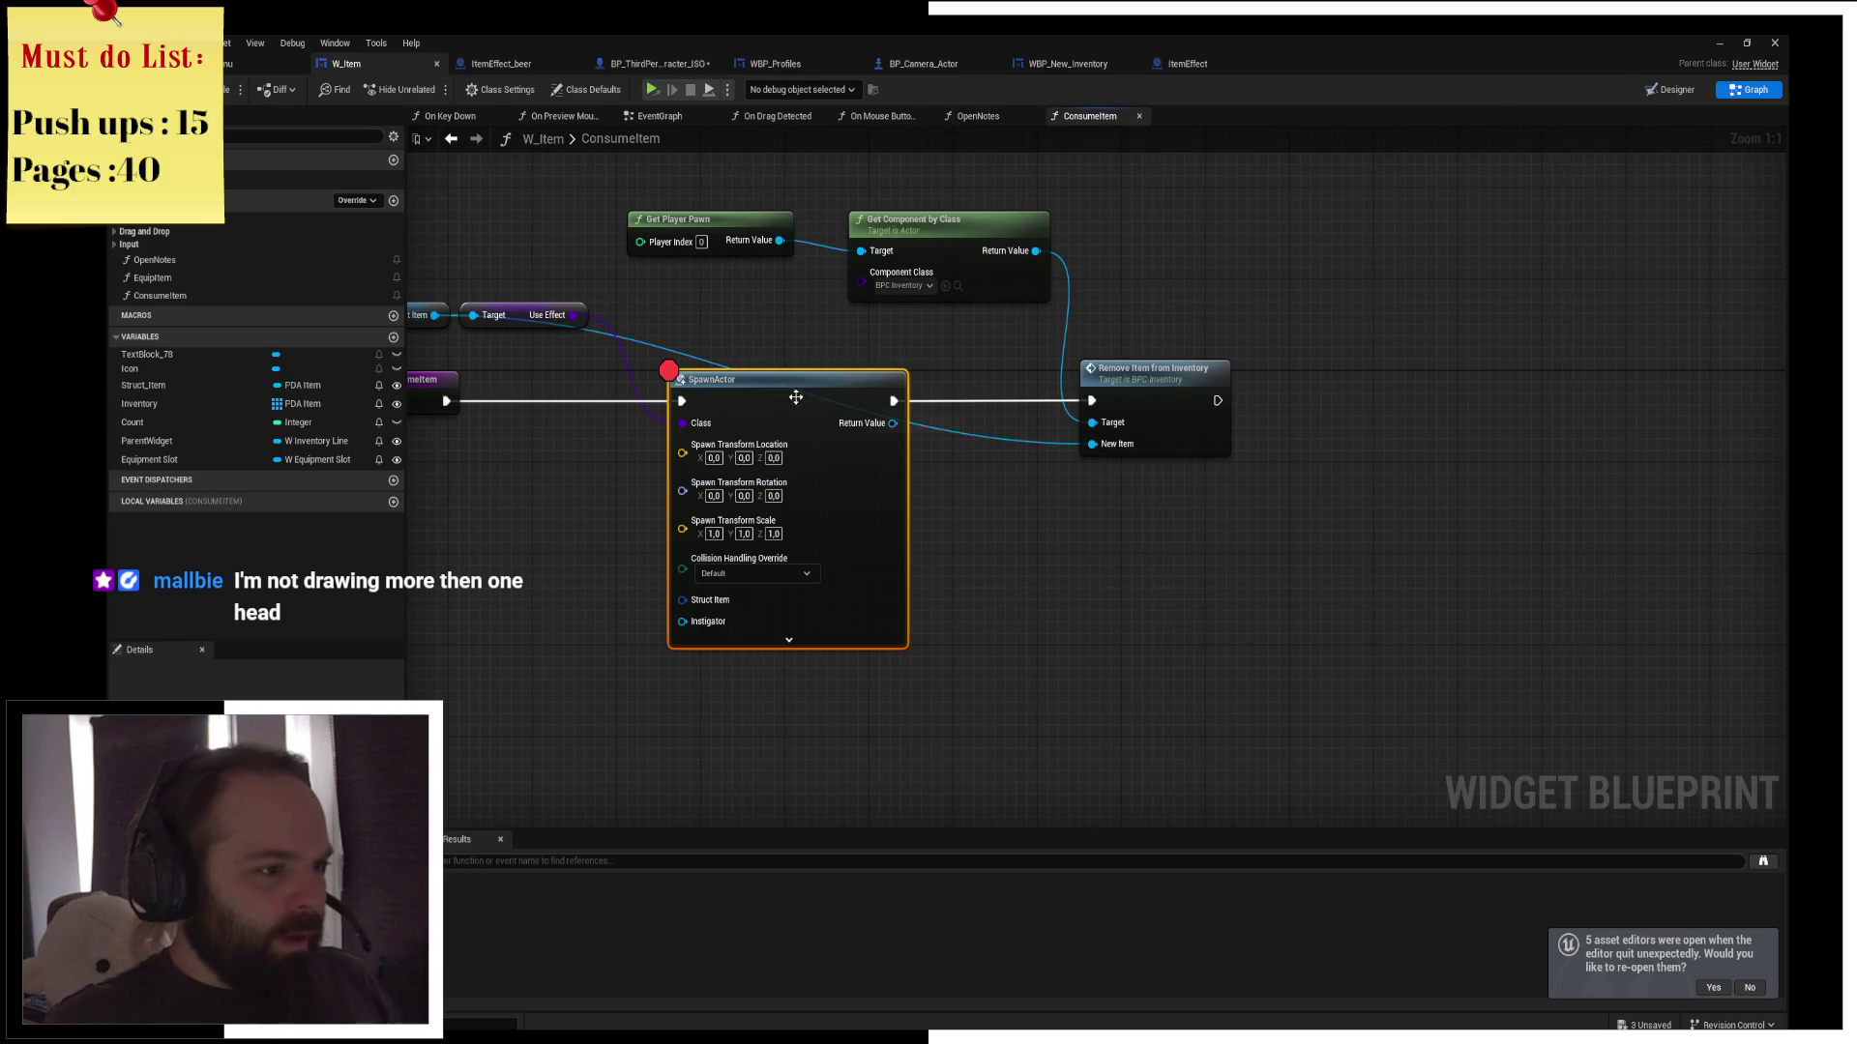
key("F9")
left_click(600, 400)
key("F9")
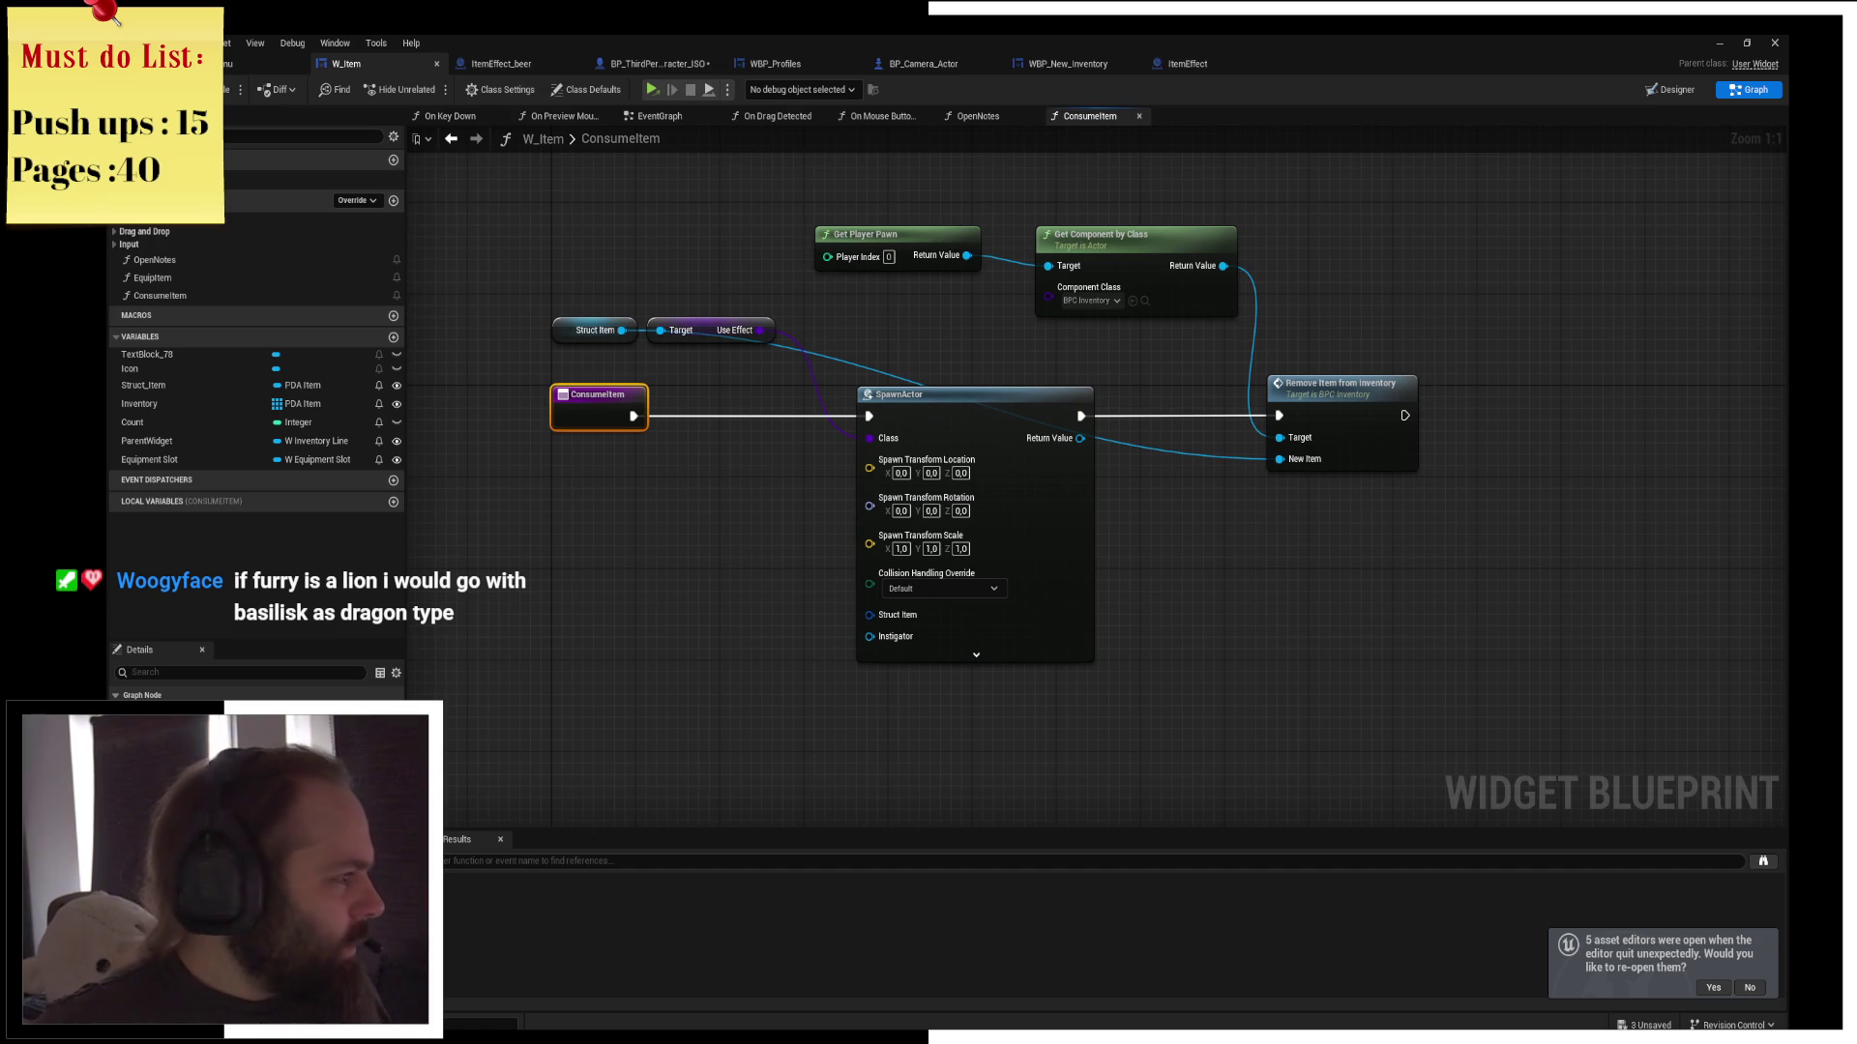
key("super")
Show the cartoon dragon snip in Snipping Tool, move it right, then close it unsaved
type("swisstransfer")
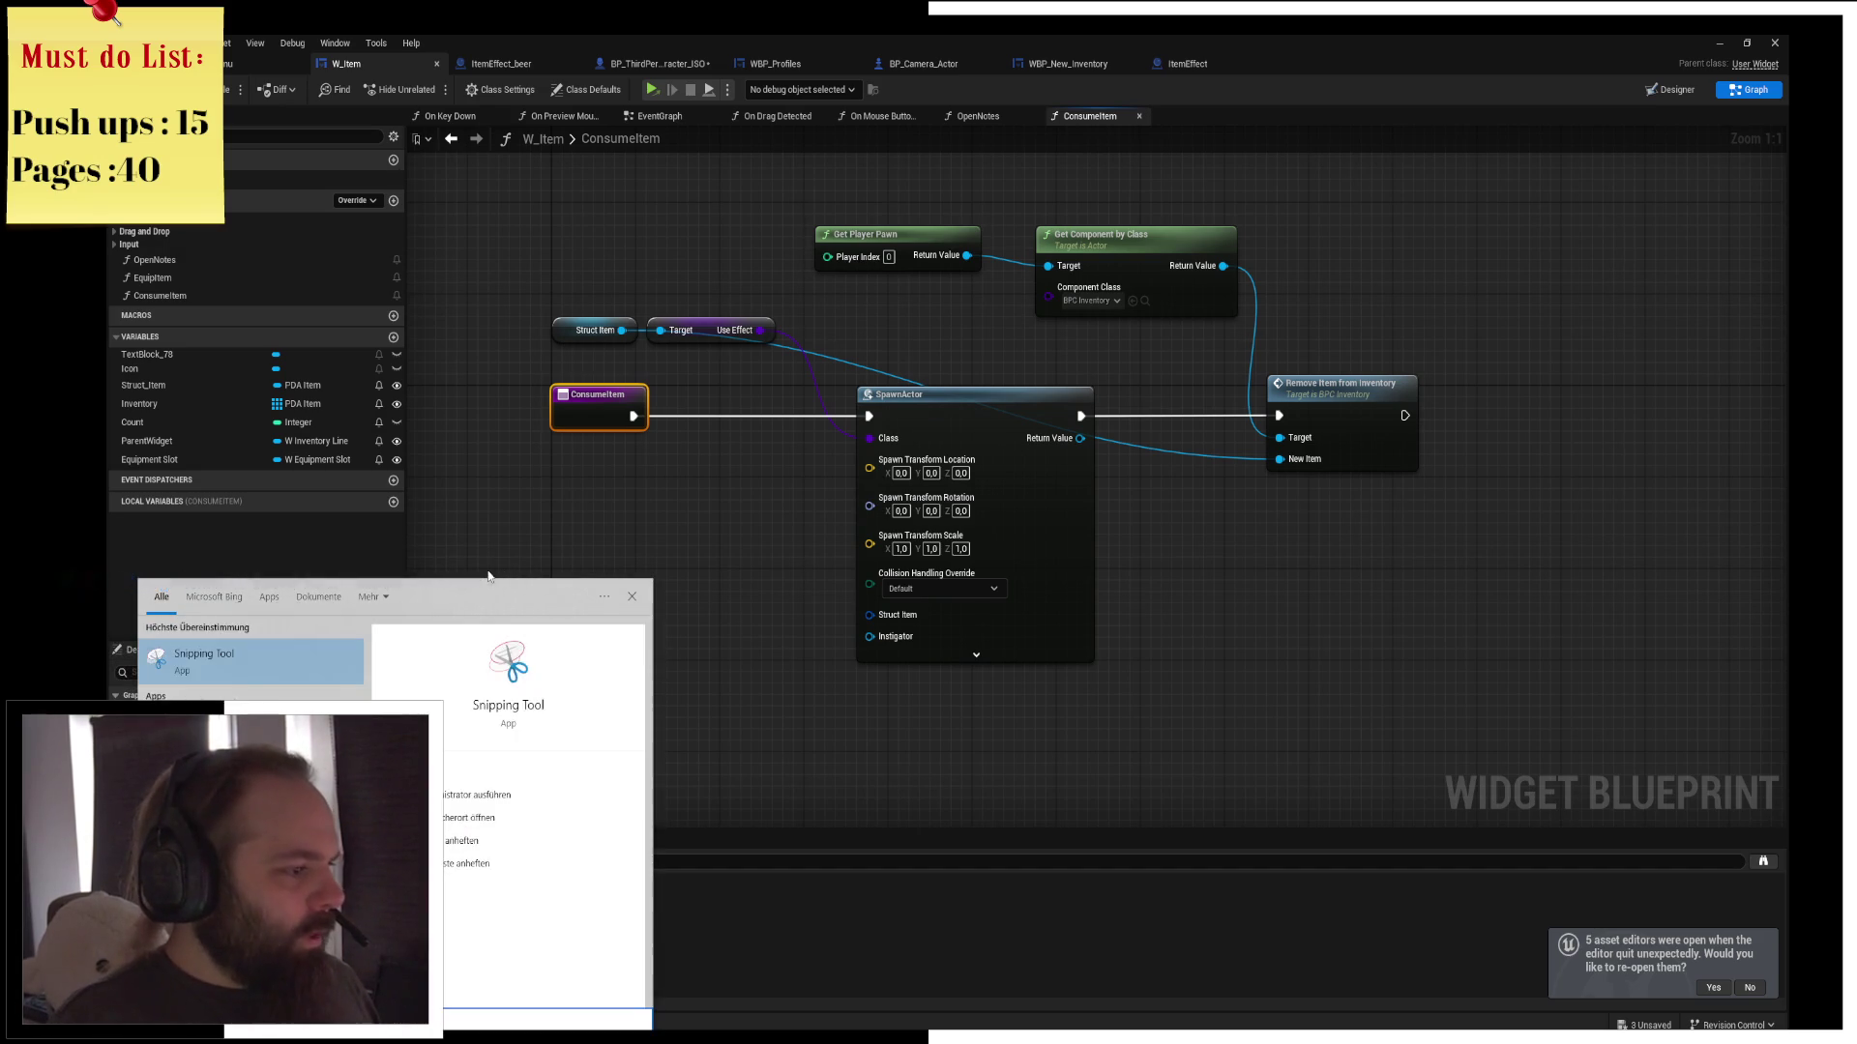
key("Return")
key("super")
key("Escape")
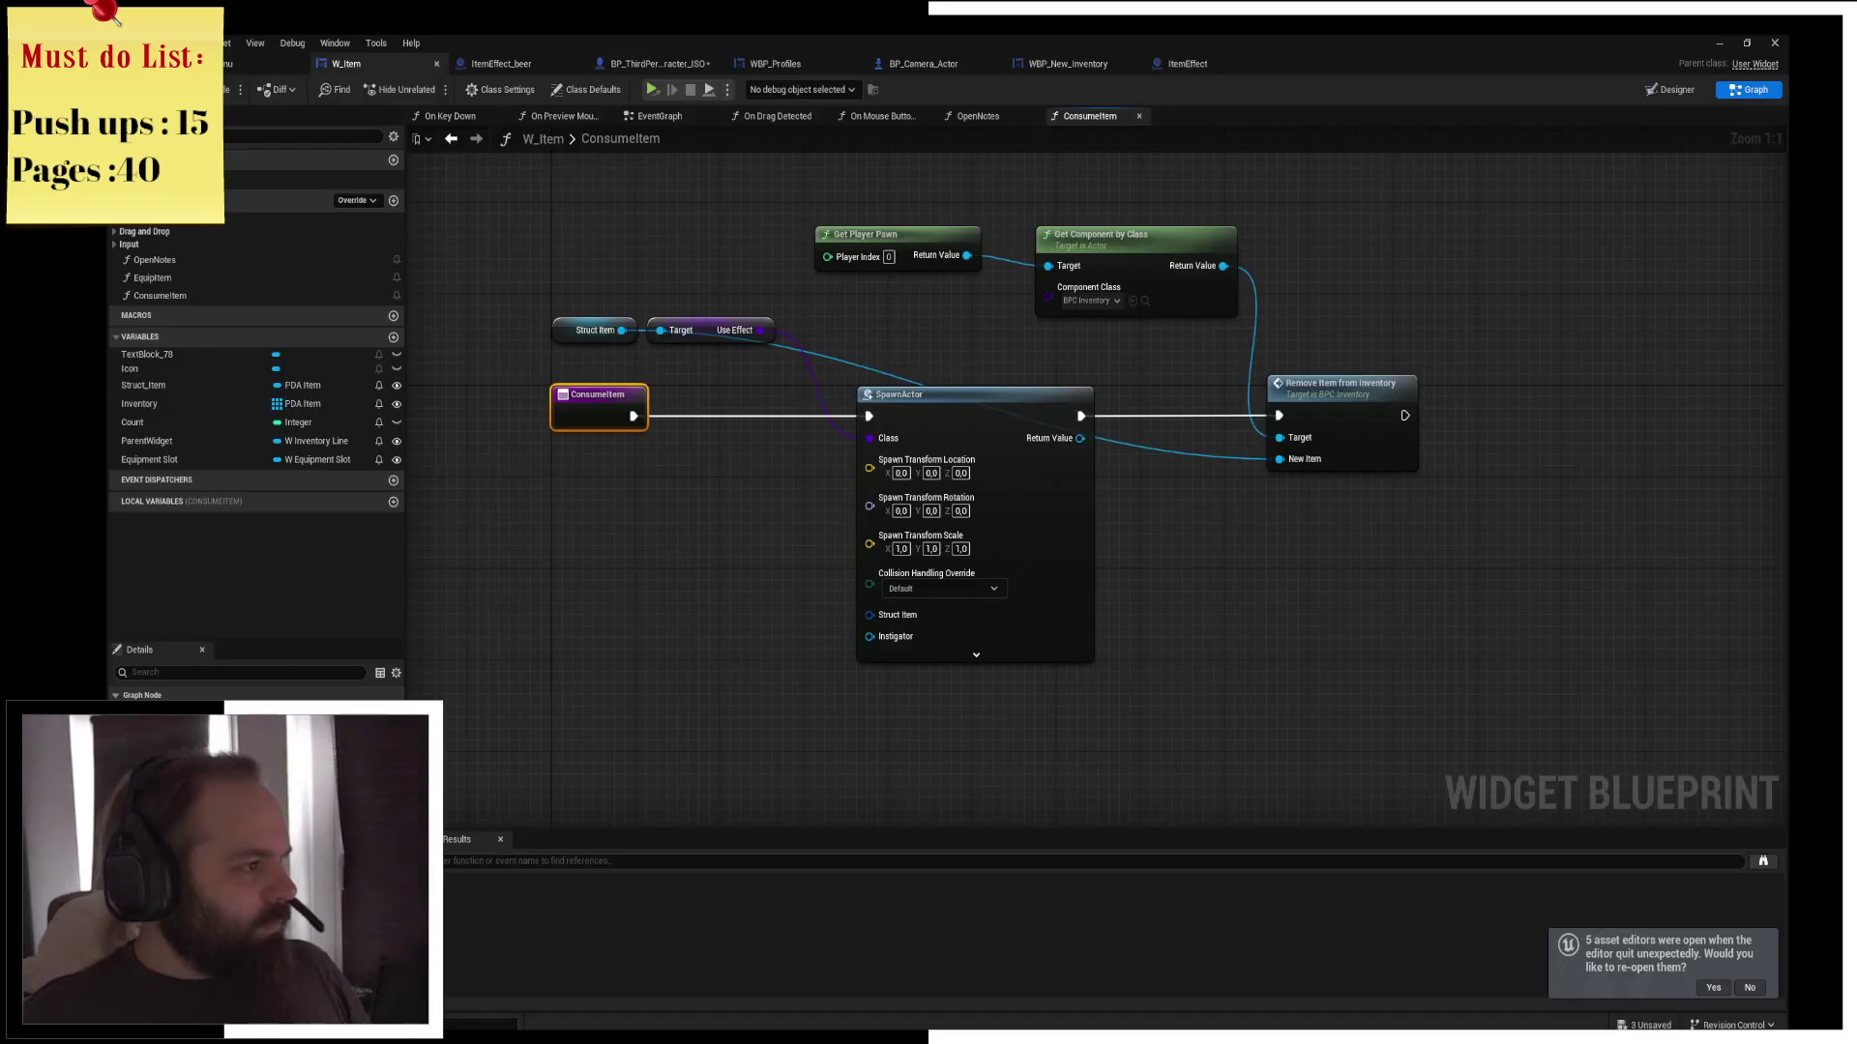
mouse_move(659, 545)
left_mouse_down()
mouse_move(756, 592)
mouse_move(1446, 298)
left_mouse_up()
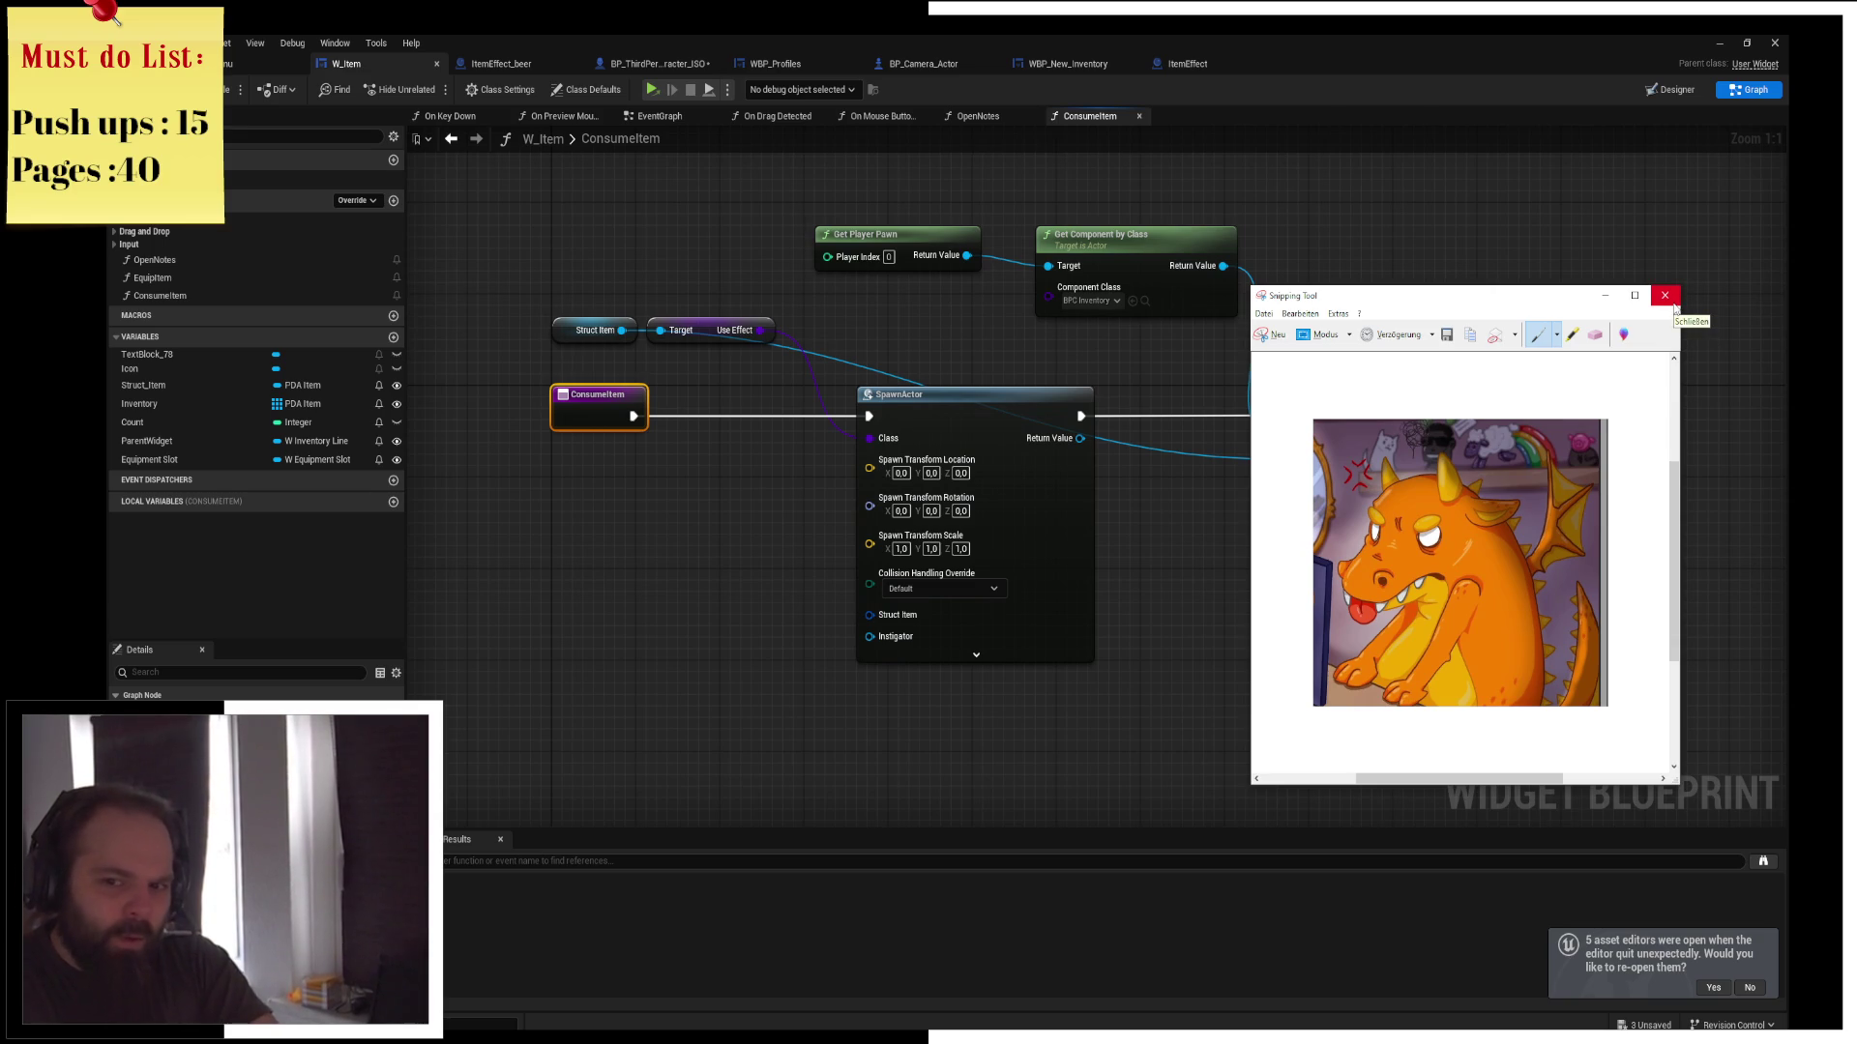
left_click(1674, 296)
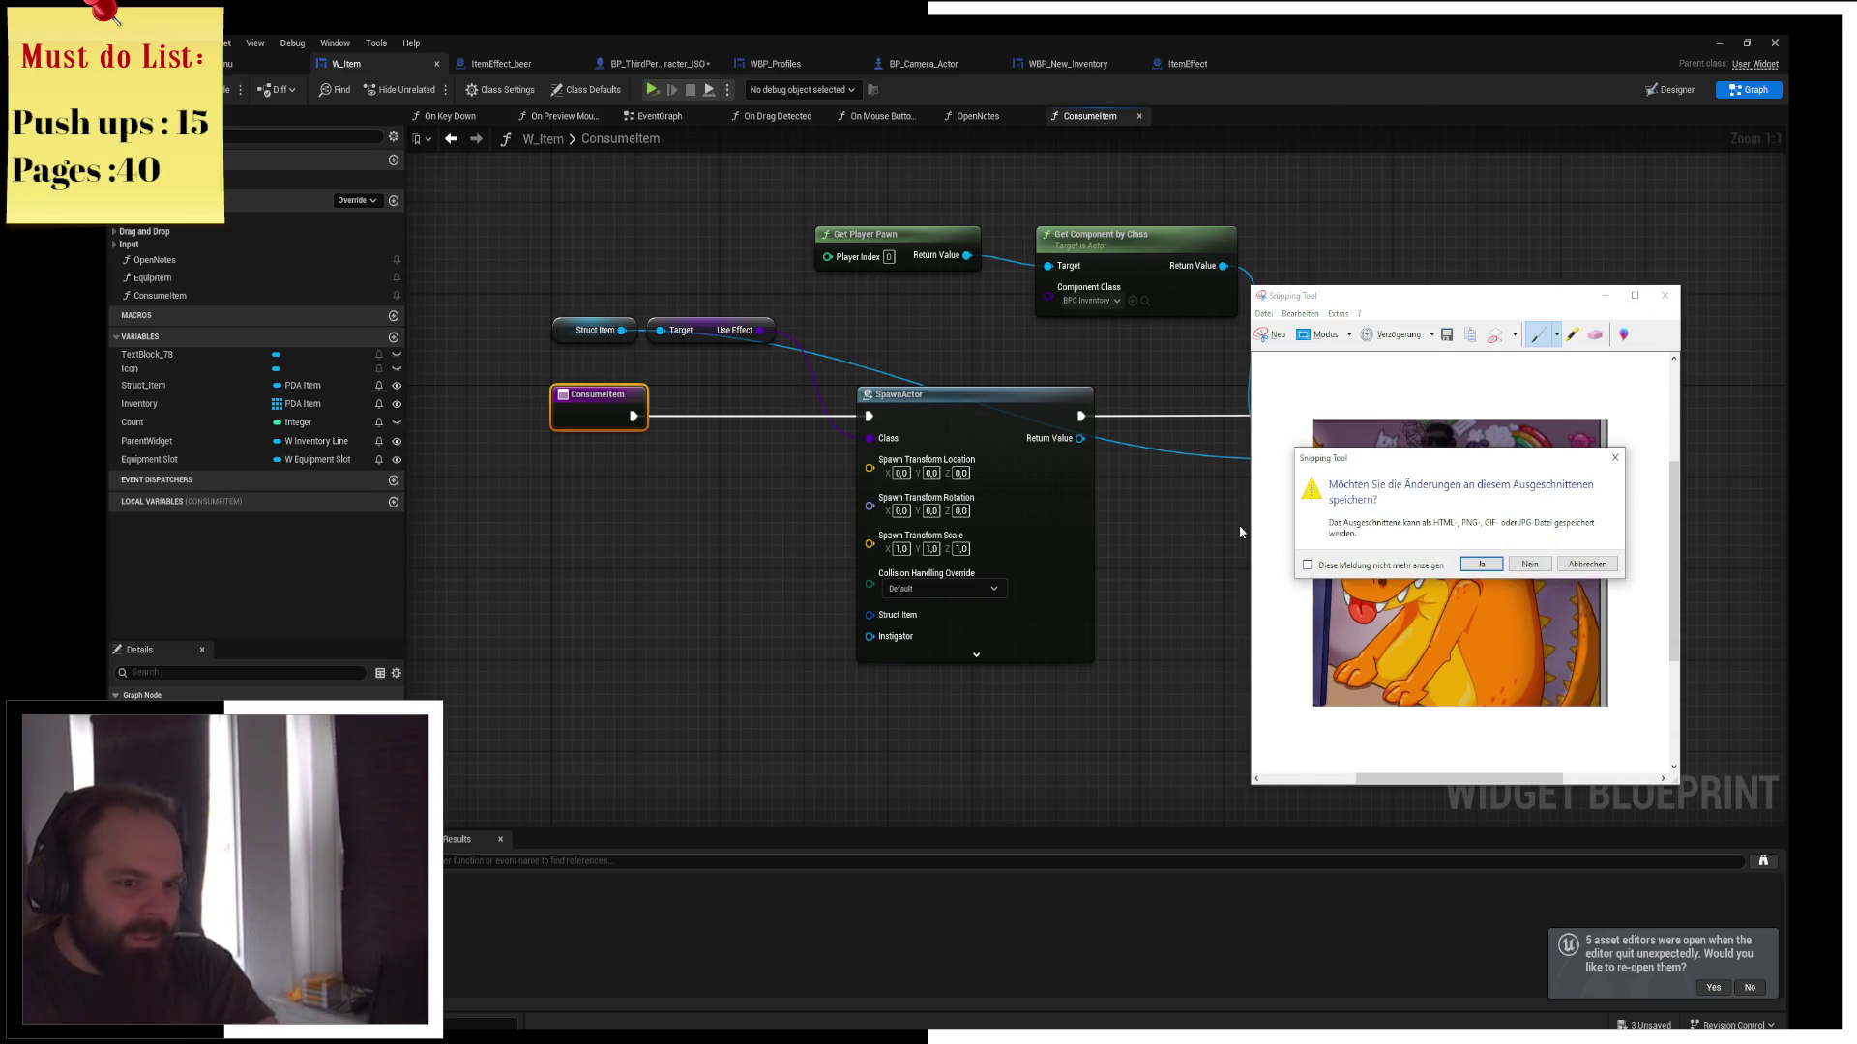
left_click(1509, 571)
Nudge the SpawnActor node slightly left in W_Item's ConsumeItem graph
mouse_move(1071, 565)
left_mouse_down()
mouse_move(1148, 579)
mouse_move(1055, 576)
left_mouse_up()
left_click_drag(954, 432, 923, 432)
left_click(1002, 375)
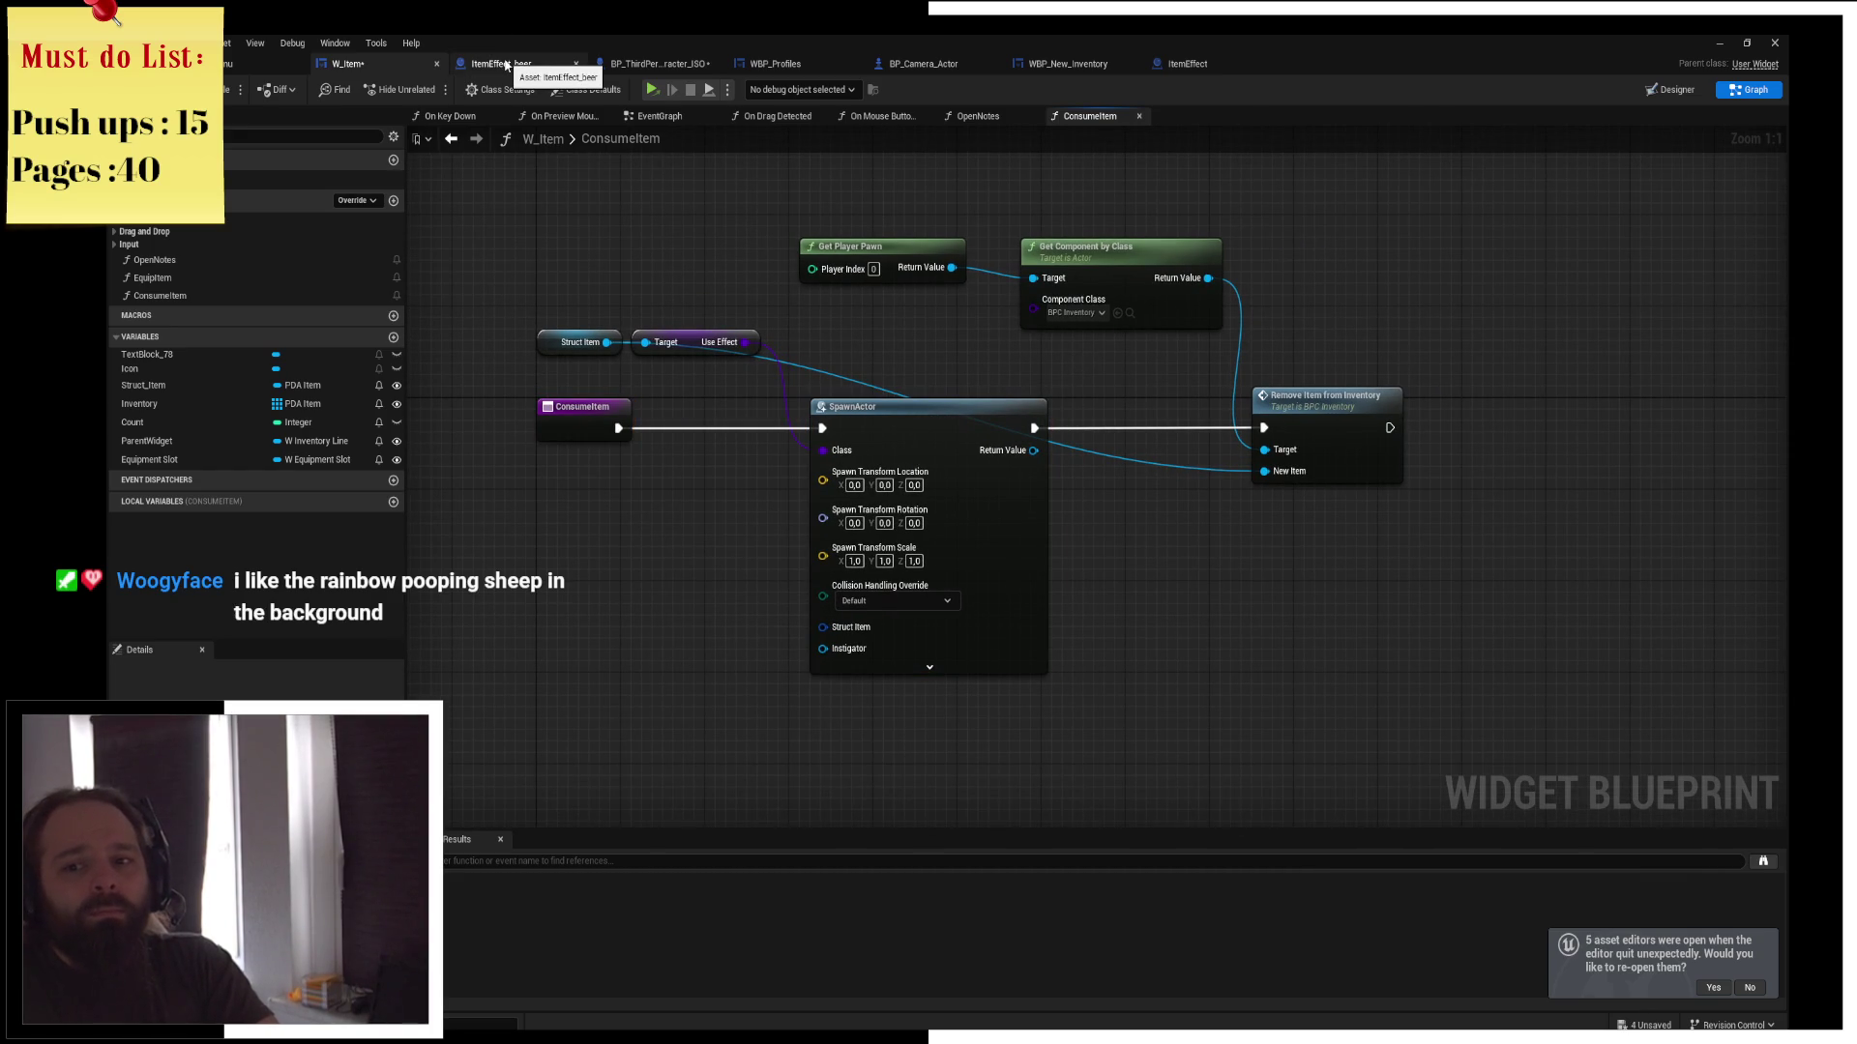
Switch back to the MainMenu level editor and browse up to the top-level Content folder
left_click(506, 65)
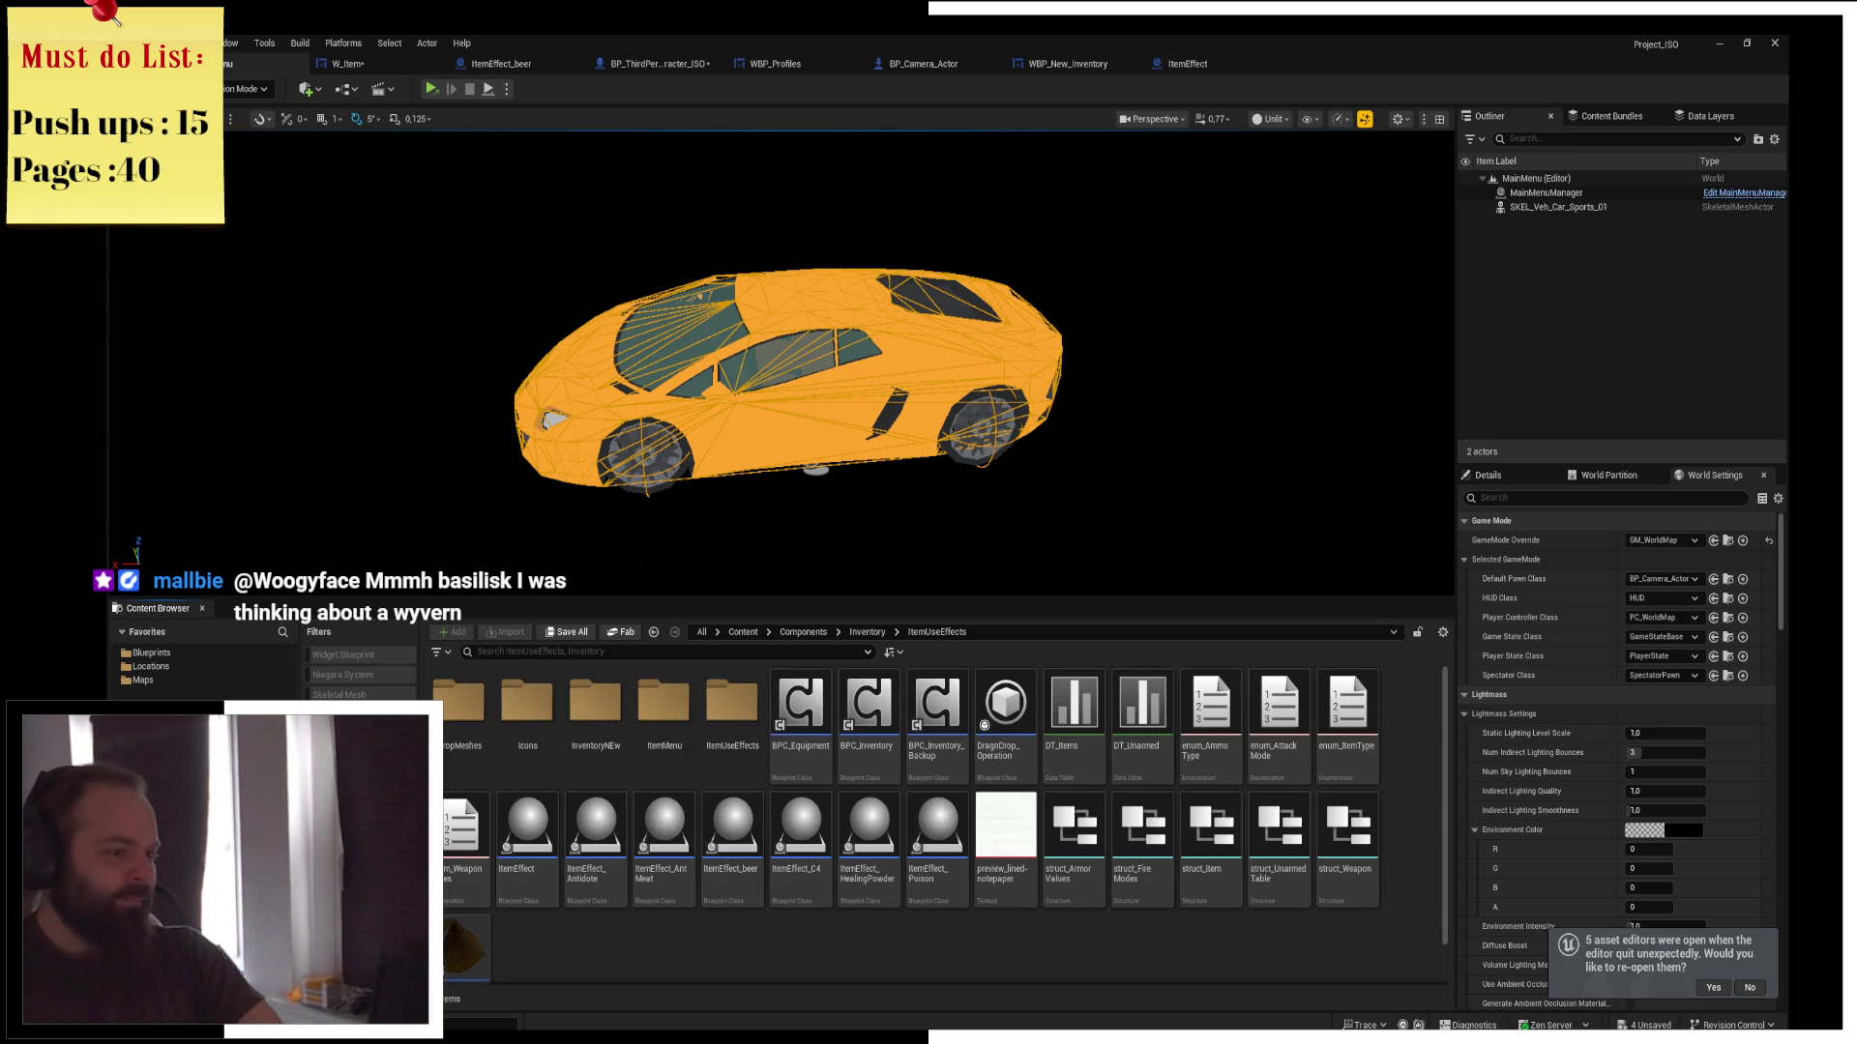
left_click(742, 632)
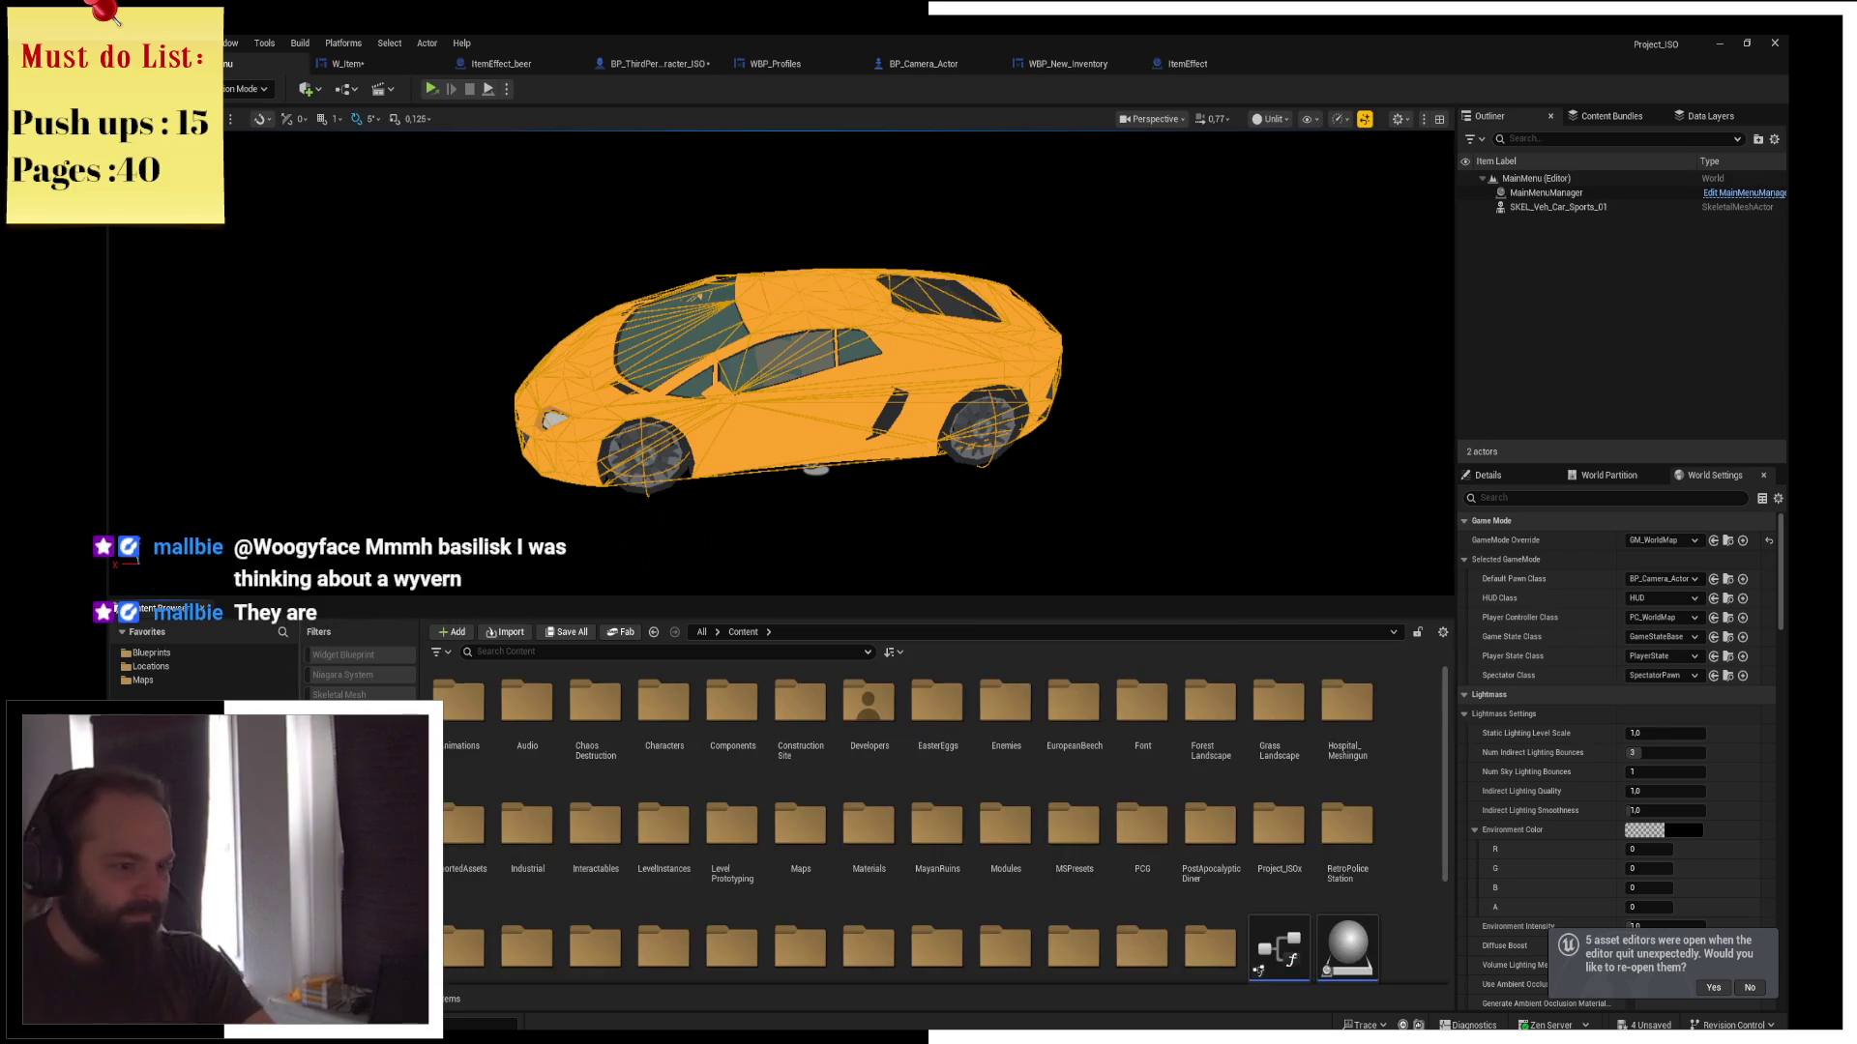
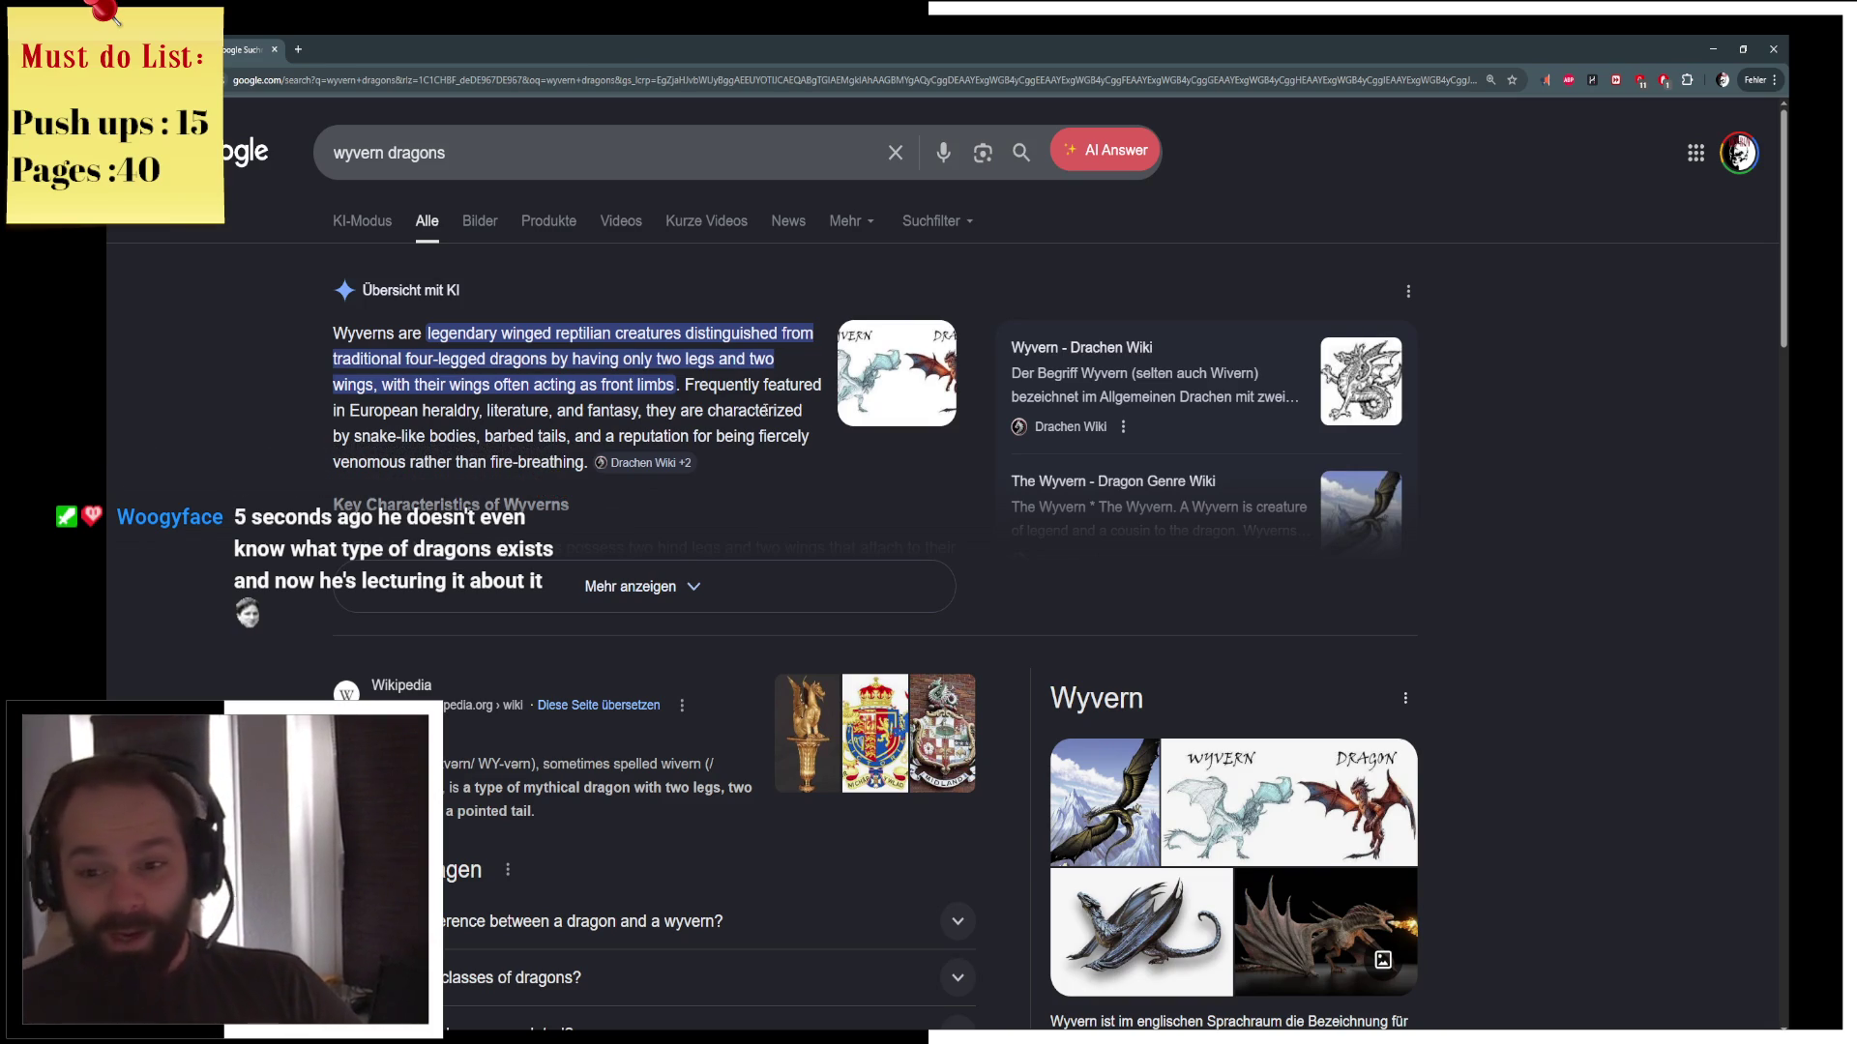
Leave the Chrome 'wyvern dragons' results and return to the Unreal Editor level showing the car
key("alt+Tab")
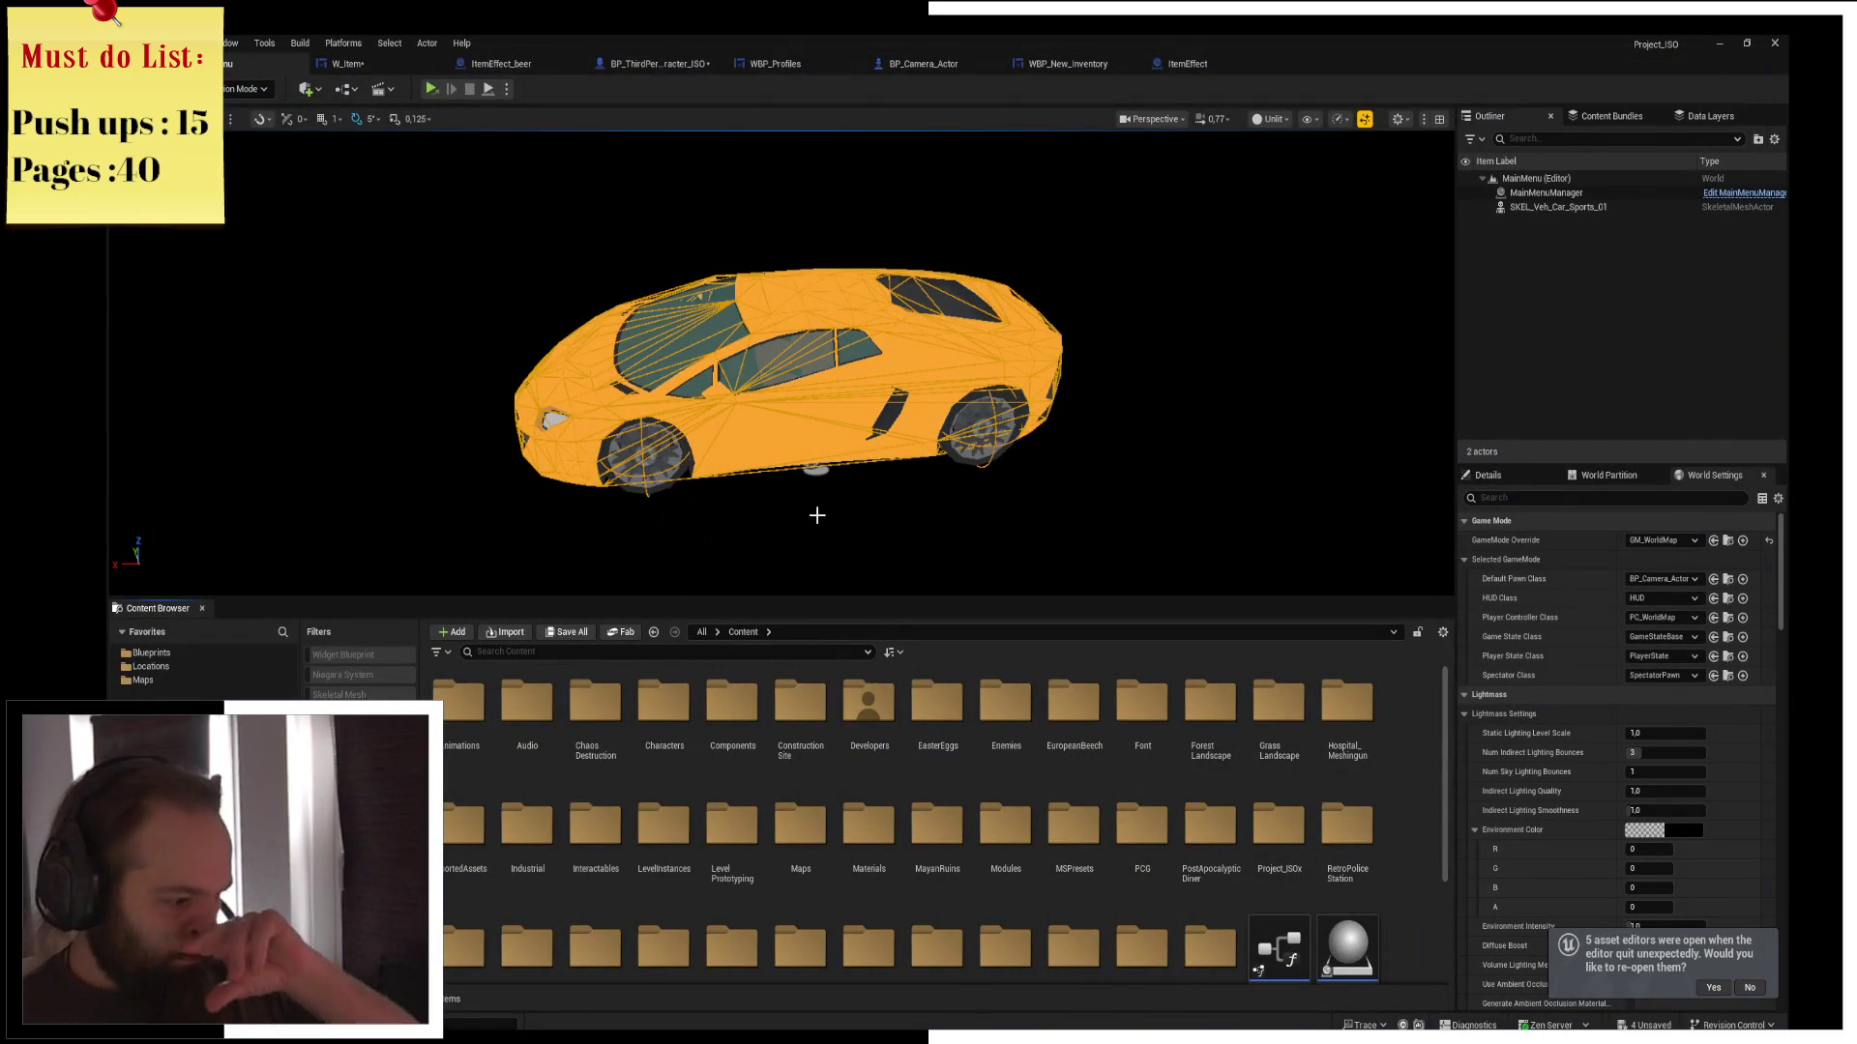
mouse_move(671, 1040)
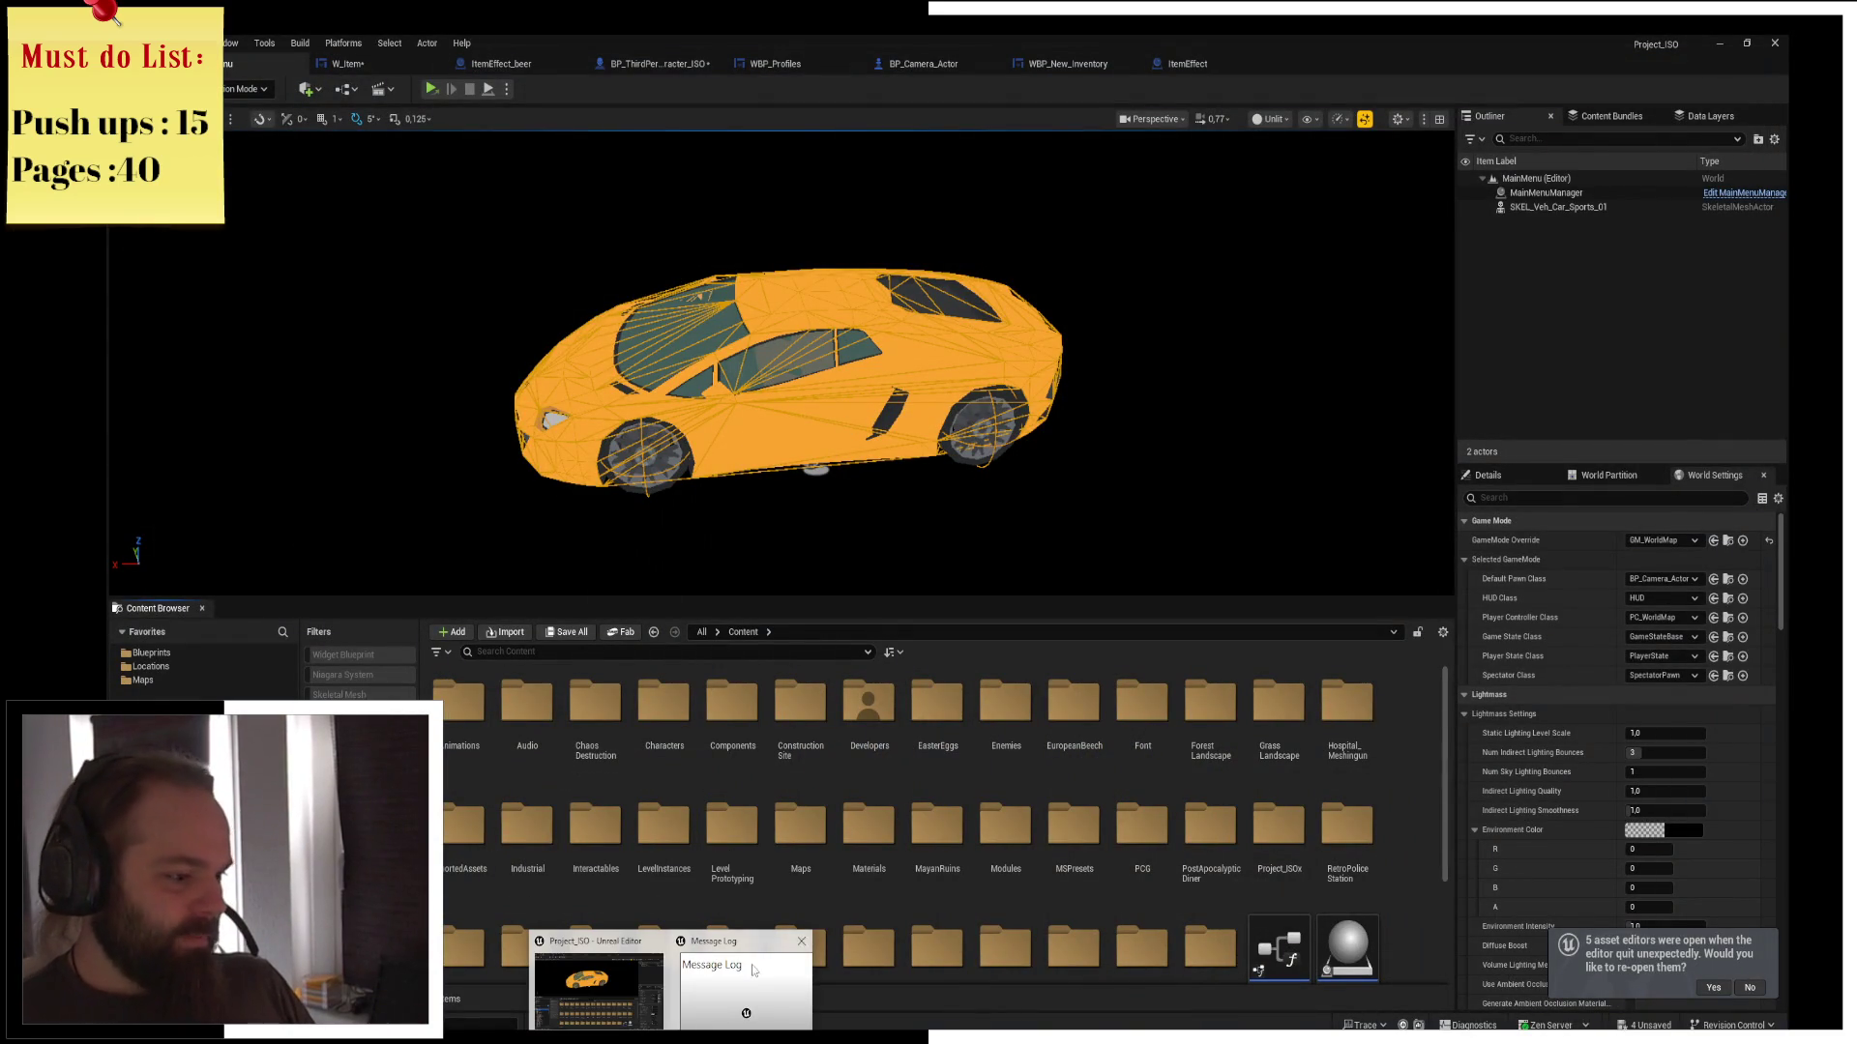
left_click(744, 977)
left_click(1775, 43)
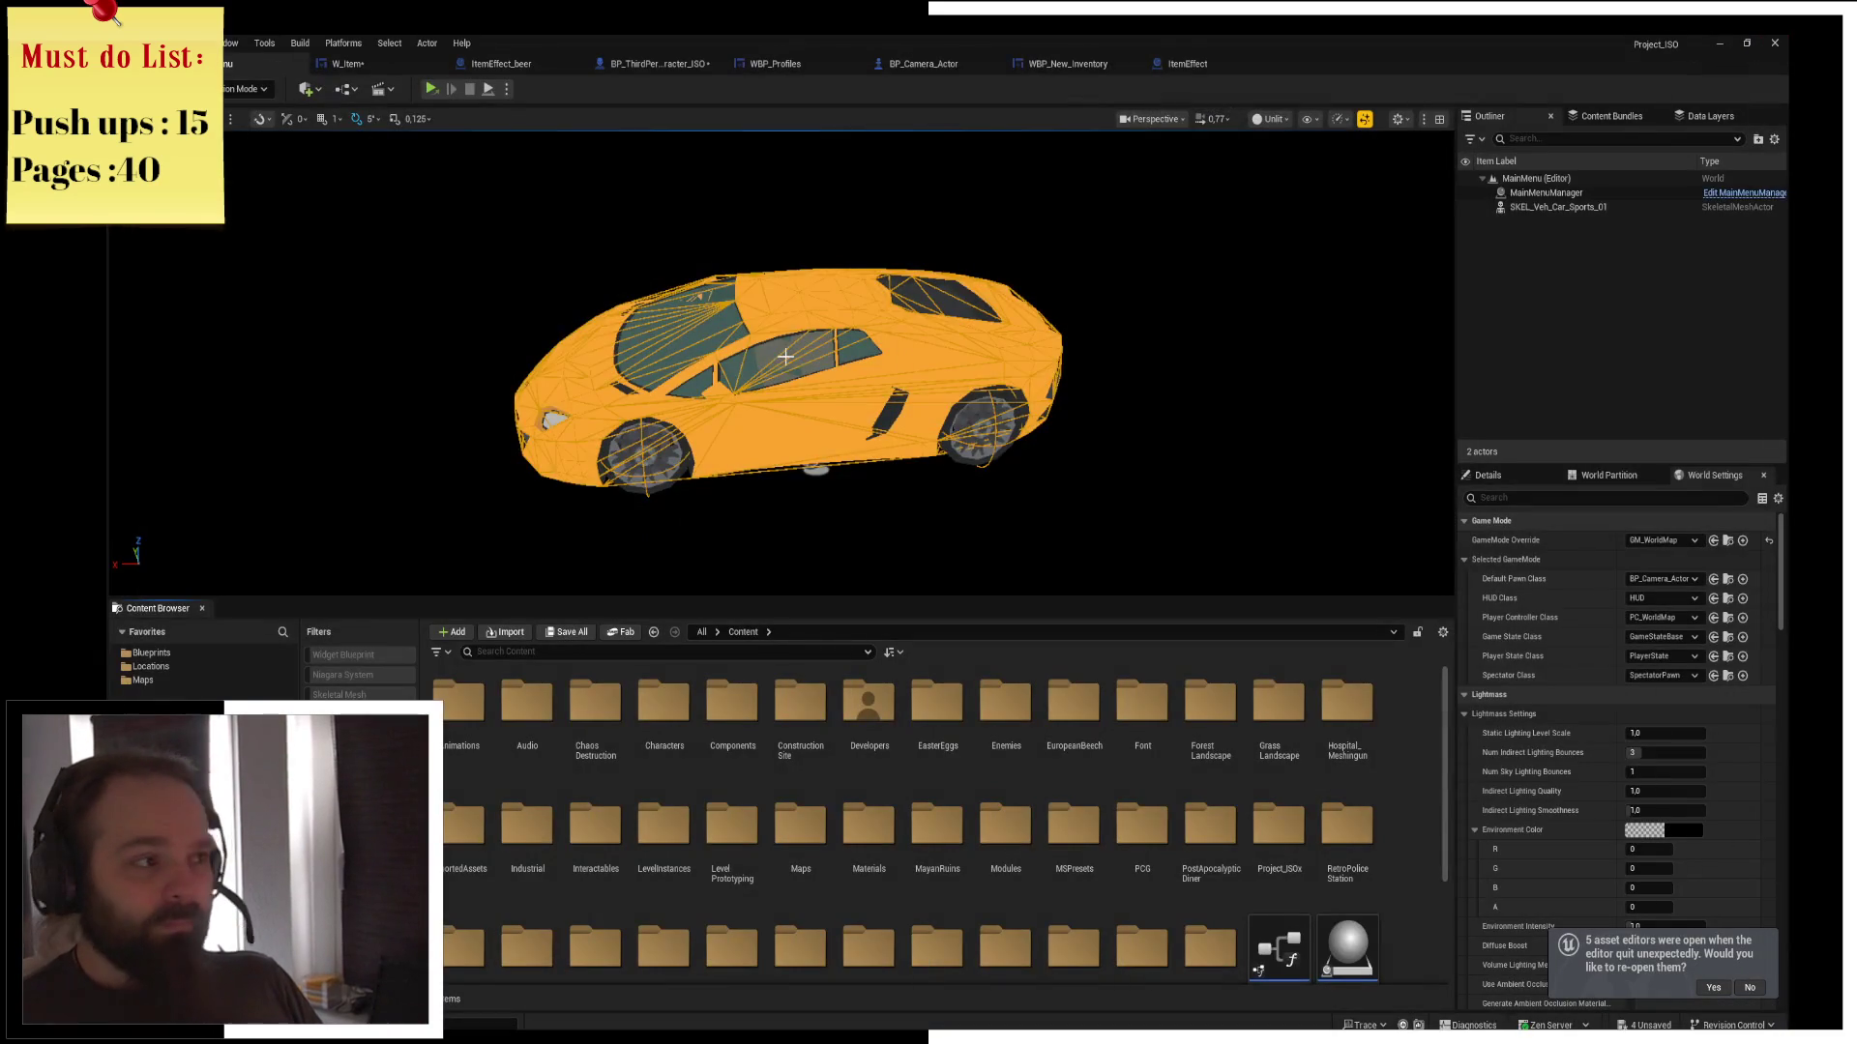
left_click(1158, 61)
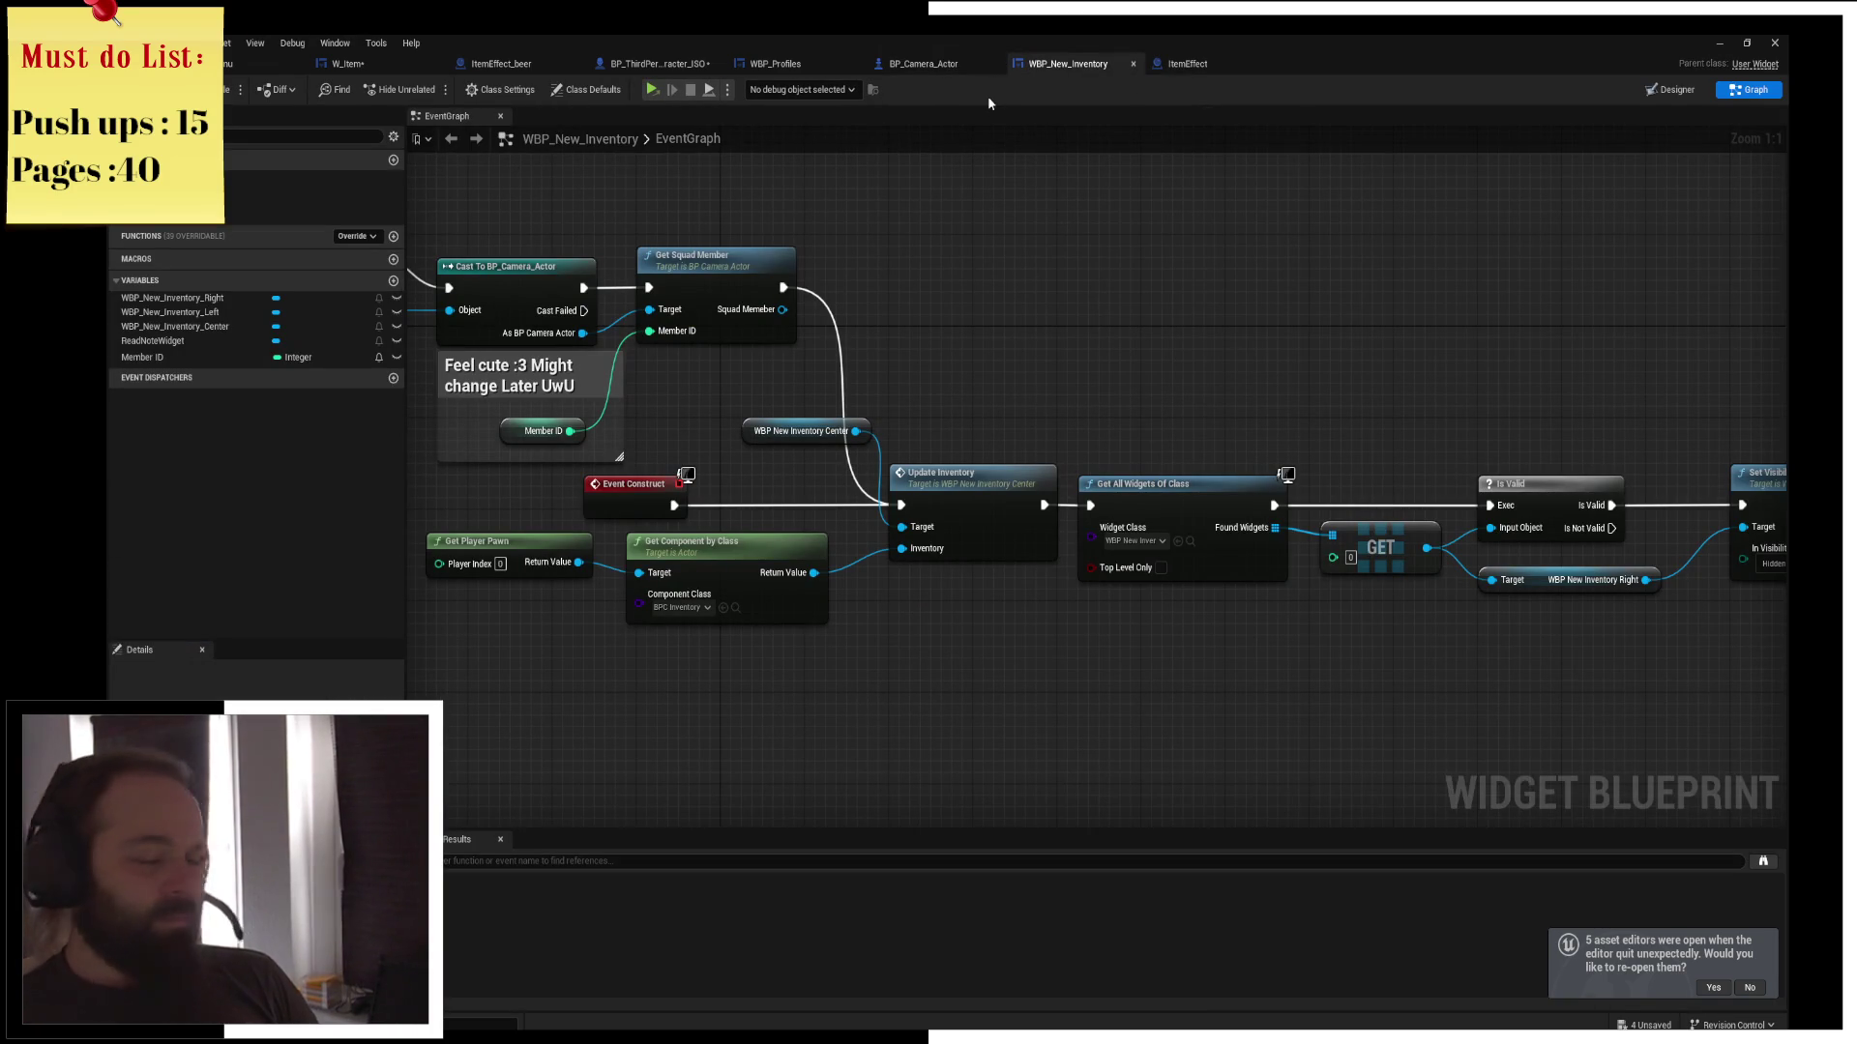
left_click_drag(862, 324, 1030, 349)
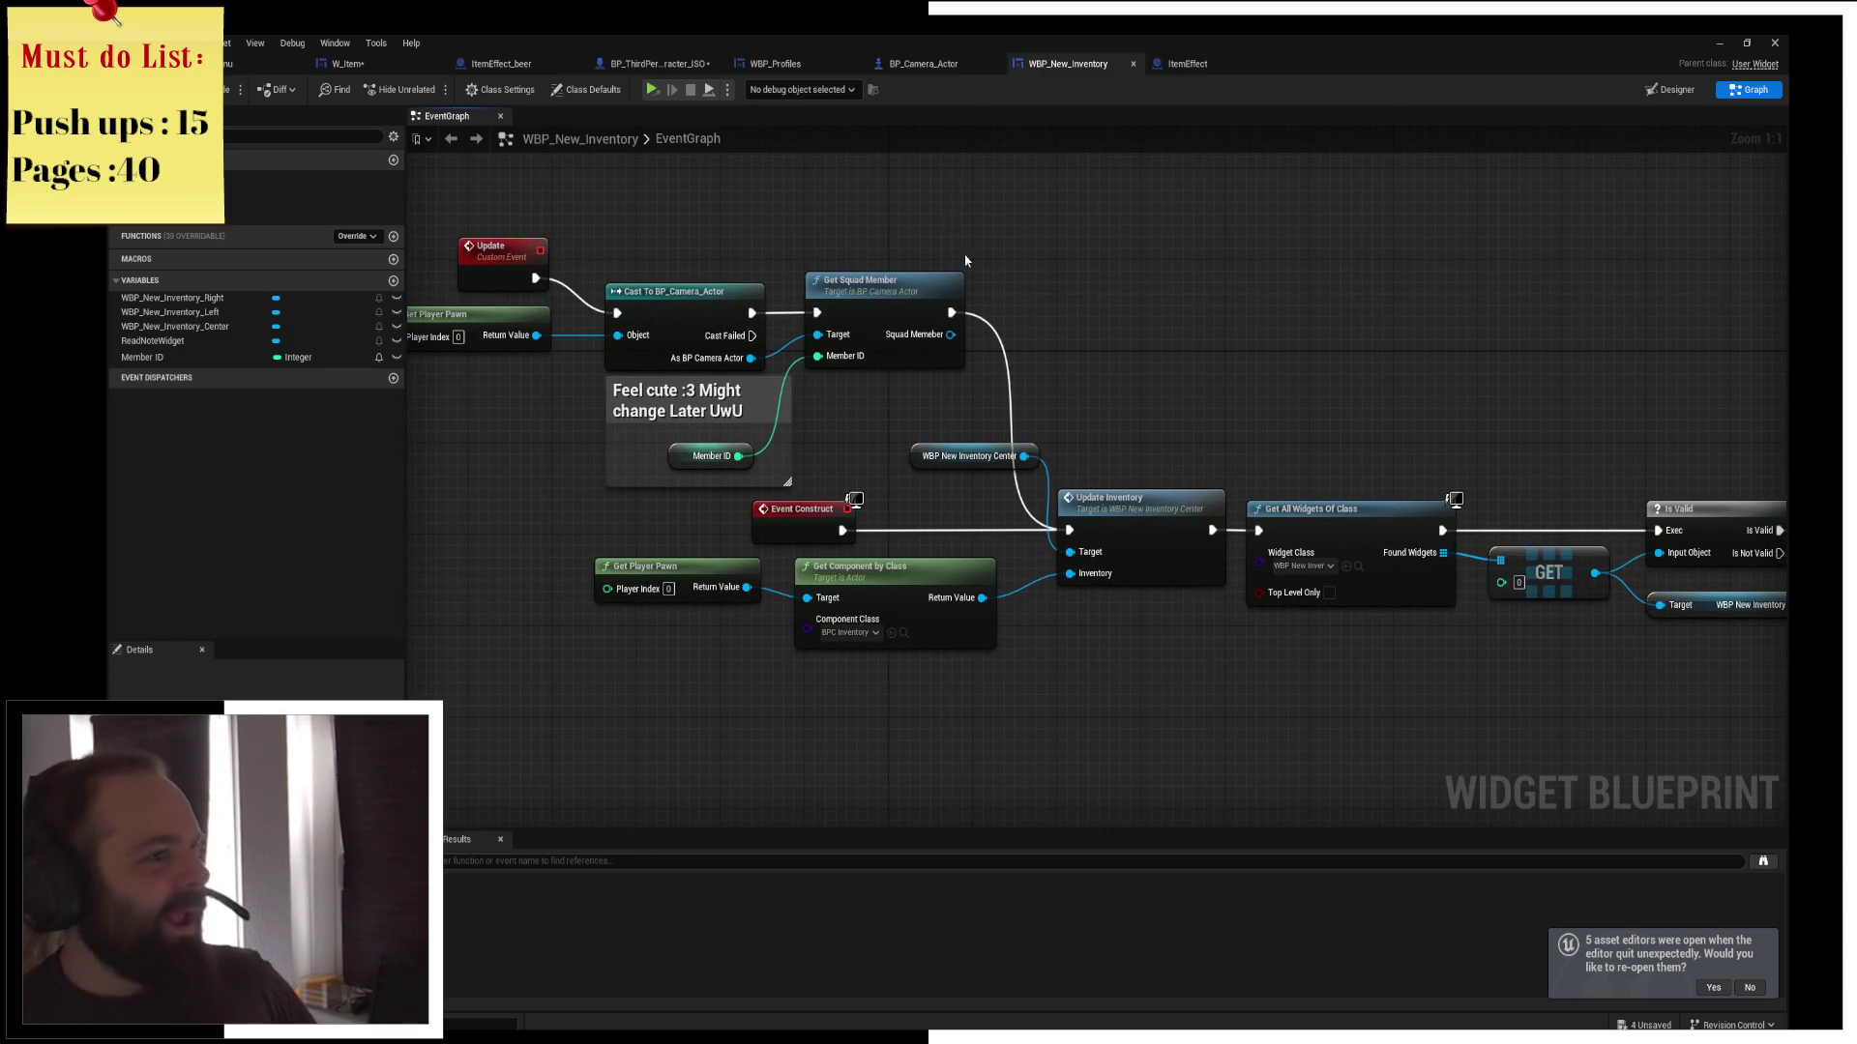
left_click(346, 63)
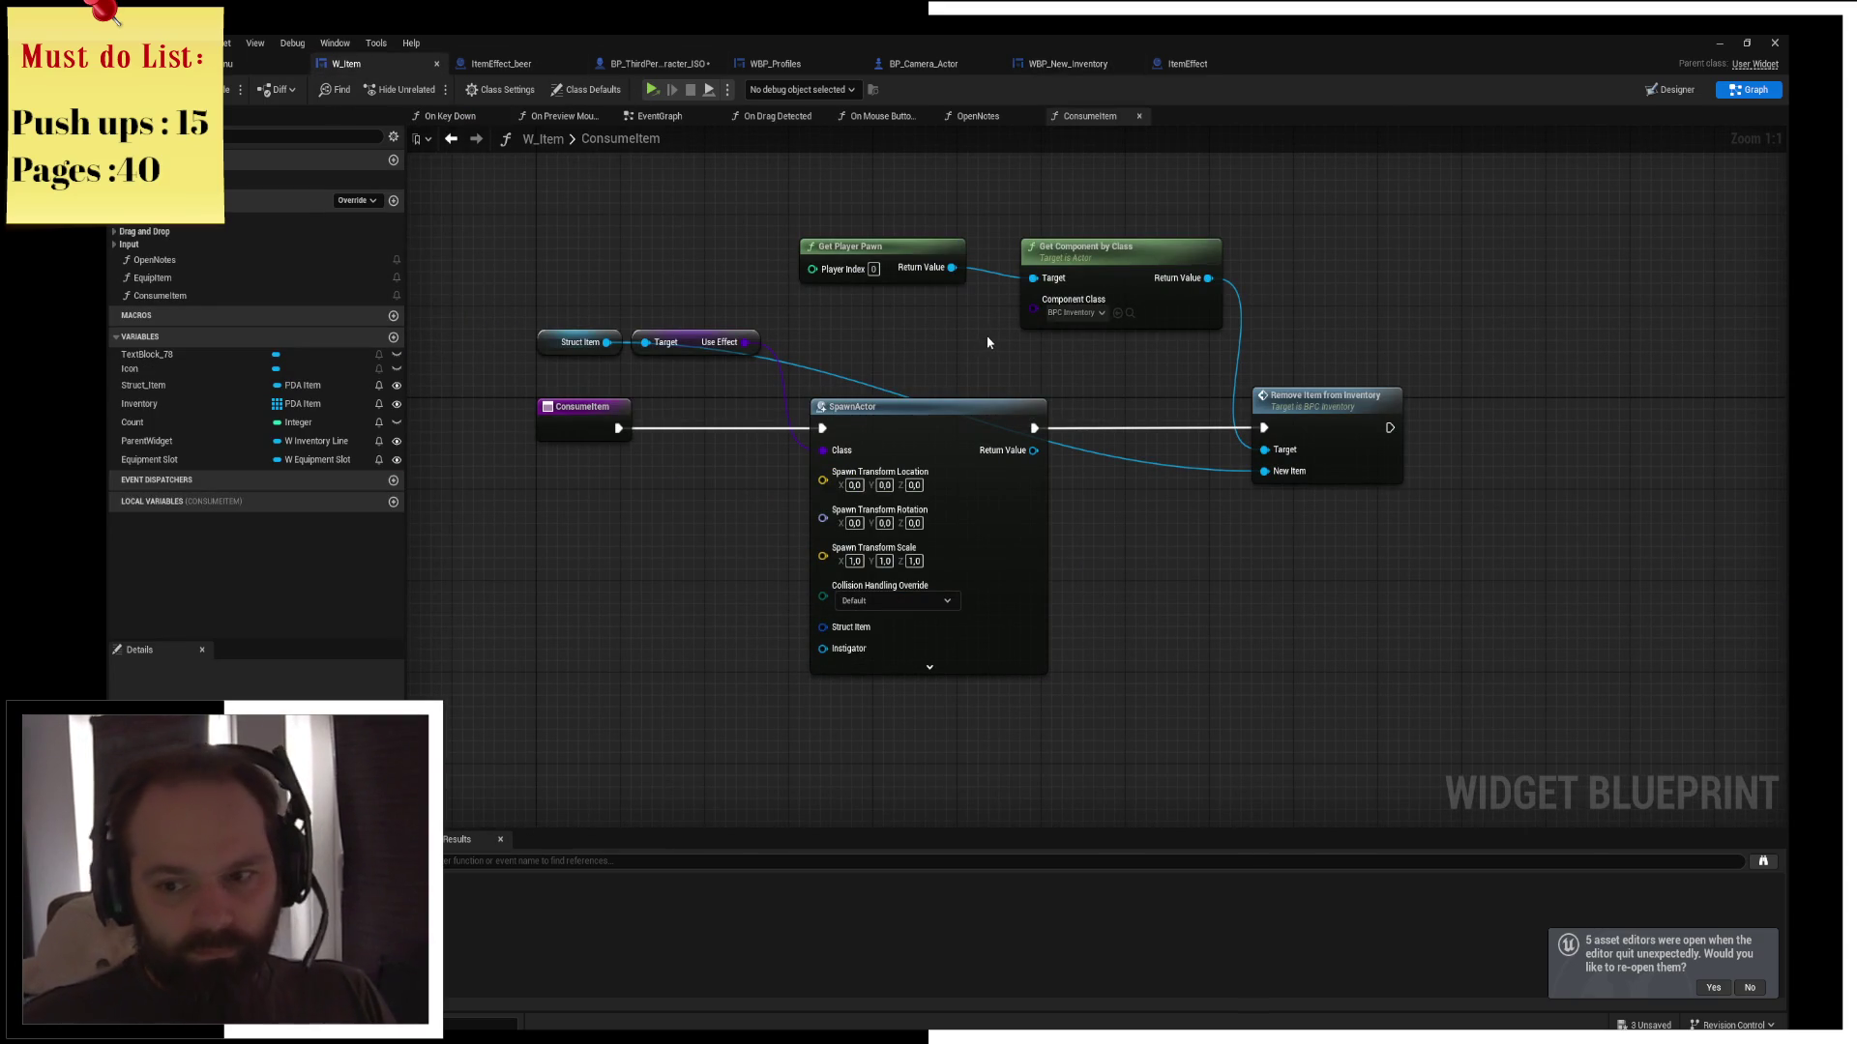
left_click(501, 63)
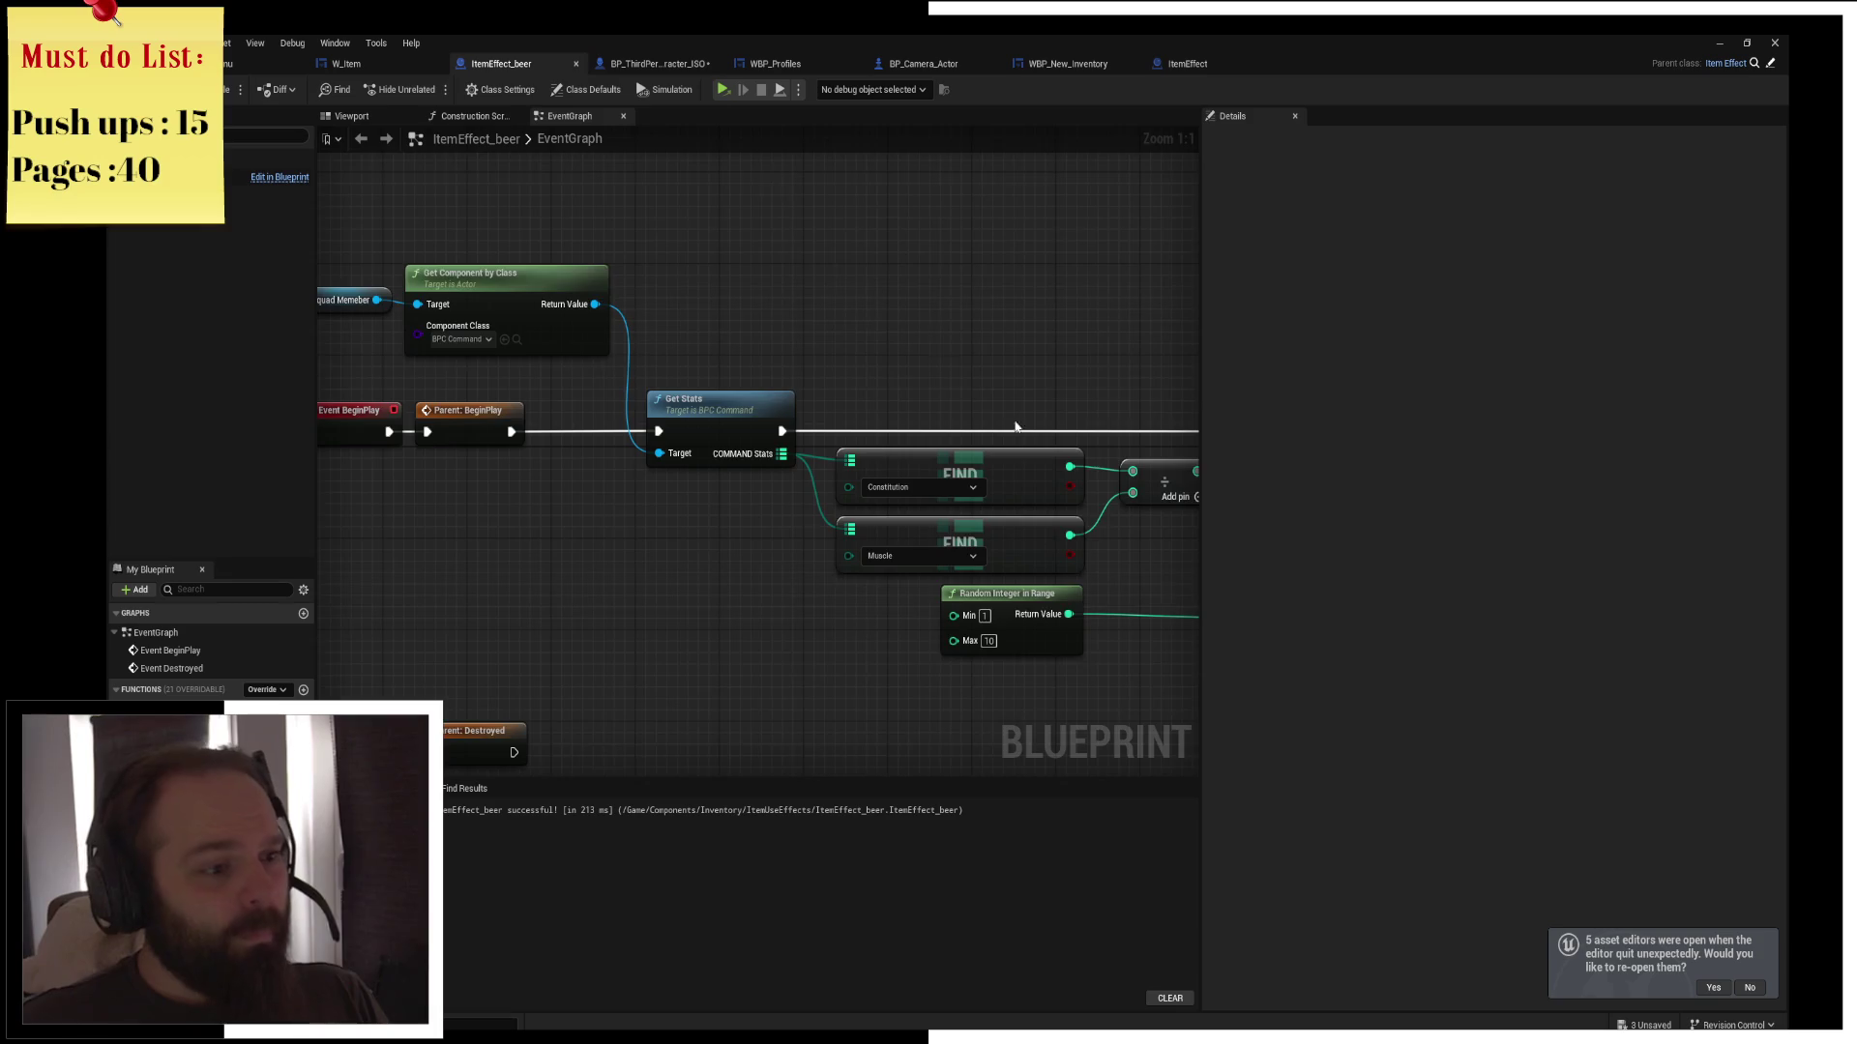
mouse_move(758, 308)
left_mouse_down()
mouse_move(692, 339)
mouse_move(574, 322)
mouse_move(659, 338)
left_mouse_up()
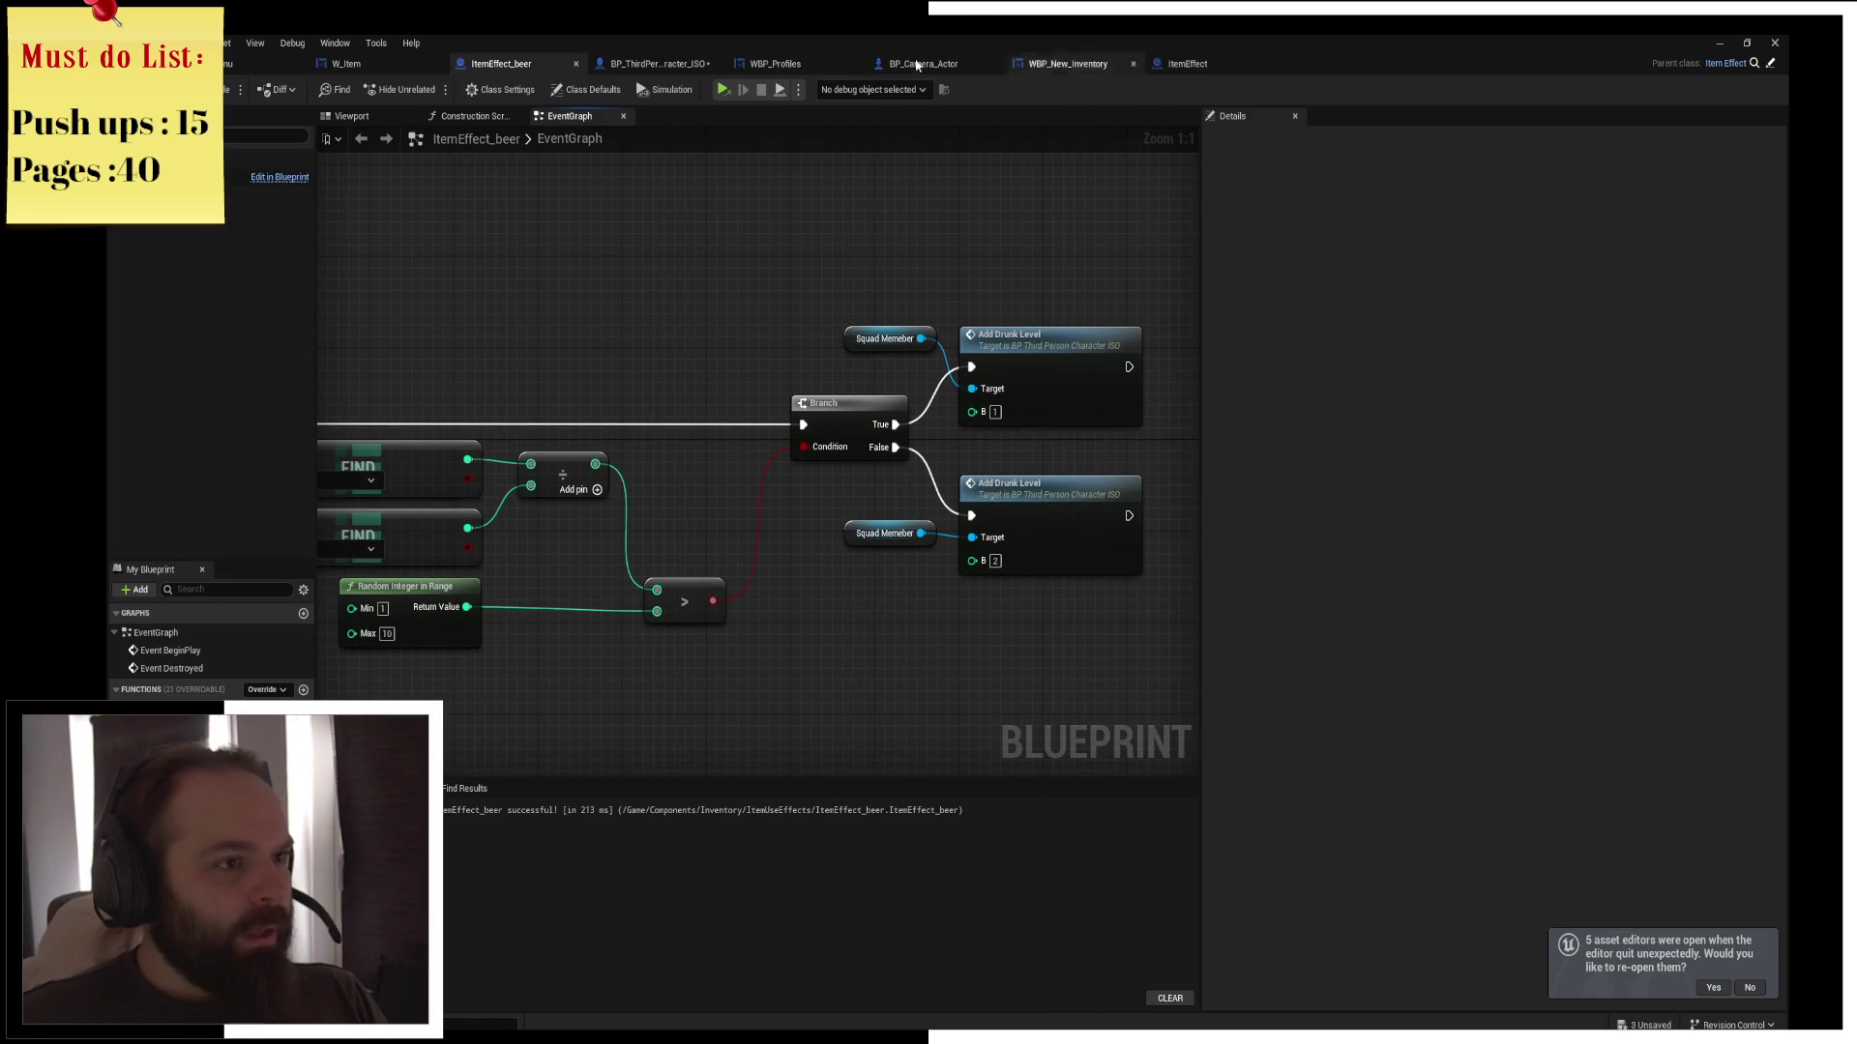
left_click(642, 67)
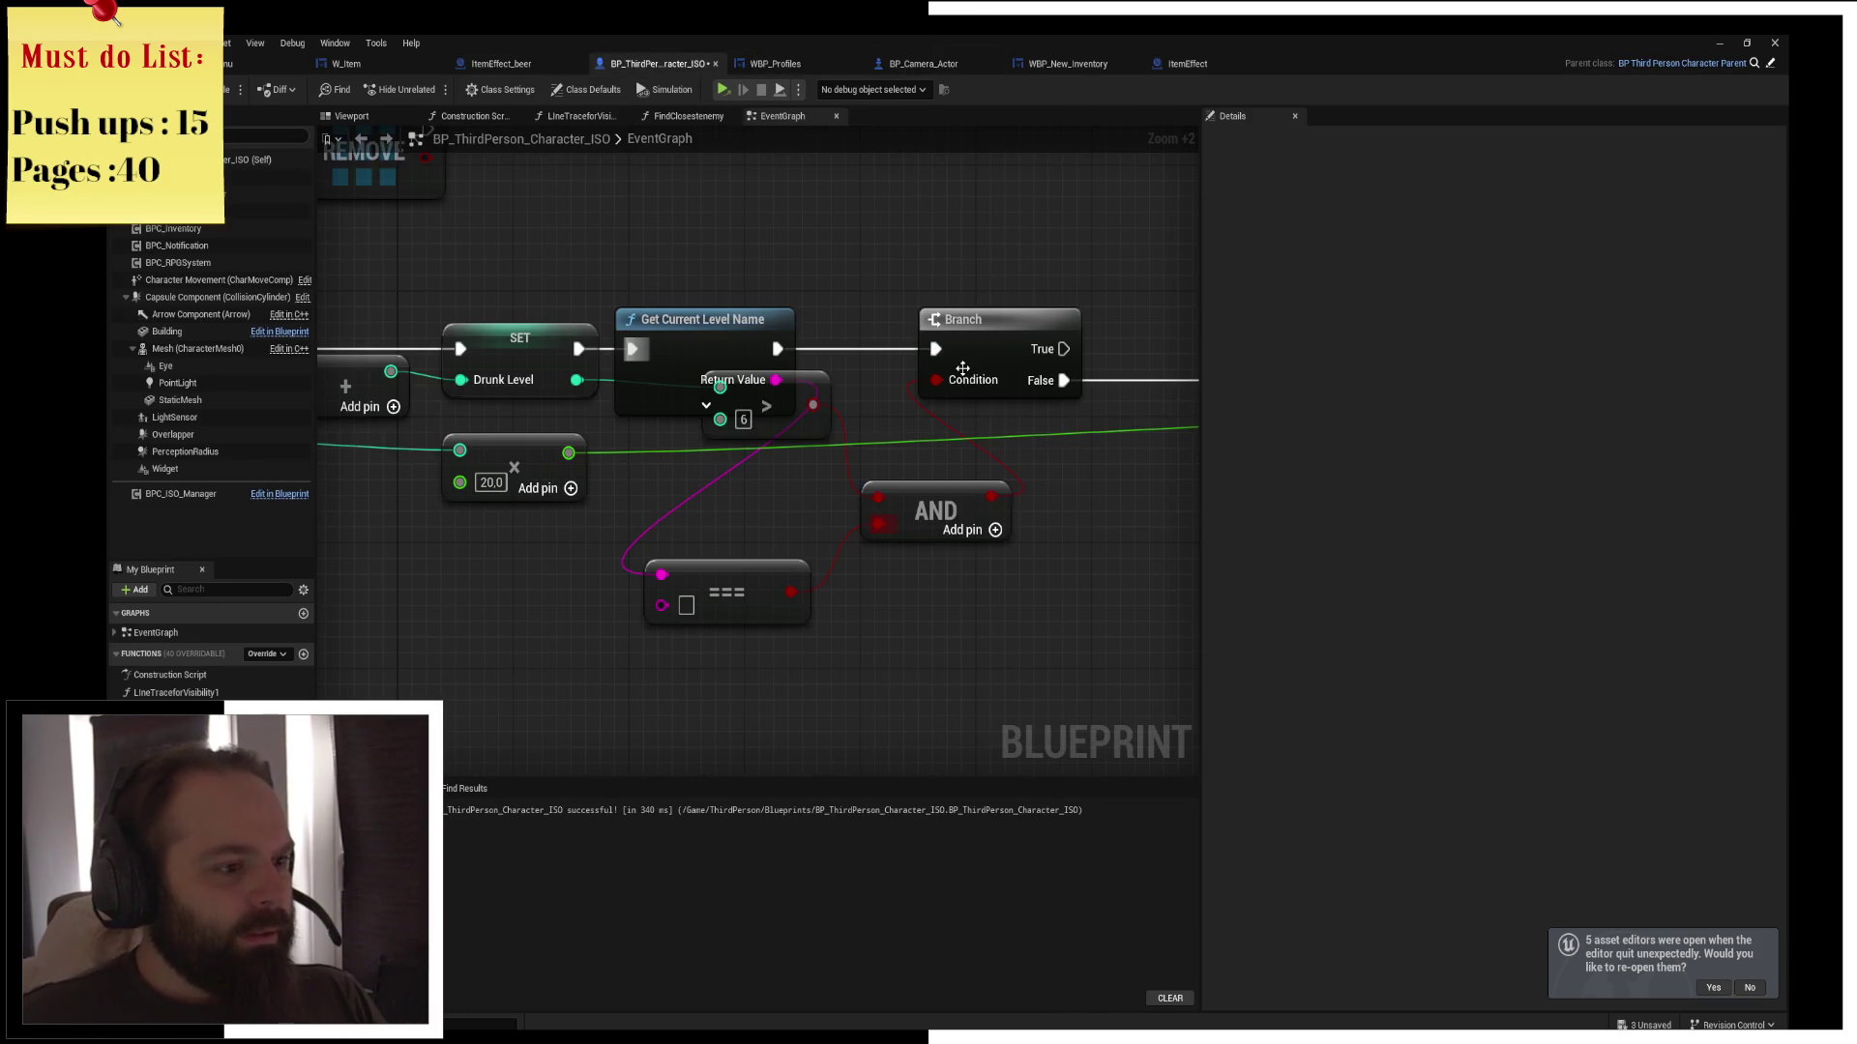
left_click(249, 64)
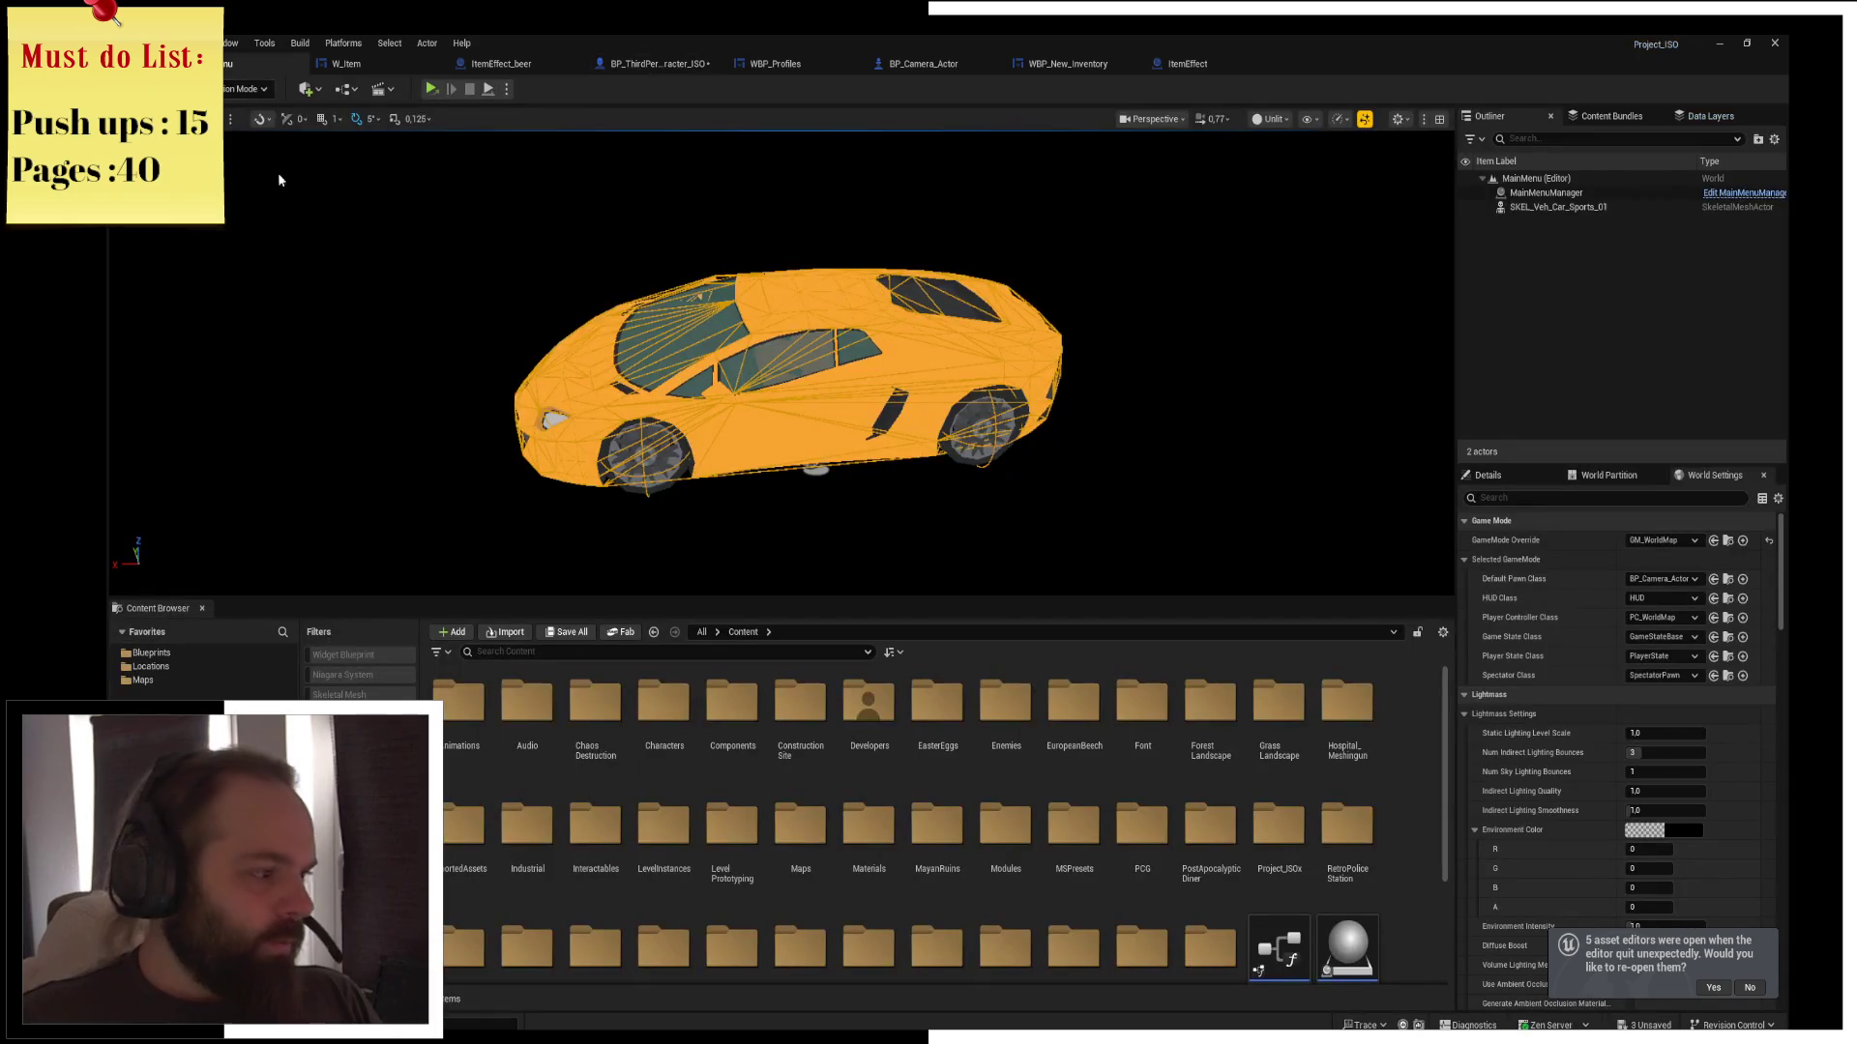
Browse to Locations > SandCamp and start renaming the SandCamp level asset, then cancel the rename
left_click(151, 667)
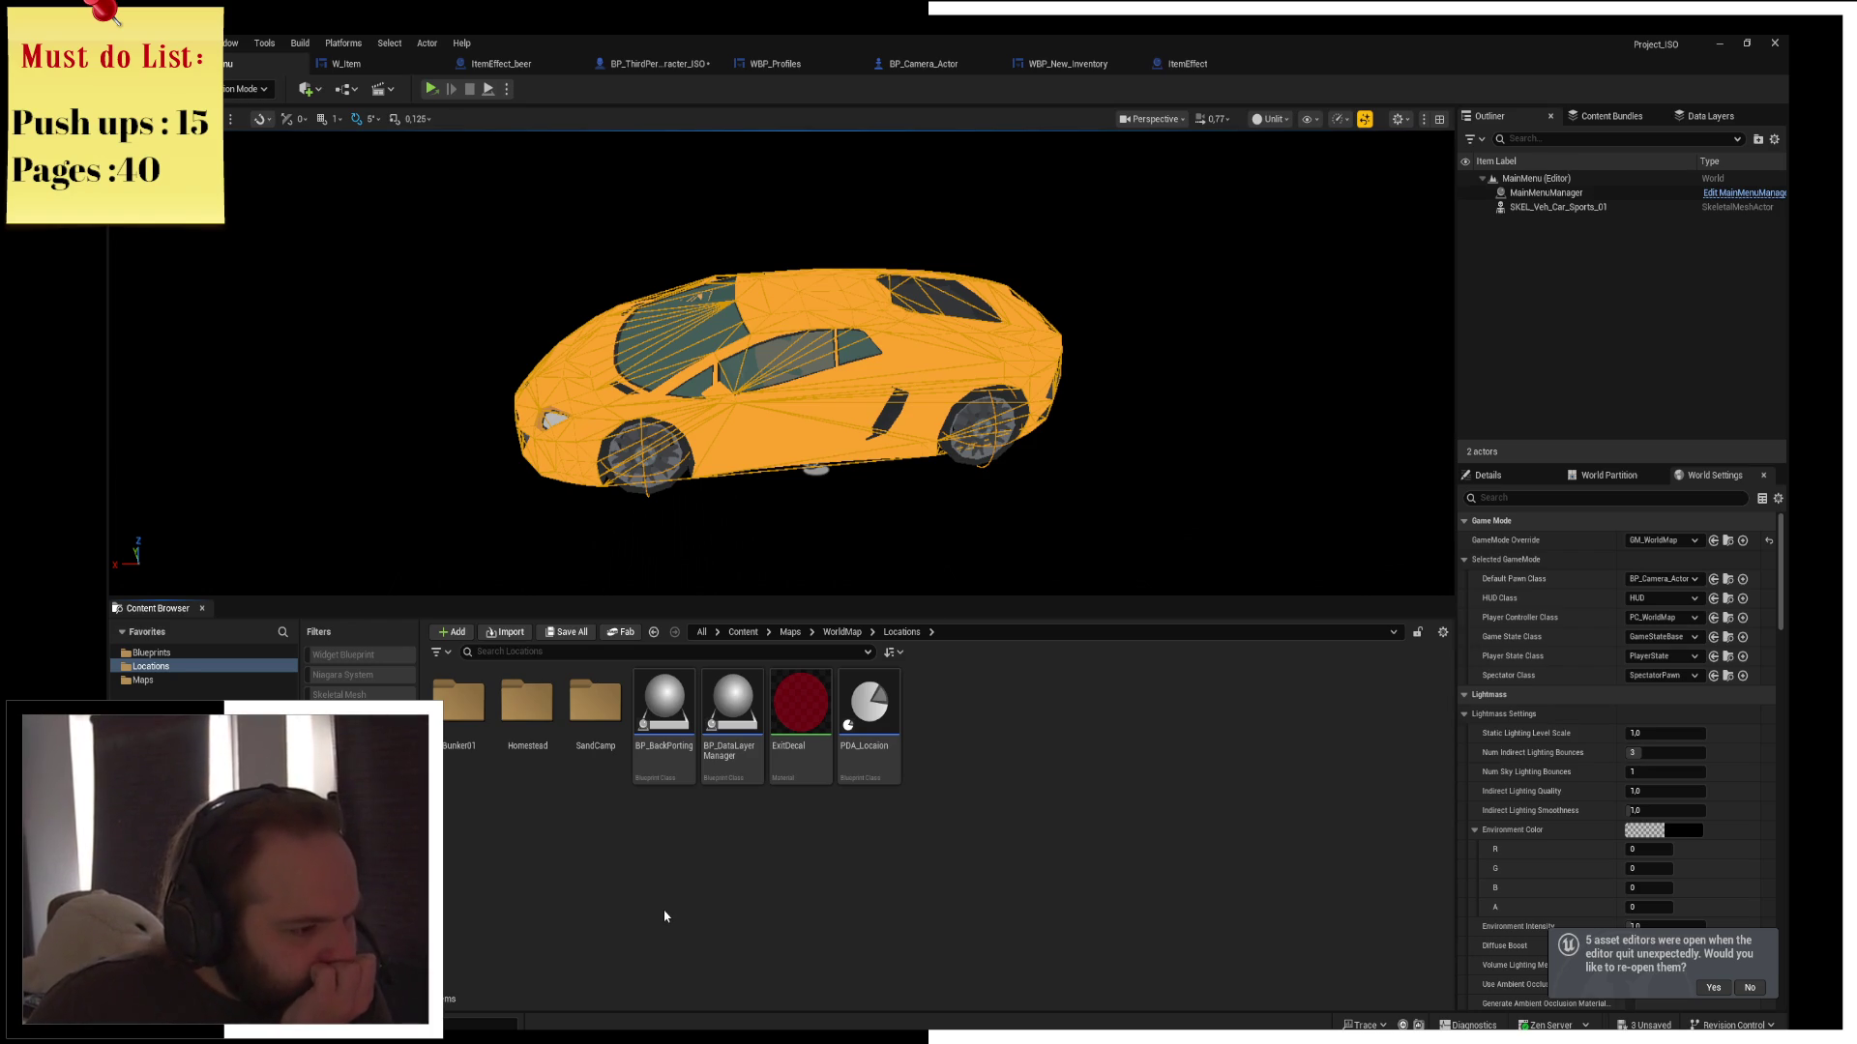
double_click(595, 701)
right_click(808, 891)
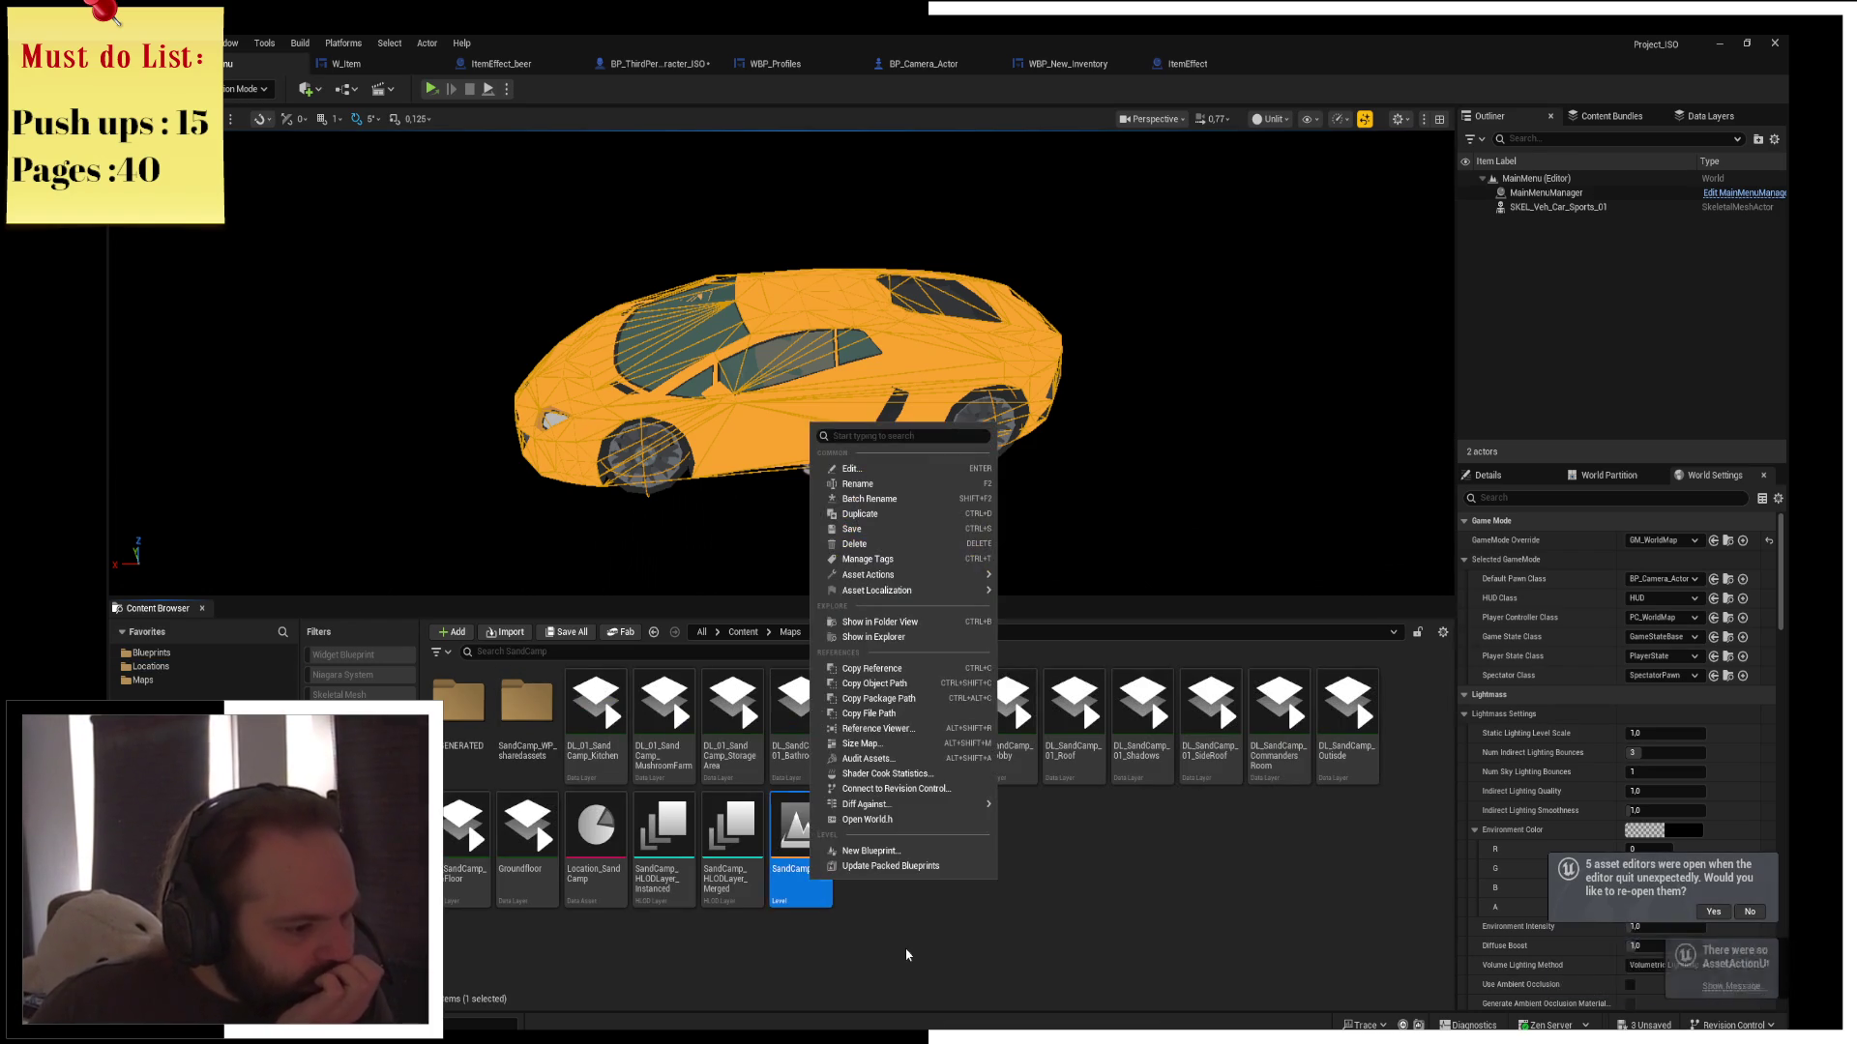
mouse_move(921, 575)
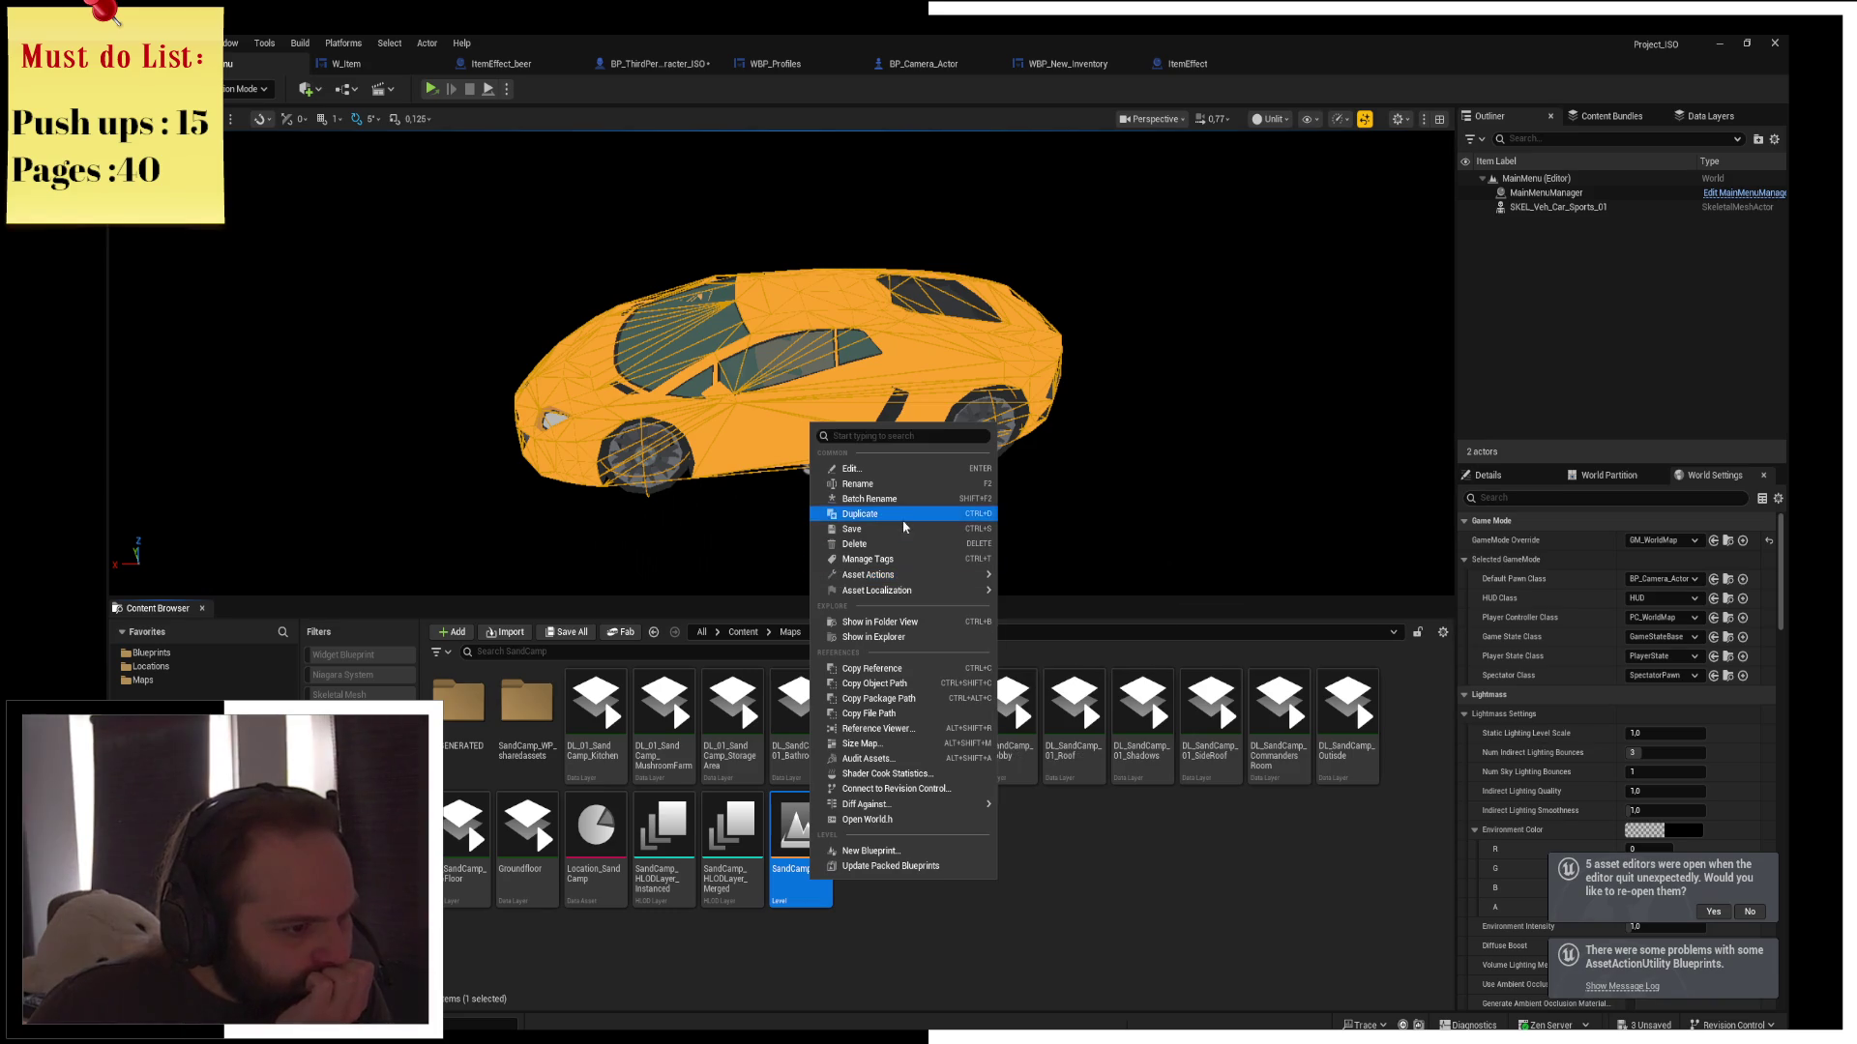
left_click(858, 484)
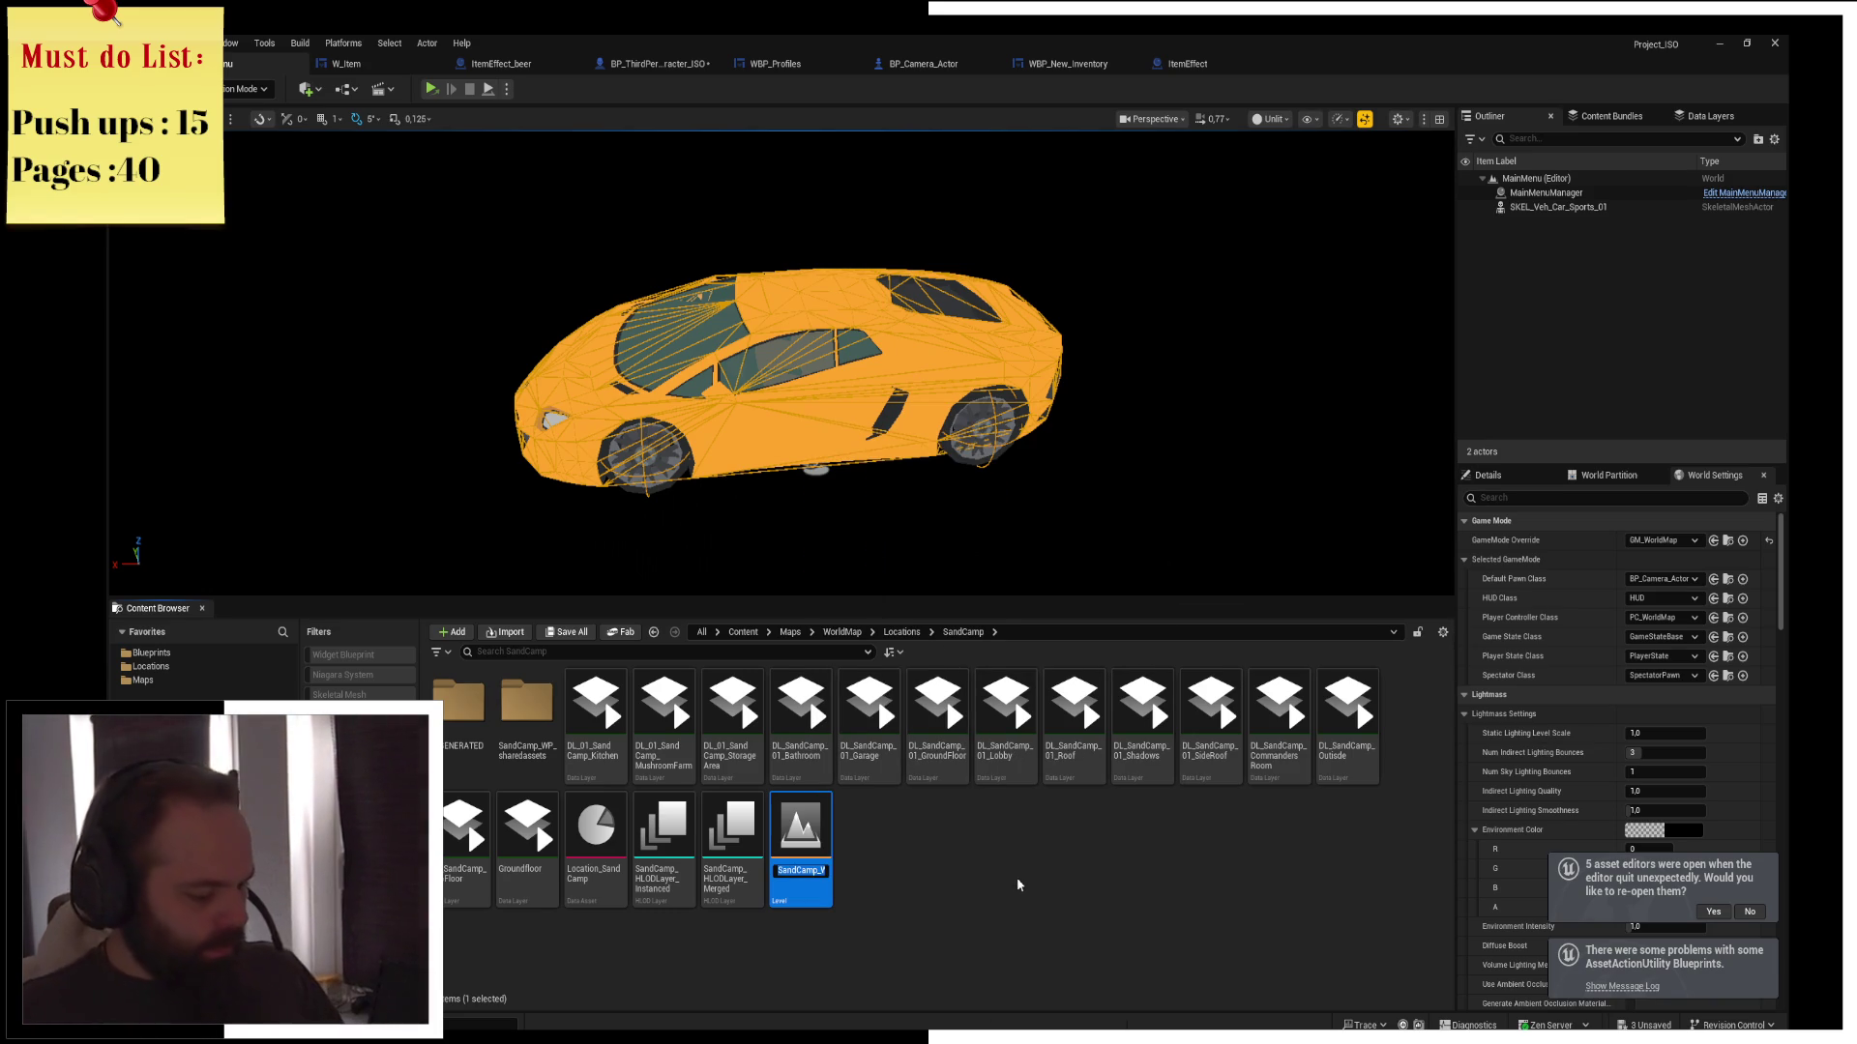
key("Escape")
Look through the open blueprints and settle on the BP_ThirdPerson_Character_ISO event graph
left_click(1204, 64)
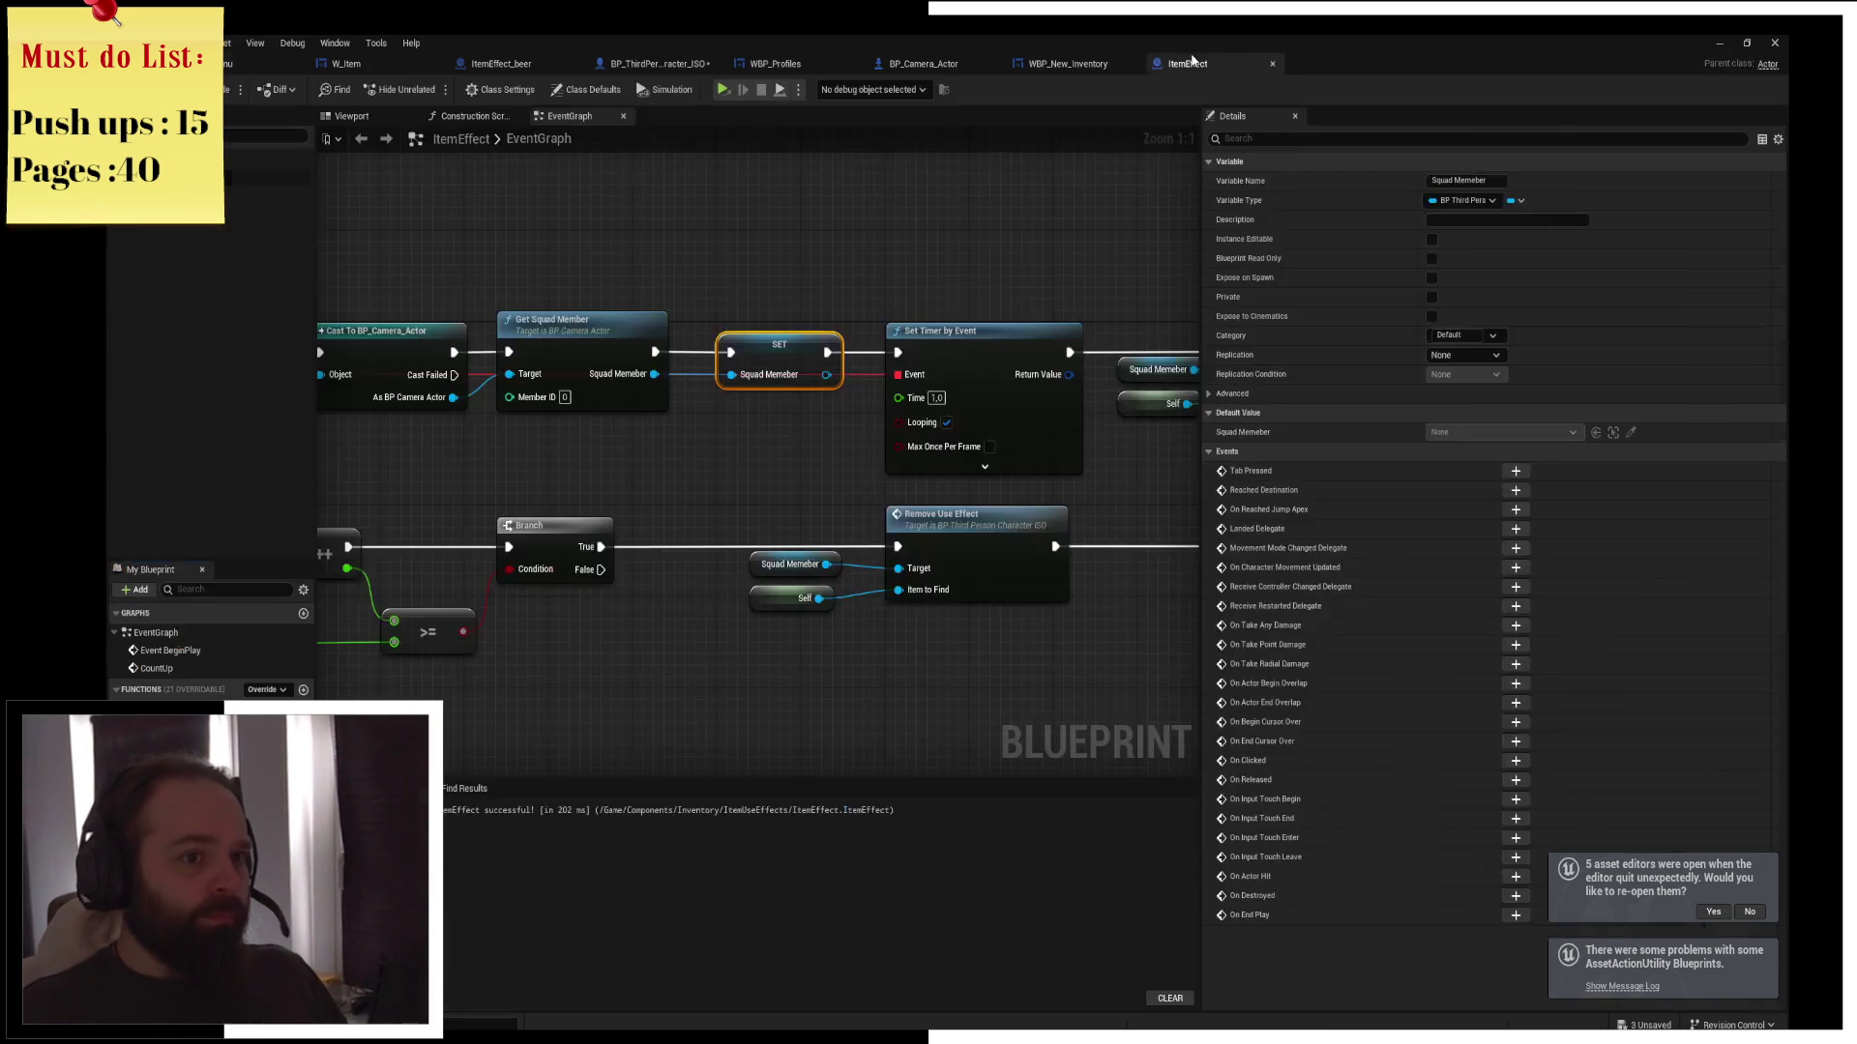
left_click(1054, 64)
left_click(982, 66)
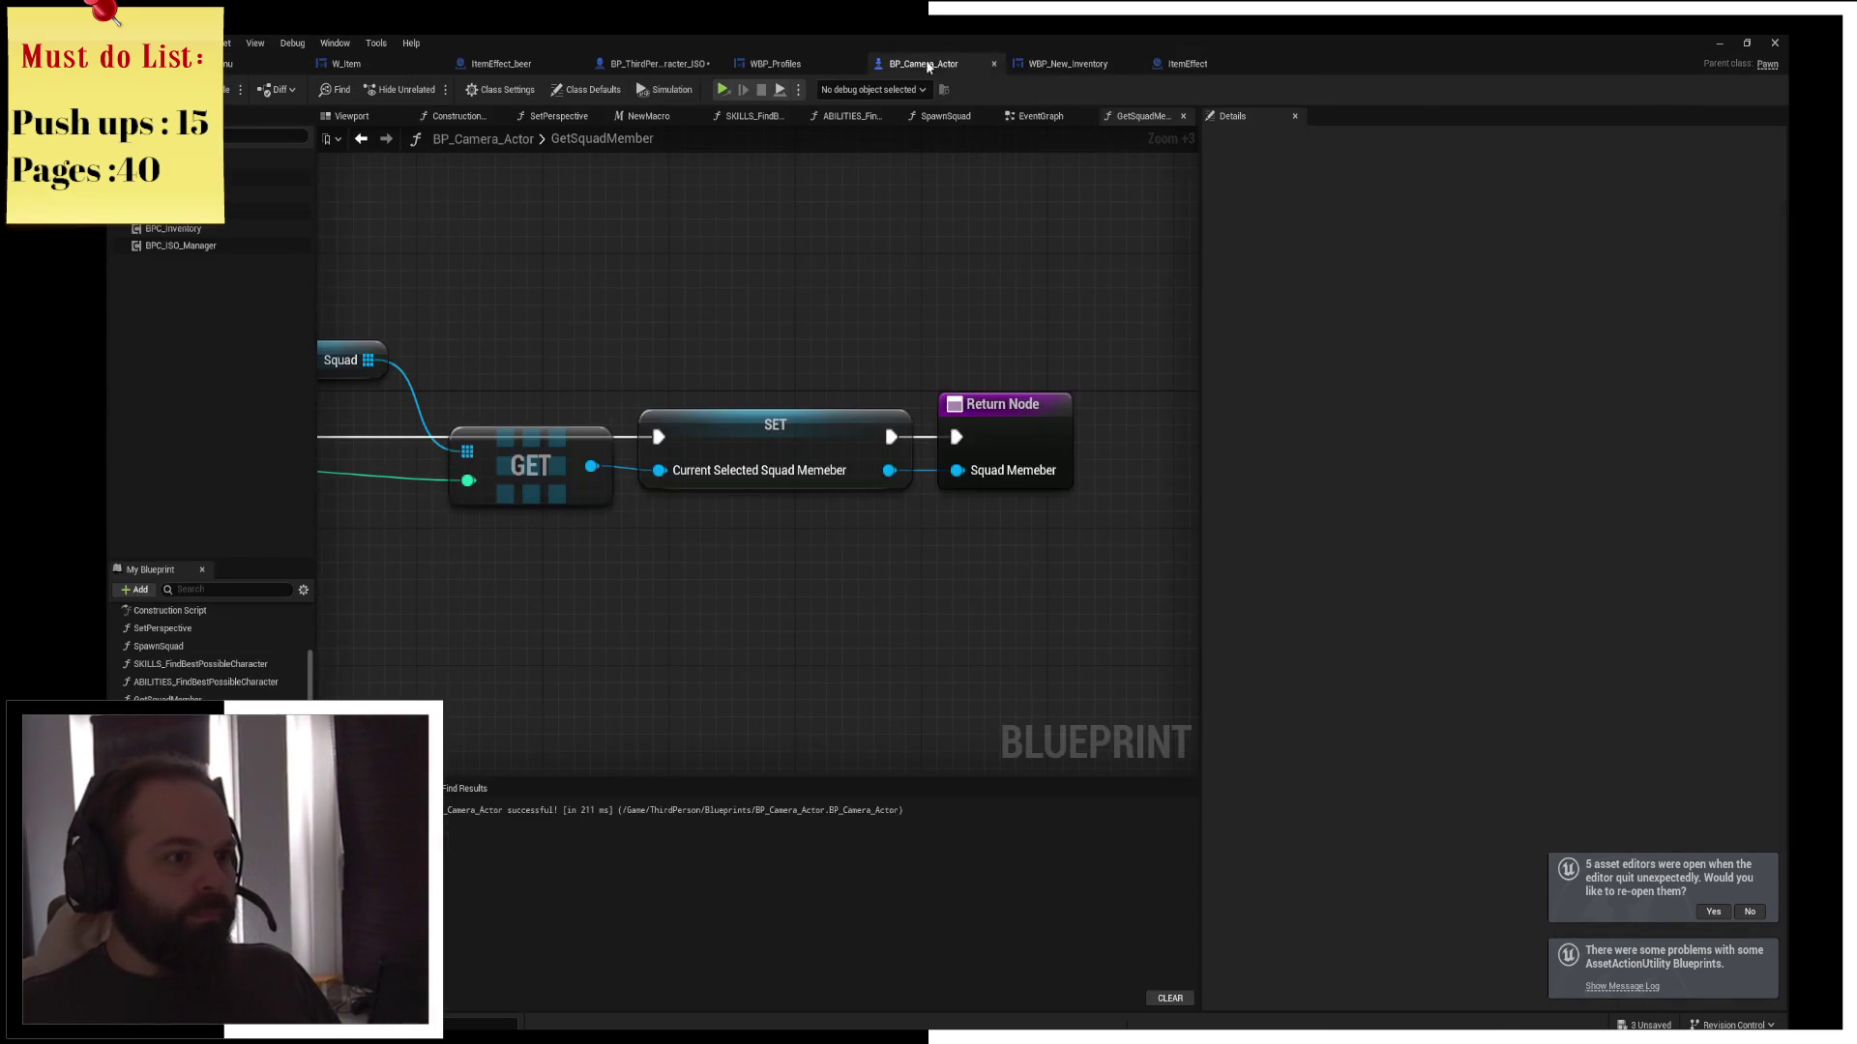
left_click(773, 64)
left_click(662, 61)
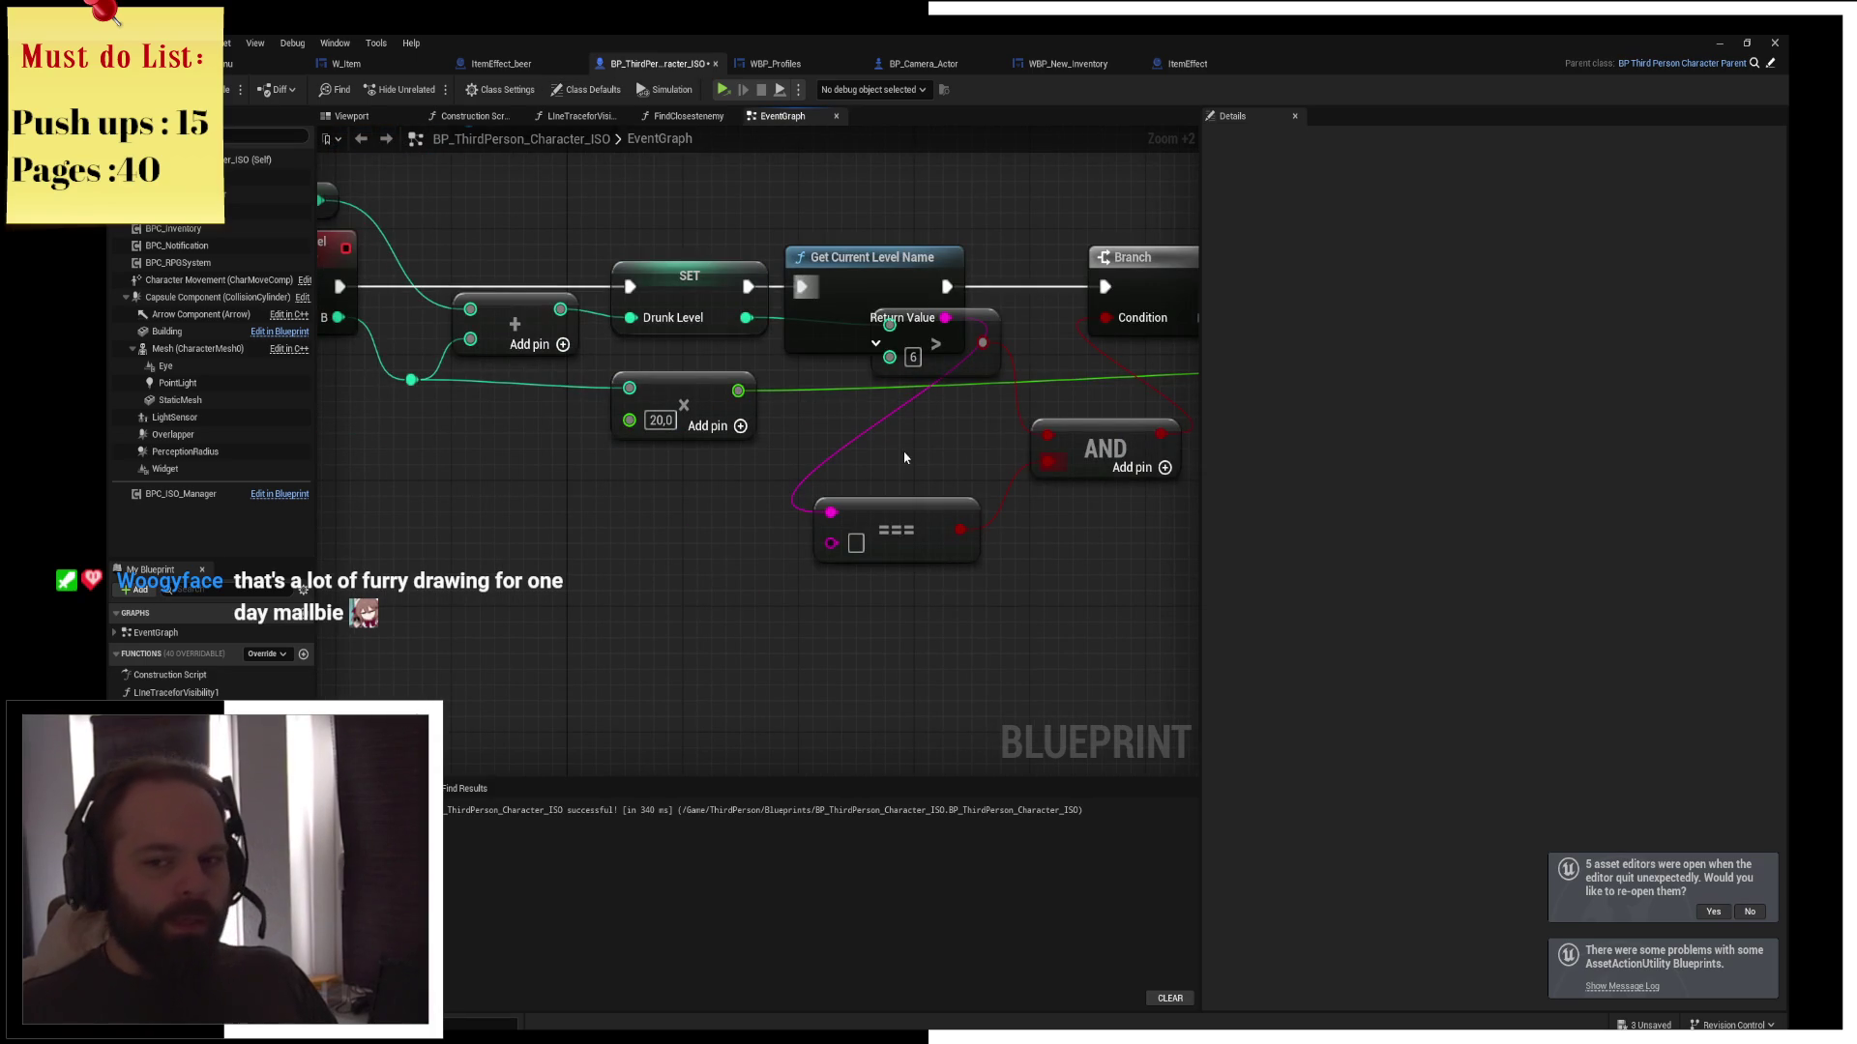
Delete the === comparison and Get Current Level Name nodes, then go back to the level editor
left_click_drag(781, 568, 677, 566)
left_click(806, 505)
key("Delete")
left_click(699, 281)
key("Delete")
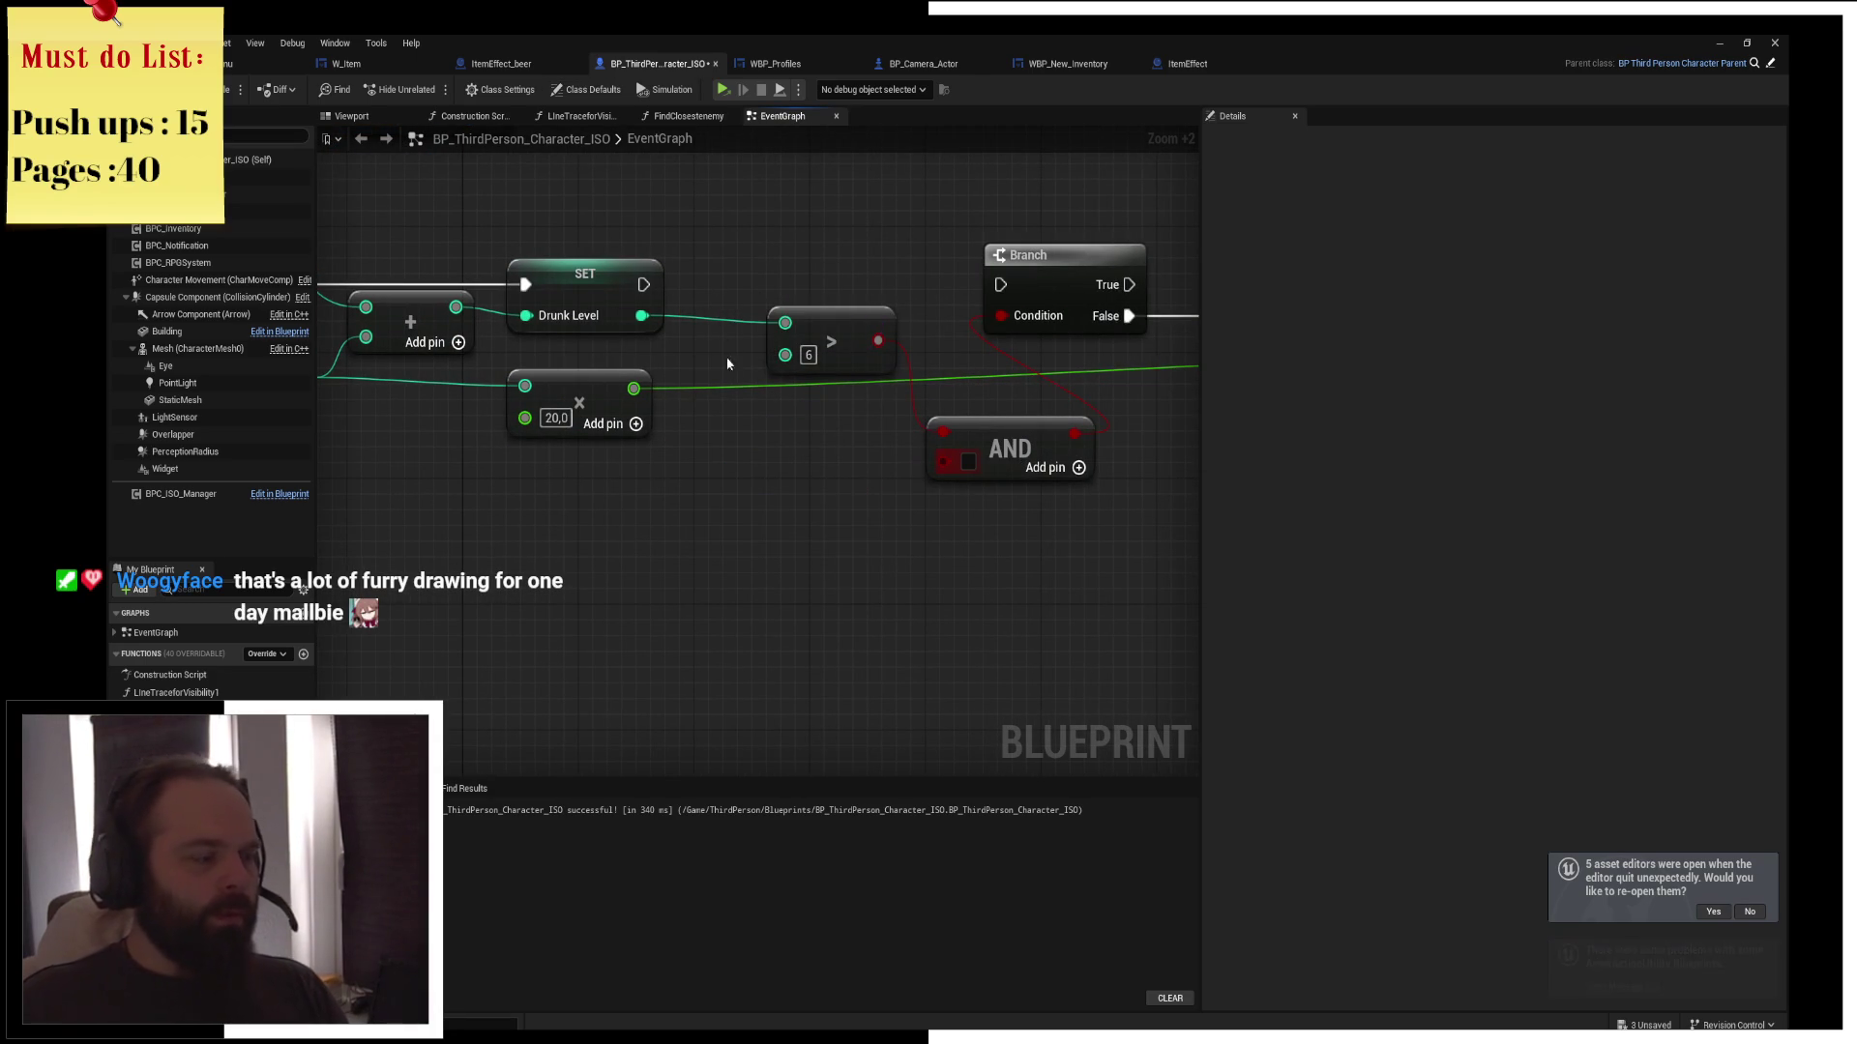
left_click(228, 64)
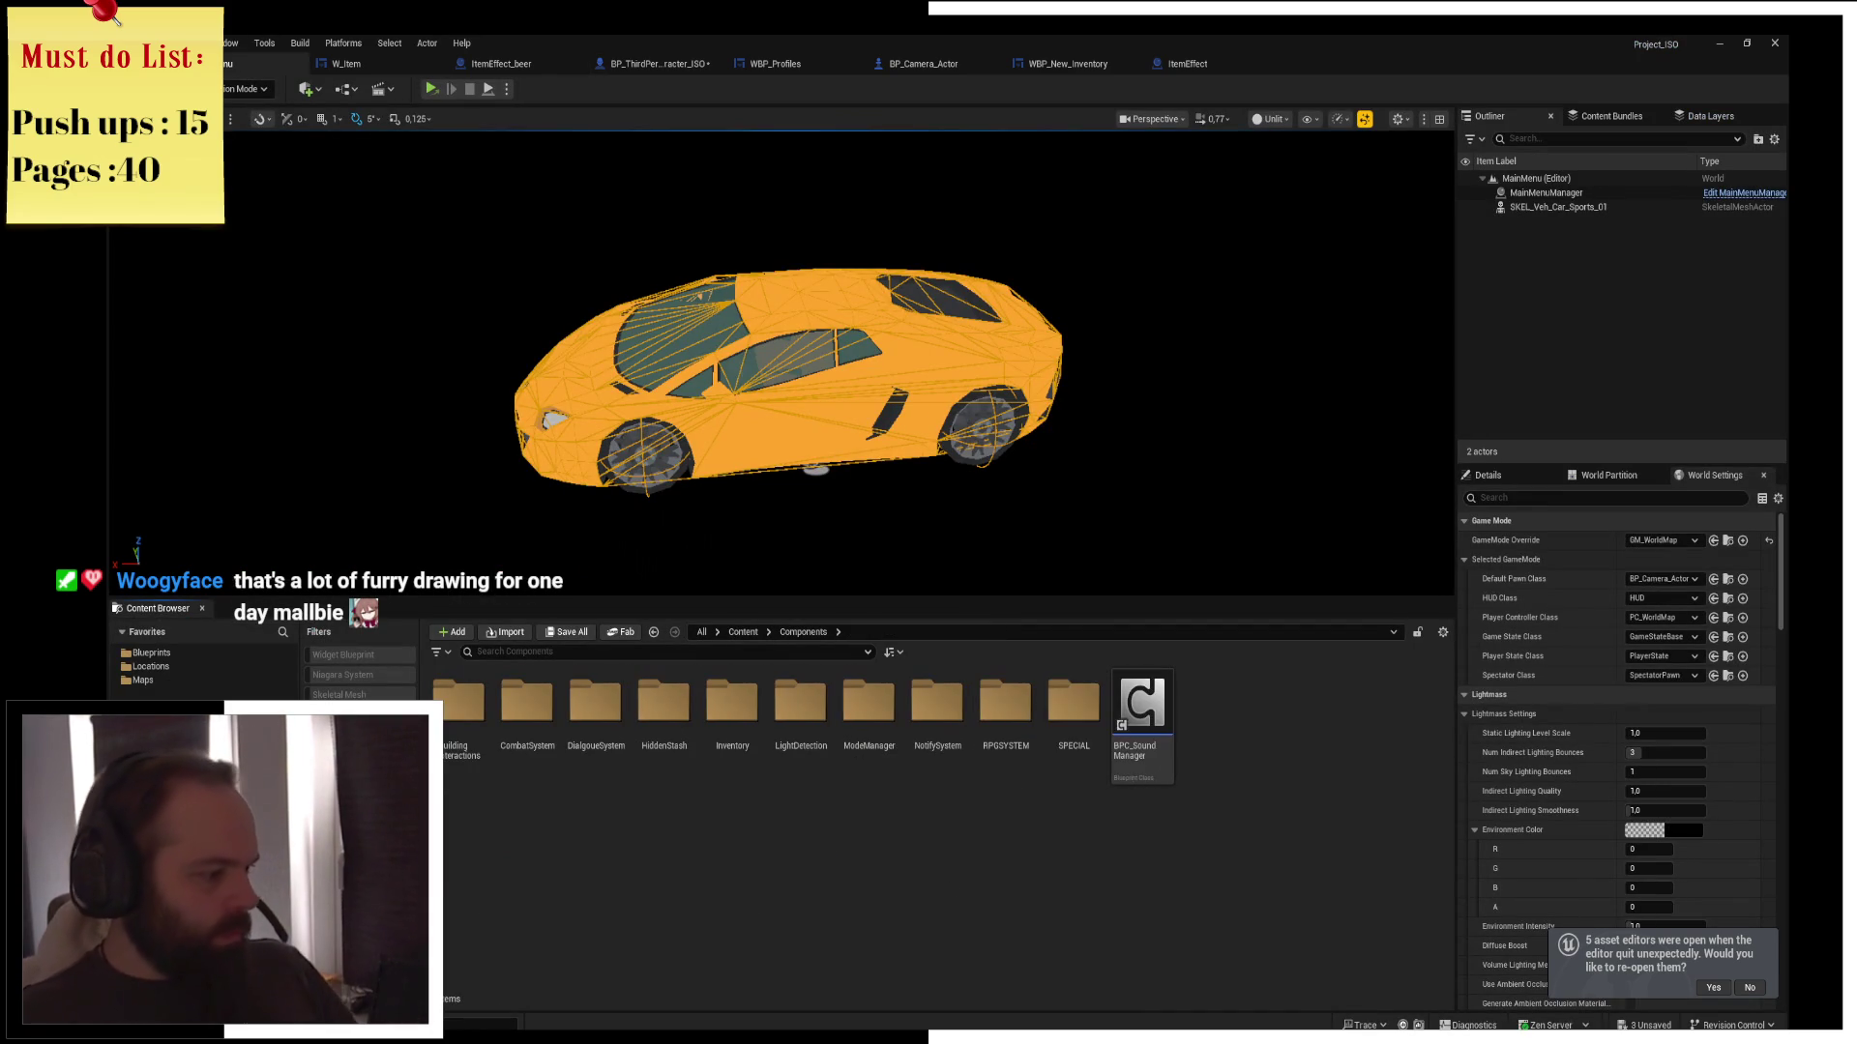
Create a new Blueprint class named DrunkWakeUpSpot in the Components folder
right_click(832, 846)
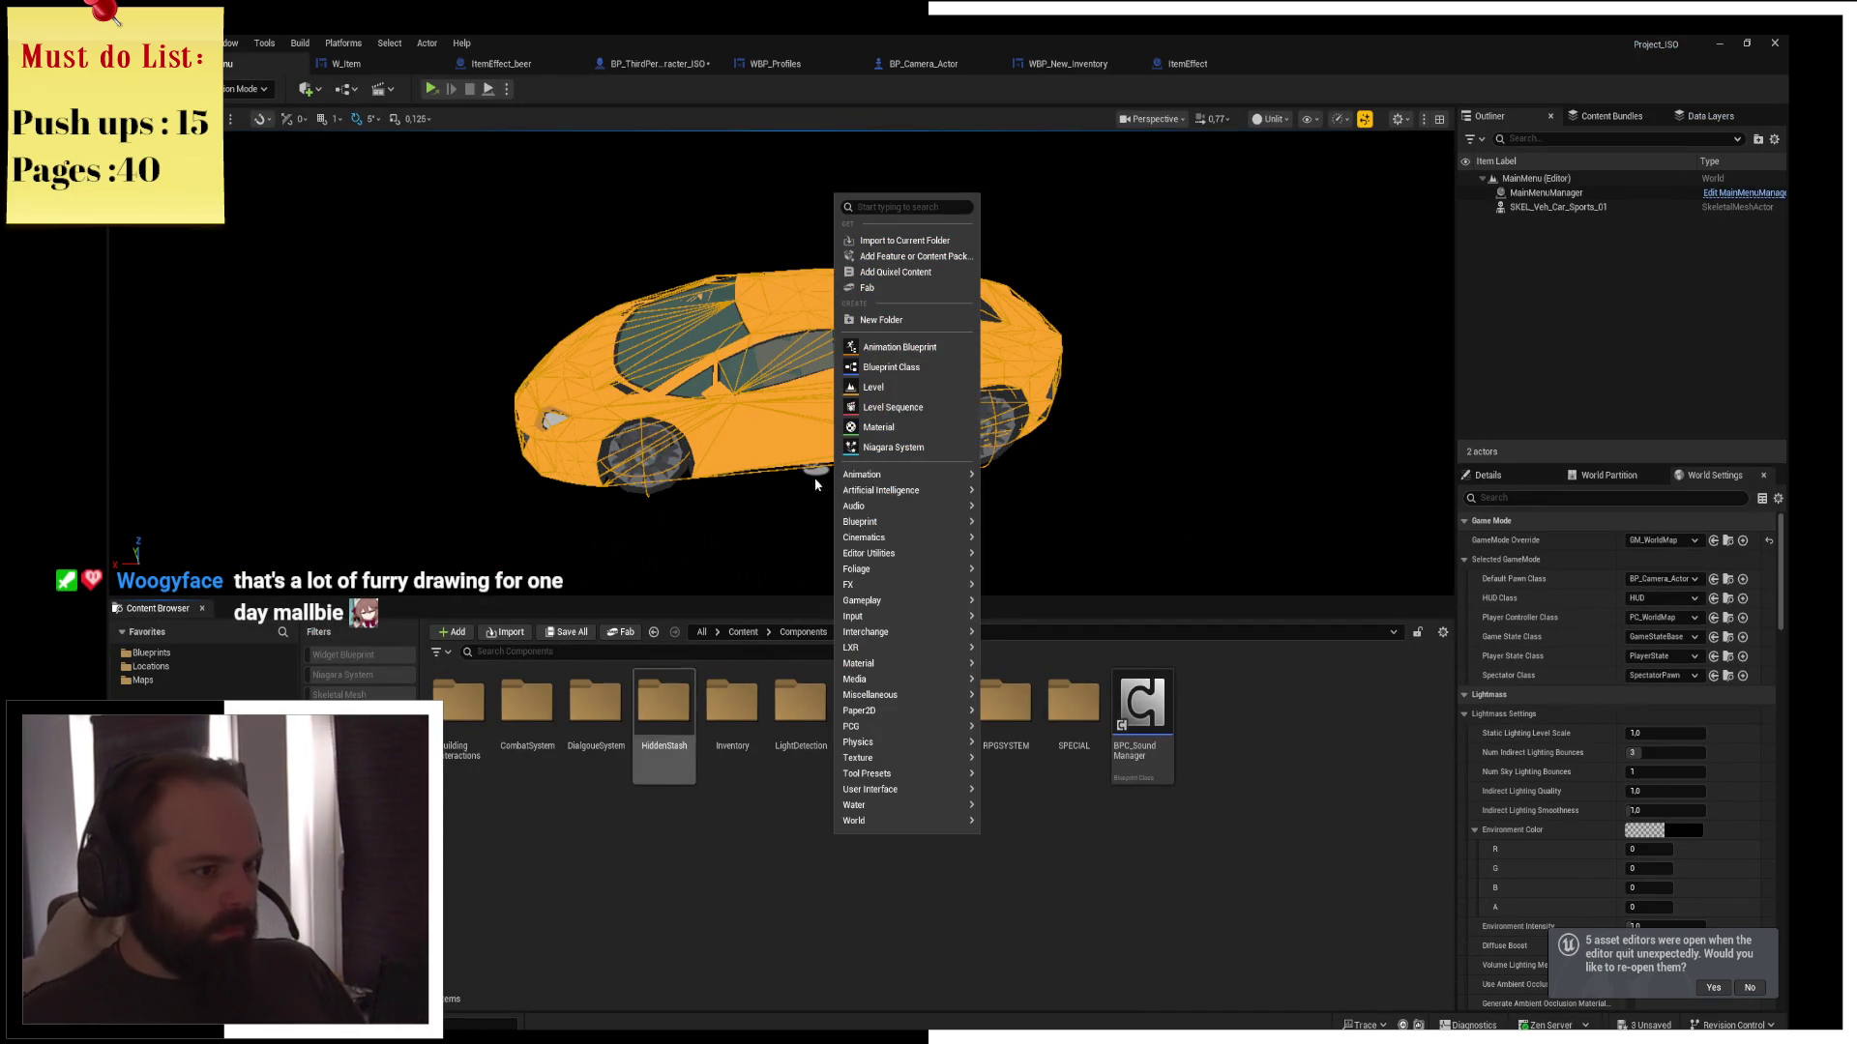
left_click(891, 367)
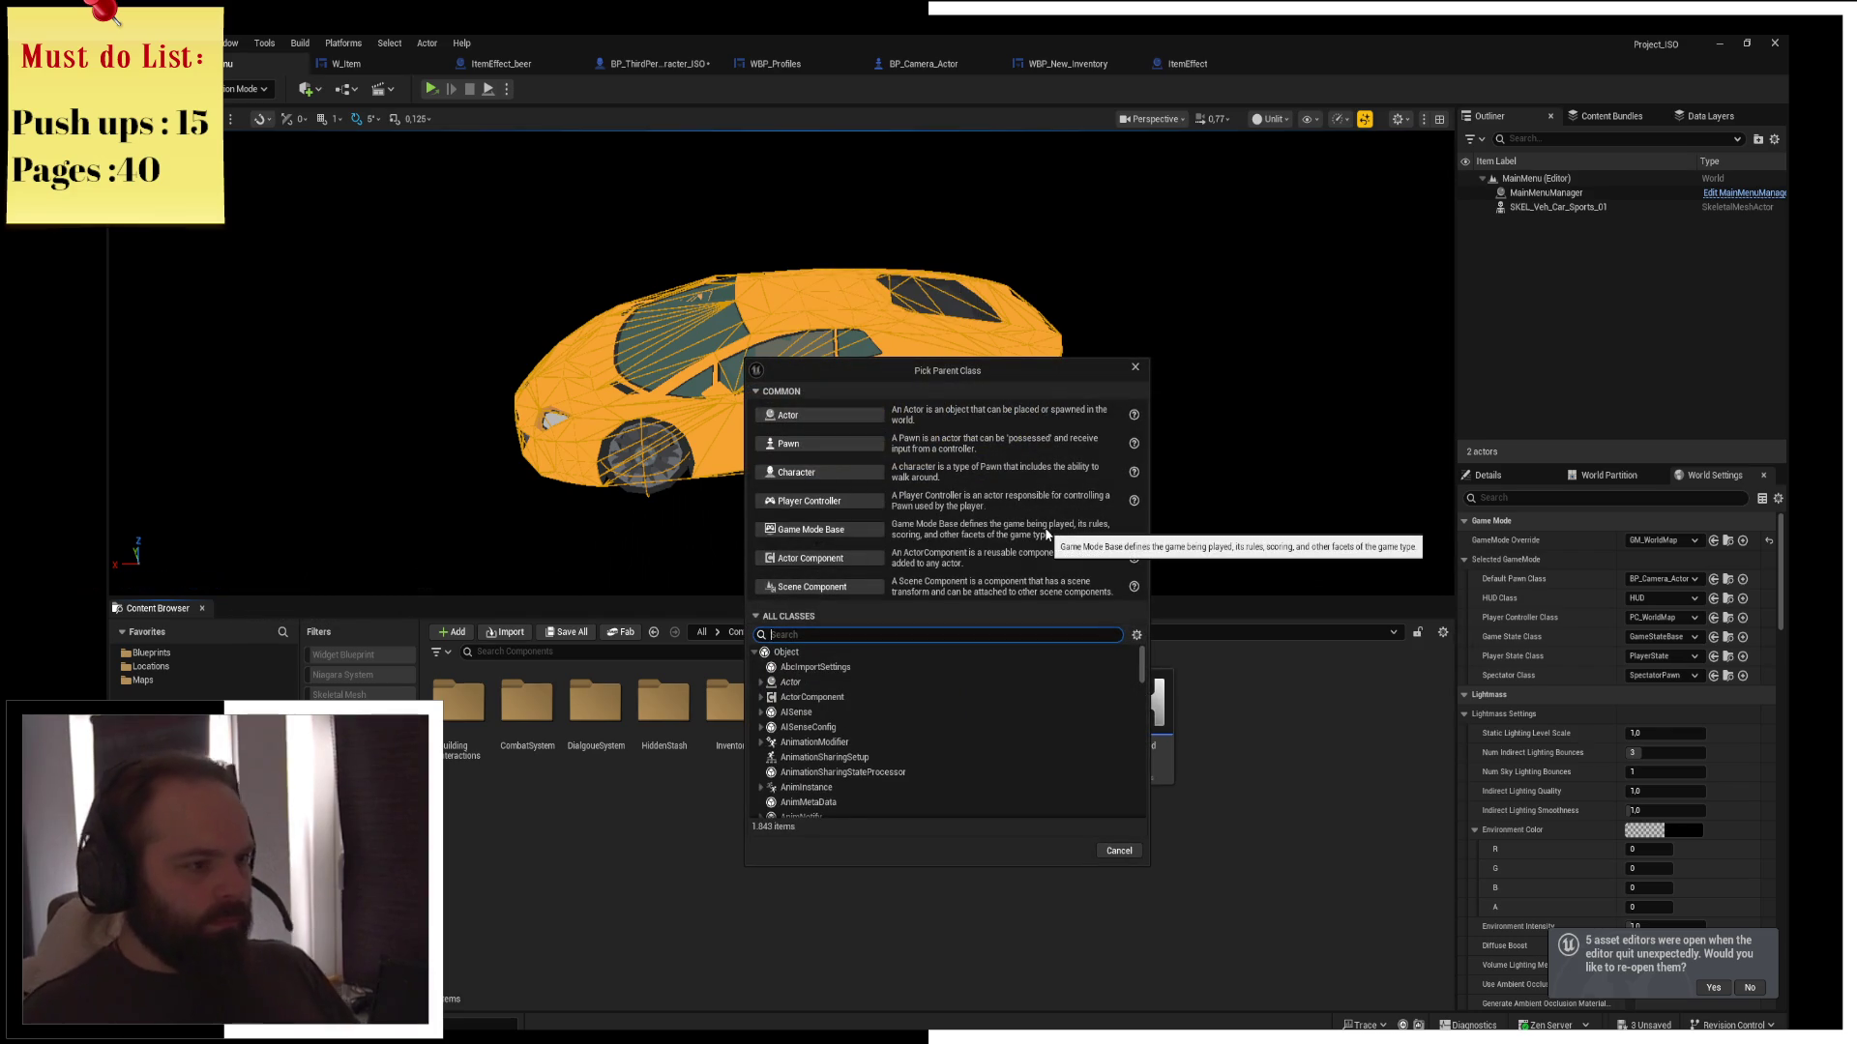
left_click(816, 415)
type("Dru")
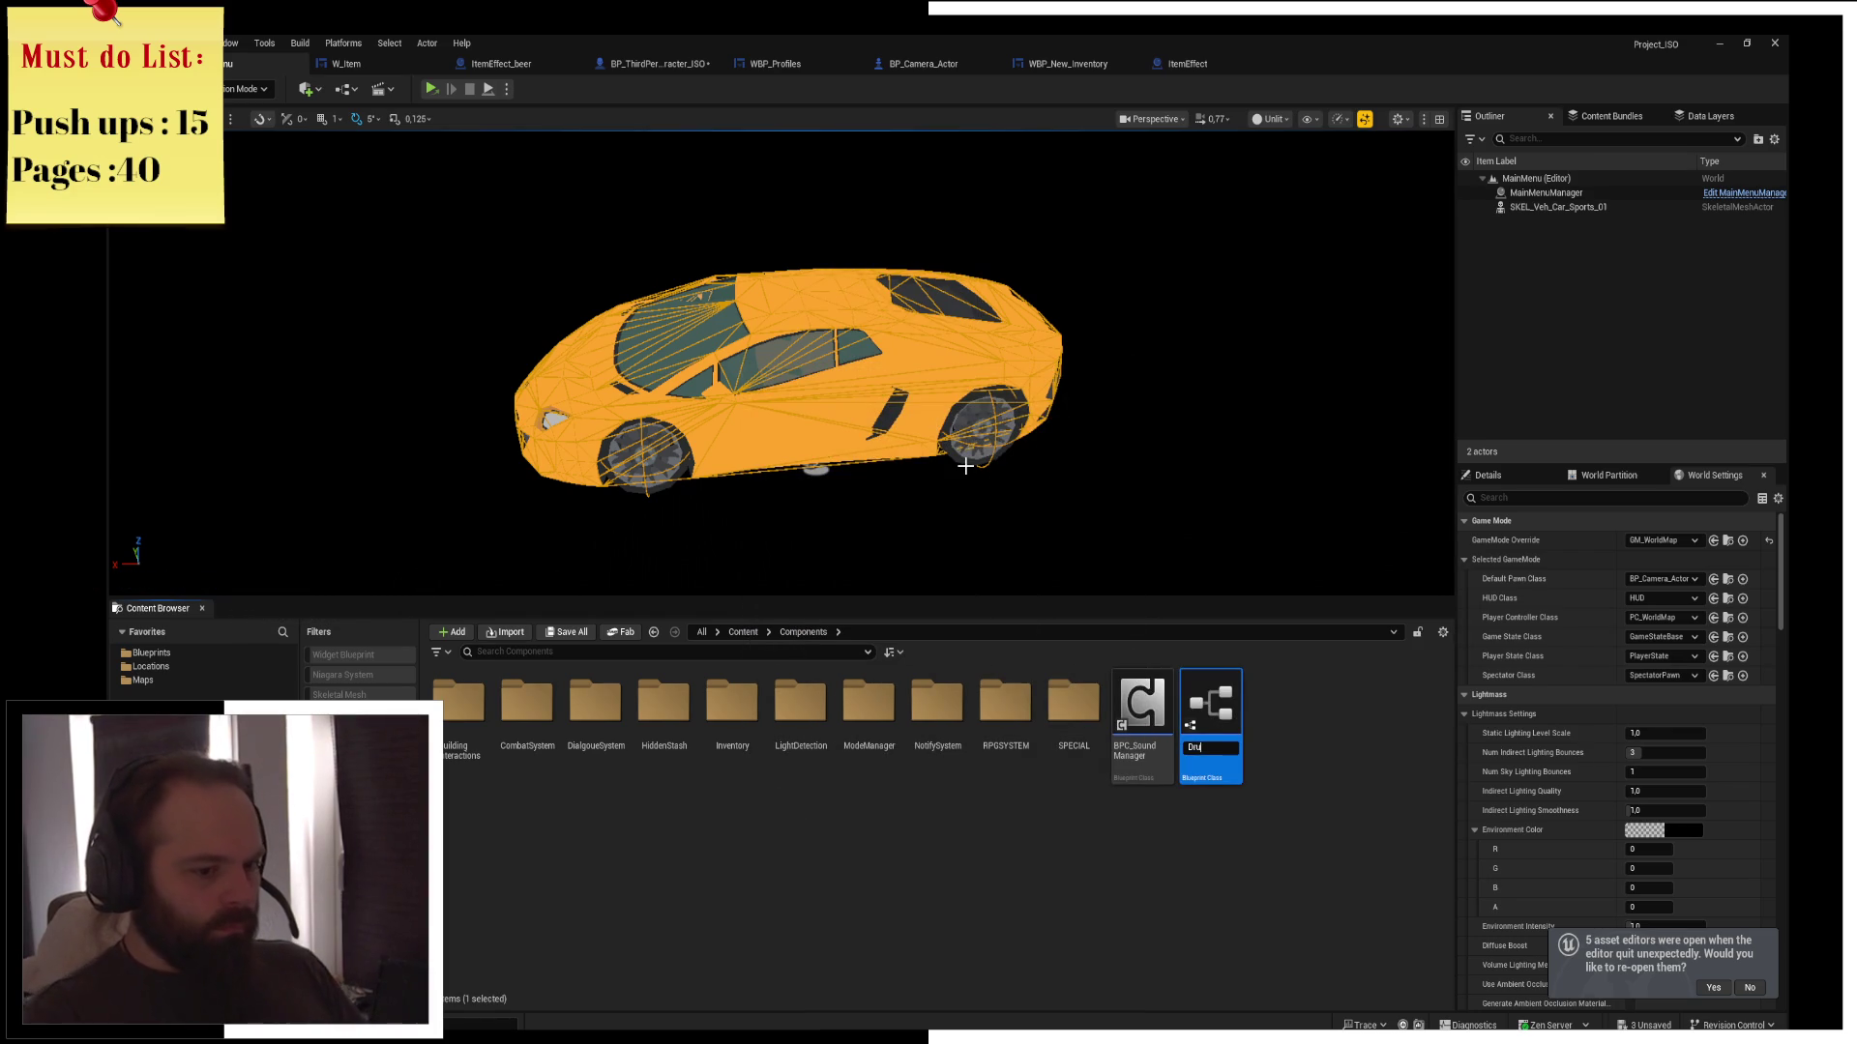
type("nkUpSpot")
key("Return")
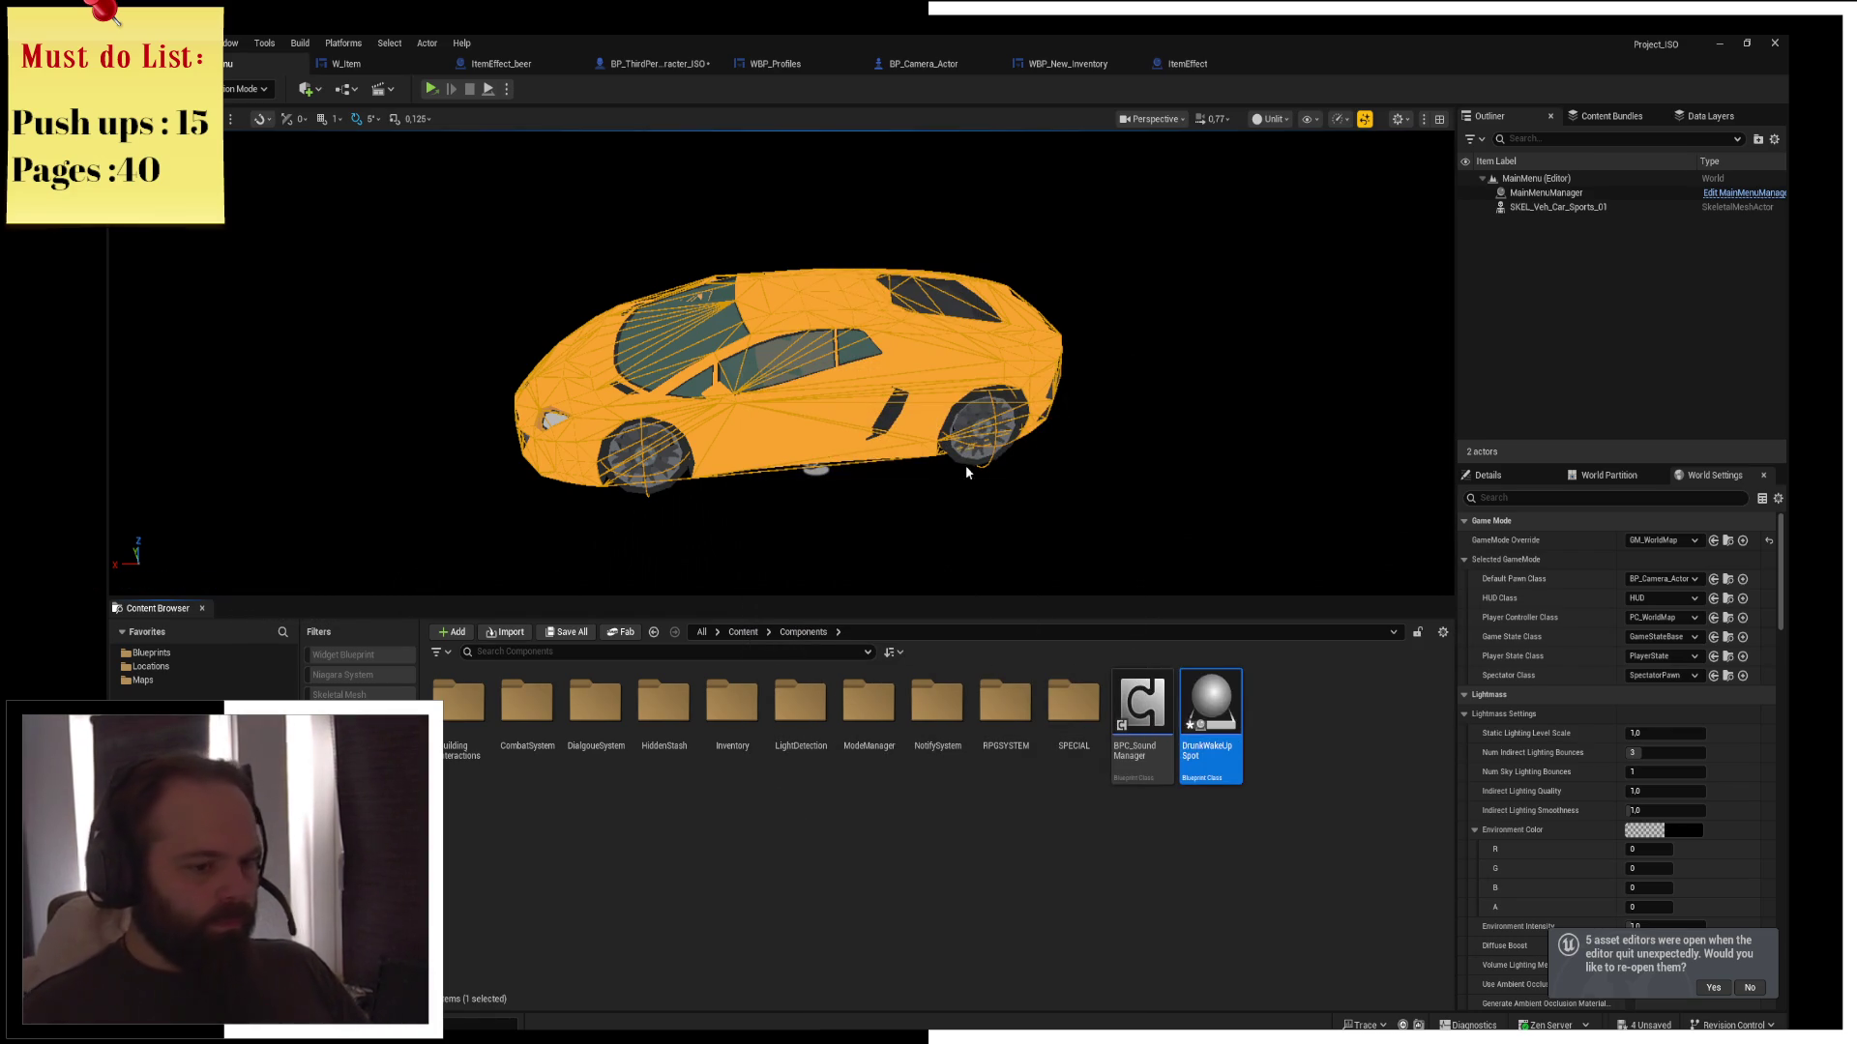
left_click(193, 666)
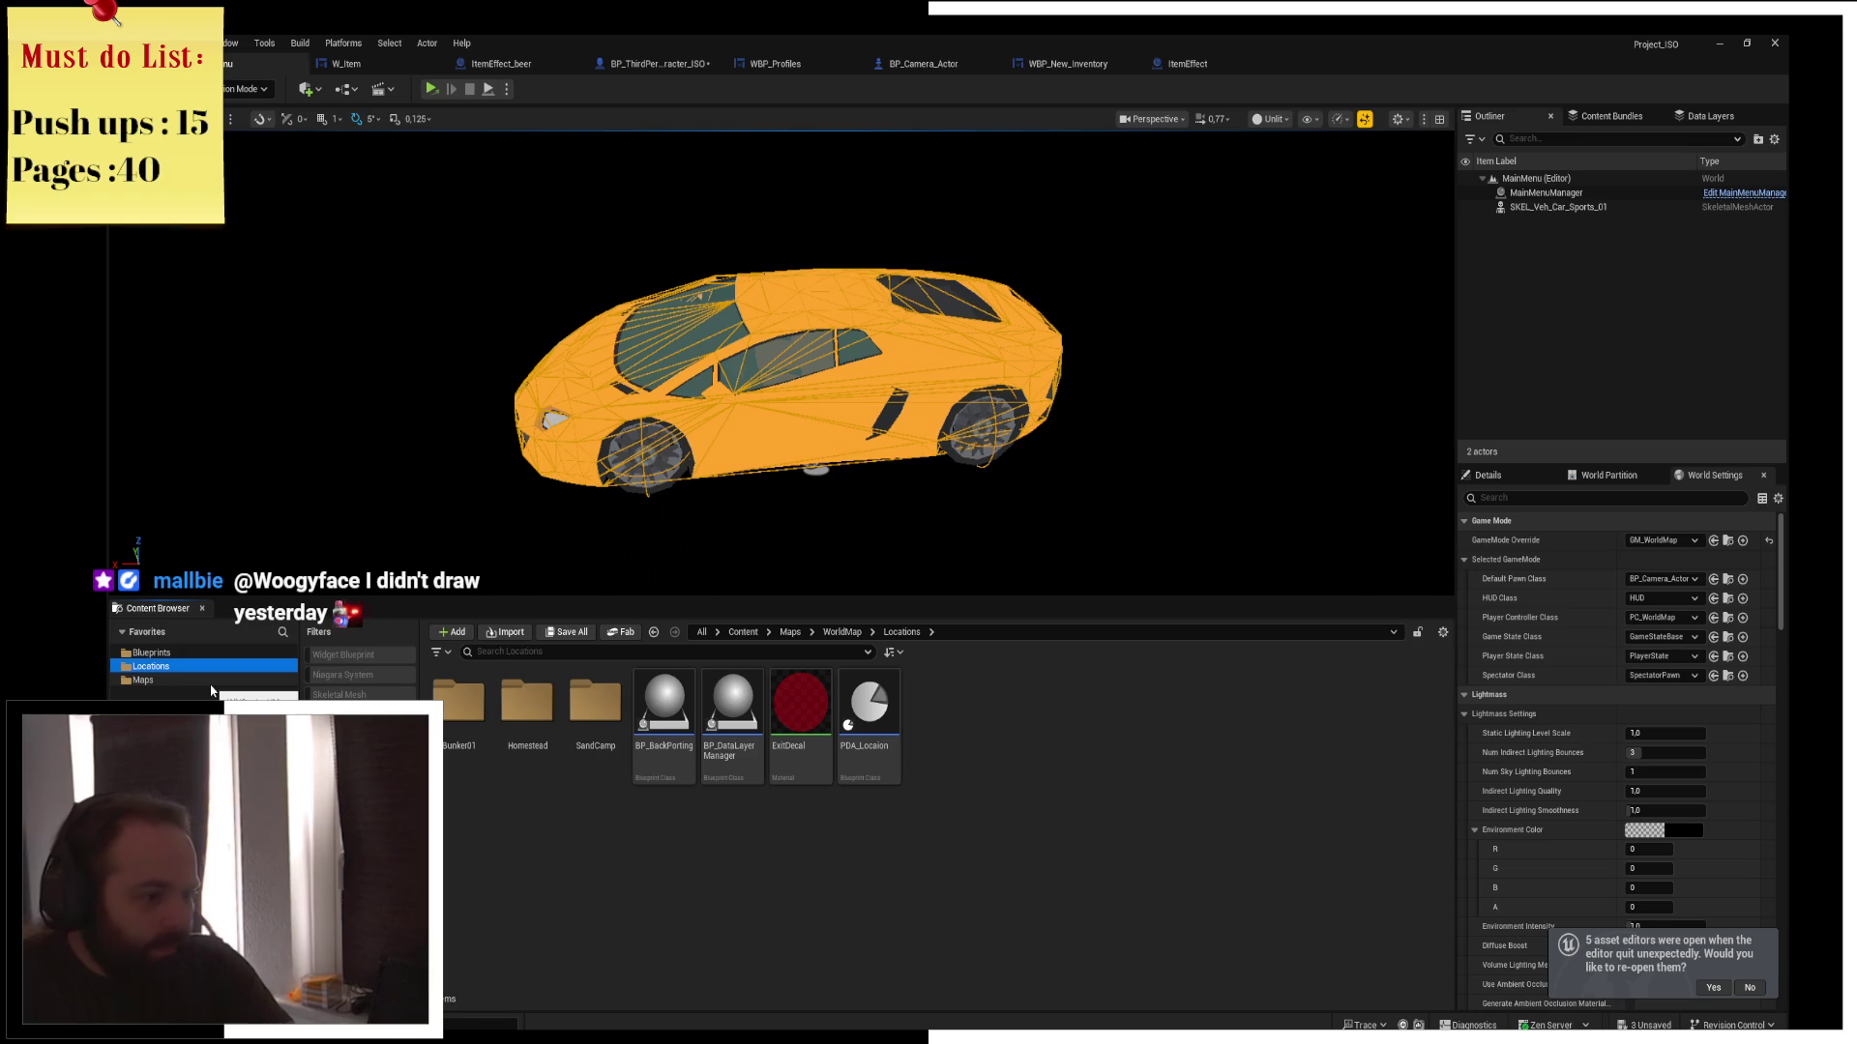
Find DrunkWakeUpSpot with a 'drunk' Content Browser search and show it in the Content > Maps folder
left_click(607, 823)
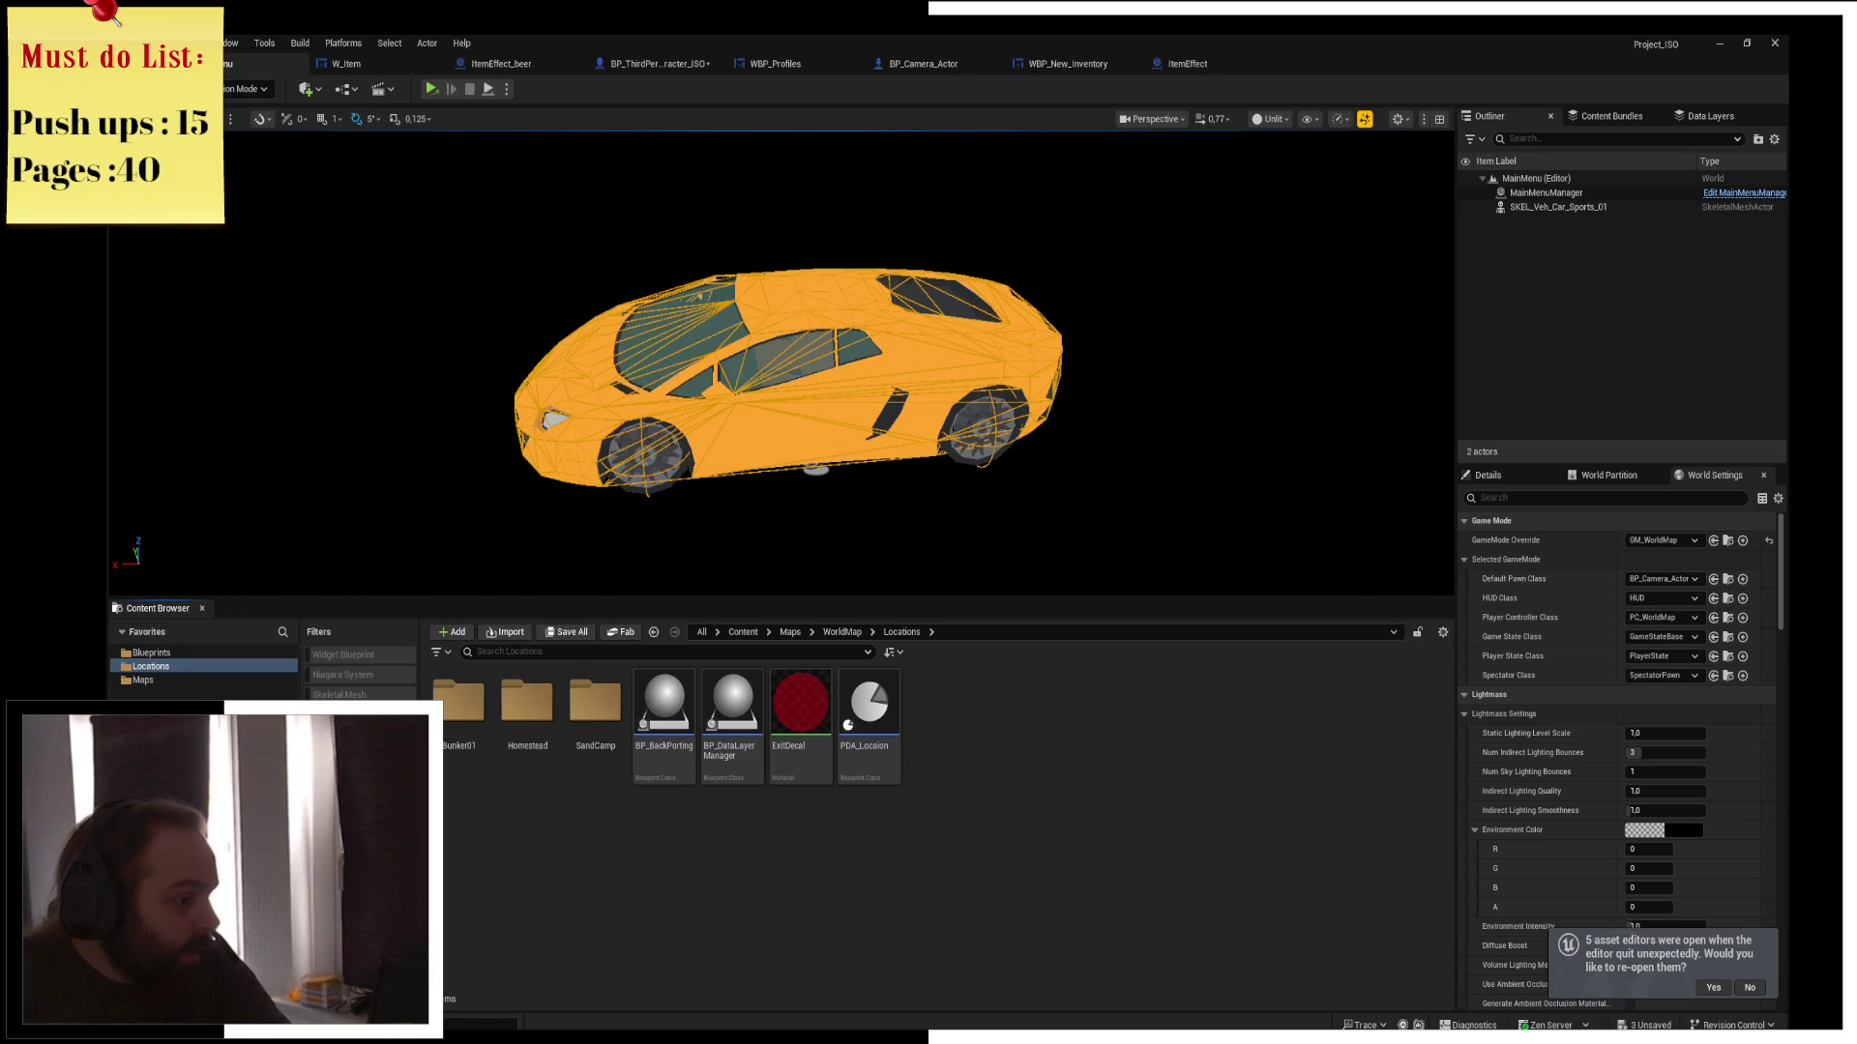
left_click(743, 632)
scroll(1071, 938, "down", 2)
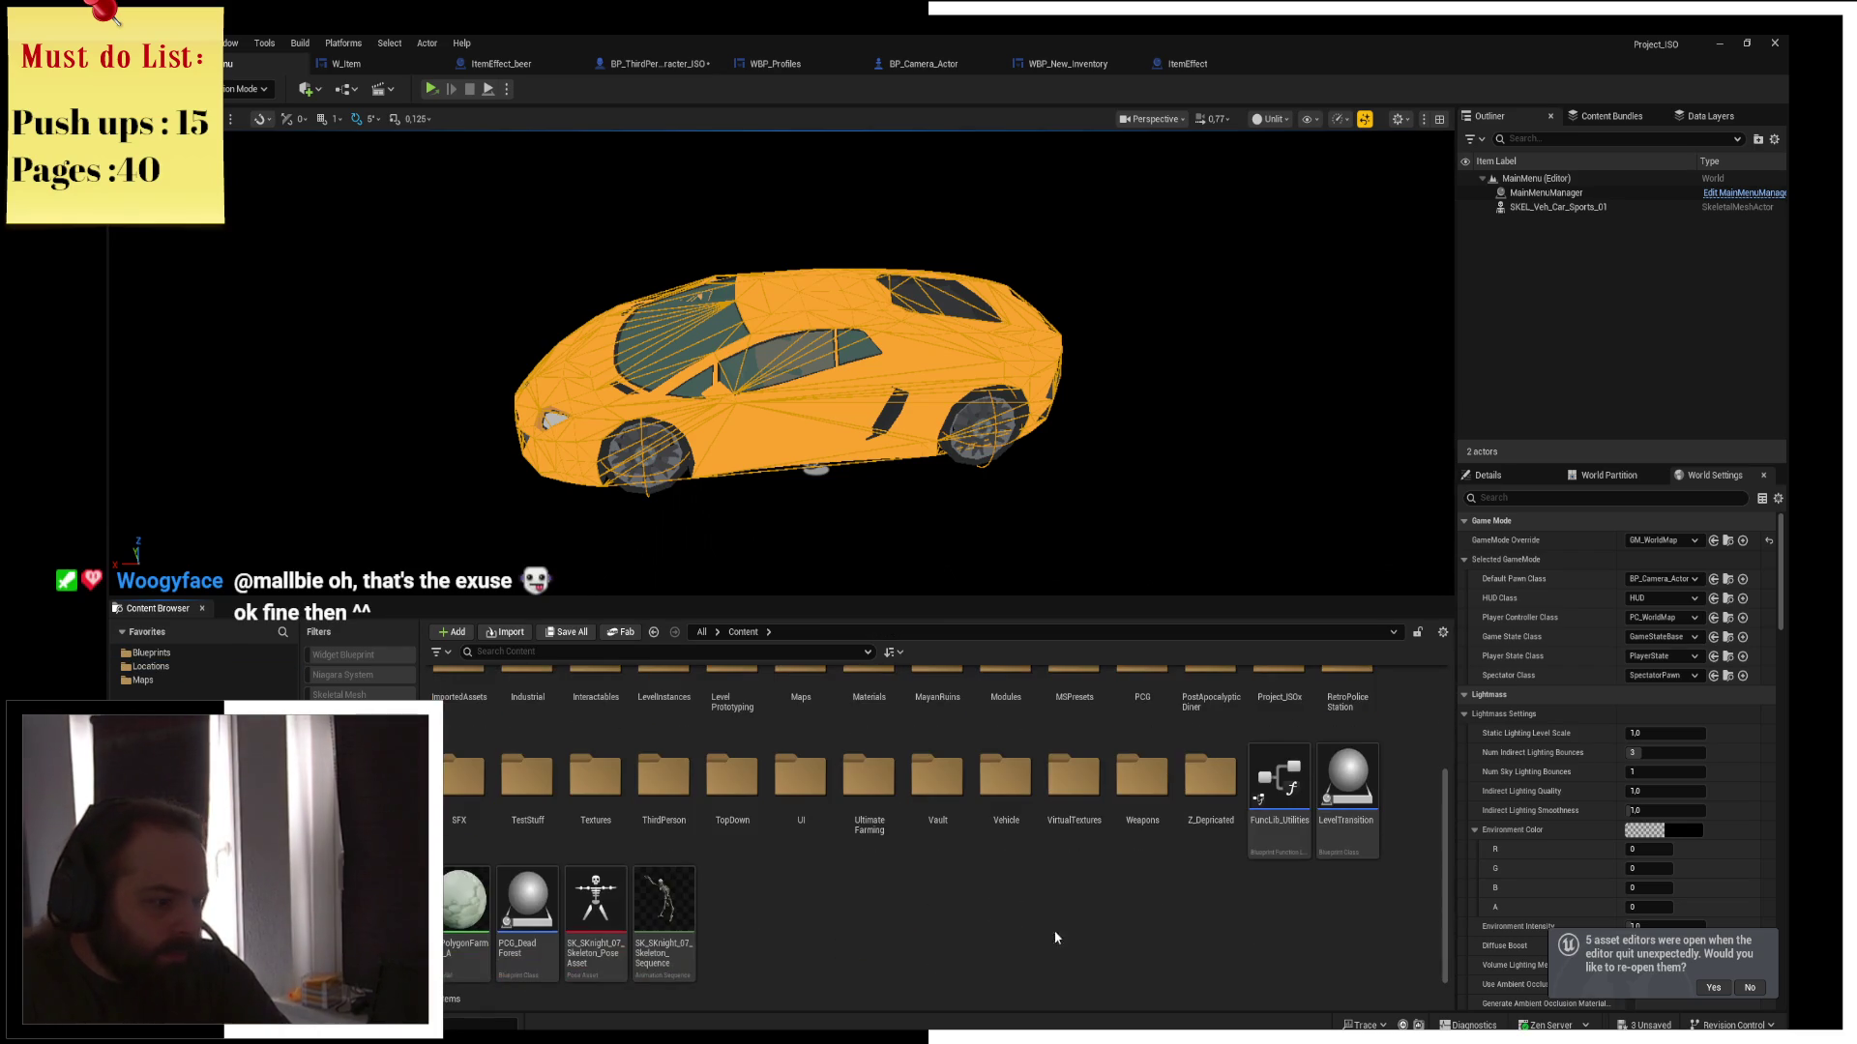
left_click(556, 652)
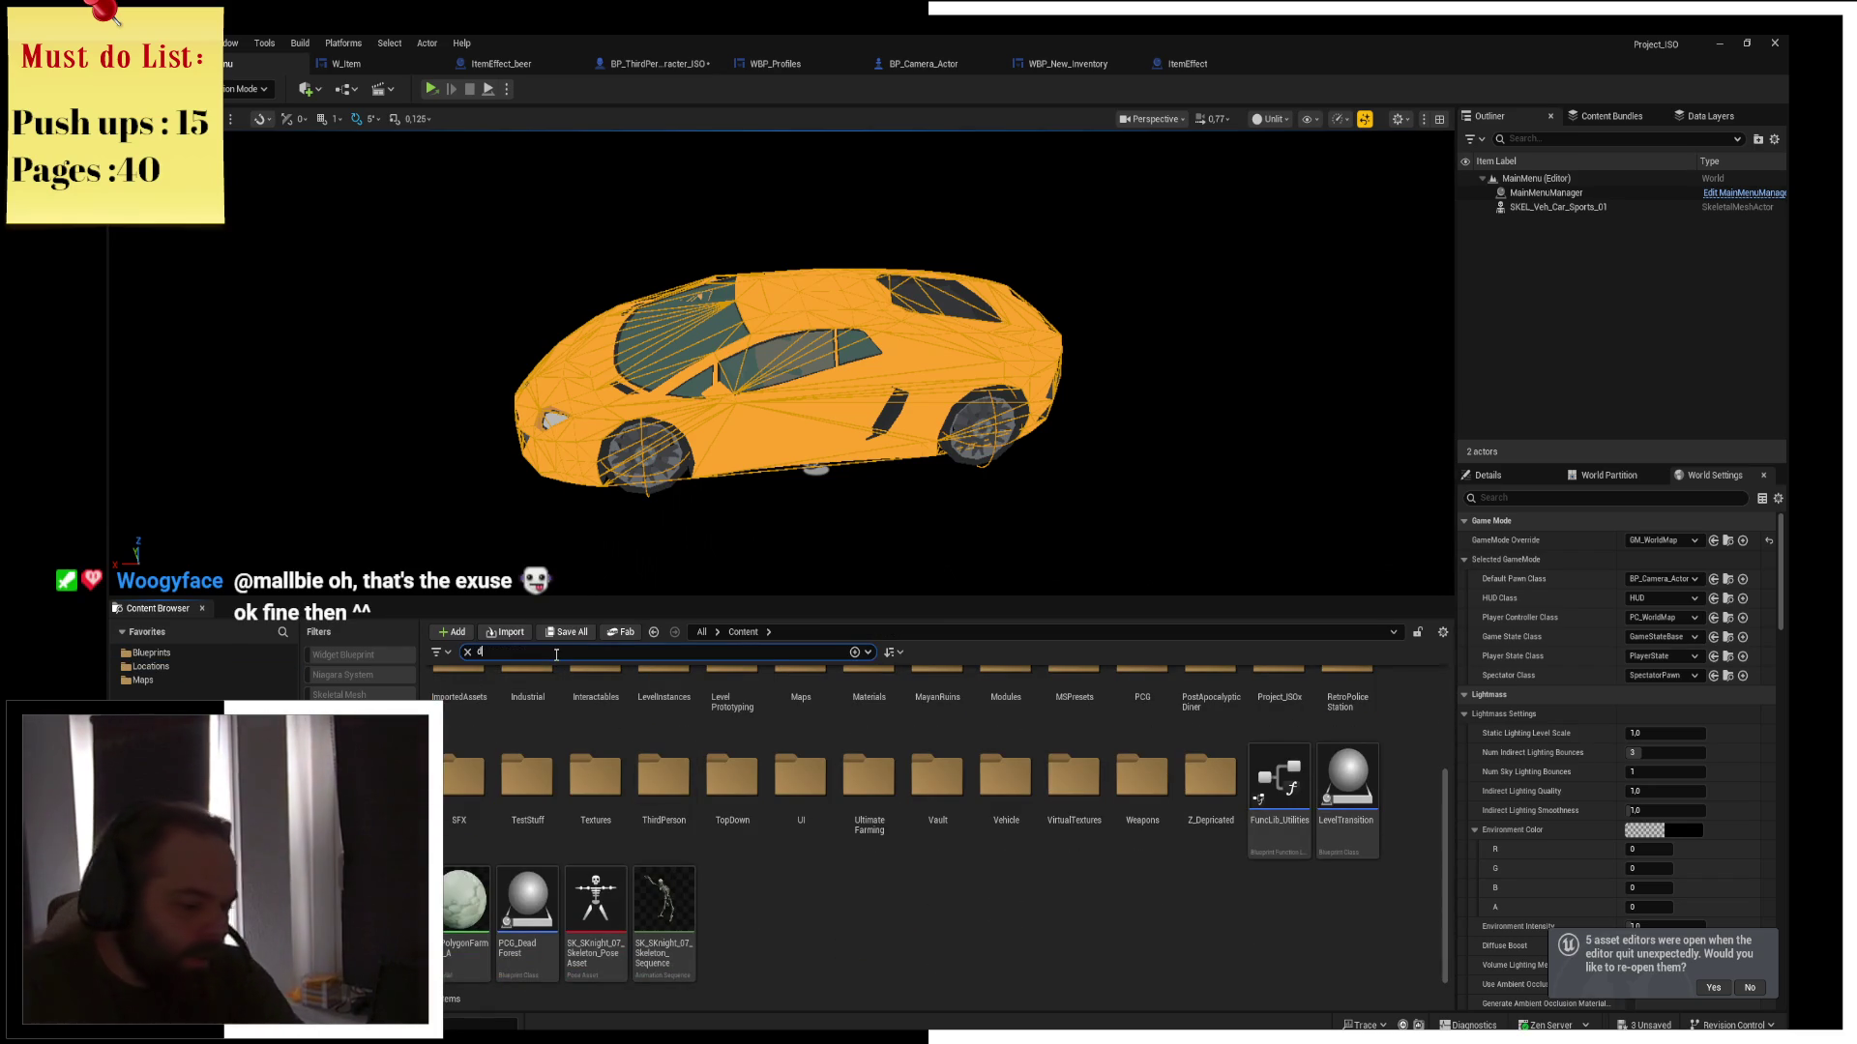
type("drunk")
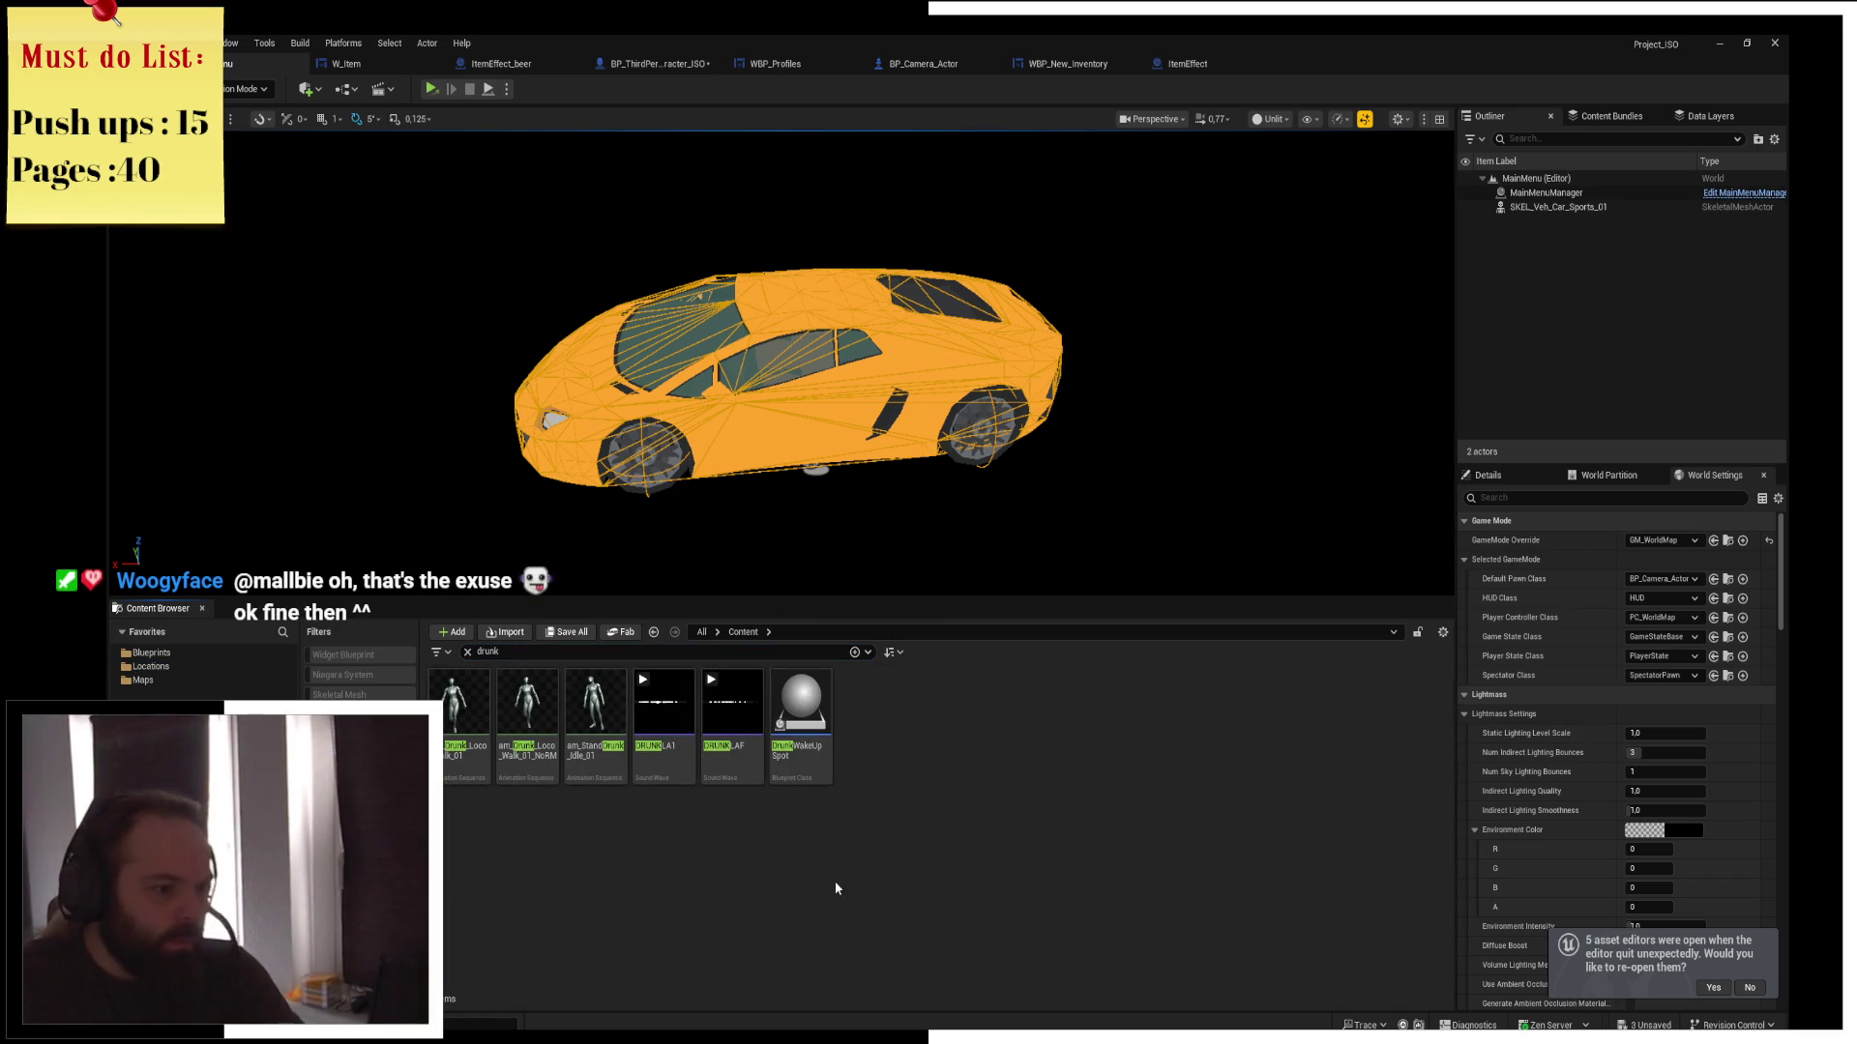
left_click(796, 743)
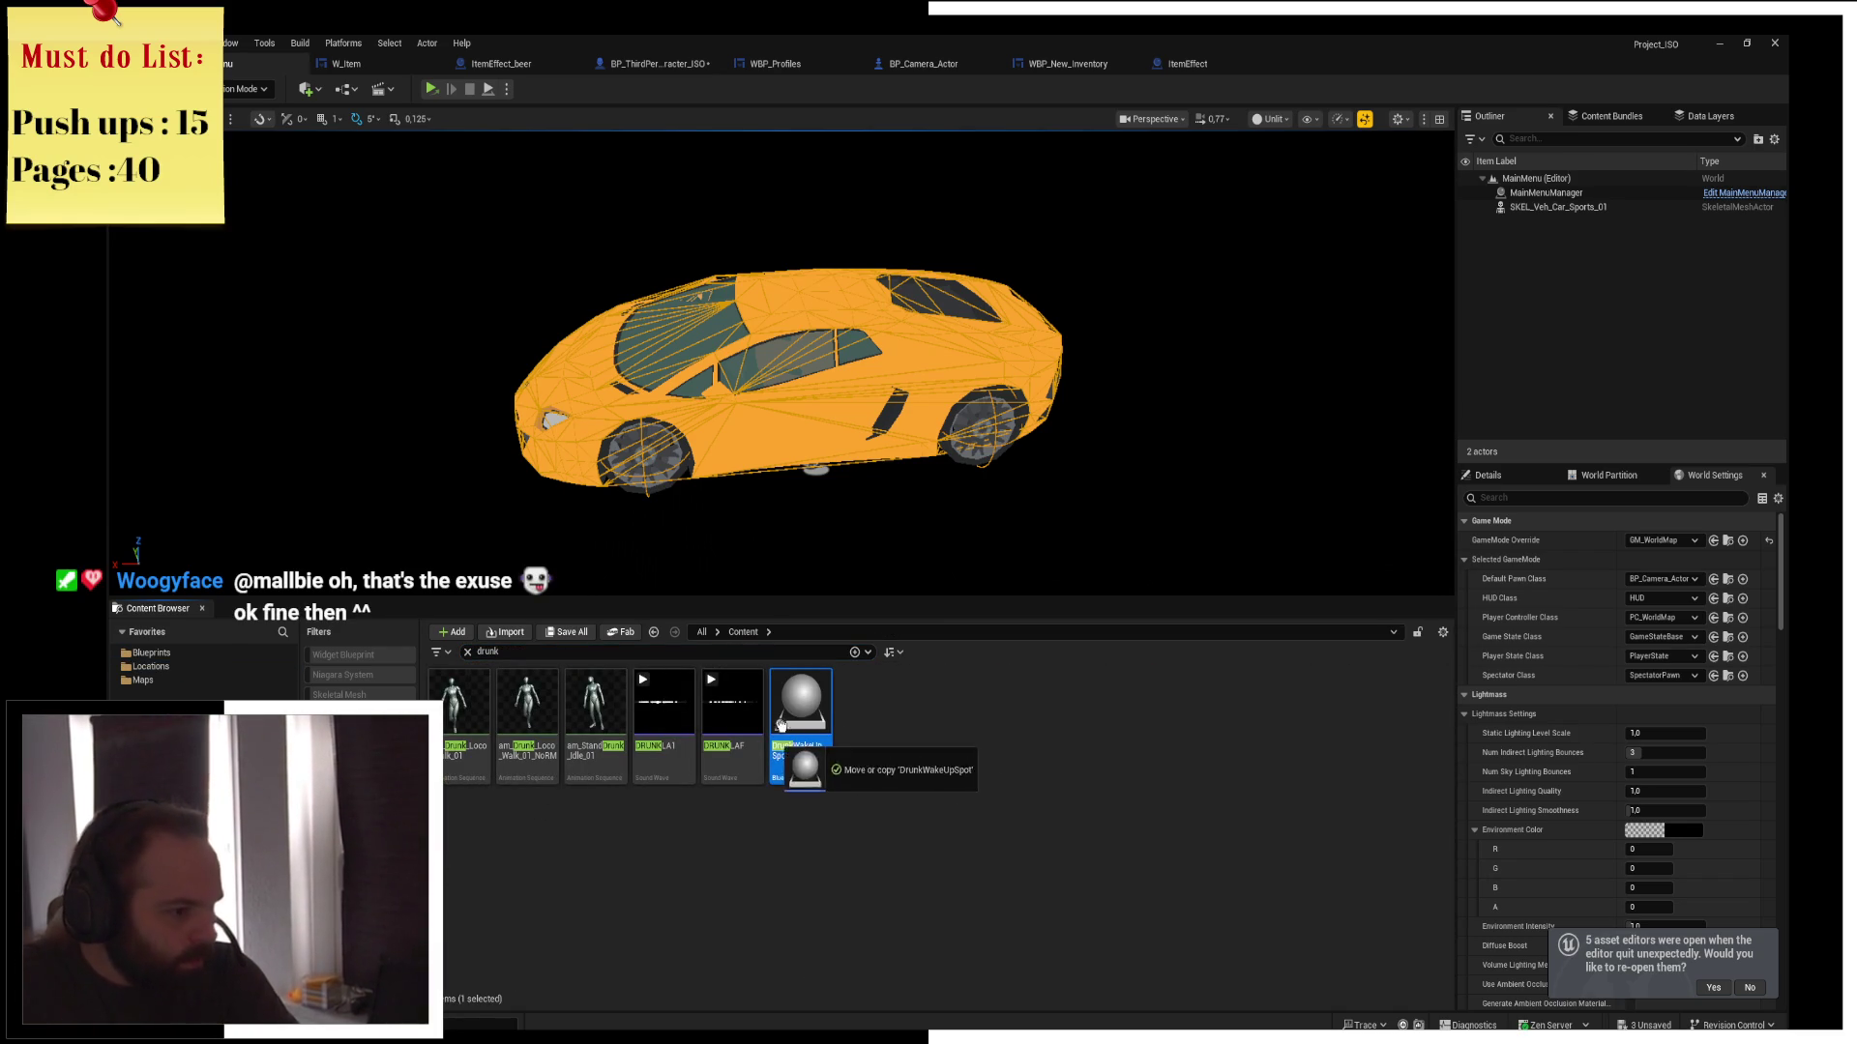
left_click(795, 833)
left_click(803, 741)
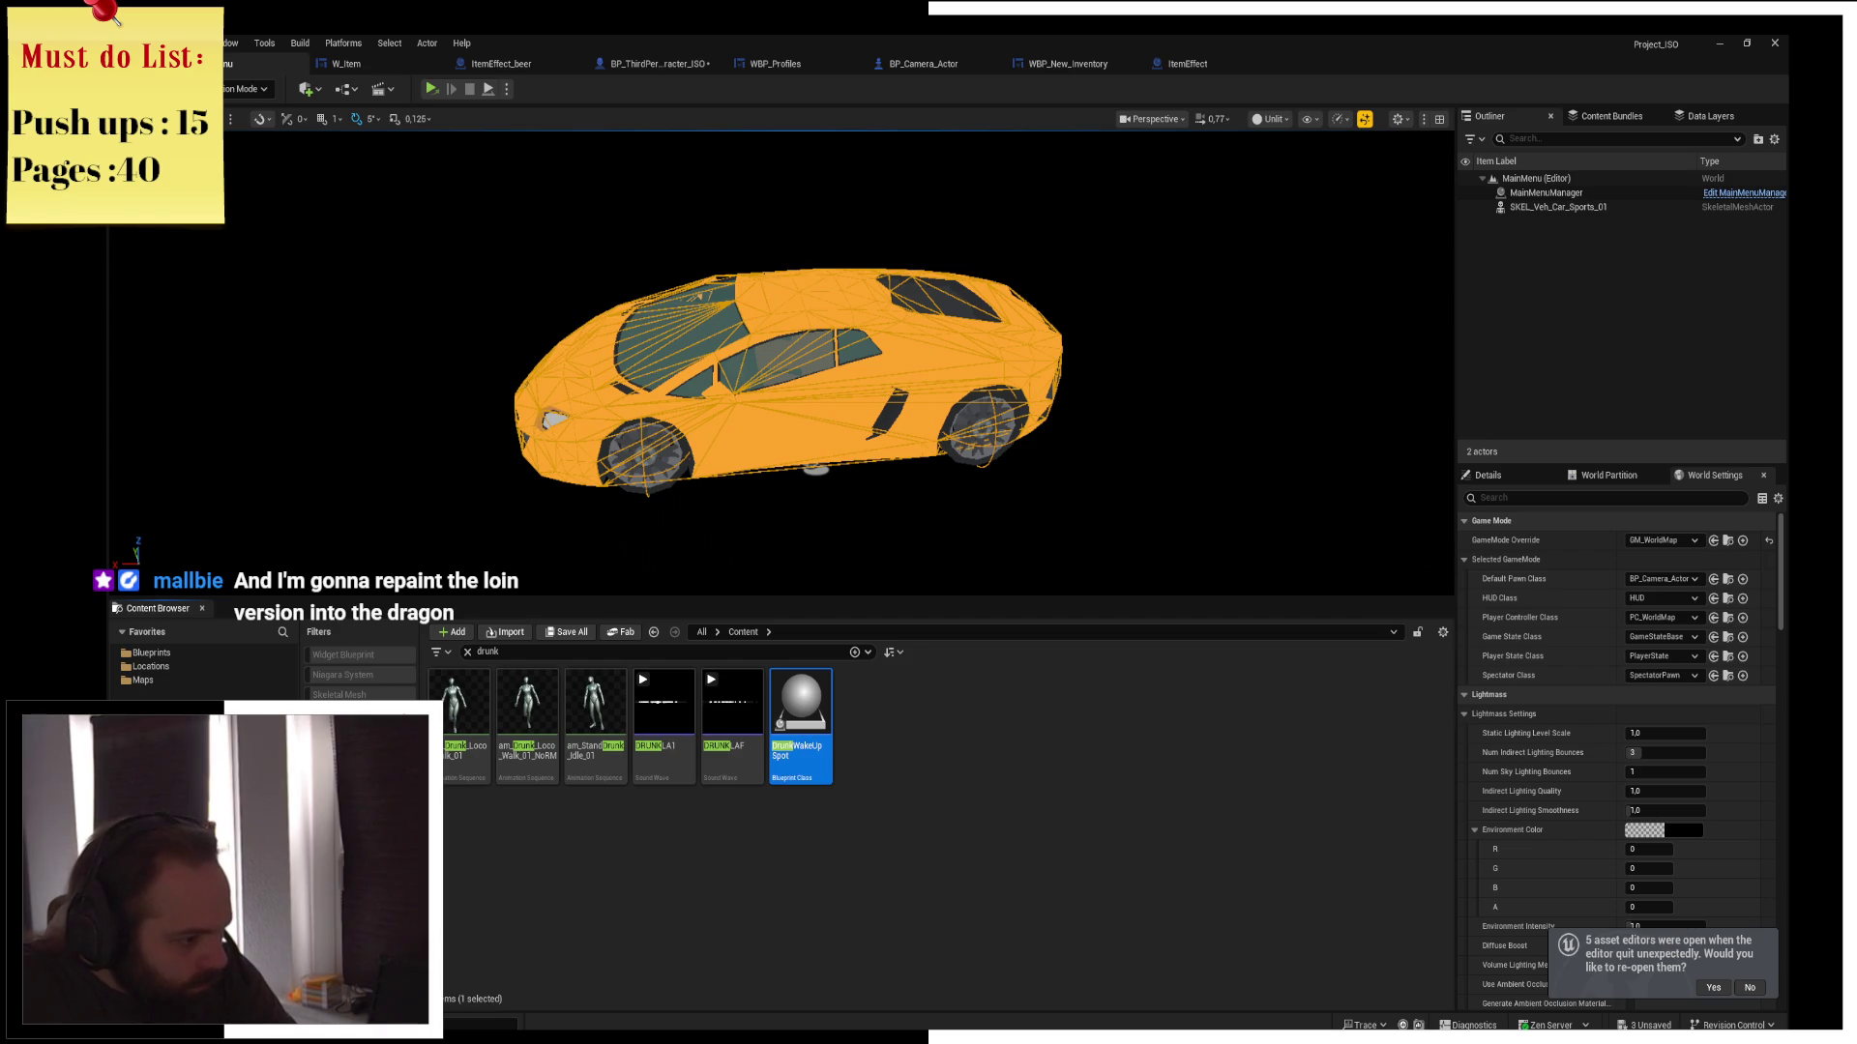
left_click(142, 680)
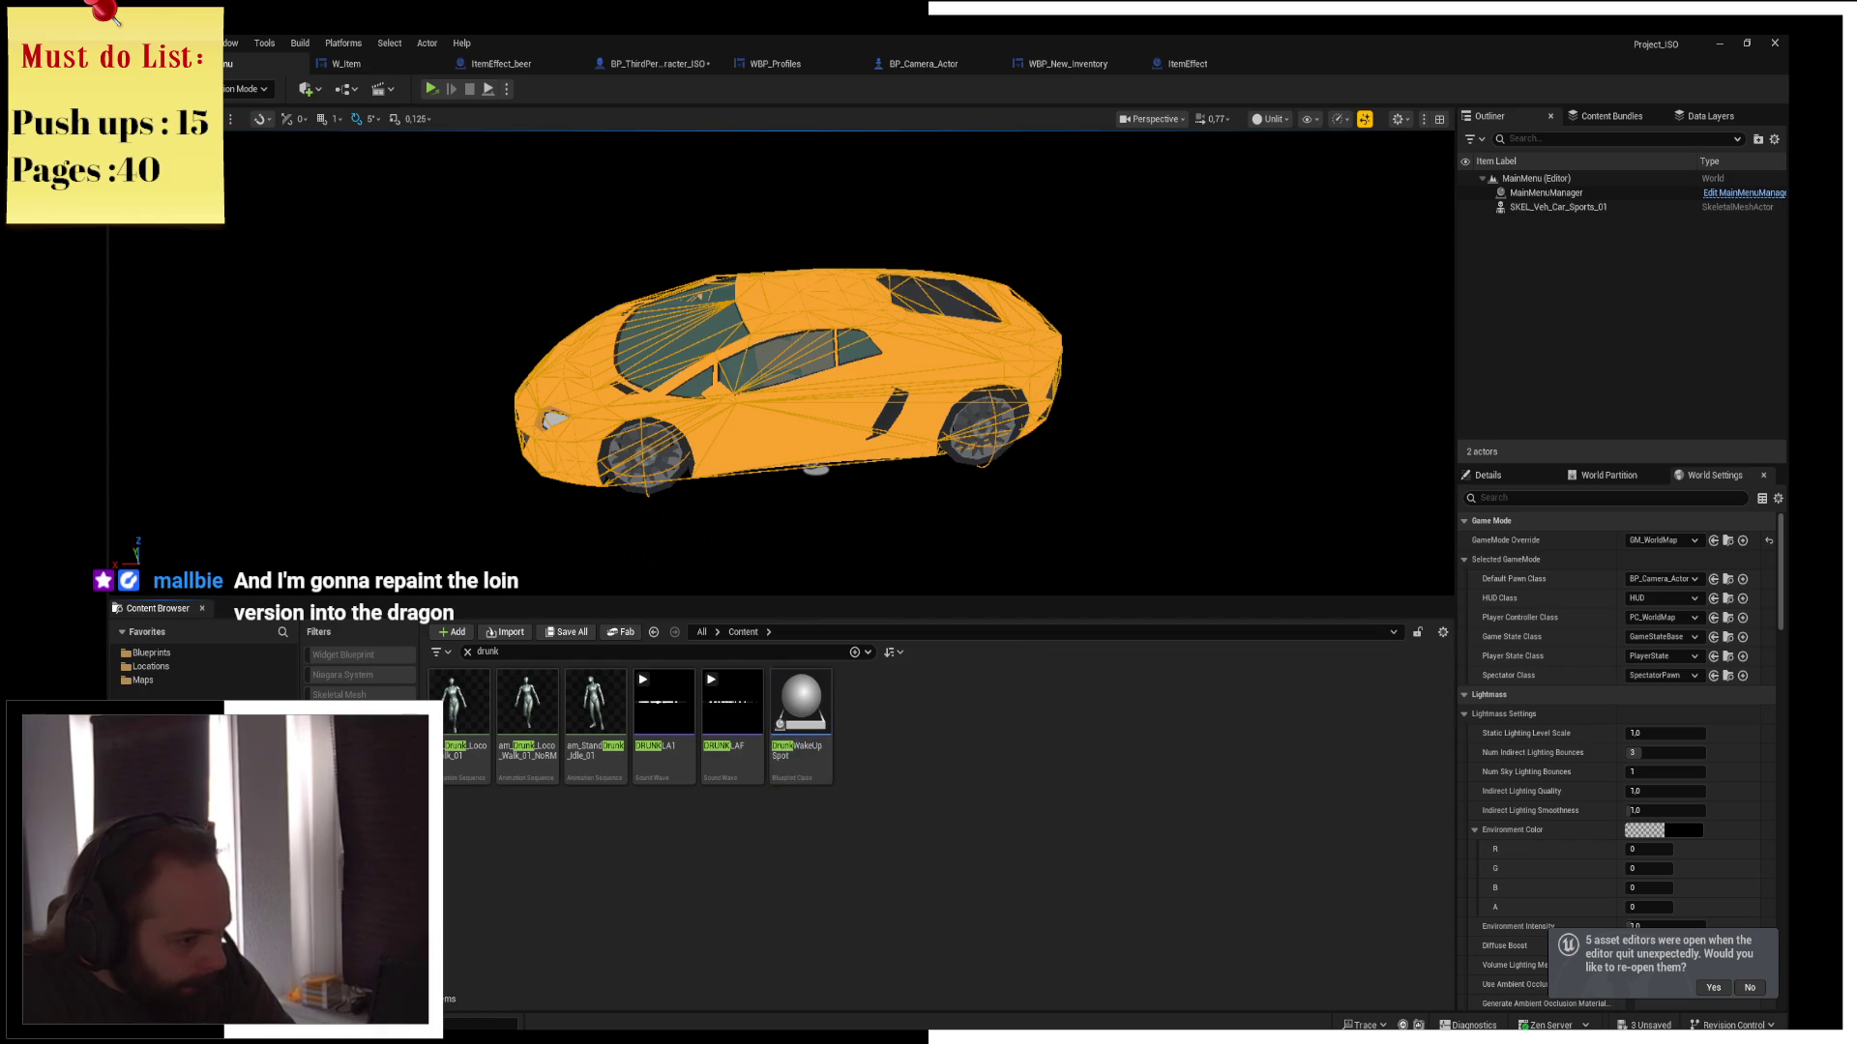
Clear the search, browse Maps > WorldMap > Locations > SandCamp, and open the SandCamp_WP level
left_click(469, 653)
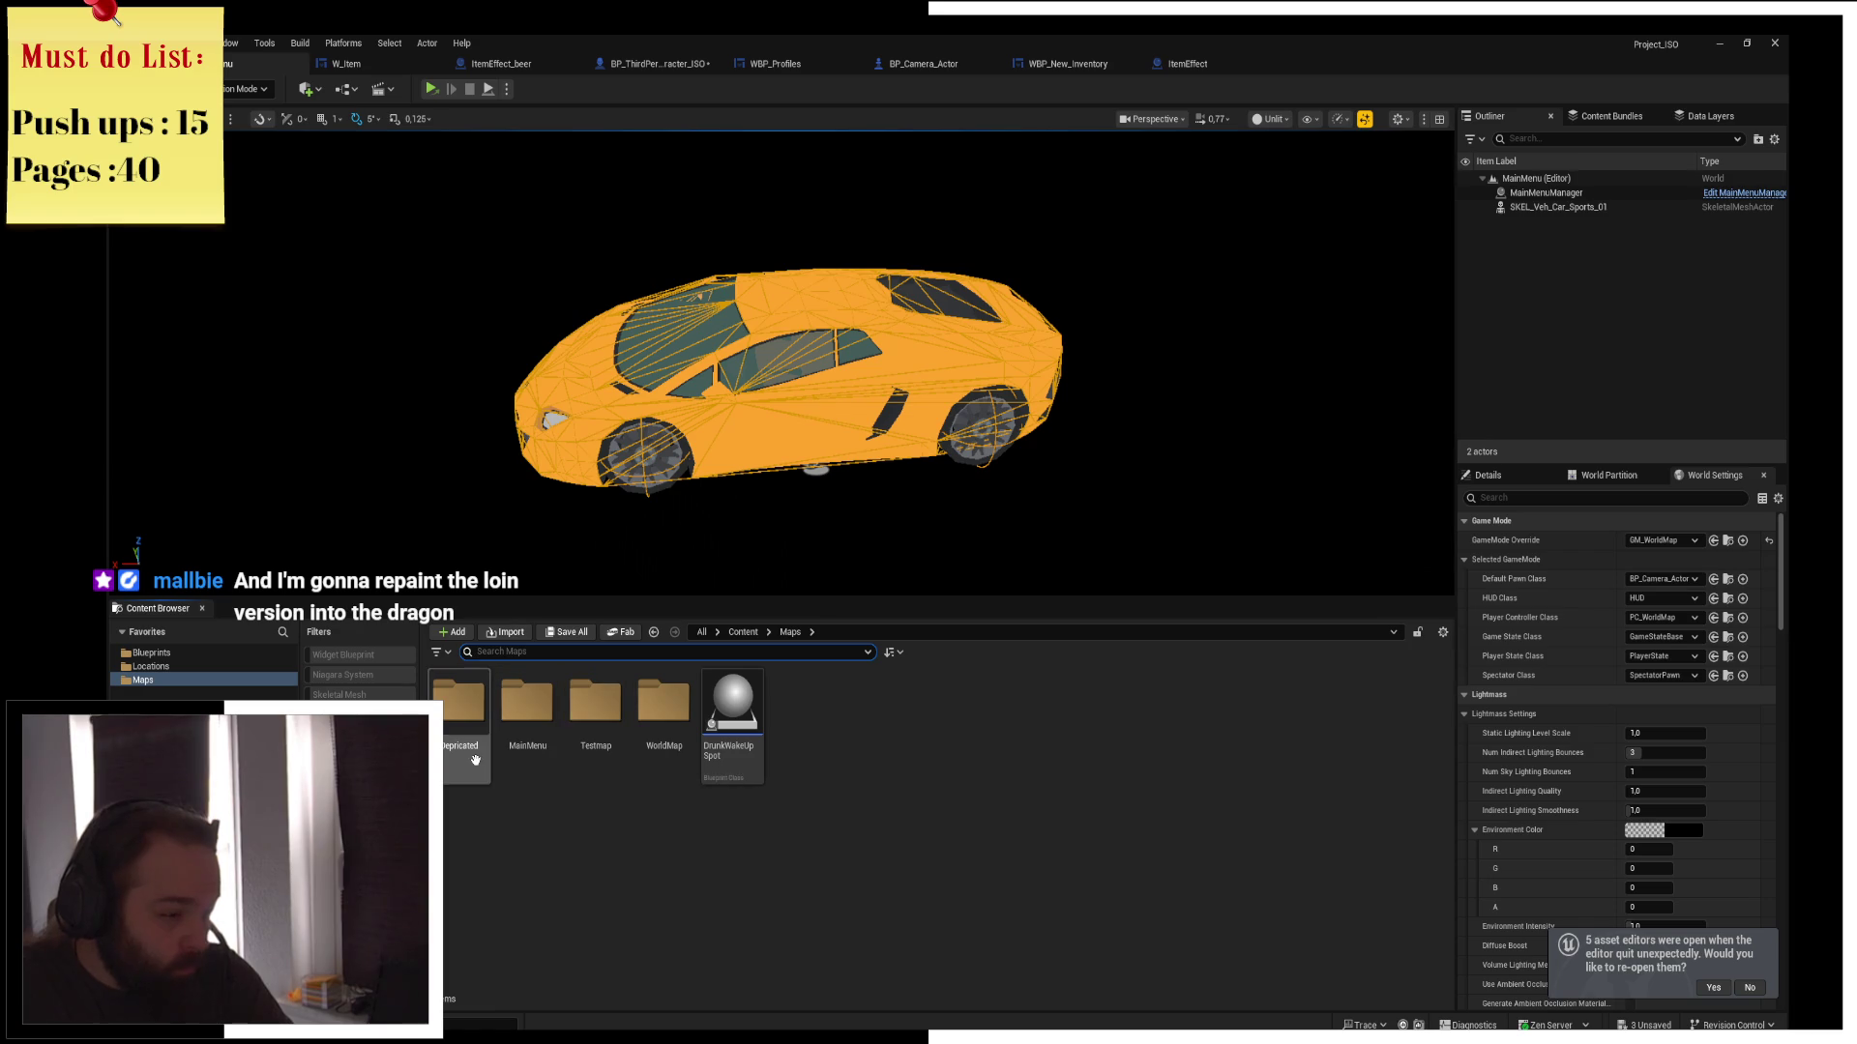
left_click(595, 706)
double_click(527, 706)
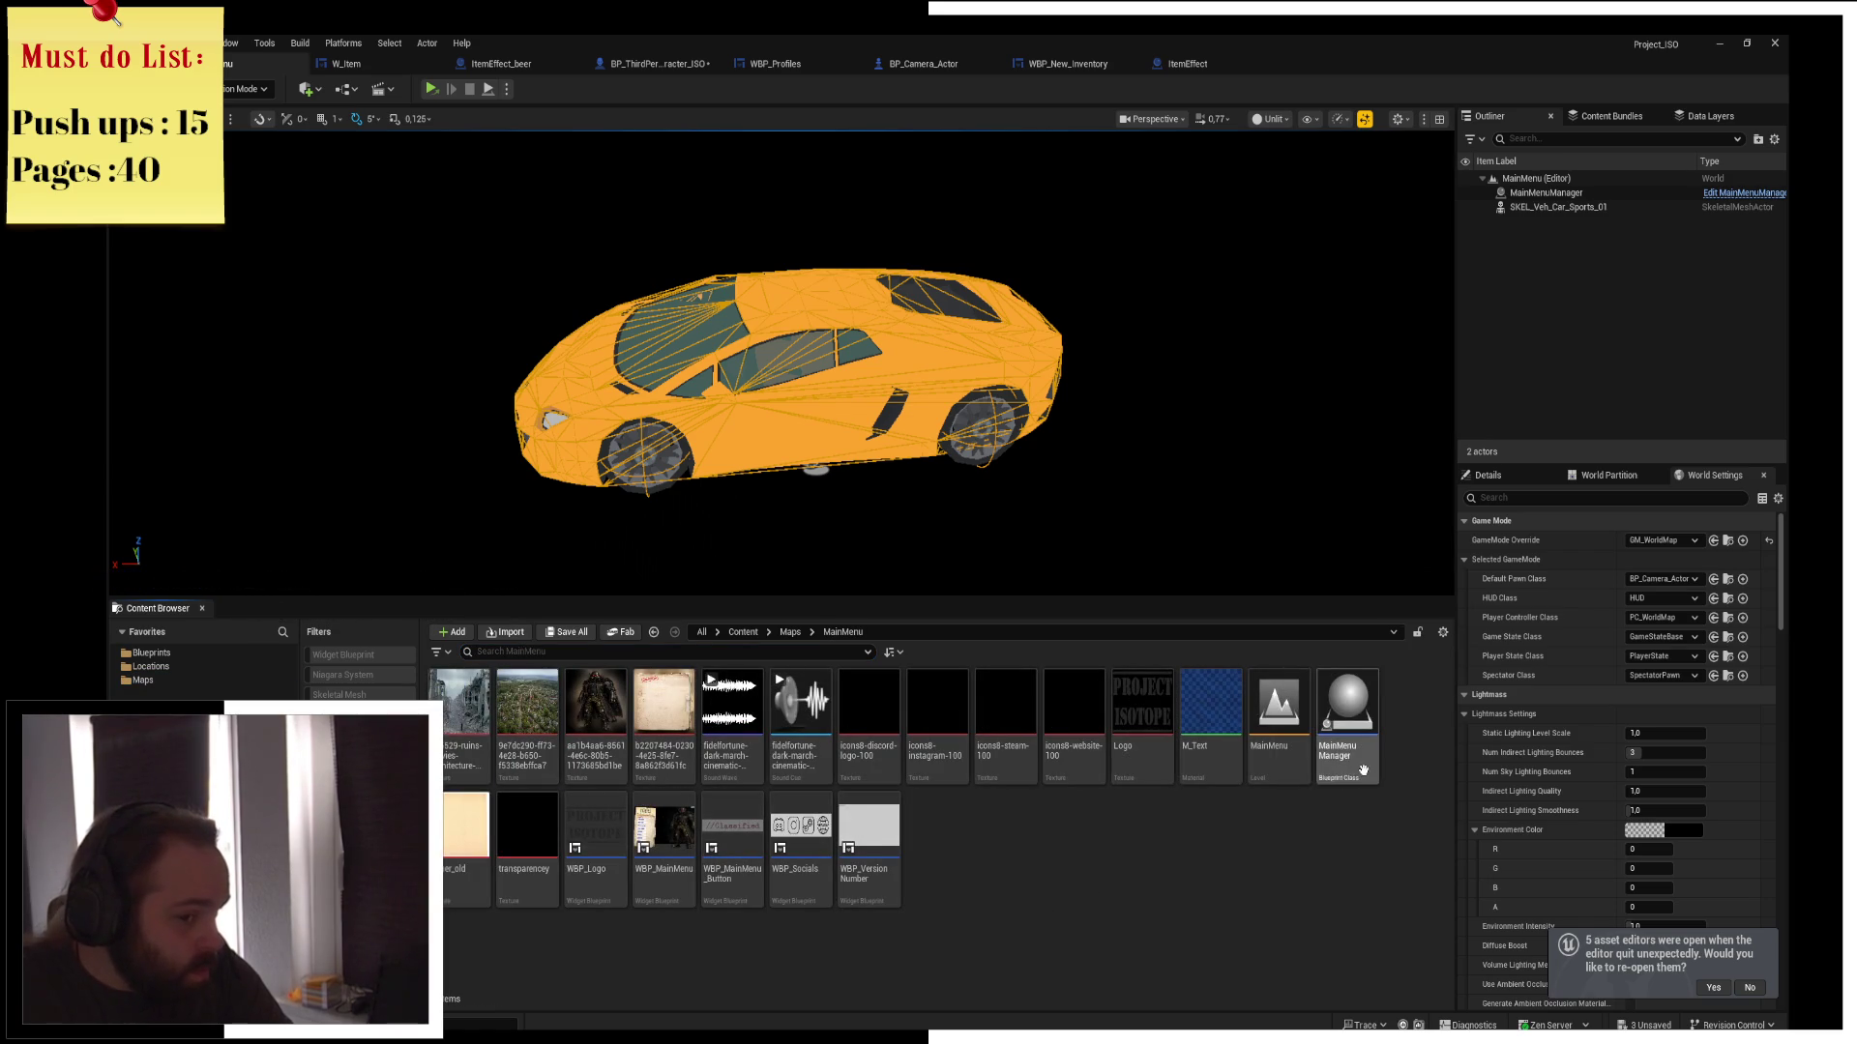
left_click(790, 632)
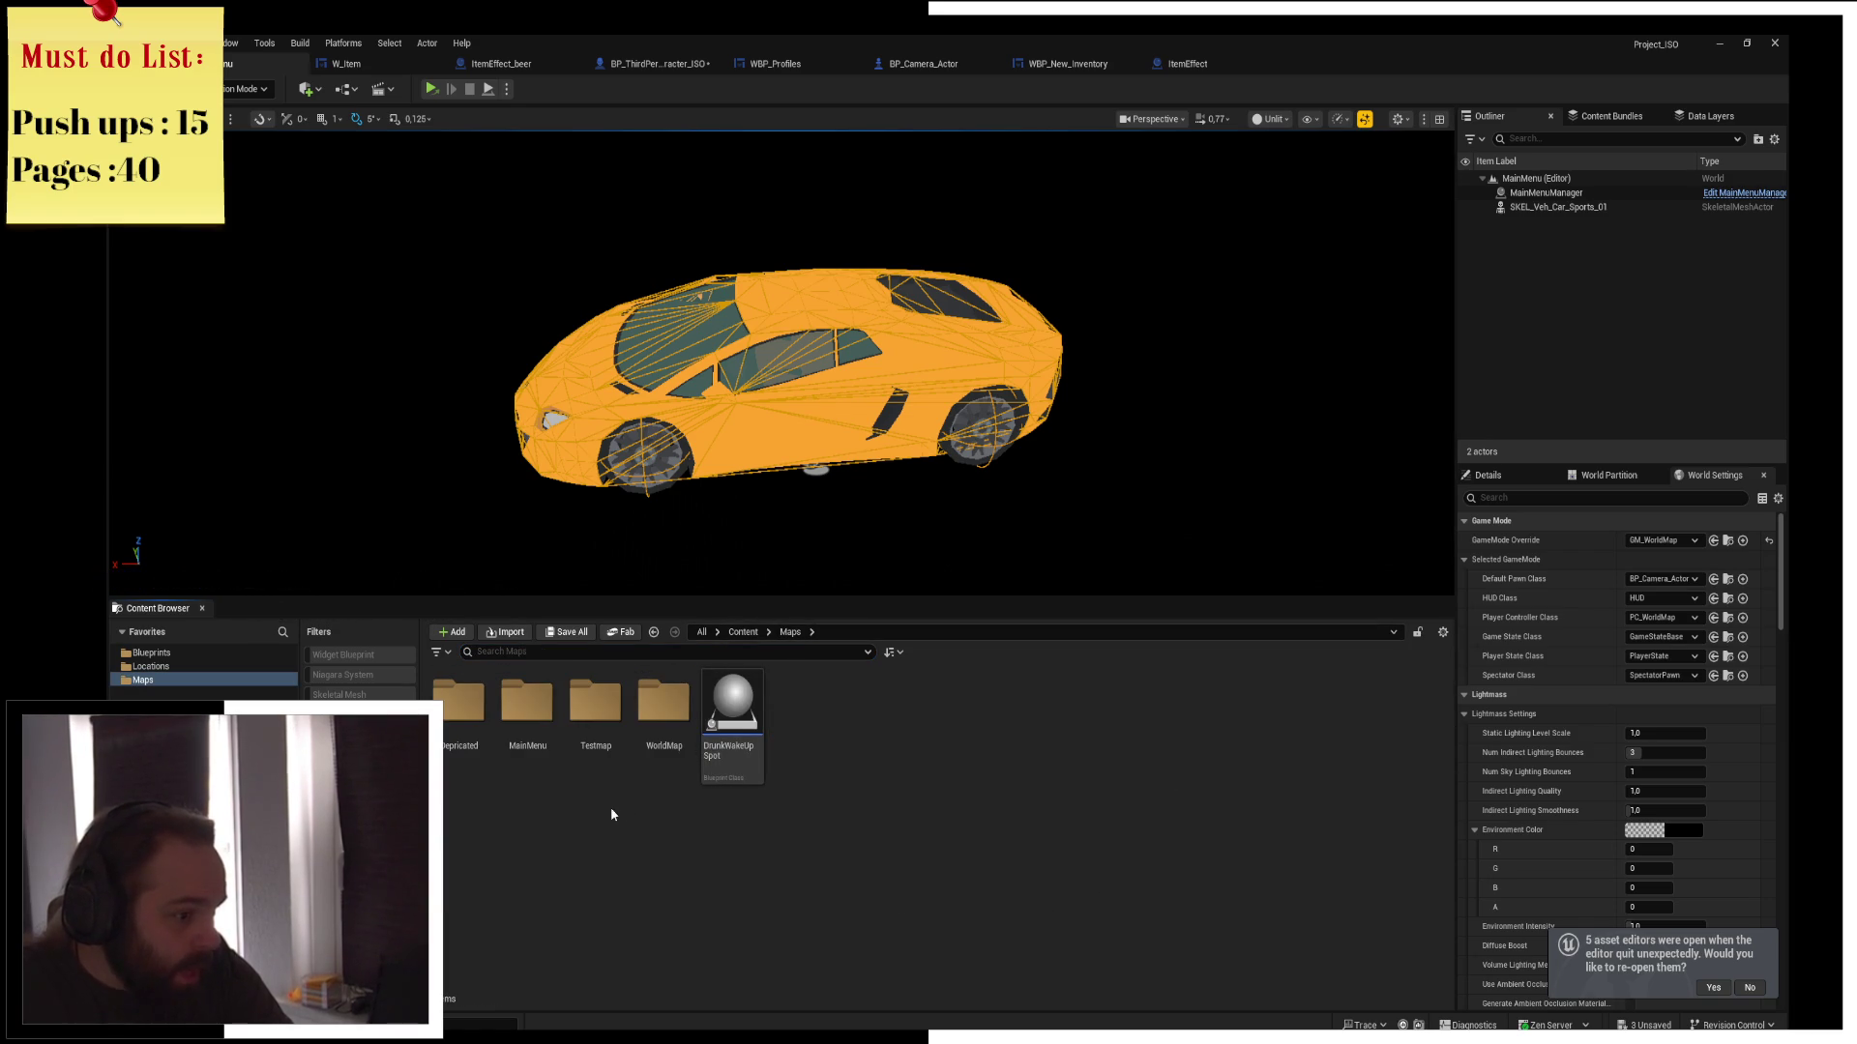
double_click(527, 706)
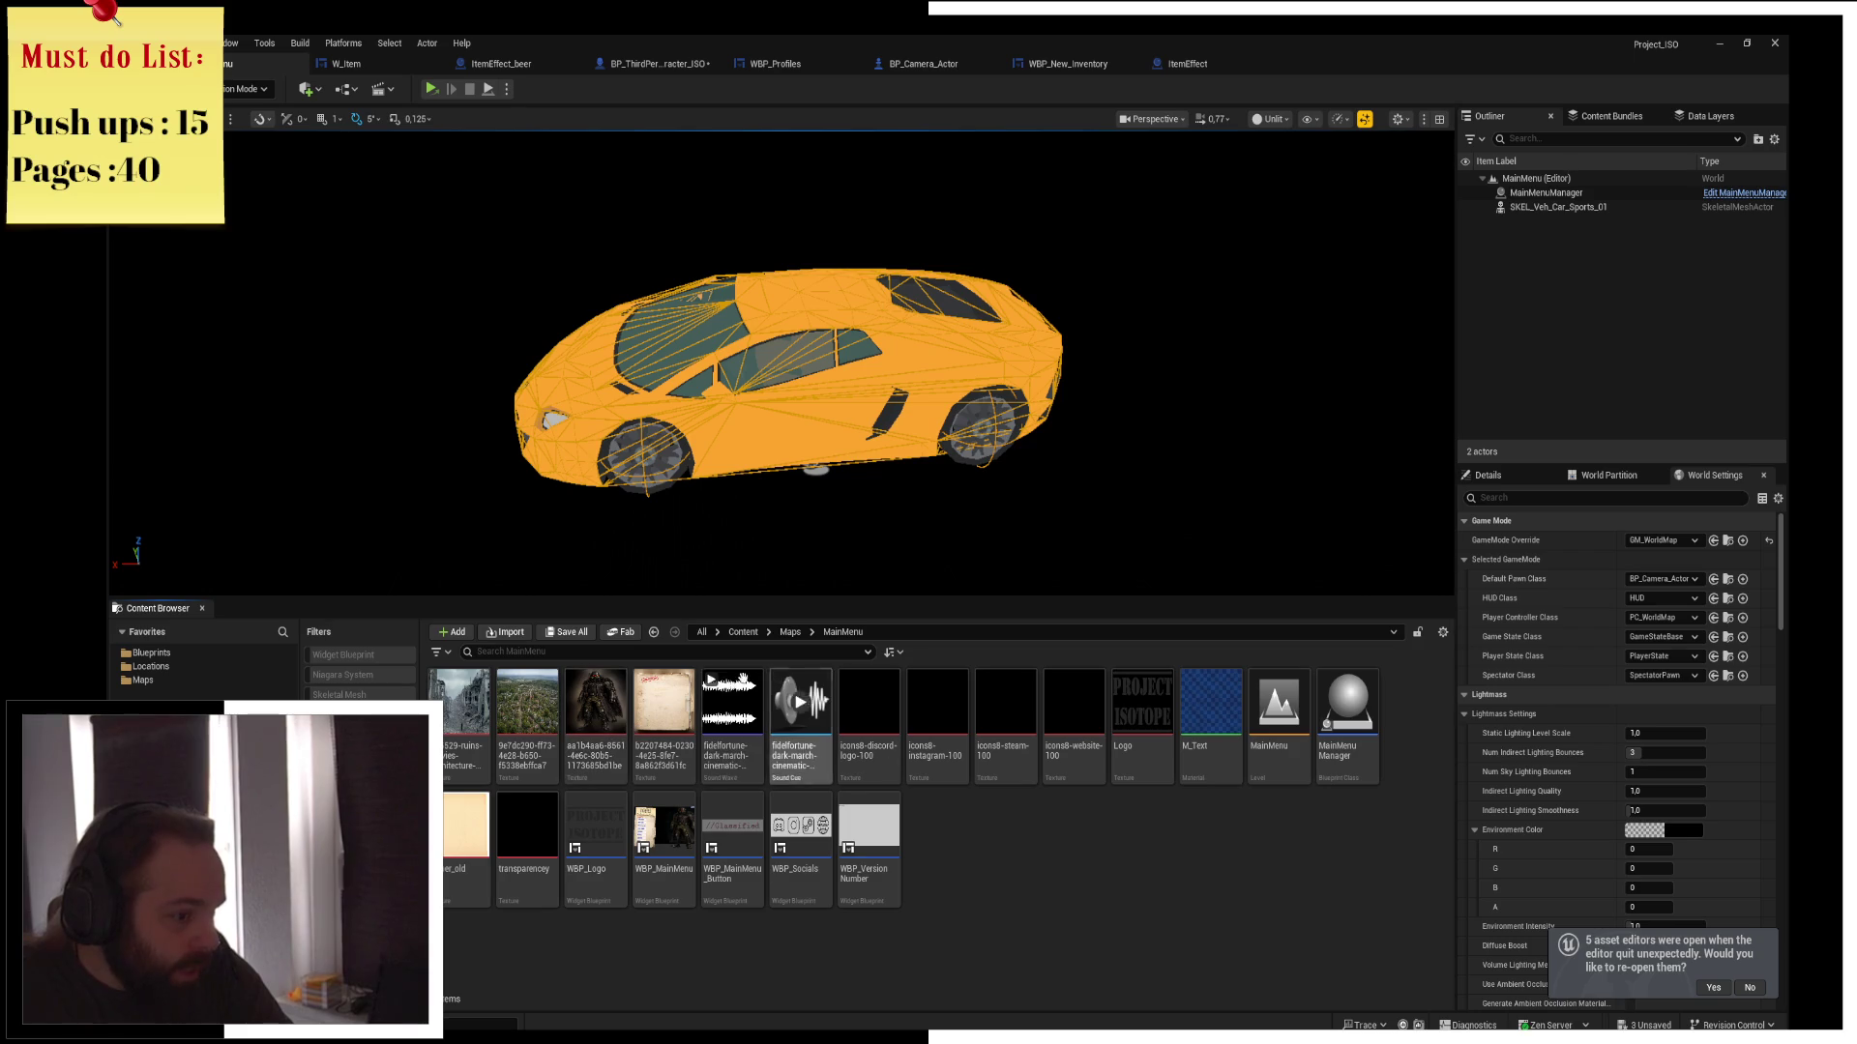
left_click(790, 631)
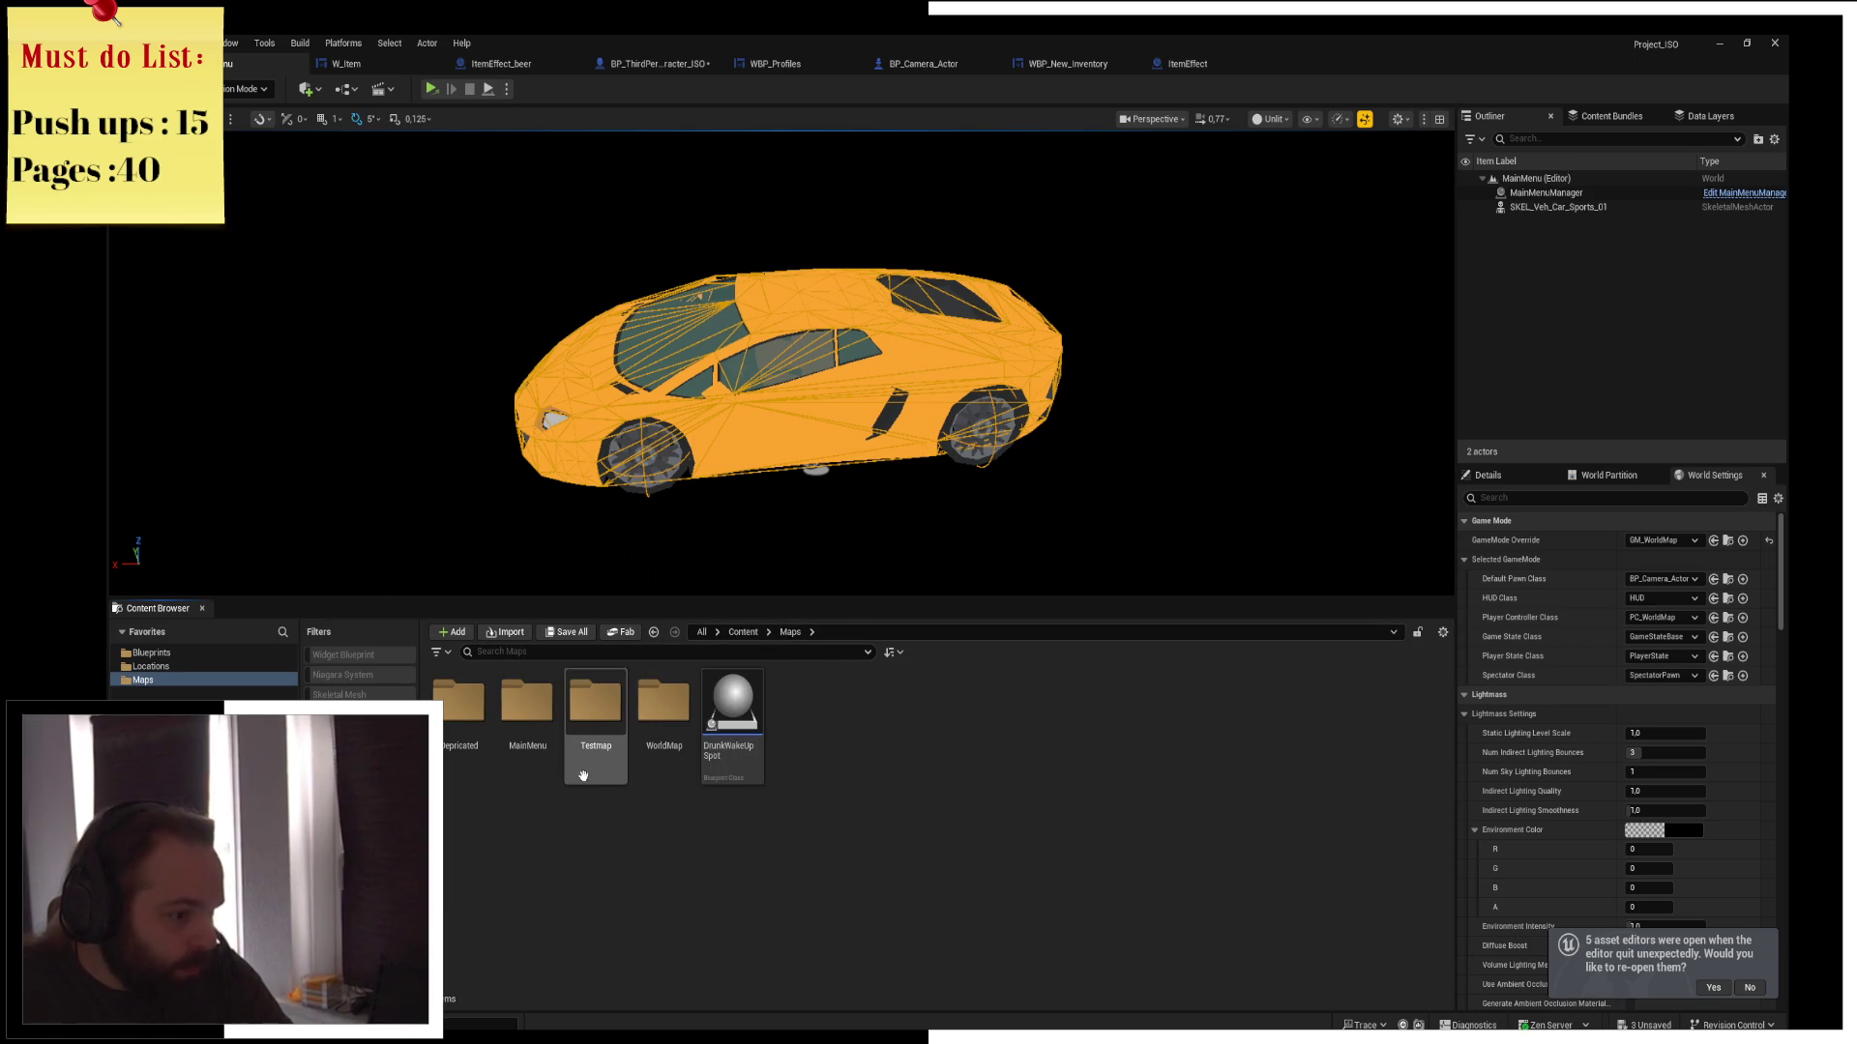
double_click(663, 706)
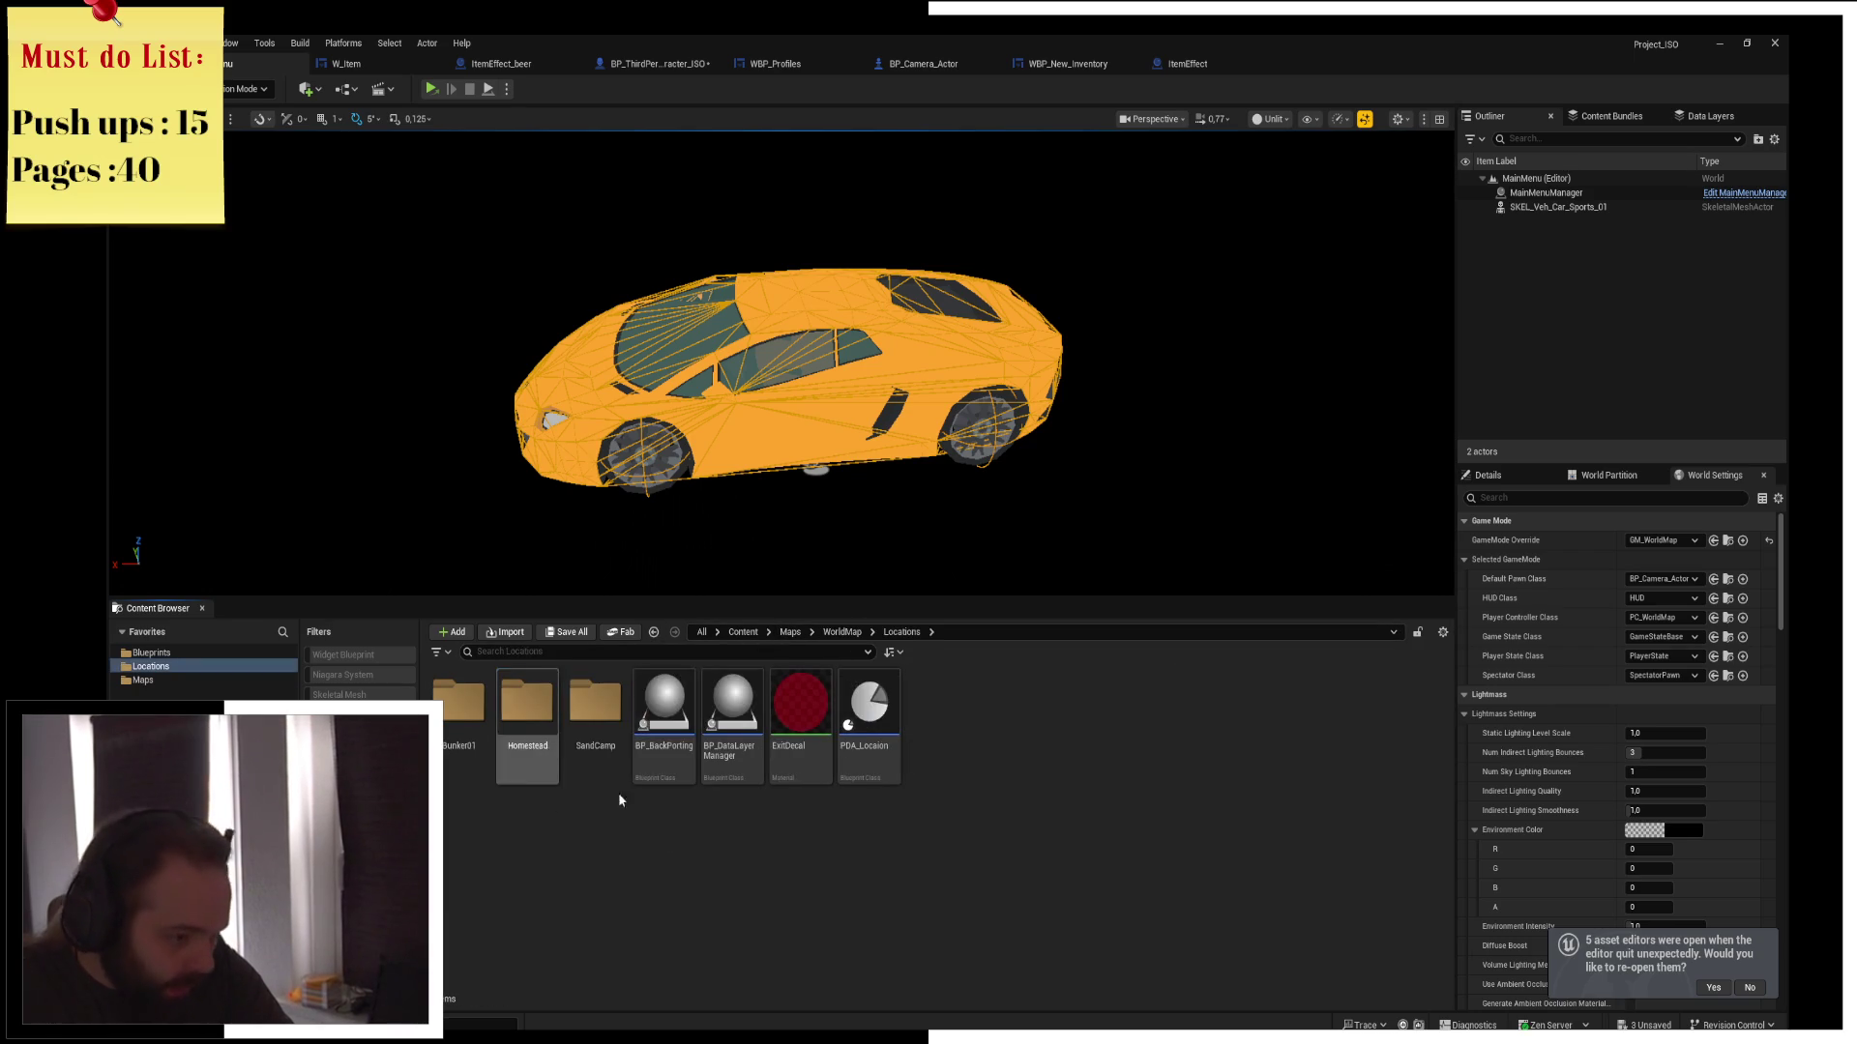
double_click(595, 711)
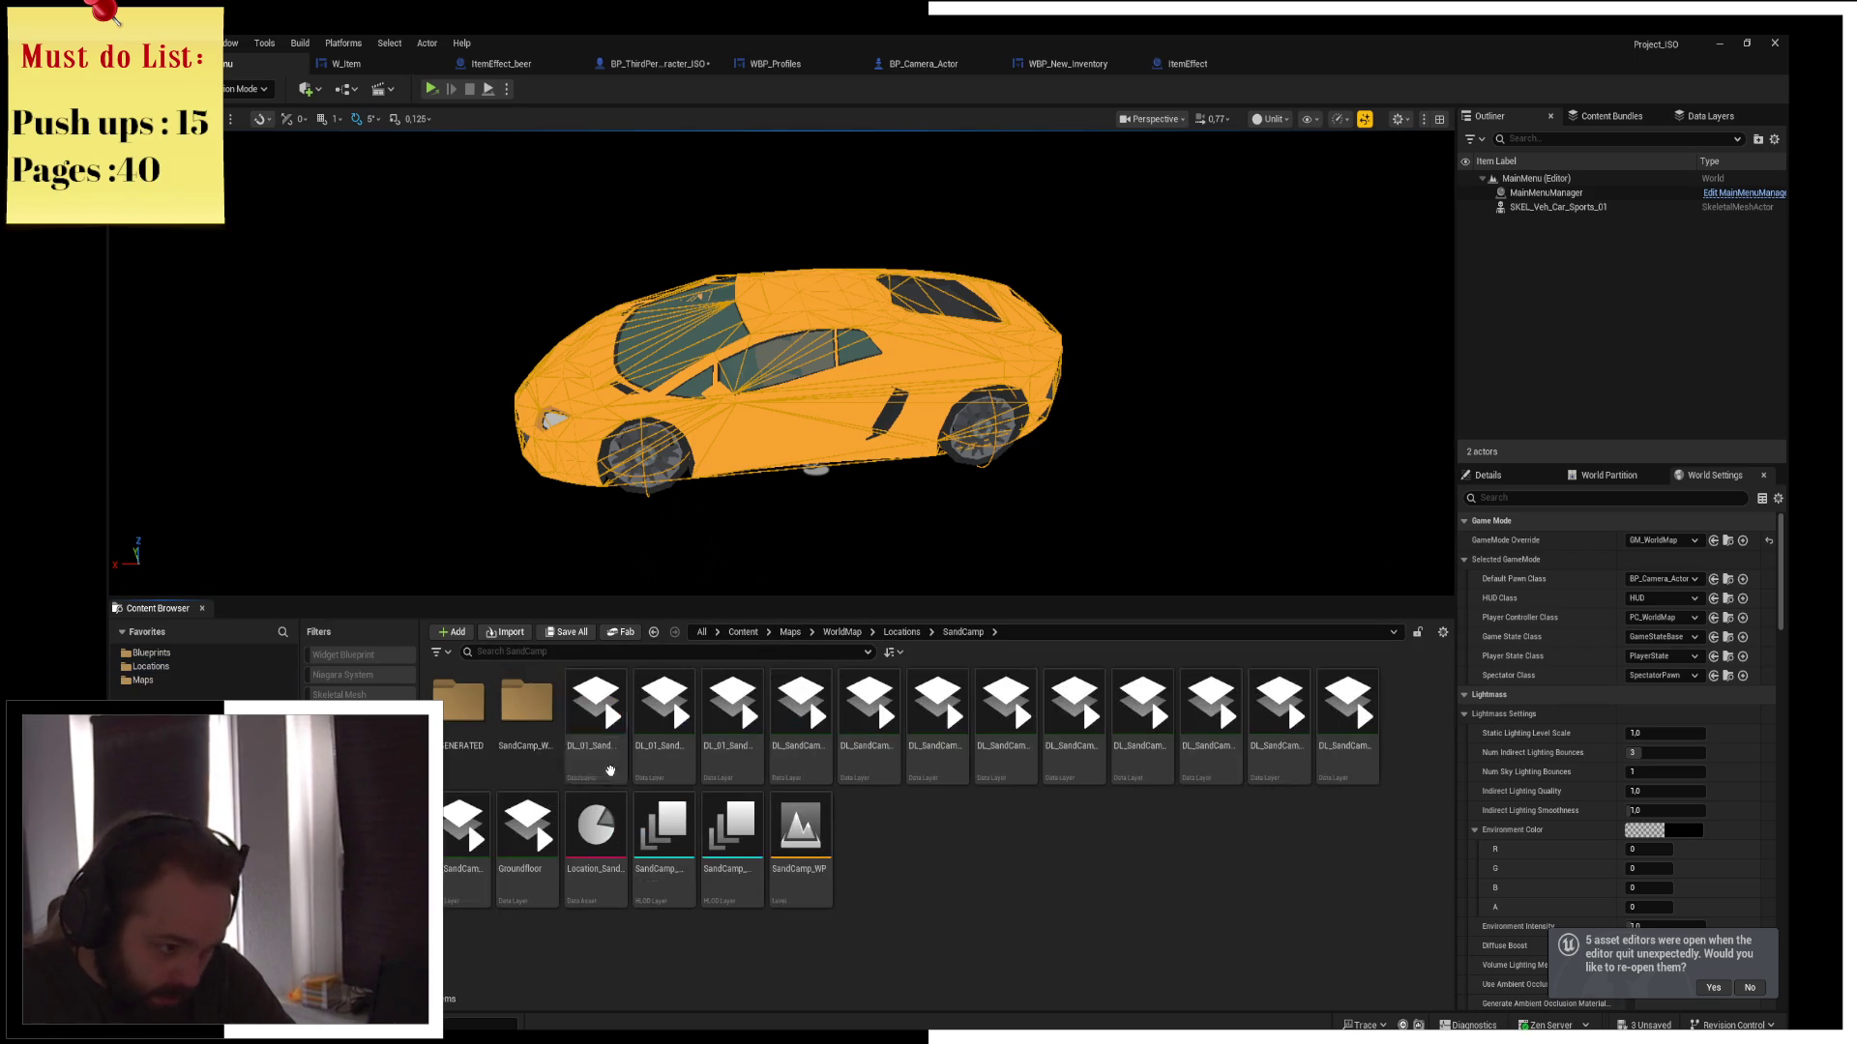
double_click(827, 862)
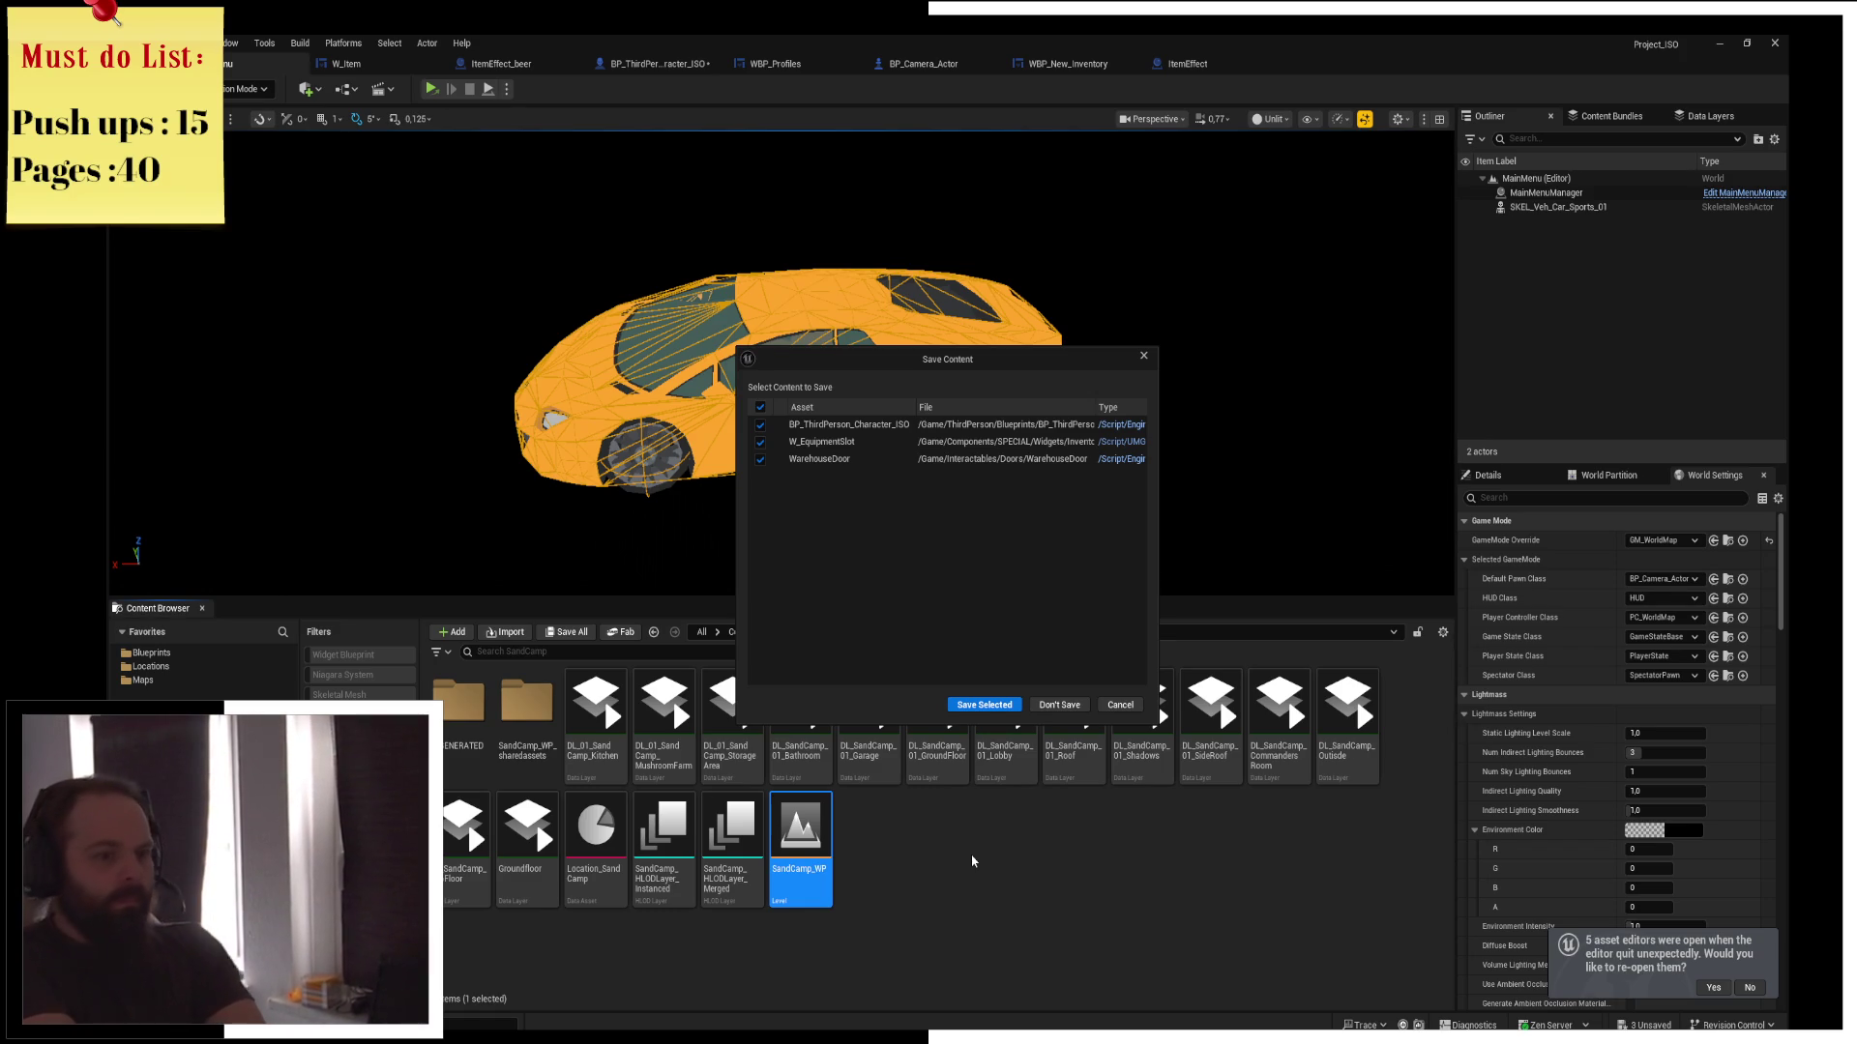
Save the three pending assets, close the map check log, and select all actors in SandCamp_WP
left_click(991, 705)
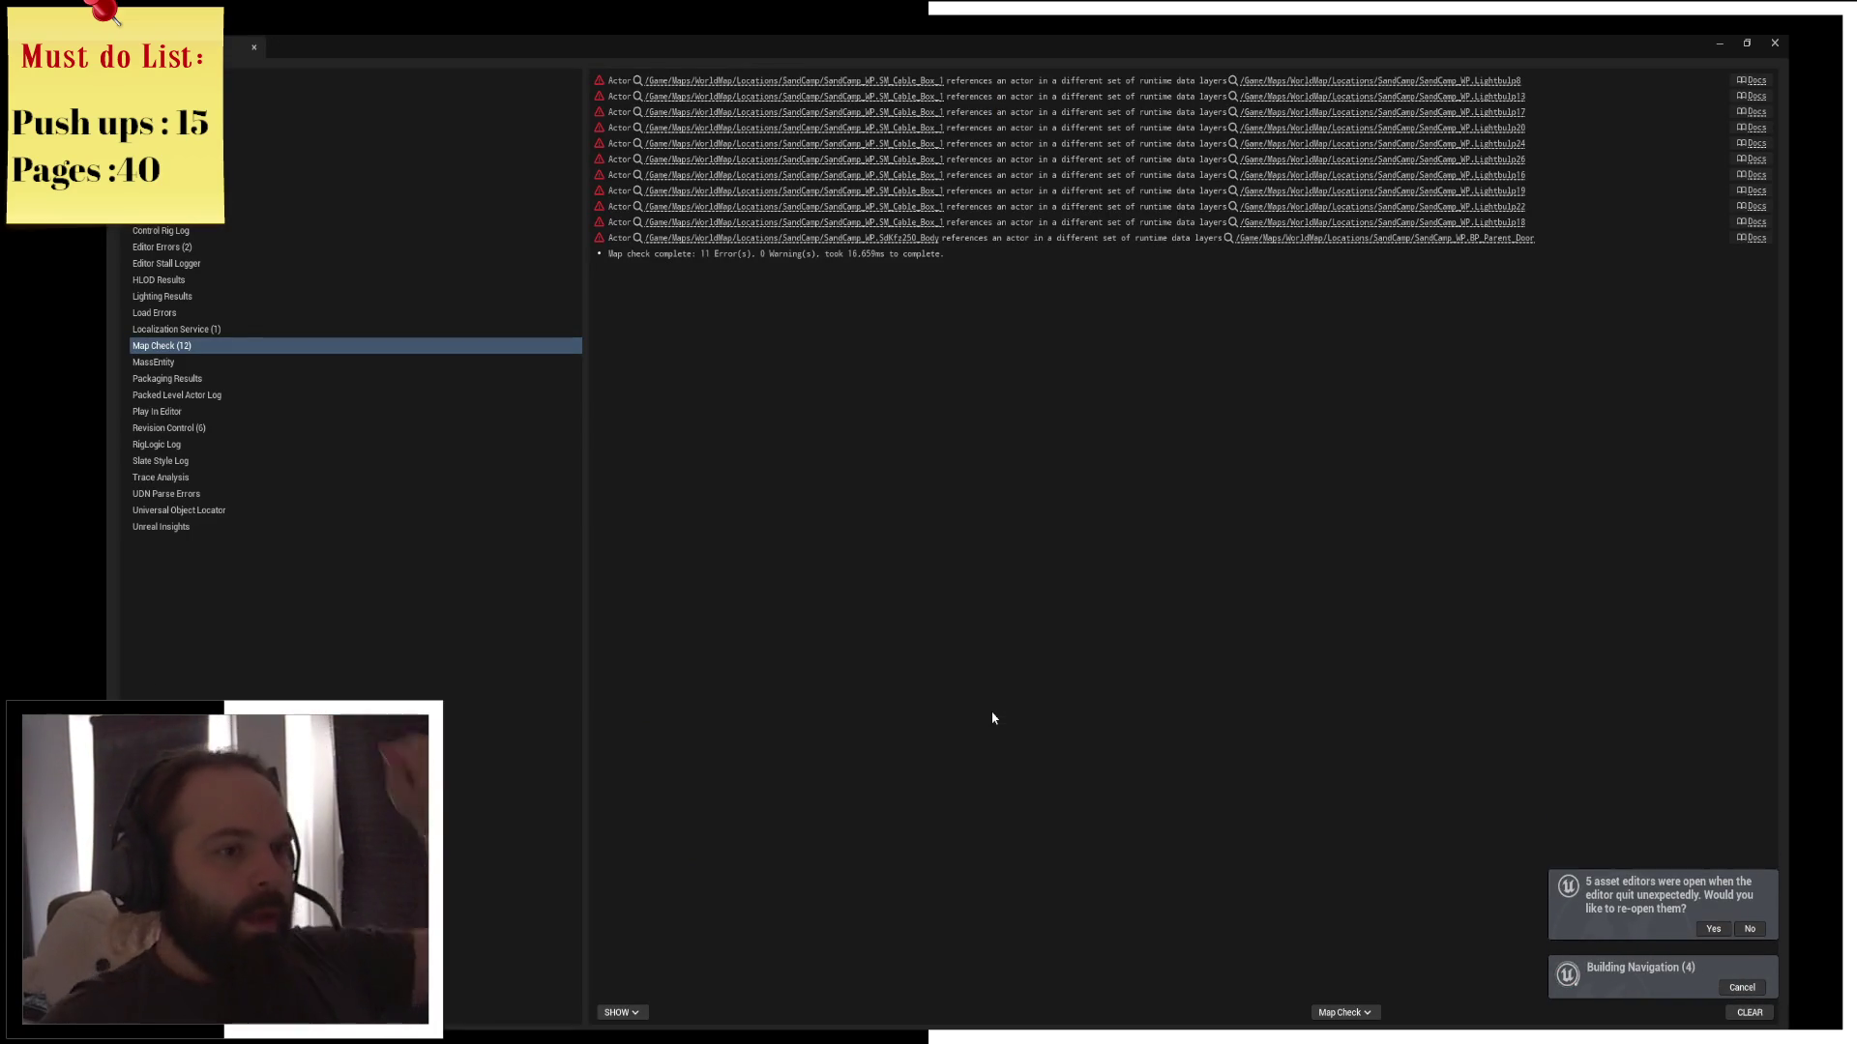
left_click(1774, 43)
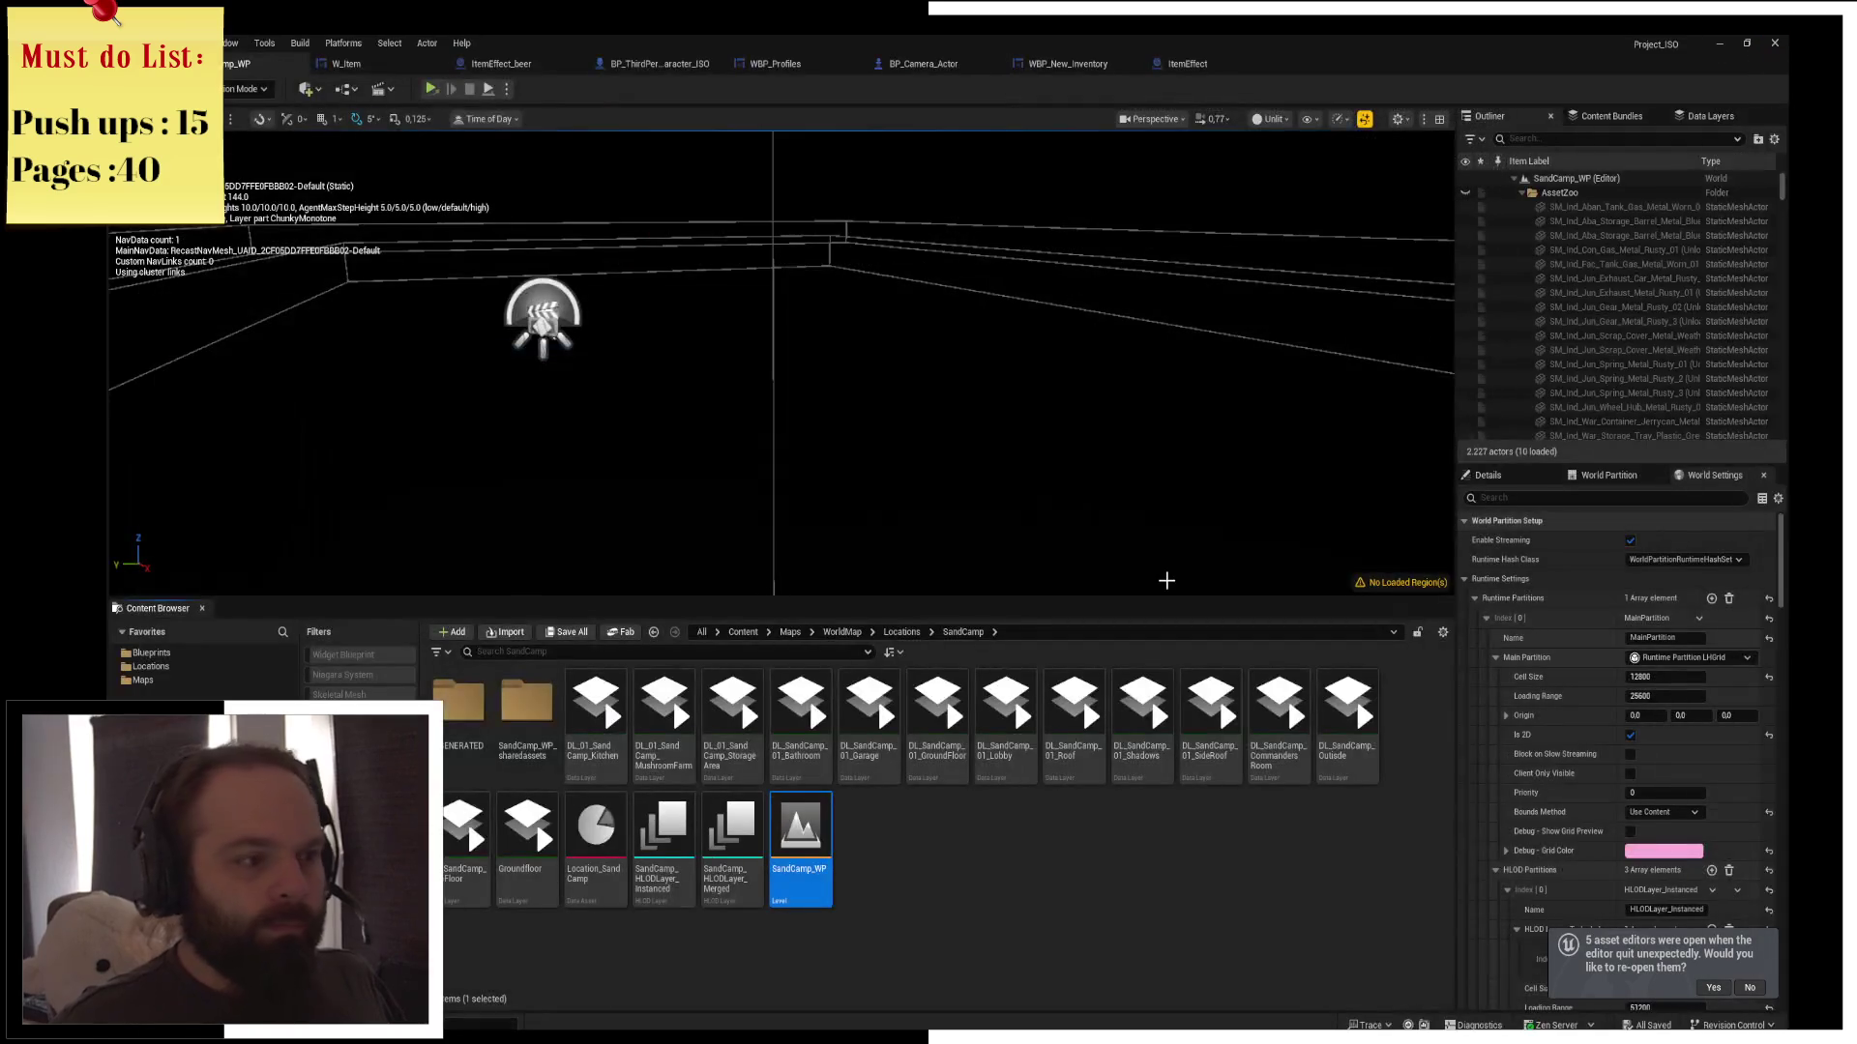
key("ctrl+a")
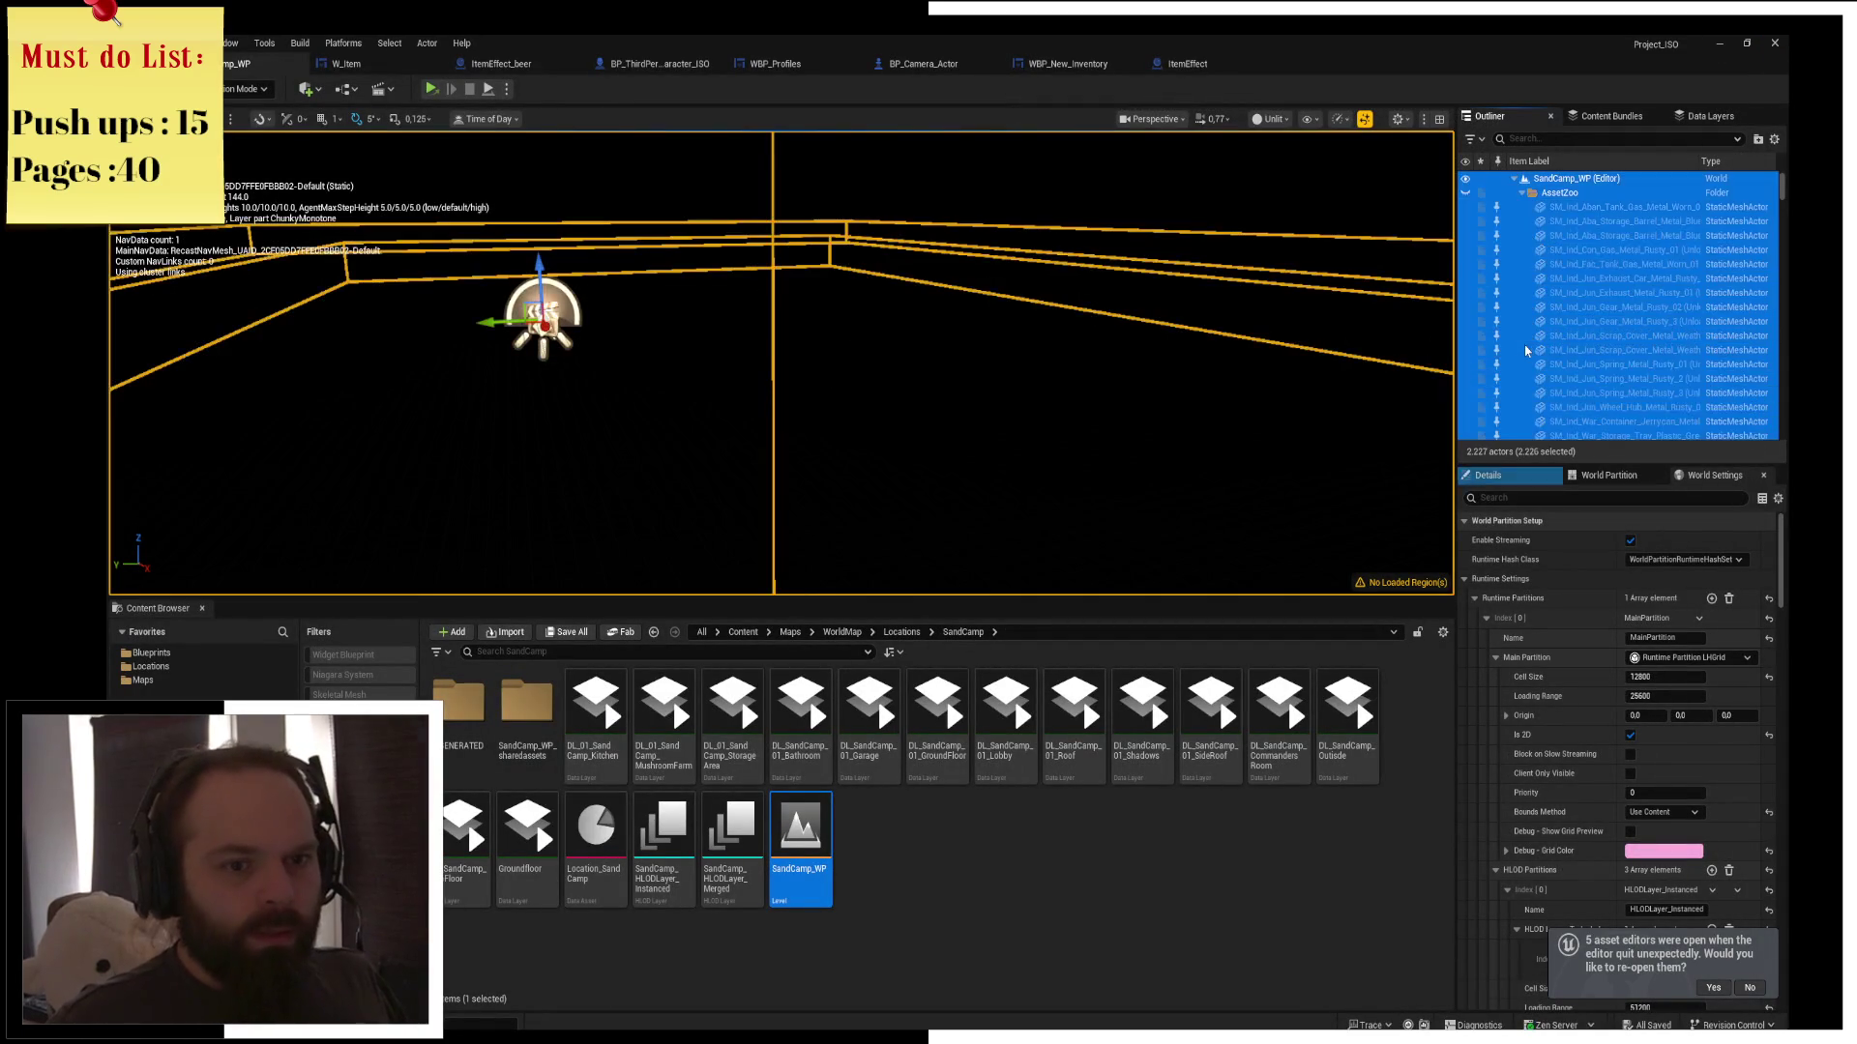
Force Load all selected SandCamp_WP actors from the Outliner's right-click menu
right_click(1544, 349)
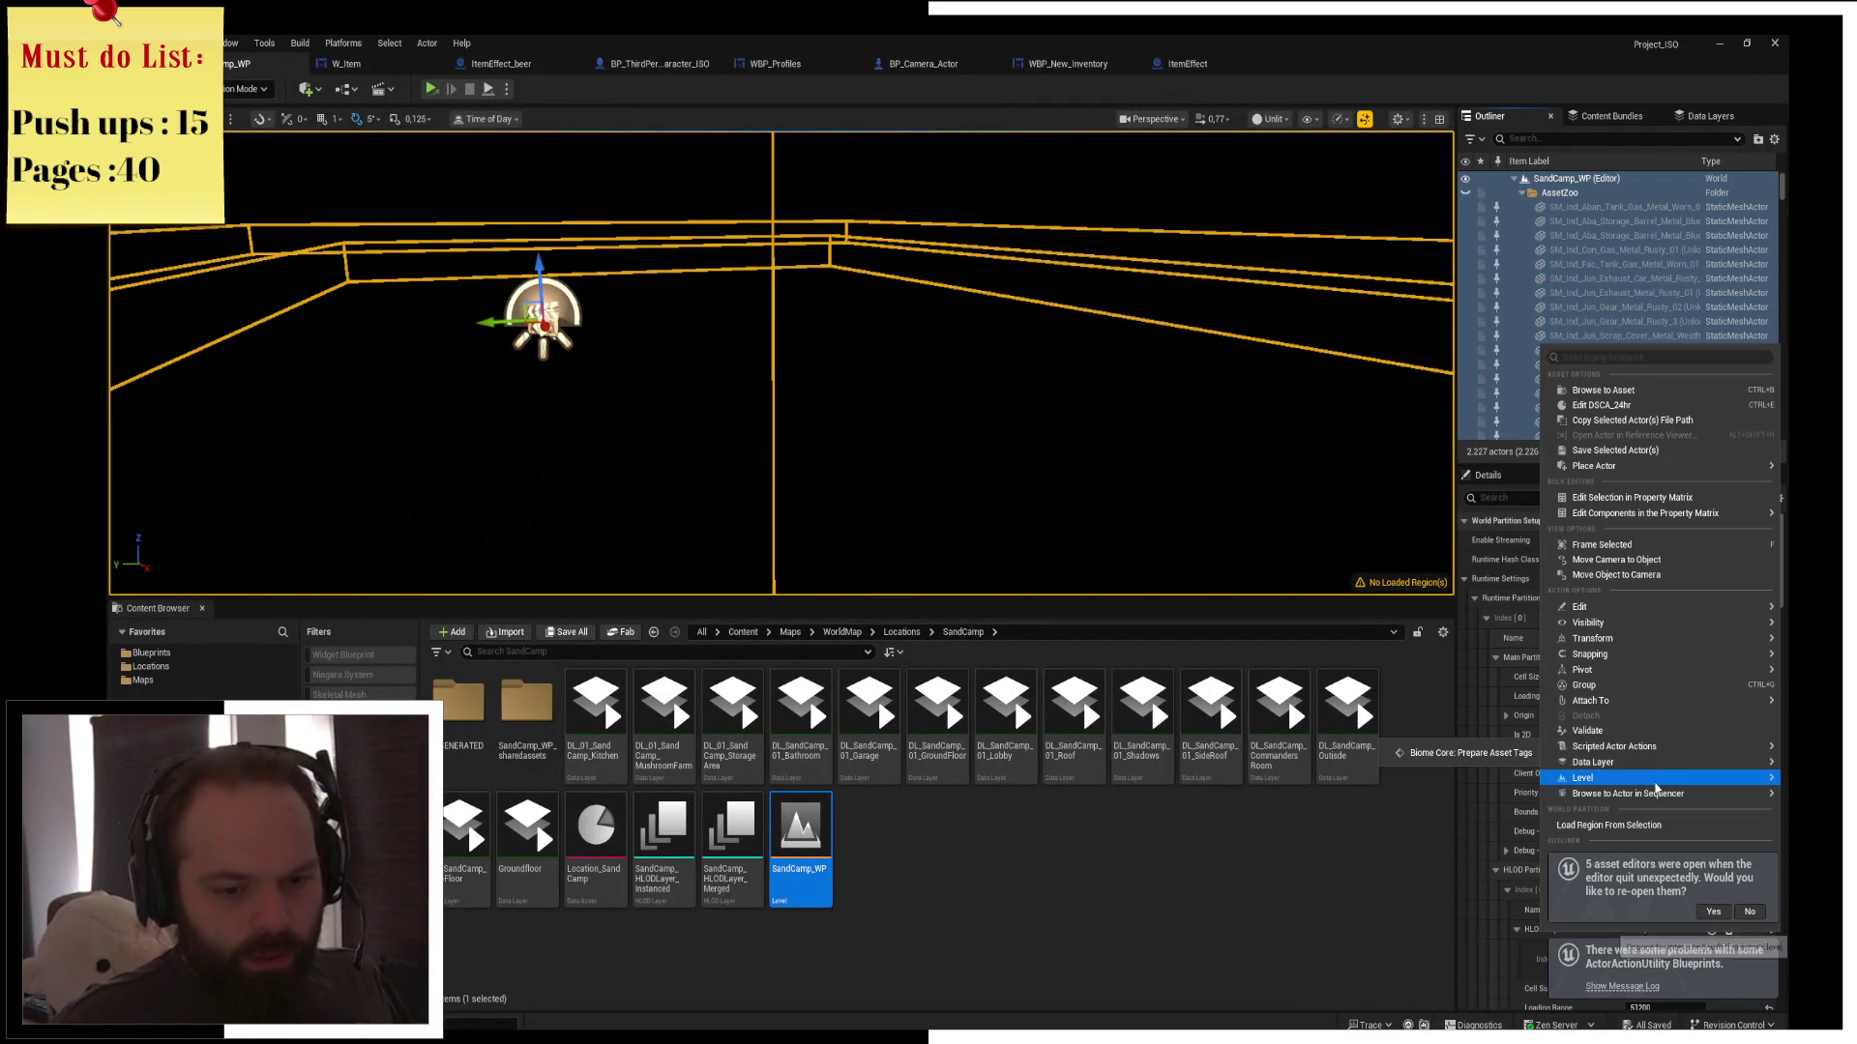
mouse_move(1658, 780)
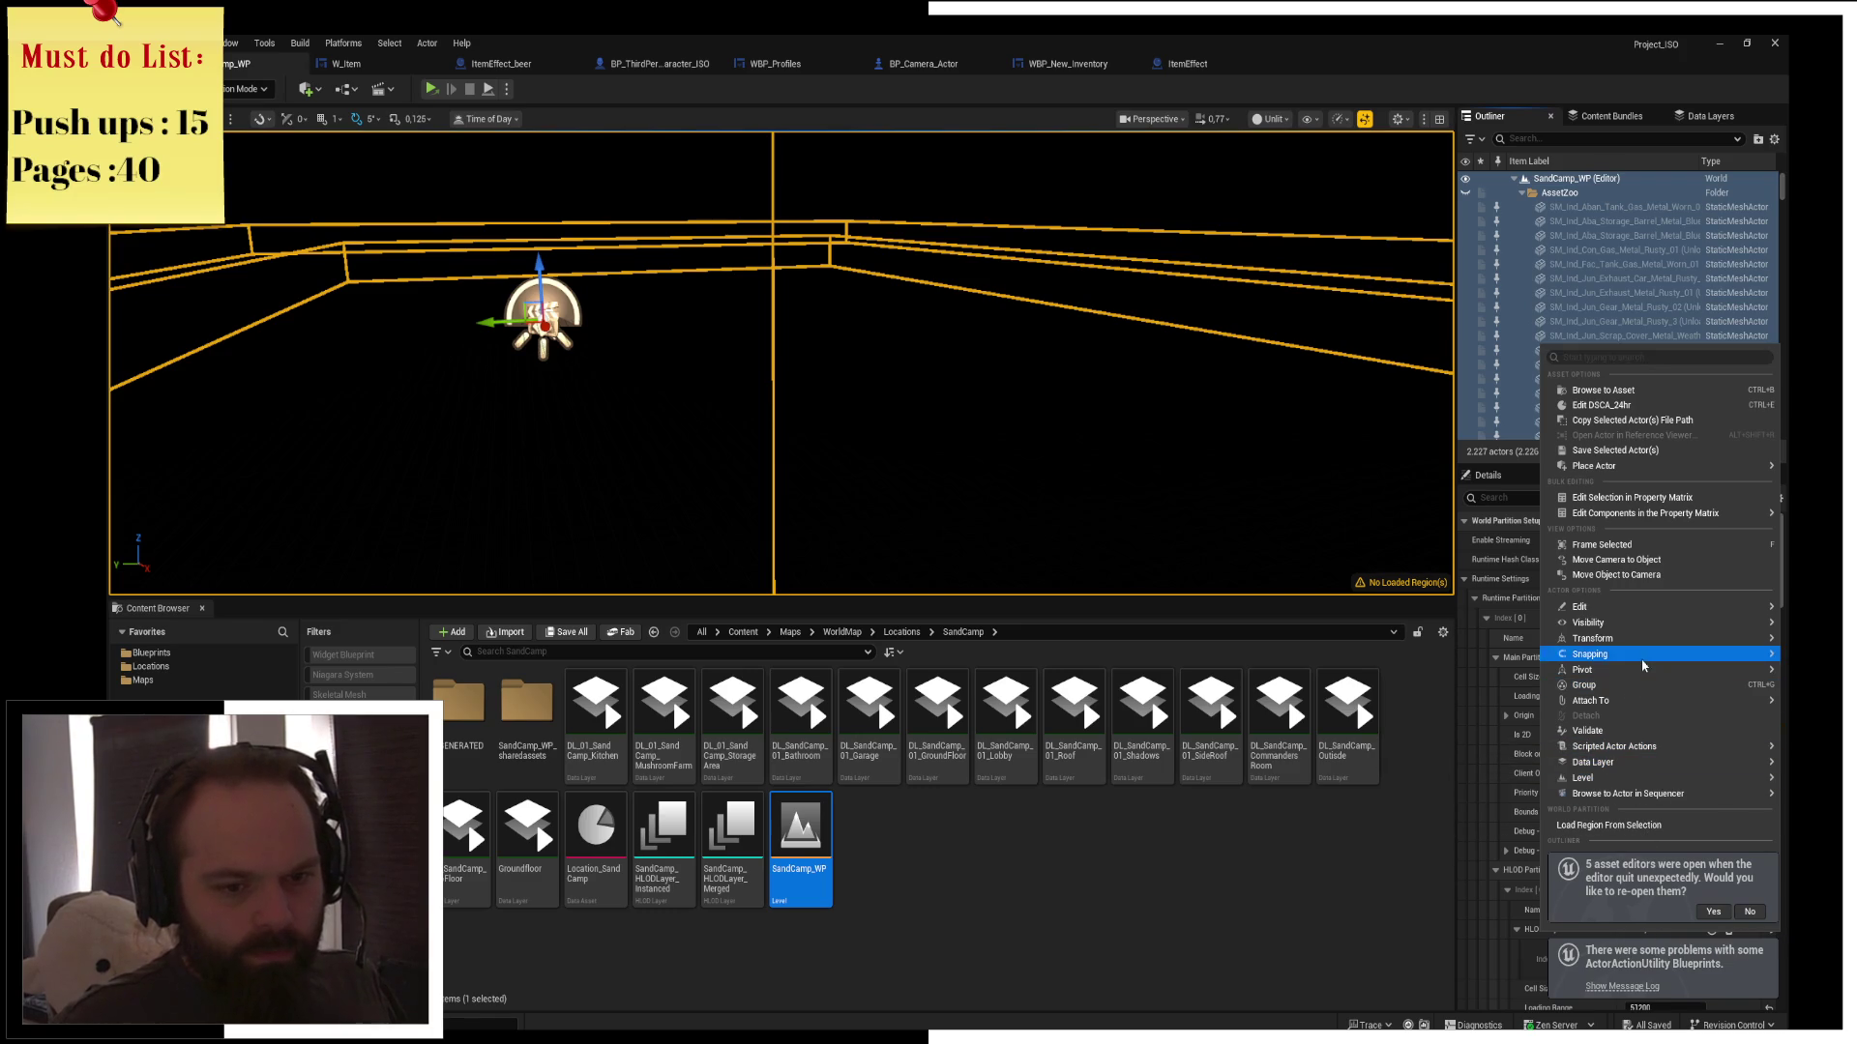
left_click(1567, 288)
right_click(1567, 289)
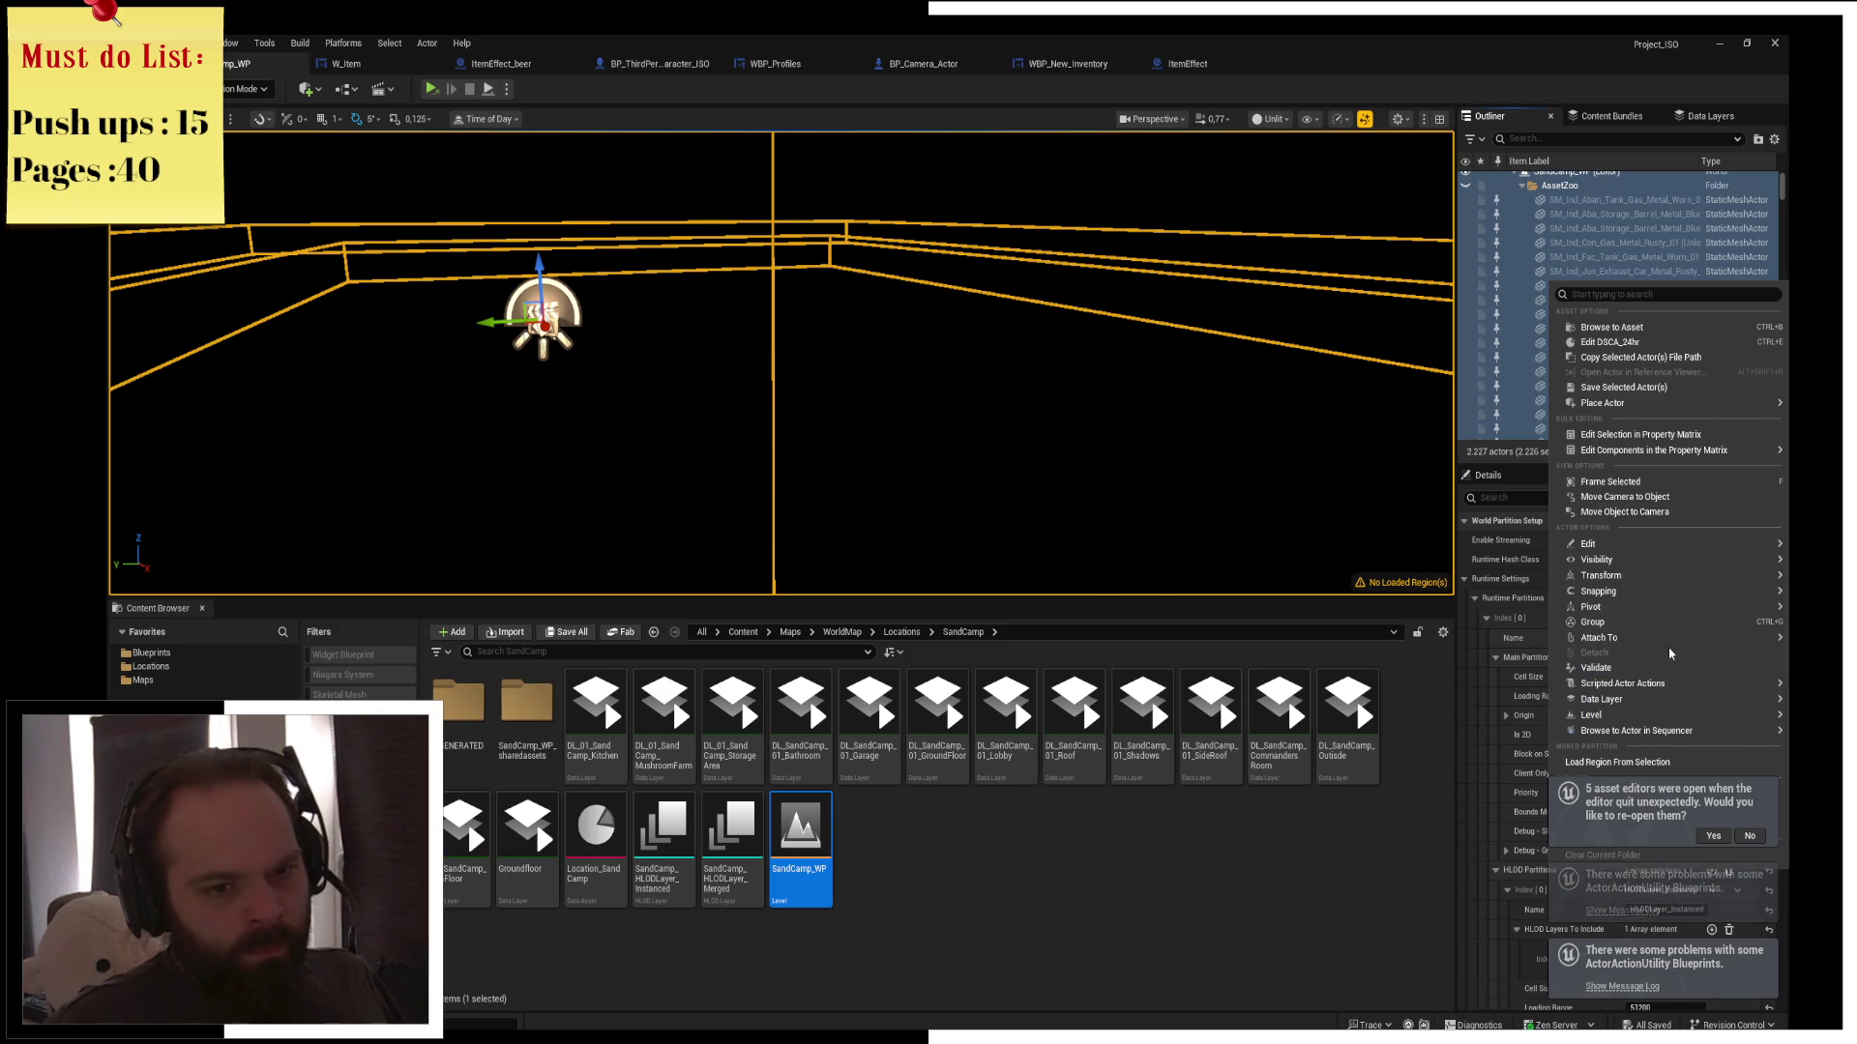
type("fir")
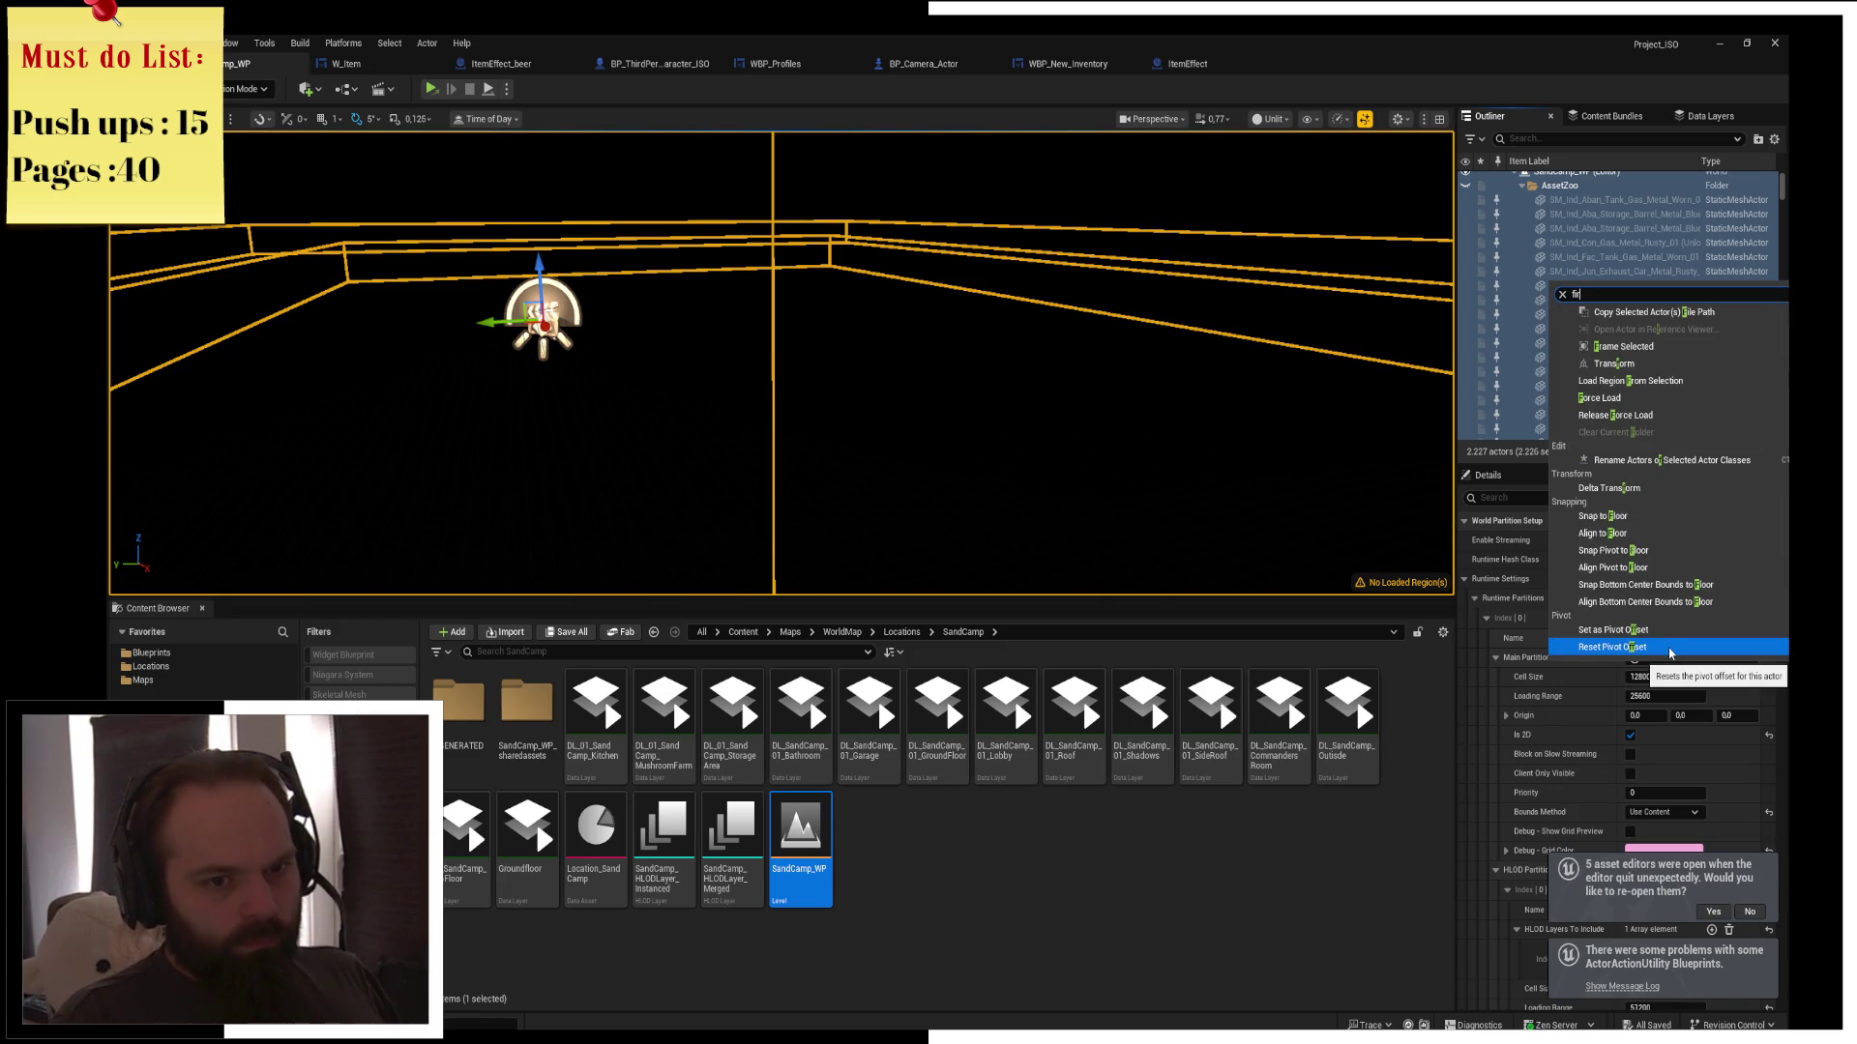
type("ce")
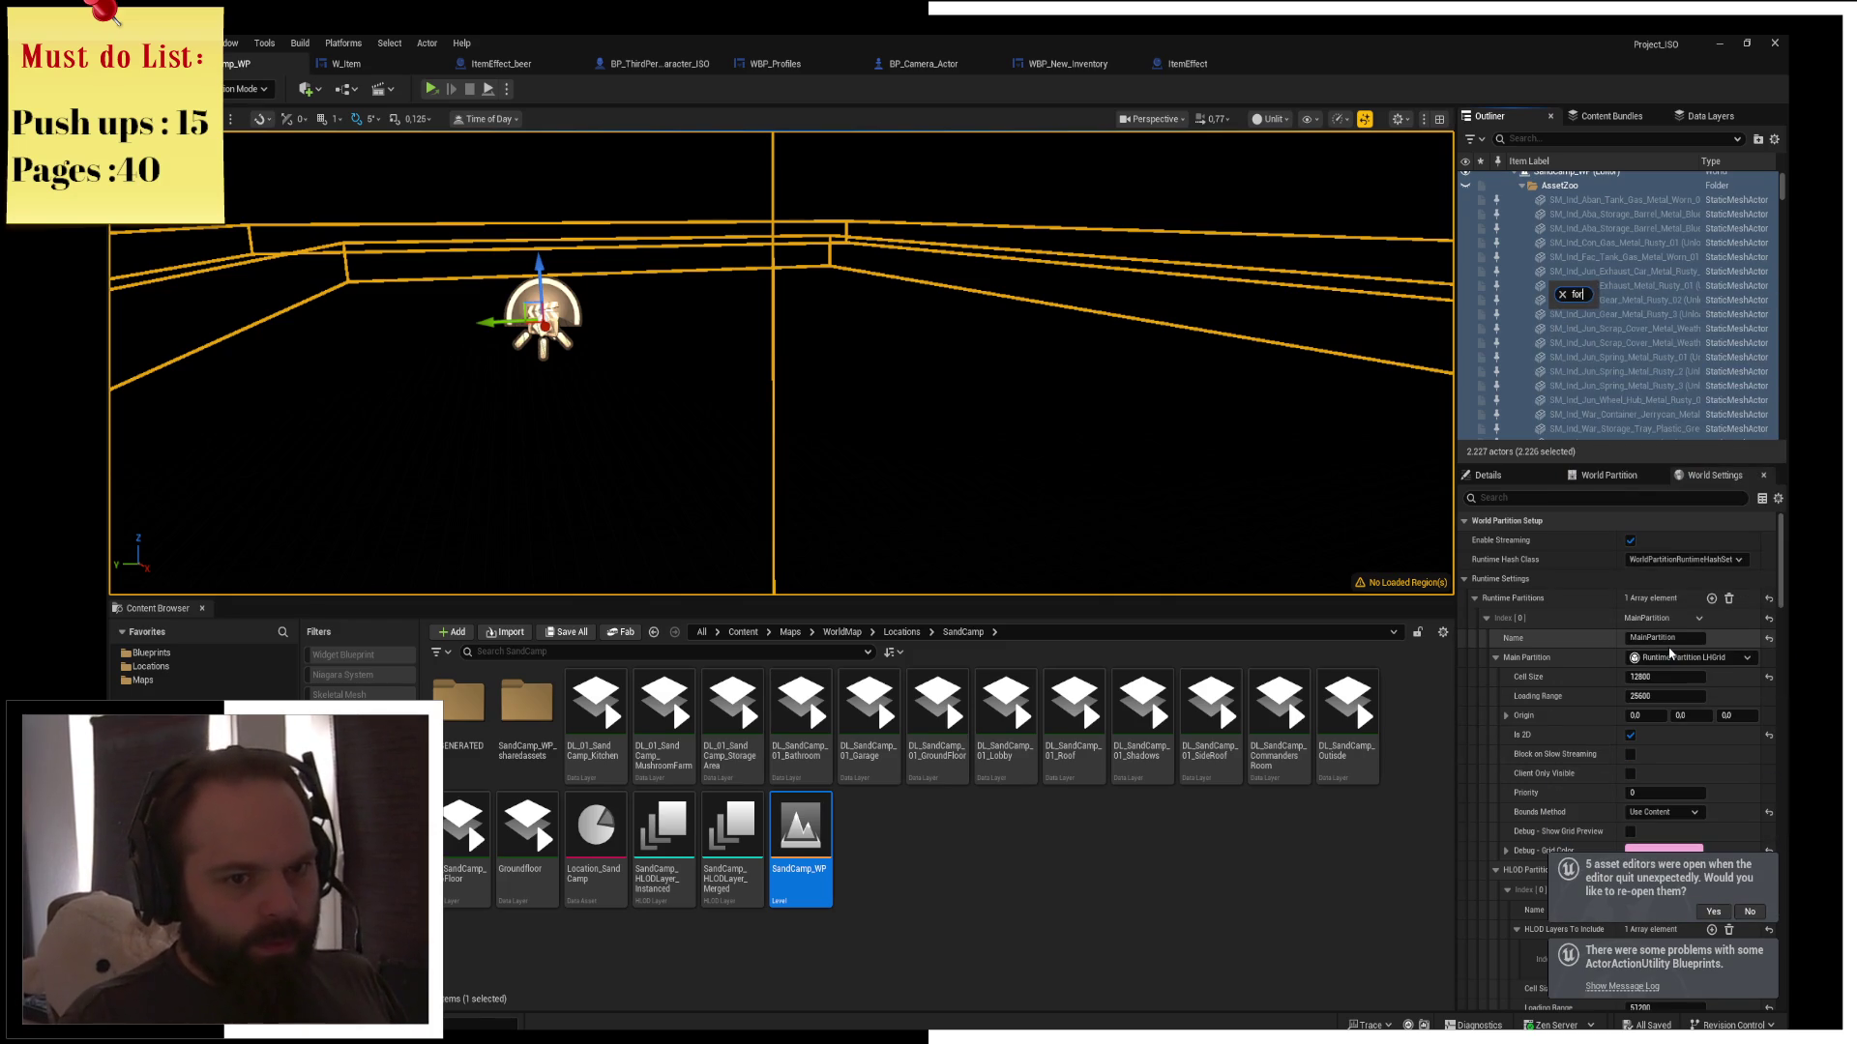
type("rce")
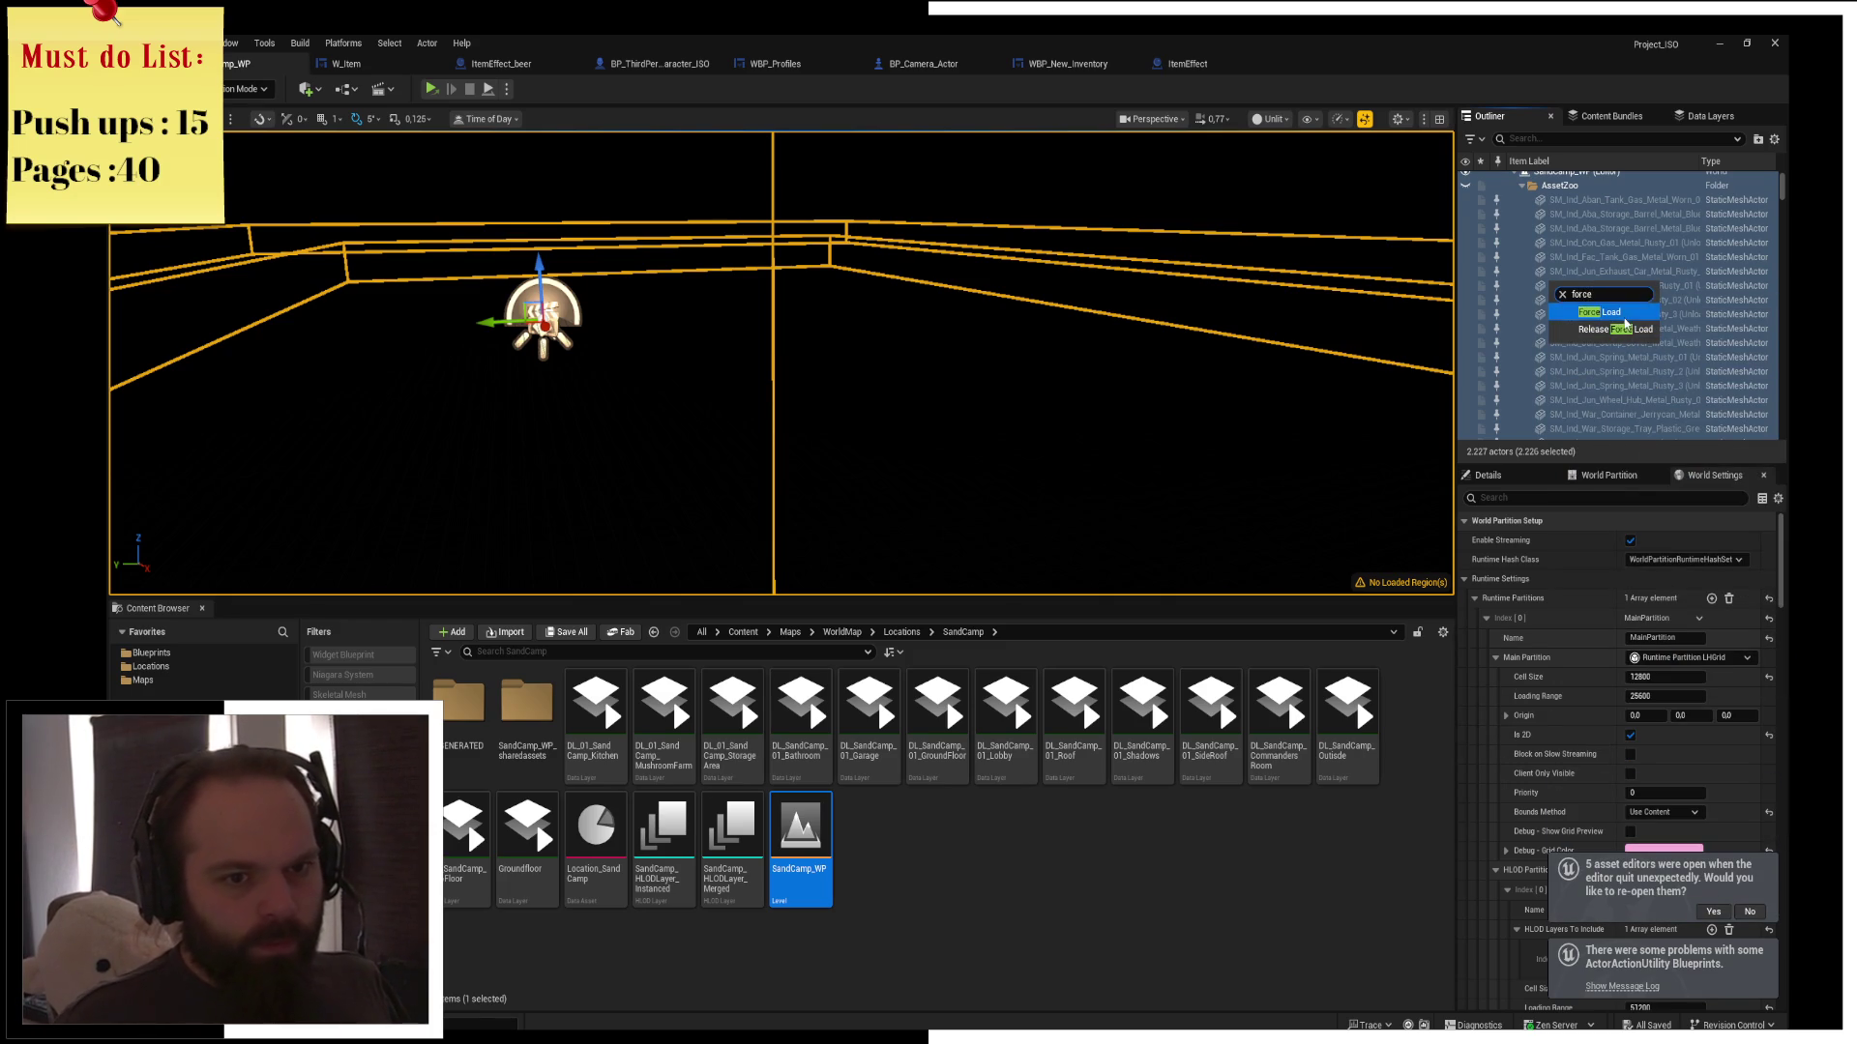
left_click(1614, 312)
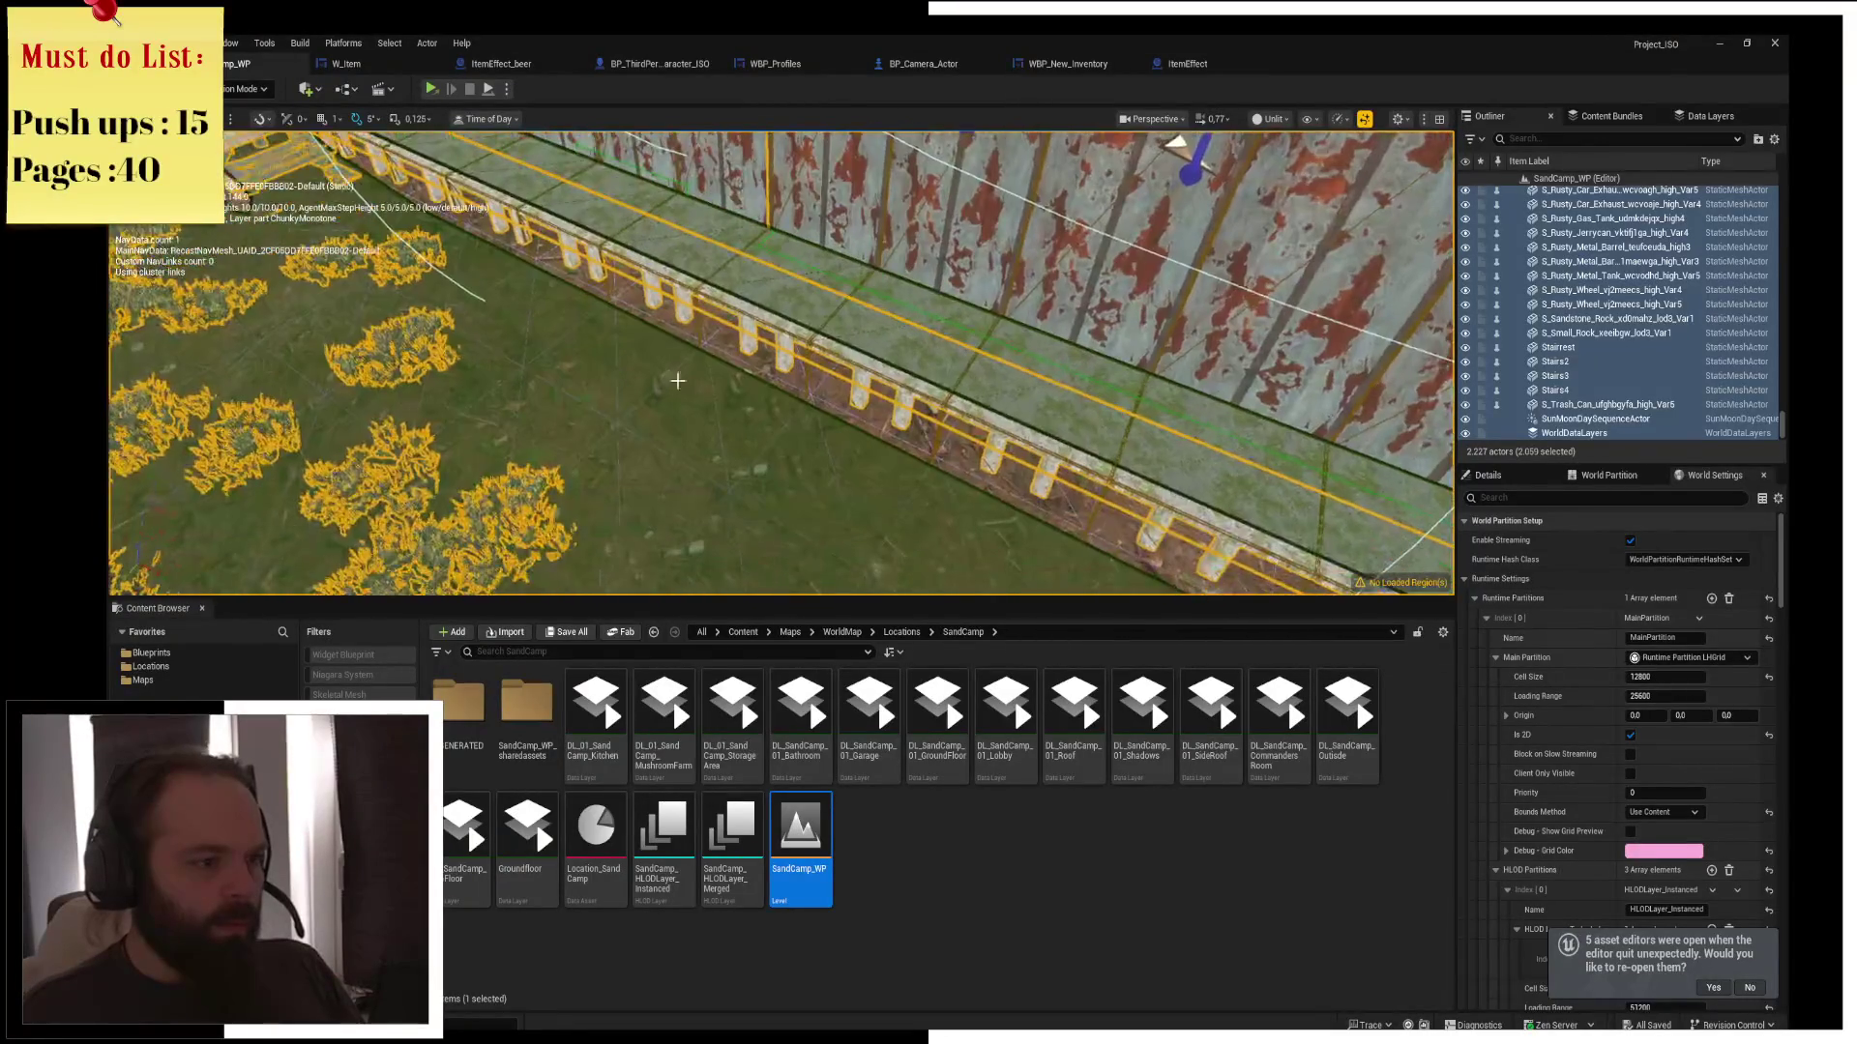
Go back up to the Maps folder and place a DrunkWakeUpSpot on the grass by the fence
left_click(970, 821)
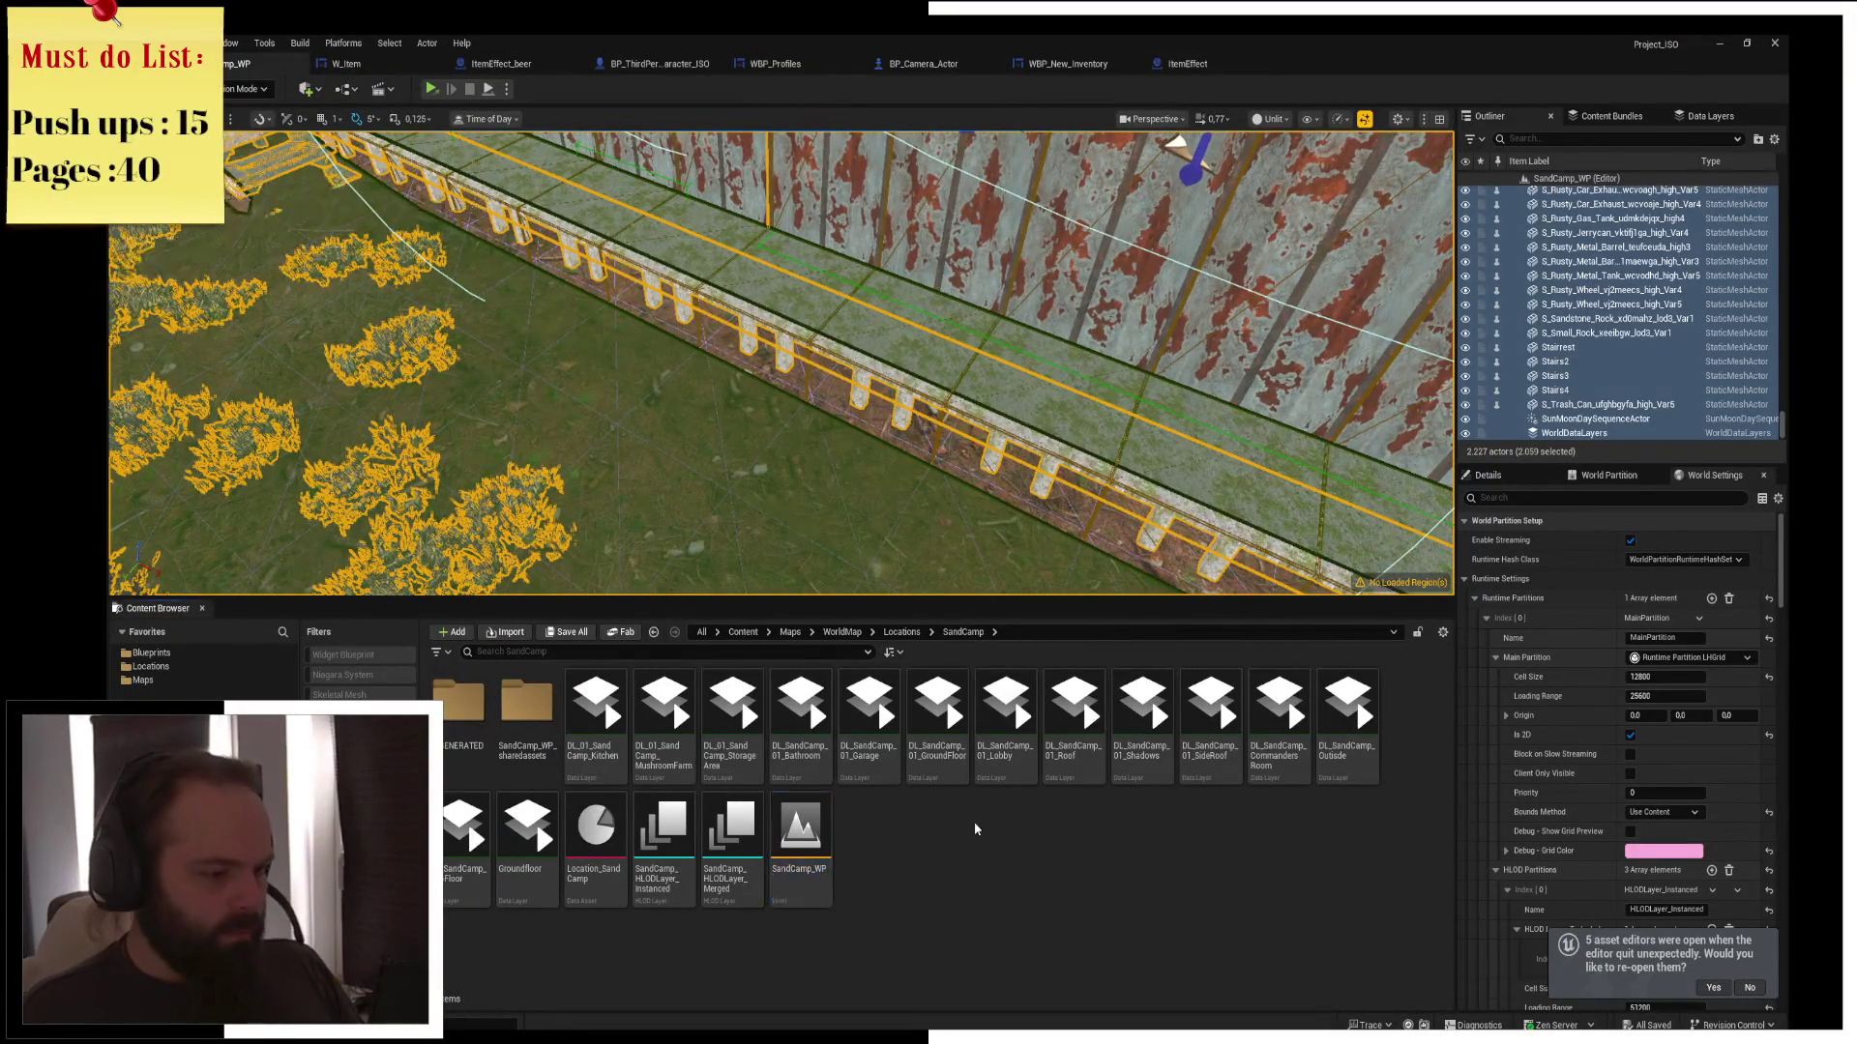
left_click(901, 633)
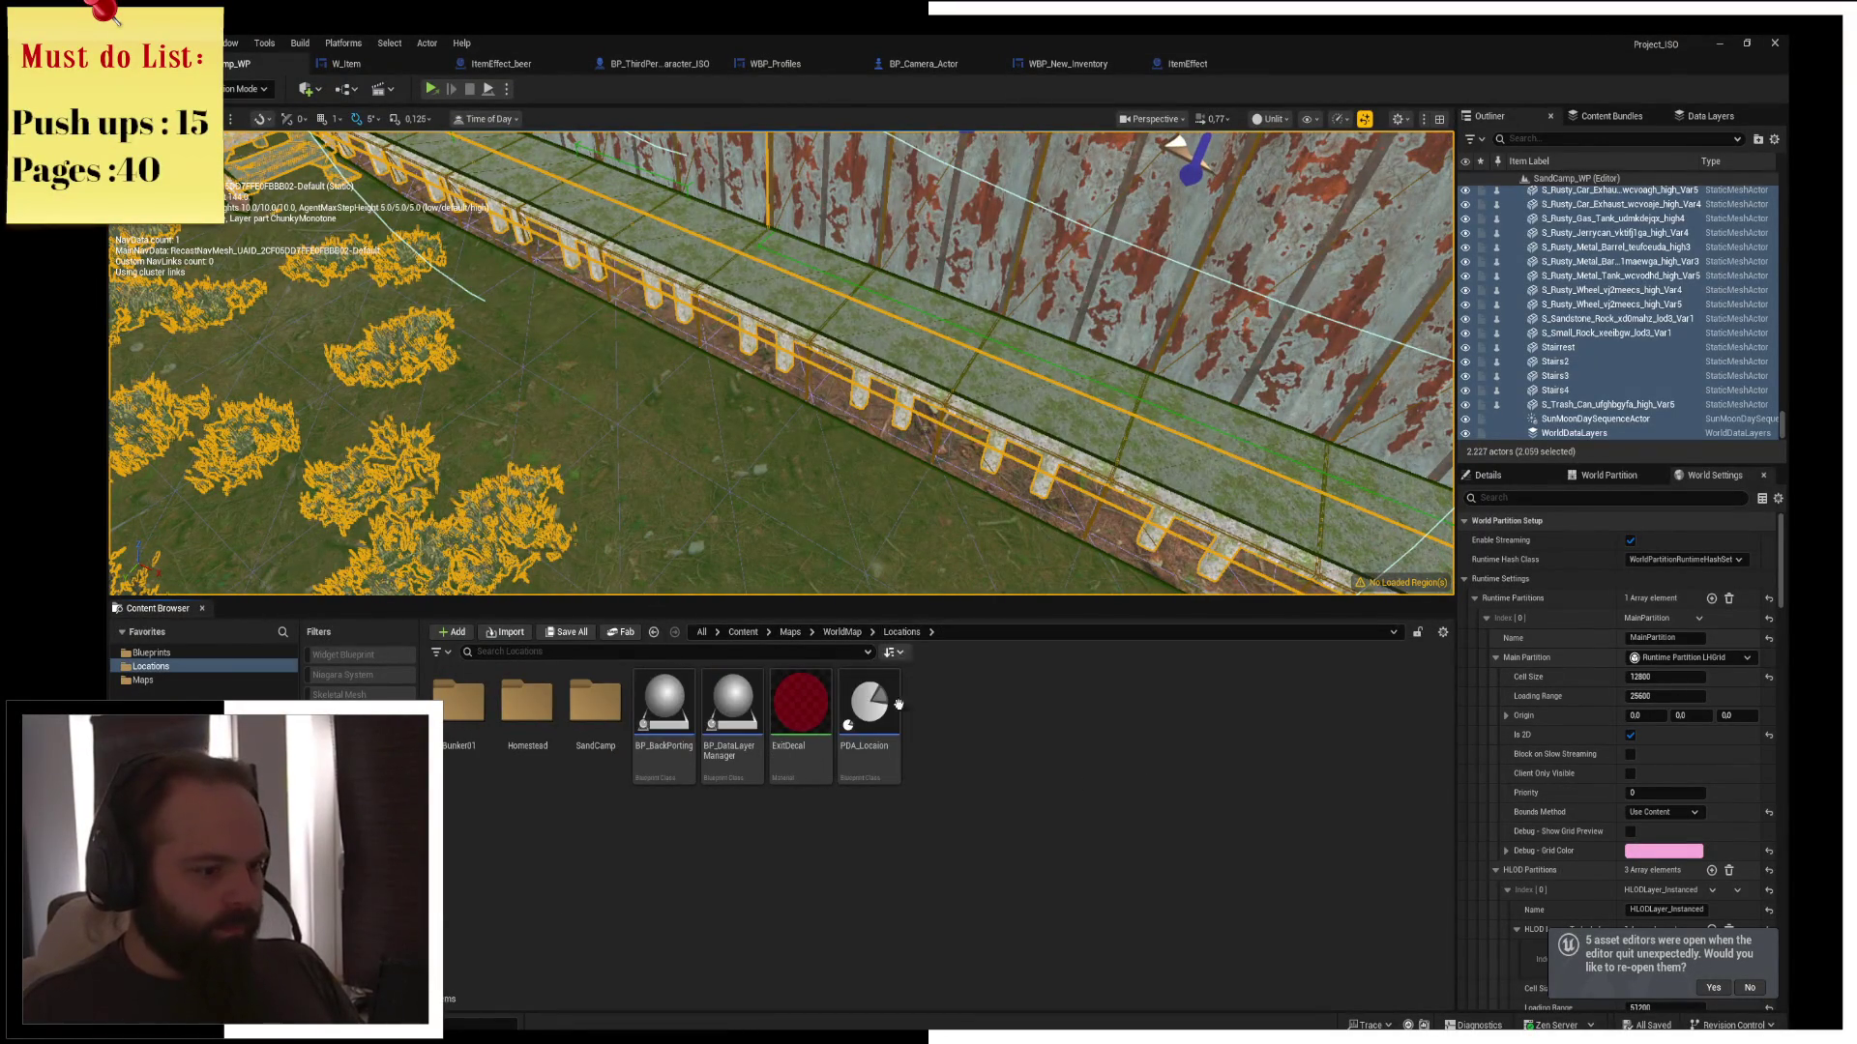
left_click(842, 633)
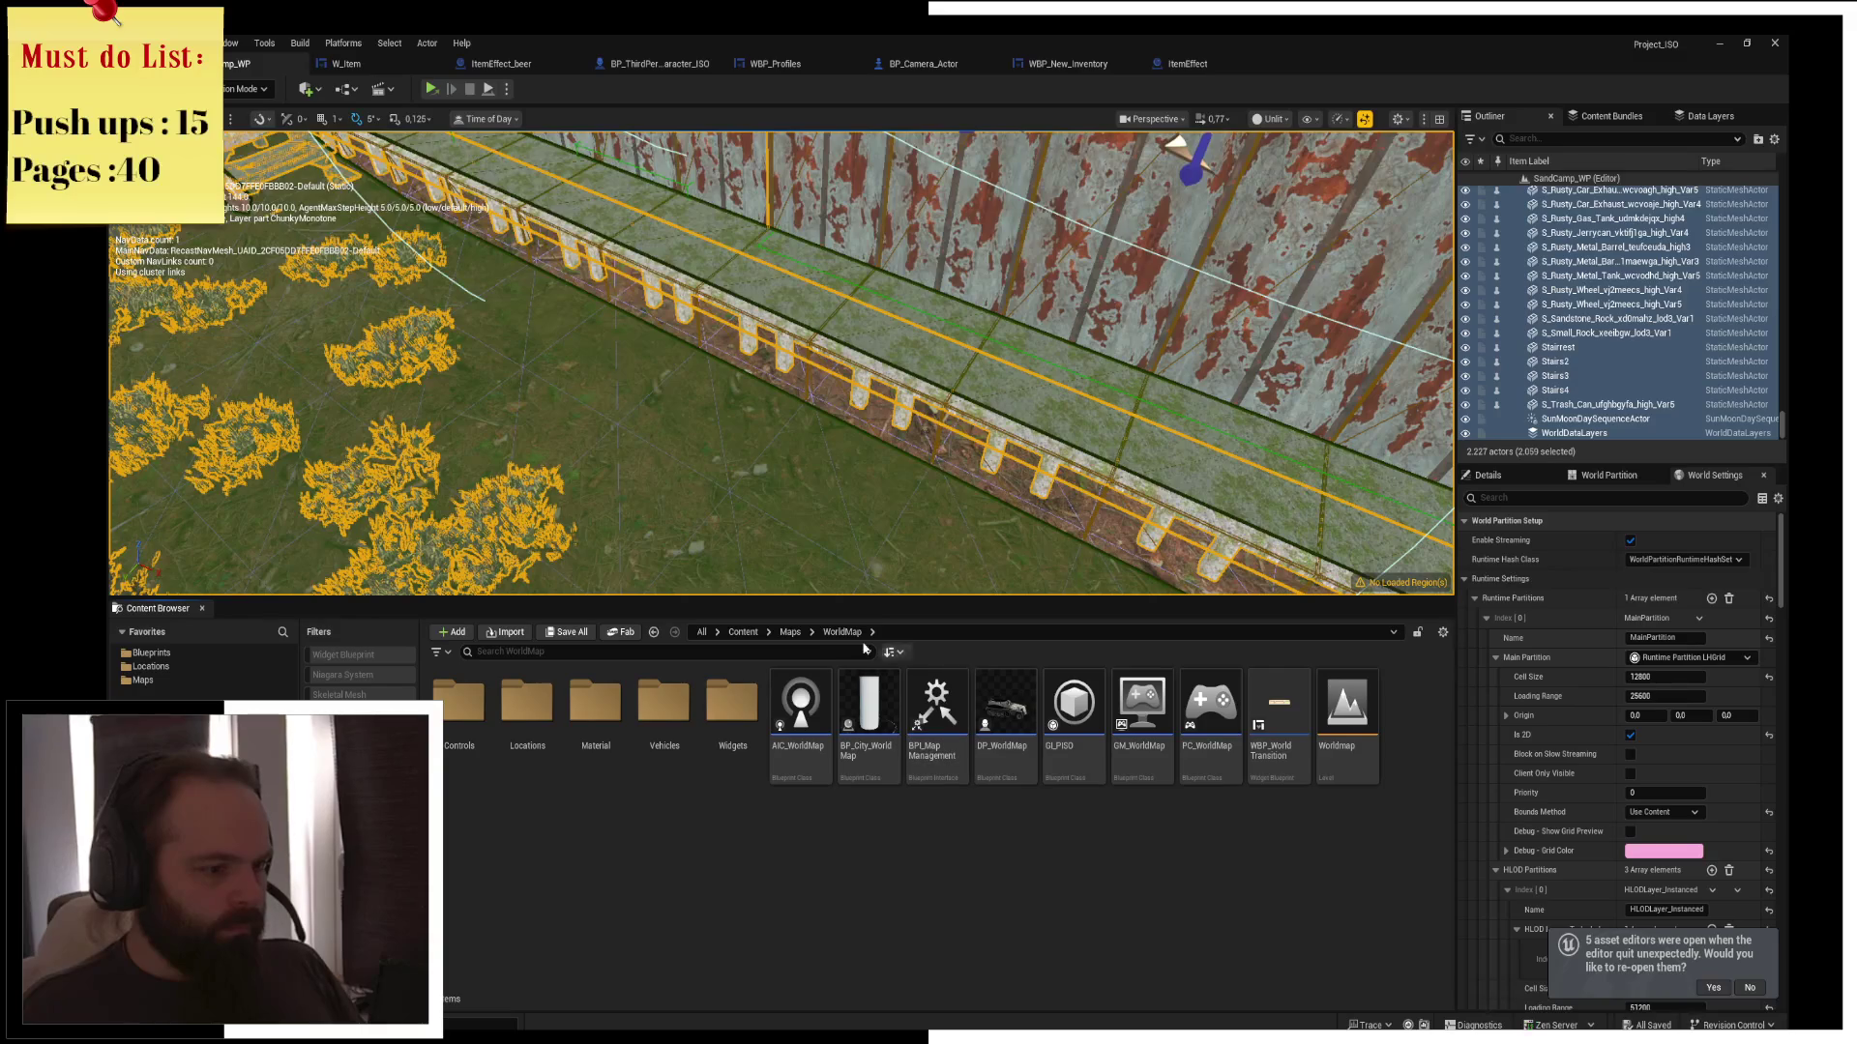
left_click(788, 633)
mouse_move(748, 762)
left_mouse_down()
mouse_move(751, 476)
mouse_move(787, 444)
mouse_move(870, 425)
mouse_move(841, 382)
mouse_move(788, 367)
left_mouse_up()
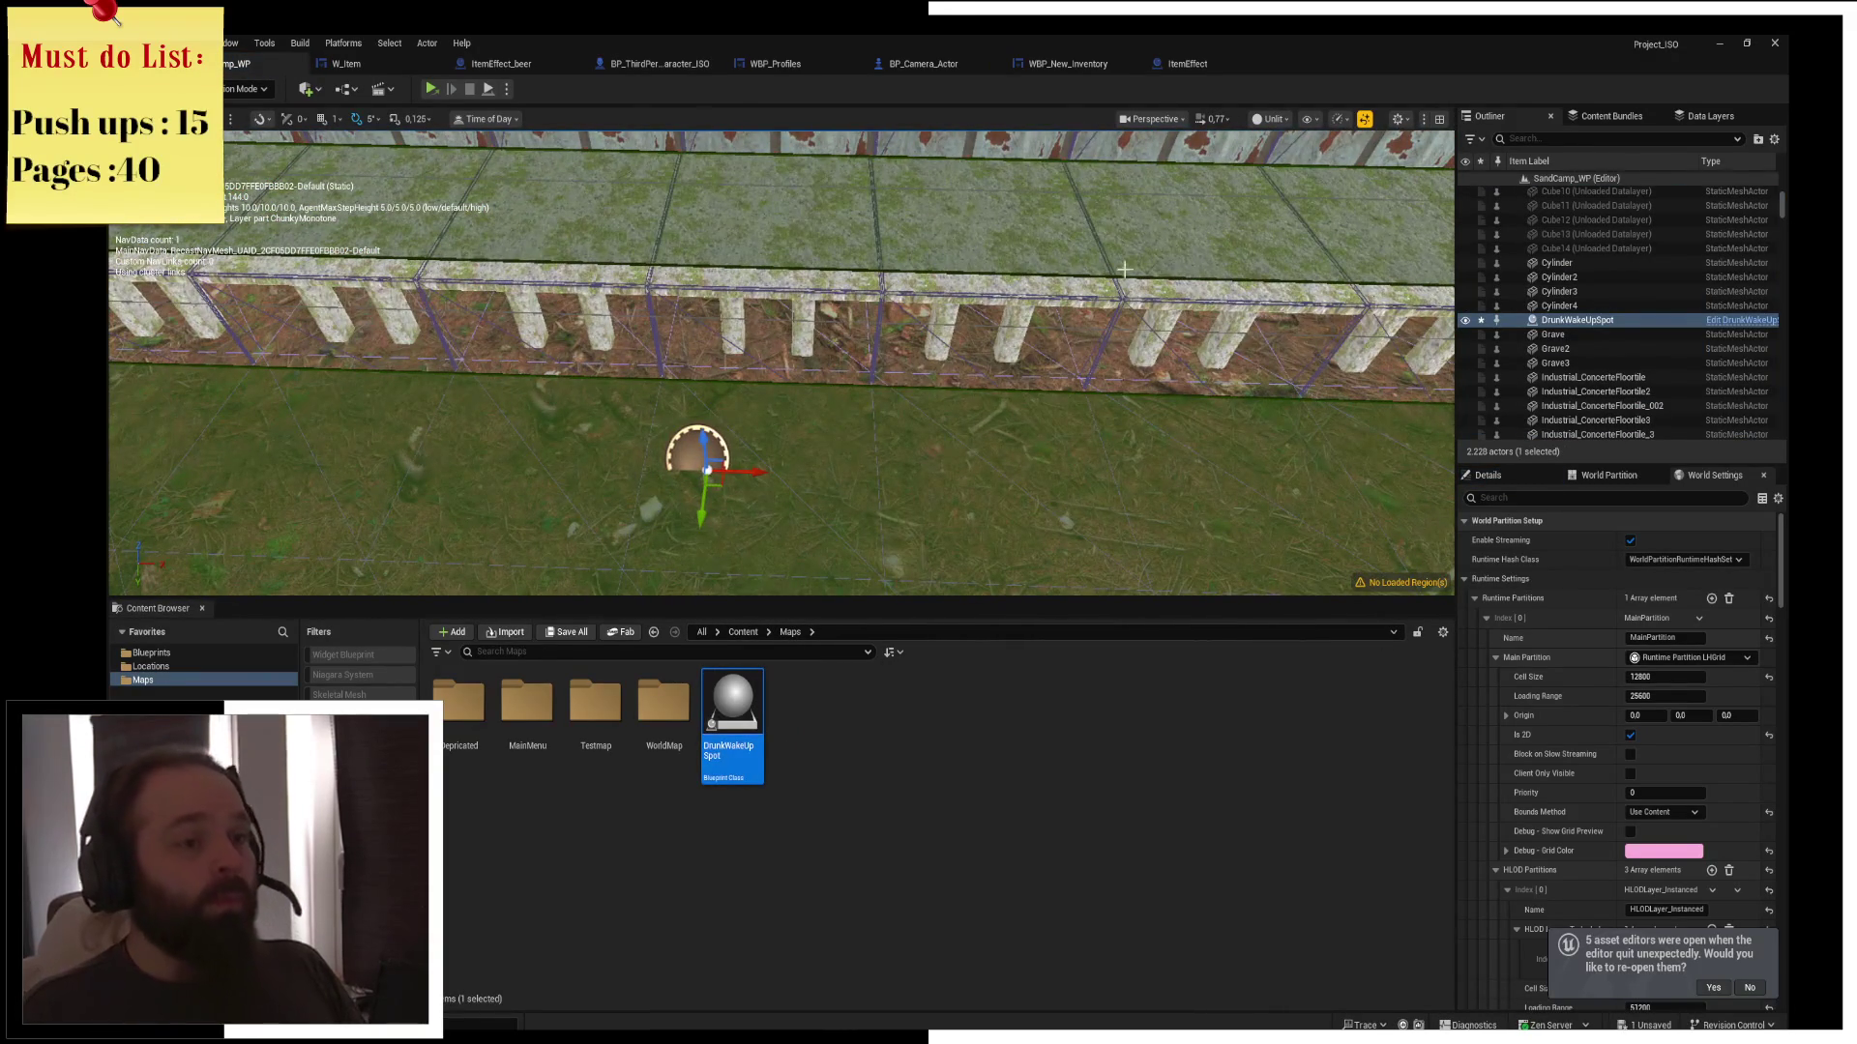
Glance through the ItemEffect and BP_Camera_Actor graphs, then return to BP_ThirdPerson_Character_ISO
left_click(1182, 63)
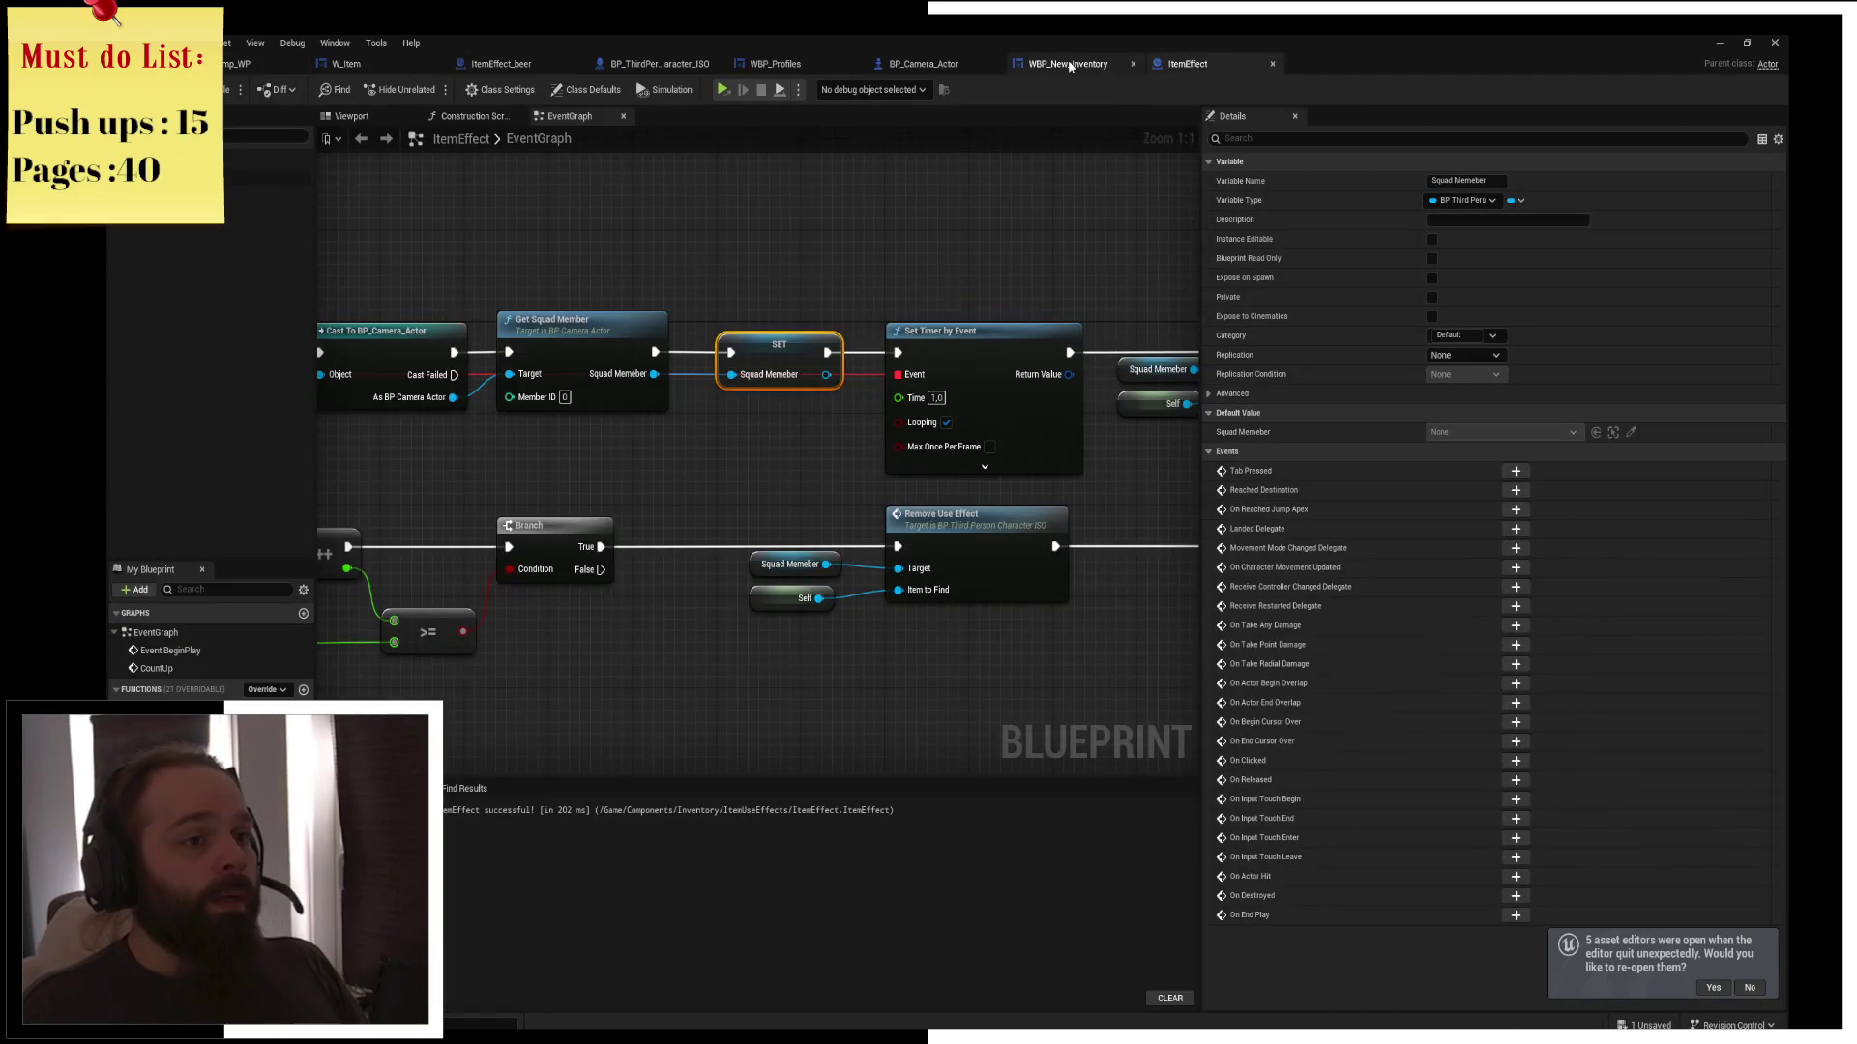
left_click(919, 63)
mouse_move(721, 363)
left_mouse_down()
mouse_move(978, 319)
mouse_move(942, 339)
left_mouse_up()
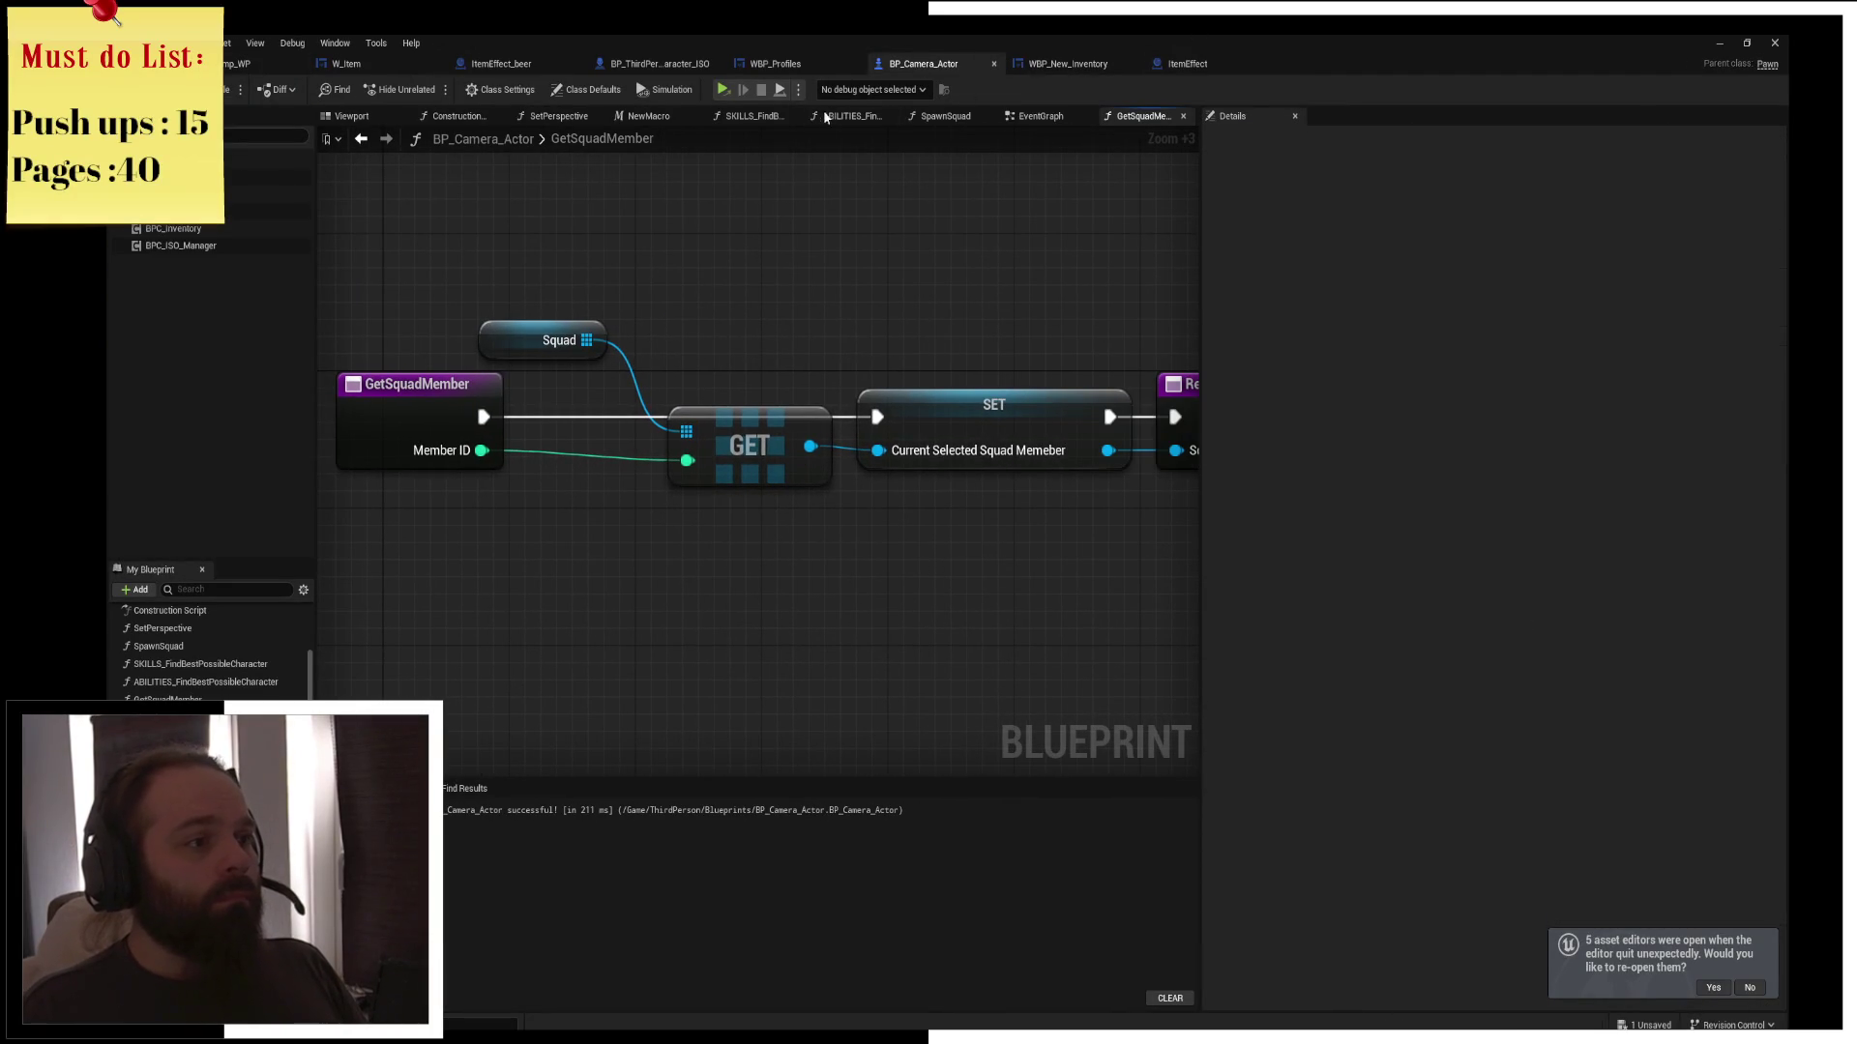
left_click_drag(853, 281, 743, 348)
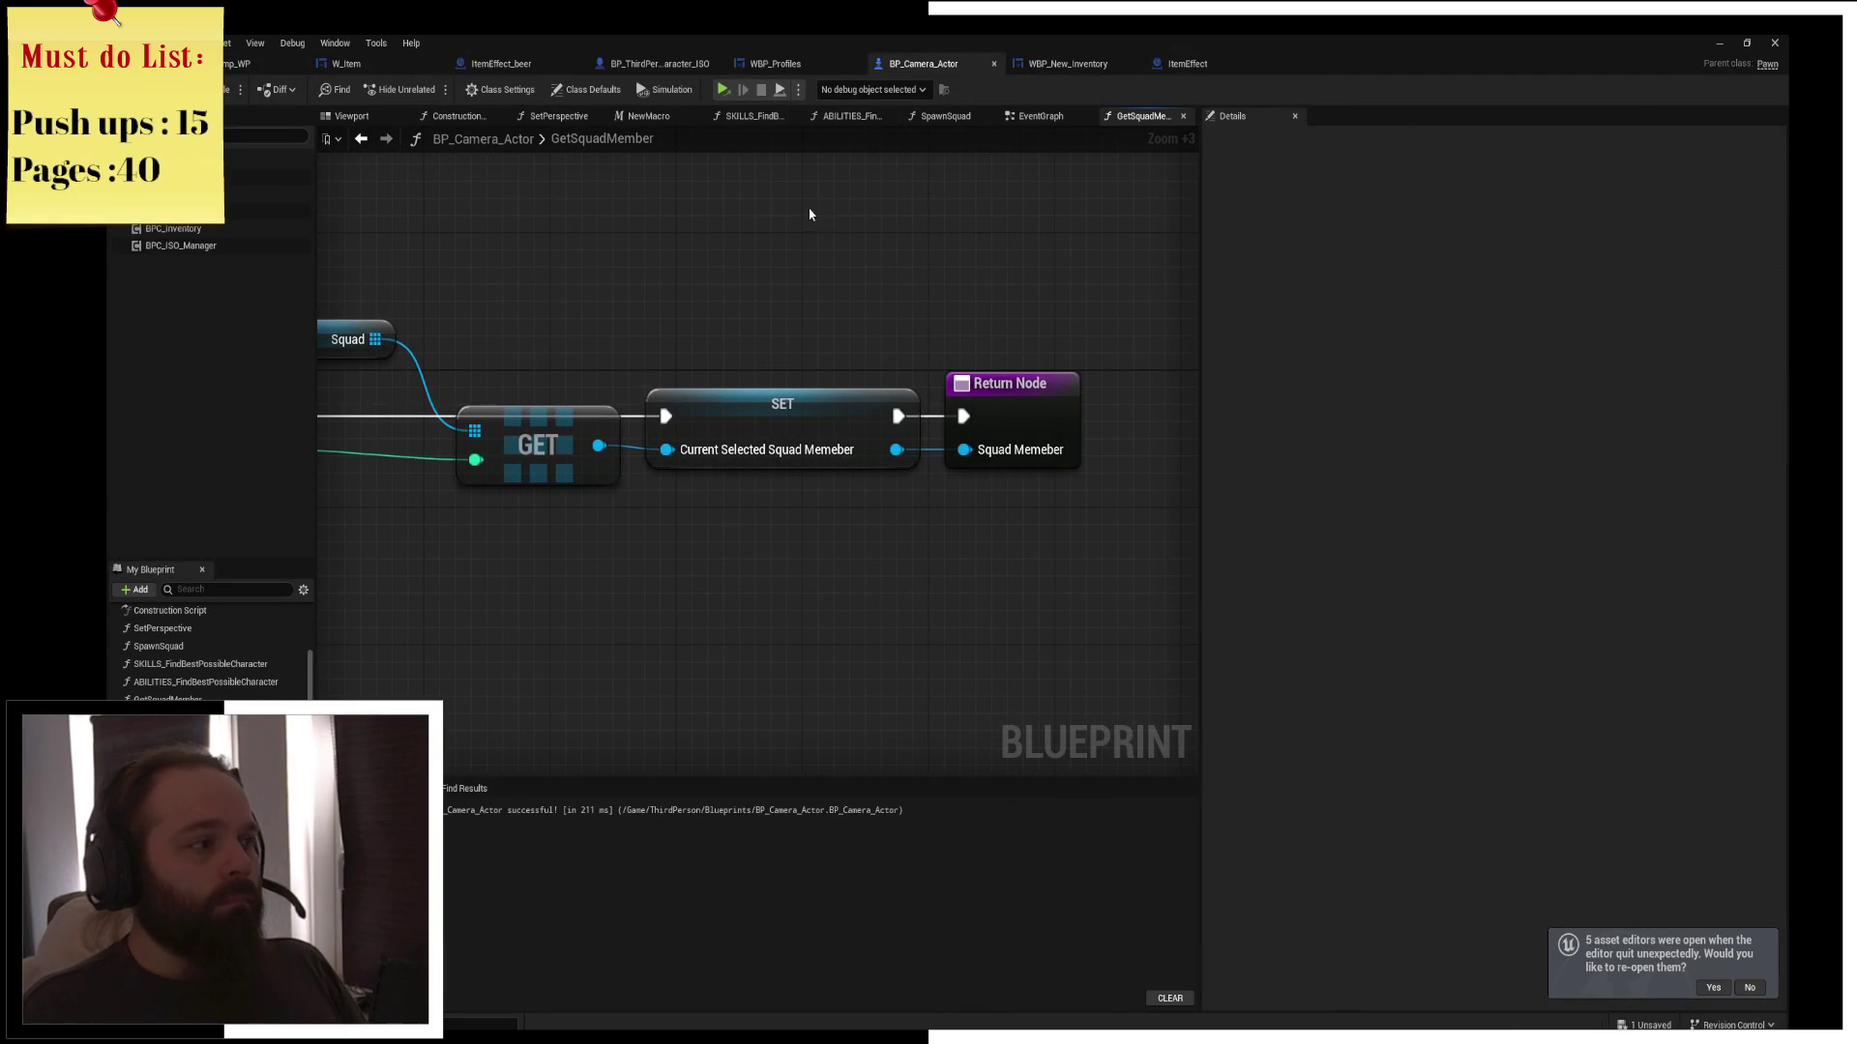
left_click_drag(768, 267, 924, 264)
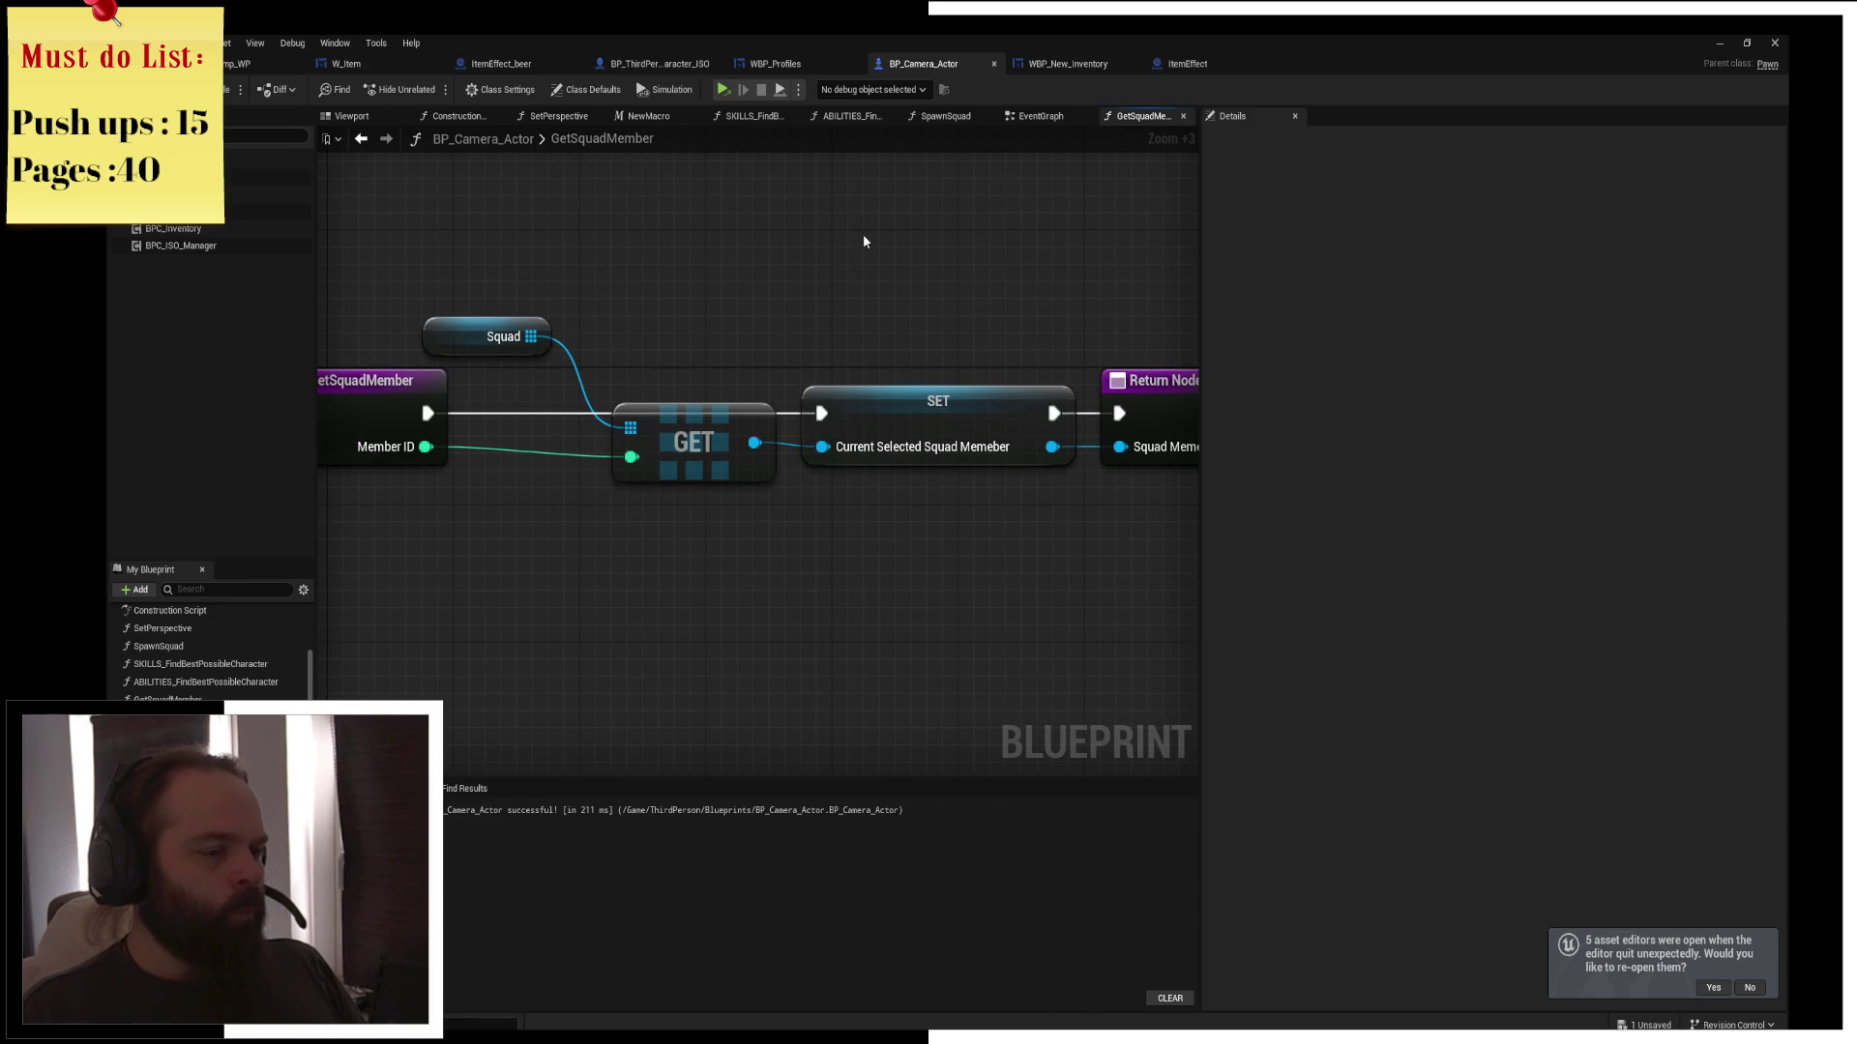
left_click(660, 64)
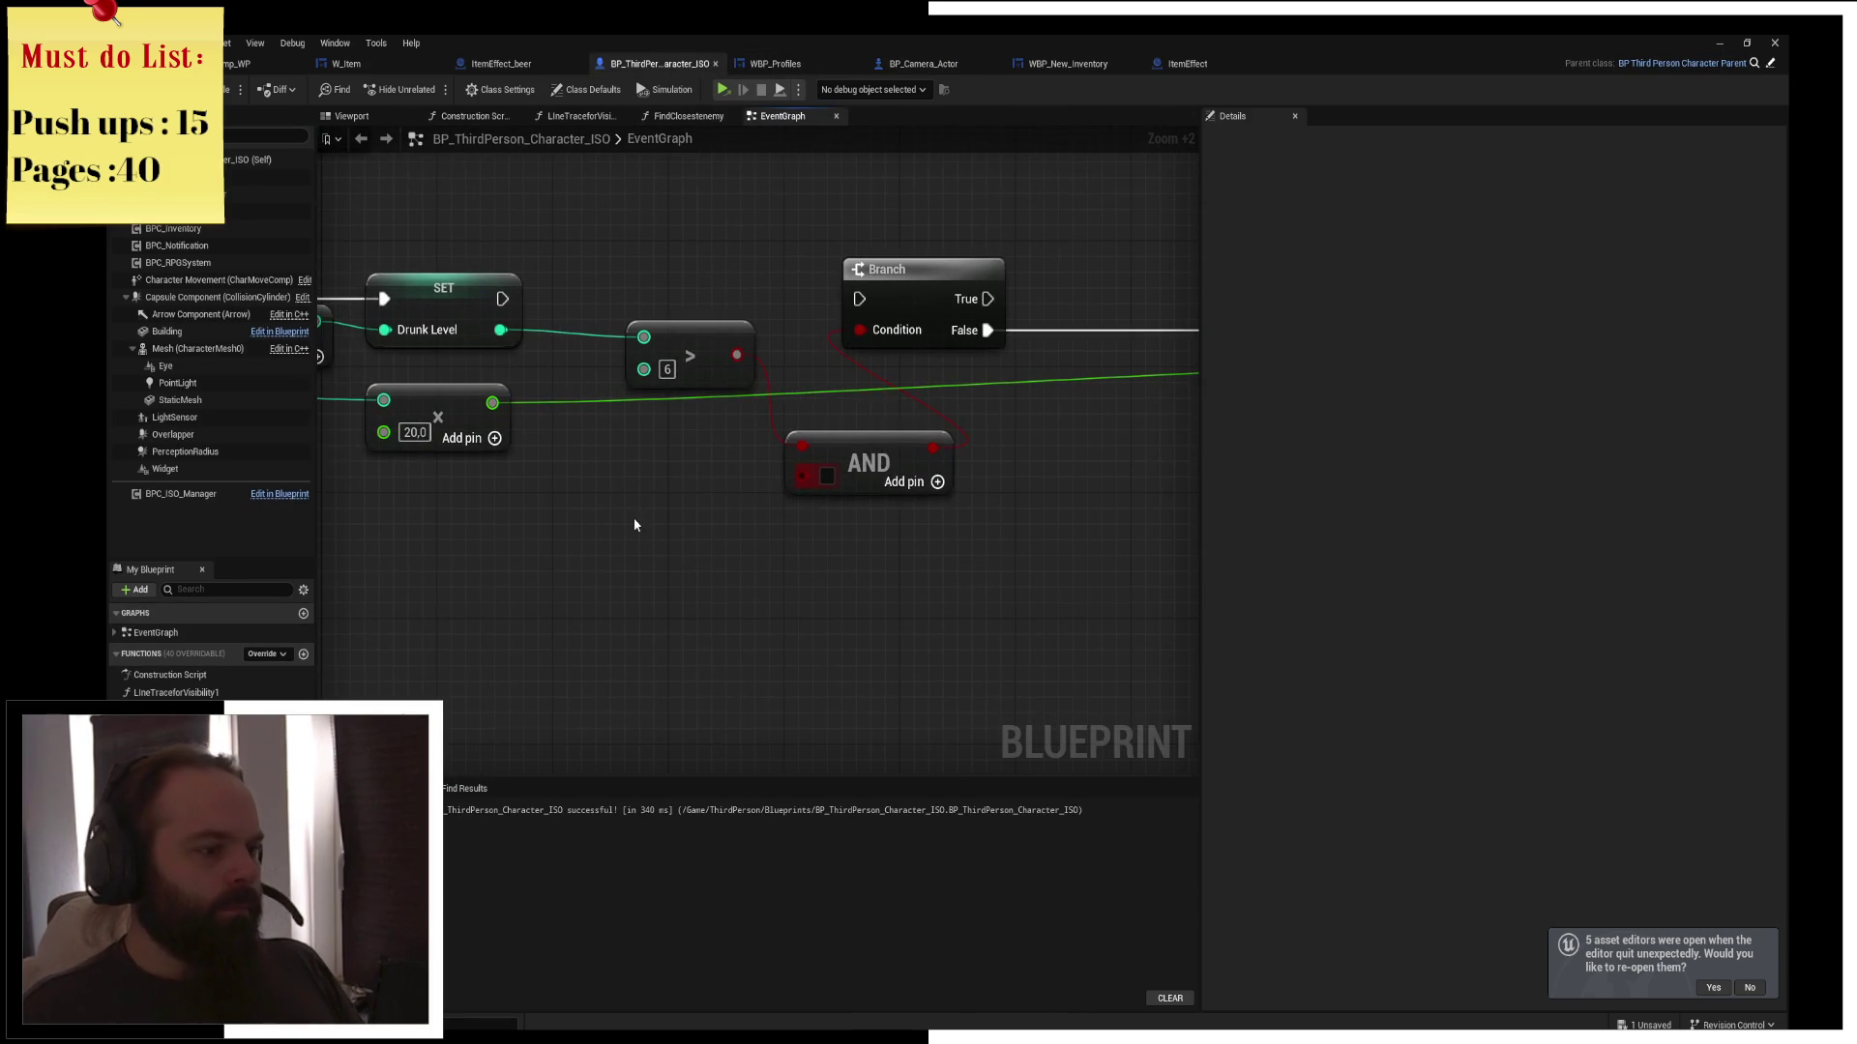
Add a Get Actor Of Class node for Drunk Wake Up and wire it between SET and Branch
left_click_drag(630, 519, 713, 506)
right_click(578, 595)
type("geta")
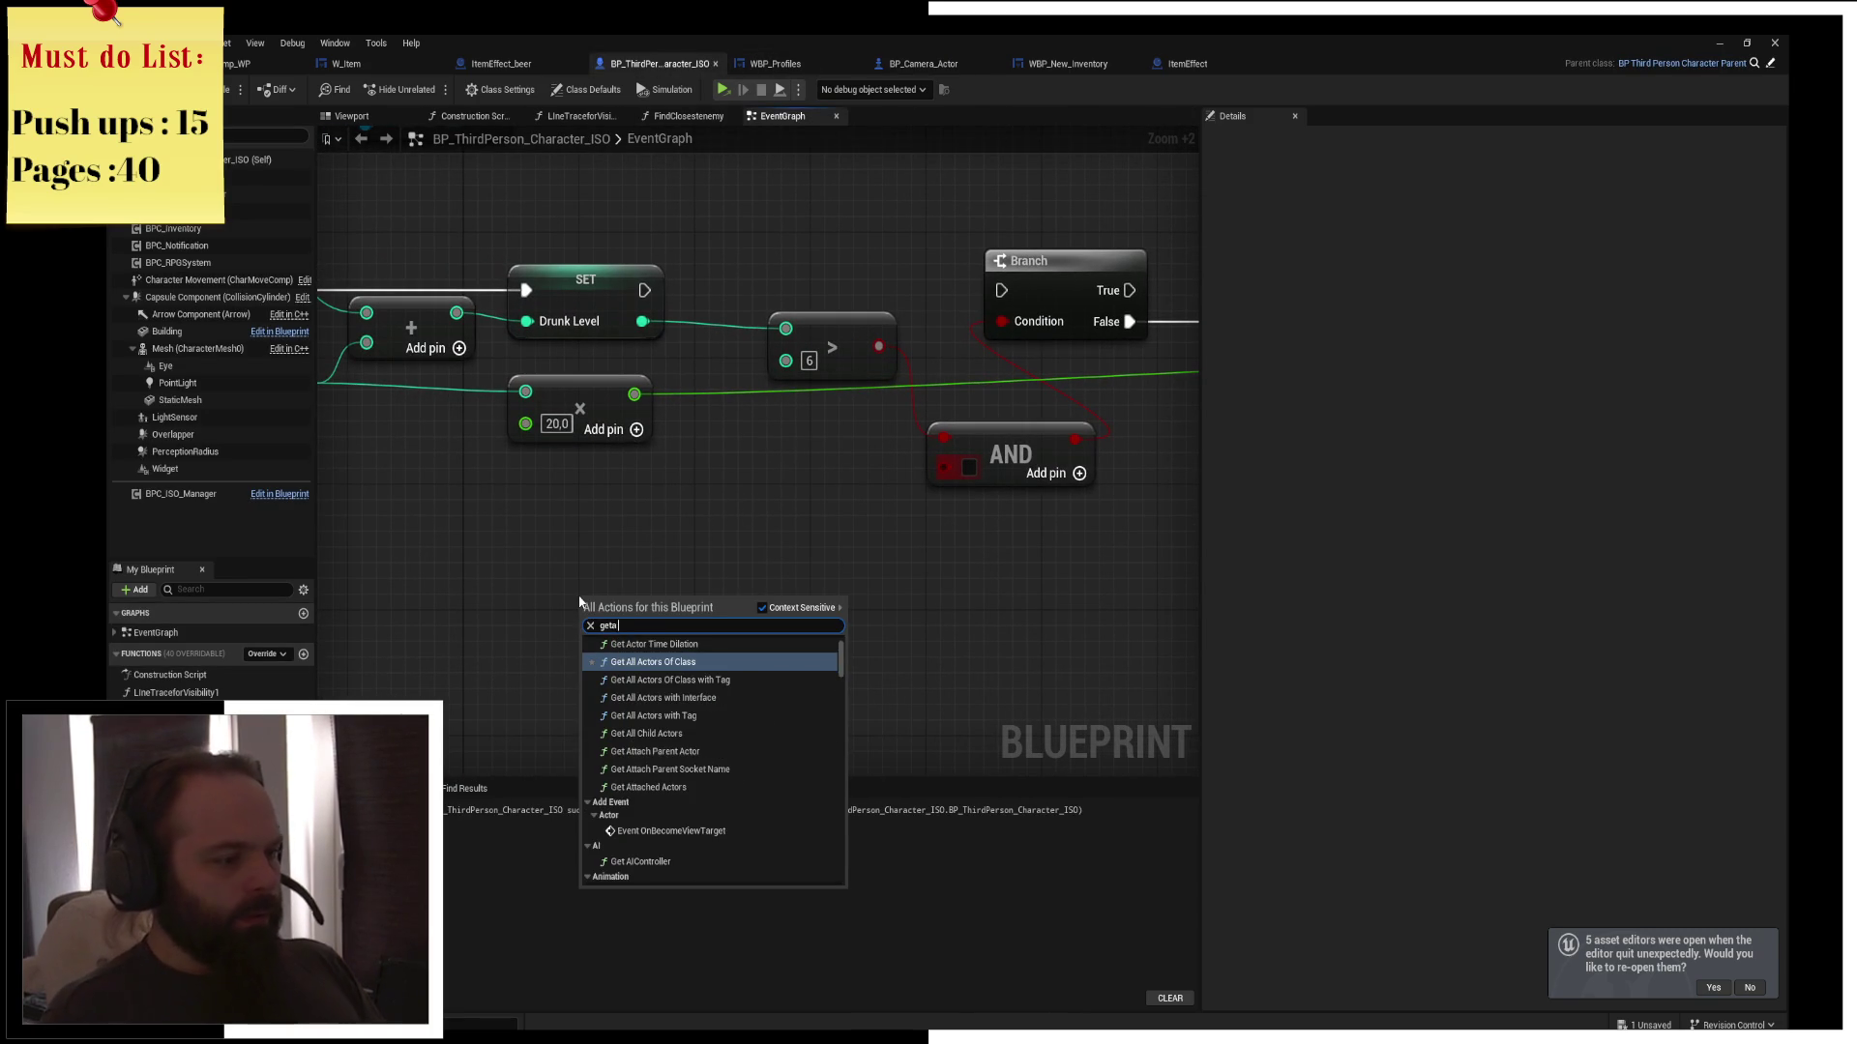
key("BackSpace")
type("ac")
type("tor of")
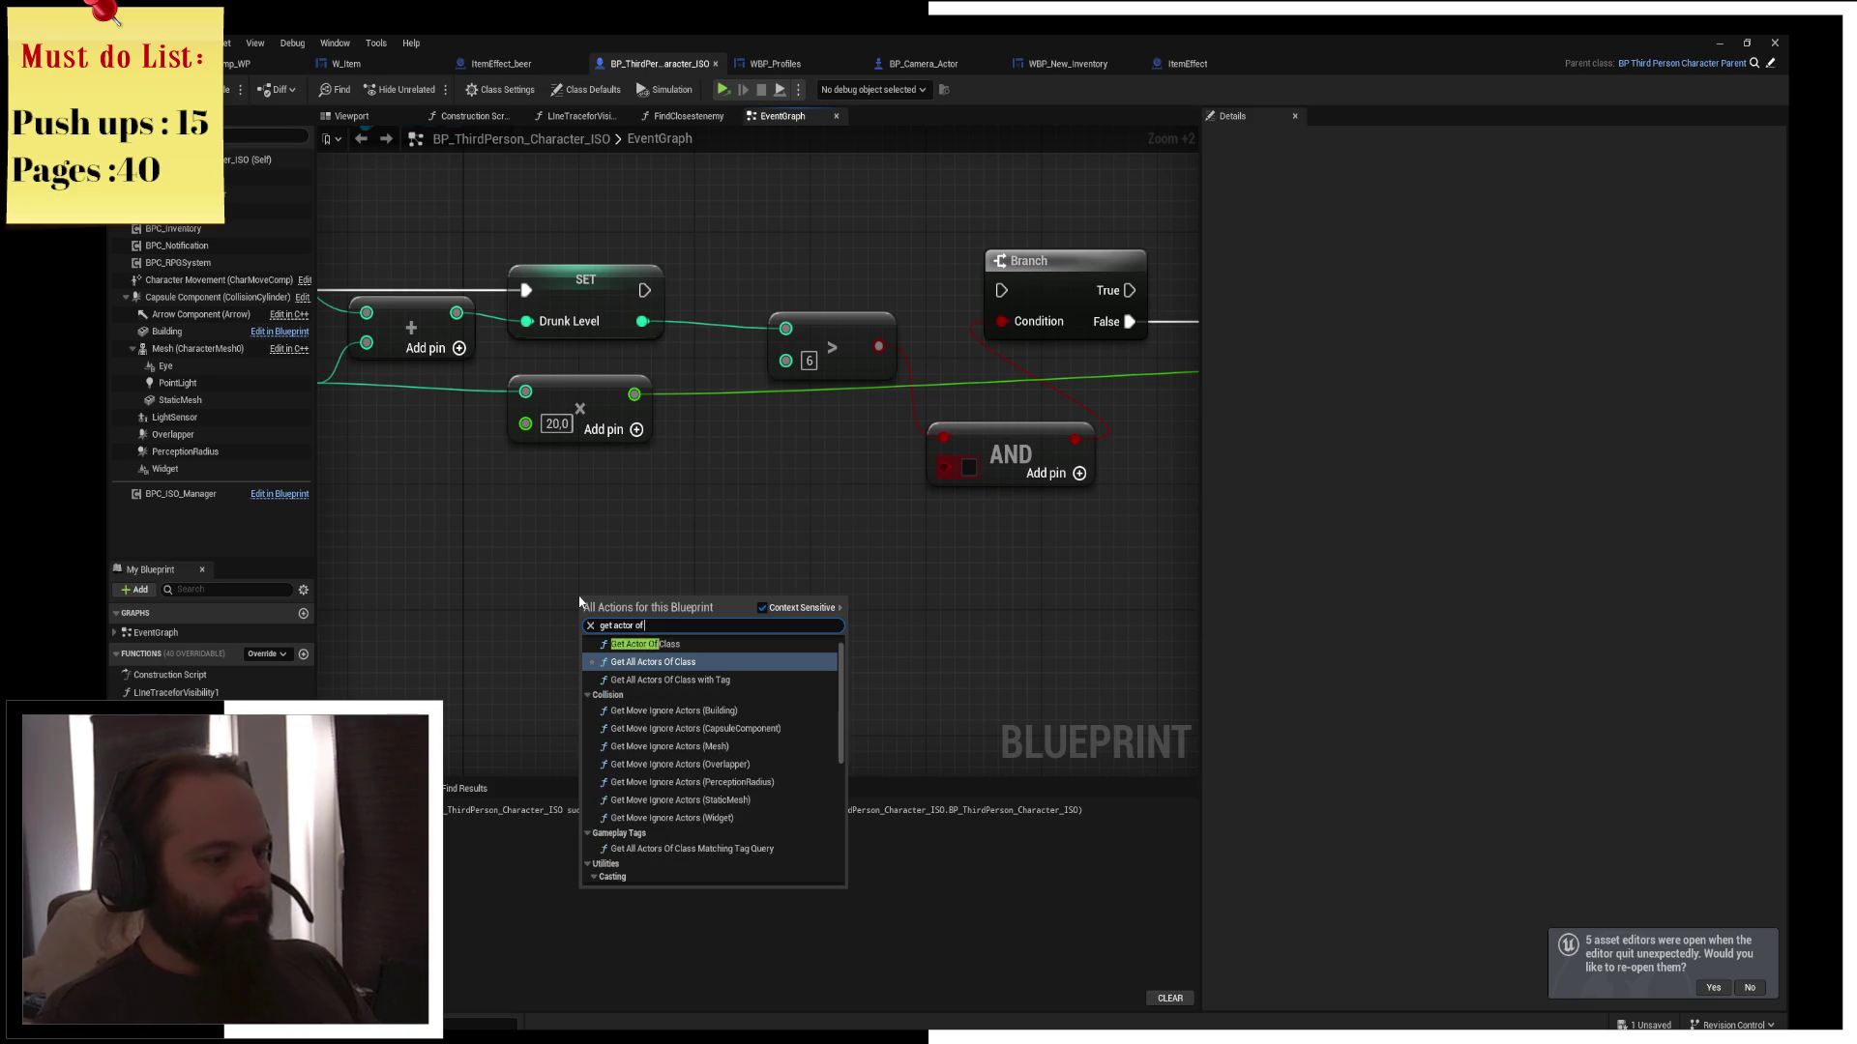
key("Return")
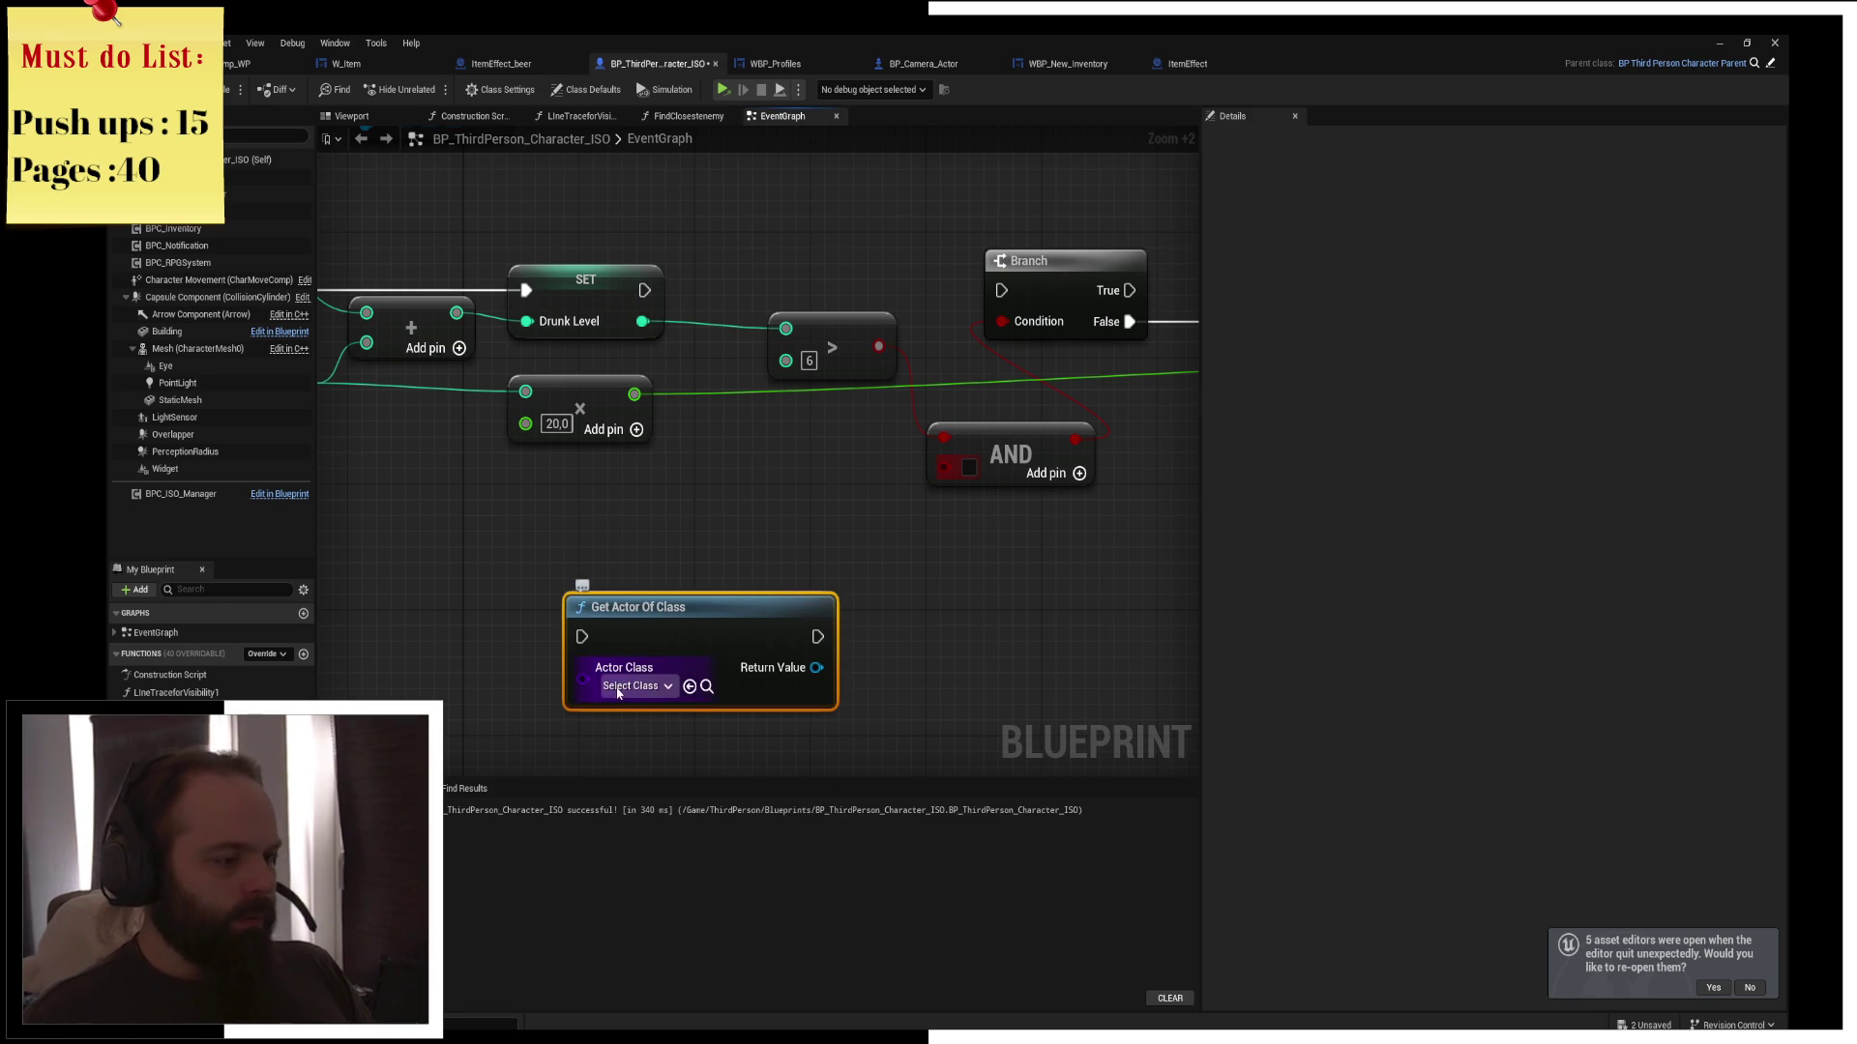
left_click(624, 687)
type("wakeup spot")
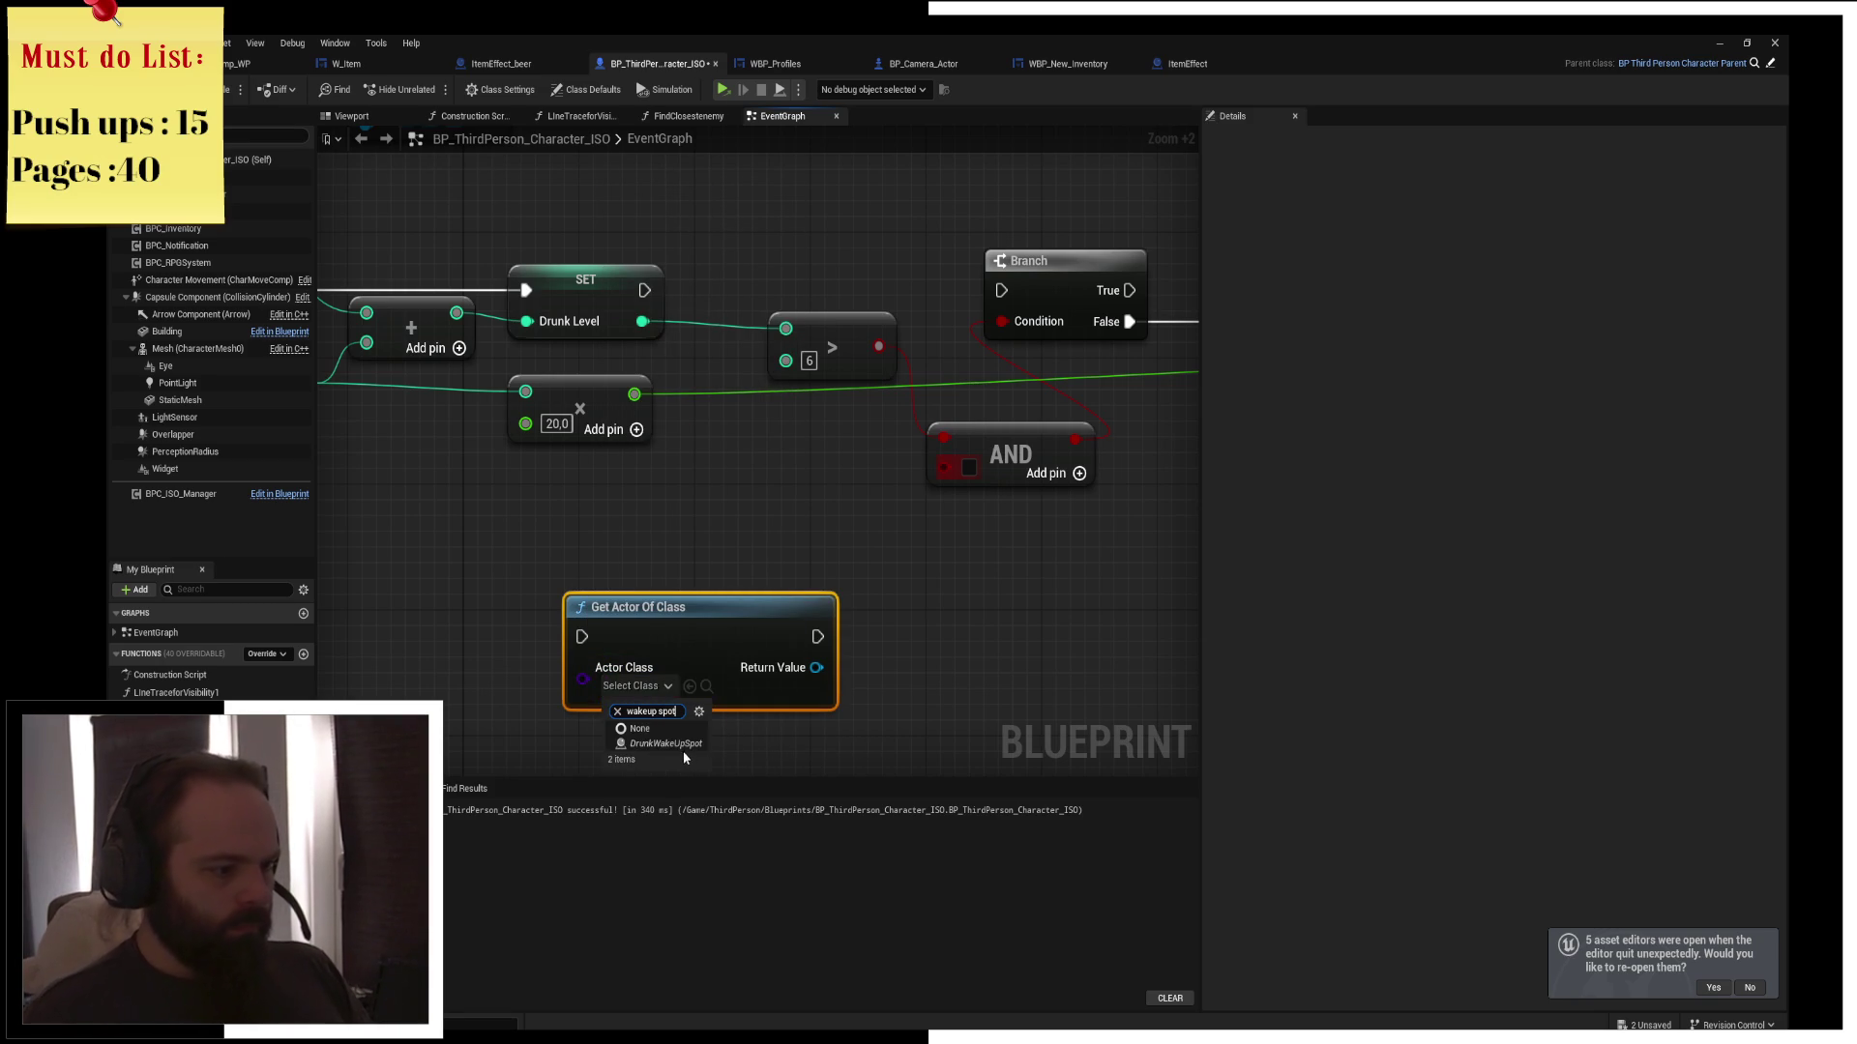
left_click(677, 743)
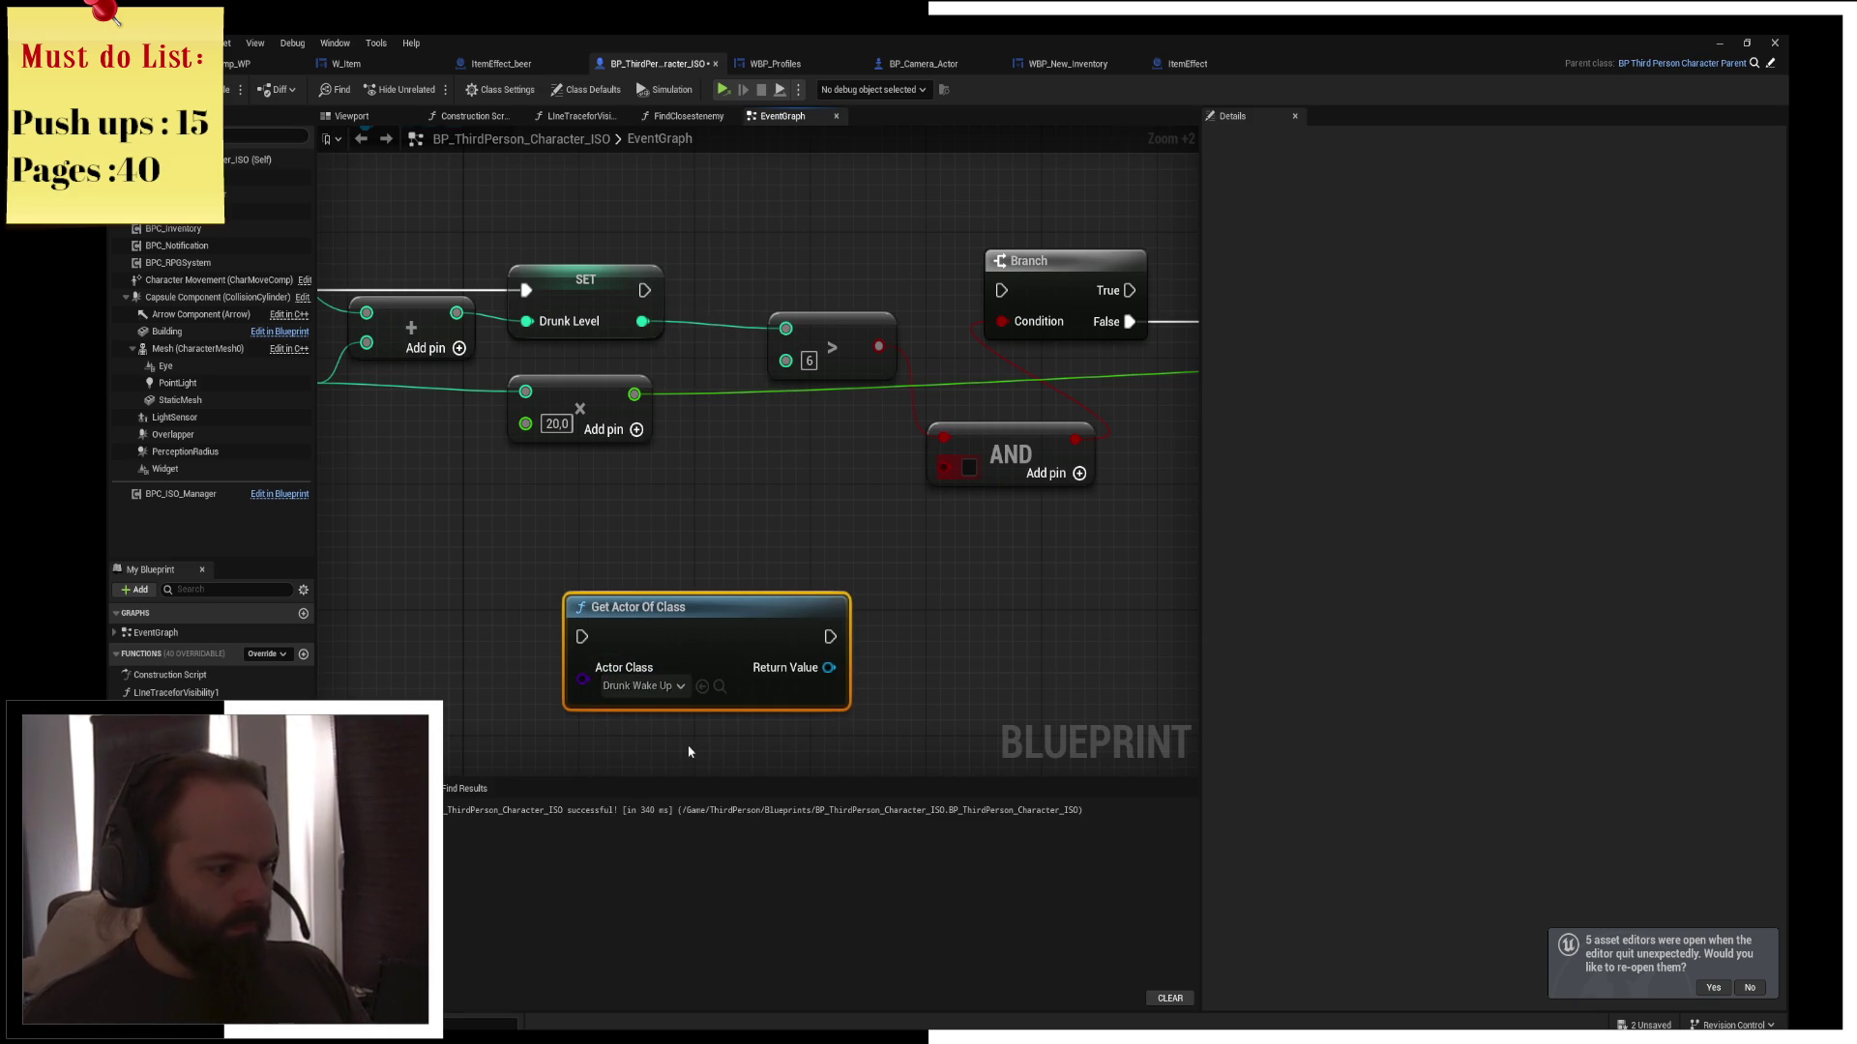
left_click_drag(719, 616, 835, 239)
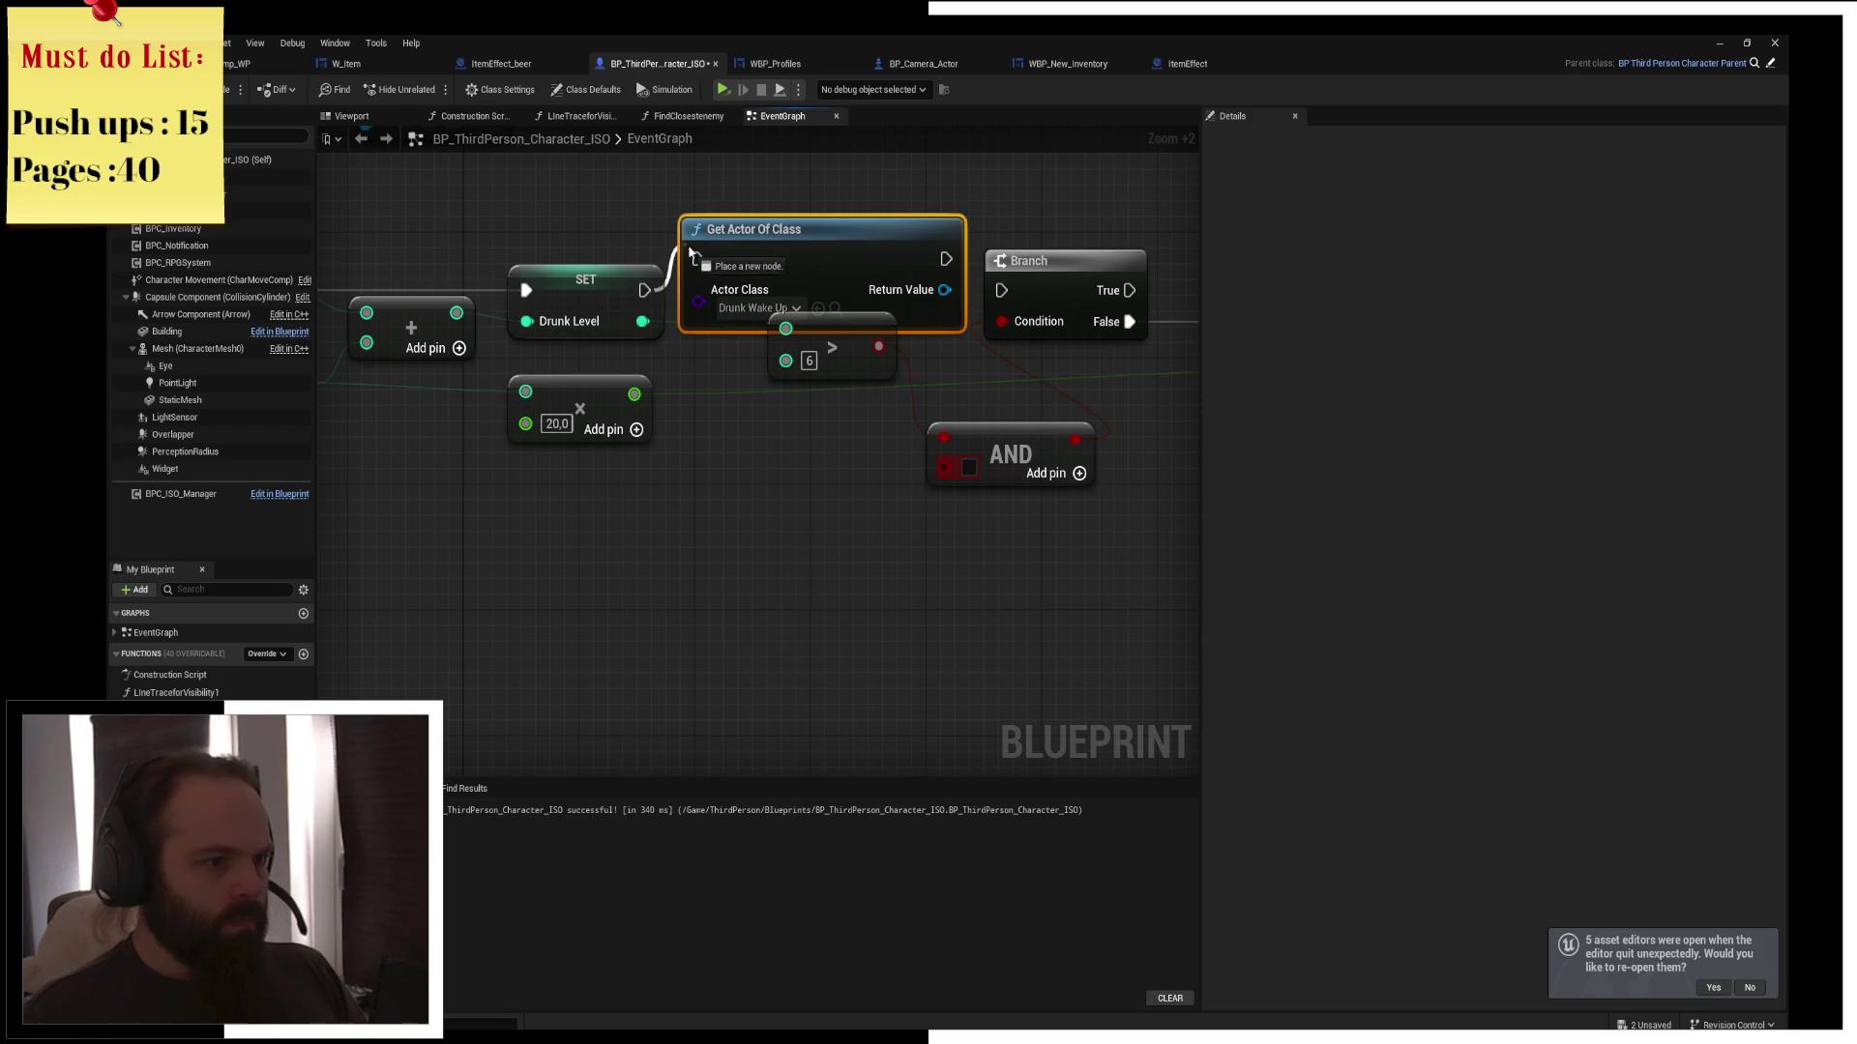
mouse_move(964, 300)
left_mouse_down()
mouse_move(781, 337)
mouse_move(1089, 288)
left_mouse_up()
left_click_drag(671, 366, 697, 300)
From the found wake-up spot, try adding Is Valid and browse Set World Location nodes
mouse_move(790, 263)
left_mouse_down()
mouse_move(924, 321)
mouse_move(858, 358)
left_mouse_up()
type("uis")
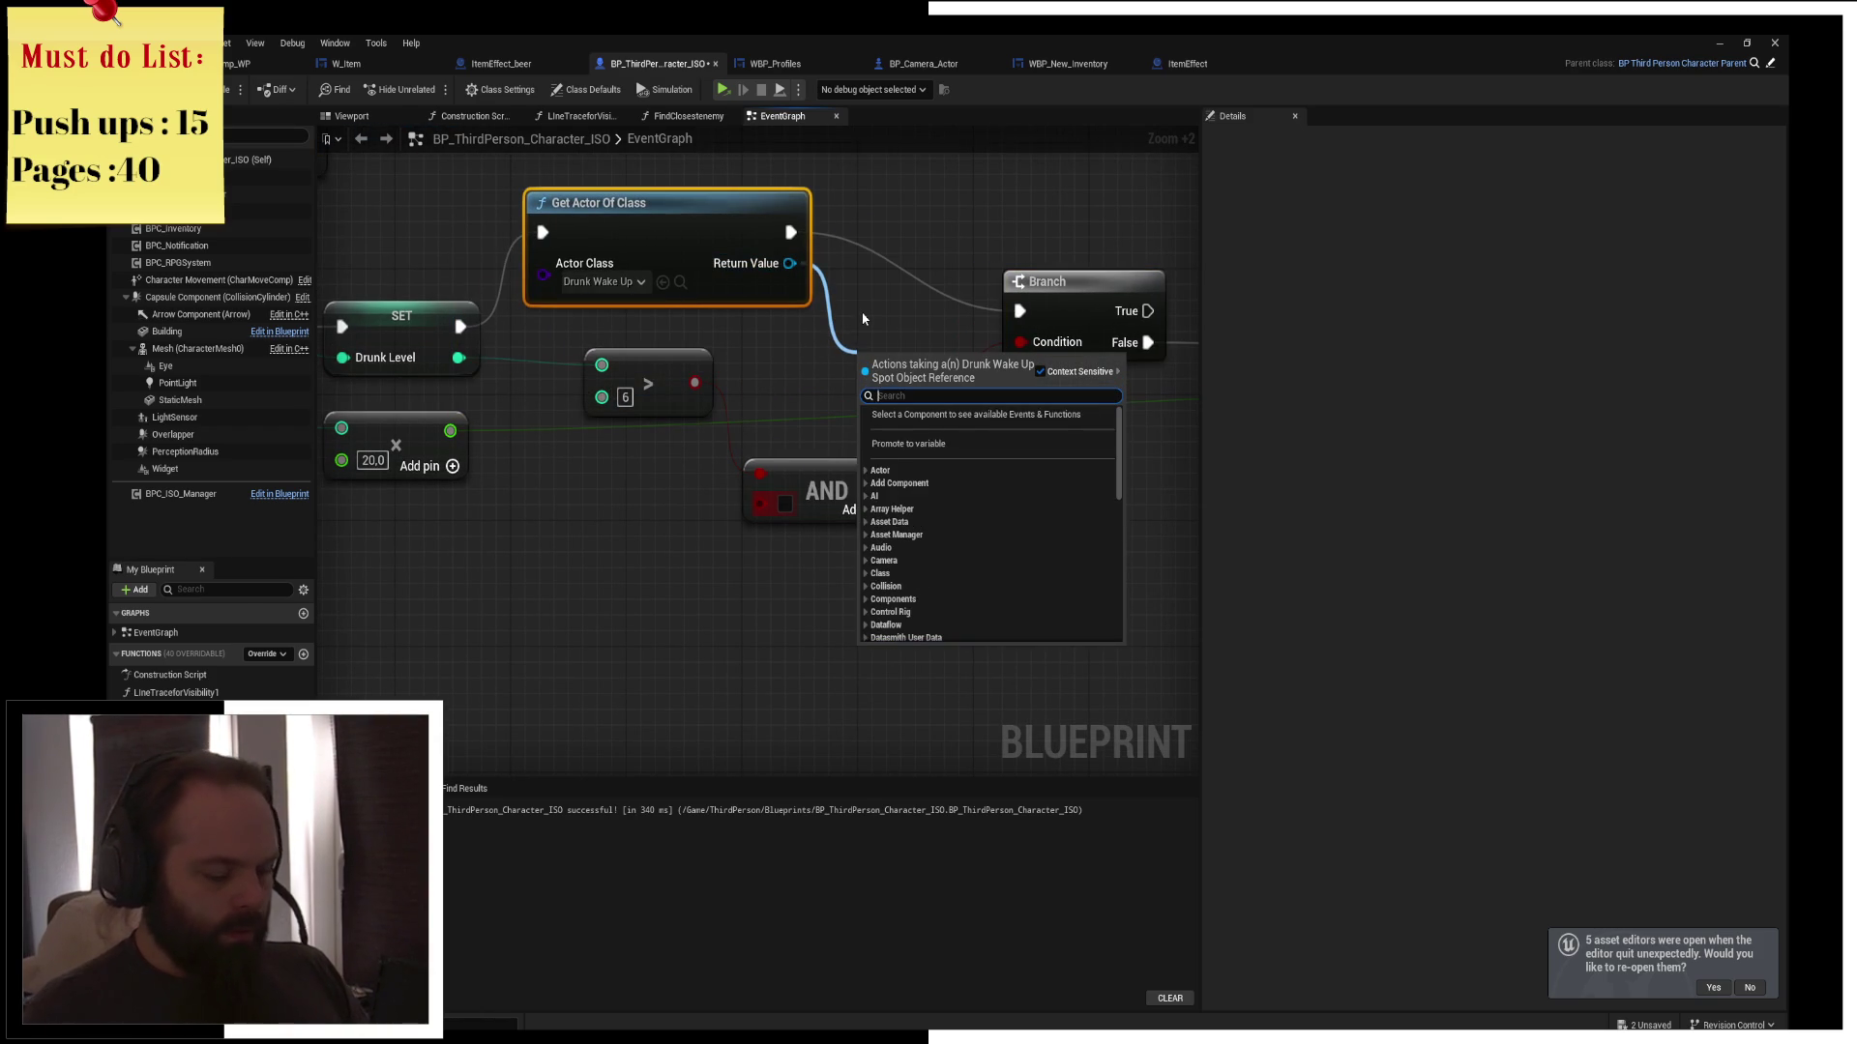
type("is valid")
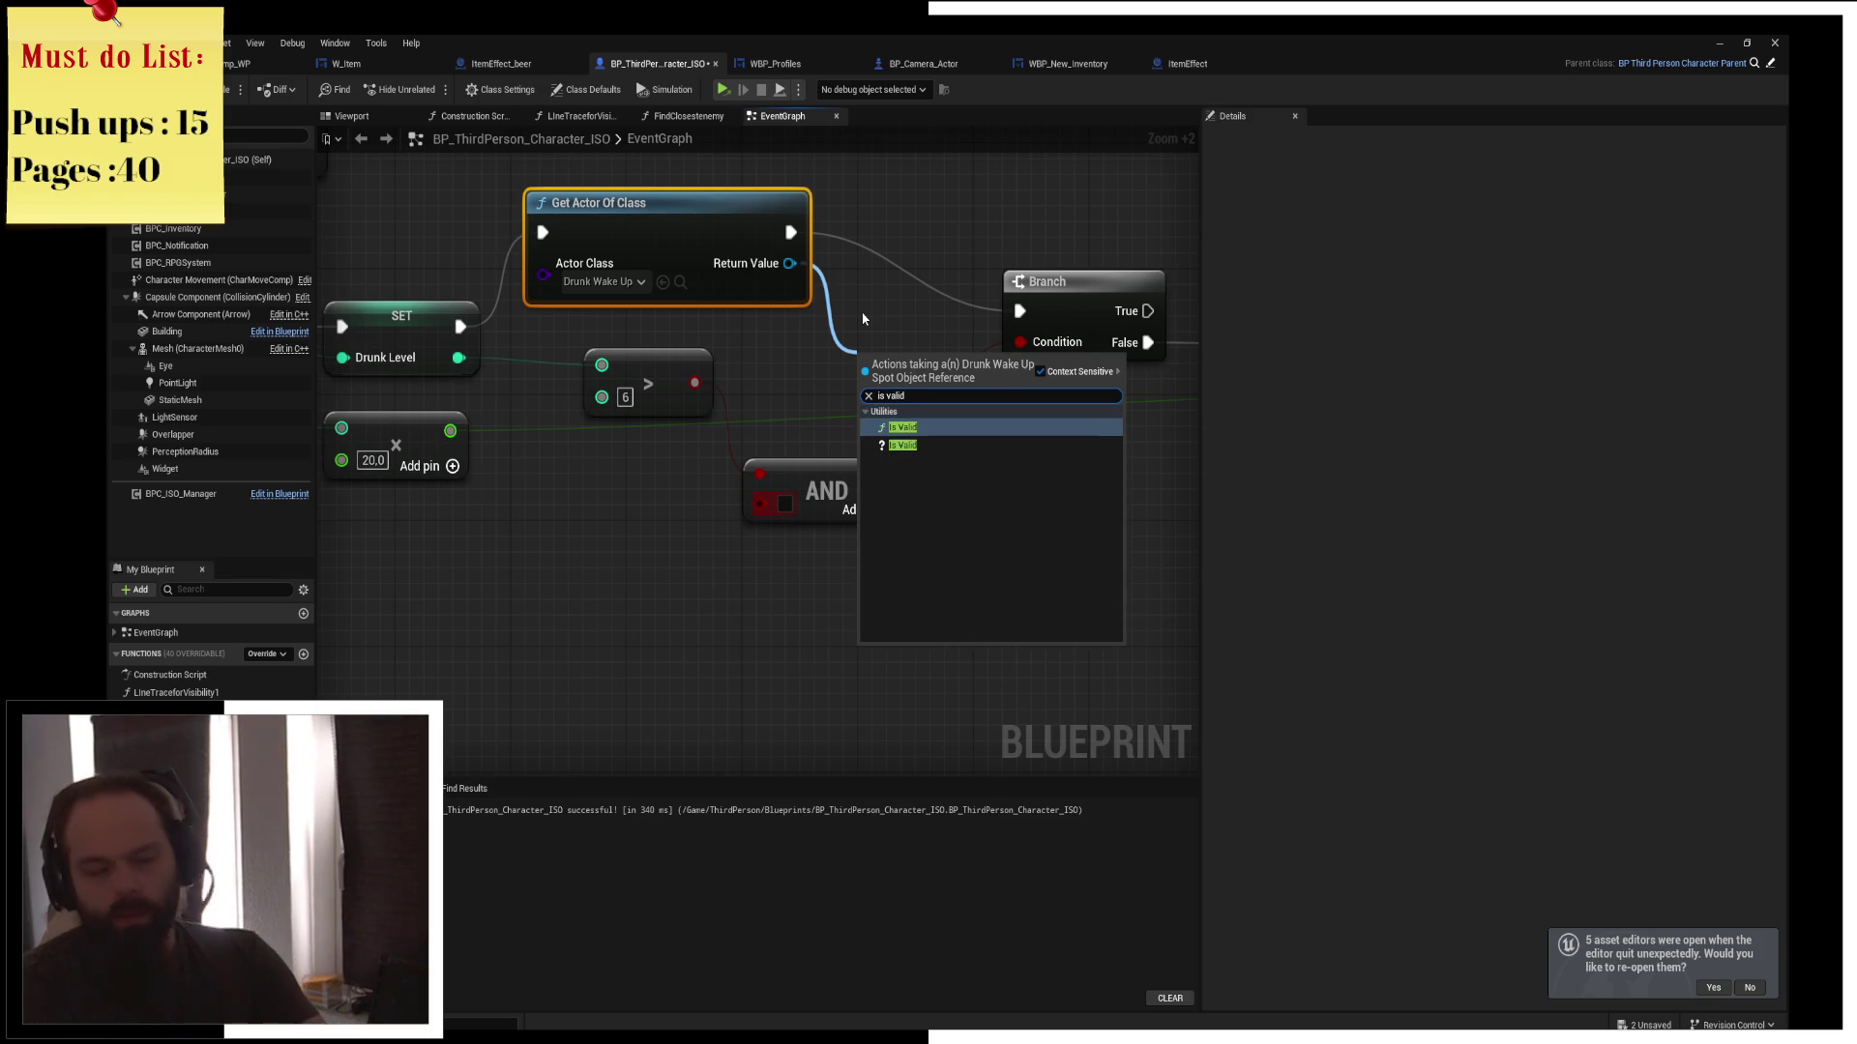
key("Down")
key("Return")
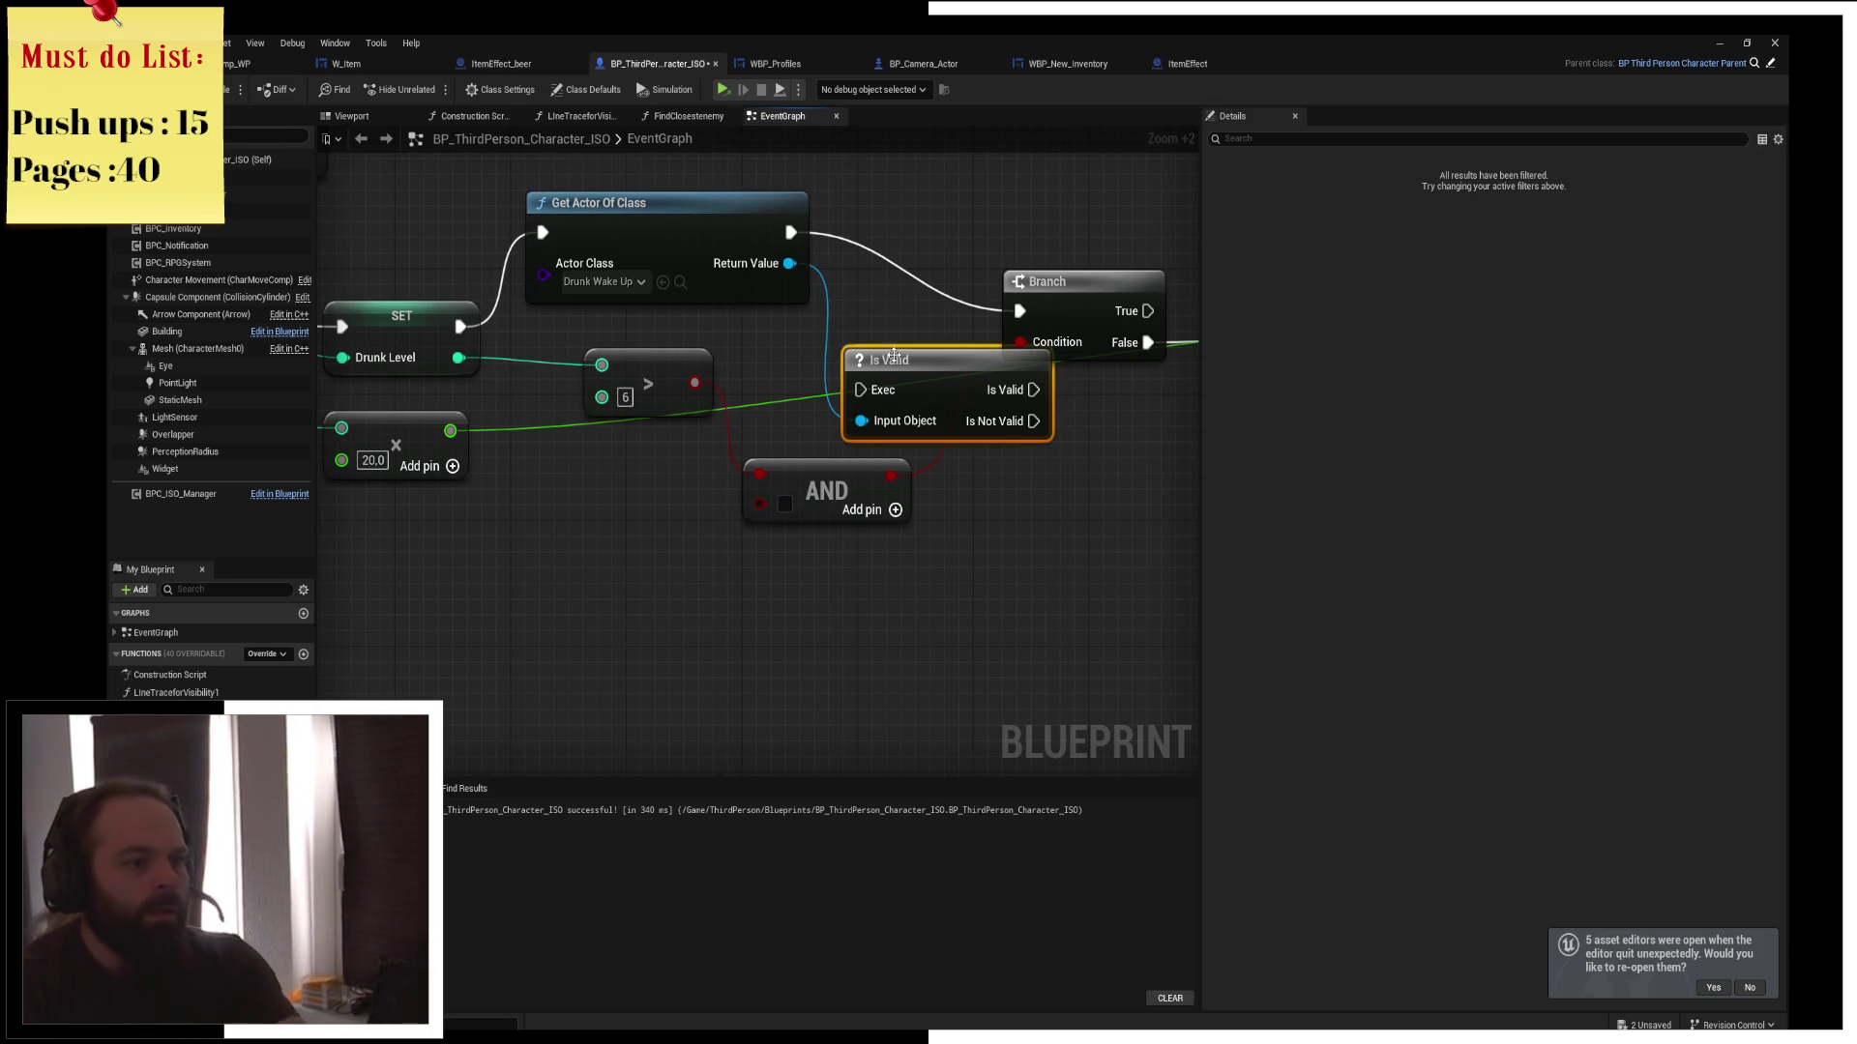
key("Delete")
left_click_drag(790, 263, 845, 323)
type("set world locat")
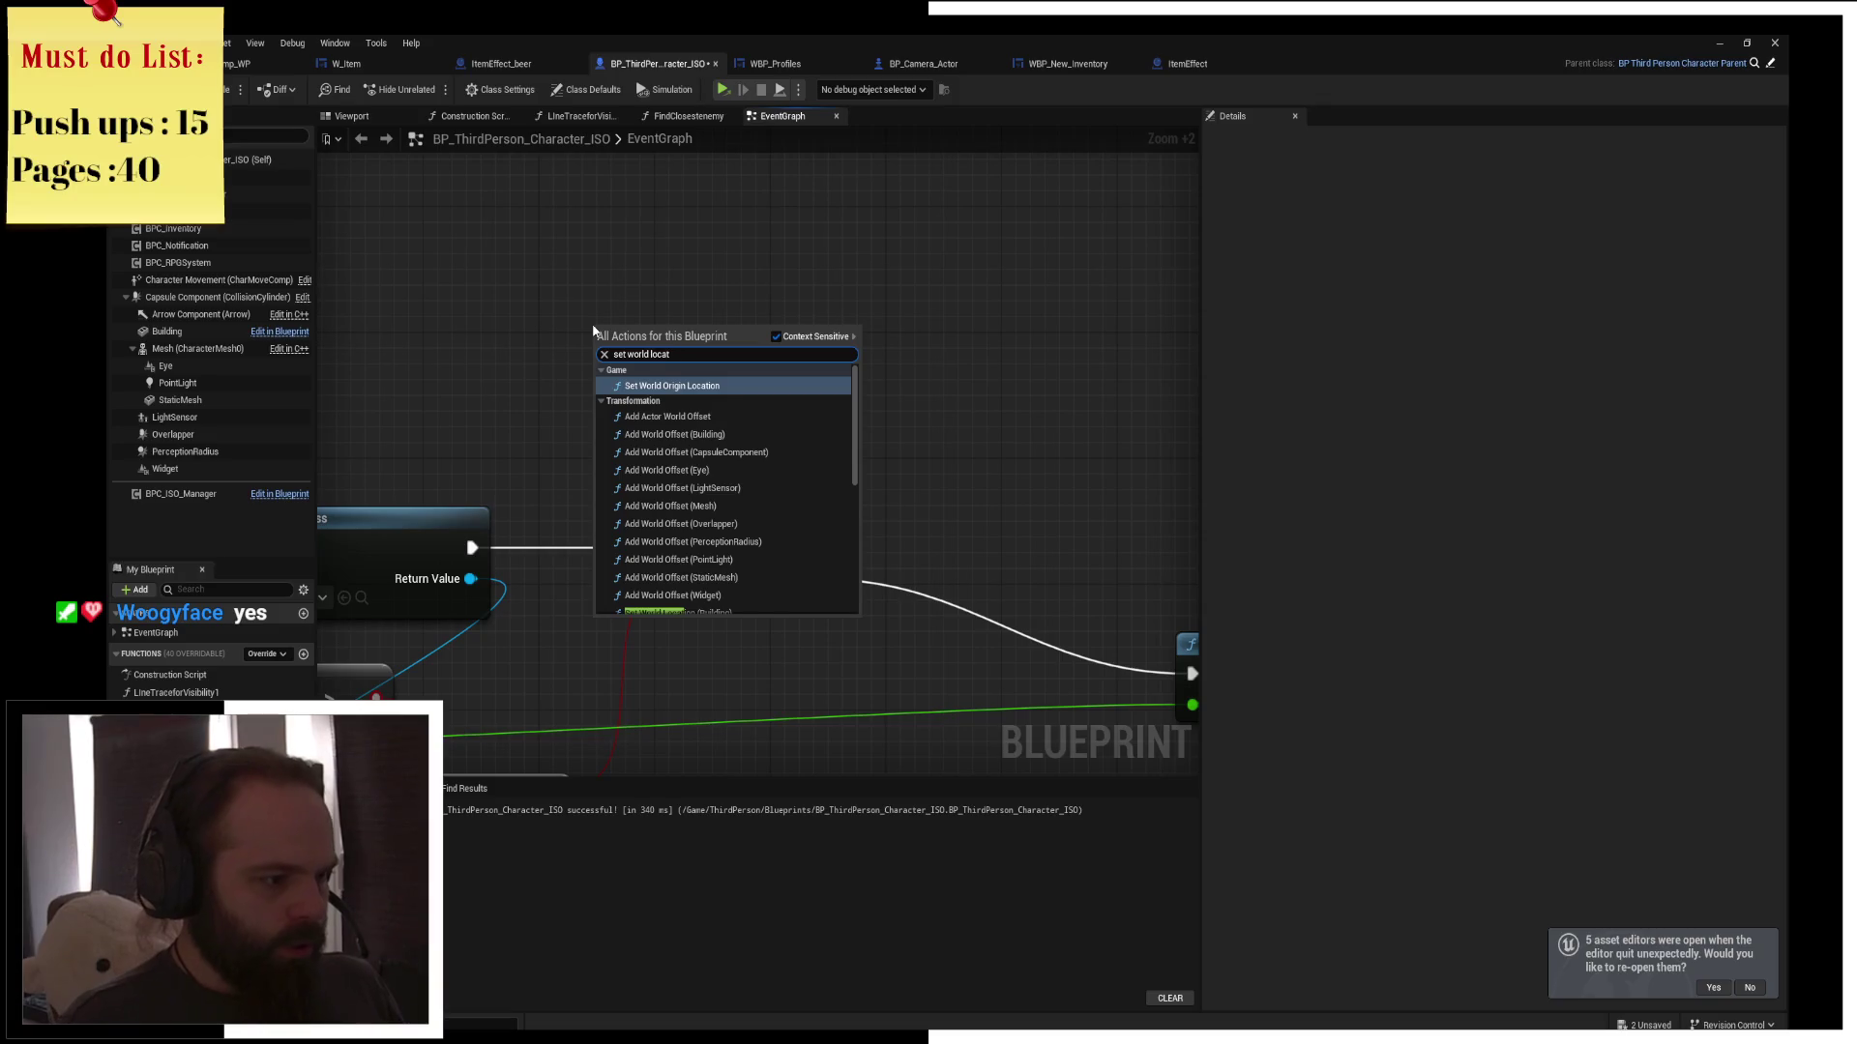
key("Down")
key("Down")
key("Down")
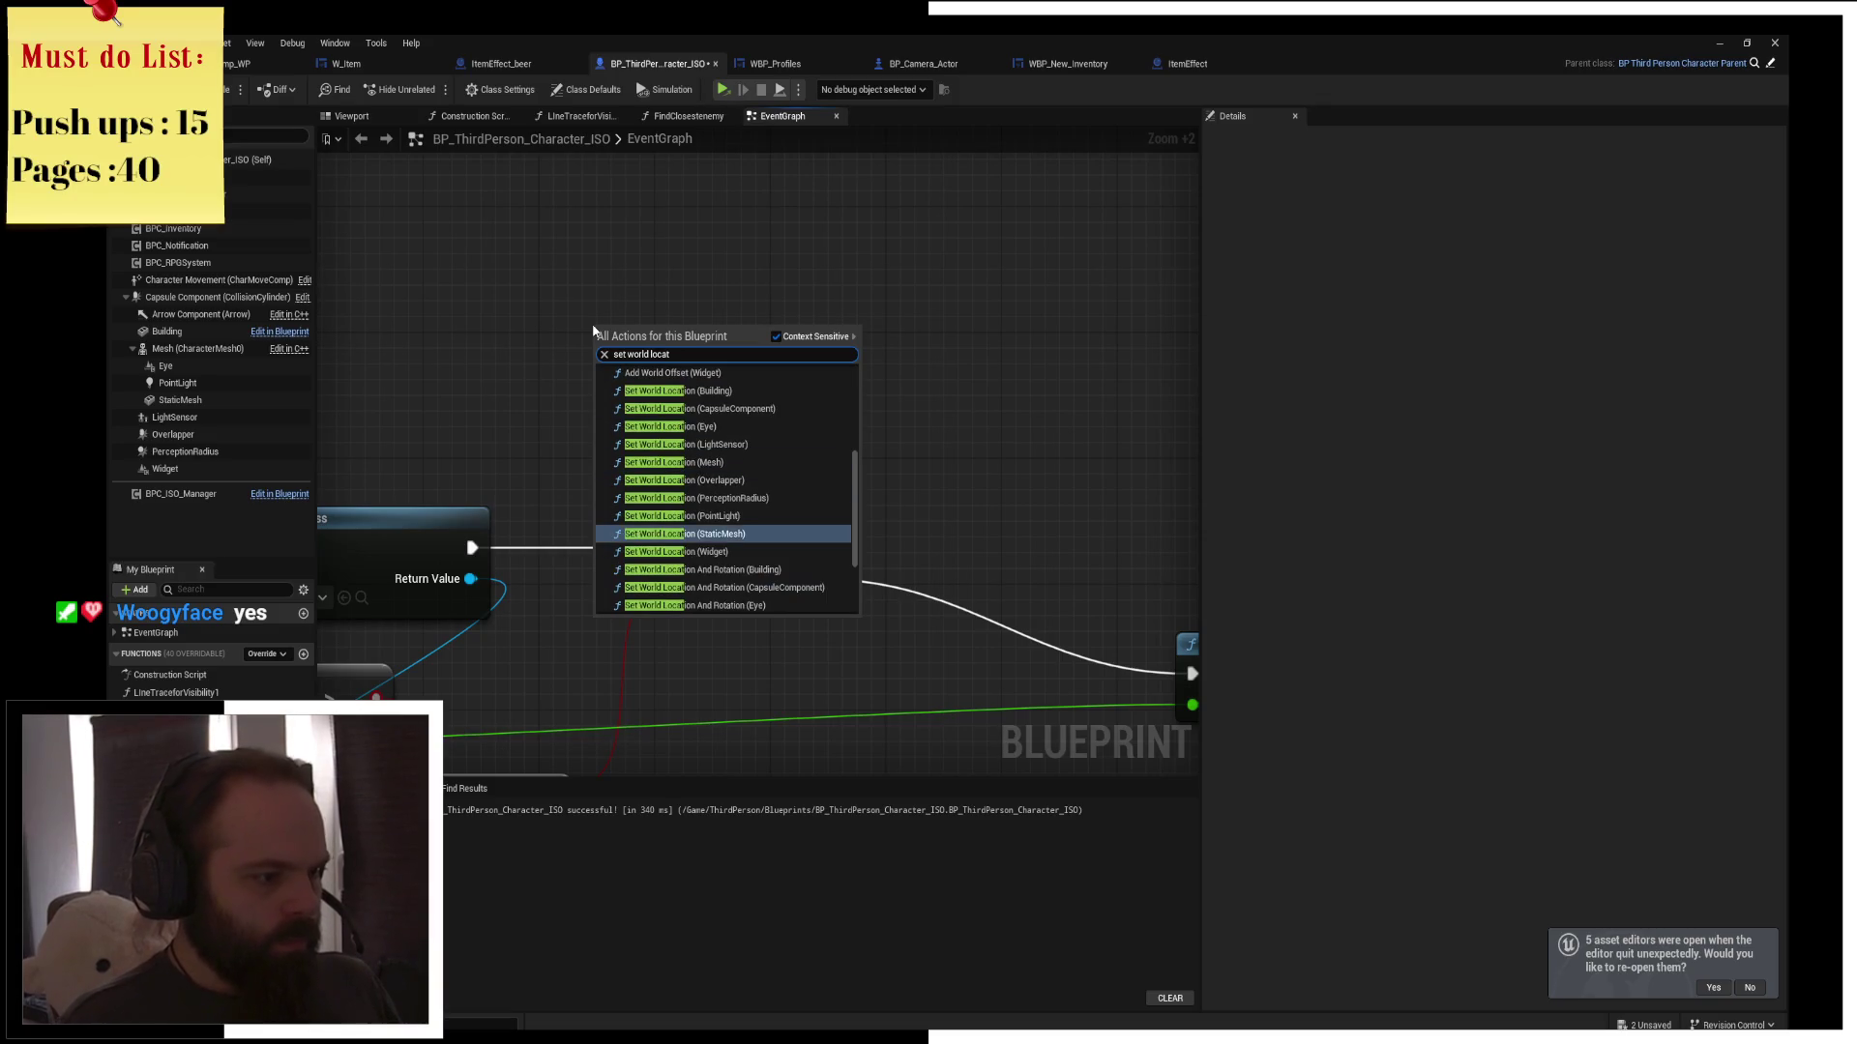
key("Down")
key("Down")
key("Down")
key("Up")
key("Up")
key("Up")
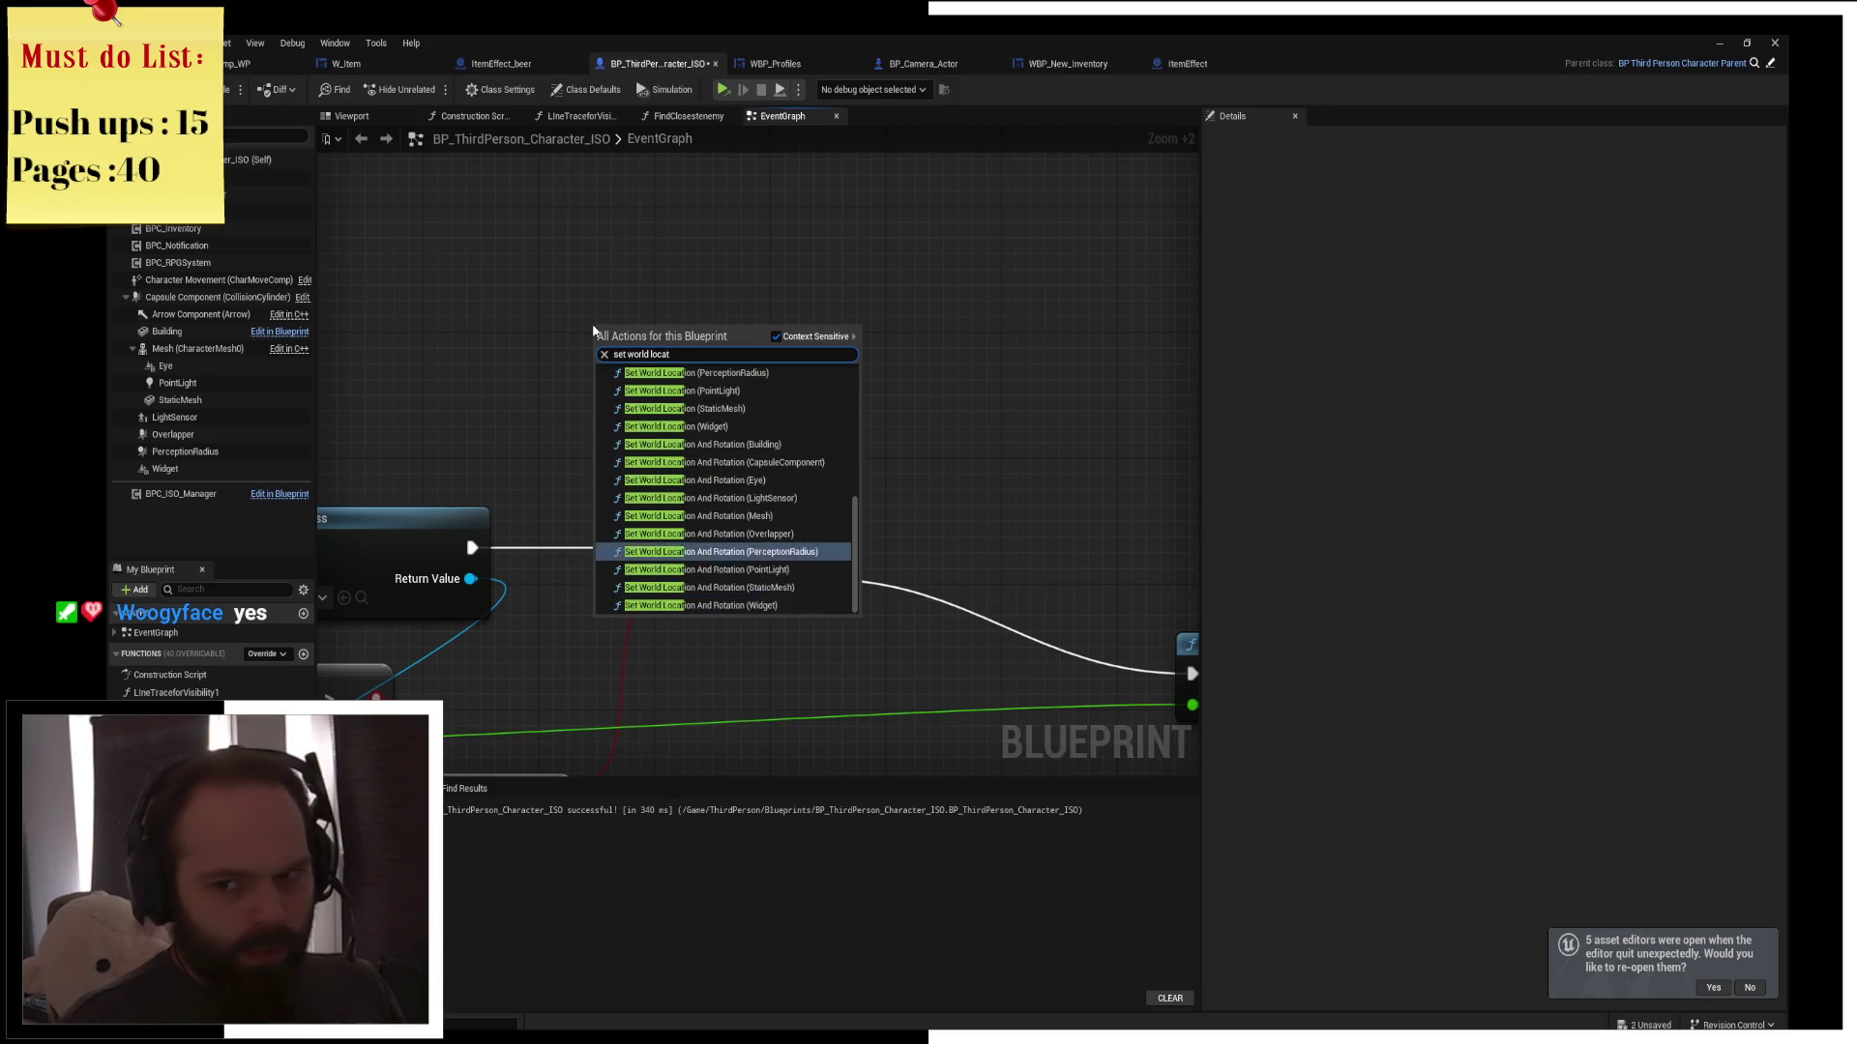
key("Escape")
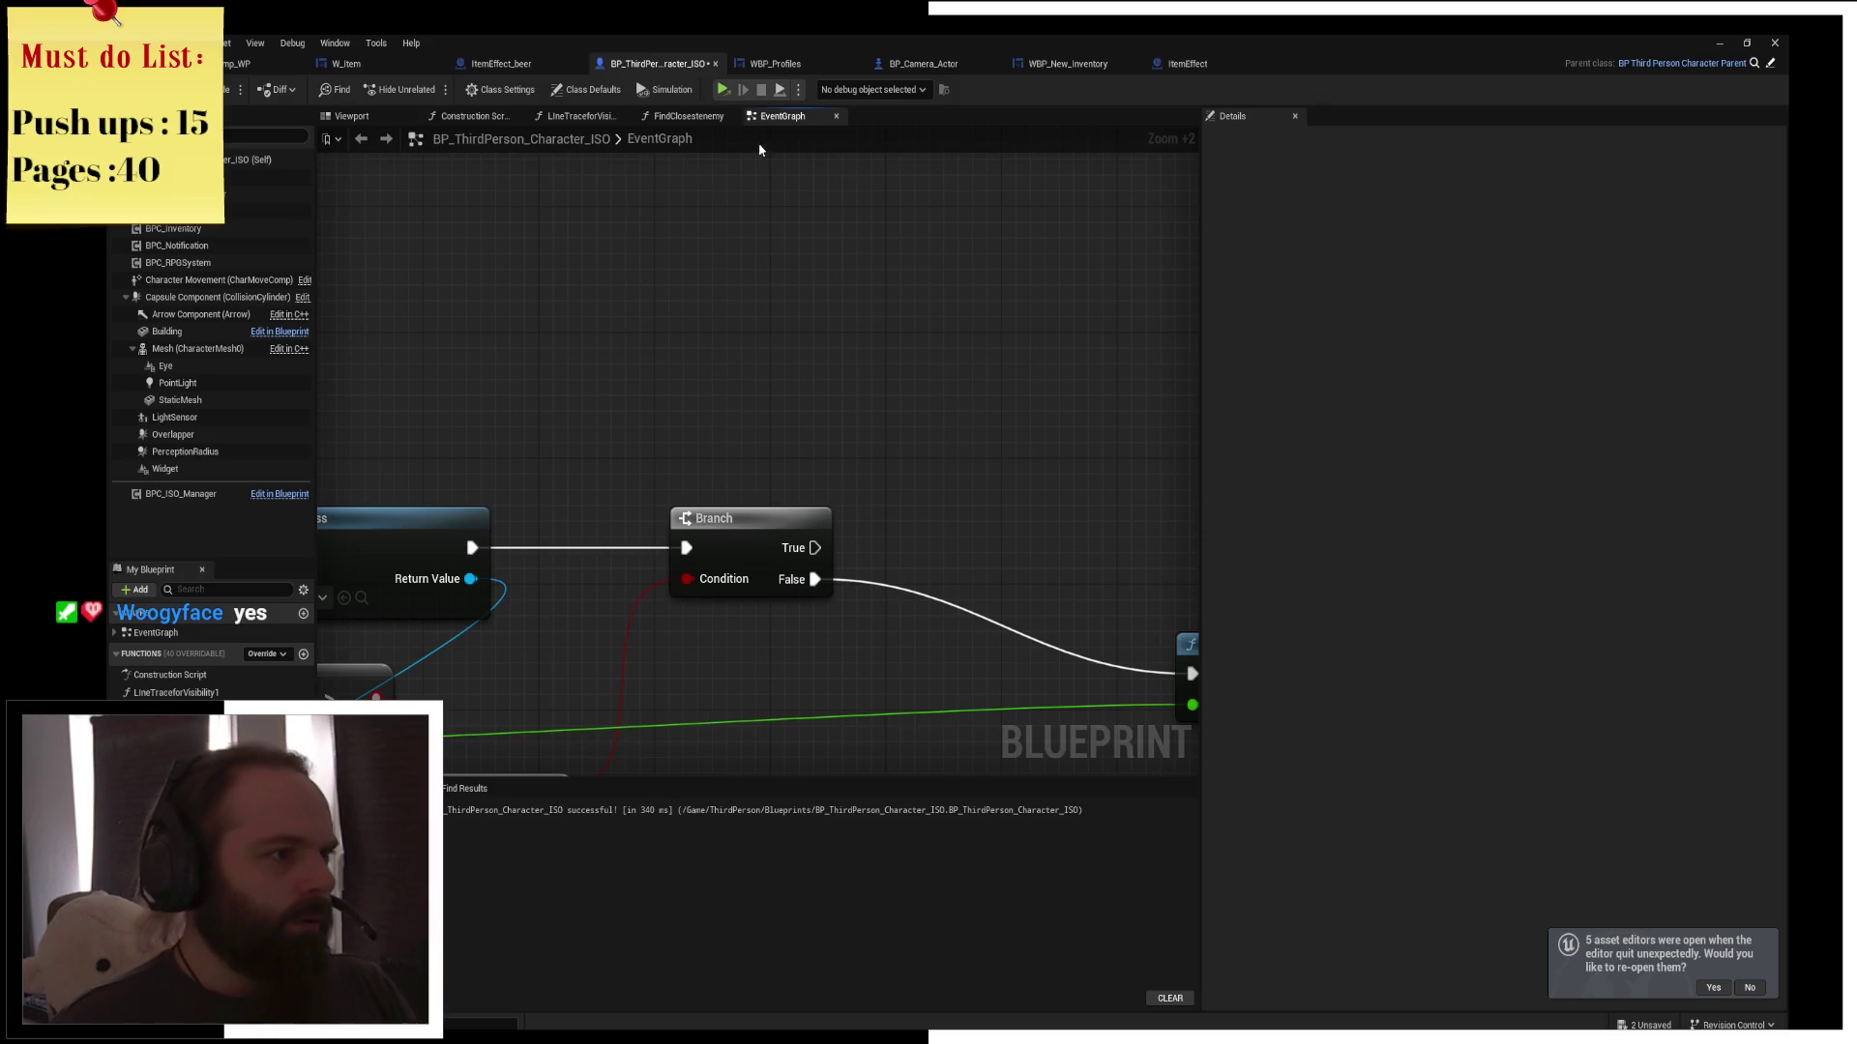
scroll(623, 191, "down", 5)
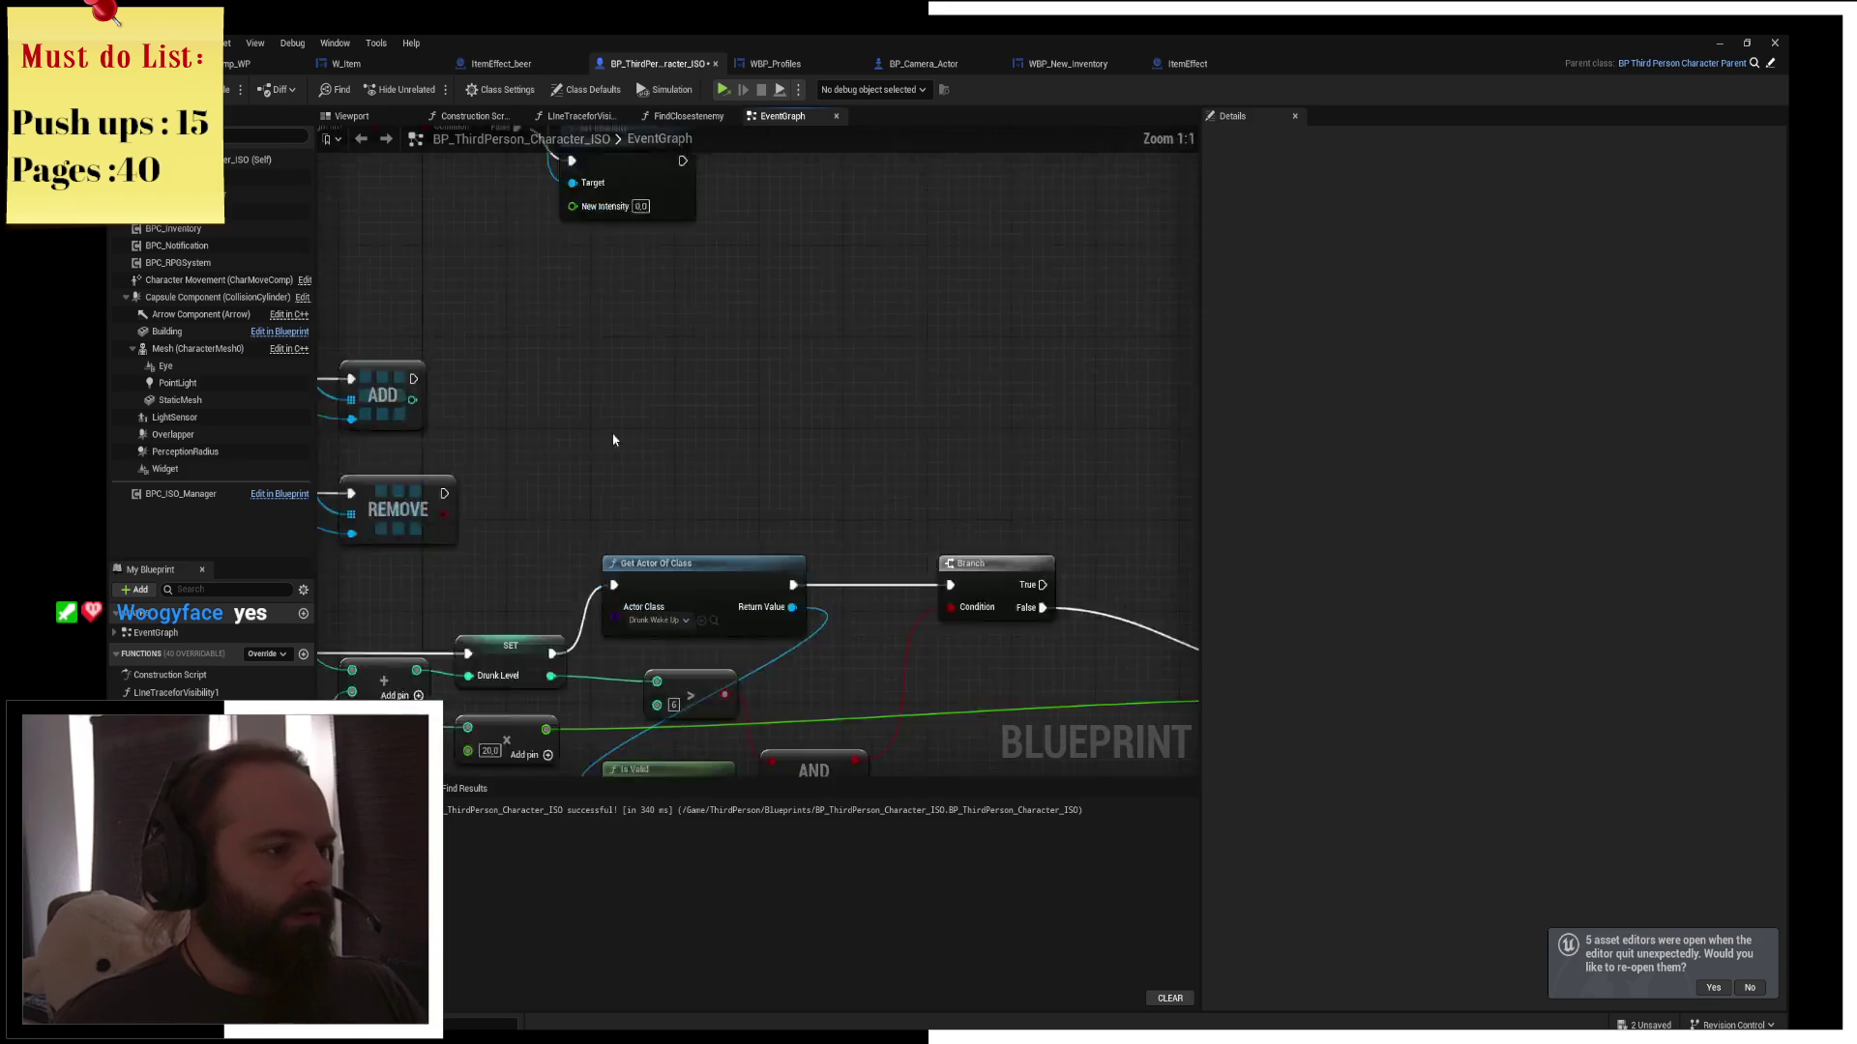
Add a new custom event to the character graph and name it TeleportCharacter
right_click(809, 382)
type("custom event")
key("Return")
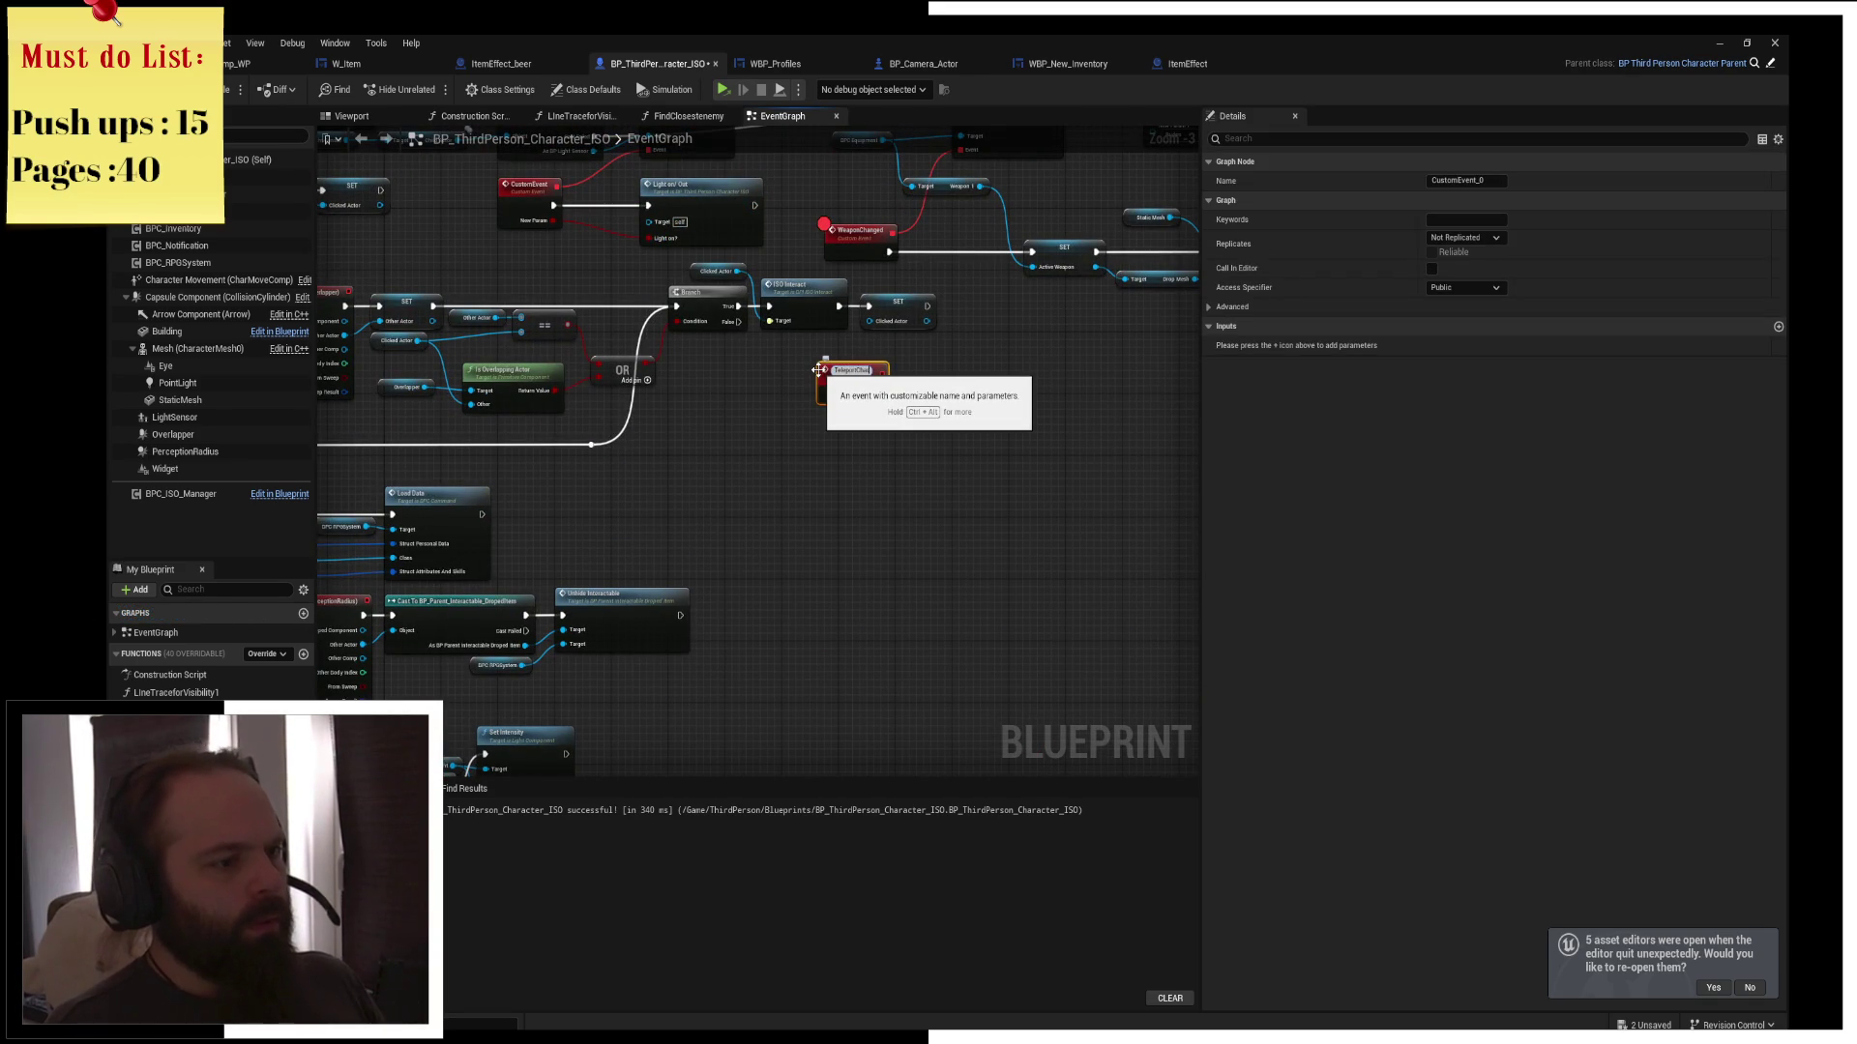
type("racter")
key("Return")
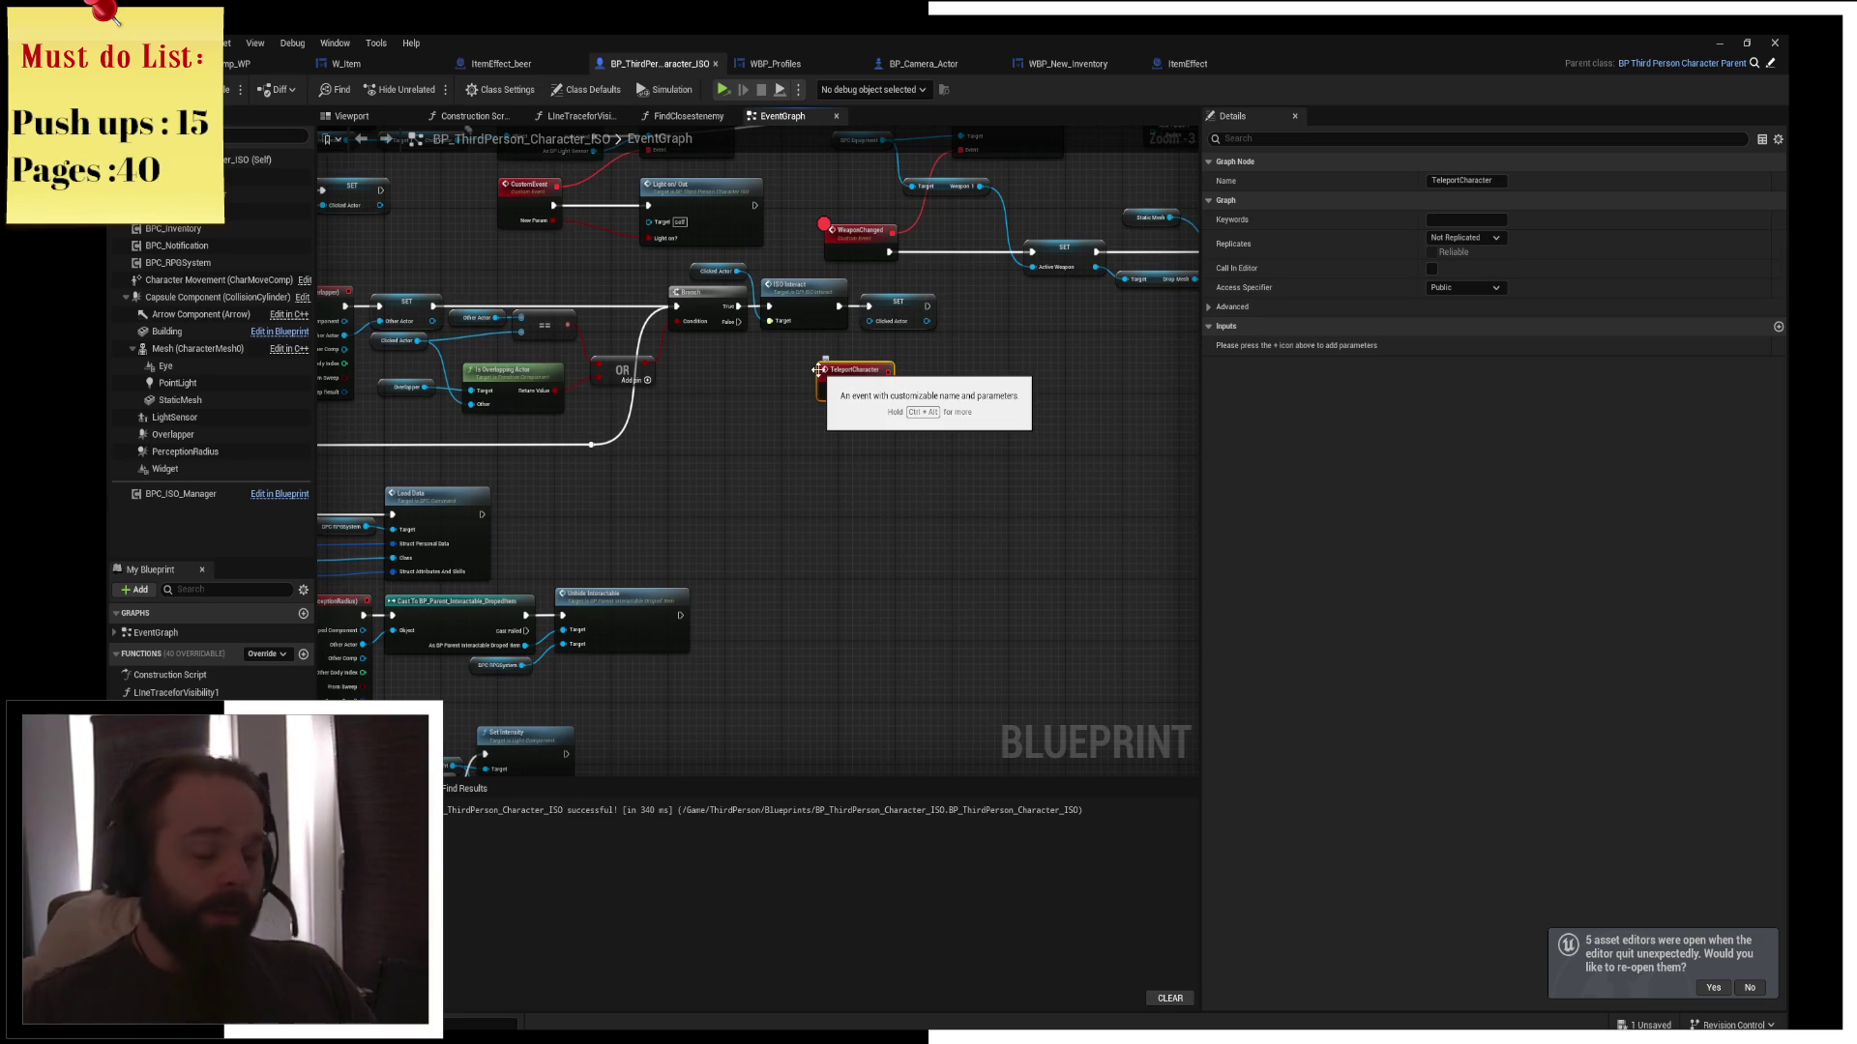
Connect a Set Actor Location node after TeleportCharacter and move the pair lower in the graph
scroll(770, 403, "up", 1)
left_click_drag(707, 404, 788, 397)
type("set world locat")
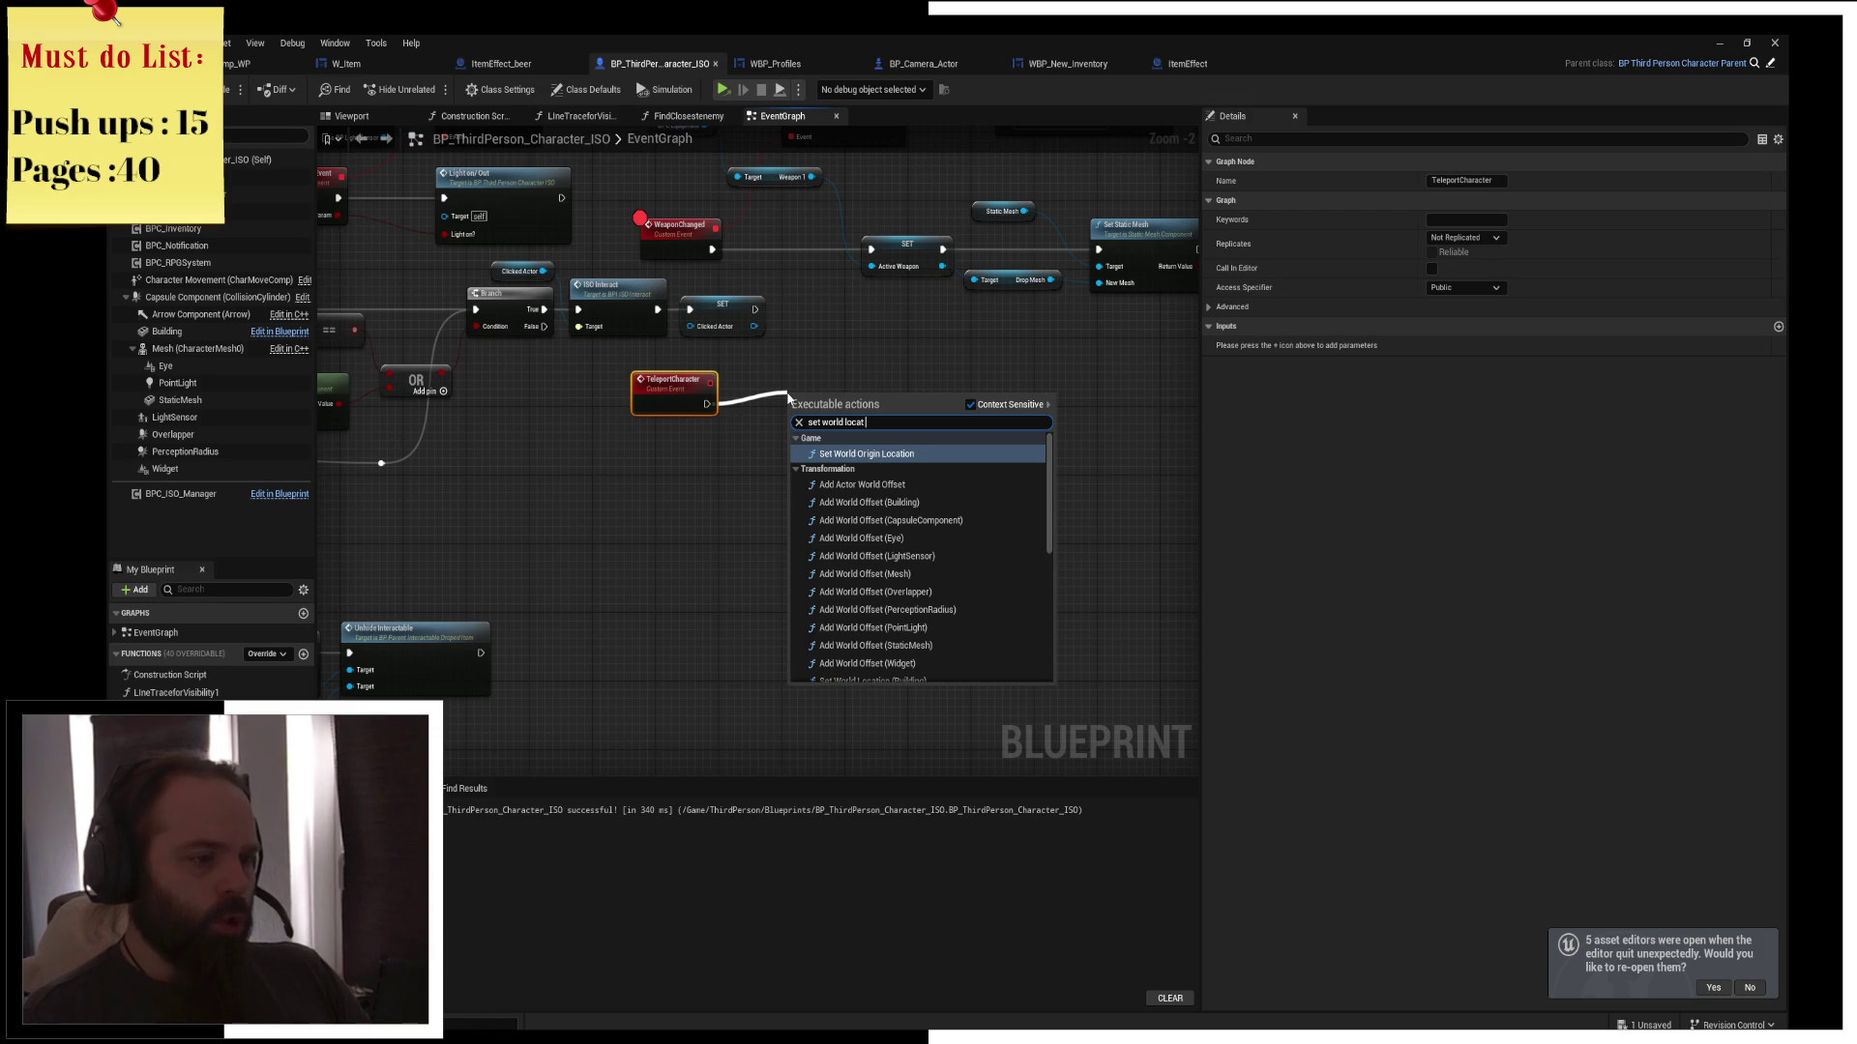
type("set actor locat")
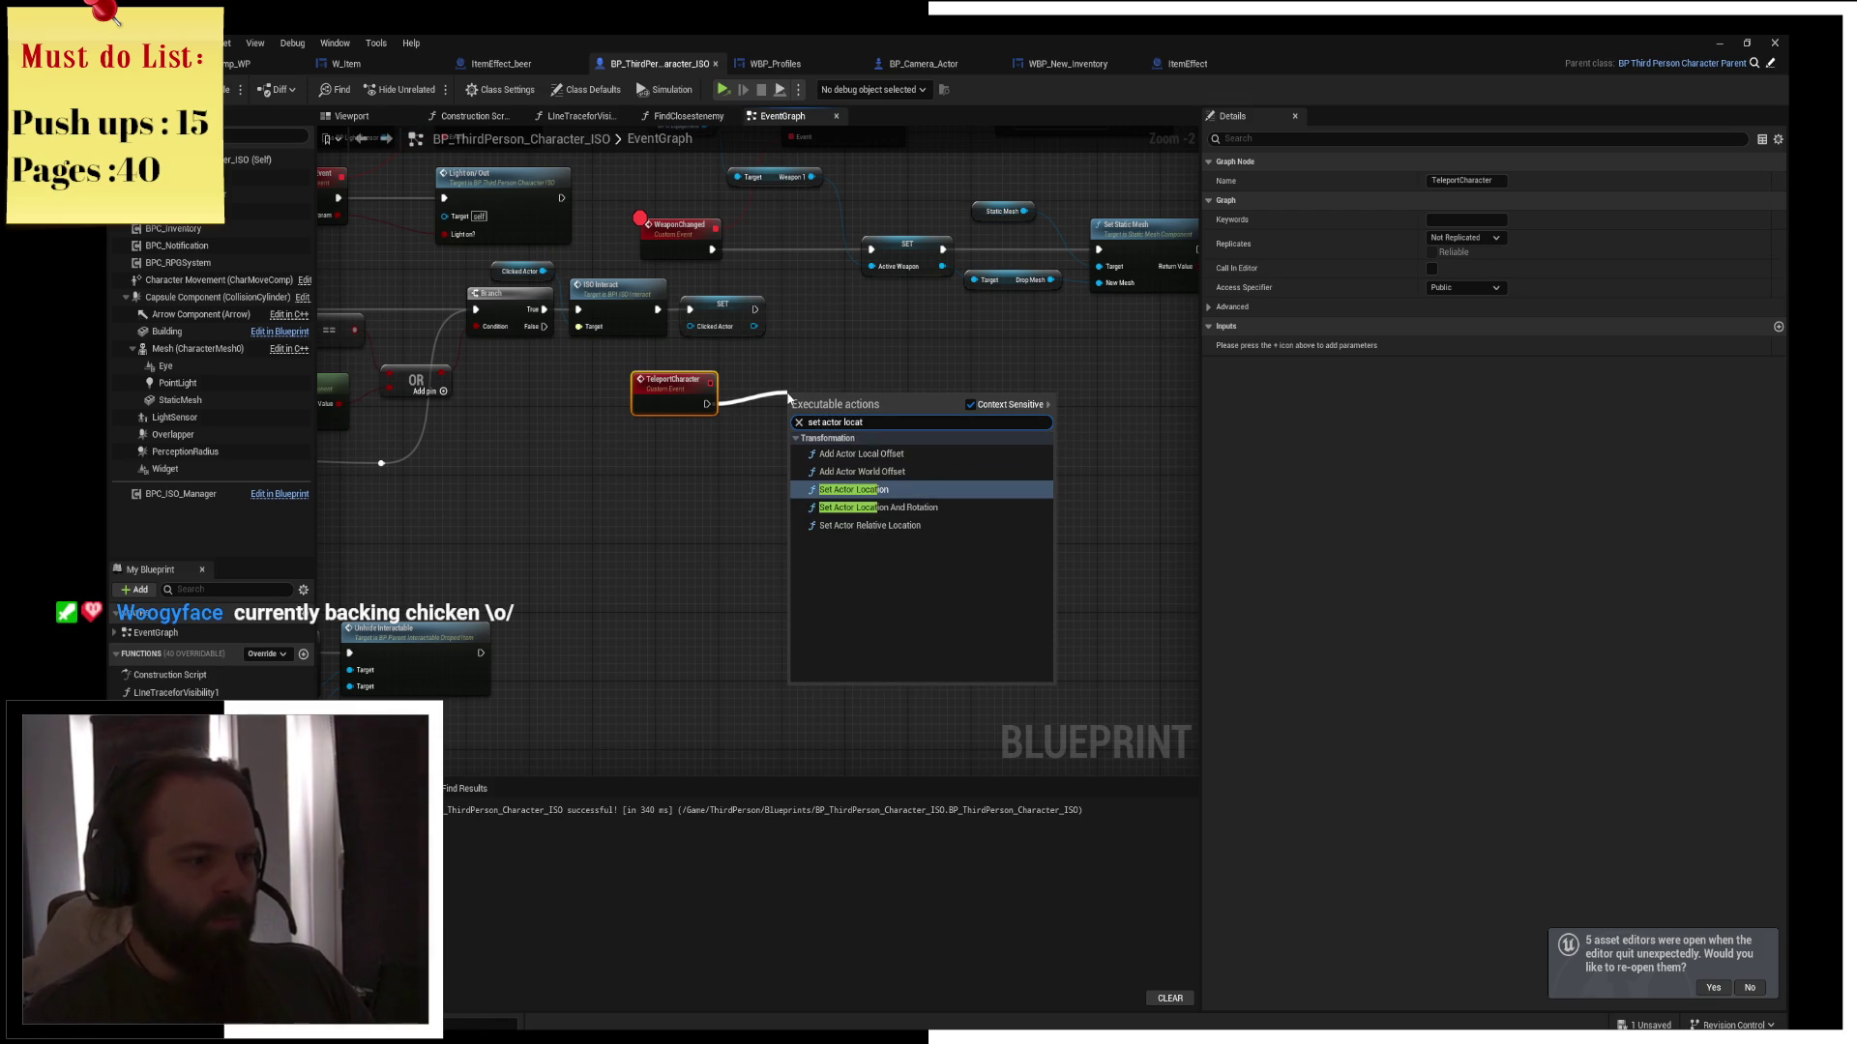
key("Return")
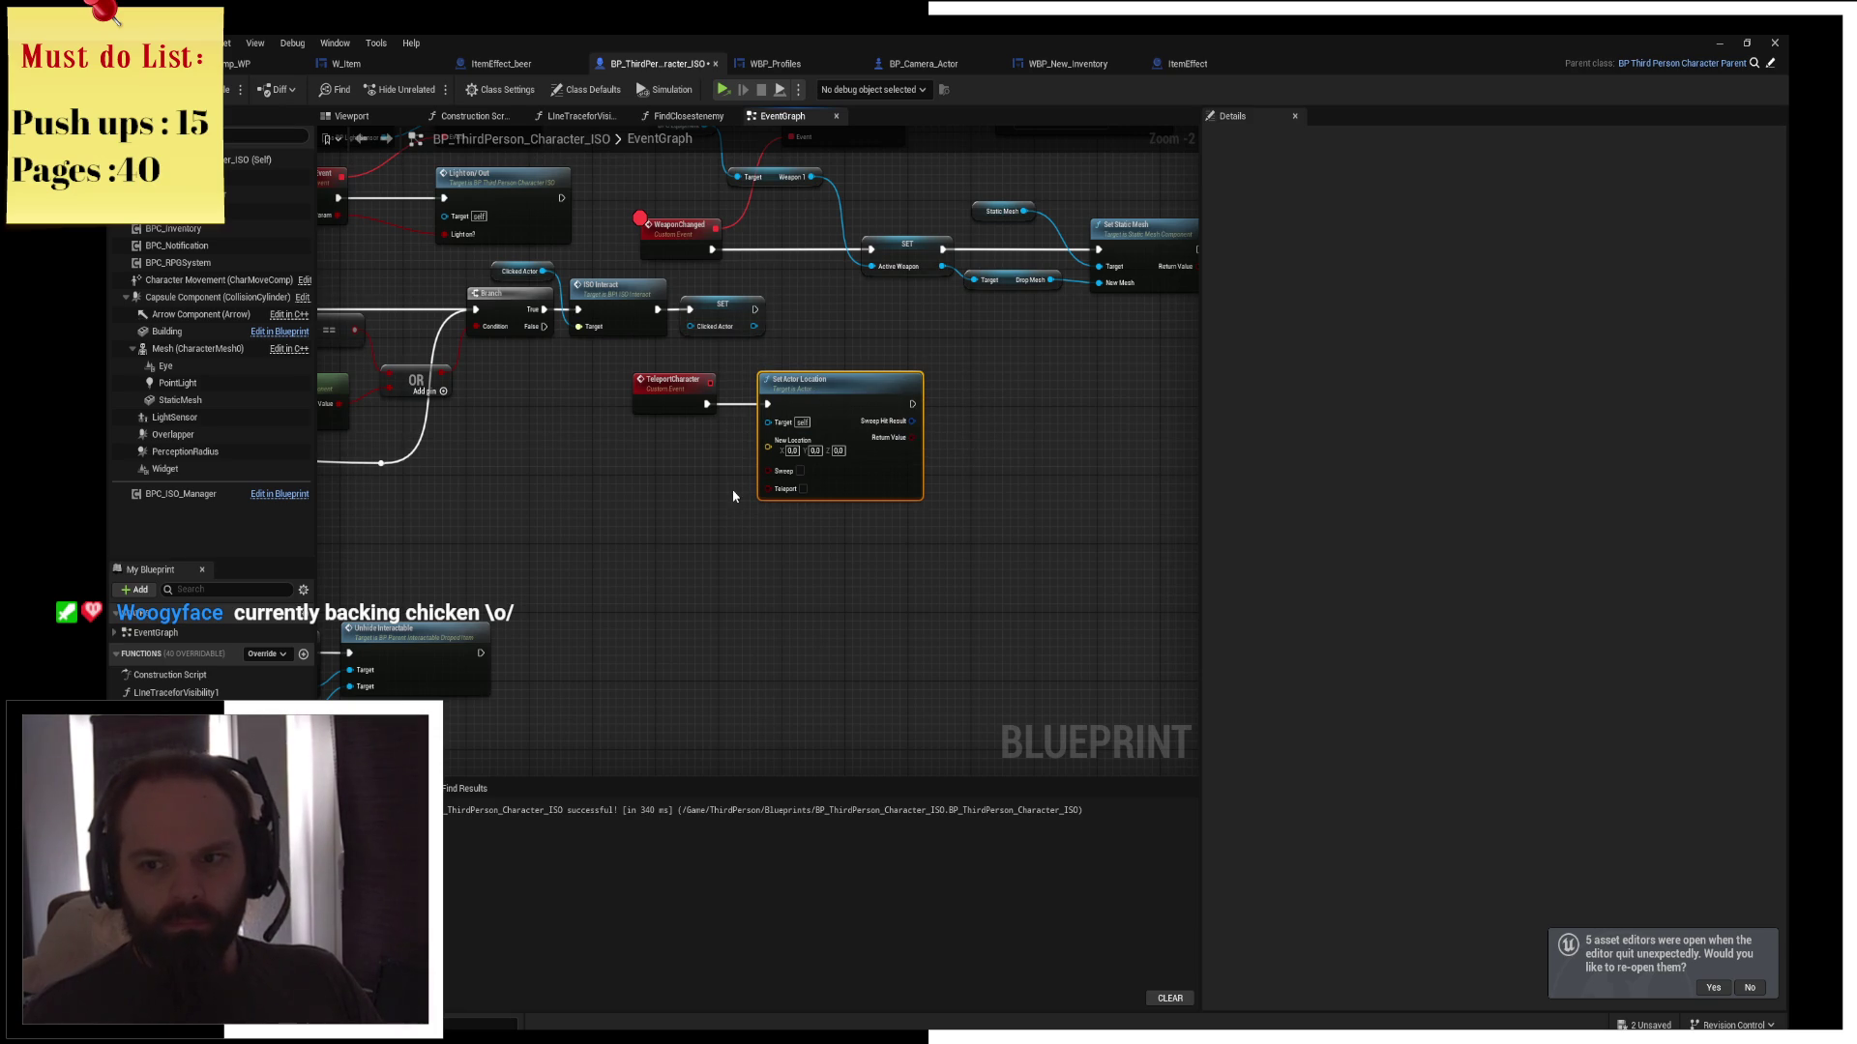
mouse_move(787, 530)
left_mouse_down()
mouse_move(816, 386)
mouse_move(868, 474)
left_mouse_up()
mouse_move(817, 336)
left_mouse_down()
mouse_move(864, 517)
mouse_move(764, 305)
mouse_move(754, 373)
mouse_move(784, 390)
left_mouse_up()
left_click(892, 435)
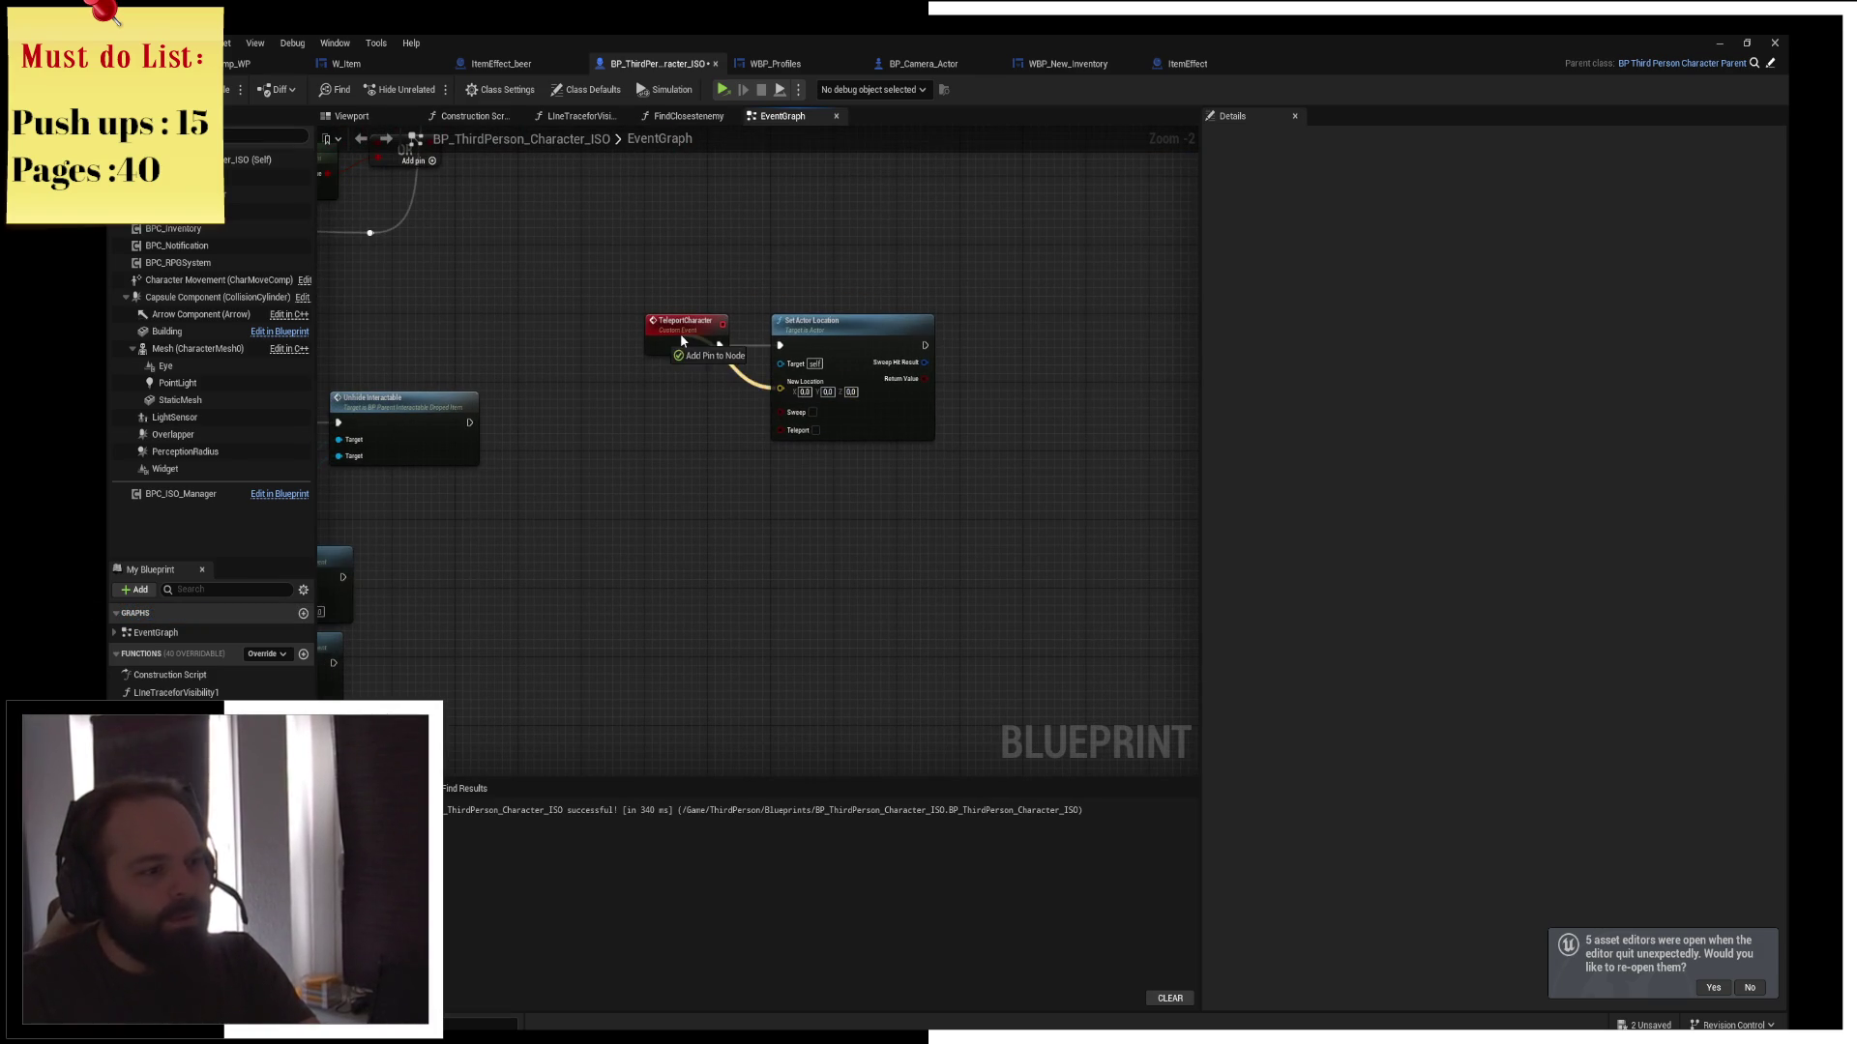
Call Teleport Character from the Branch's True output and wire it into the Retriggerable Delay
right_click(783, 390)
mouse_move(857, 464)
left_mouse_down()
mouse_move(844, 339)
mouse_move(877, 274)
mouse_move(1127, 279)
mouse_move(1230, 162)
mouse_move(1035, 163)
left_mouse_up()
left_click_drag(1064, 367, 925, 446)
left_click(796, 339)
scroll(796, 339, "down", 2)
scroll(725, 403, "up", 3)
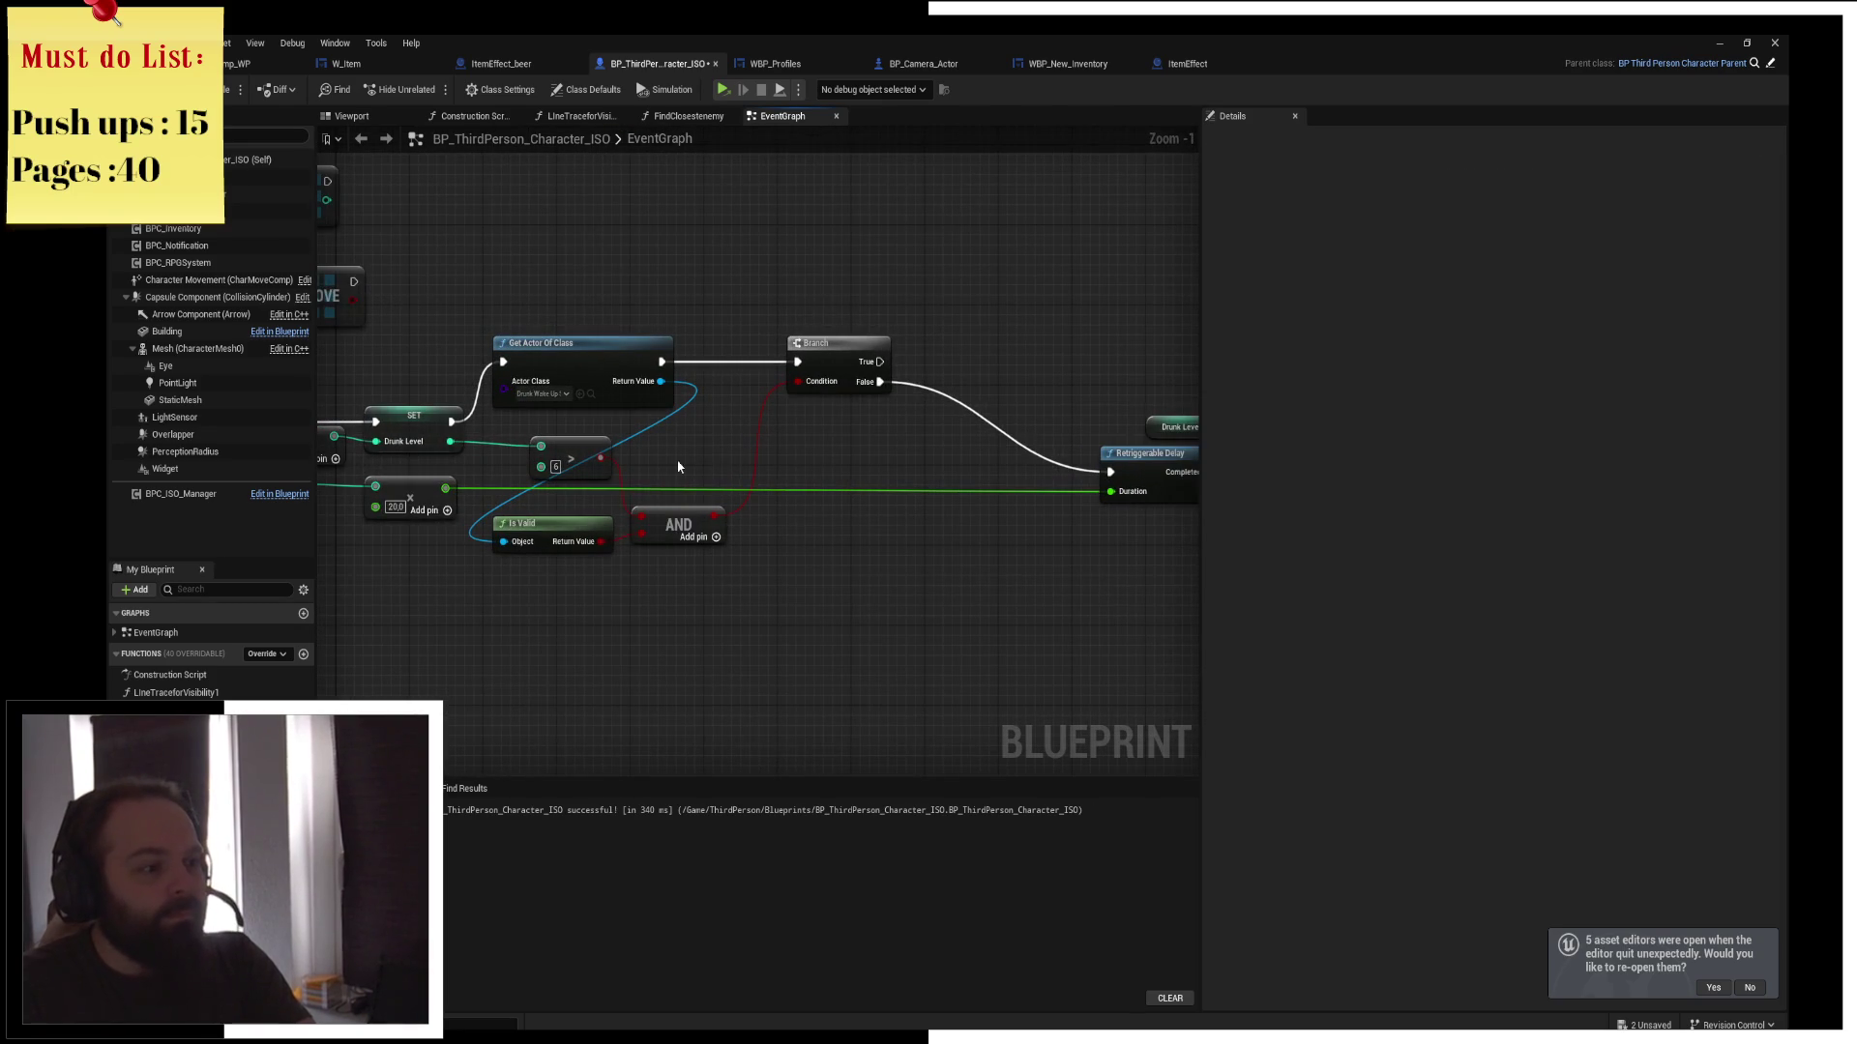
left_click_drag(759, 369, 840, 262)
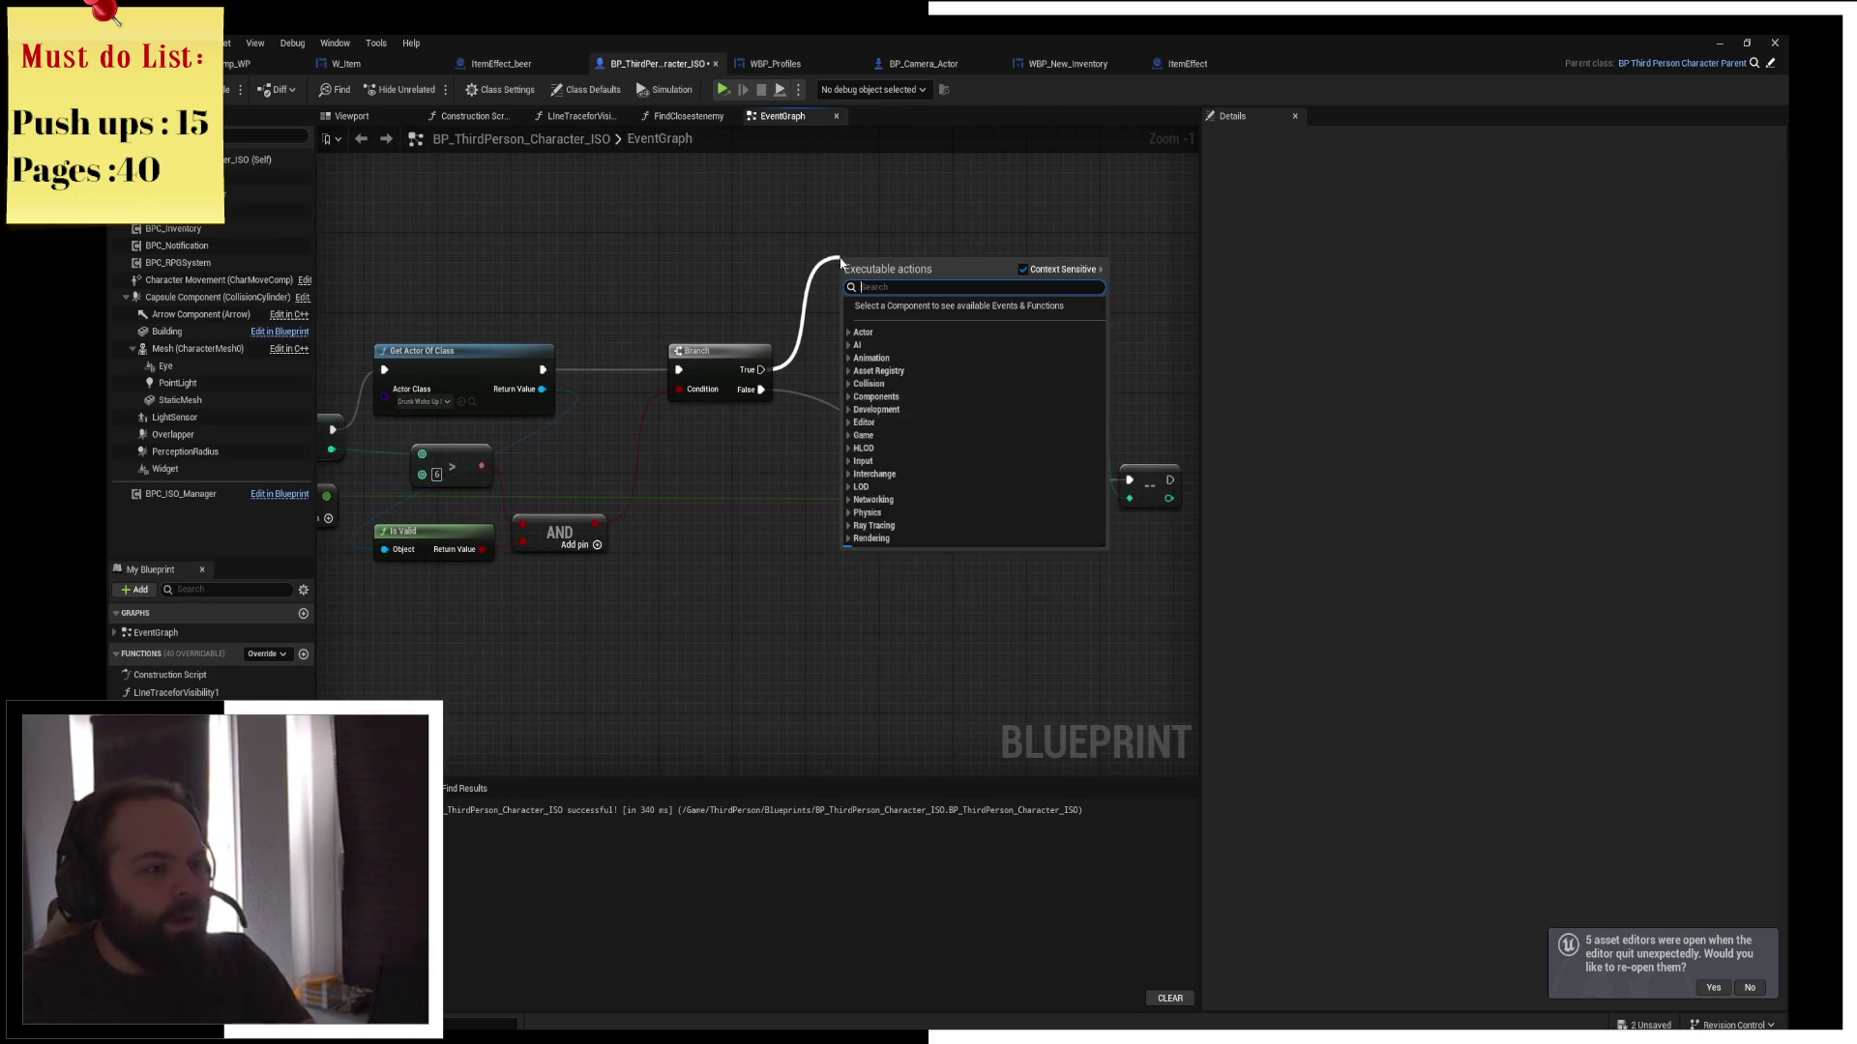
type("telepor")
key("Return")
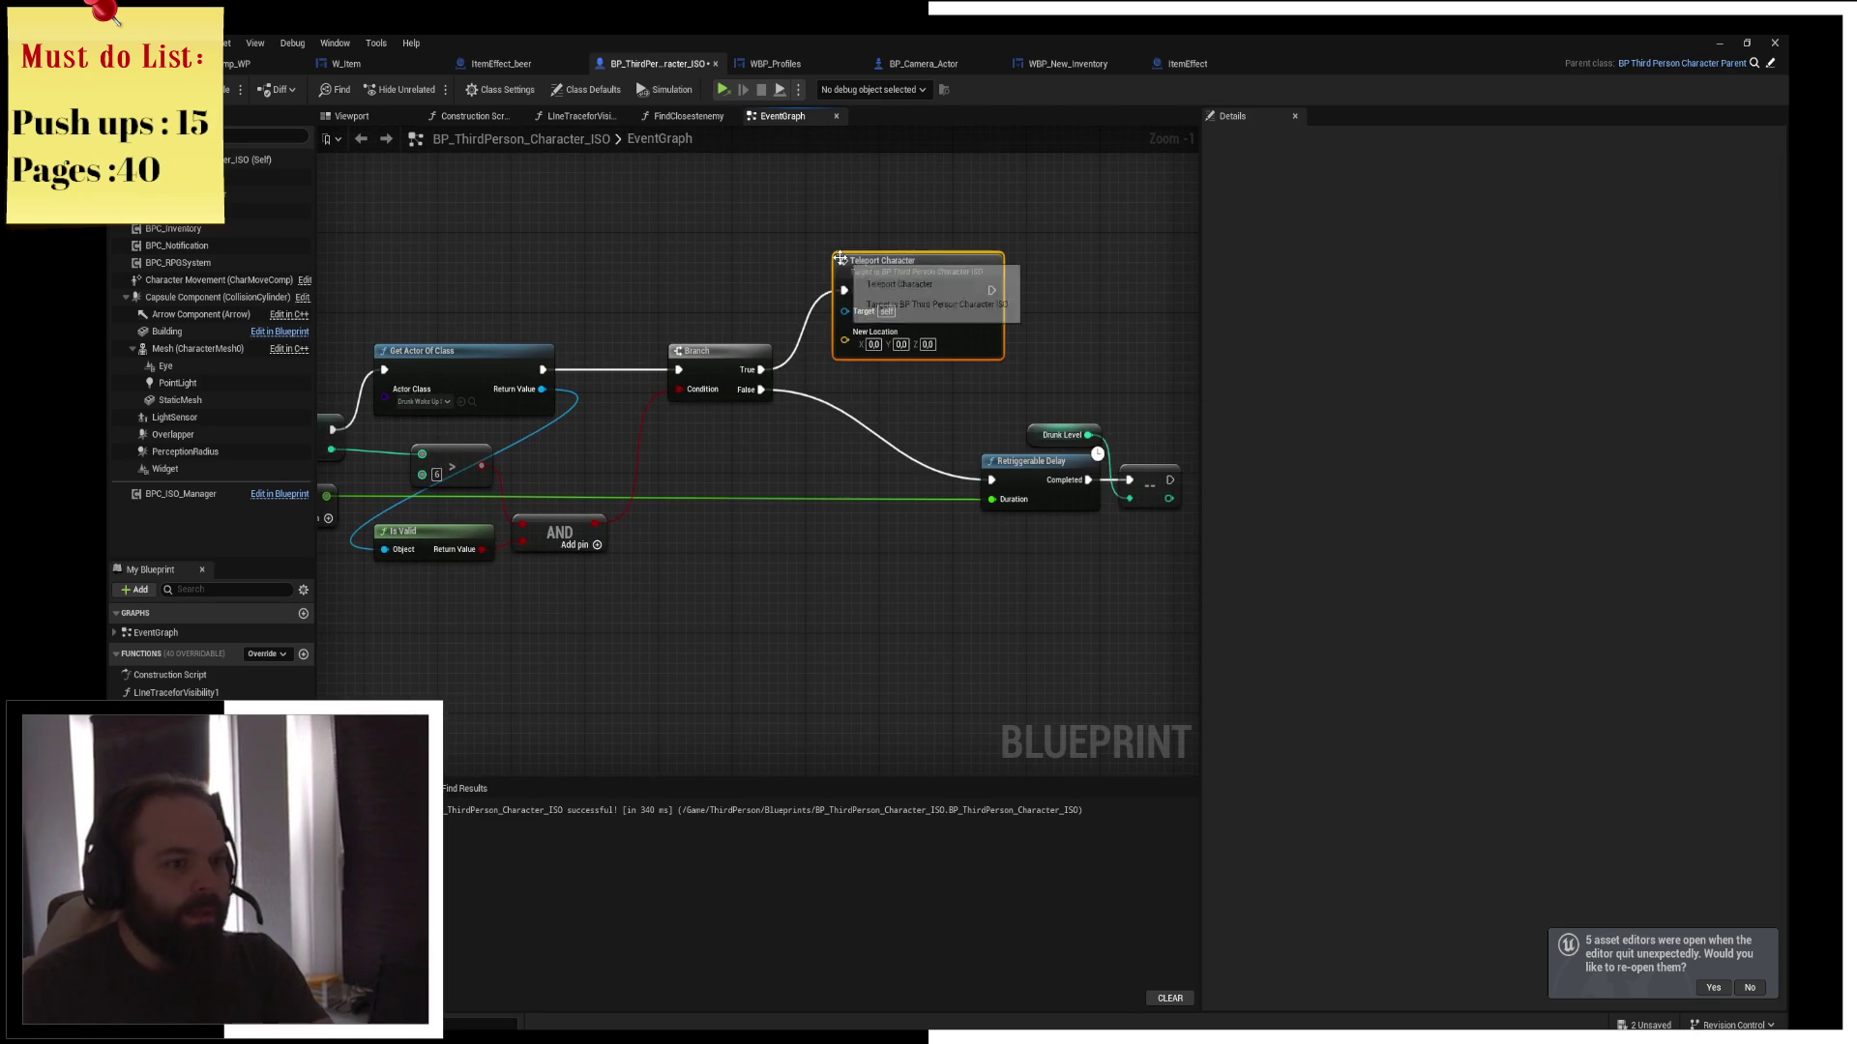
left_click_drag(999, 290, 992, 480)
Shift the Drunk Level and delay group right and start a comparison off Drunk Level
mouse_move(1189, 425)
left_mouse_down()
mouse_move(1059, 476)
mouse_move(1122, 476)
left_mouse_up()
left_click(919, 434)
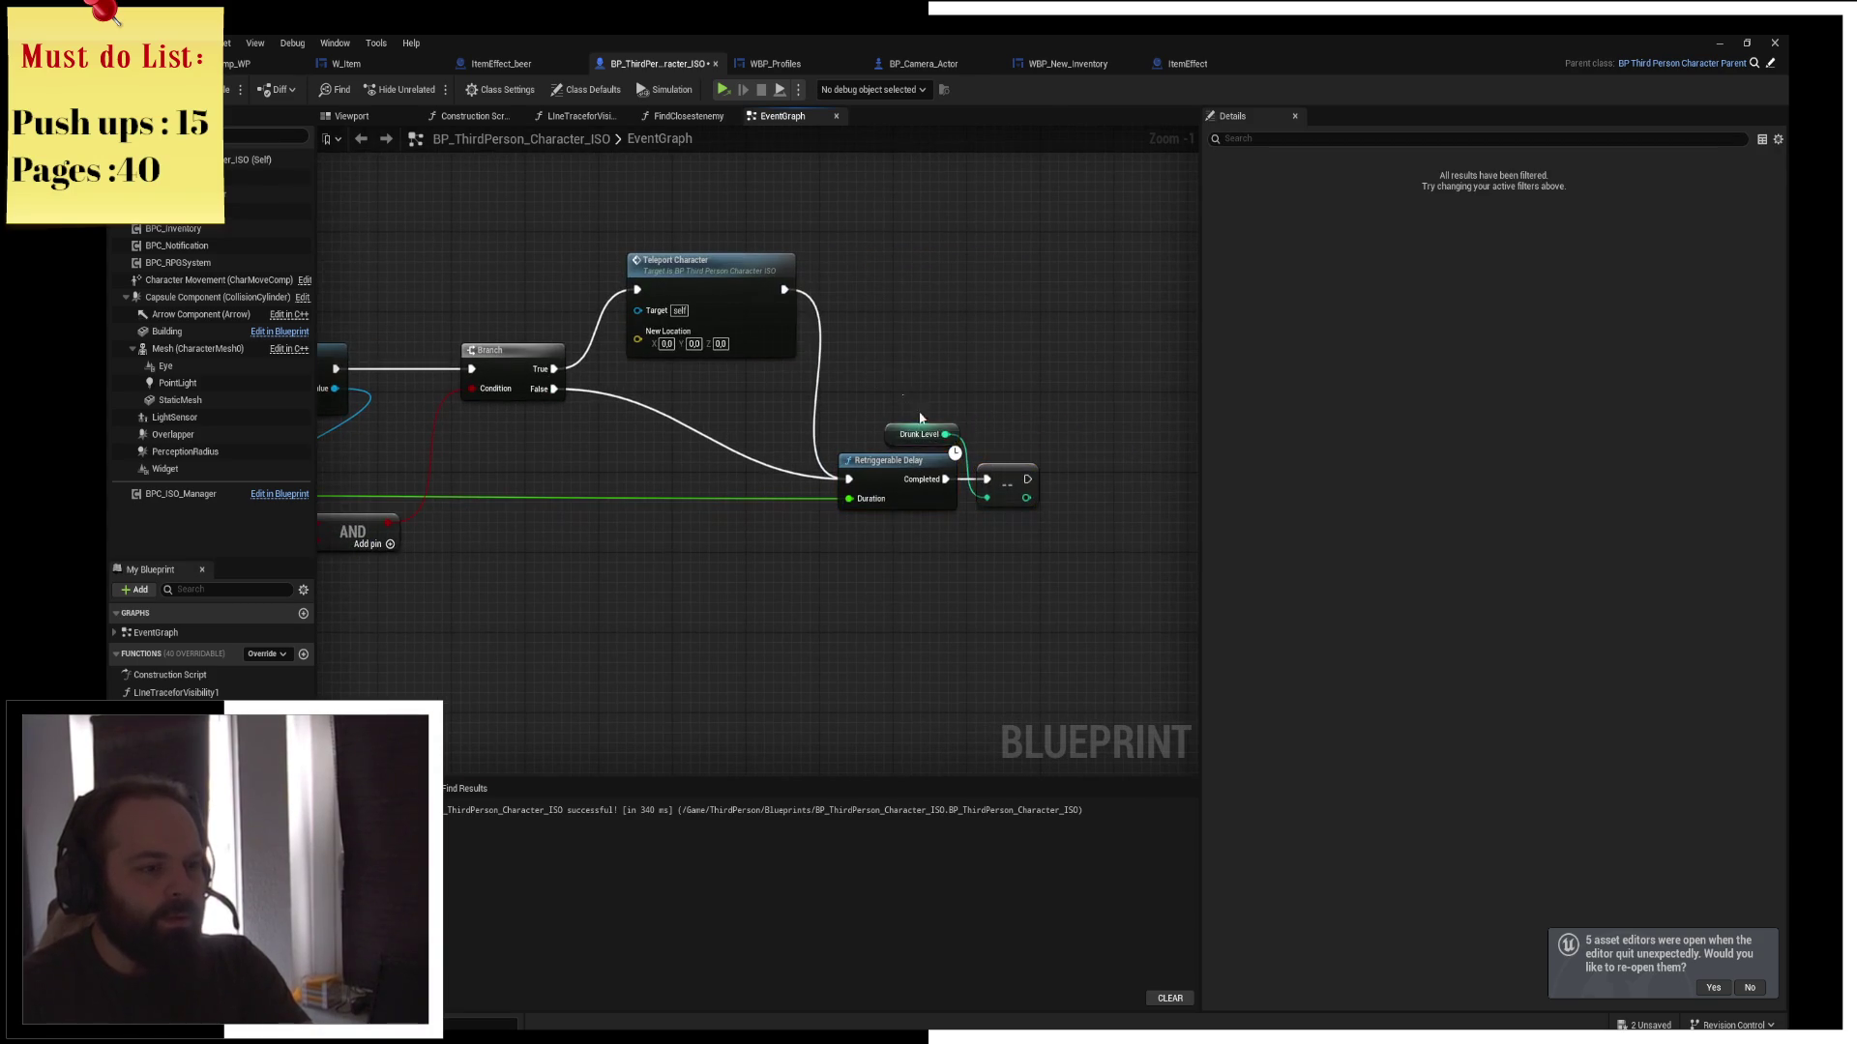
left_click_drag(789, 224, 836, 259)
type("<")
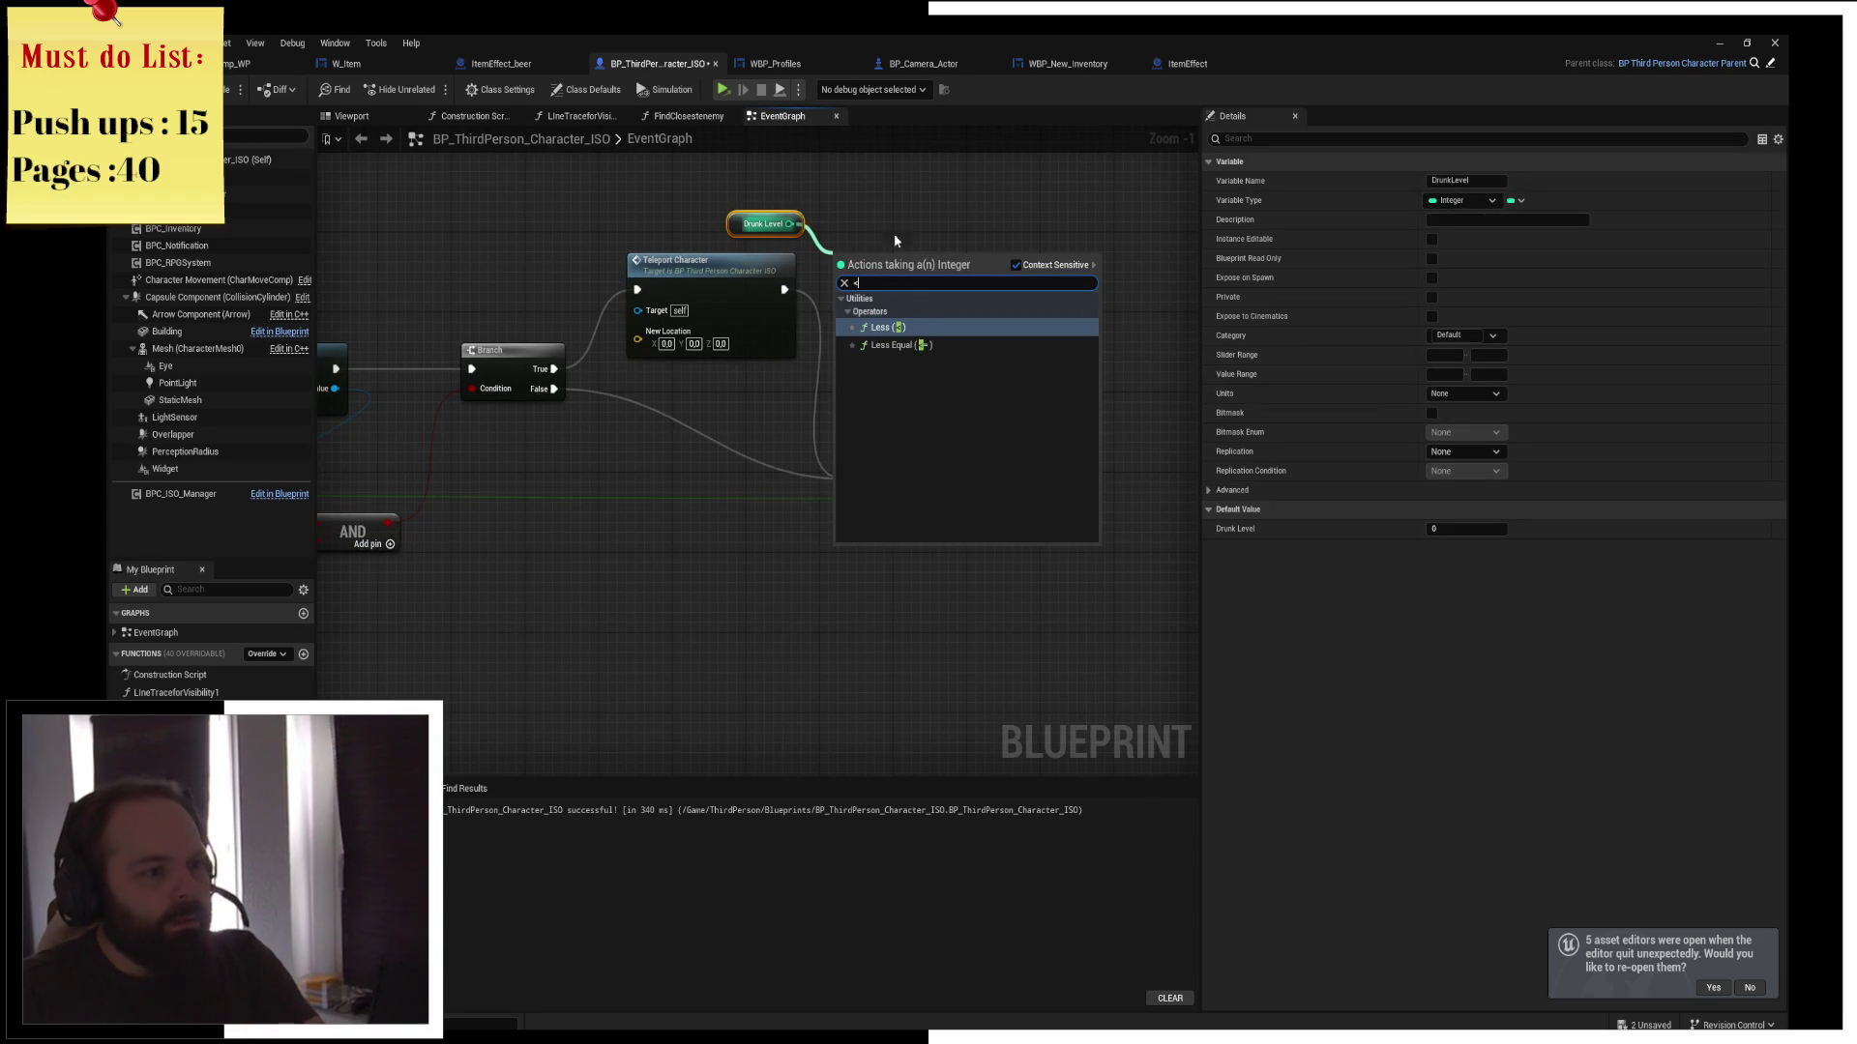
left_click(851, 232)
left_click_drag(789, 224, 863, 256)
Add compact comparison nodes off Drunk Level, with a reroute point on its wire
type("<")
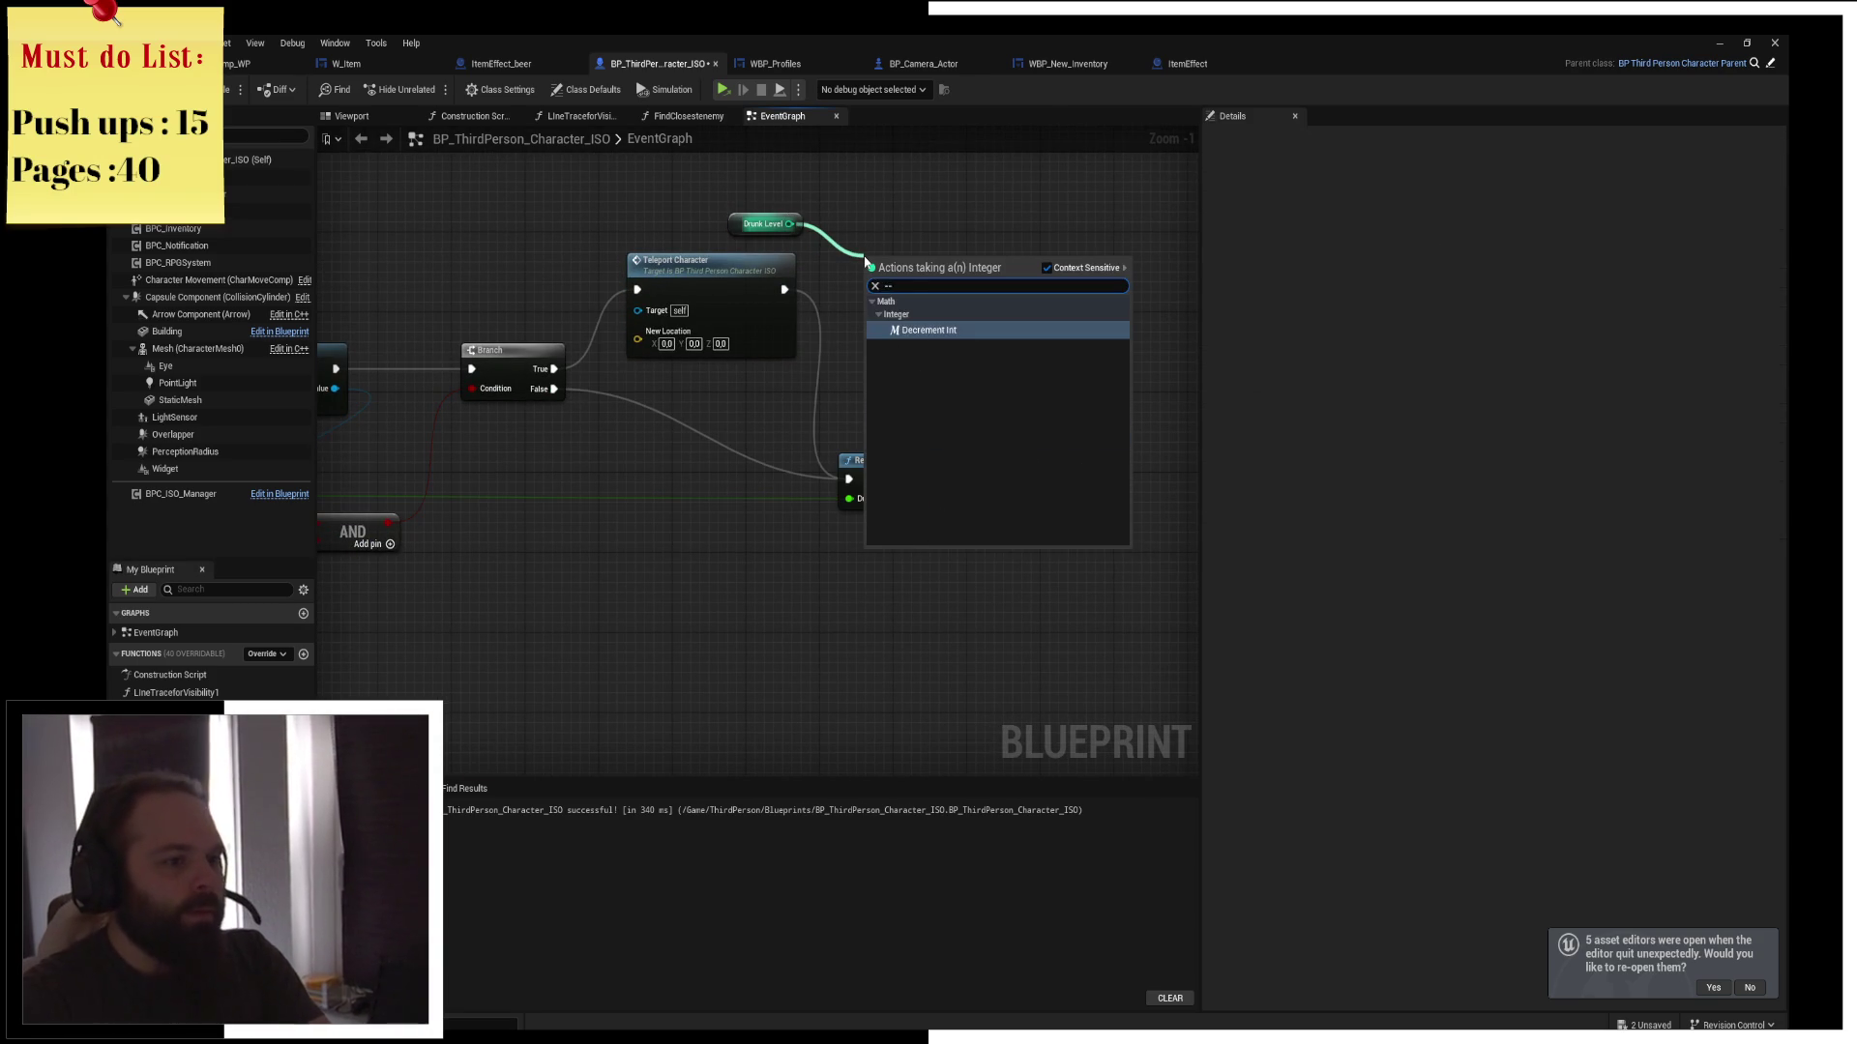
key("Return")
mouse_move(975, 233)
left_mouse_down()
mouse_move(957, 228)
mouse_move(953, 271)
left_mouse_up()
type("<")
key("Escape")
type("<")
key("Return")
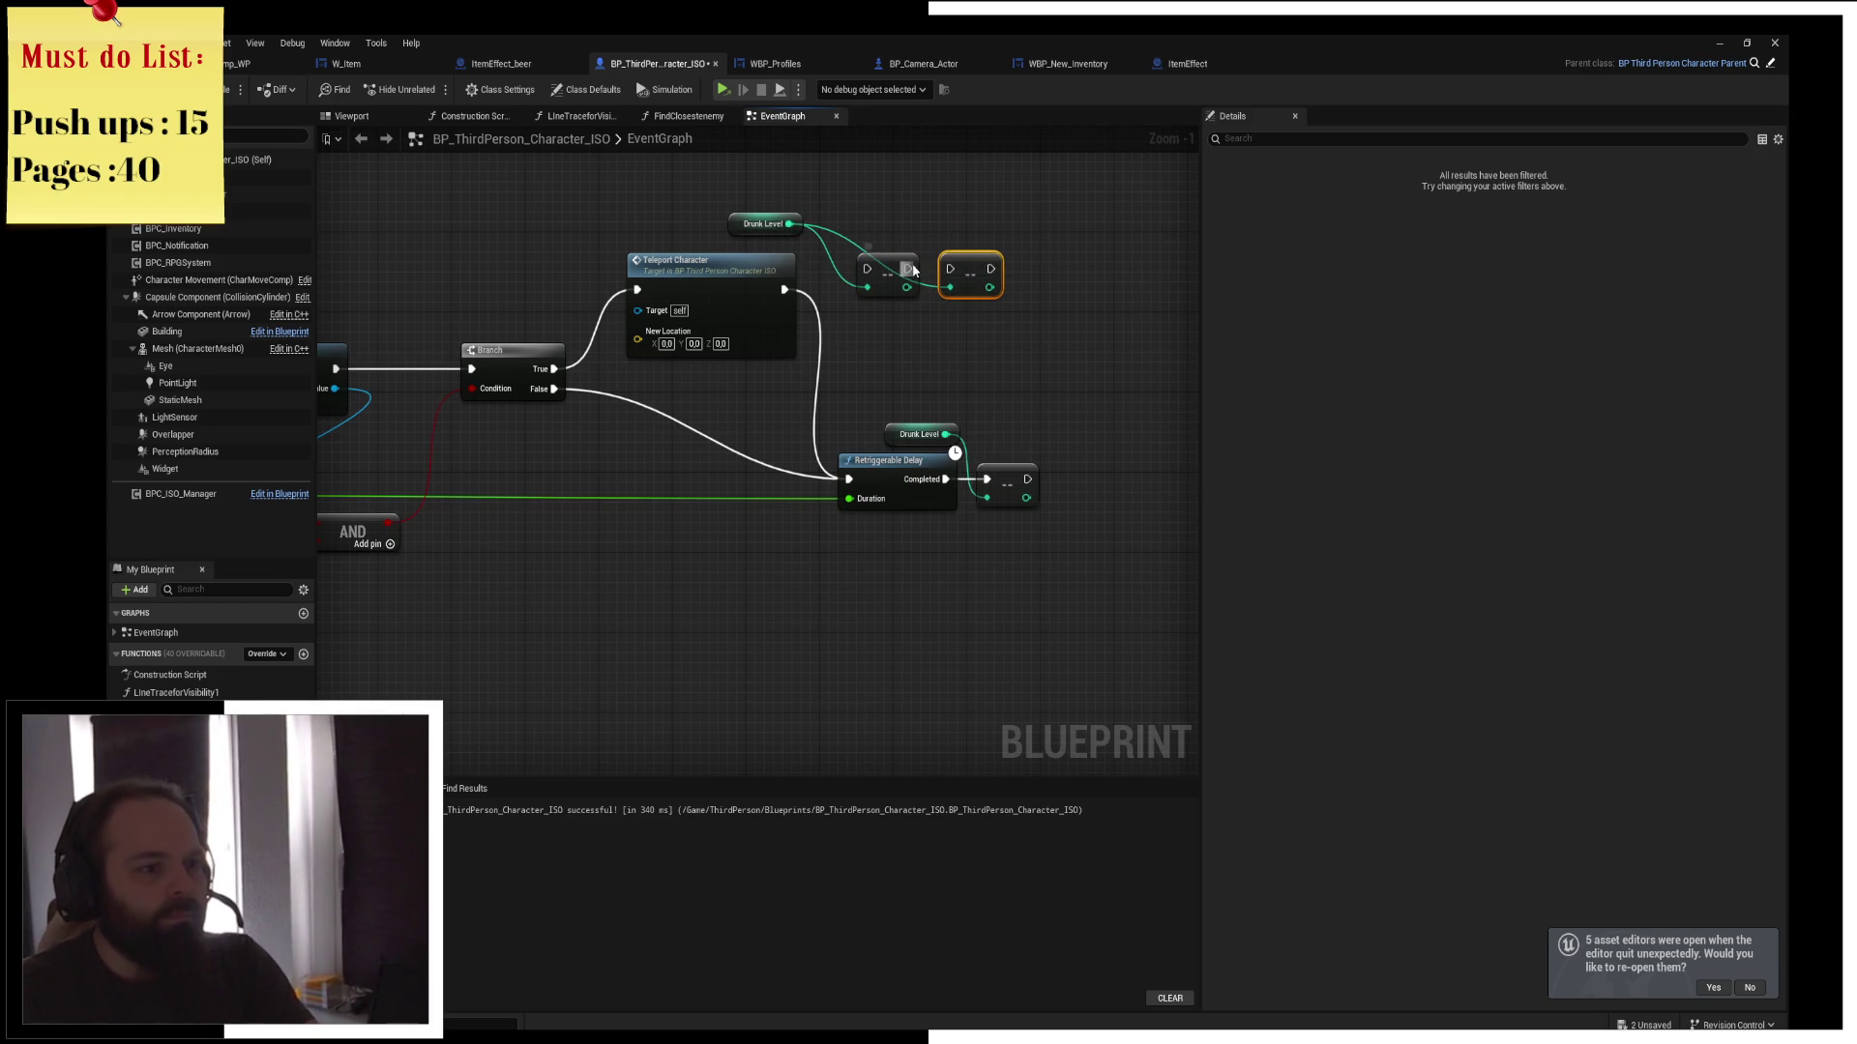
double_click(852, 240)
right_click(851, 239)
key("Escape")
mouse_move(913, 231)
left_mouse_down()
mouse_move(863, 275)
mouse_move(817, 281)
mouse_move(870, 272)
left_mouse_up()
Route Teleport Character through the new nodes to the delay, moving Drunk Level and Retriggerable Delay right
left_click_drag(991, 268, 849, 479)
mouse_move(933, 379)
left_mouse_down()
mouse_move(859, 462)
mouse_move(1117, 462)
left_mouse_up()
left_click(1085, 368)
mouse_move(699, 297)
left_mouse_down()
mouse_move(777, 349)
mouse_move(854, 355)
left_mouse_up()
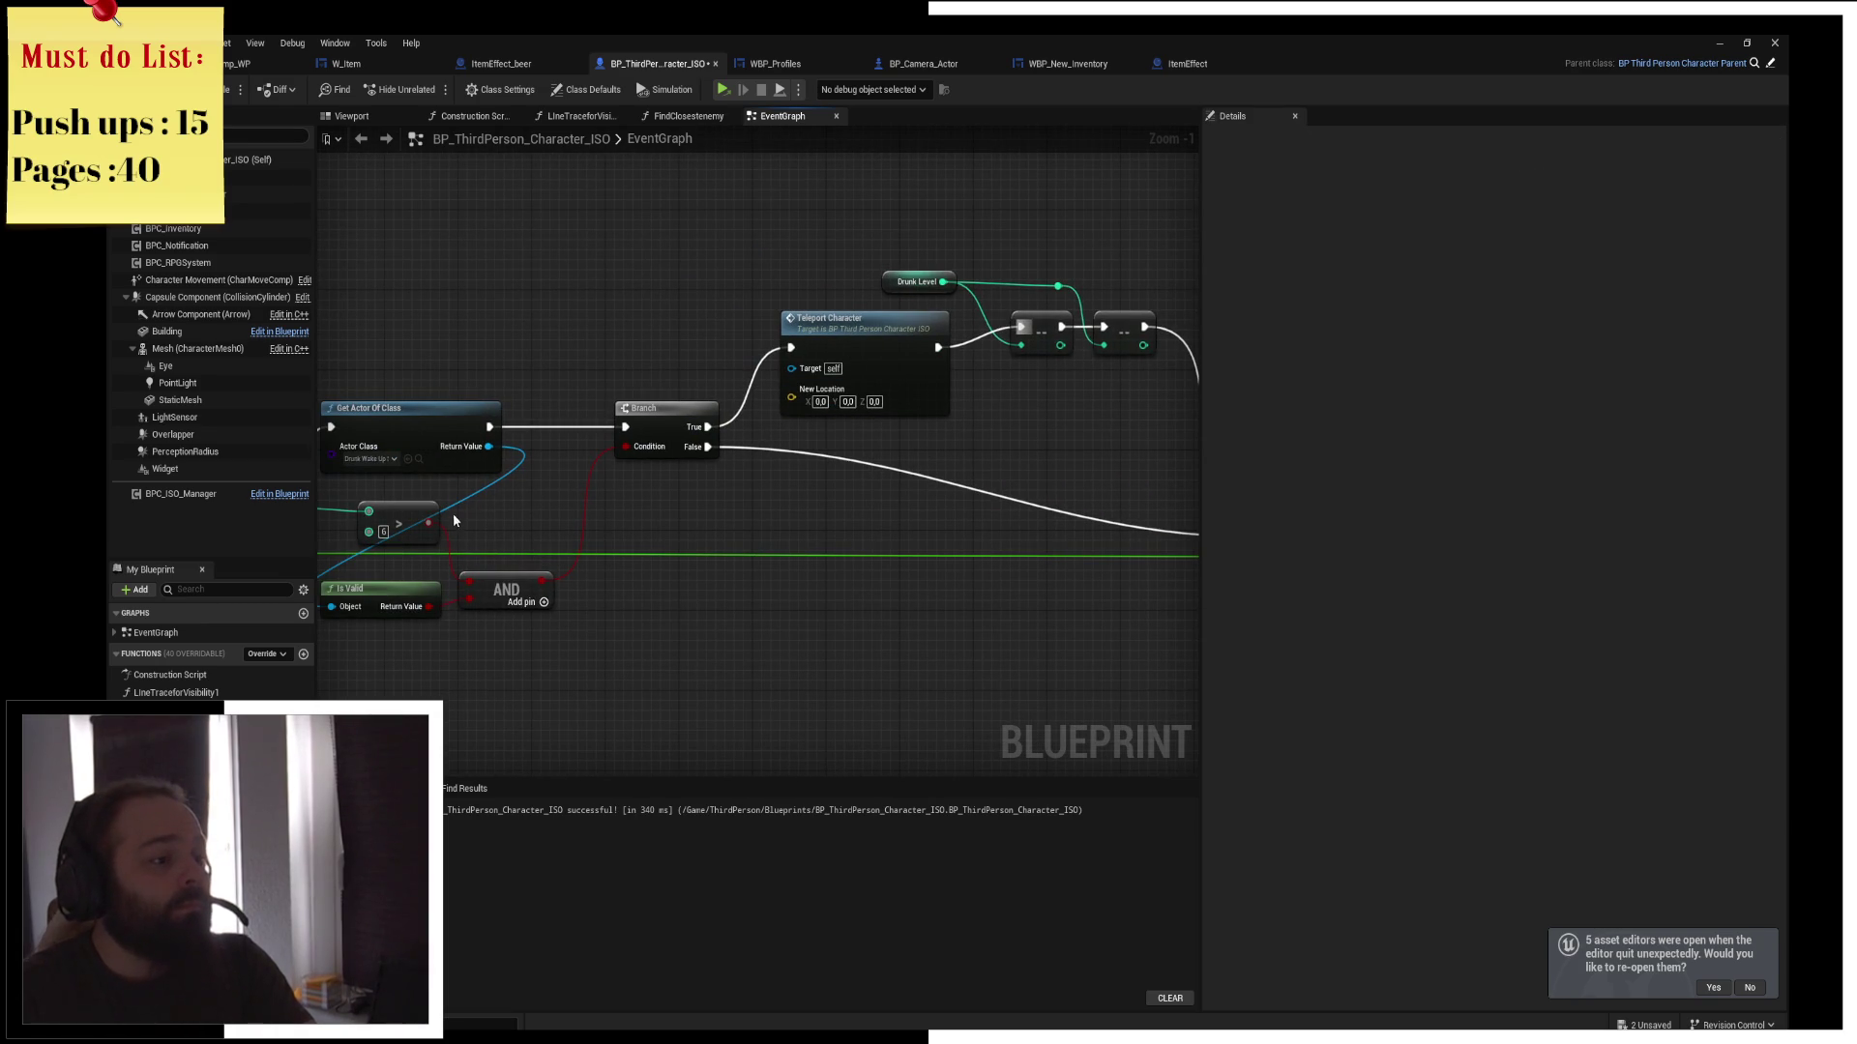
Feed the wake-up spot's Get Actor Location into Teleport Character's New Location
left_click_drag(484, 446, 557, 360)
type("get actor locat")
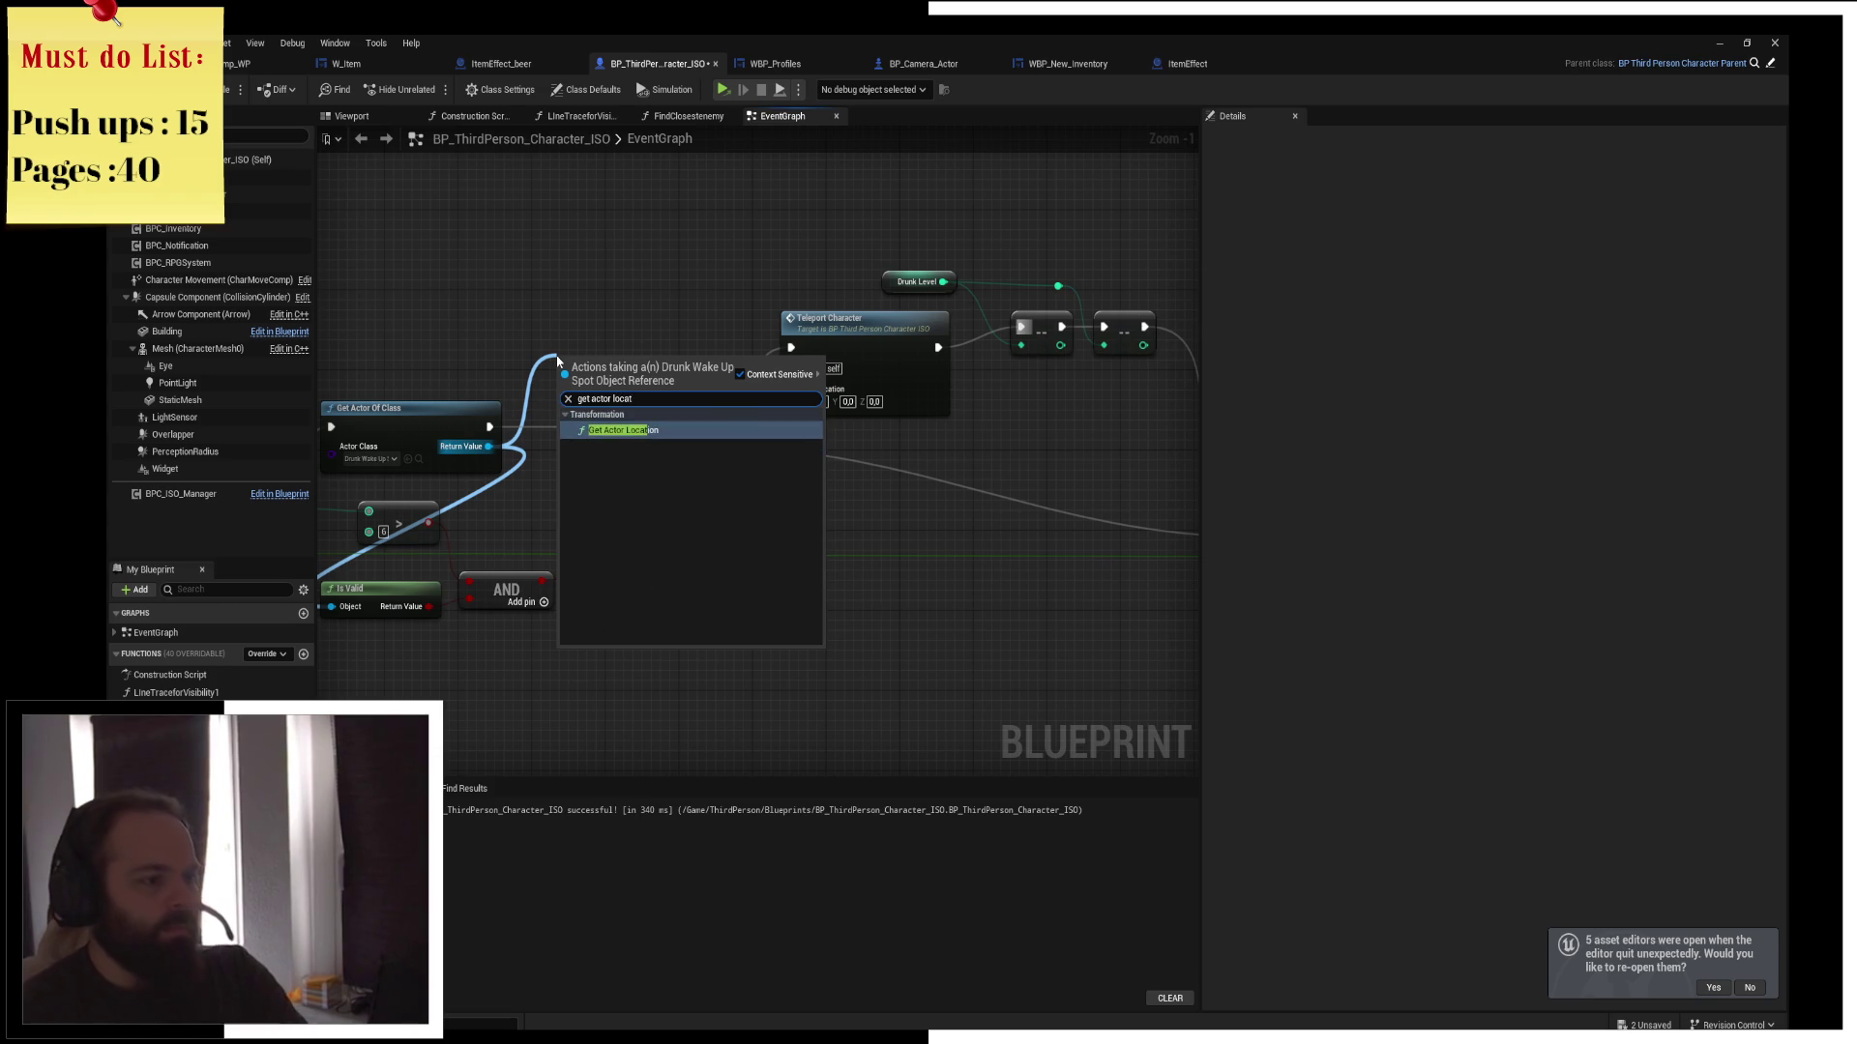
key("Return")
mouse_move(626, 406)
left_mouse_down()
mouse_move(856, 407)
mouse_move(661, 354)
mouse_move(791, 389)
left_mouse_up()
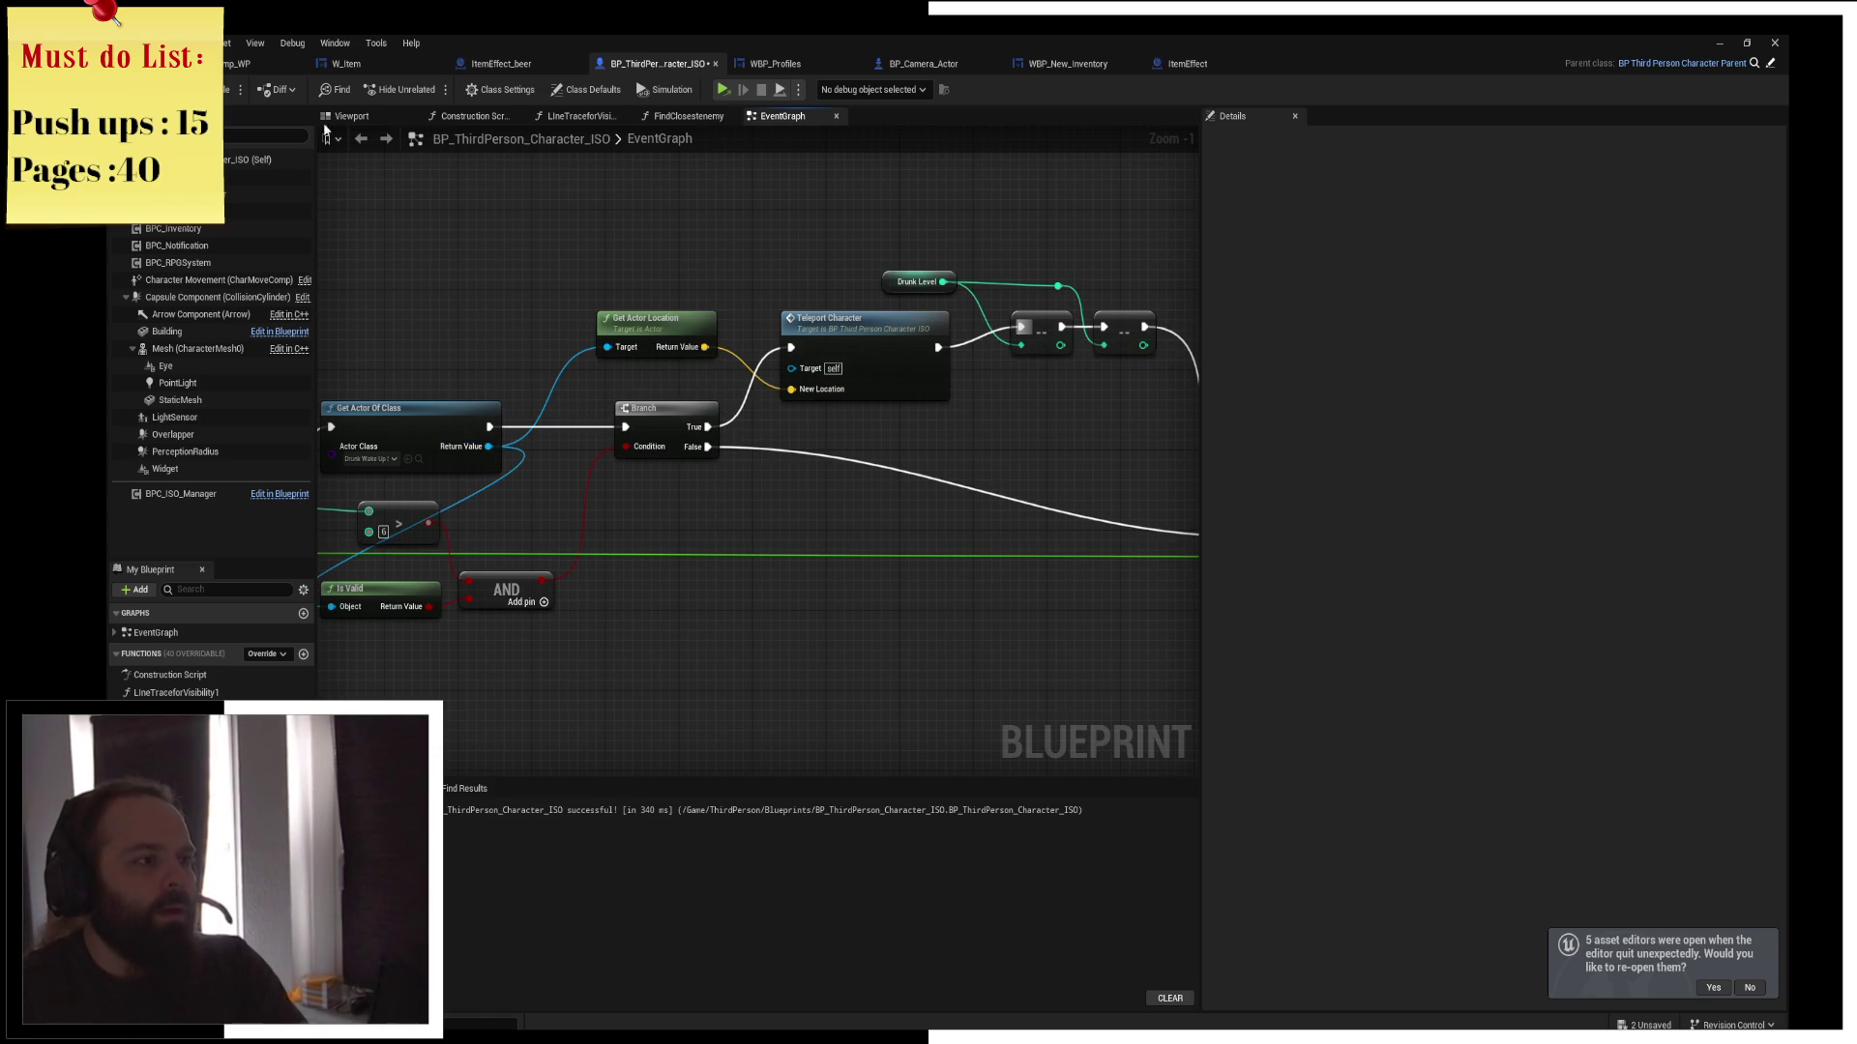
Inspect the AddDrunkLevel event's properties and save the changed assets
right_click(903, 312)
left_click_drag(290, 465, 635, 478)
left_click(576, 474)
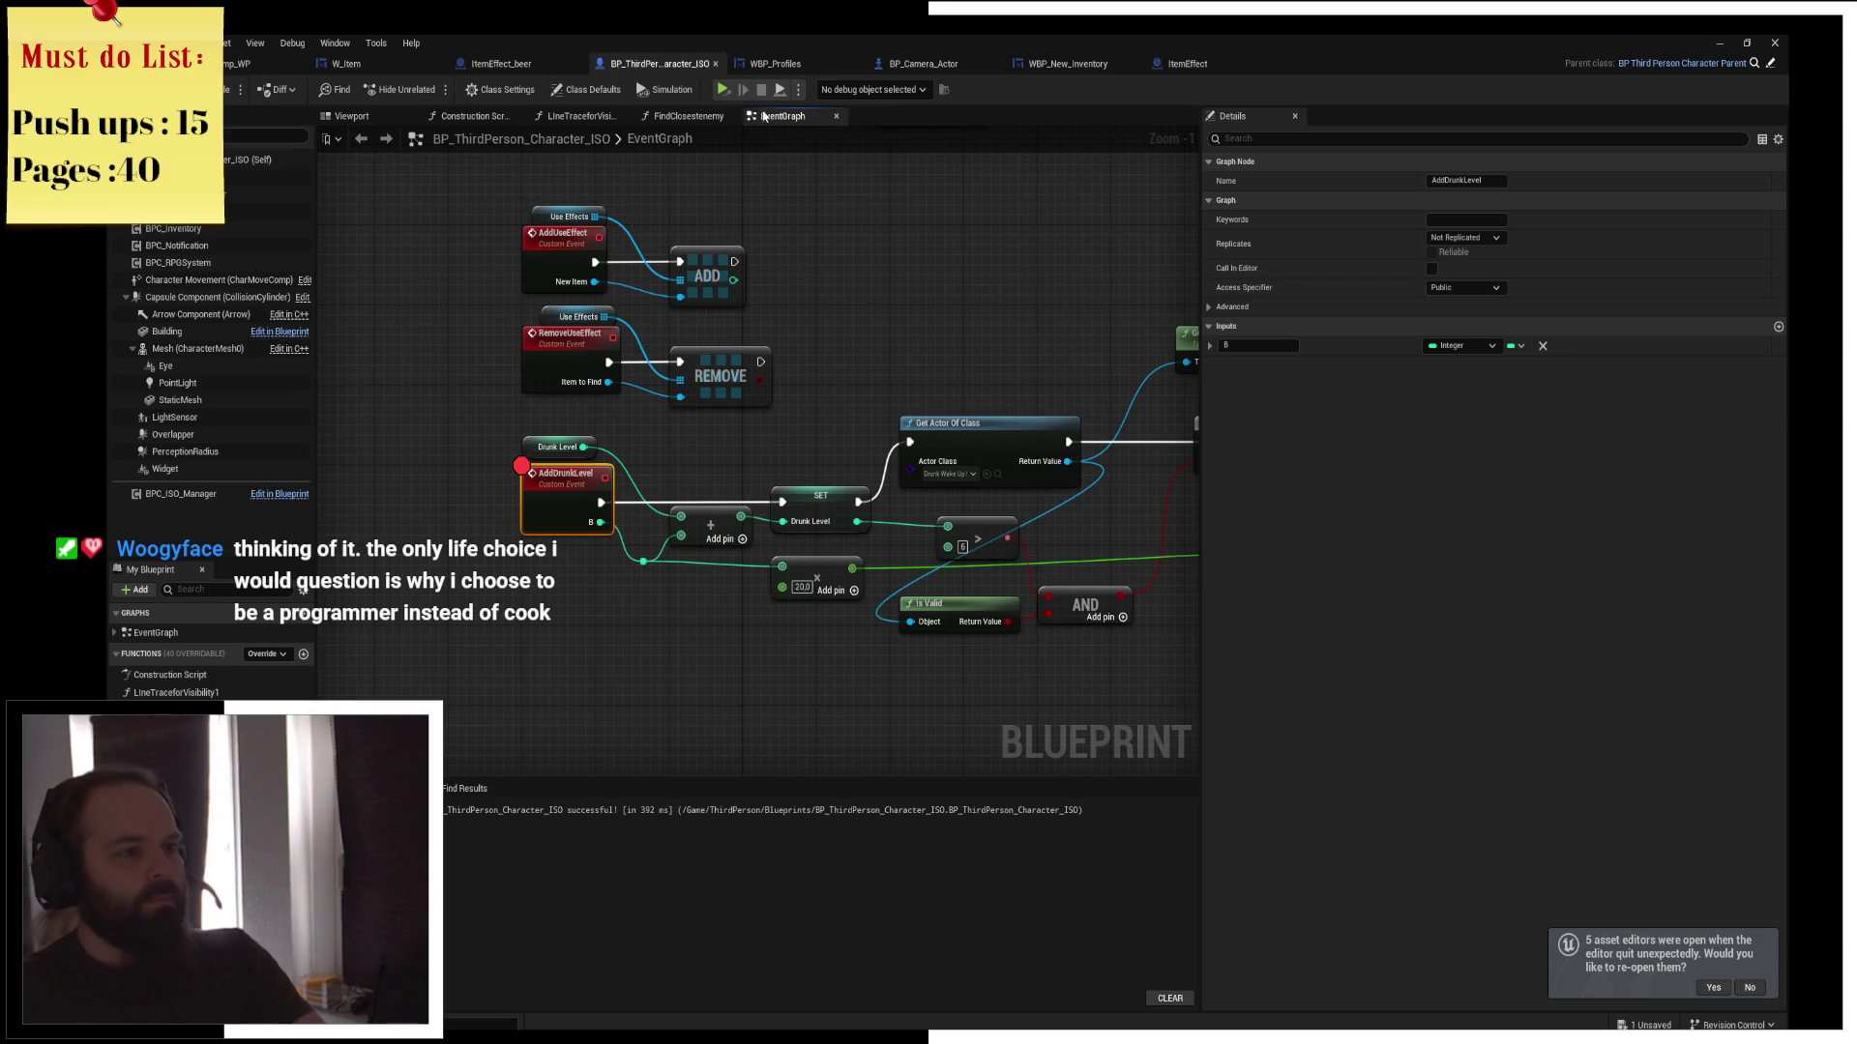
key("ctrl+shift+s")
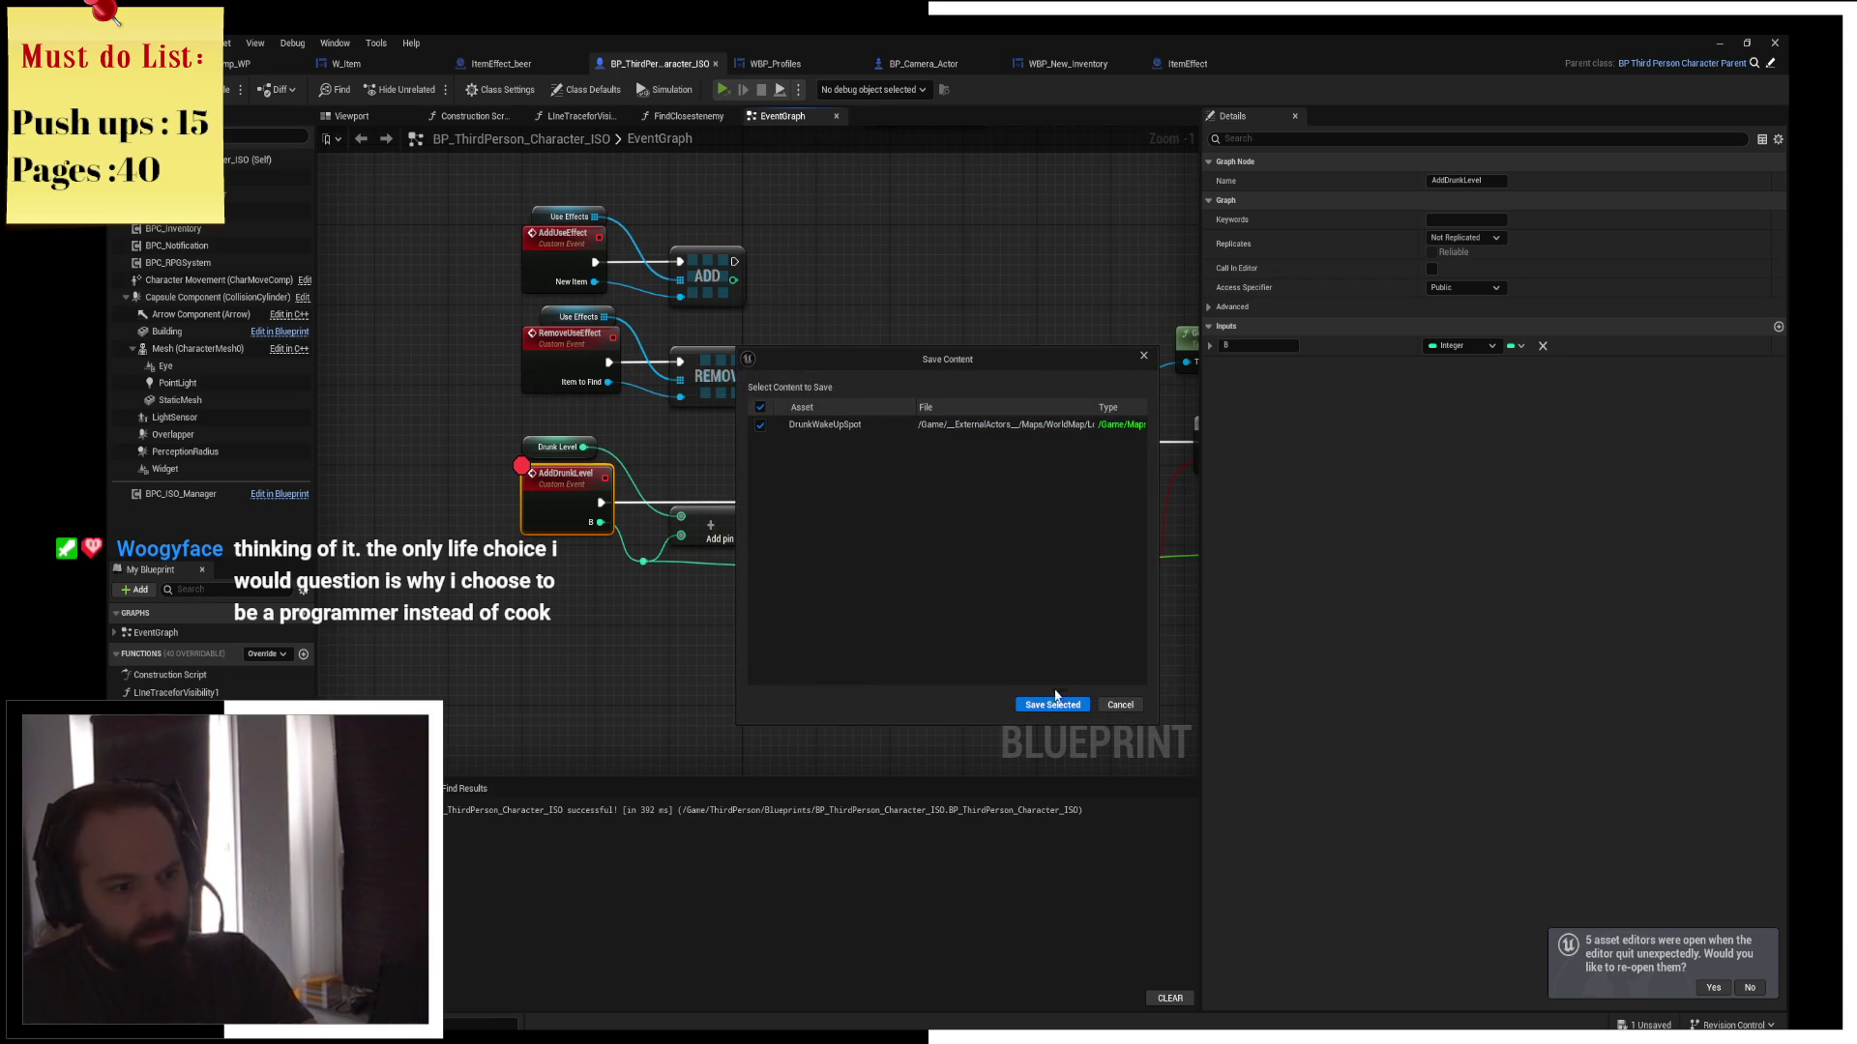
Save the DrunkWakeUpSpot change and walk the character toward the beer bottle in play
left_click(1047, 702)
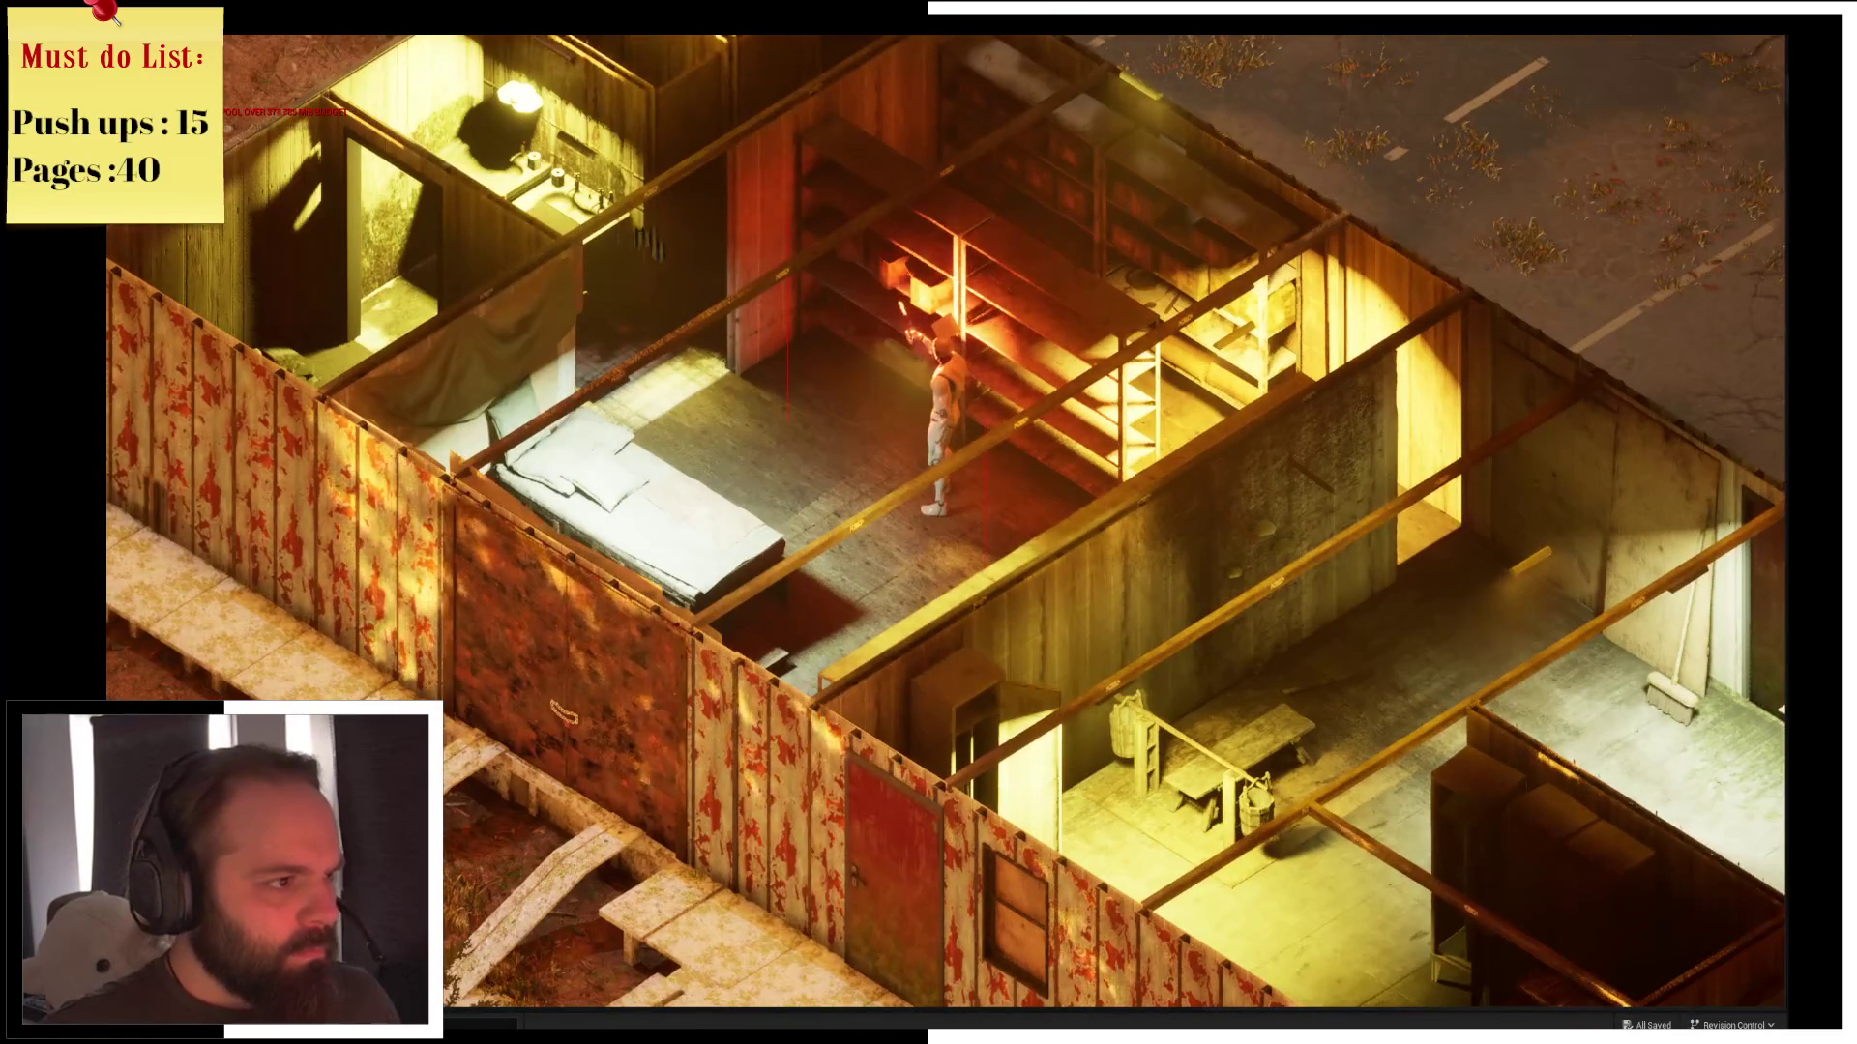
left_click(646, 205)
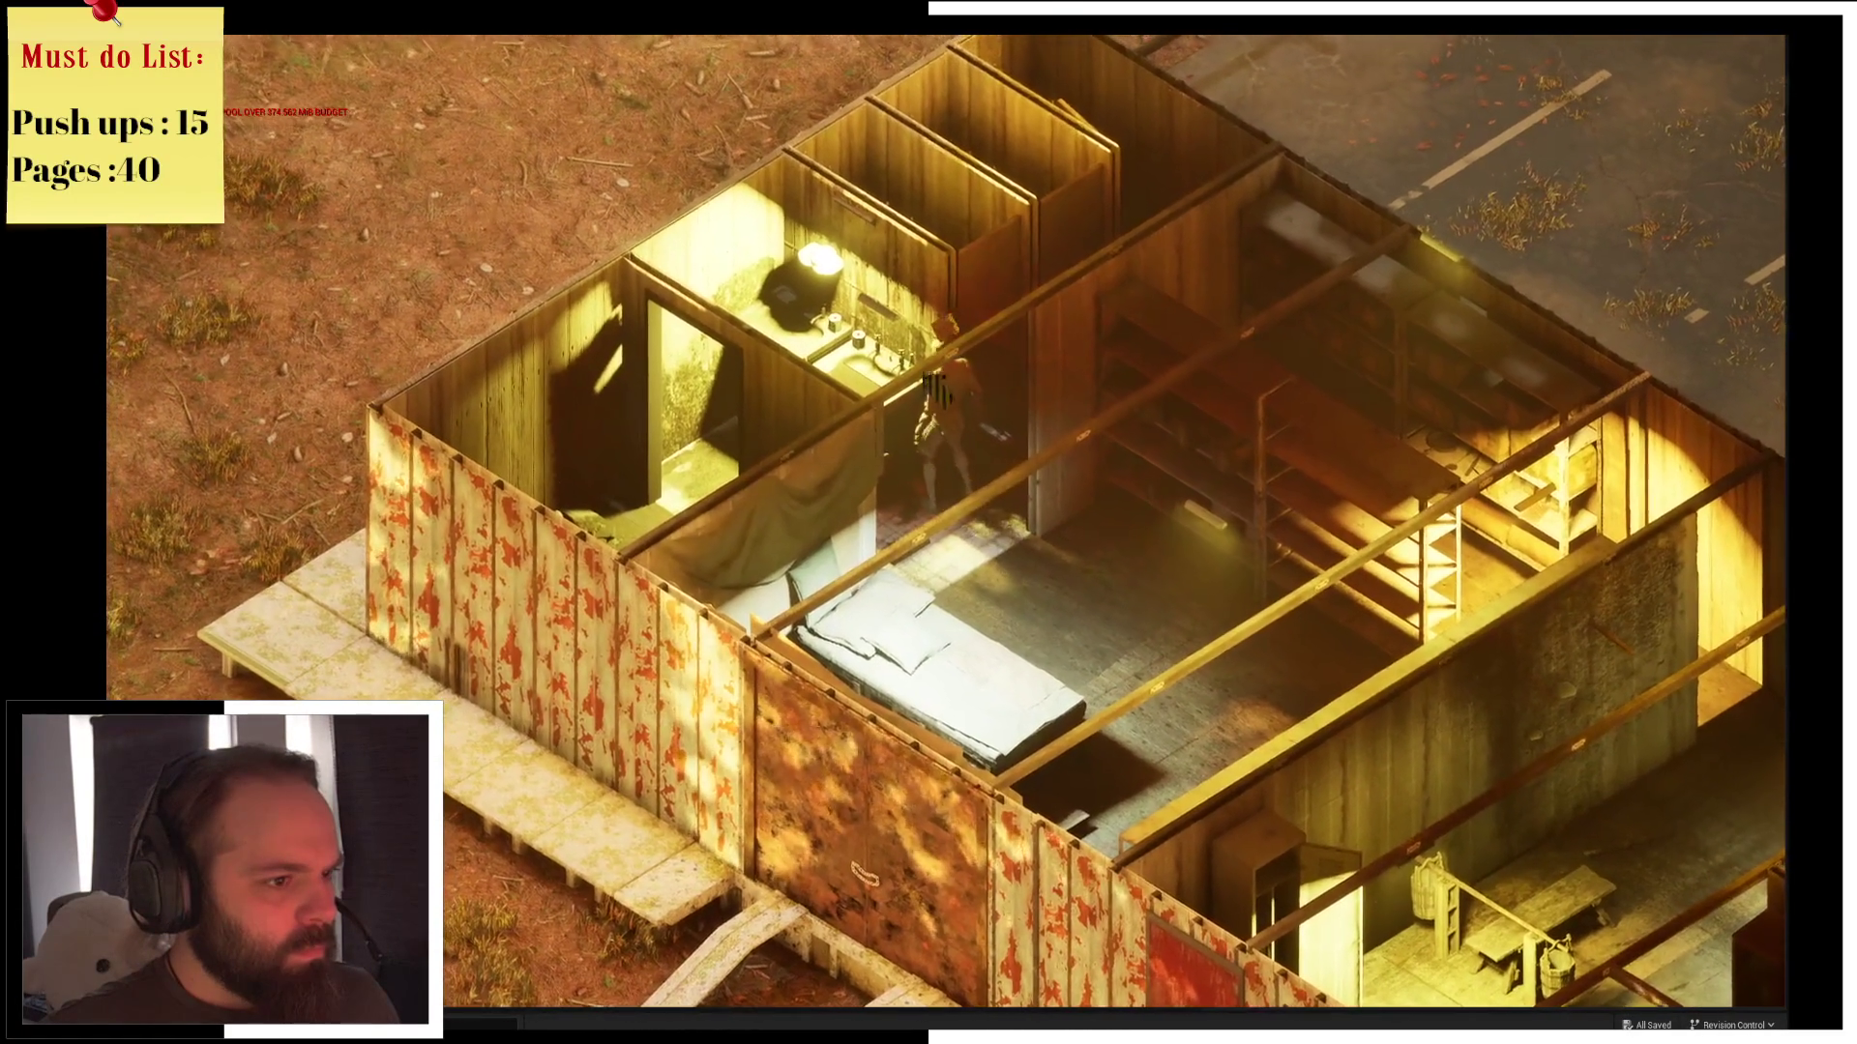
key("q")
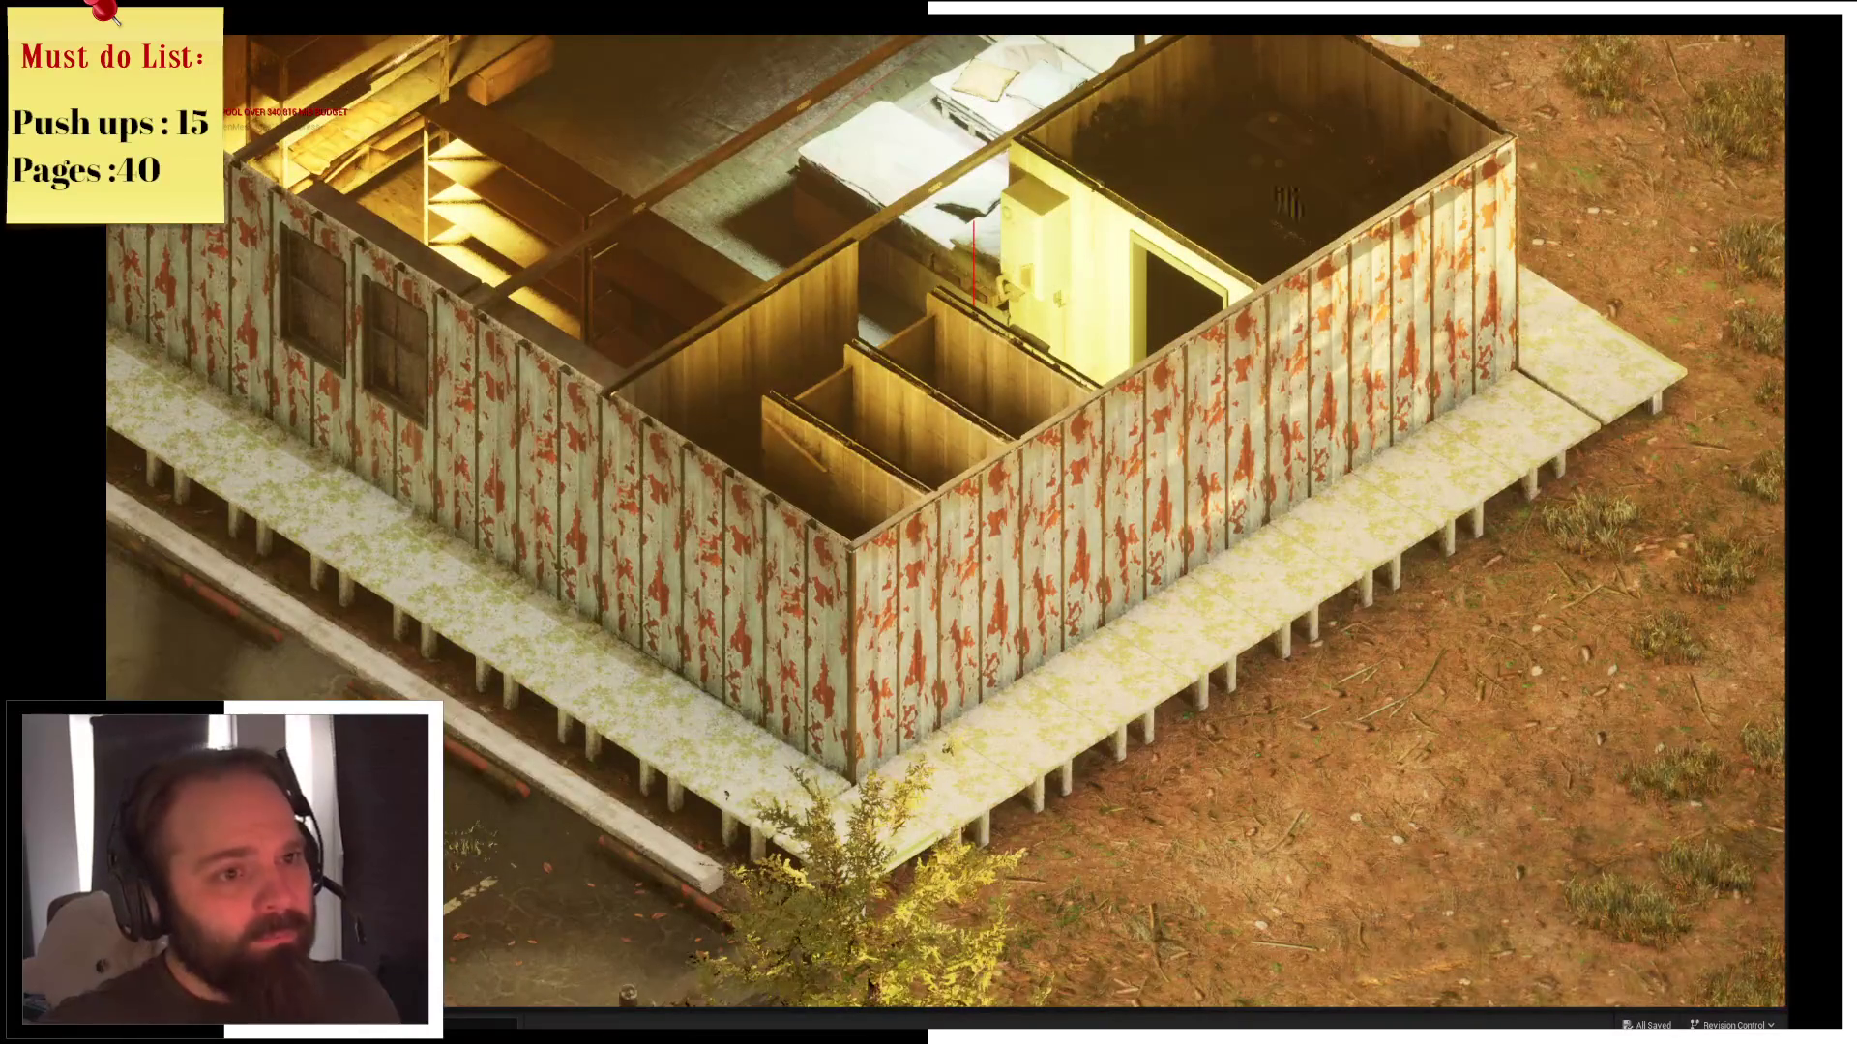
scroll(754, 223, "up", 3)
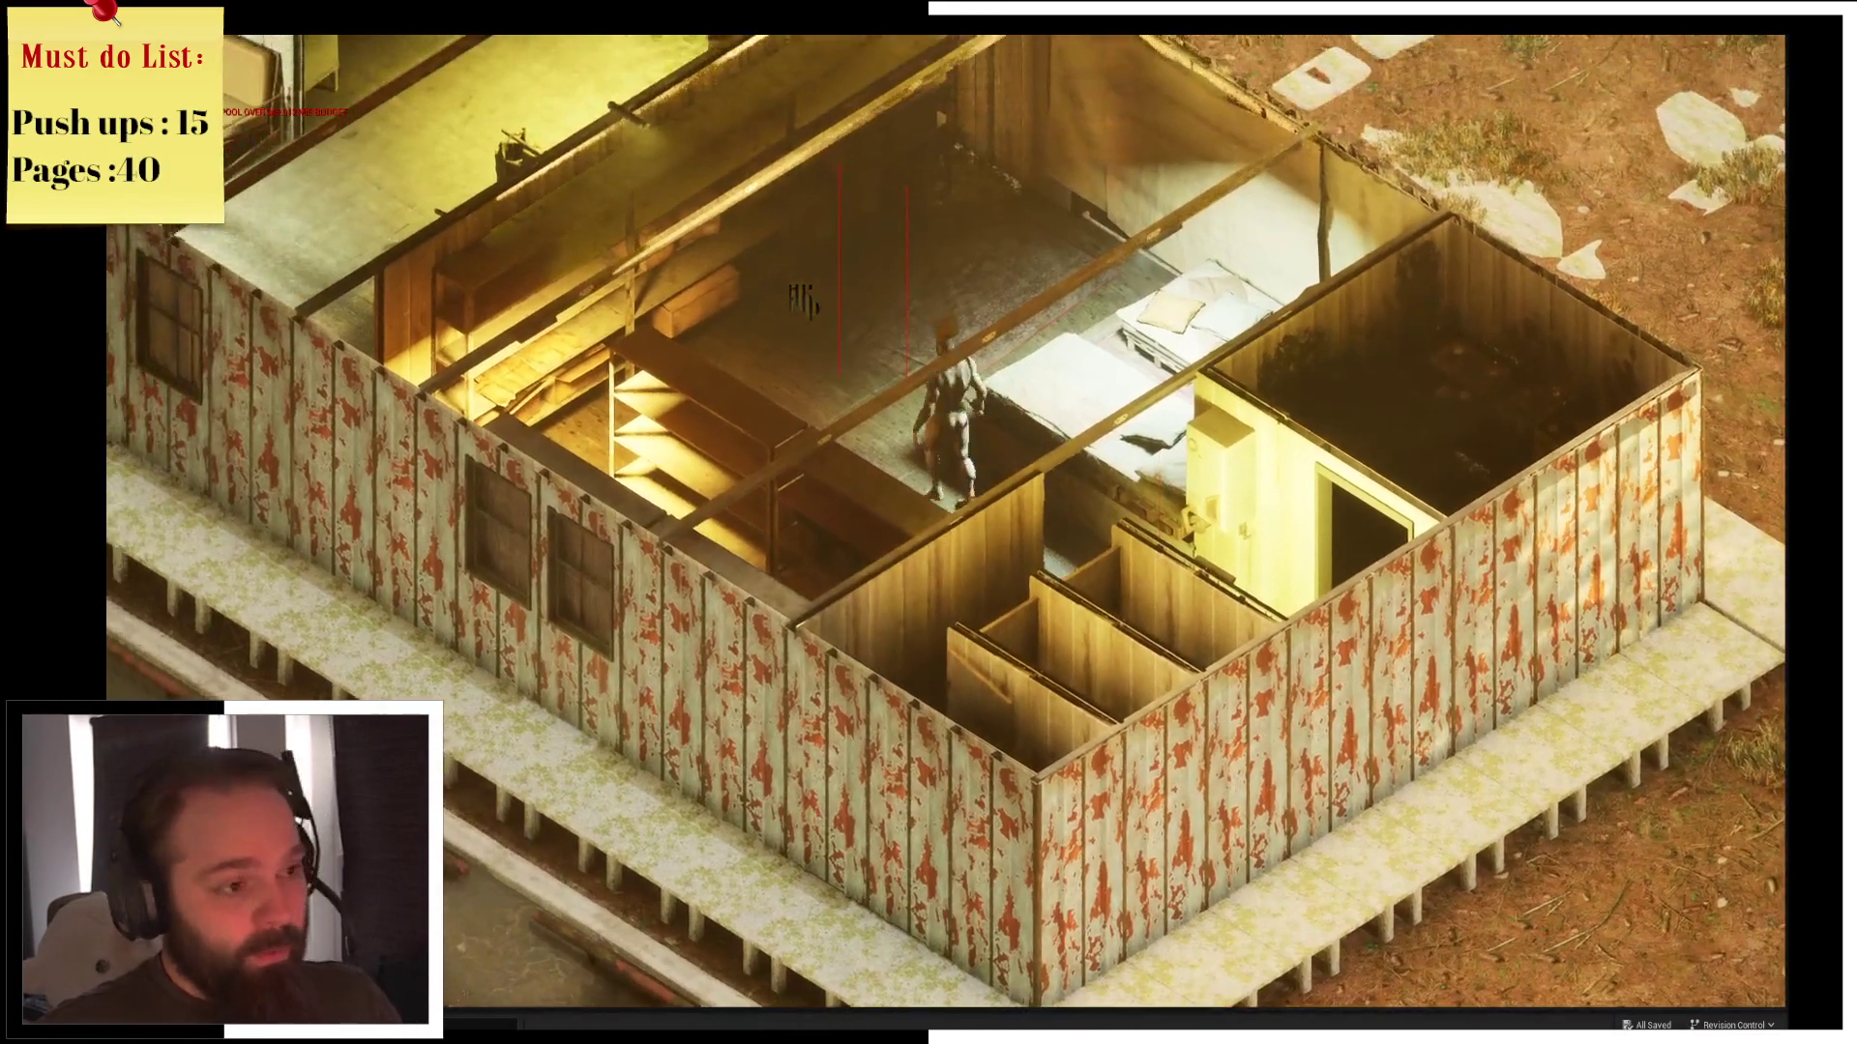
scroll(801, 299, "down", 3)
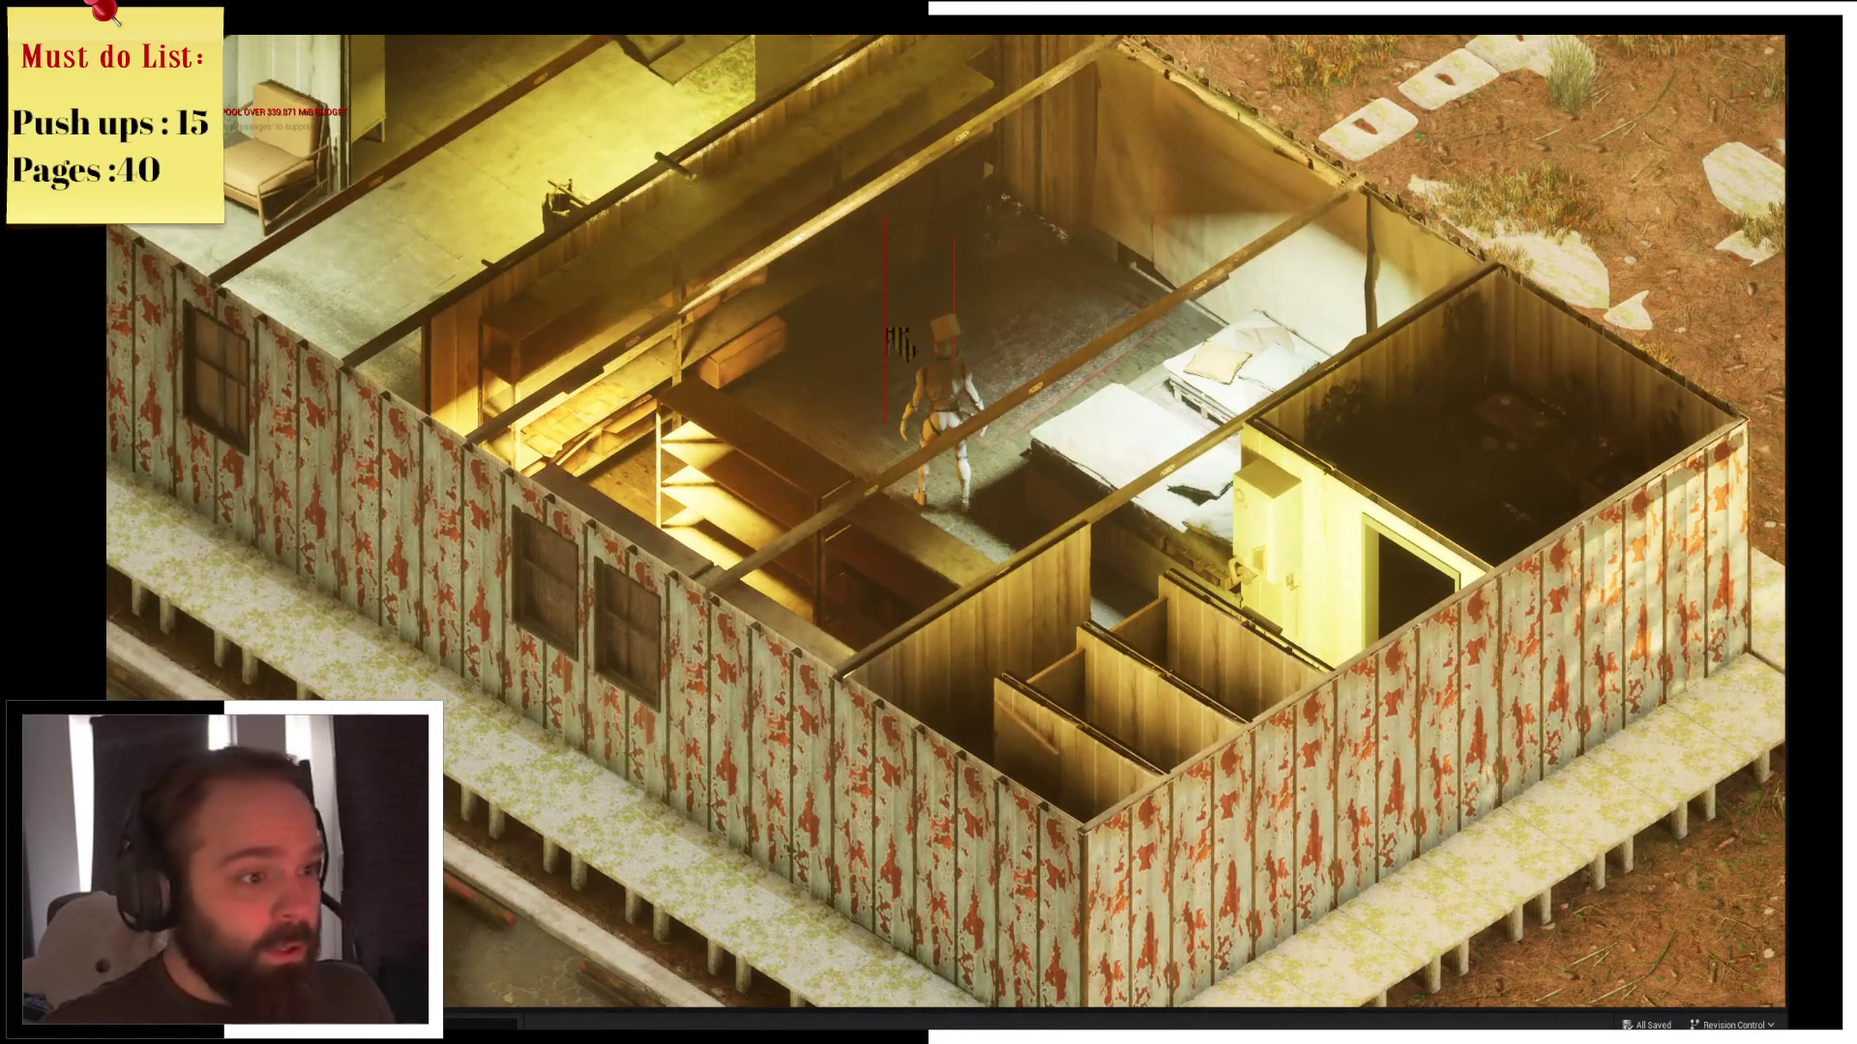
Check the beer in the inventory, stop play, and pan back to the Branch and Teleport nodes
key("i")
mouse_move(1005, 155)
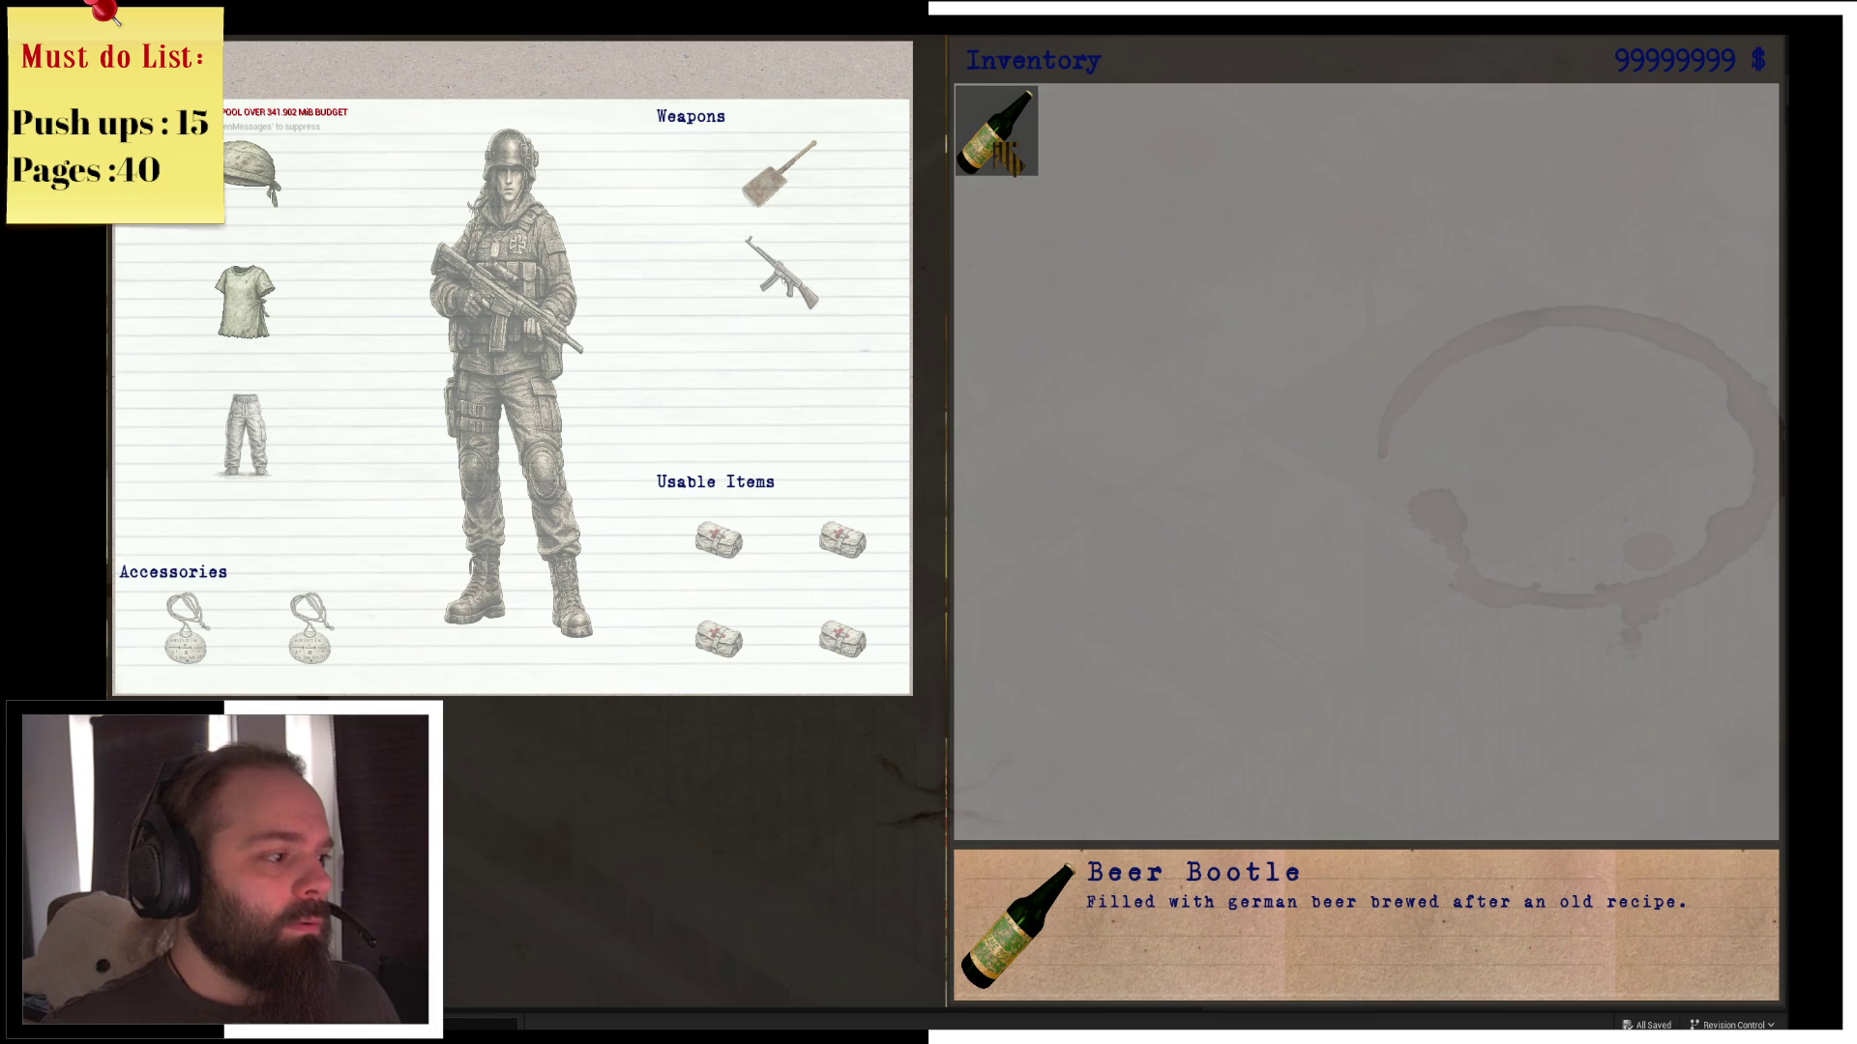
key("i")
key("i")
key("i")
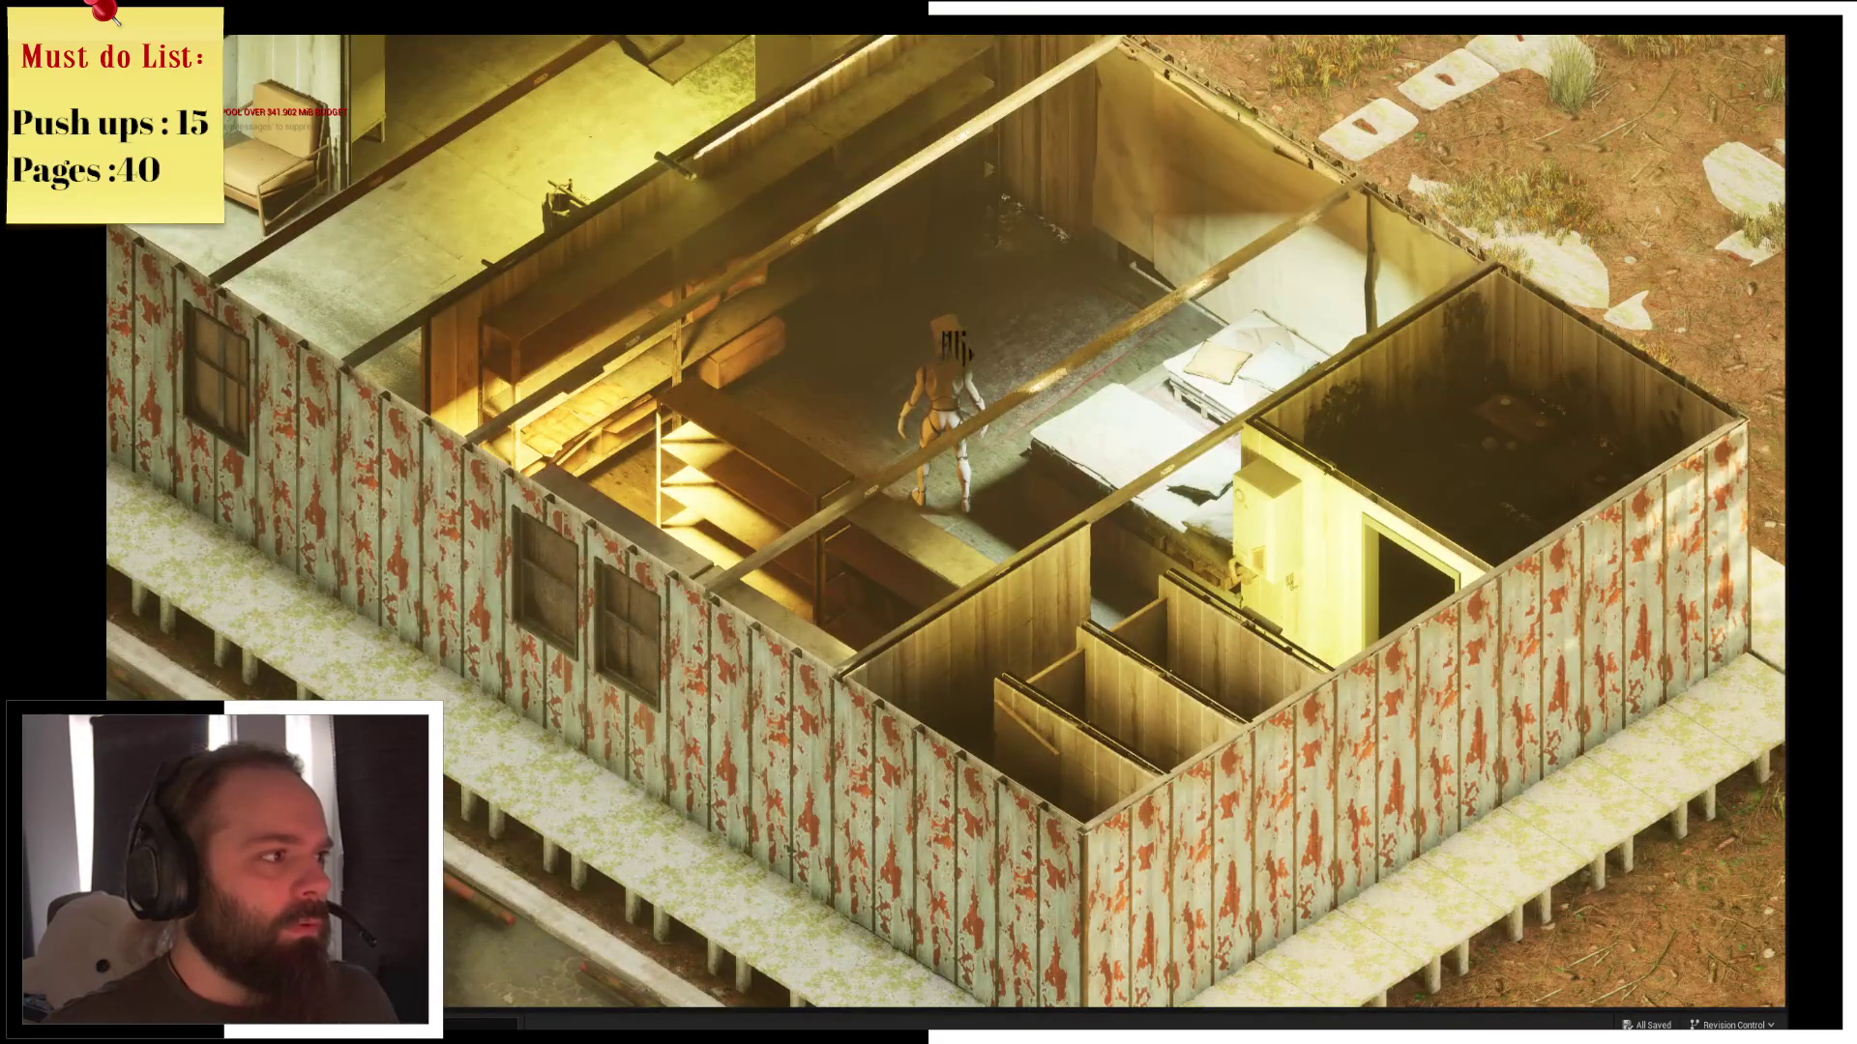
key("Escape")
mouse_move(780, 439)
left_mouse_down()
mouse_move(746, 456)
mouse_move(779, 415)
mouse_move(176, 396)
mouse_move(650, 411)
mouse_move(781, 461)
mouse_move(177, 447)
left_mouse_up()
Move the Drunk Level and delay nodes right and add a reroute wired into the delay
left_click_drag(876, 444, 743, 440)
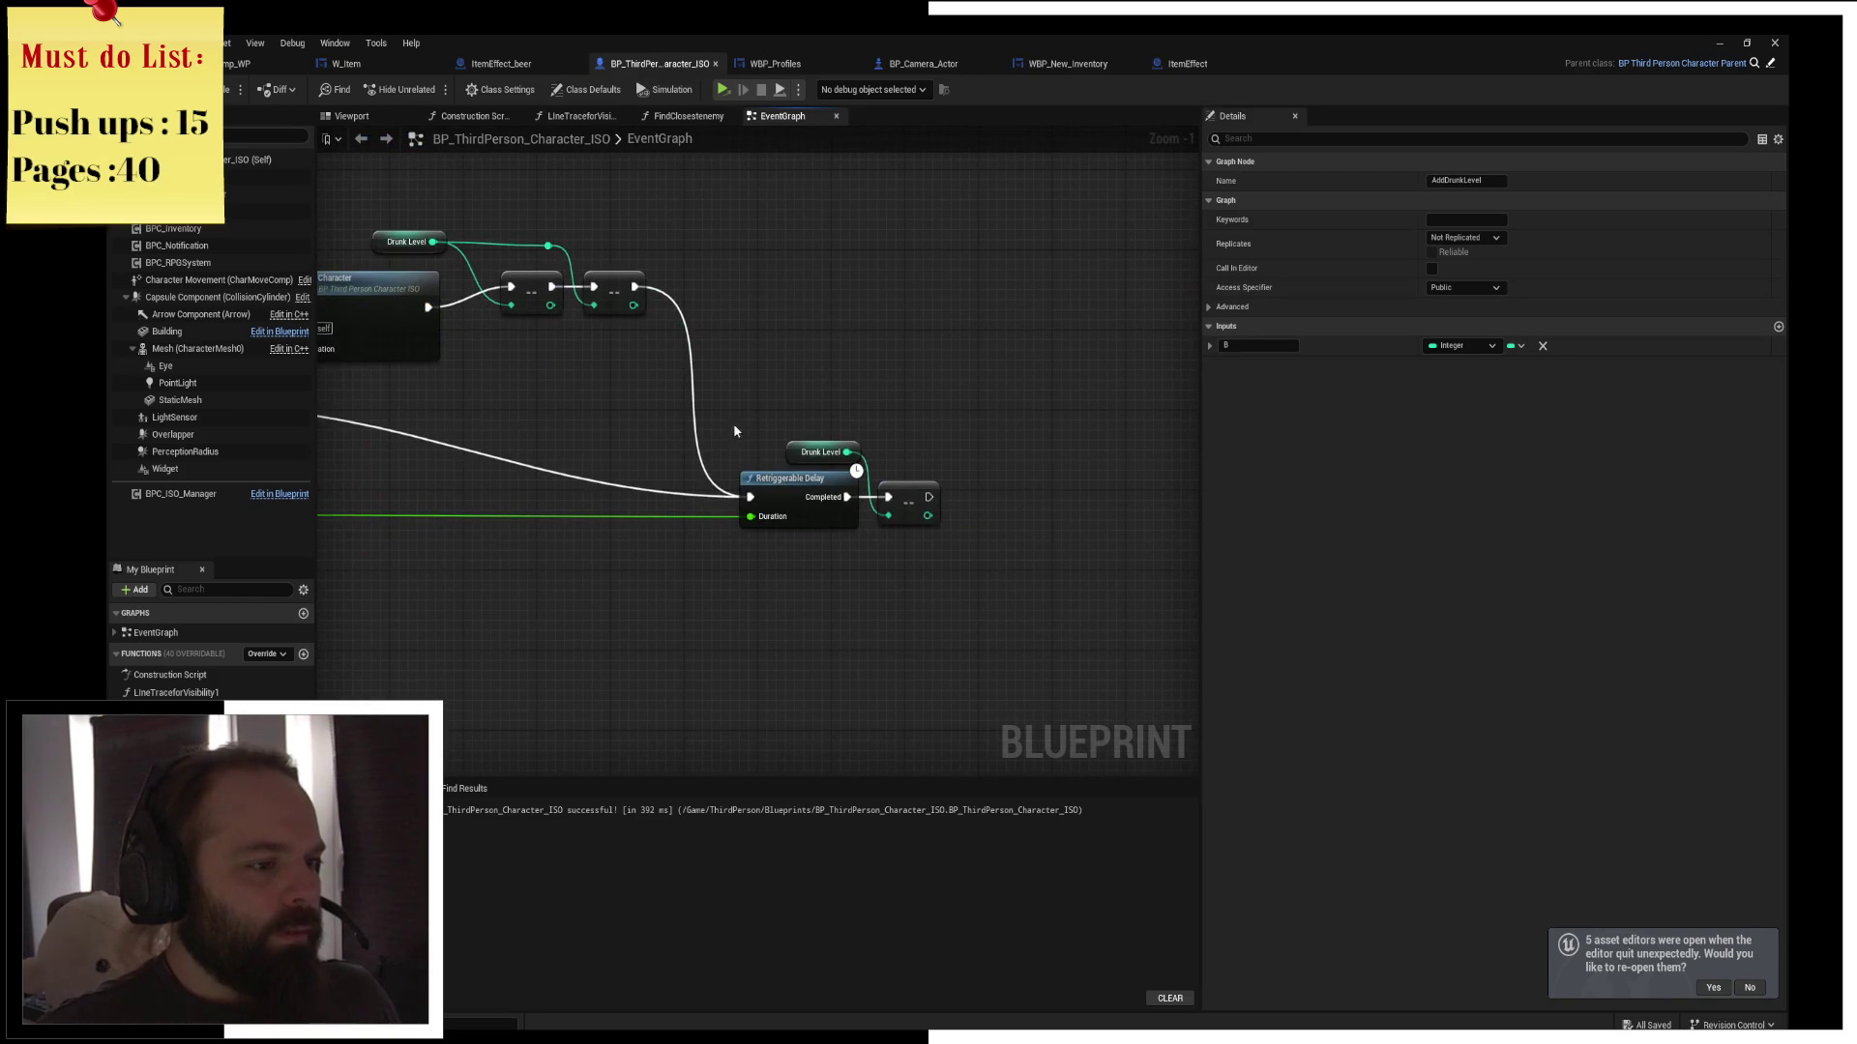
left_click_drag(895, 481, 1162, 499)
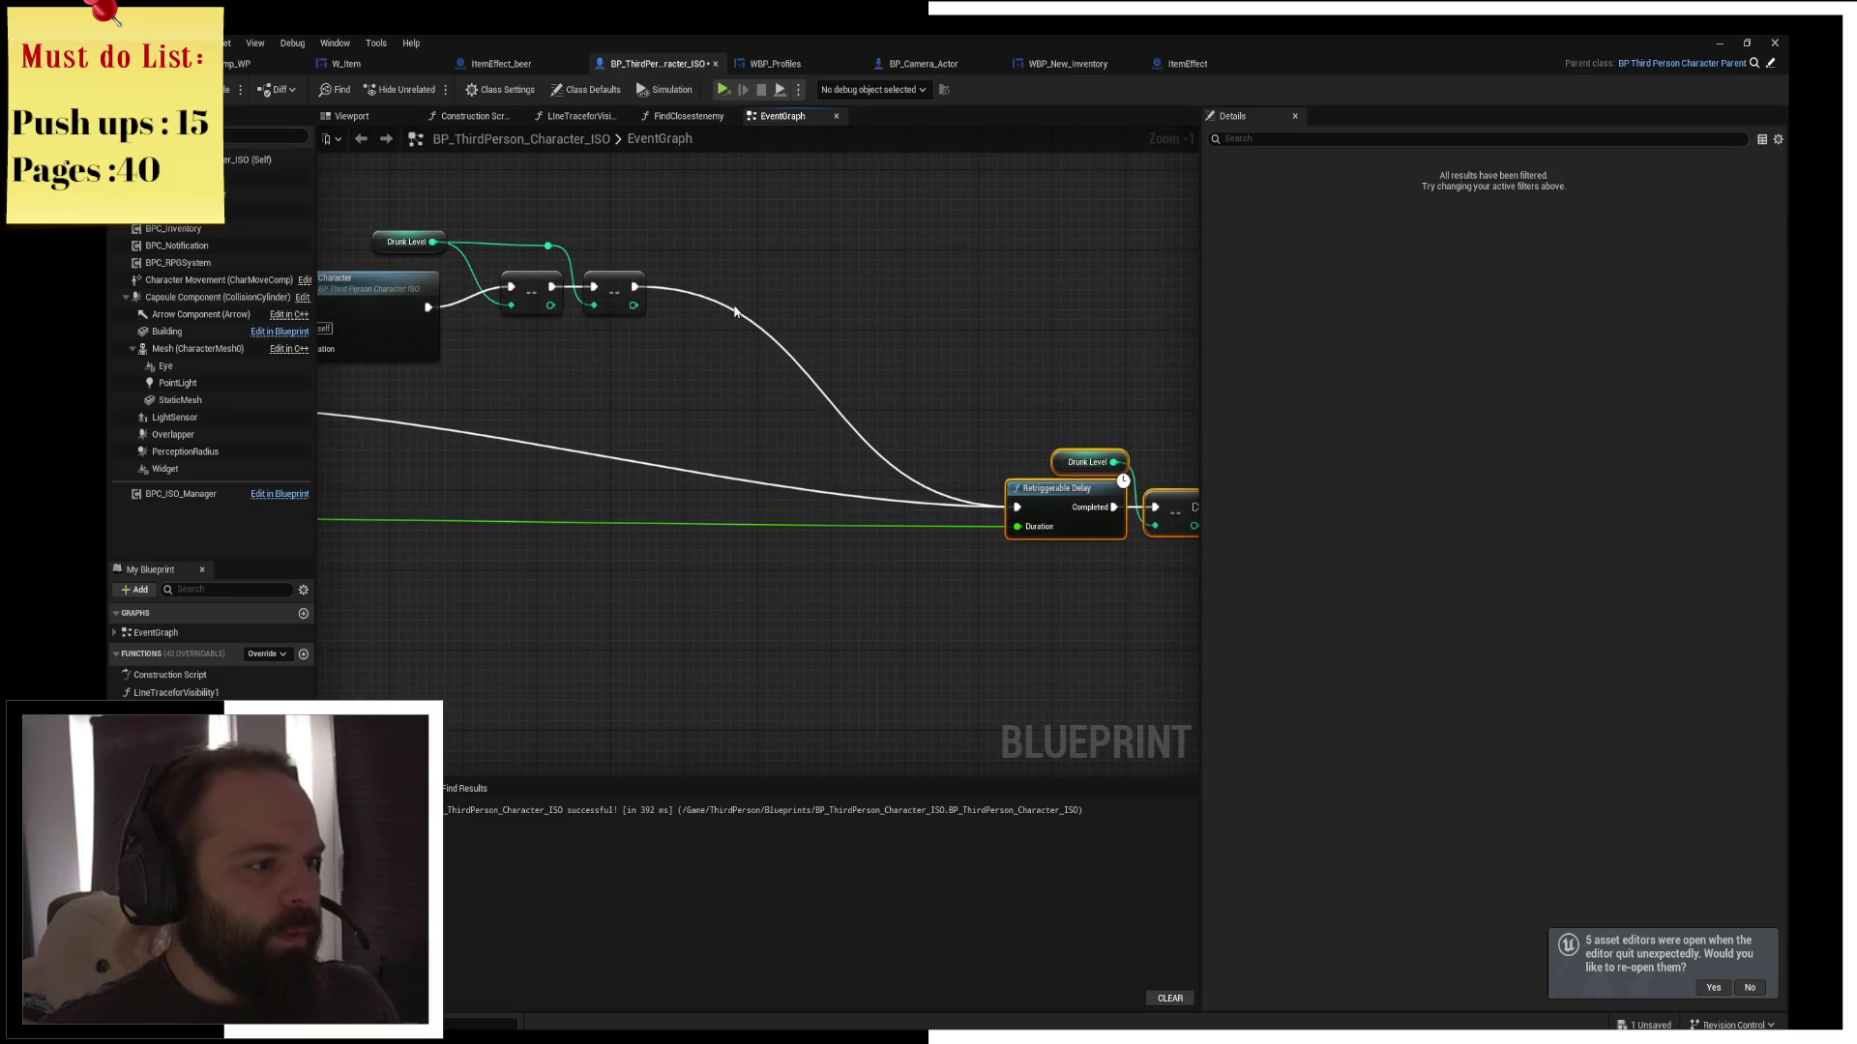
left_click(727, 308)
mouse_move(724, 295)
left_mouse_down()
mouse_move(782, 501)
mouse_move(986, 499)
mouse_move(775, 406)
mouse_move(695, 449)
mouse_move(643, 348)
mouse_move(677, 344)
mouse_move(806, 401)
mouse_move(585, 306)
left_mouse_up()
key("Return")
Add a Print String showing the Drunk Level value and save the character blueprint
type("print")
key("Return")
mouse_move(630, 203)
left_mouse_down()
mouse_move(1006, 391)
mouse_move(1064, 398)
left_mouse_up()
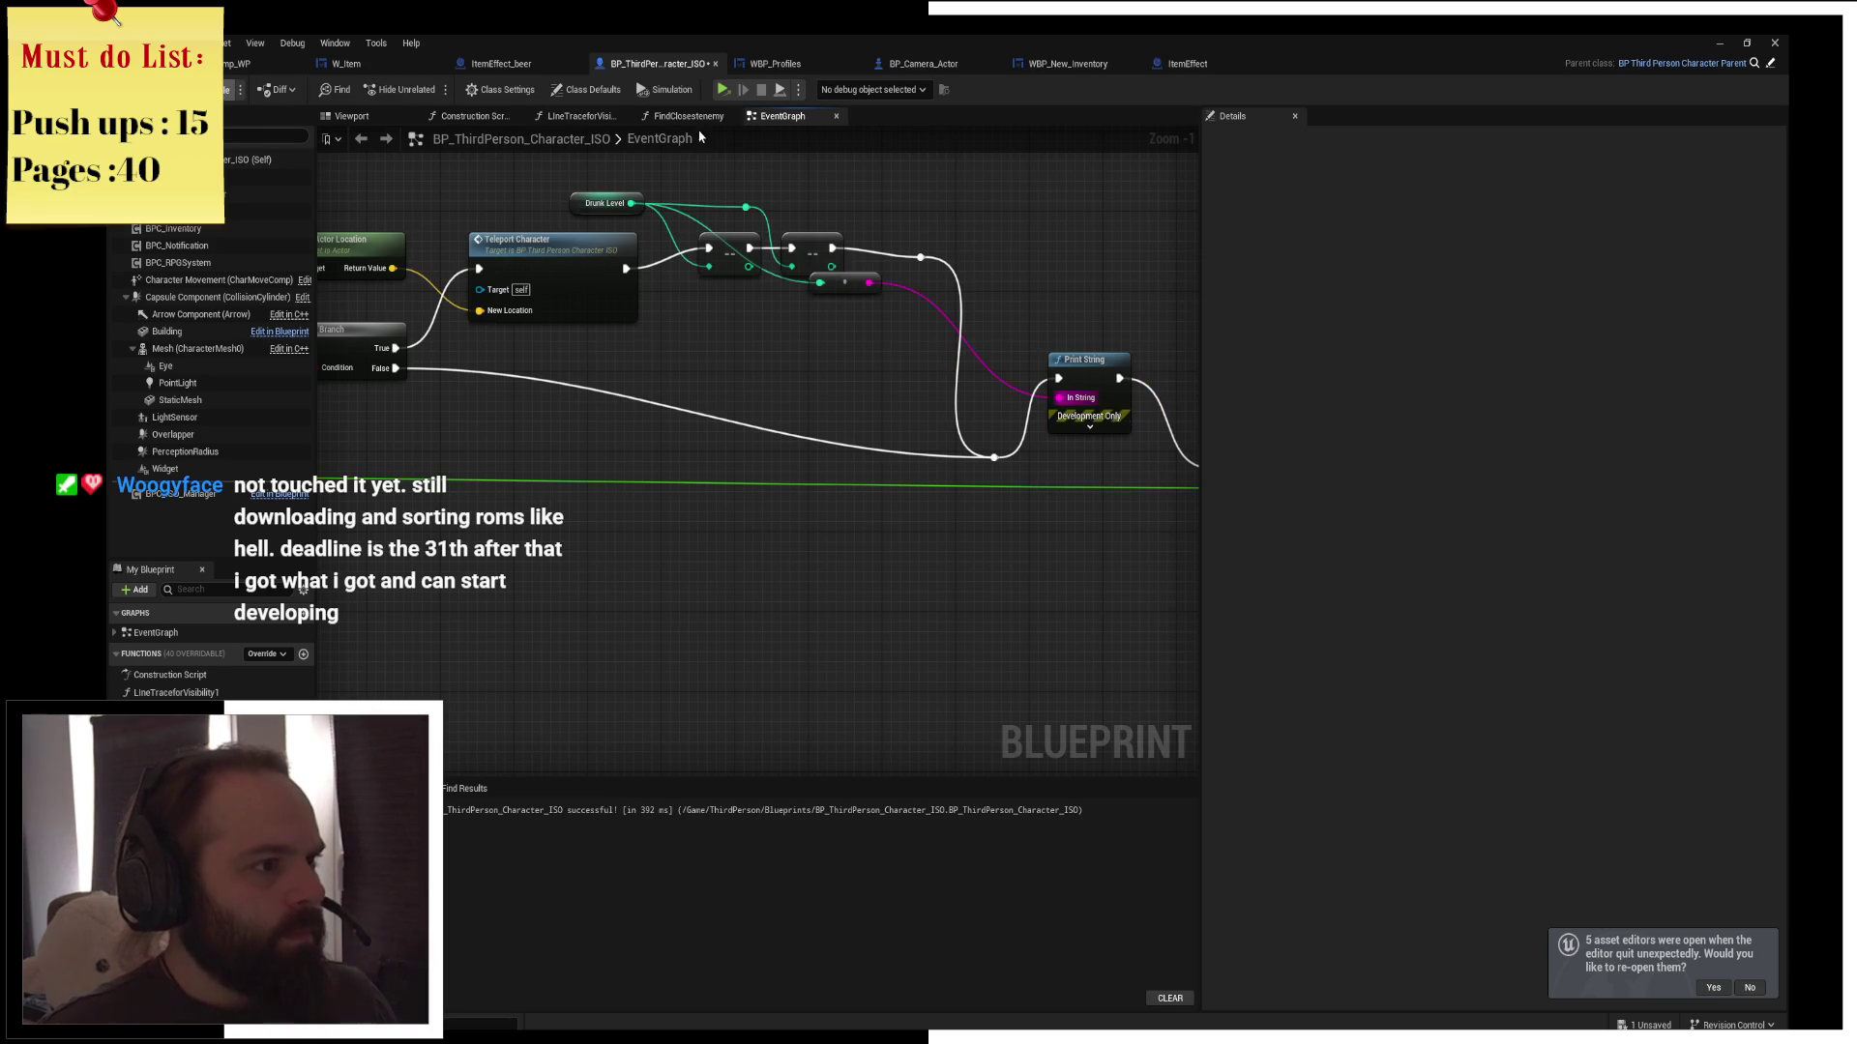
key("ctrl+shift+s")
left_click(1025, 705)
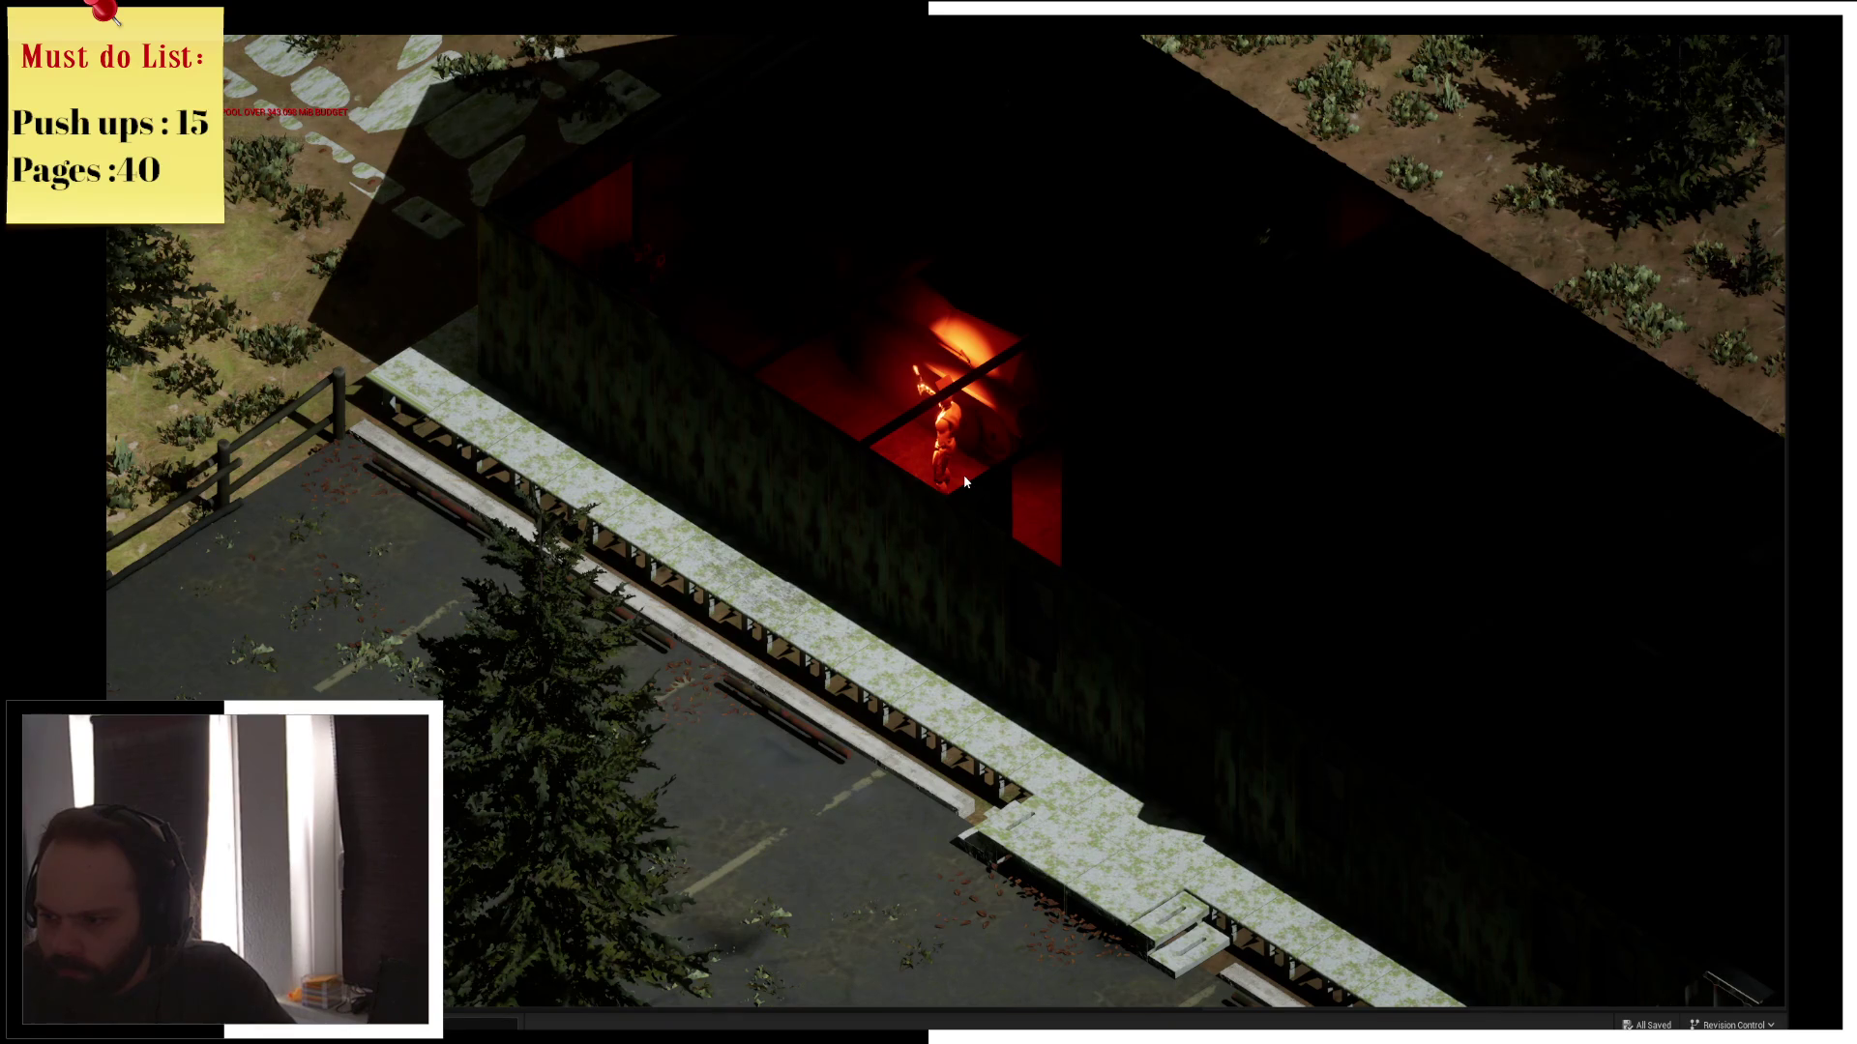
Walk the character into the building, out of the fire-lit room and through the storage room
key("e")
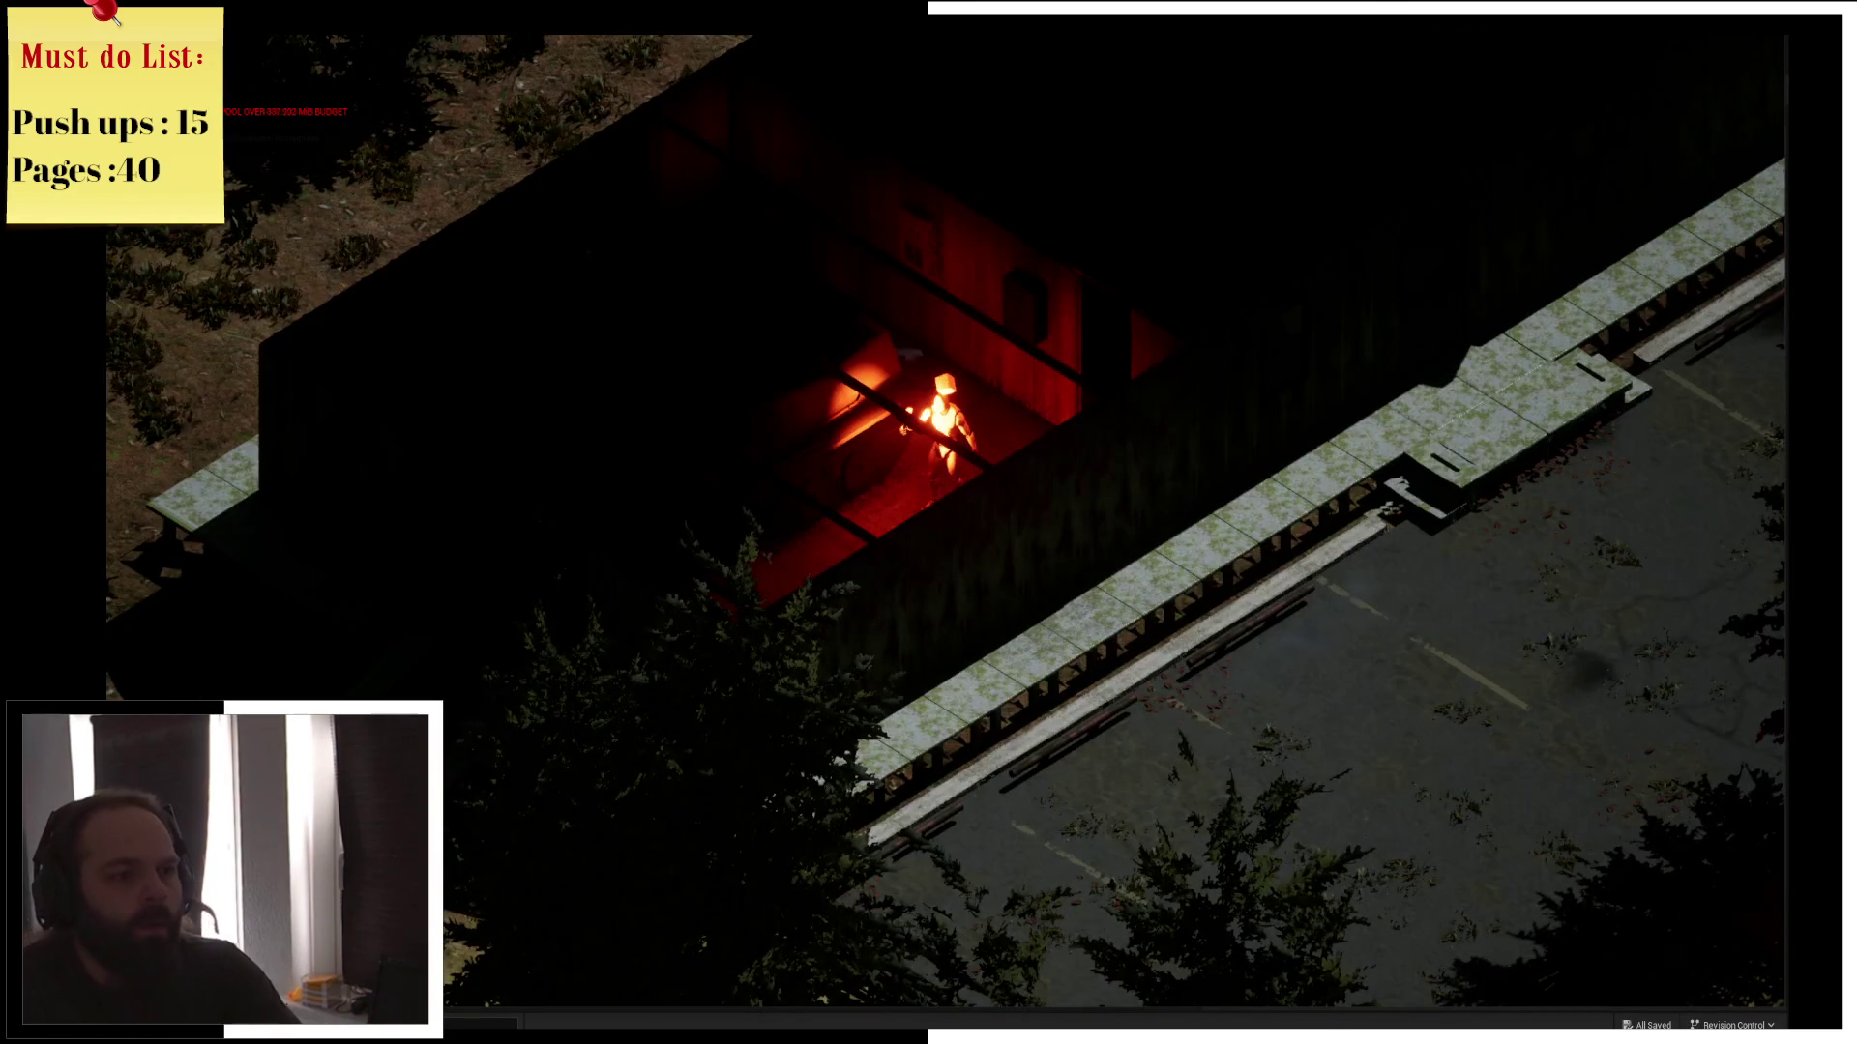
key("w")
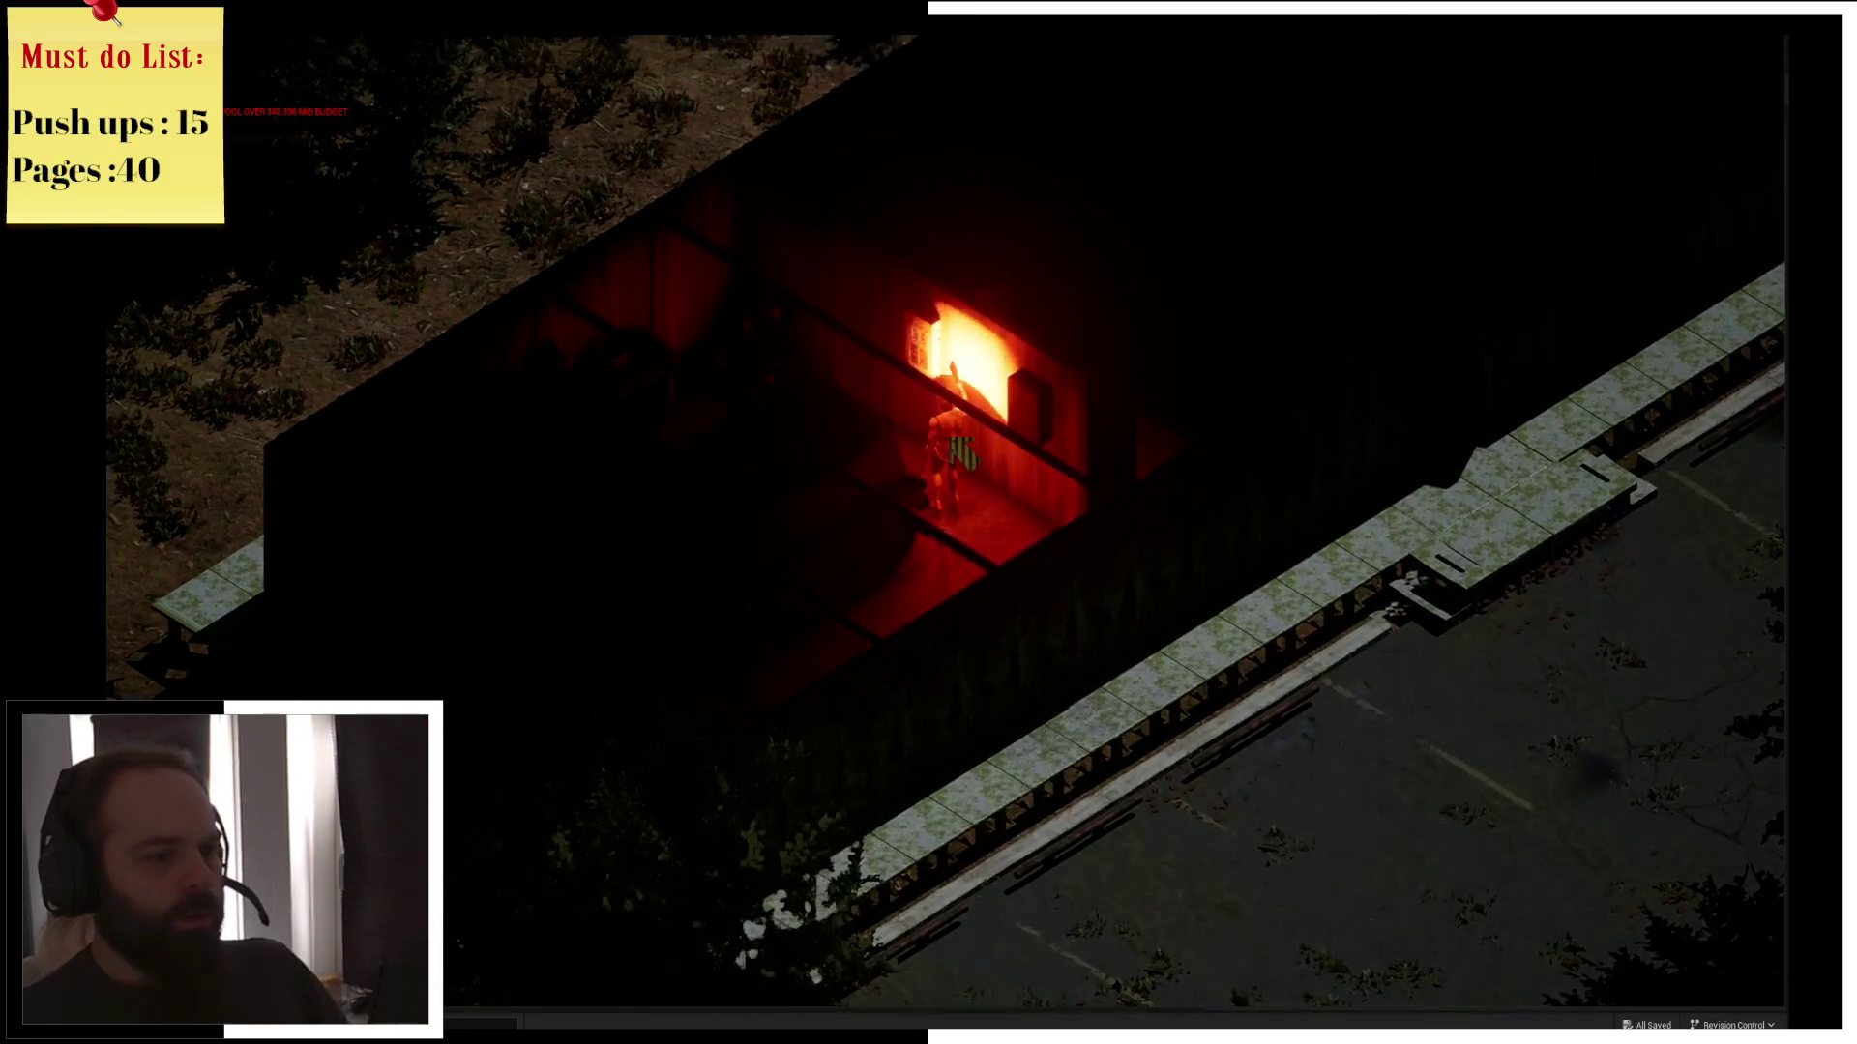
key("w")
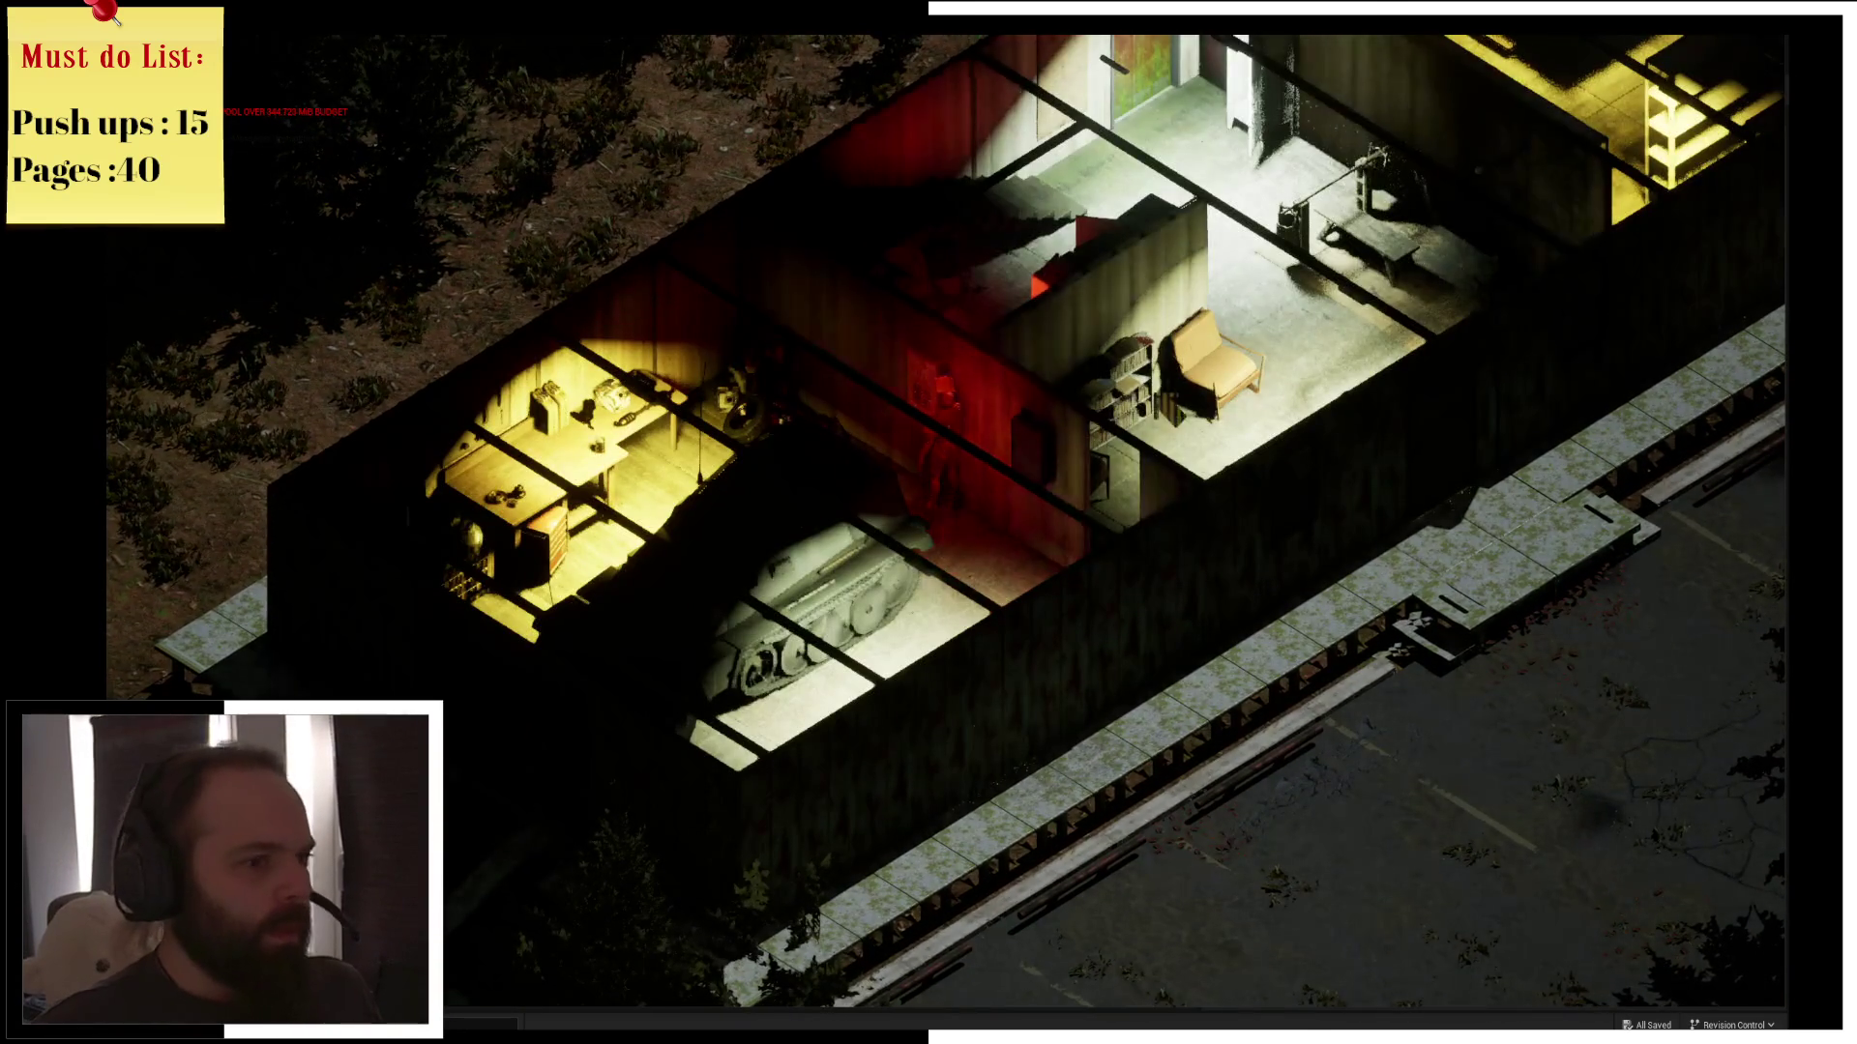
key("e")
key("e")
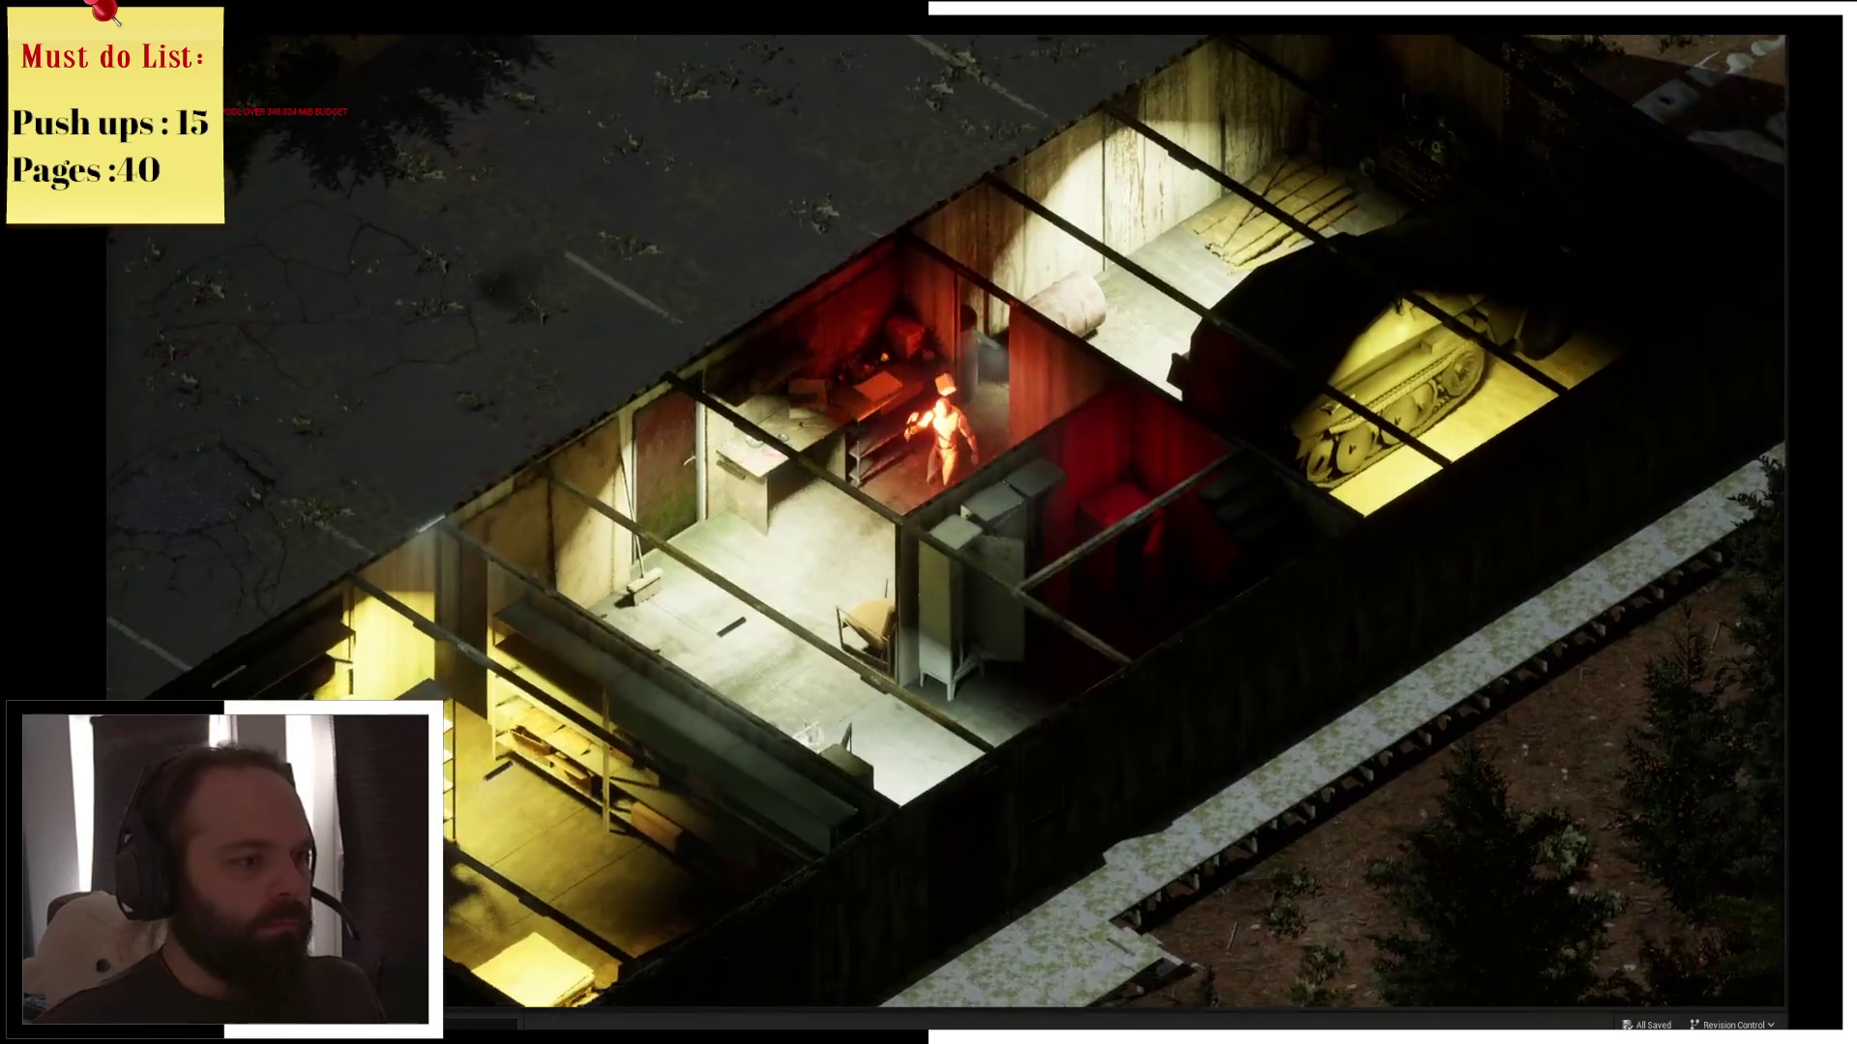
key("s")
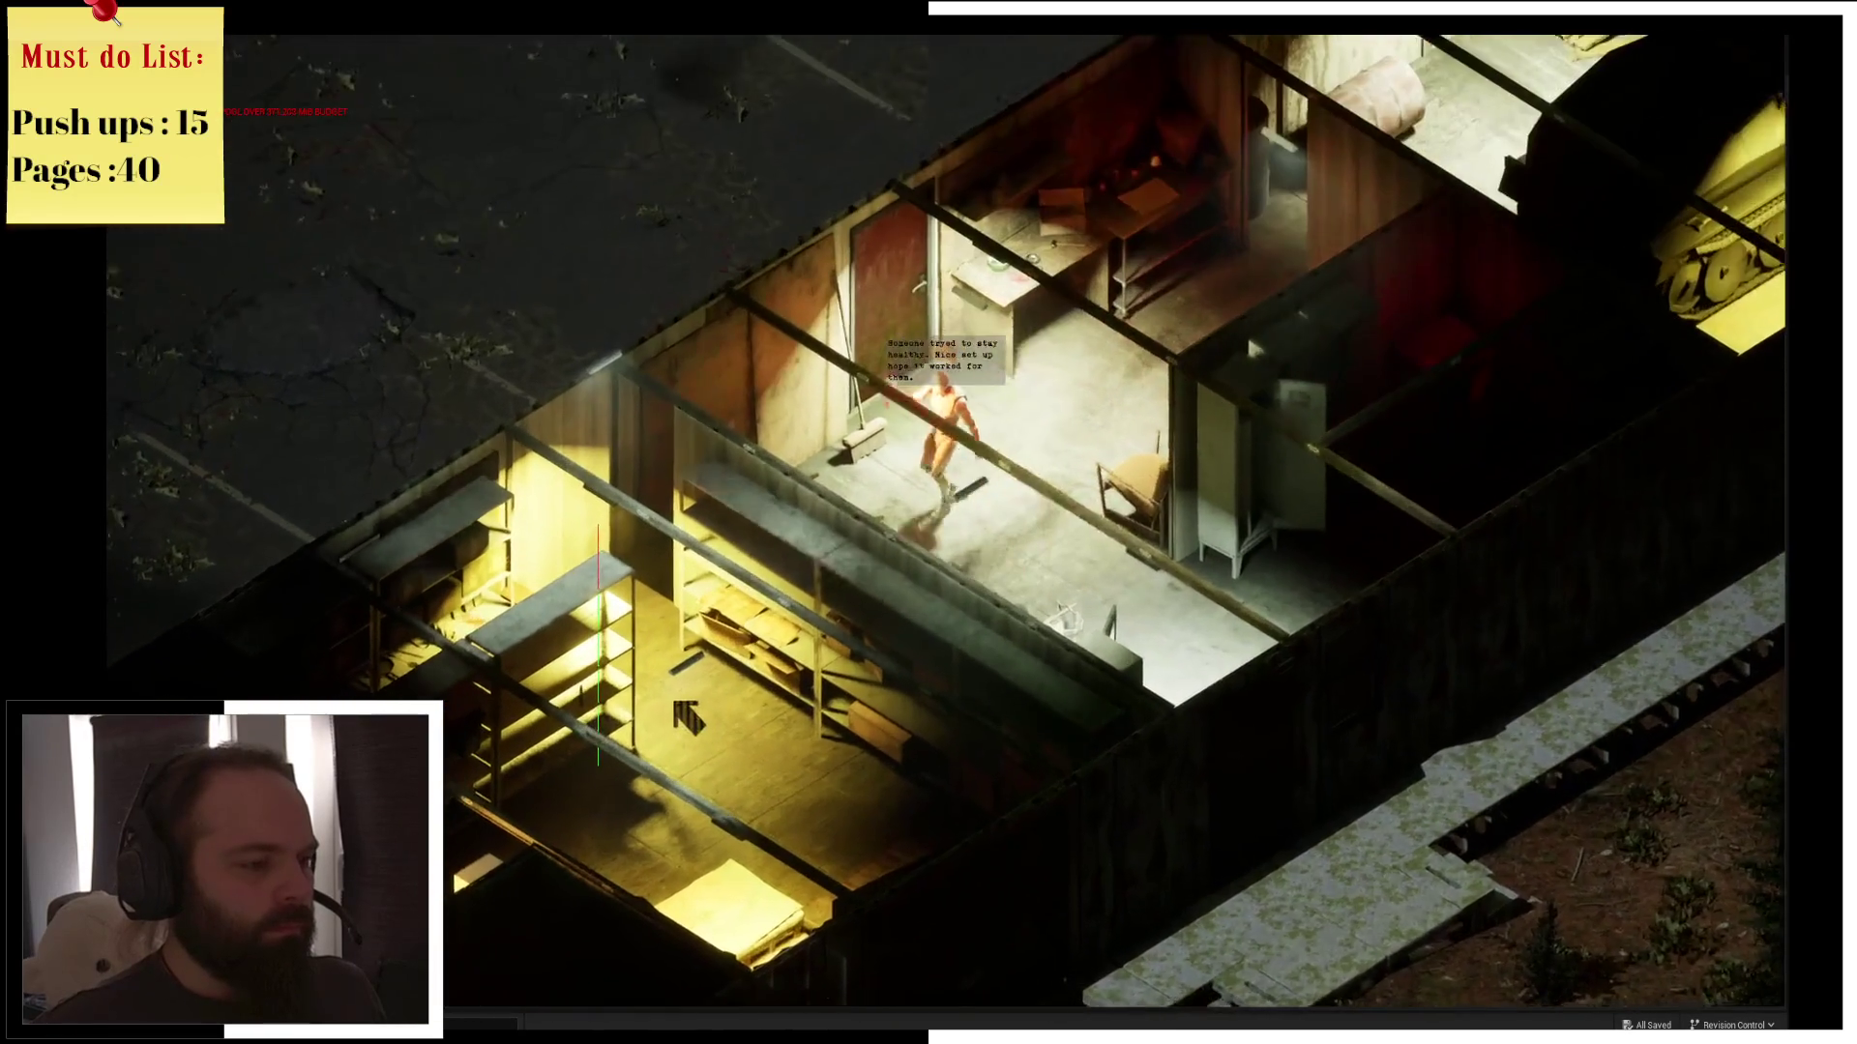
key("s")
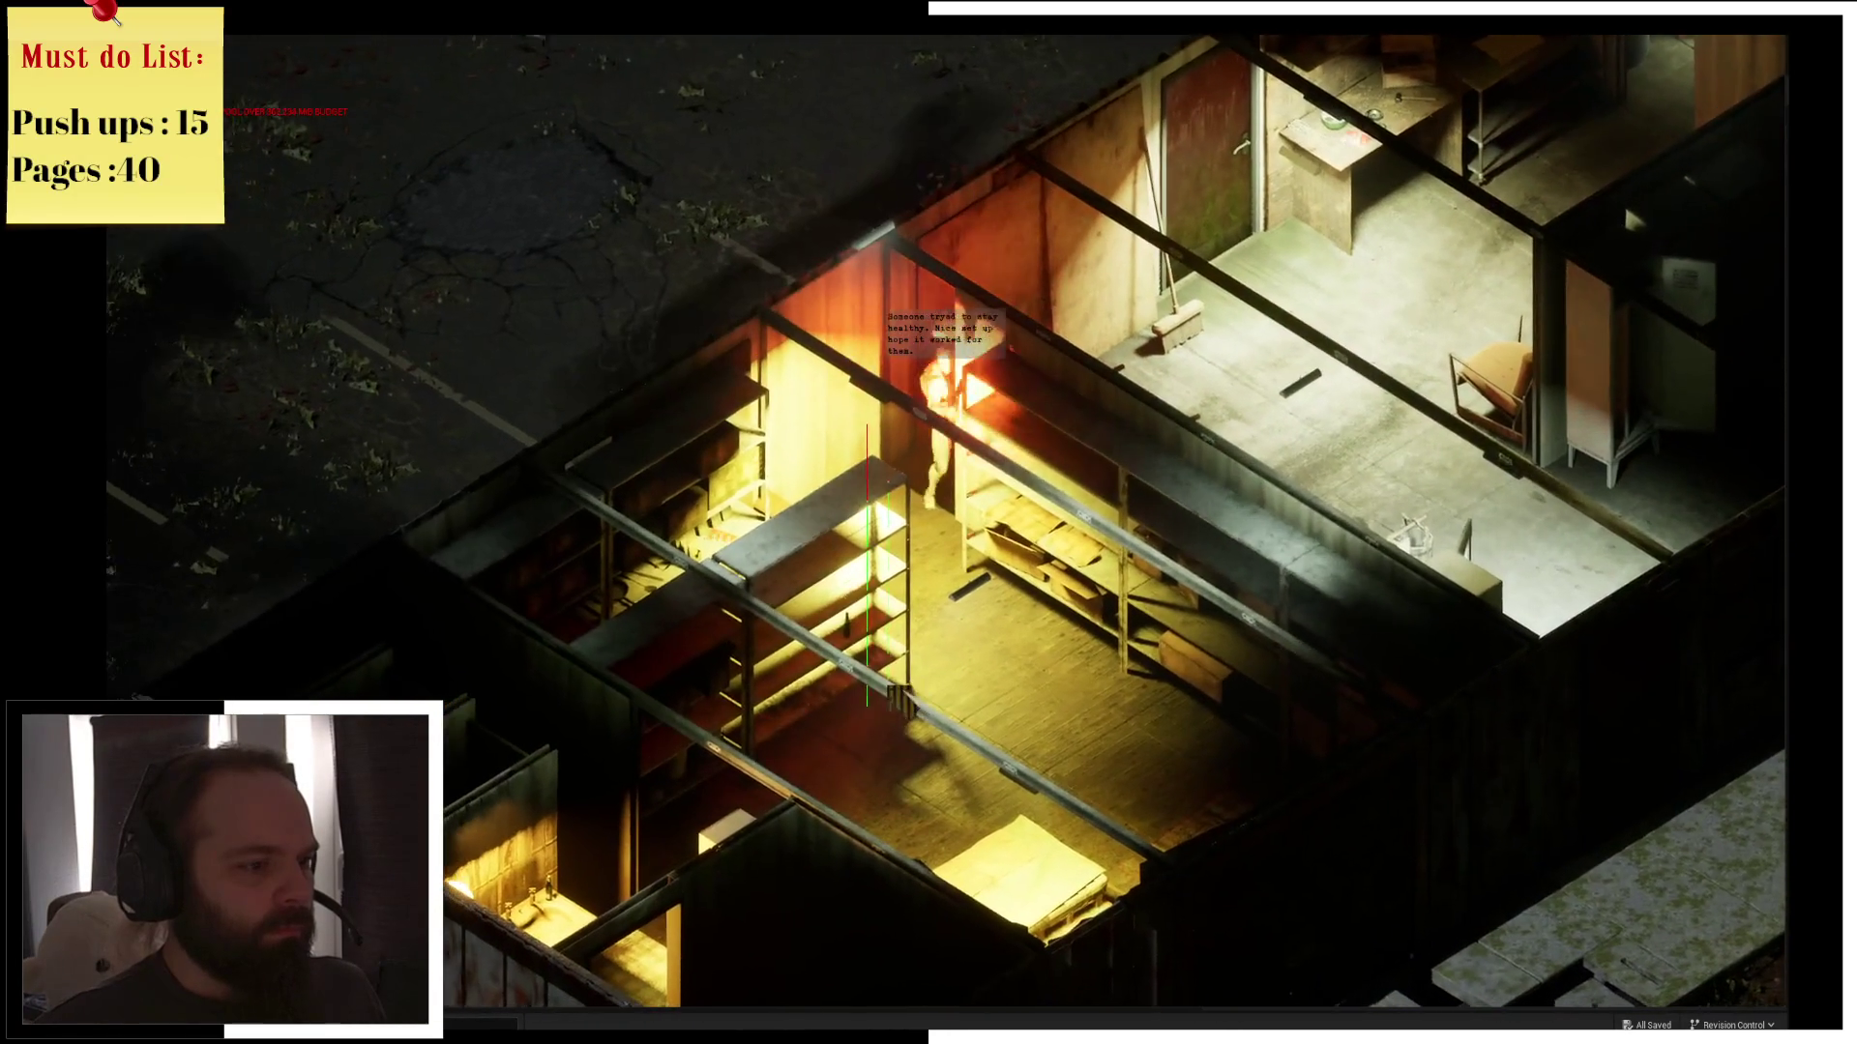
key("s")
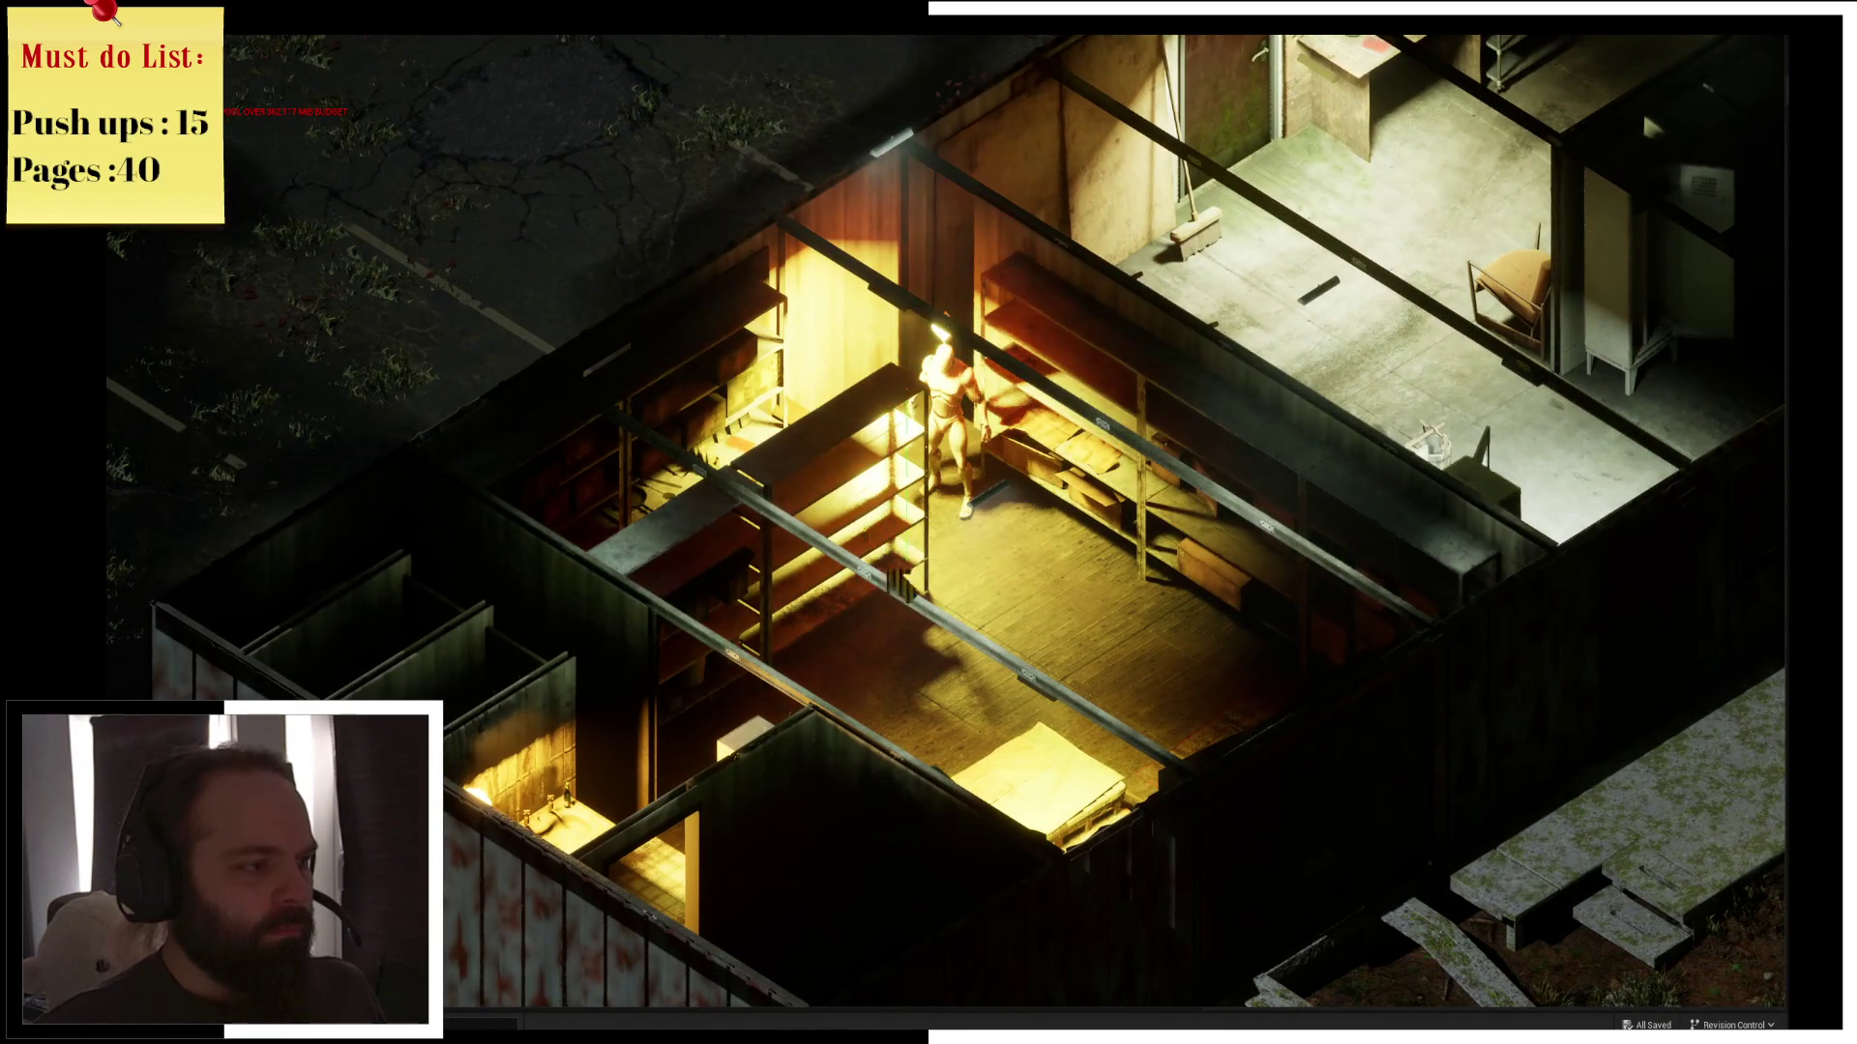
key("s")
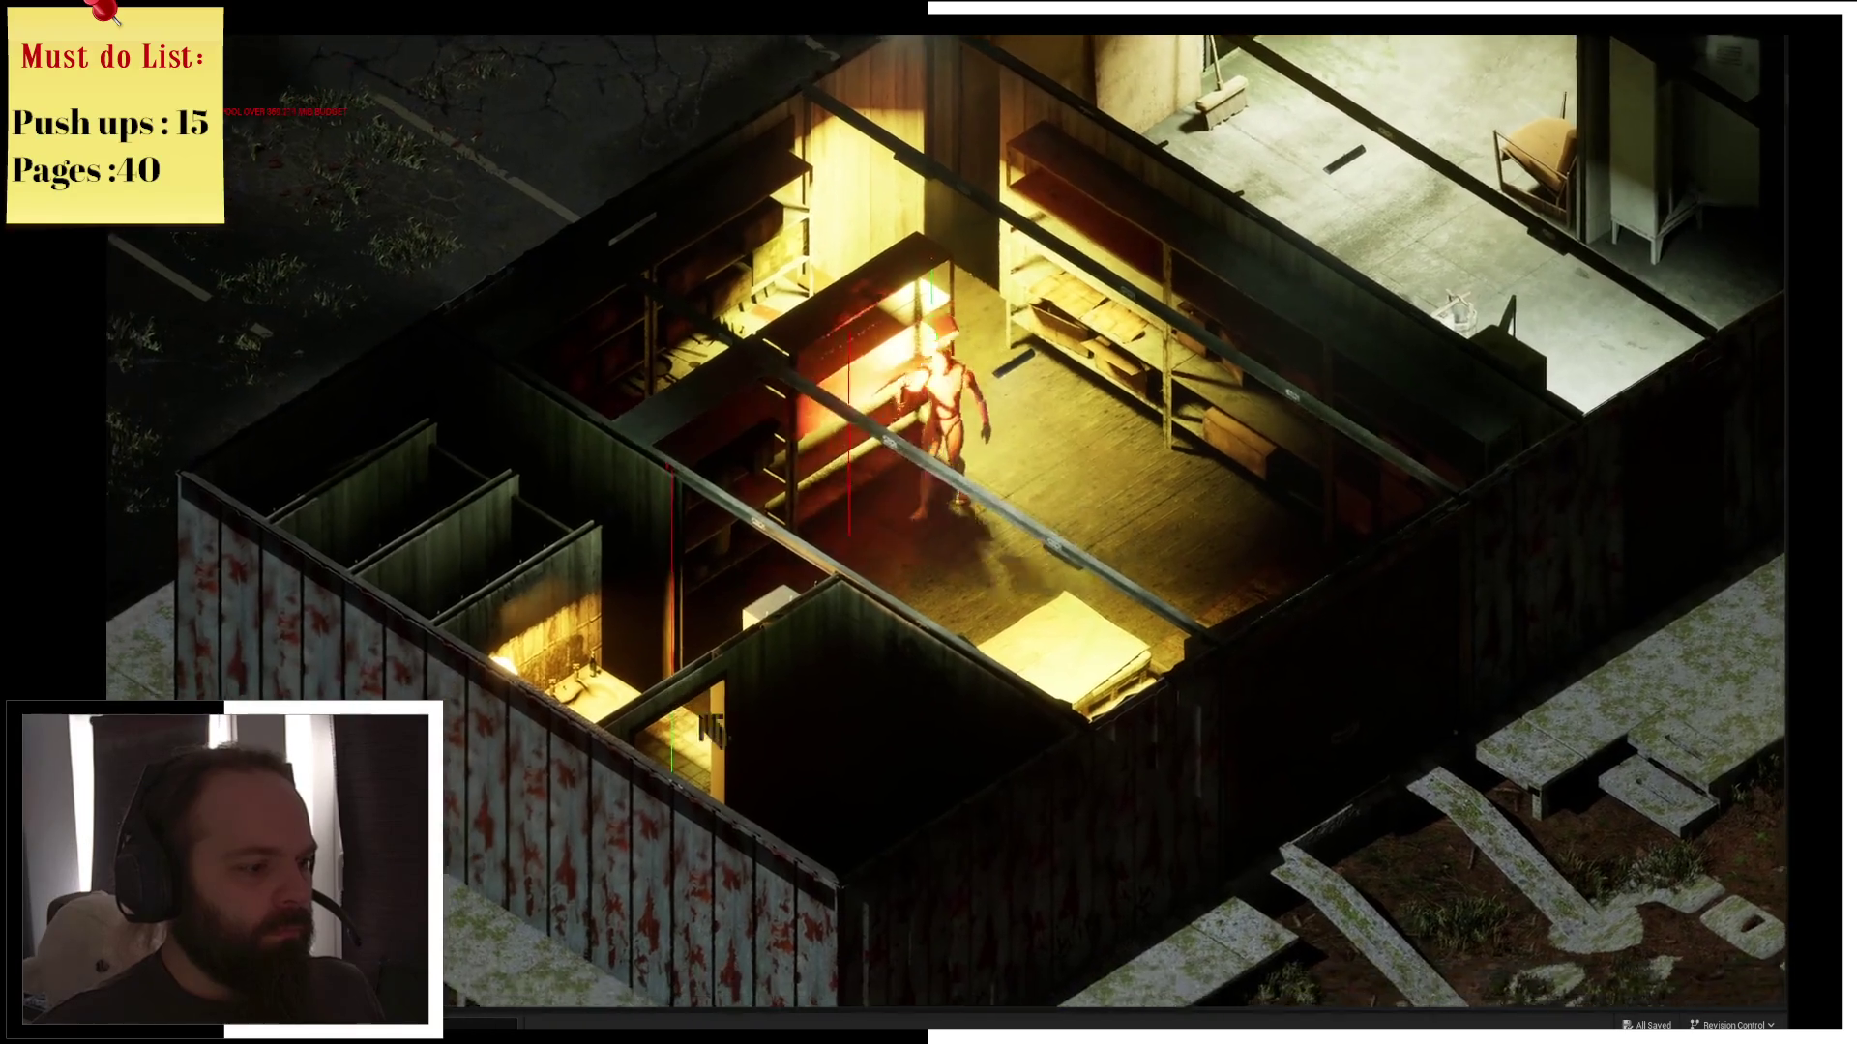
key("q")
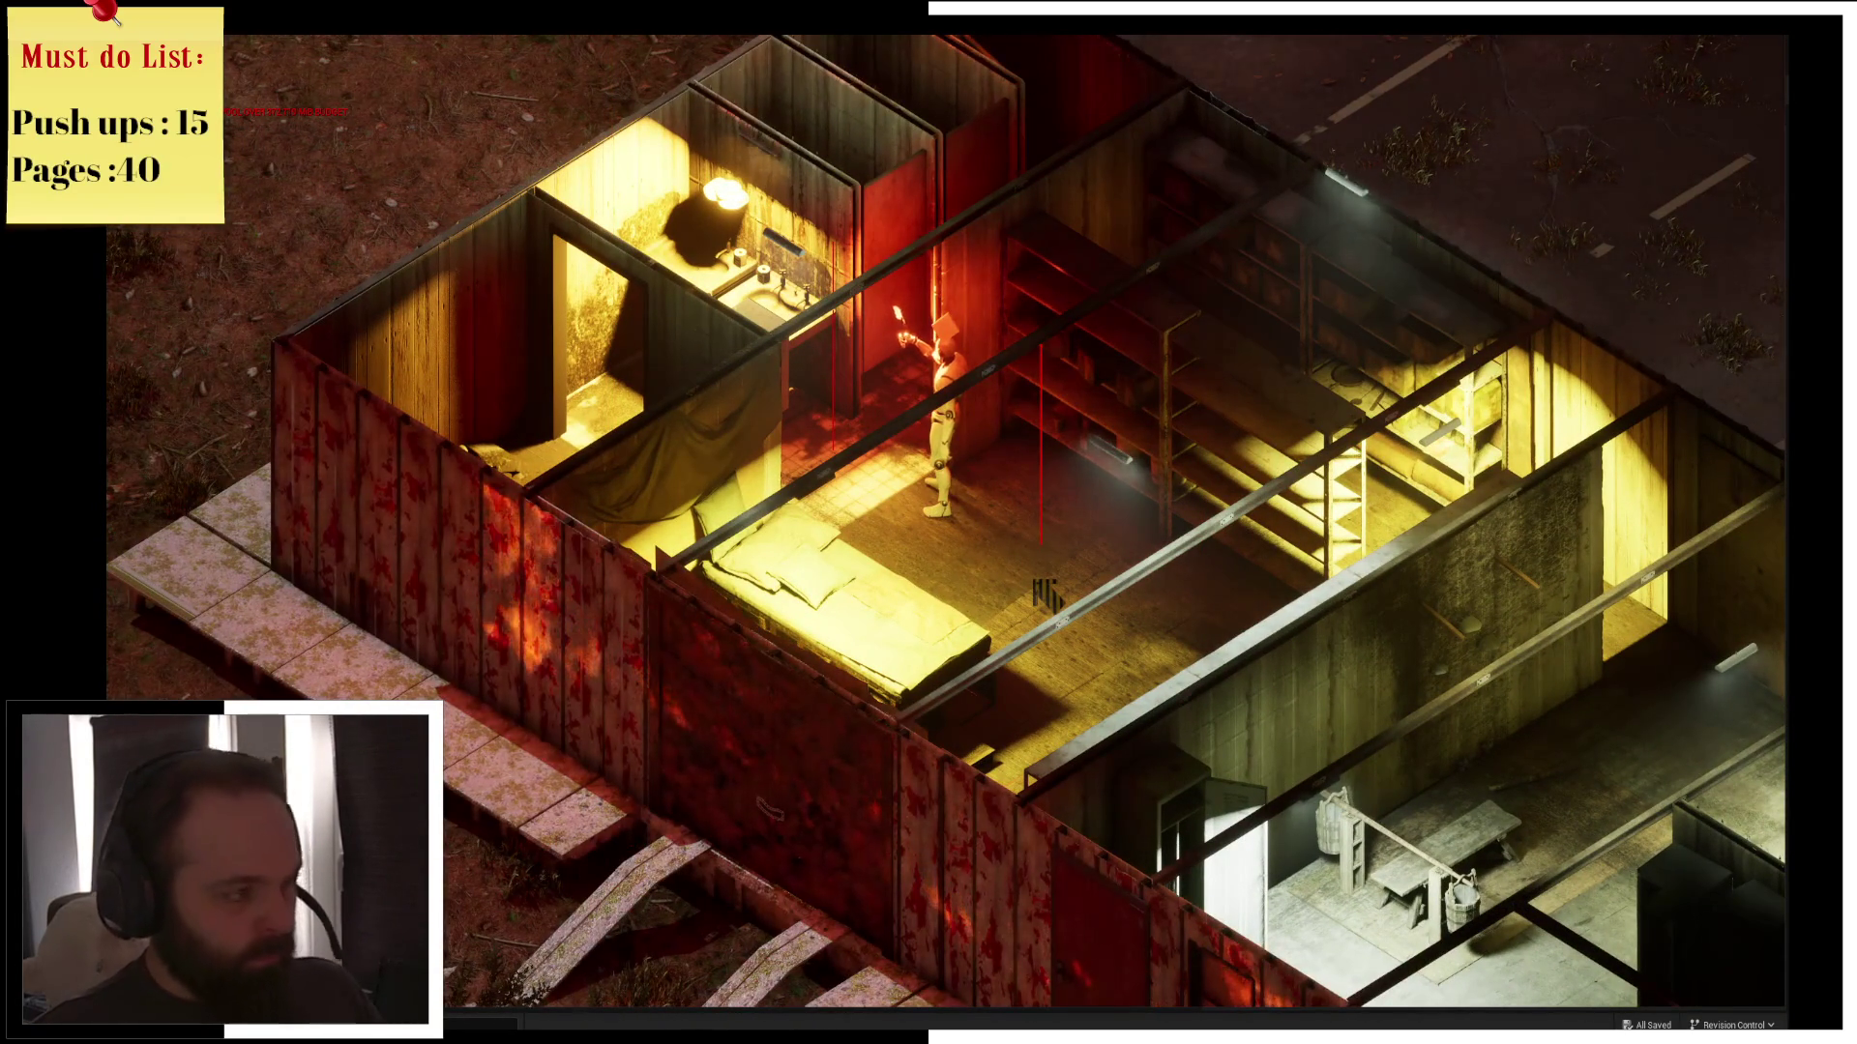
Drink the beer bottle from the inventory, then walk into the back room toward the shelf
key("i")
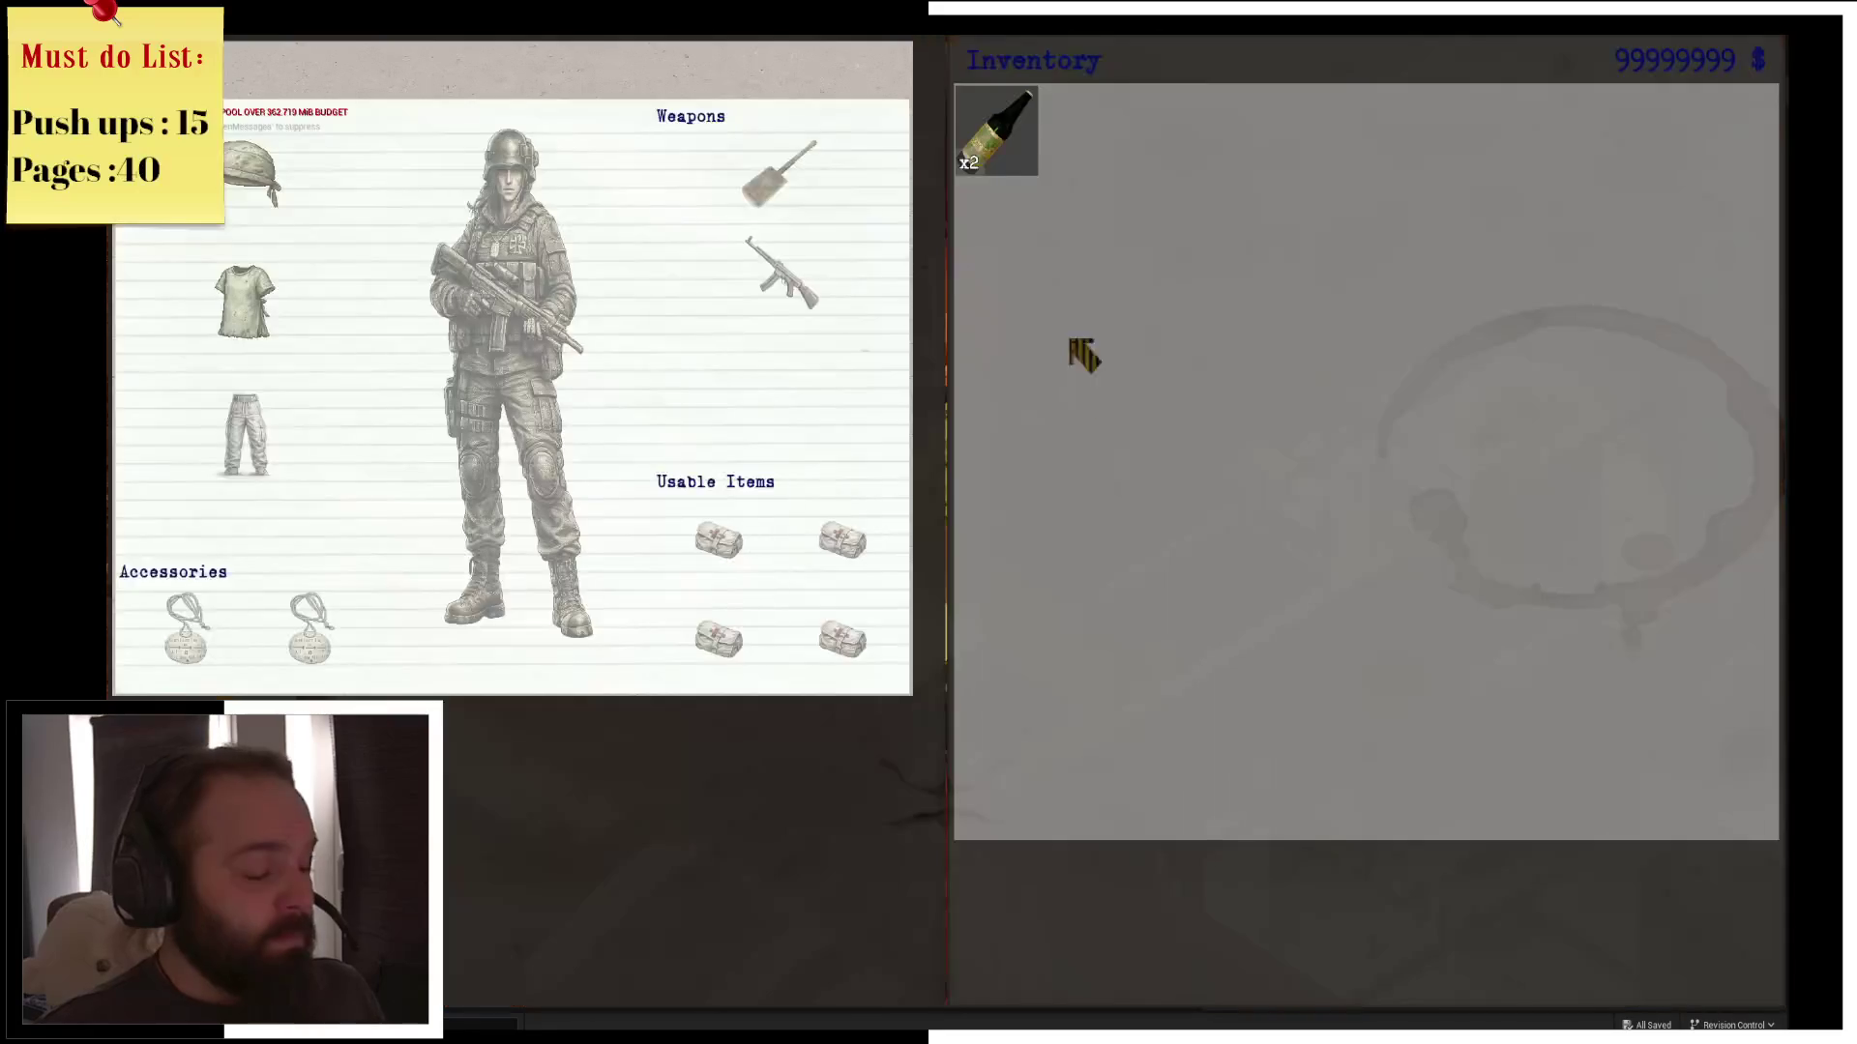
left_click(994, 141)
key("i")
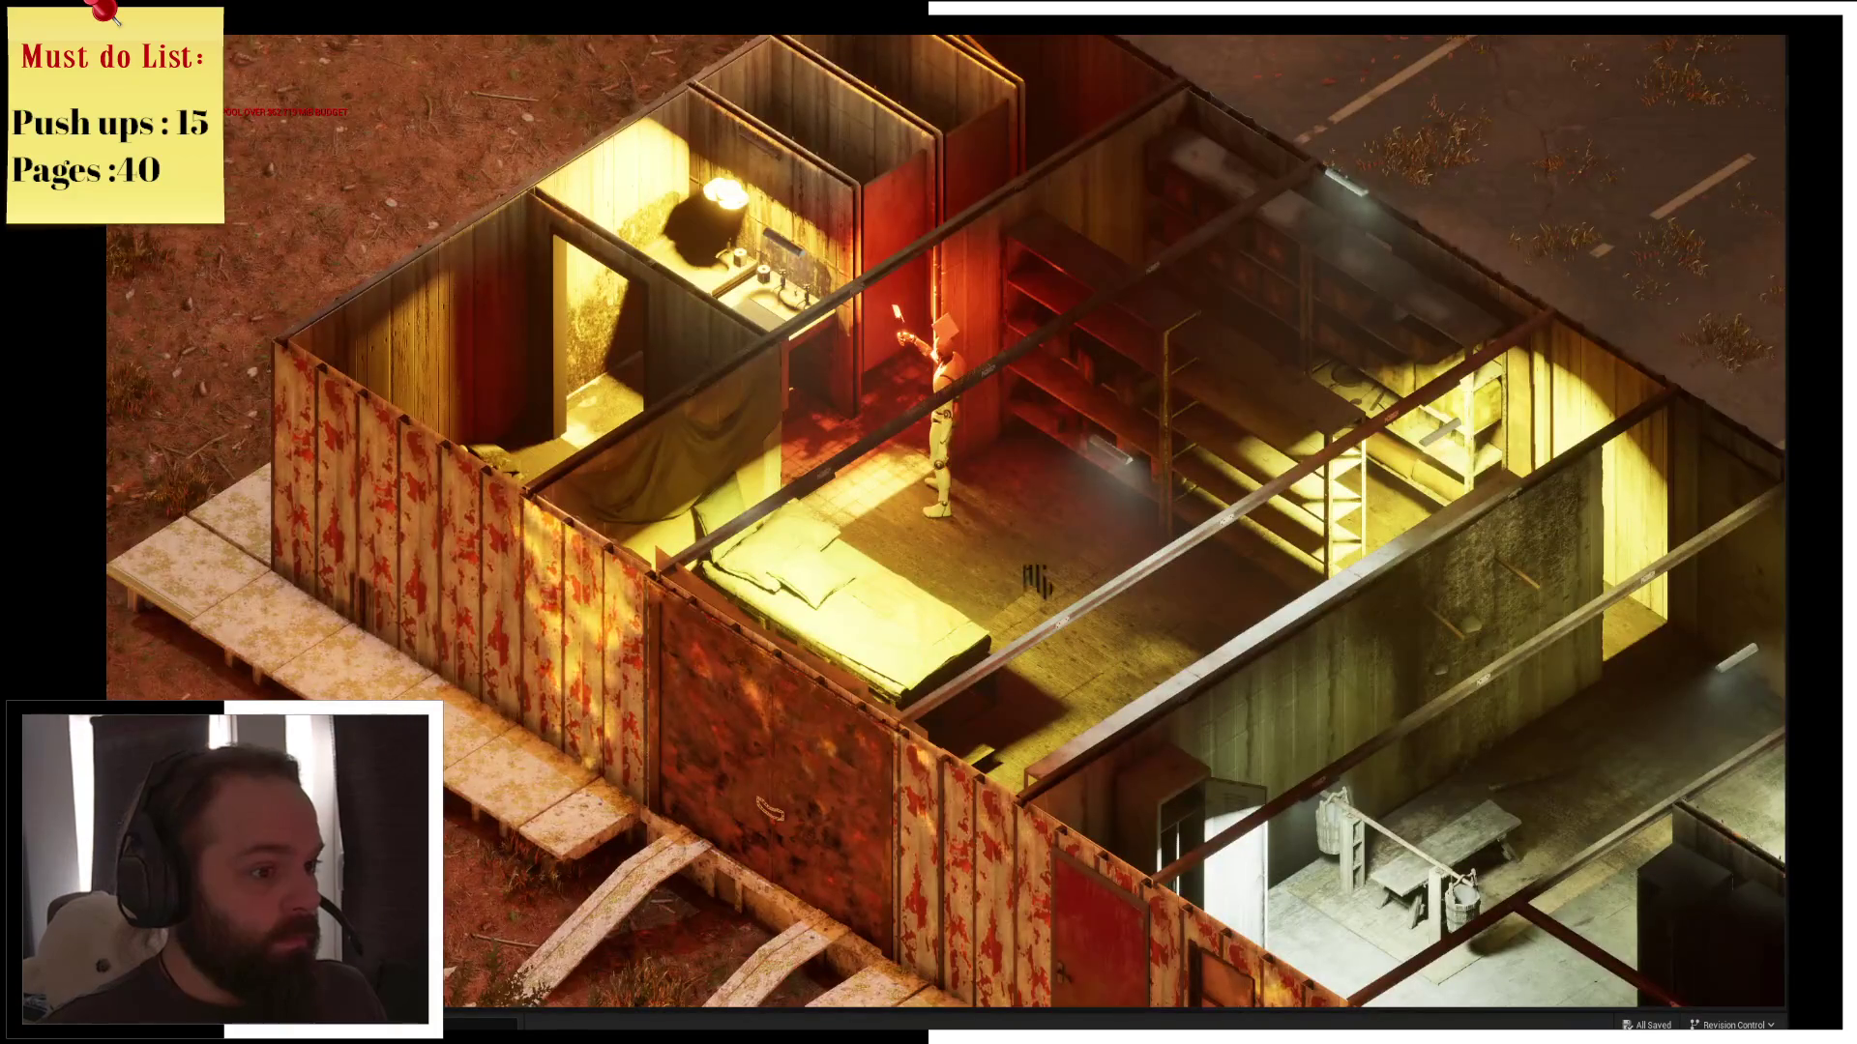
key("q")
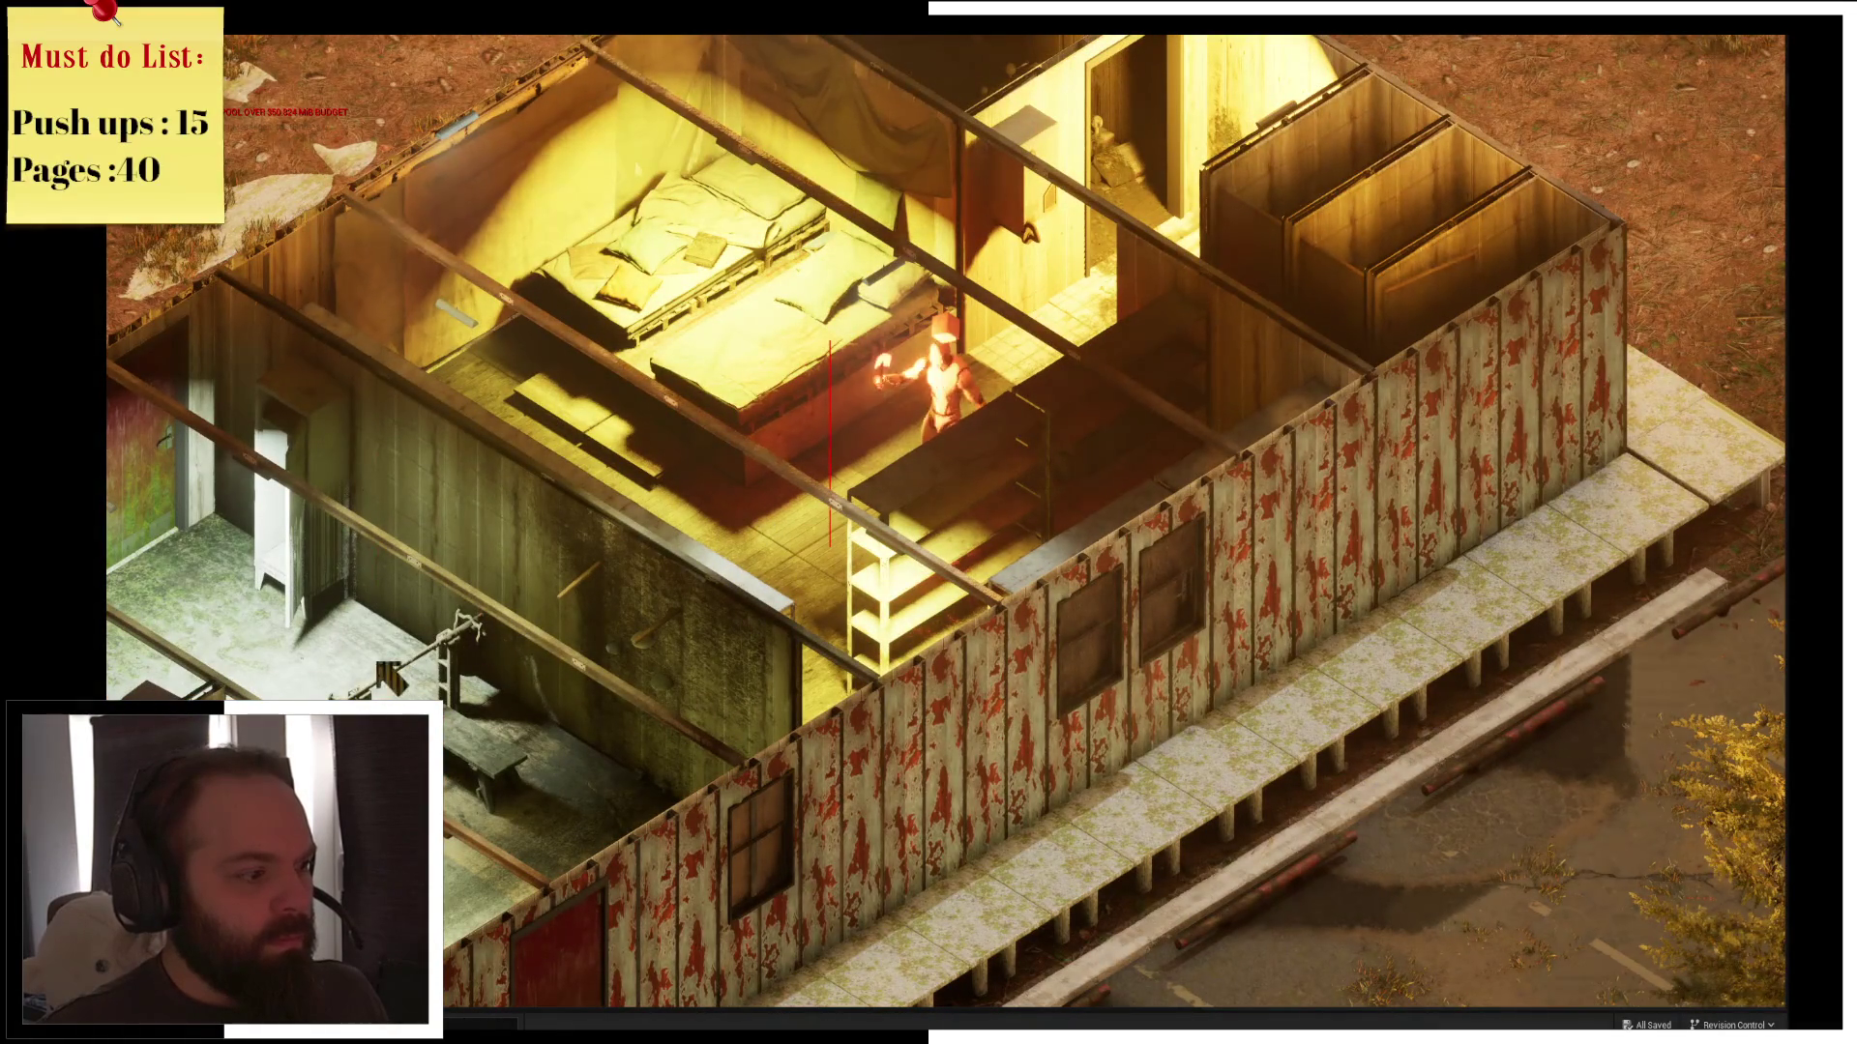
key("w")
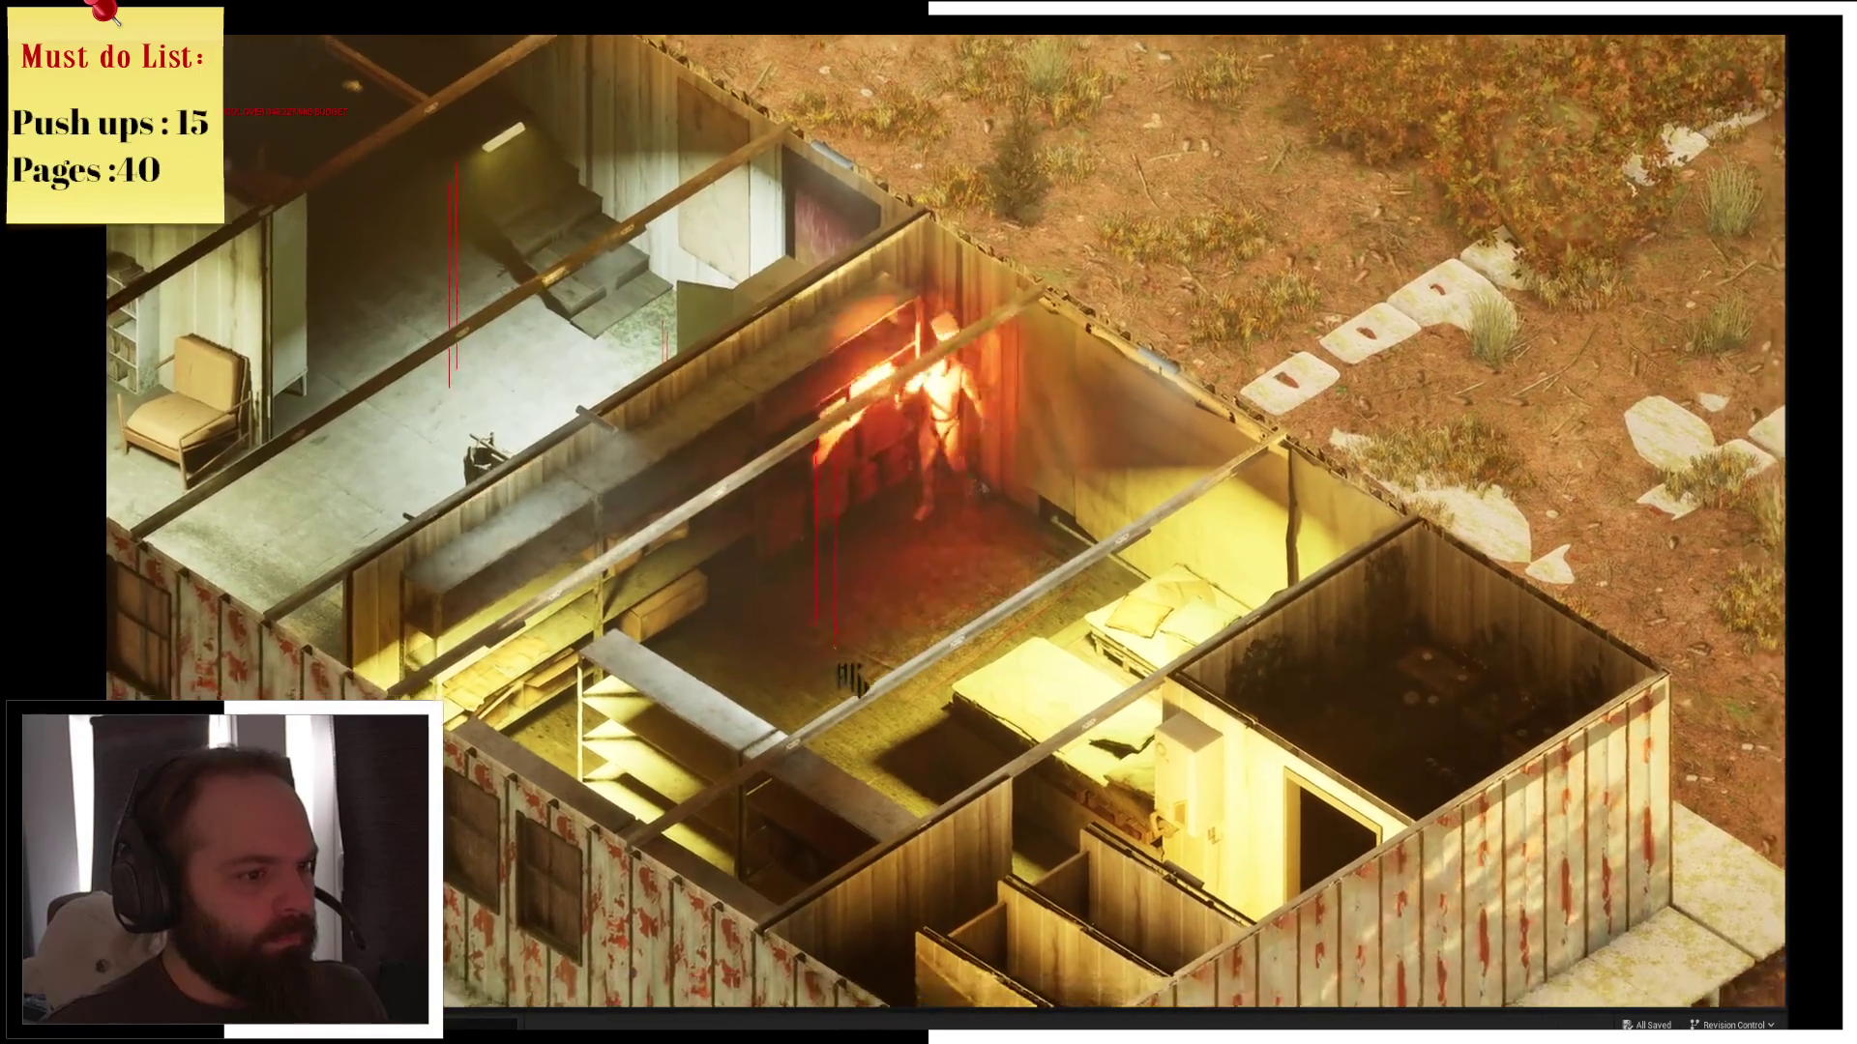
key("s")
key("s")
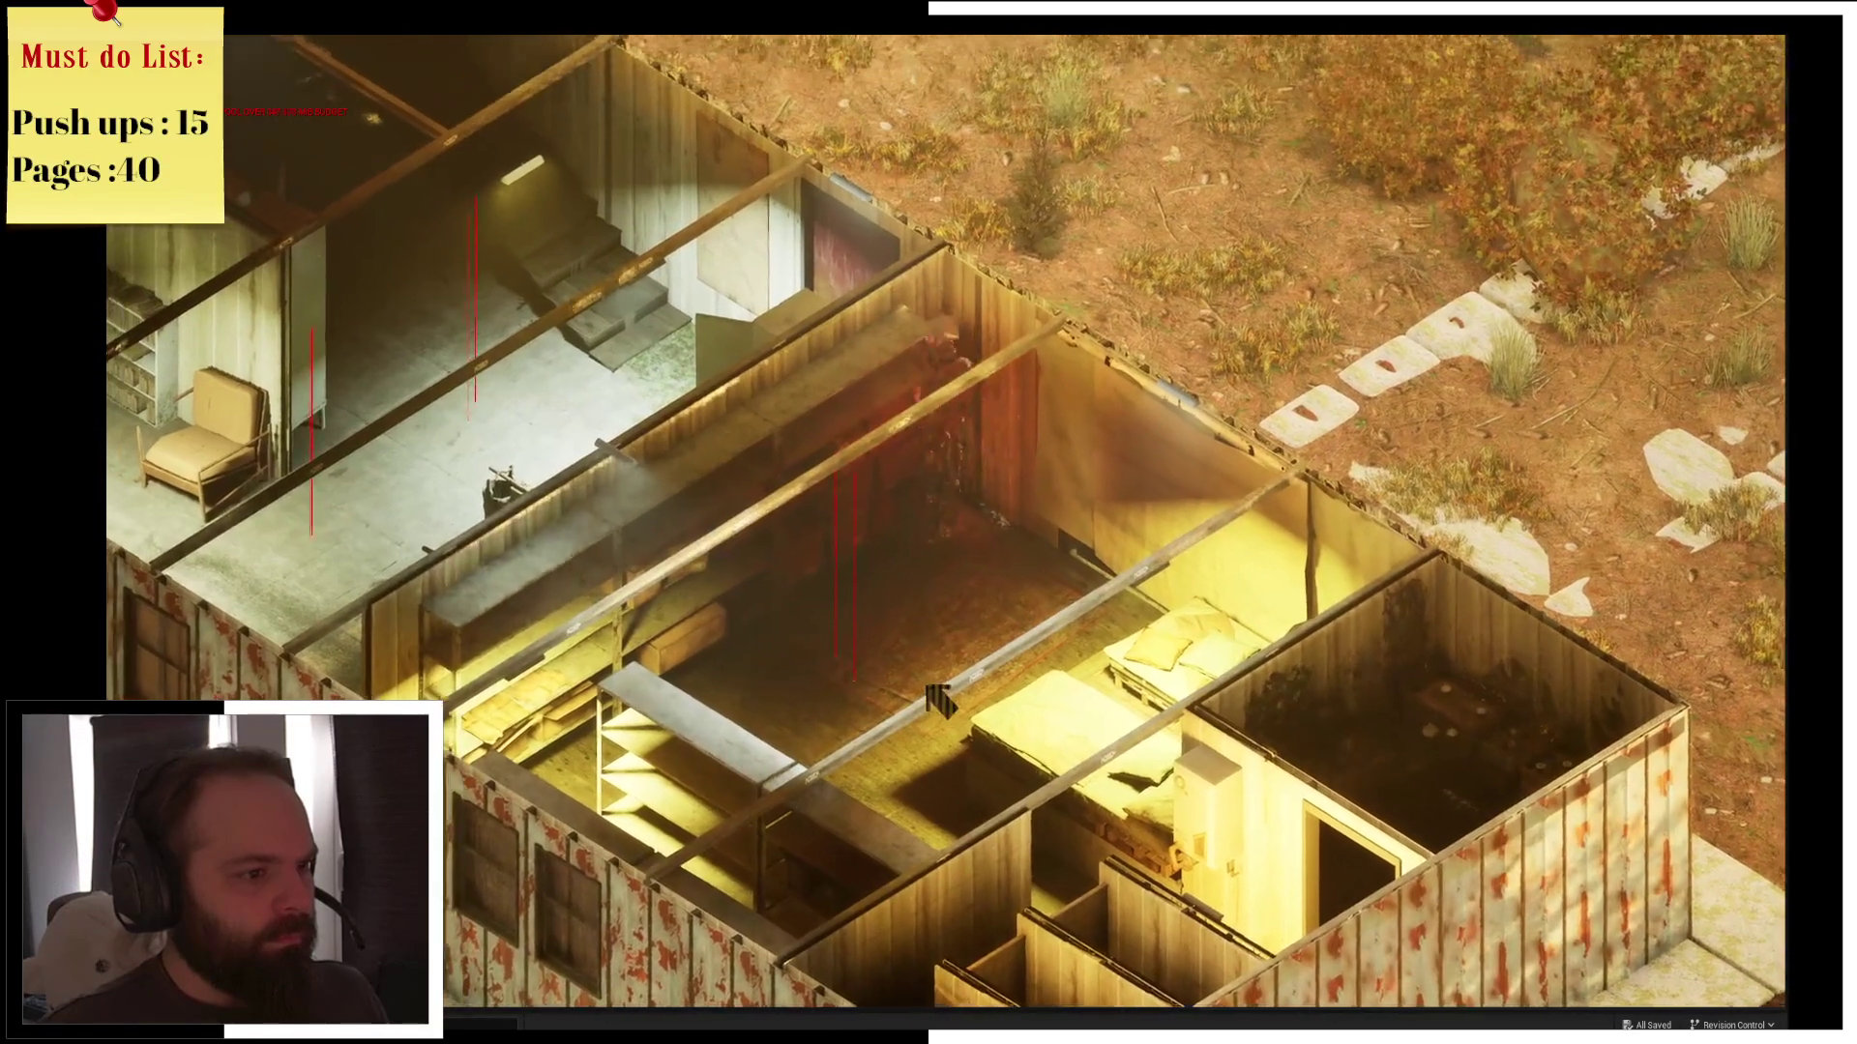
key("a")
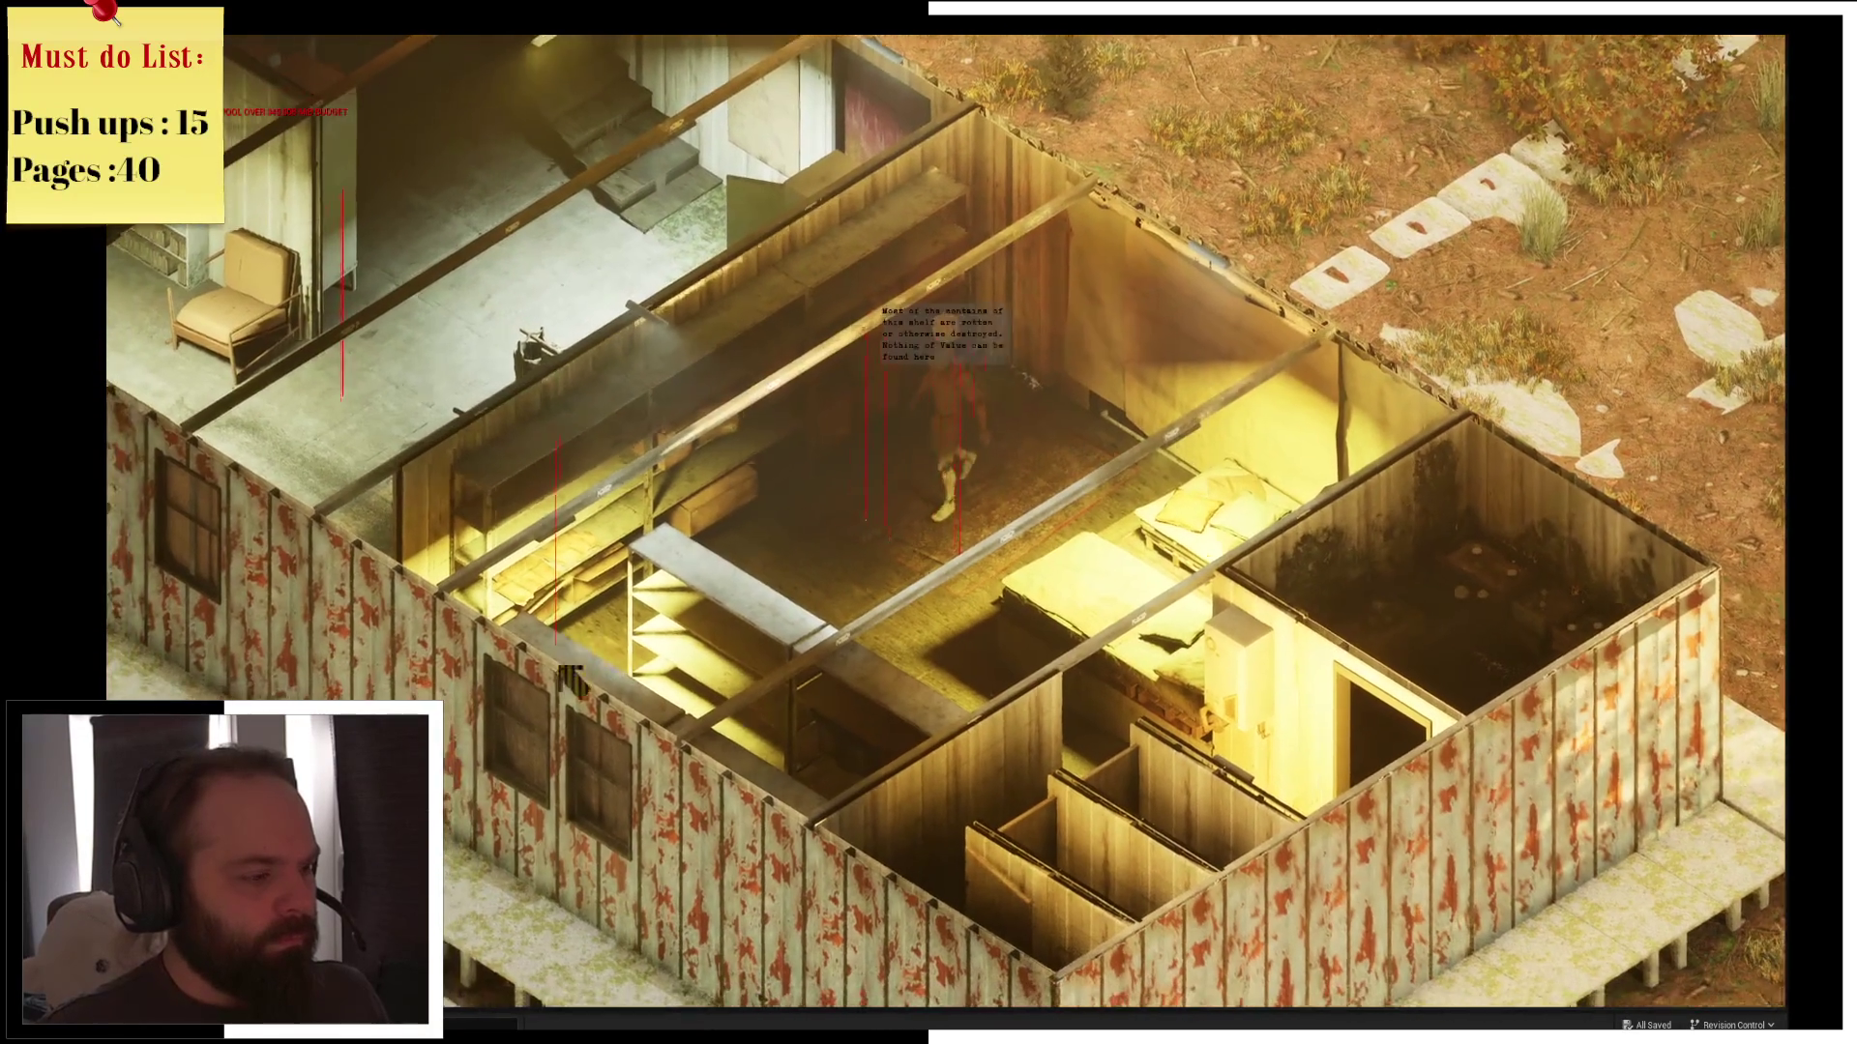
key("a")
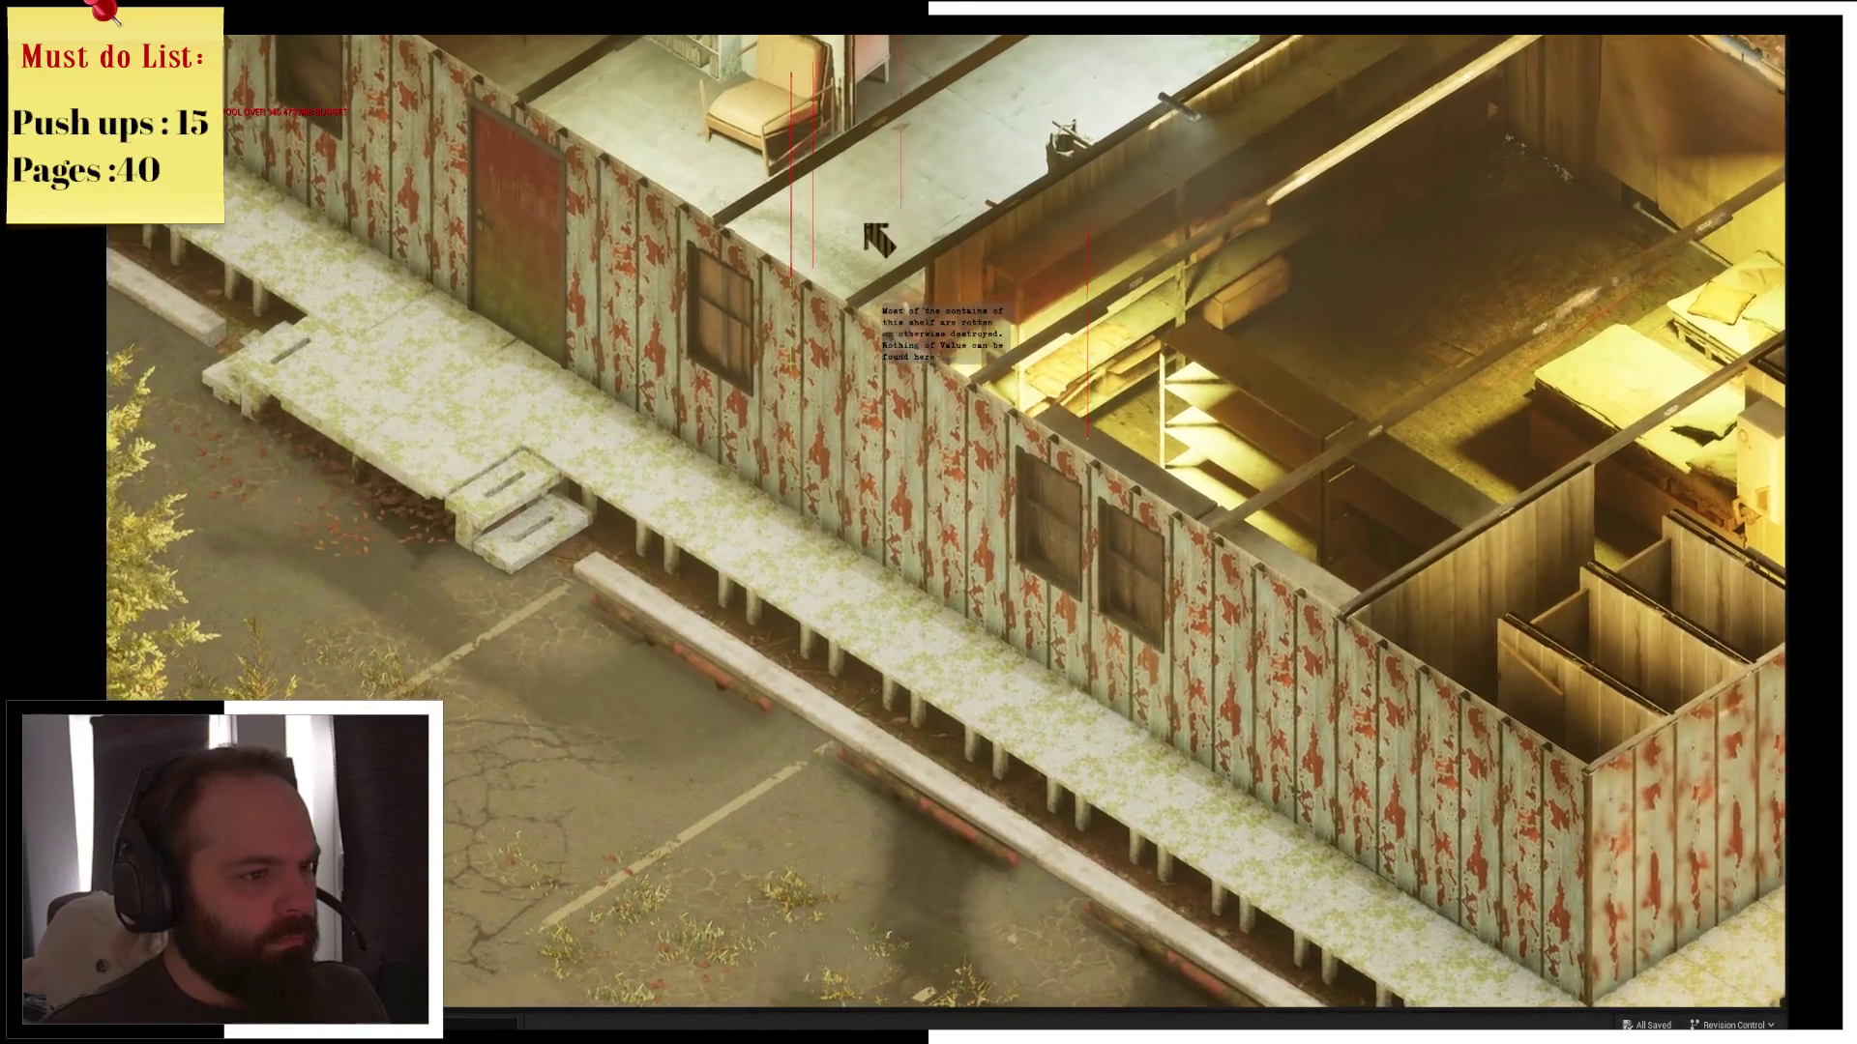
key("w")
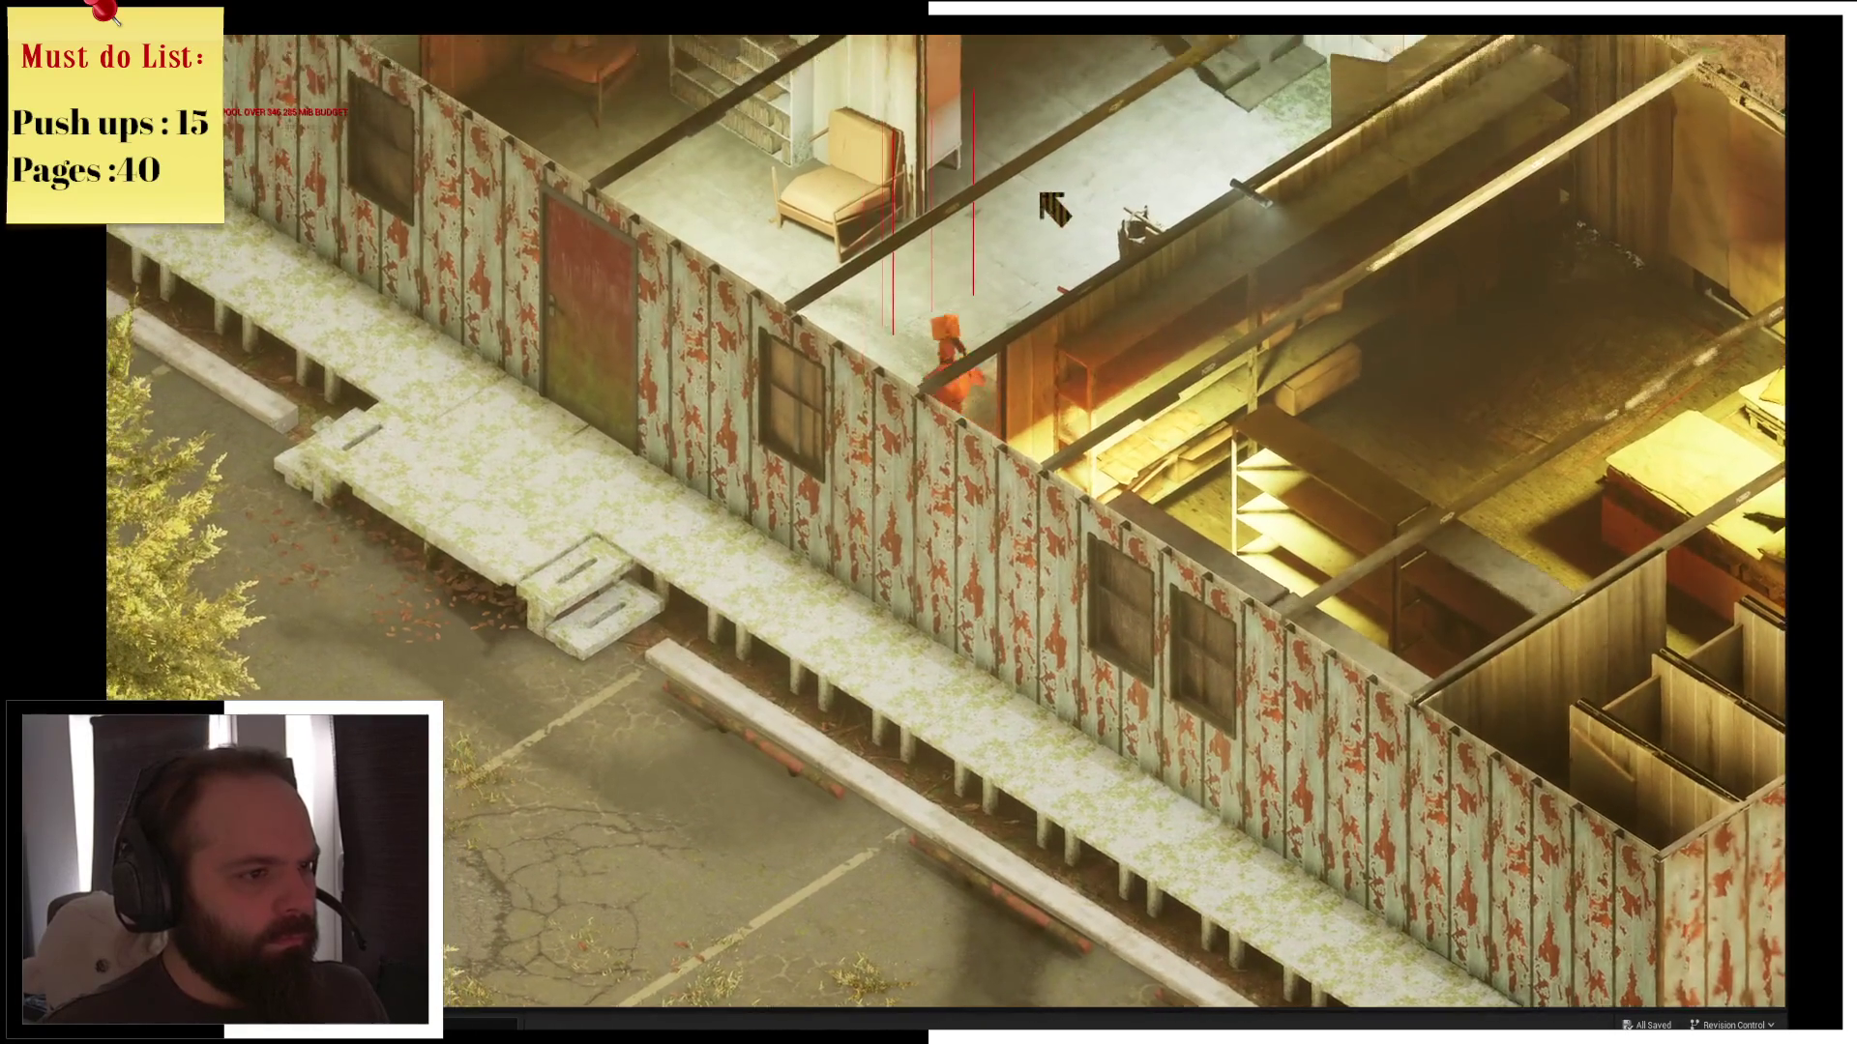
Walk through the adjacent rooms to the parked tank, then exit the game to the editor
key("e")
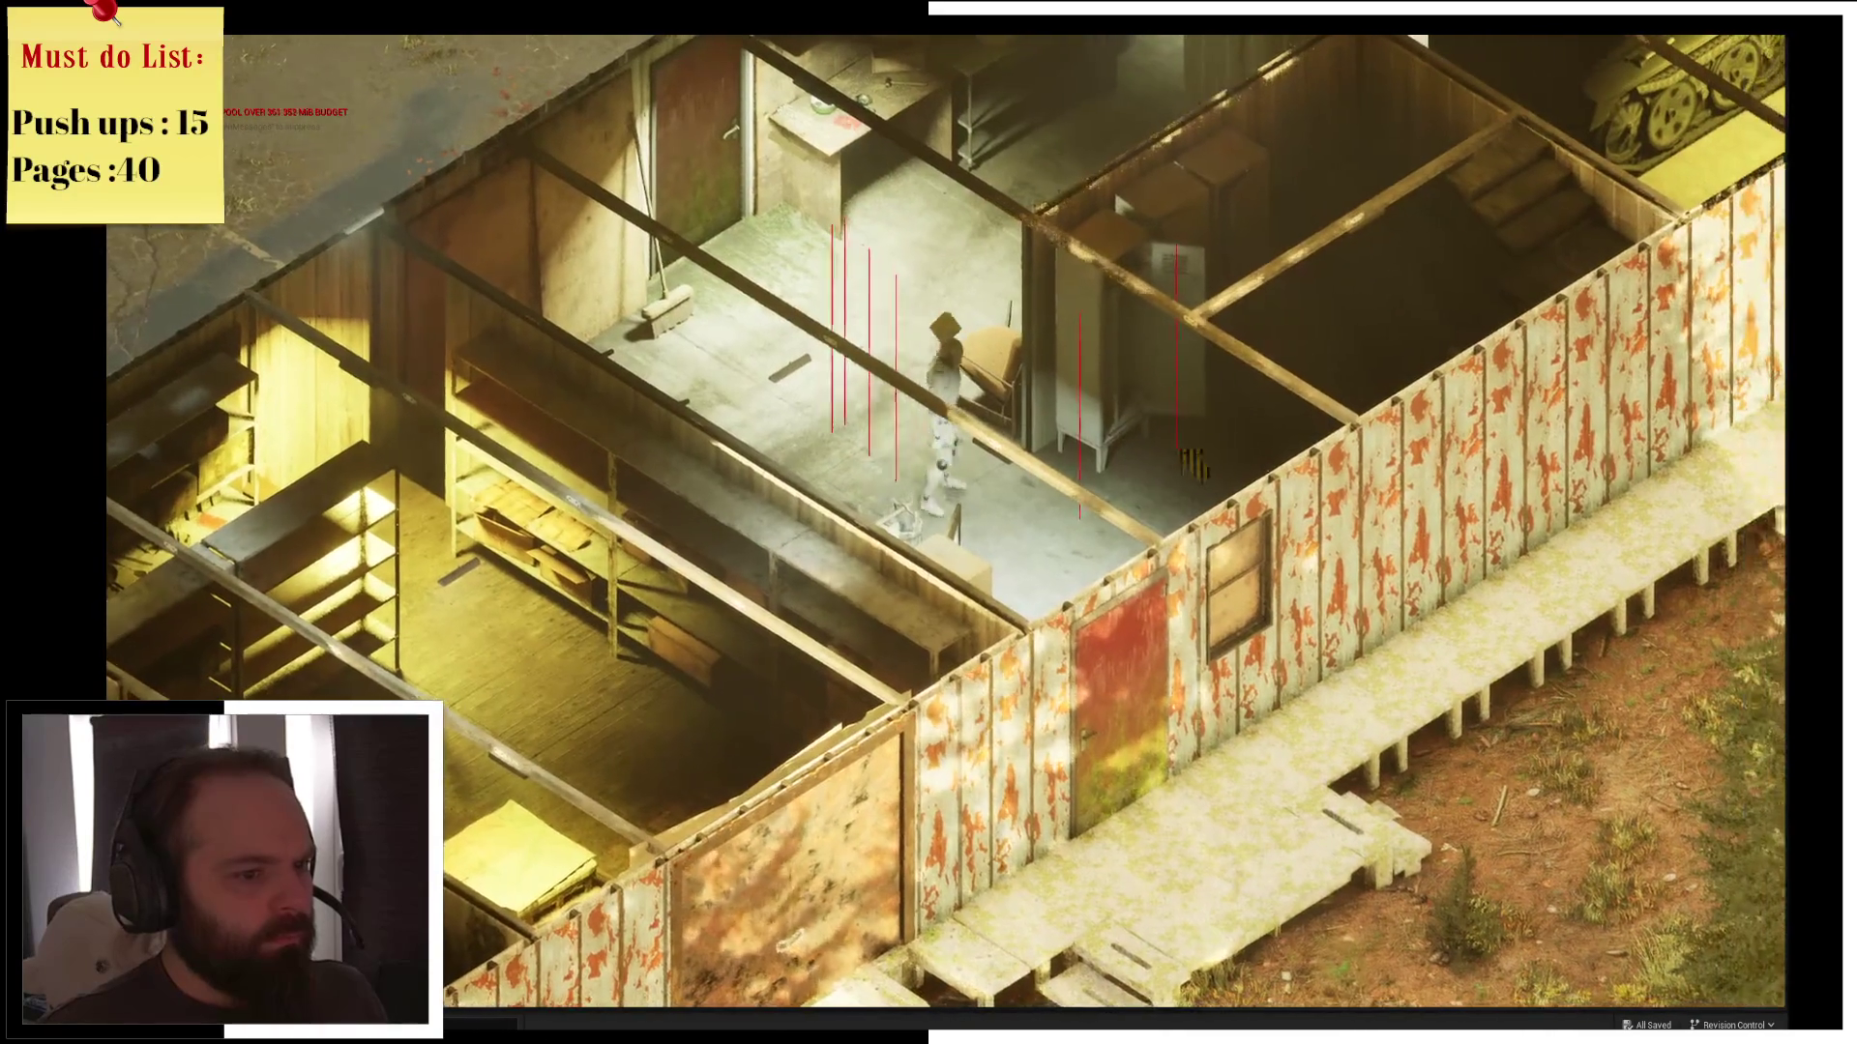
key("d")
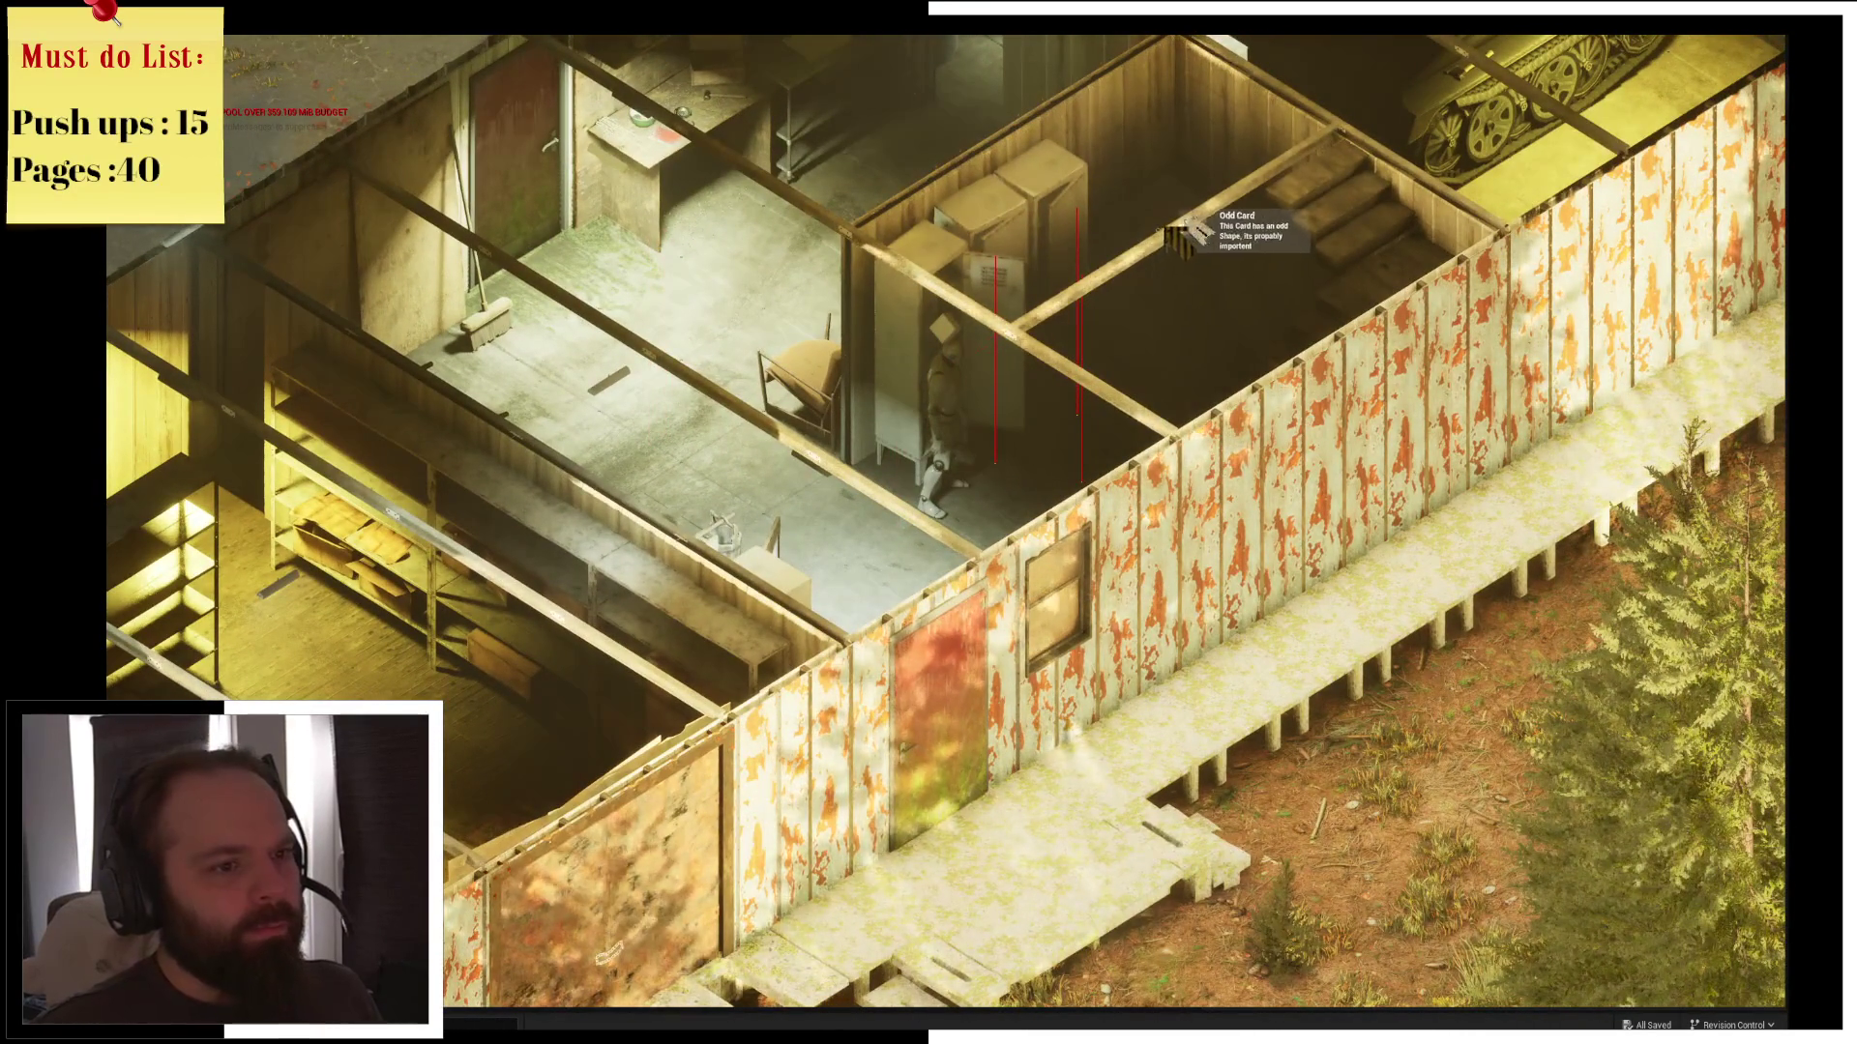
key("a")
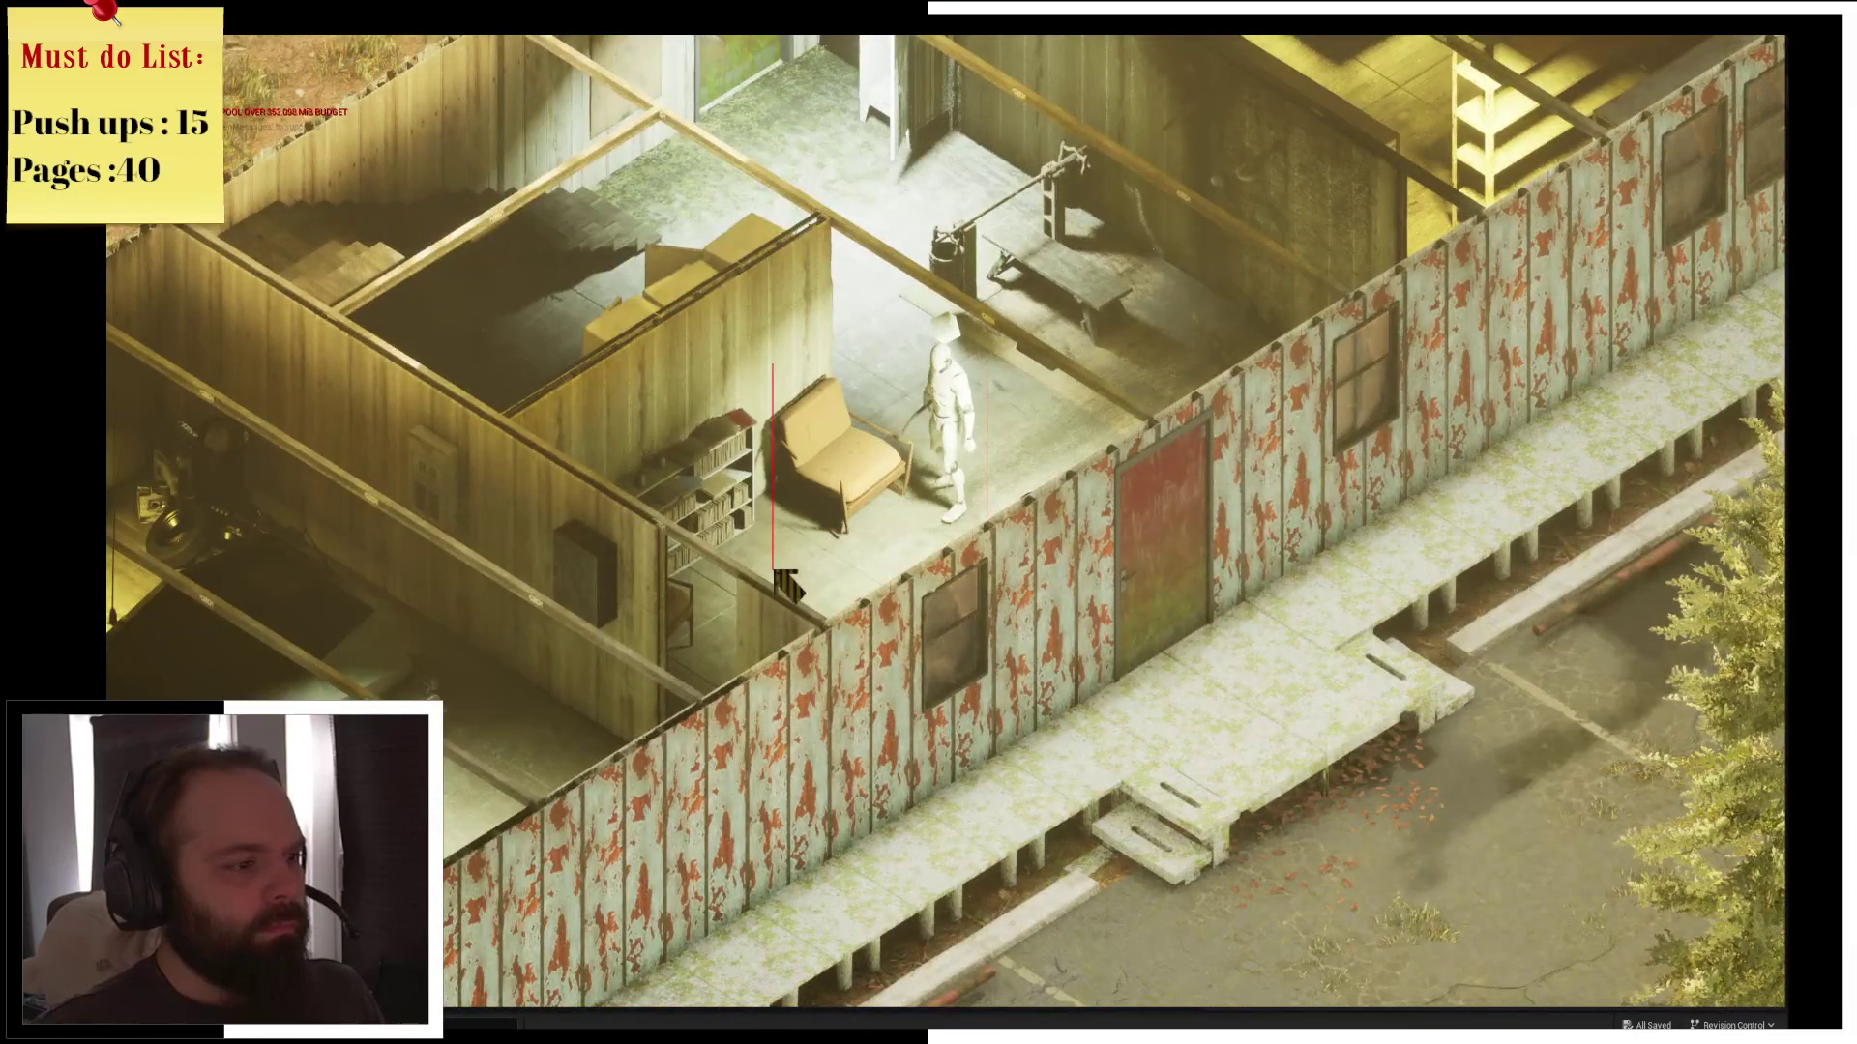
key("q")
key("a")
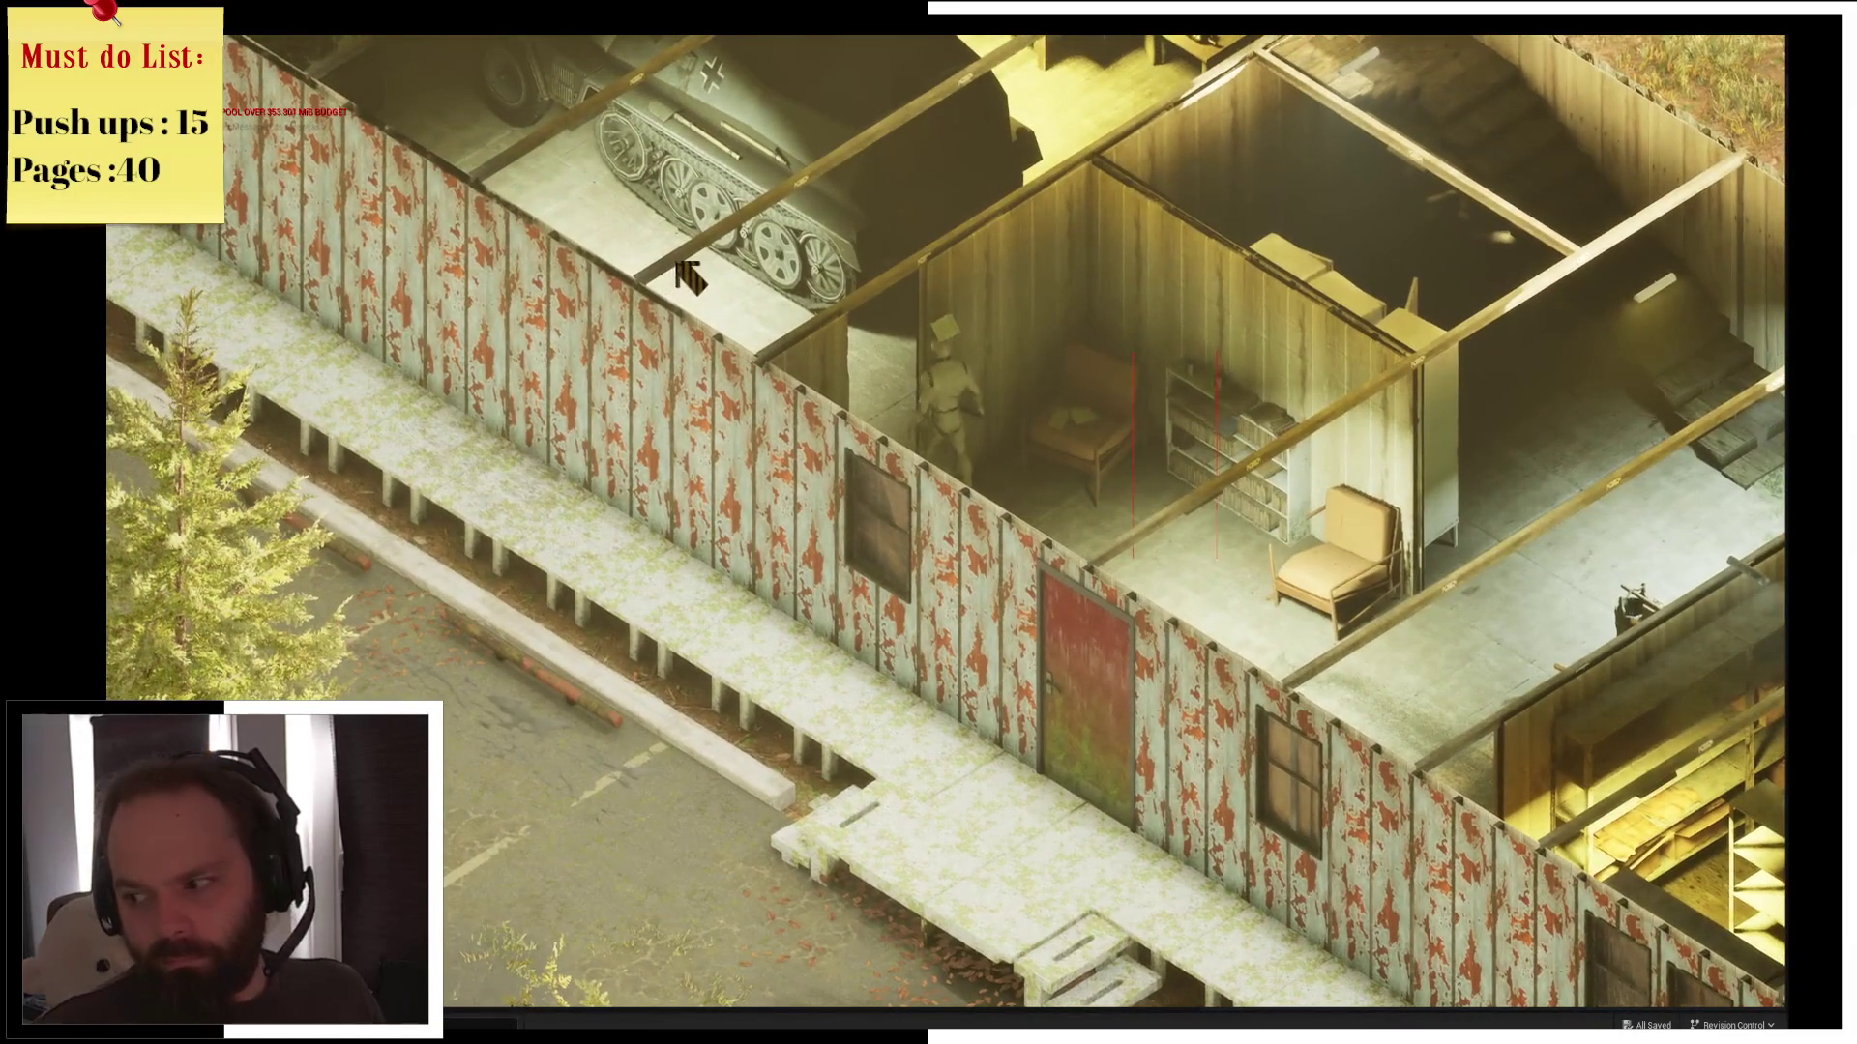
left_click(705, 282)
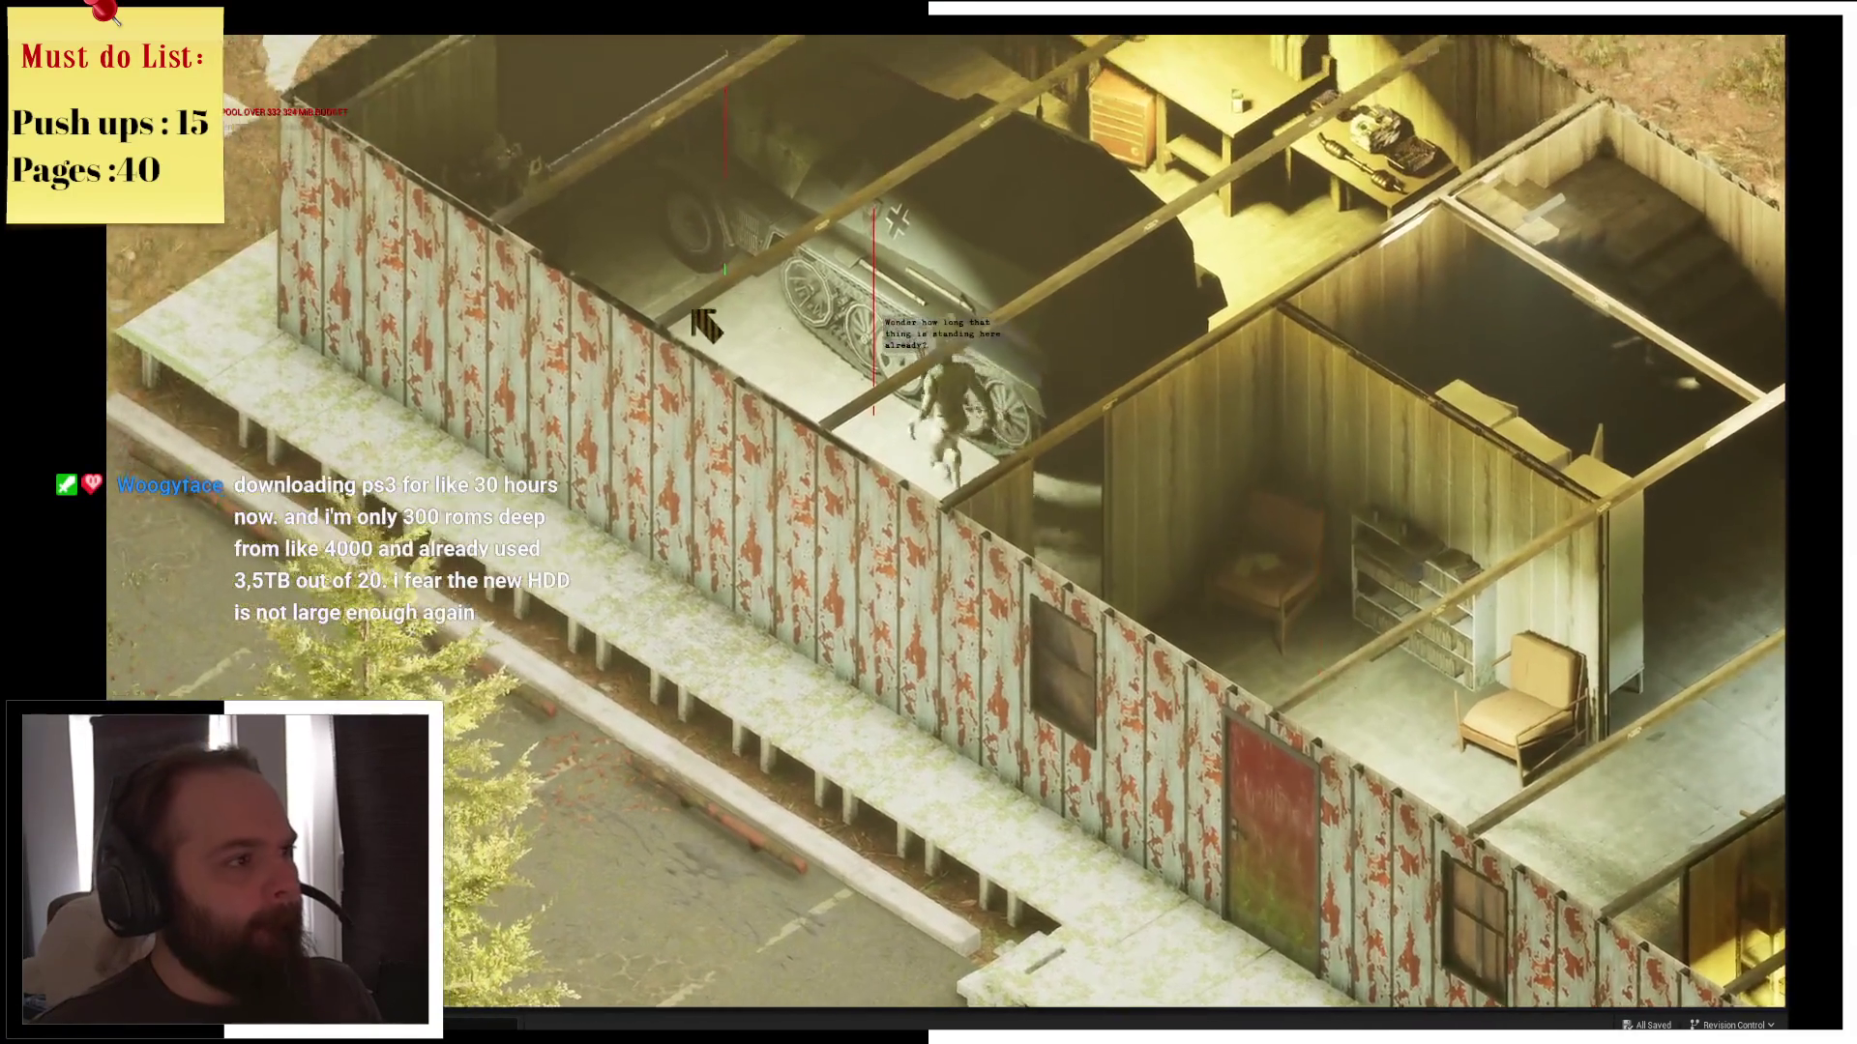
key("q")
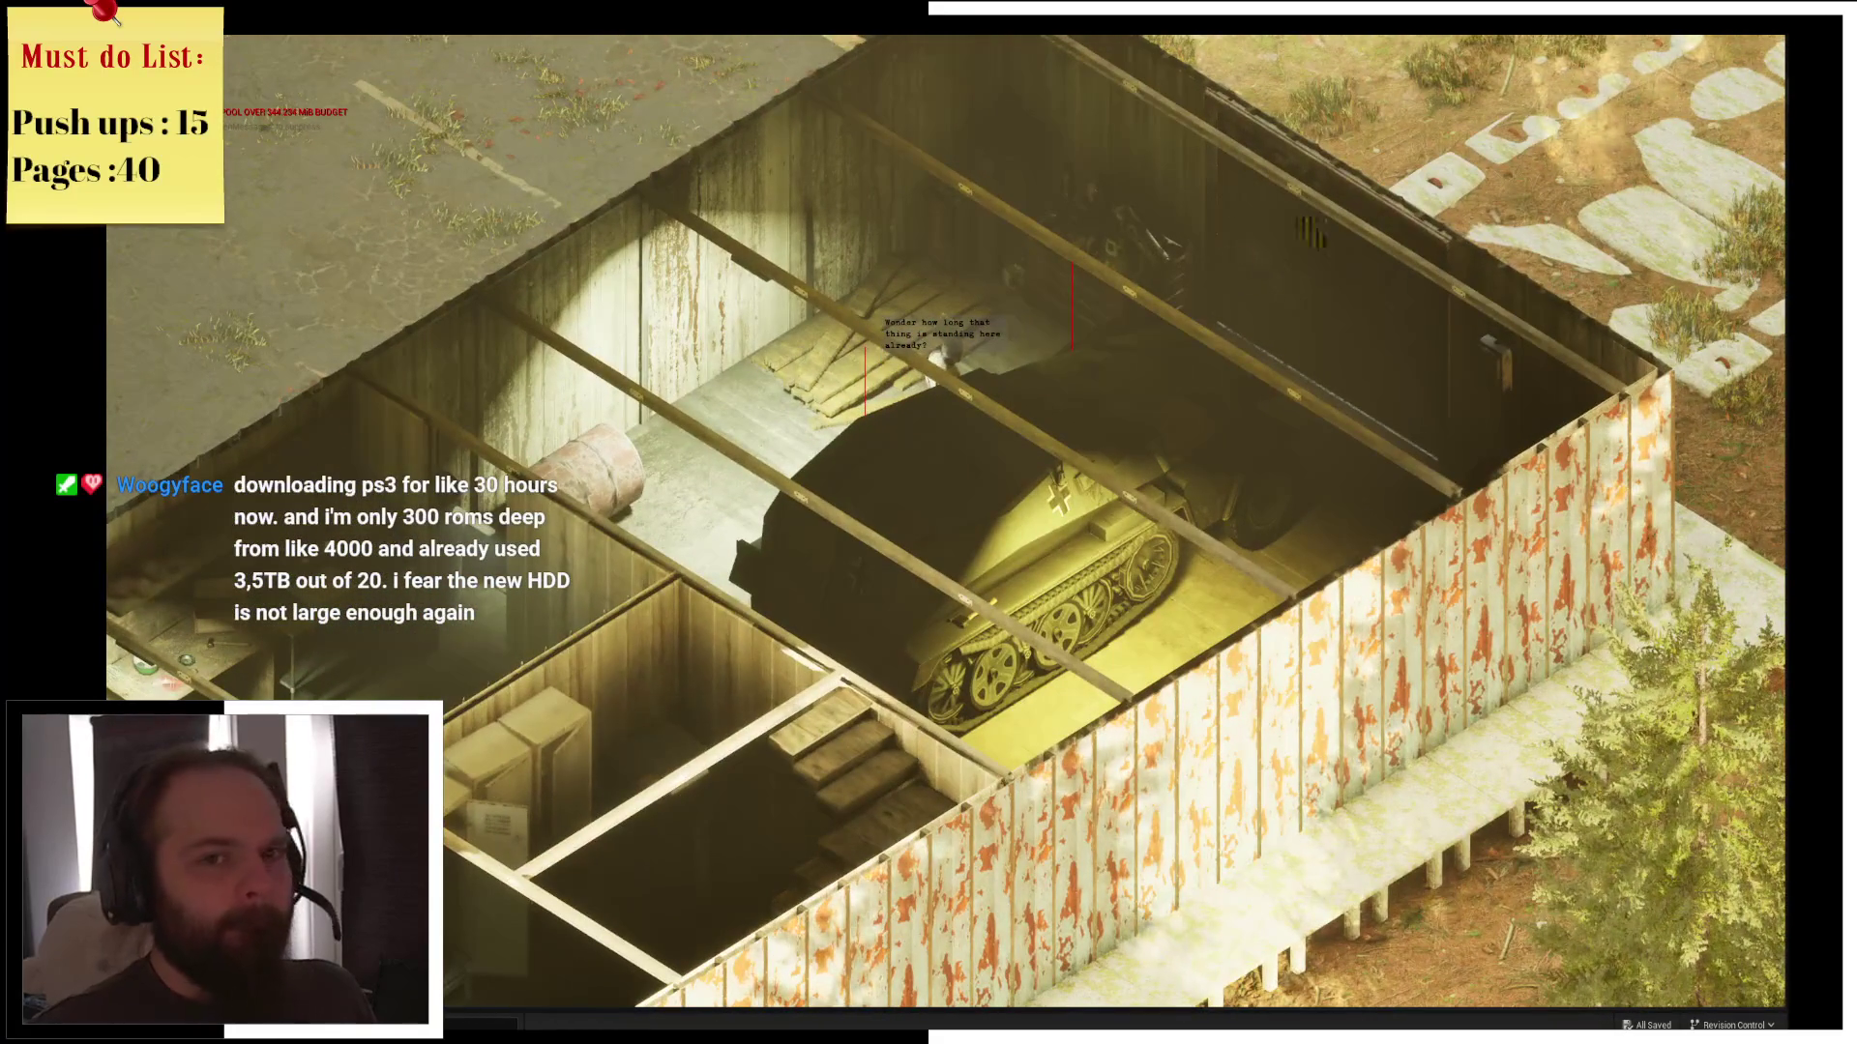
key("Escape")
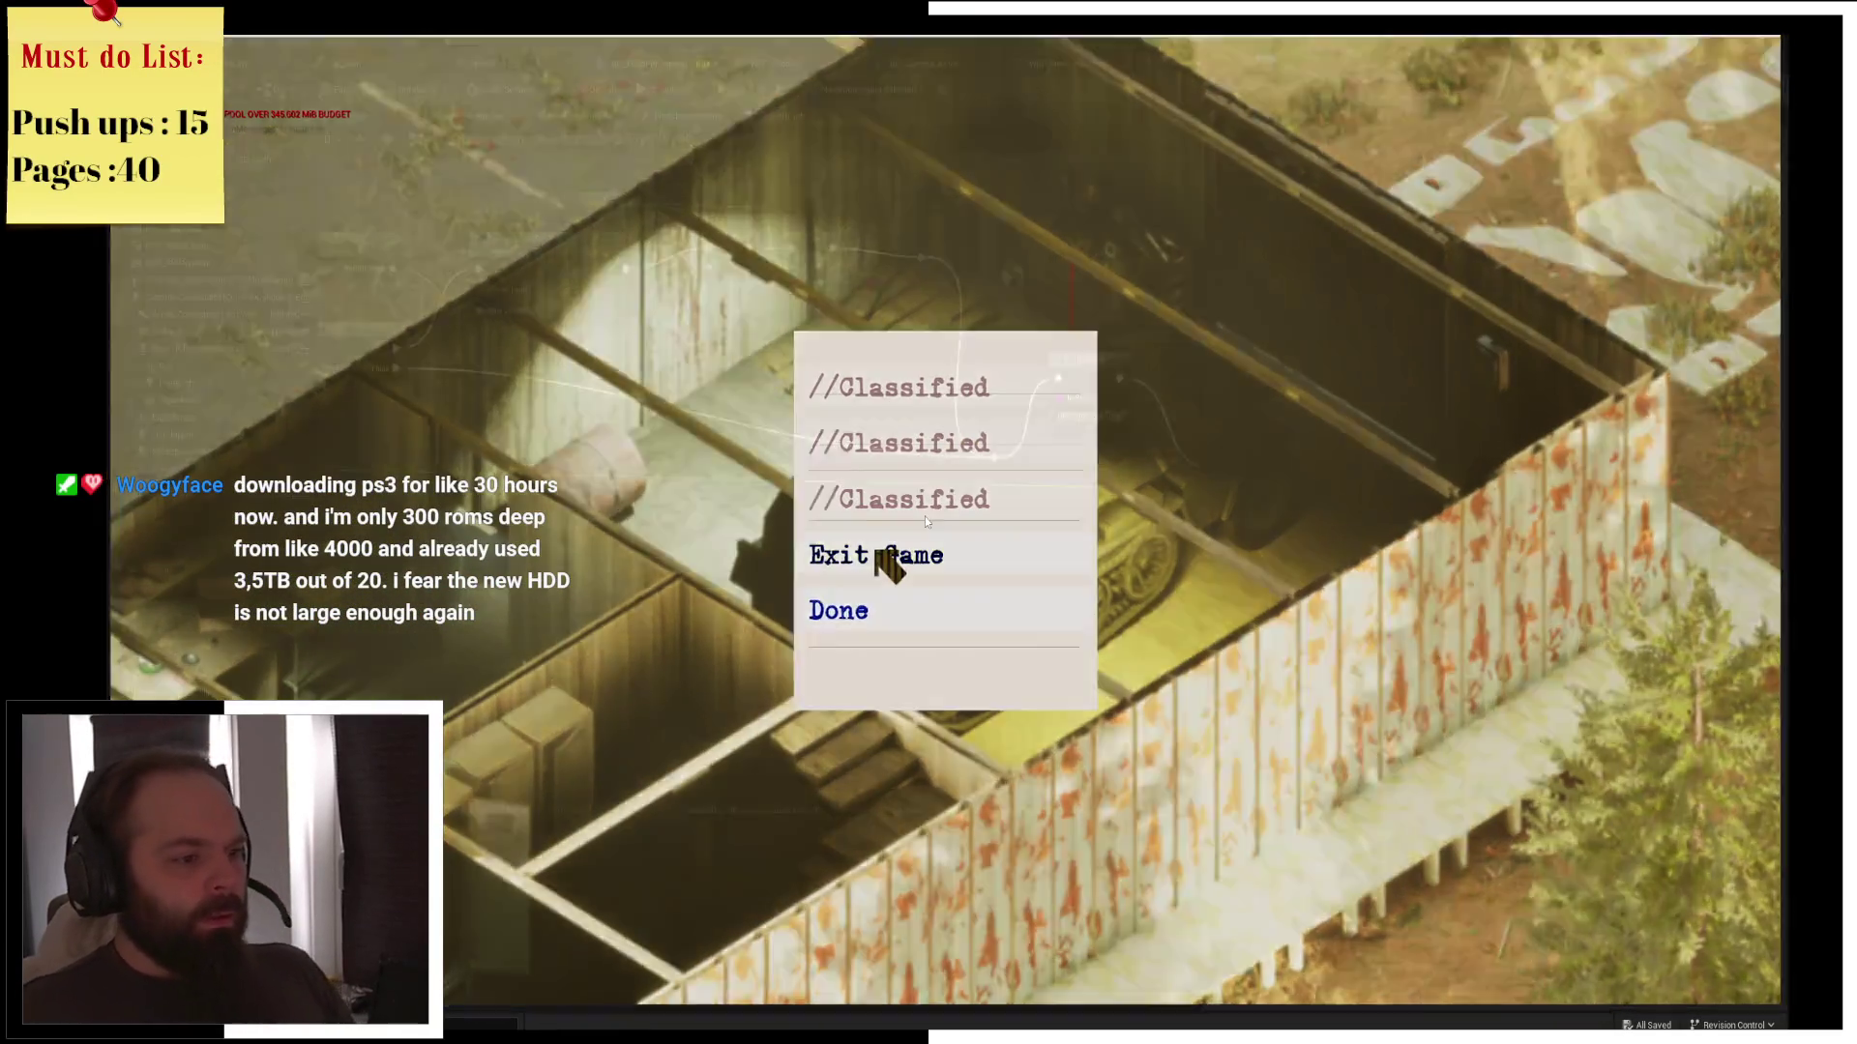
left_click(883, 557)
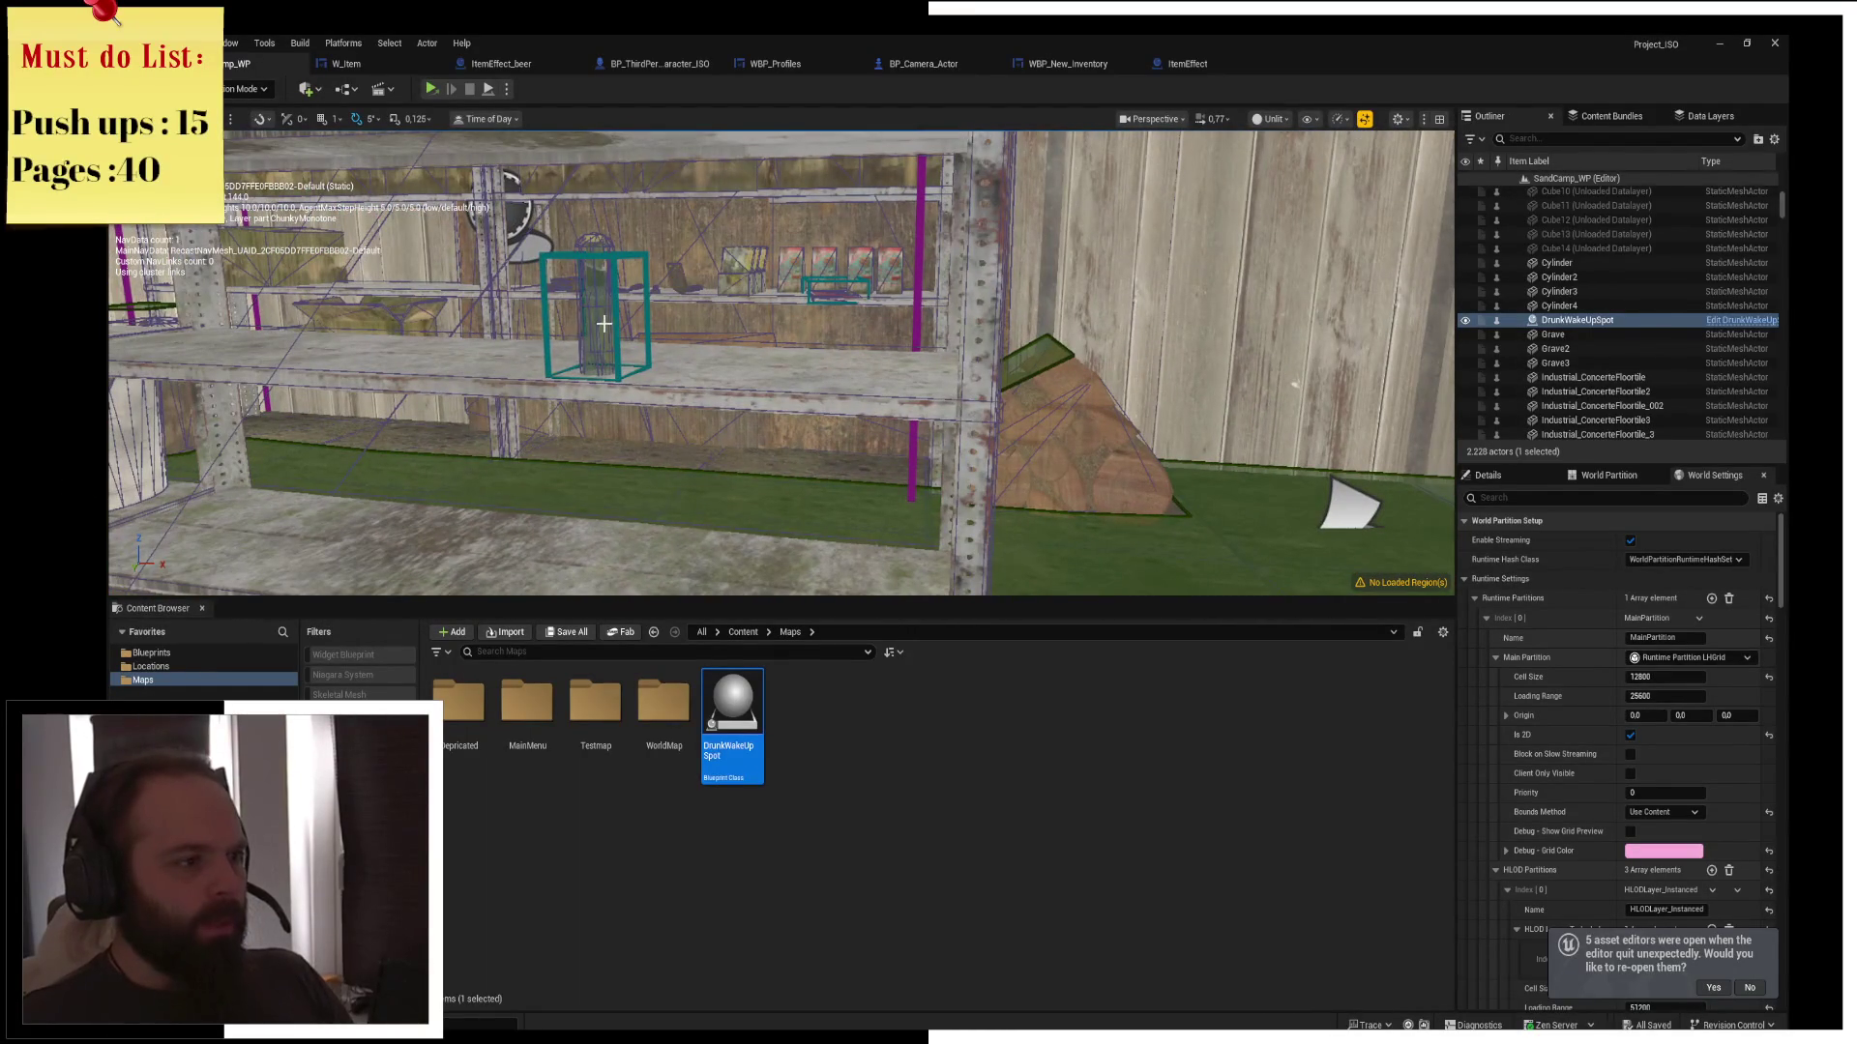
Select the bottle on the shelf and drag a duplicate copy to its right
left_click(603, 324)
left_click_drag(638, 380, 858, 391)
Save the level with the new bottle, then drink the beer from the inventory in play
key("ctrl+s")
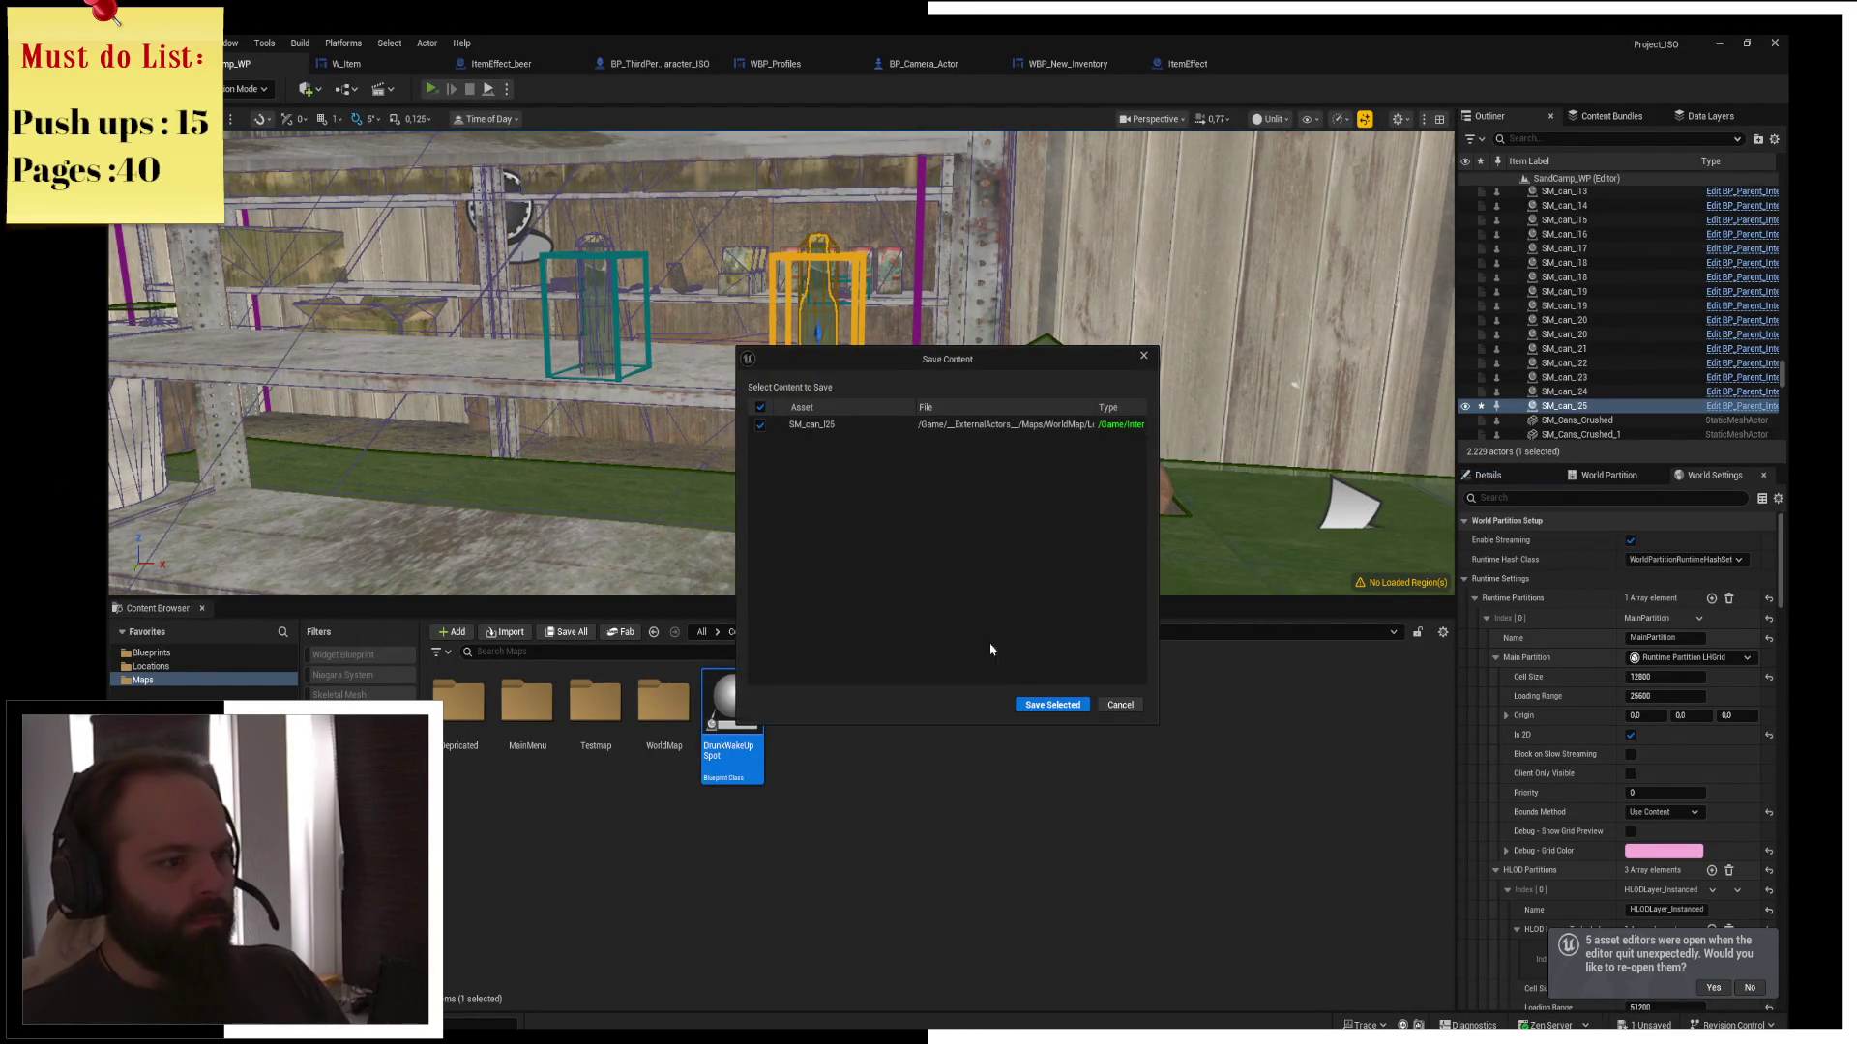
left_click(1045, 707)
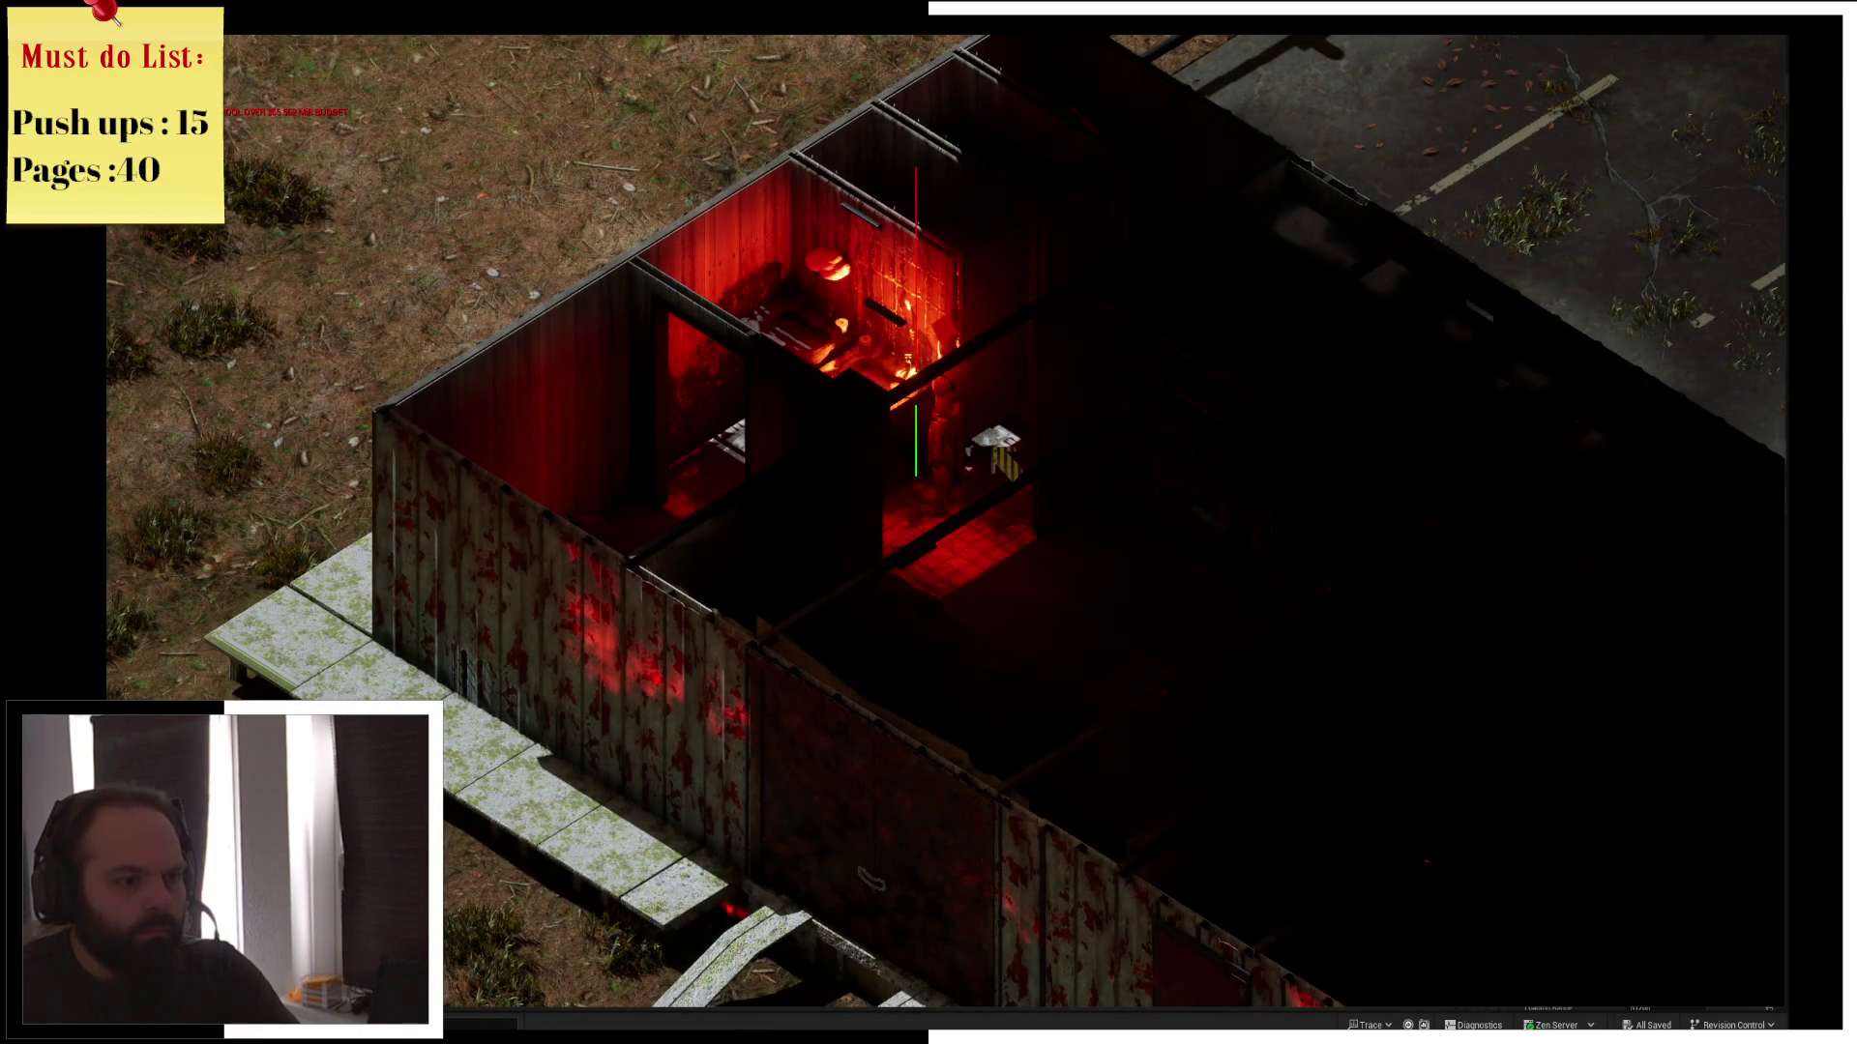
key("i")
mouse_move(971, 156)
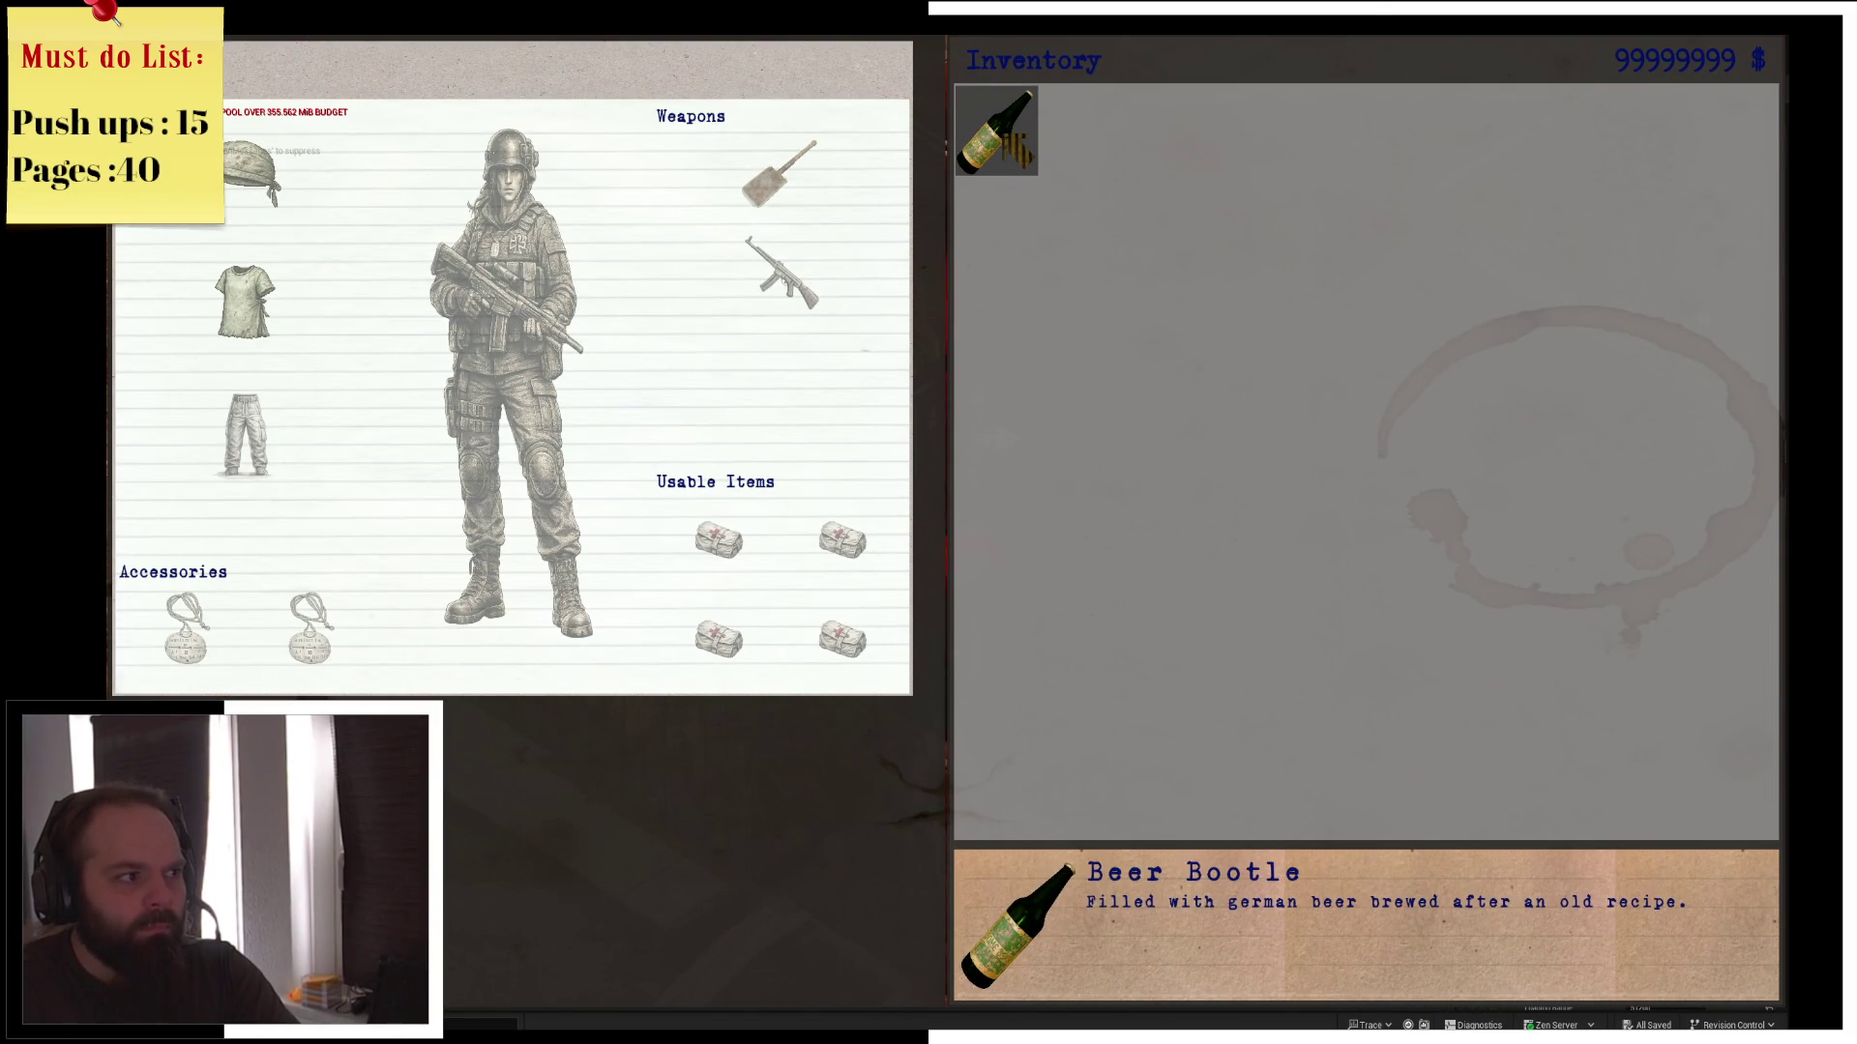
left_click(1006, 135)
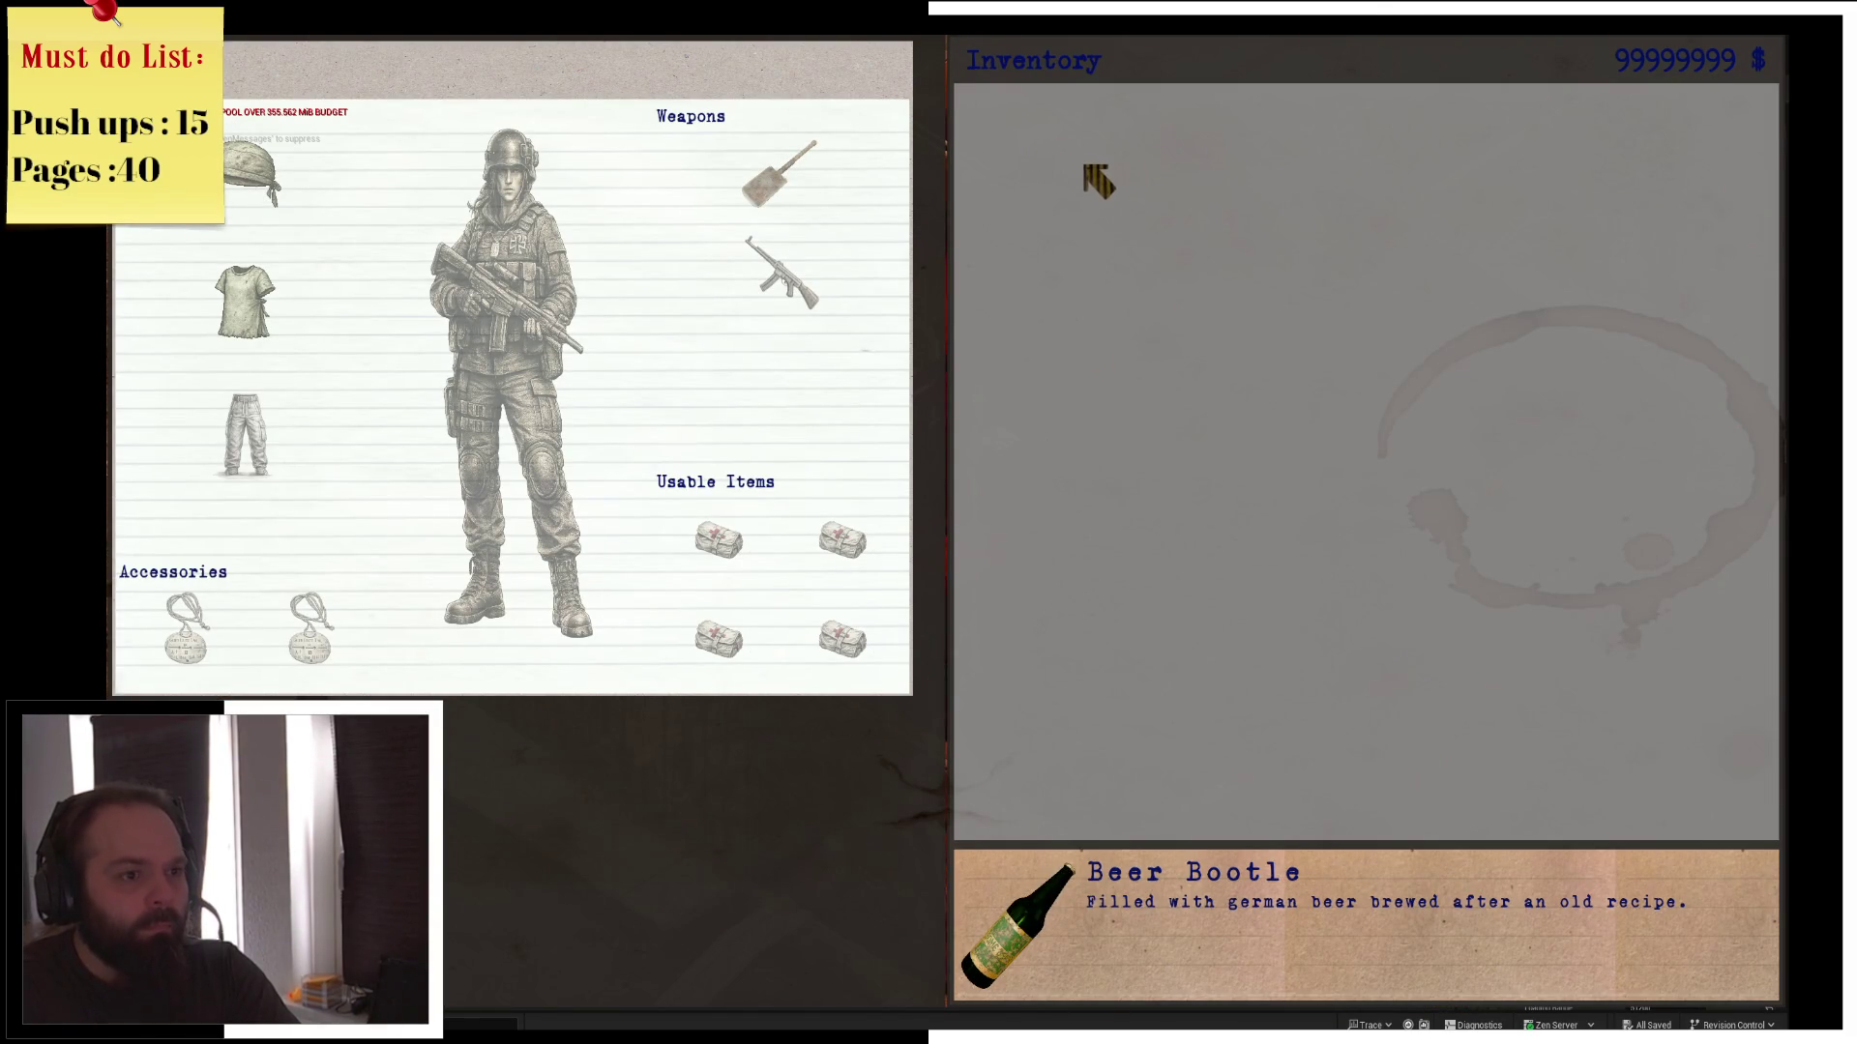
key("Escape")
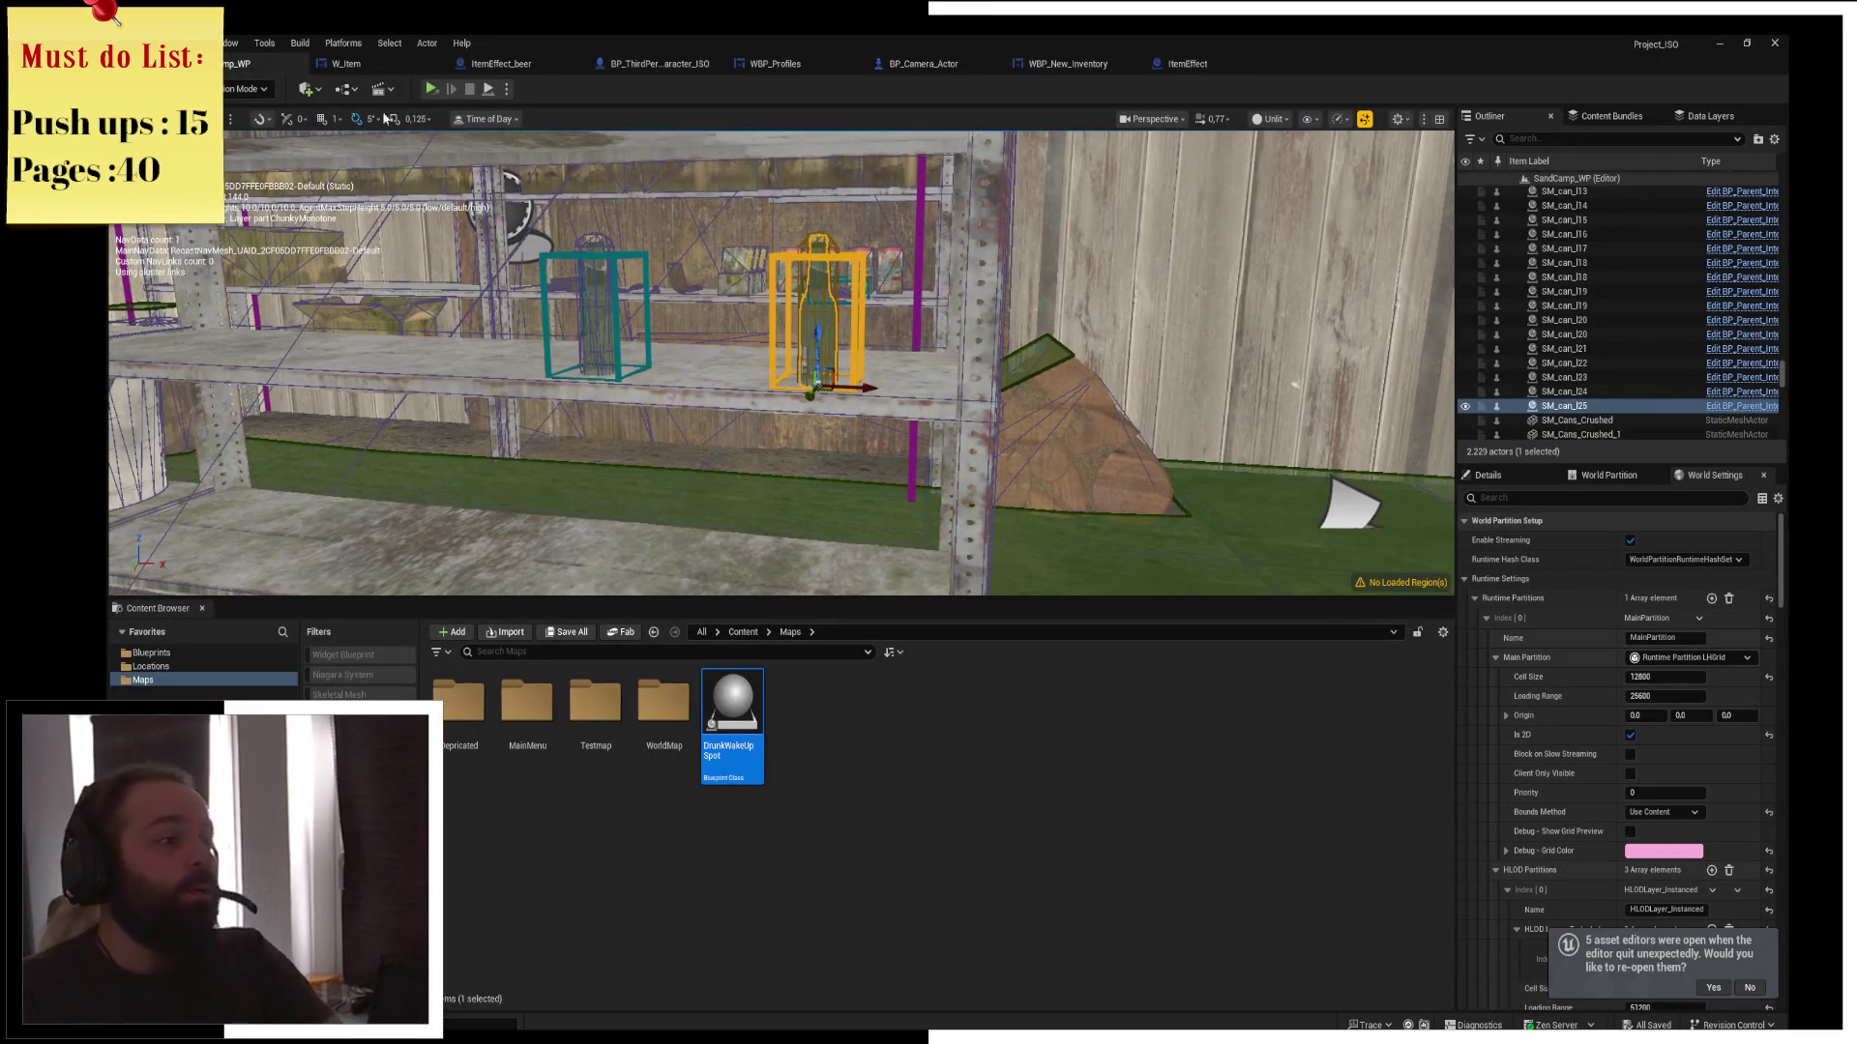
In BP_ThirdPerson_Character_ISO, add a >= node fed by Drunk Level and save the blueprint
left_click(1079, 68)
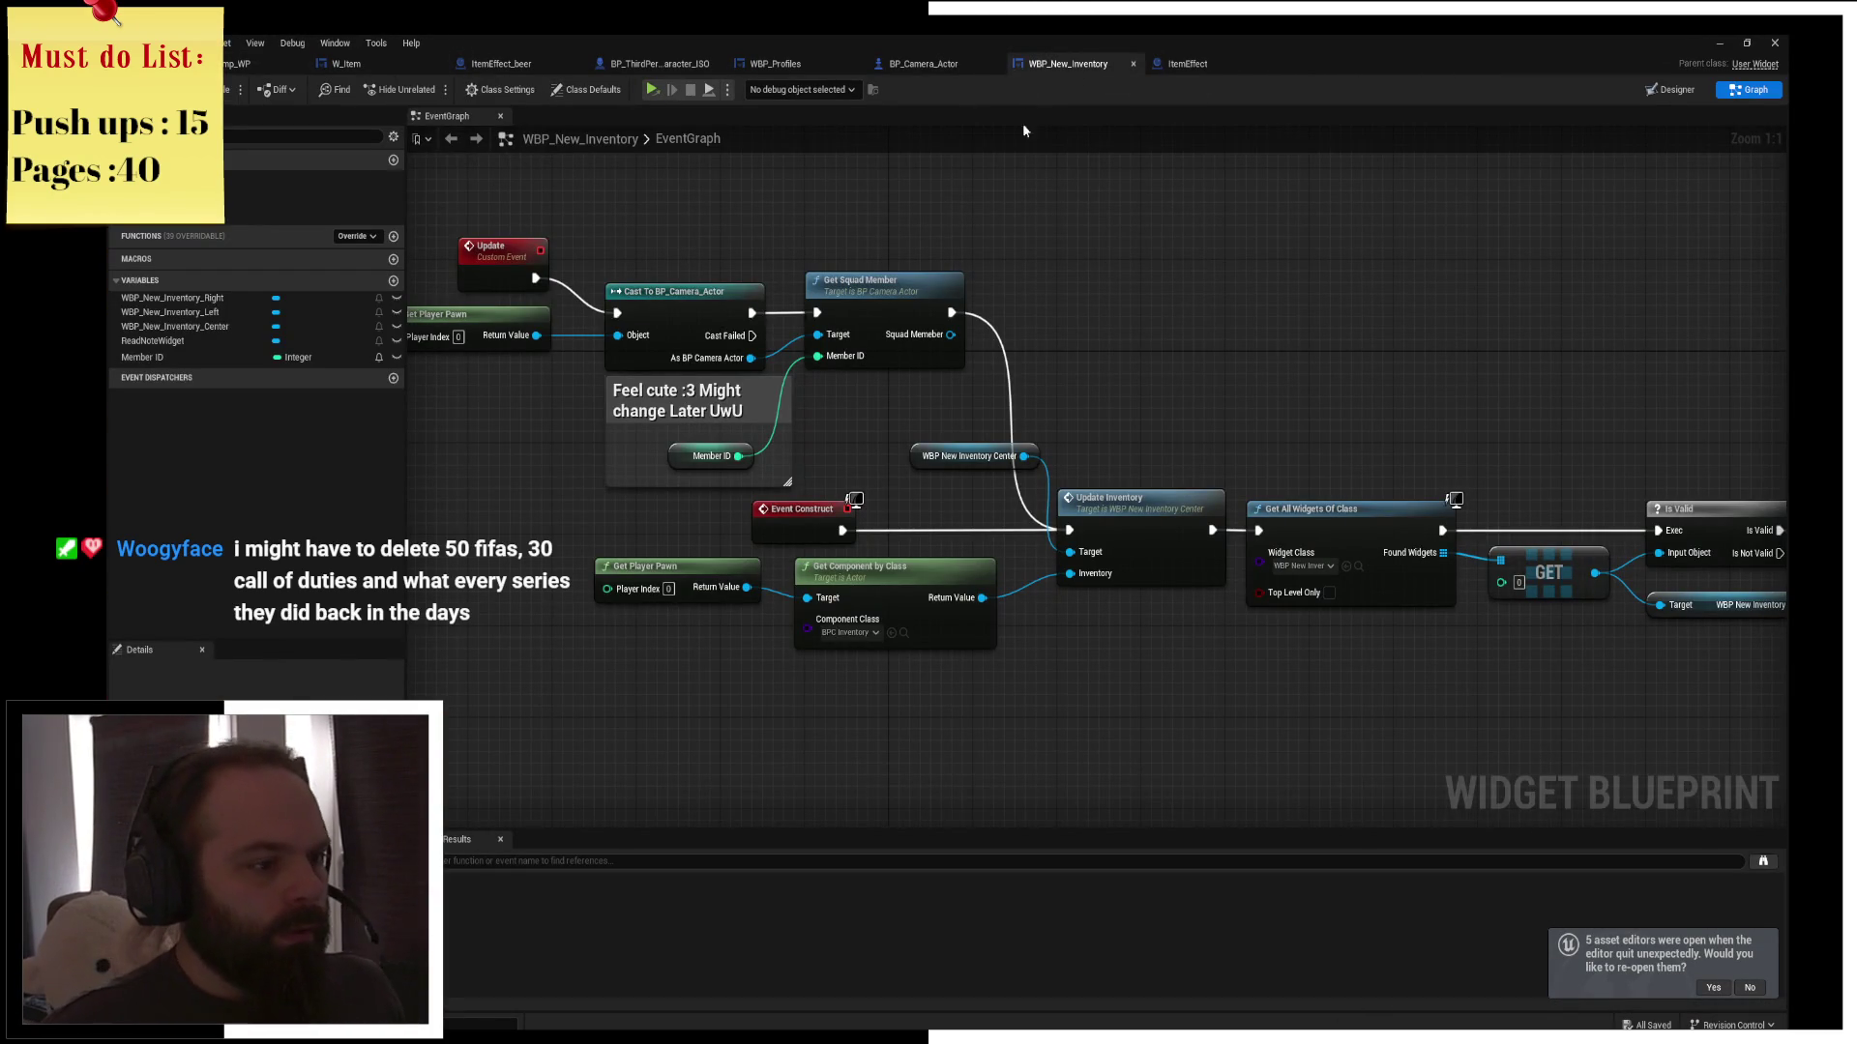
left_click(1209, 66)
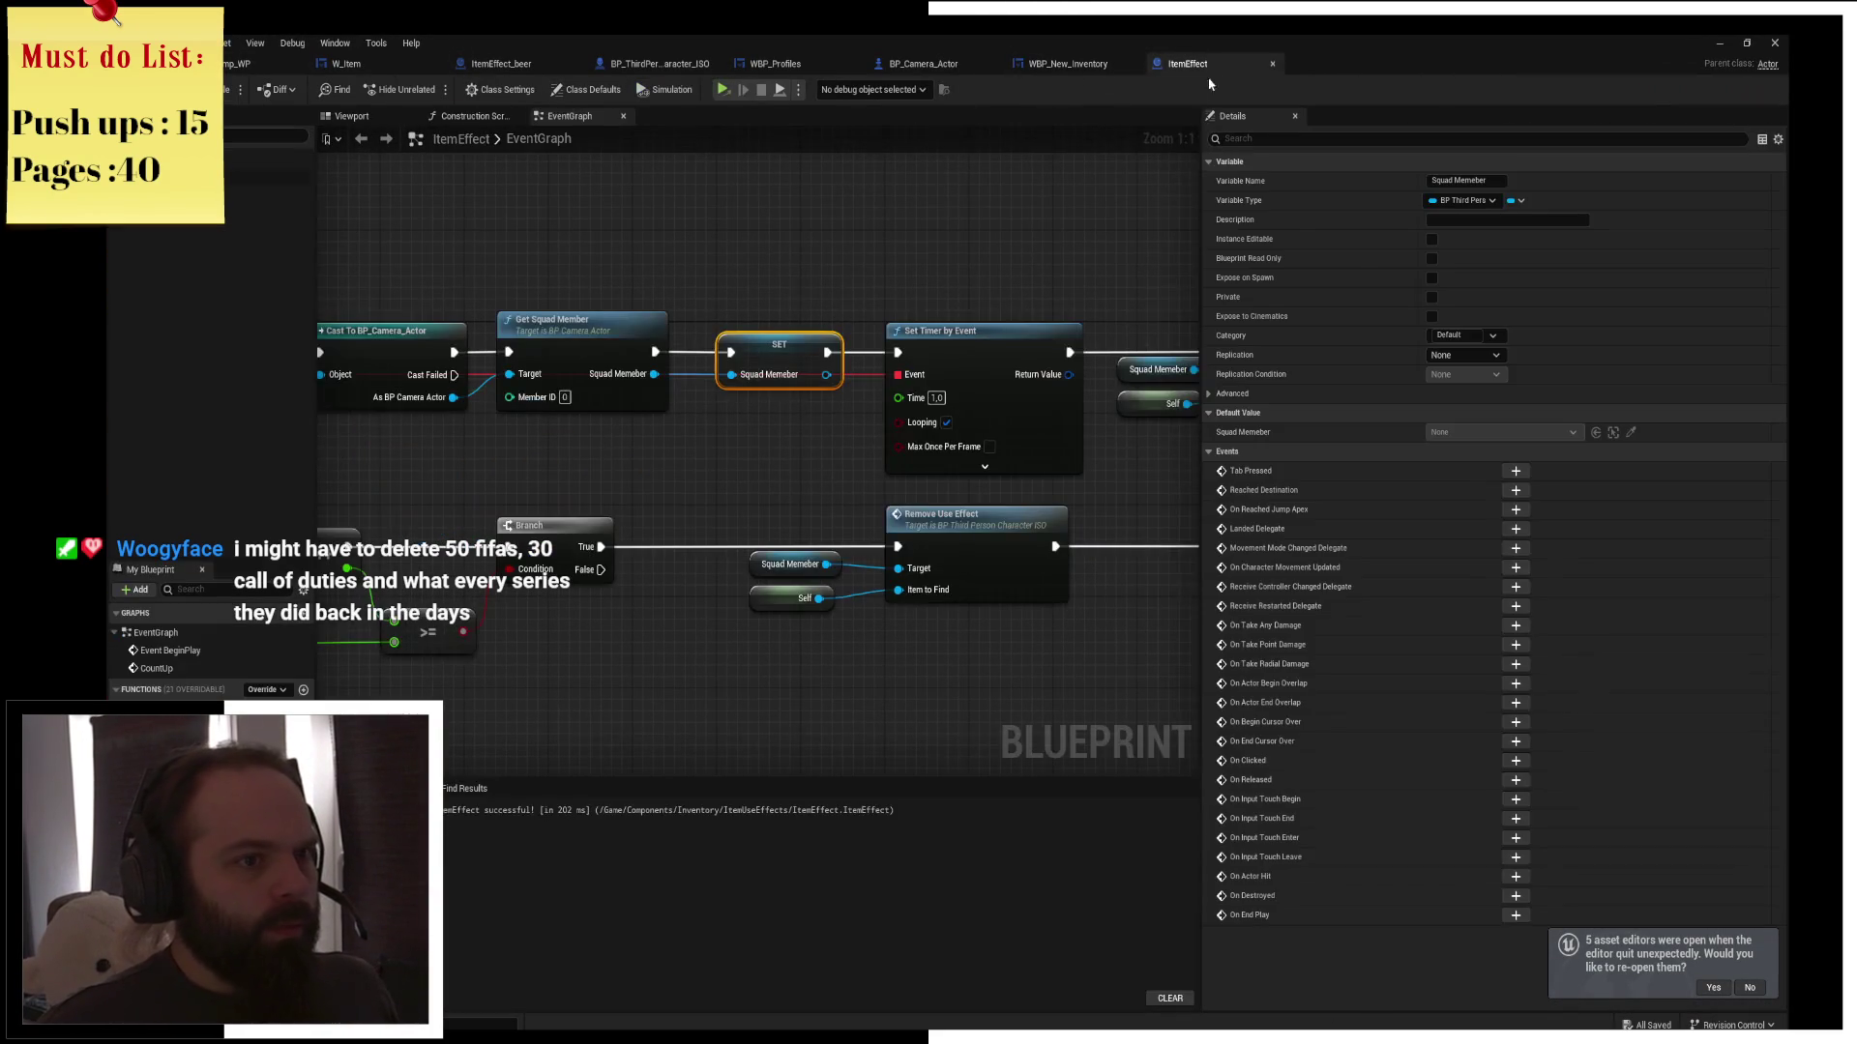
left_click(623, 68)
mouse_move(58, 453)
left_mouse_down()
mouse_move(667, 472)
mouse_move(621, 476)
mouse_move(771, 530)
left_mouse_up()
type(">=")
left_click(690, 578)
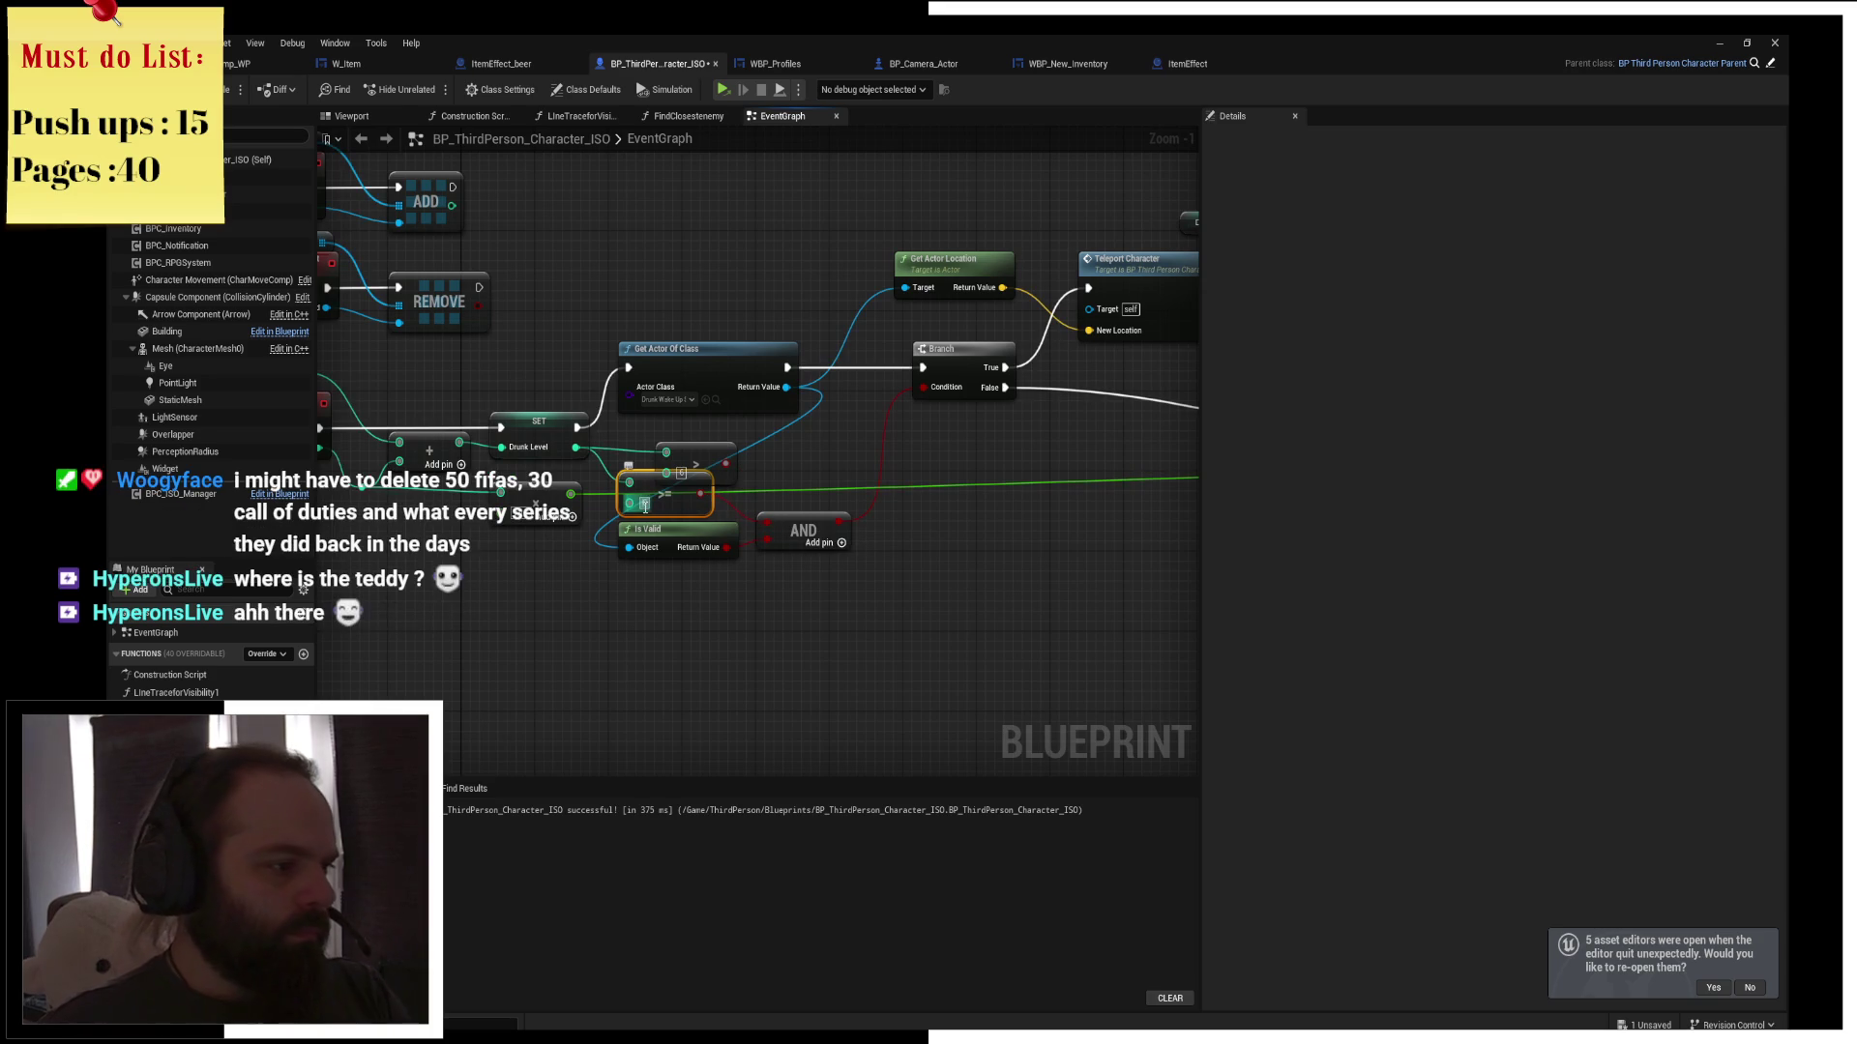
left_click_drag(729, 450, 722, 460)
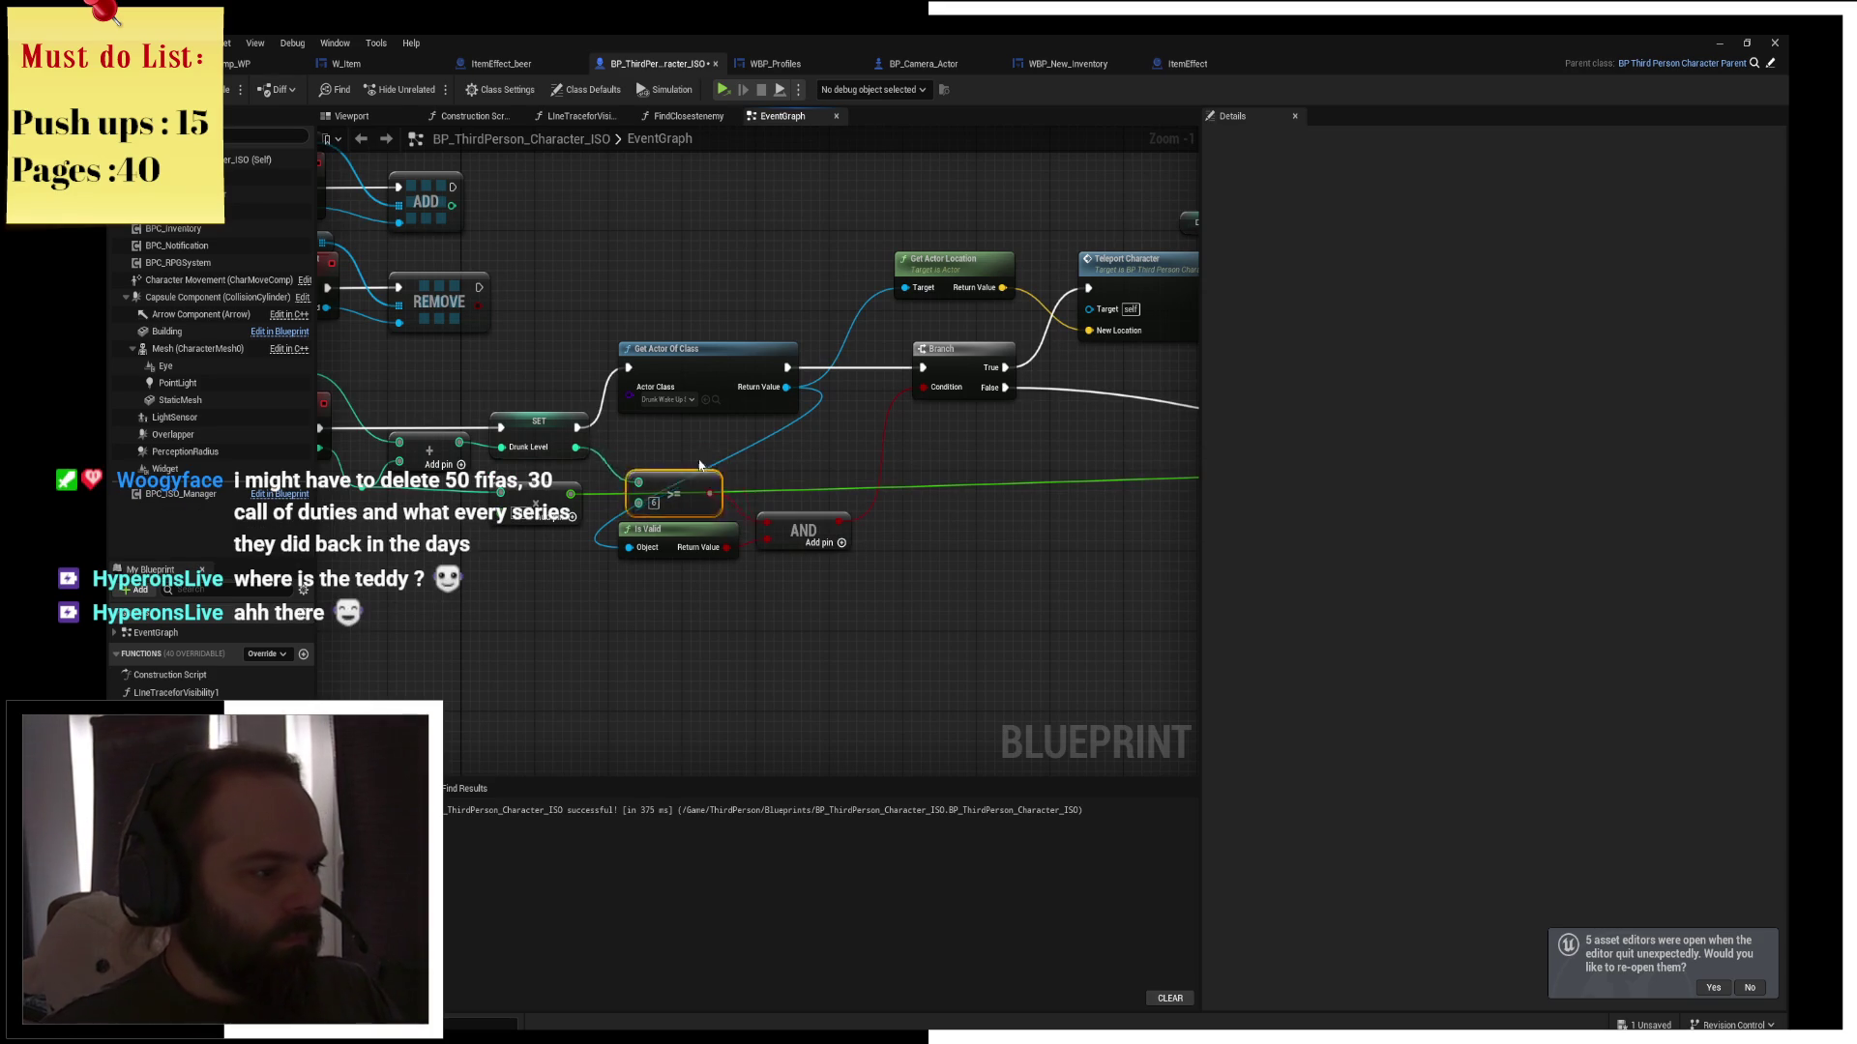
left_click(855, 606)
key("ctrl+s")
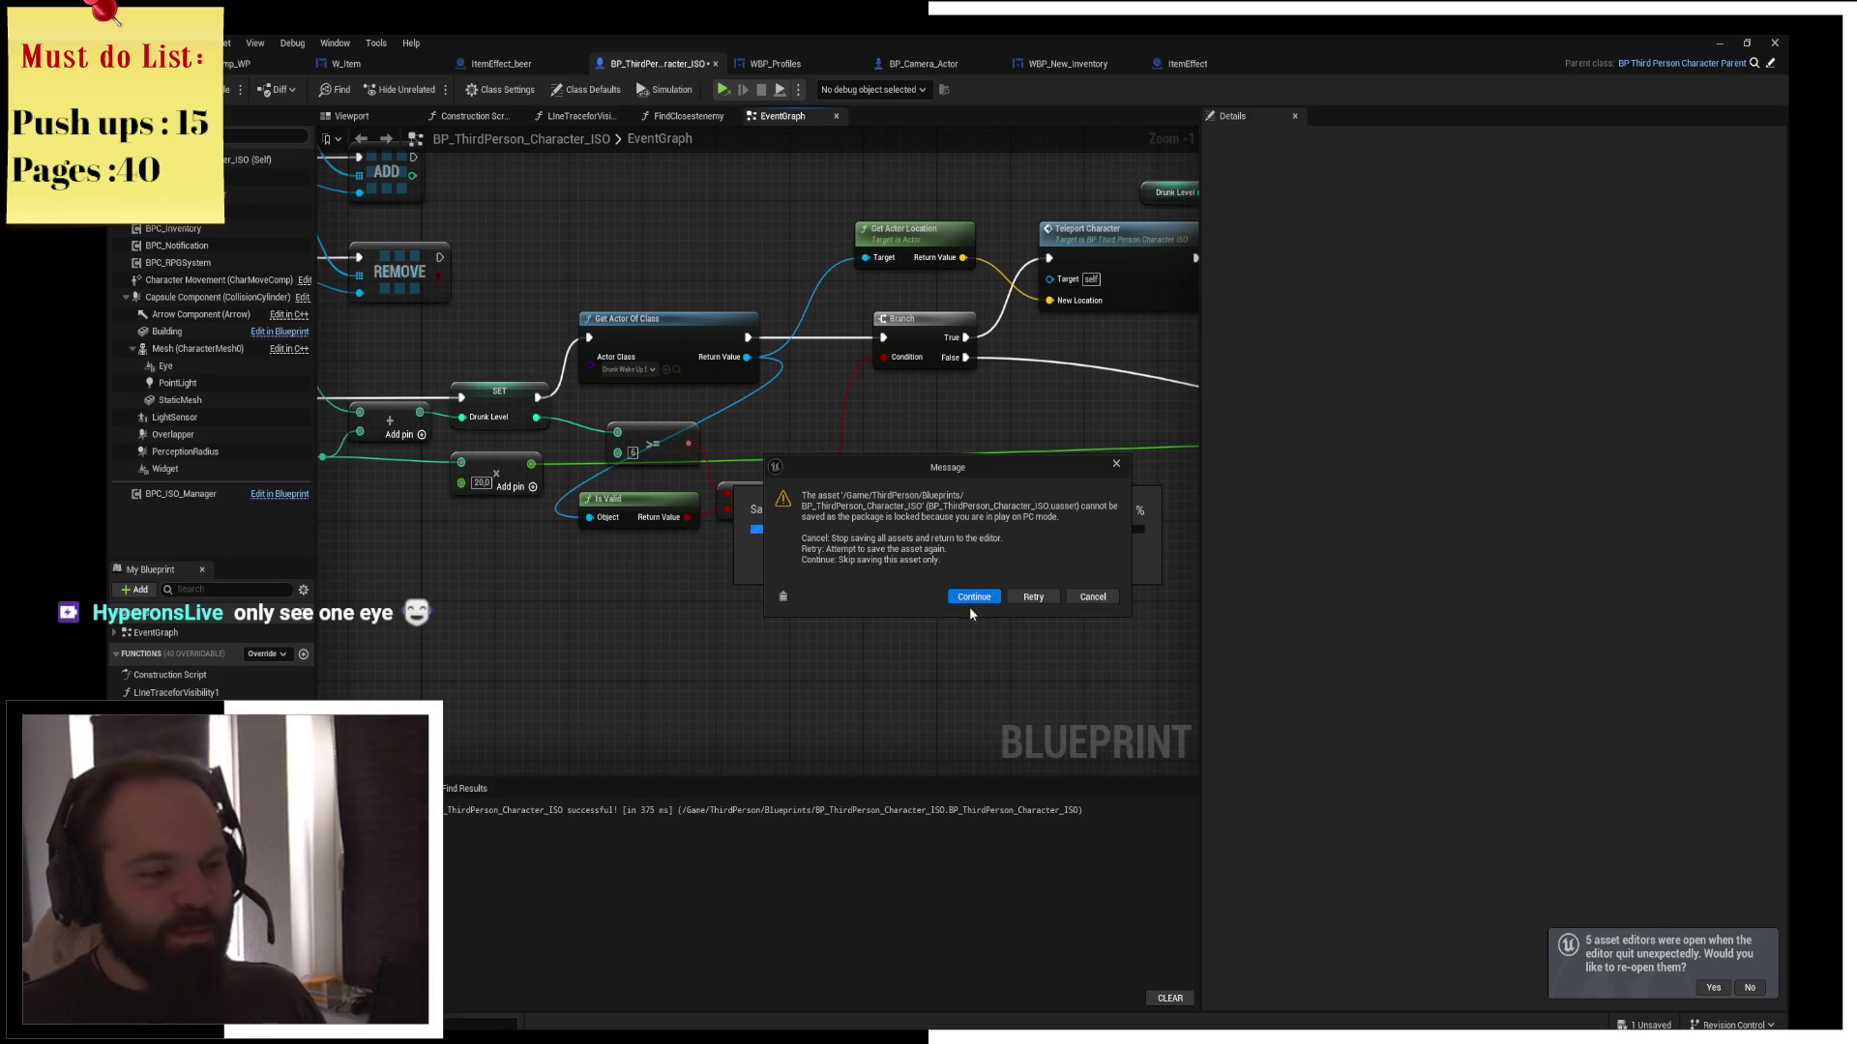
Dismiss the save error and message logs, then save the character blueprint with Save Selected
left_click(974, 598)
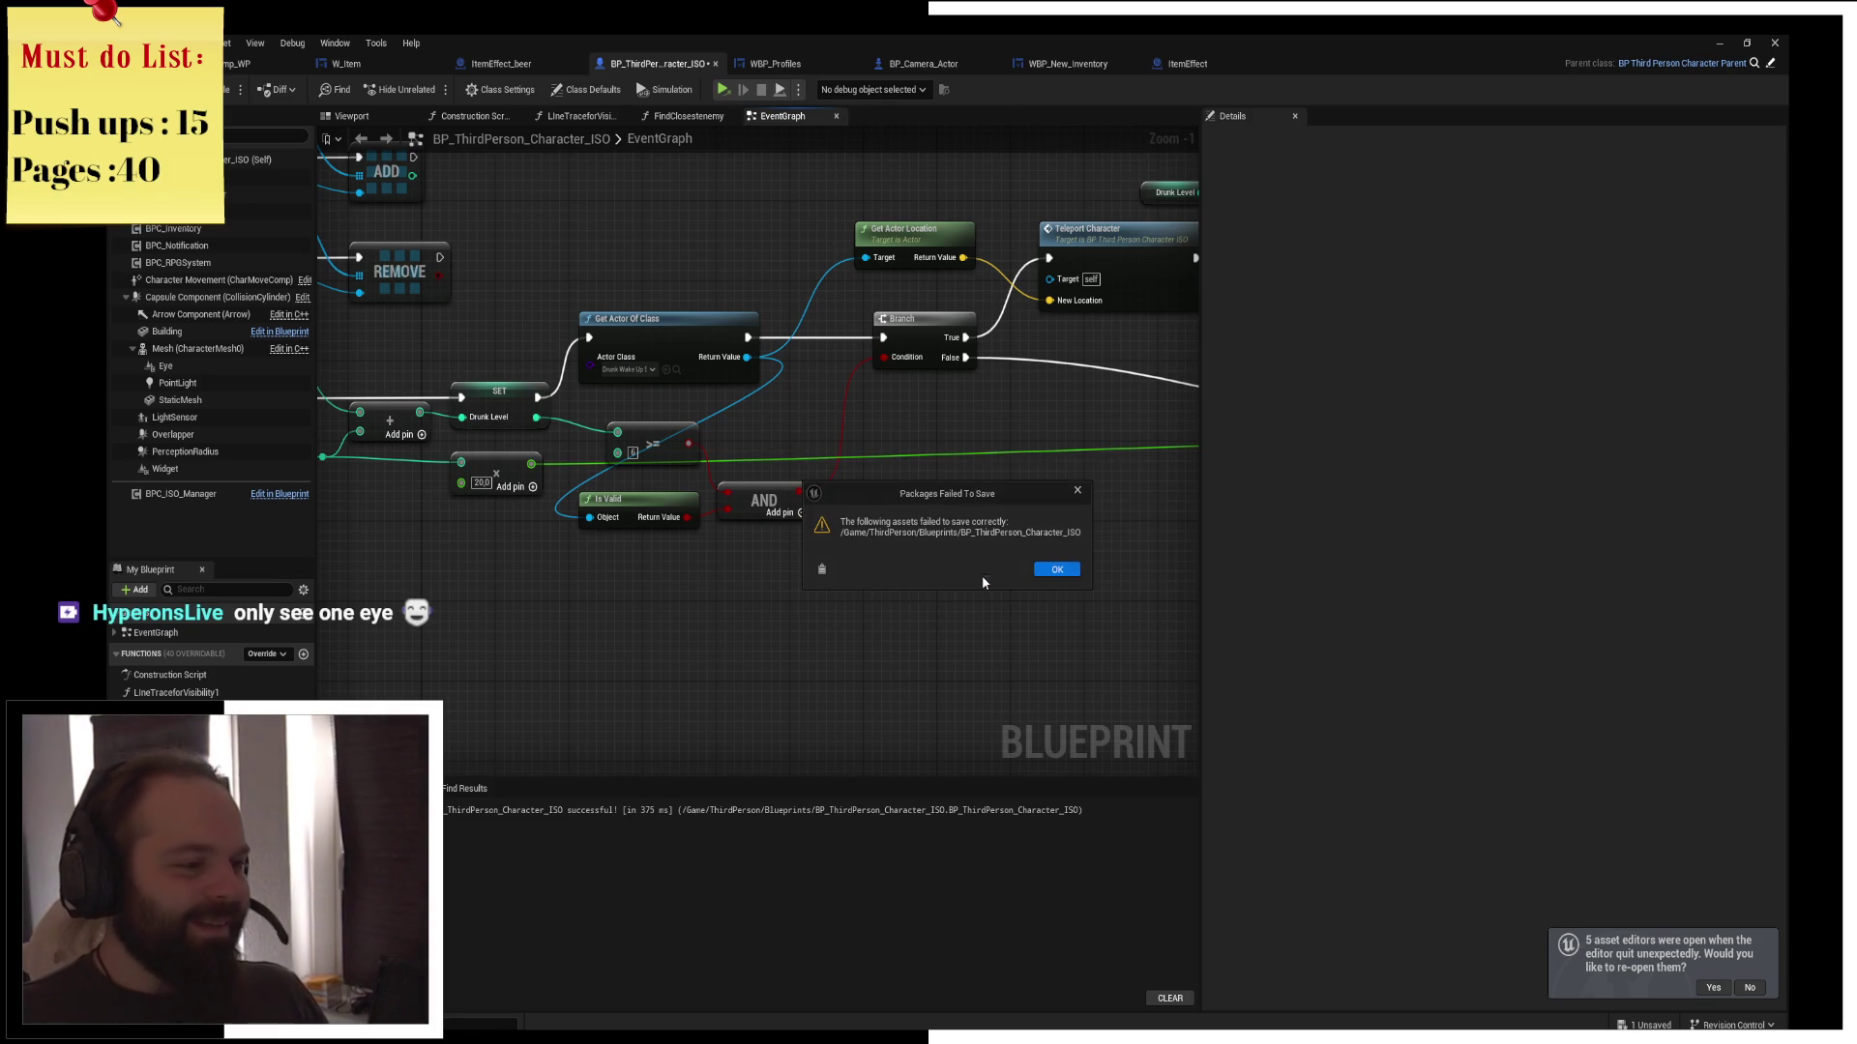
left_click(1043, 571)
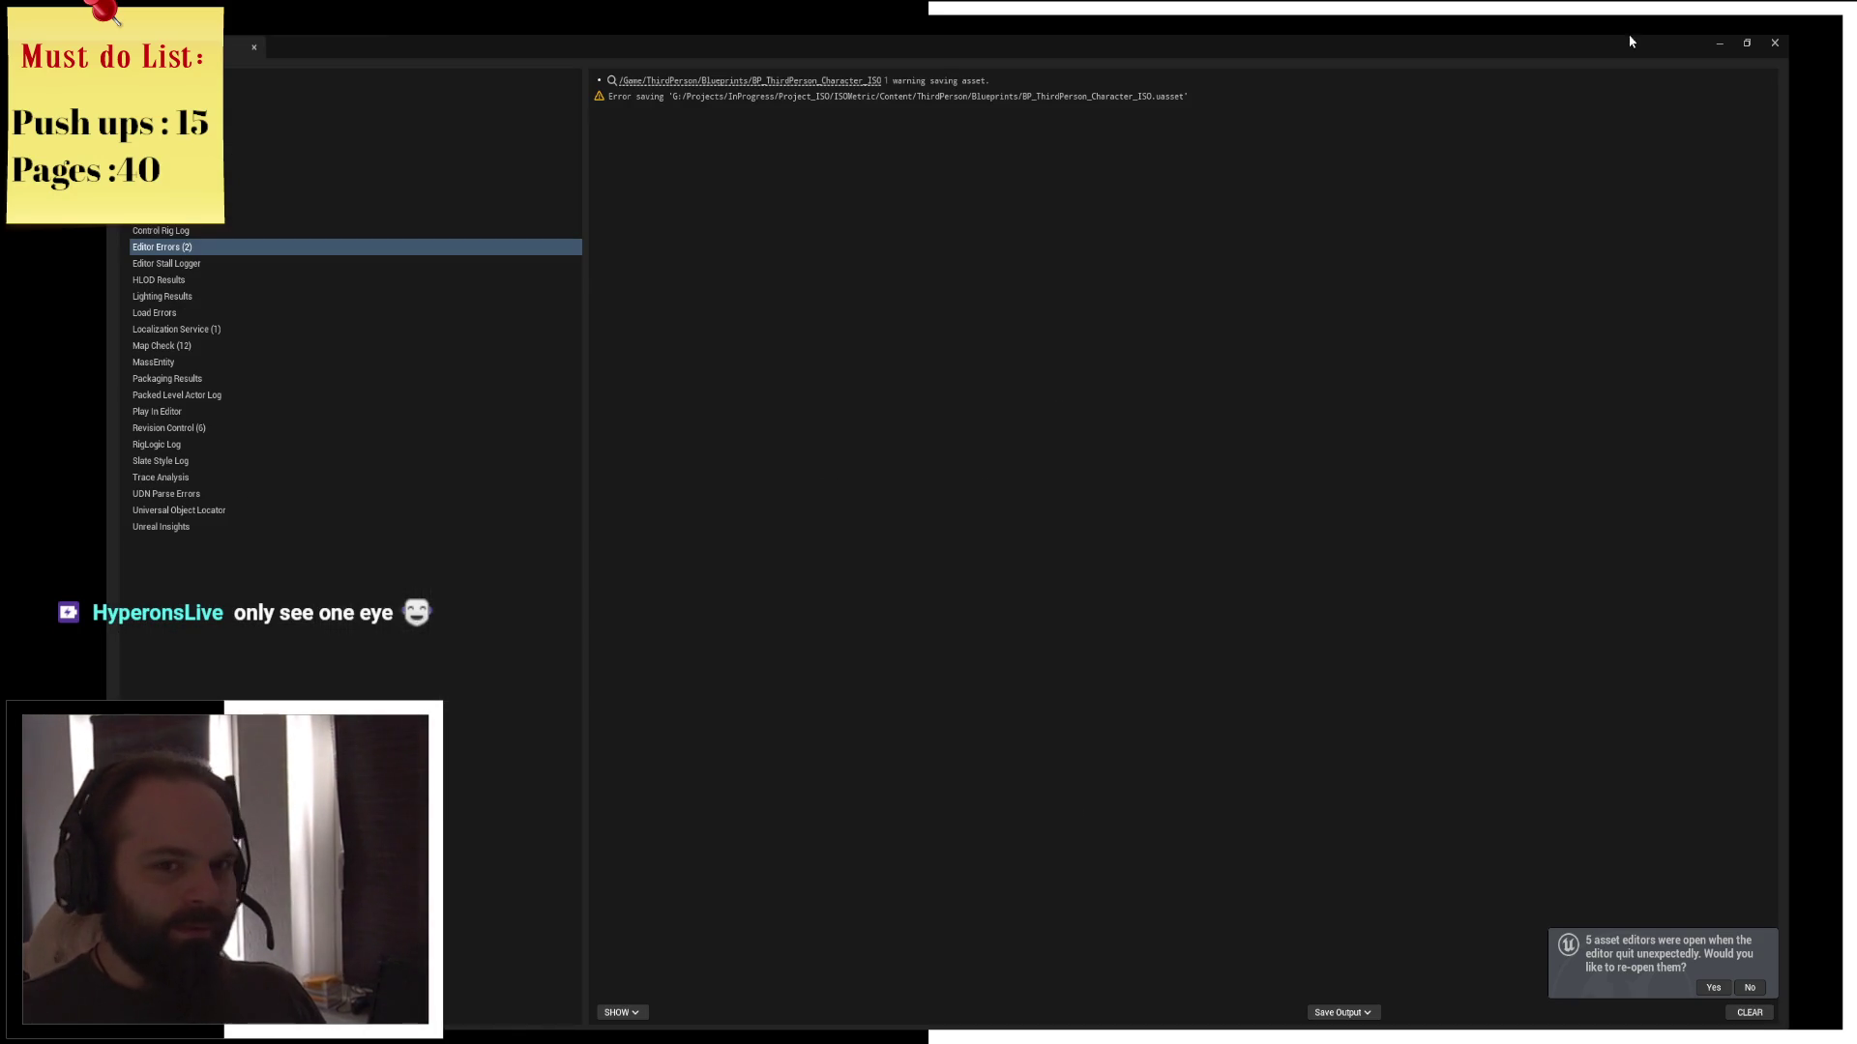
left_click(1774, 43)
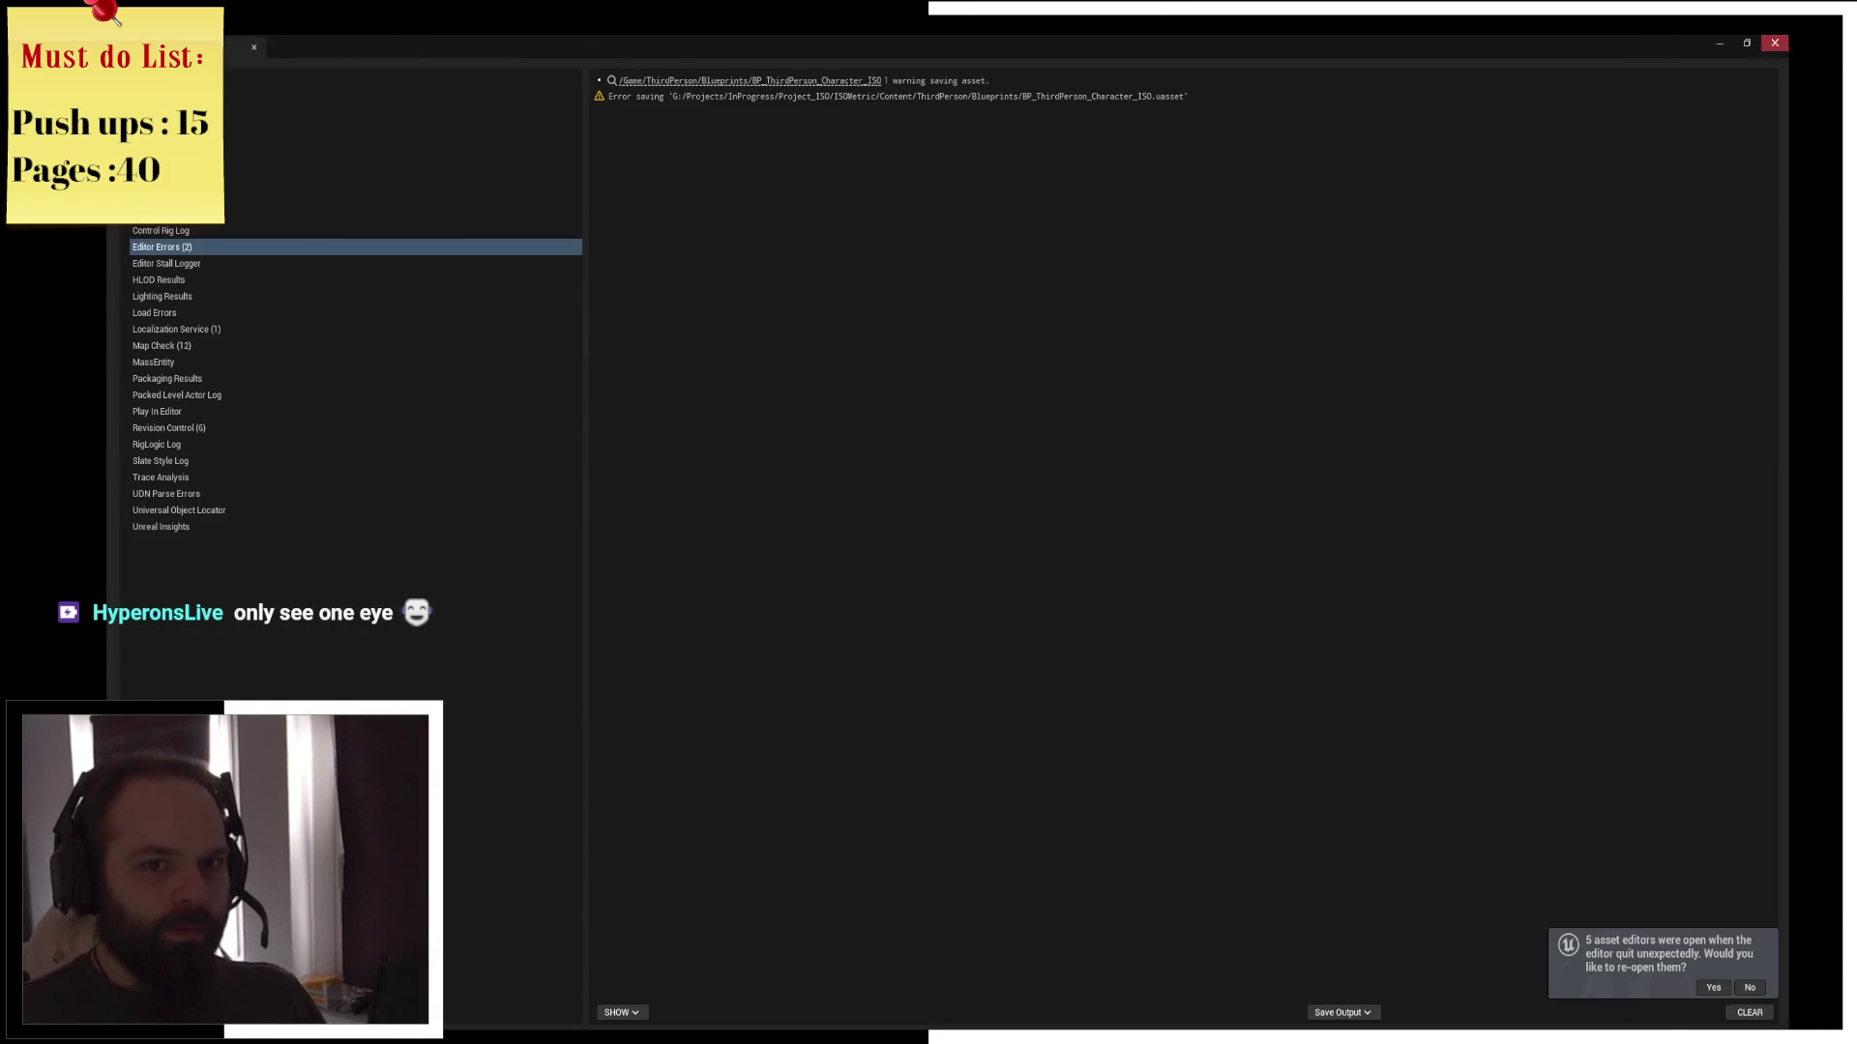
left_click(1774, 42)
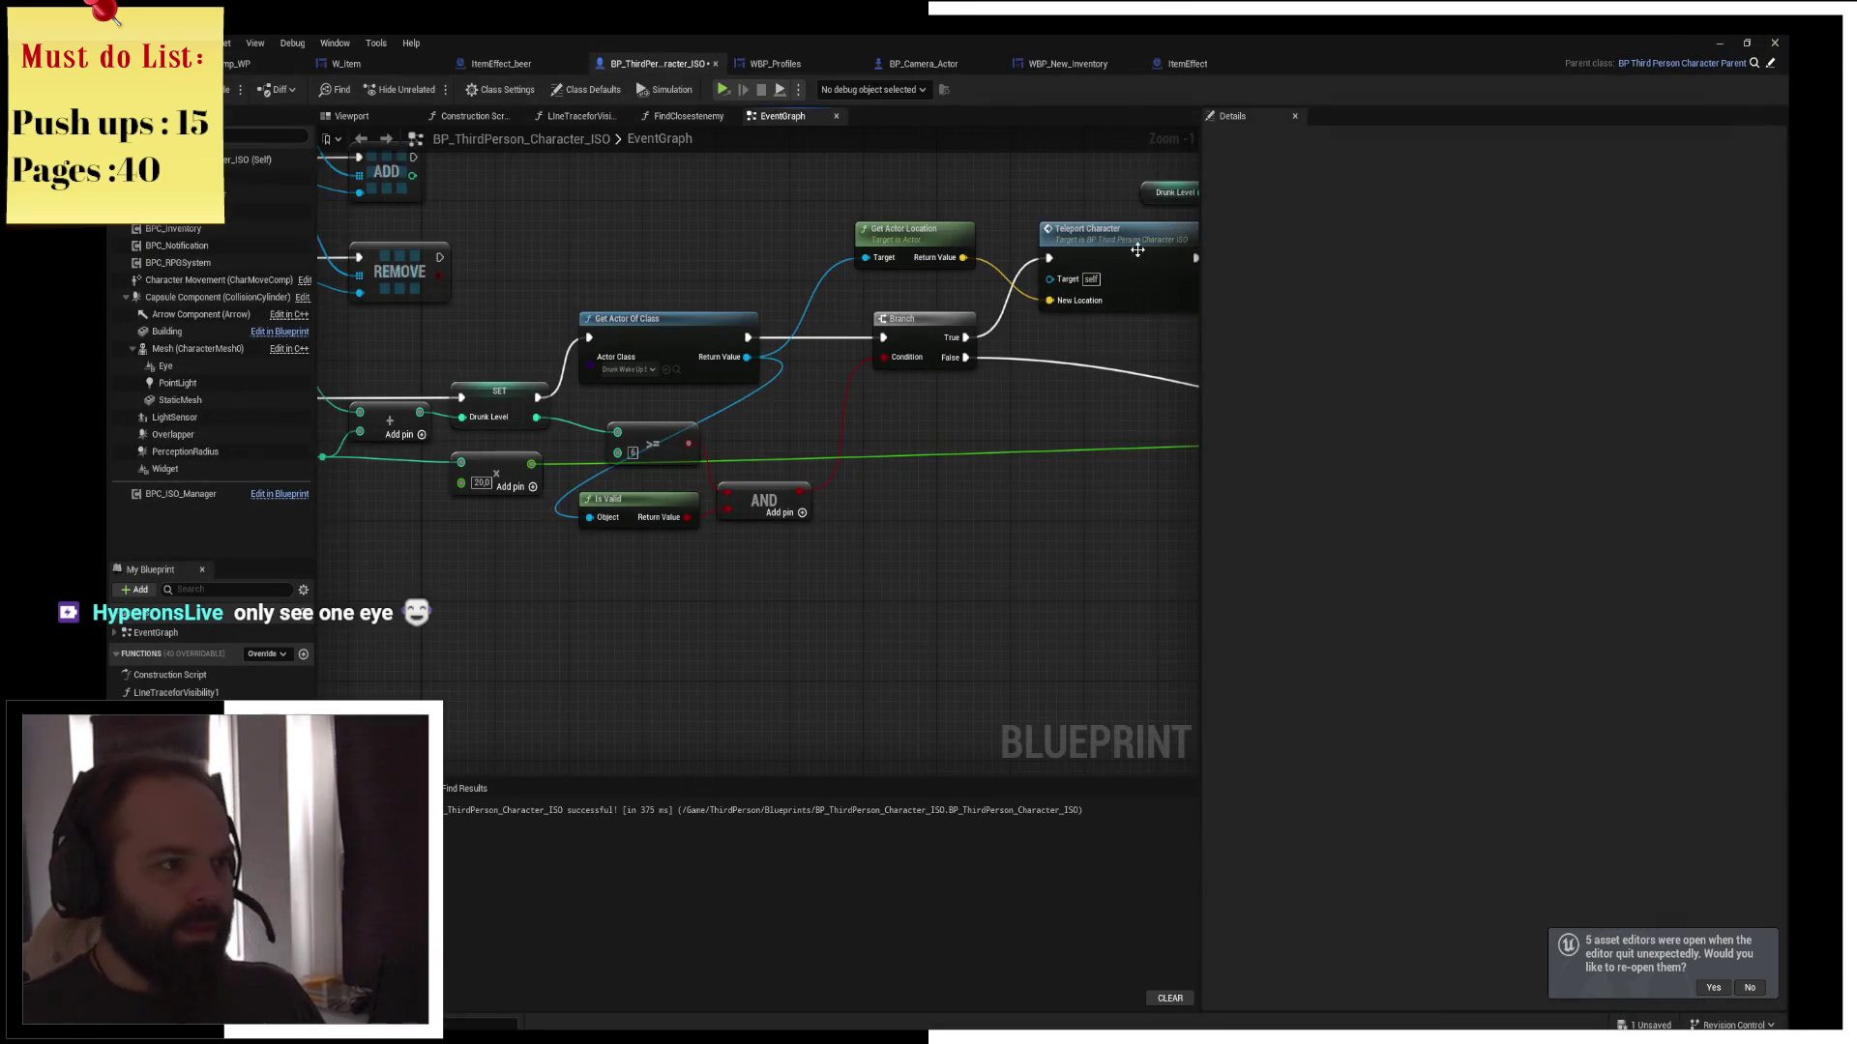
key("ctrl+shift+s")
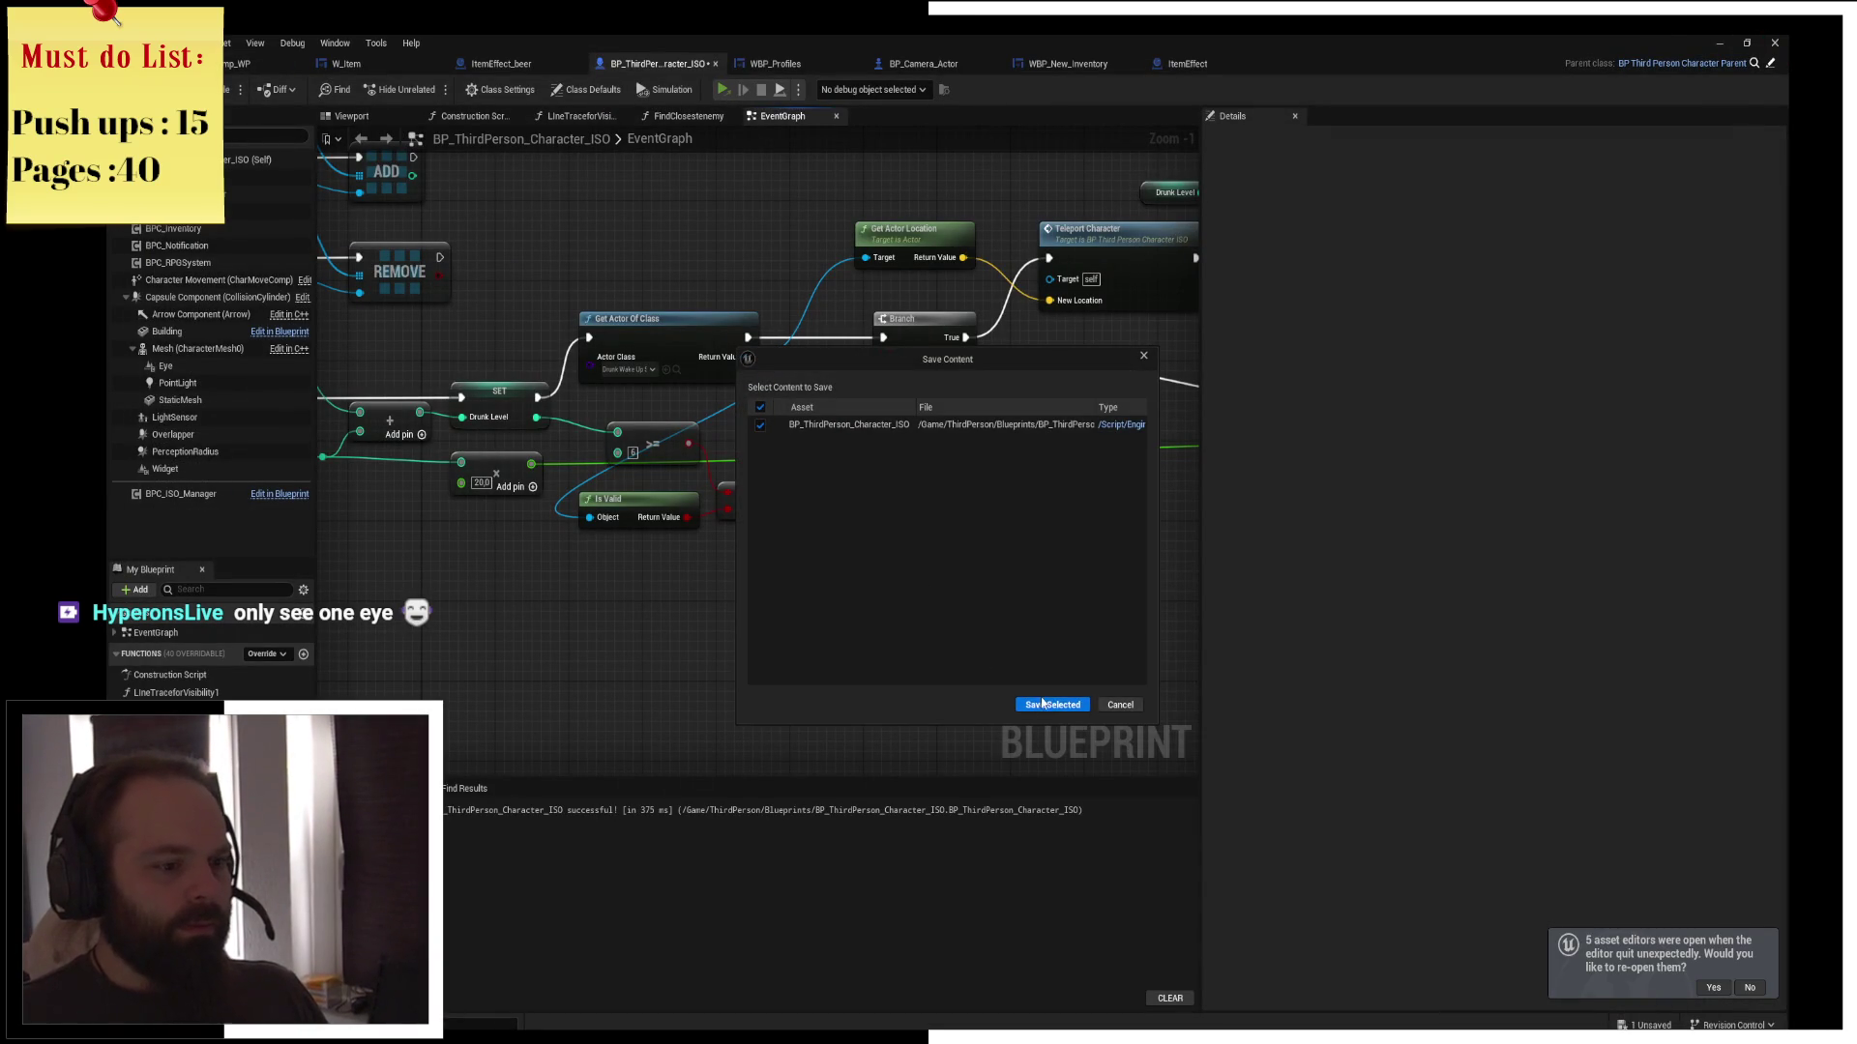
left_click(1054, 705)
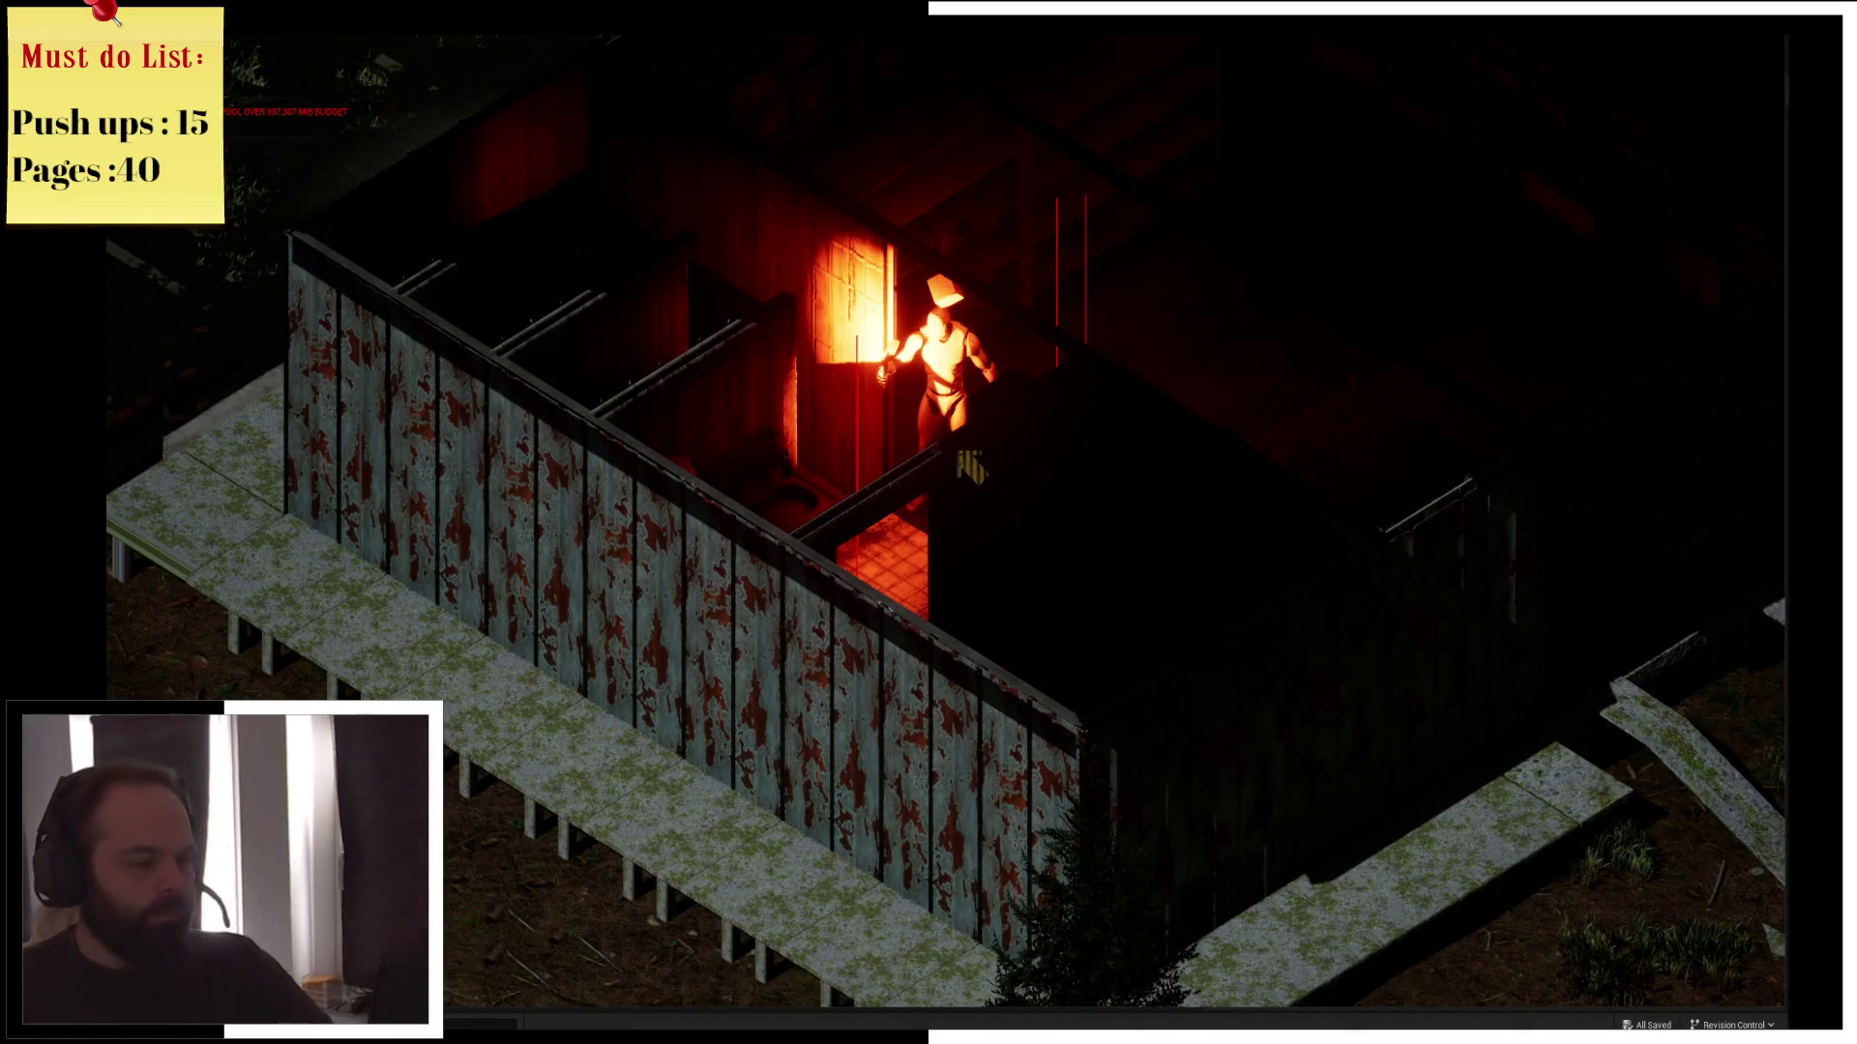
In the inventory, drink the beer stack down from three to an empty slot
key("i")
mouse_move(1016, 164)
key("i")
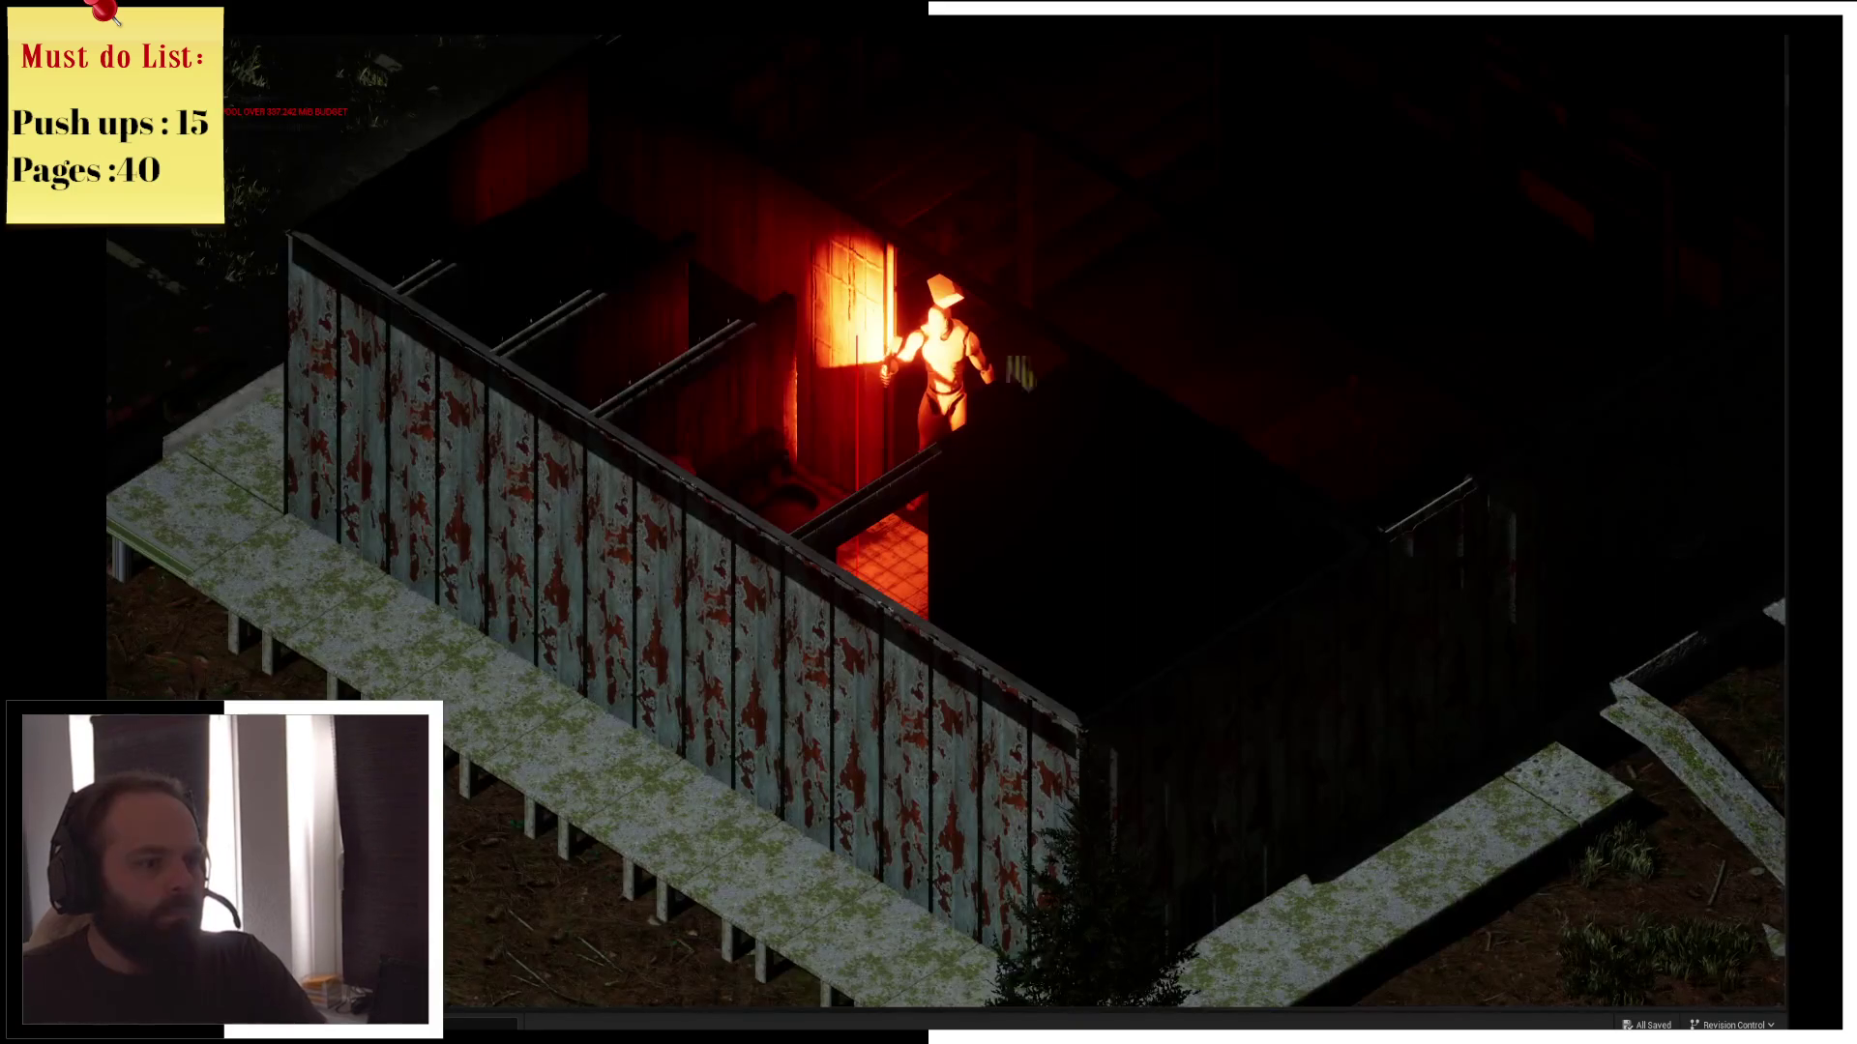
key("i")
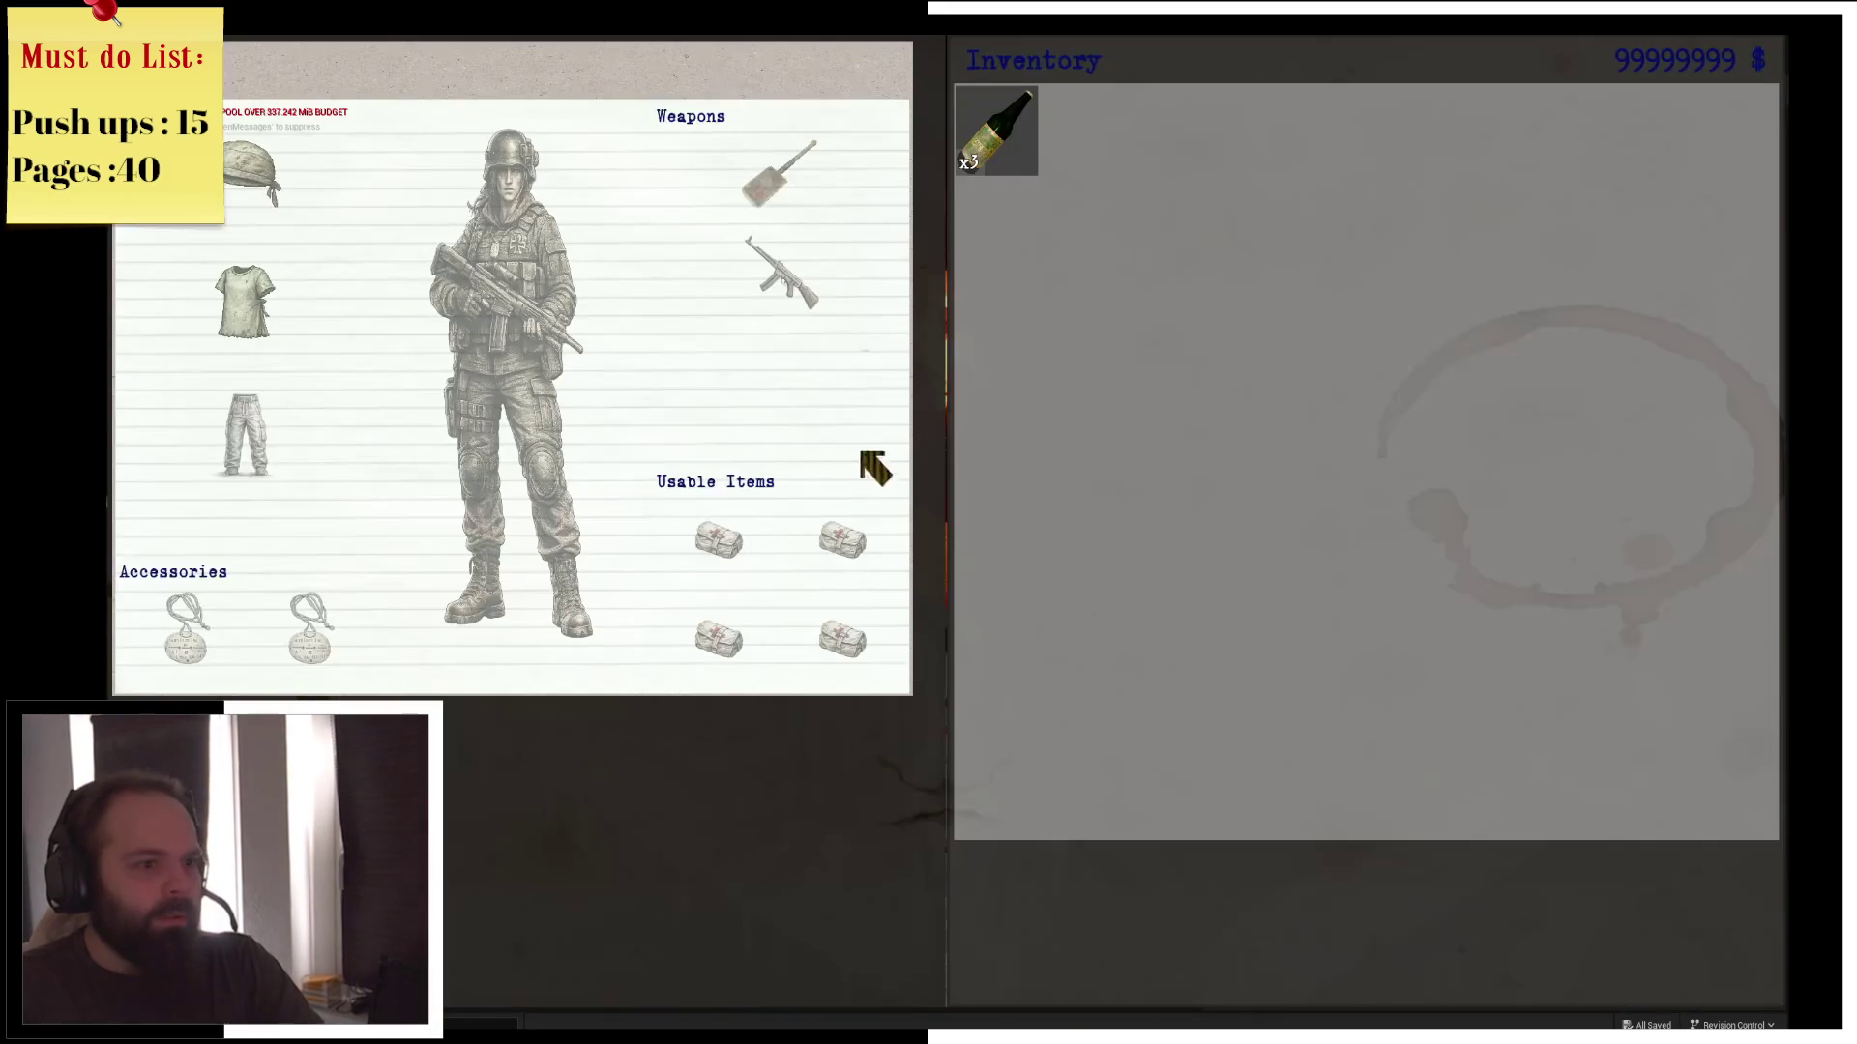
right_click(1006, 147)
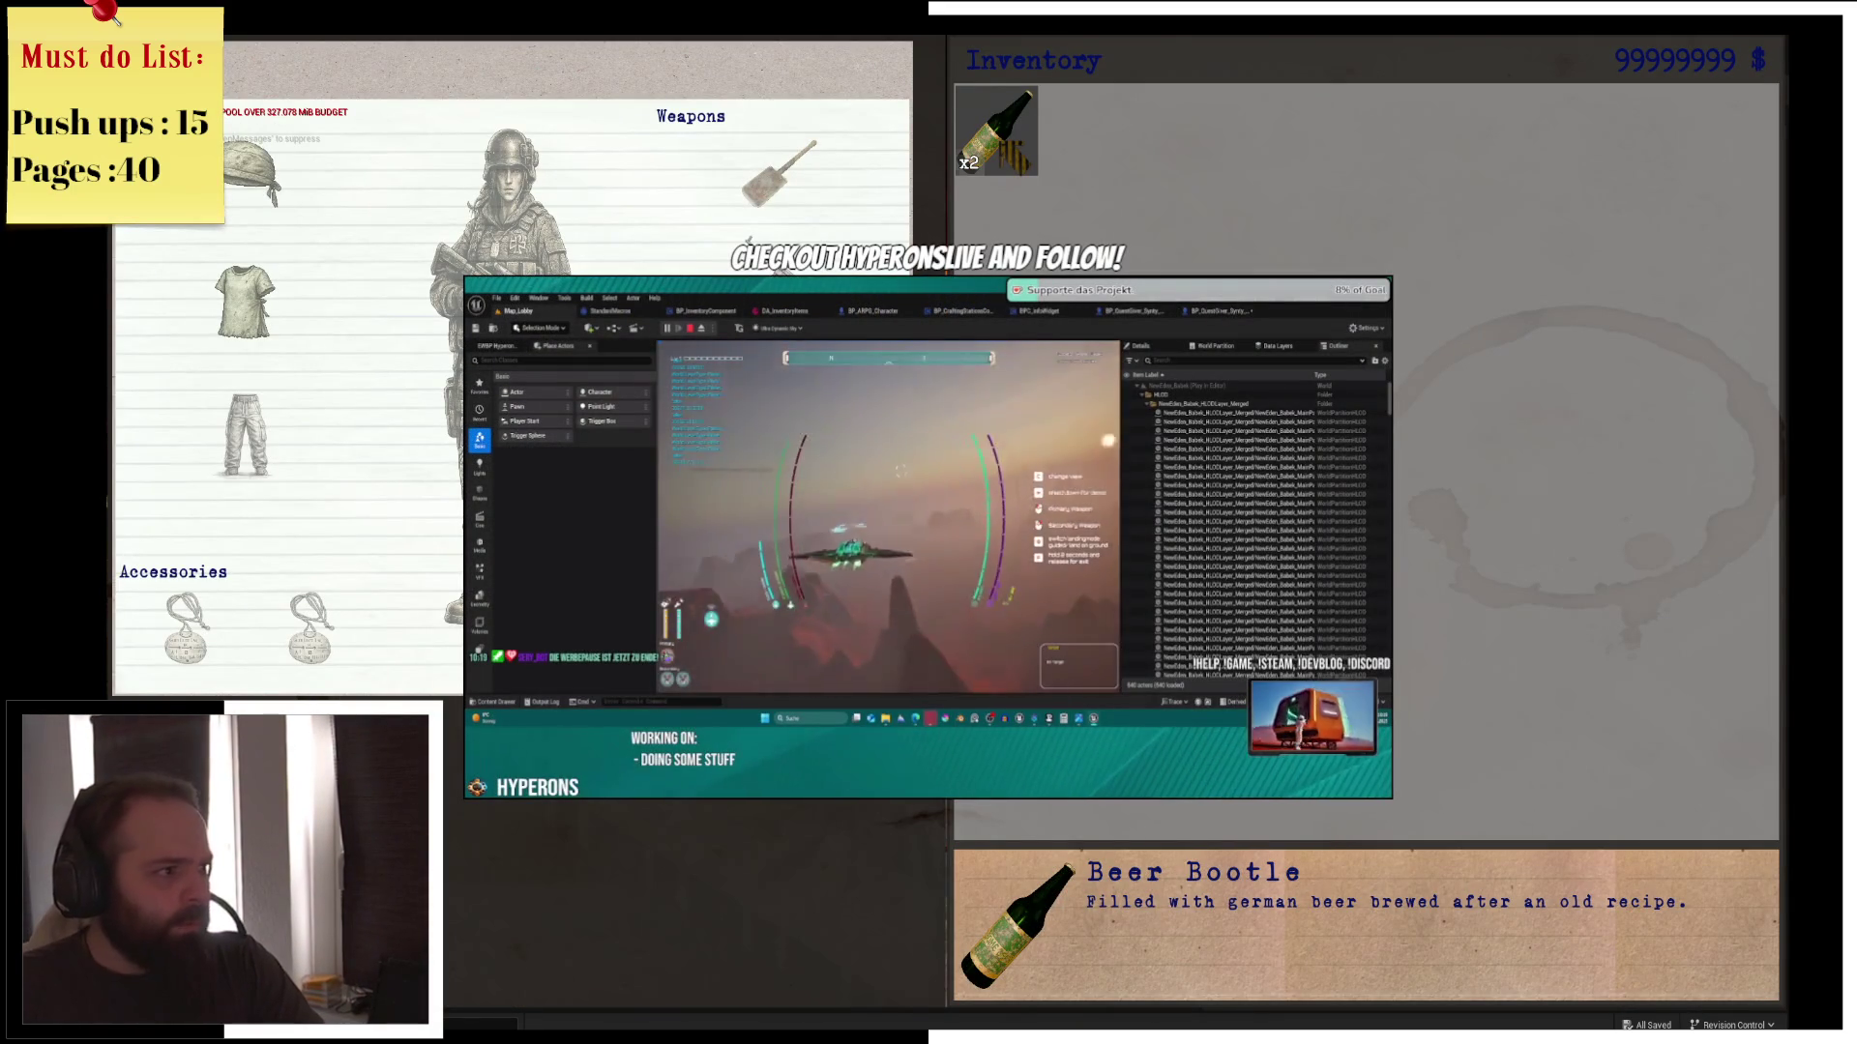
right_click(1014, 157)
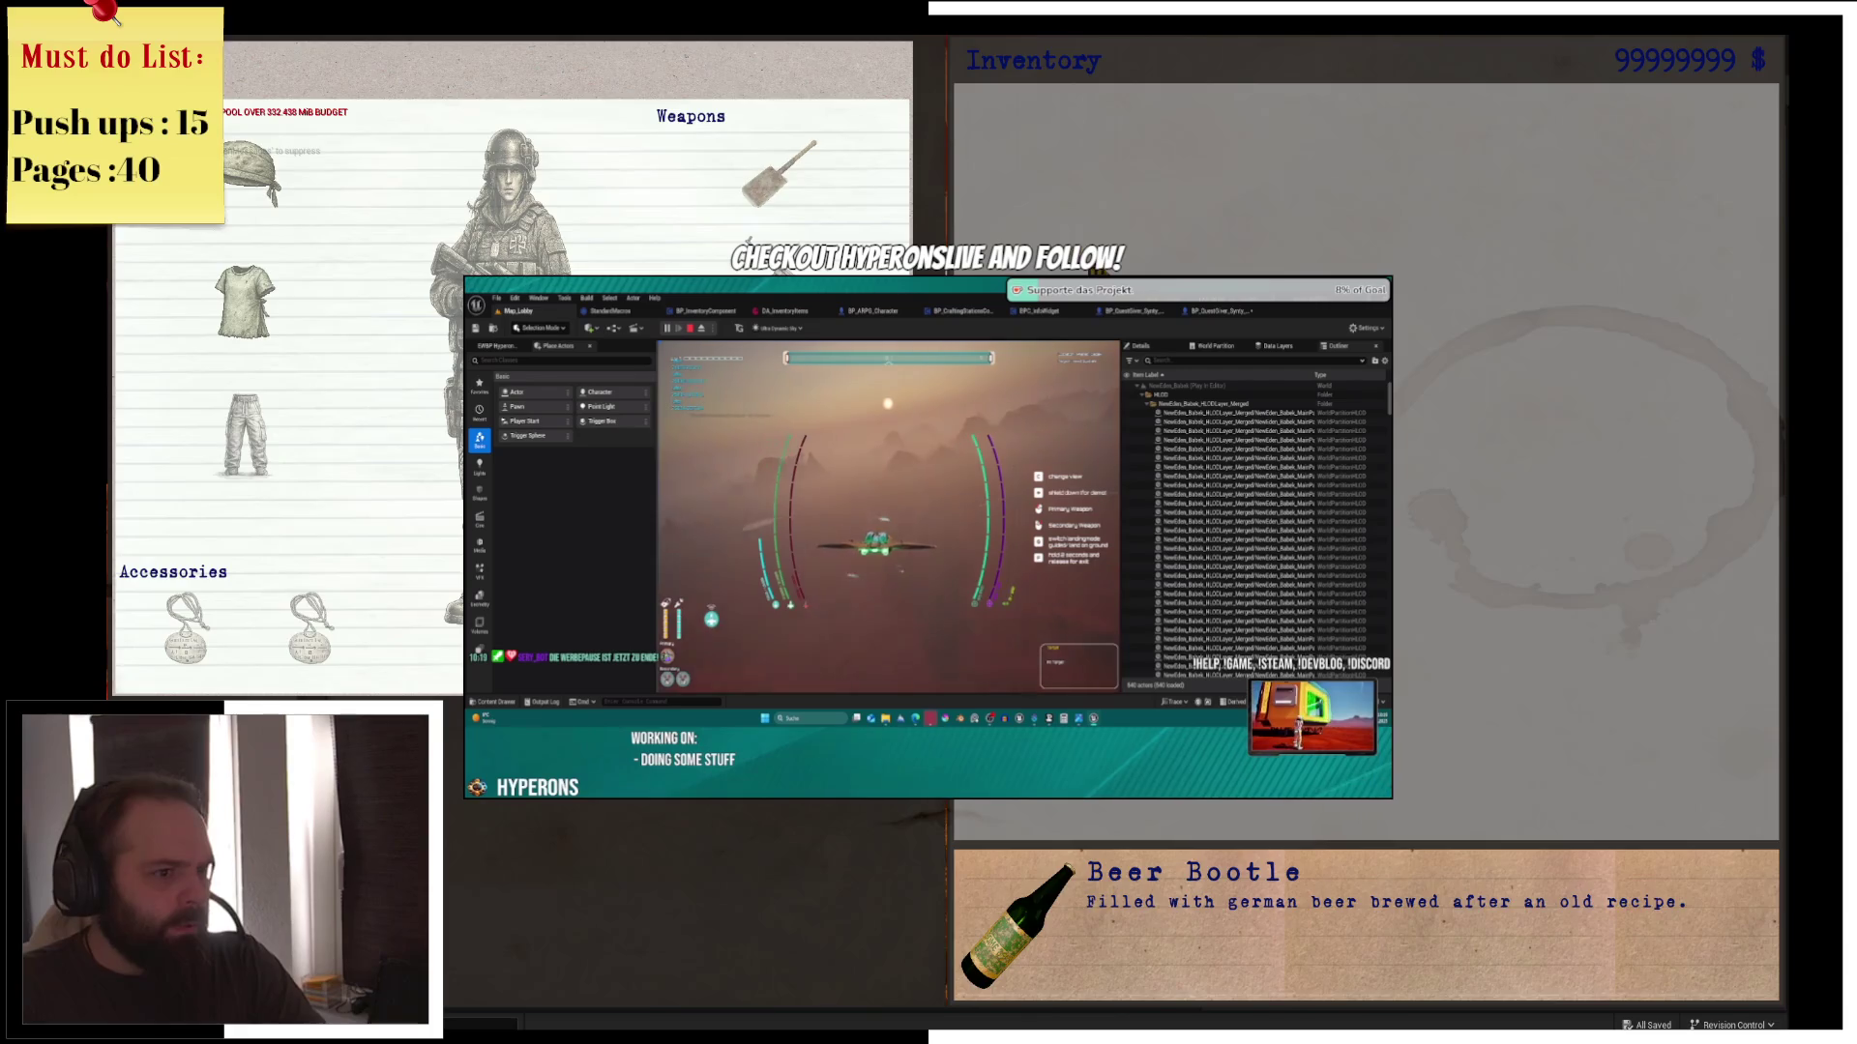
key("i")
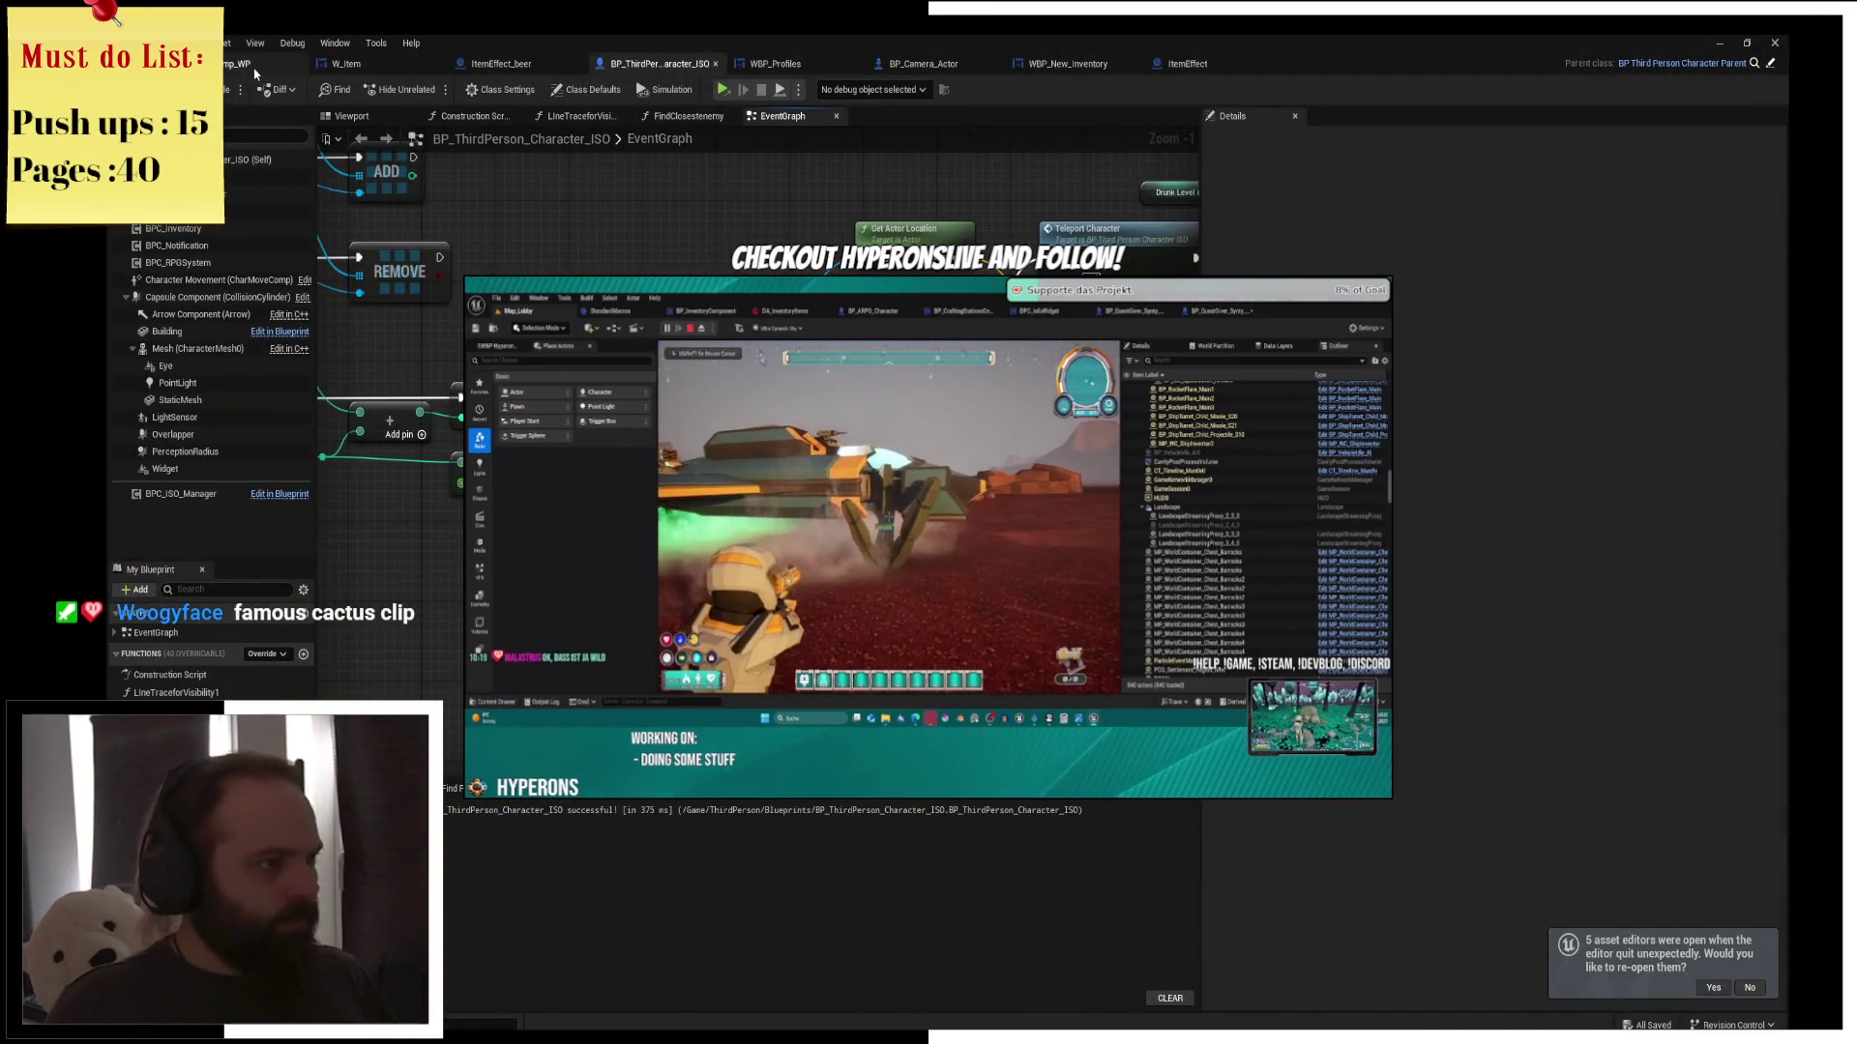
In SandCamp_WP, drag DrunkWakeUpSpot up-left onto the walkway and save the level
left_click(257, 69)
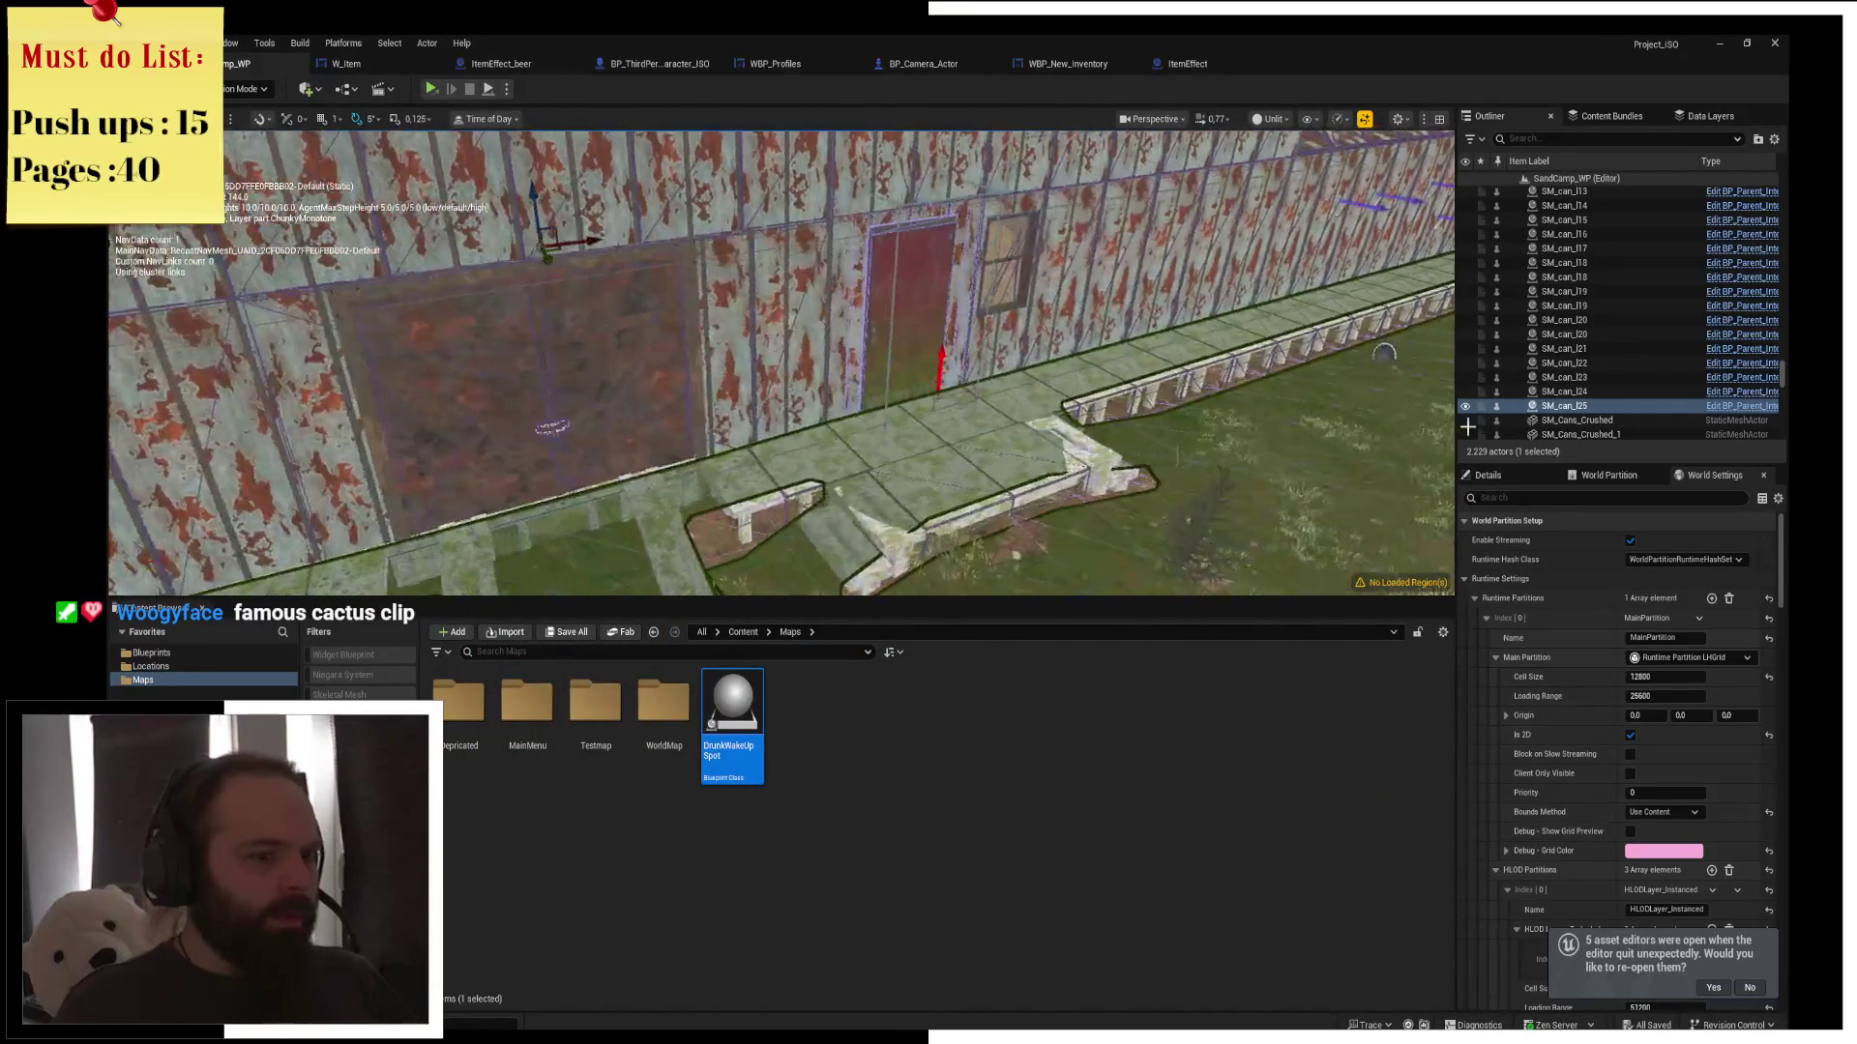
left_click(1358, 371)
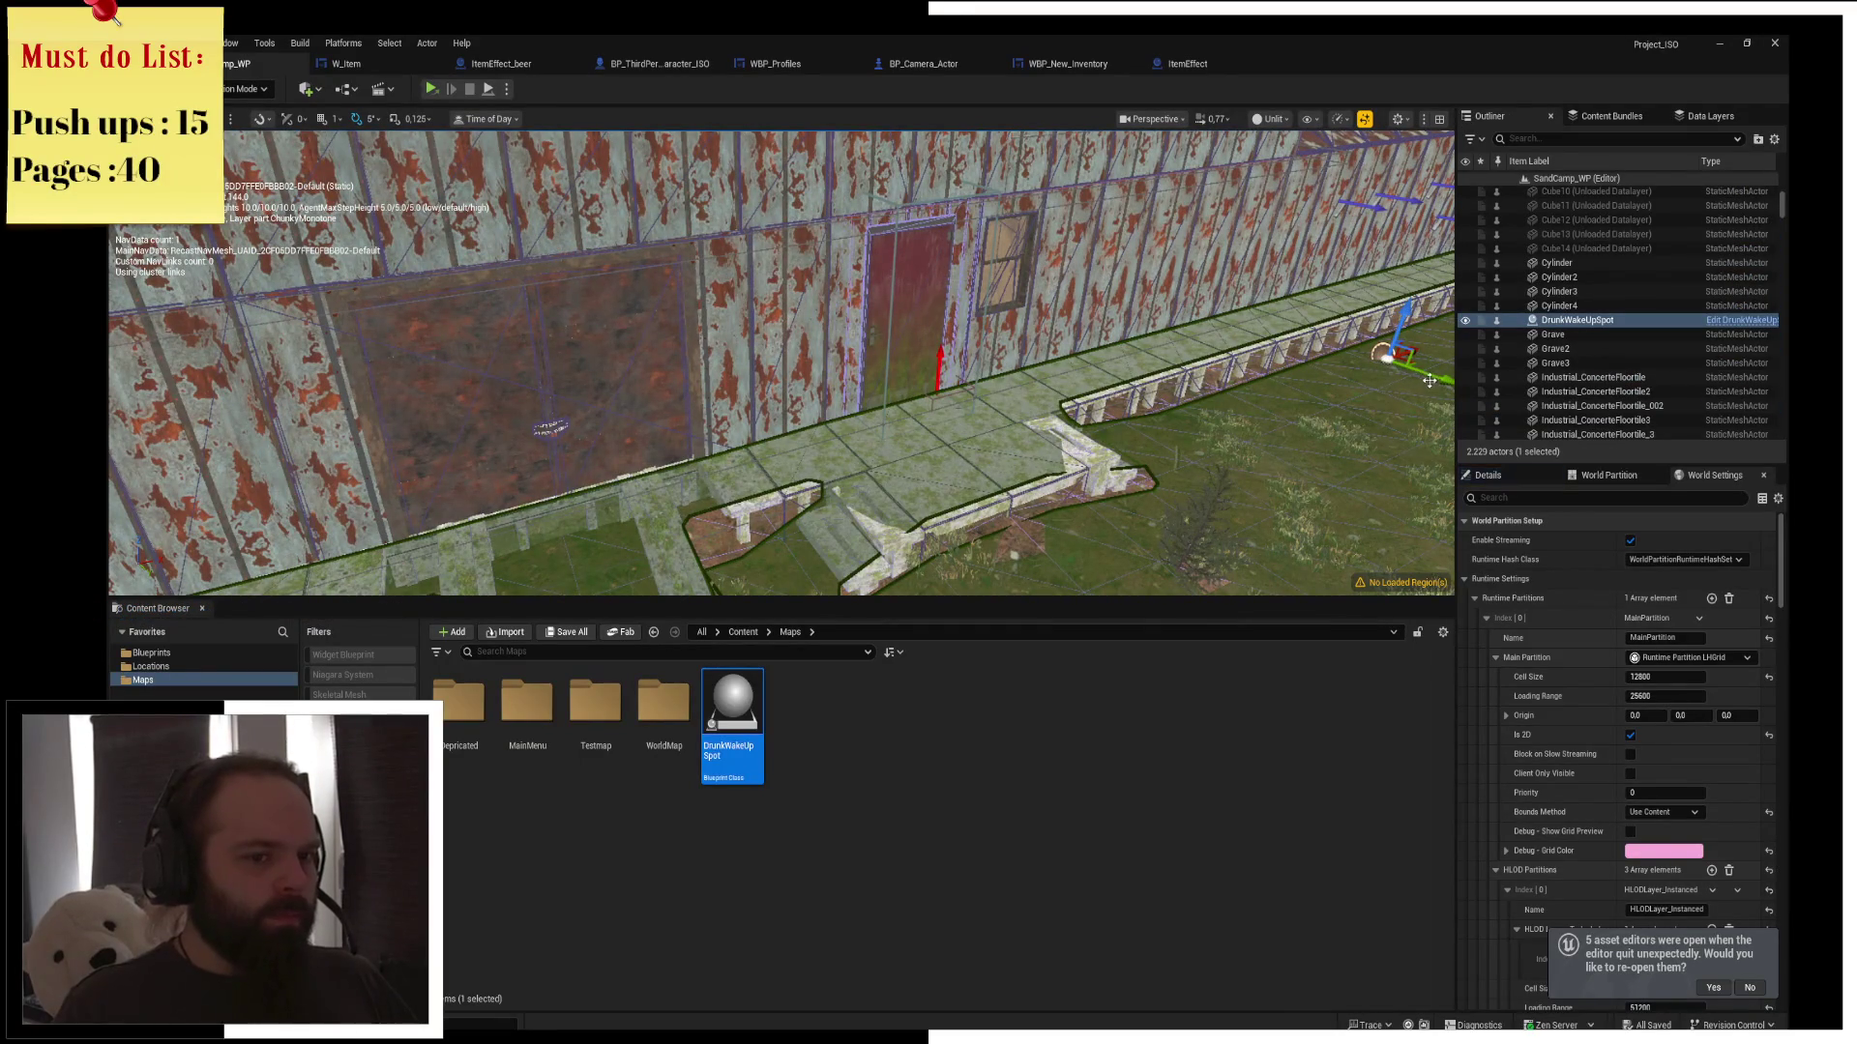
left_click_drag(1430, 380, 1128, 313)
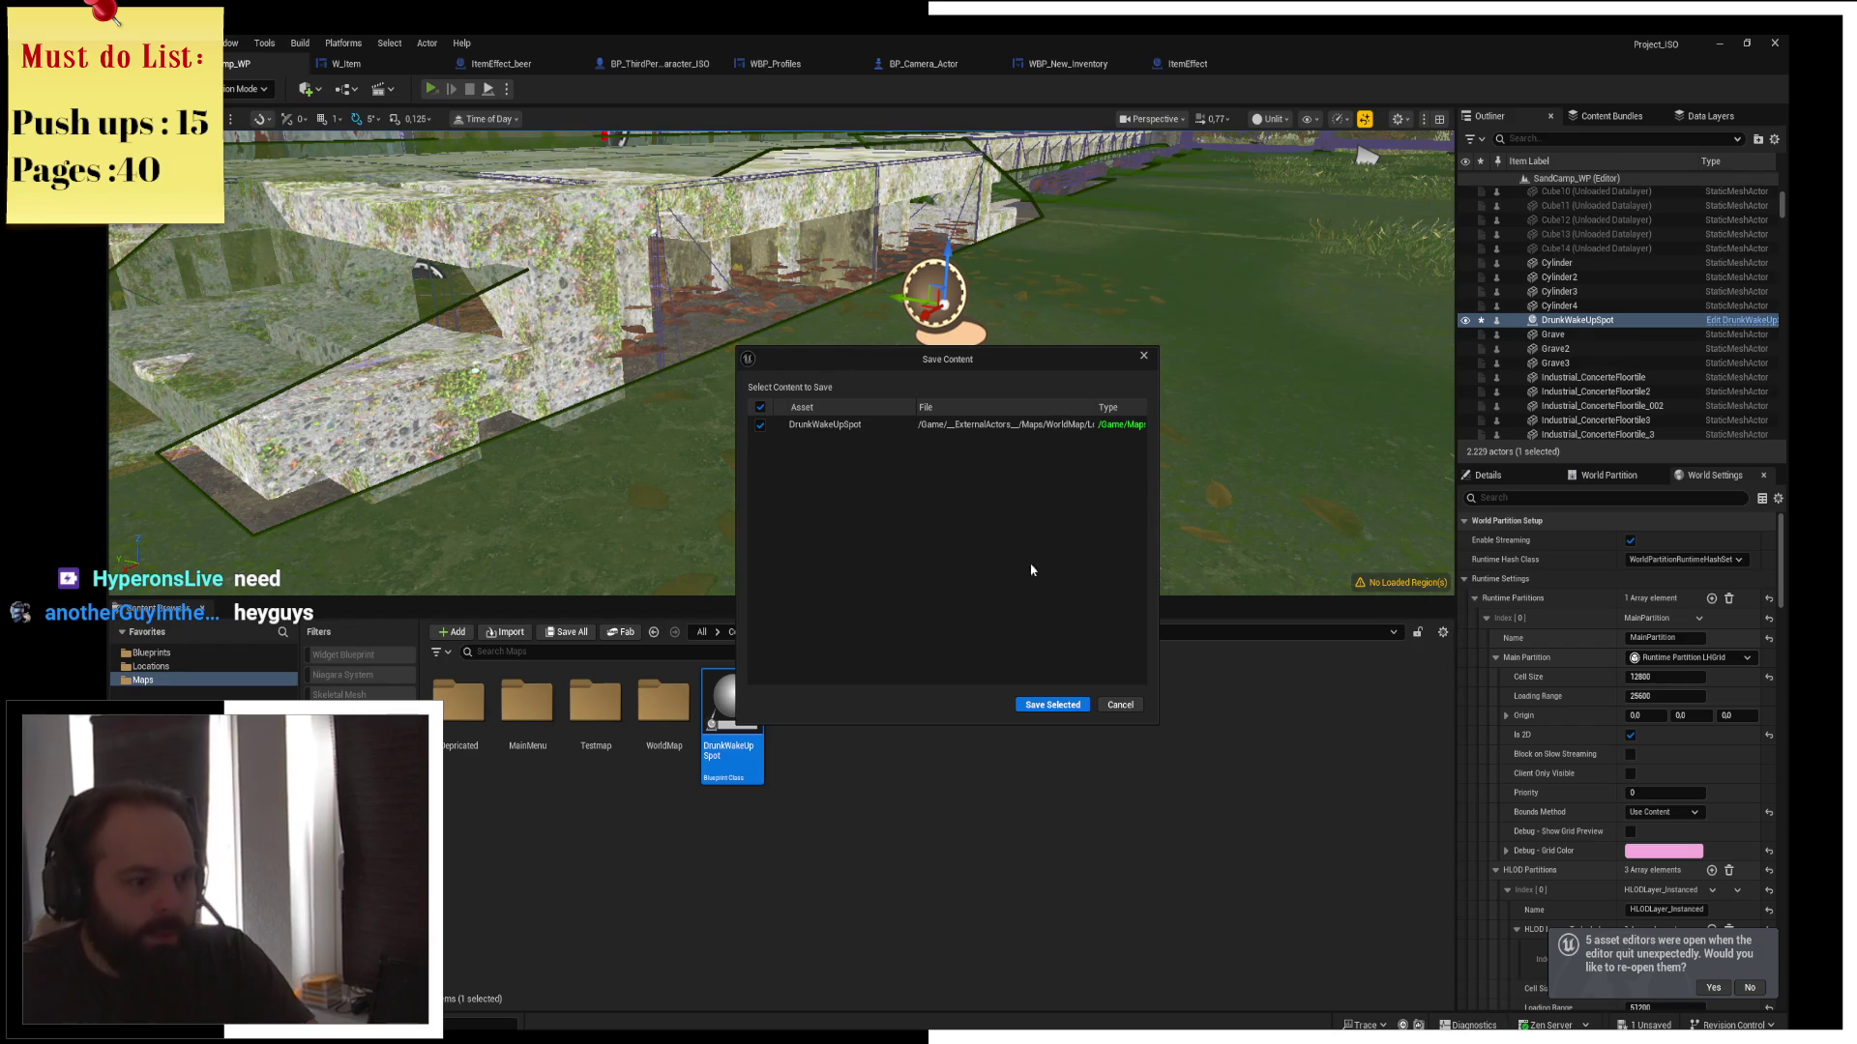
left_click(1074, 705)
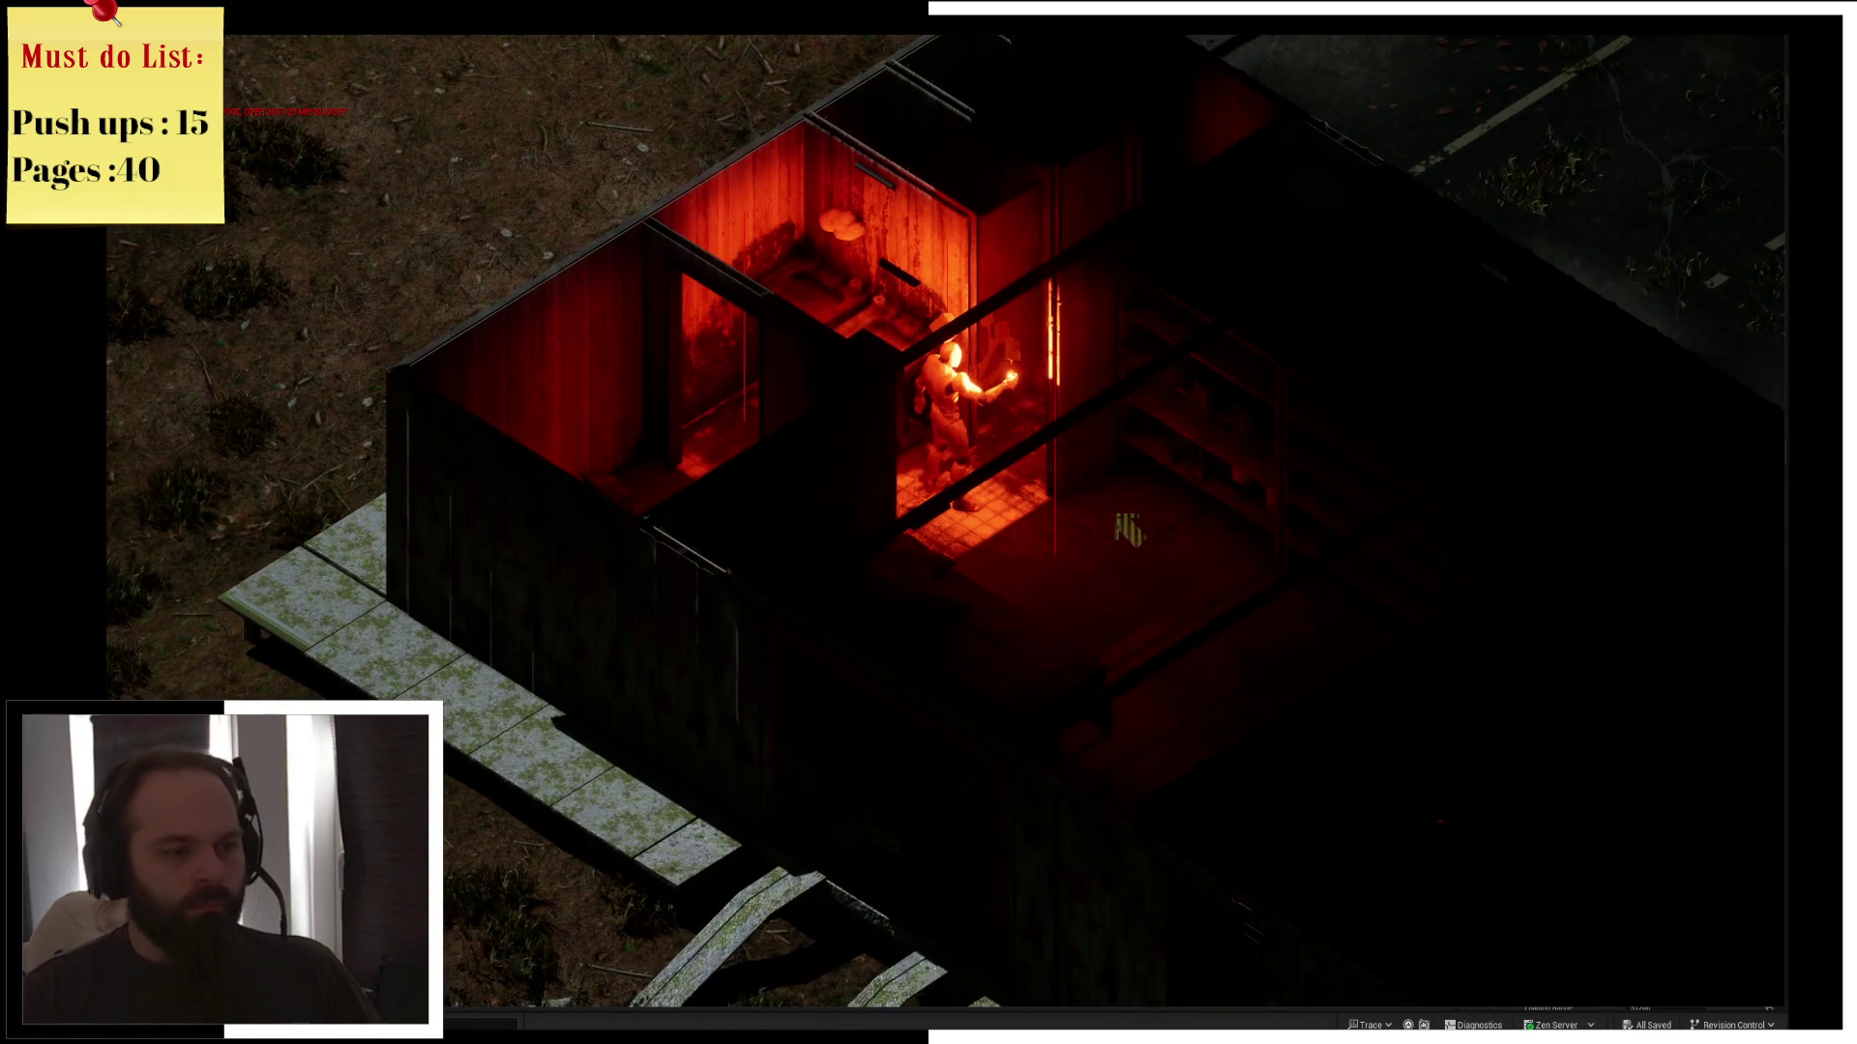
Check the beer in the in-game inventory
key("i")
mouse_move(1020, 135)
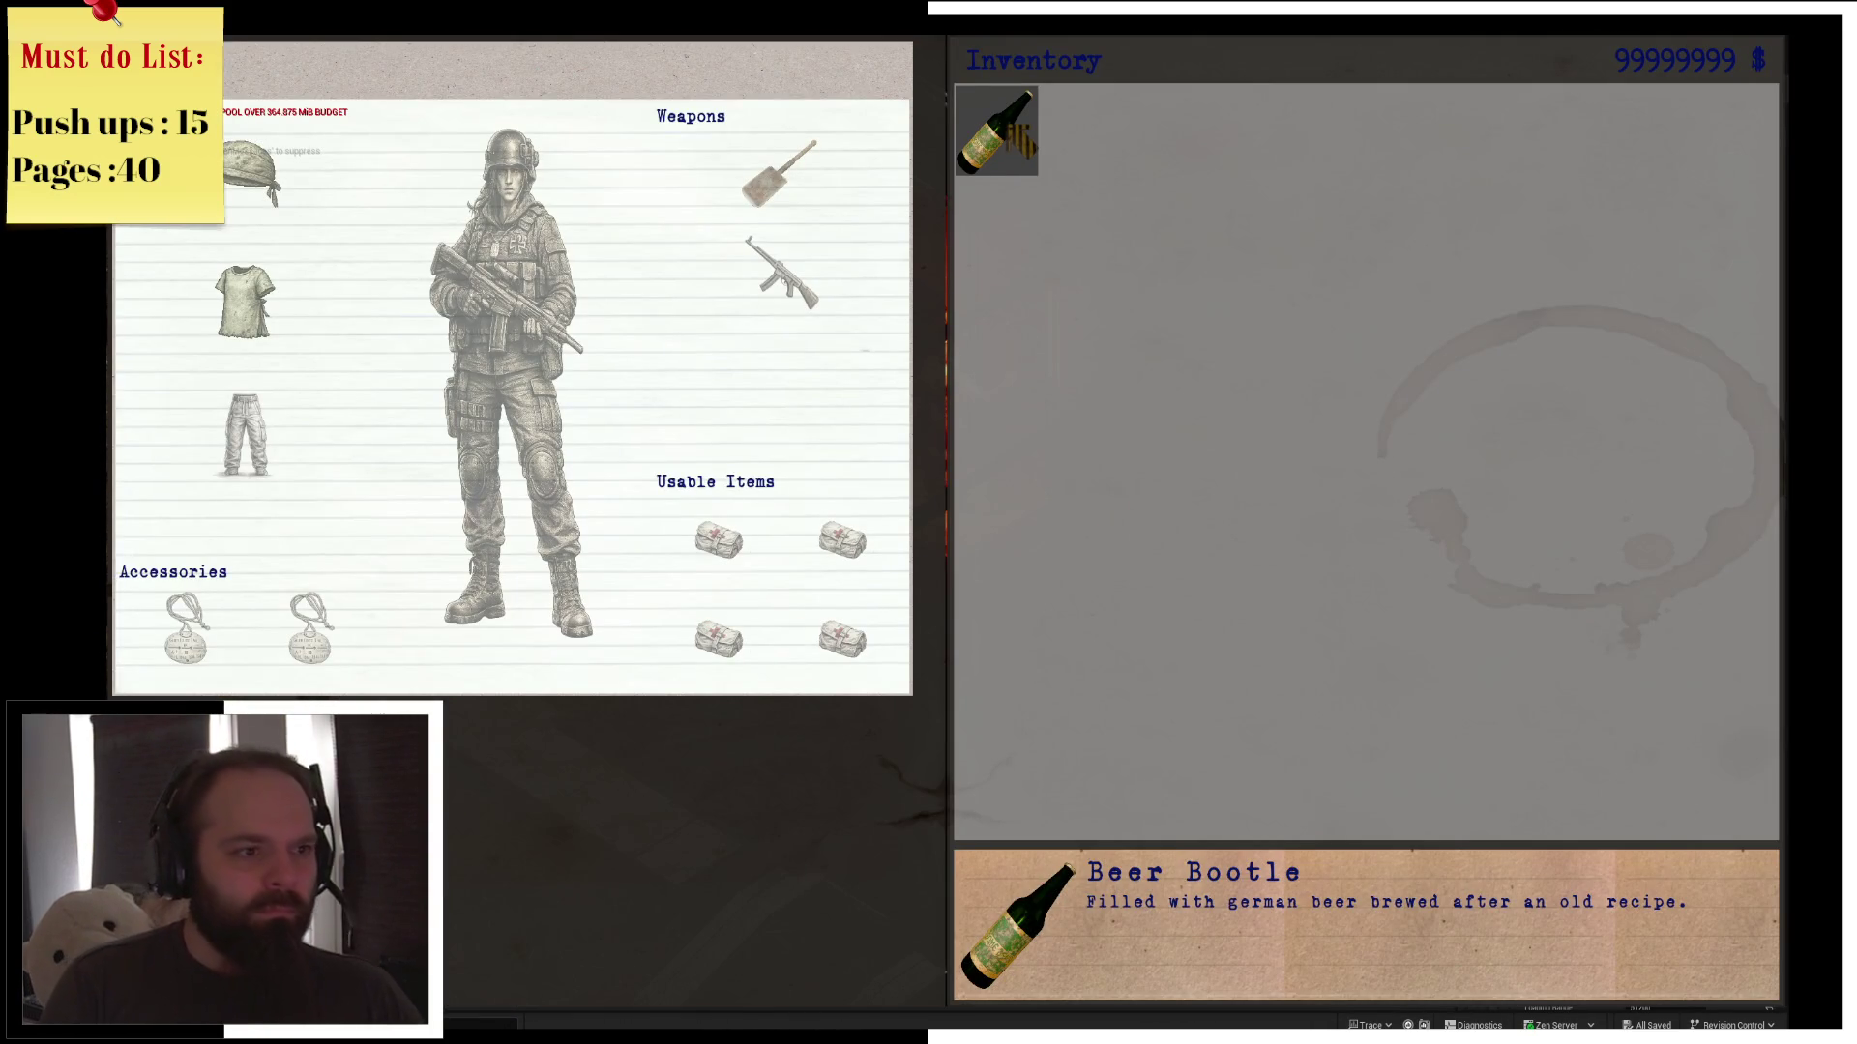
key("i")
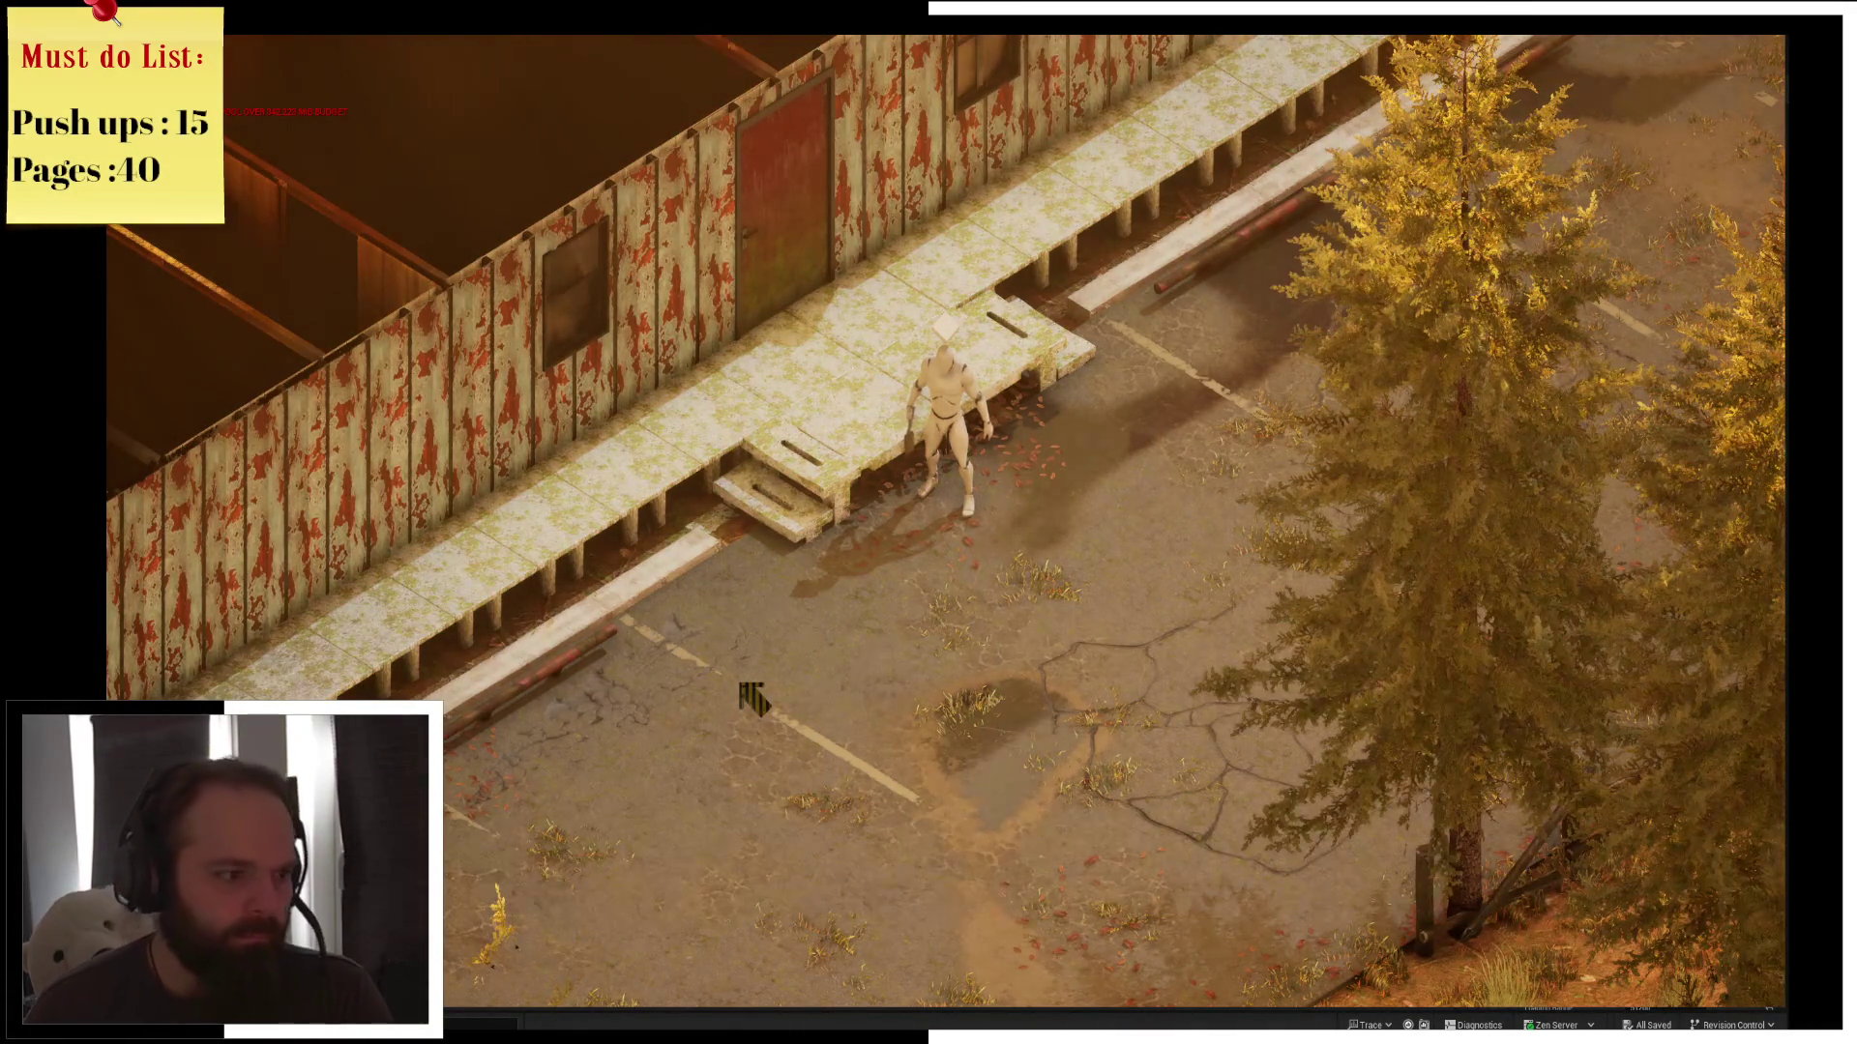
Walk the character around the parking lot toward the lower parking area
left_click(803, 358)
left_click(1107, 624)
left_click(1140, 638)
left_click(1155, 702)
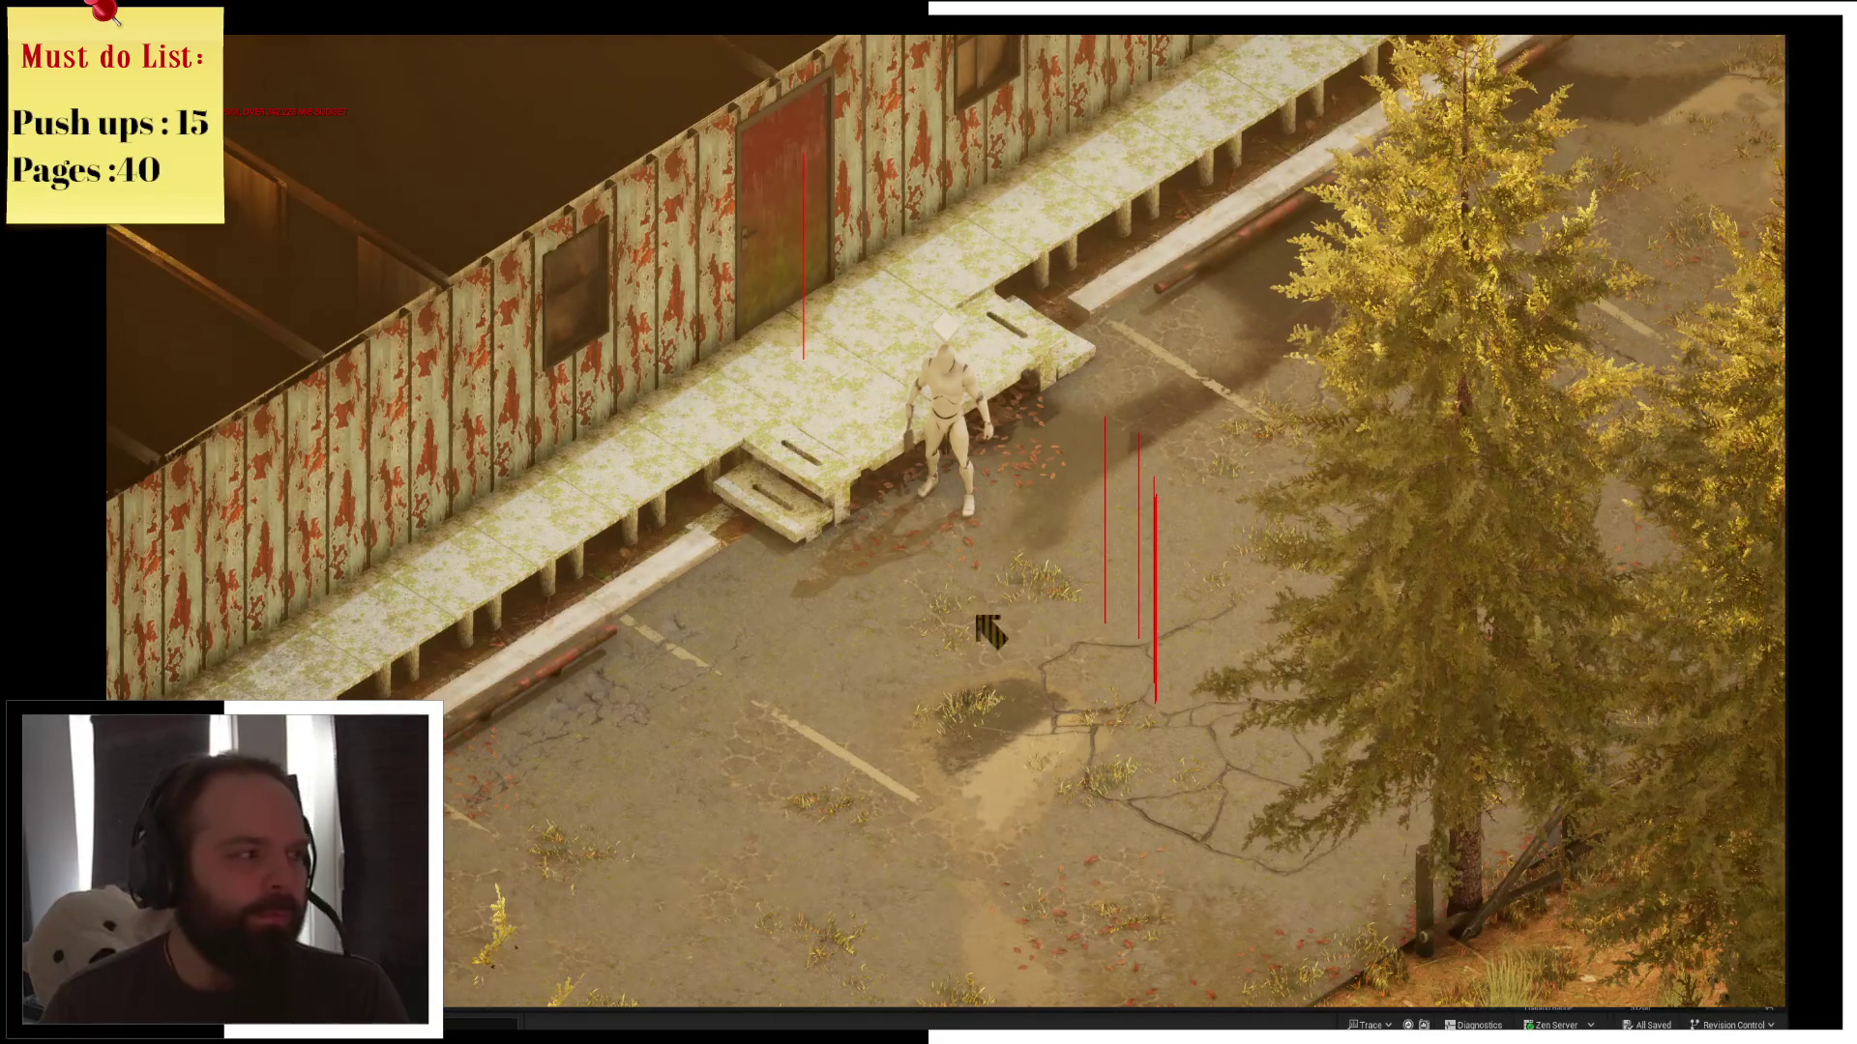
left_click(944, 746)
left_click(1085, 671)
left_click(1188, 590)
left_click(1173, 547)
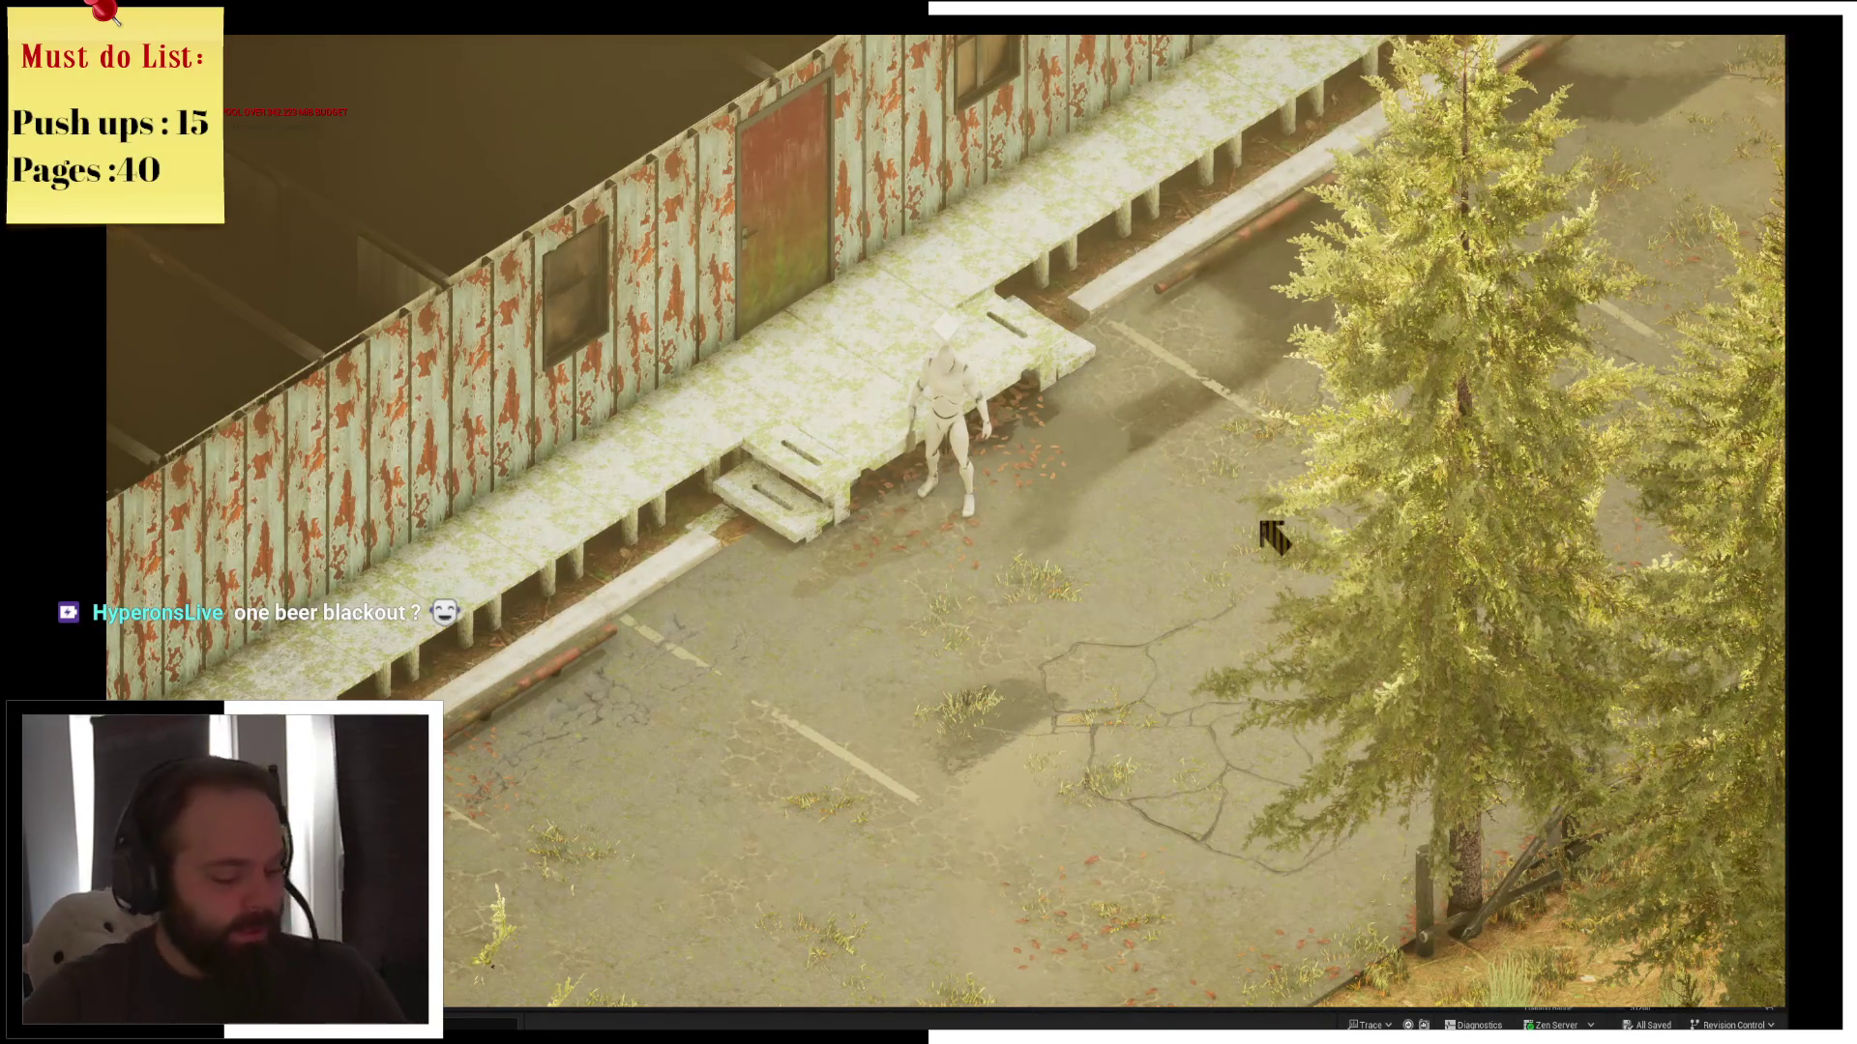
Reopen the inventory, then exit the game from the pause menu
key("i")
key("i")
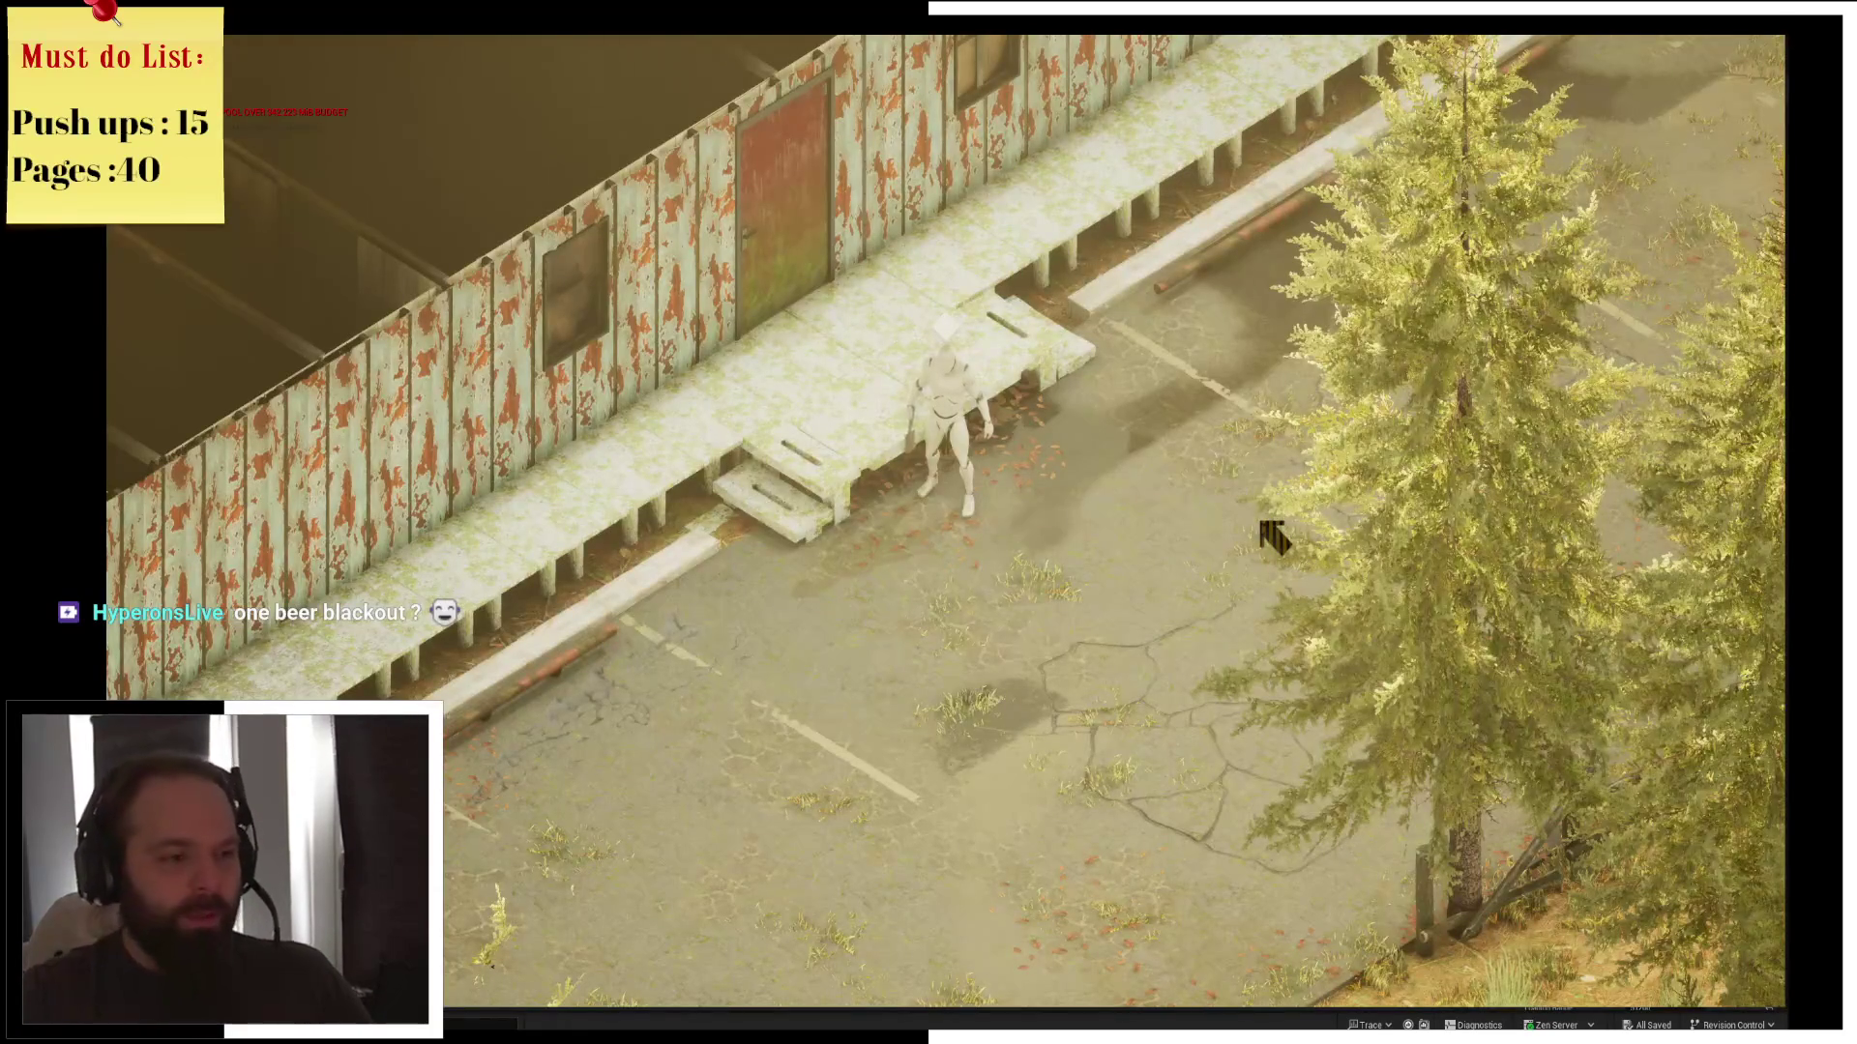
key("Escape")
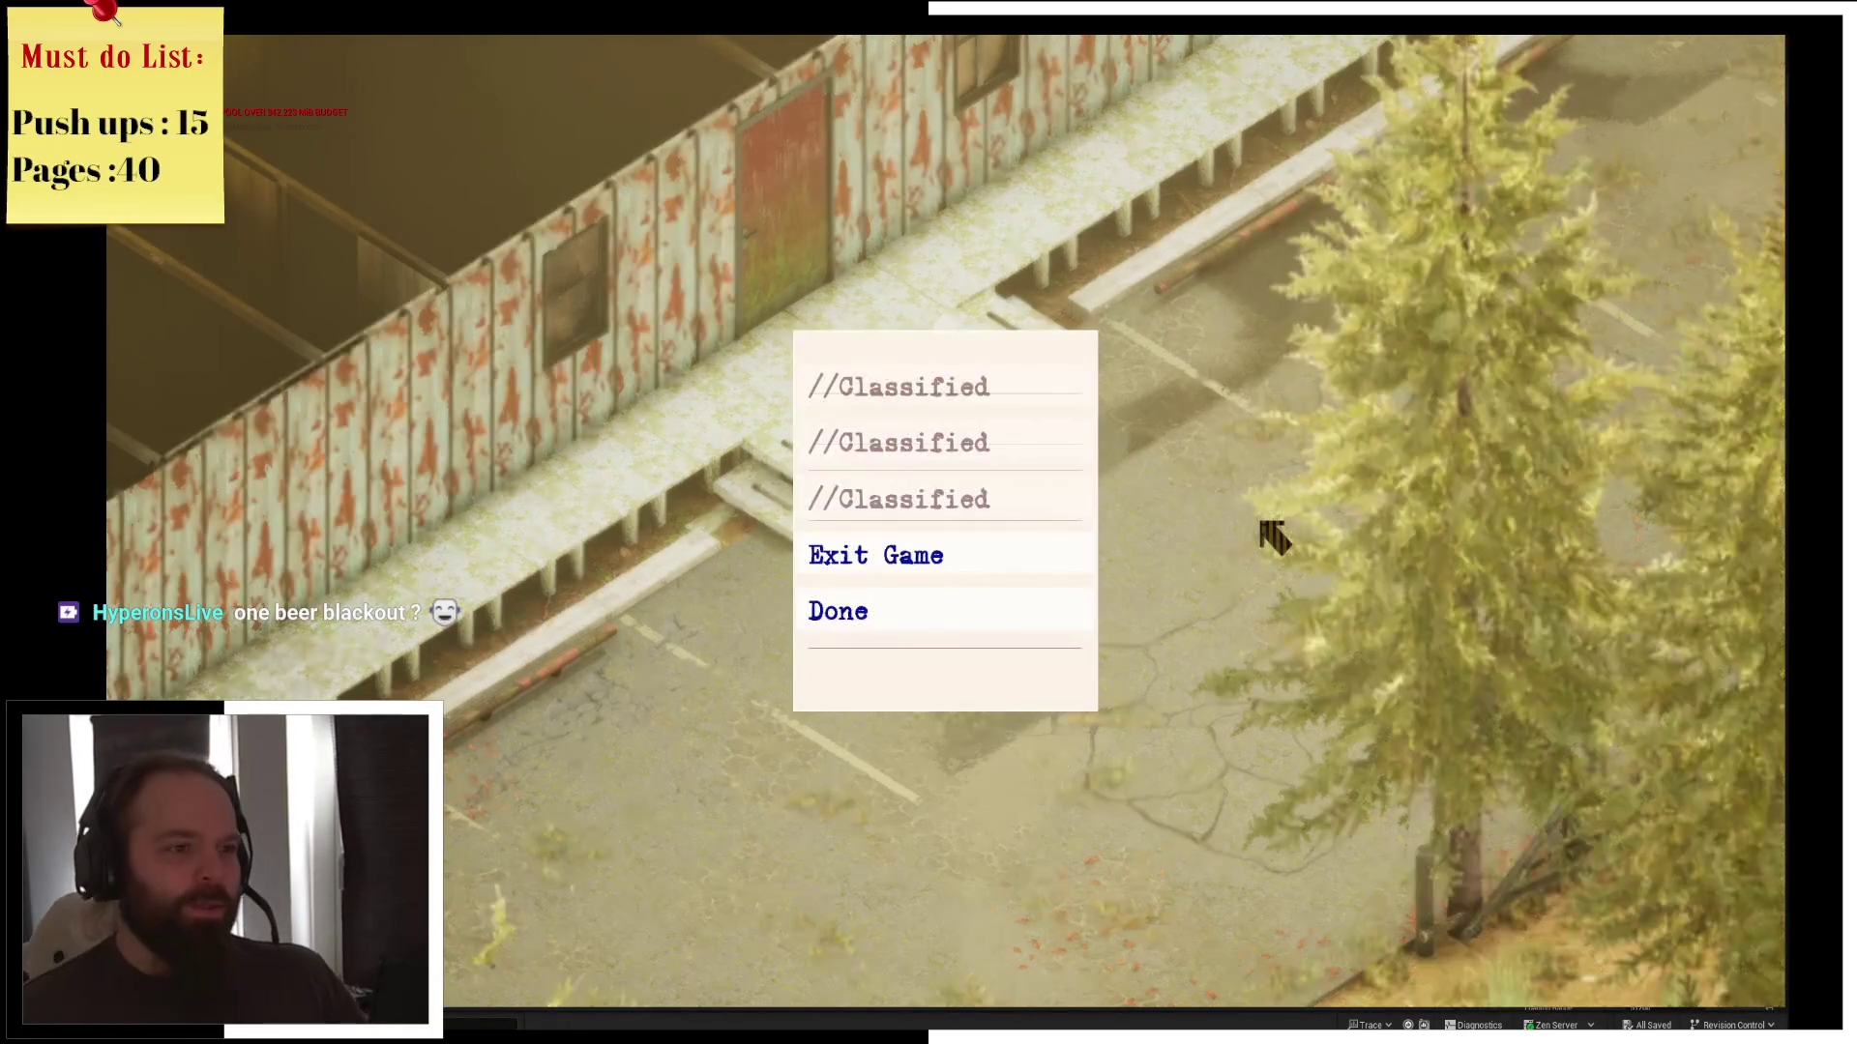
left_click(1015, 560)
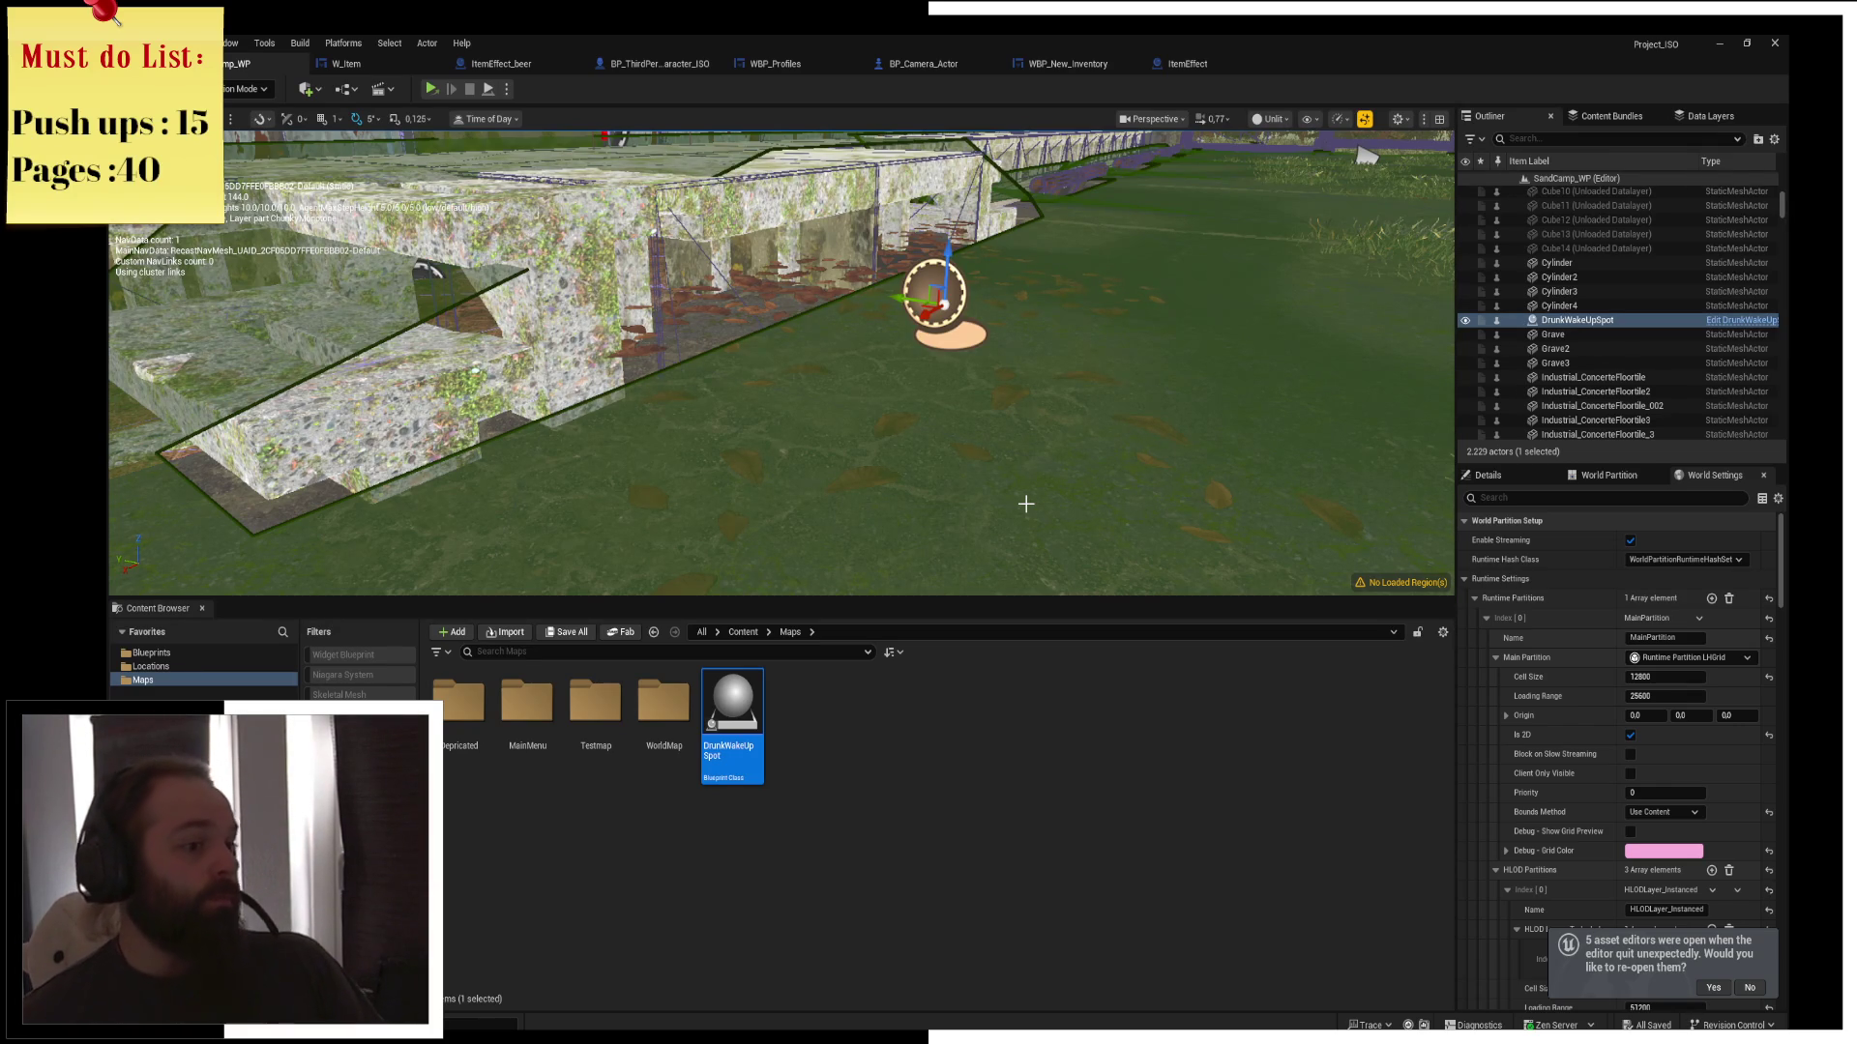
Focus the view on DrunkWakeUpSpot and save the moved actor
left_click_drag(838, 215, 1030, 253)
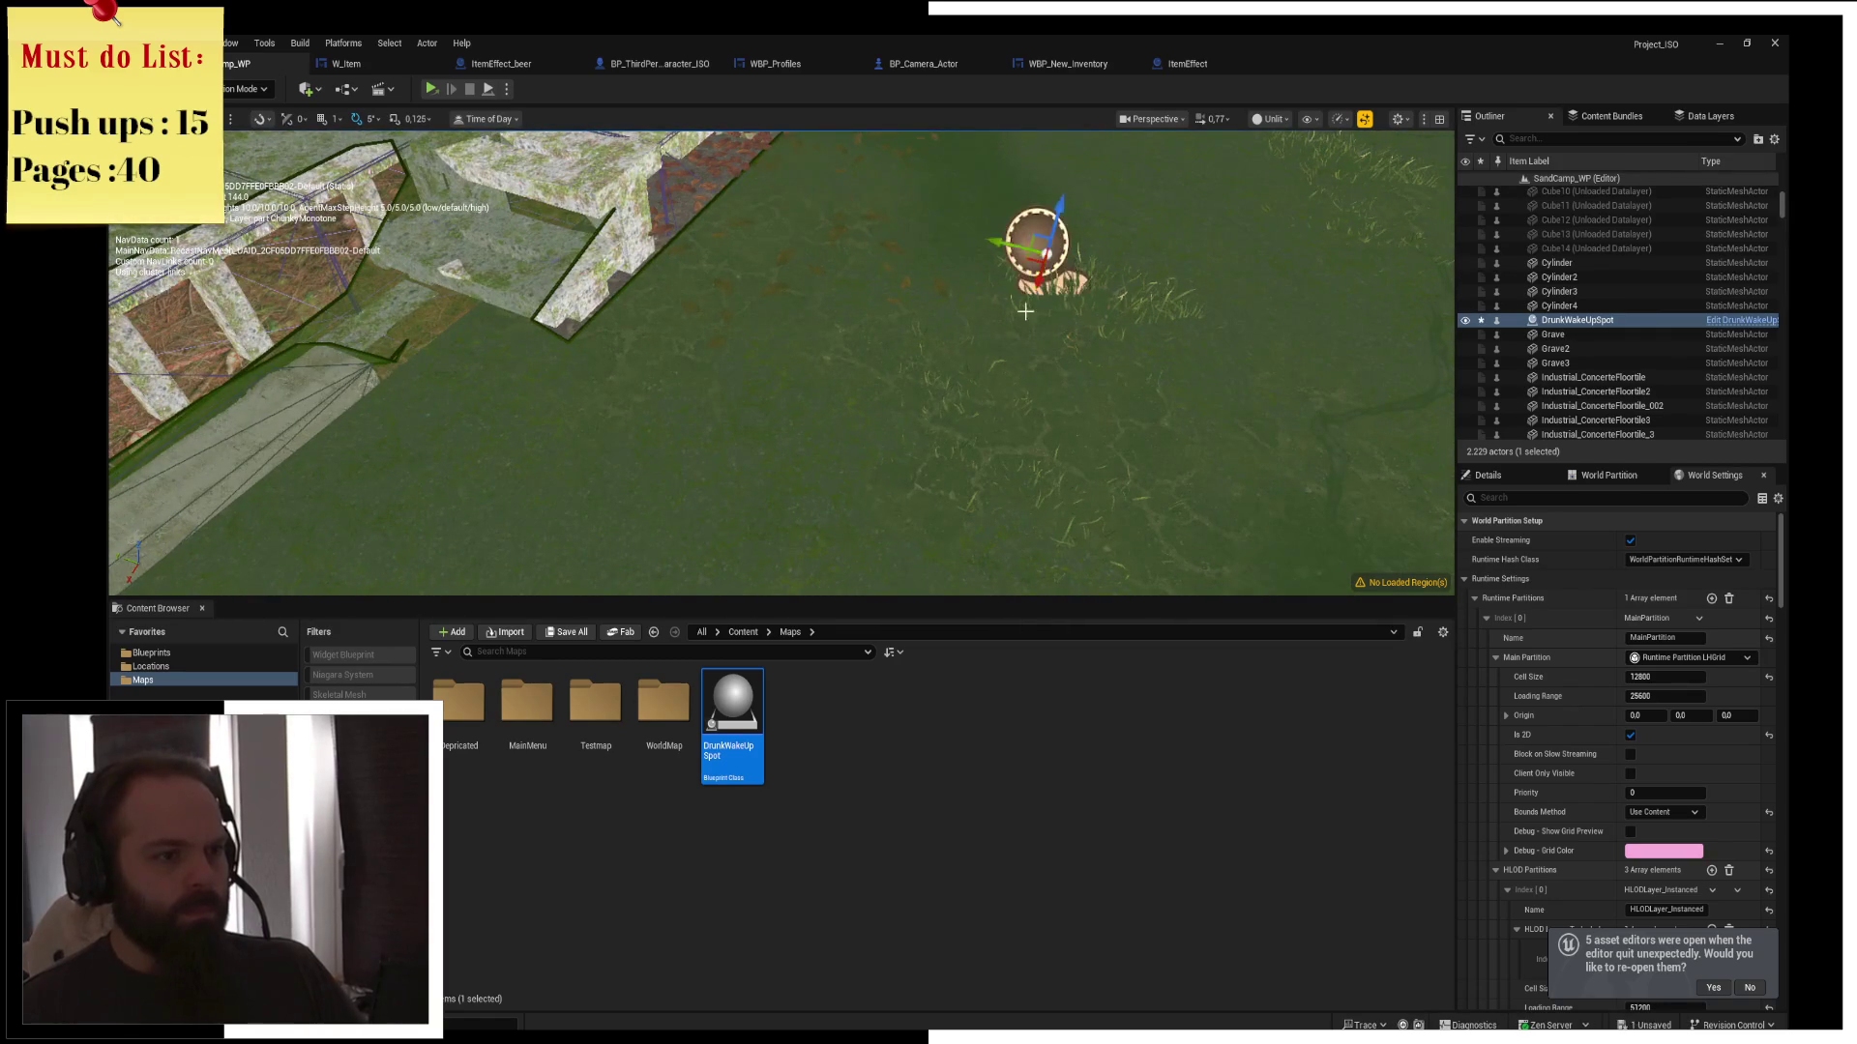
key("f")
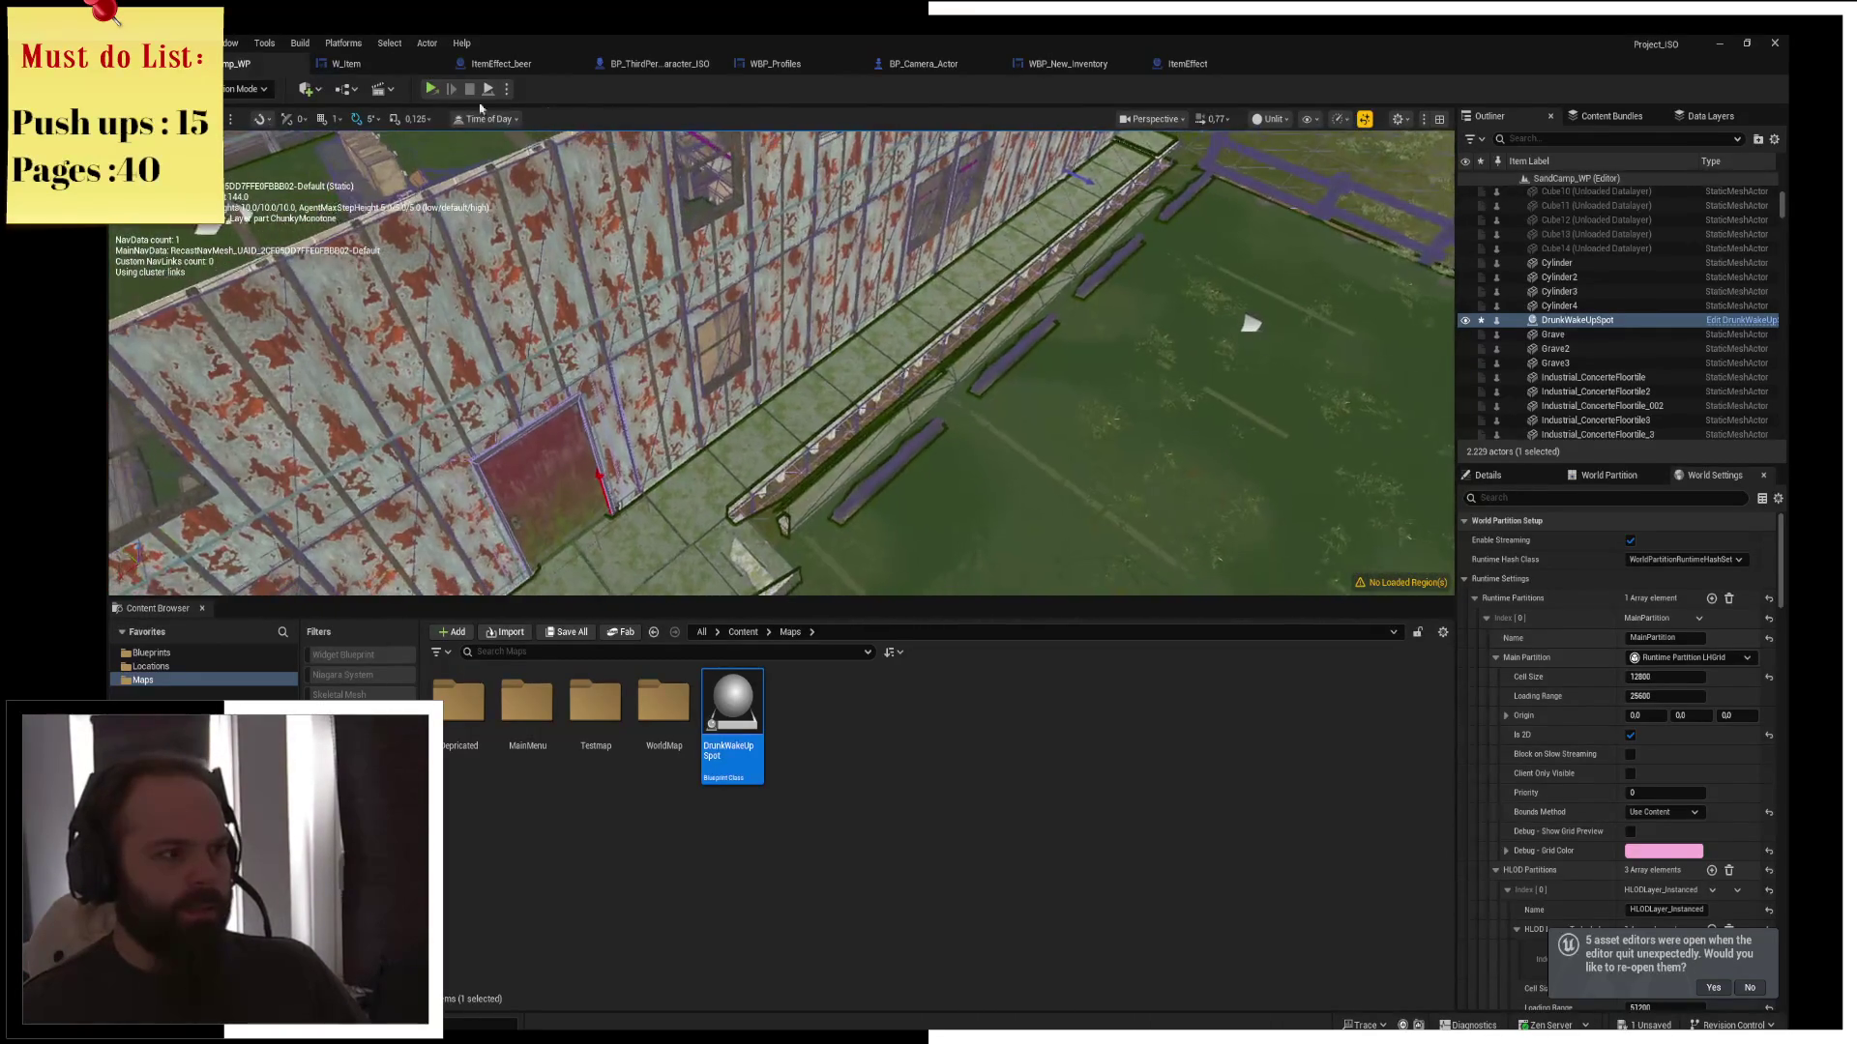
key("ctrl+s")
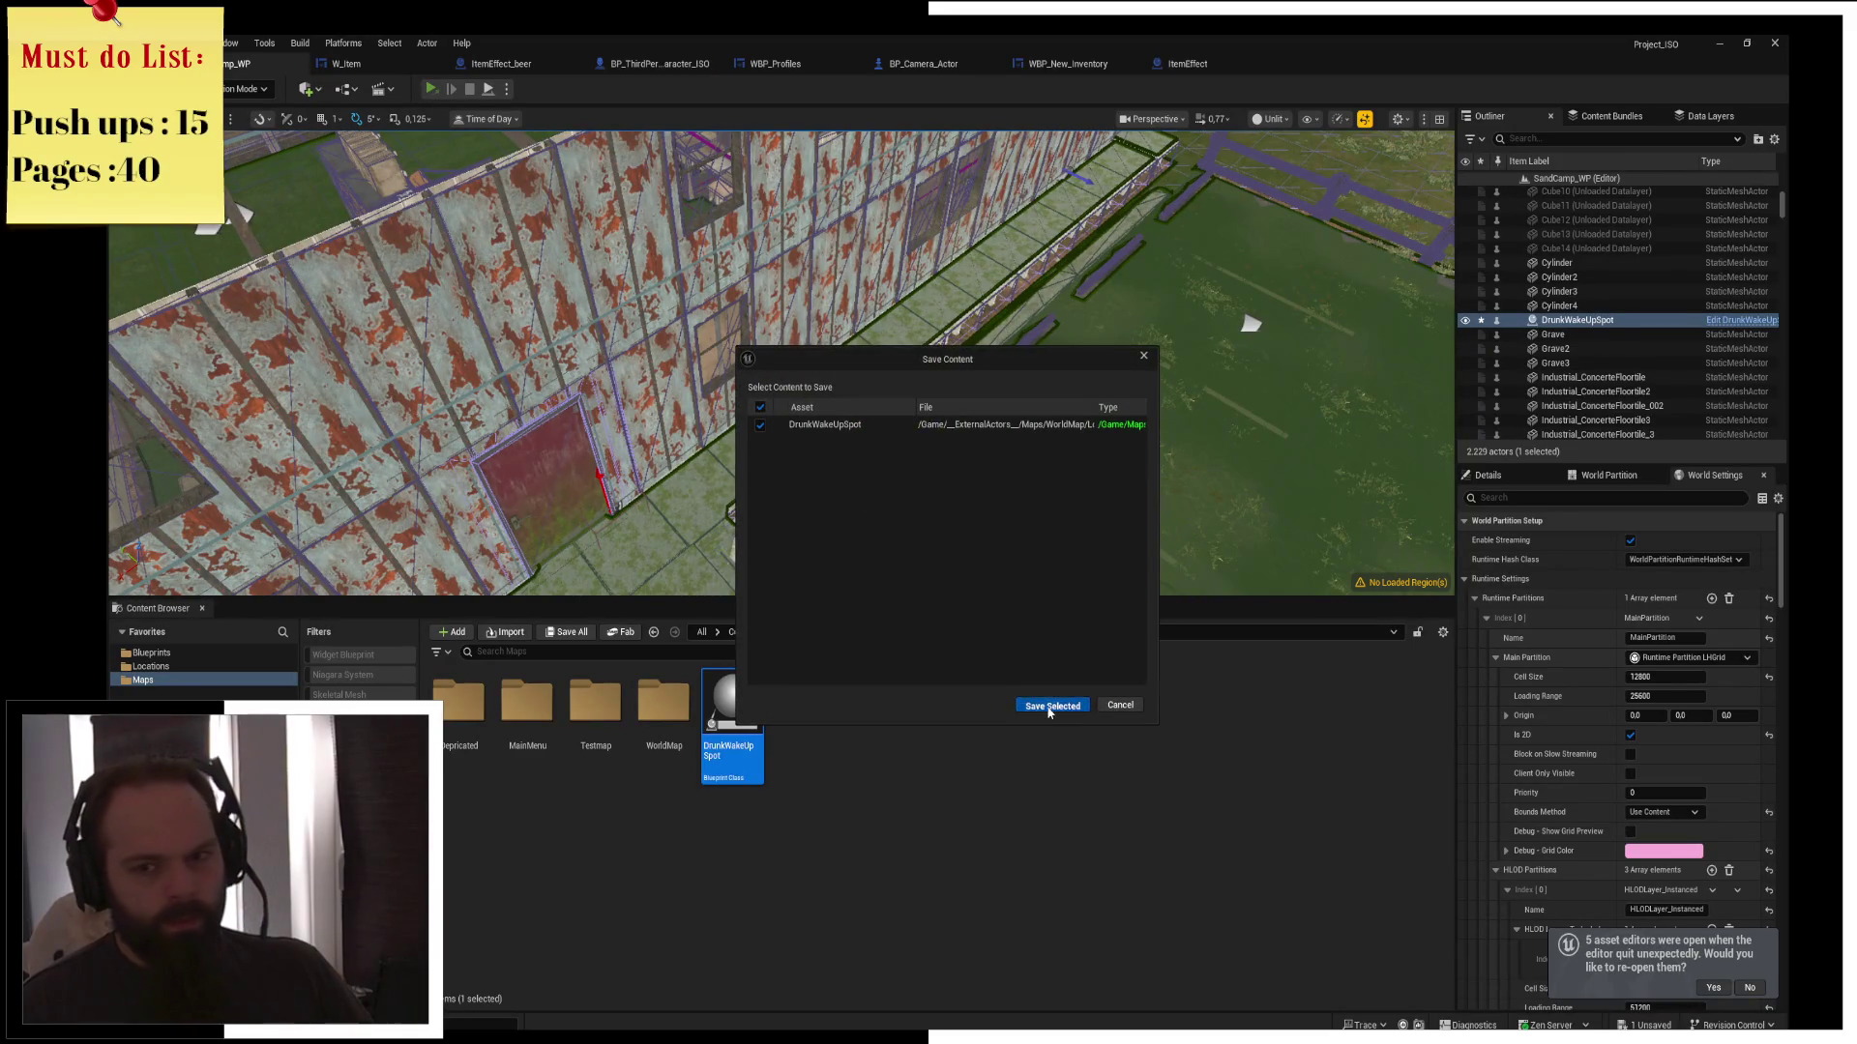
left_click(1051, 706)
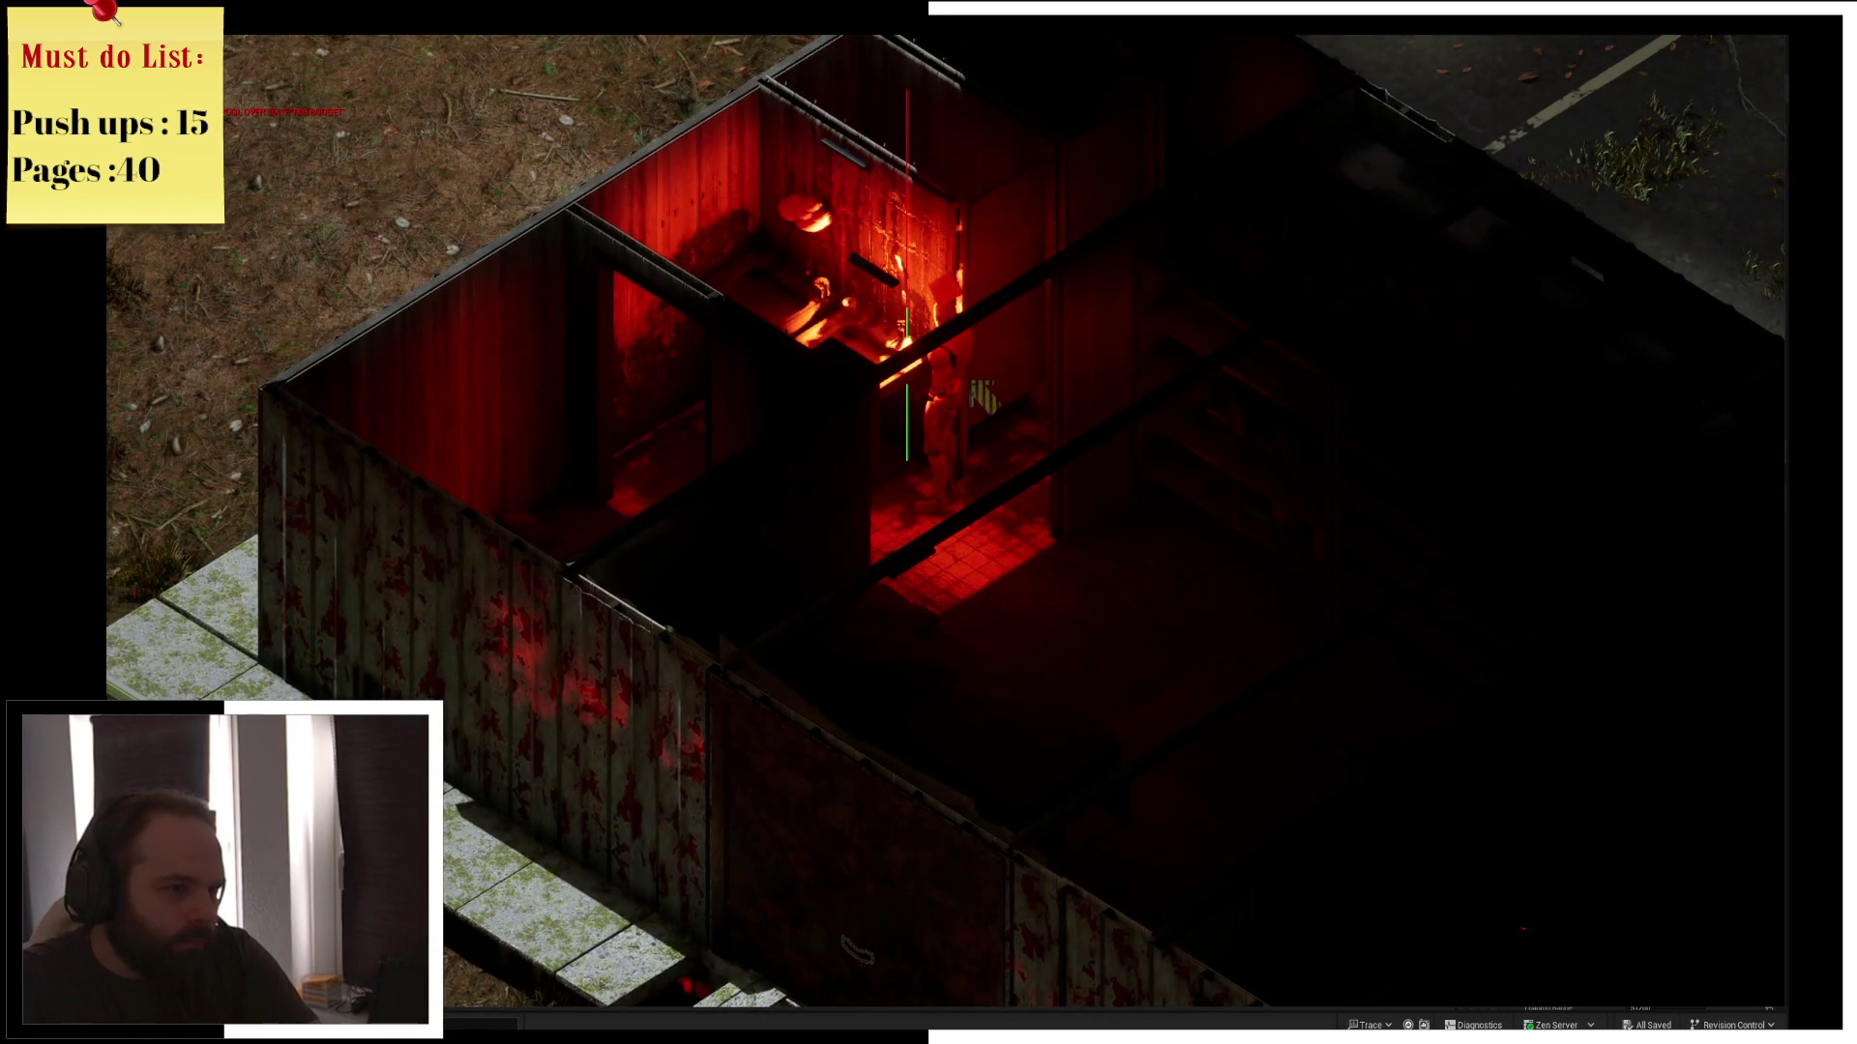
In play, drink the beer from the inventory, then exit the game to the editor
key("i")
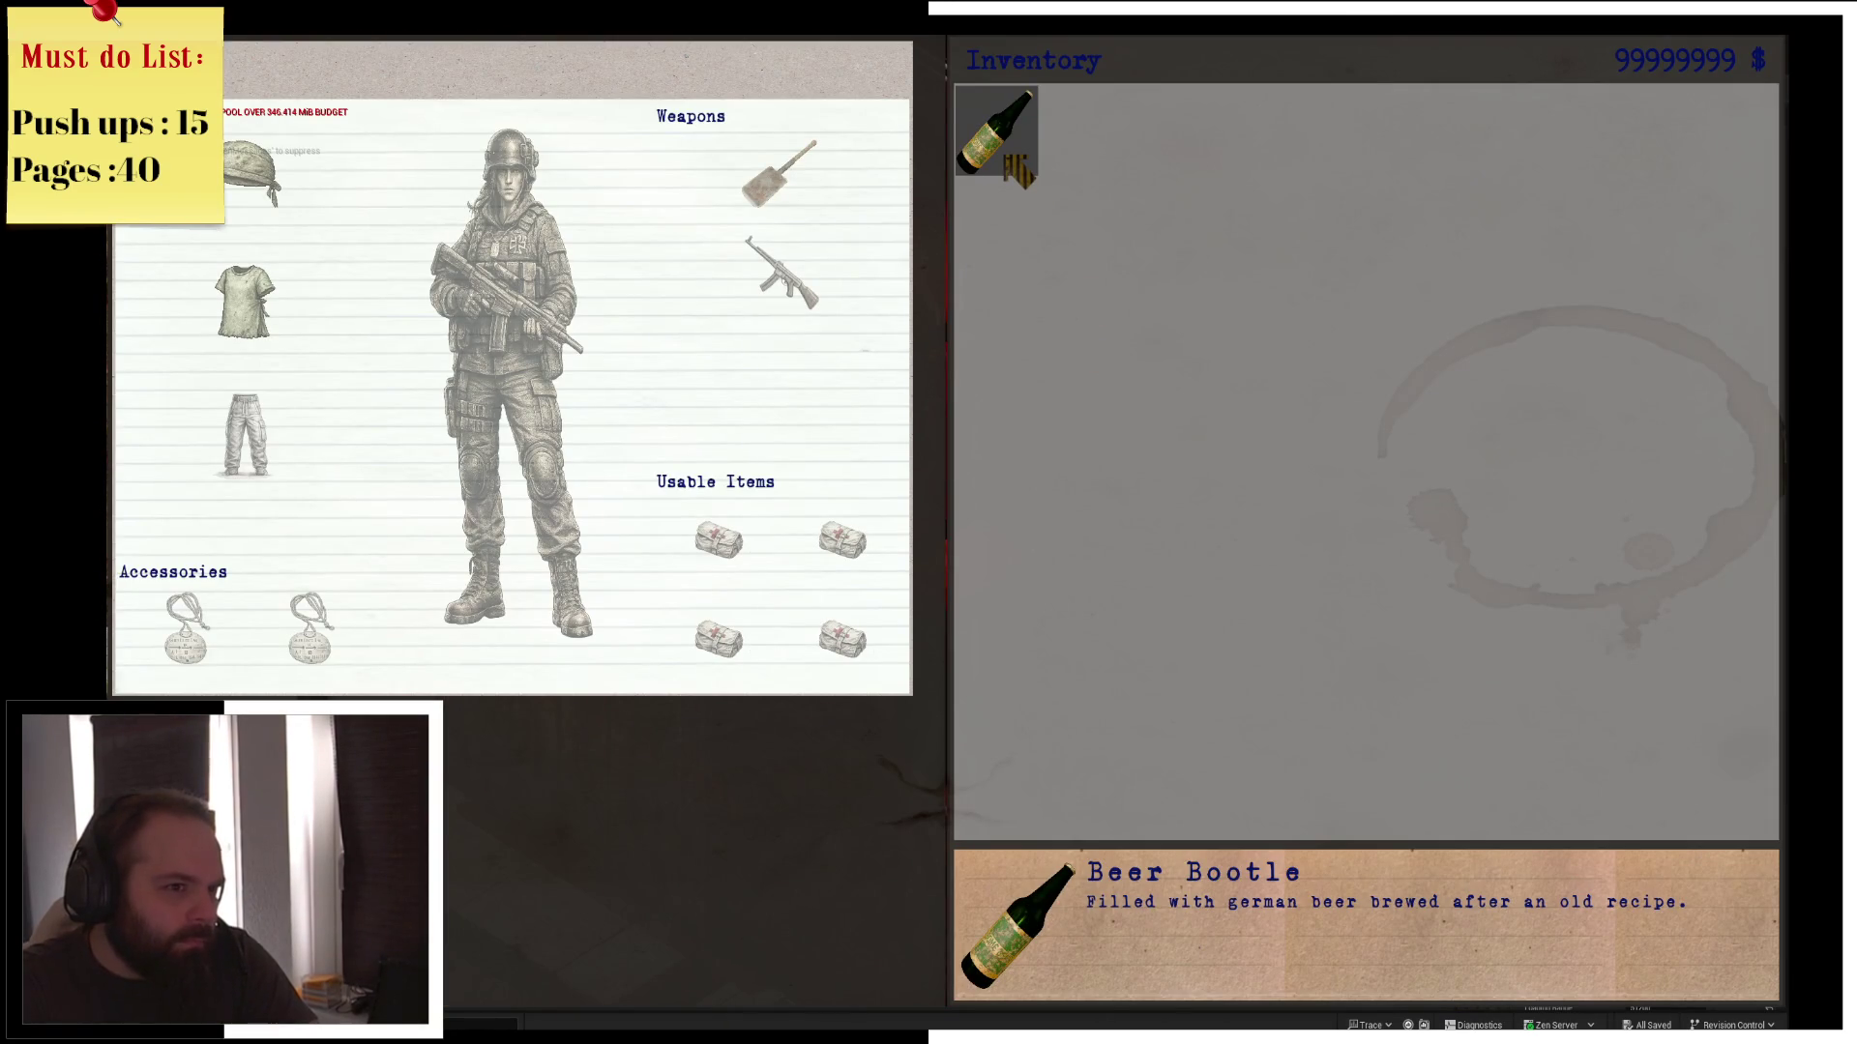
left_click(1008, 157)
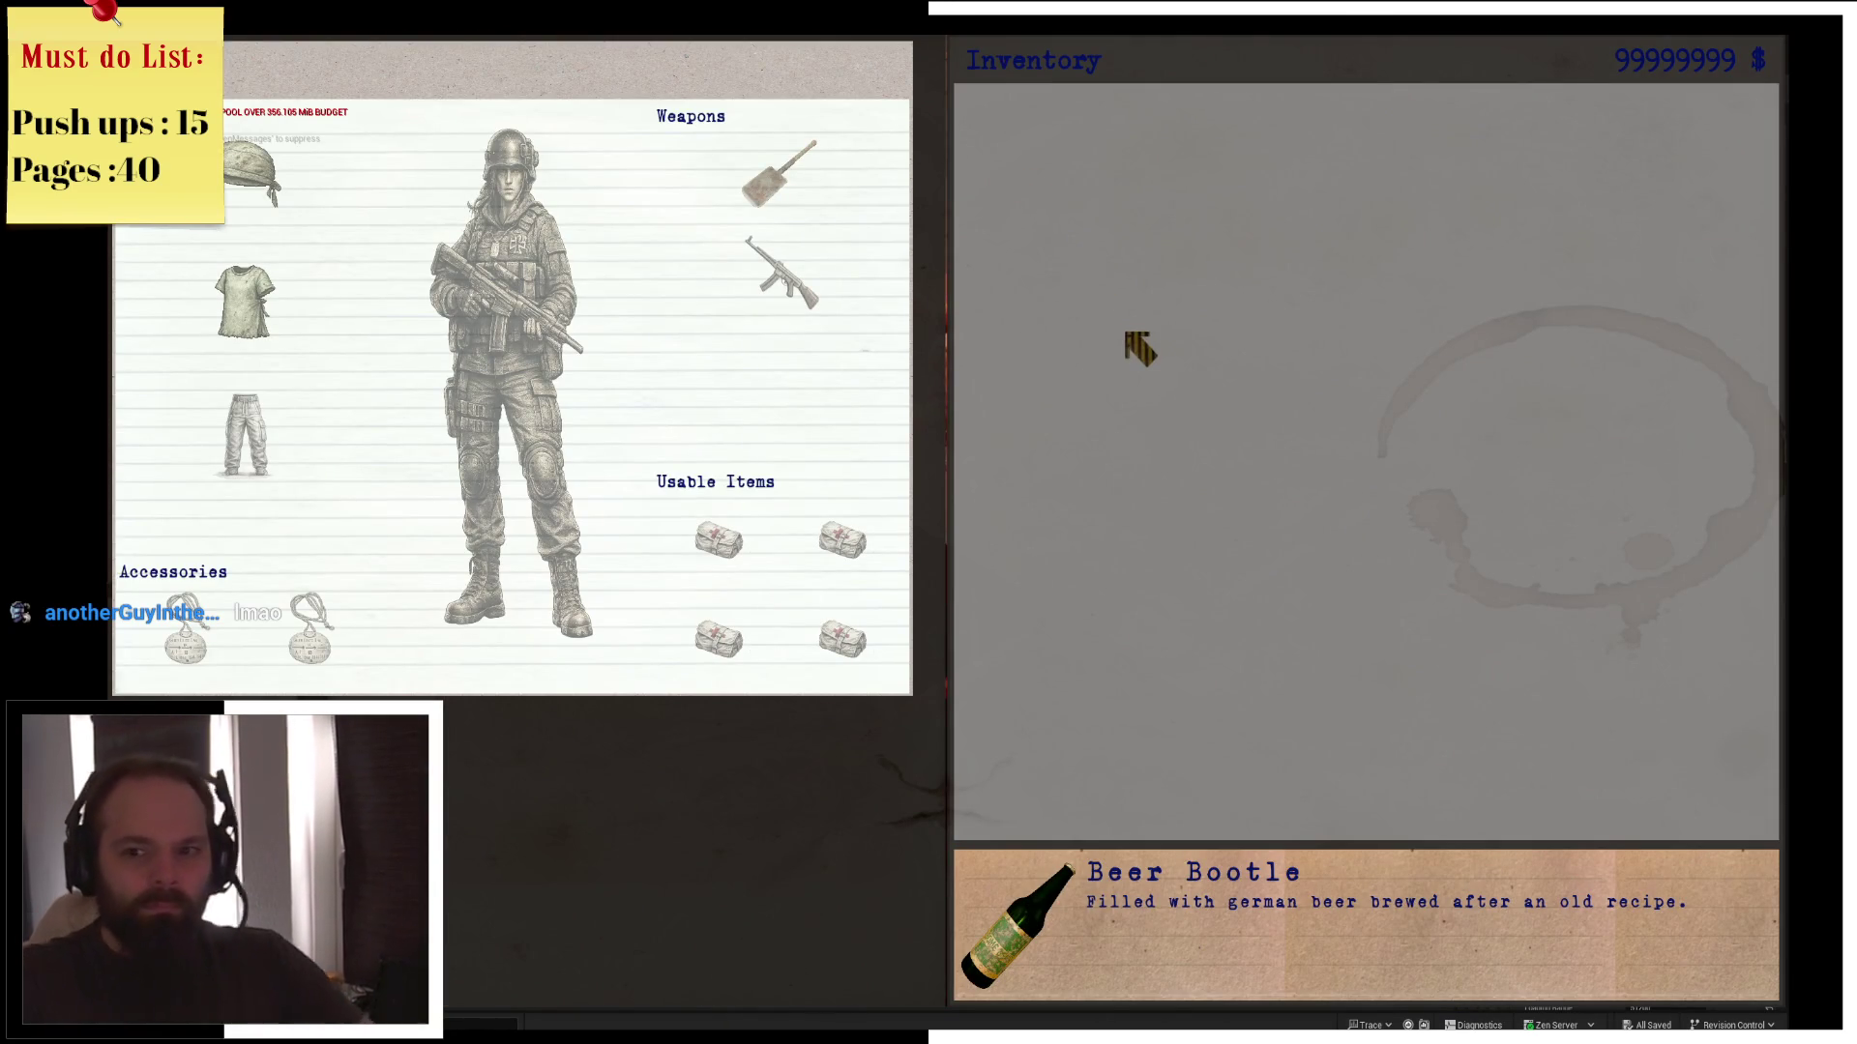
key("Escape")
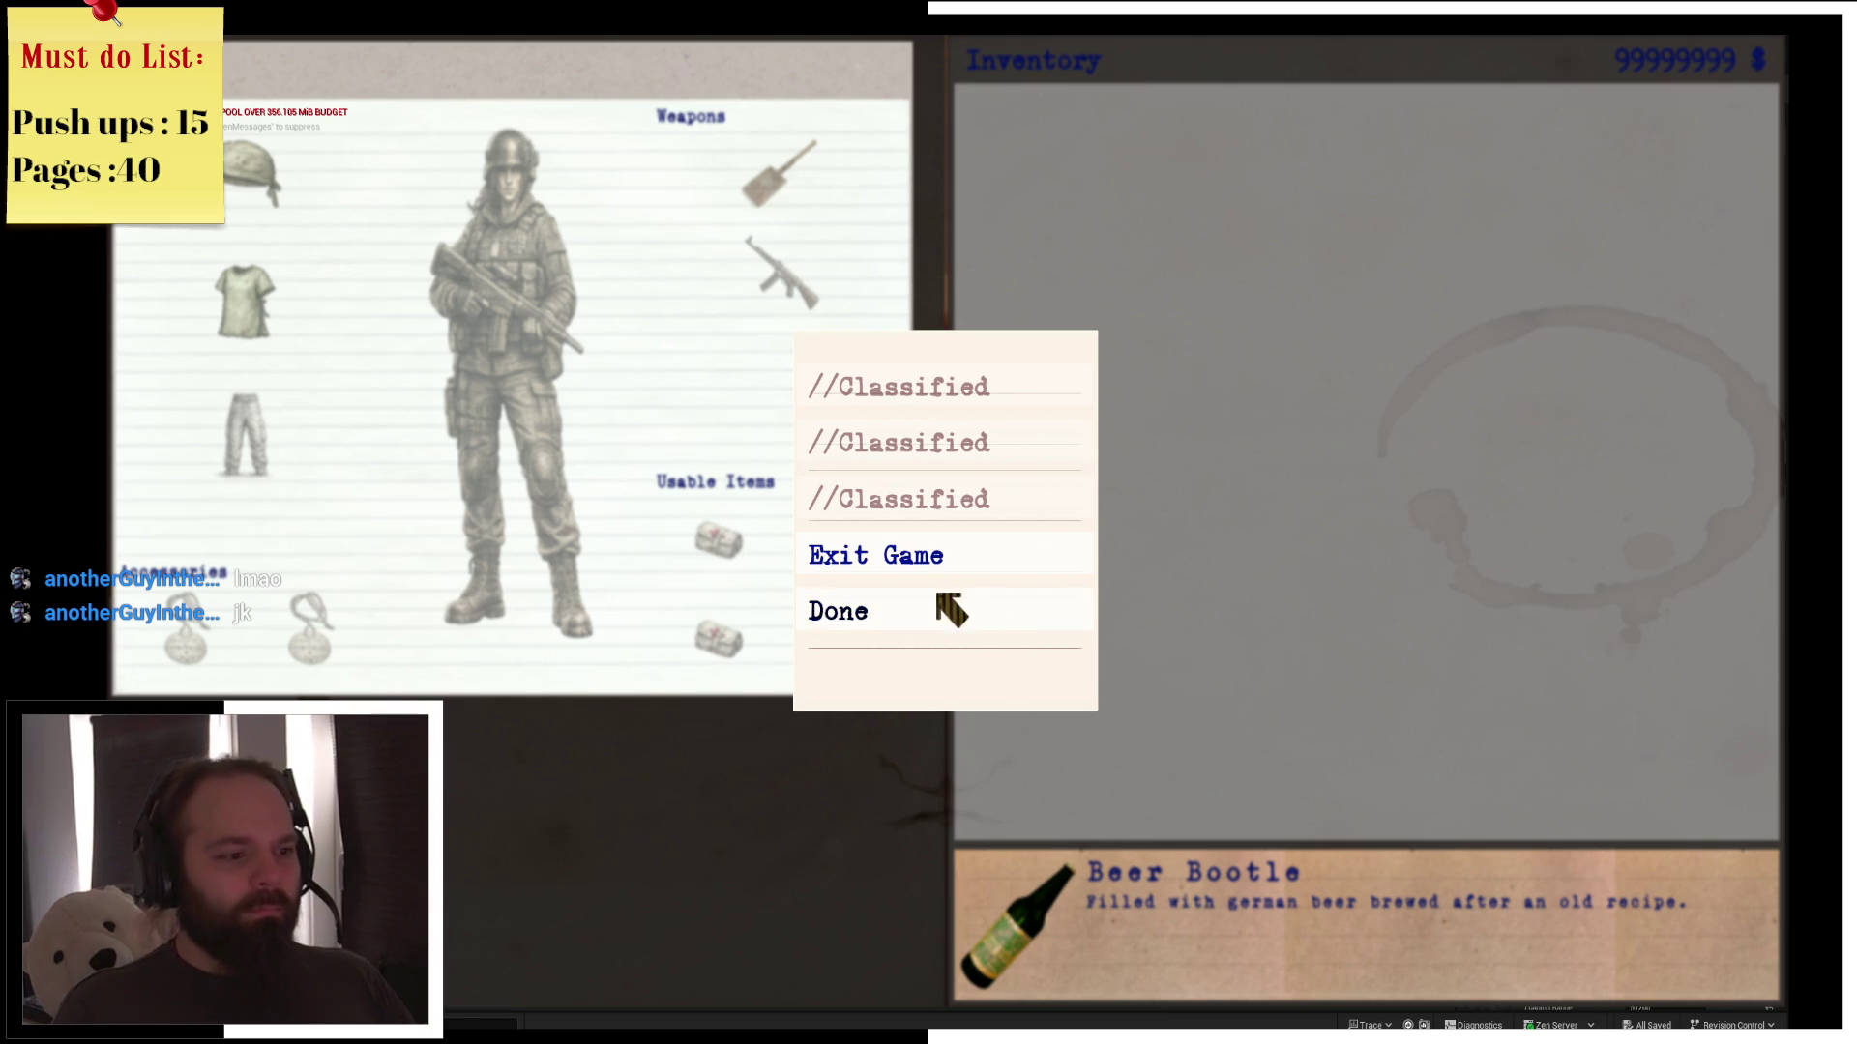
left_click(951, 610)
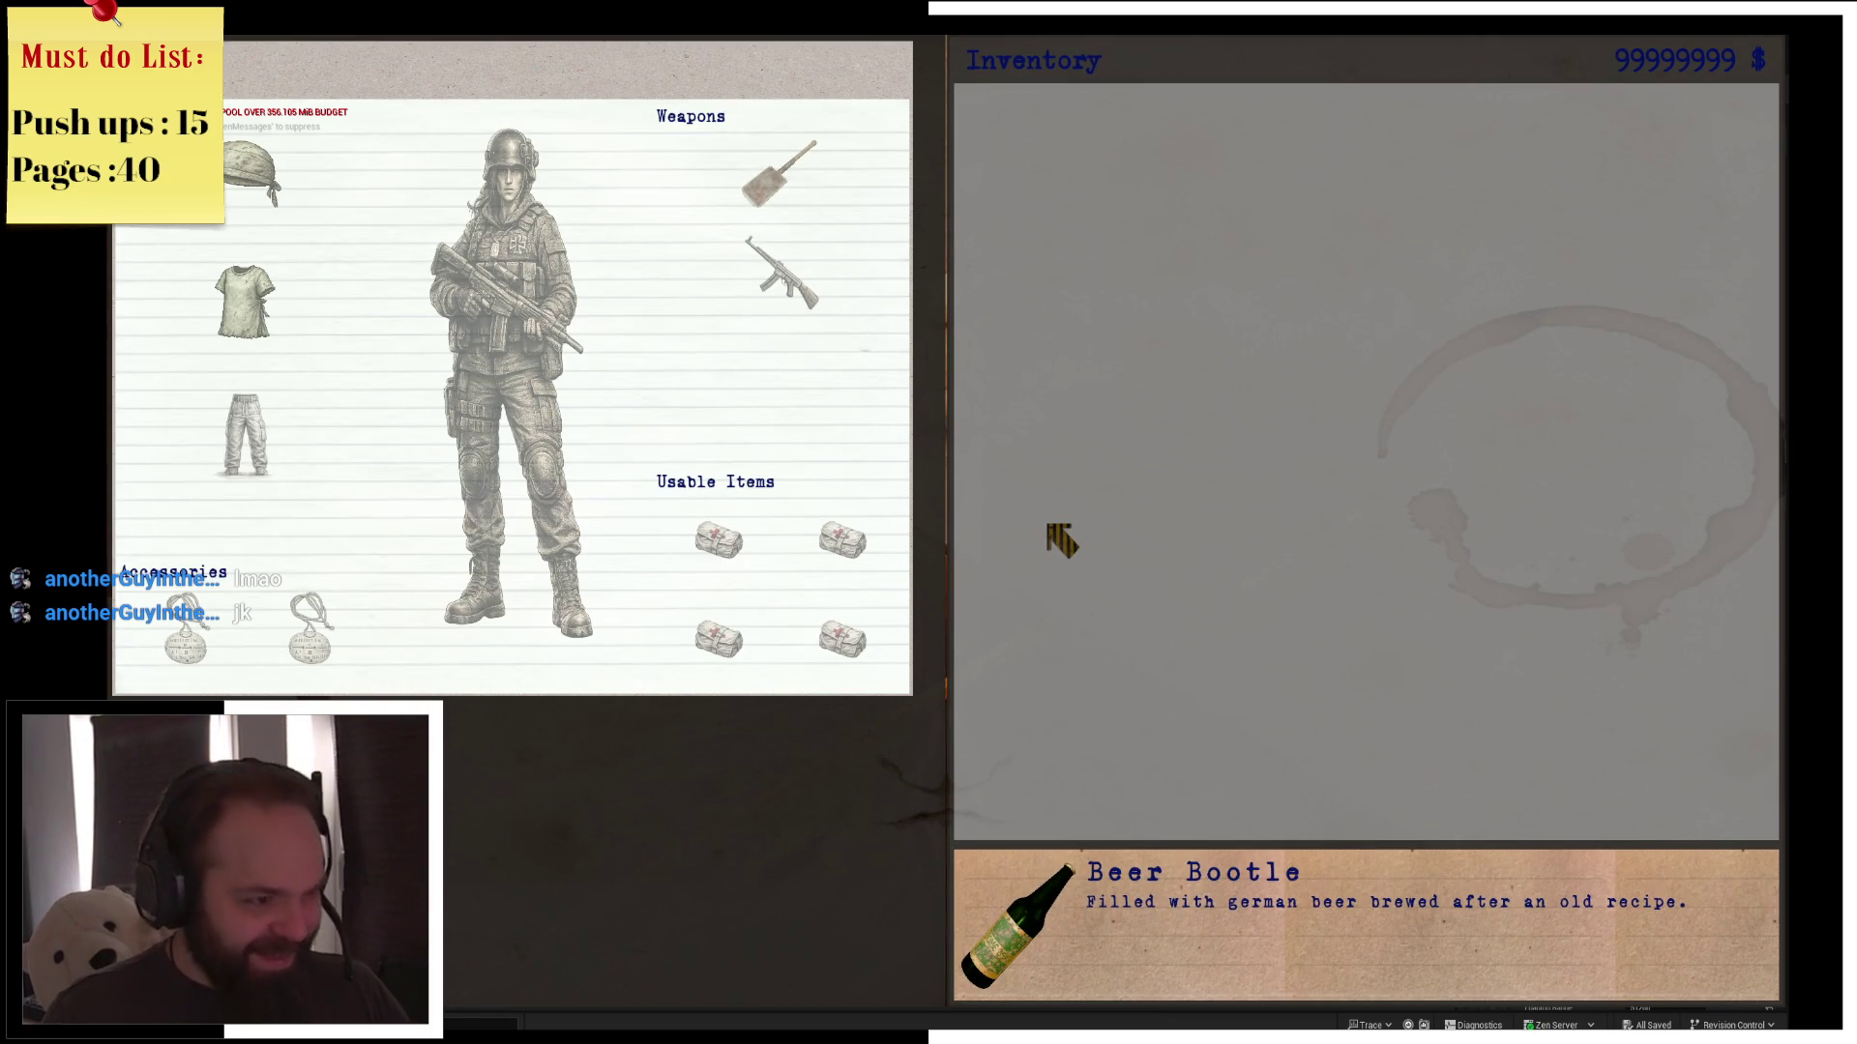
key("i")
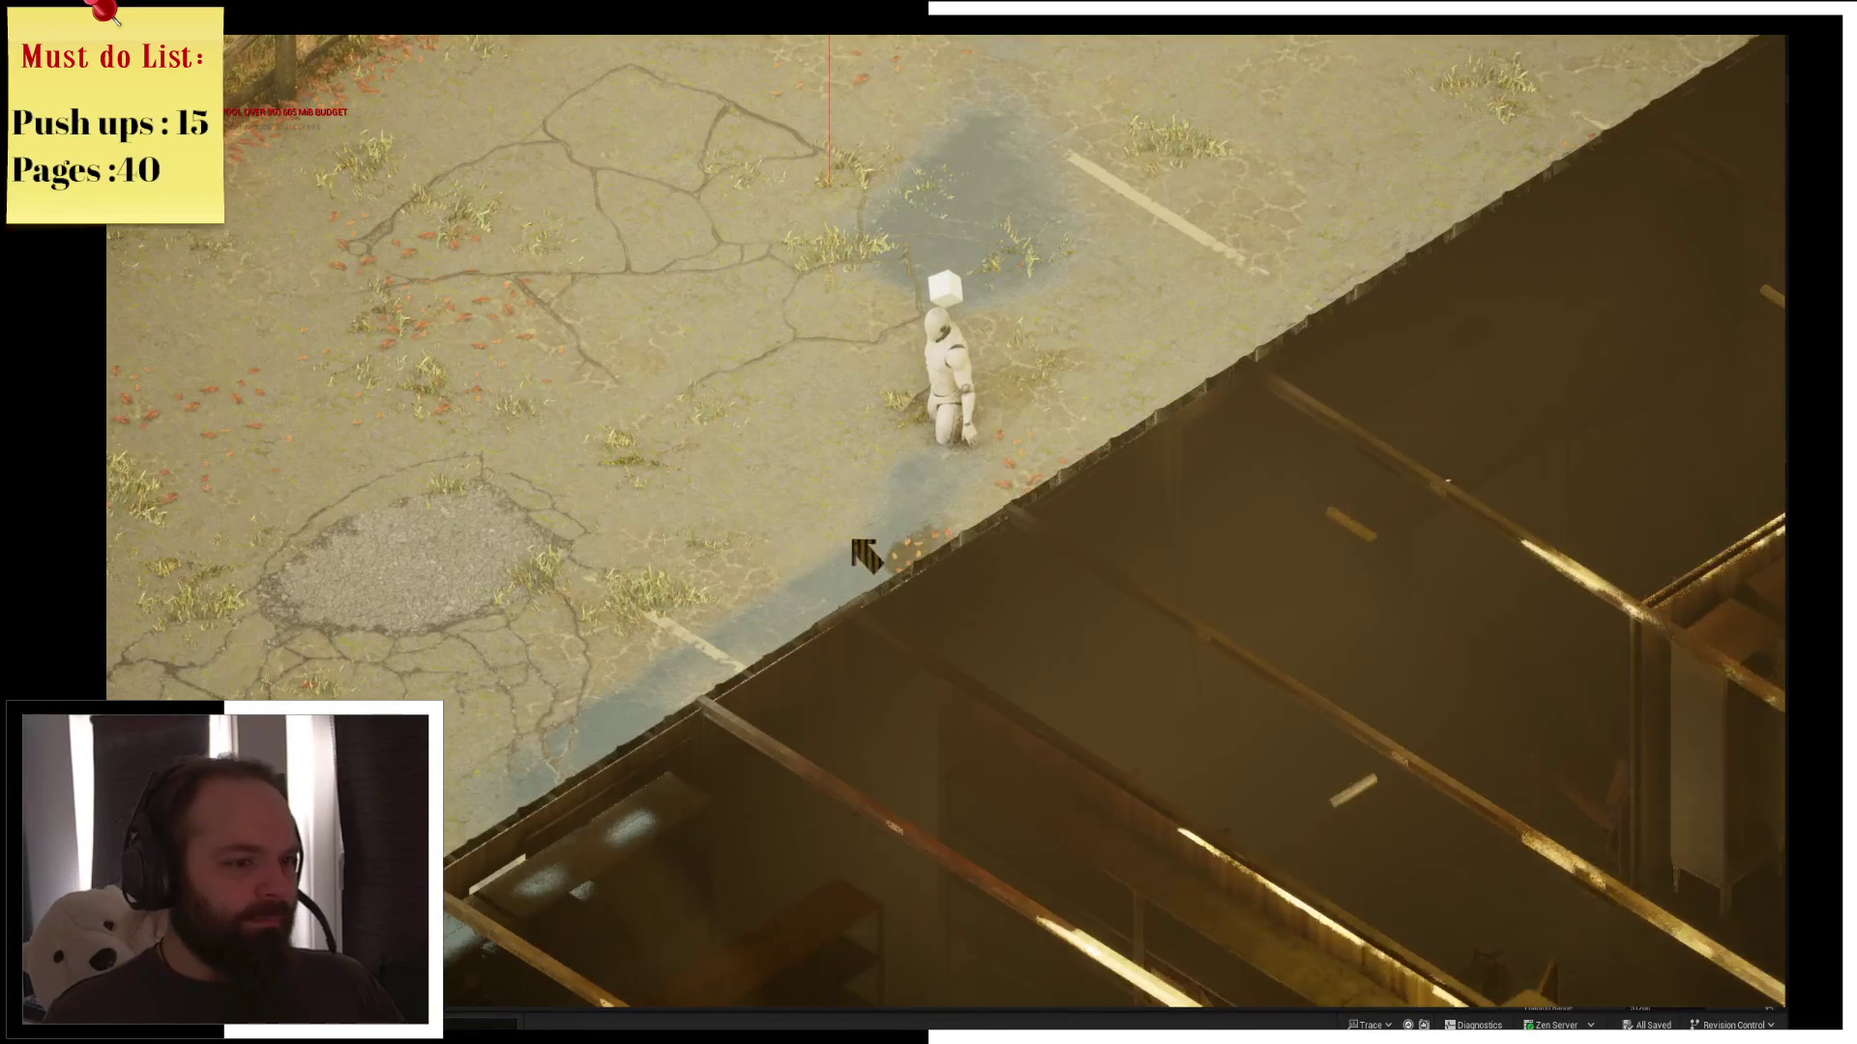
key("Escape")
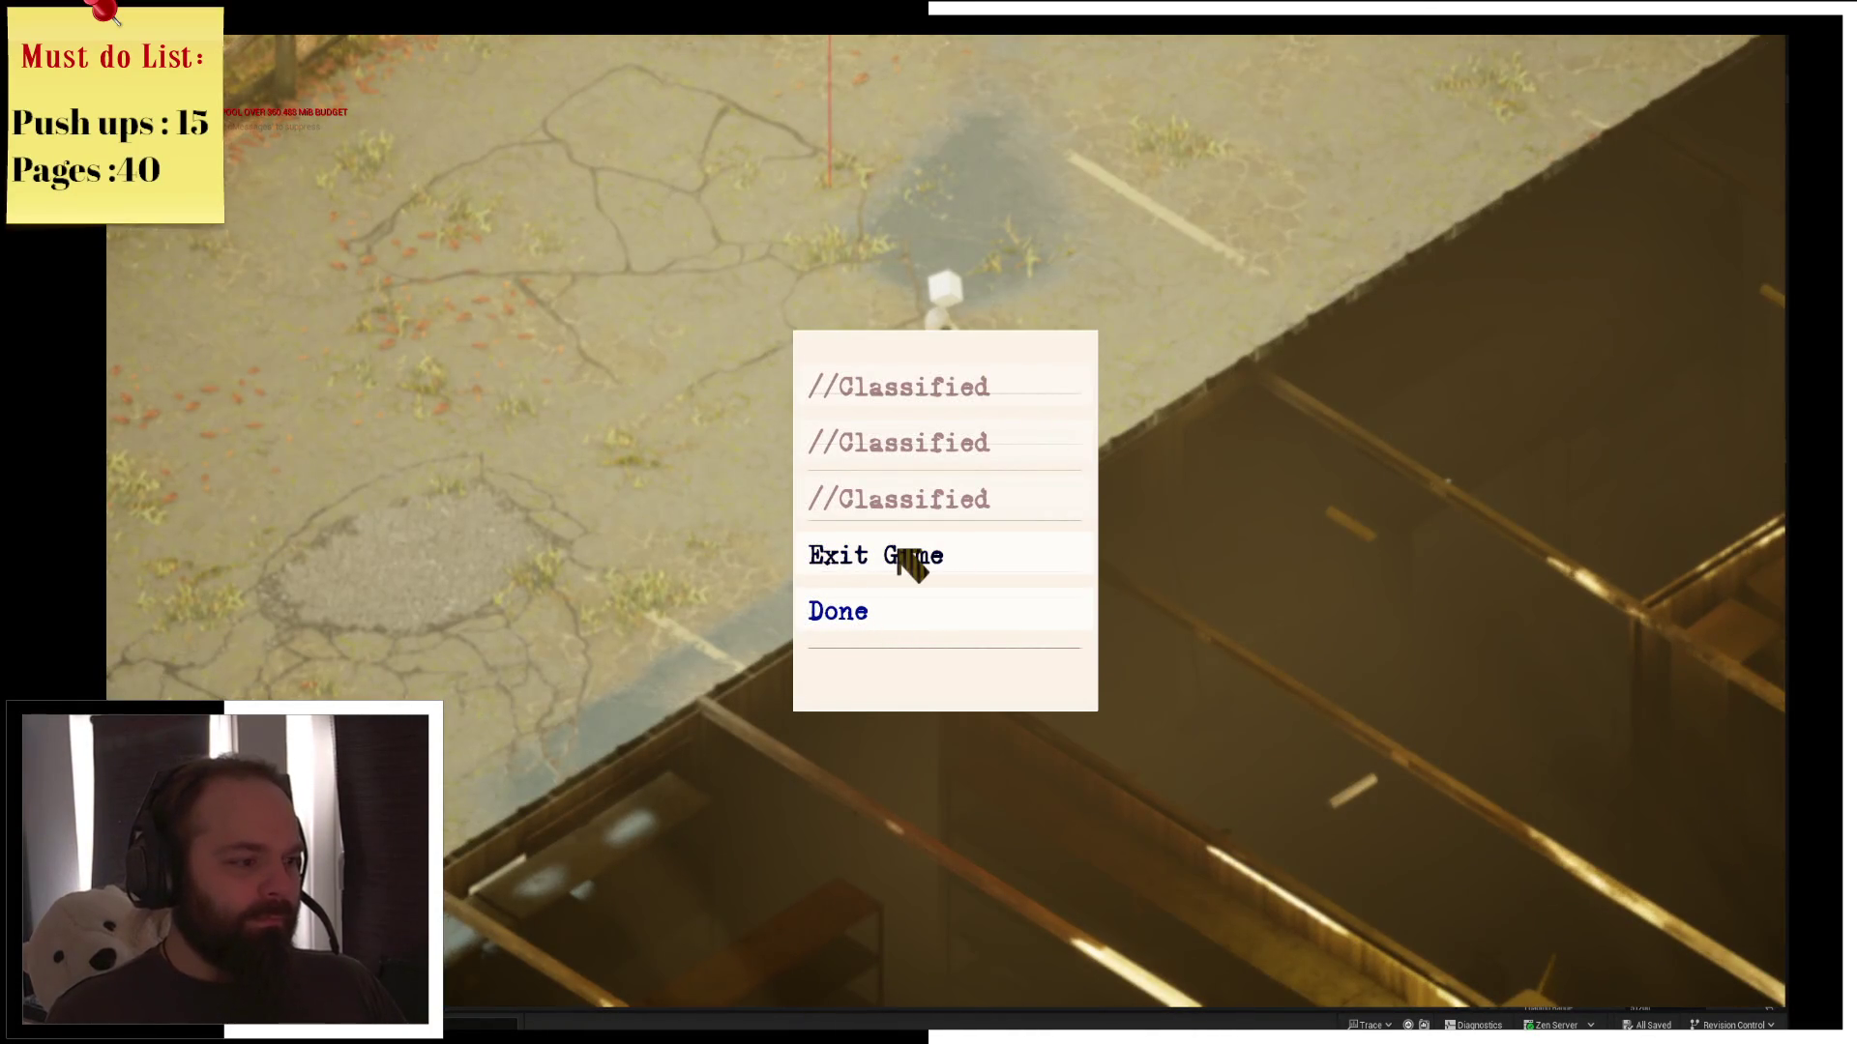
left_click(901, 555)
Move DrunkWakeUpSpot beside the parking-lot wall and save the change
key("f")
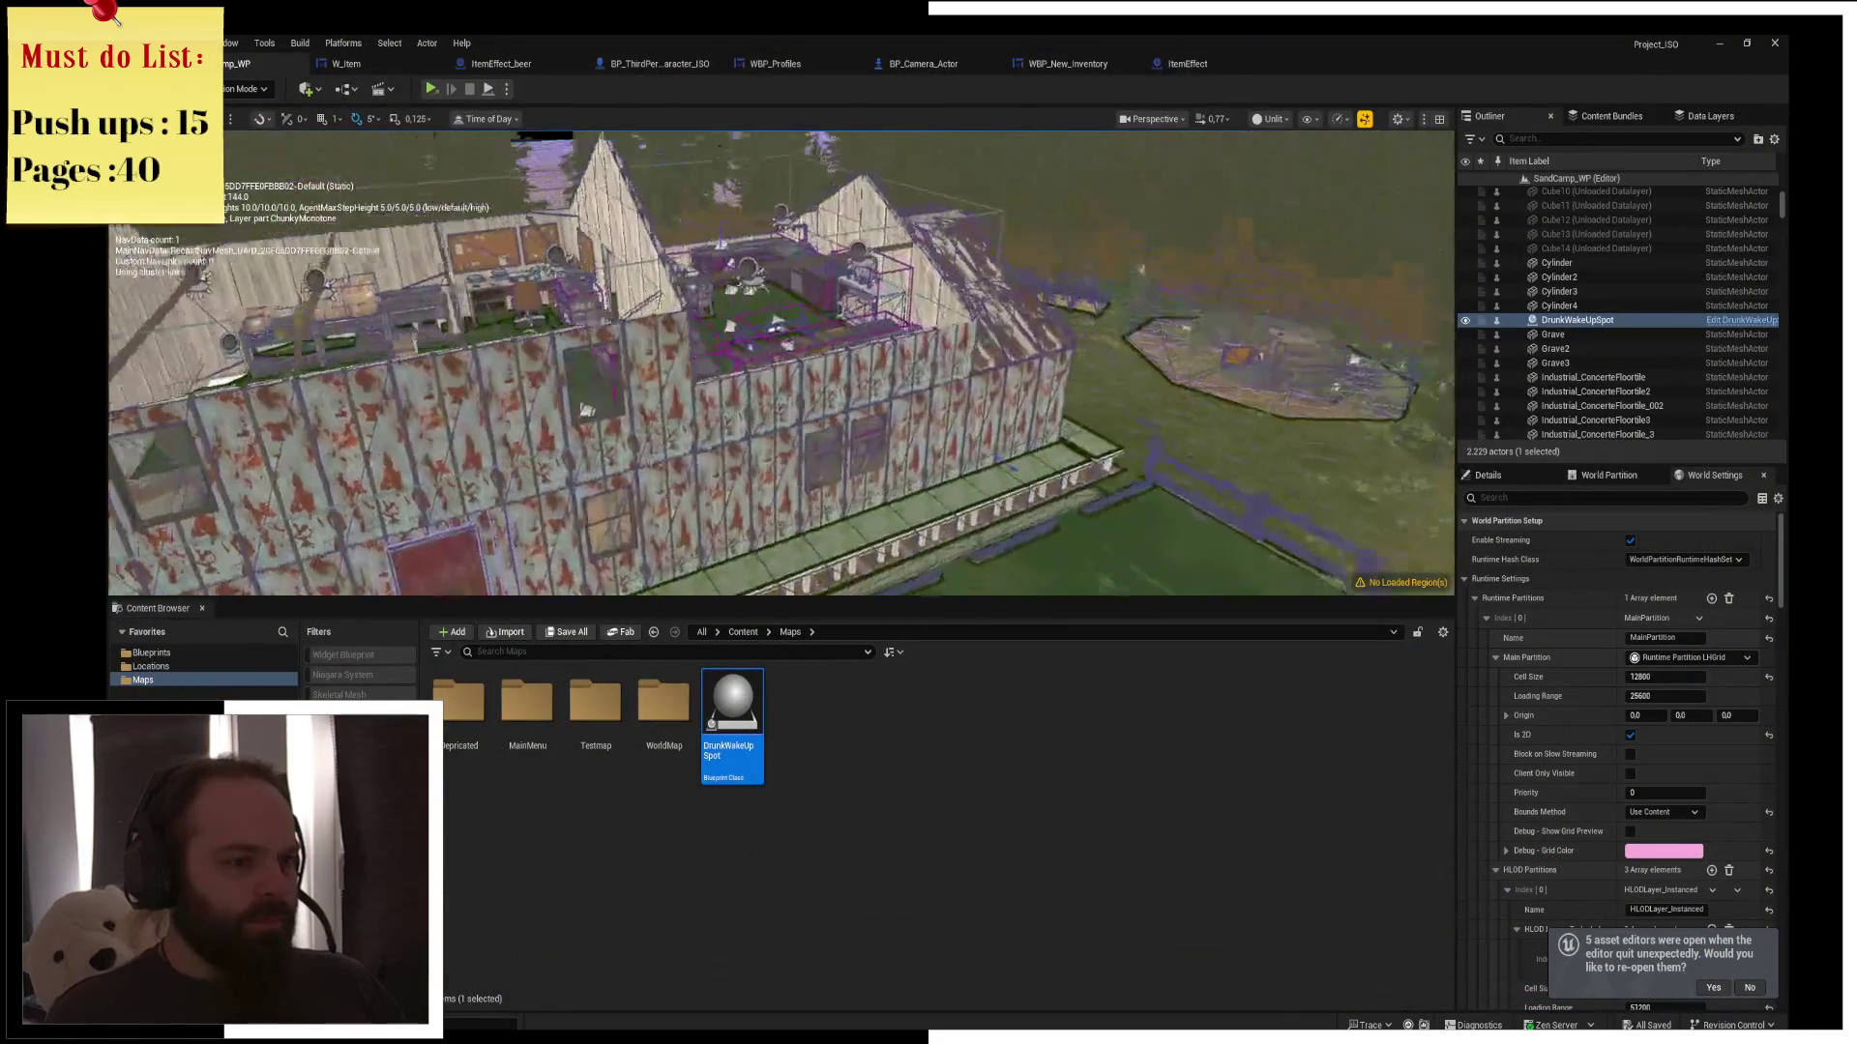
left_click_drag(1036, 447, 1036, 447)
left_click_drag(873, 376, 871, 272)
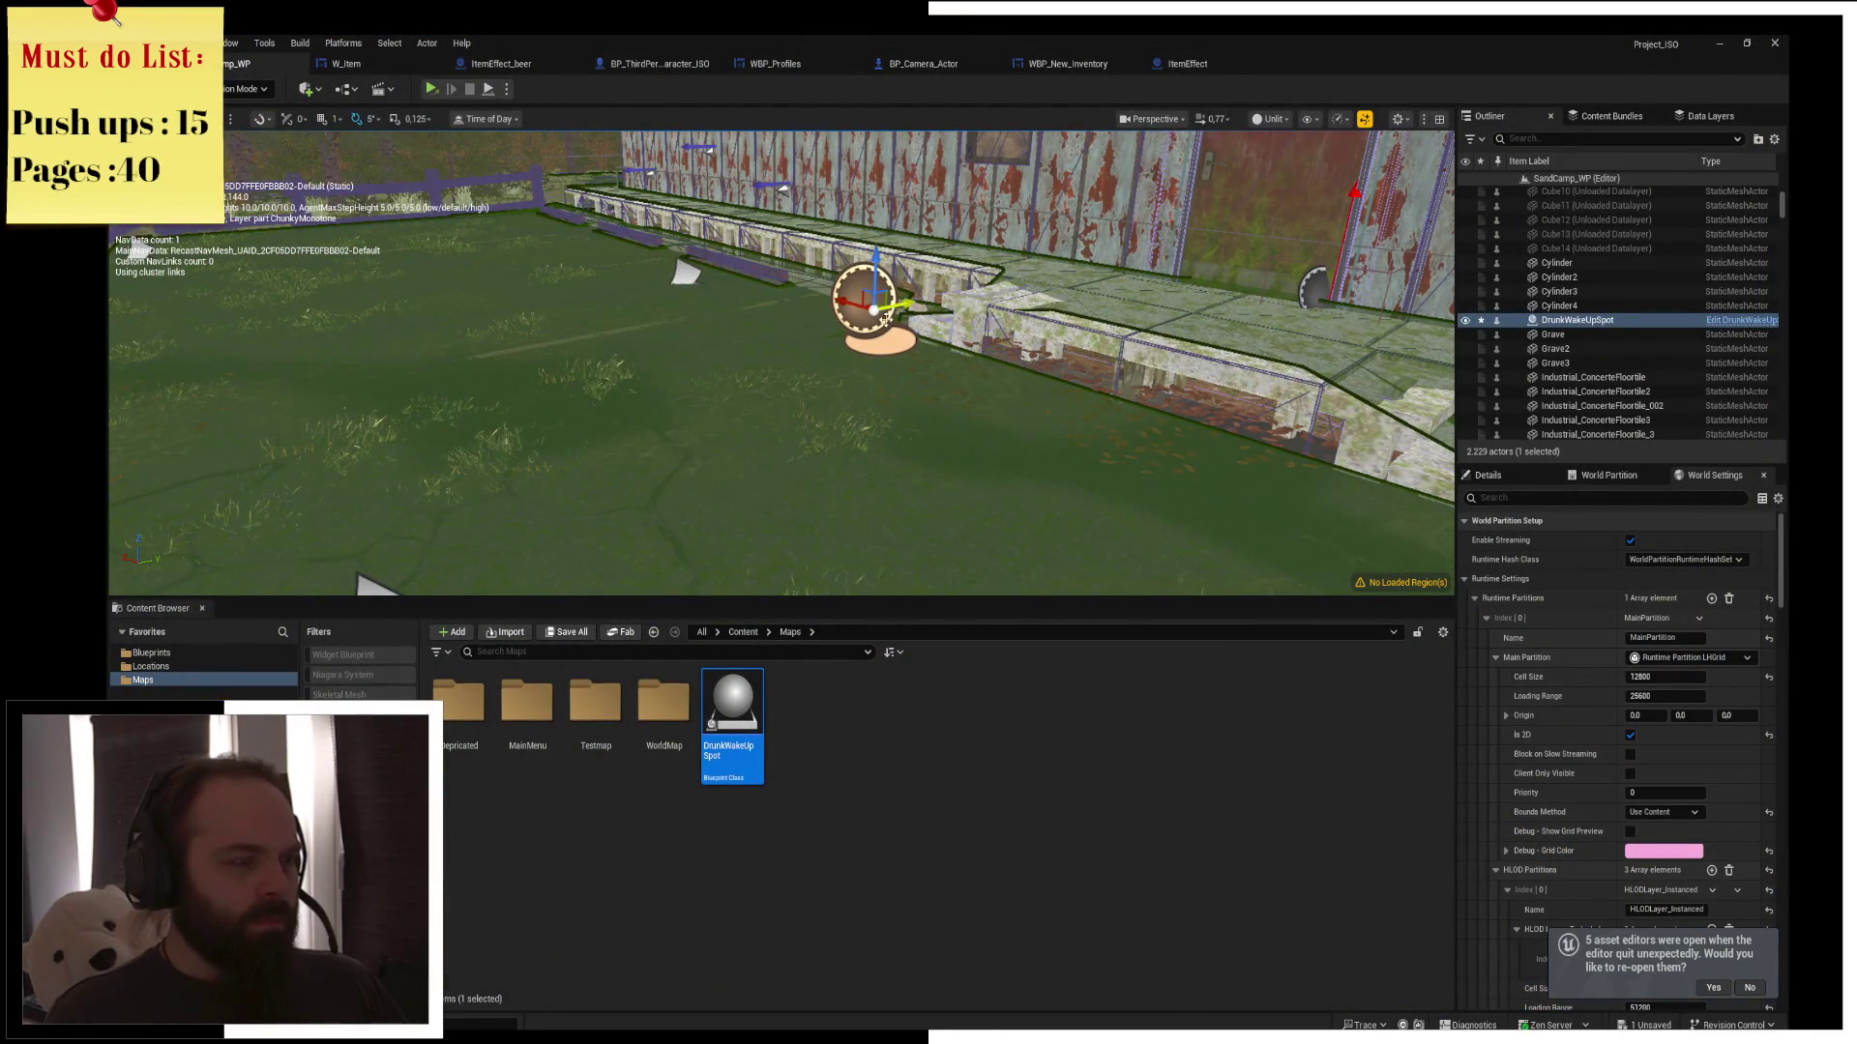
key("ctrl+s")
left_click(1053, 708)
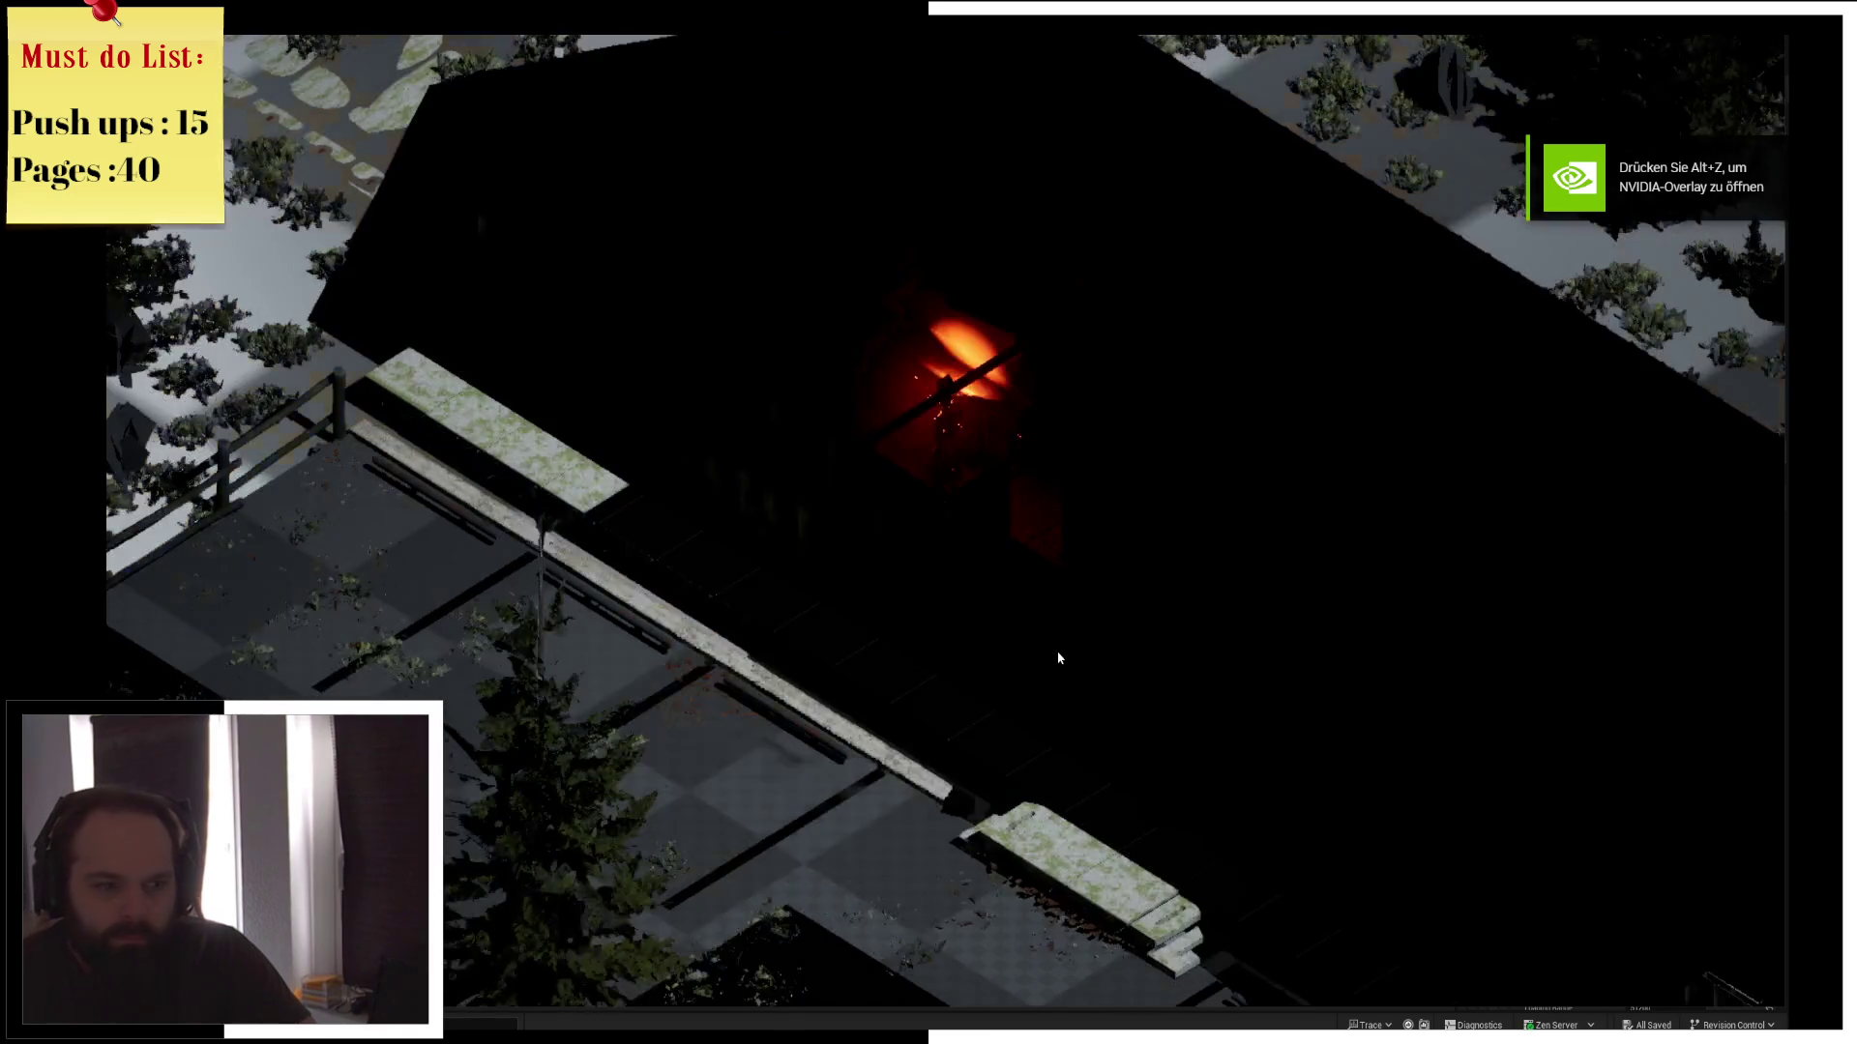
Walk the character through the red-lit rooms of the house
key("d")
key("e")
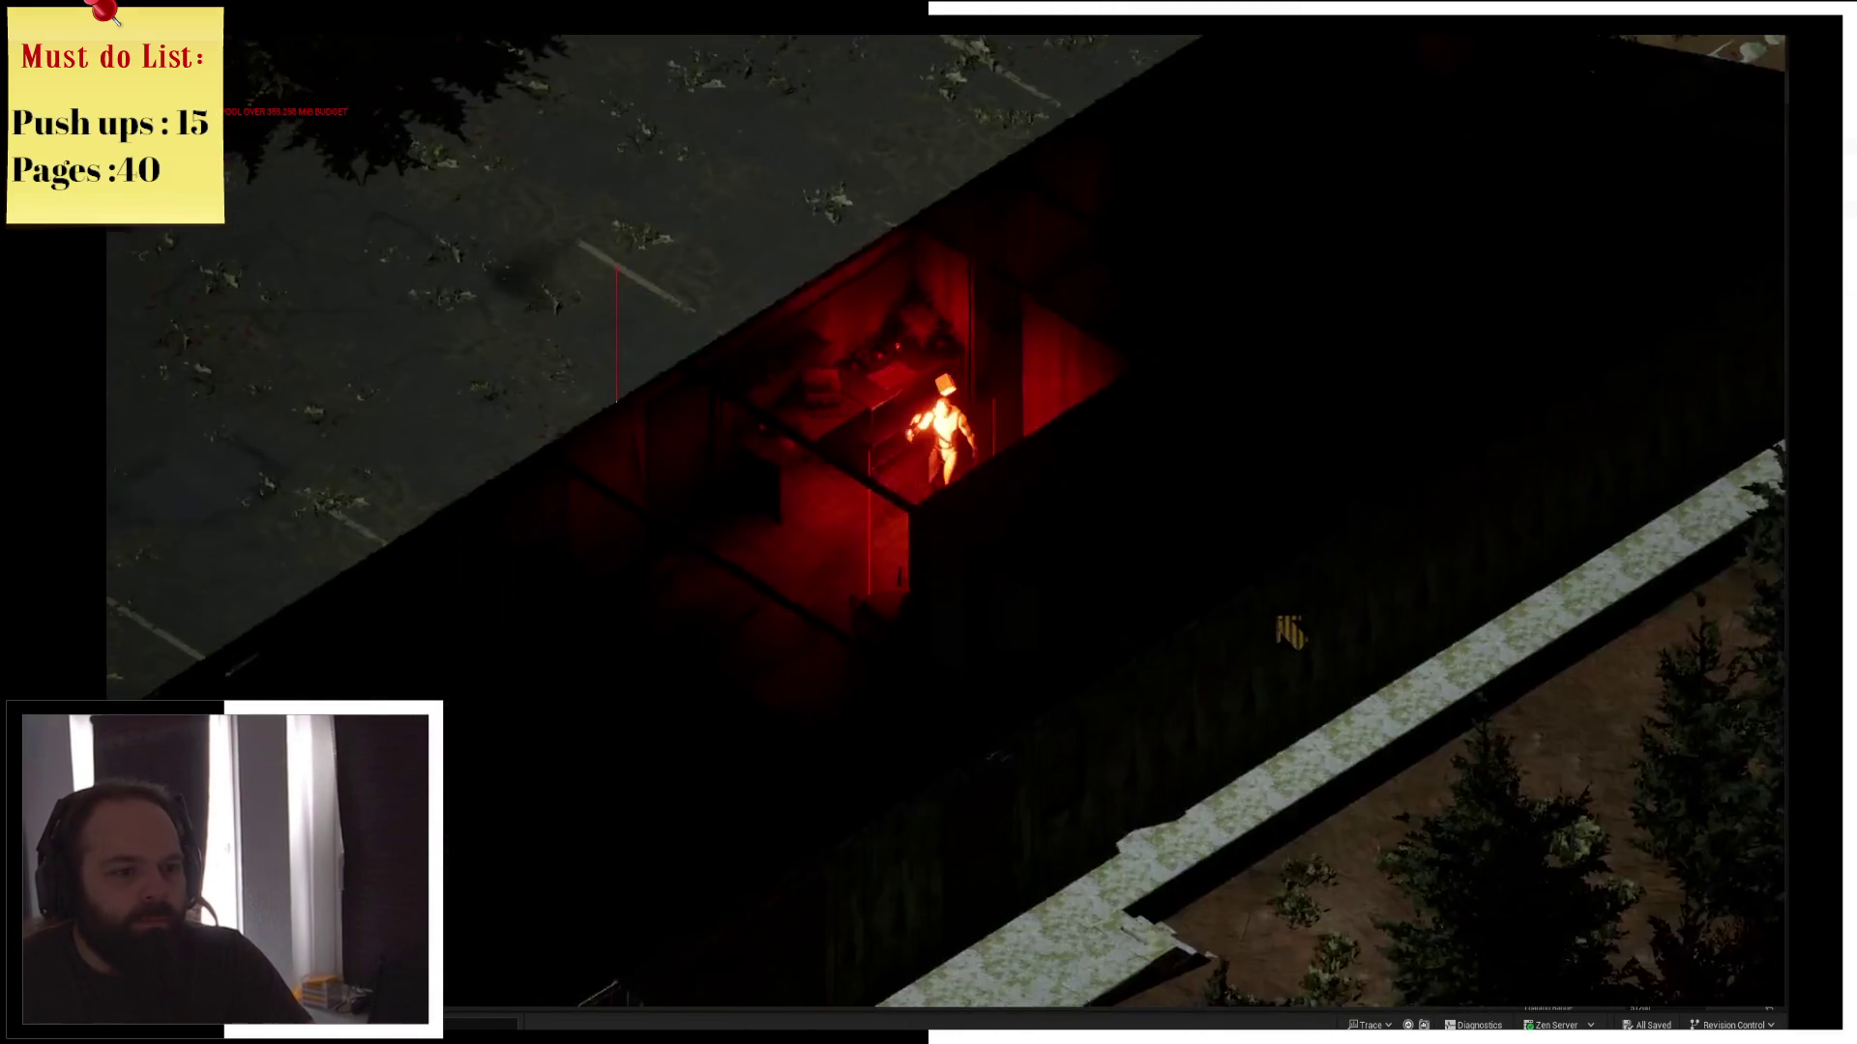
key("a")
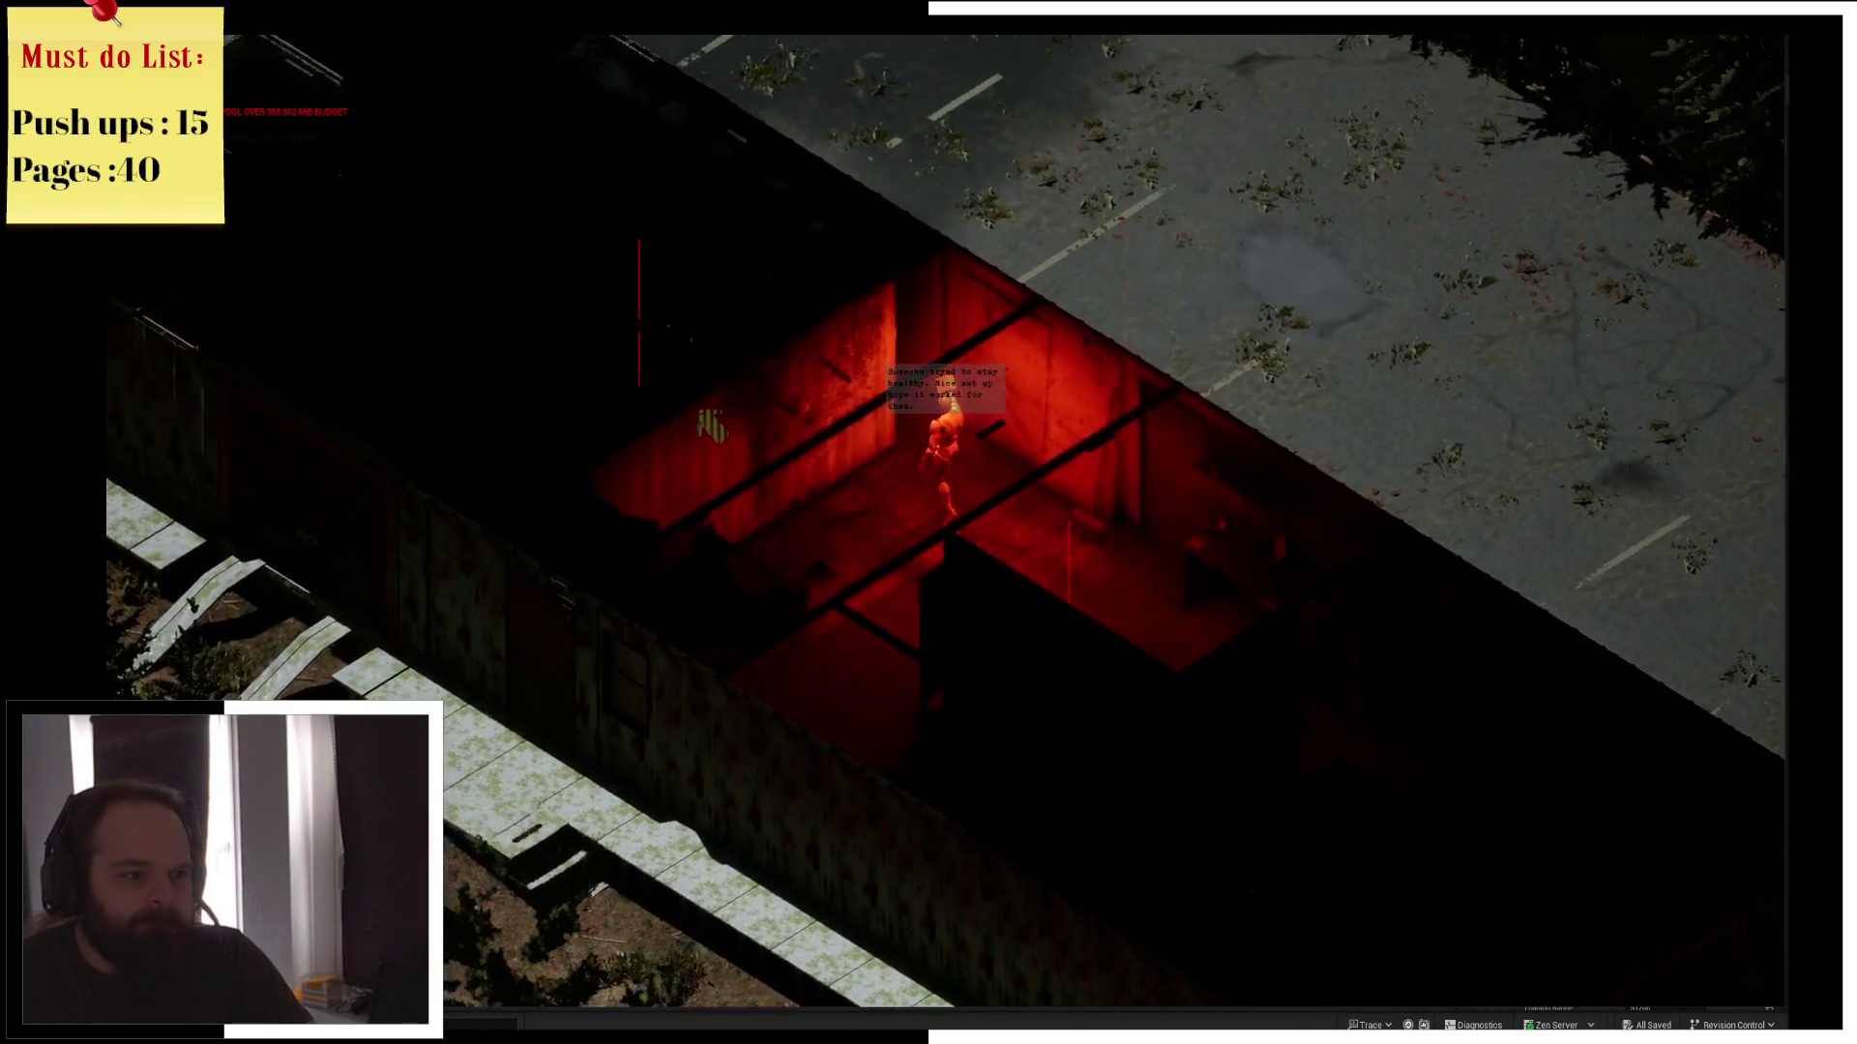
key("a")
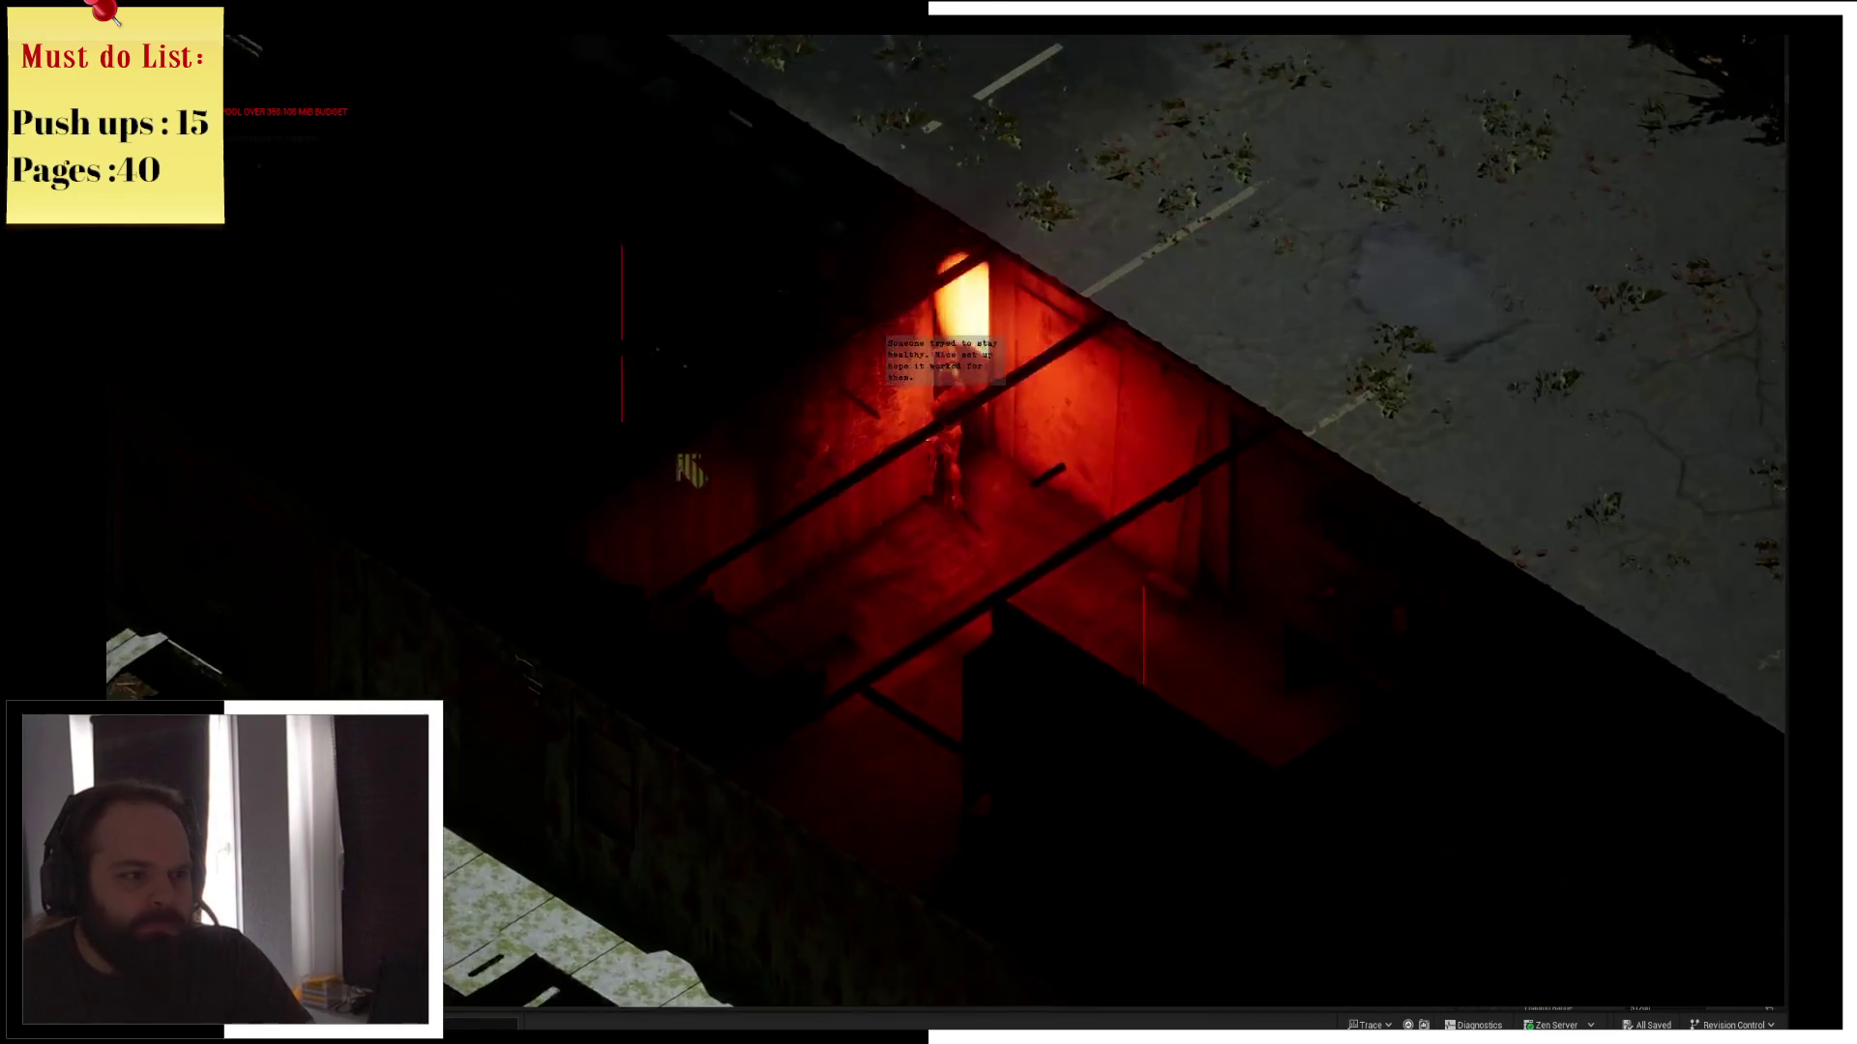
key("a")
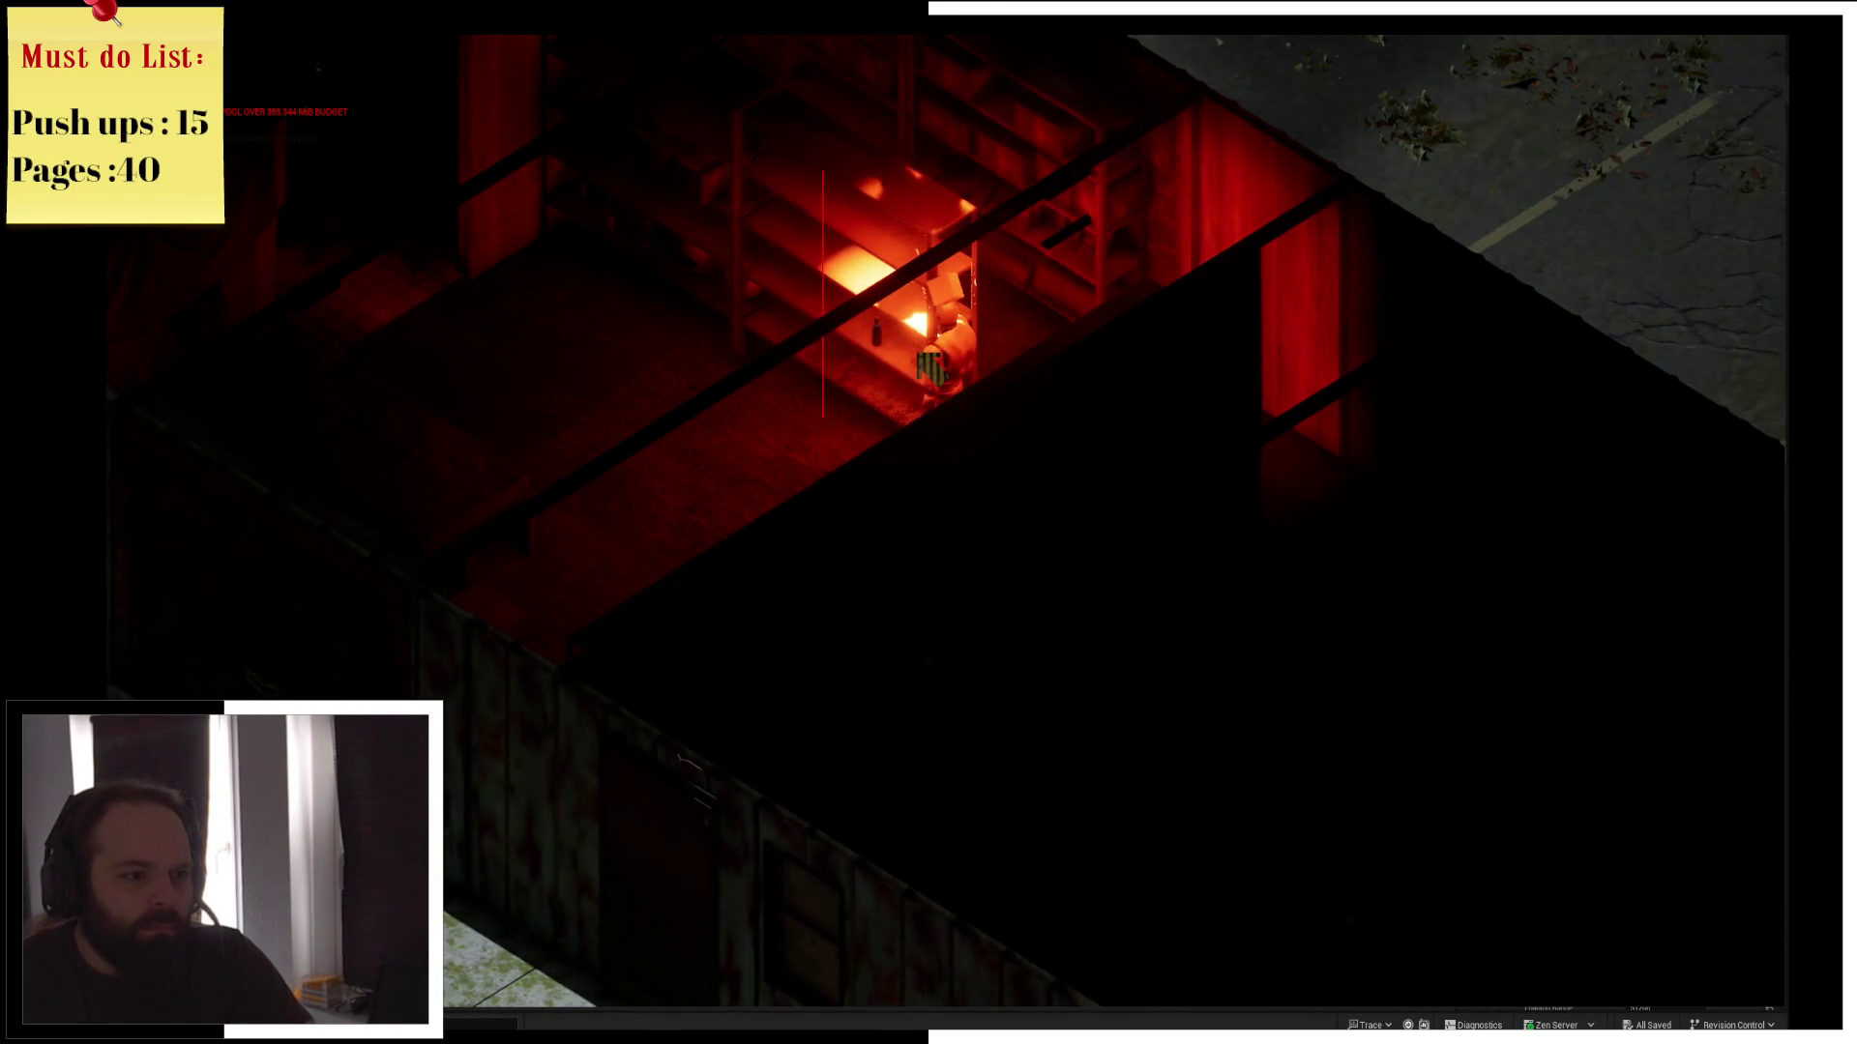
key("a")
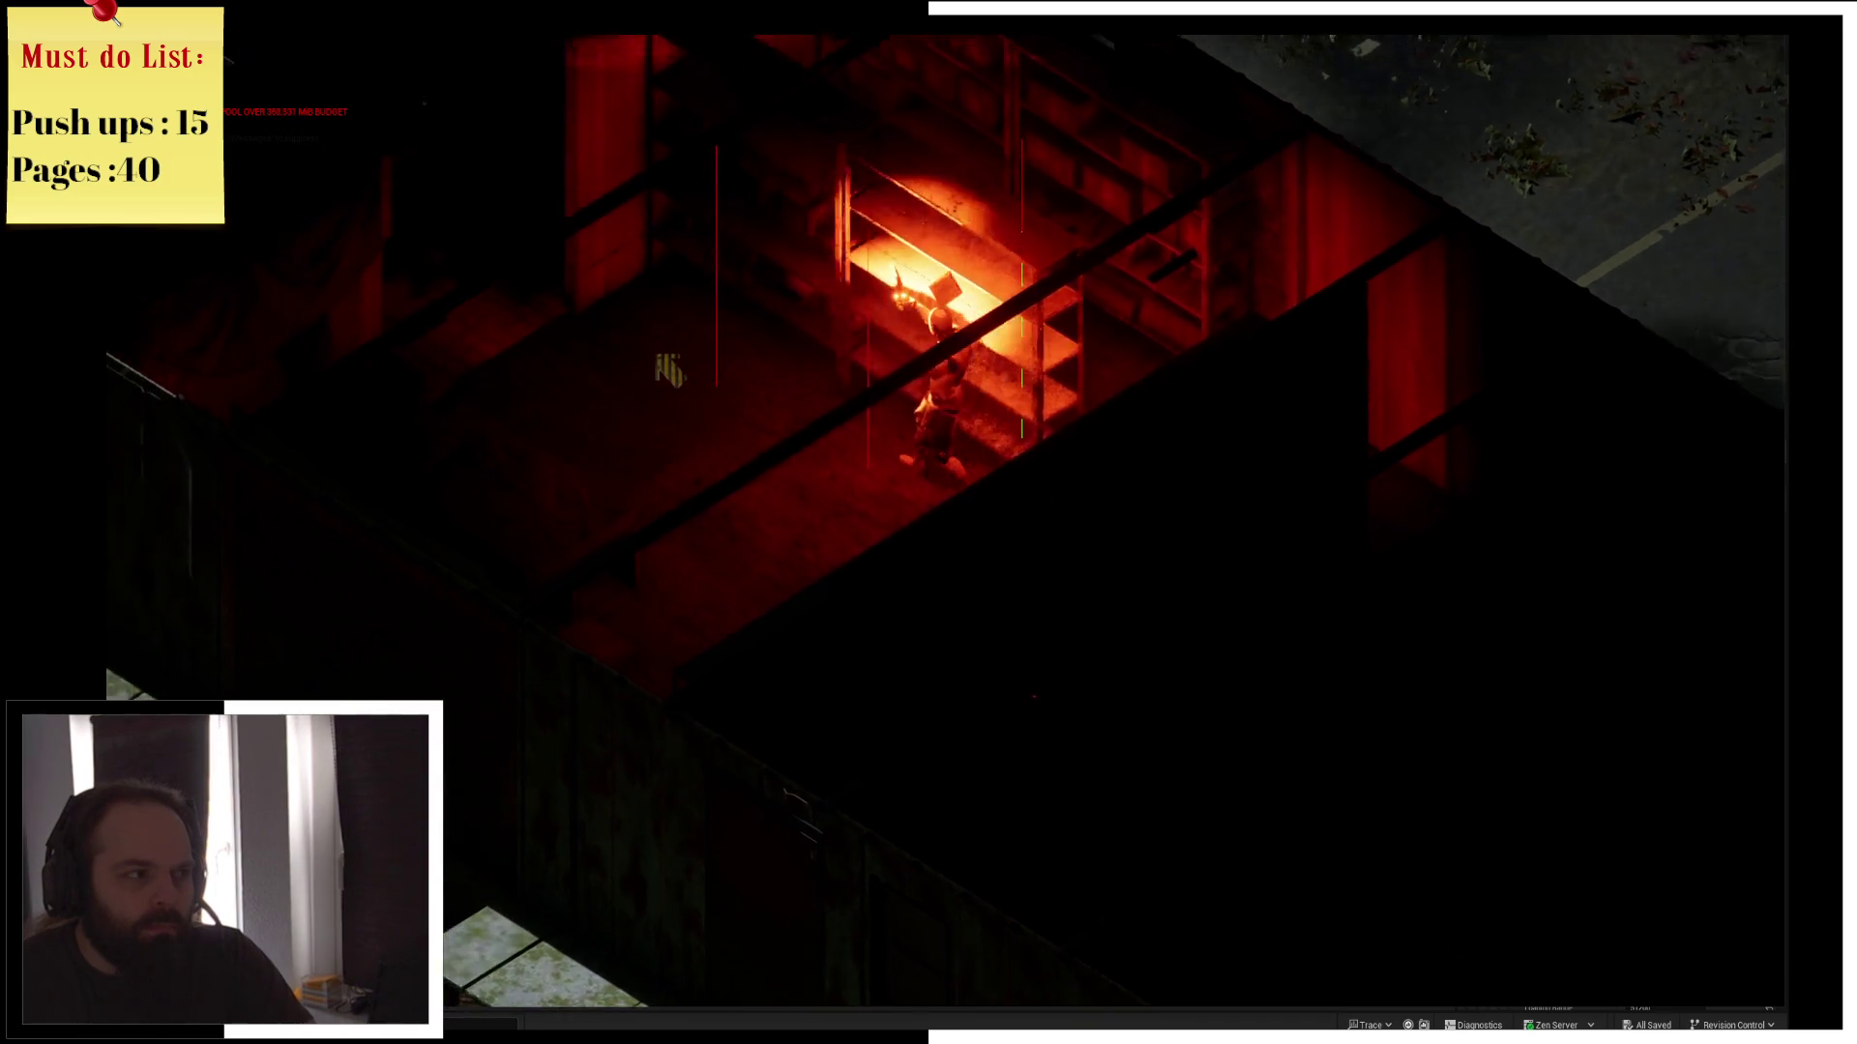
key("a")
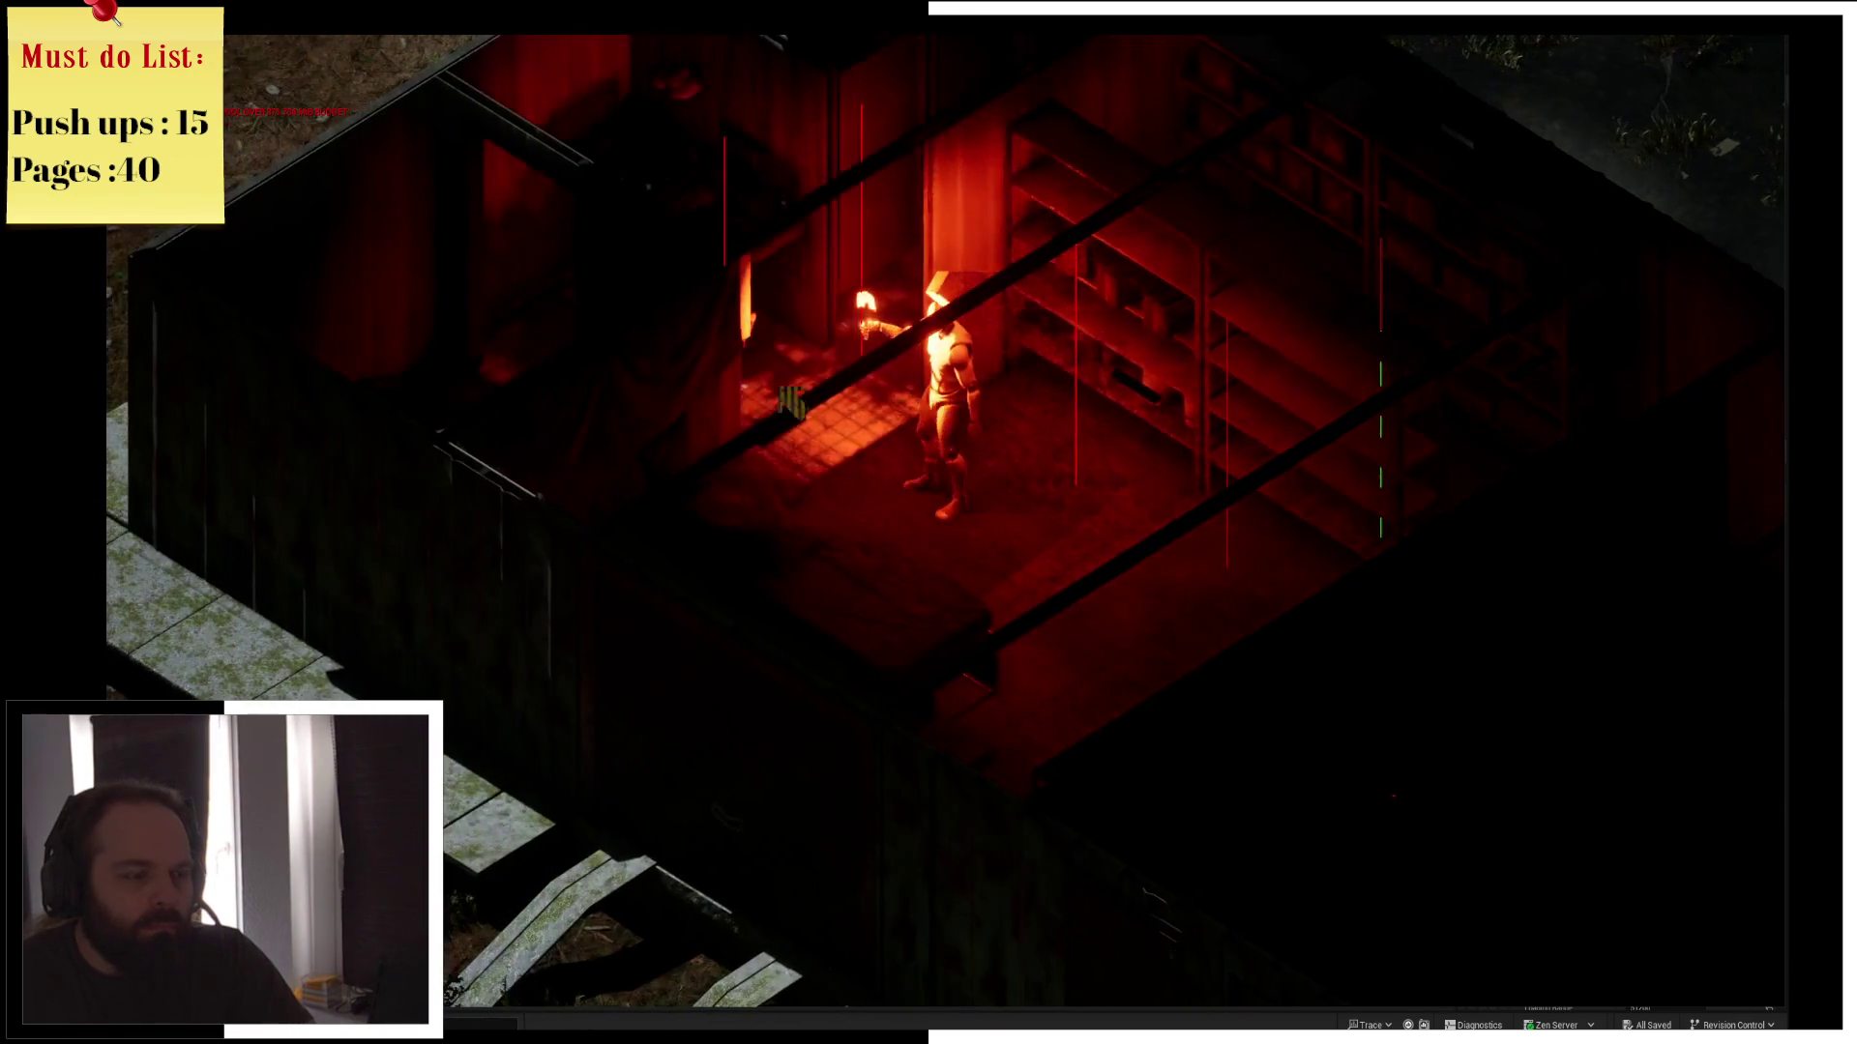
key("e")
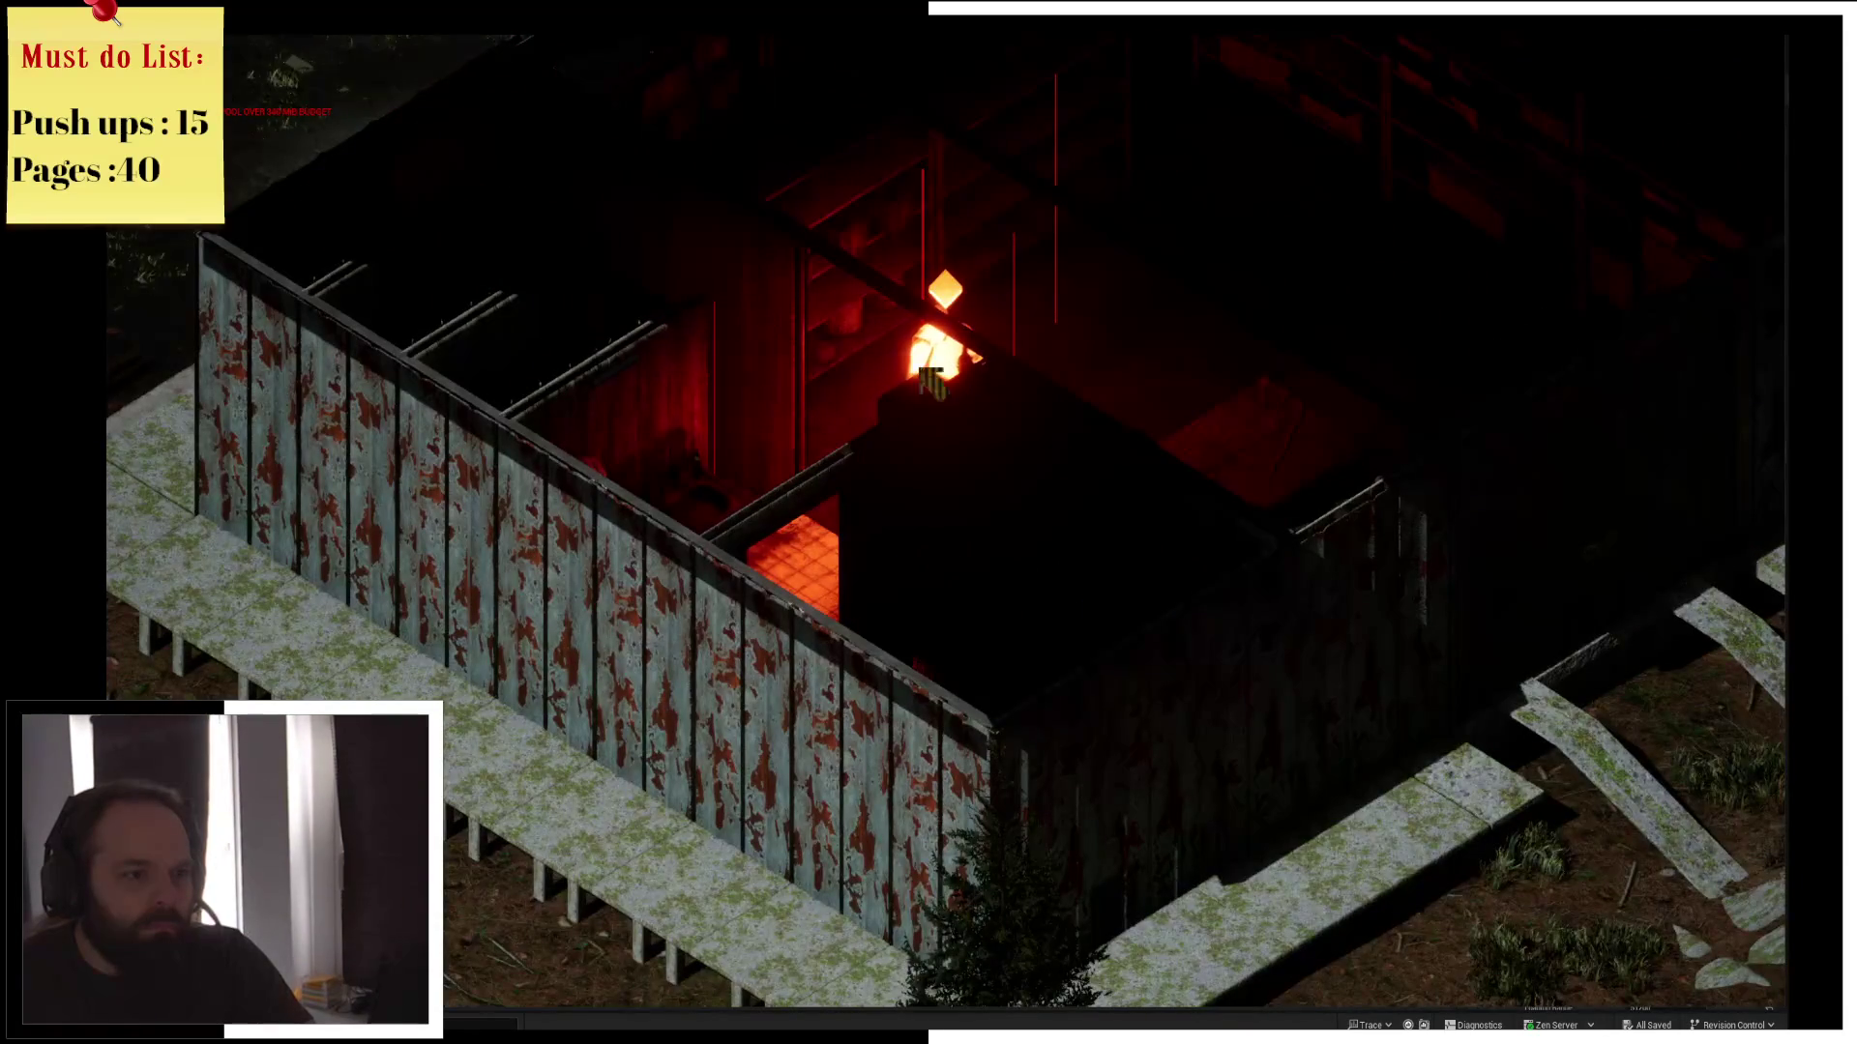
key("w")
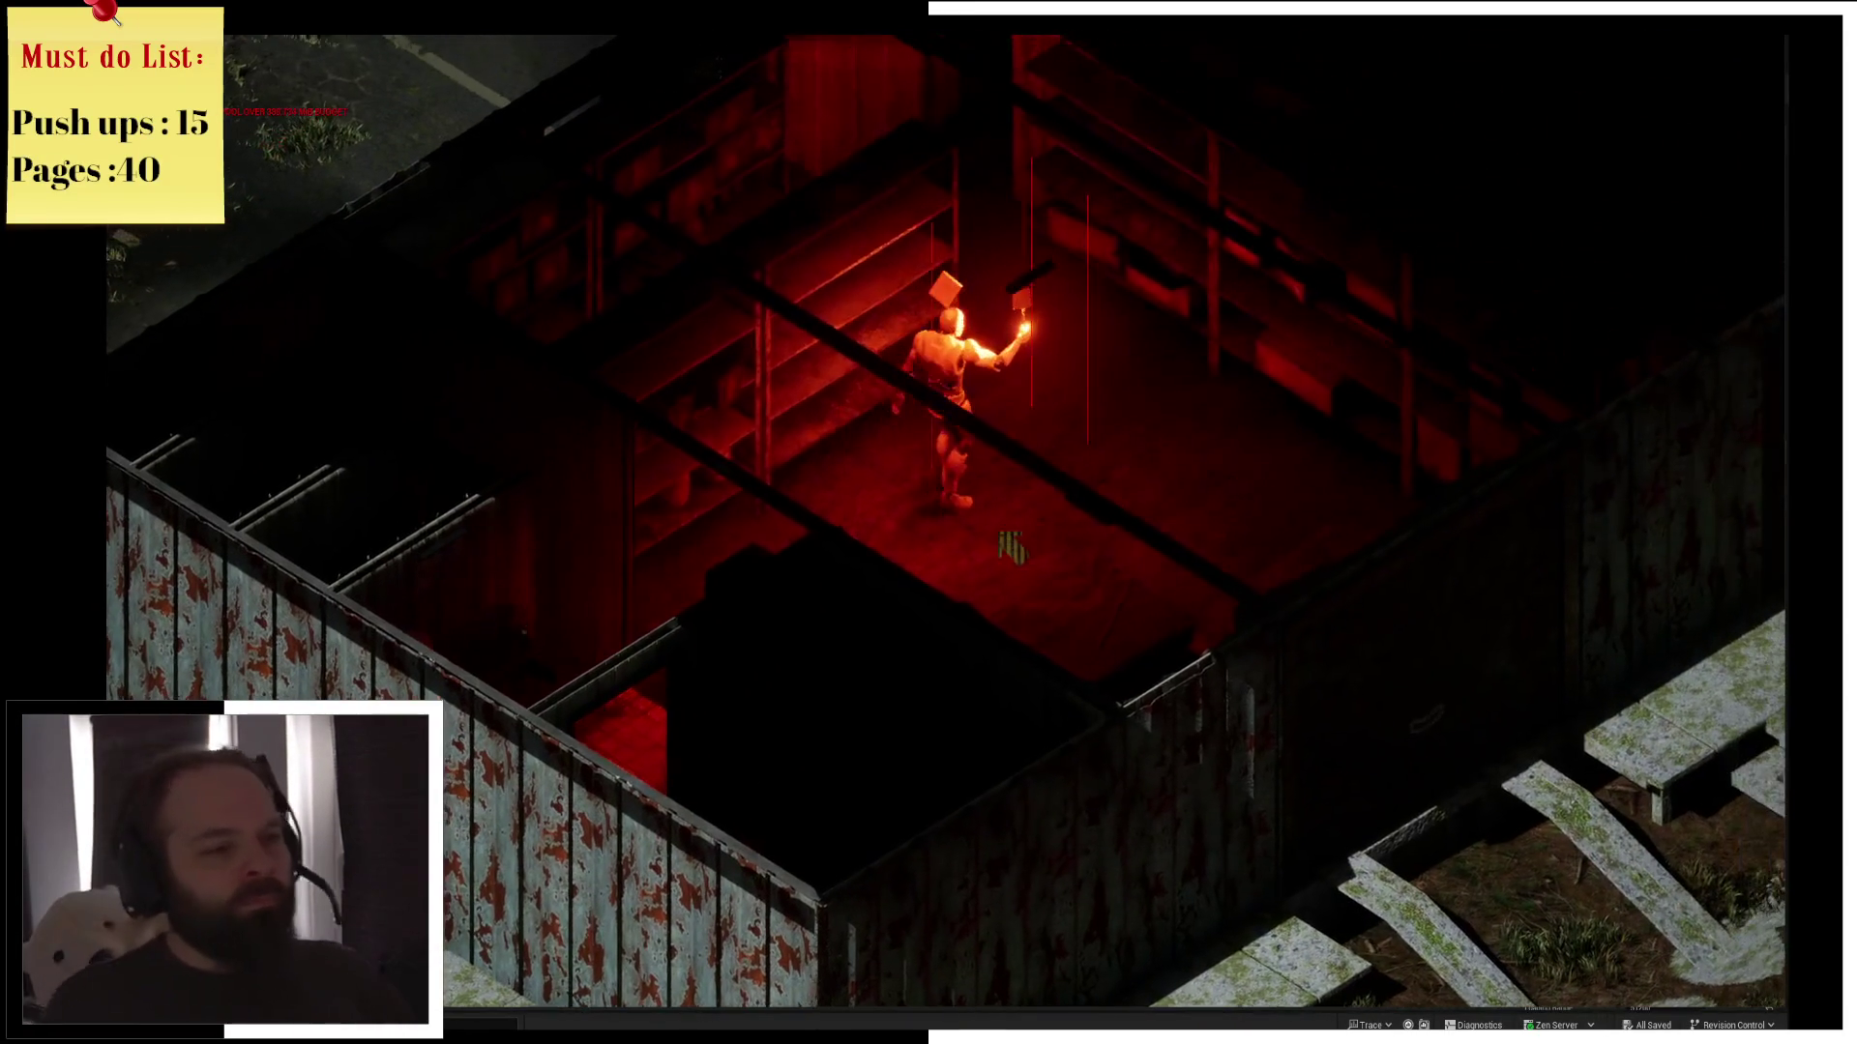
key("s")
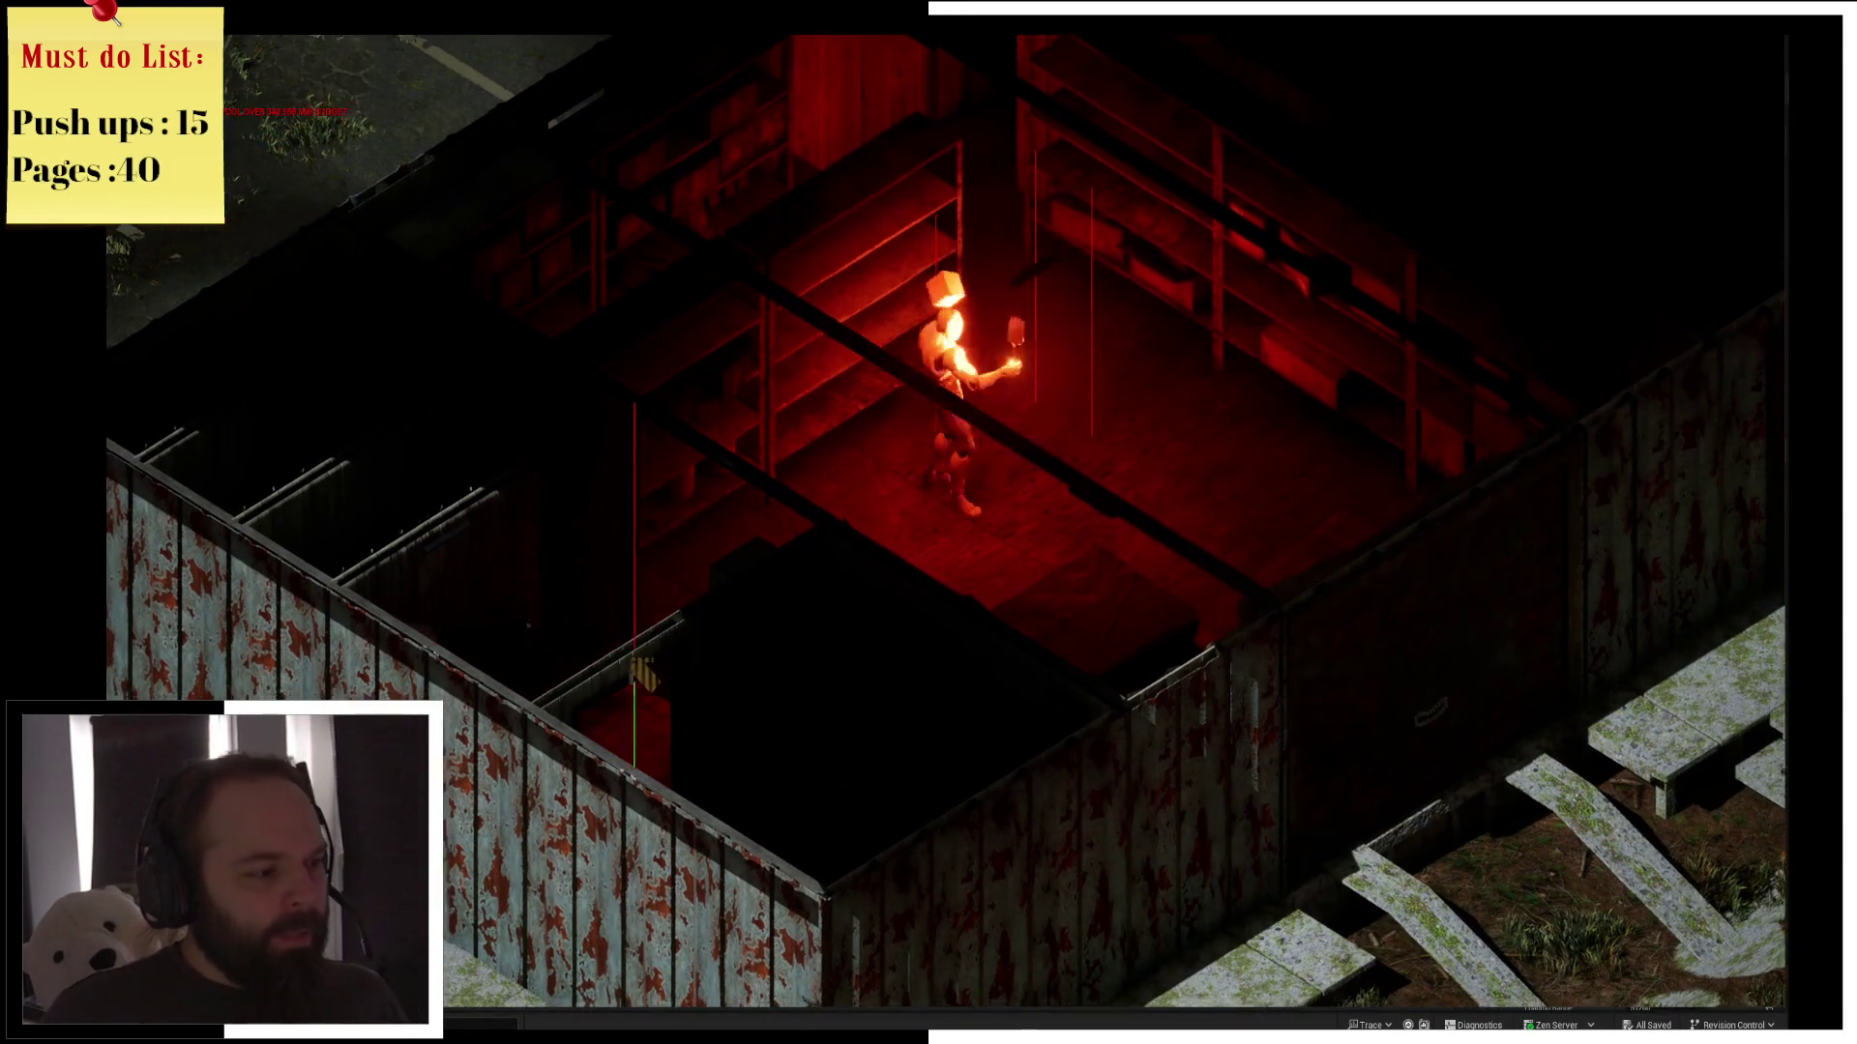
key("s")
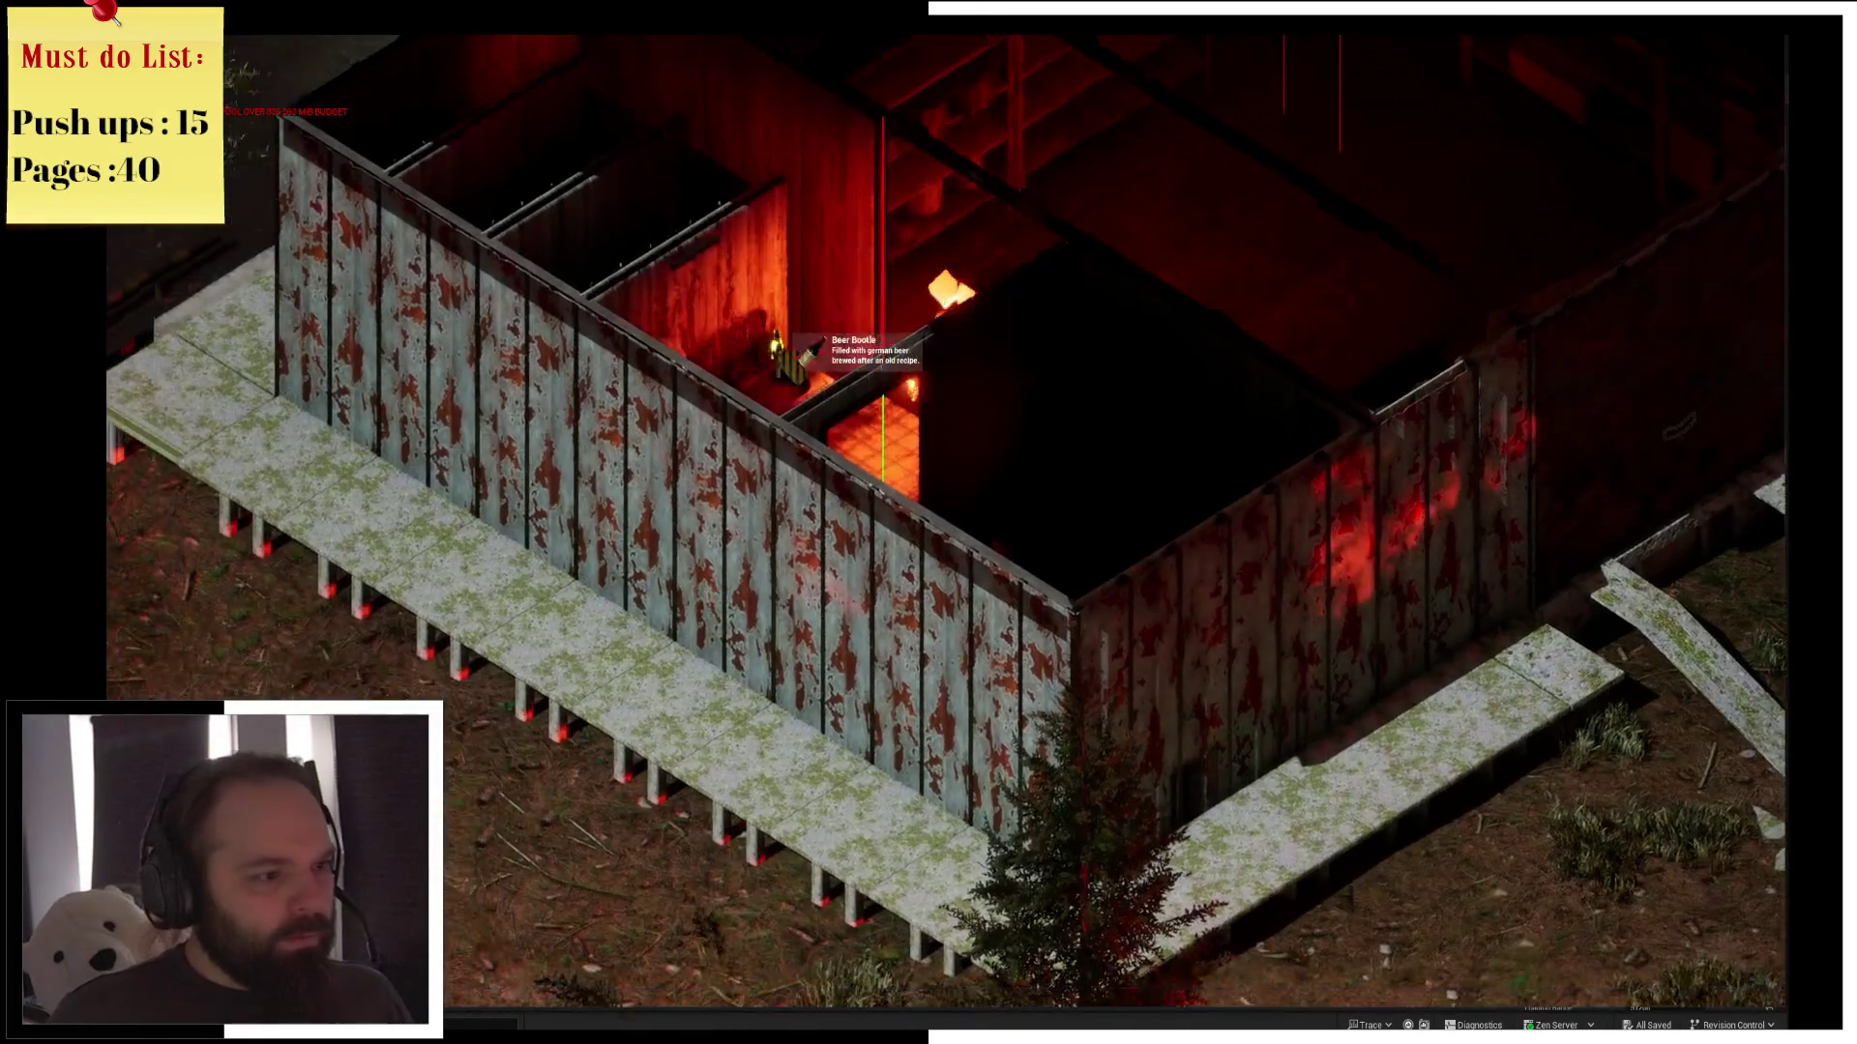
key("w")
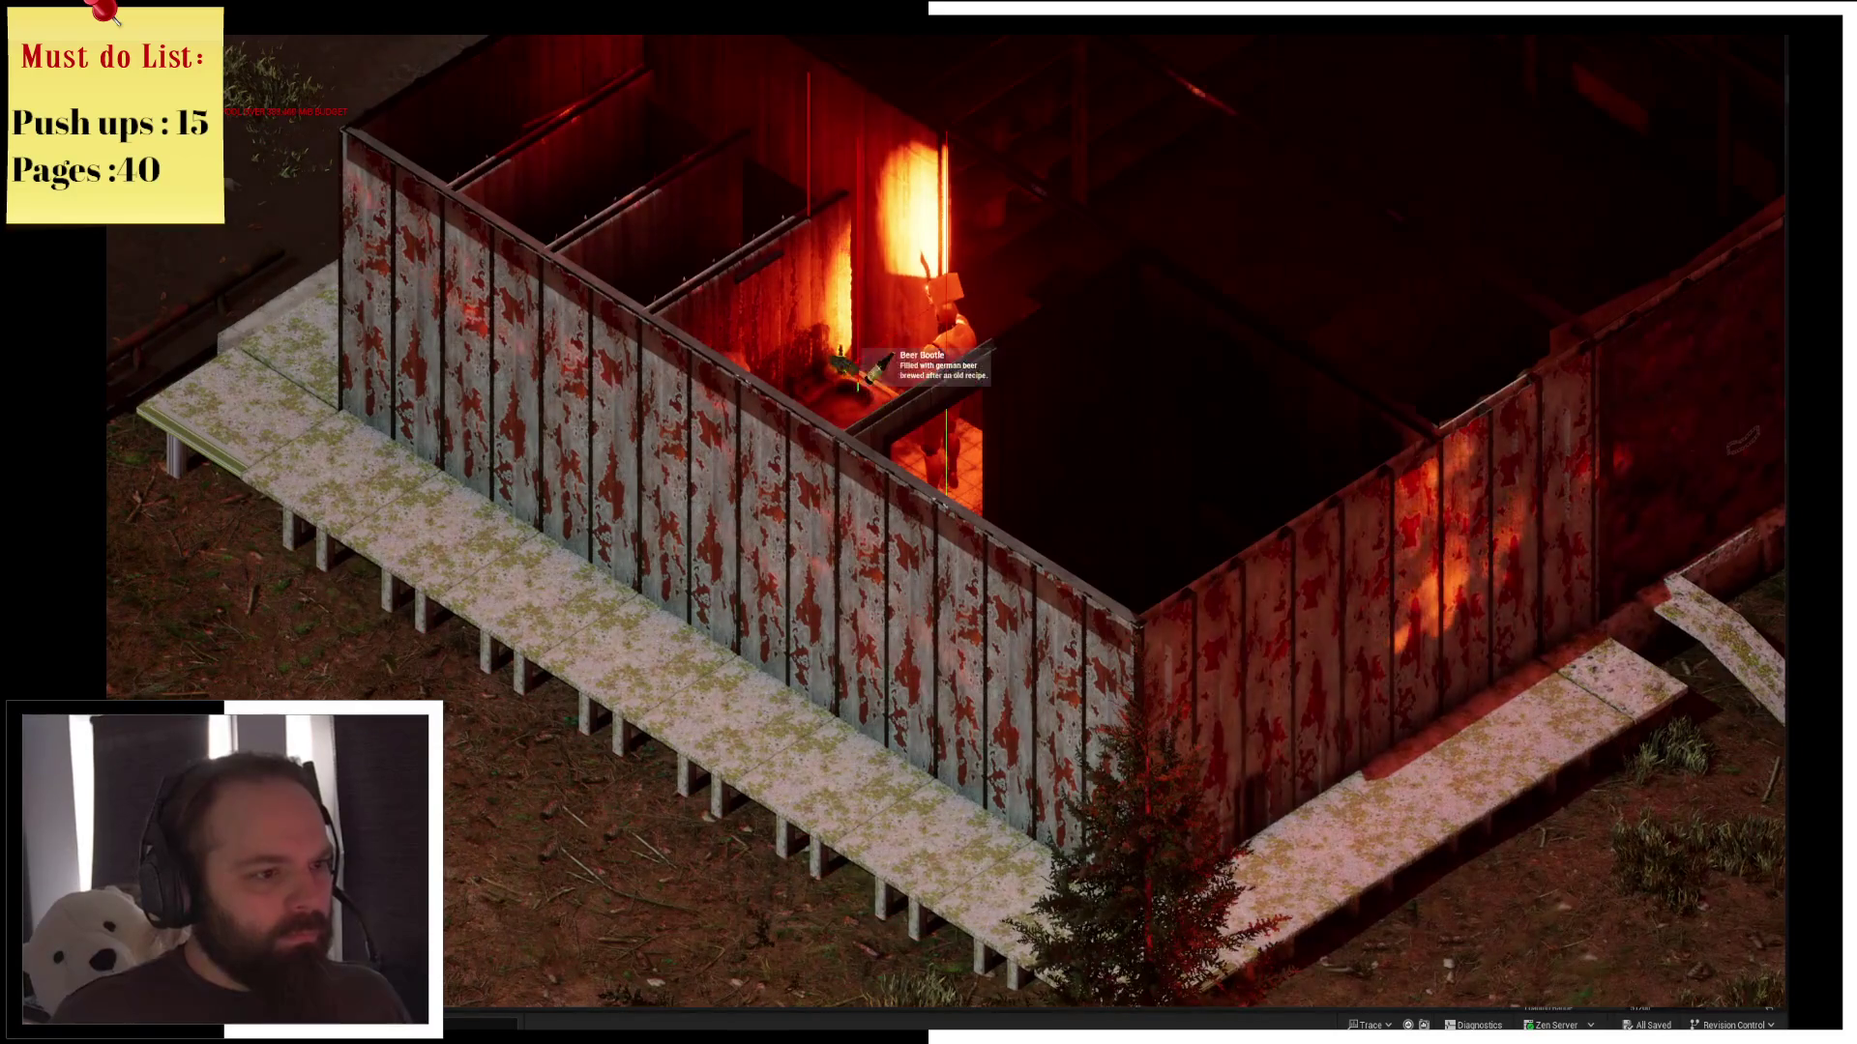
Drink the Beer Bottle from the inventory
key("i")
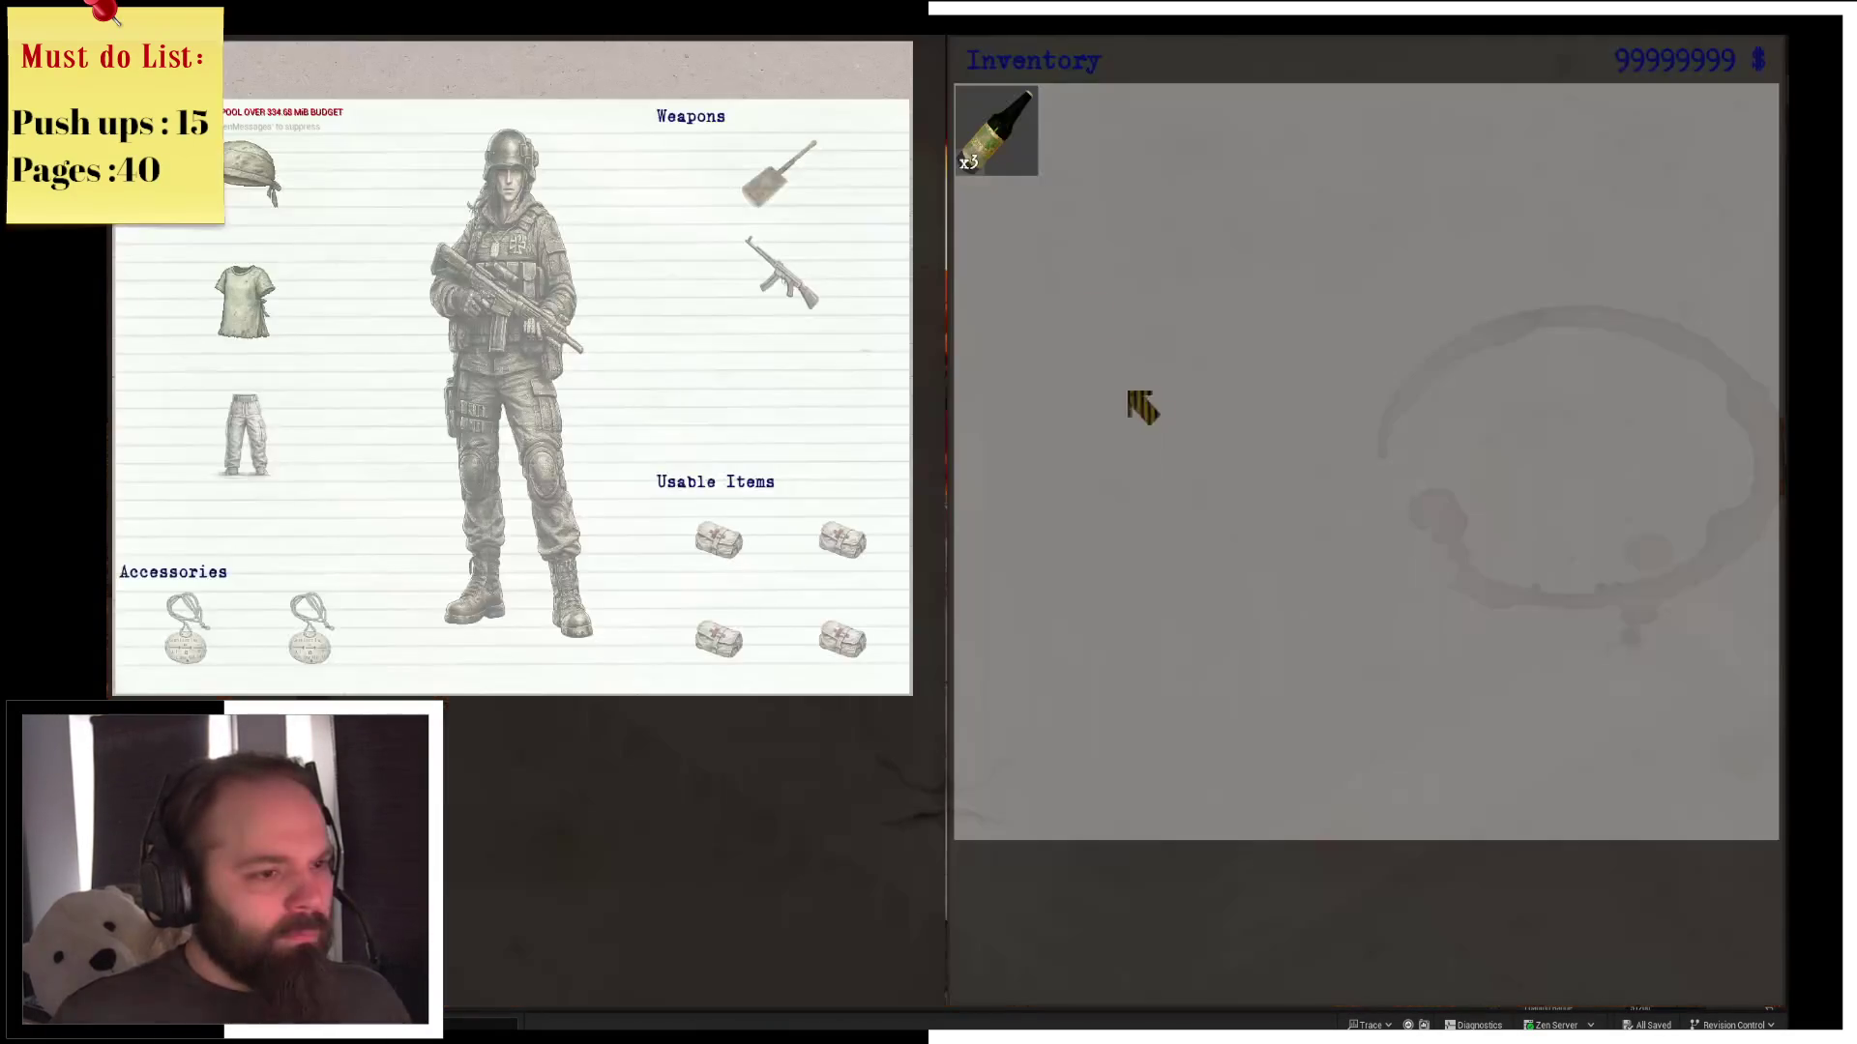
left_click(1037, 171)
key("i")
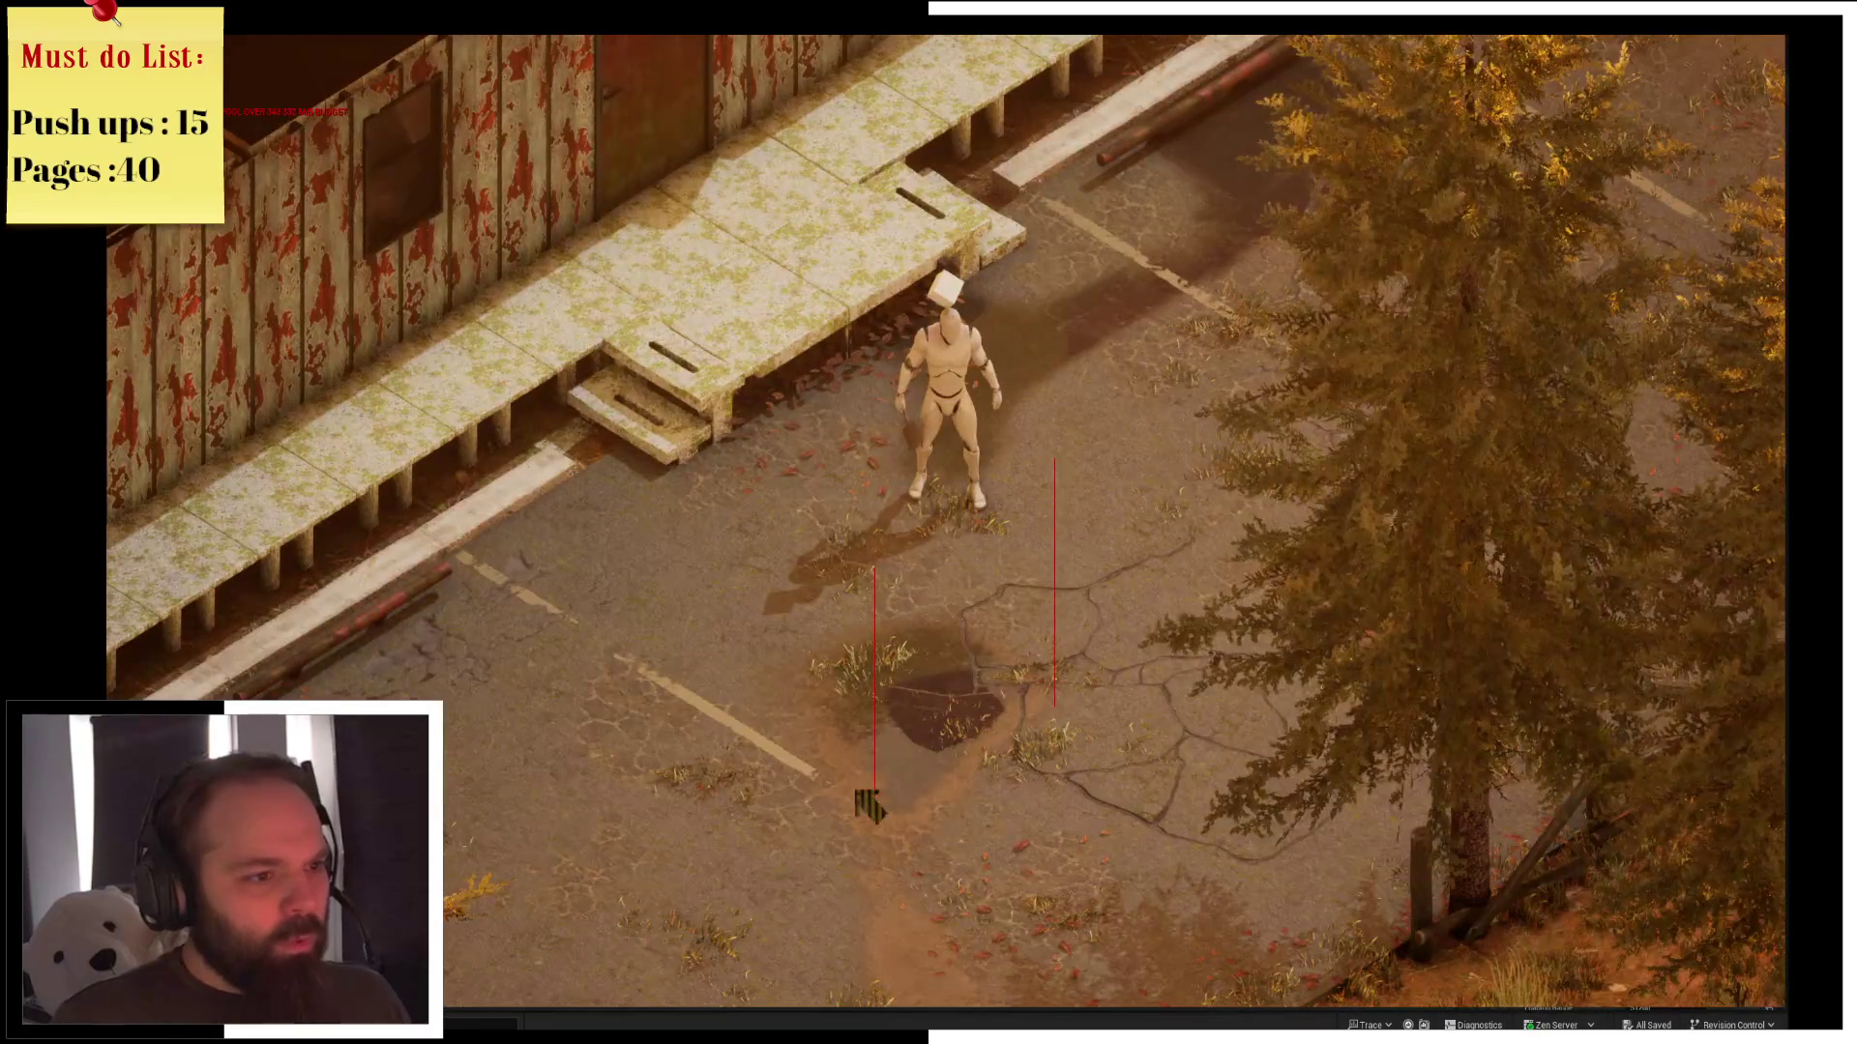
Walk the character around the parking lot after waking, then stop play
left_click(854, 788)
left_click(699, 805)
left_click(663, 799)
left_click(764, 730)
left_click(756, 691)
left_click(708, 773)
left_click(691, 725)
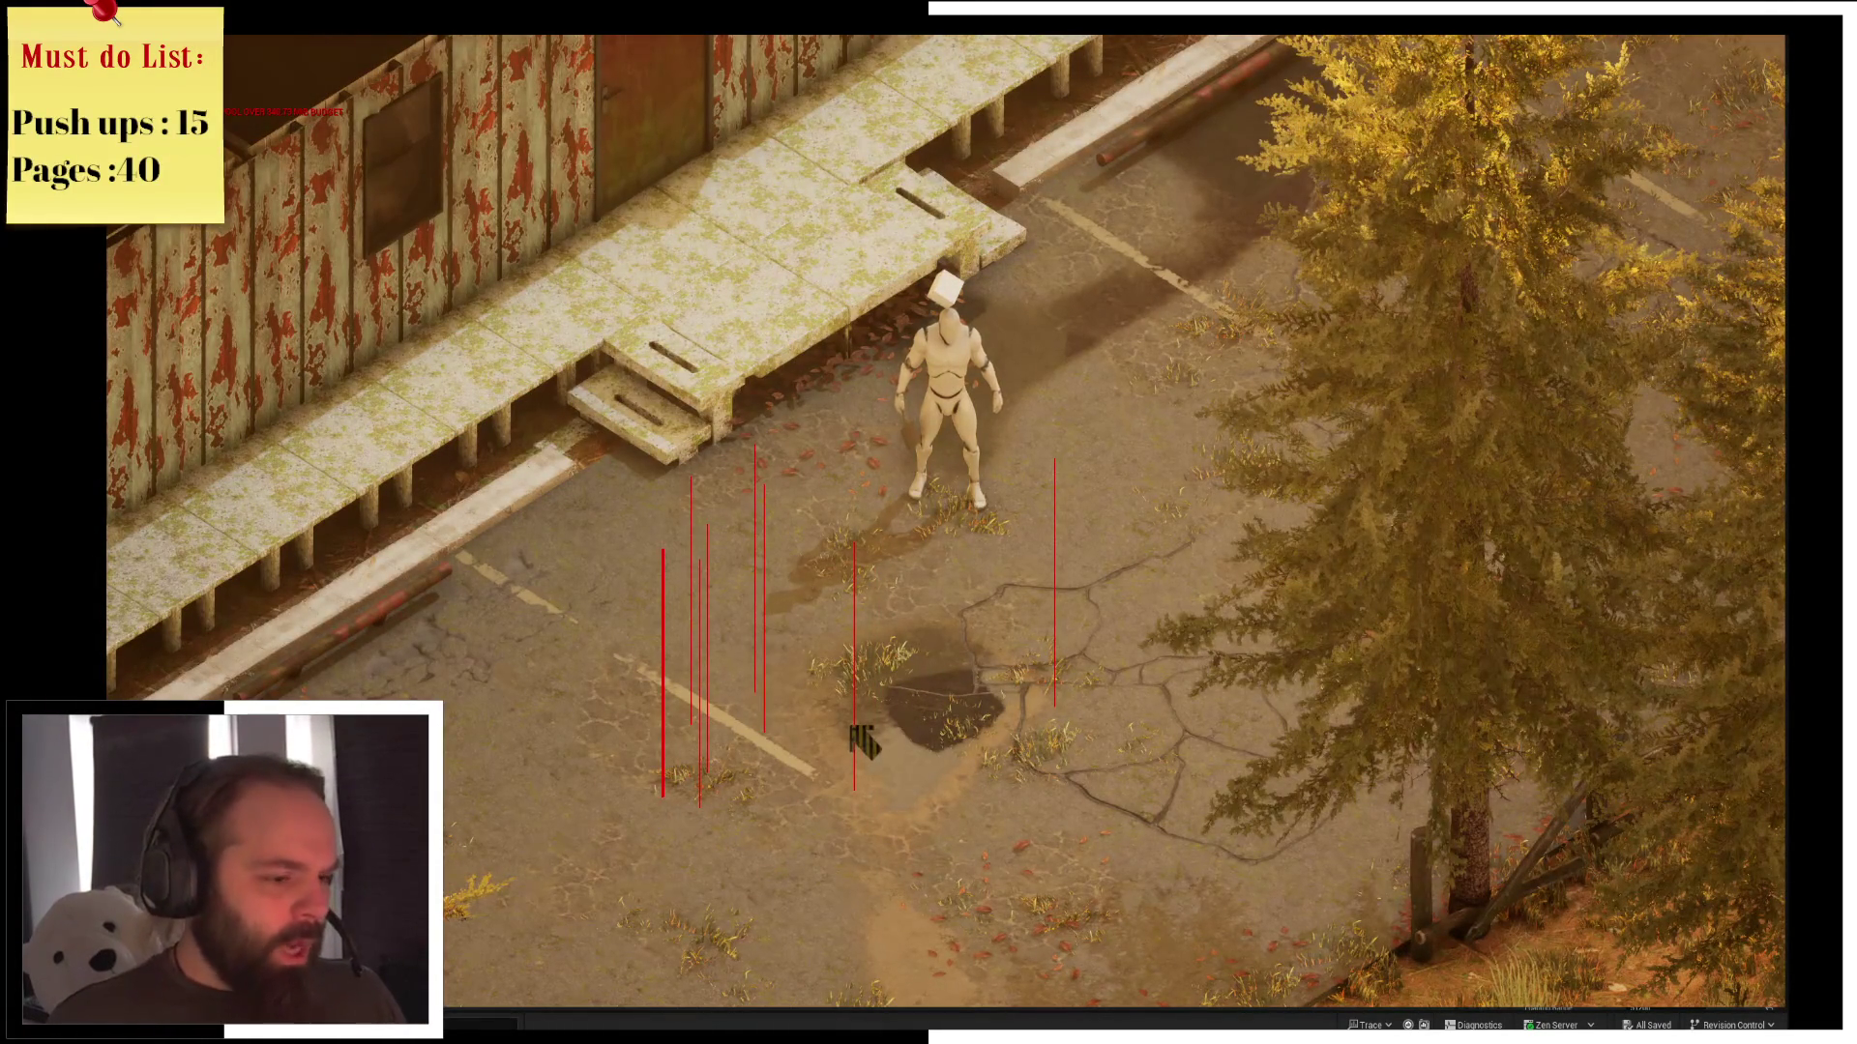
key("Escape")
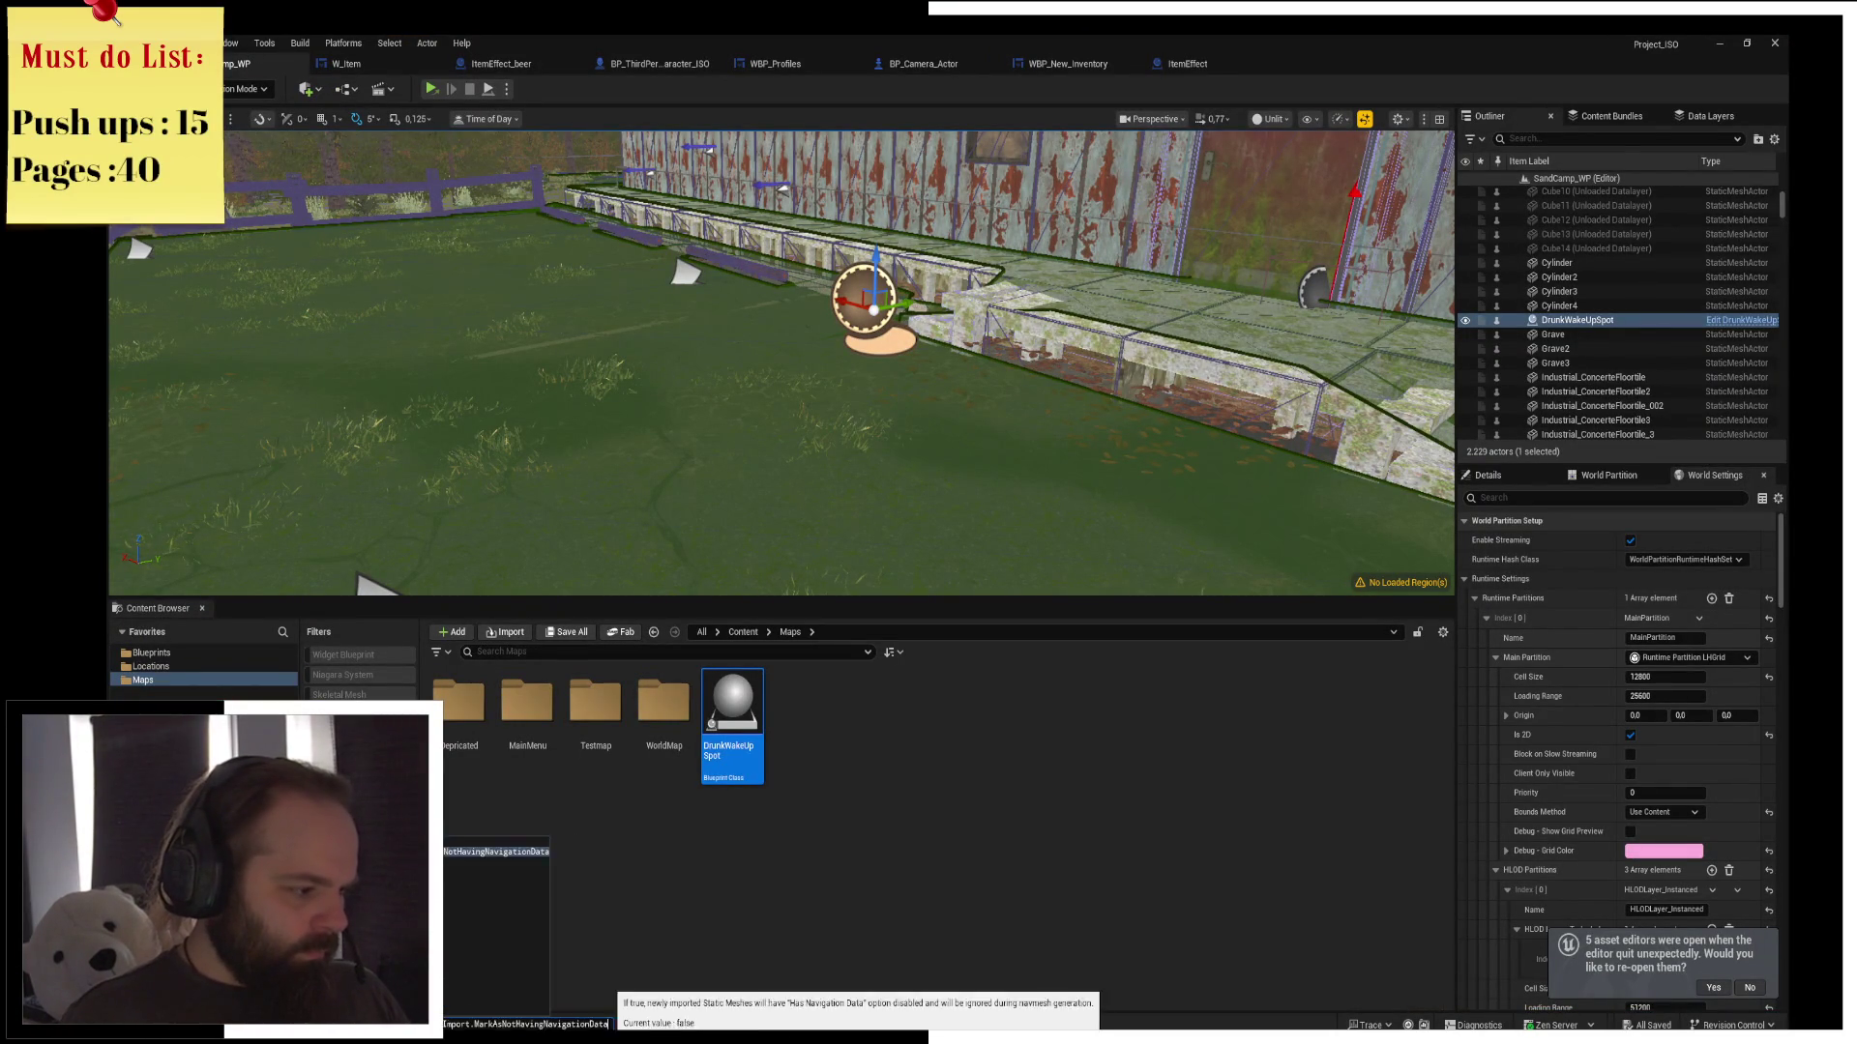
key("alt+Tab")
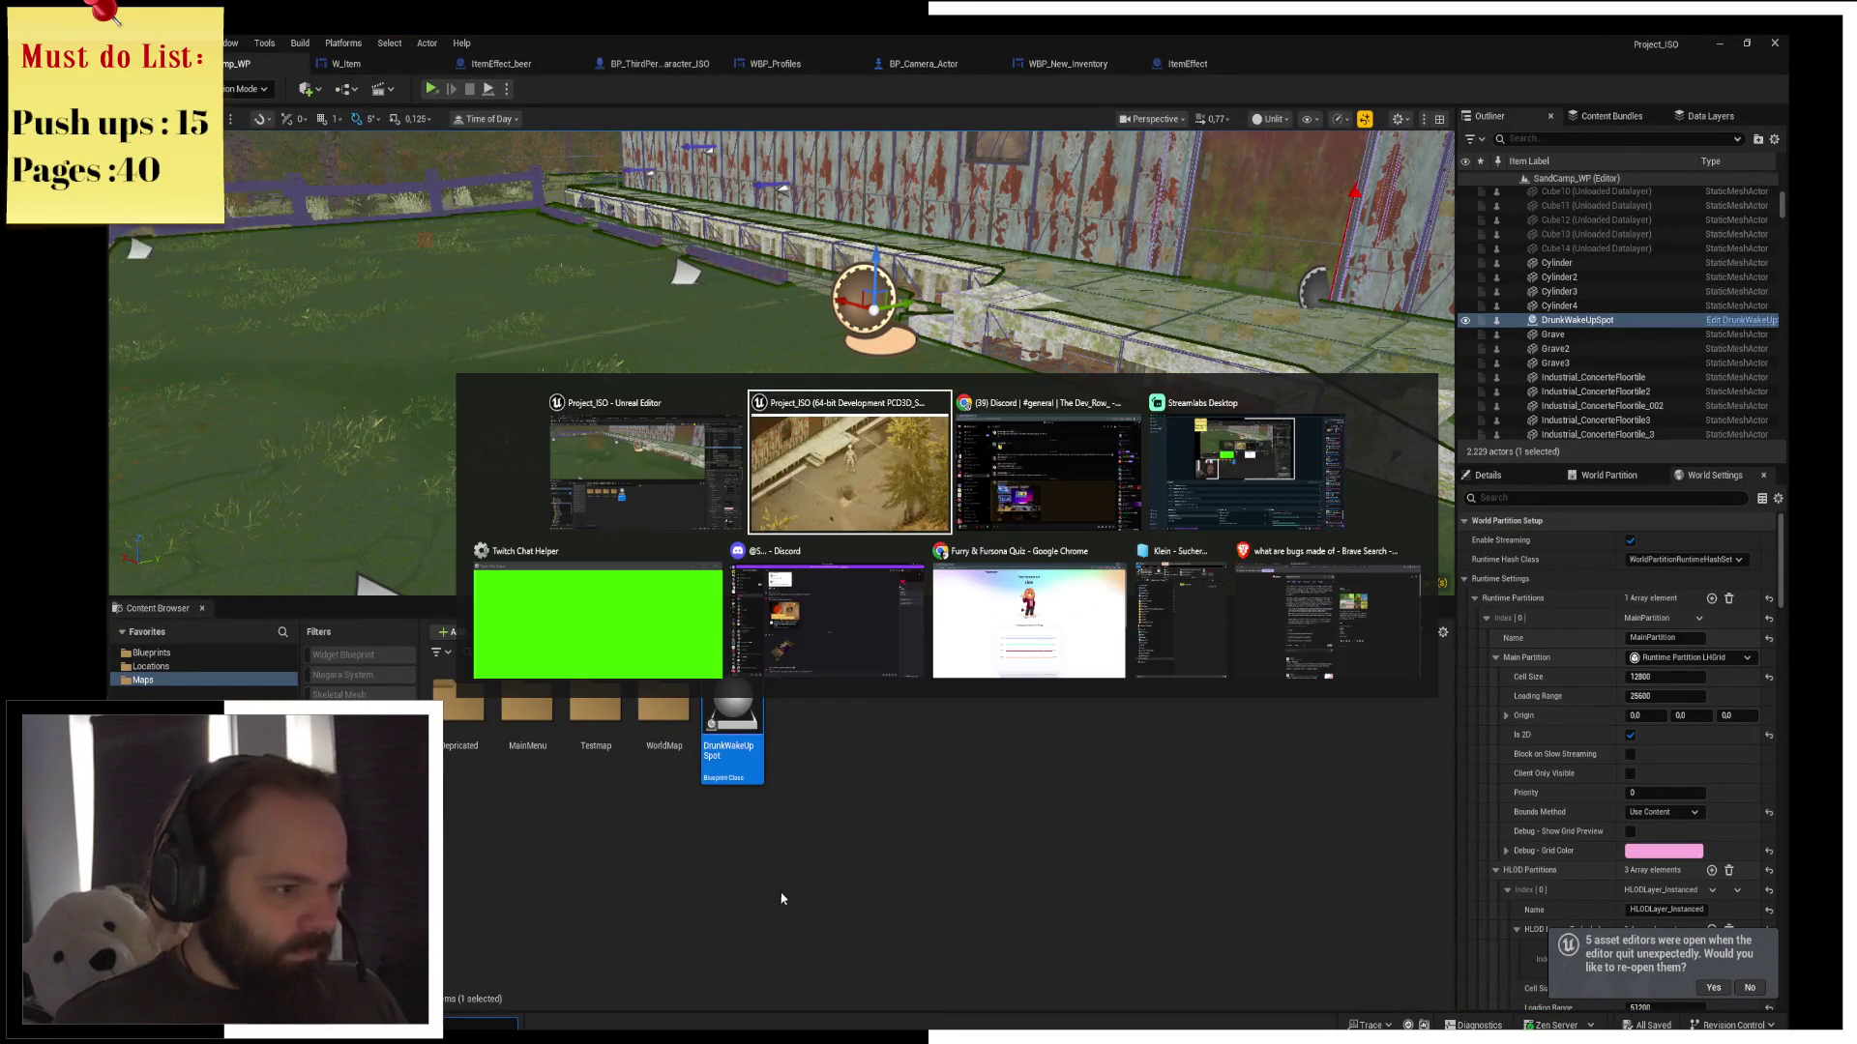
scroll(822, 865, "down", 5)
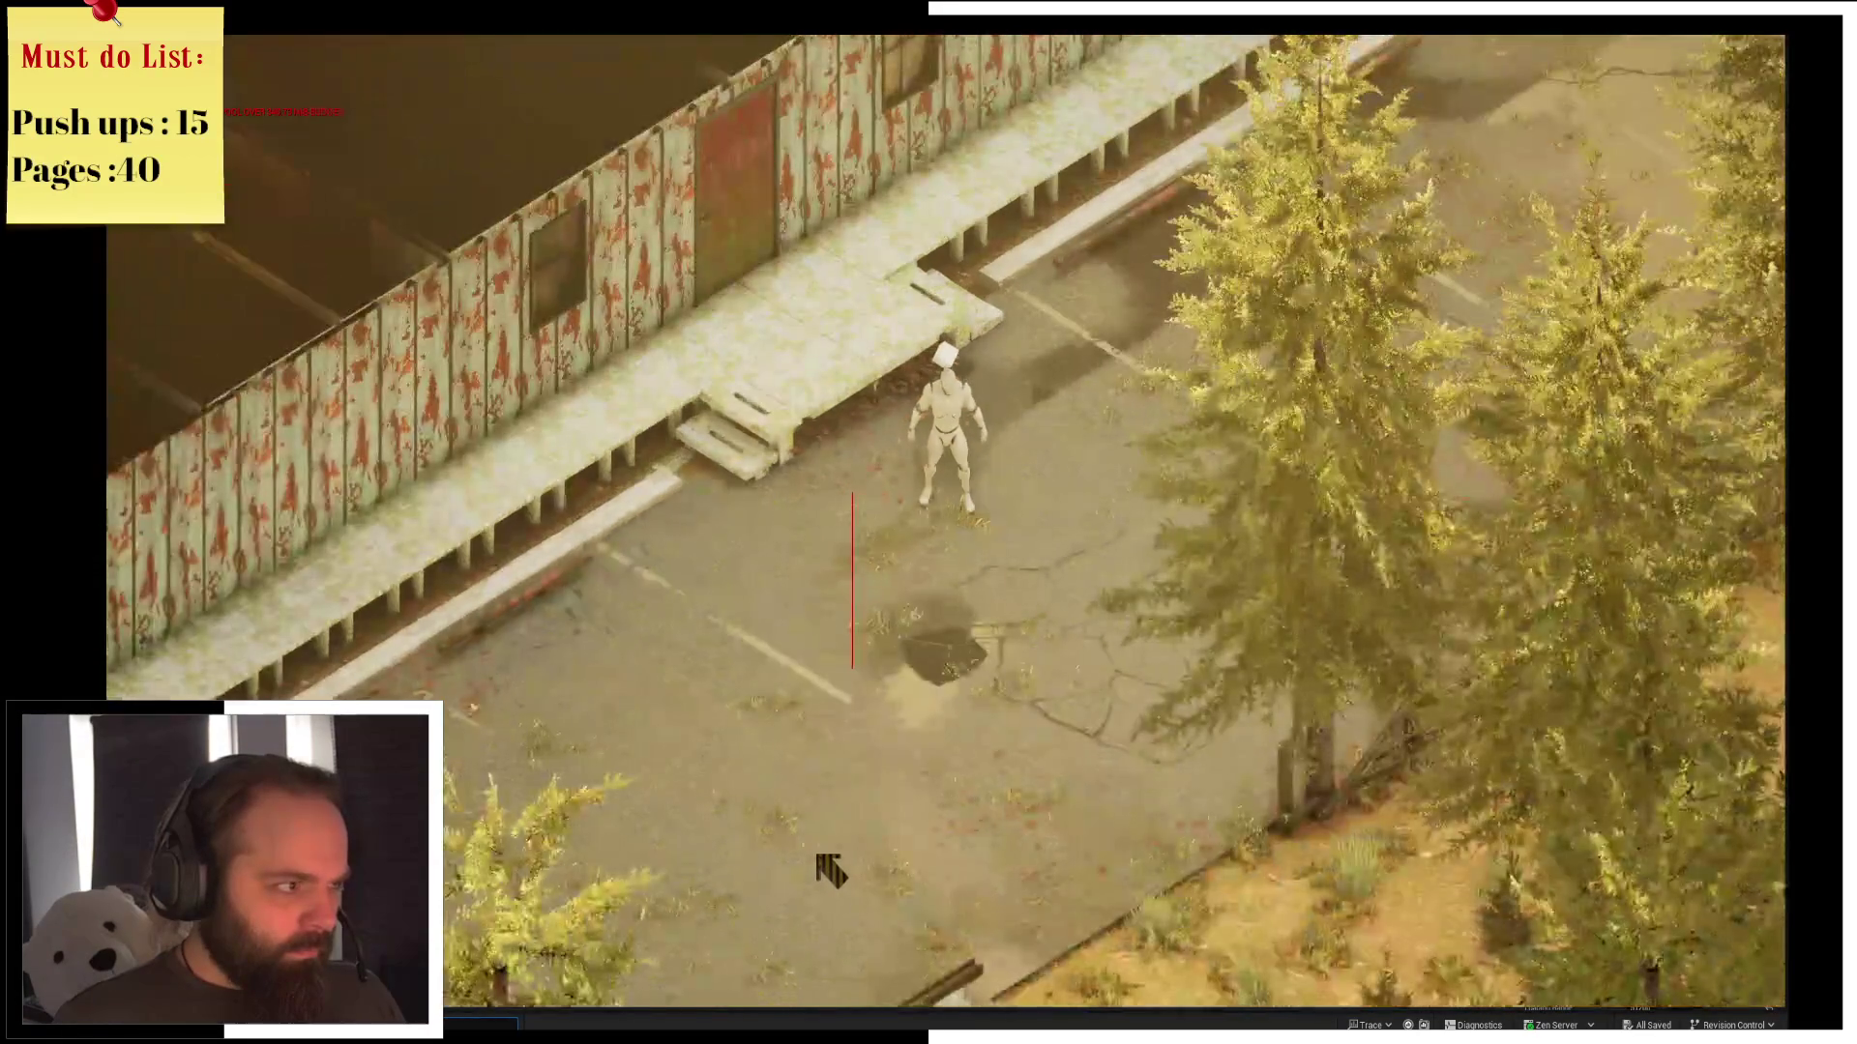
key("q")
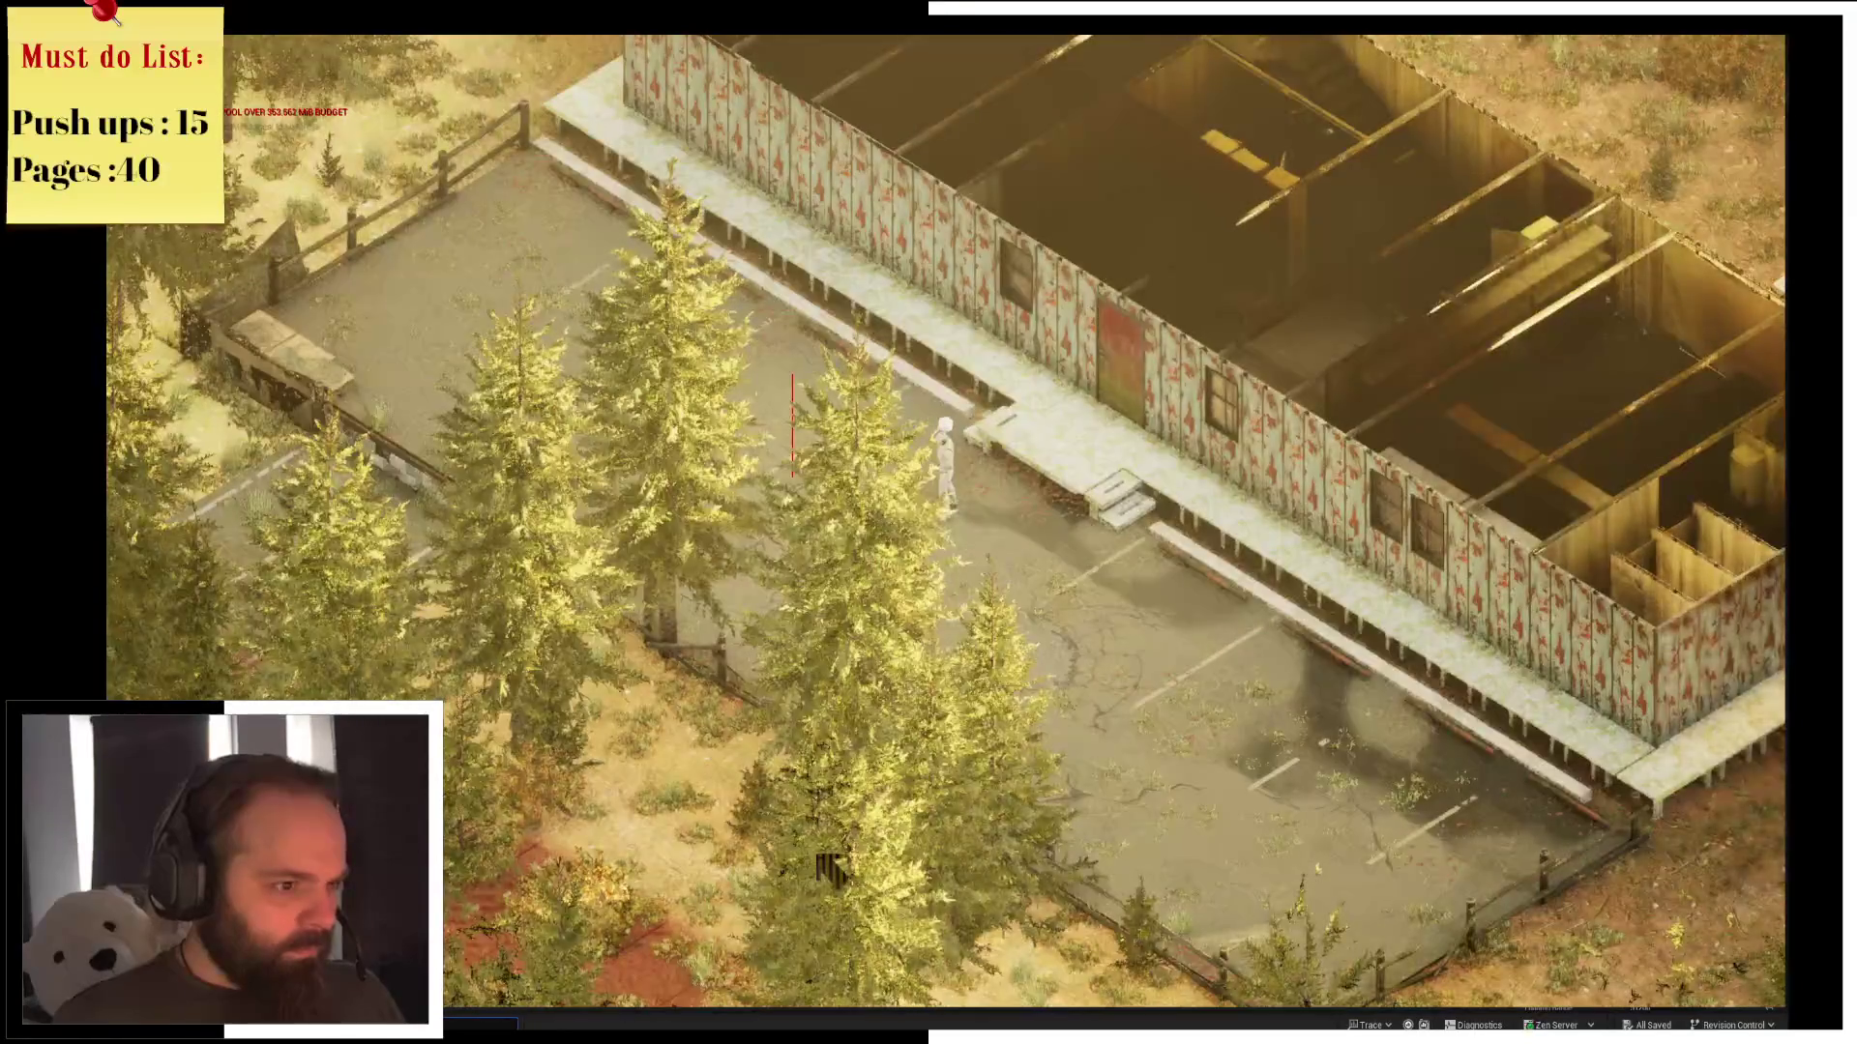
key("q")
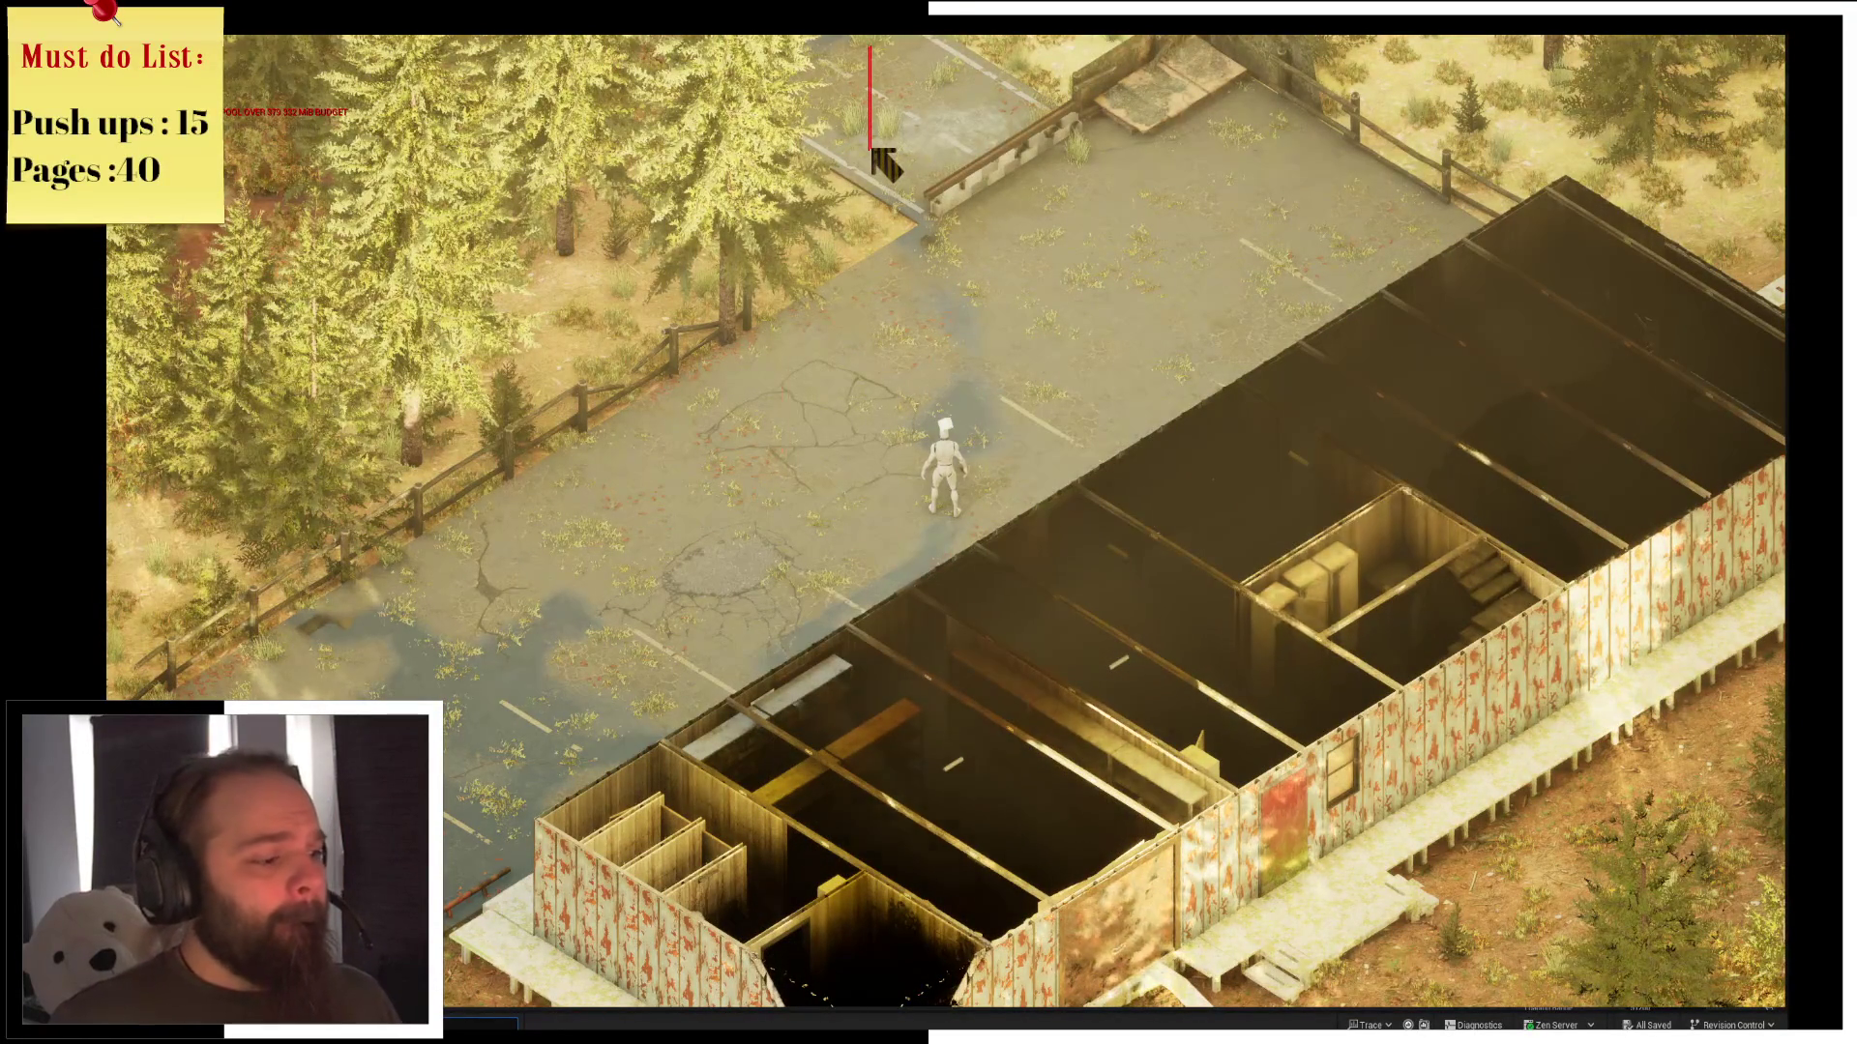
key("q")
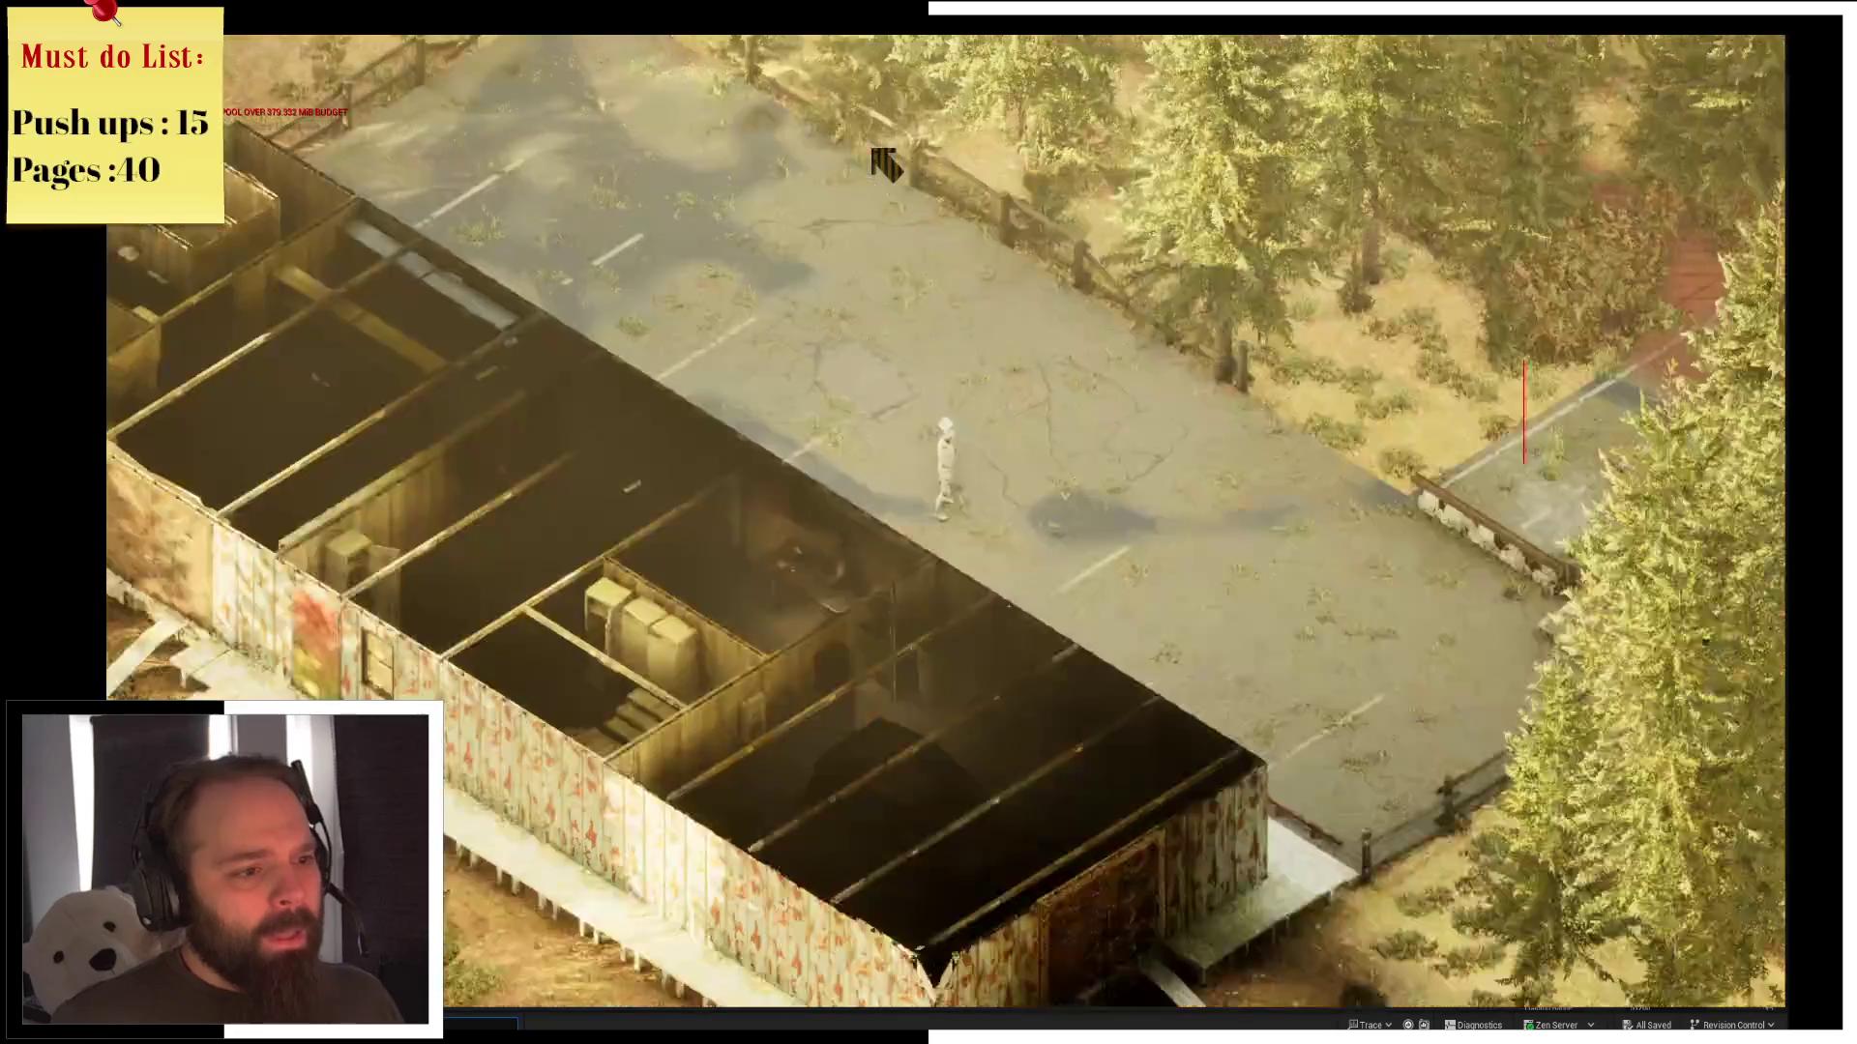
key("q")
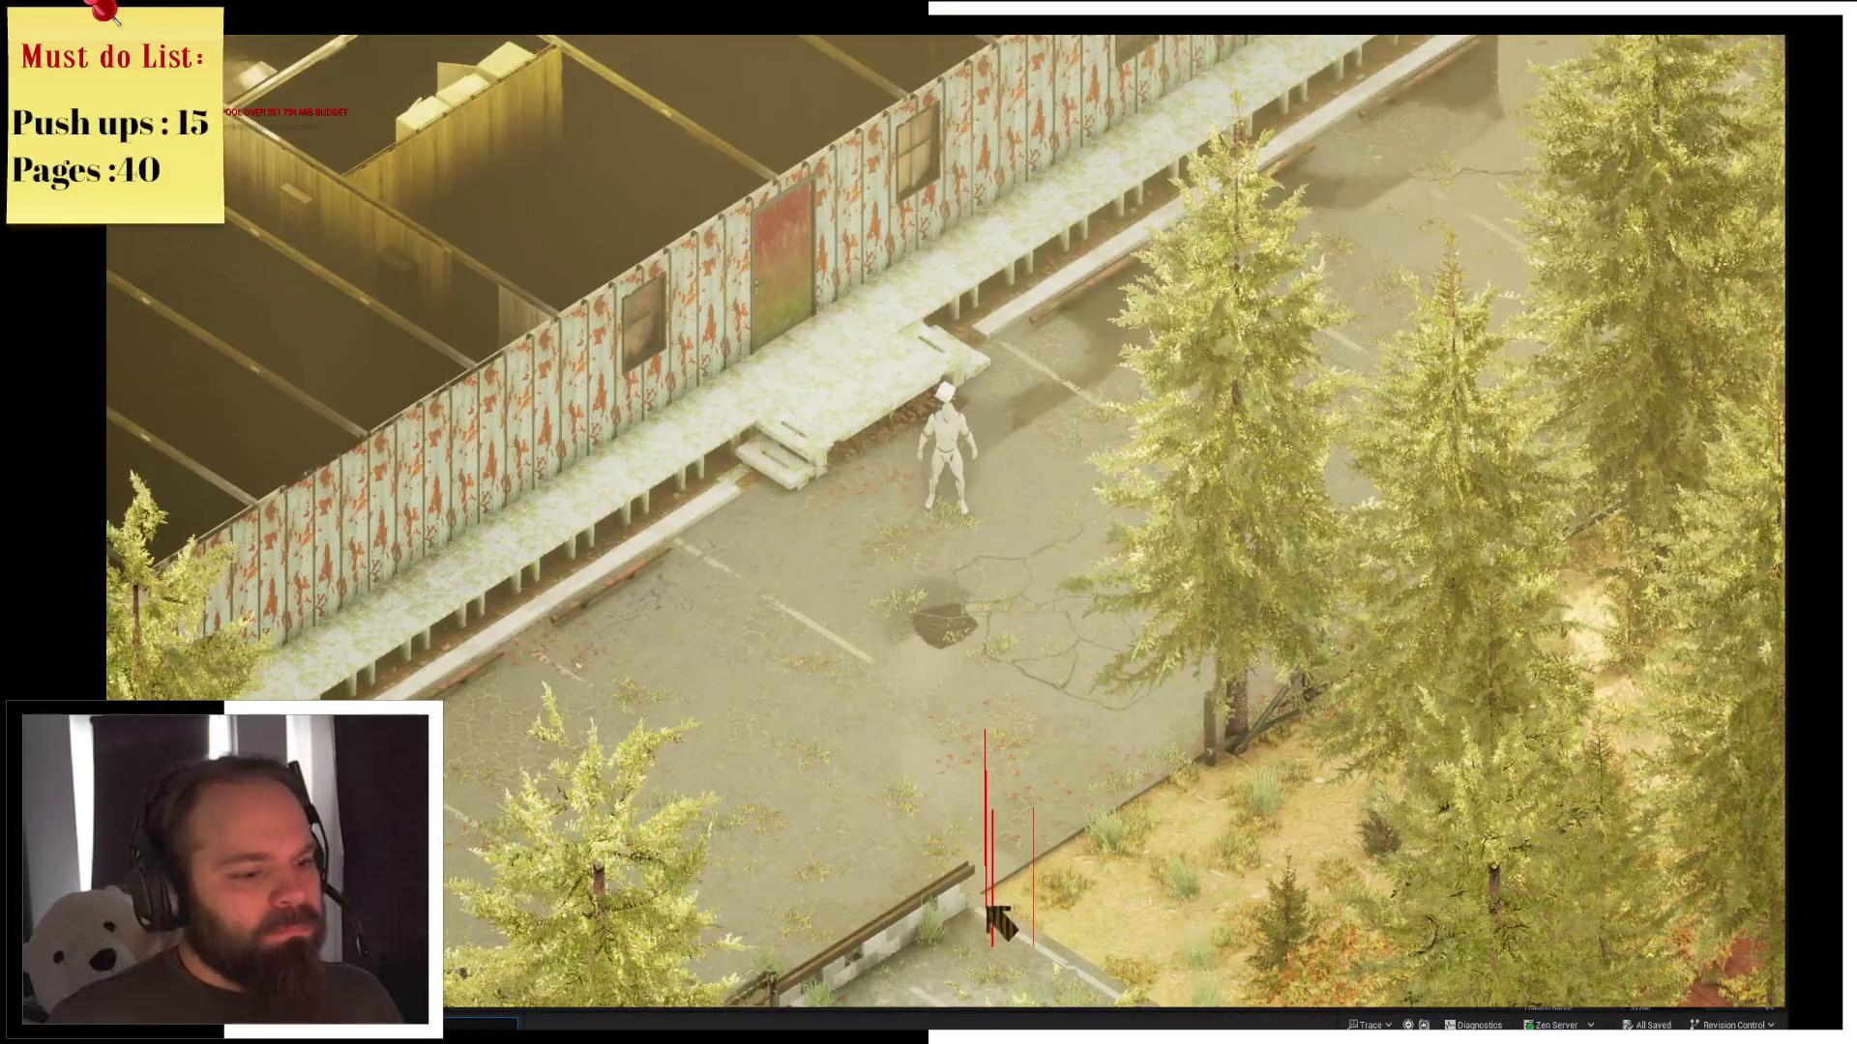
key("e")
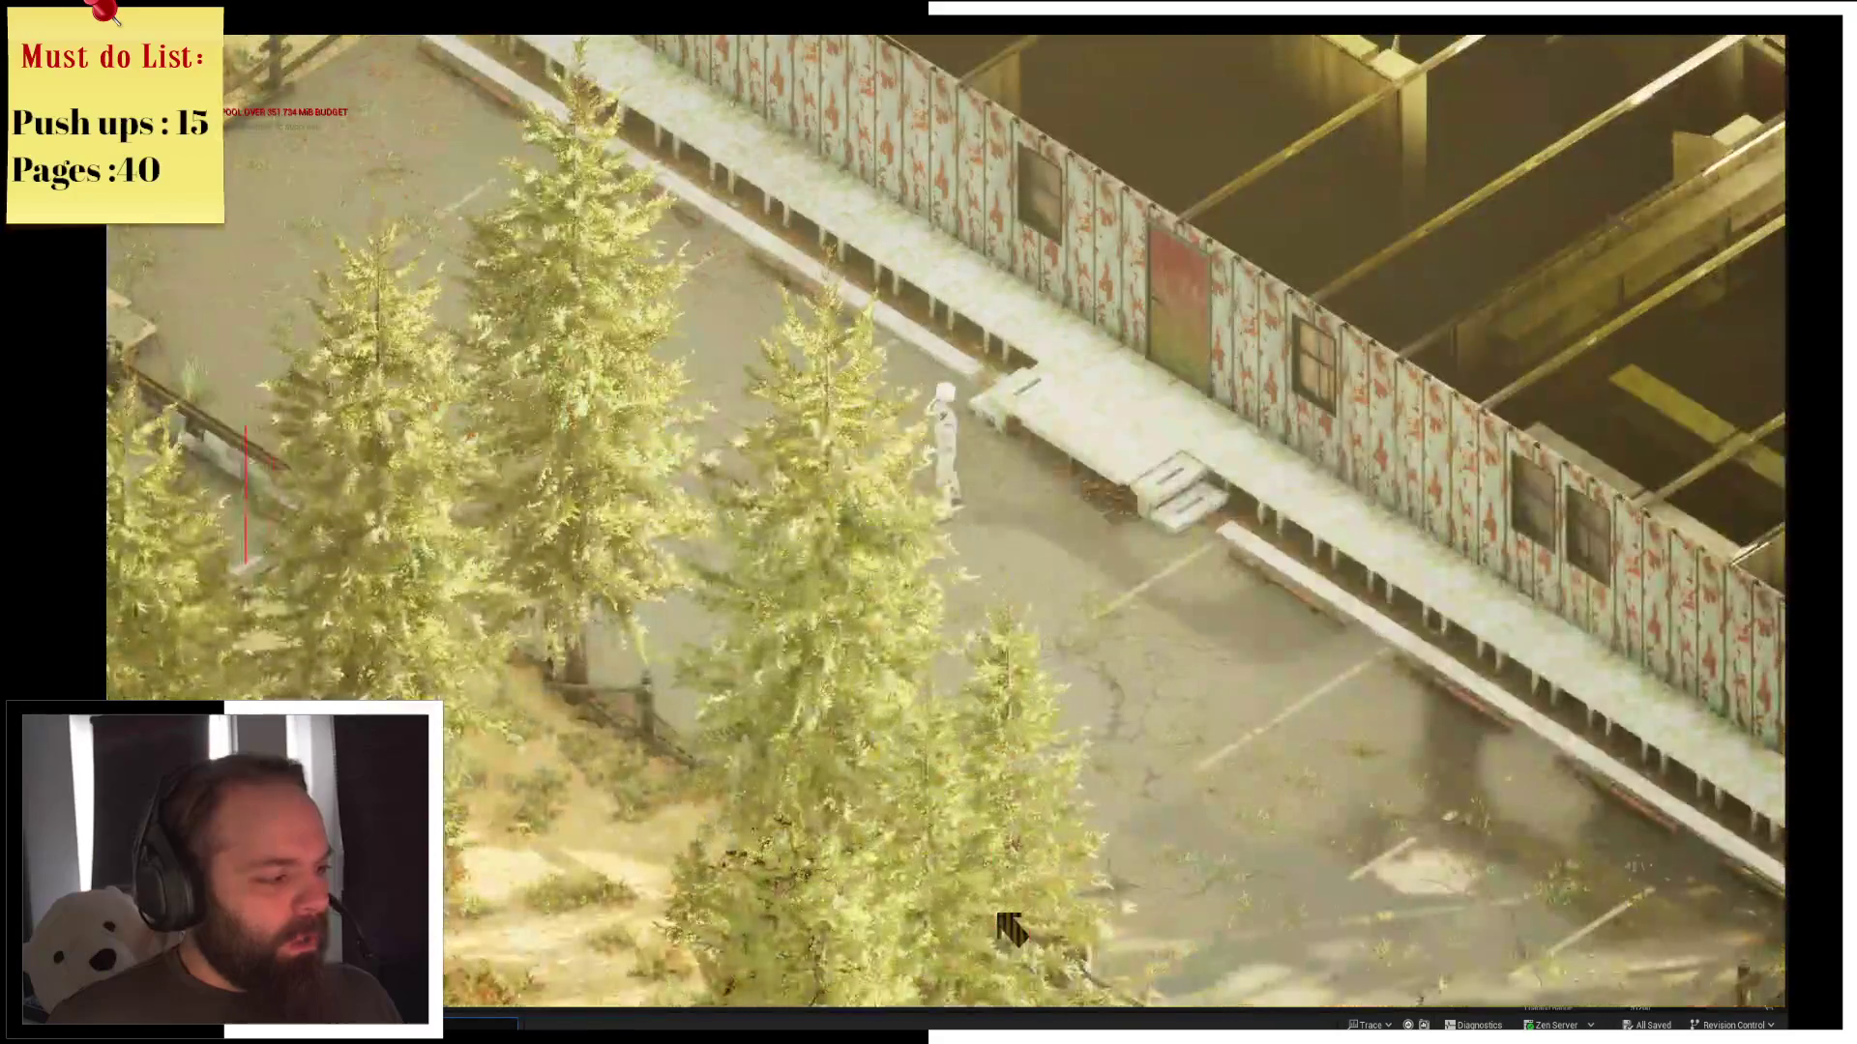
key("q")
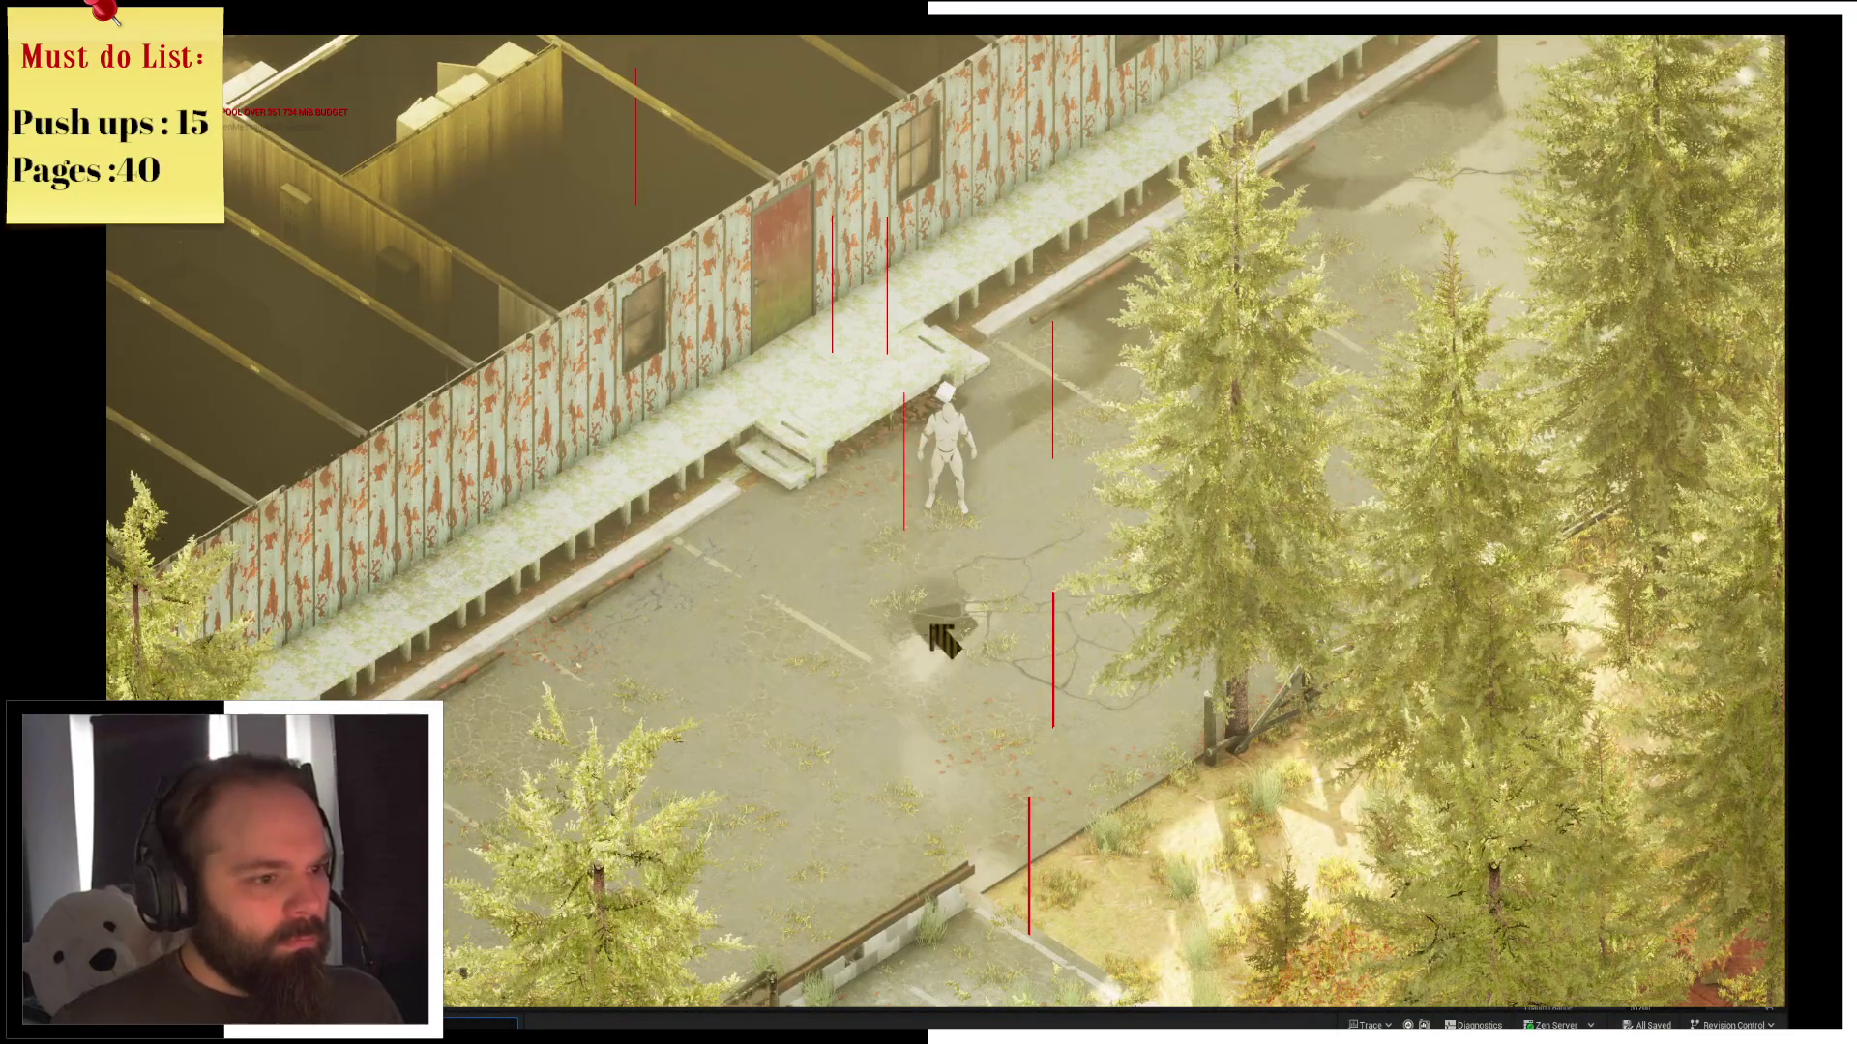
key("e")
key("e")
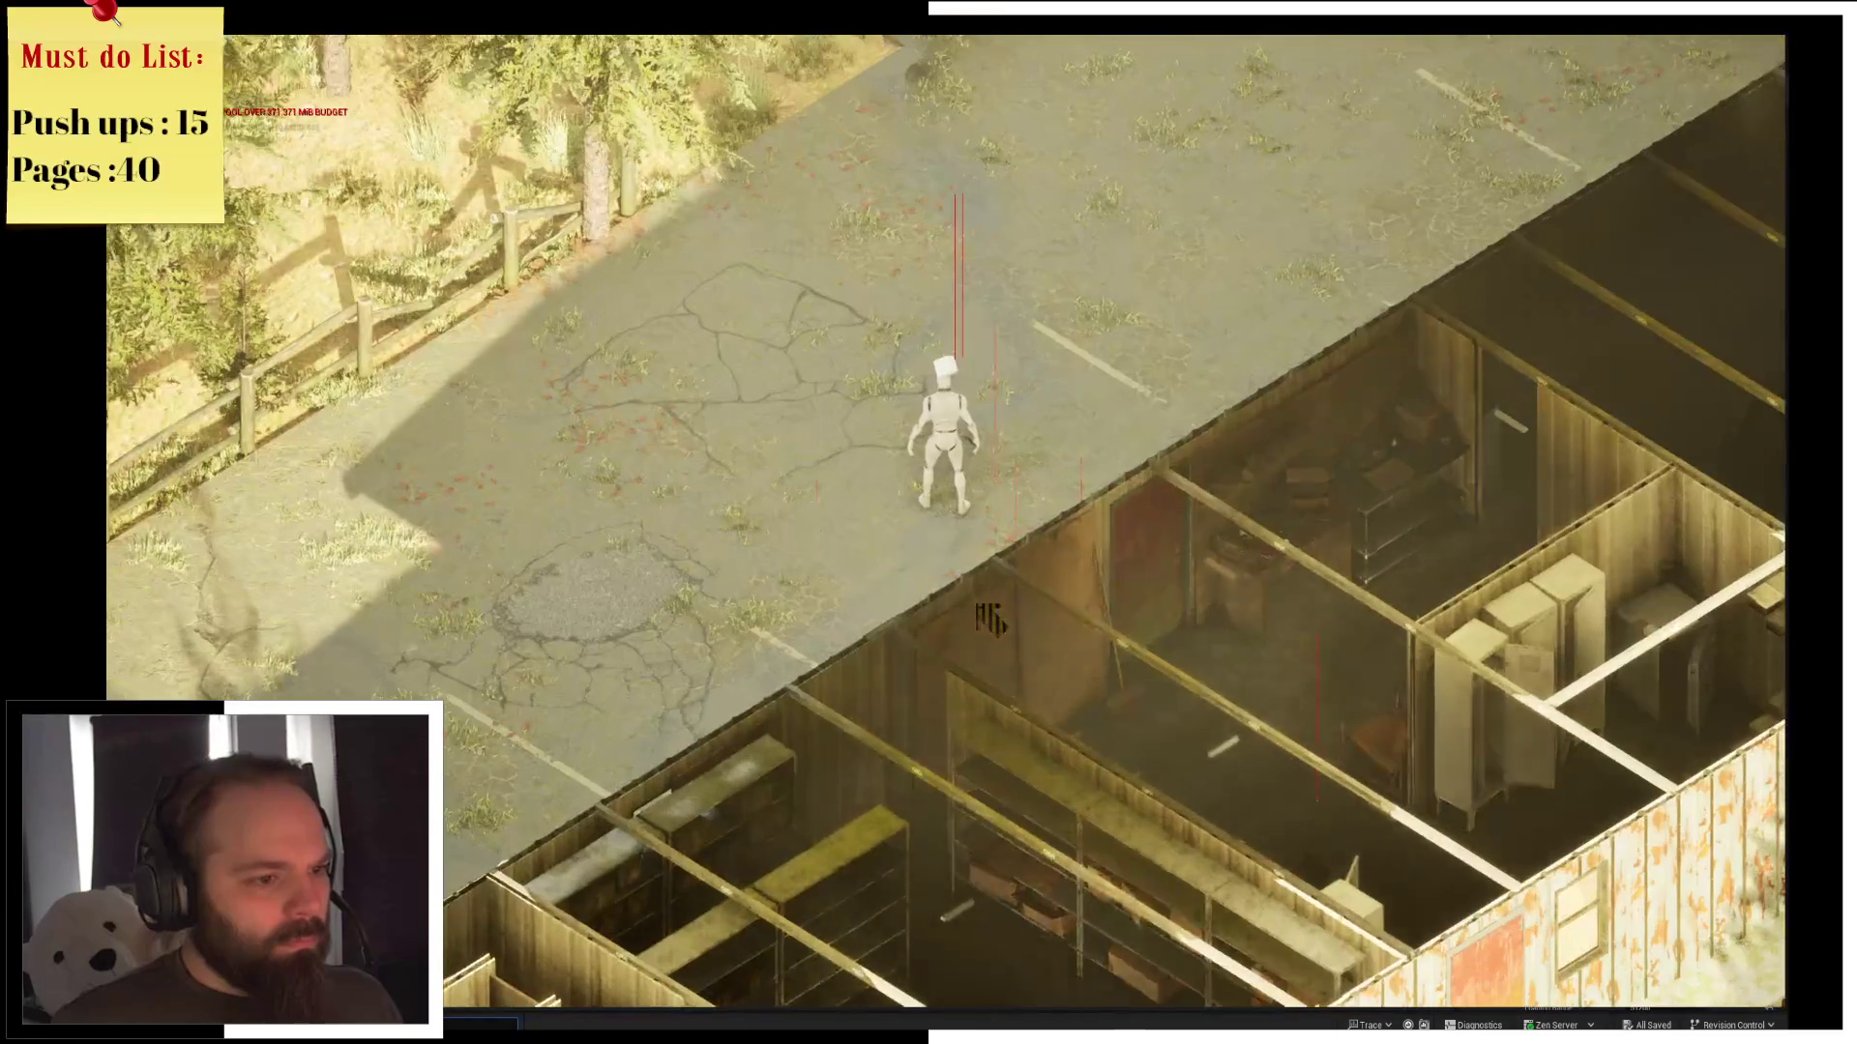
key("e")
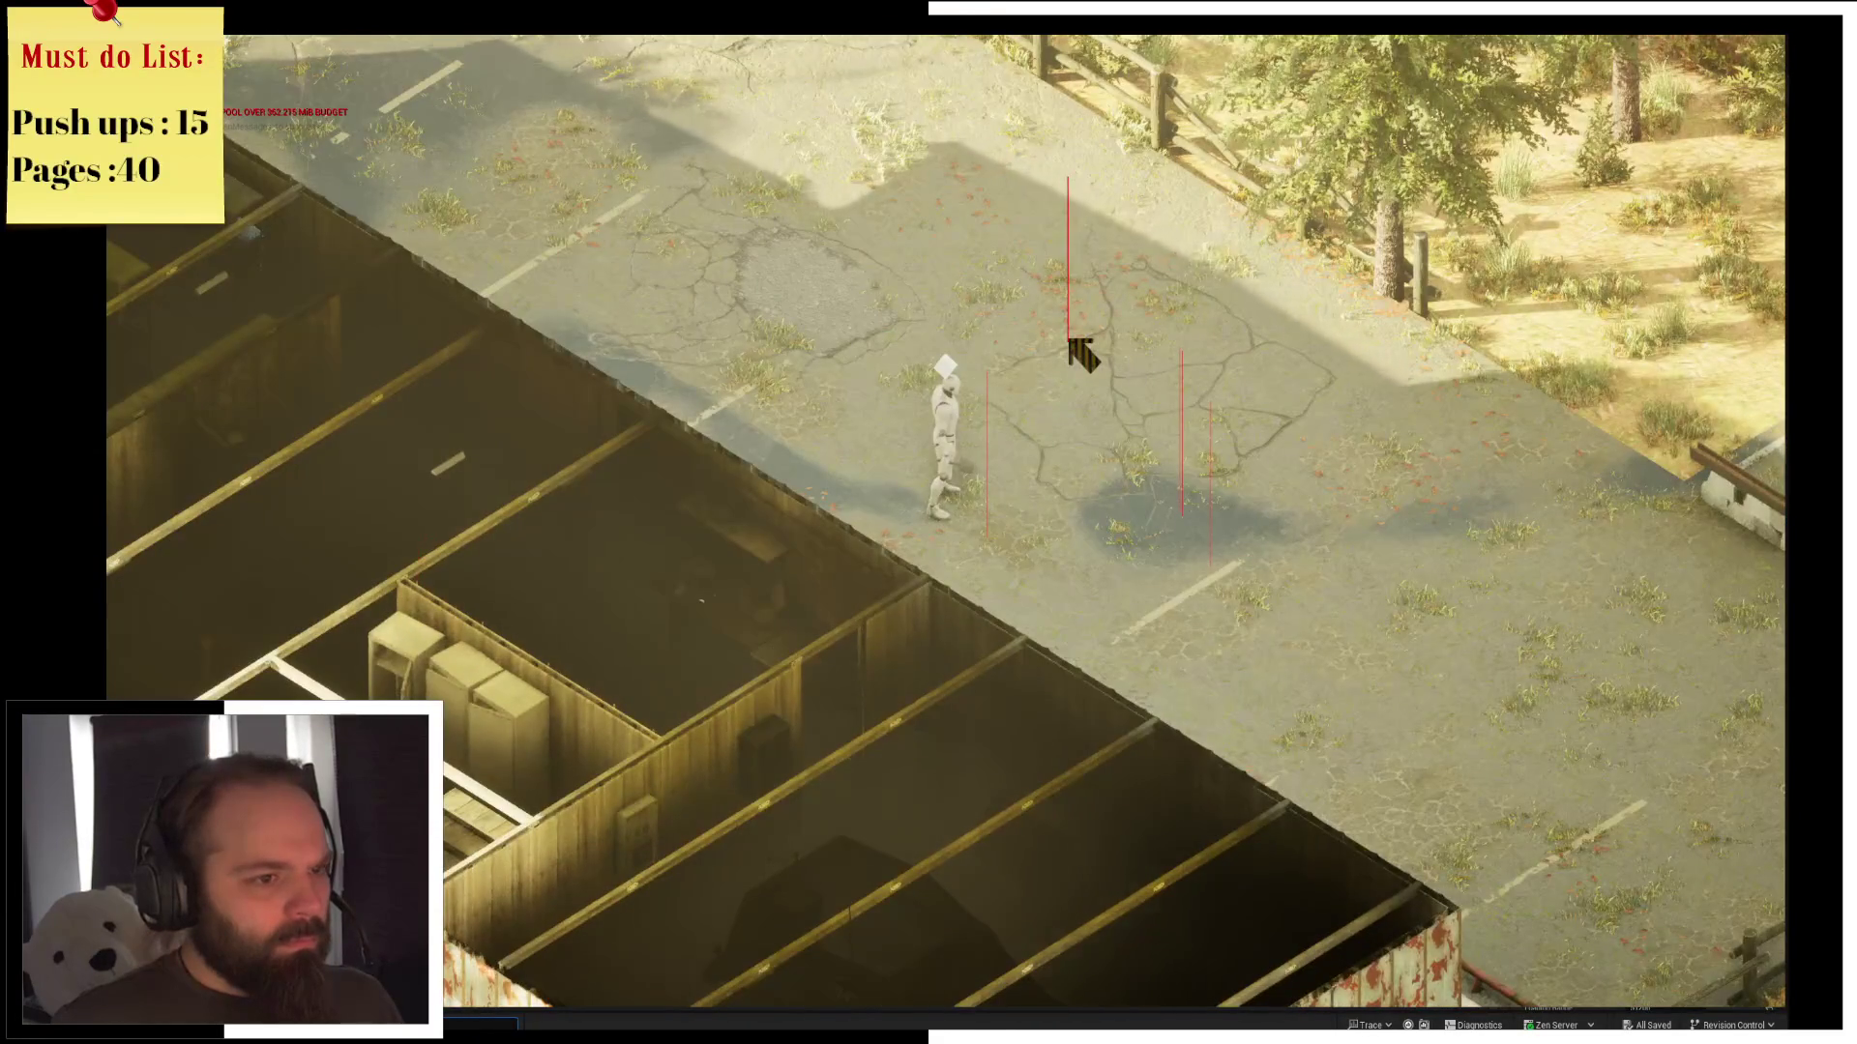
key("Escape")
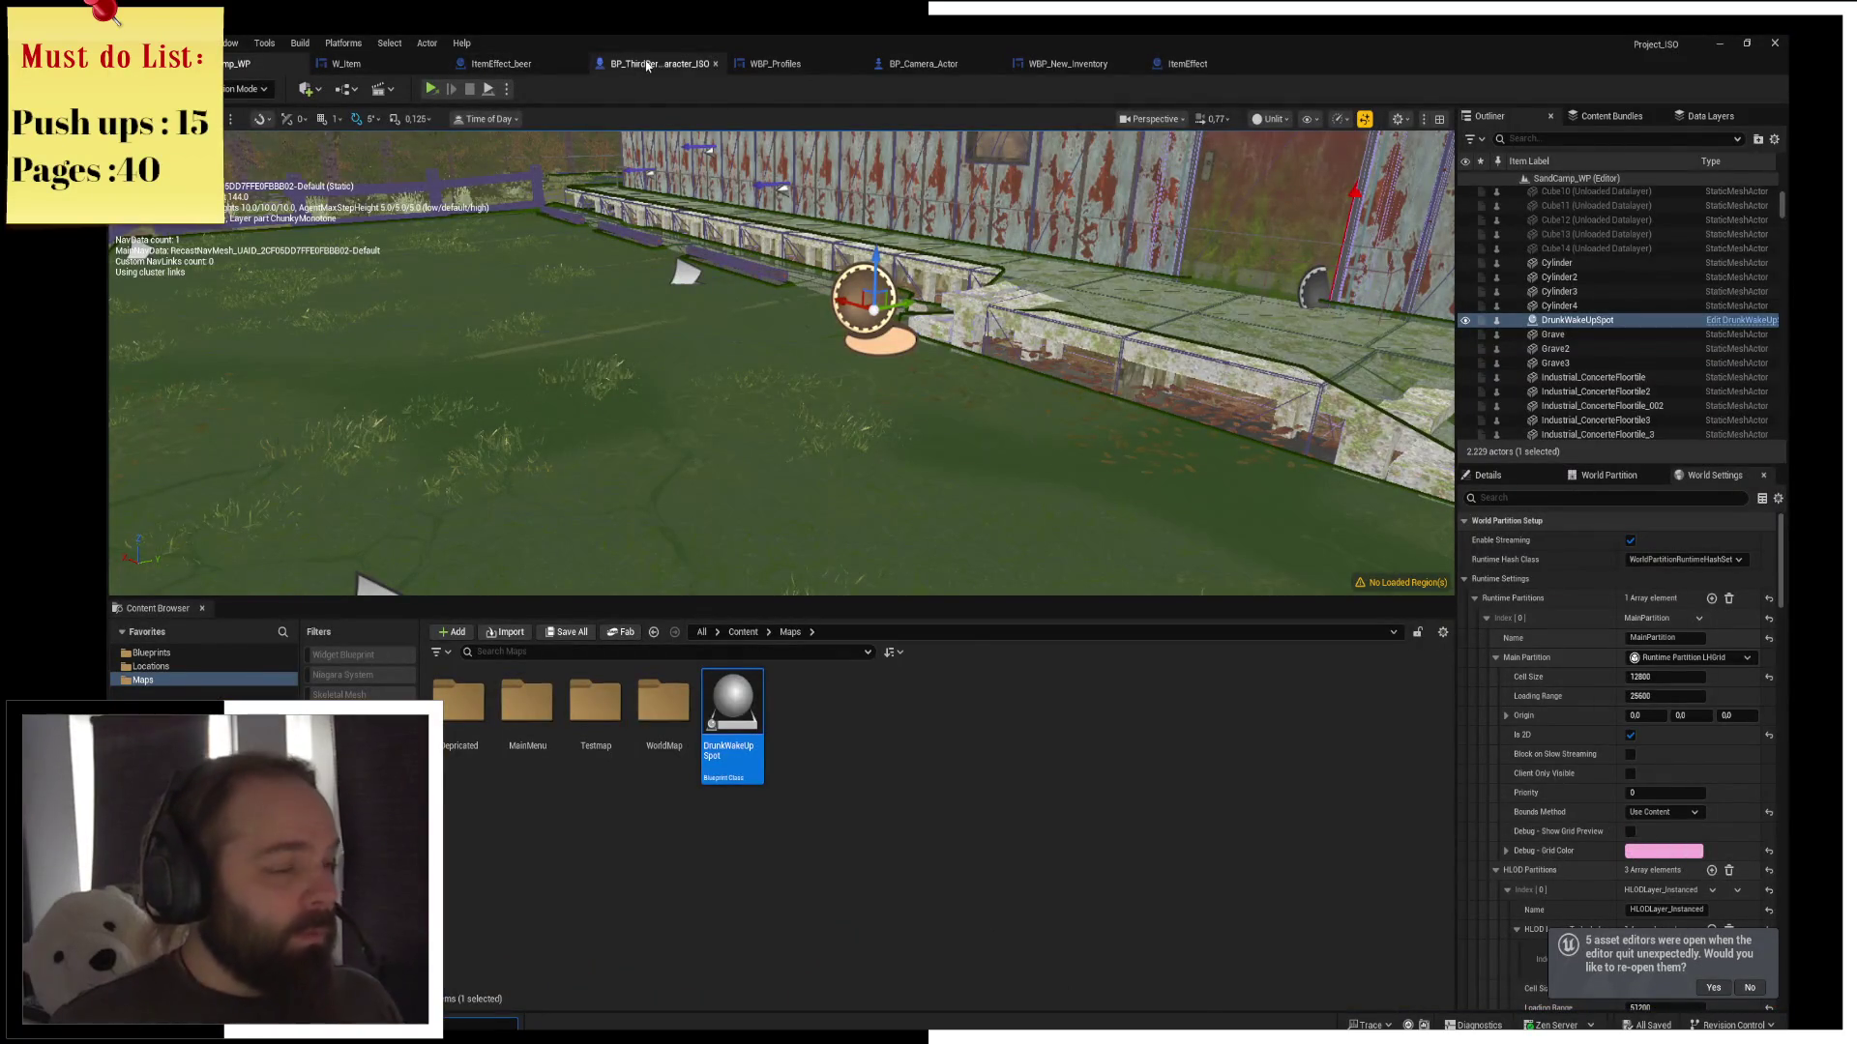
Review the use-effect and light nodes in BP_ThirdPerson_Character_ISO, then go up to Content
left_click(658, 63)
left_click_drag(563, 196, 683, 385)
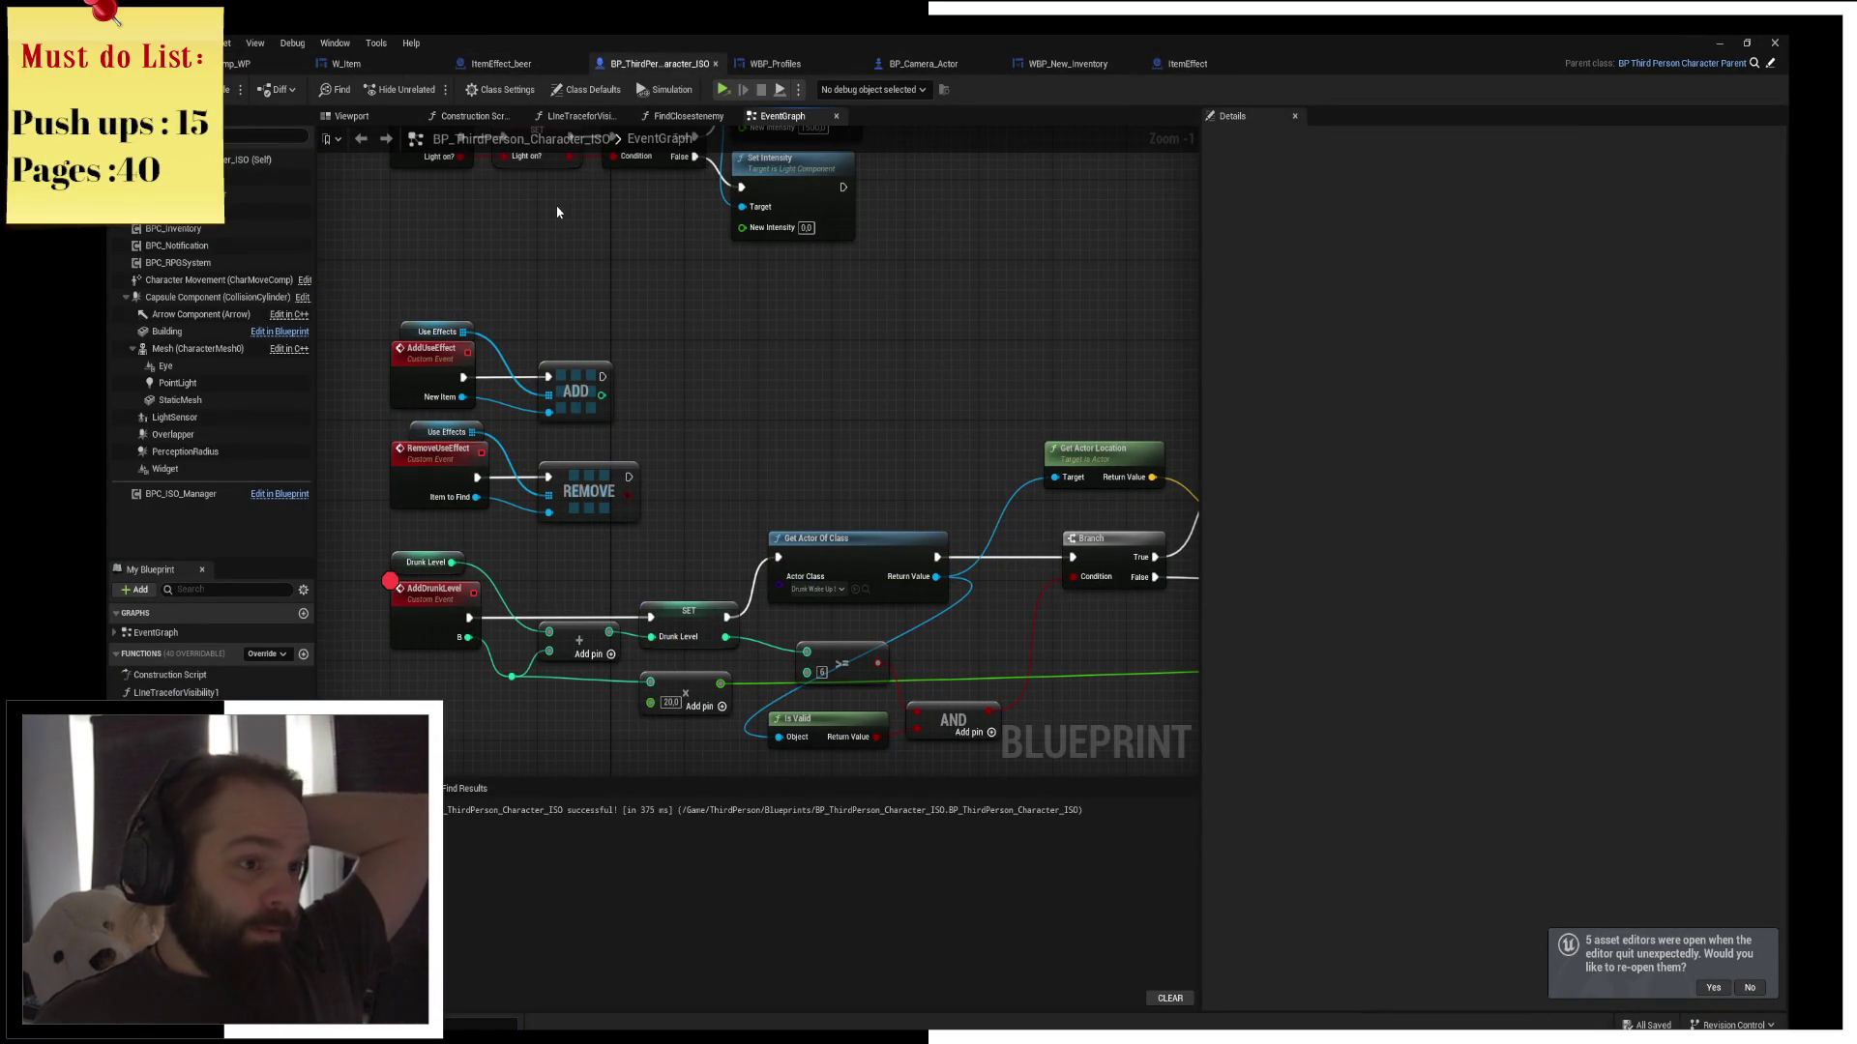
left_click(237, 63)
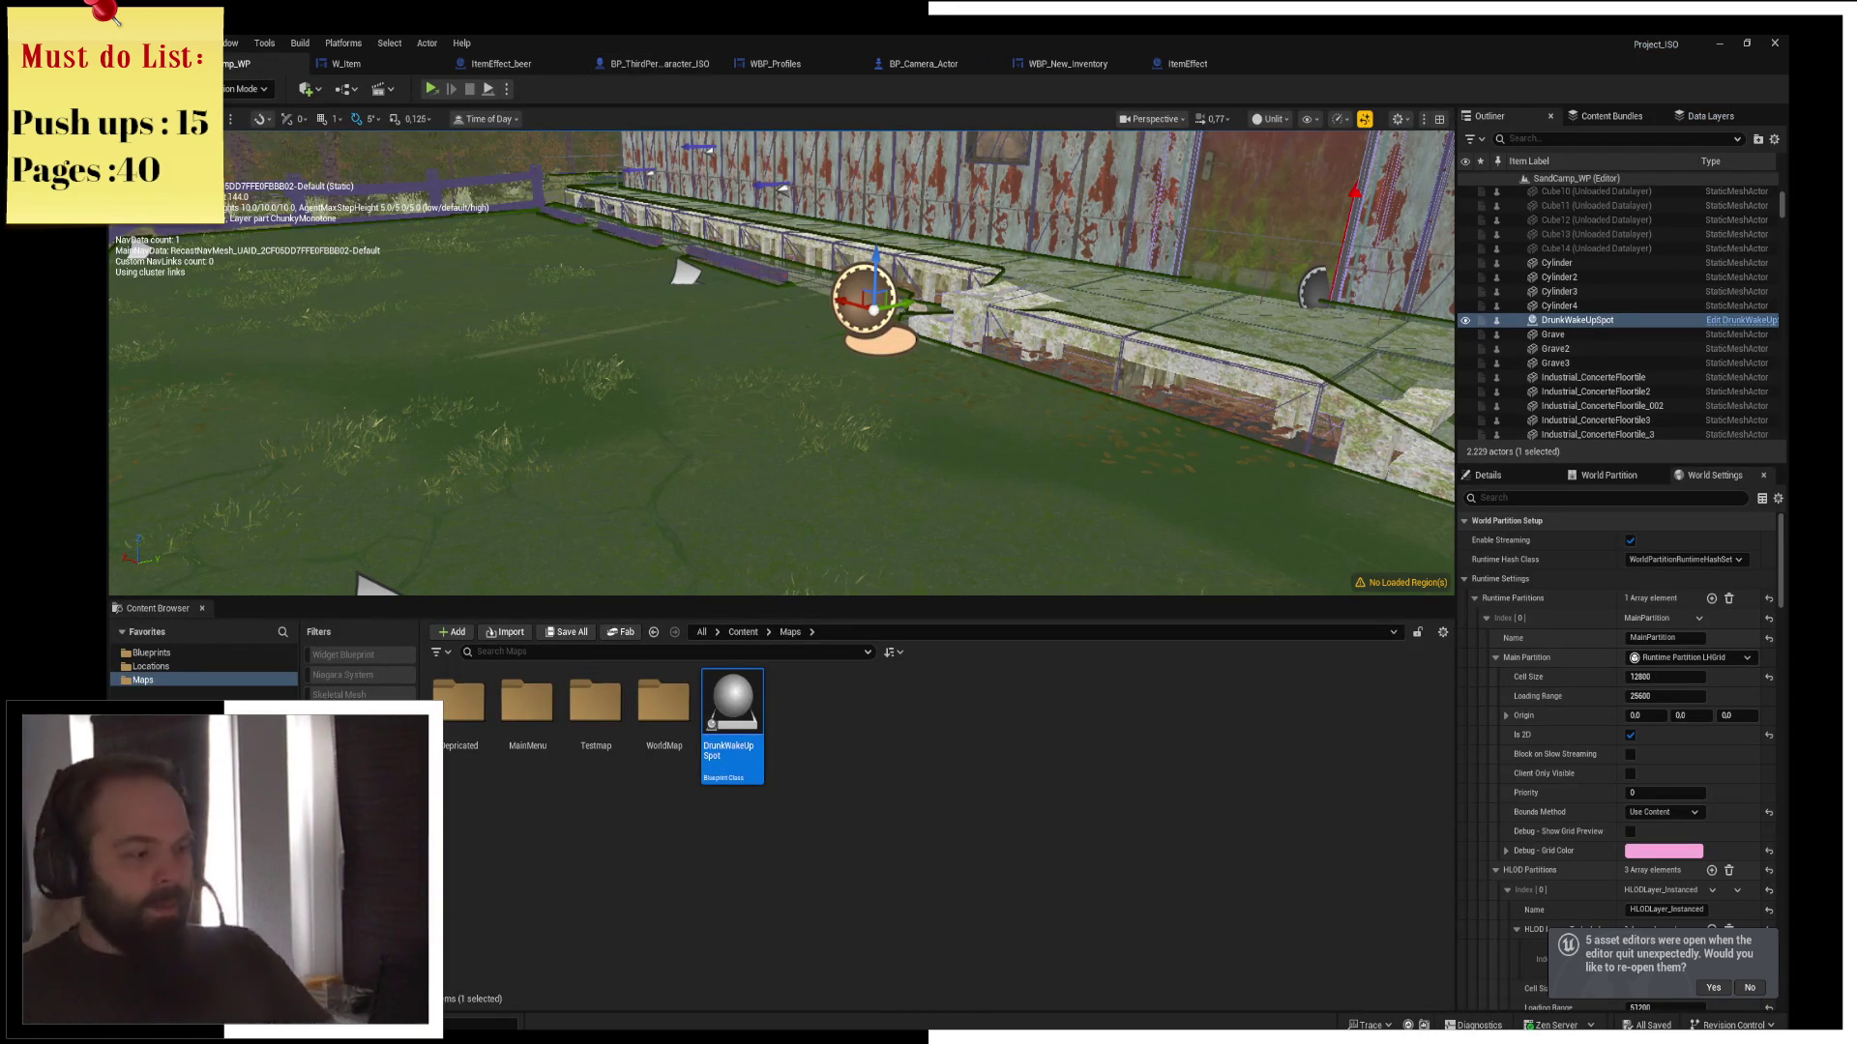
key("alt+Left")
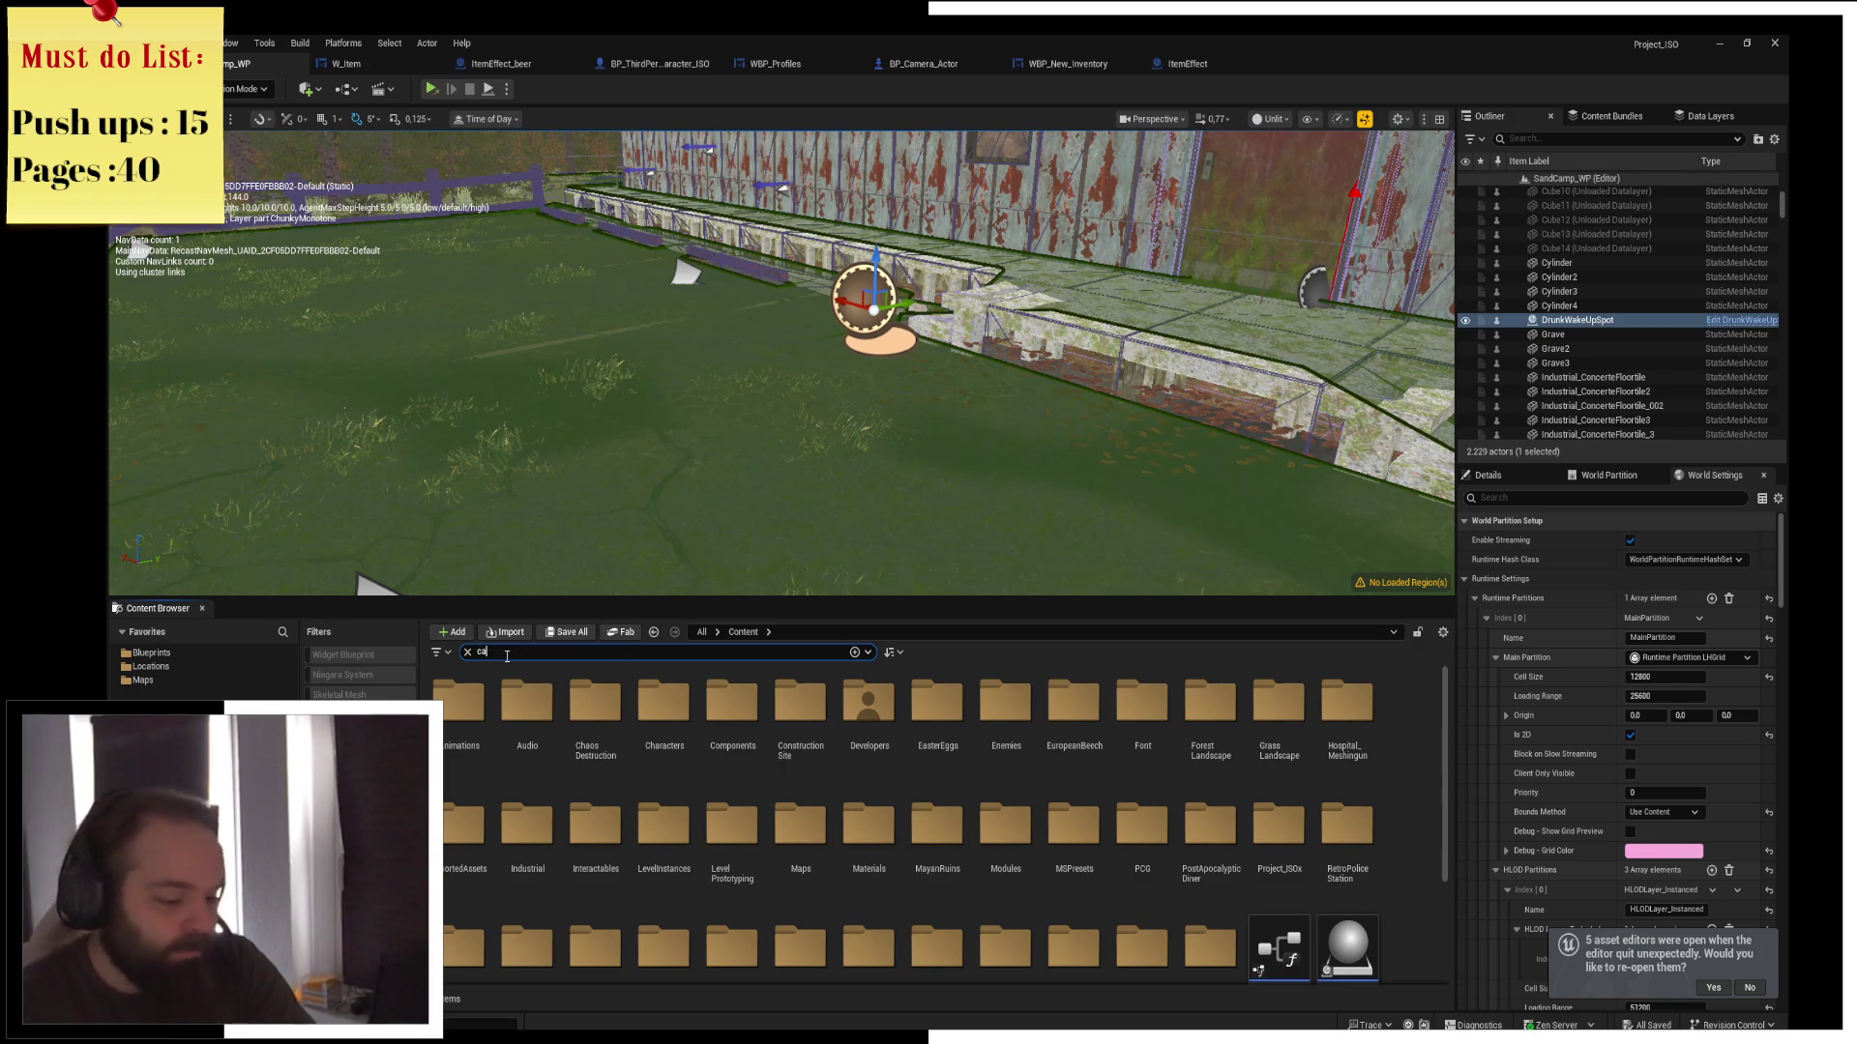
Search 'camera' in the Content Browser and bring up the BP_Camera_Actor blueprint
type("mera")
left_click(868, 715)
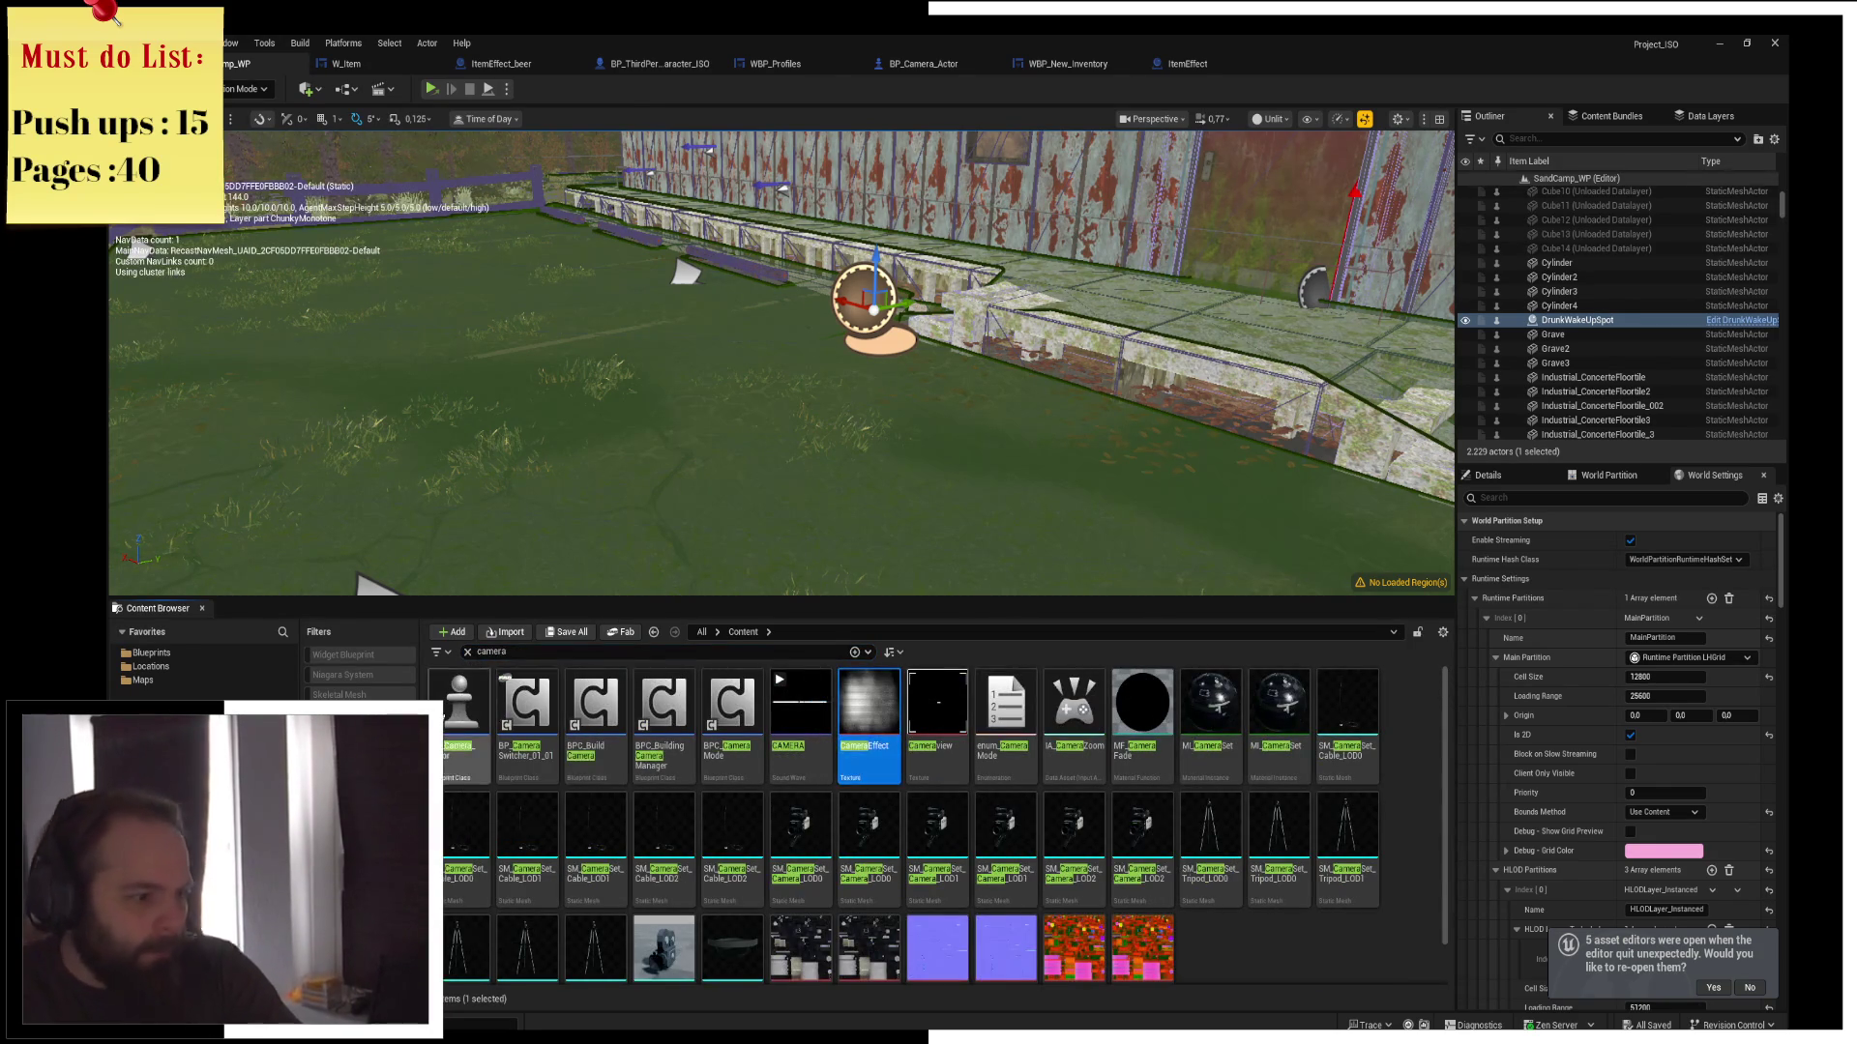
key("ctrl+Tab")
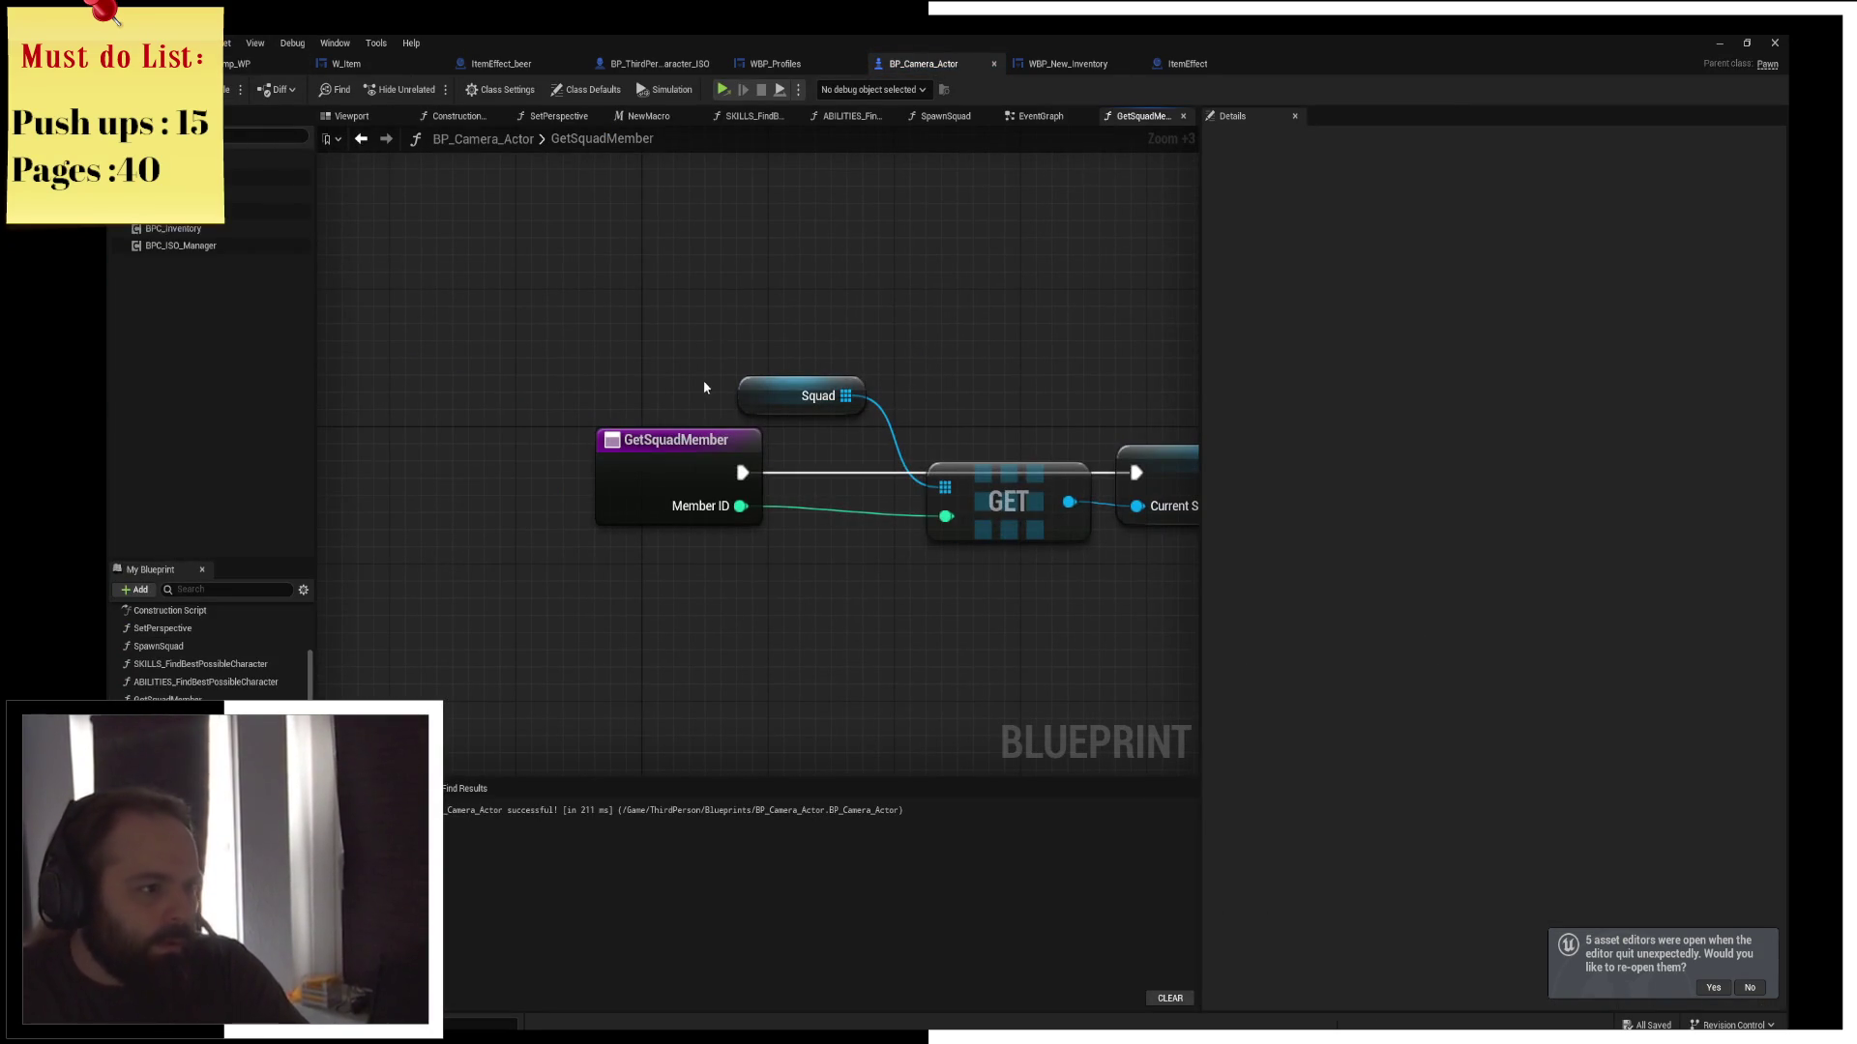
In the EventGraph, move past the CameraZoom groups and select the RightClick input event
left_click(1042, 120)
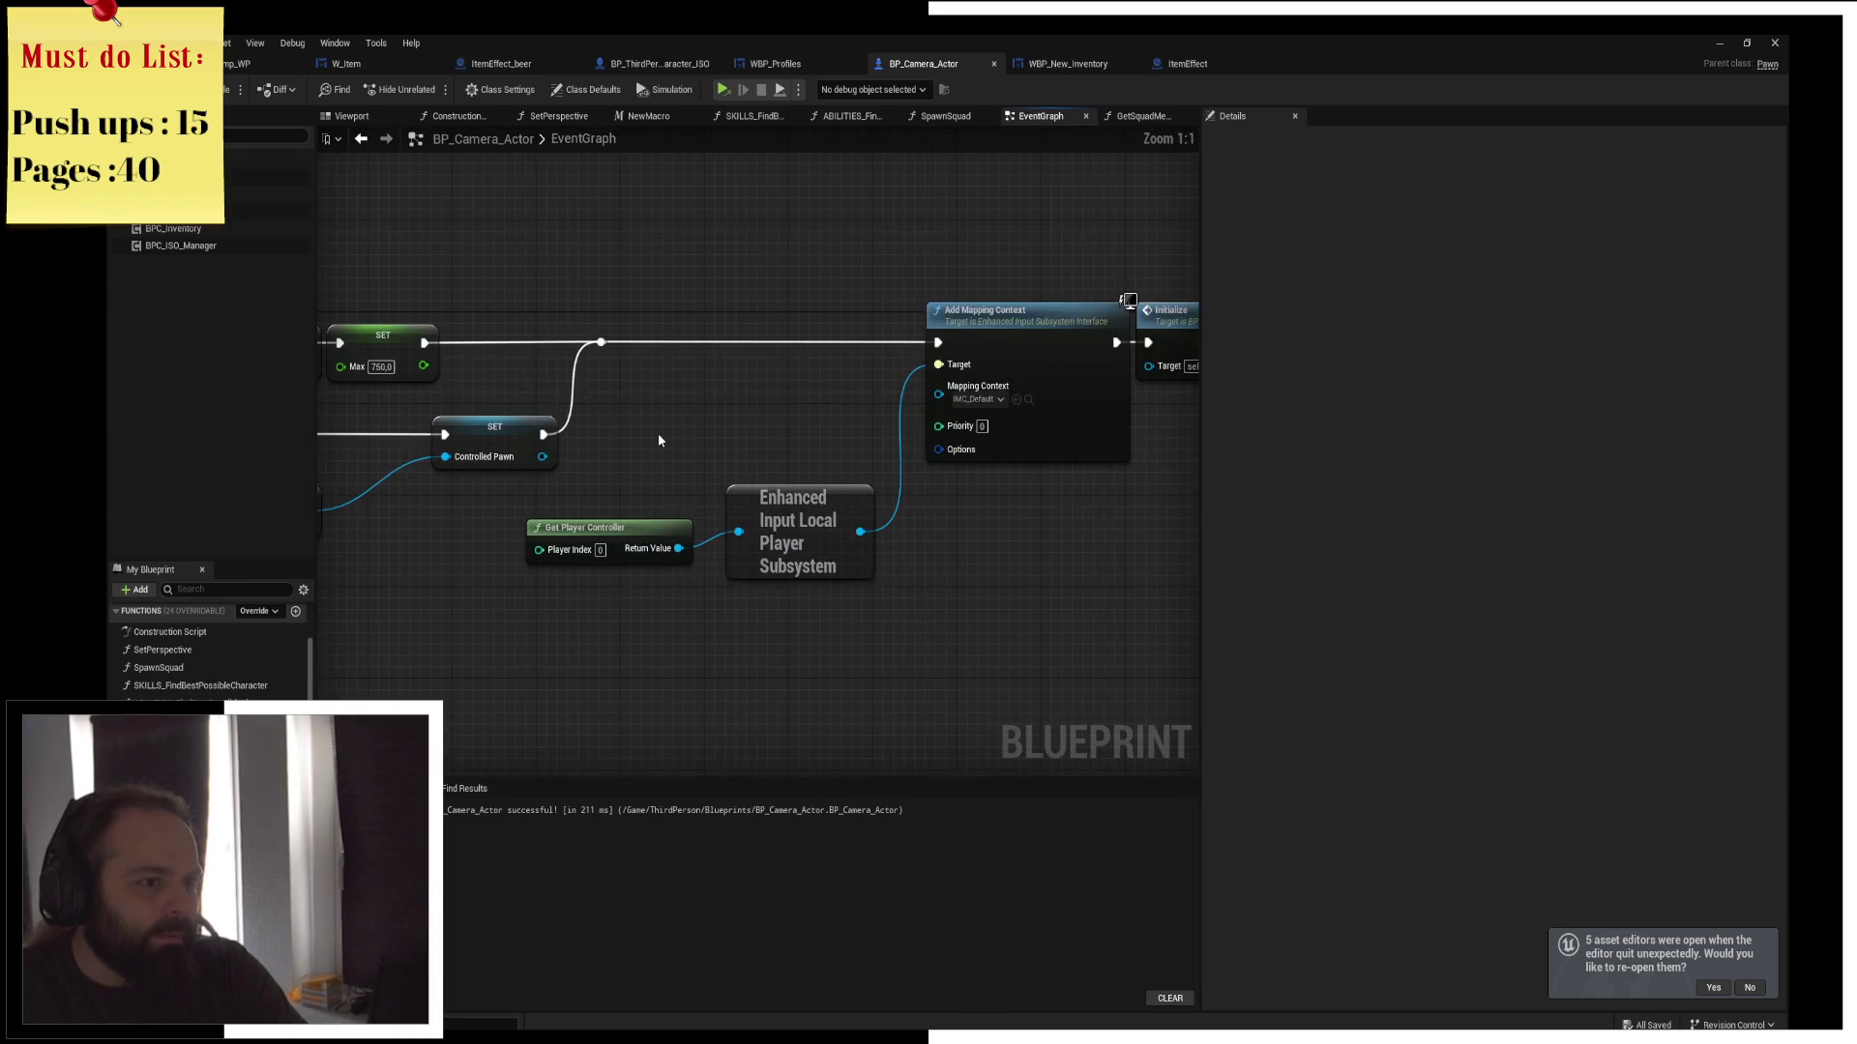
scroll(843, 493, "down", 5)
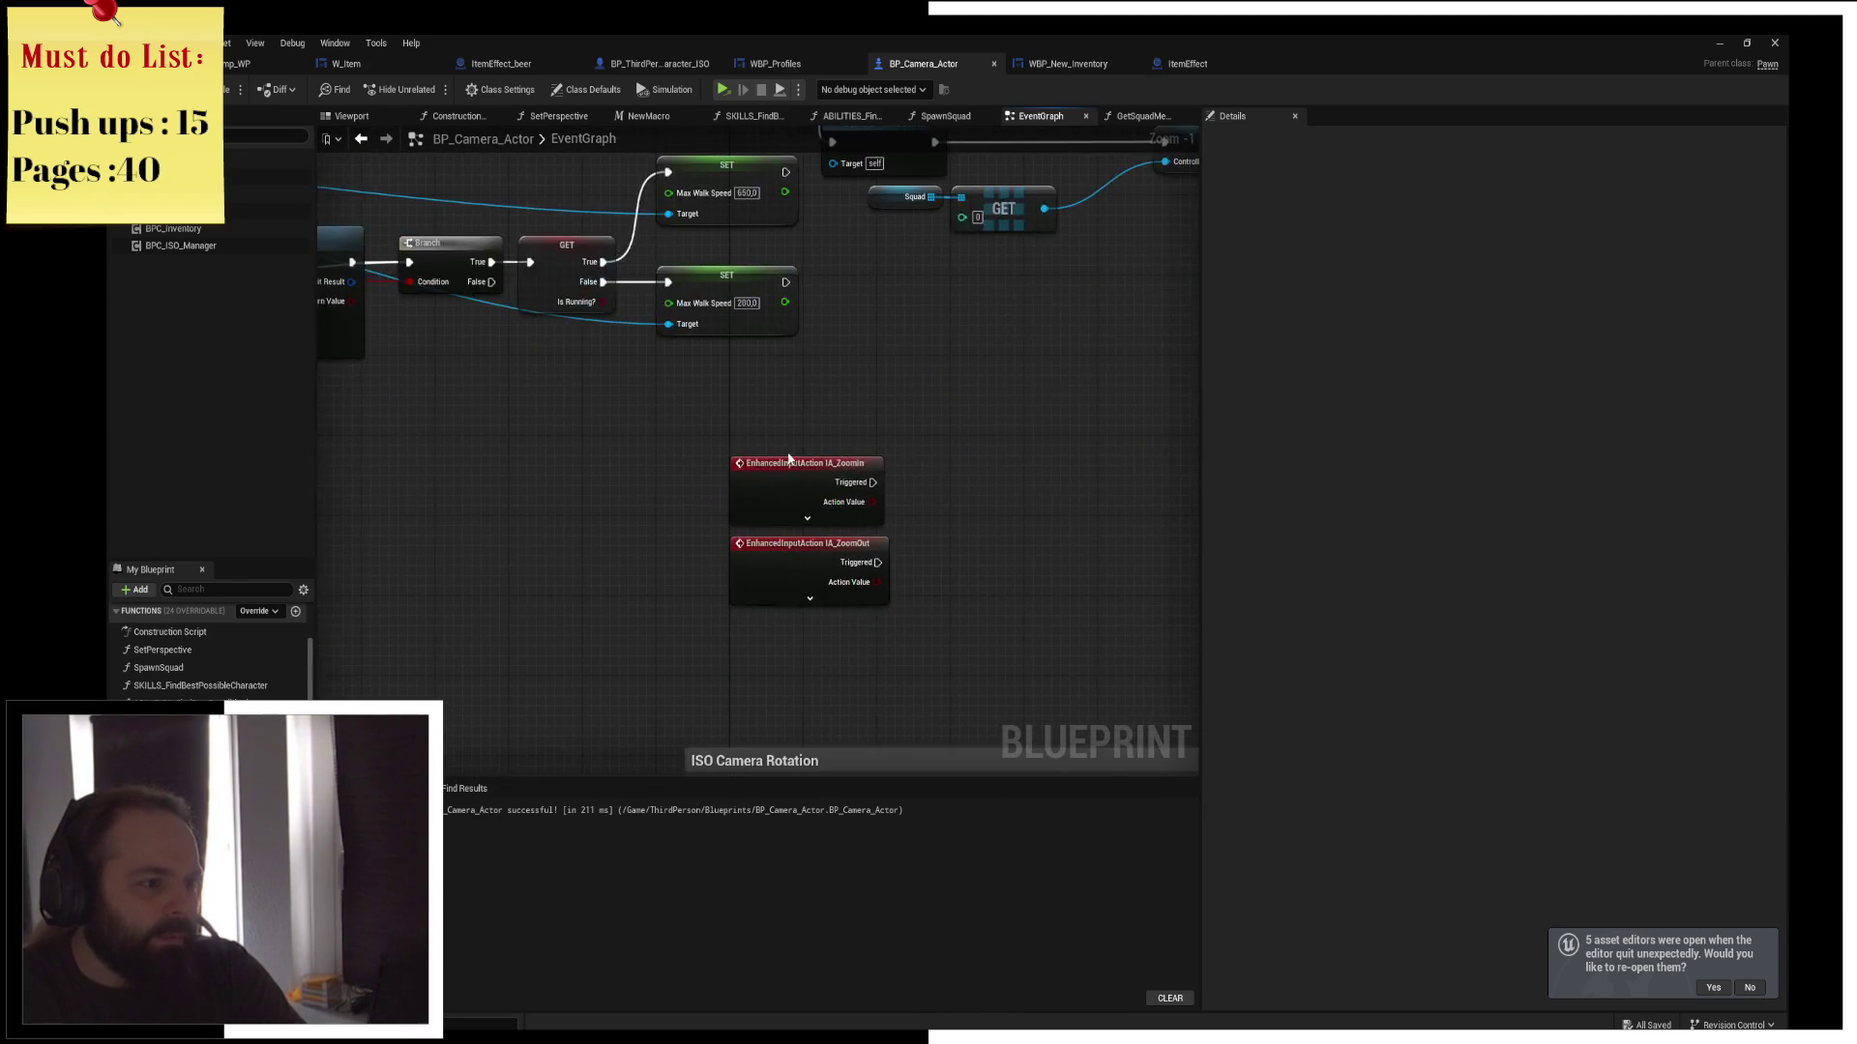
mouse_move(676, 323)
left_mouse_down()
mouse_move(696, 390)
mouse_move(962, 357)
left_mouse_up()
scroll(690, 463, "up", 3)
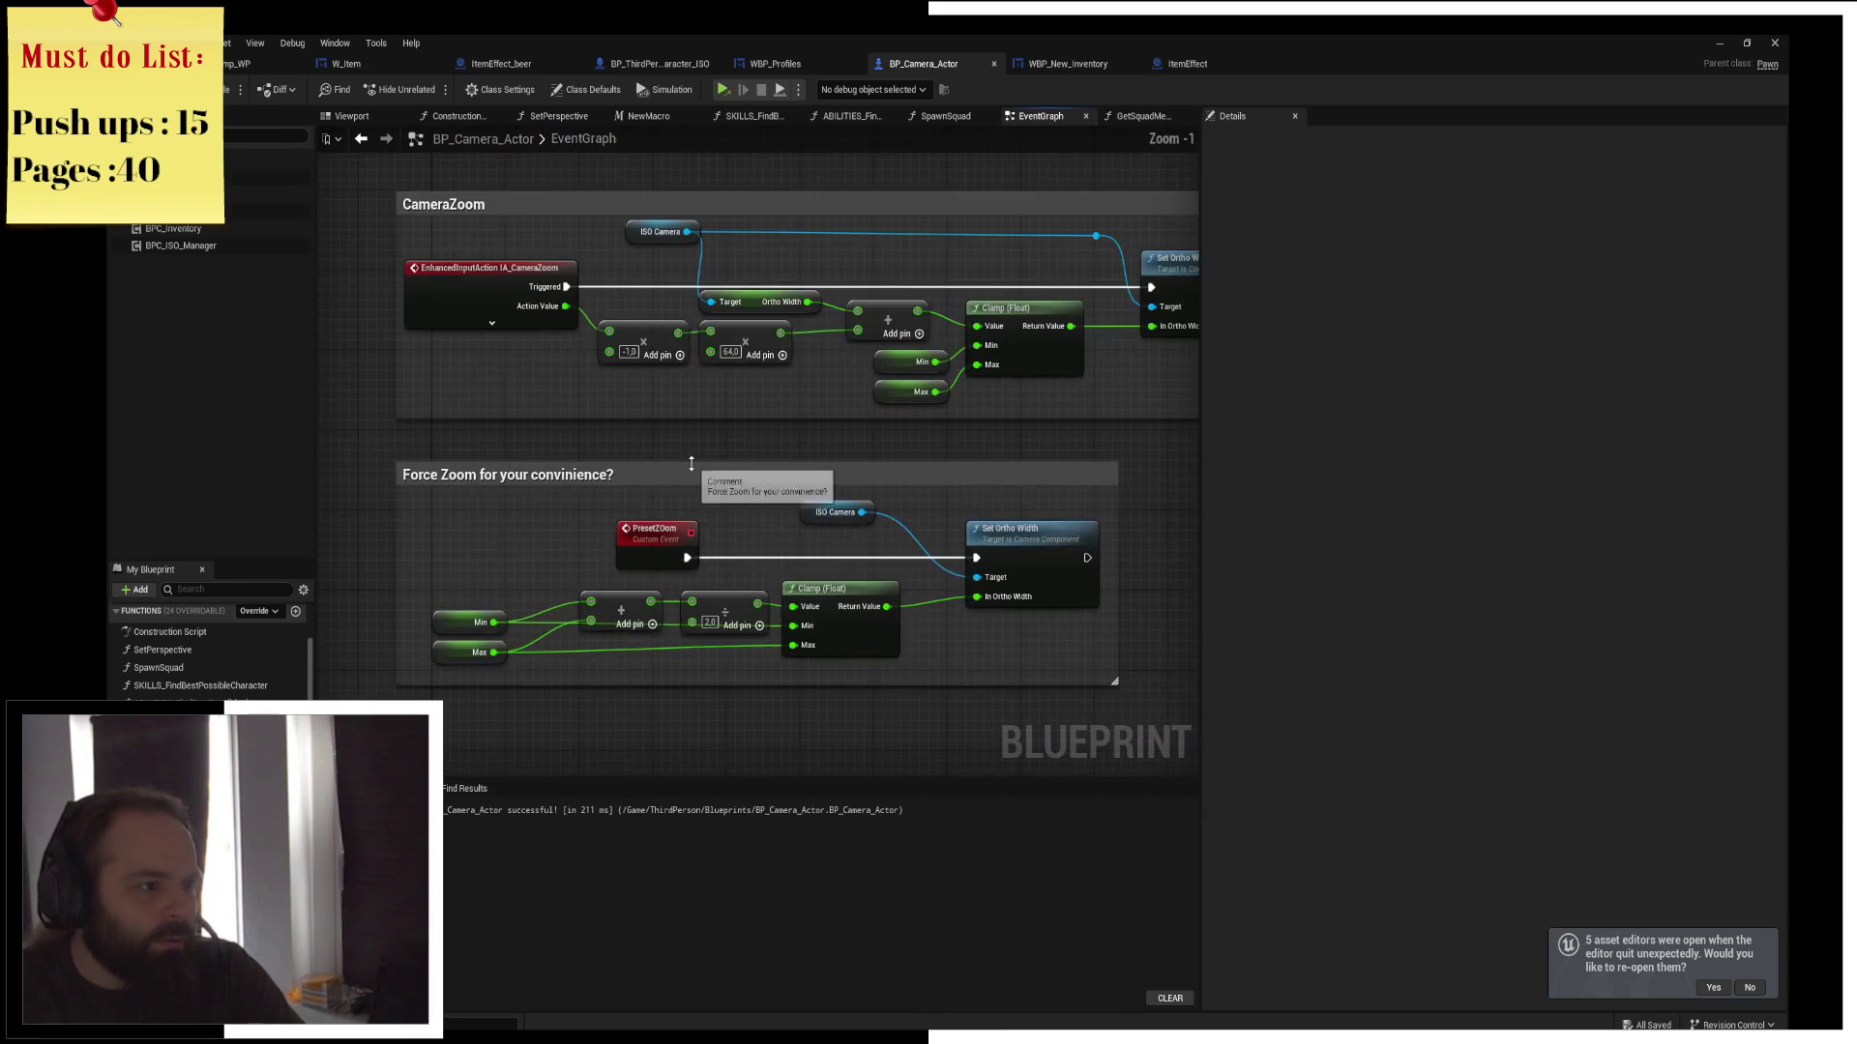
mouse_move(987, 464)
left_mouse_down()
mouse_move(937, 406)
mouse_move(957, 281)
mouse_move(815, 380)
mouse_move(808, 573)
mouse_move(841, 574)
left_mouse_up()
left_click(493, 425)
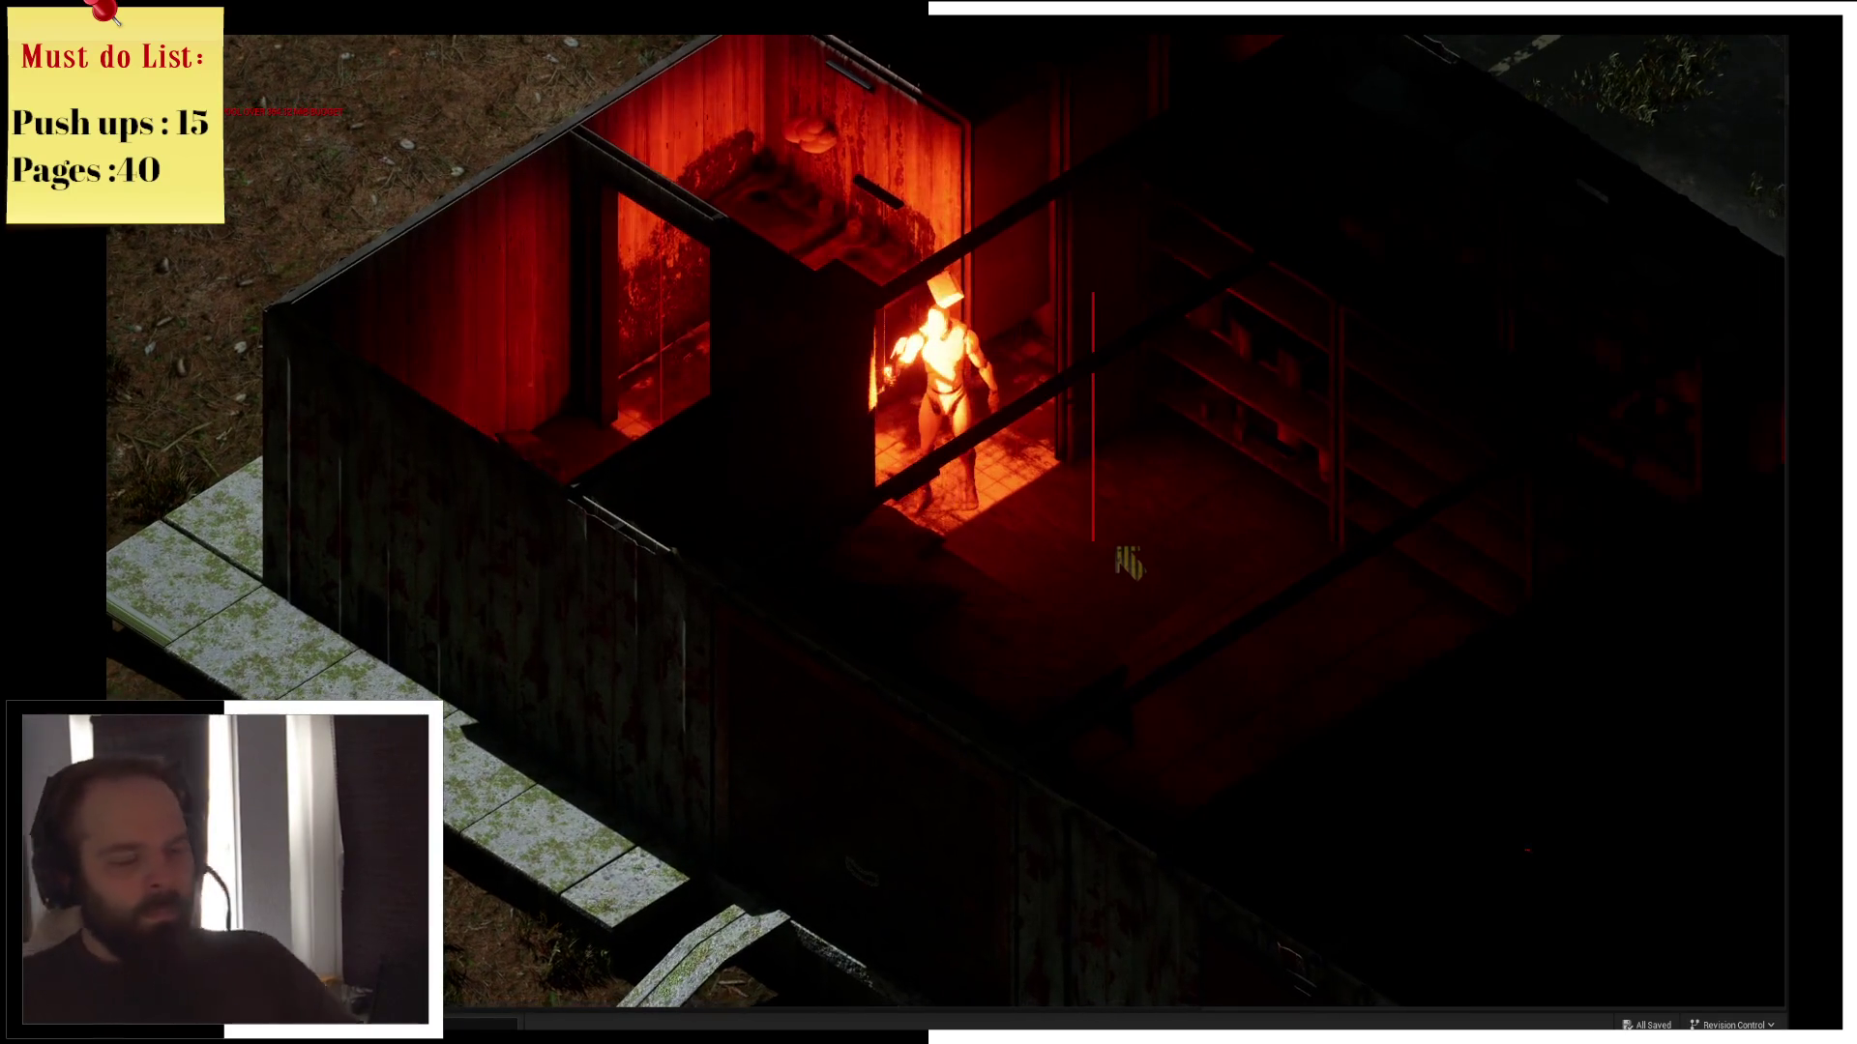
Check the beer in the inventory, stop the play session, and show the Windows desktop
key("i")
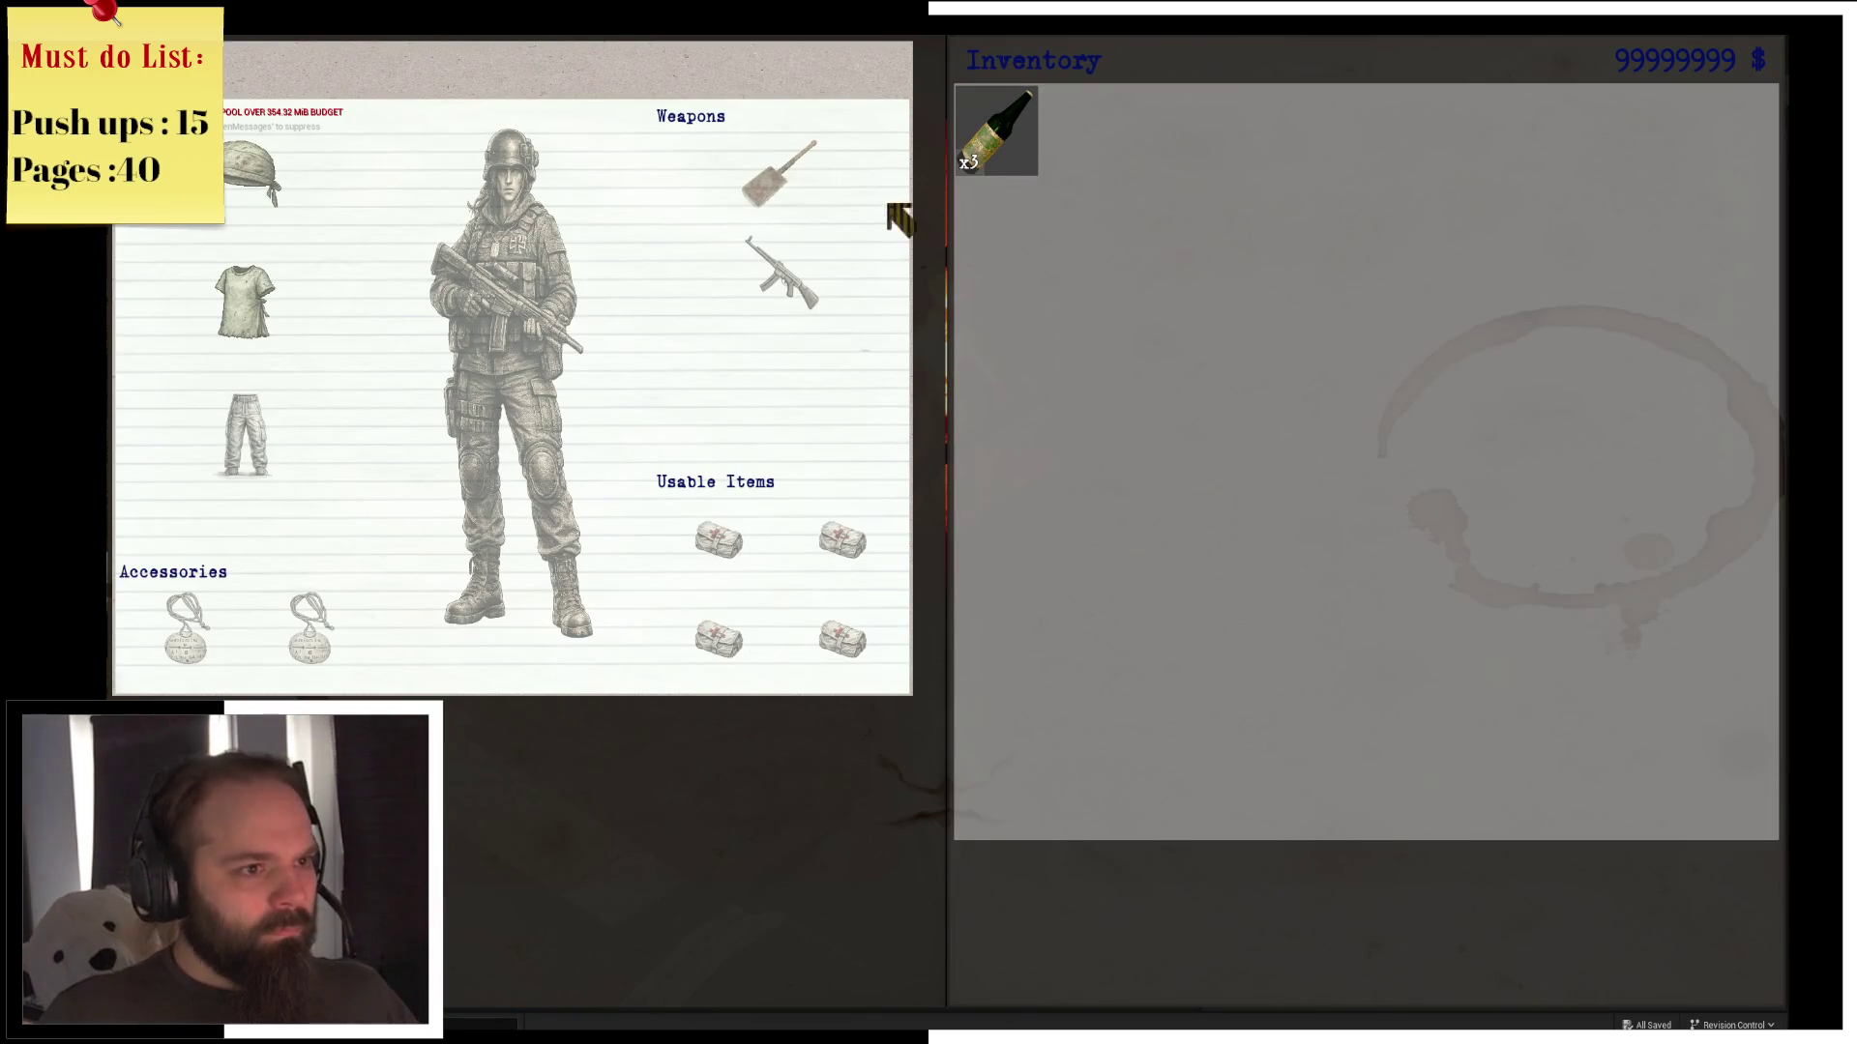
mouse_move(1021, 147)
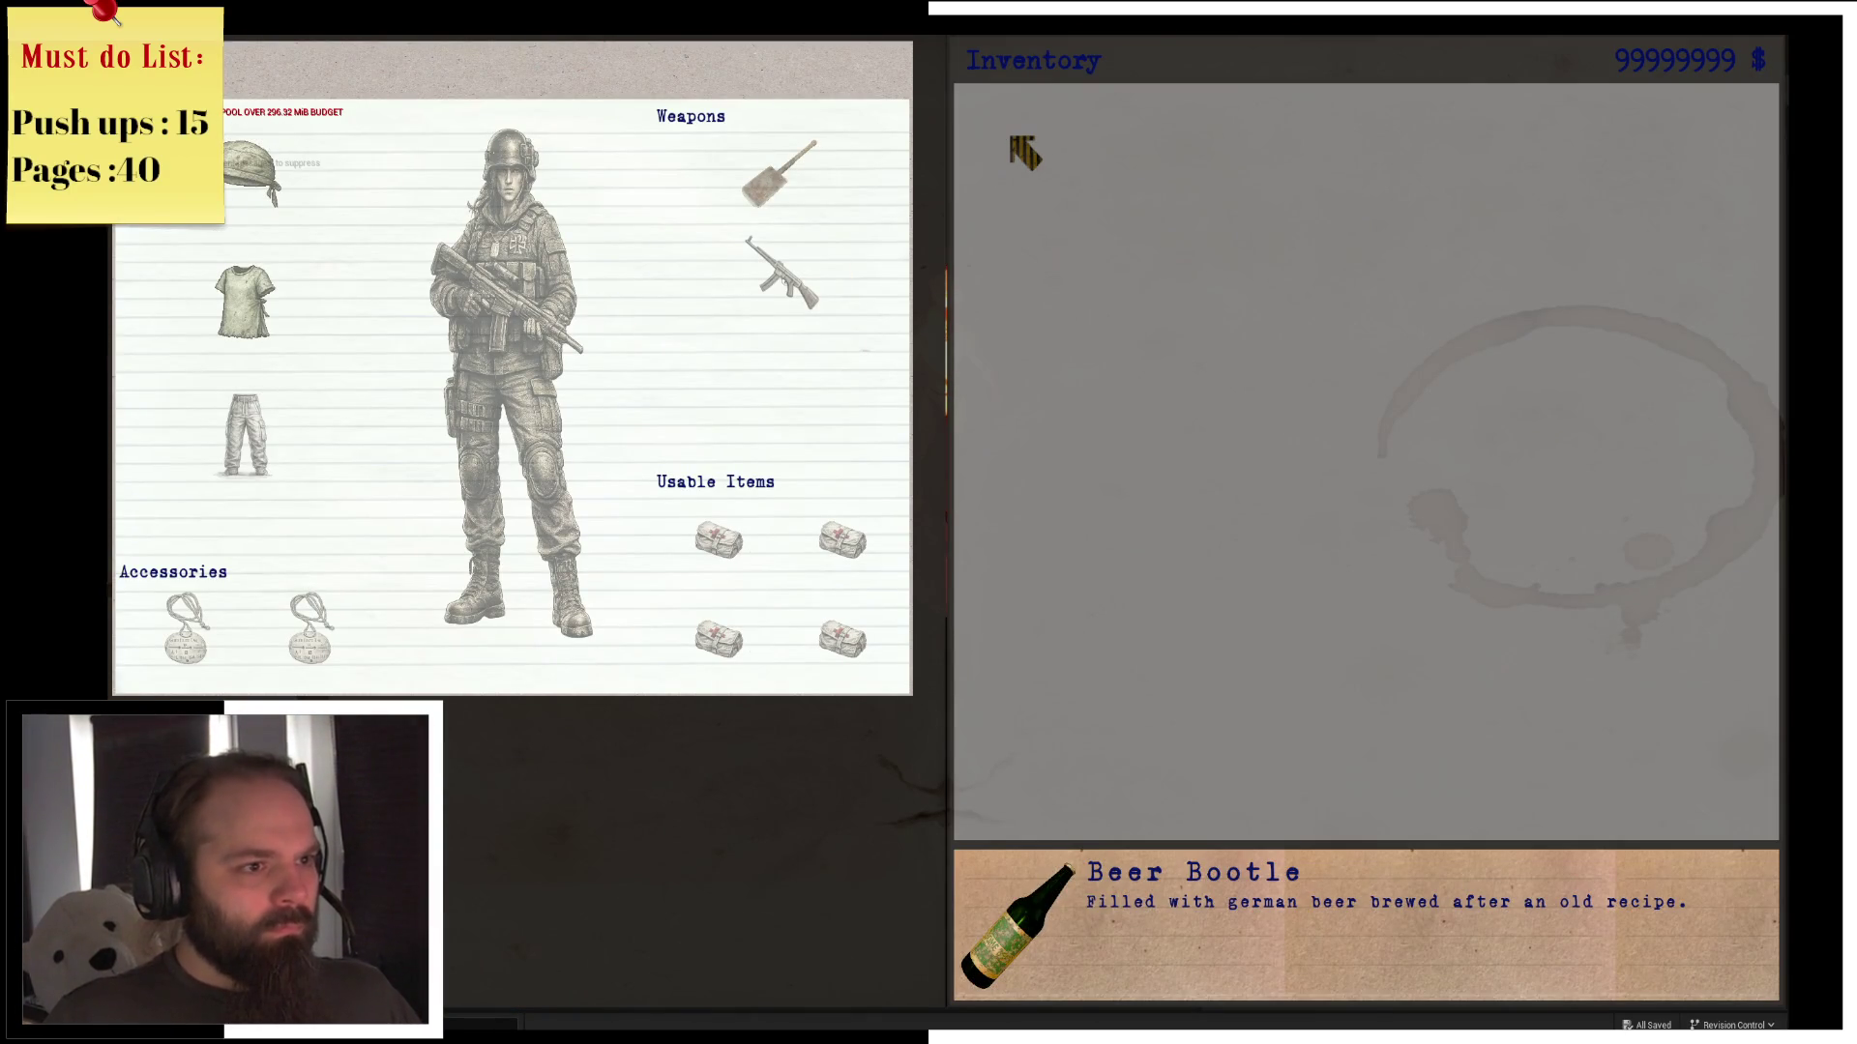
key("i")
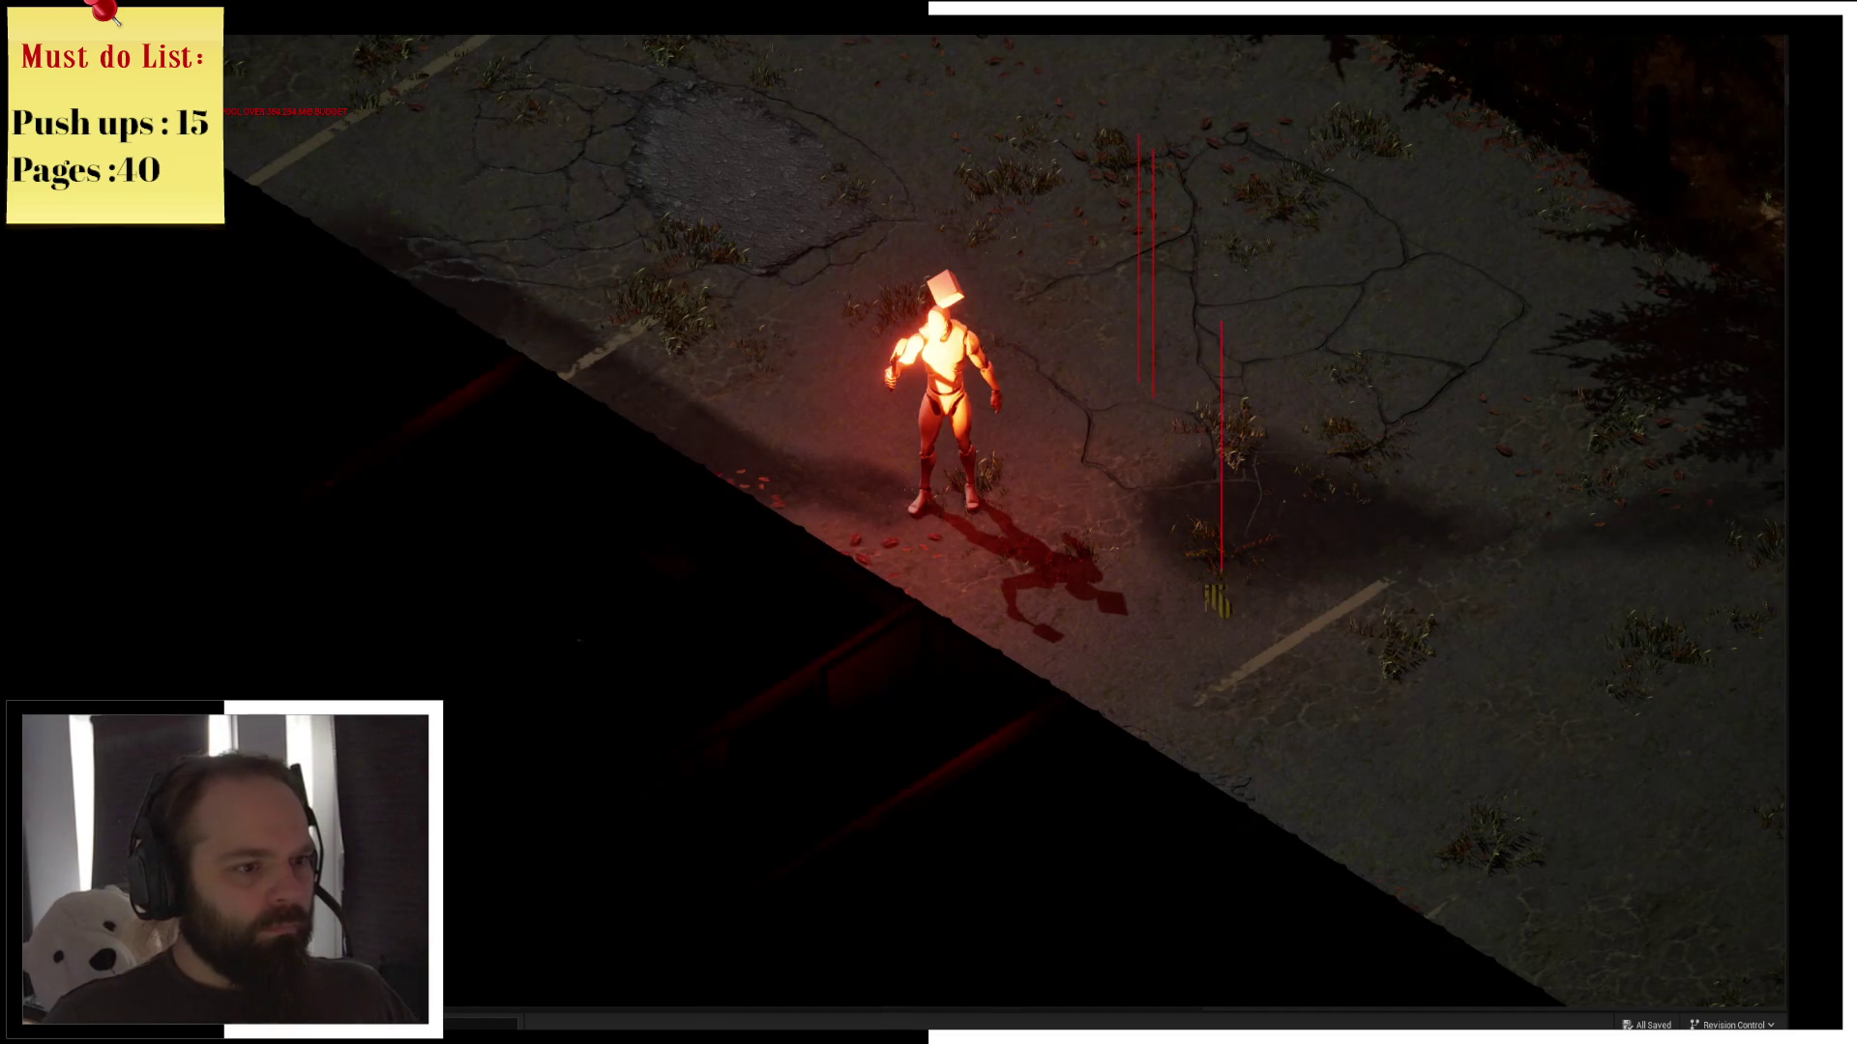
key("Escape")
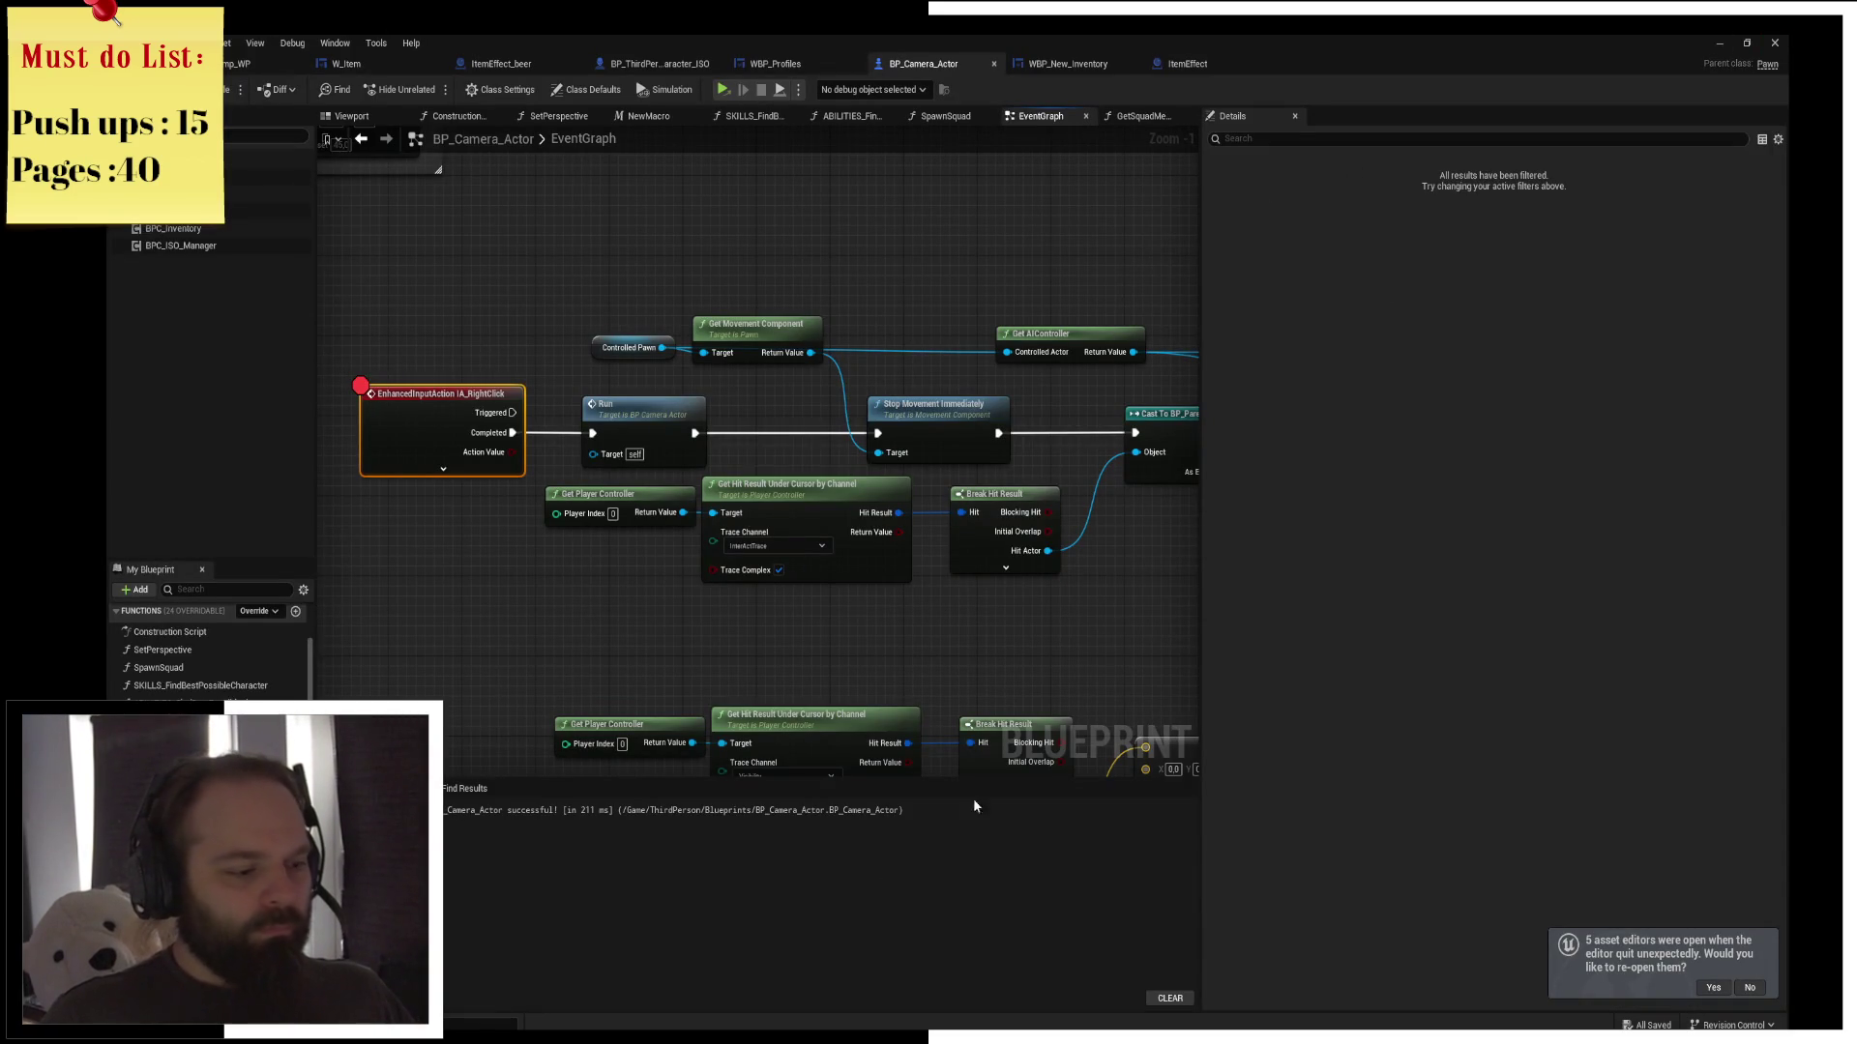
key("super+d")
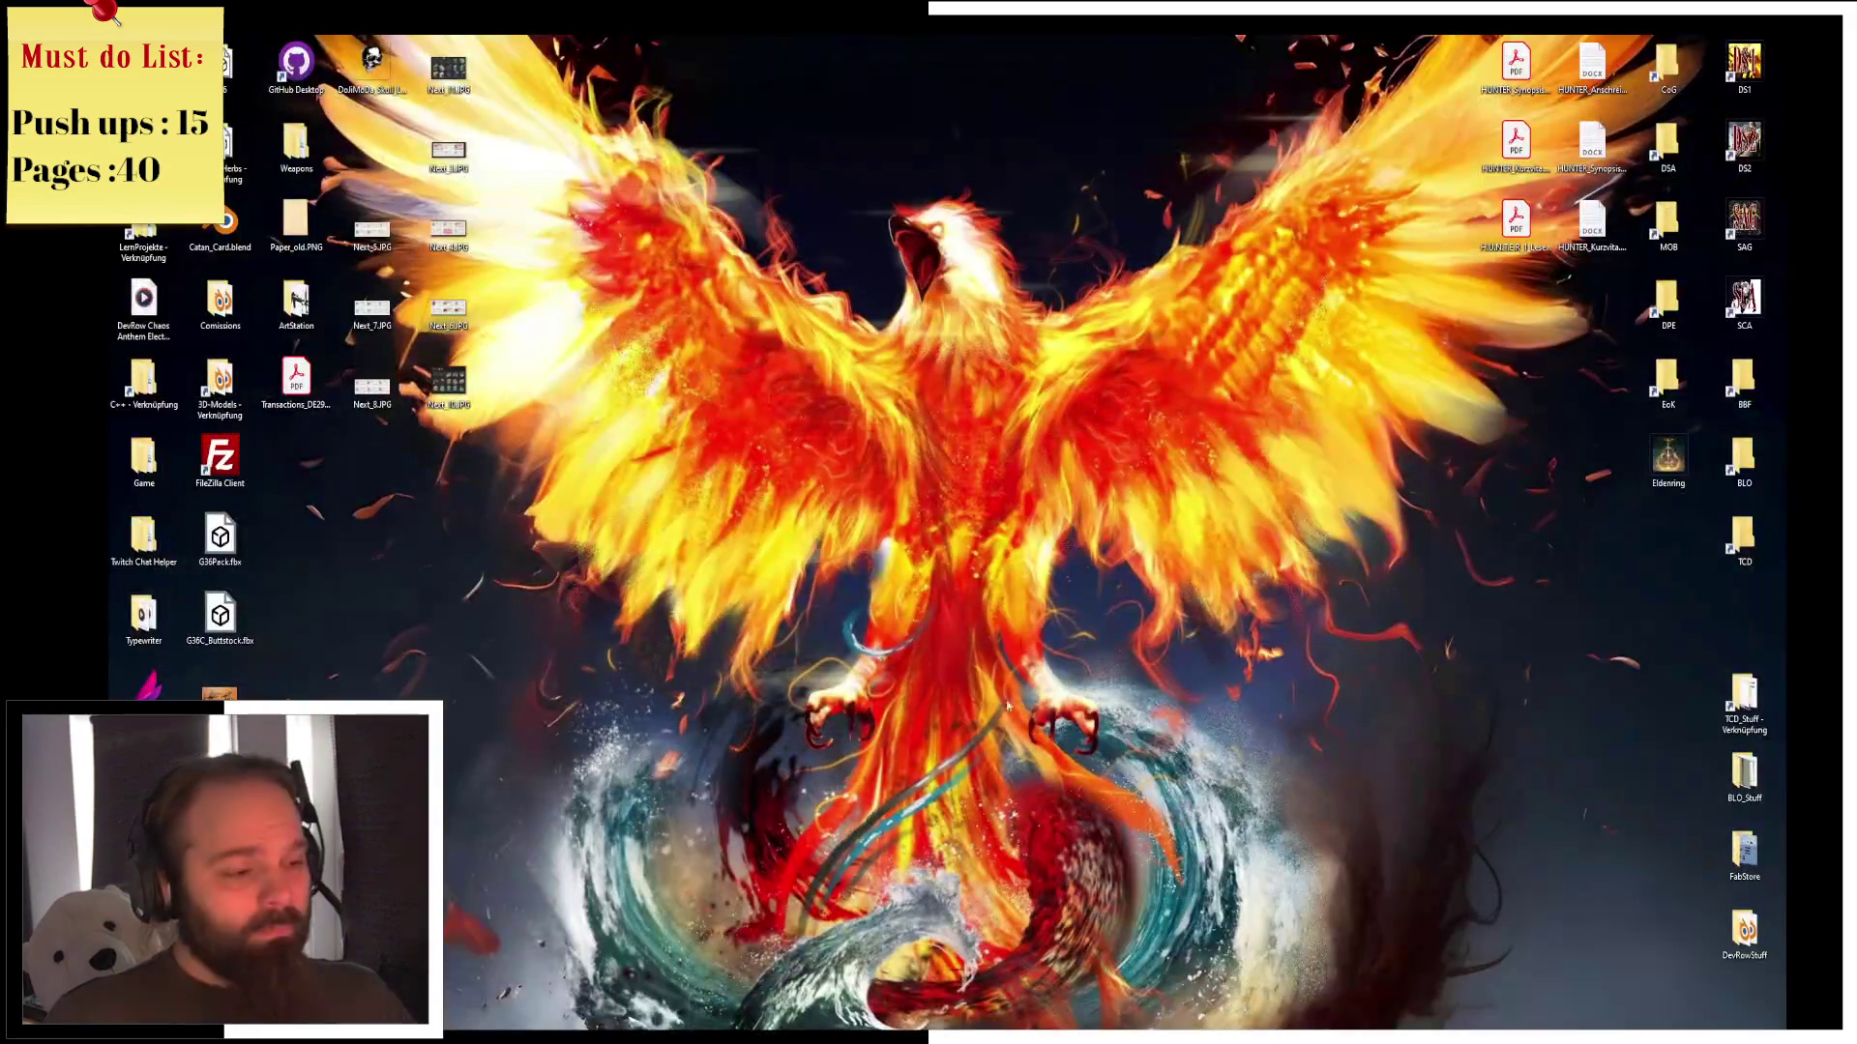
In File Explorer, clear the search and open Project_ISO.uproject from recent files
key("alt+Tab")
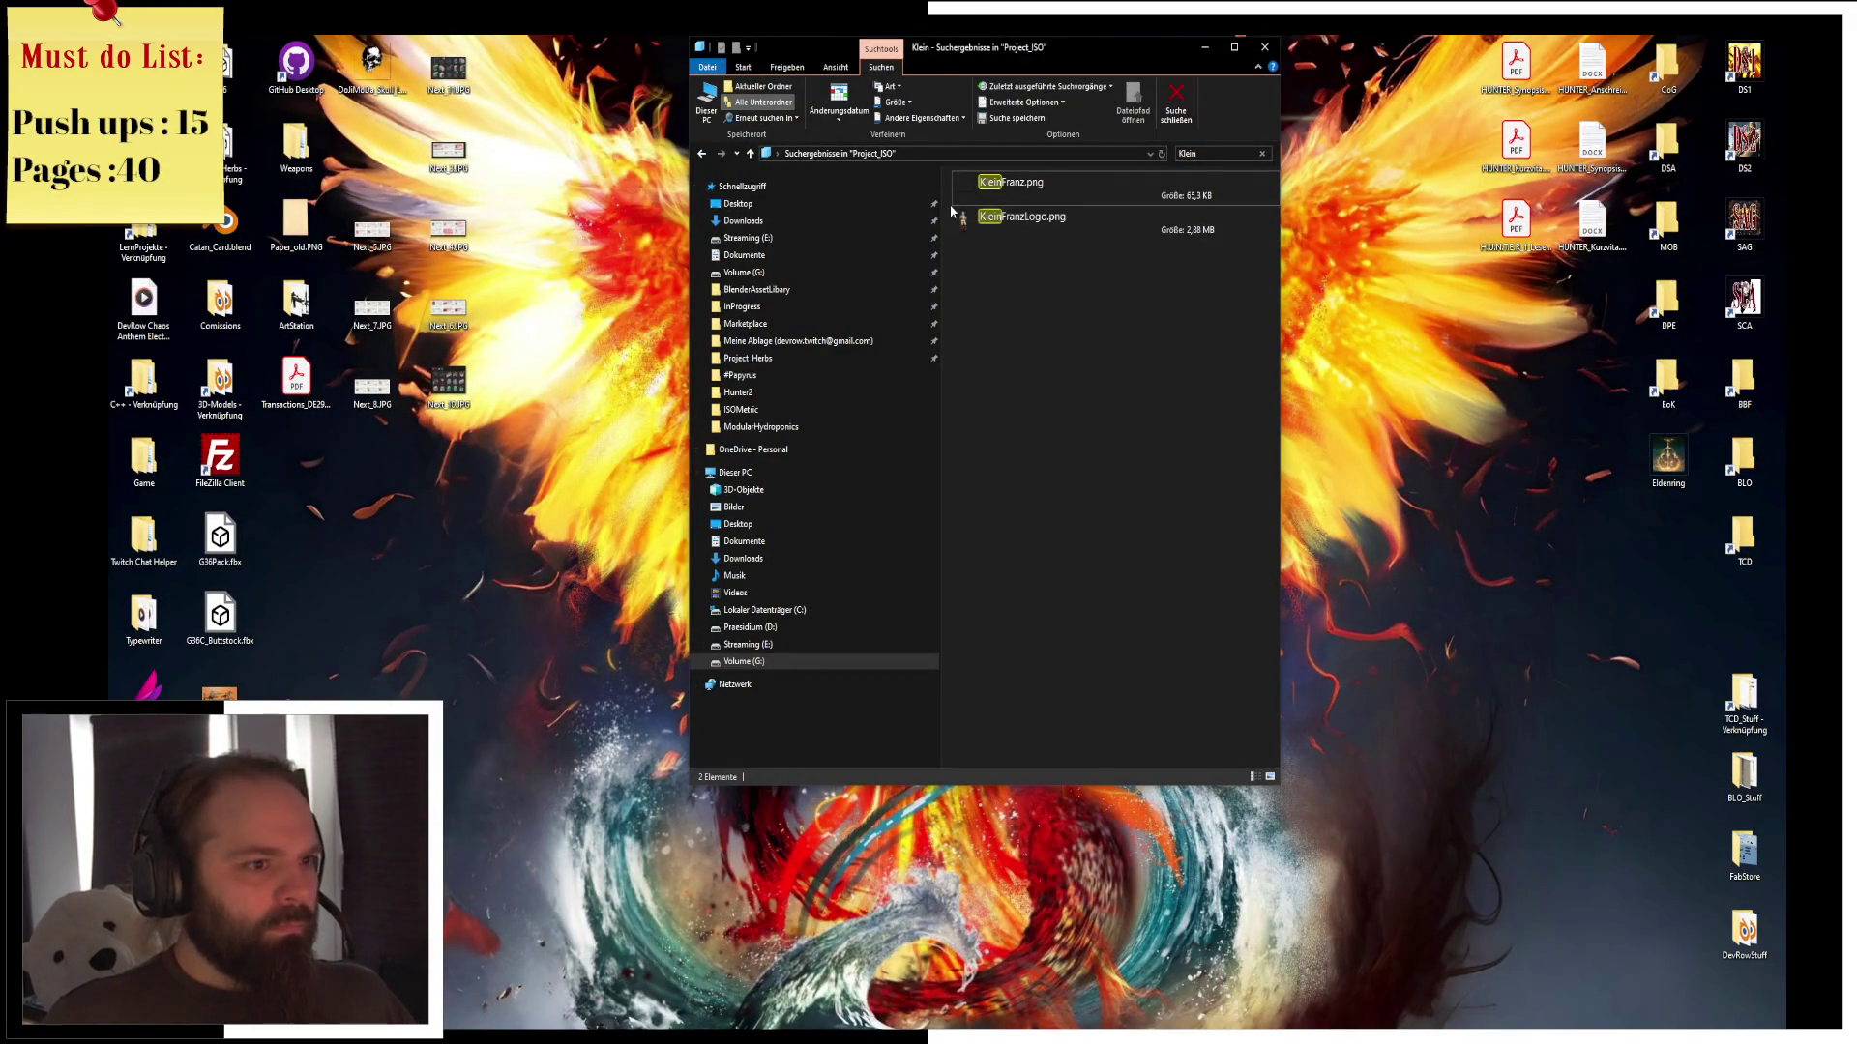
left_click(703, 155)
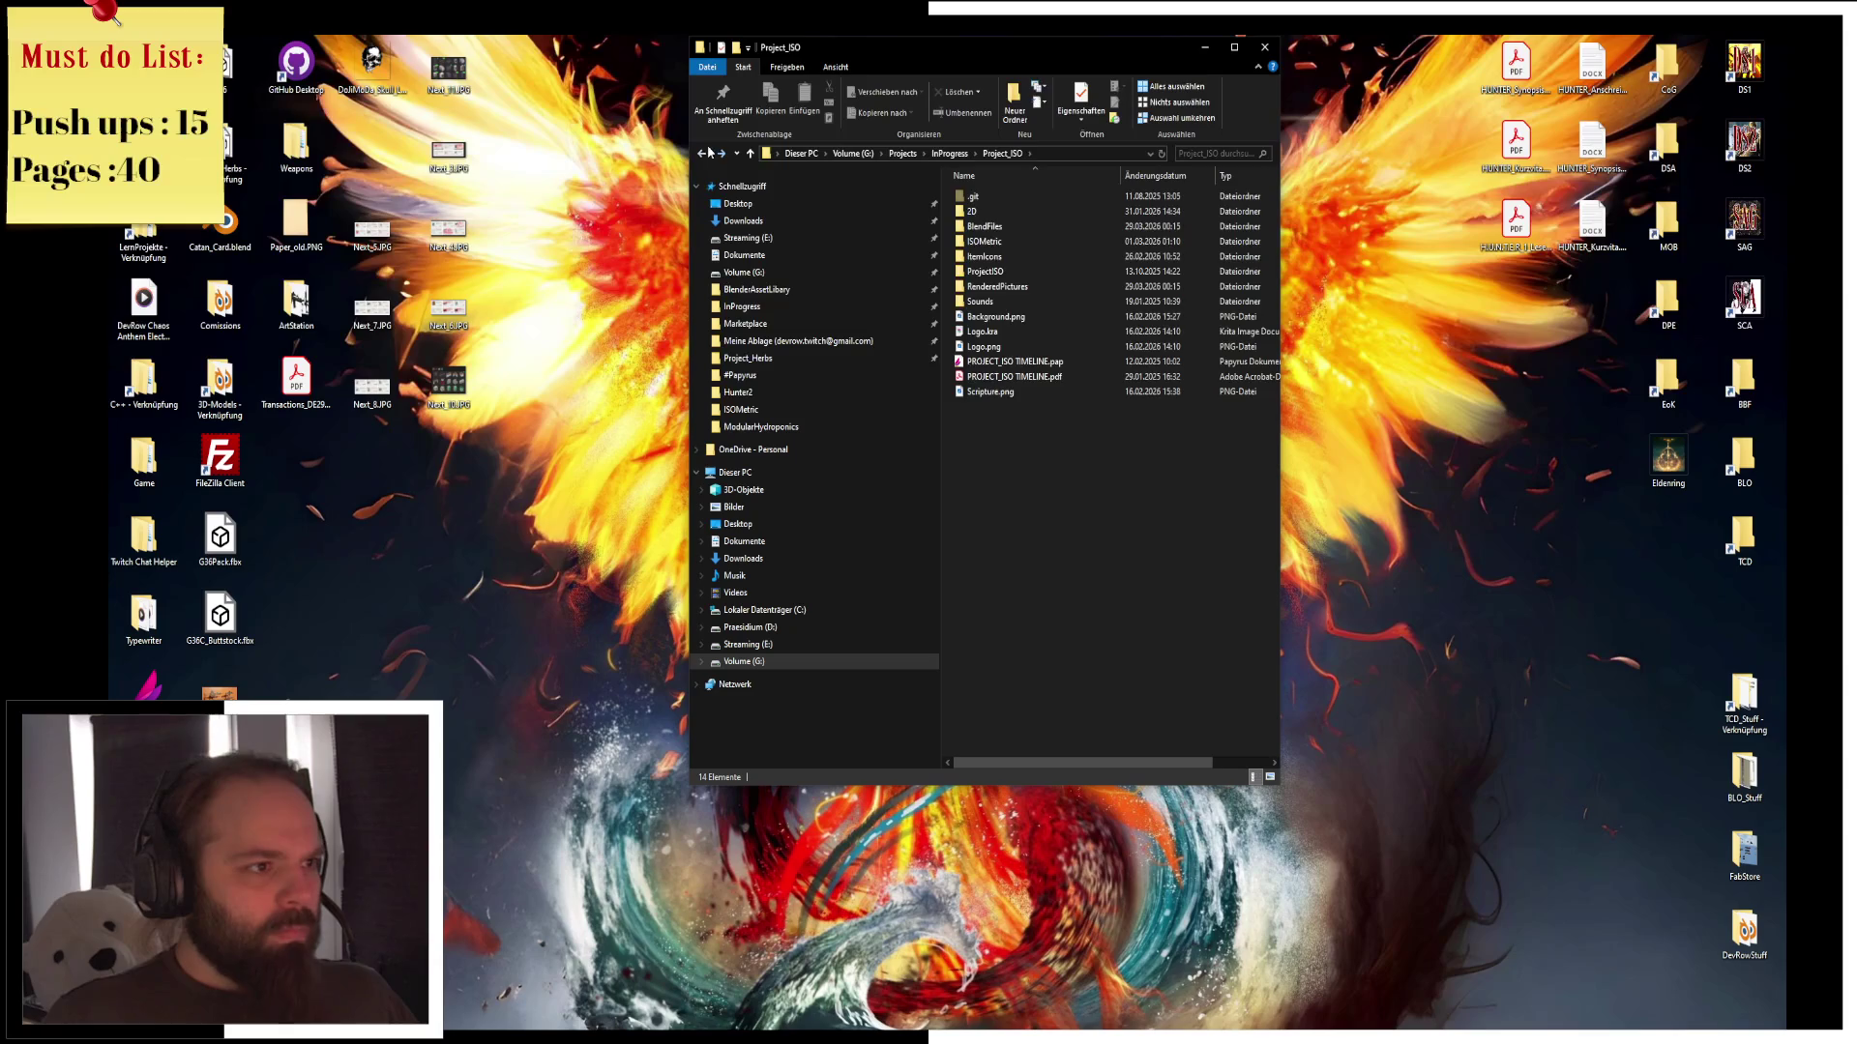
left_click(702, 154)
left_click(742, 186)
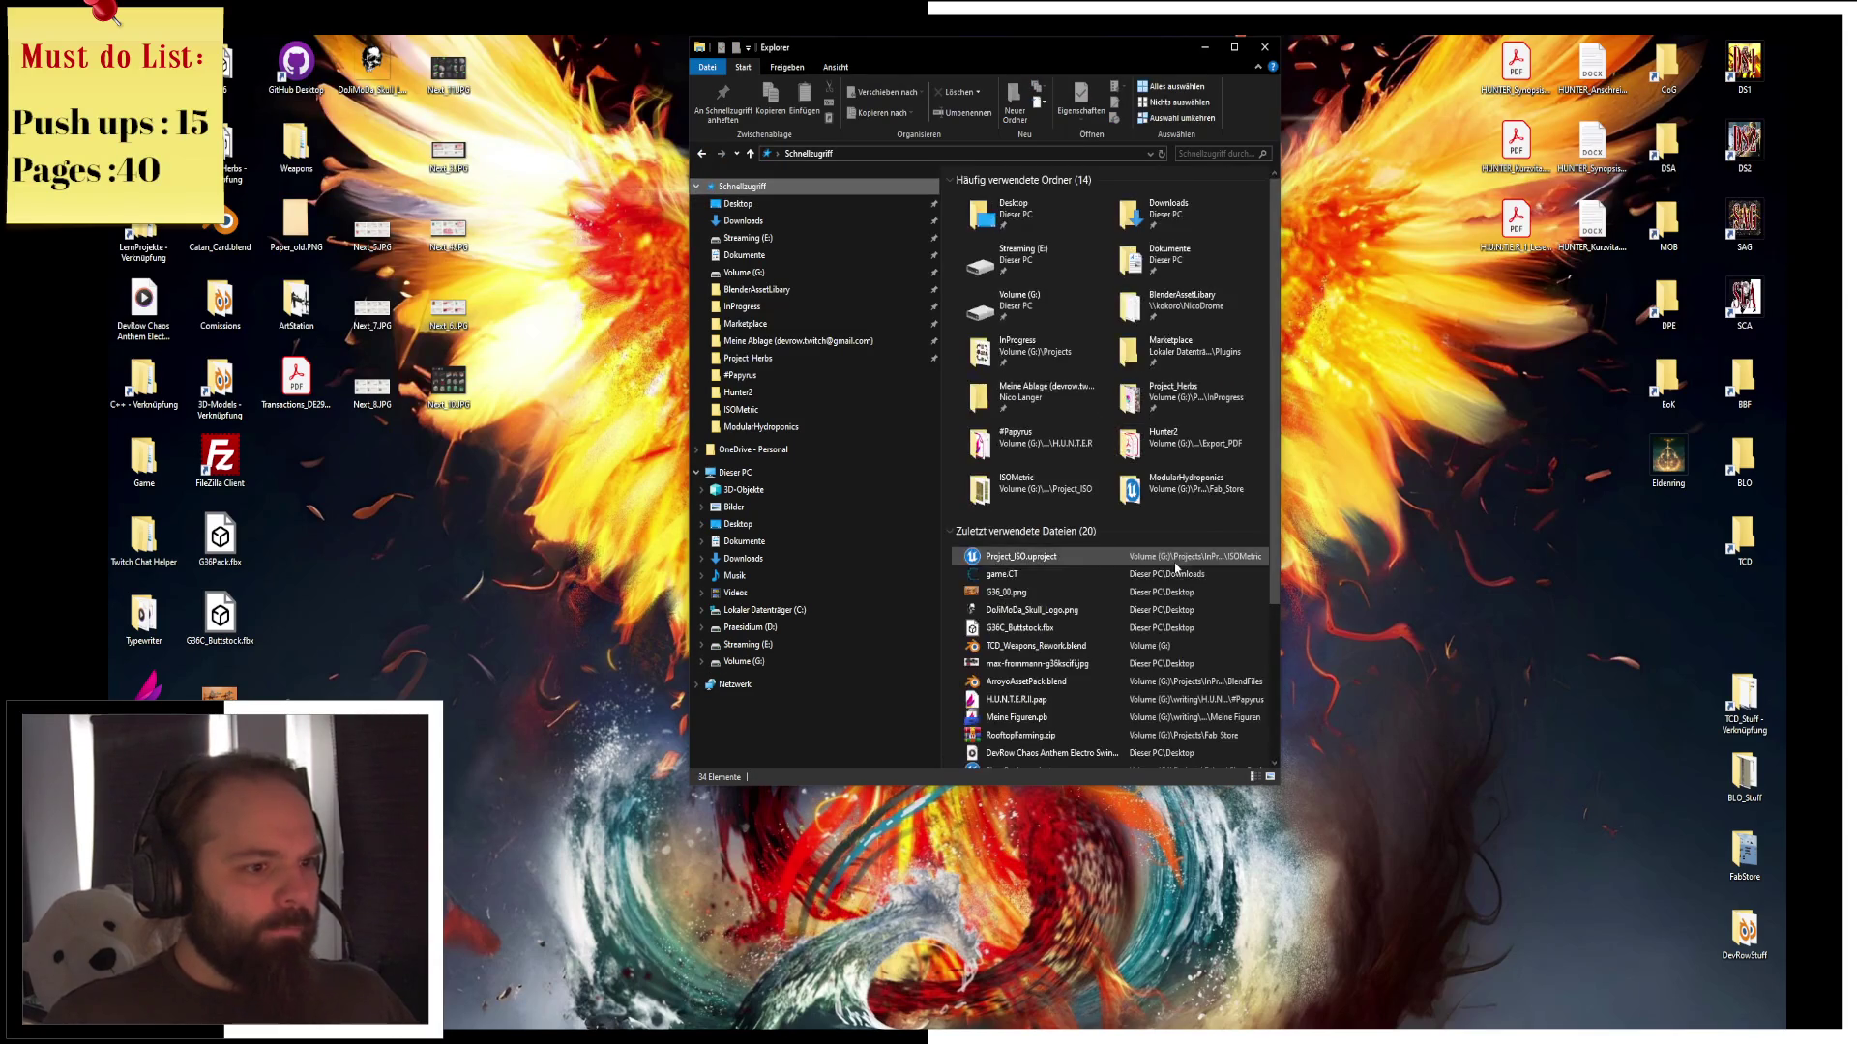
left_click(1035, 563)
double_click(1034, 558)
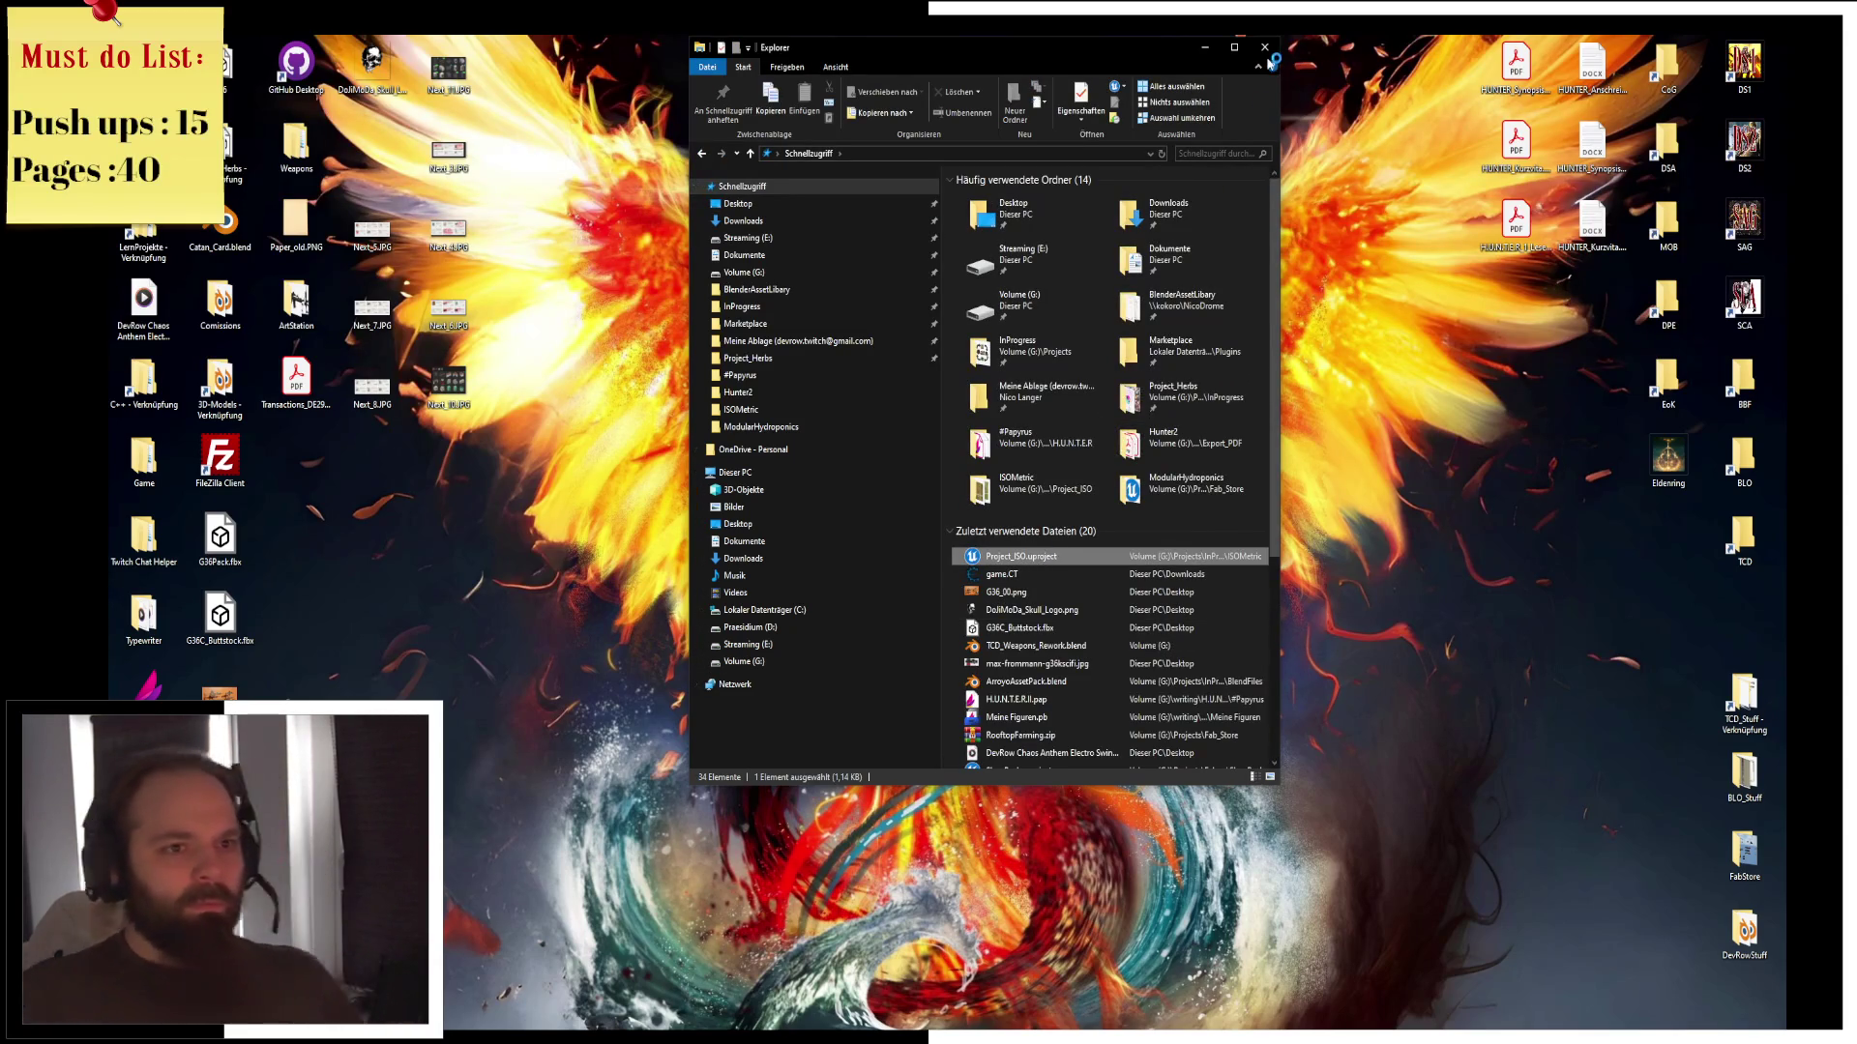
left_click(1266, 47)
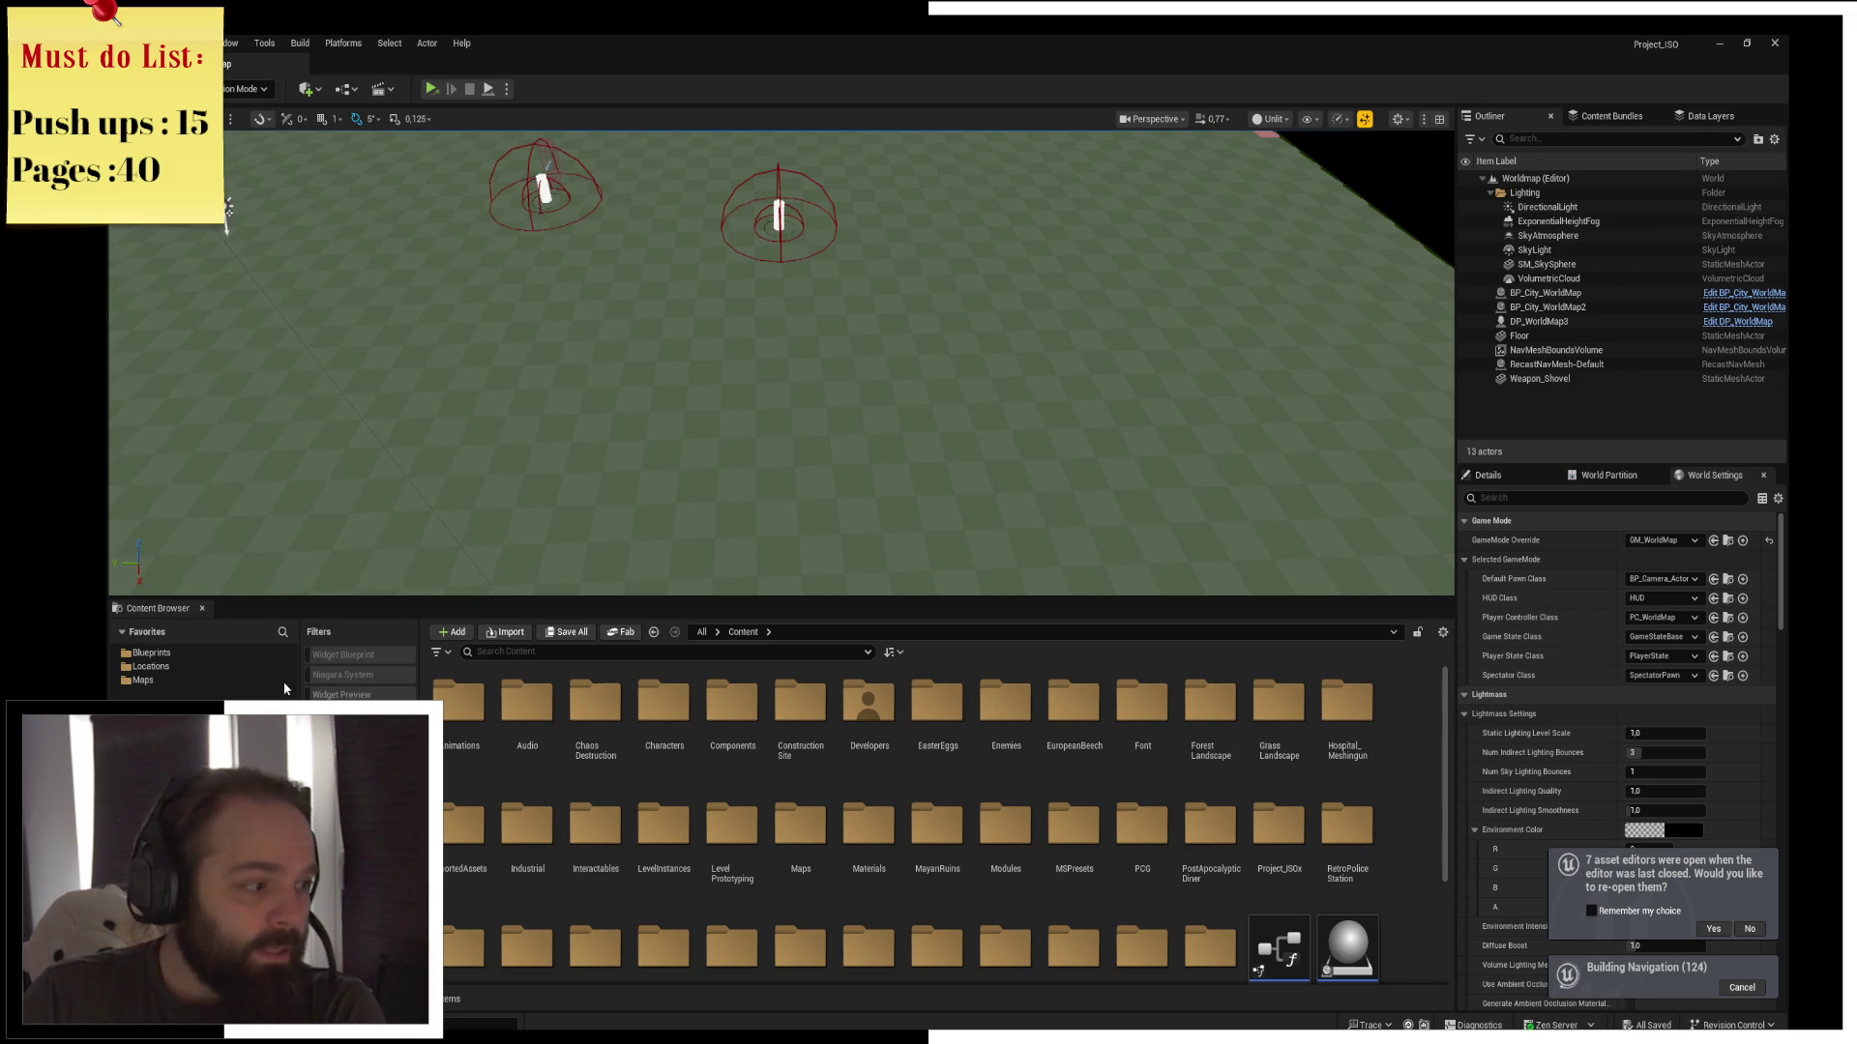
Open Maps > MainMenu in the Content Browser and select the MainMenu level asset
left_click(191, 681)
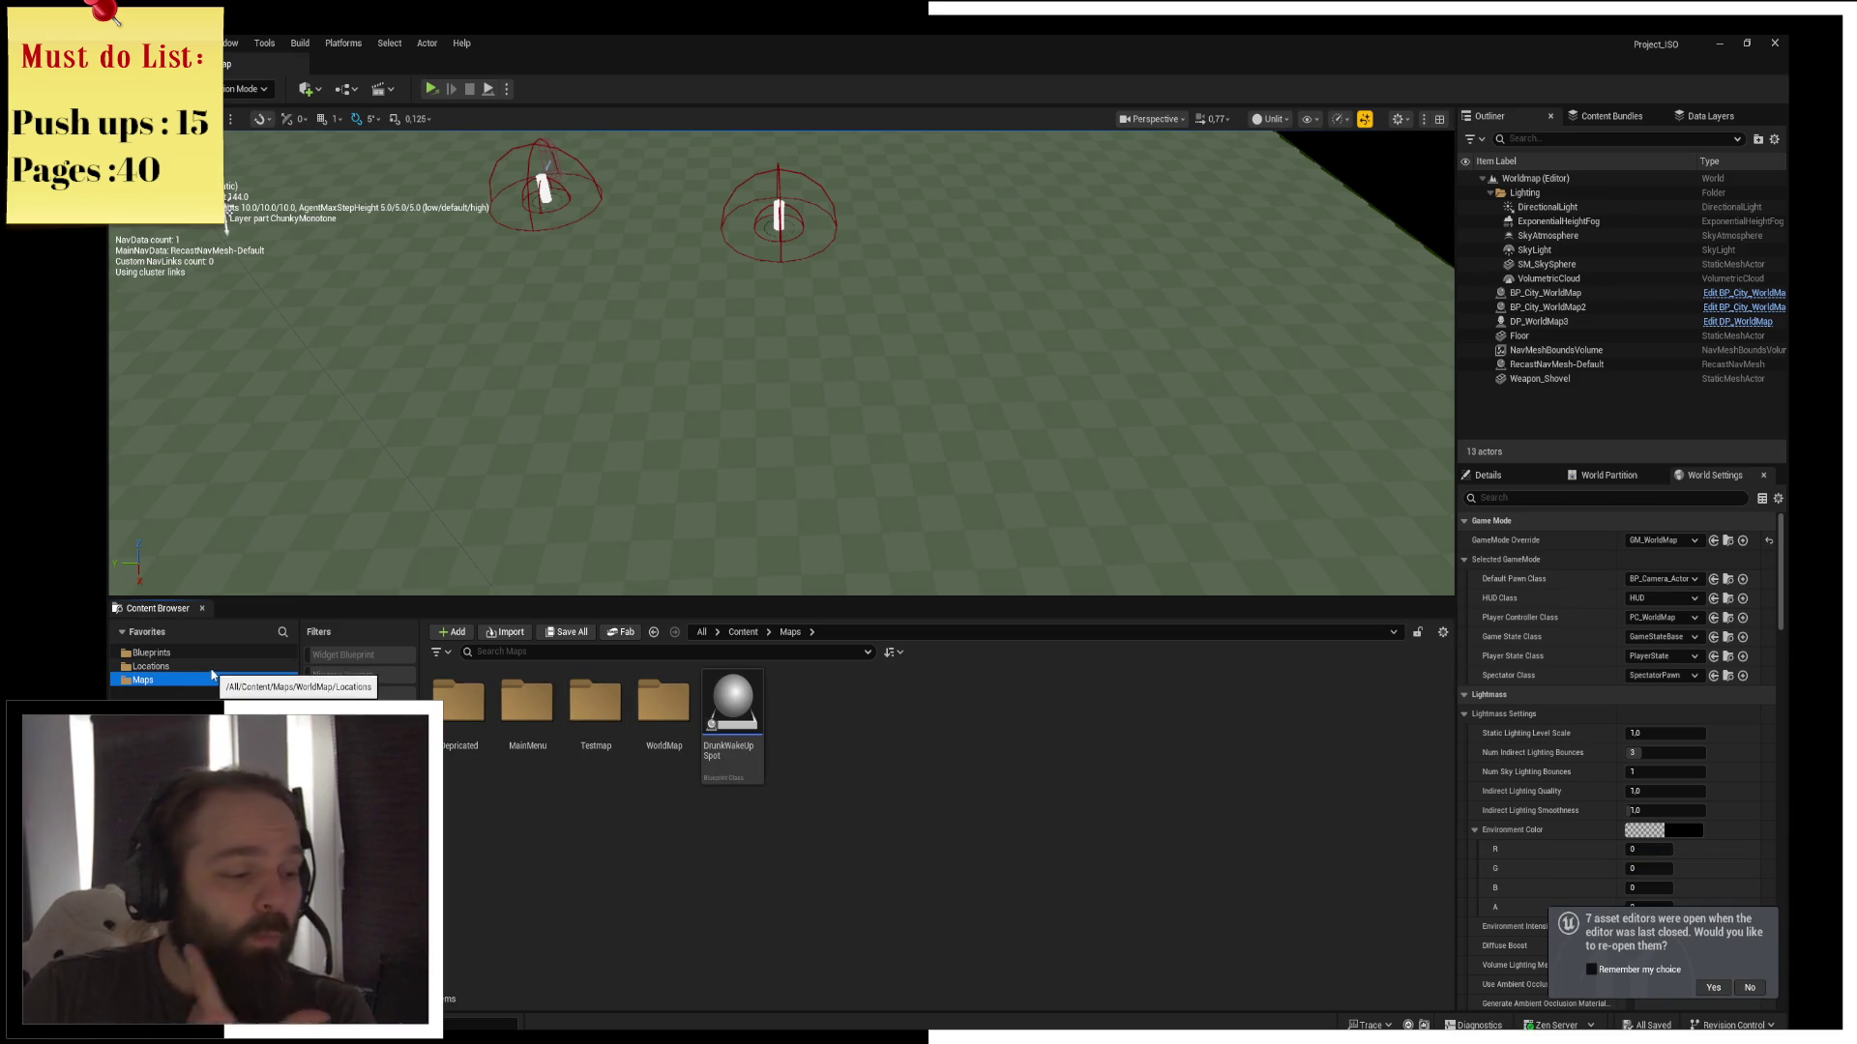
double_click(527, 706)
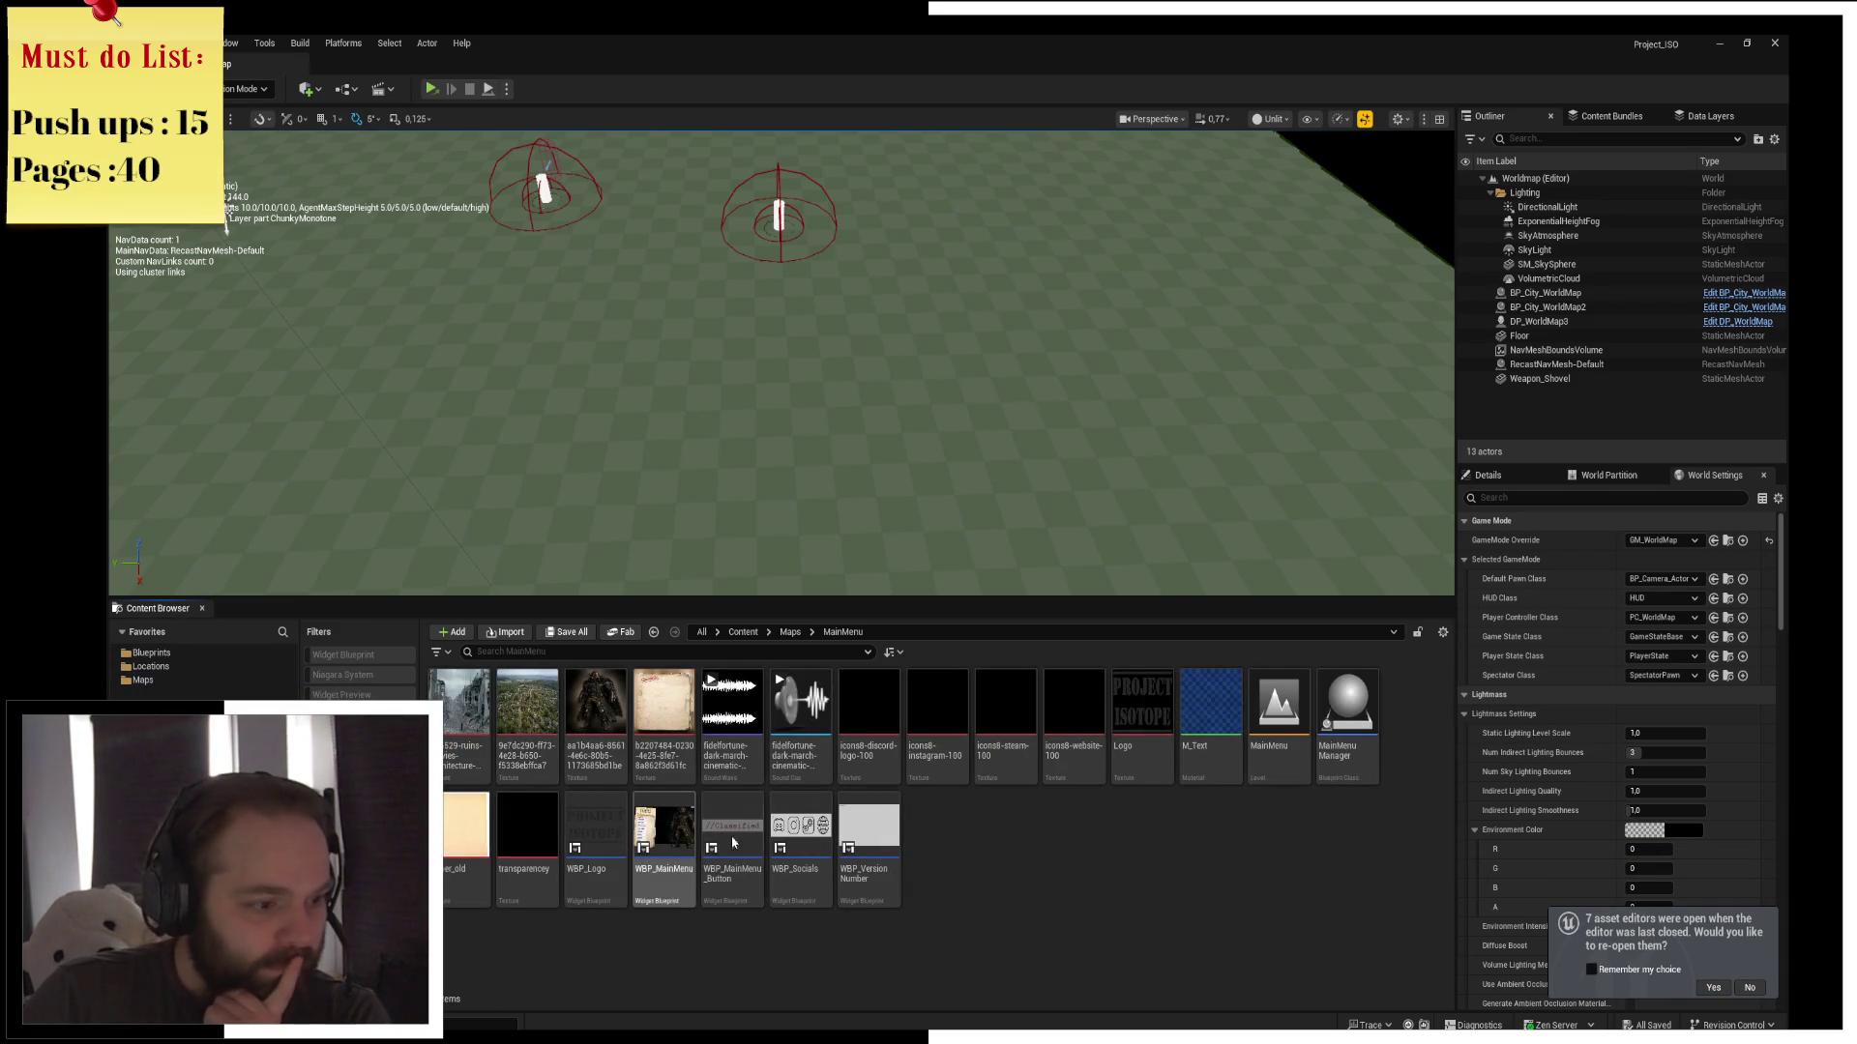
mouse_move(684, 873)
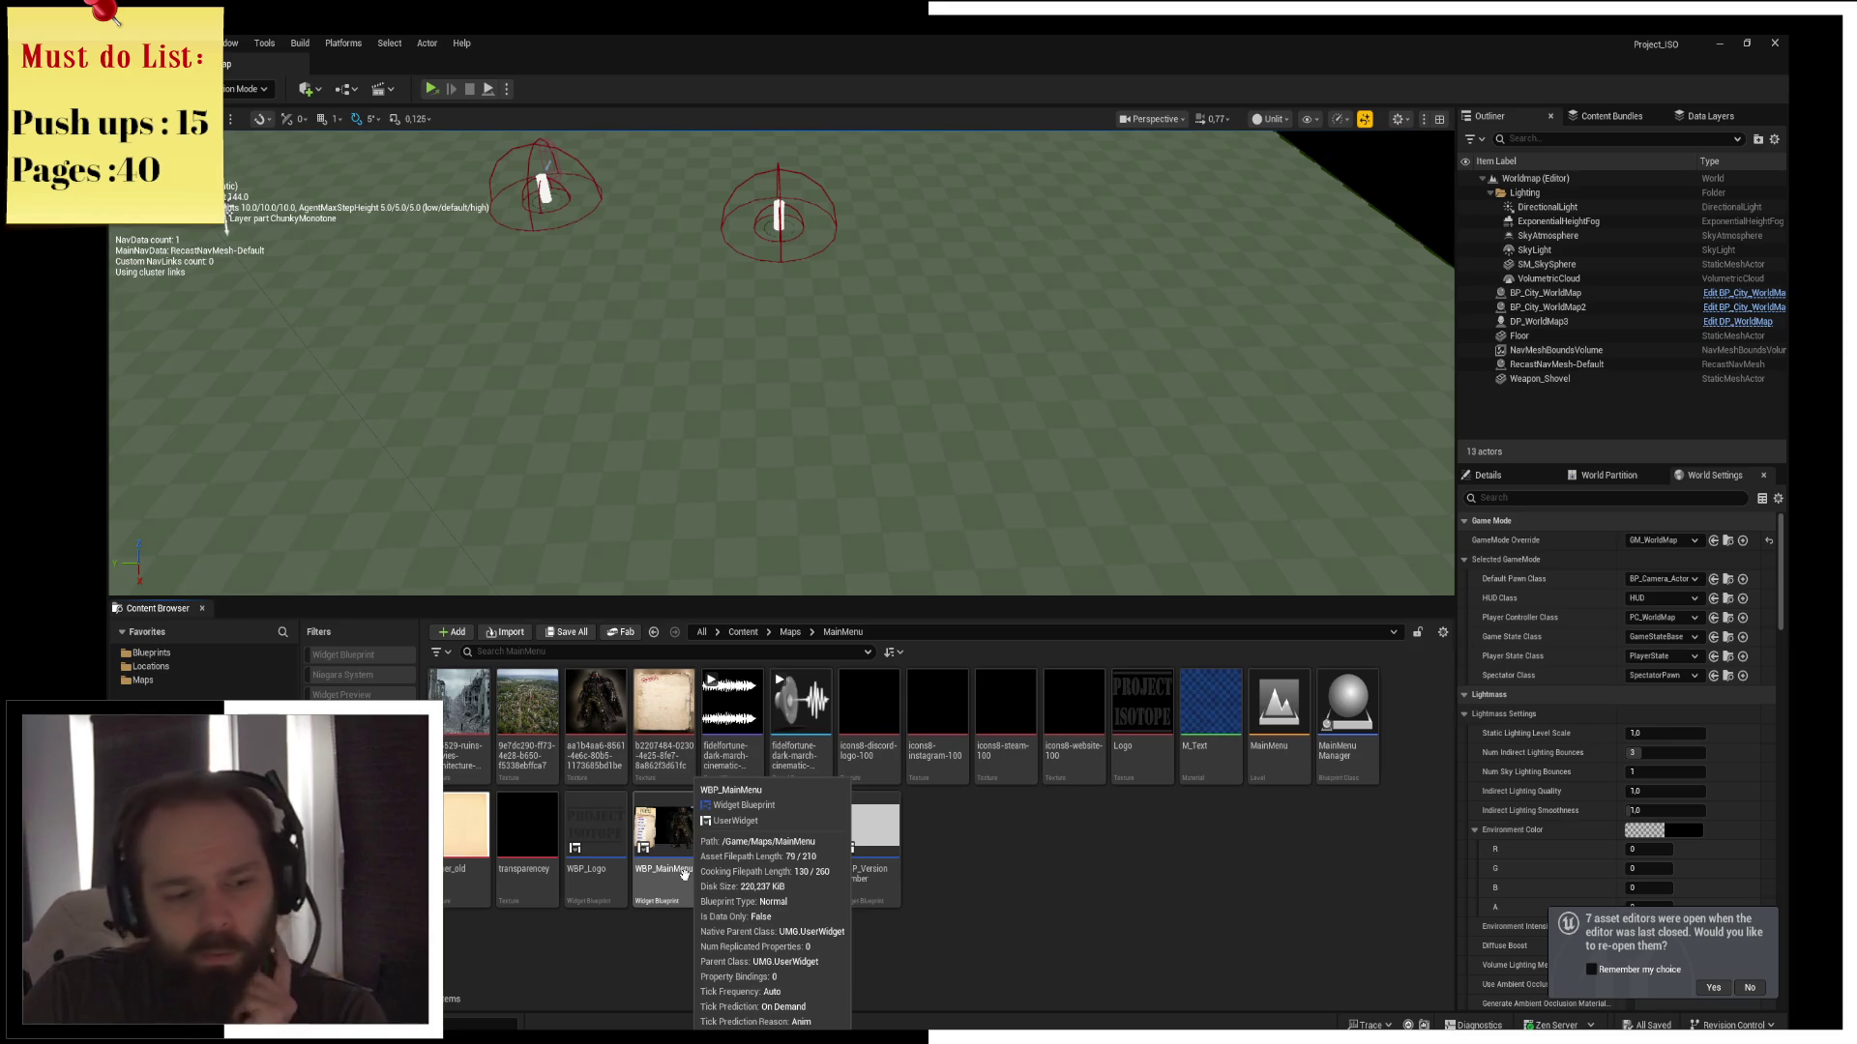
left_click(1260, 776)
Open the MainMenu level, choose NEW GAME, sign the character sheet and confirm Approved
double_click(1260, 777)
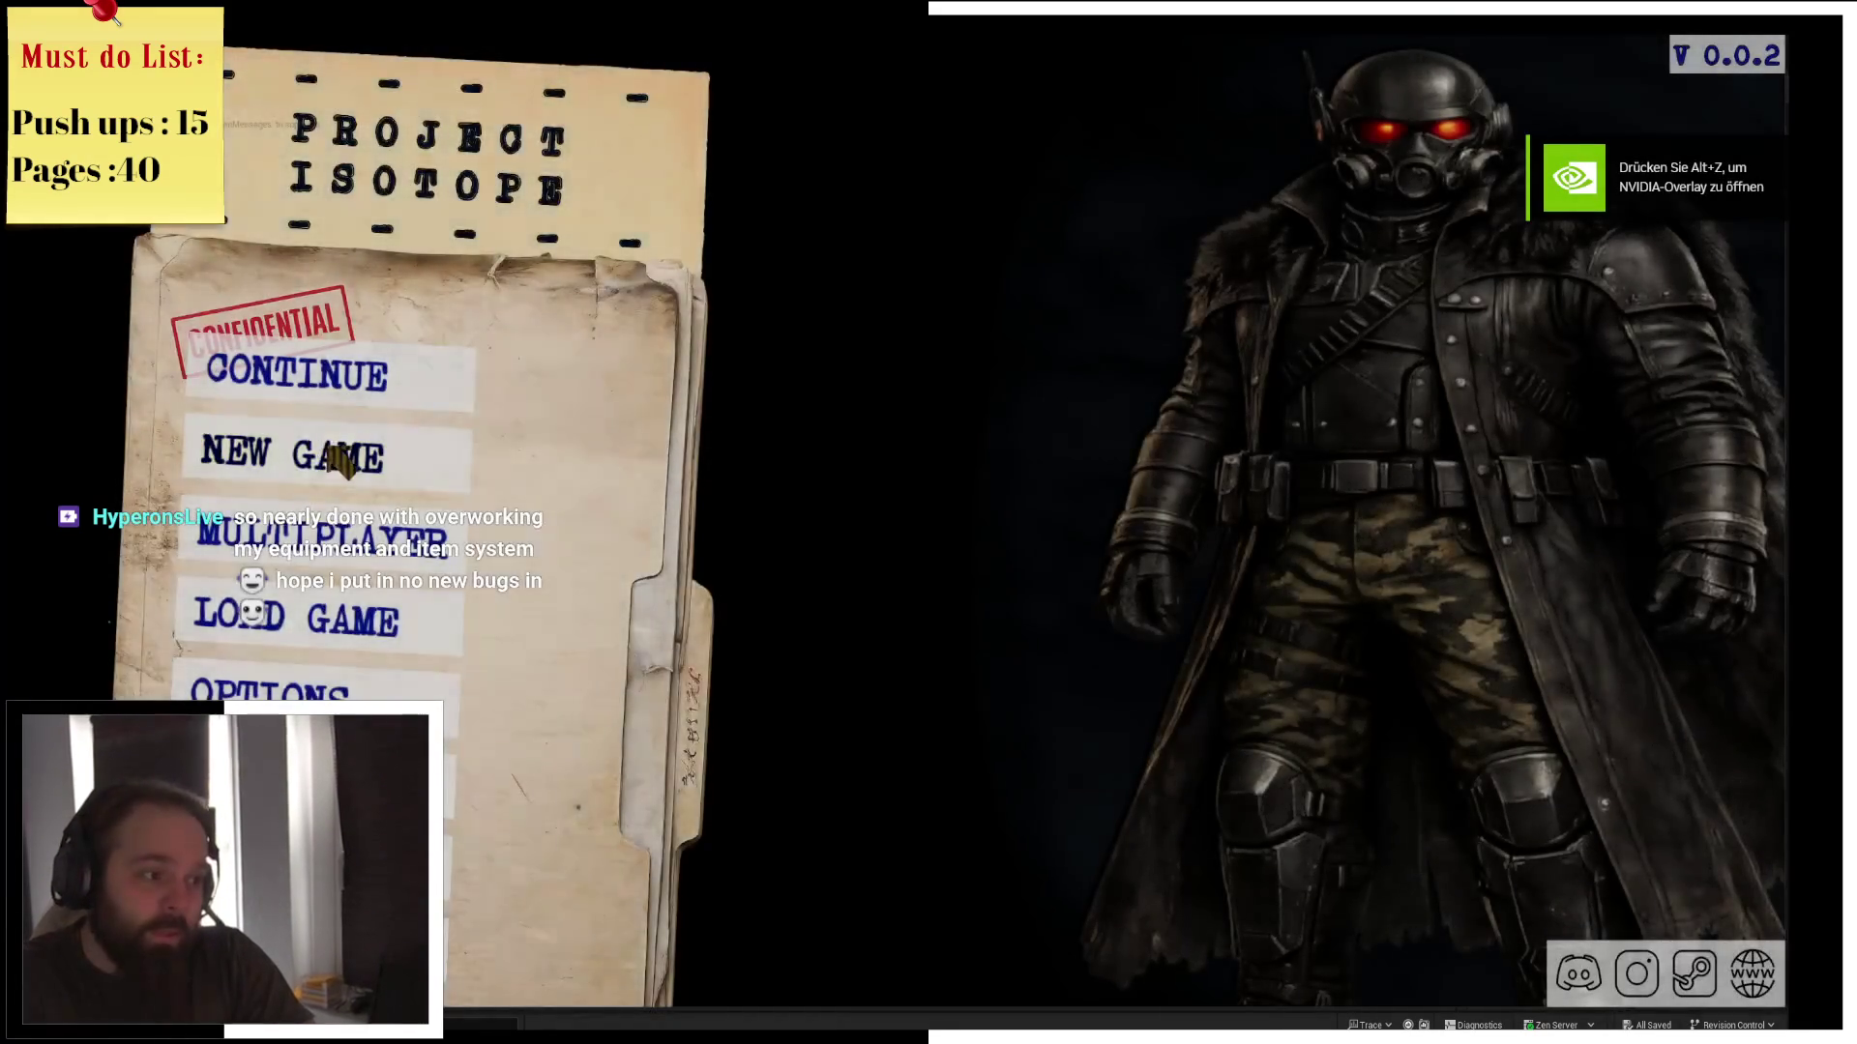
left_click(334, 447)
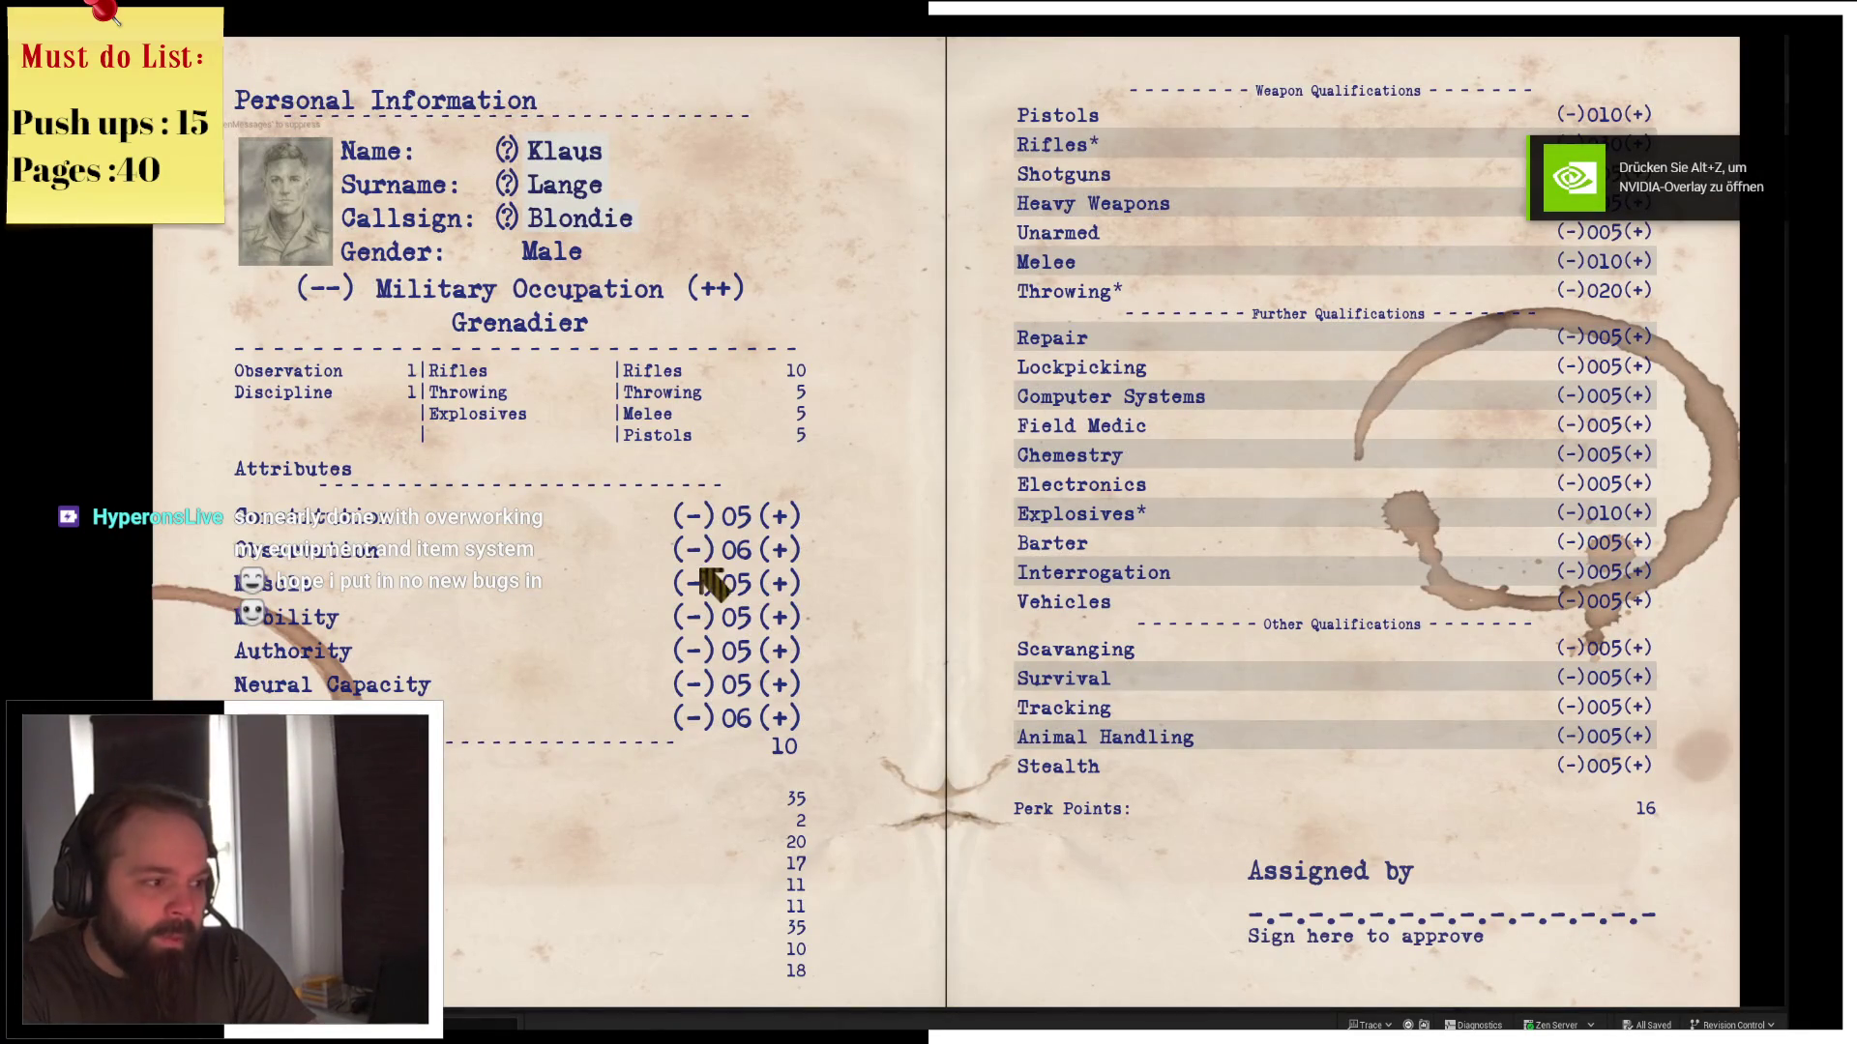
left_click(1526, 901)
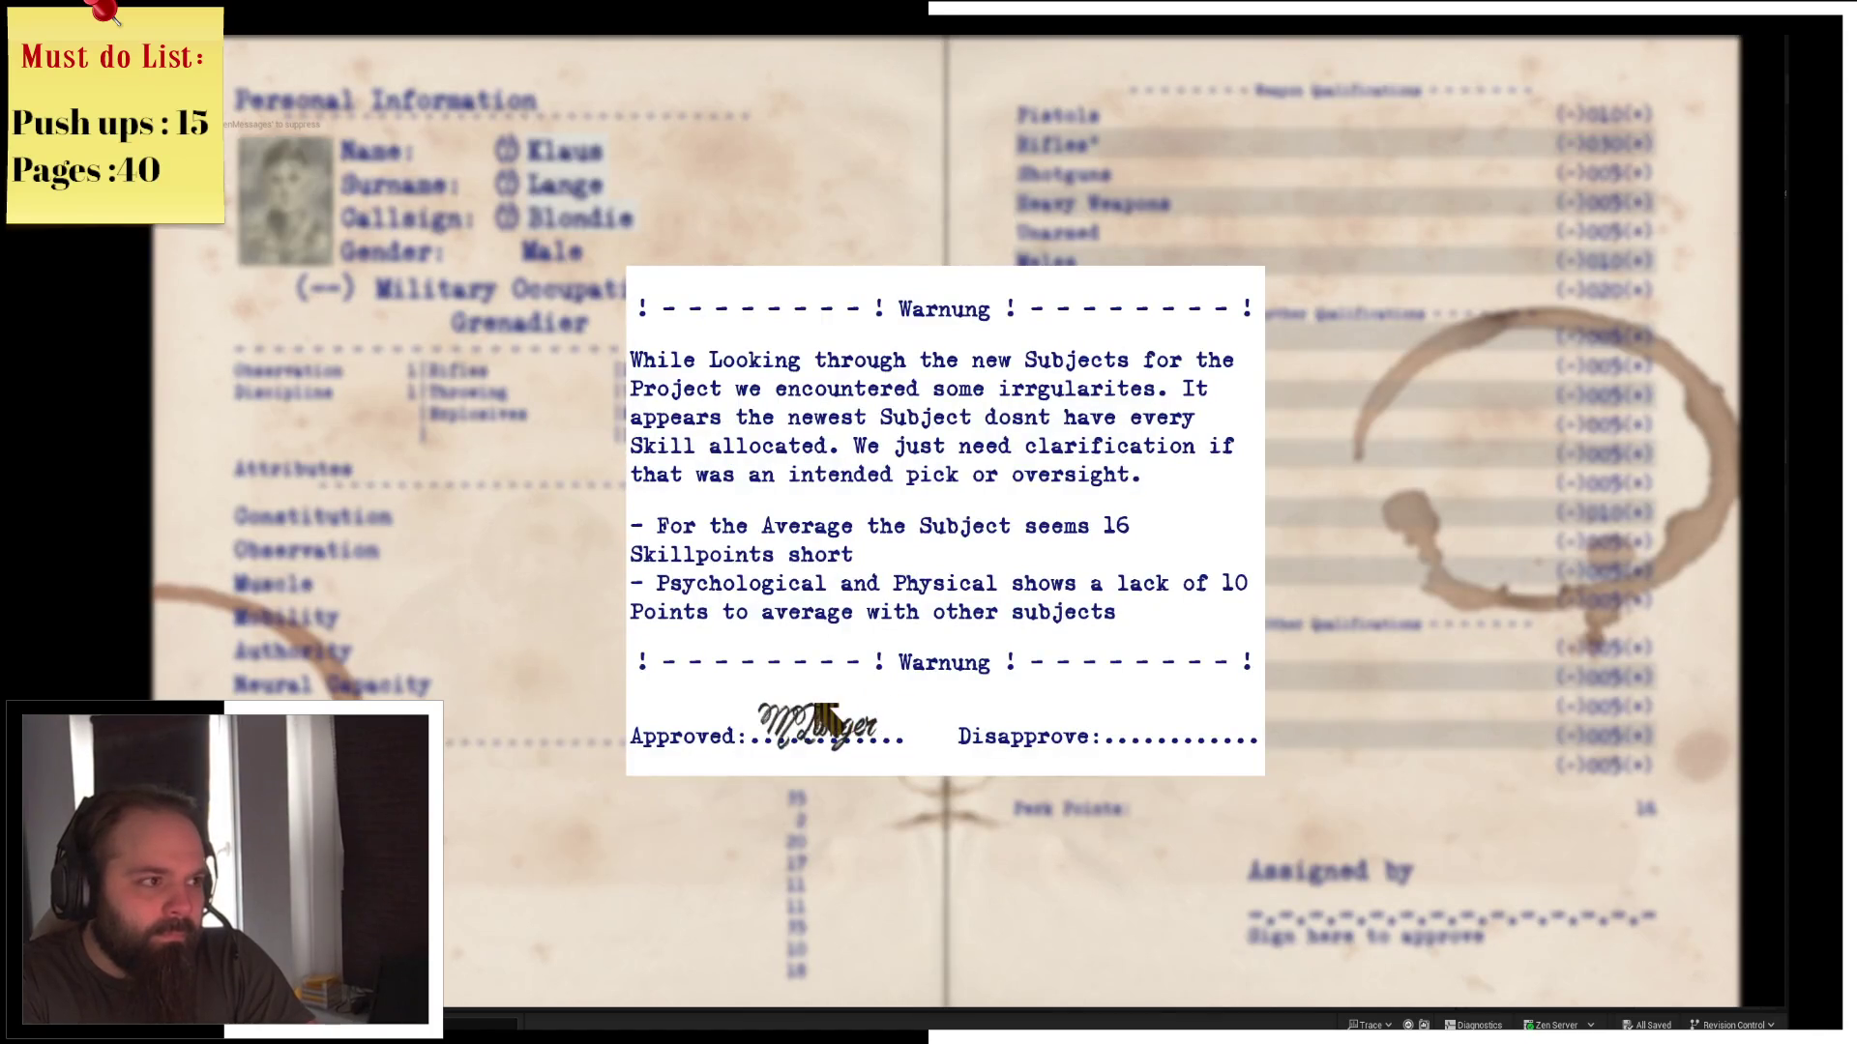
left_click(778, 720)
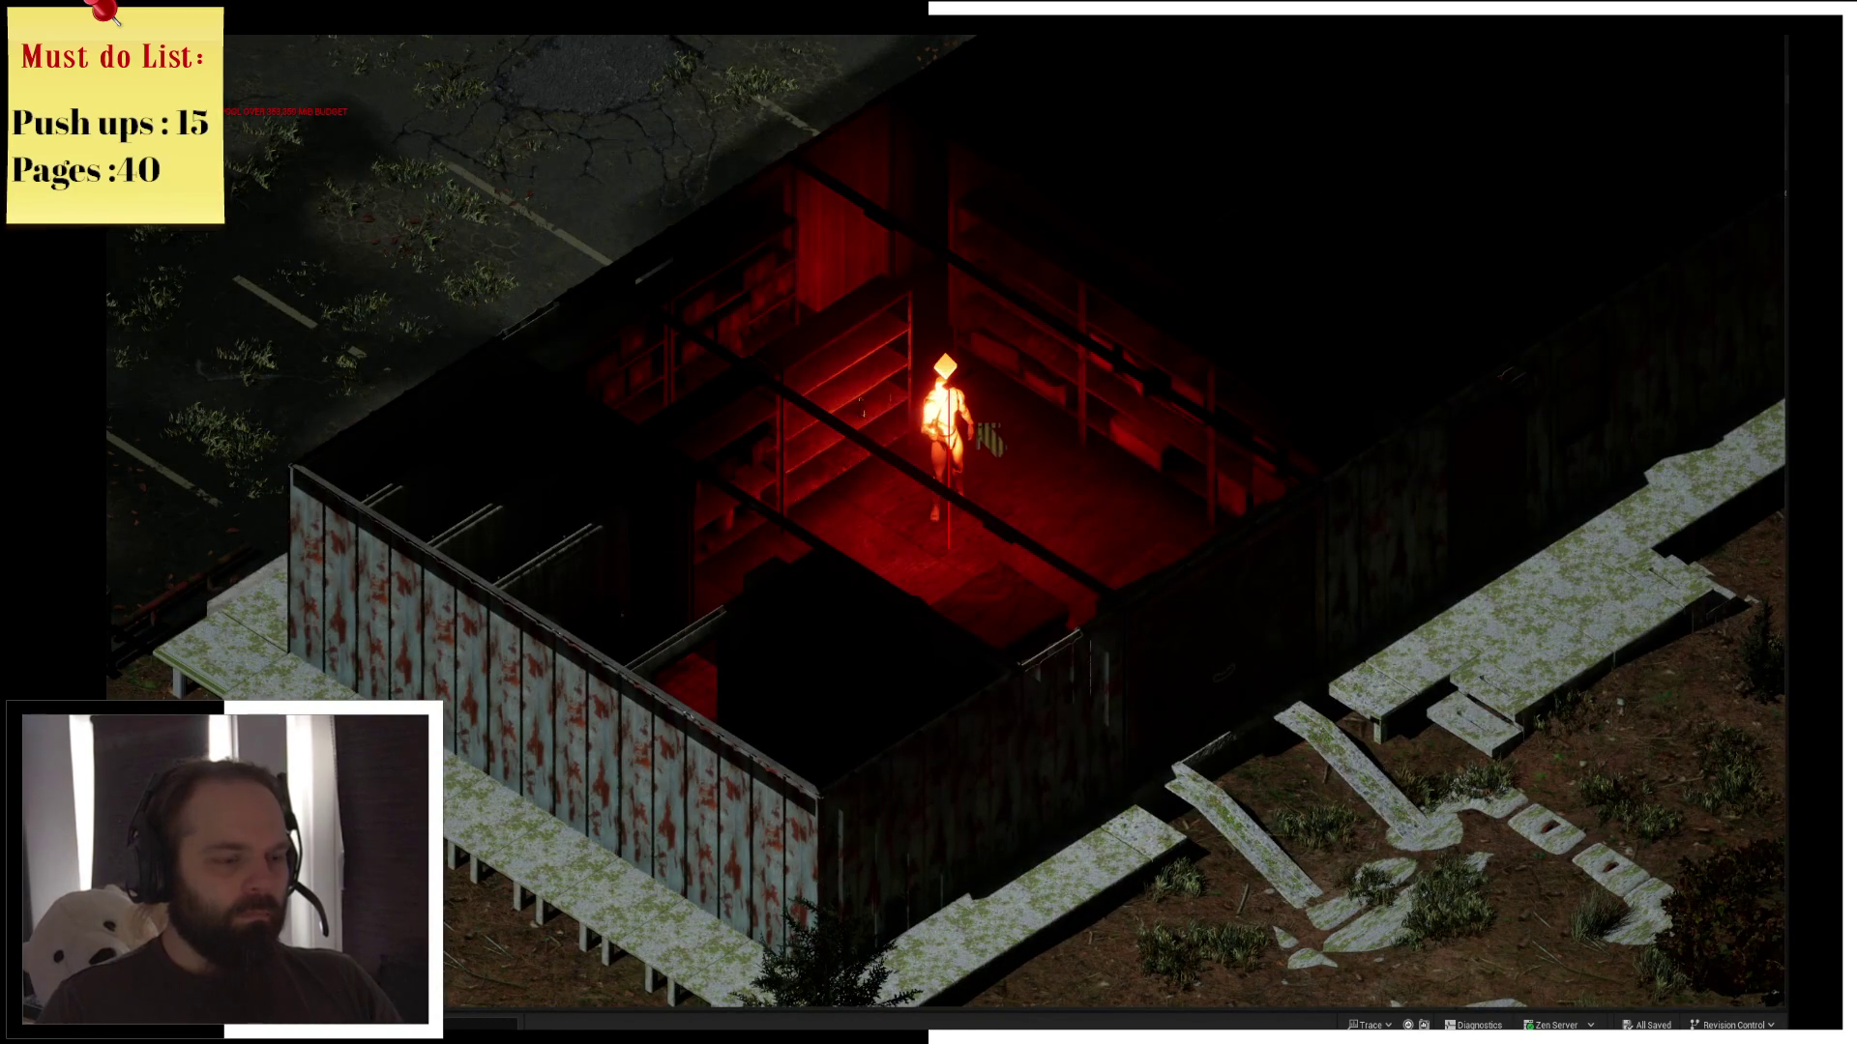
Drink all three beer bottles from the inventory, then close it
key("i")
key("i")
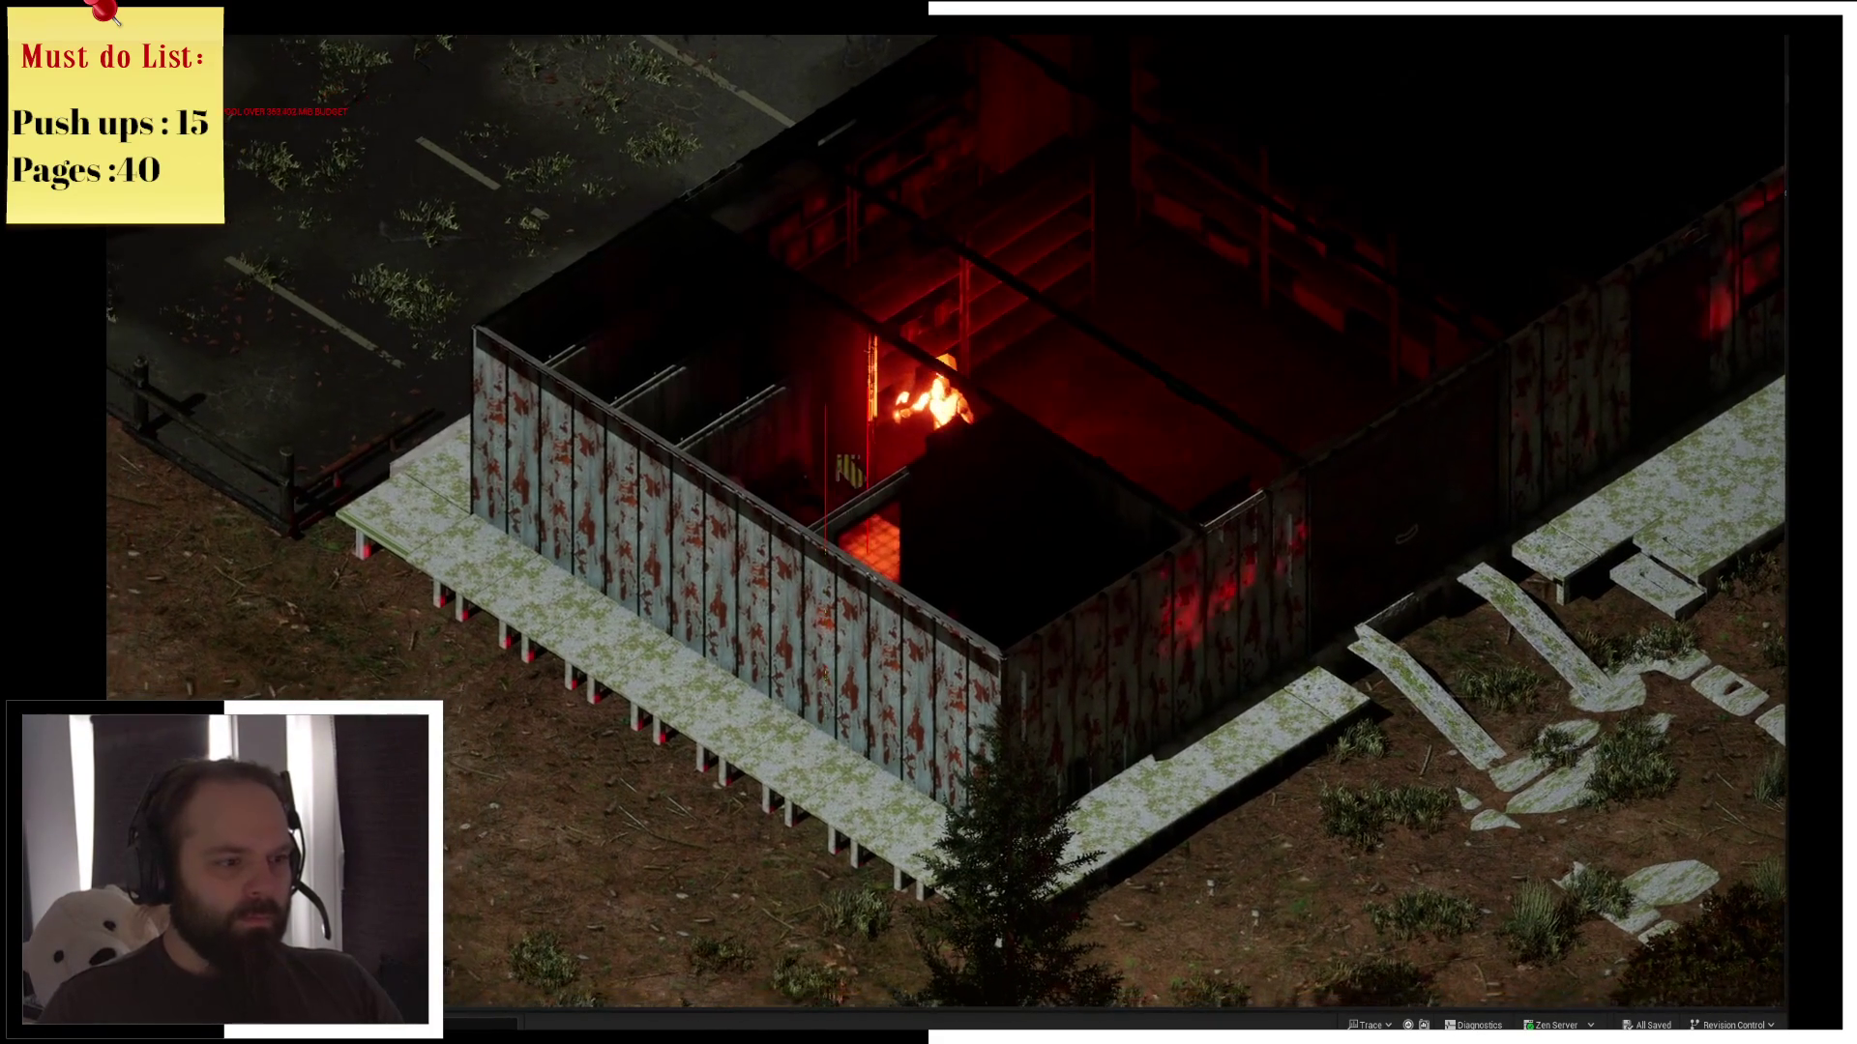
key("i")
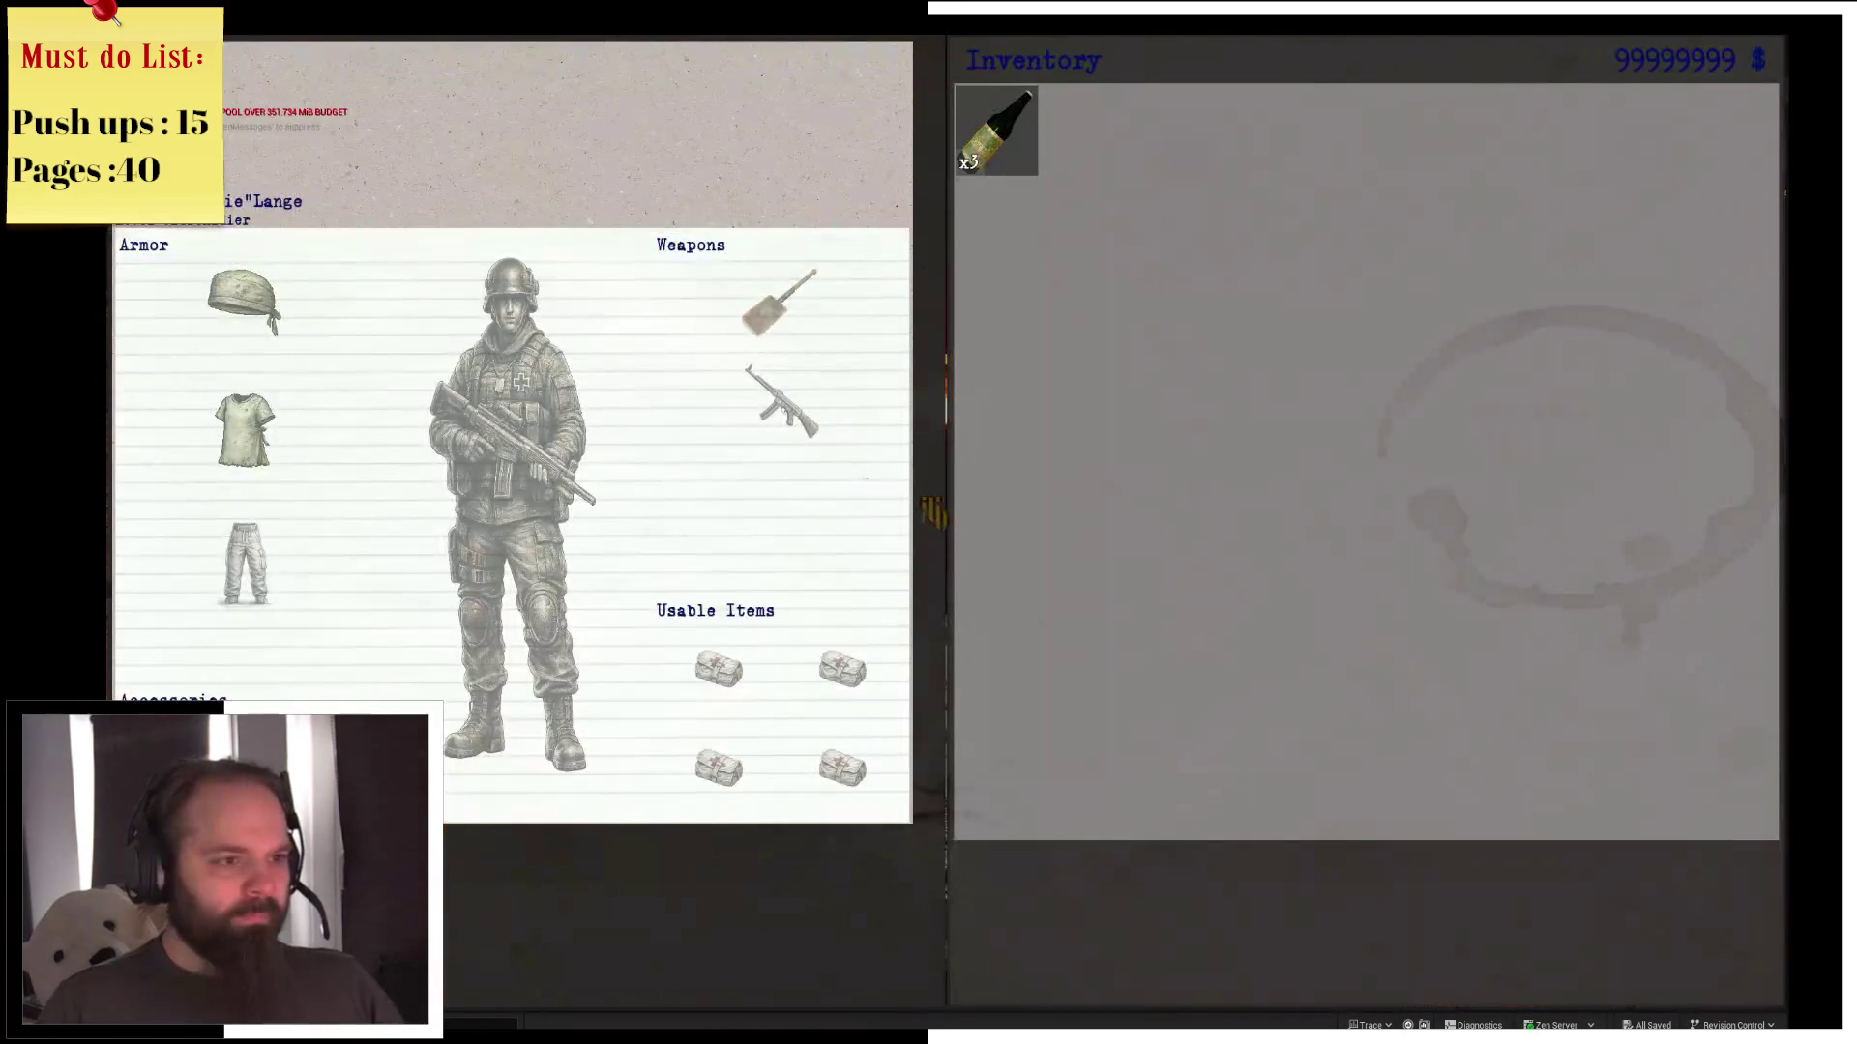
left_click(1017, 121)
left_click(996, 128)
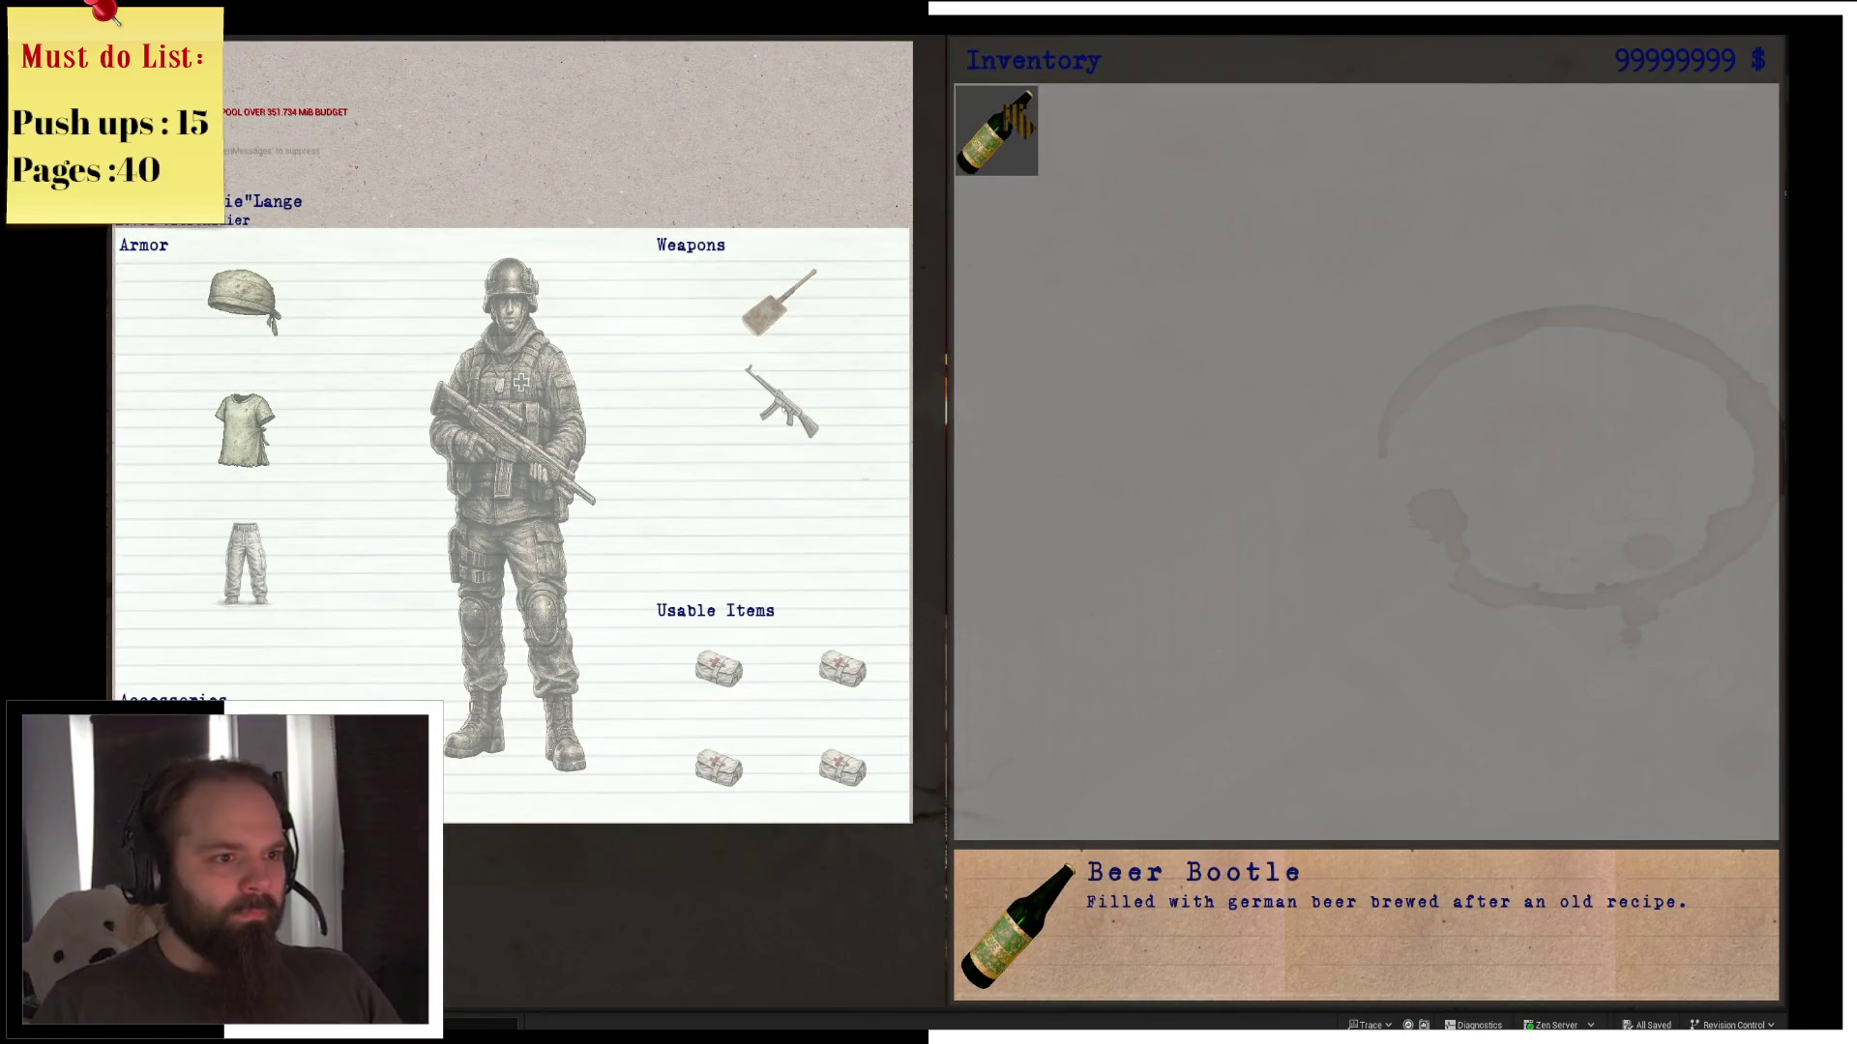
left_click(1017, 137)
key("i")
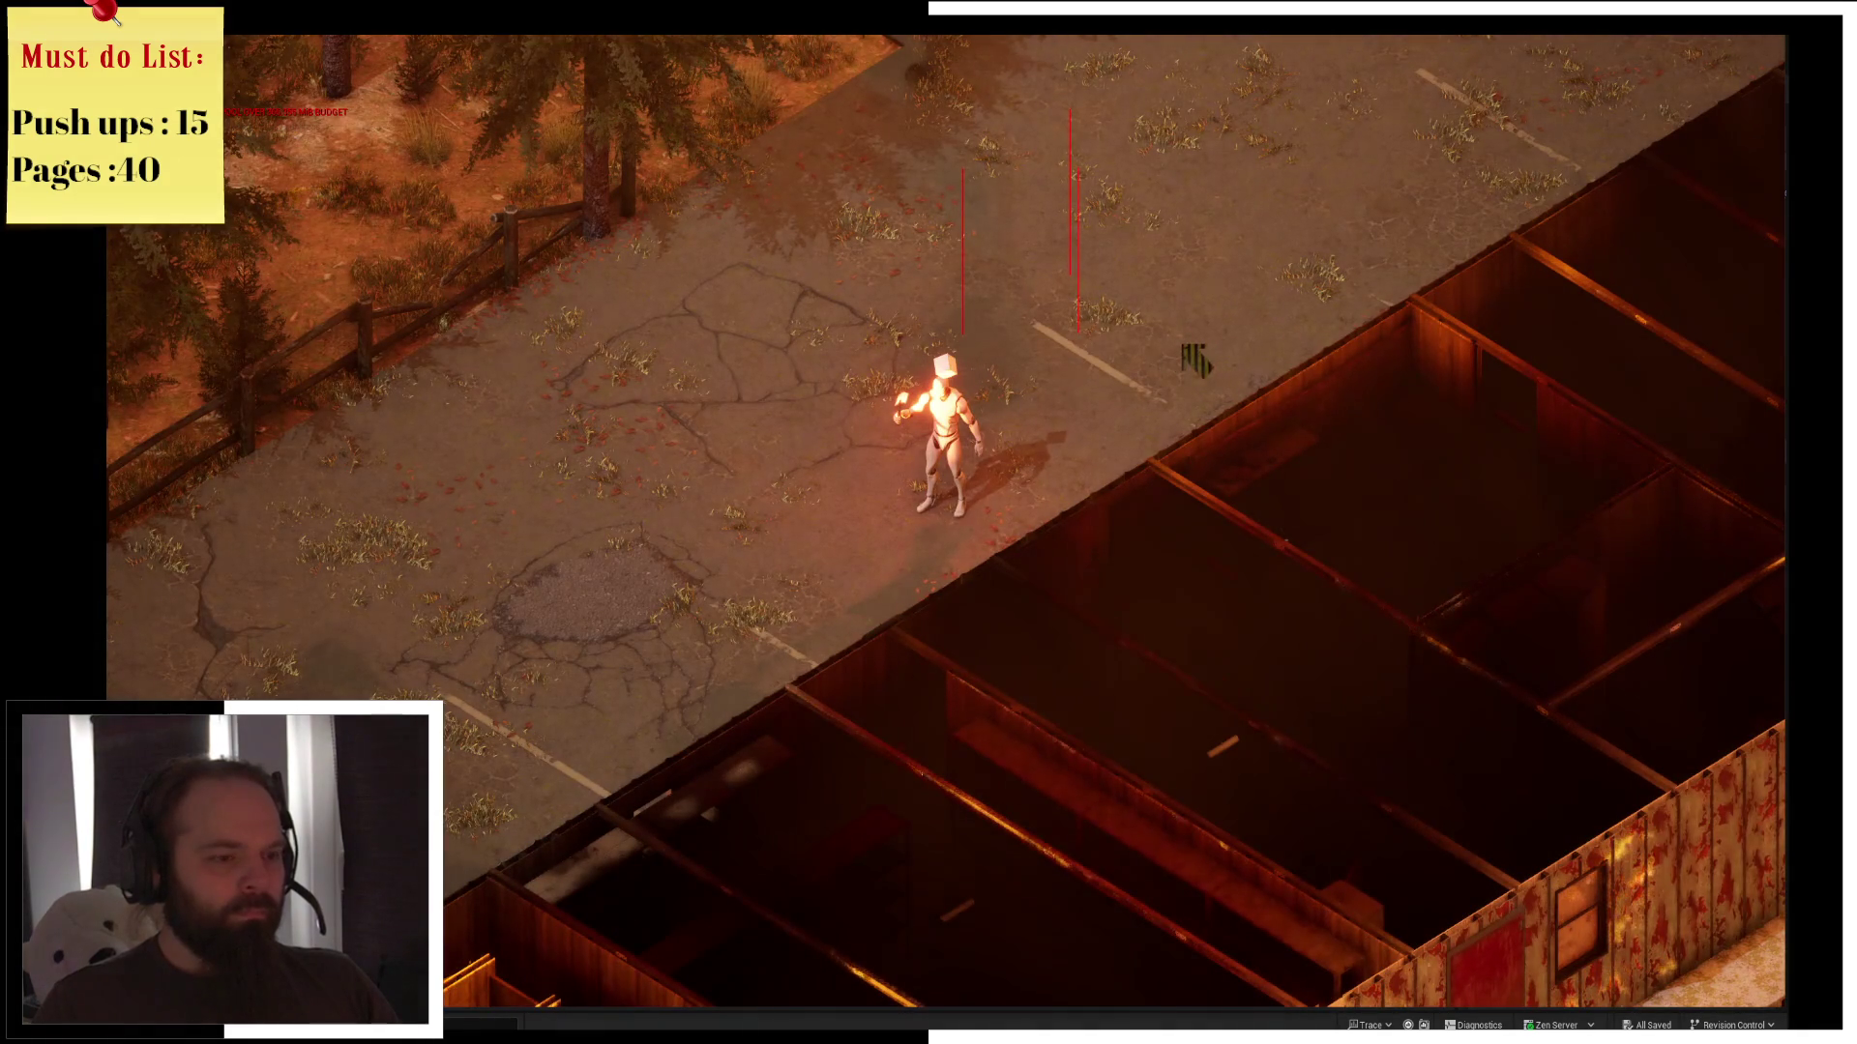
Walk the woken character across the parking lot, then stop playing with Esc
left_click(1178, 240)
left_click(875, 282)
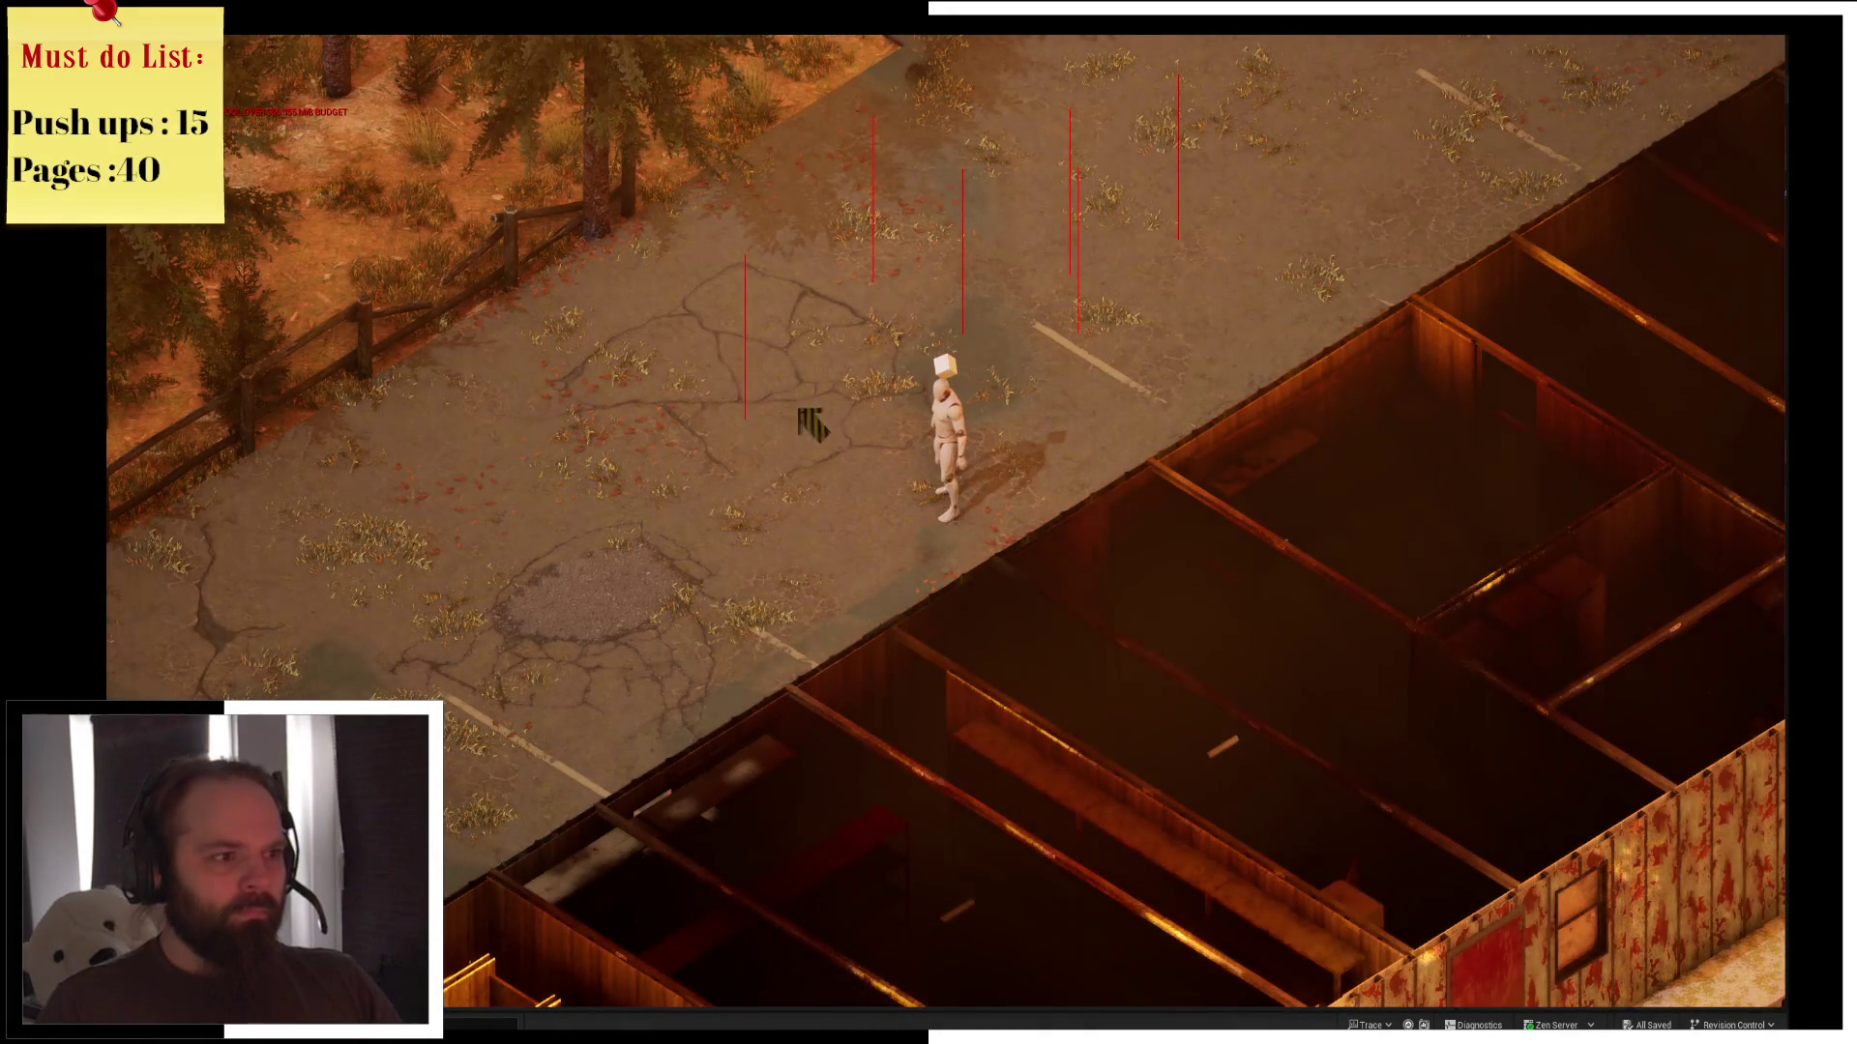
key("Escape")
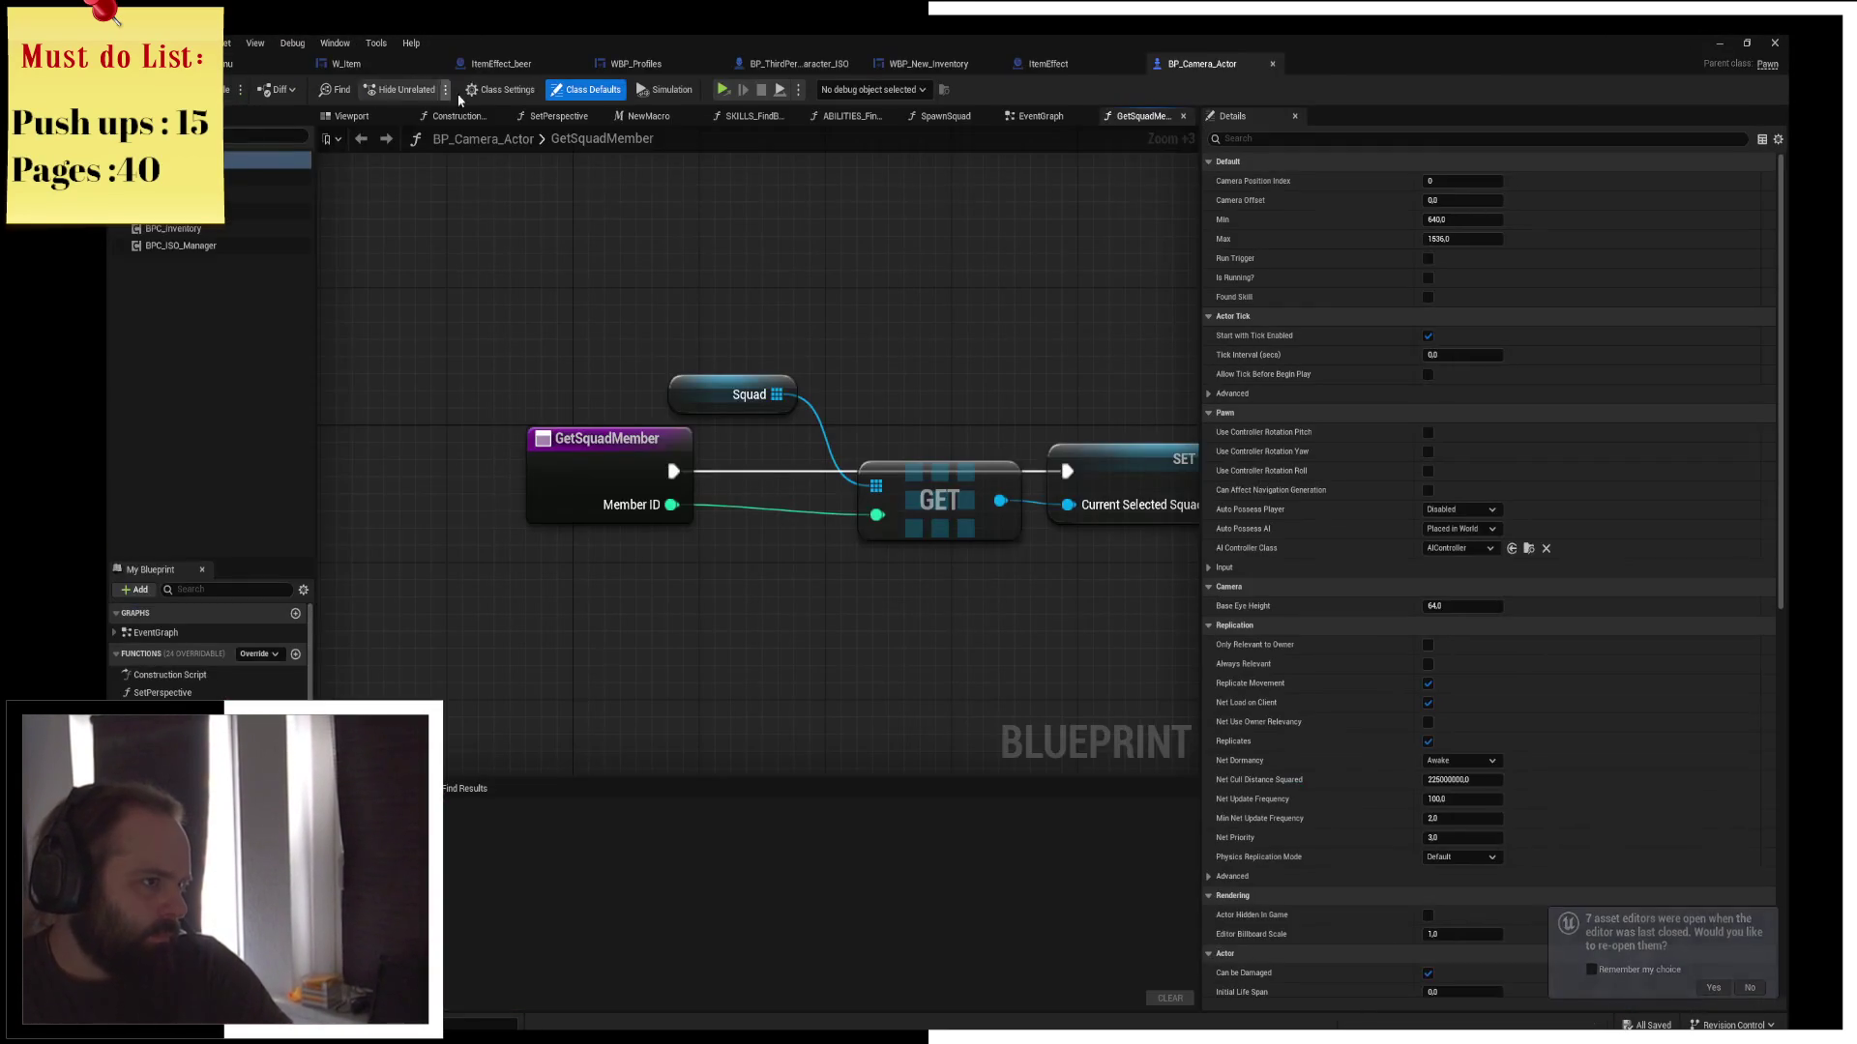
Play in the Selected Viewport despite compile errors, then remove the Event BeginPlay breakpoint
left_click(799, 91)
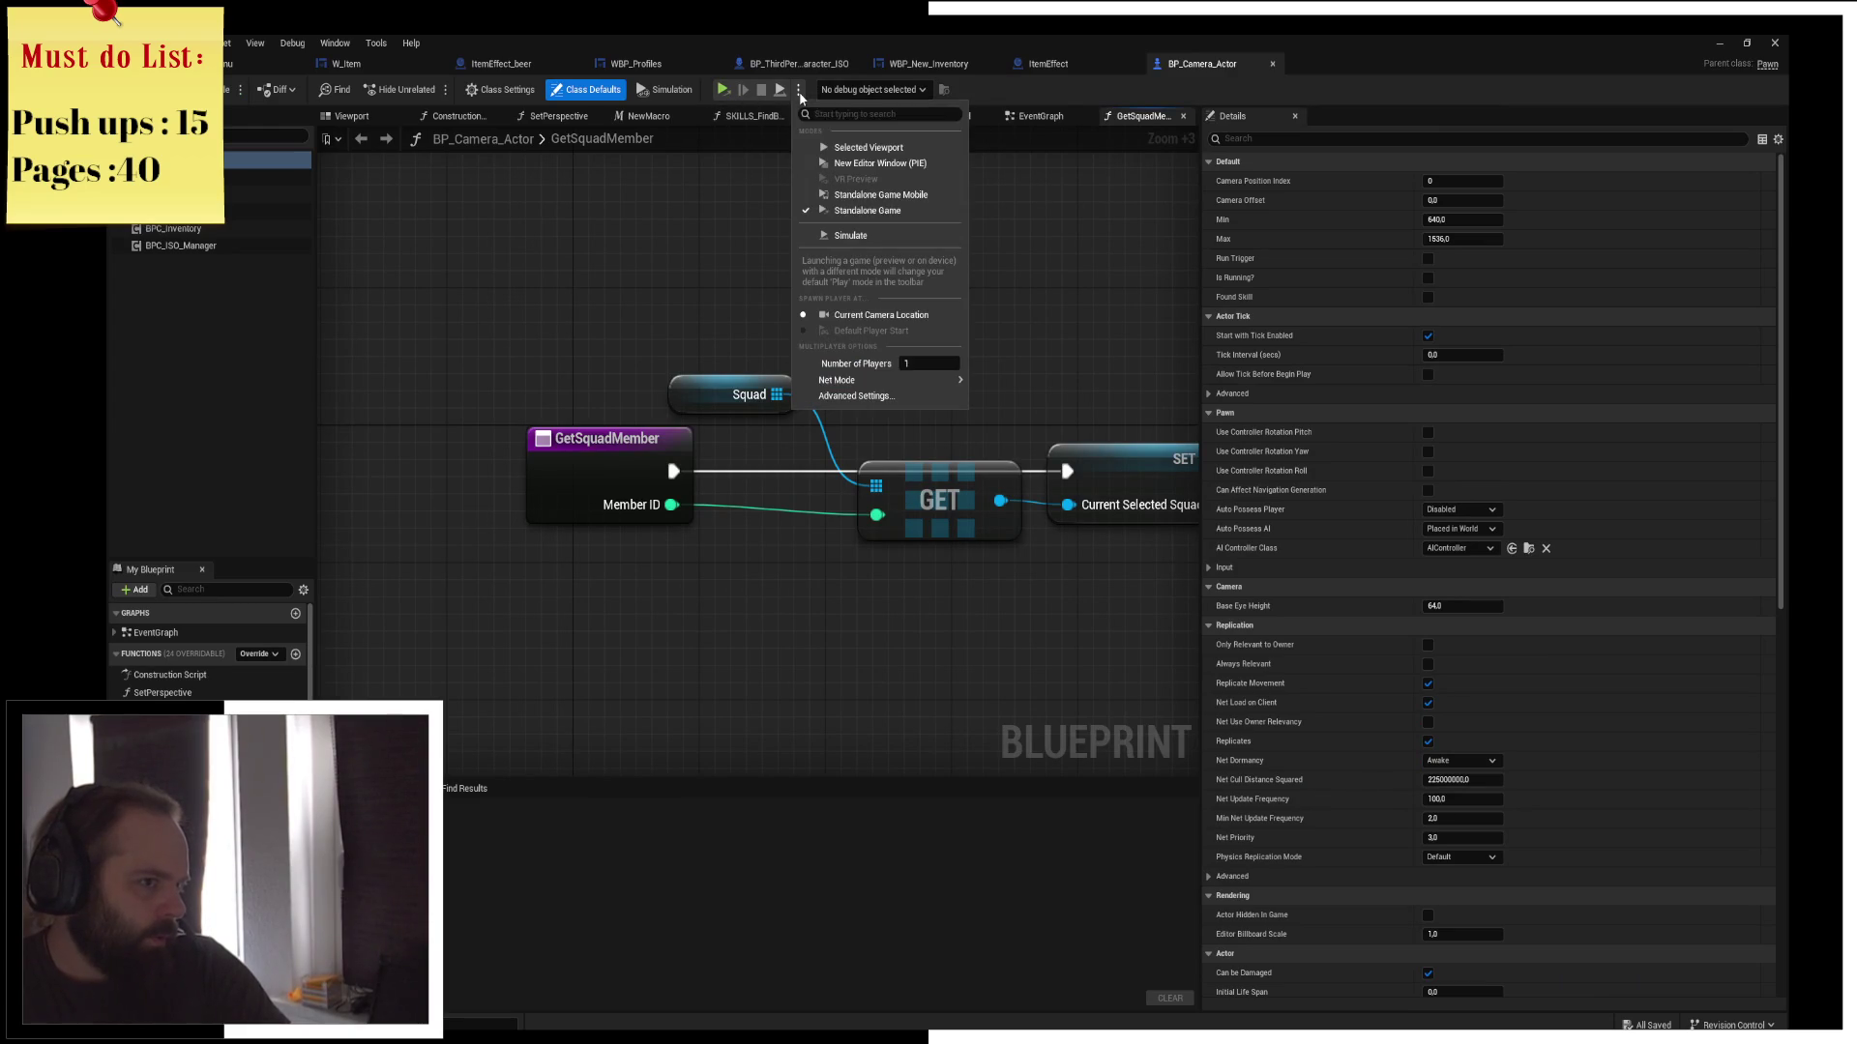
left_click(916, 148)
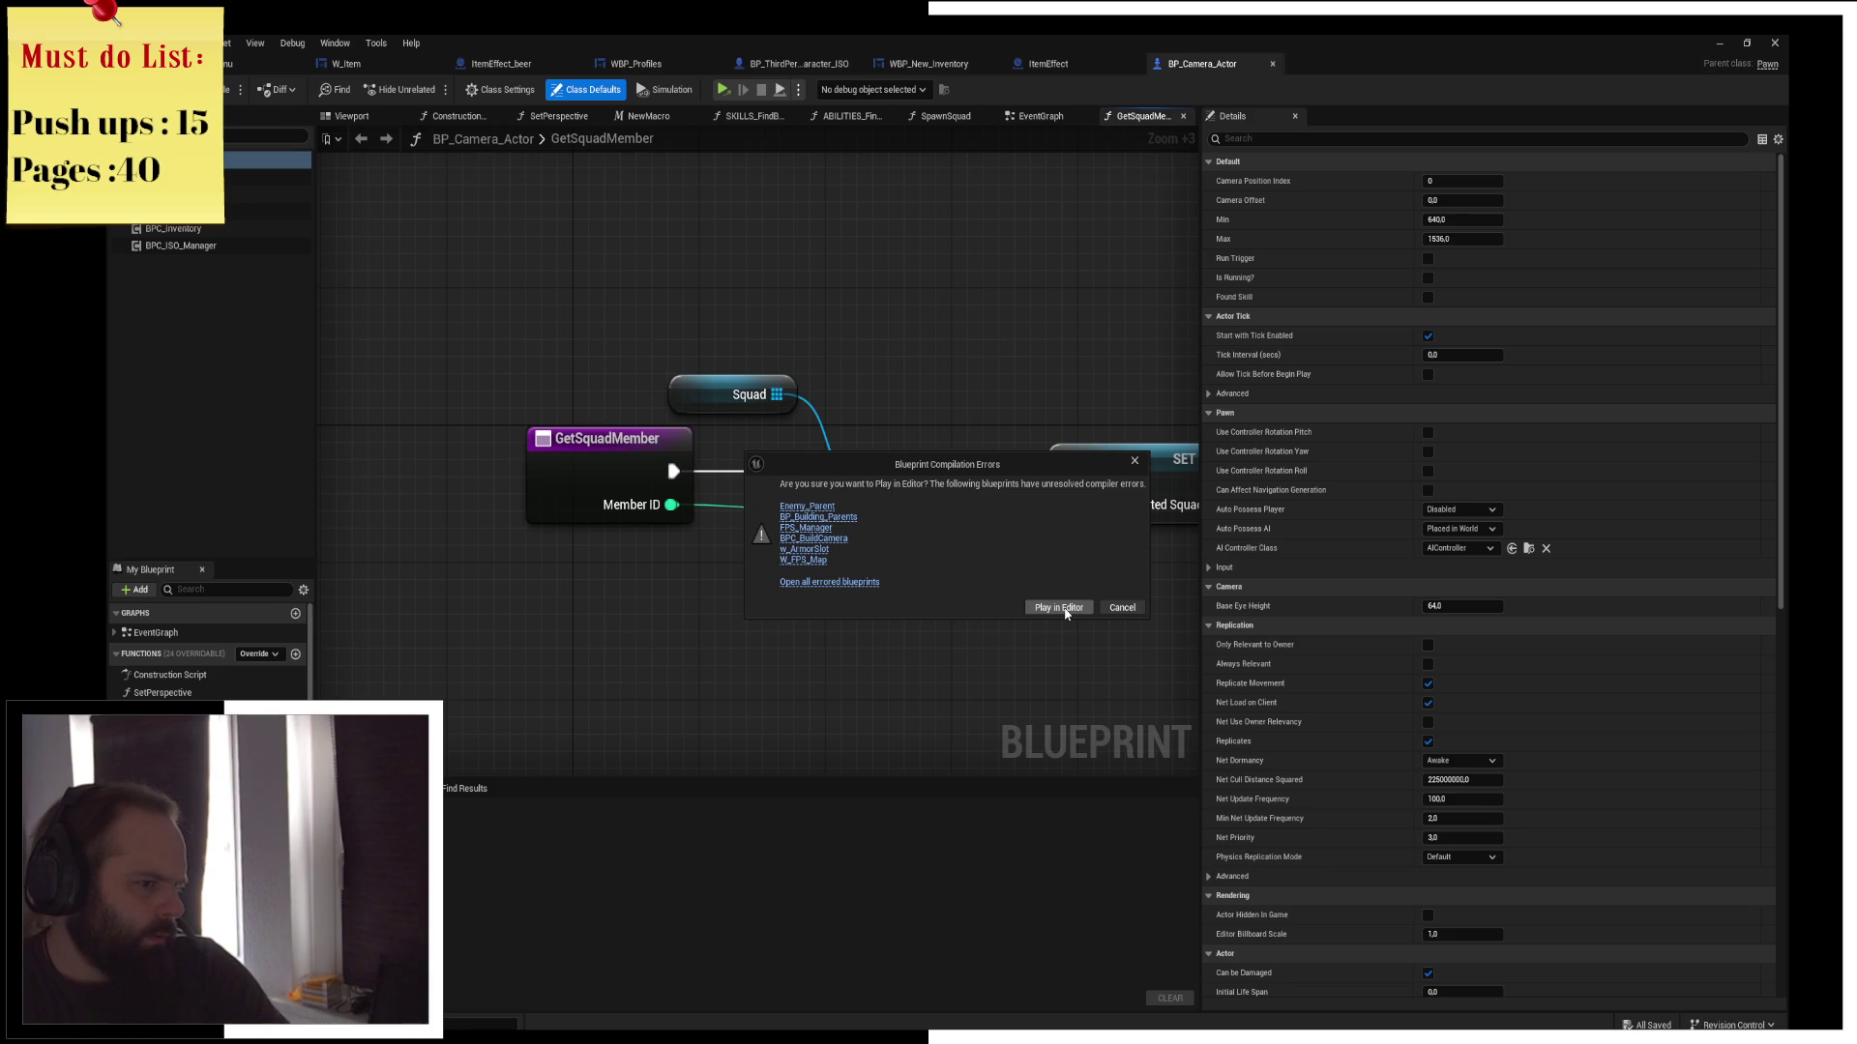
left_click(1064, 610)
right_click(751, 441)
left_click(783, 465)
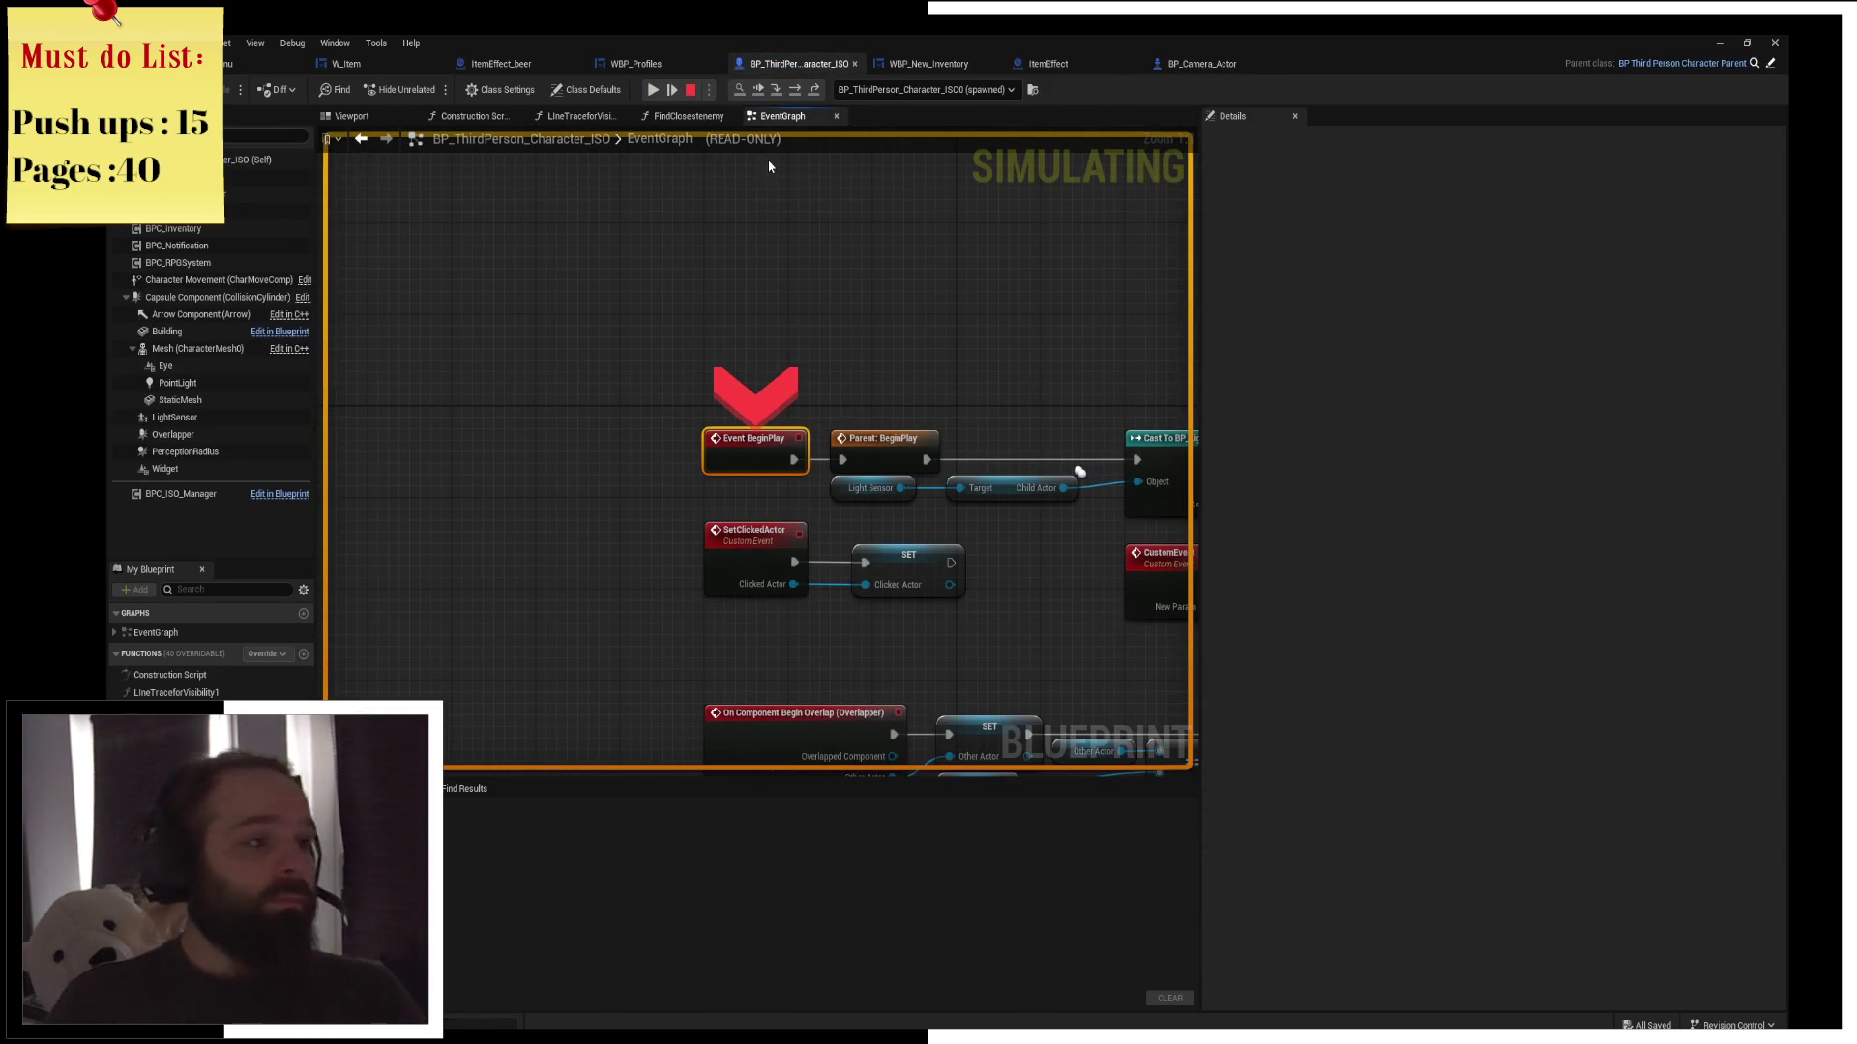
Resume execution twice, then choose NEW GAME, sign the sheet and confirm Approved
left_click(654, 91)
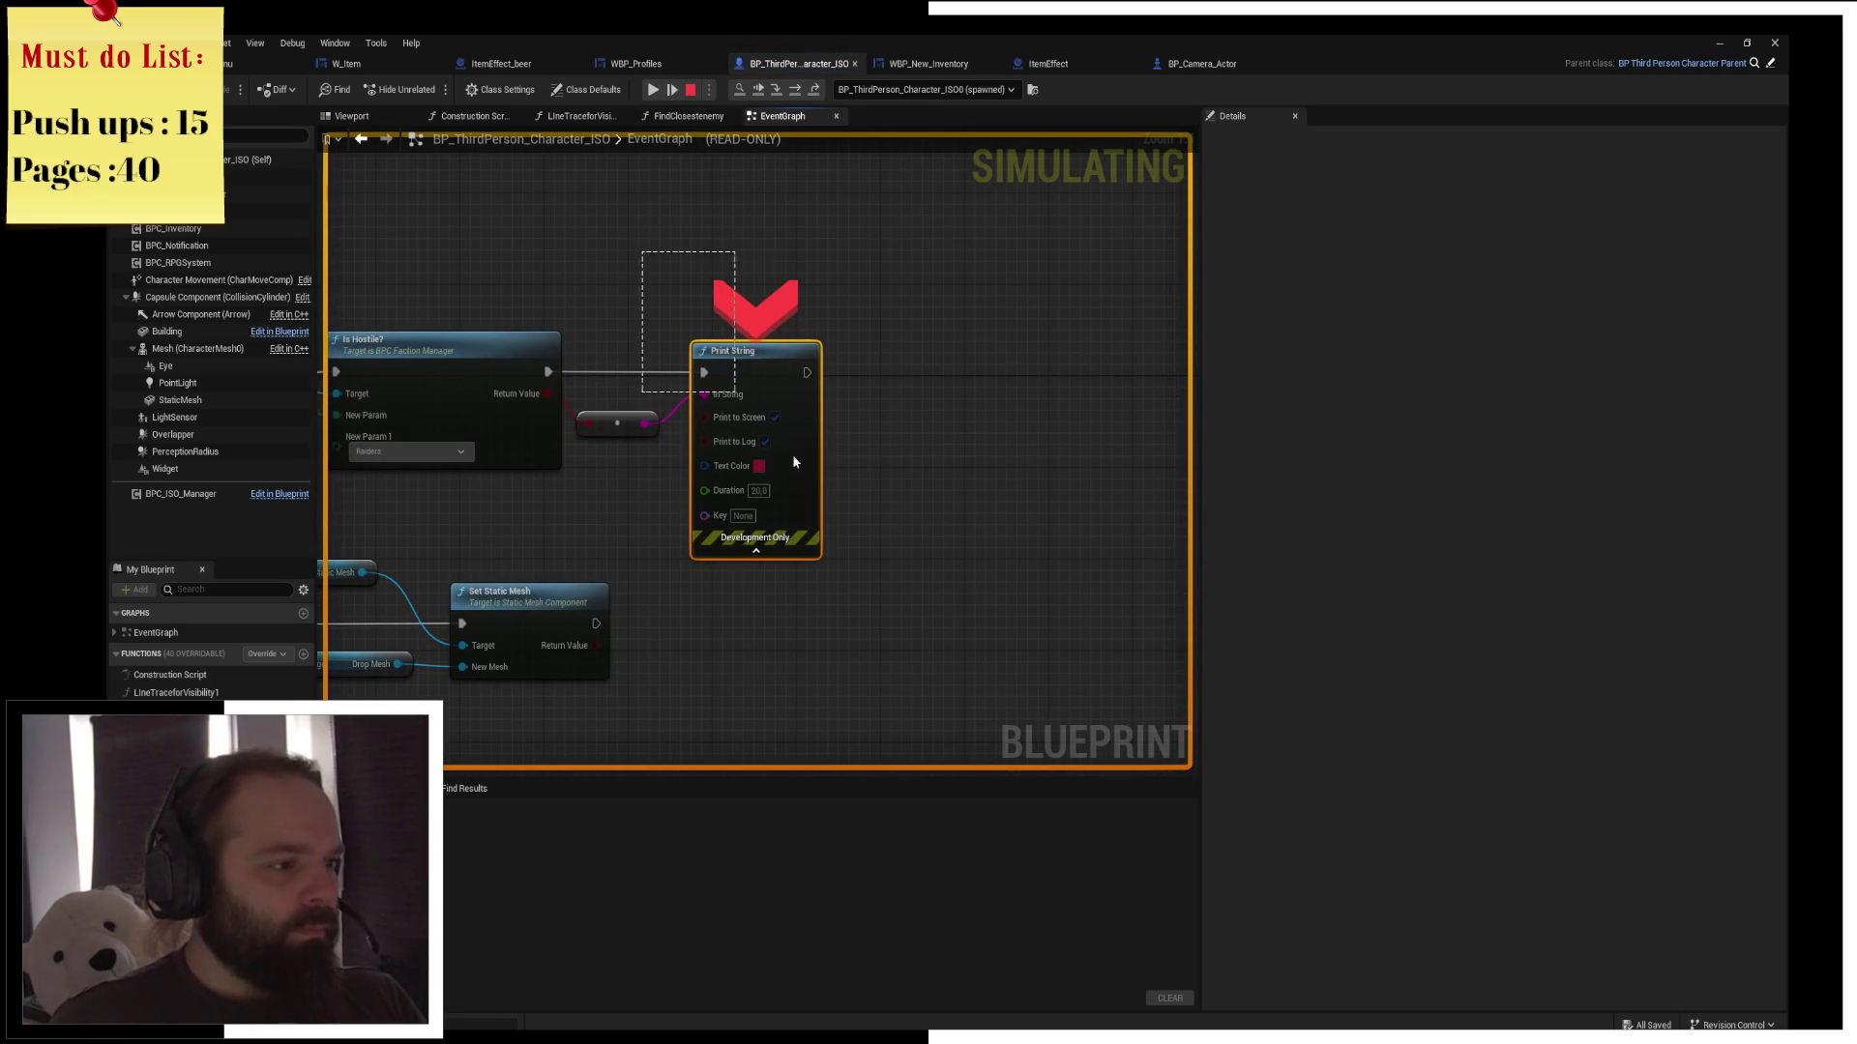
left_click(652, 90)
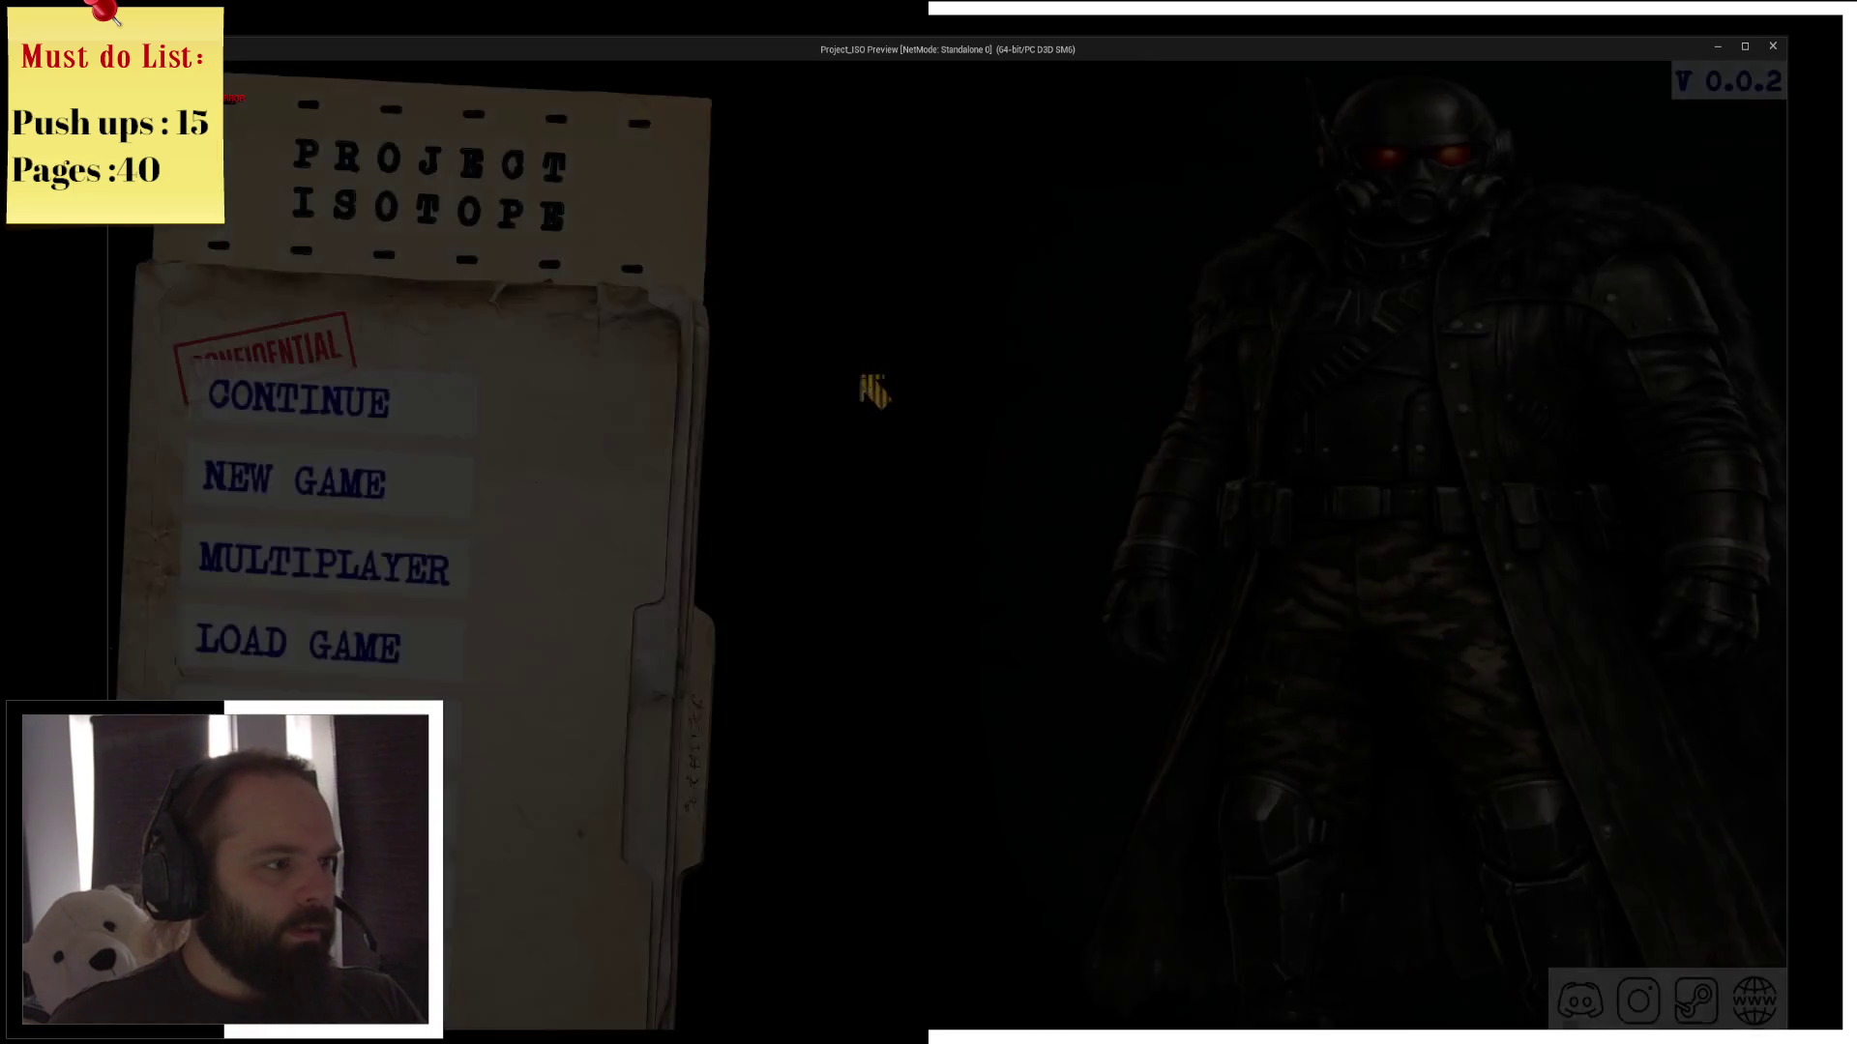
left_click(236, 489)
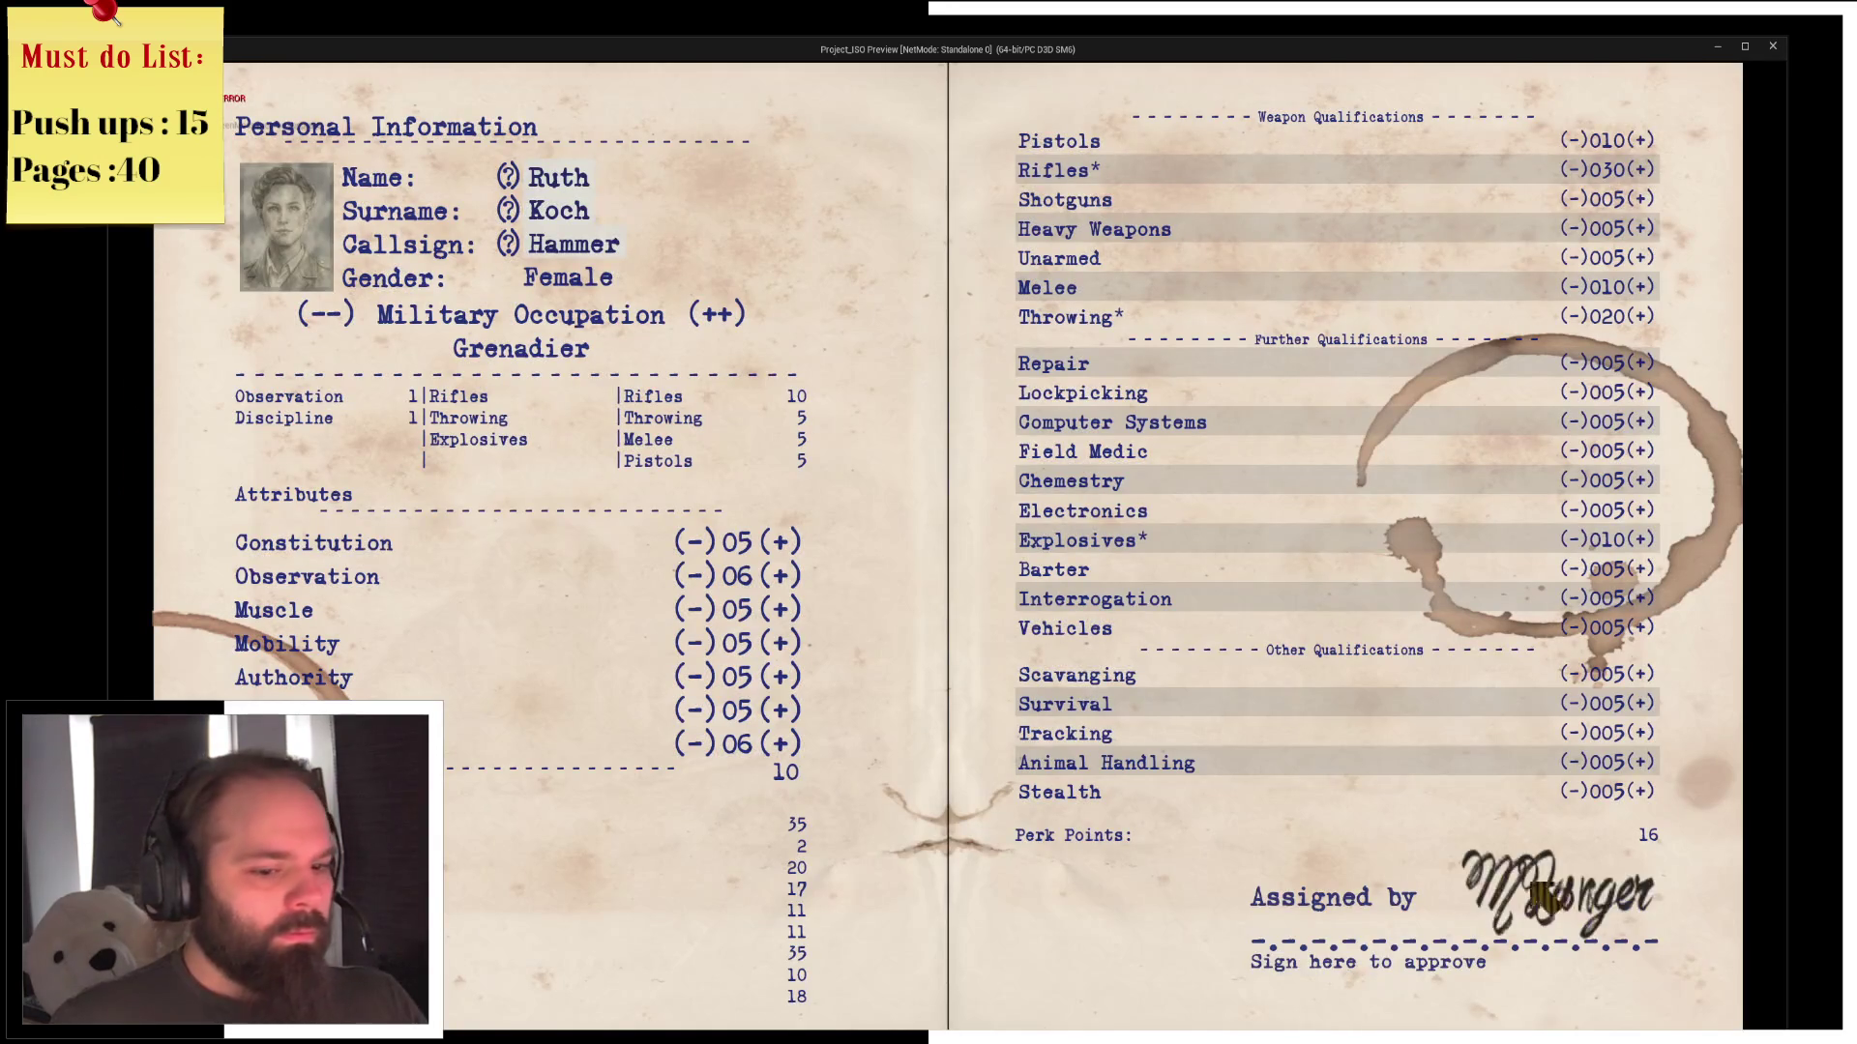
left_click(1535, 894)
left_click(845, 764)
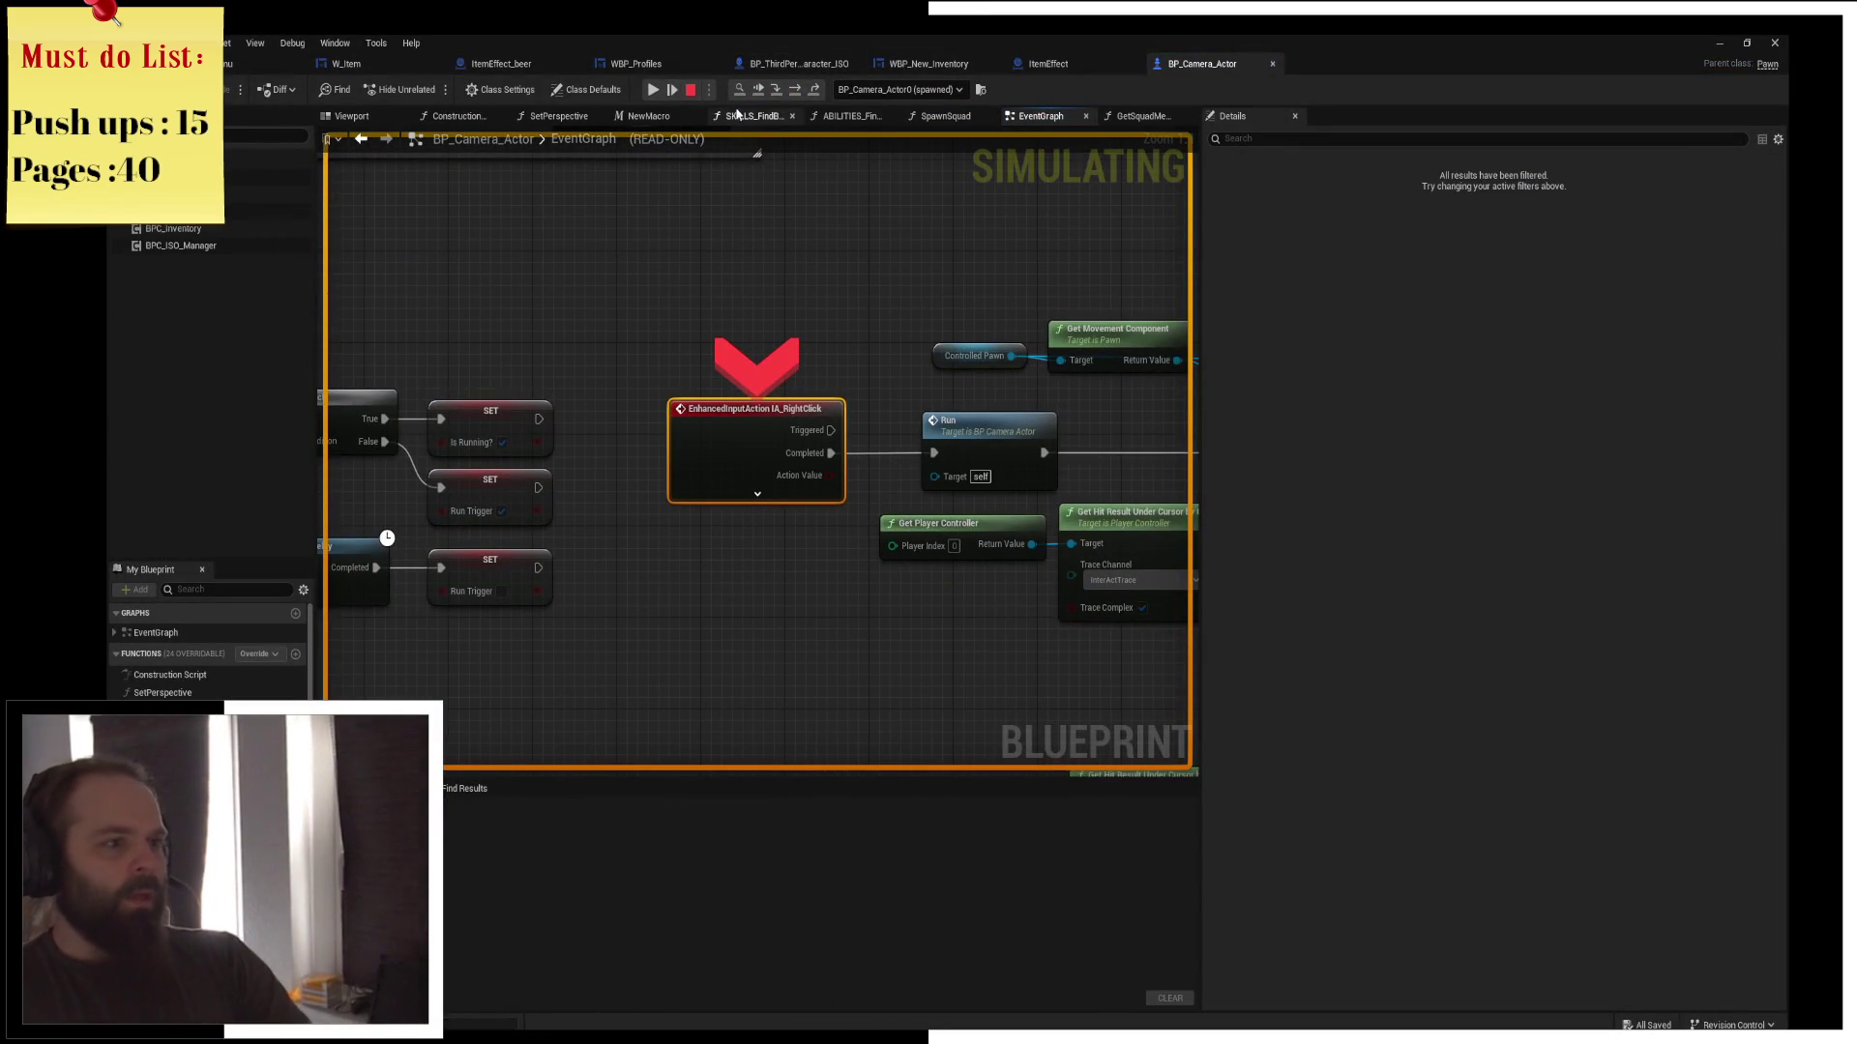
Resume, rotate the camera with E, then double-click the beer in the inventory to break in W_Item
left_click(653, 89)
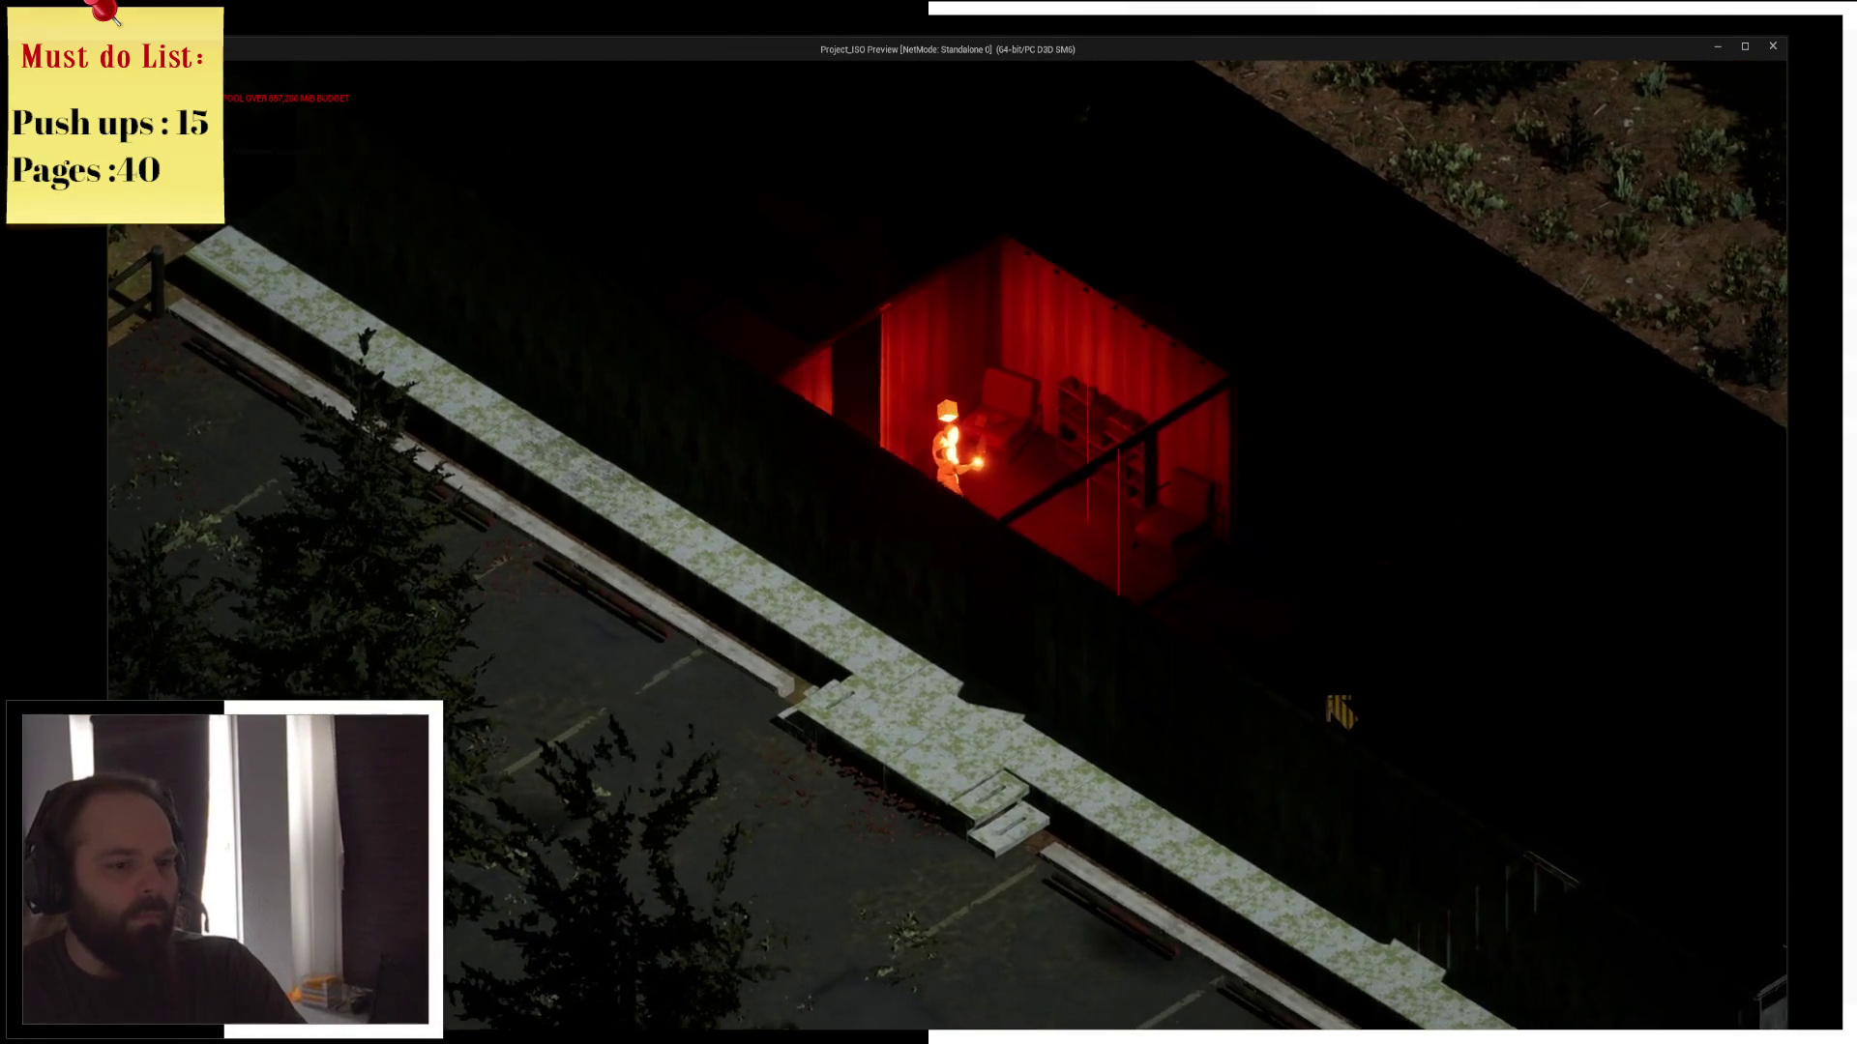
key("e")
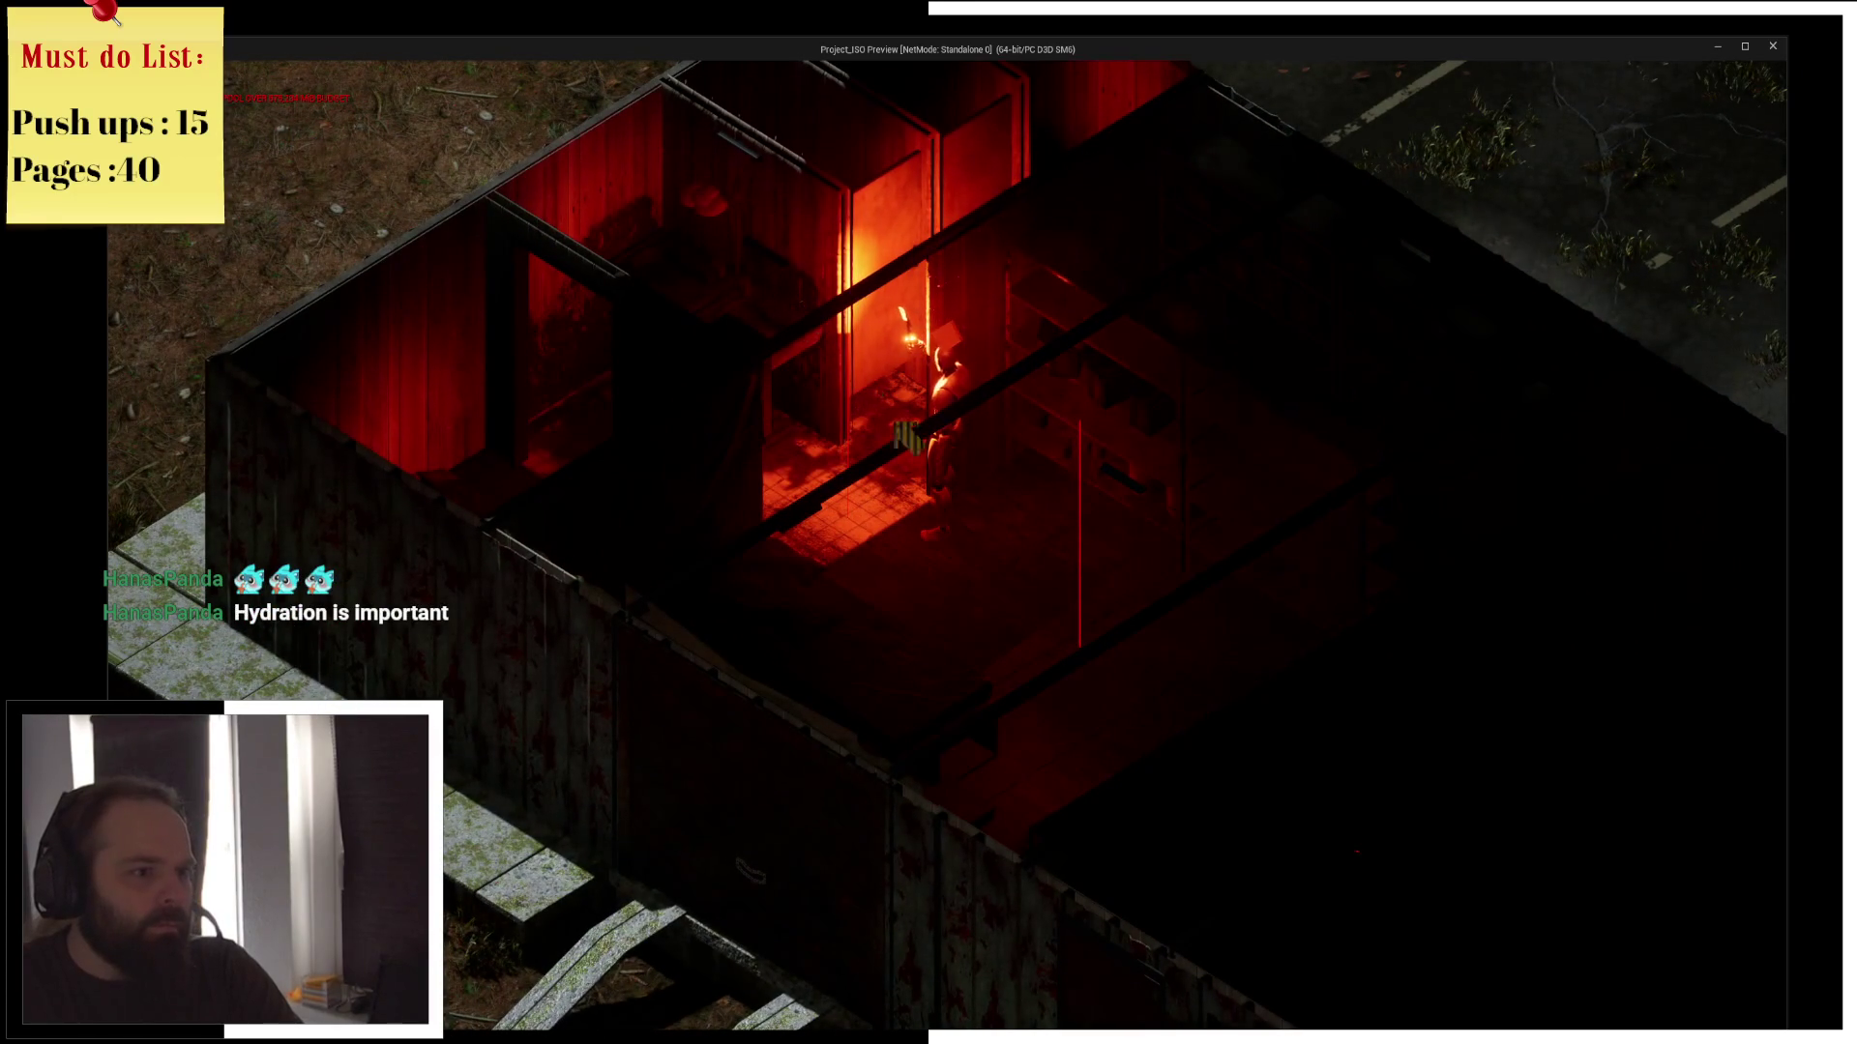
key("alt+Tab")
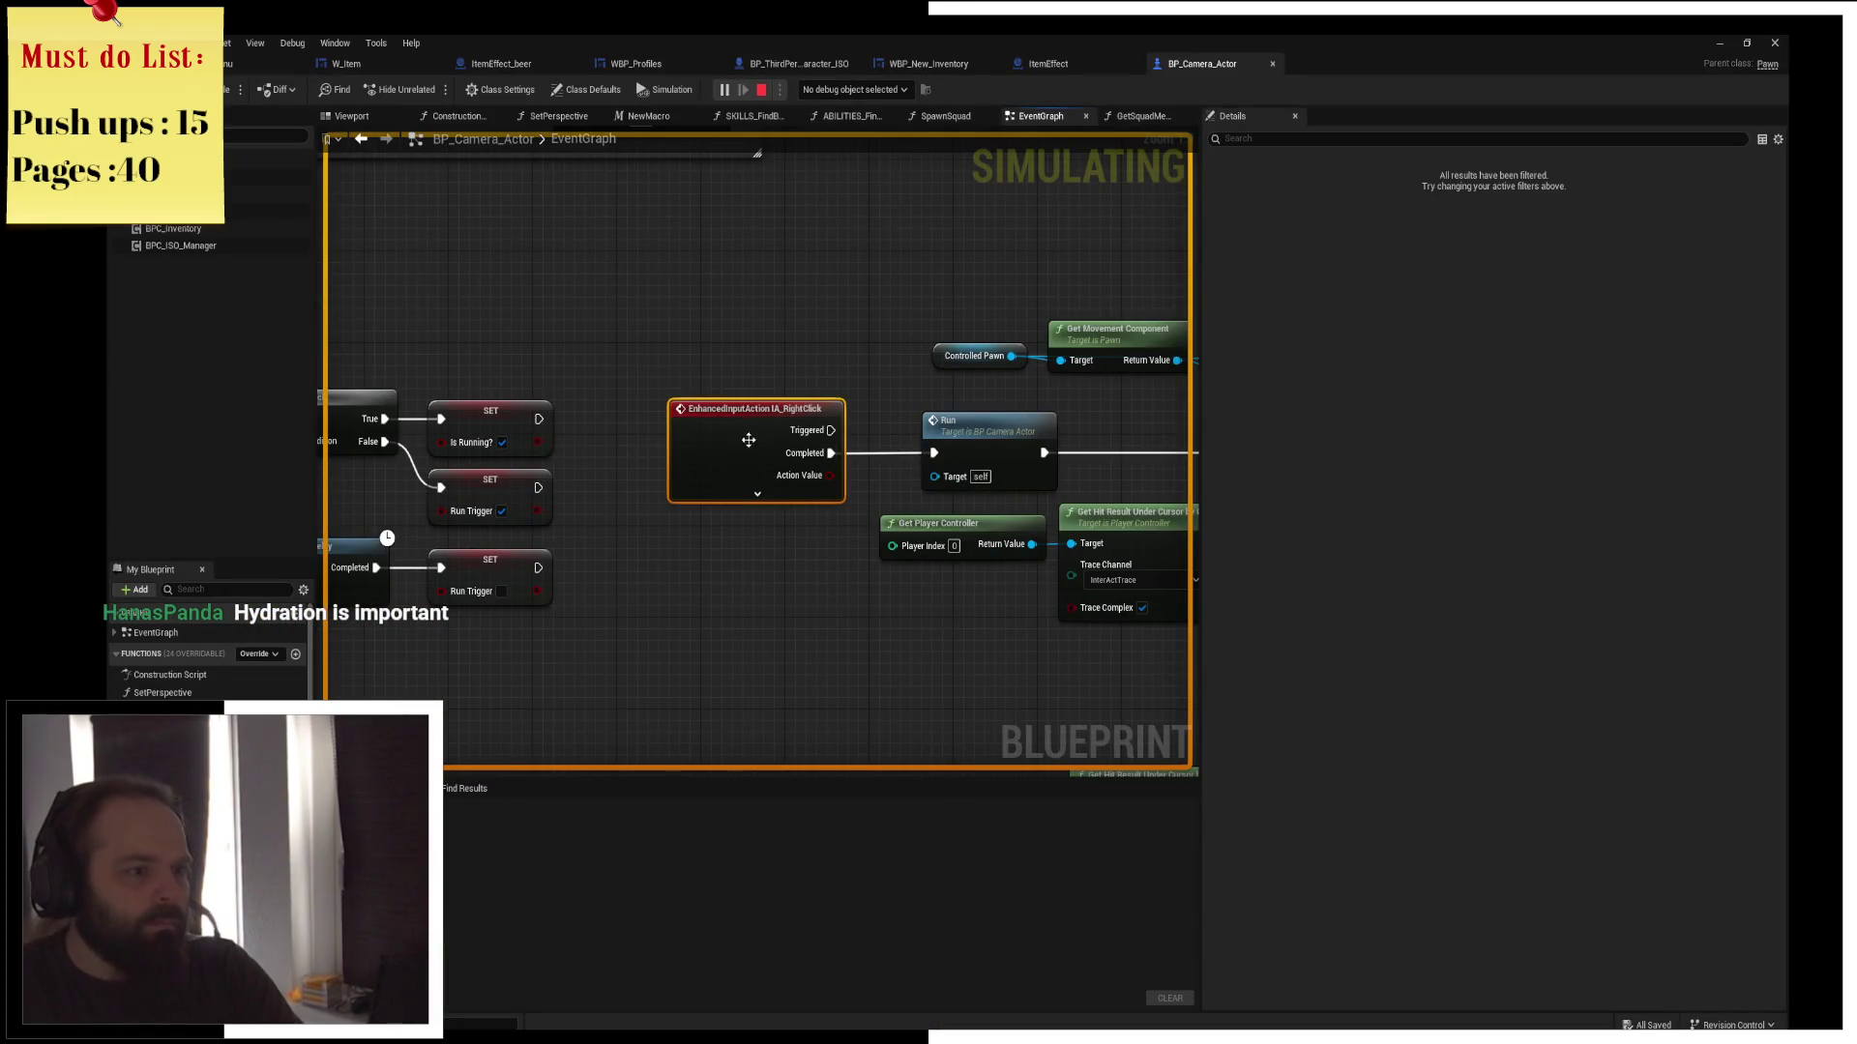
key("alt+Tab")
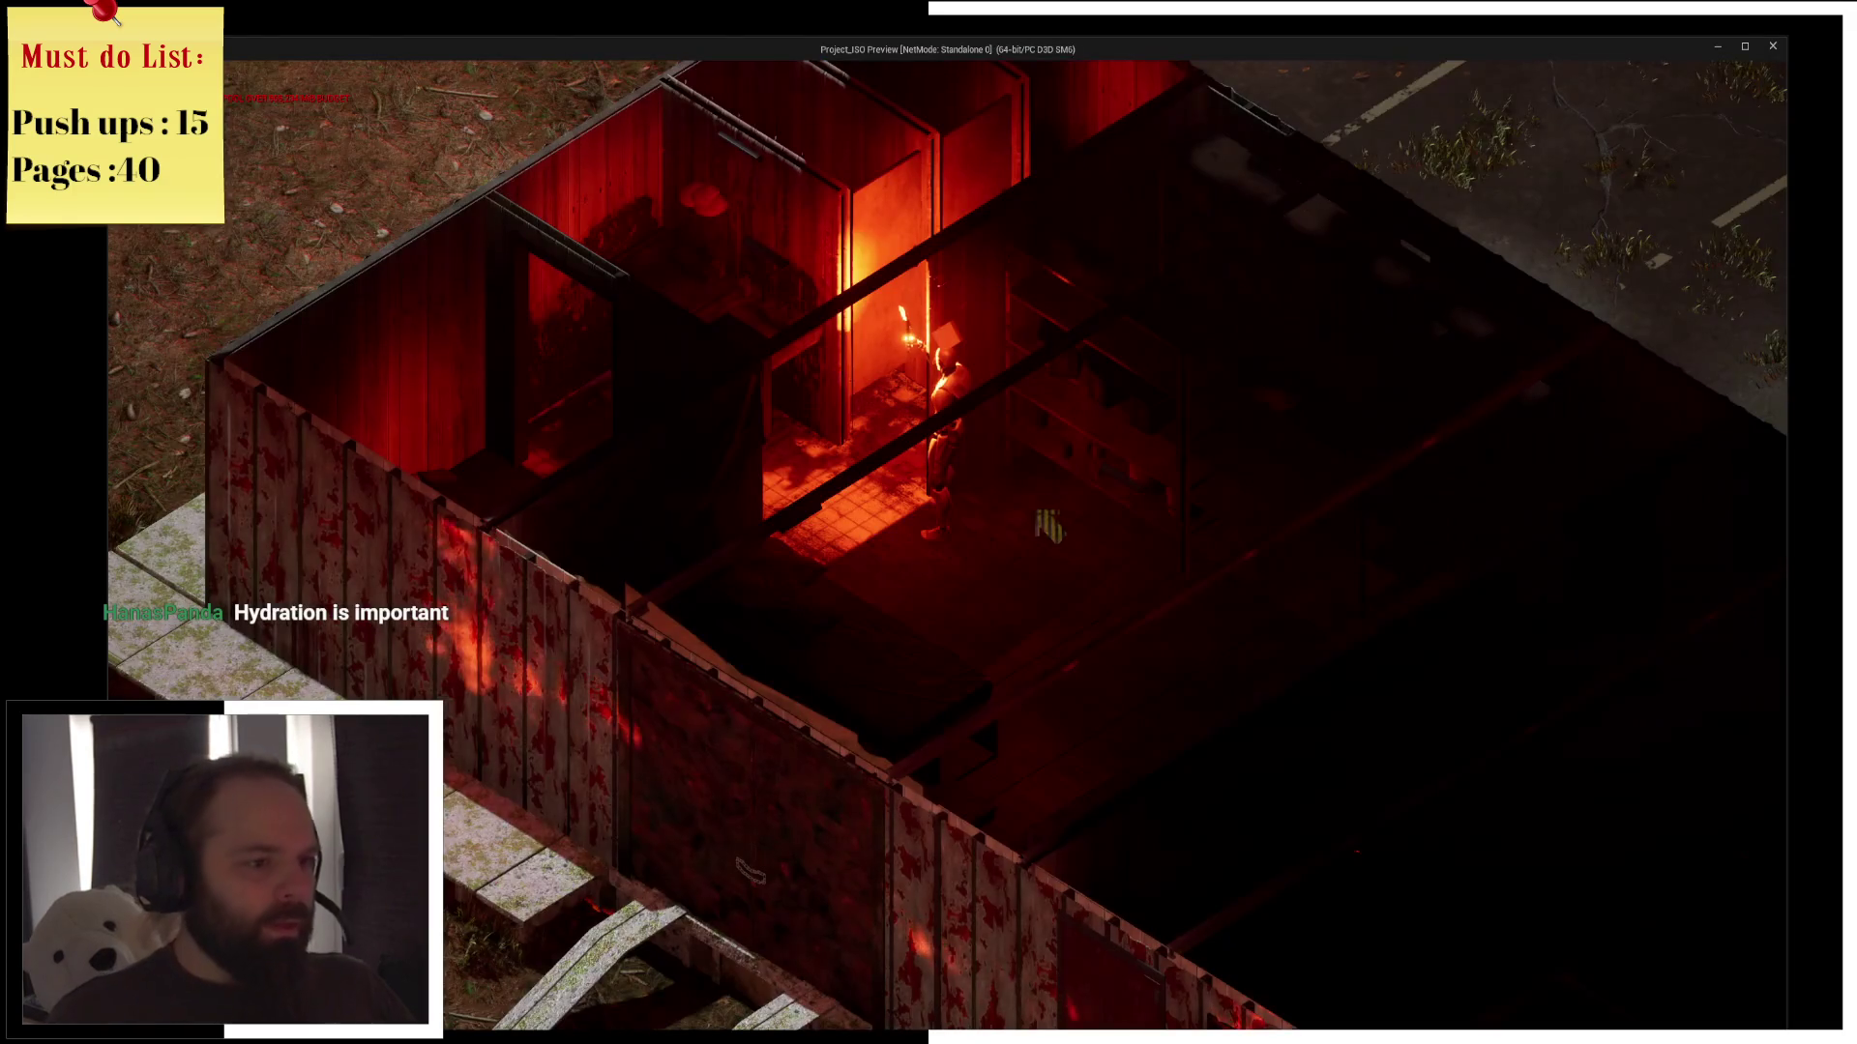
key("i")
double_click(996, 158)
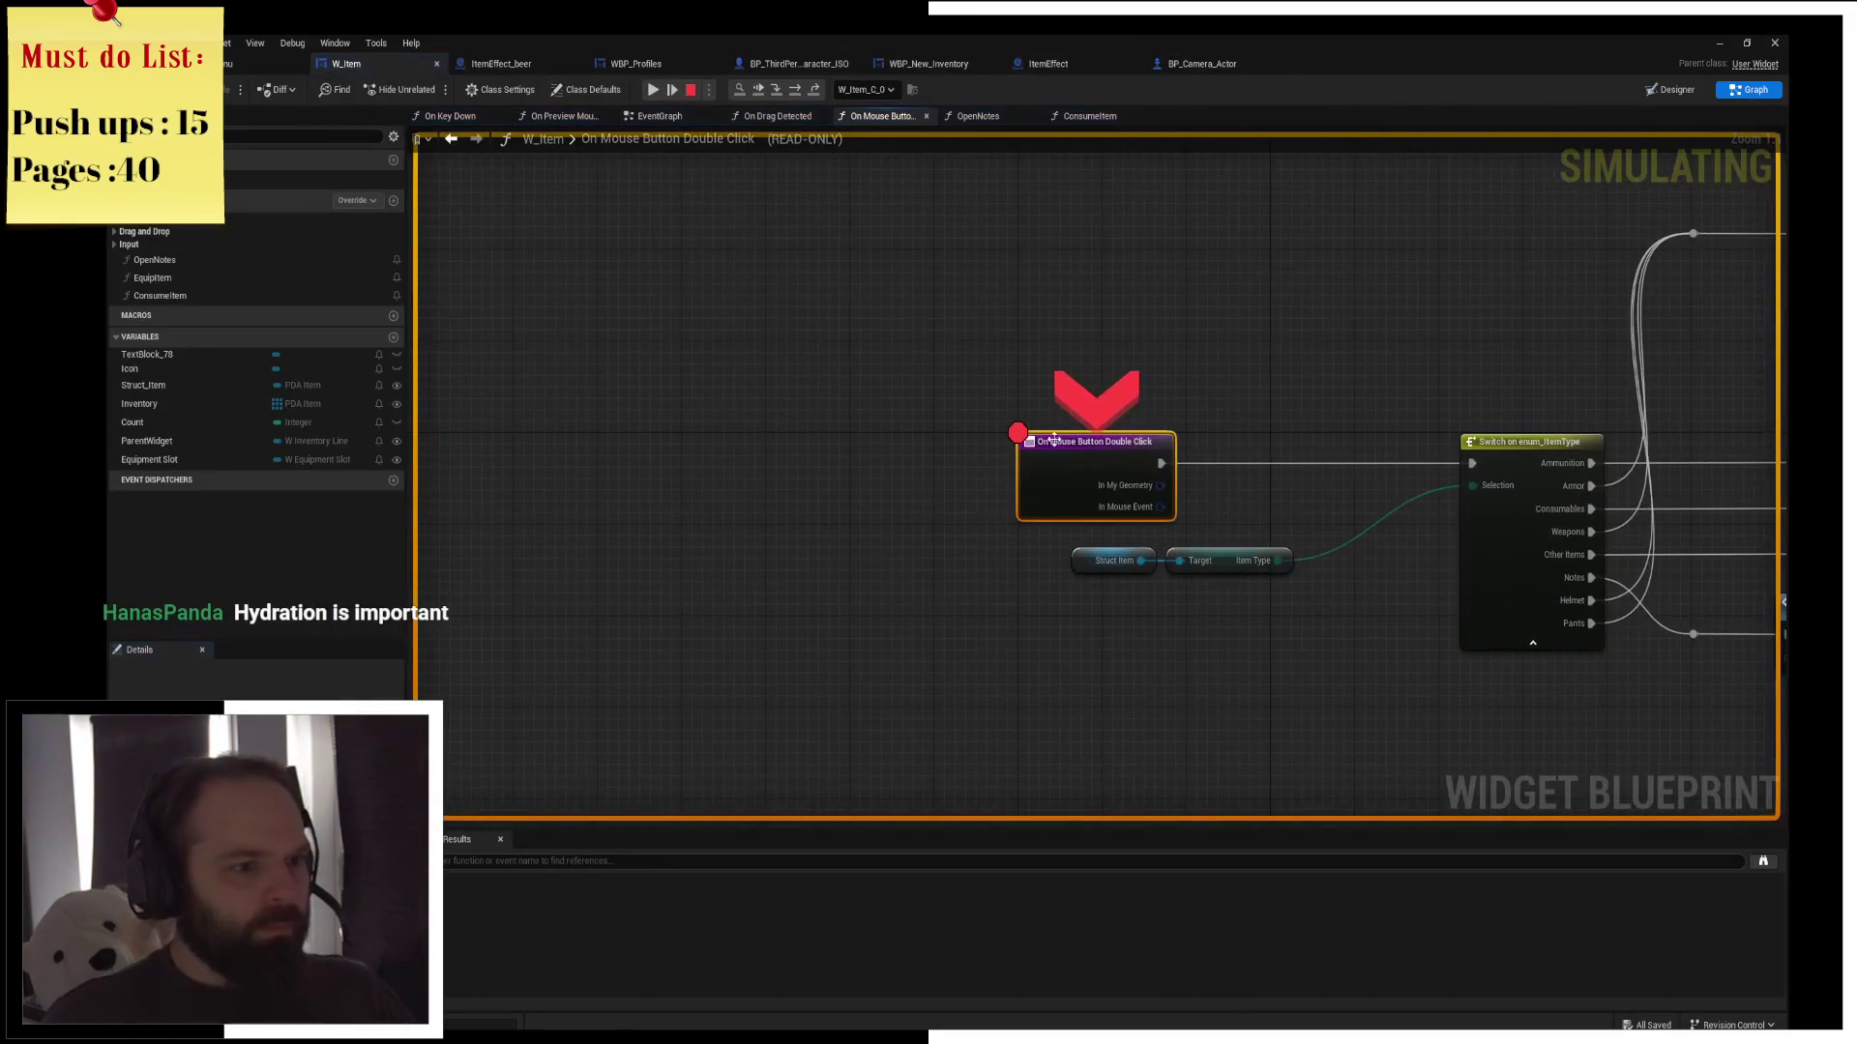
Step over with F10, then toggle off the CountUp event's breakpoint in ItemEffect
key("F10")
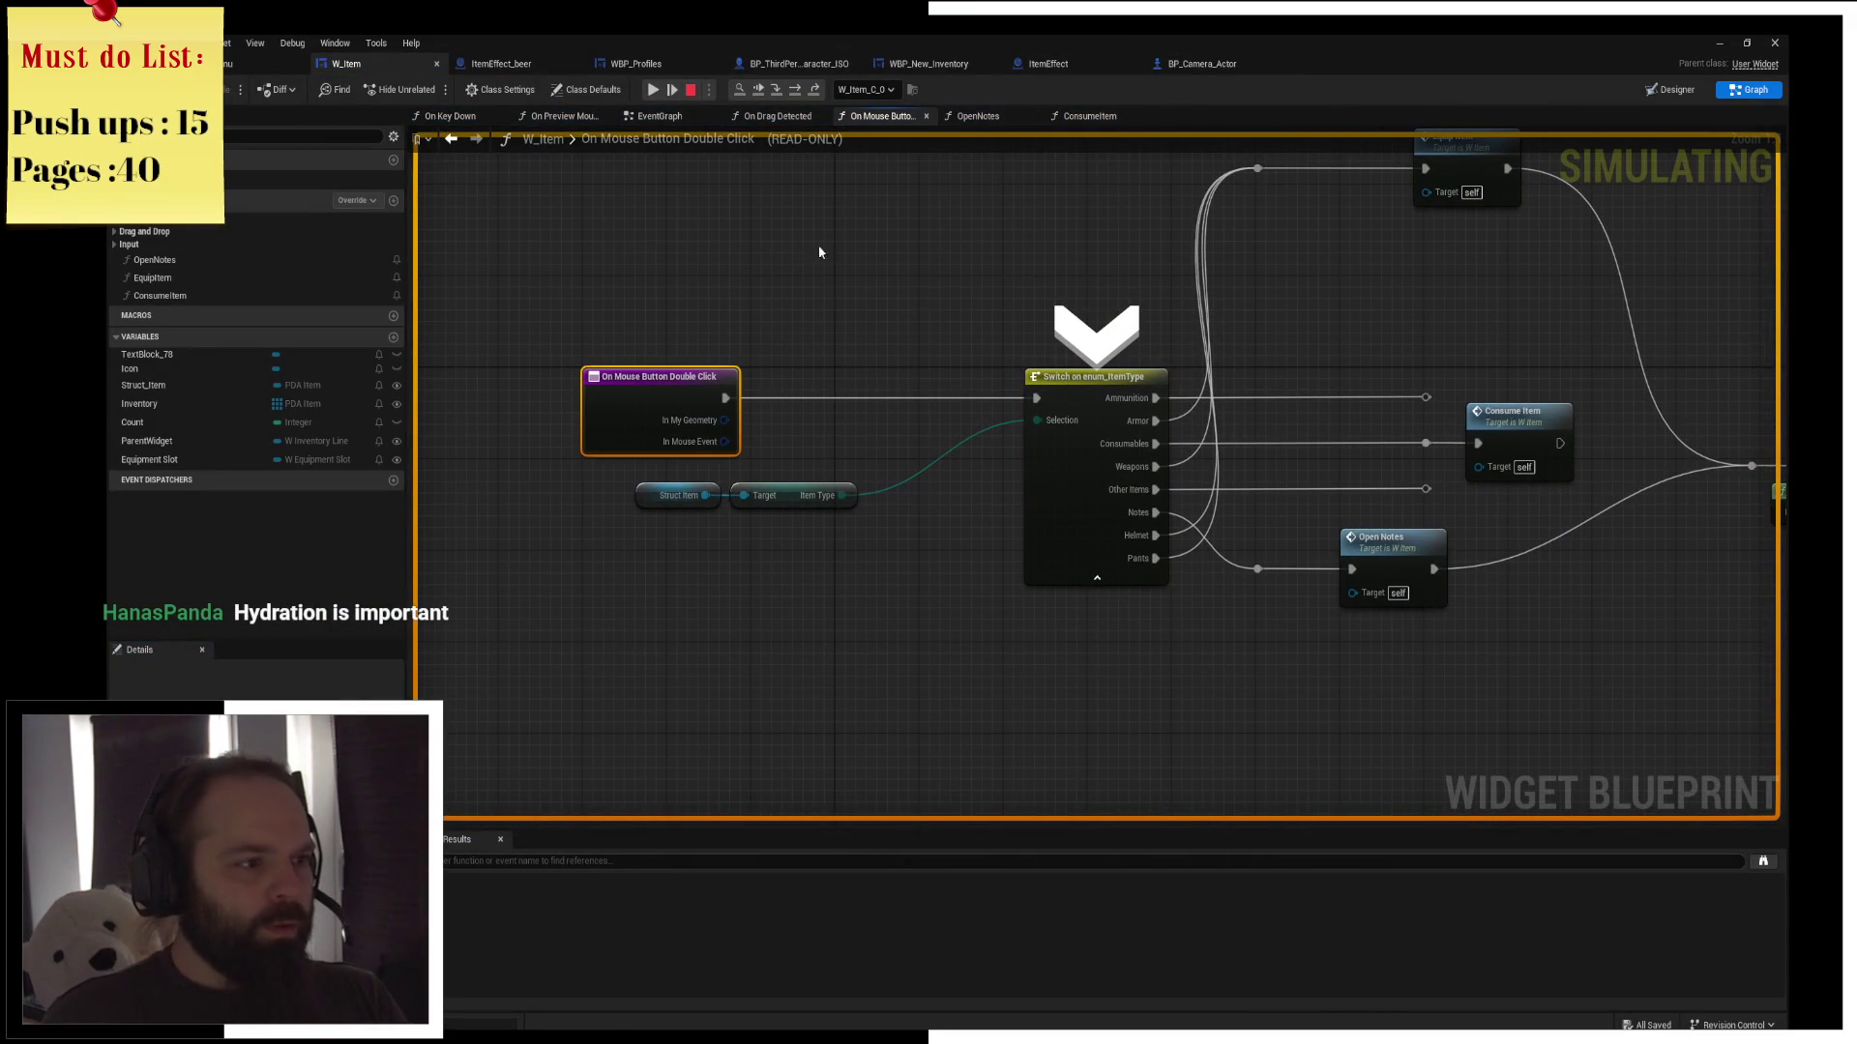
left_click(651, 90)
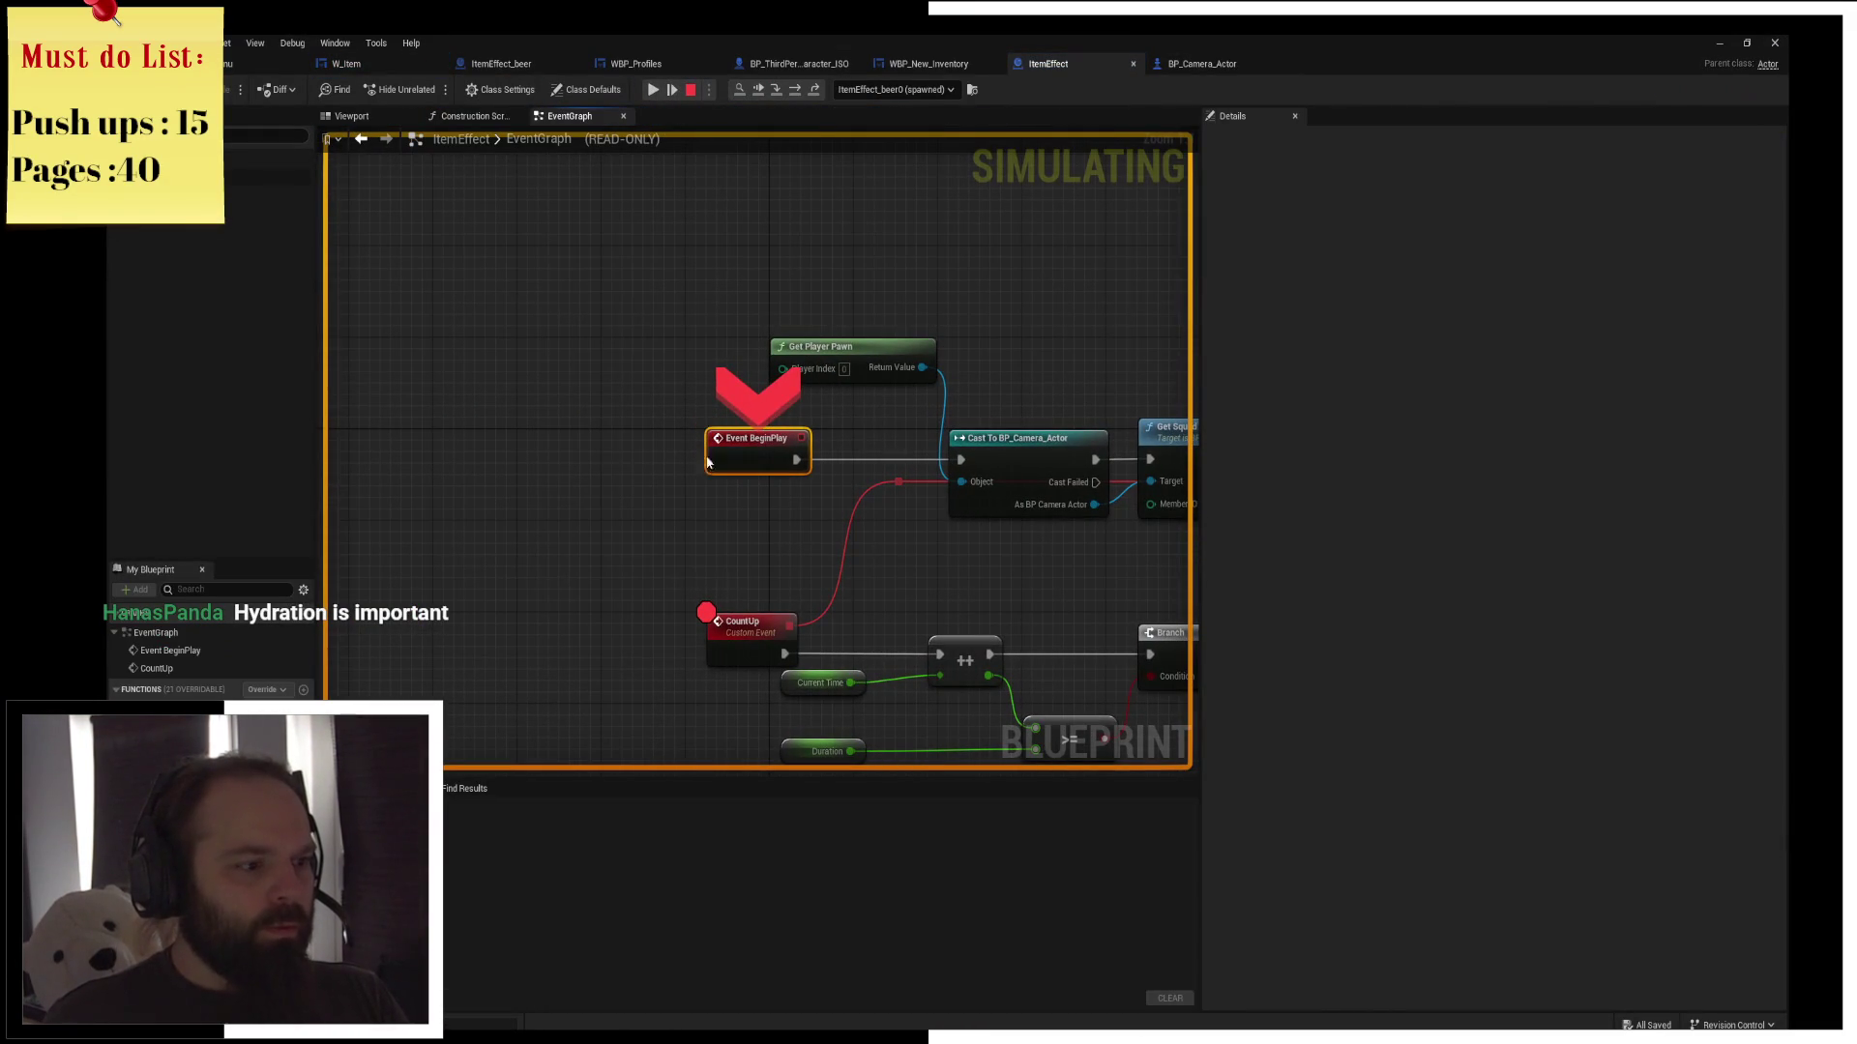
left_click(741, 639)
key("F9")
Resume the game, close the inventory and right-click to hit the IA_RightClick breakpoint
left_click(671, 85)
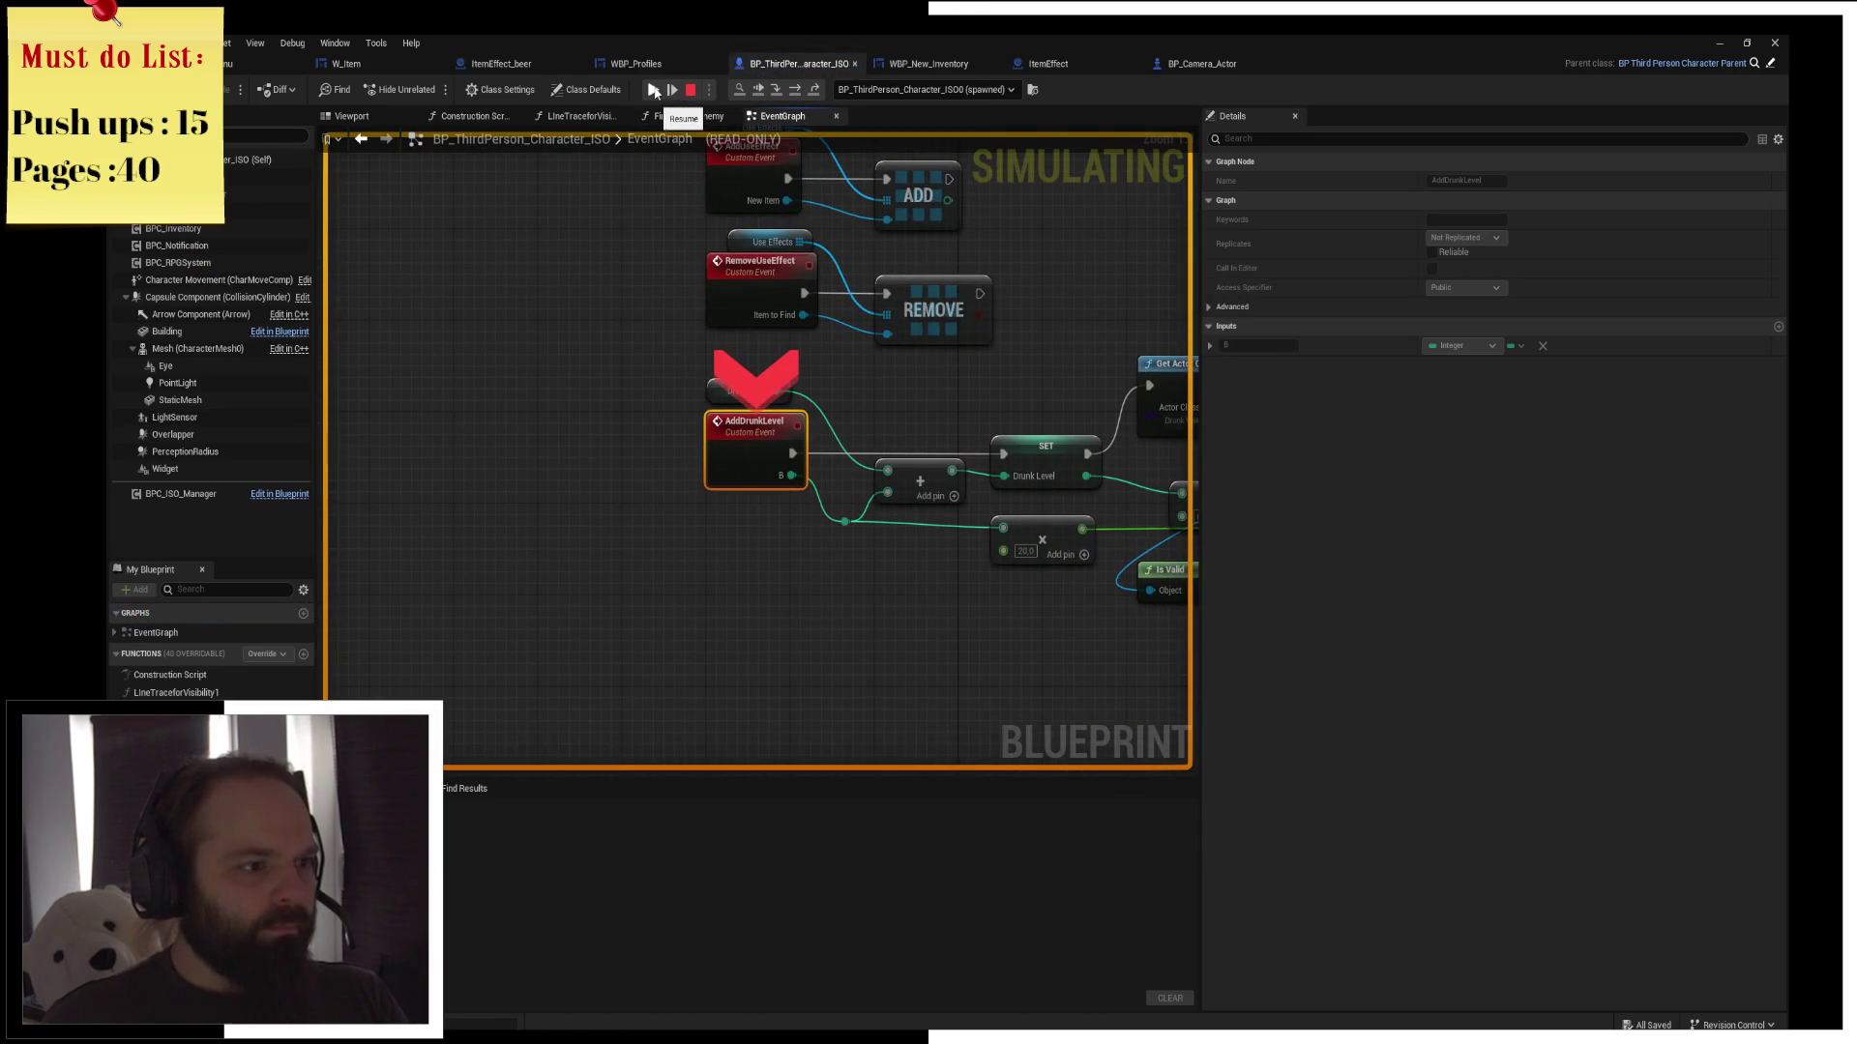
left_click(656, 91)
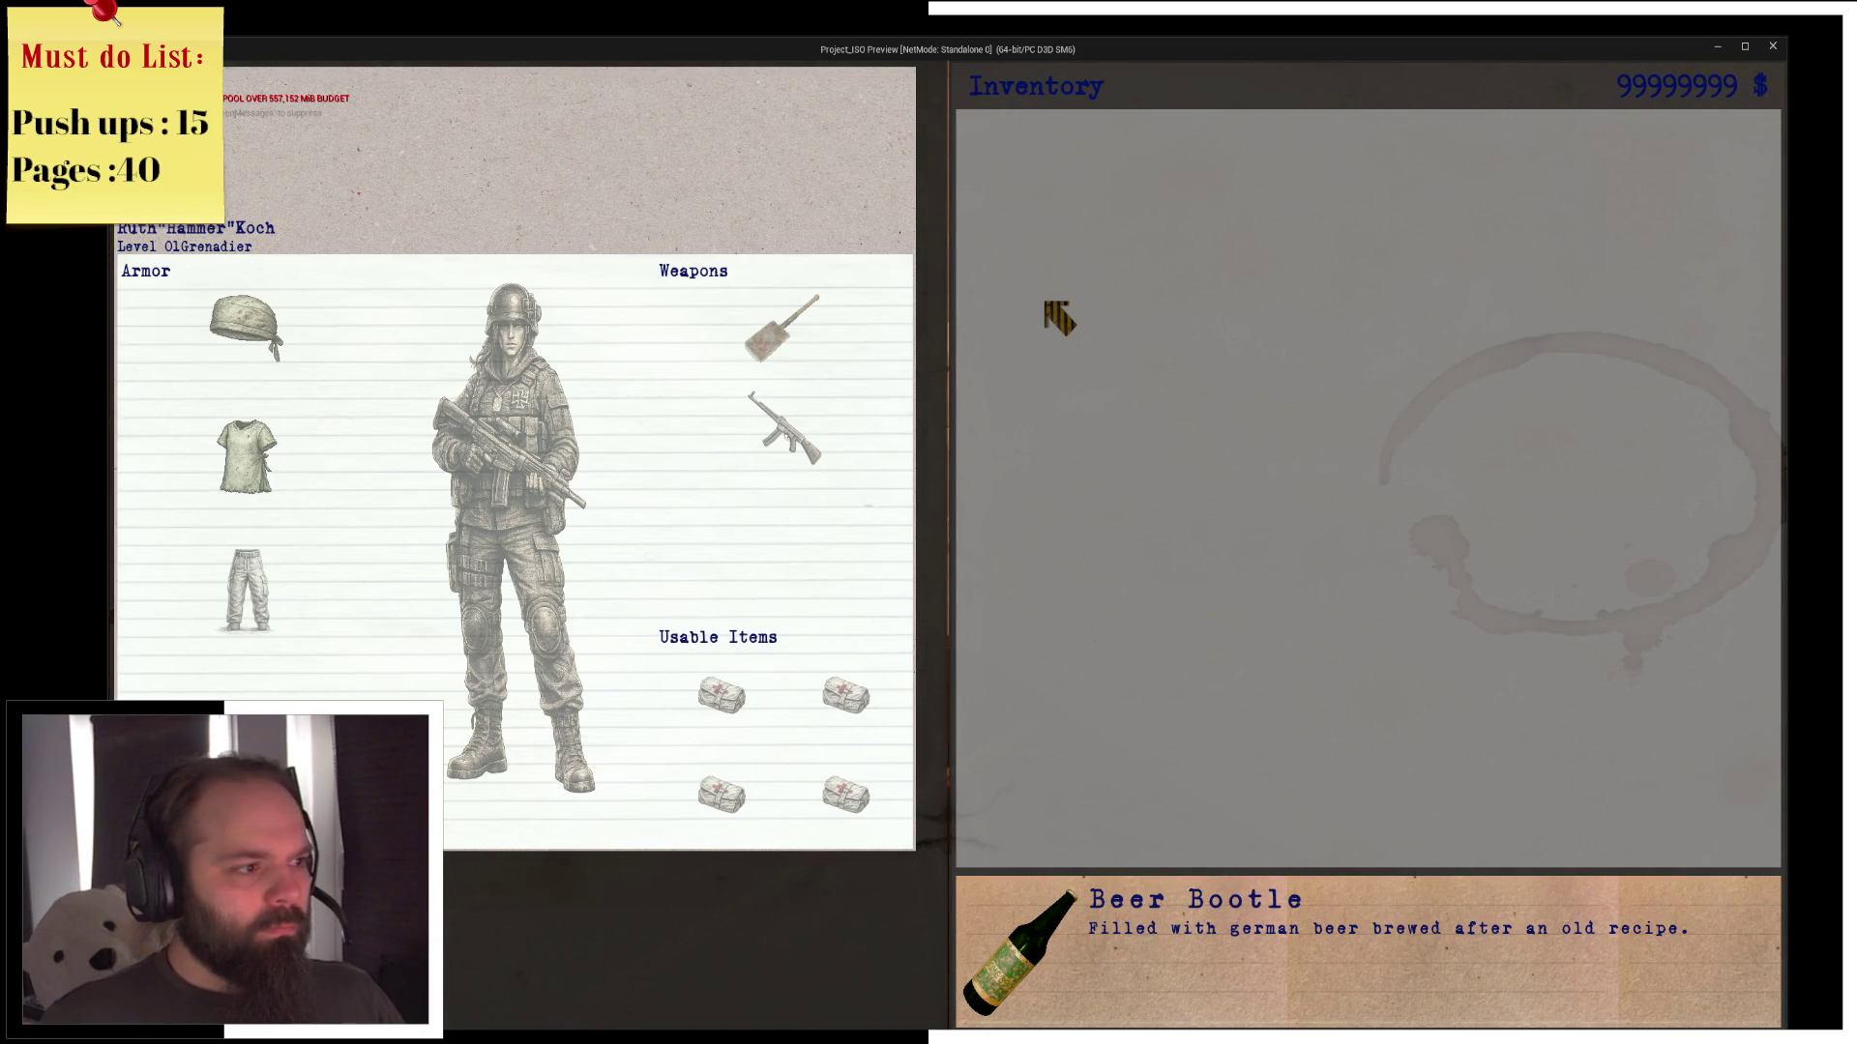
key("i")
right_click(1112, 396)
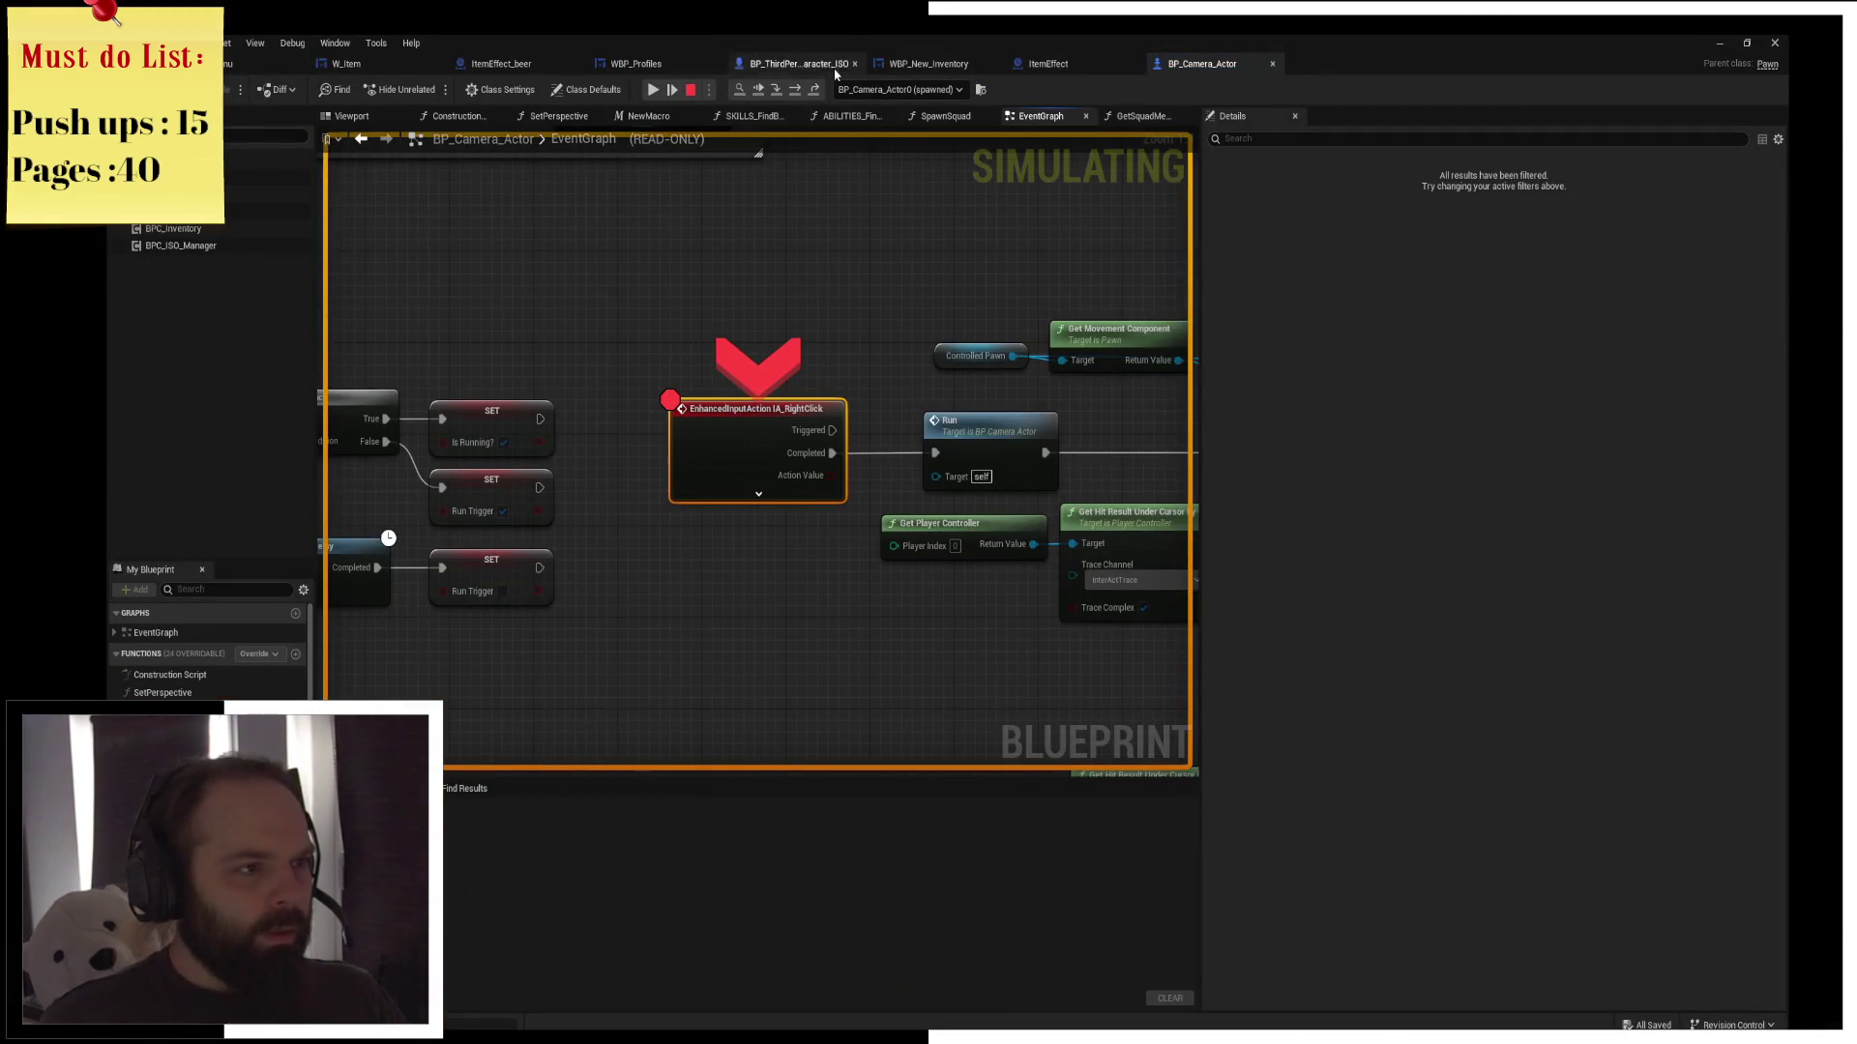
Step through the Run, Line Trace and Move To Location nodes, watching their pin values
left_click(793, 90)
left_click(793, 90)
mouse_move(754, 445)
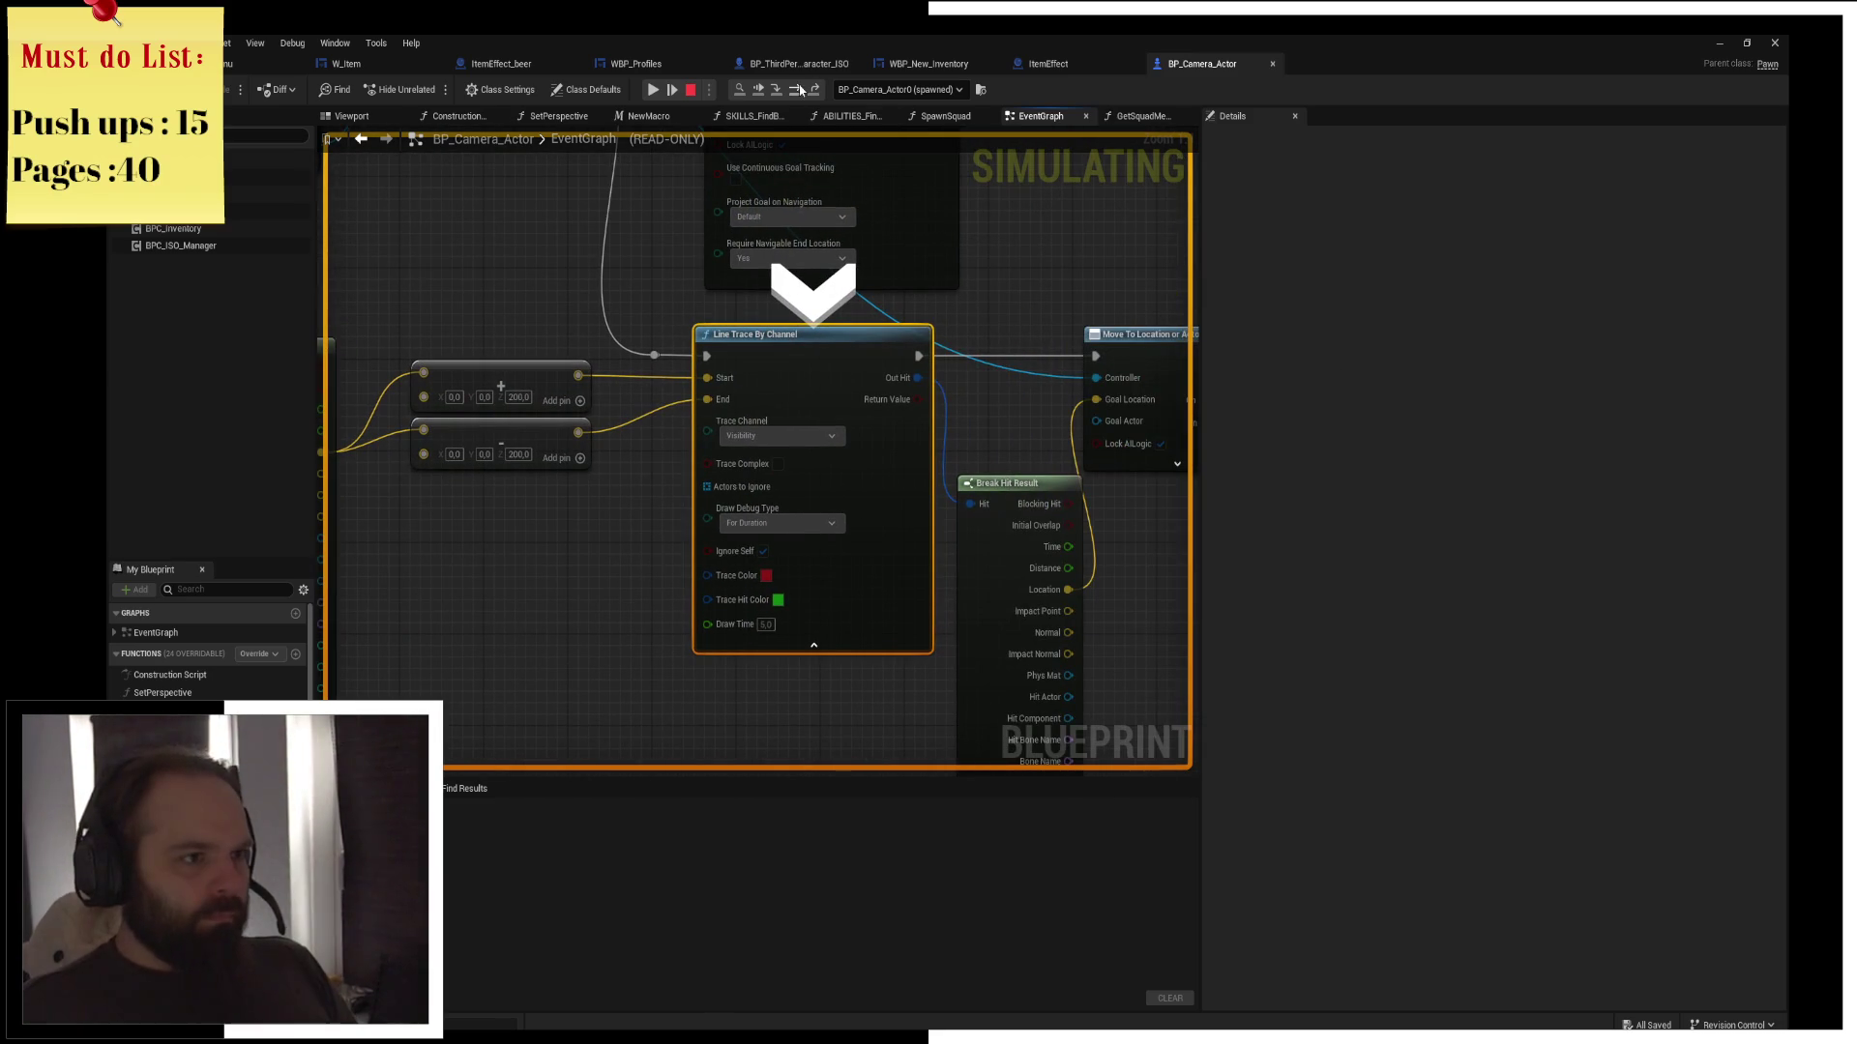
key("F10")
mouse_move(691, 463)
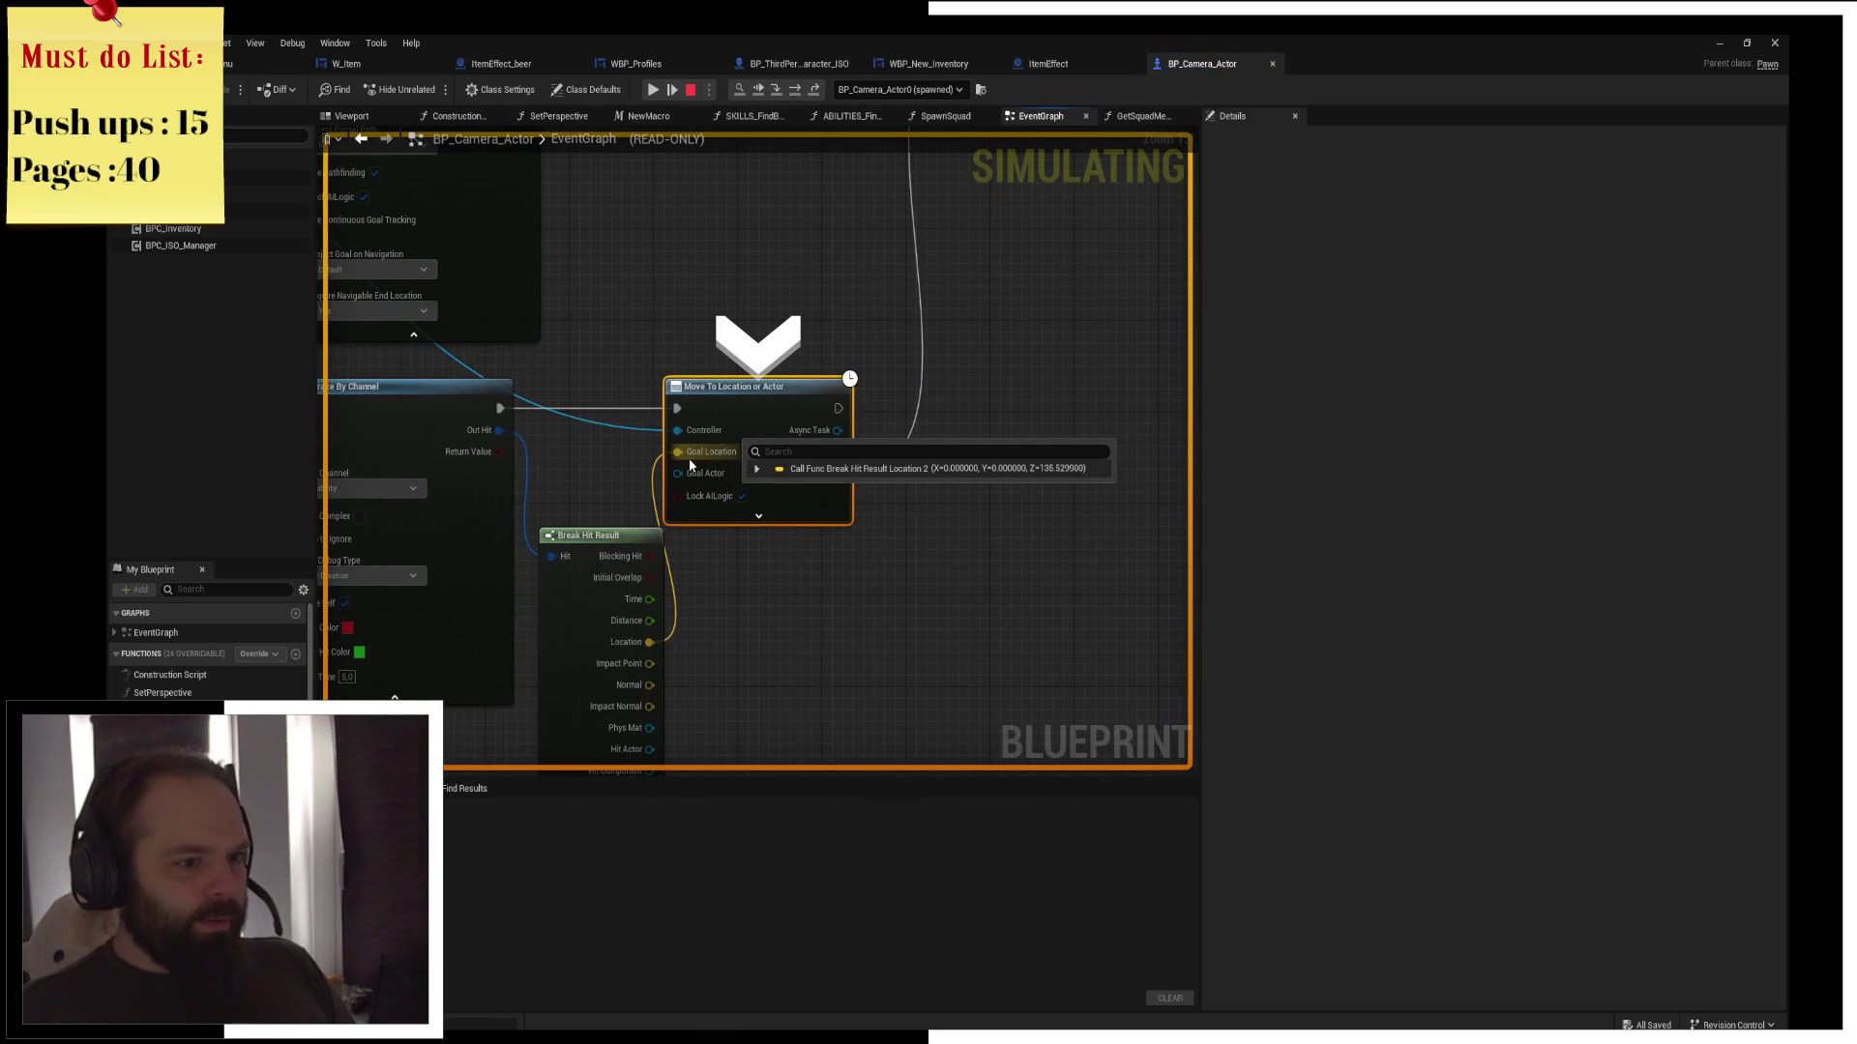
mouse_move(826, 549)
key("F10")
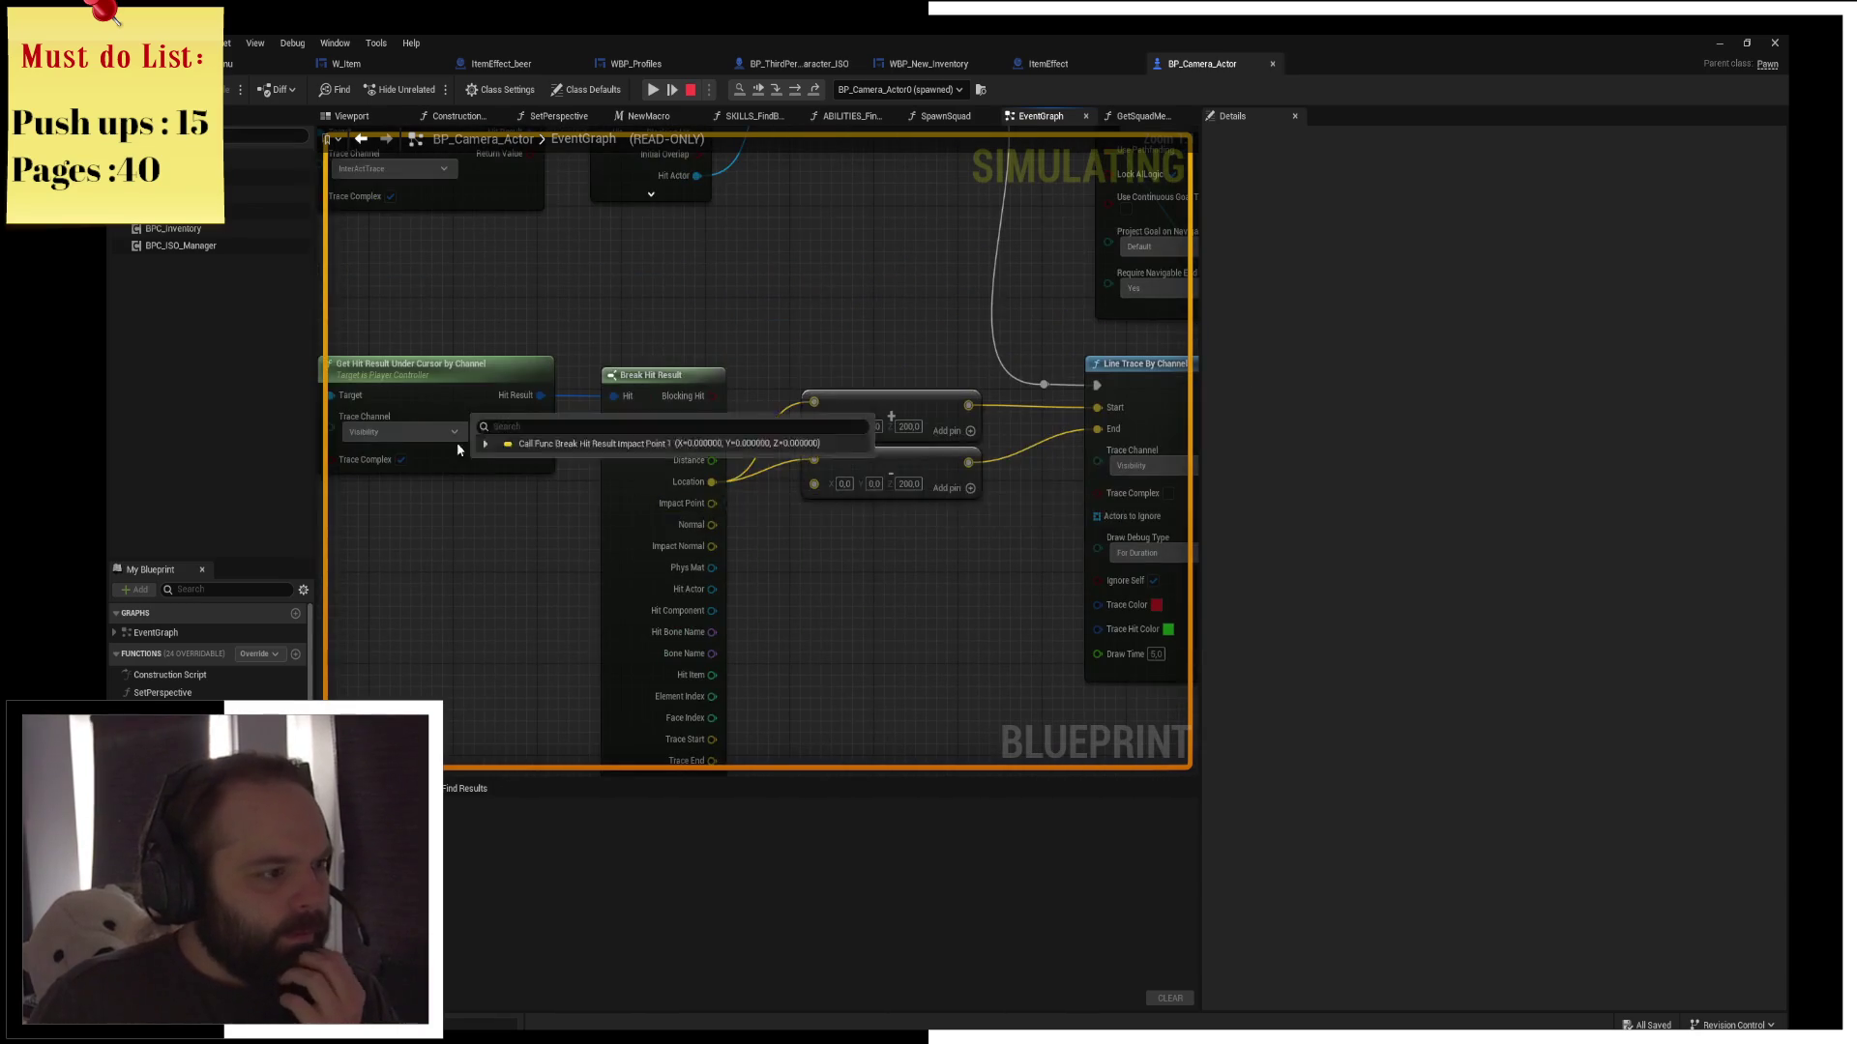
Inspect the expanded Hit Result pin fields near the Break Hit Result node
left_click(276, 63)
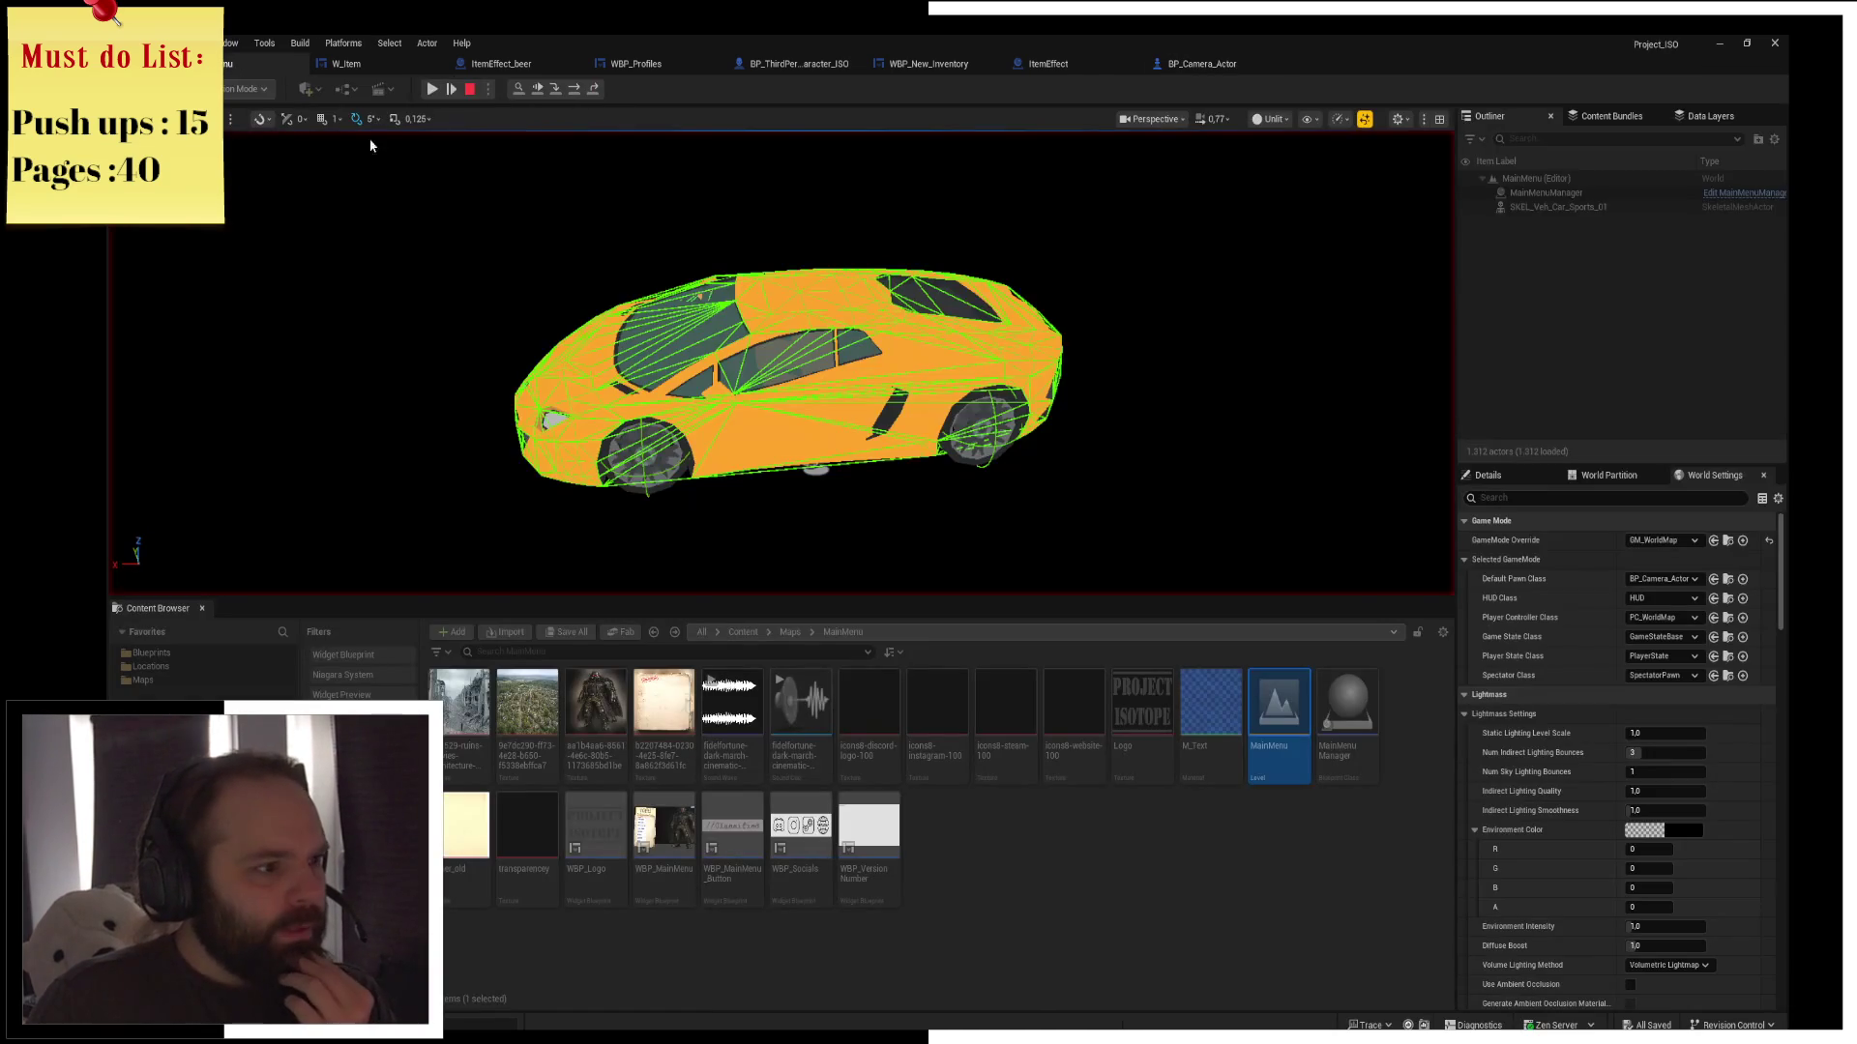
left_click(1224, 64)
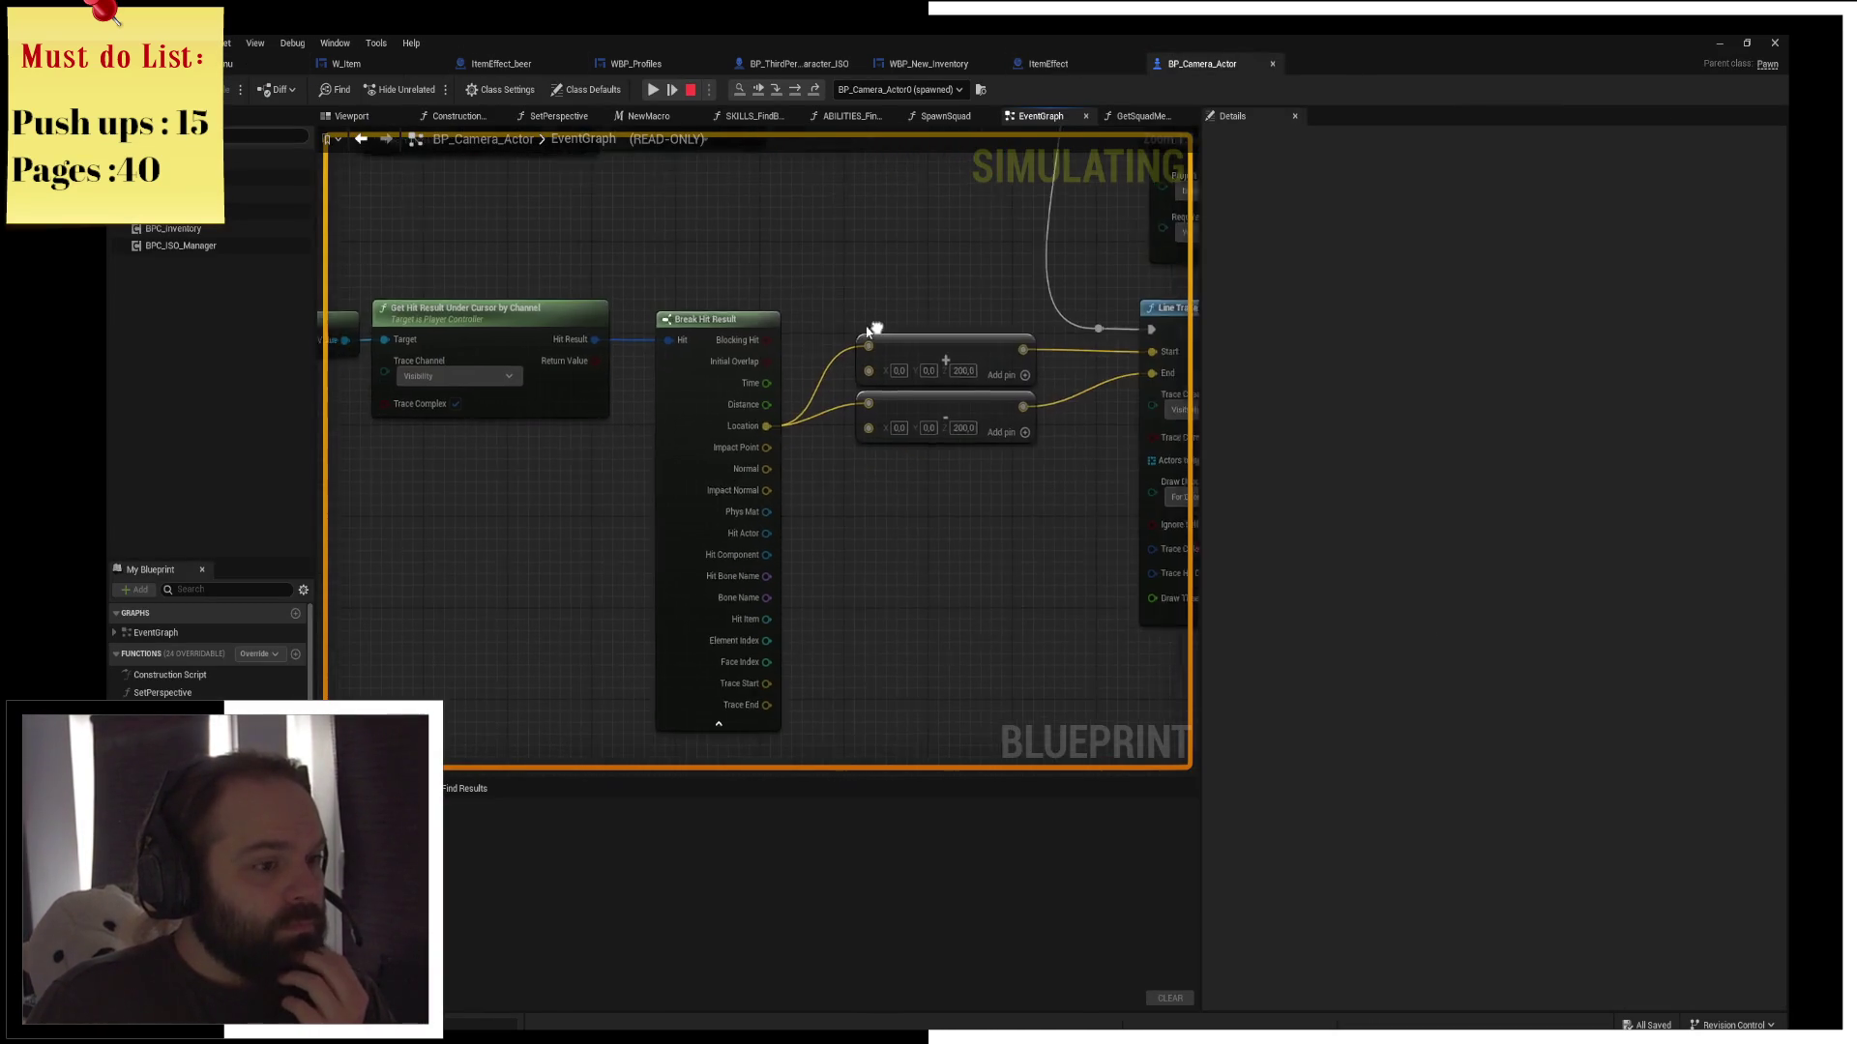
left_click_drag(714, 483, 624, 453)
mouse_move(917, 306)
left_mouse_down()
mouse_move(758, 257)
mouse_move(783, 257)
left_mouse_up()
right_click(707, 347)
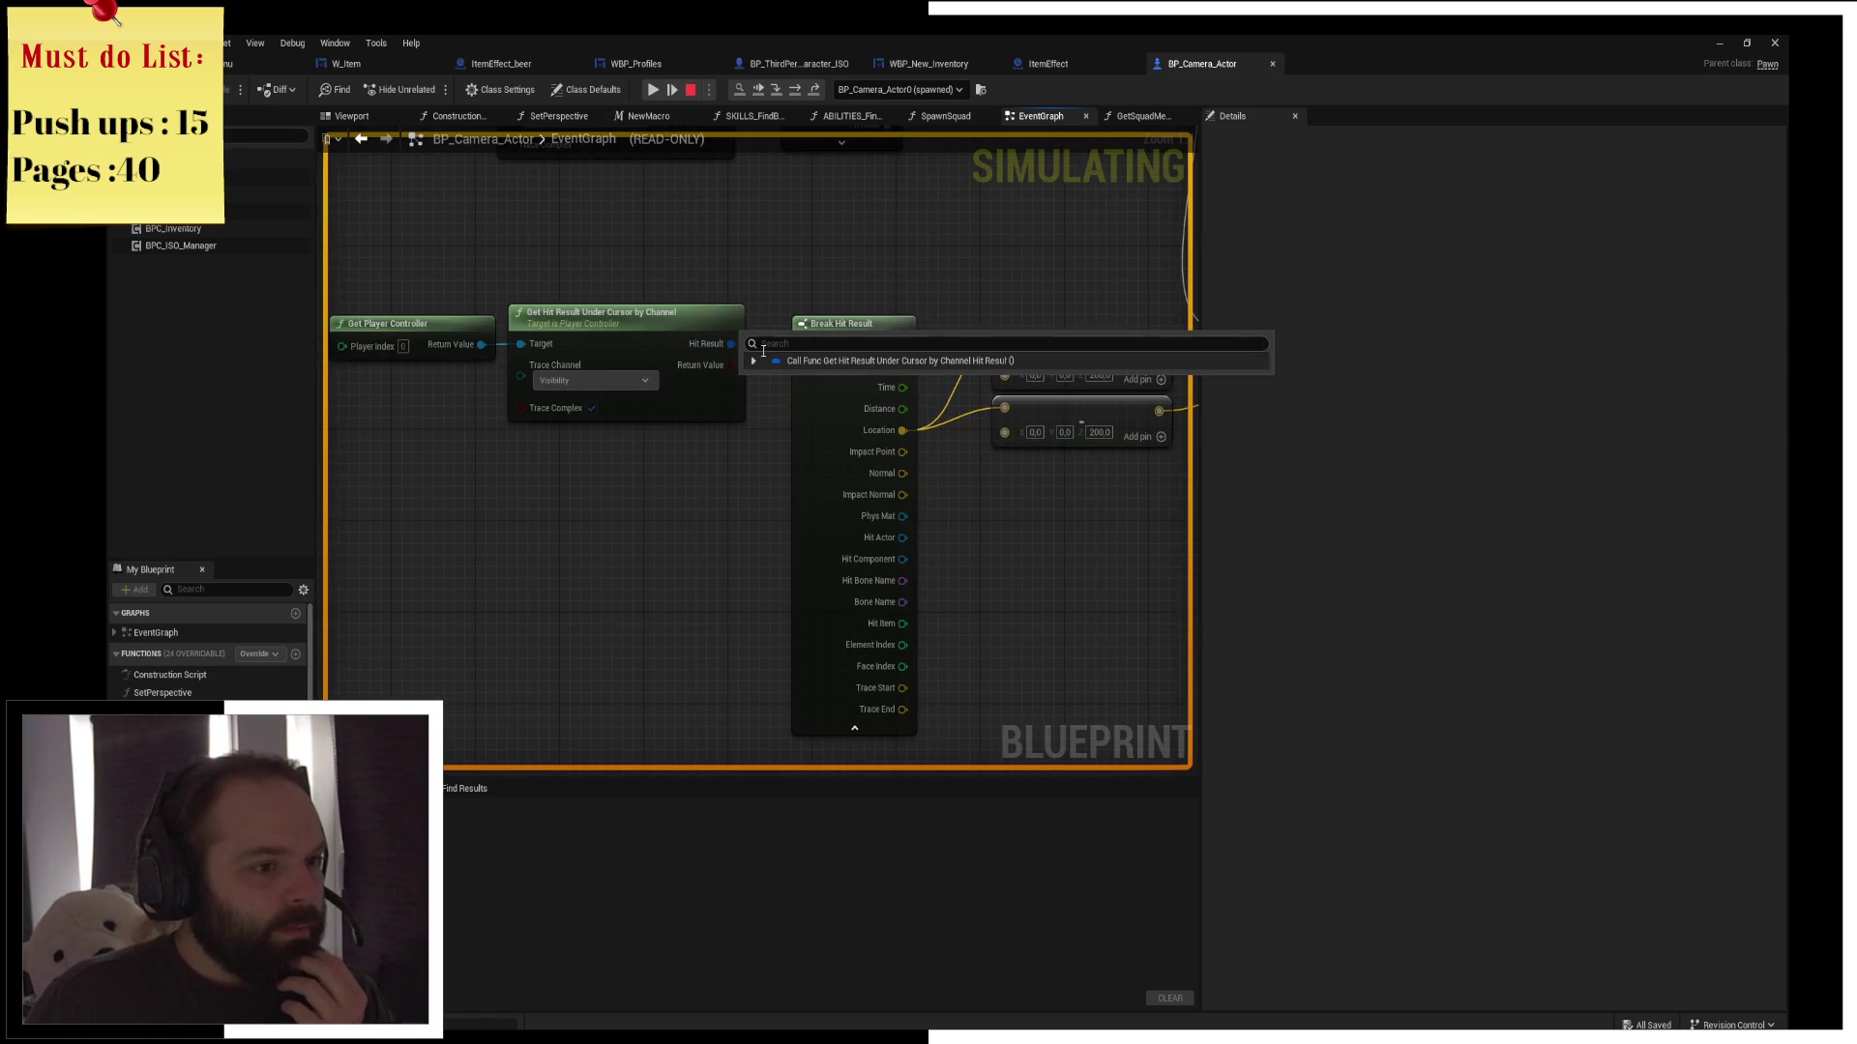
left_click(755, 361)
scroll(820, 538, "down", 2)
scroll(820, 538, "down", 4)
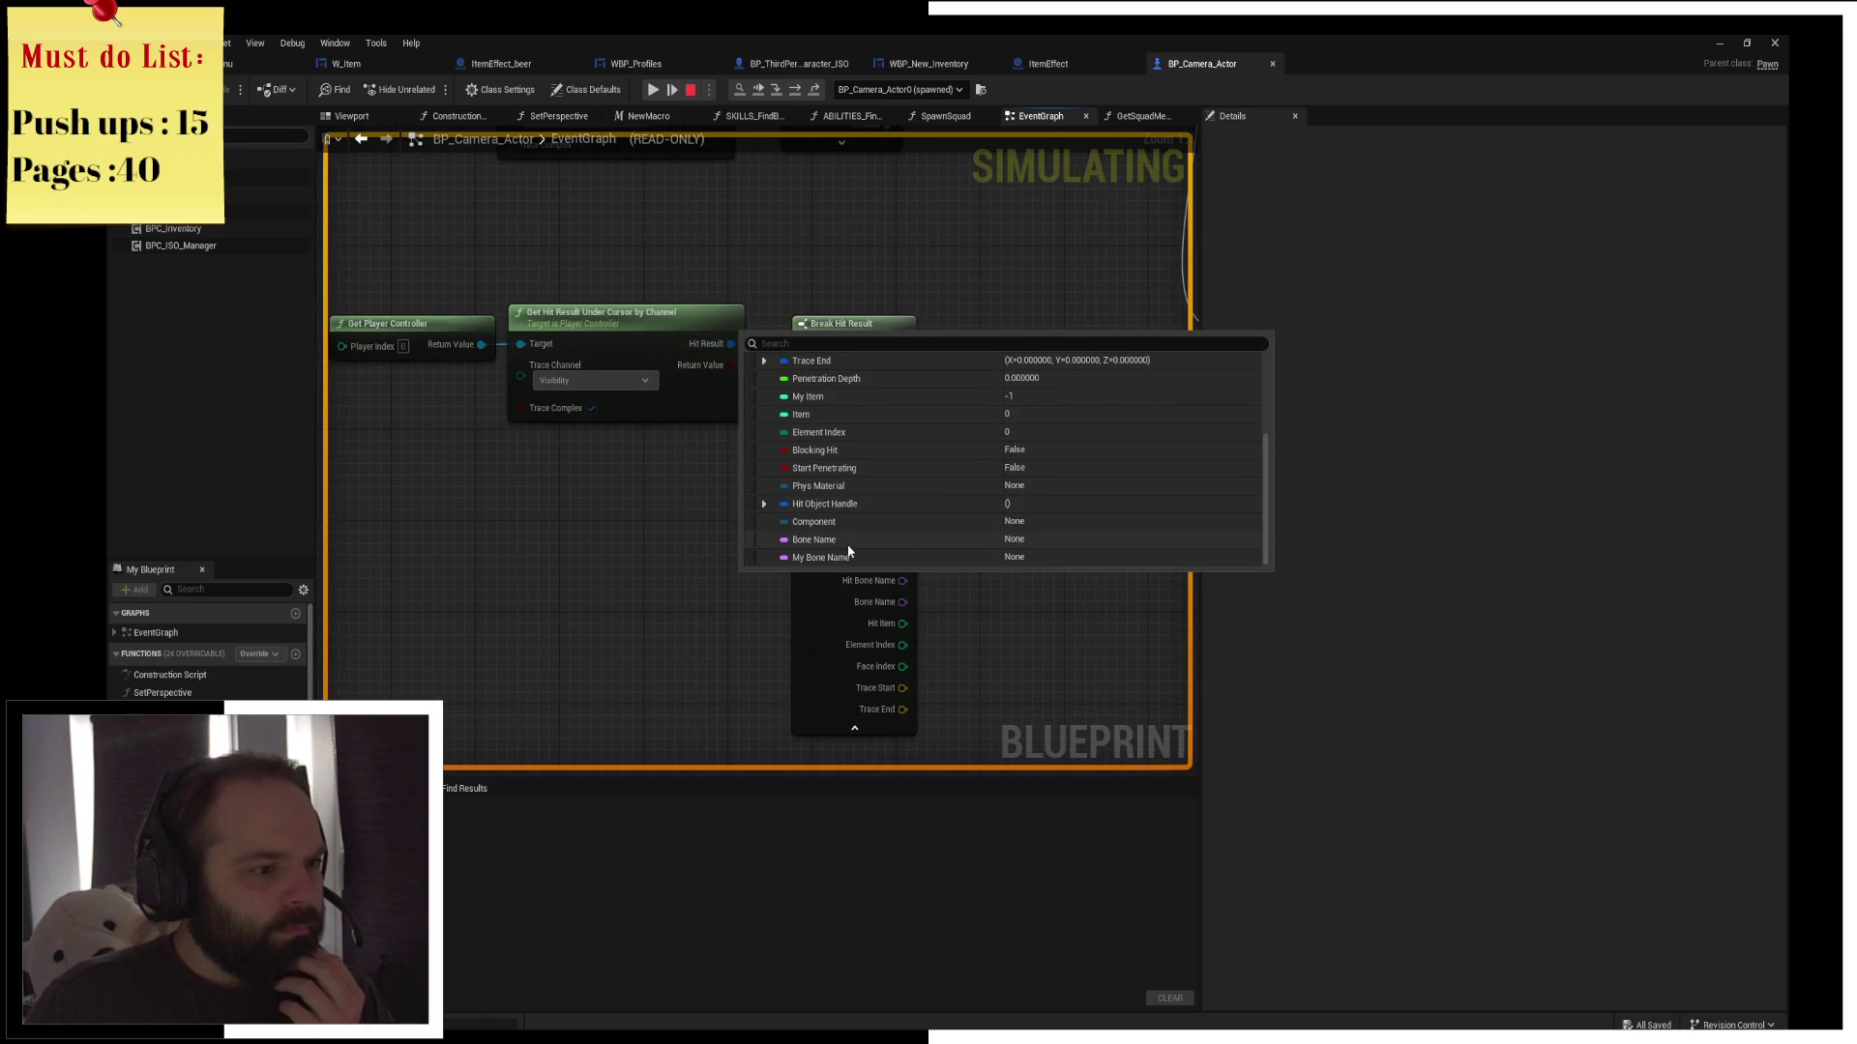
scroll(849, 552, "up", 4)
scroll(837, 513, "up", 2)
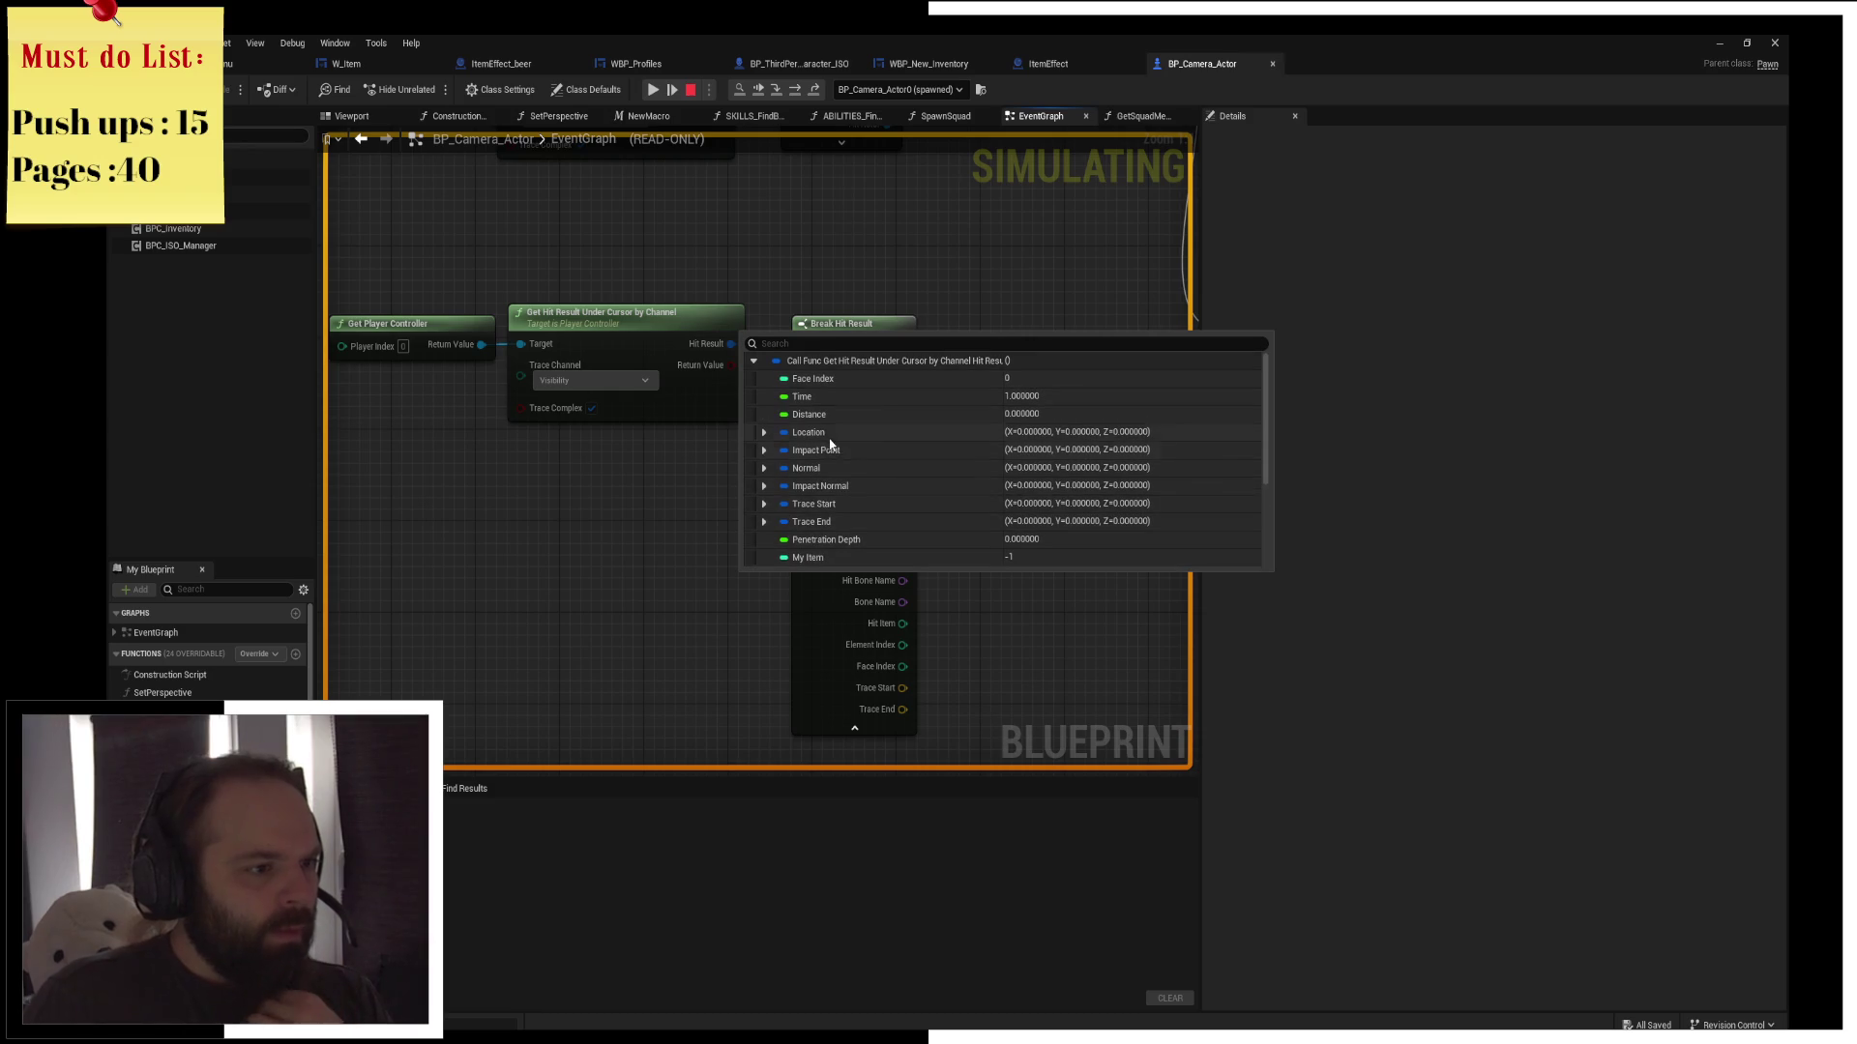
left_click_drag(905, 431, 766, 416)
mouse_move(765, 415)
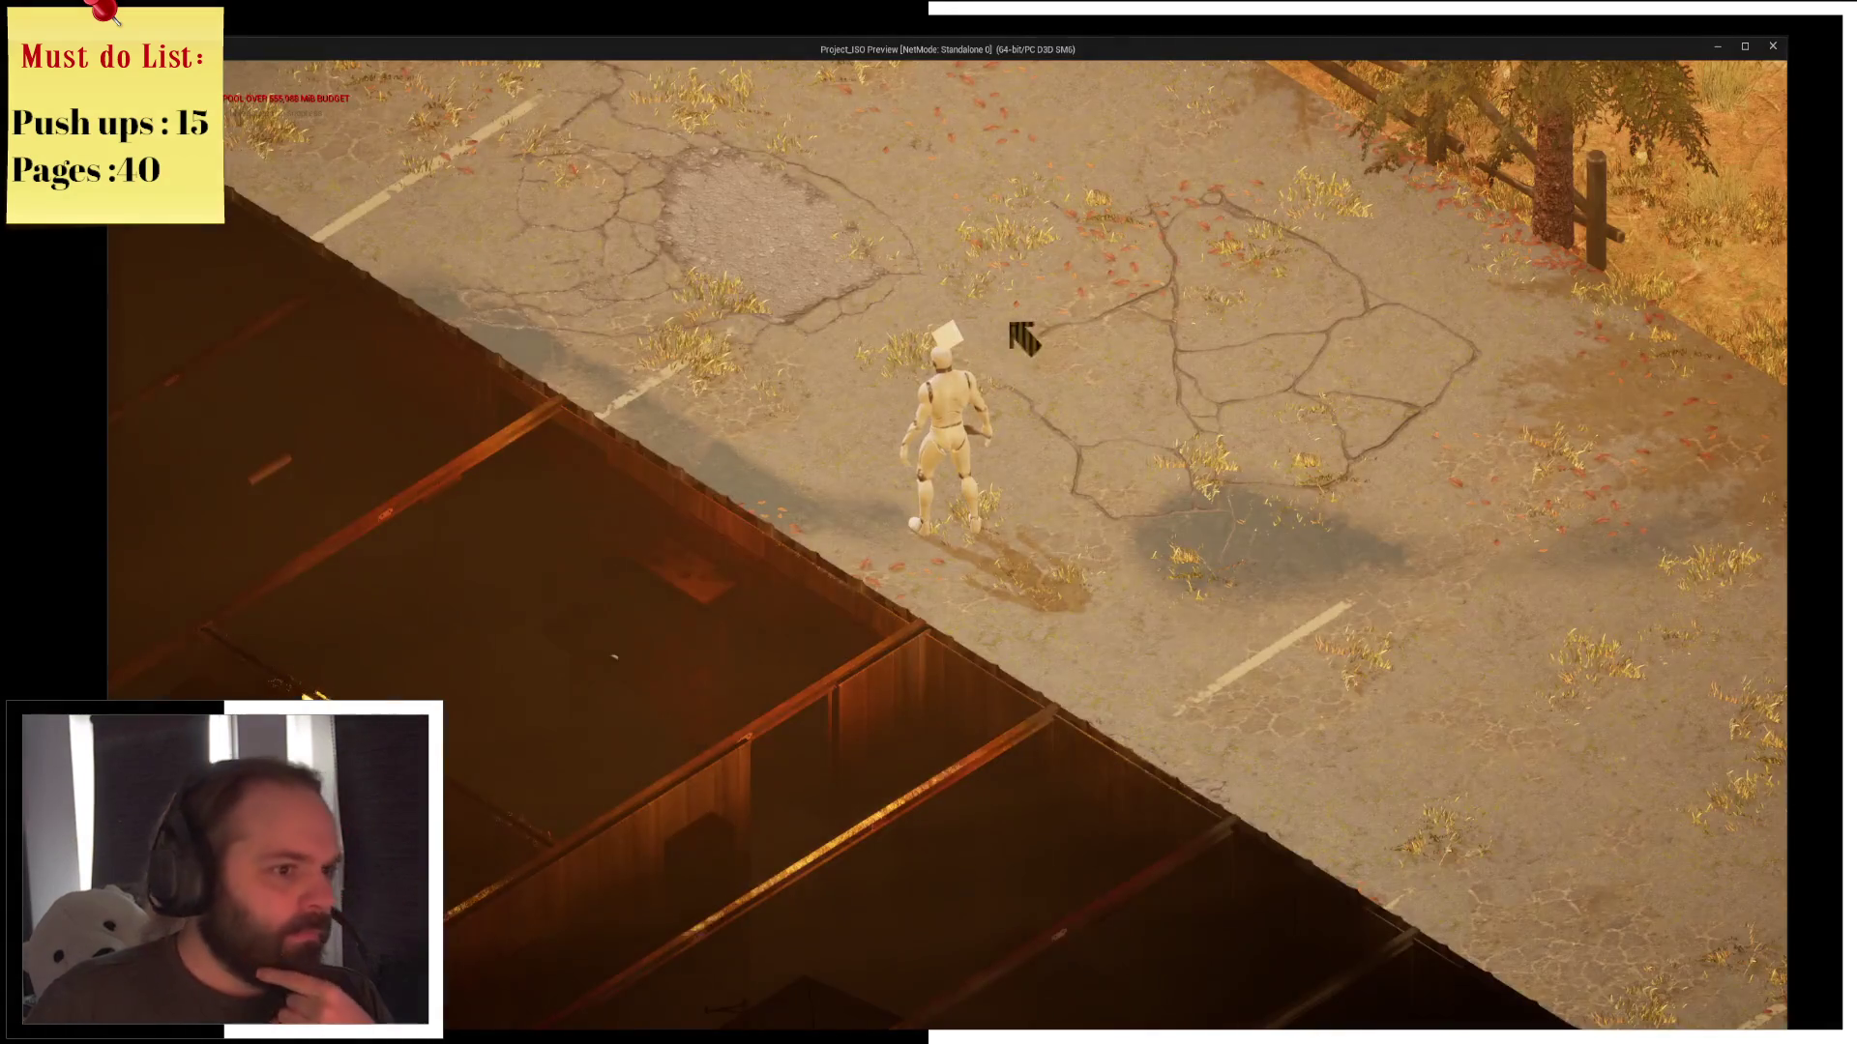
Re-trigger the right-click move in game and step to the line trace to recheck the Get Hit Result values
right_click(1019, 332)
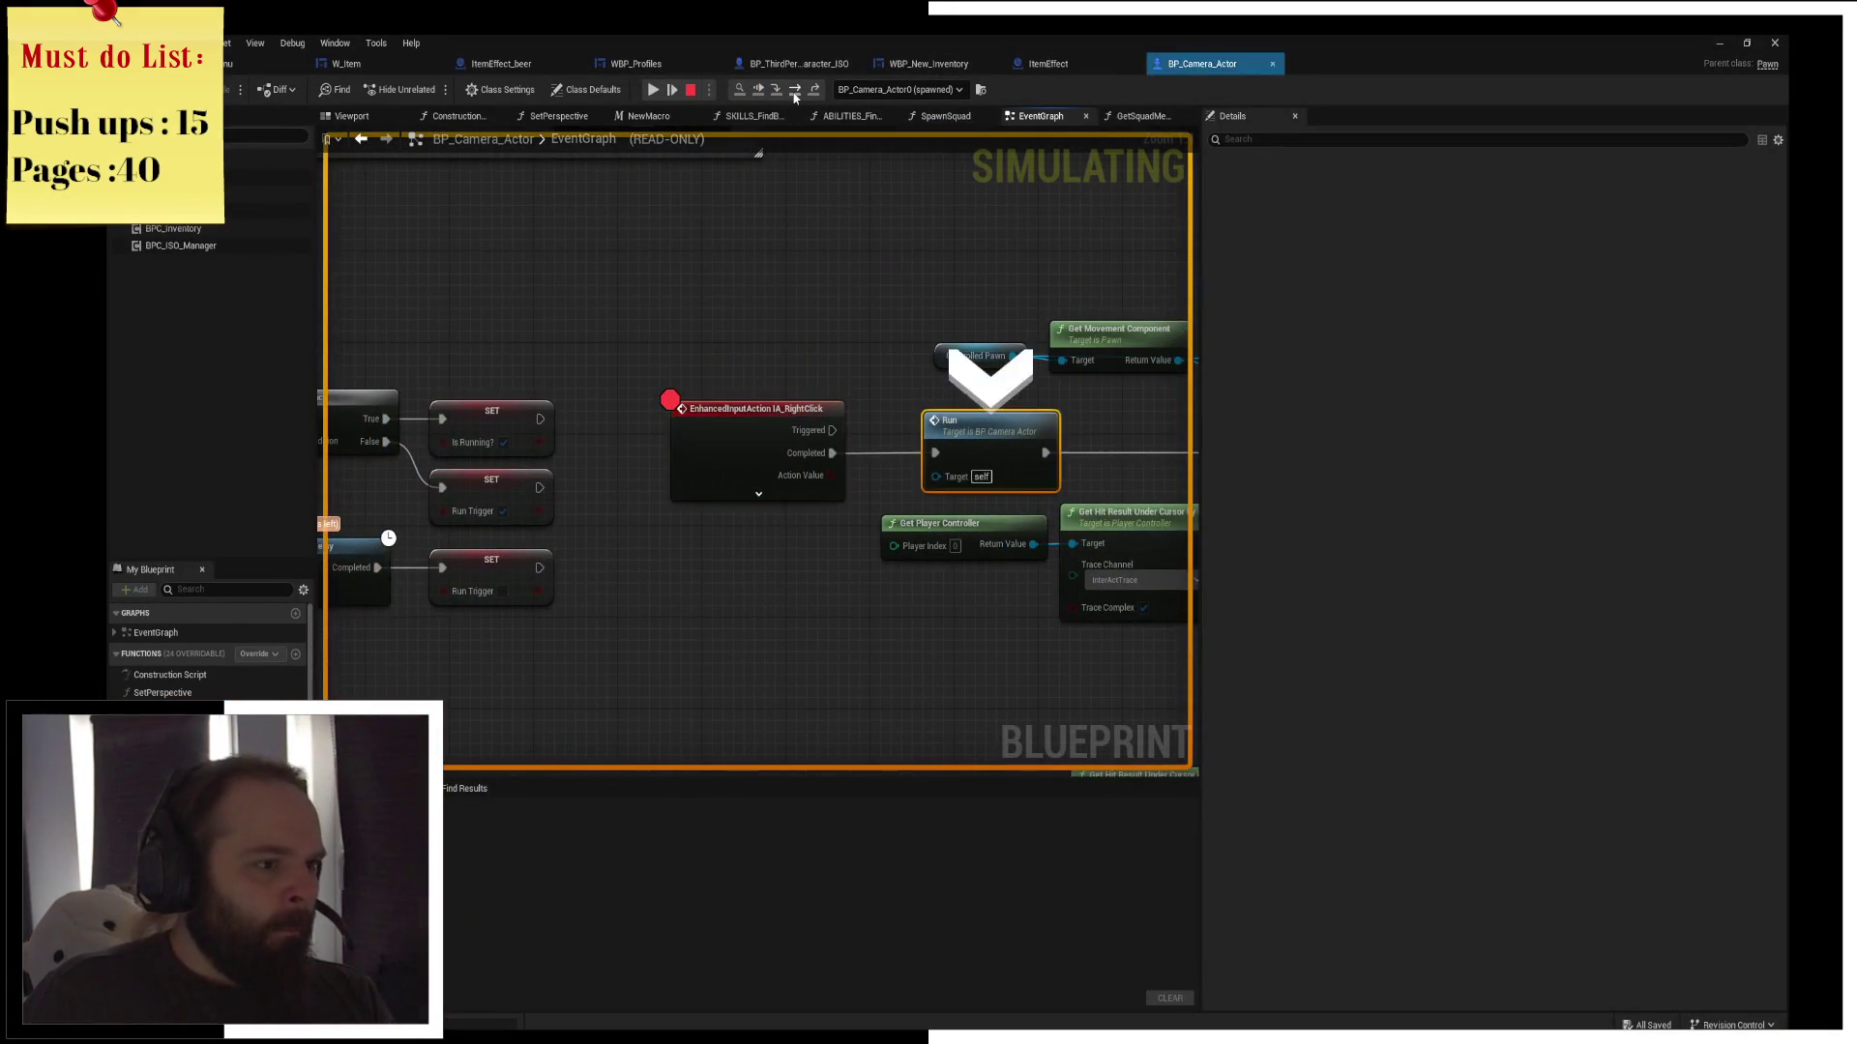
left_click(795, 96)
left_click(795, 97)
left_click(795, 96)
mouse_move(644, 446)
left_click_drag(644, 446, 909, 454)
mouse_move(737, 369)
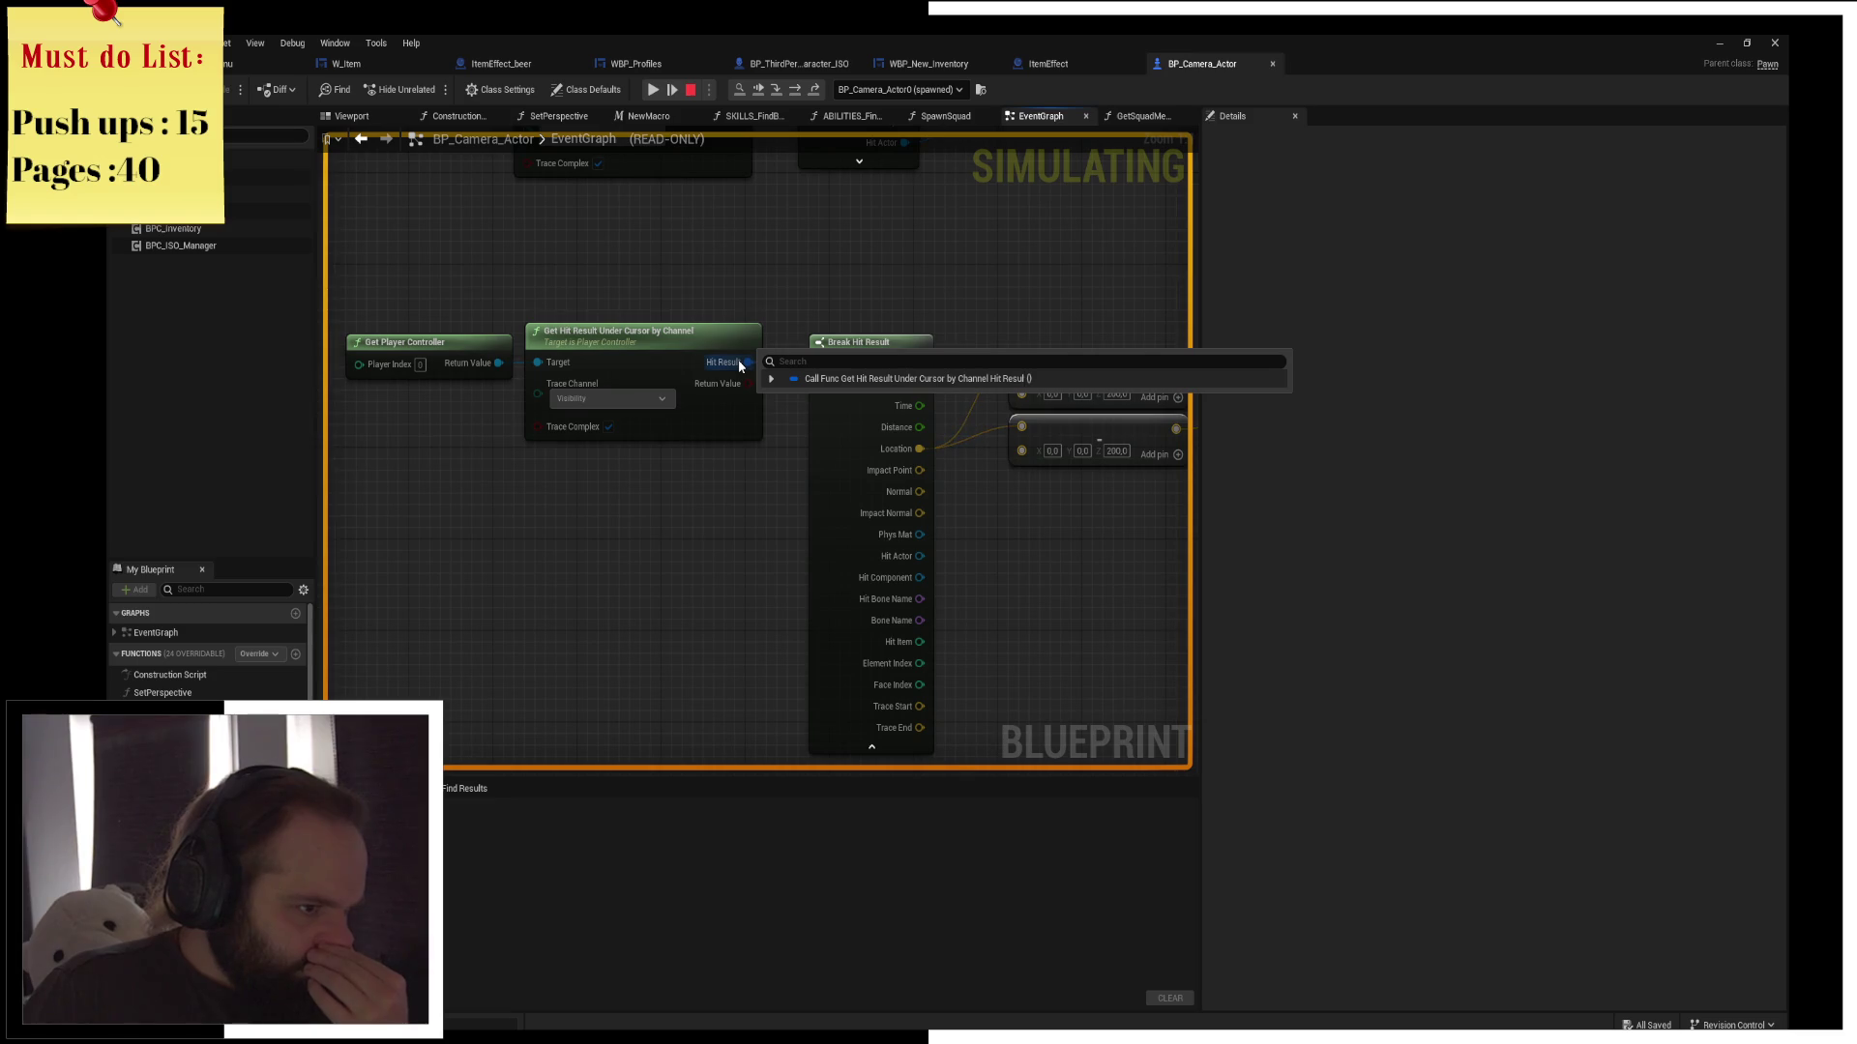
mouse_move(577, 370)
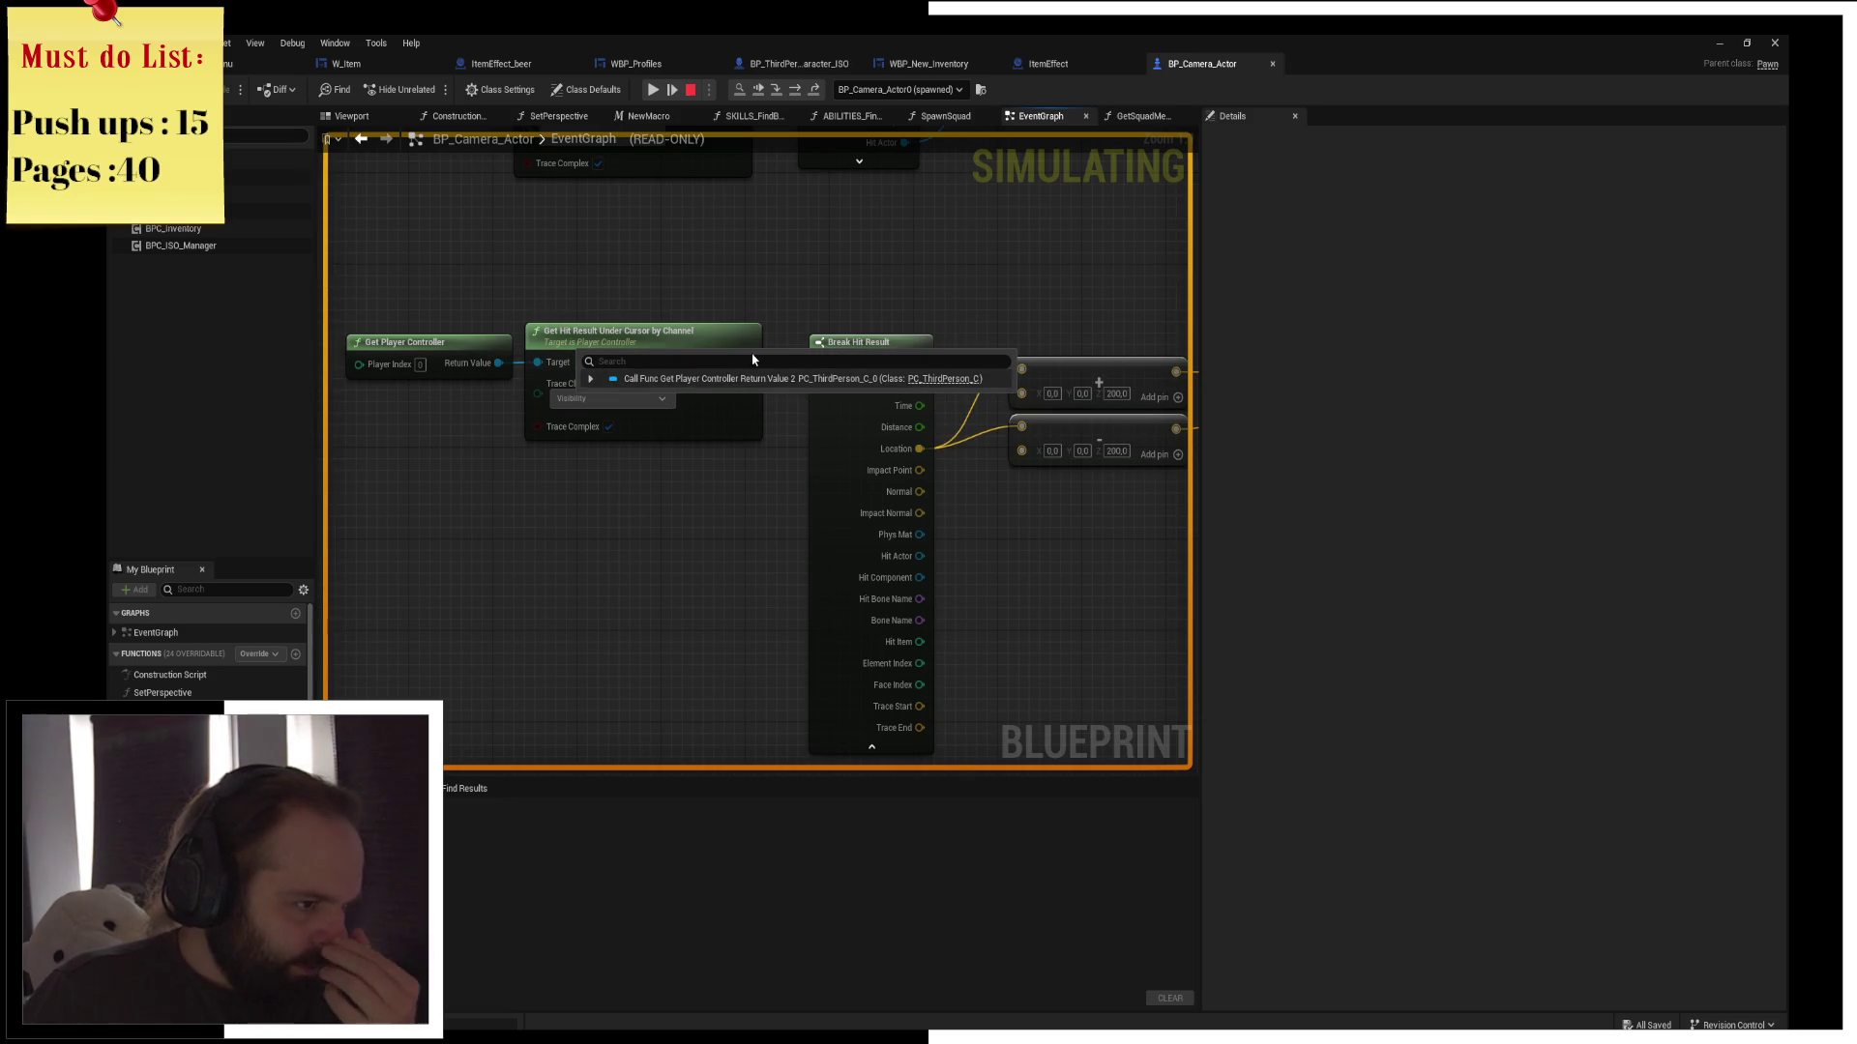
left_click(254, 63)
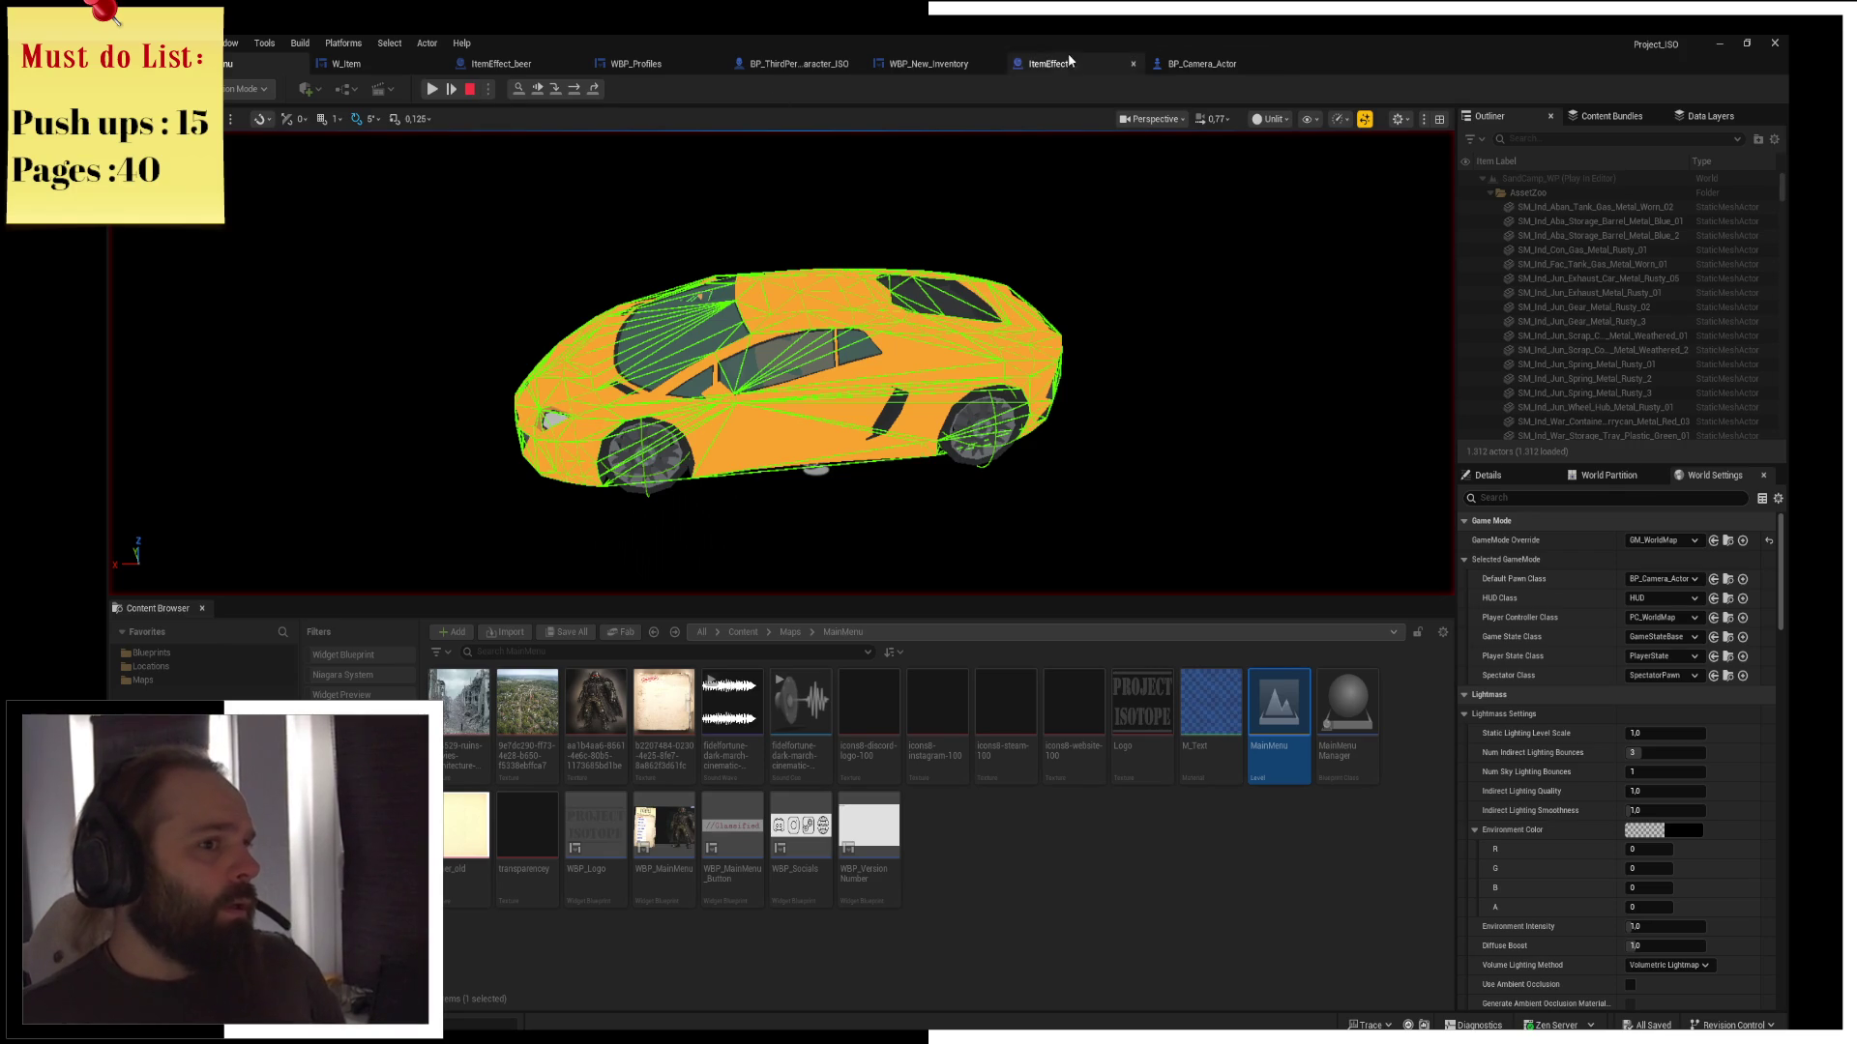
left_click(1199, 64)
Stop the simulation and close the Message Log
left_click_drag(855, 289, 733, 282)
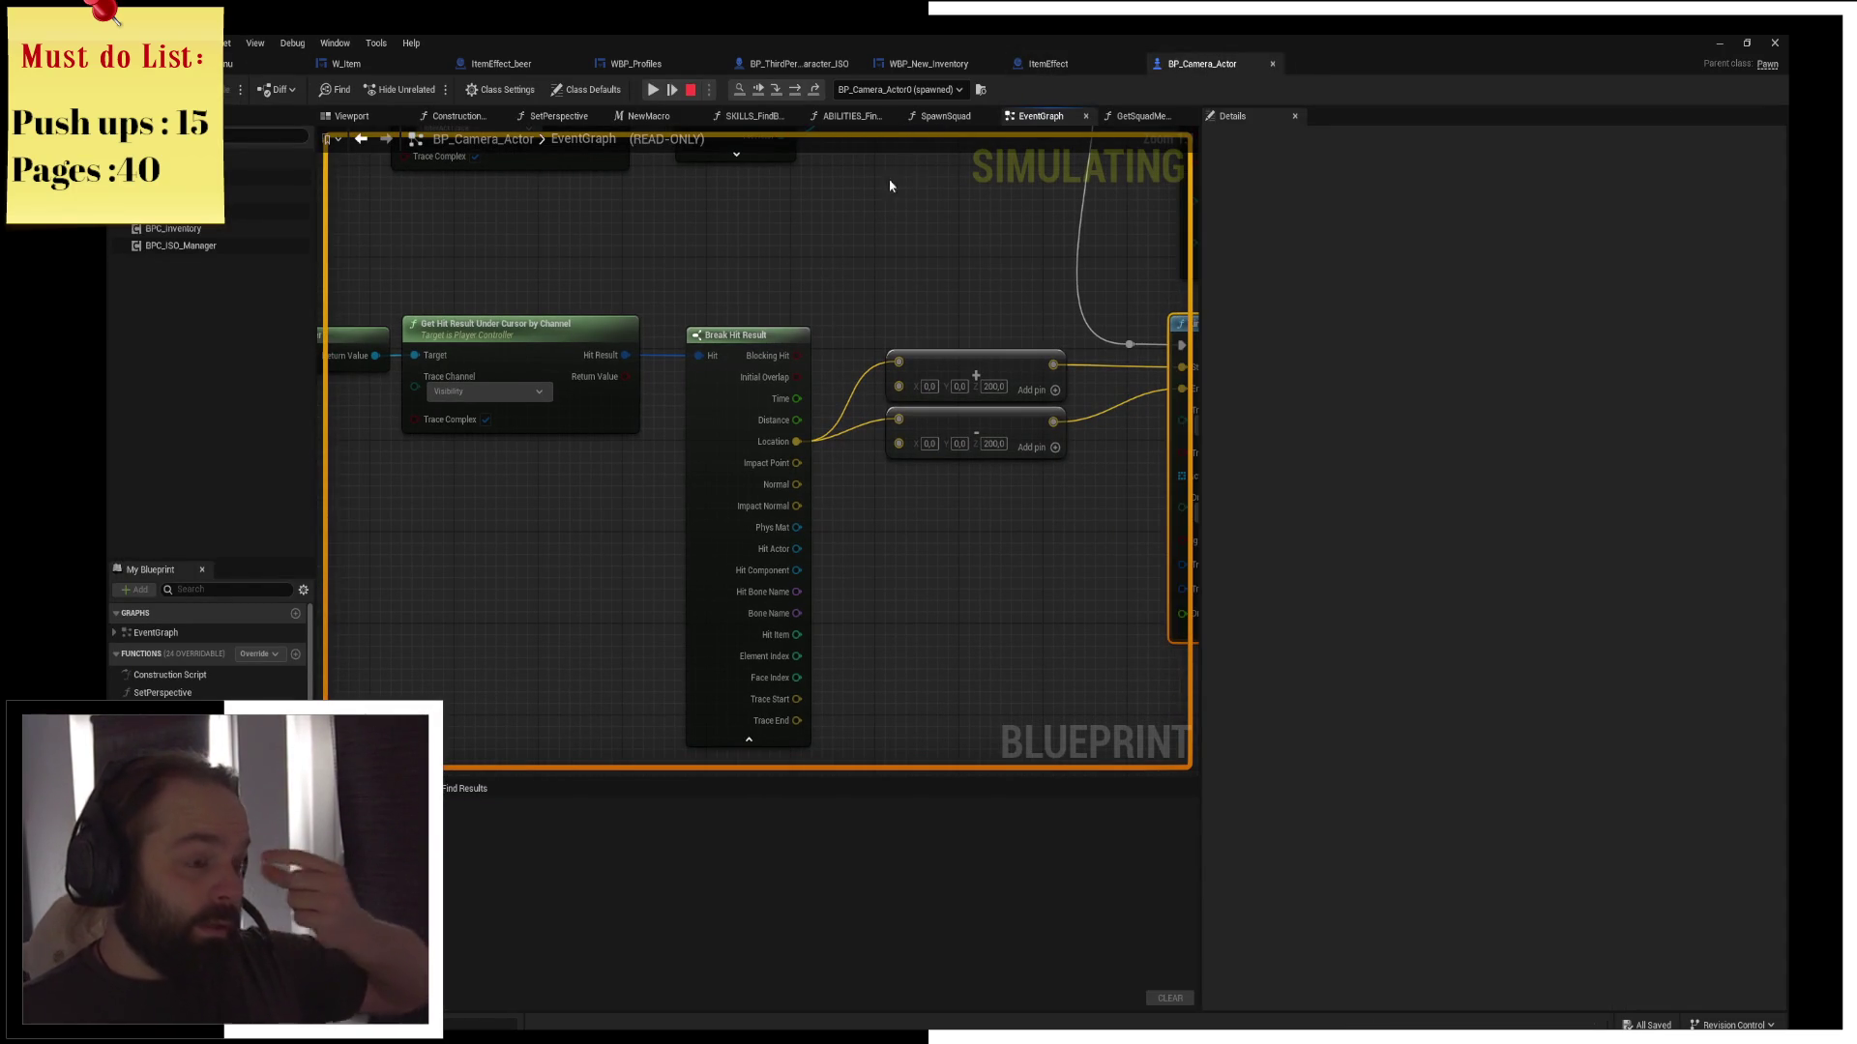
left_click(688, 88)
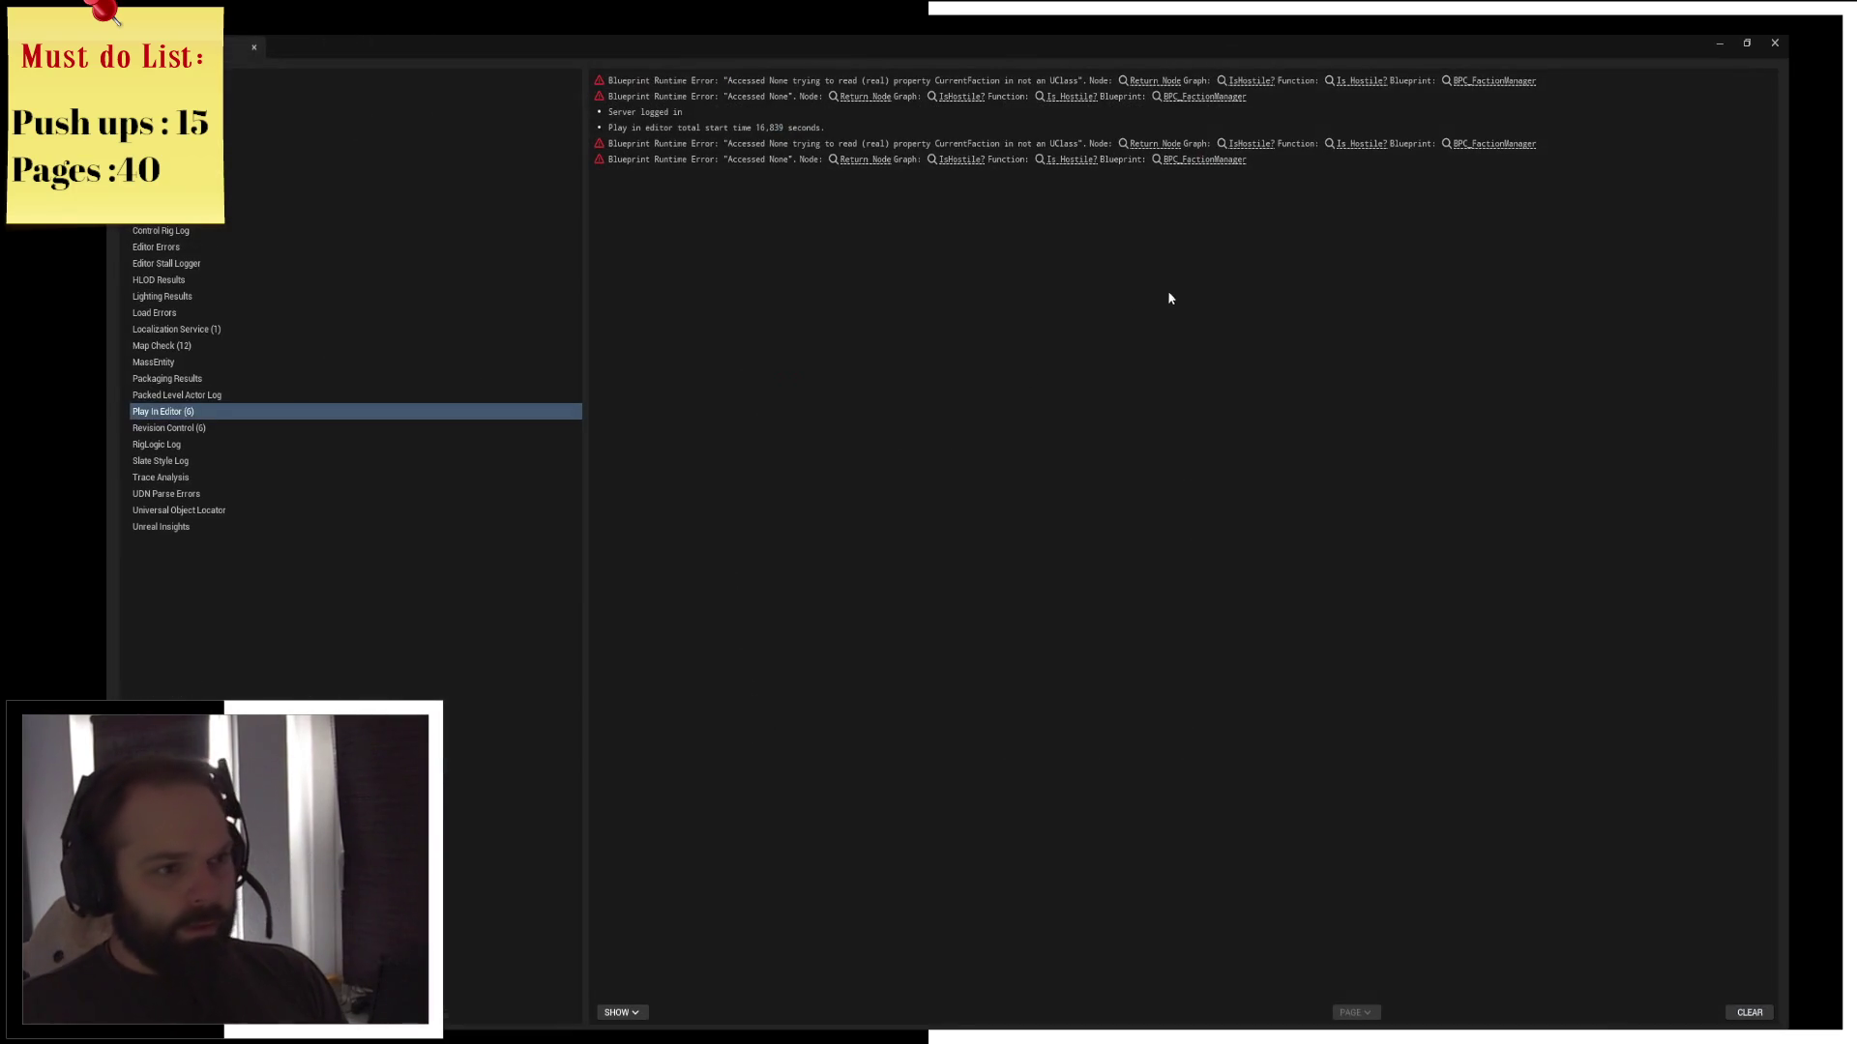
left_click(1773, 42)
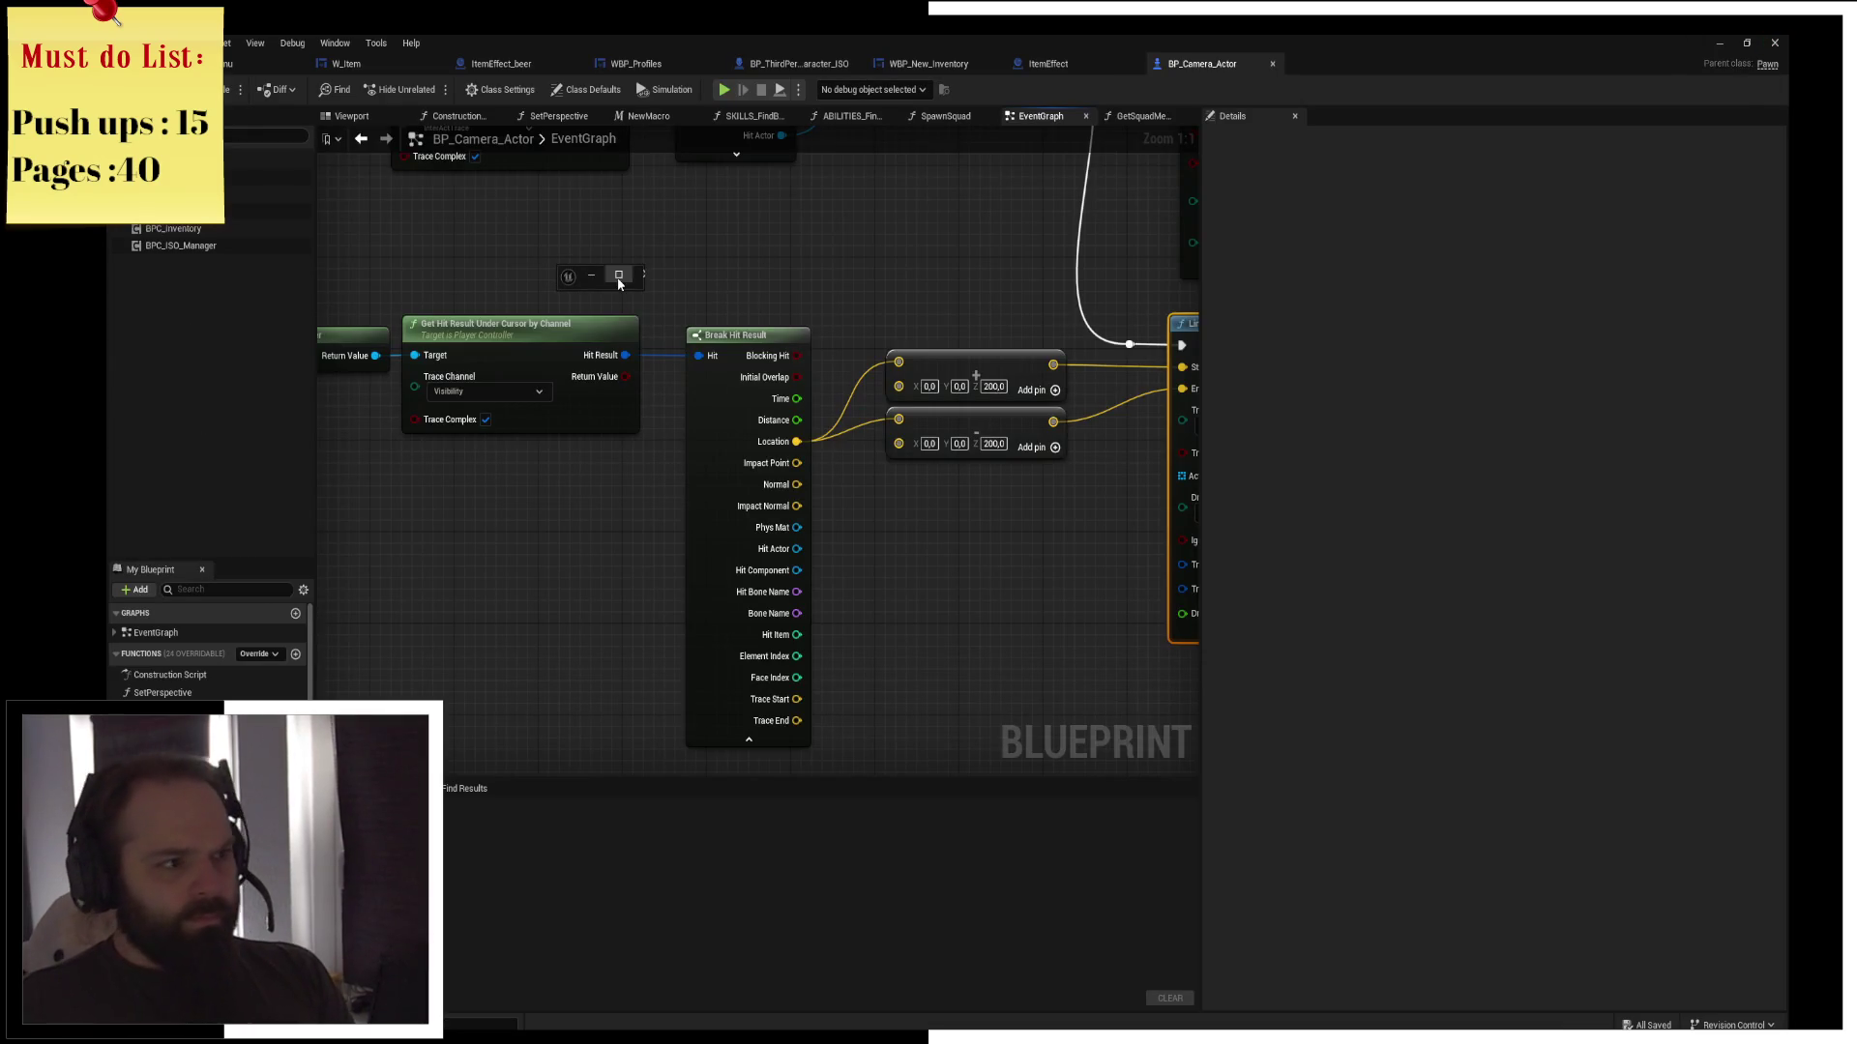
left_click(619, 276)
Change the Z offset from 200 to 500 in both the add and subtract vector nodes
left_click(1775, 42)
left_click_drag(898, 386, 1037, 397)
left_click(996, 442)
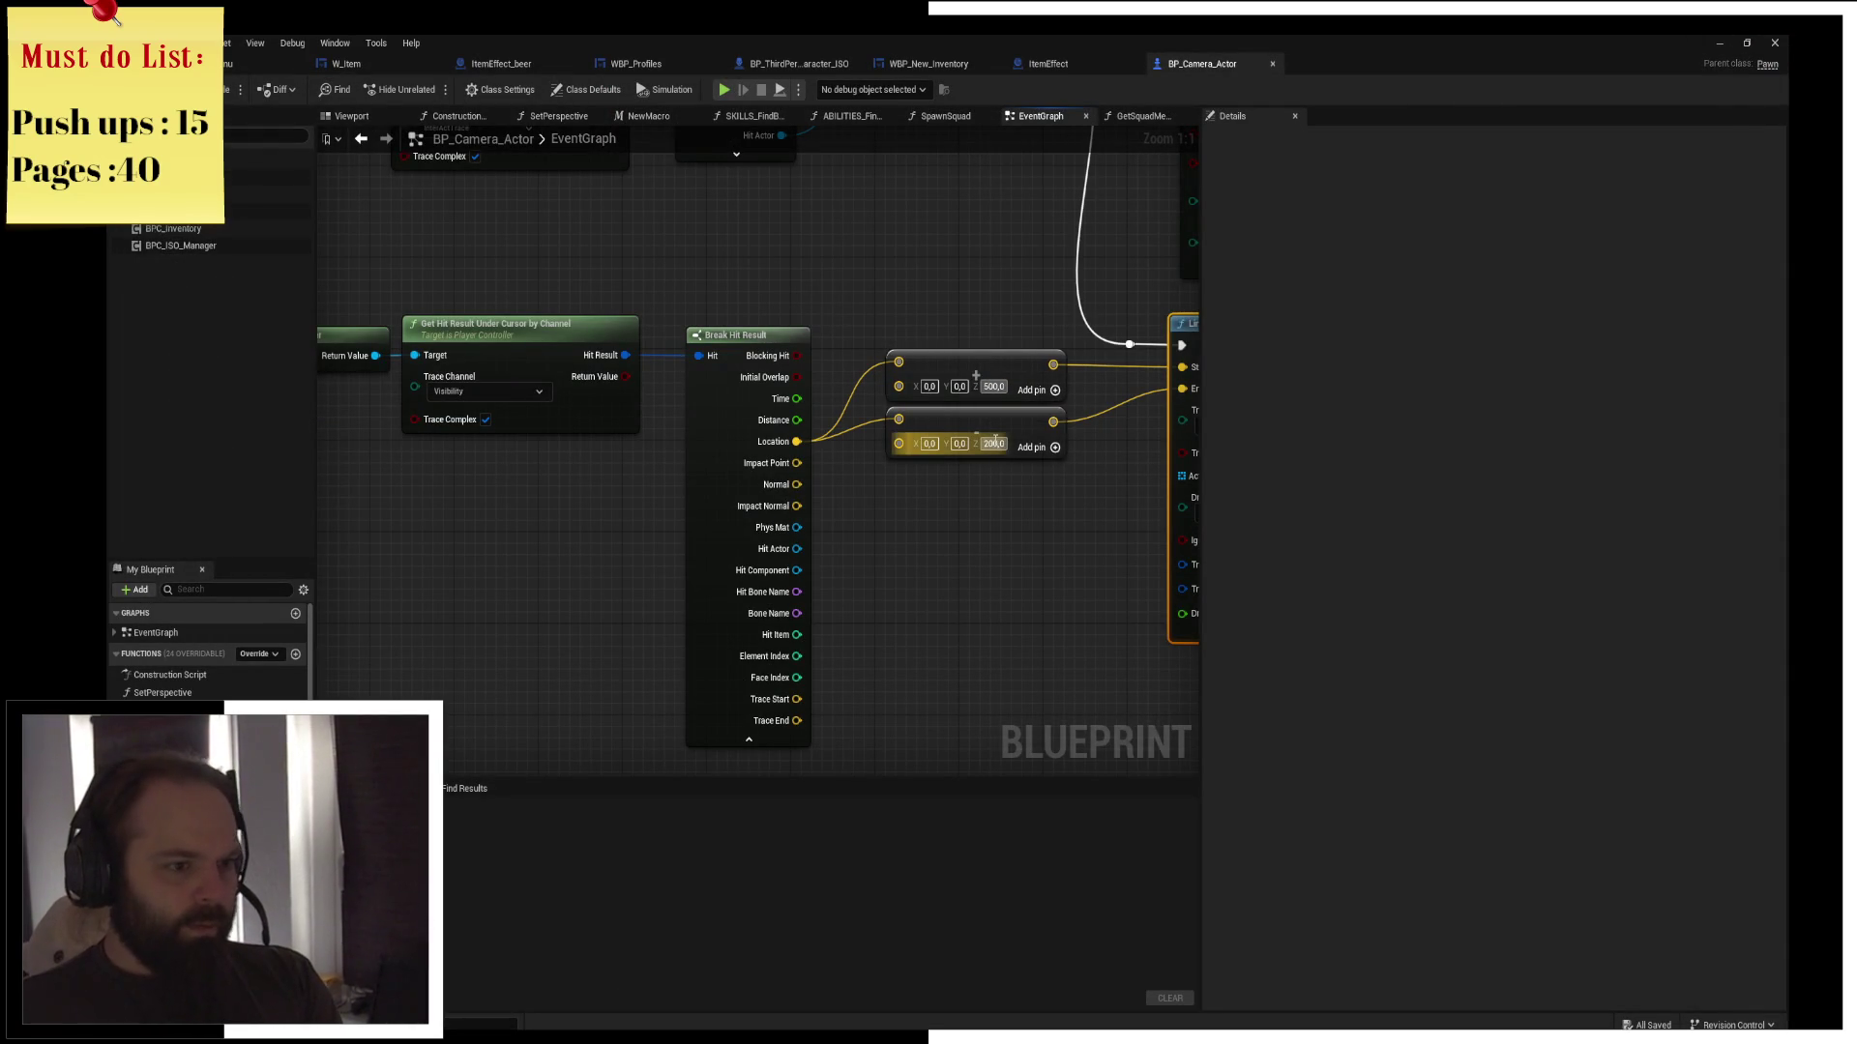
type("5")
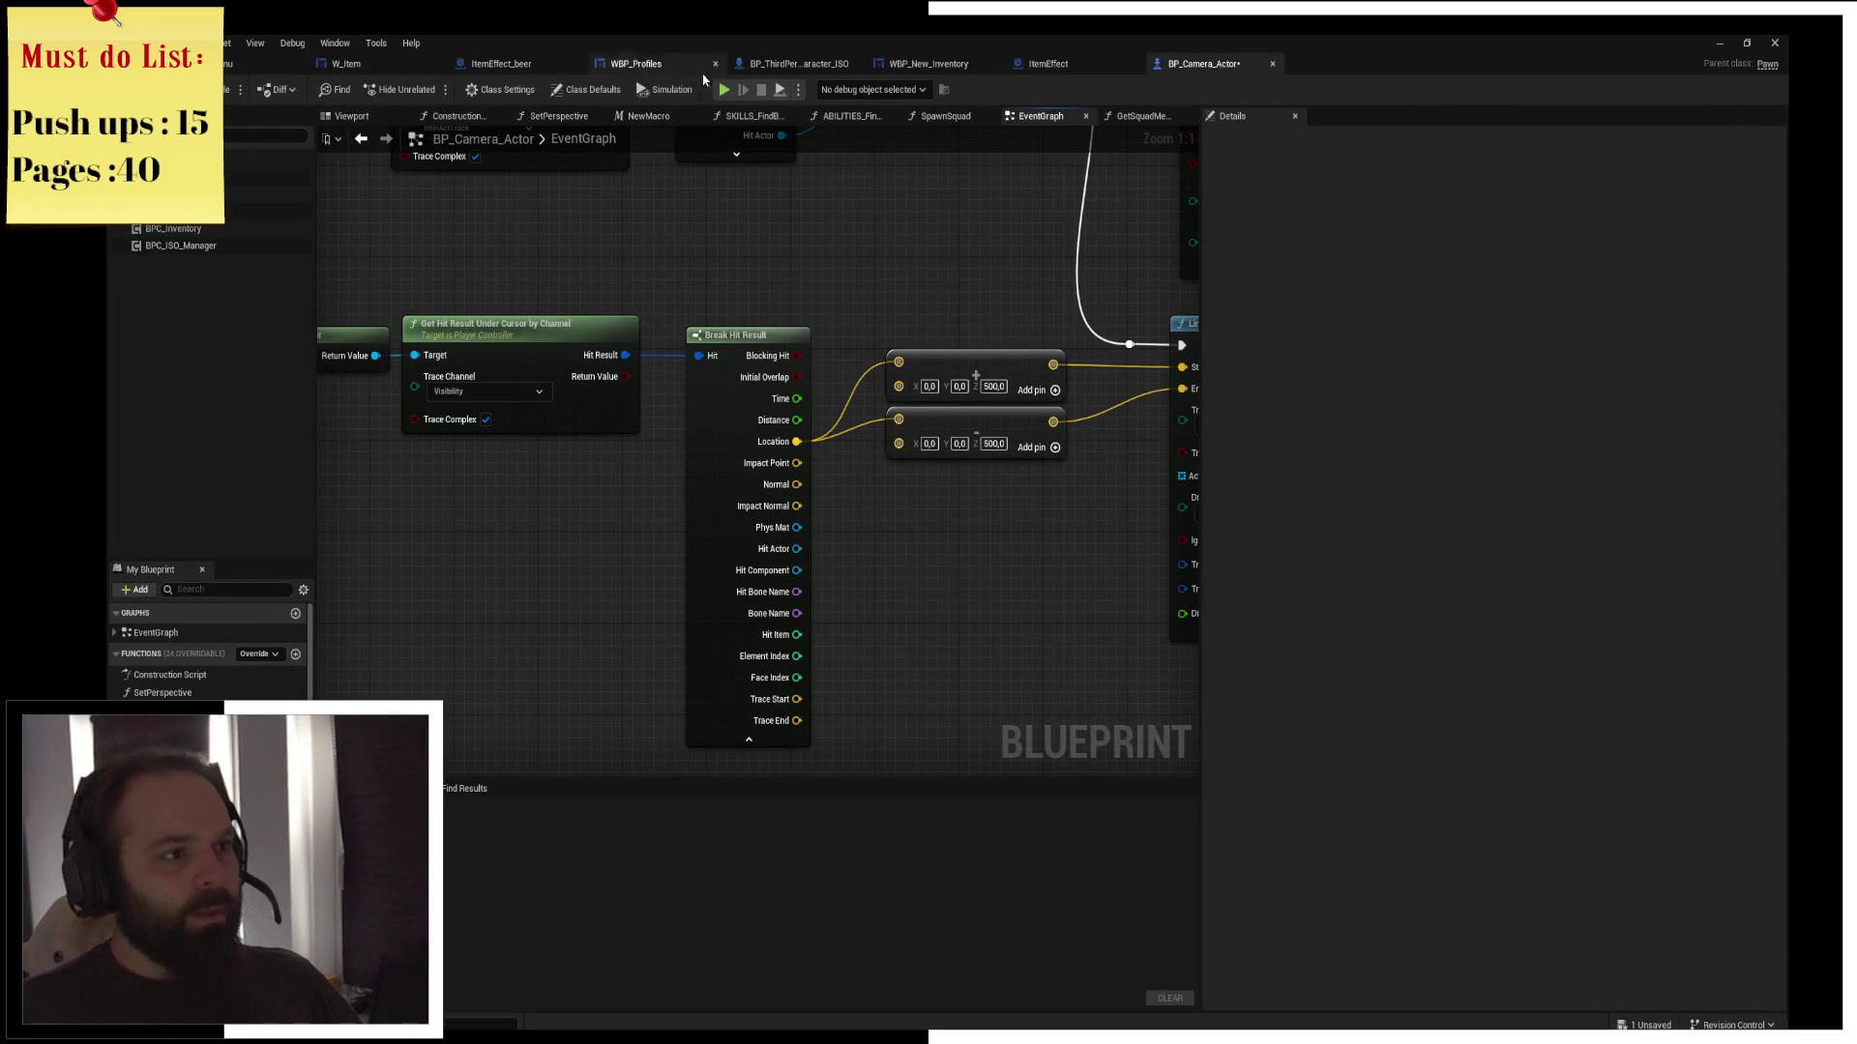
Start a play session with a new approved character and resume past the right-click breakpoint with F5
left_click(725, 91)
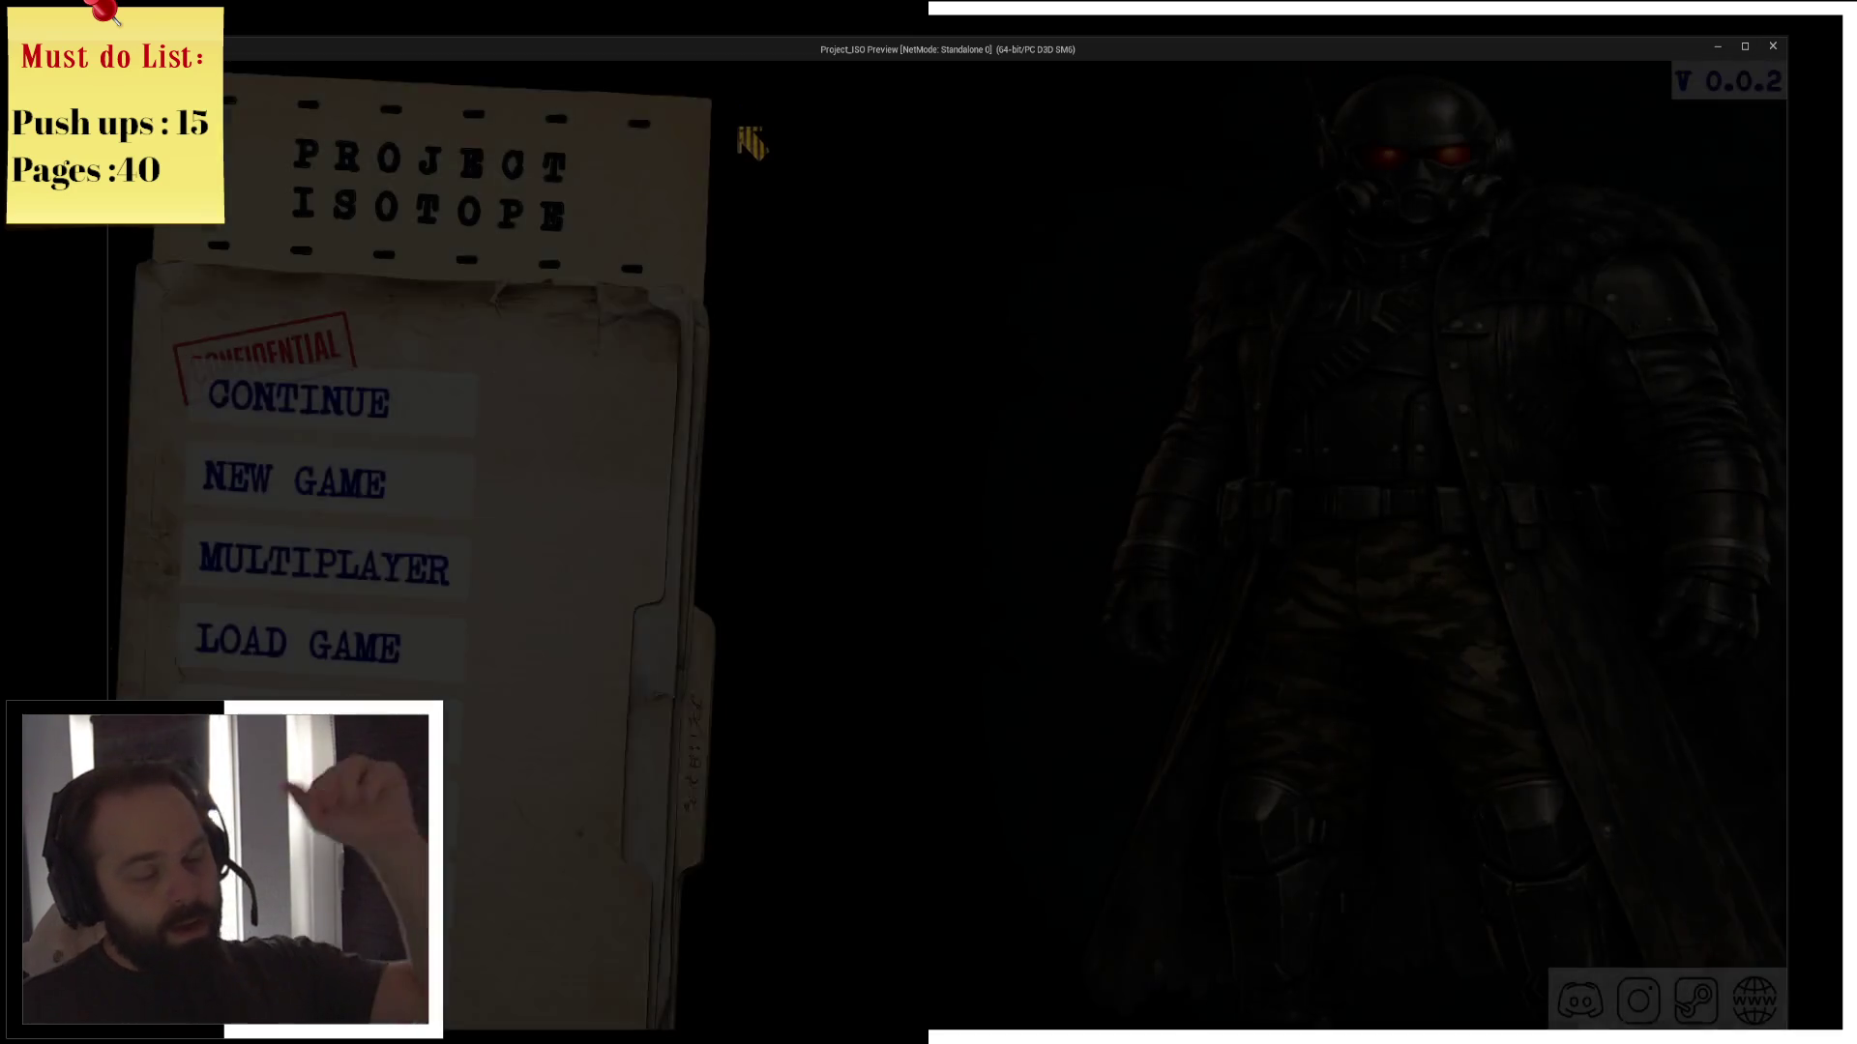
left_click(448, 474)
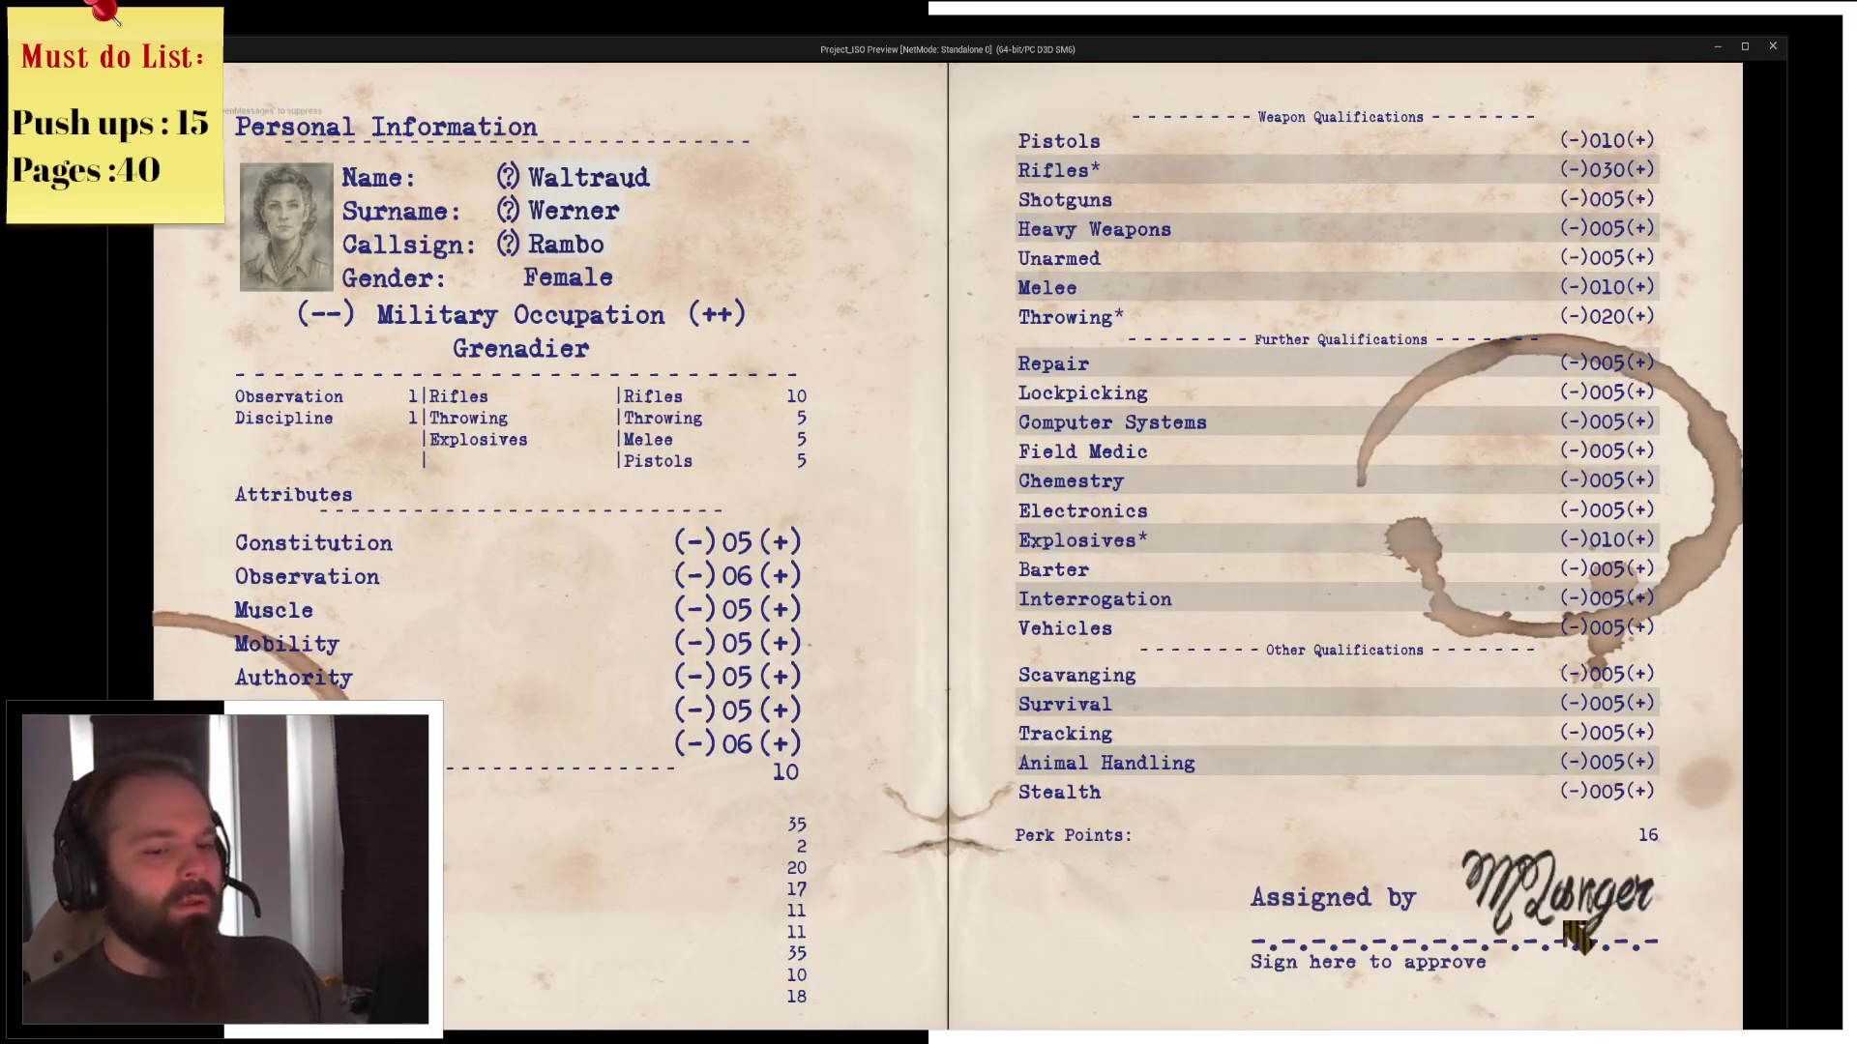
left_click(1567, 930)
left_click(863, 735)
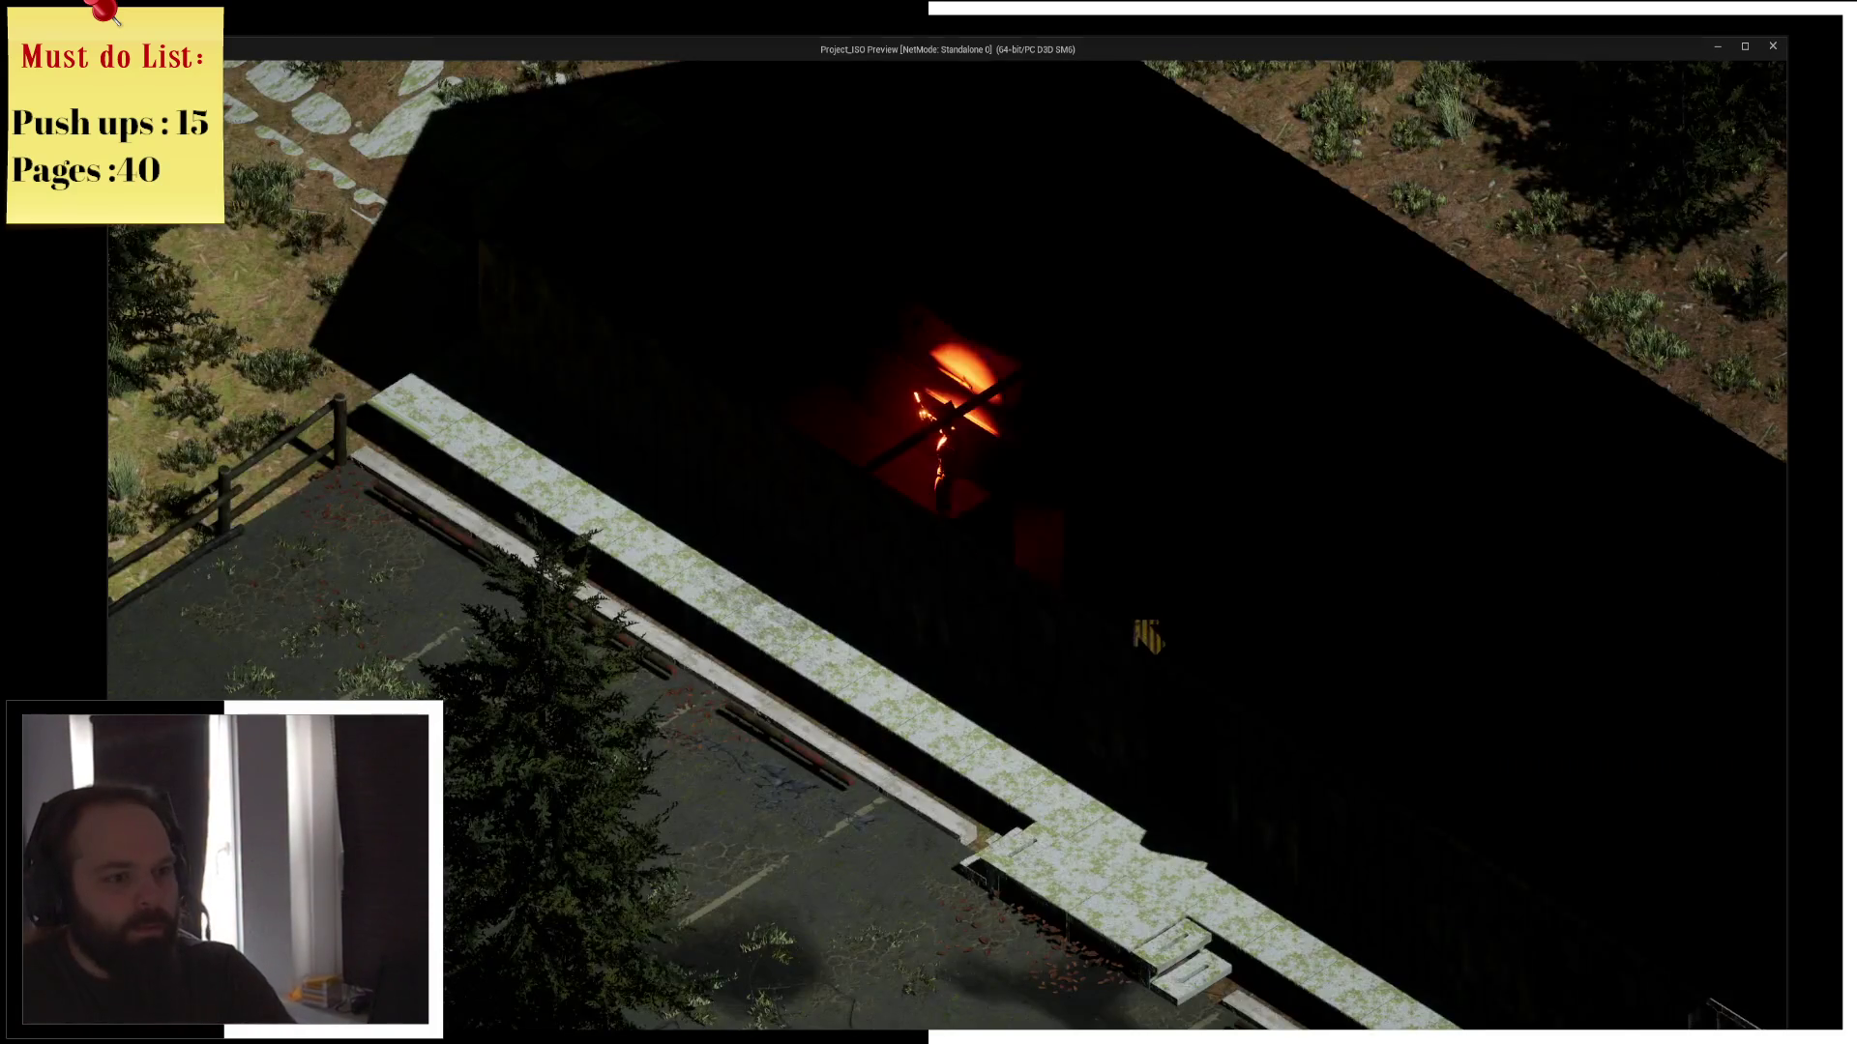
right_click(831, 452)
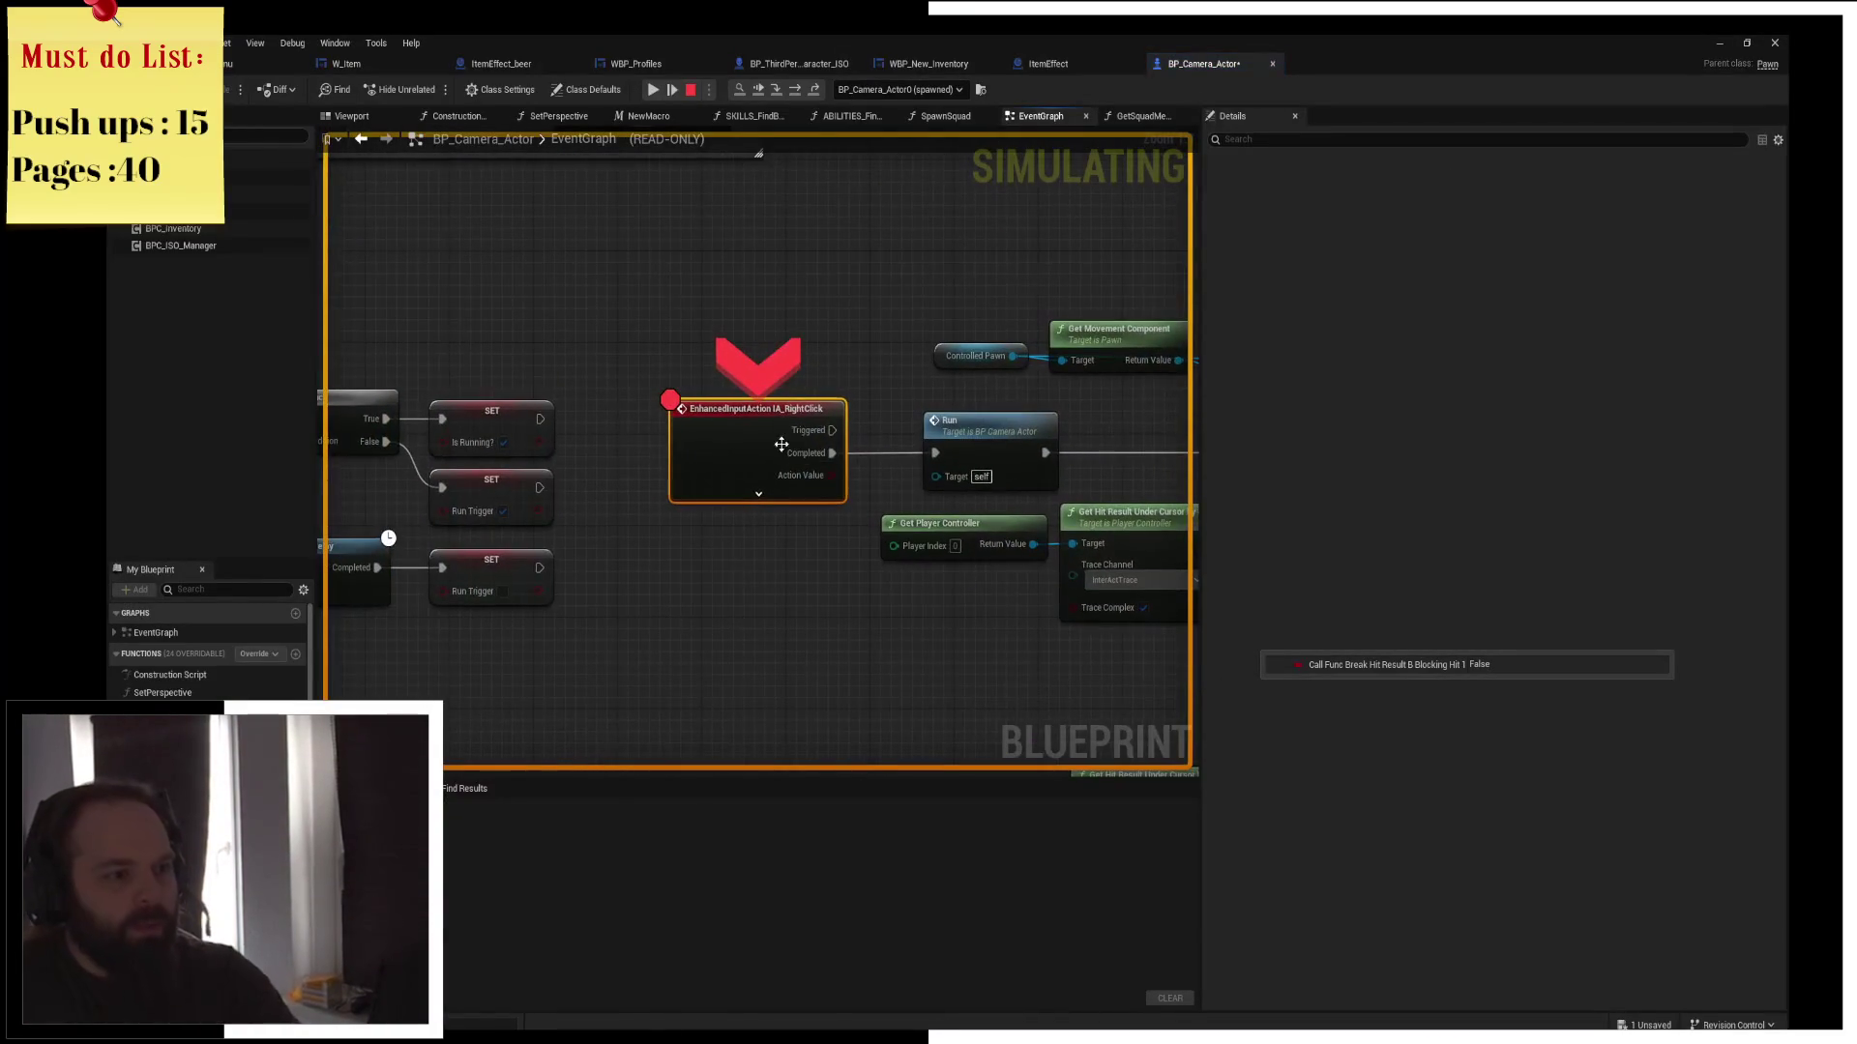
key("F5")
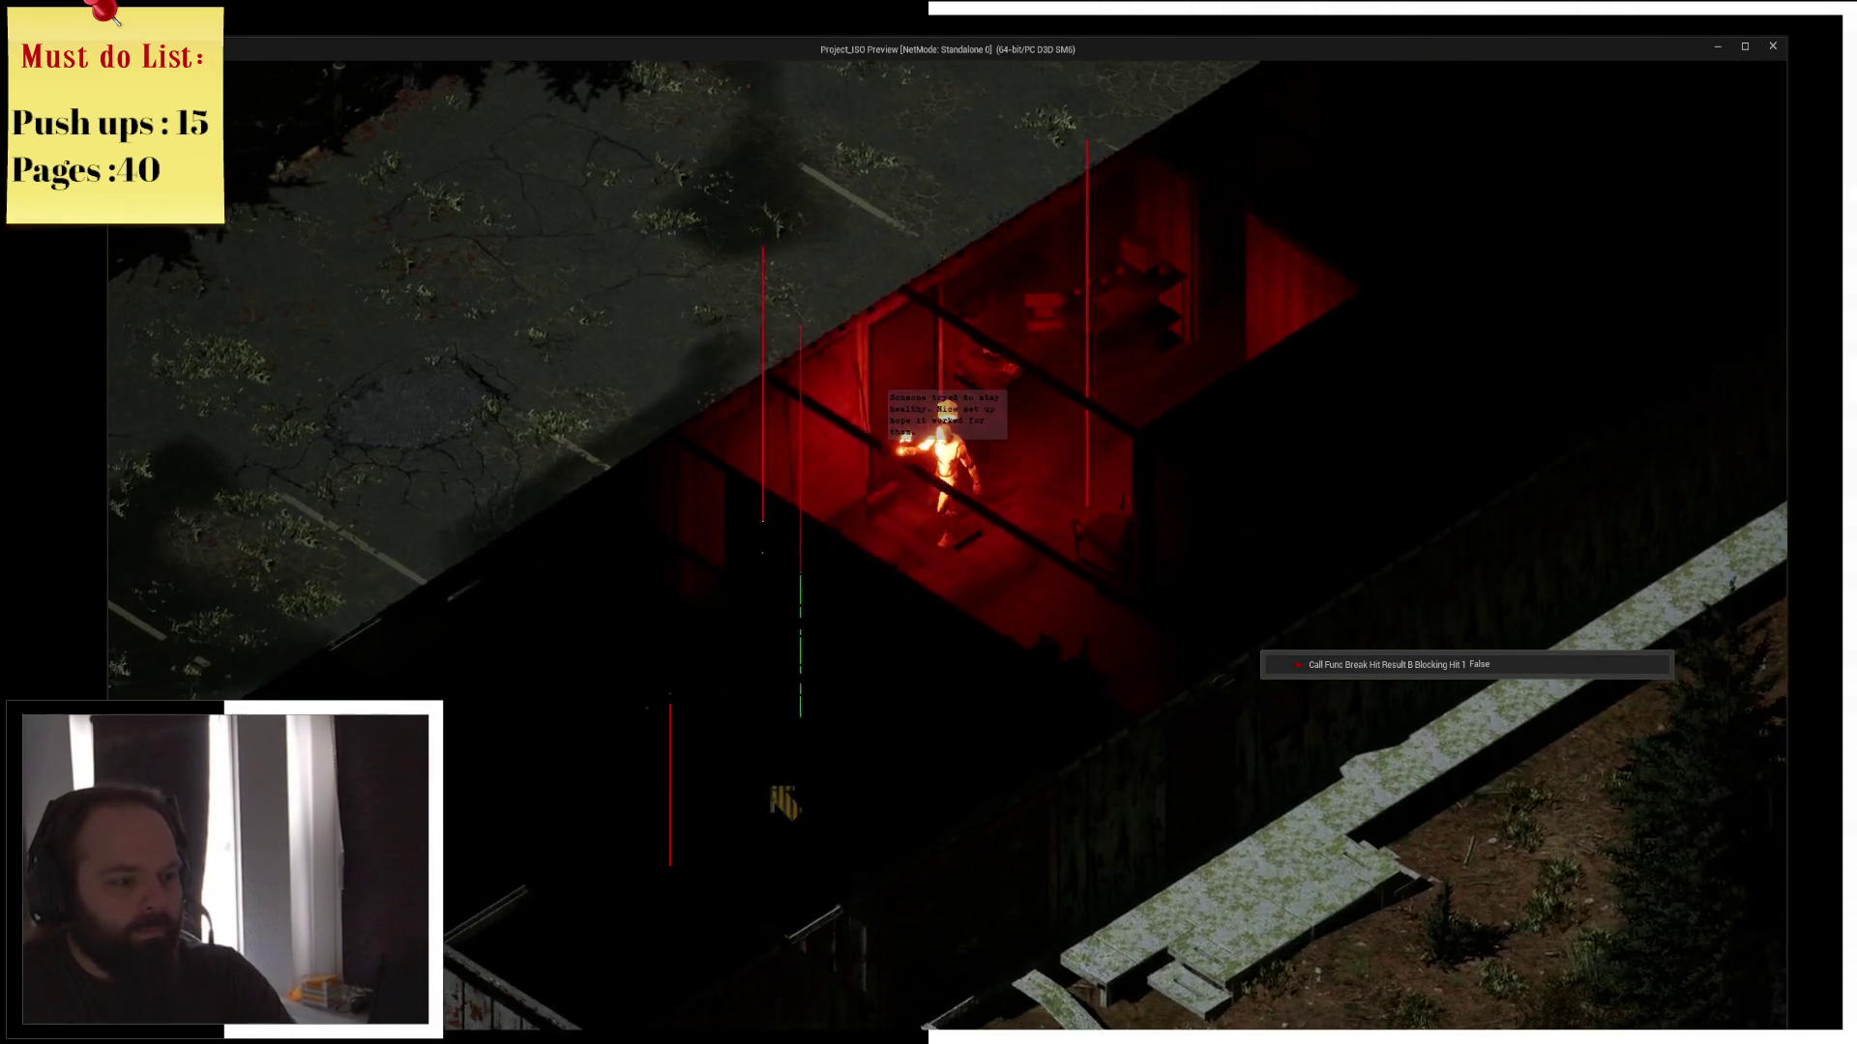
scroll(919, 677, "up", 3)
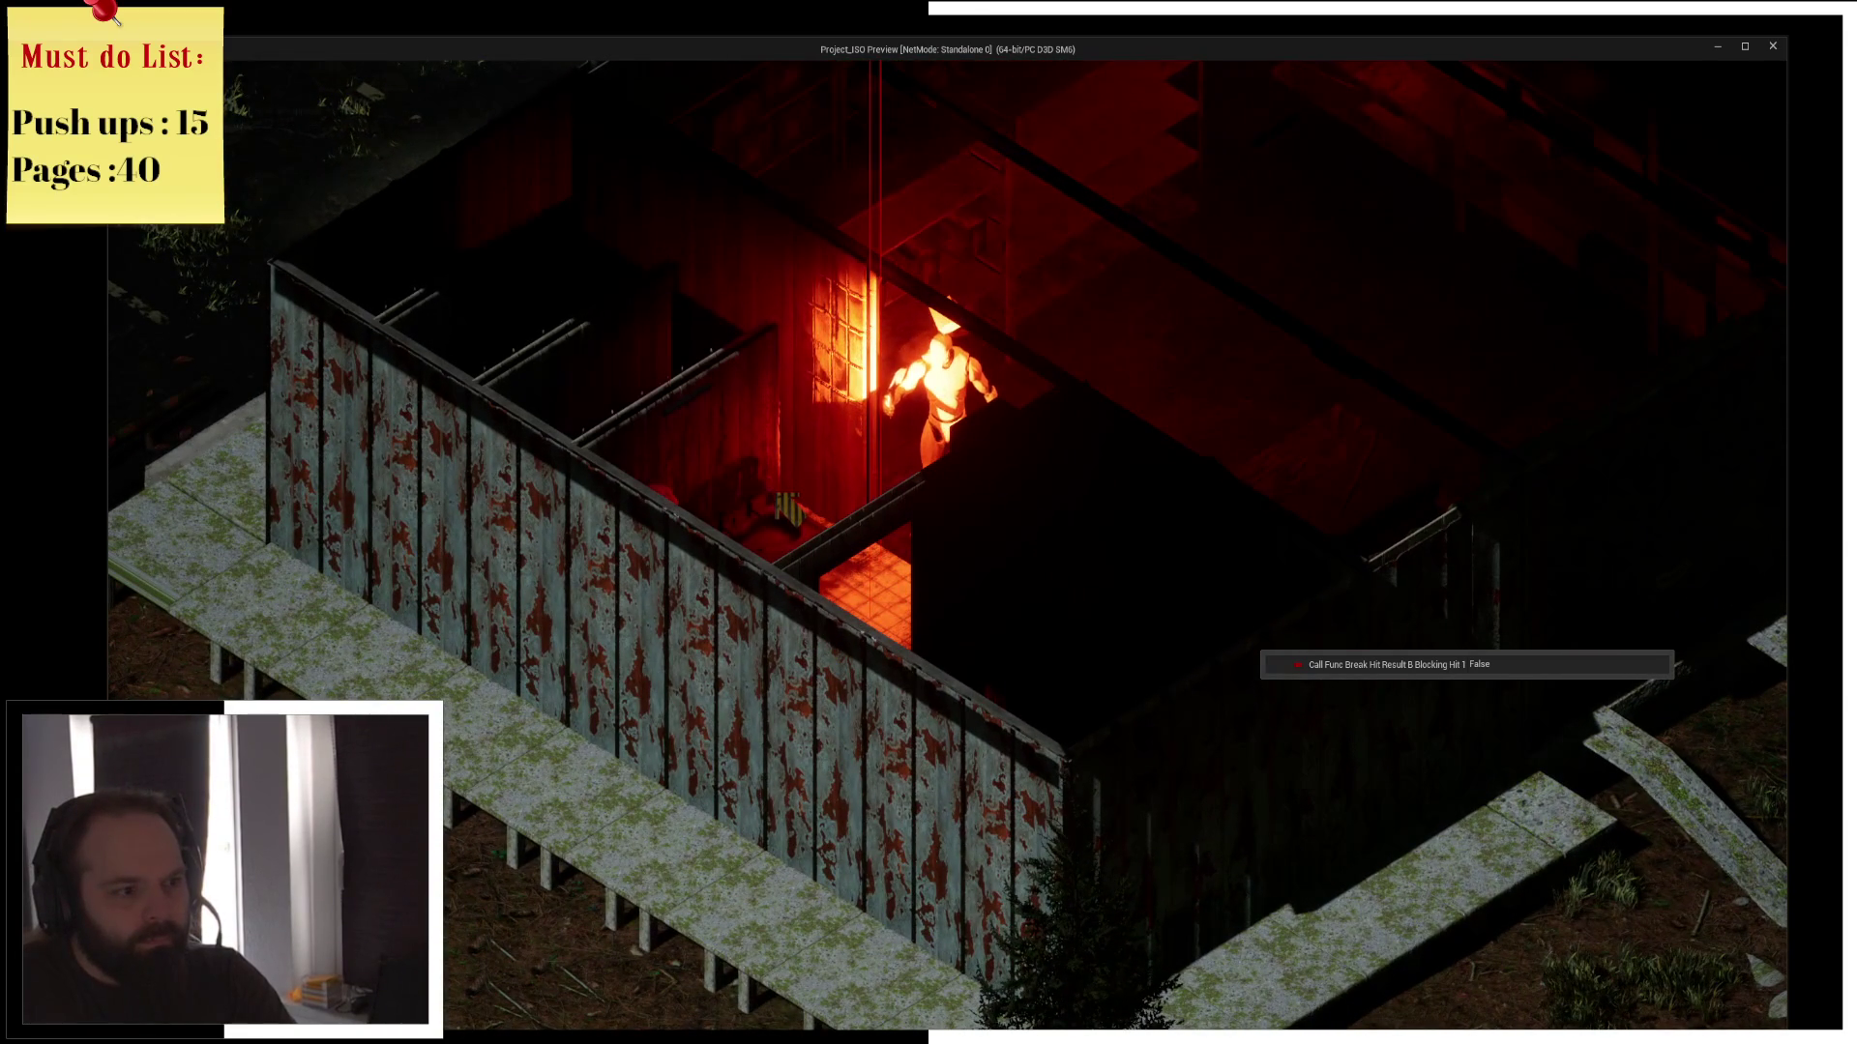
Drink the beer from the inventory, rotate the camera, put away the torch and stop the preview
key("i")
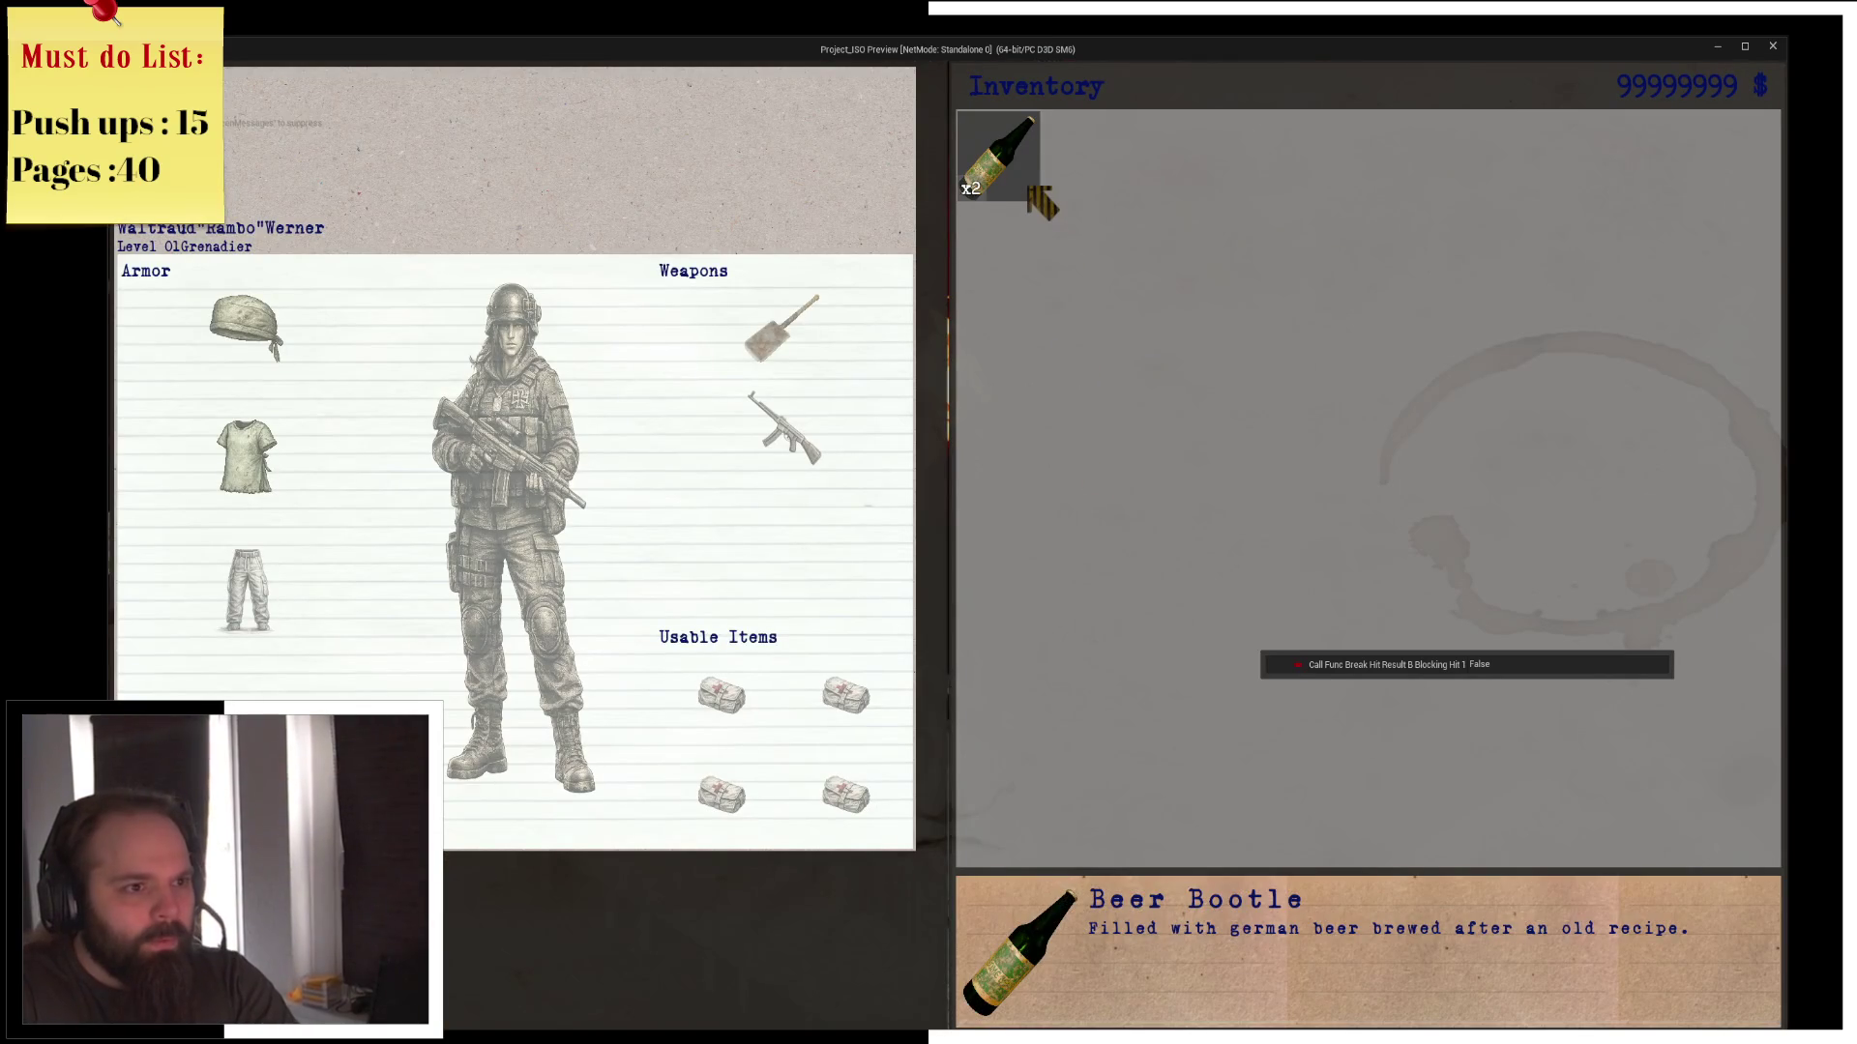
left_click(1029, 187)
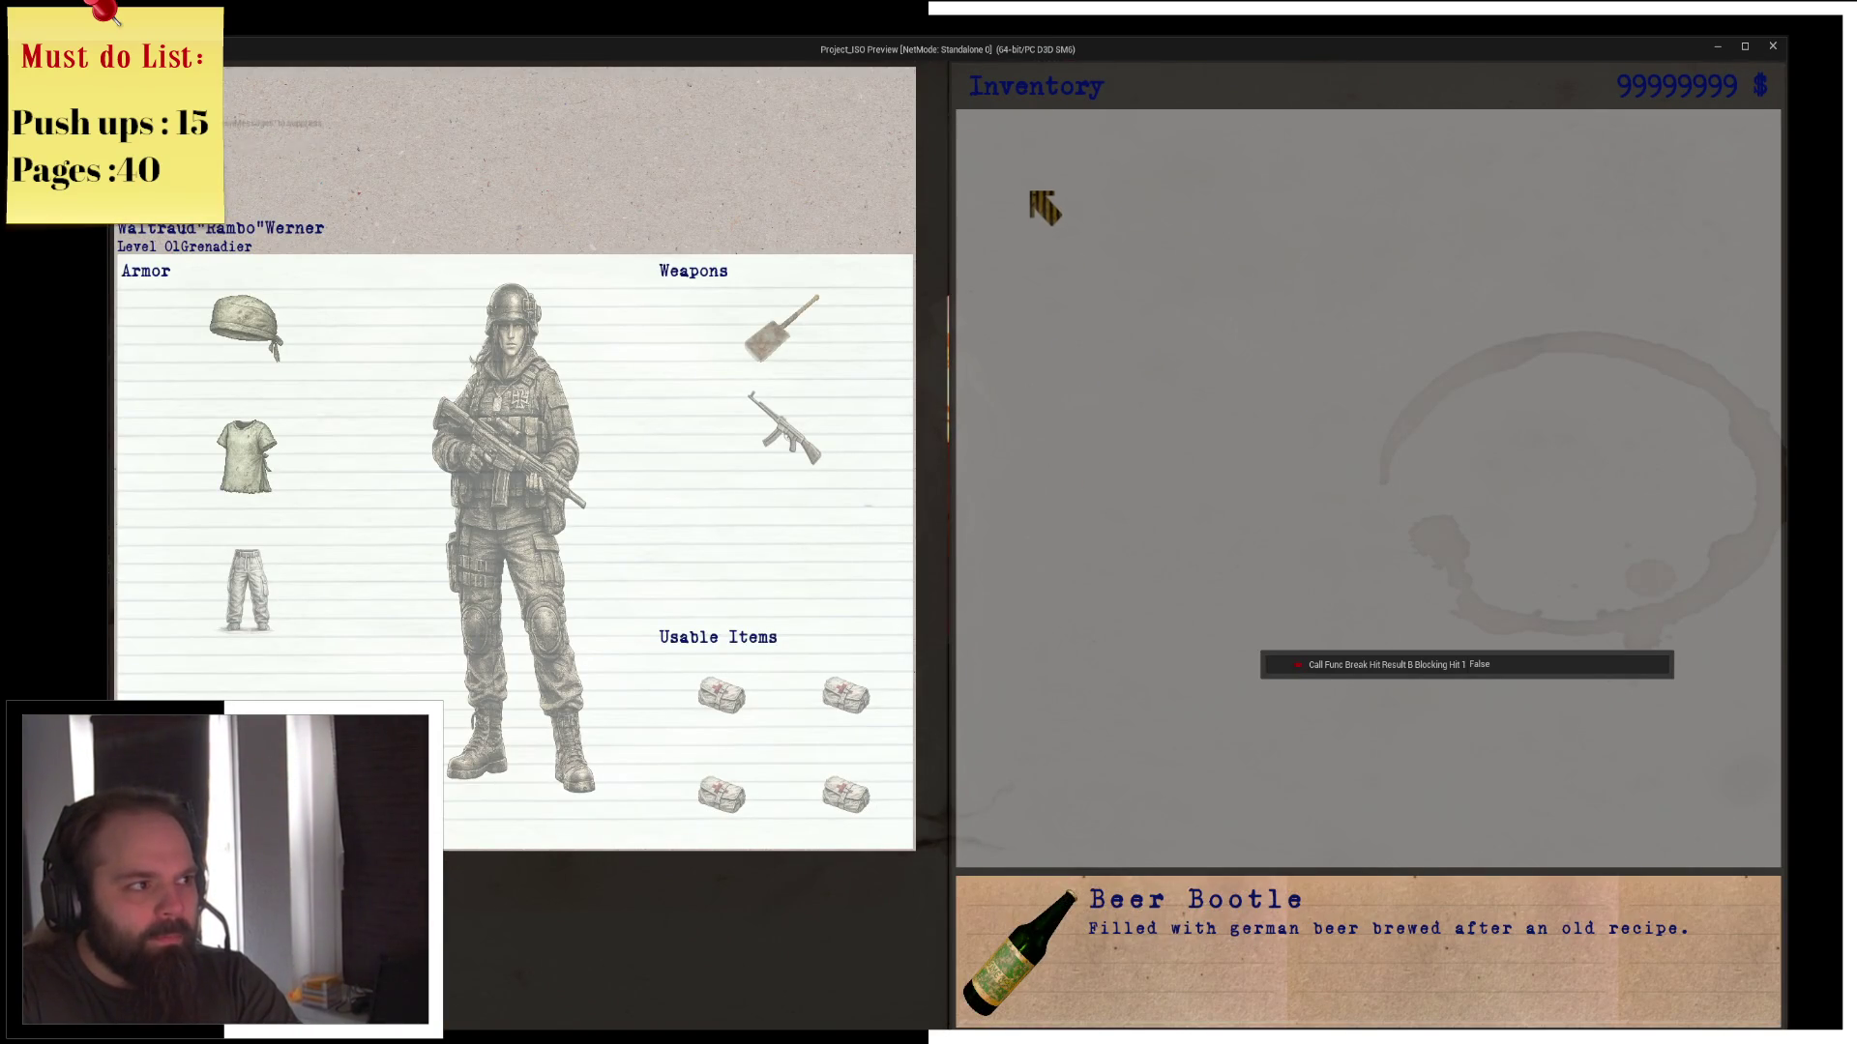
key("i")
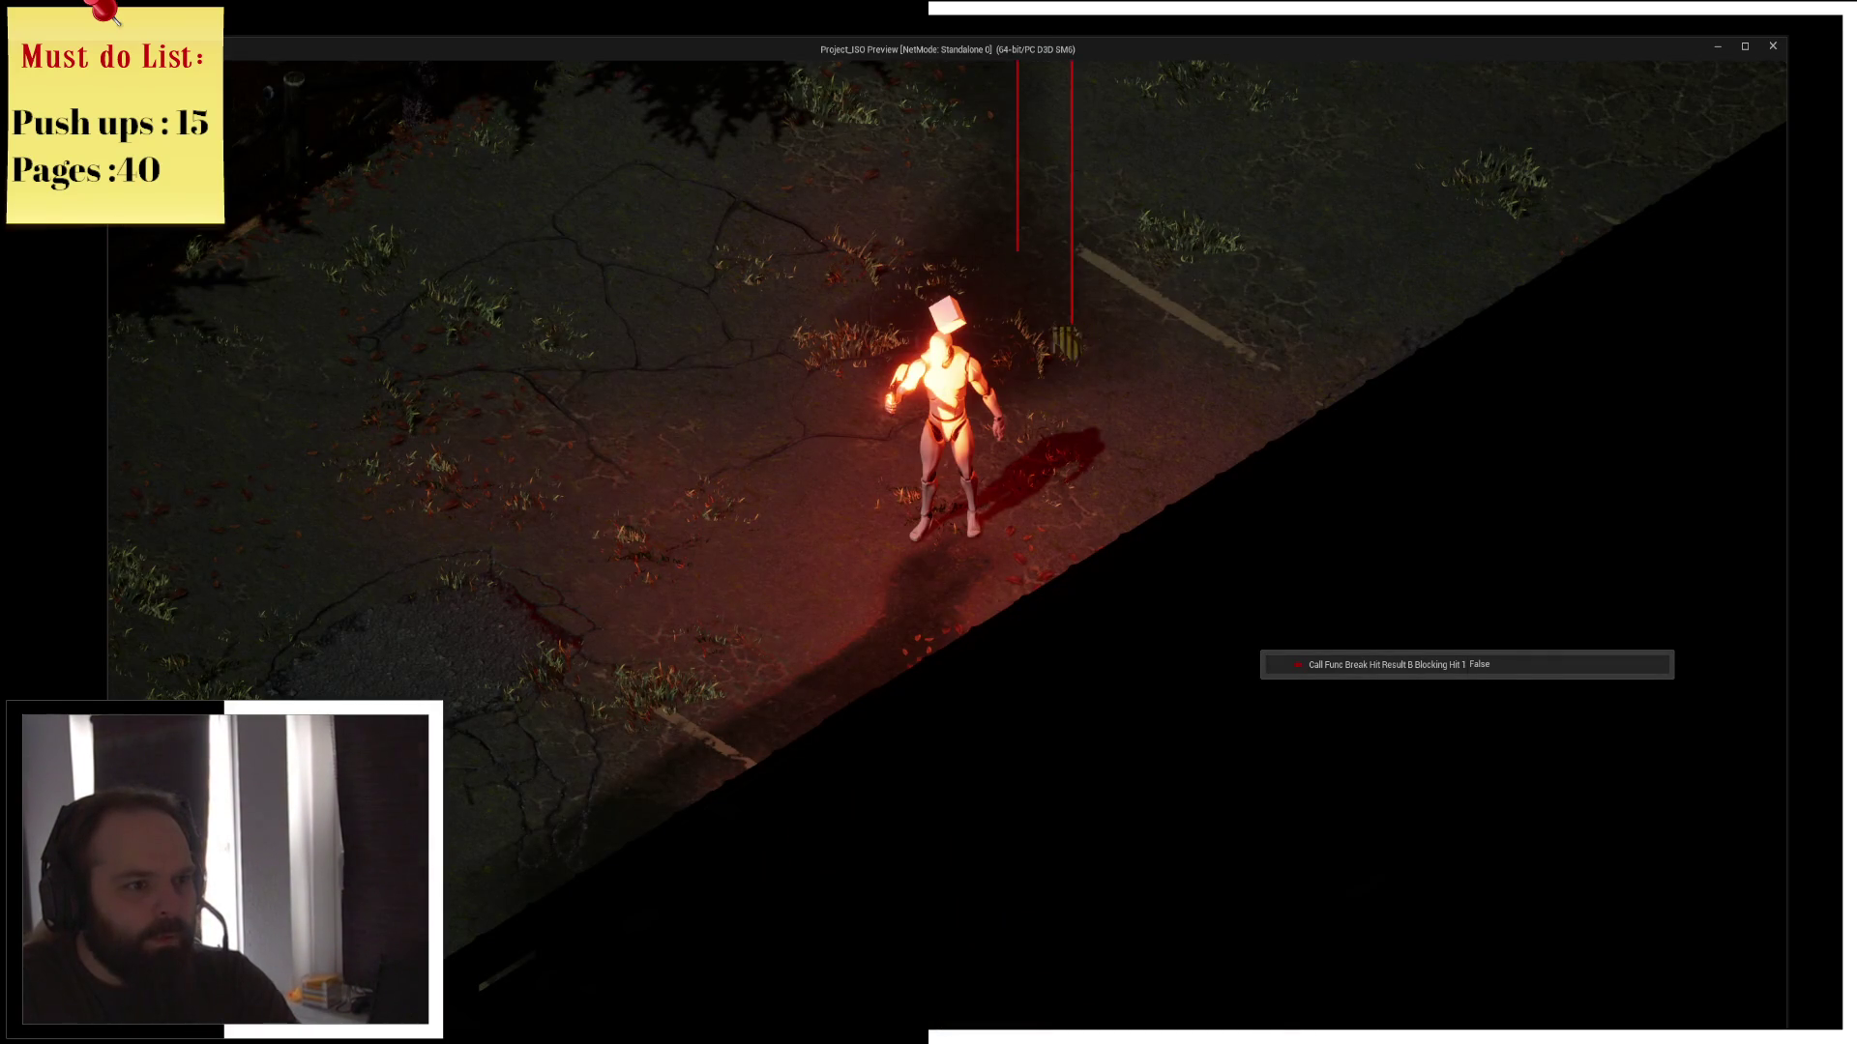
key("e")
key("e")
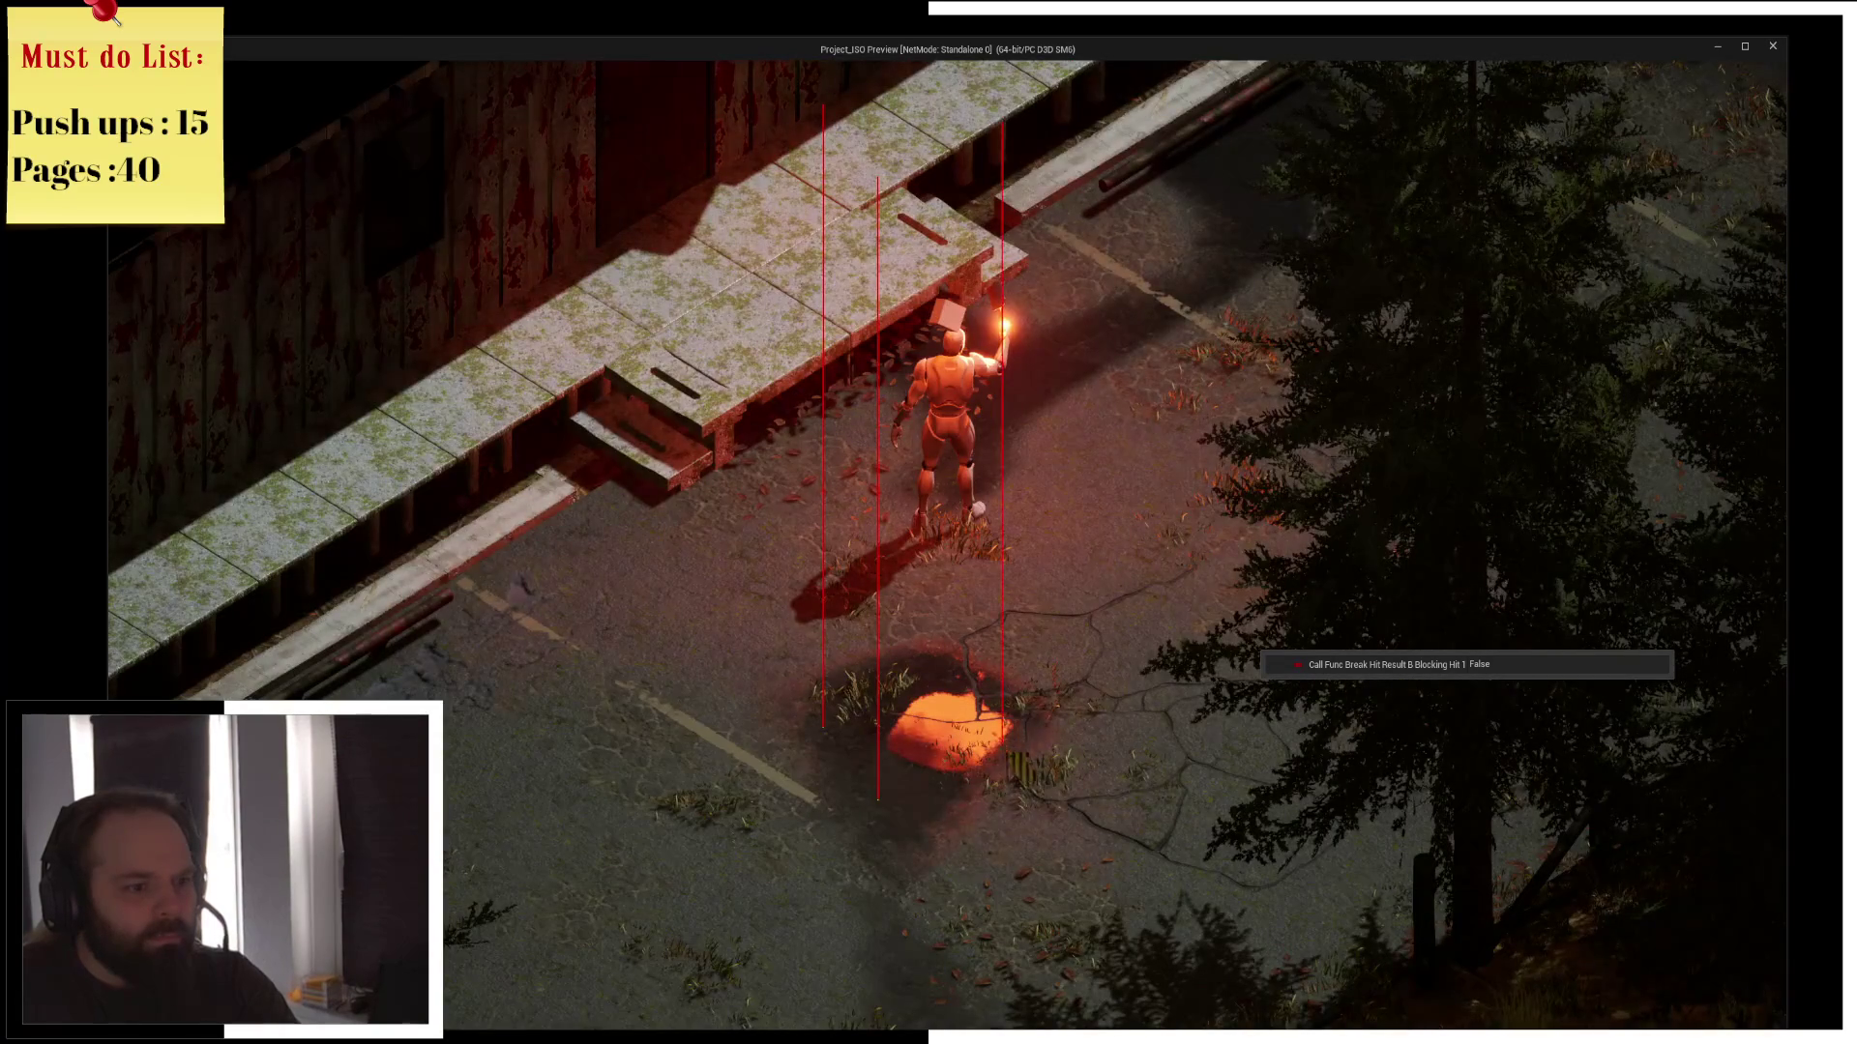
key("t")
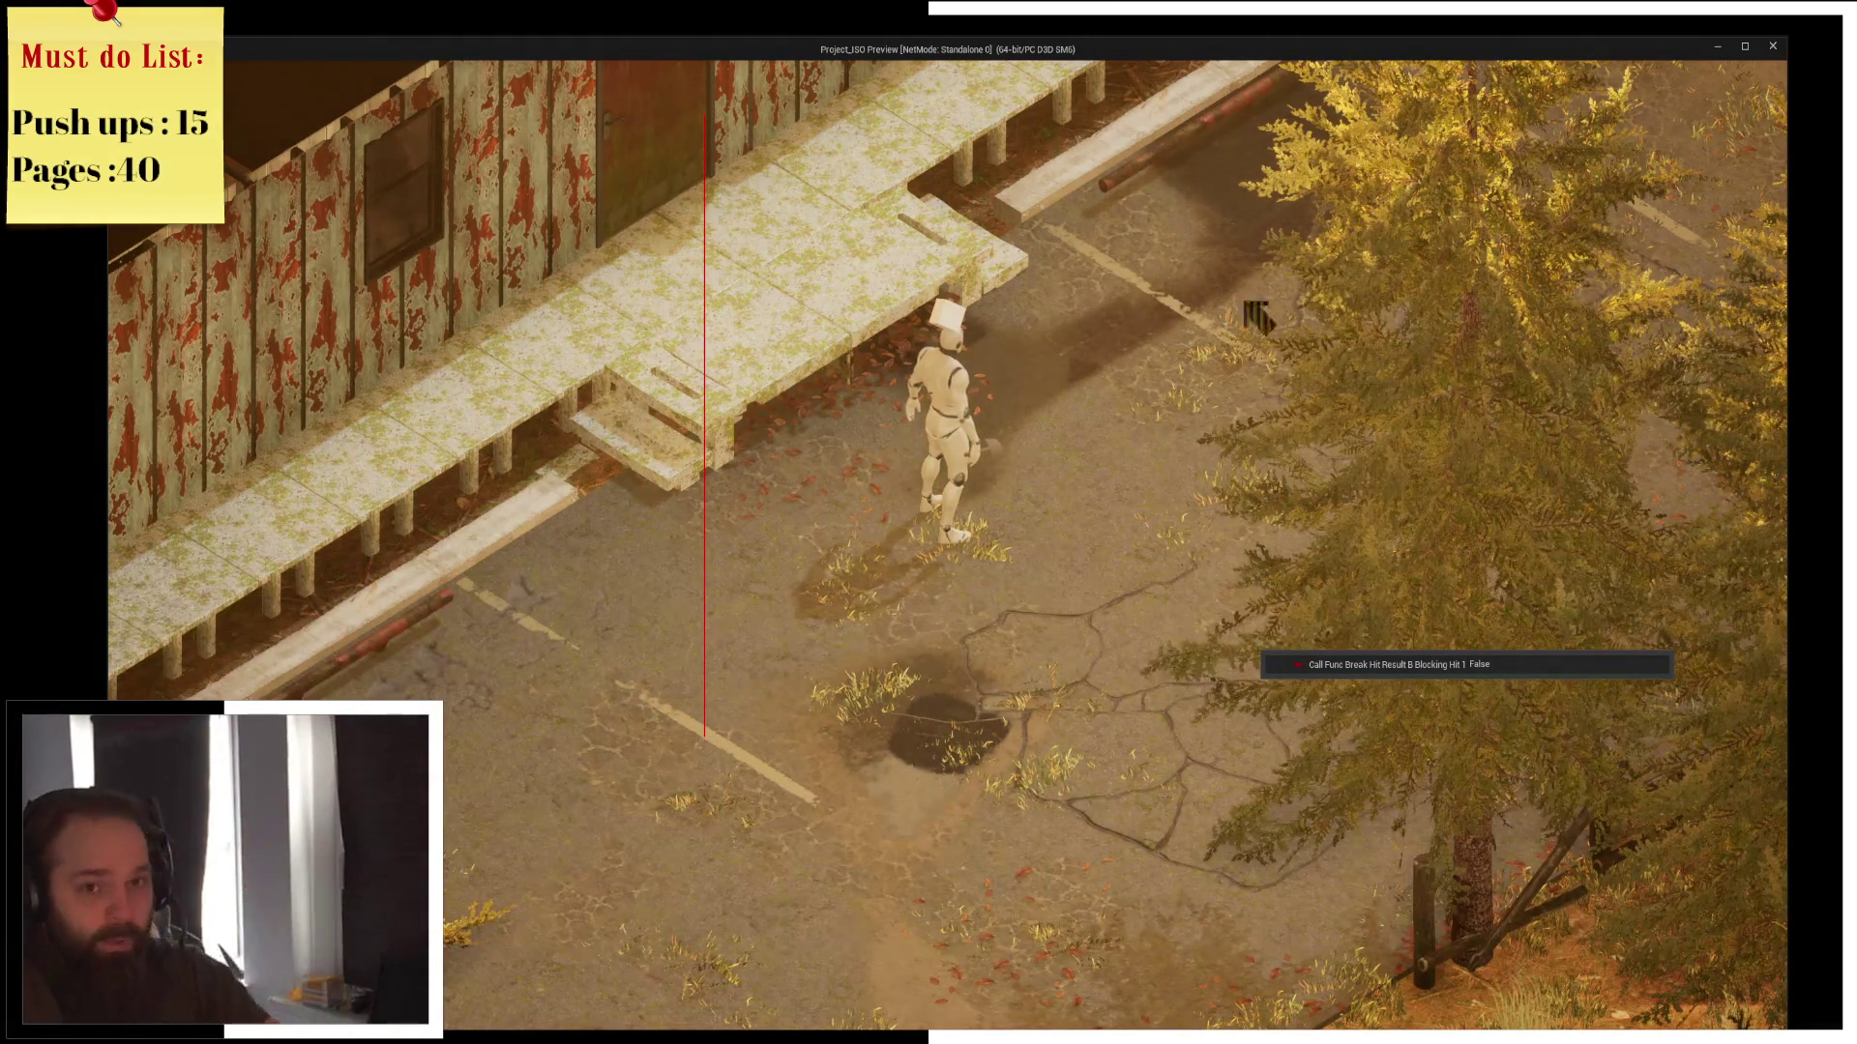
left_click(1775, 46)
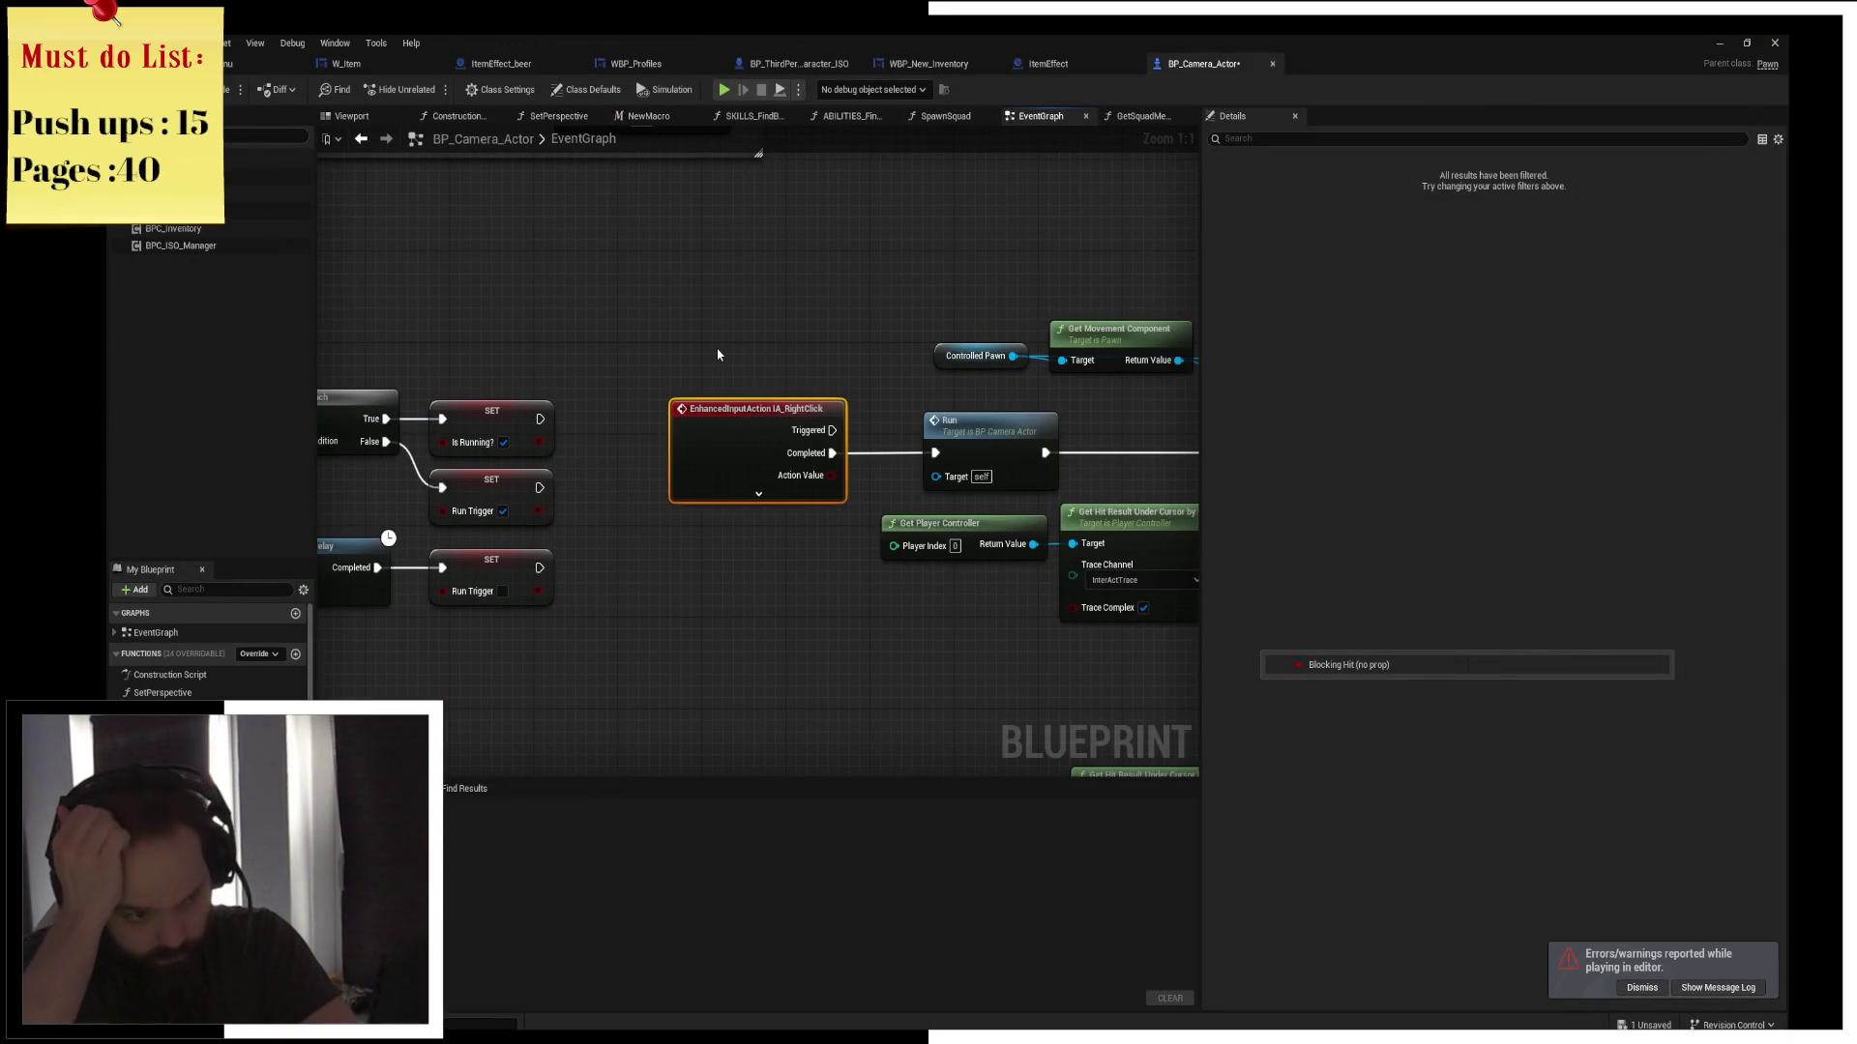
Open the SandCamp_WP level from Locations/SandCamp, saving the camera blueprint and dismissing the Message Log
left_click(260, 63)
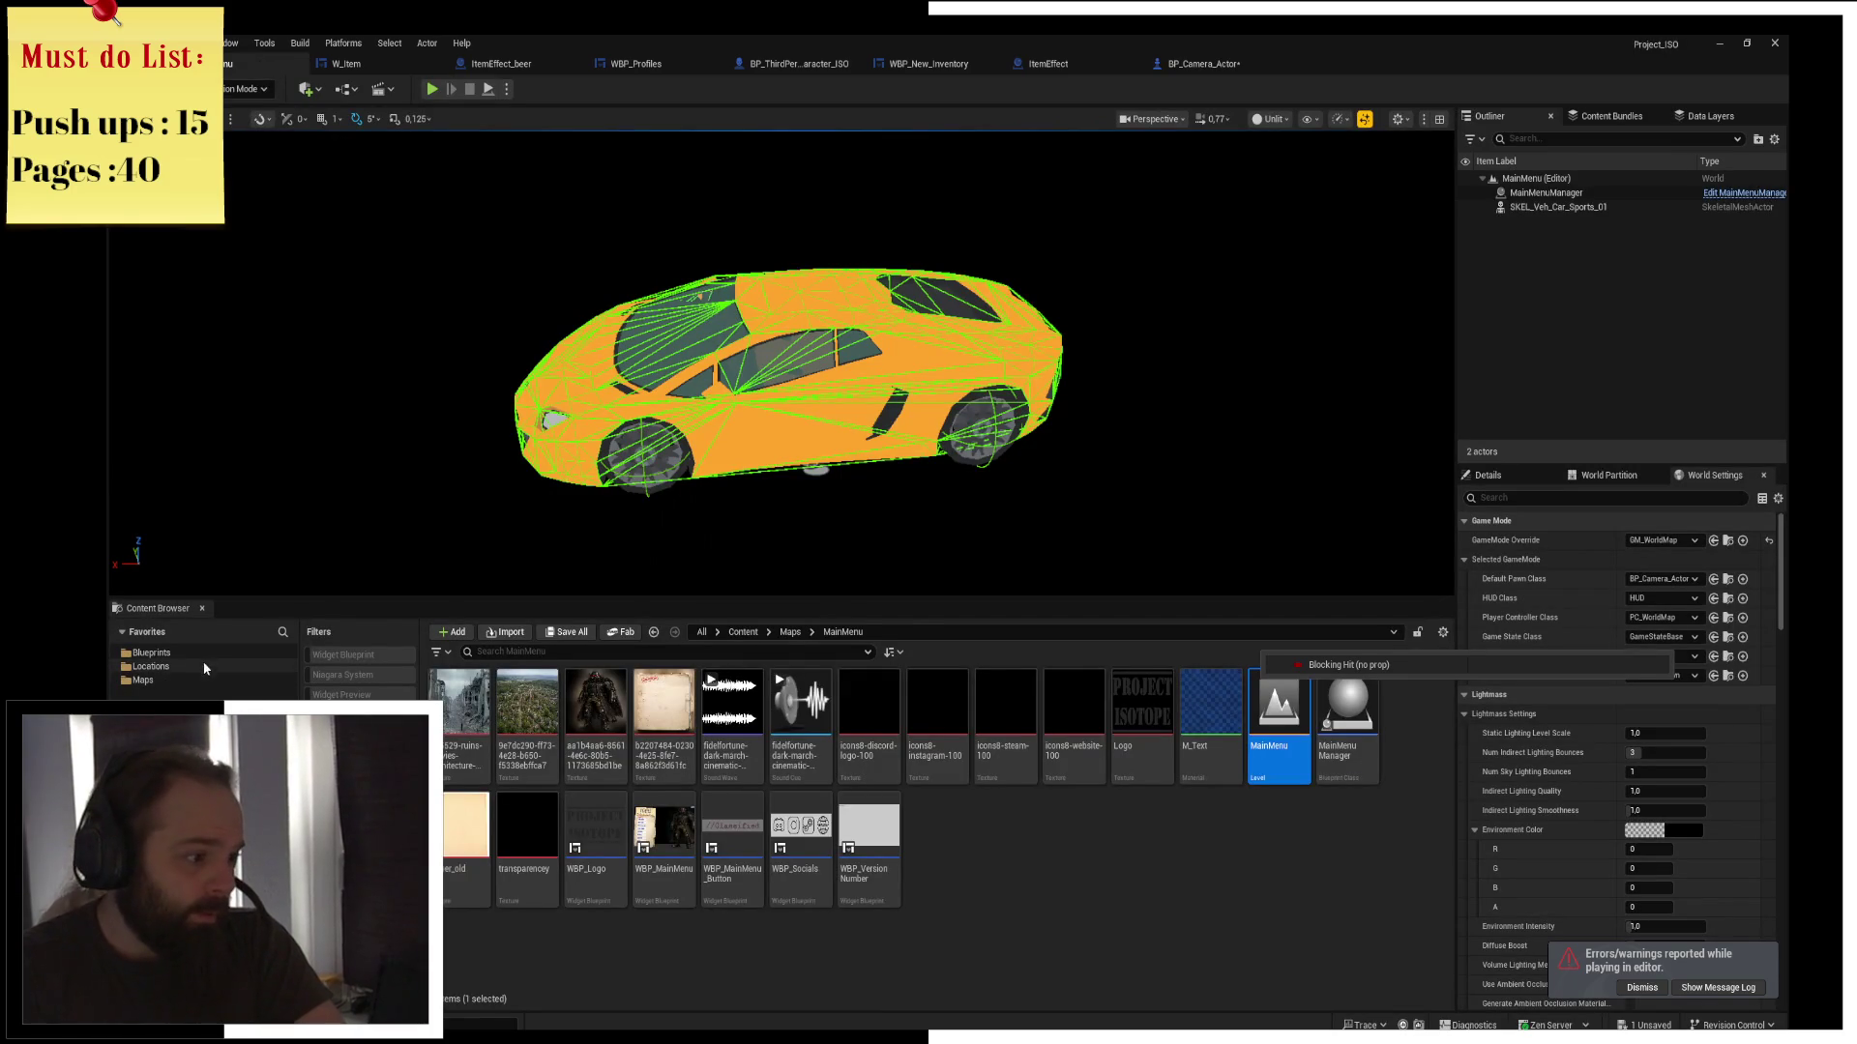
left_click(151, 666)
double_click(527, 701)
double_click(801, 831)
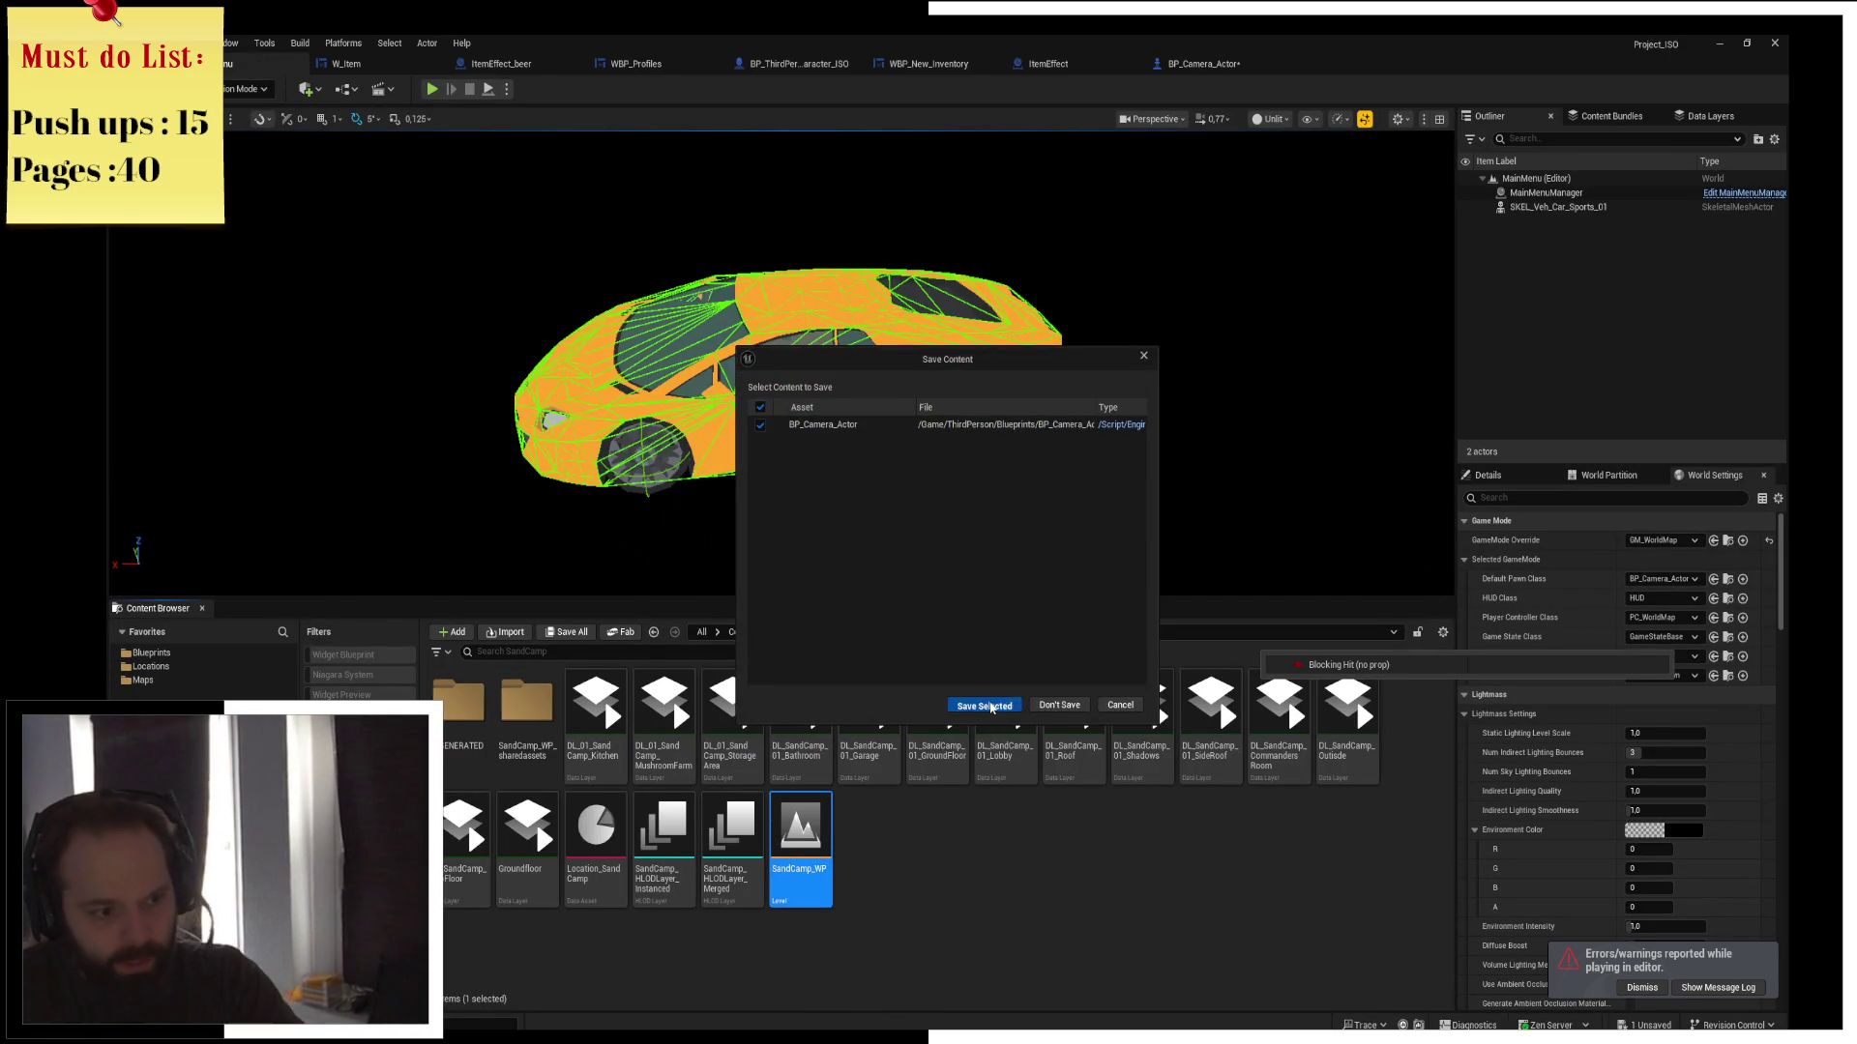
left_click(991, 706)
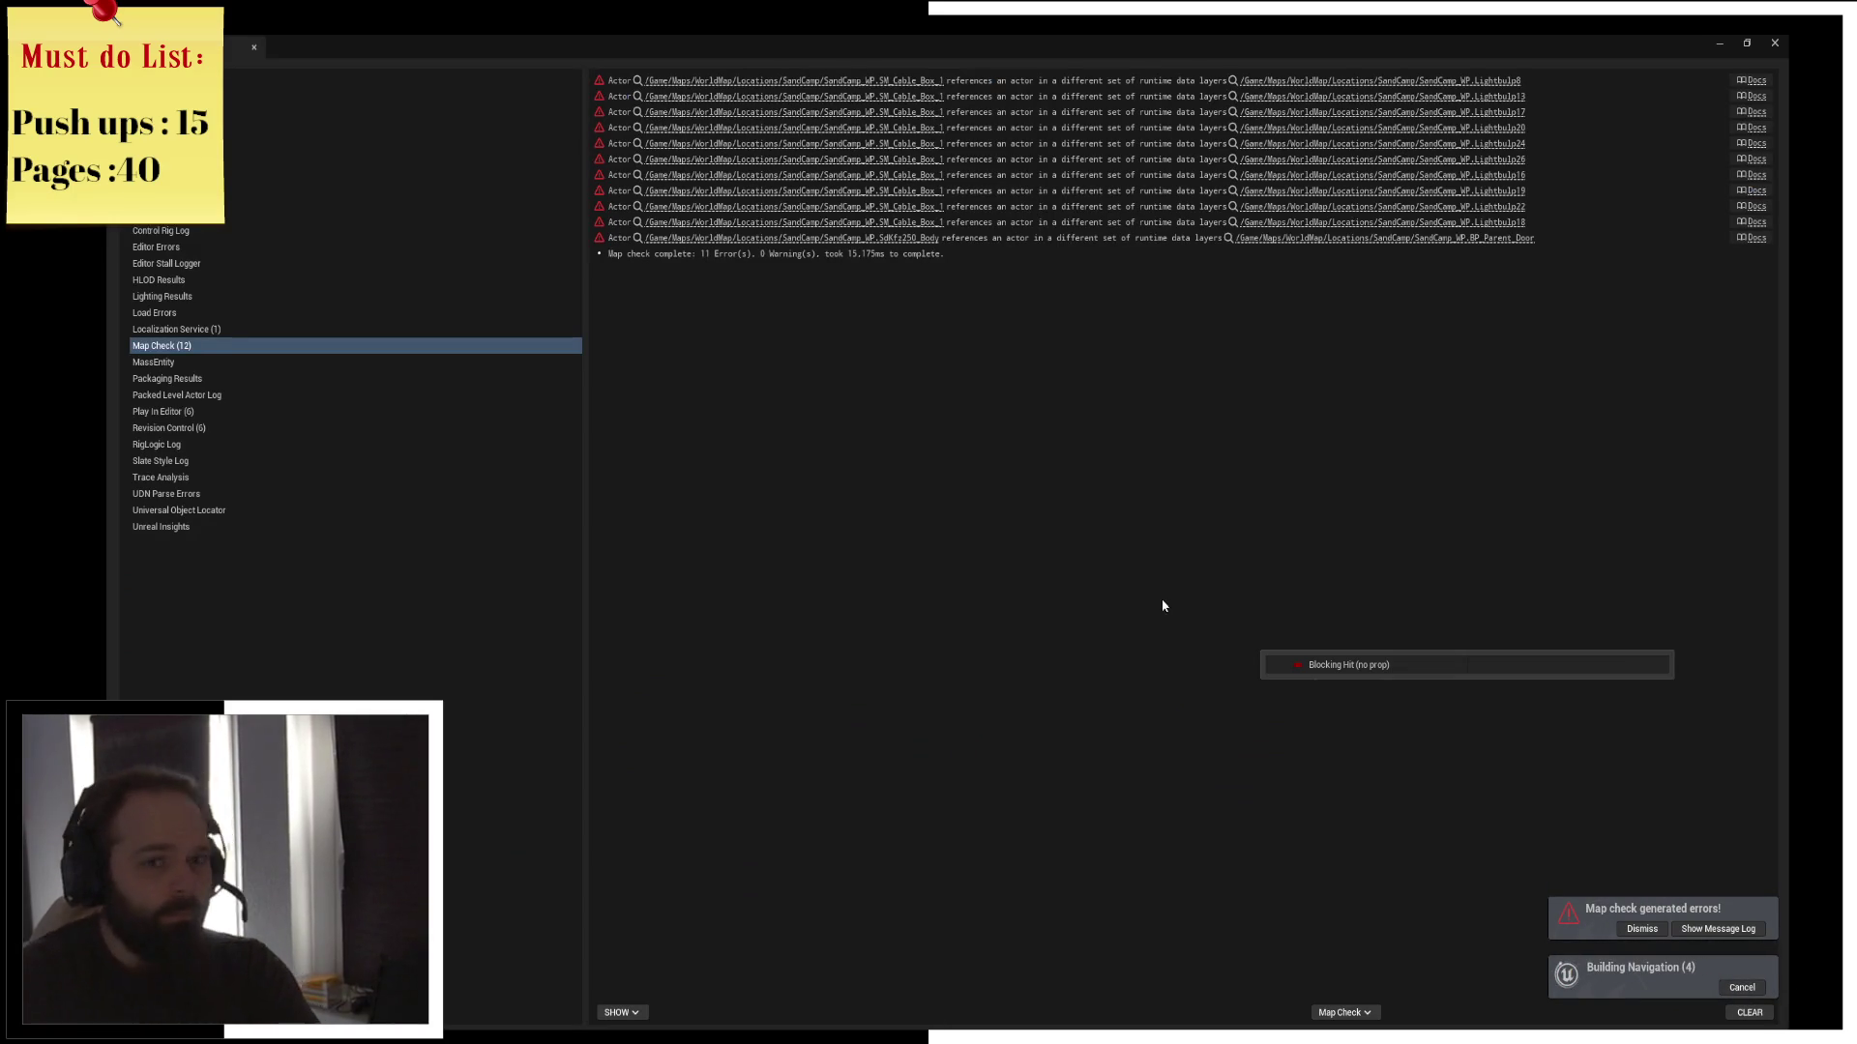
left_click(1770, 41)
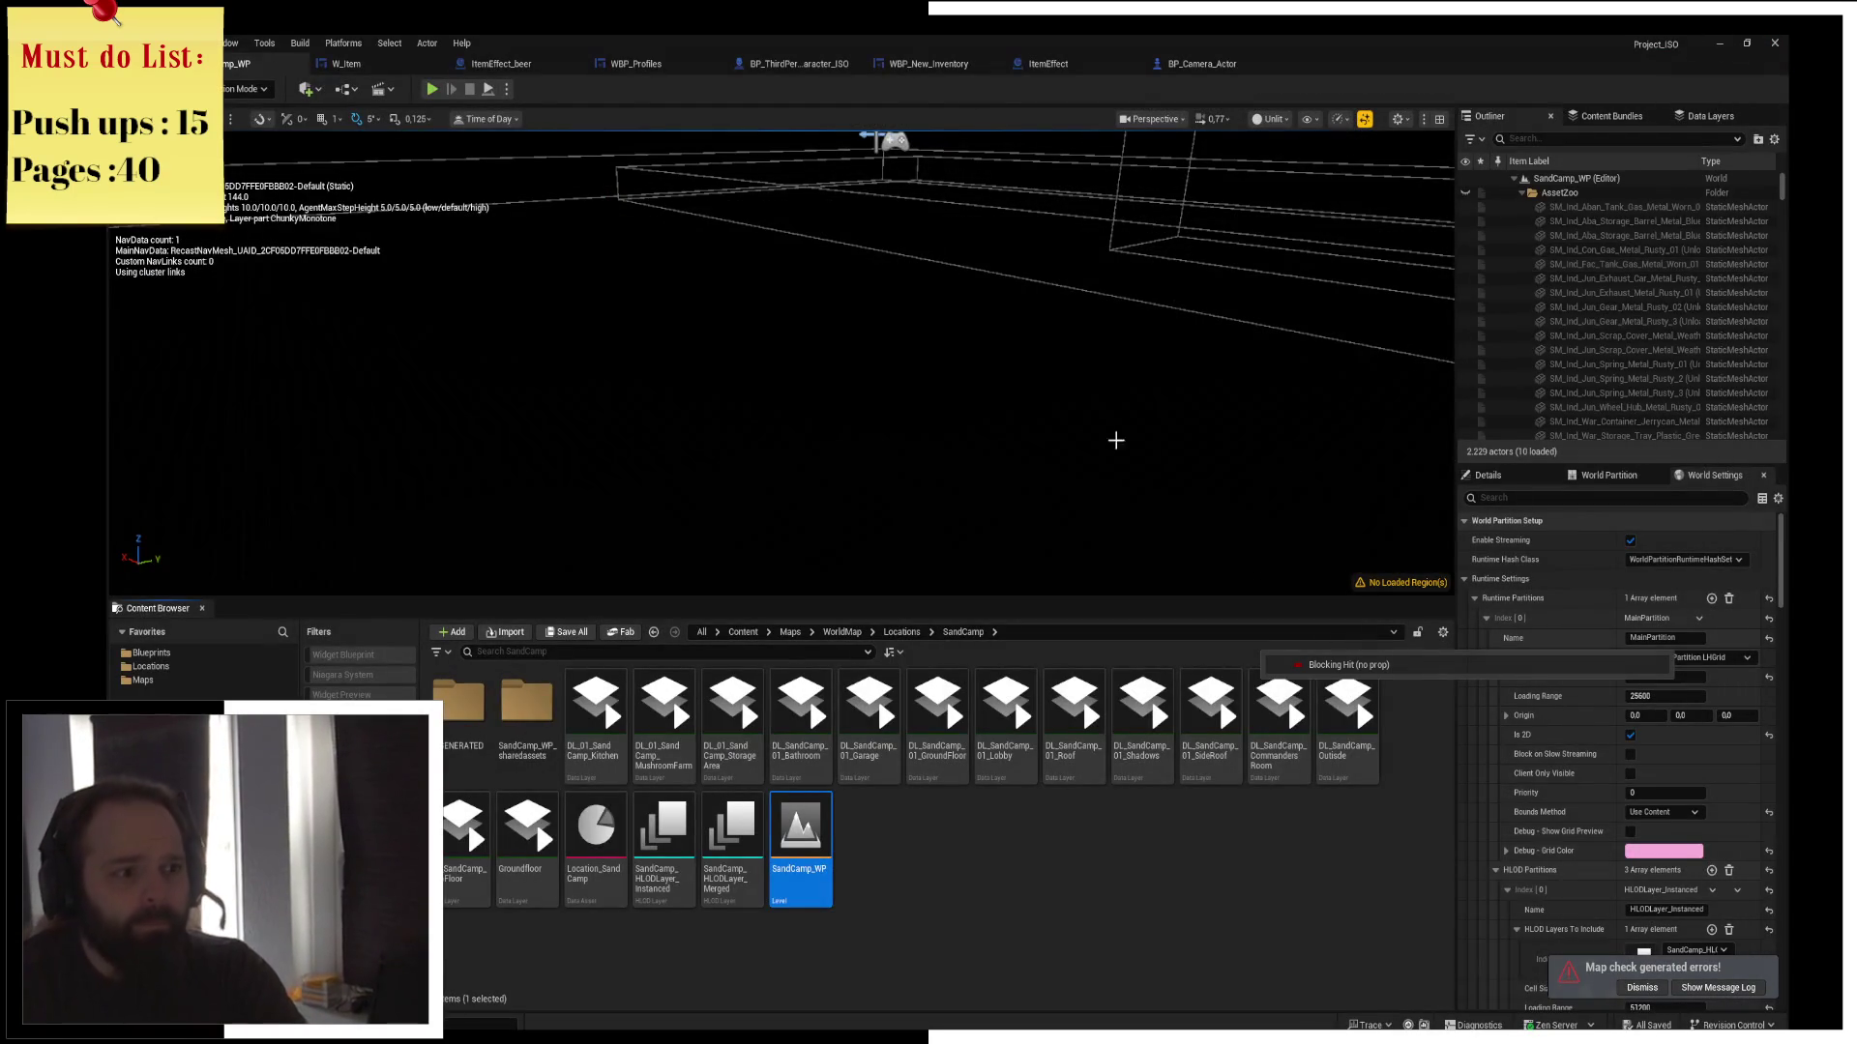
Force-load all Outliner actors, then select and frame SM_Road_ParkingLot01_LOD10
key("ctrl+a")
right_click(1553, 327)
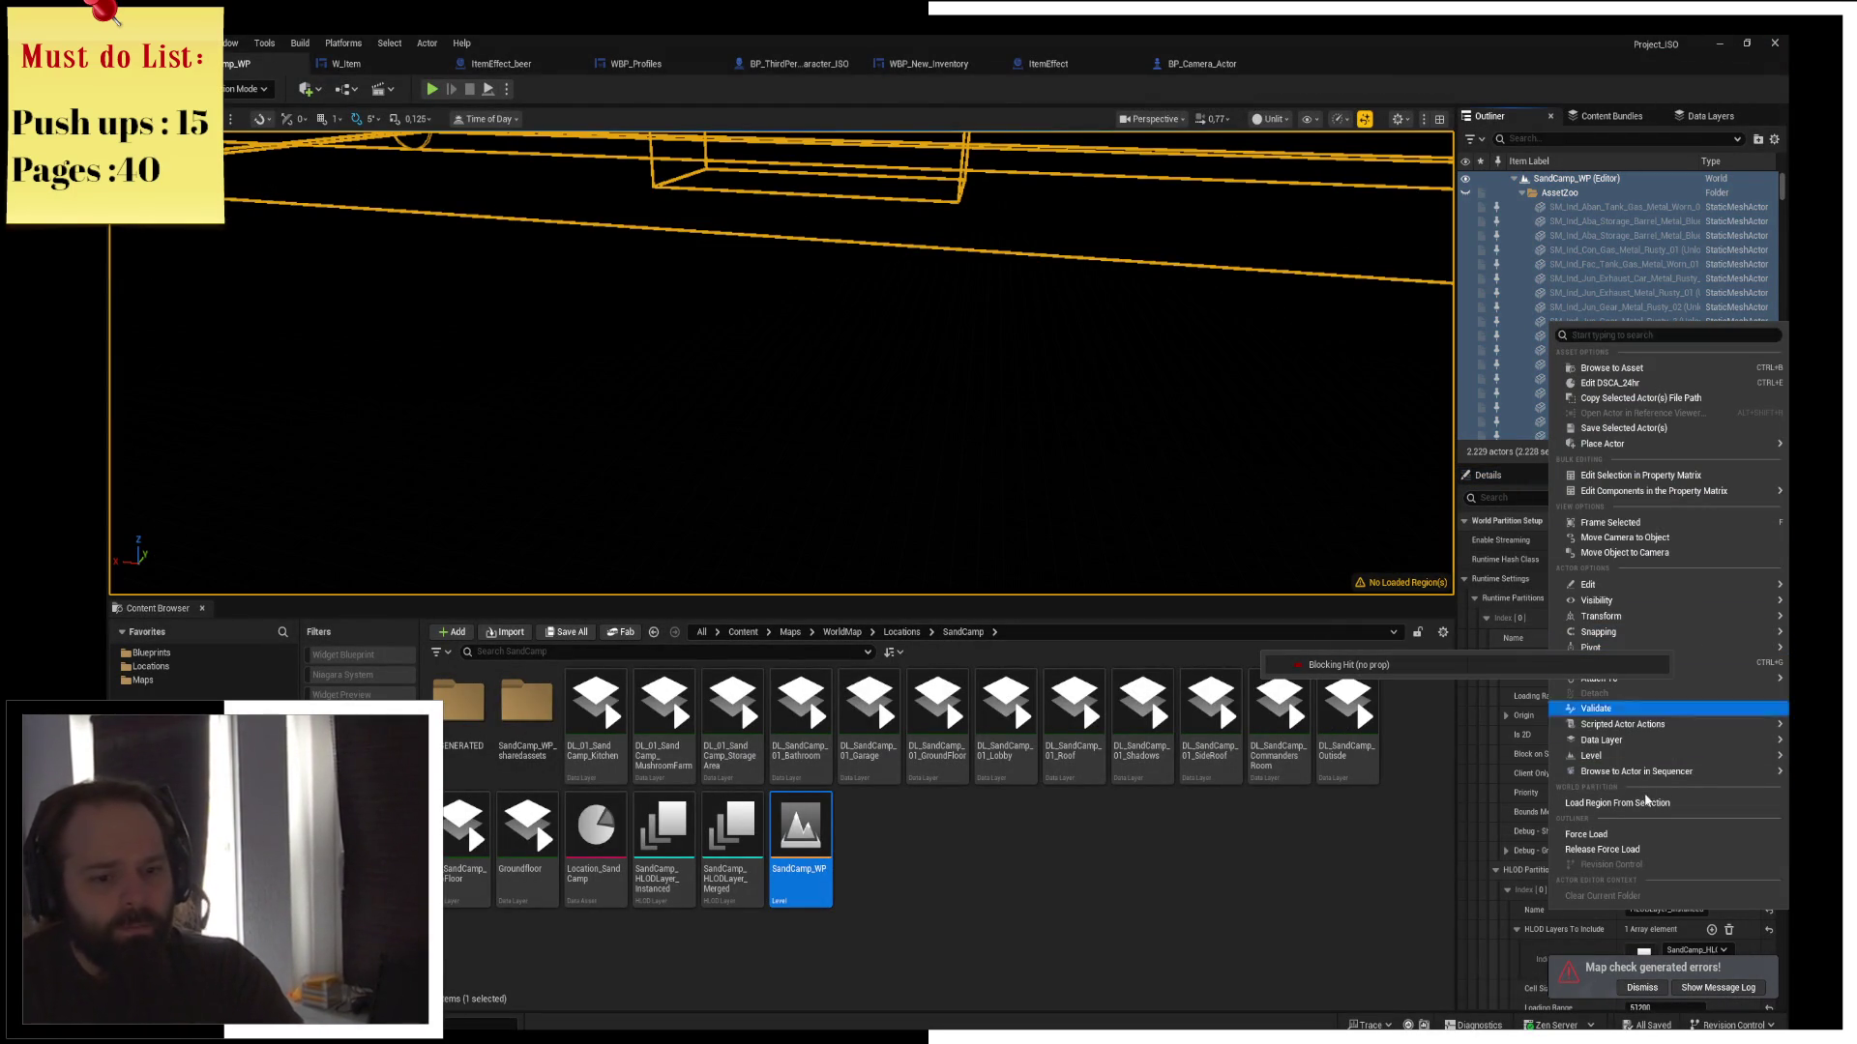
left_click(1623, 836)
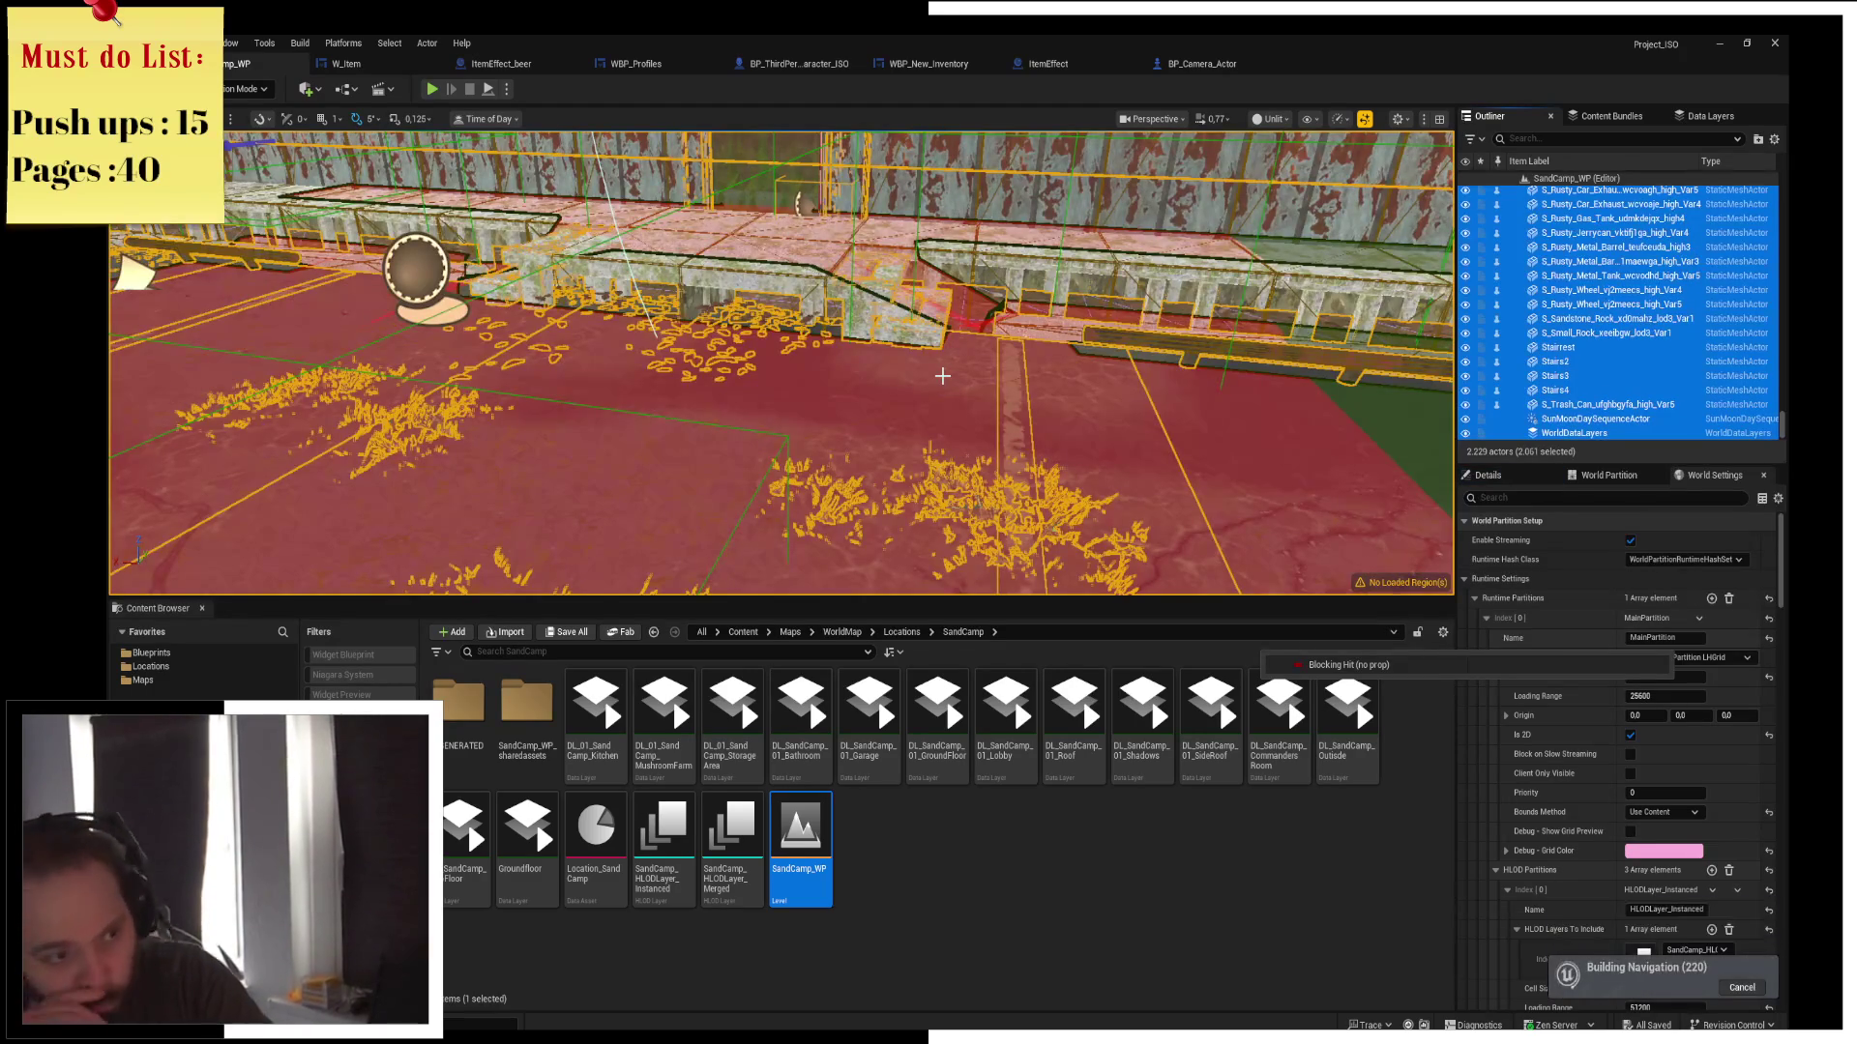
left_click(931, 379)
key("f")
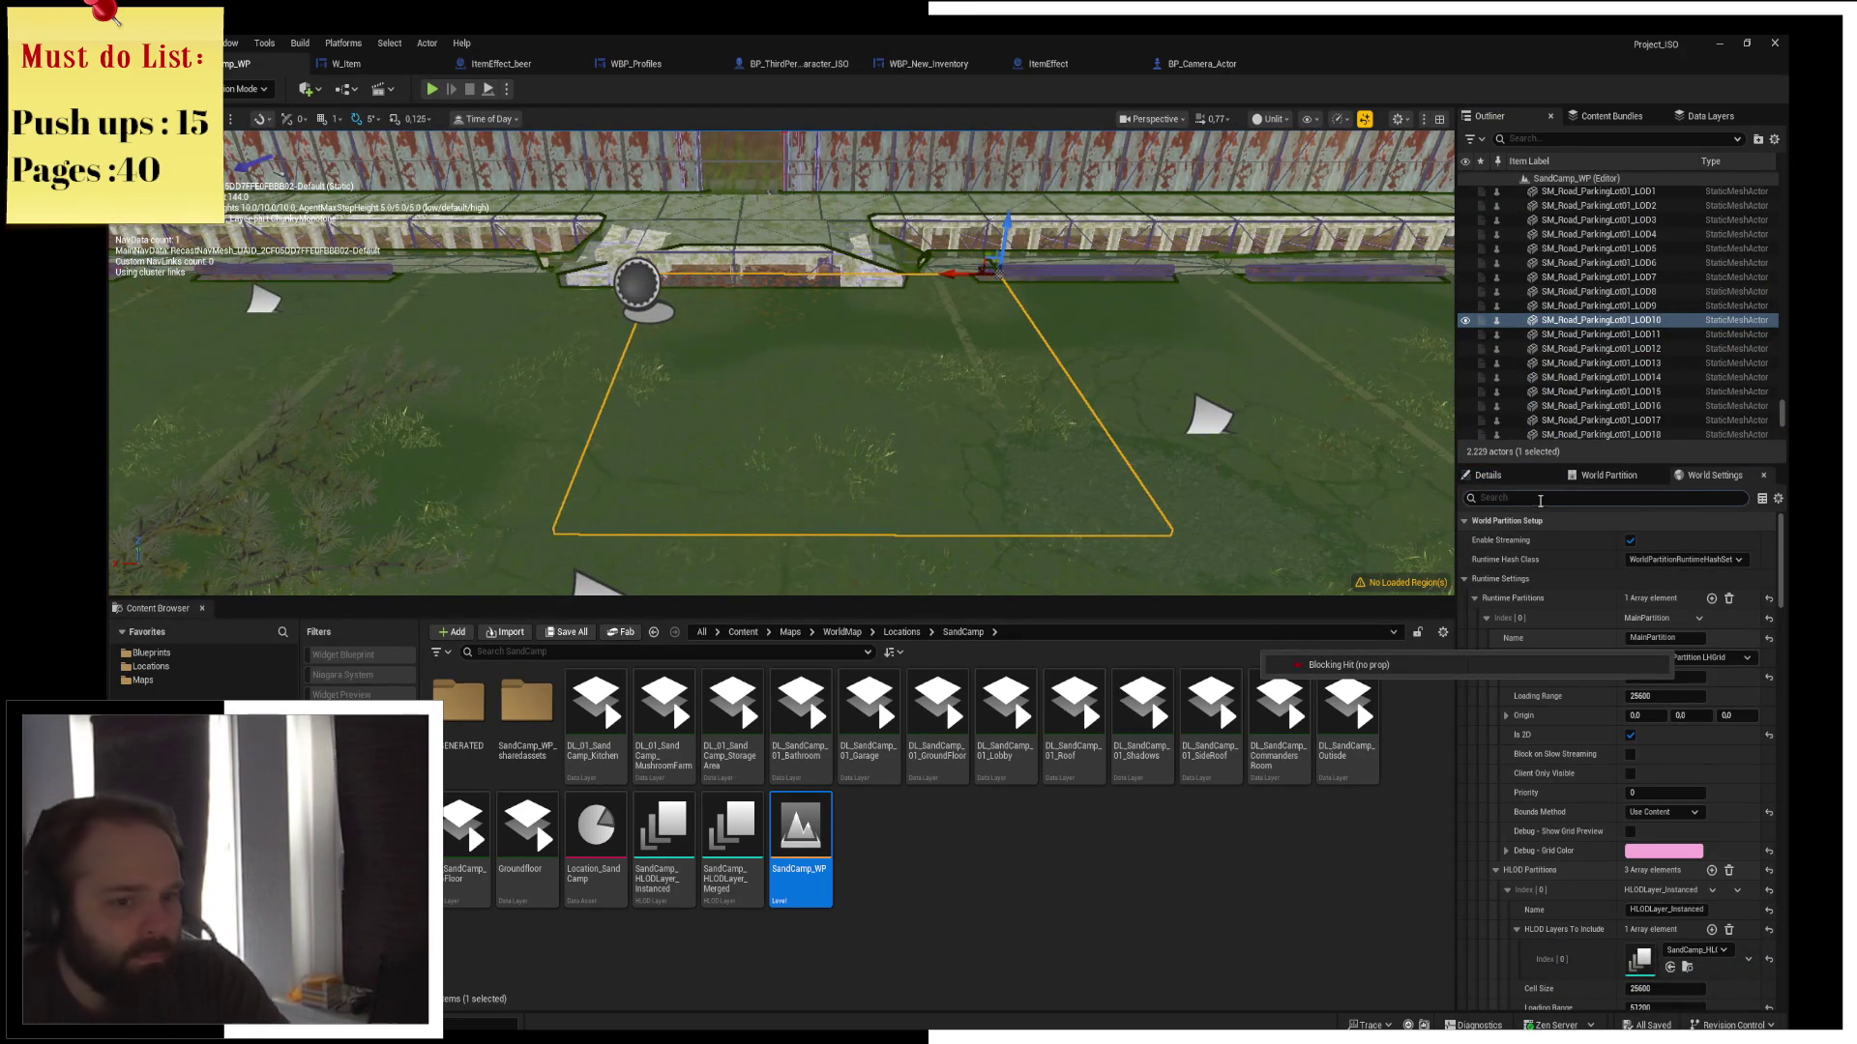
Change SM_Road_ParkingLot01_LOD10's Collision Presets from Default to BlockAll
type("dollision")
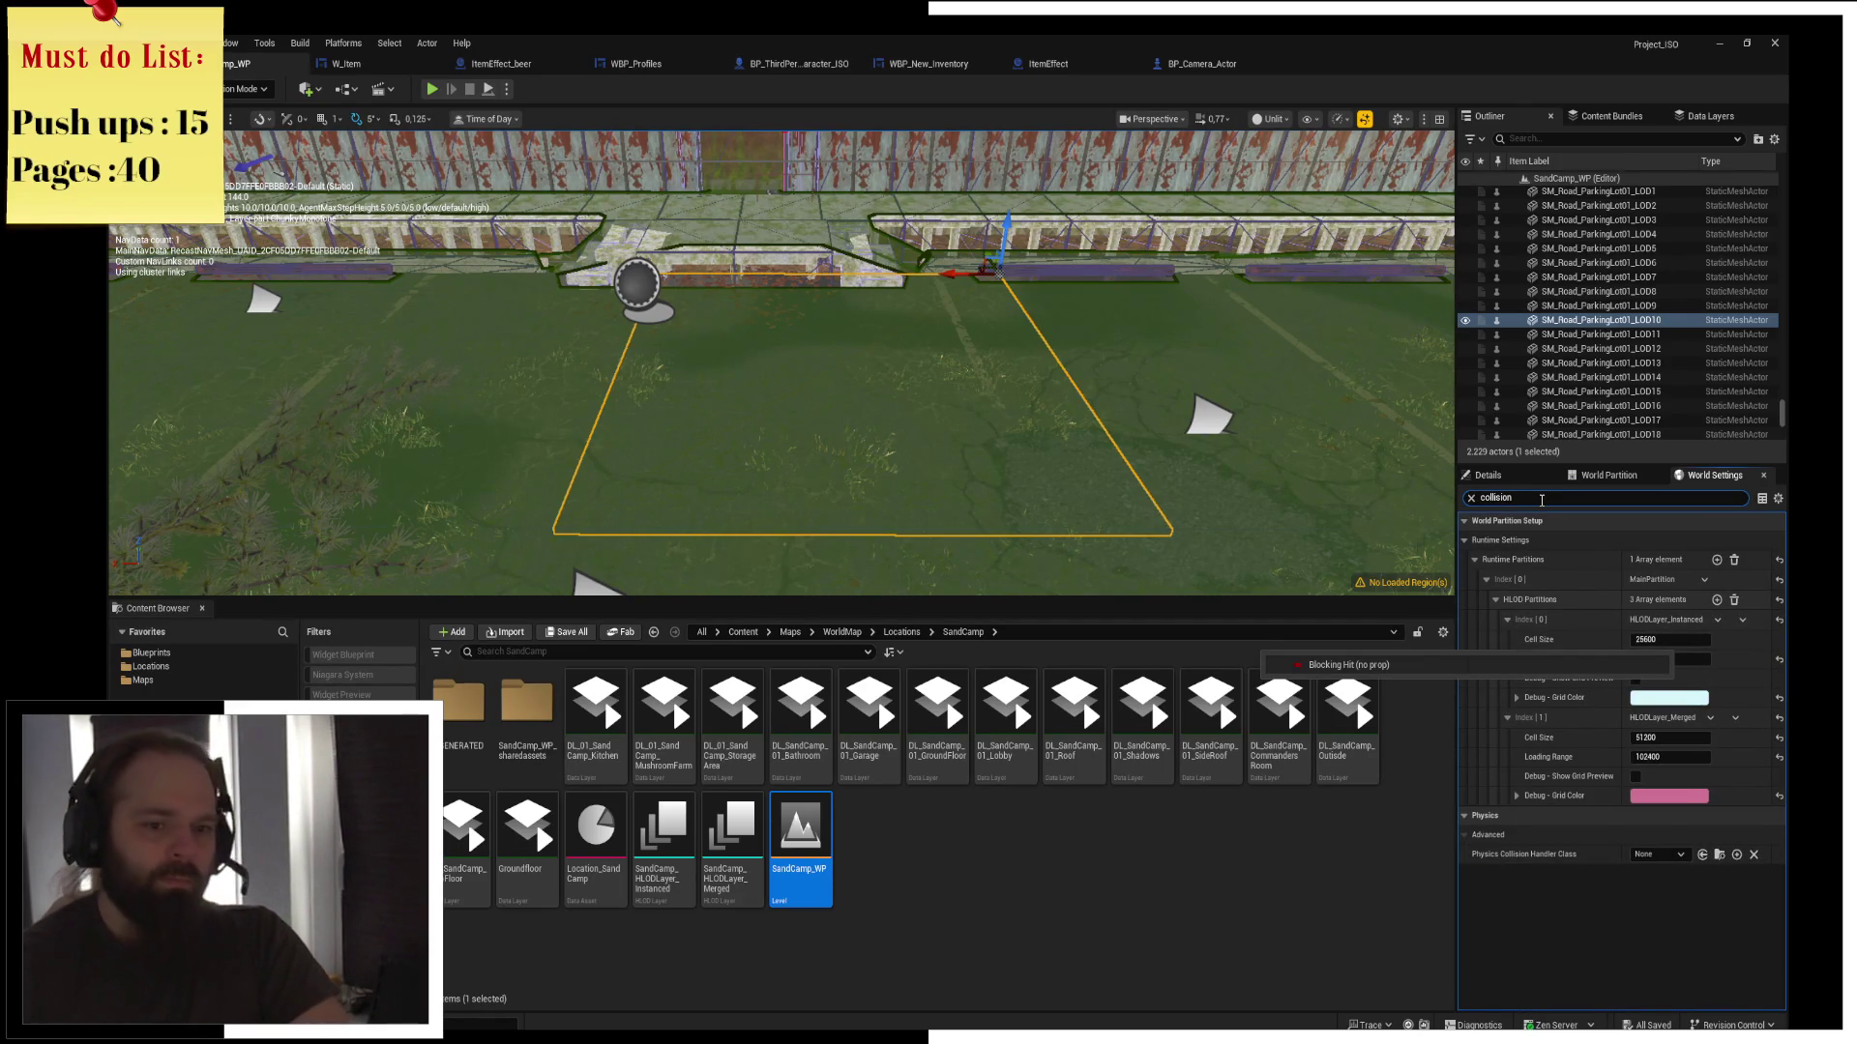
left_click(1514, 479)
left_click(1532, 602)
type("collisio")
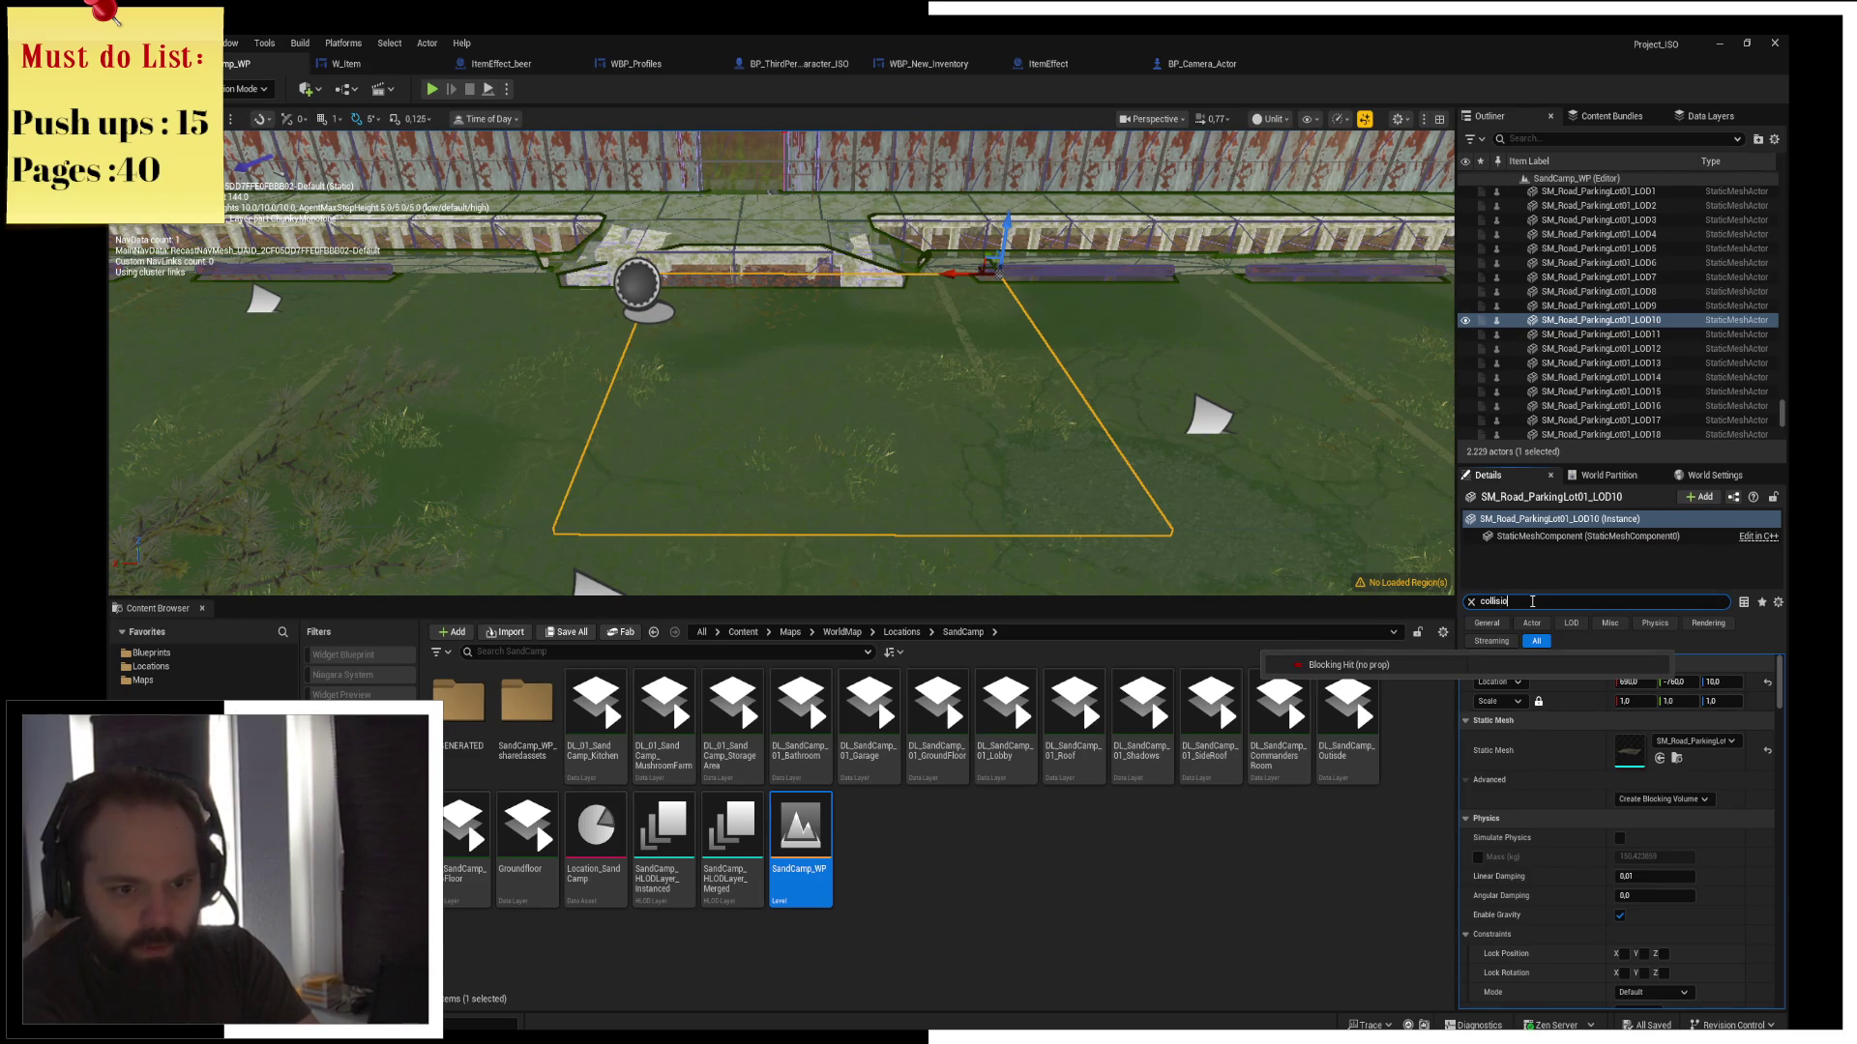
type("n")
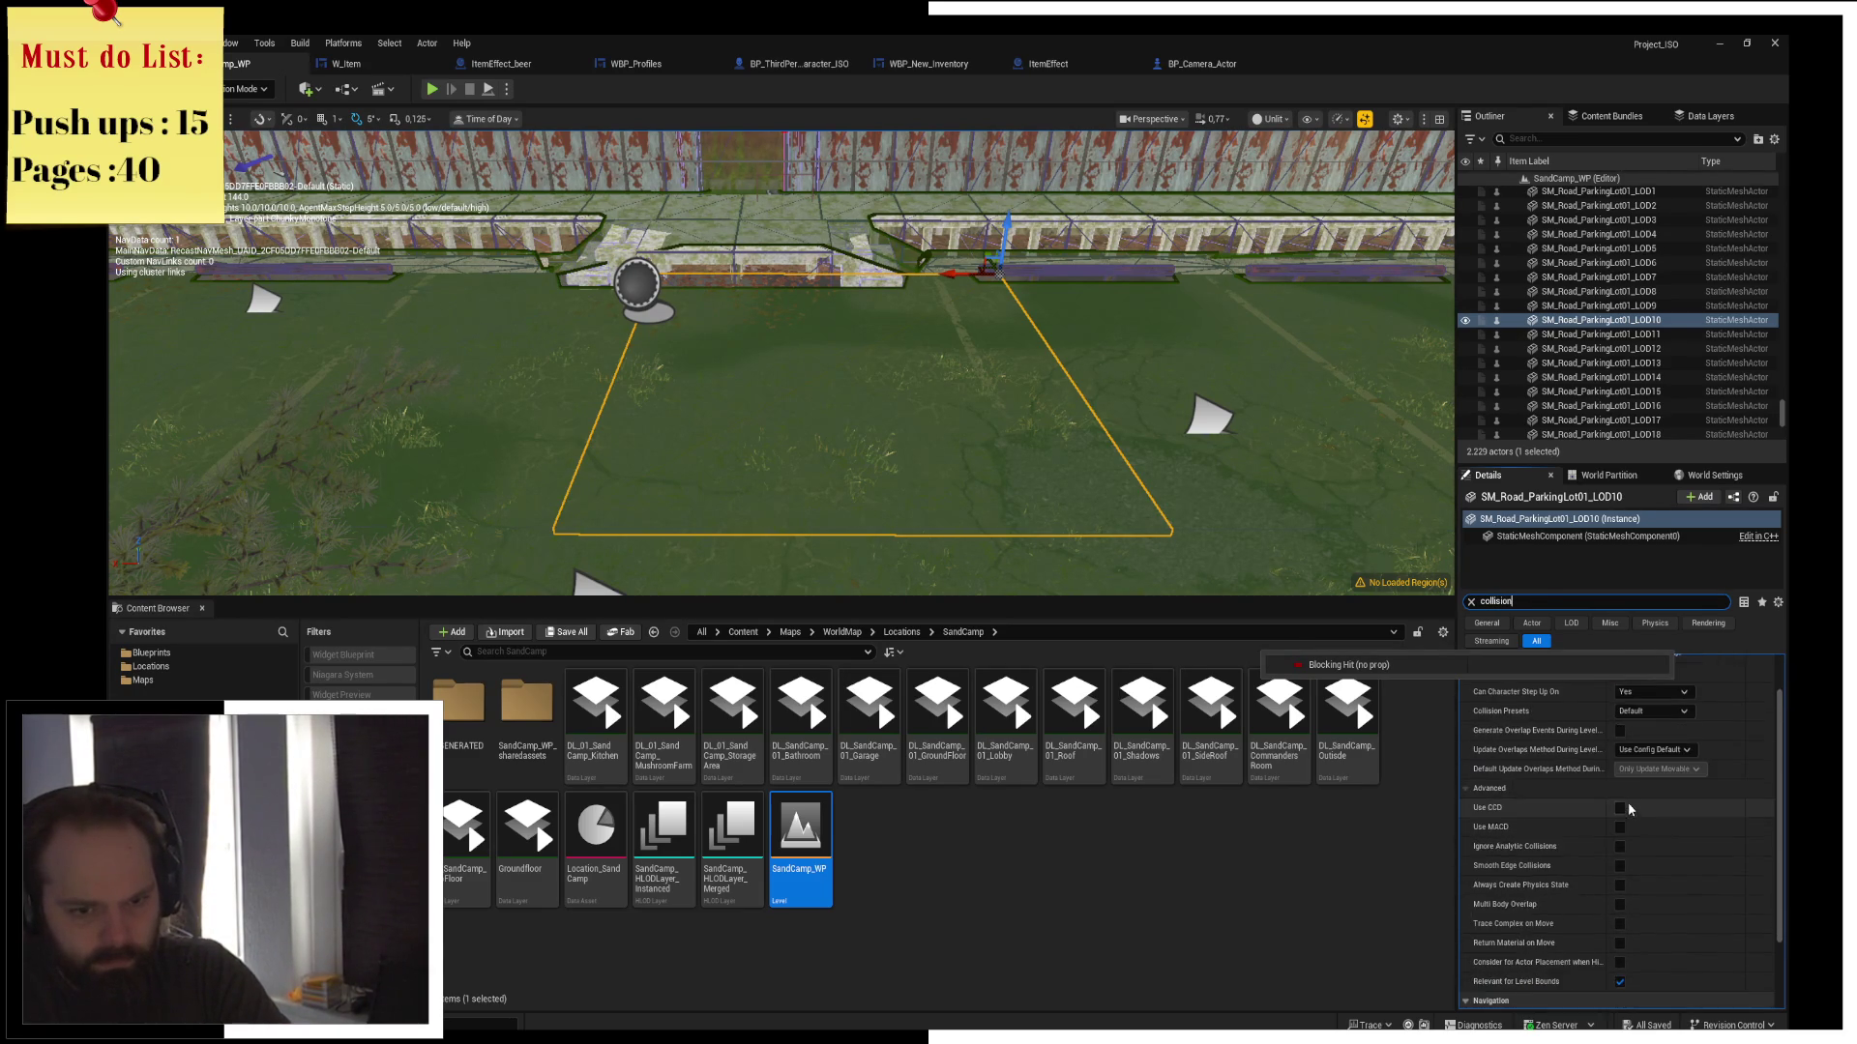
left_click(1676, 783)
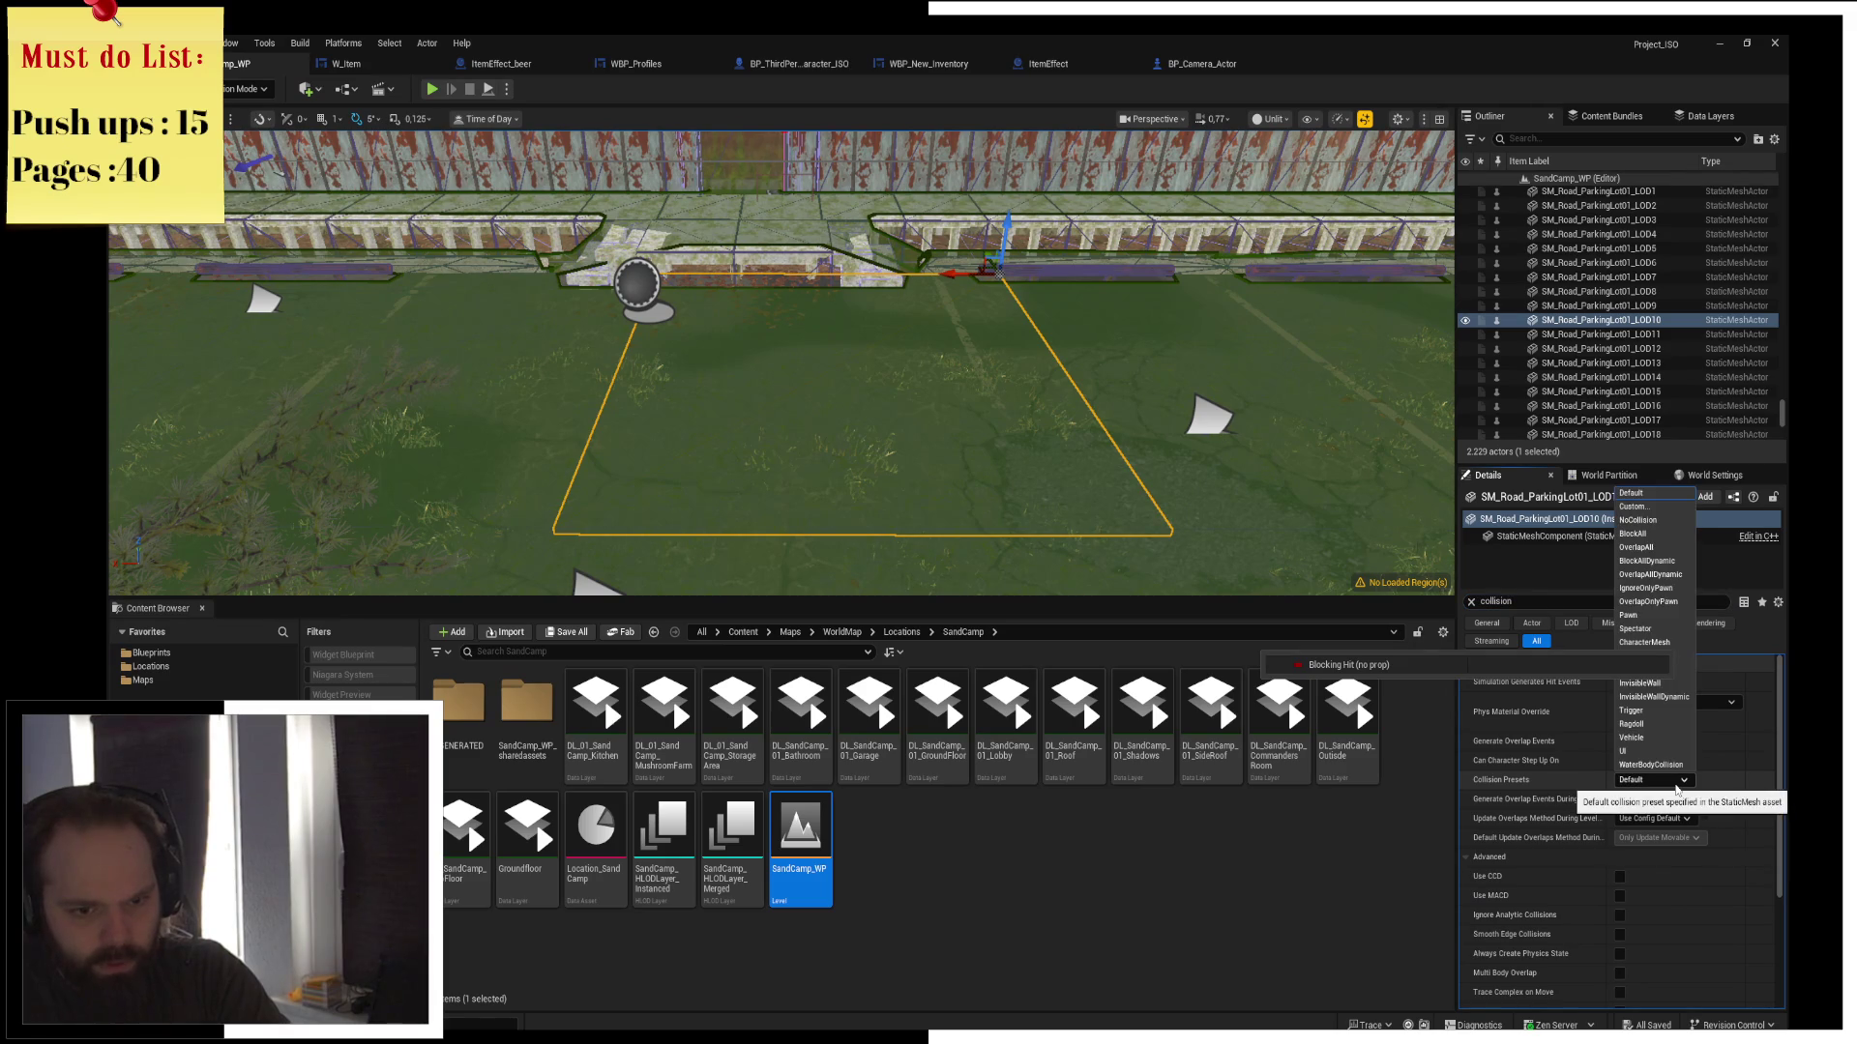
left_click(1676, 824)
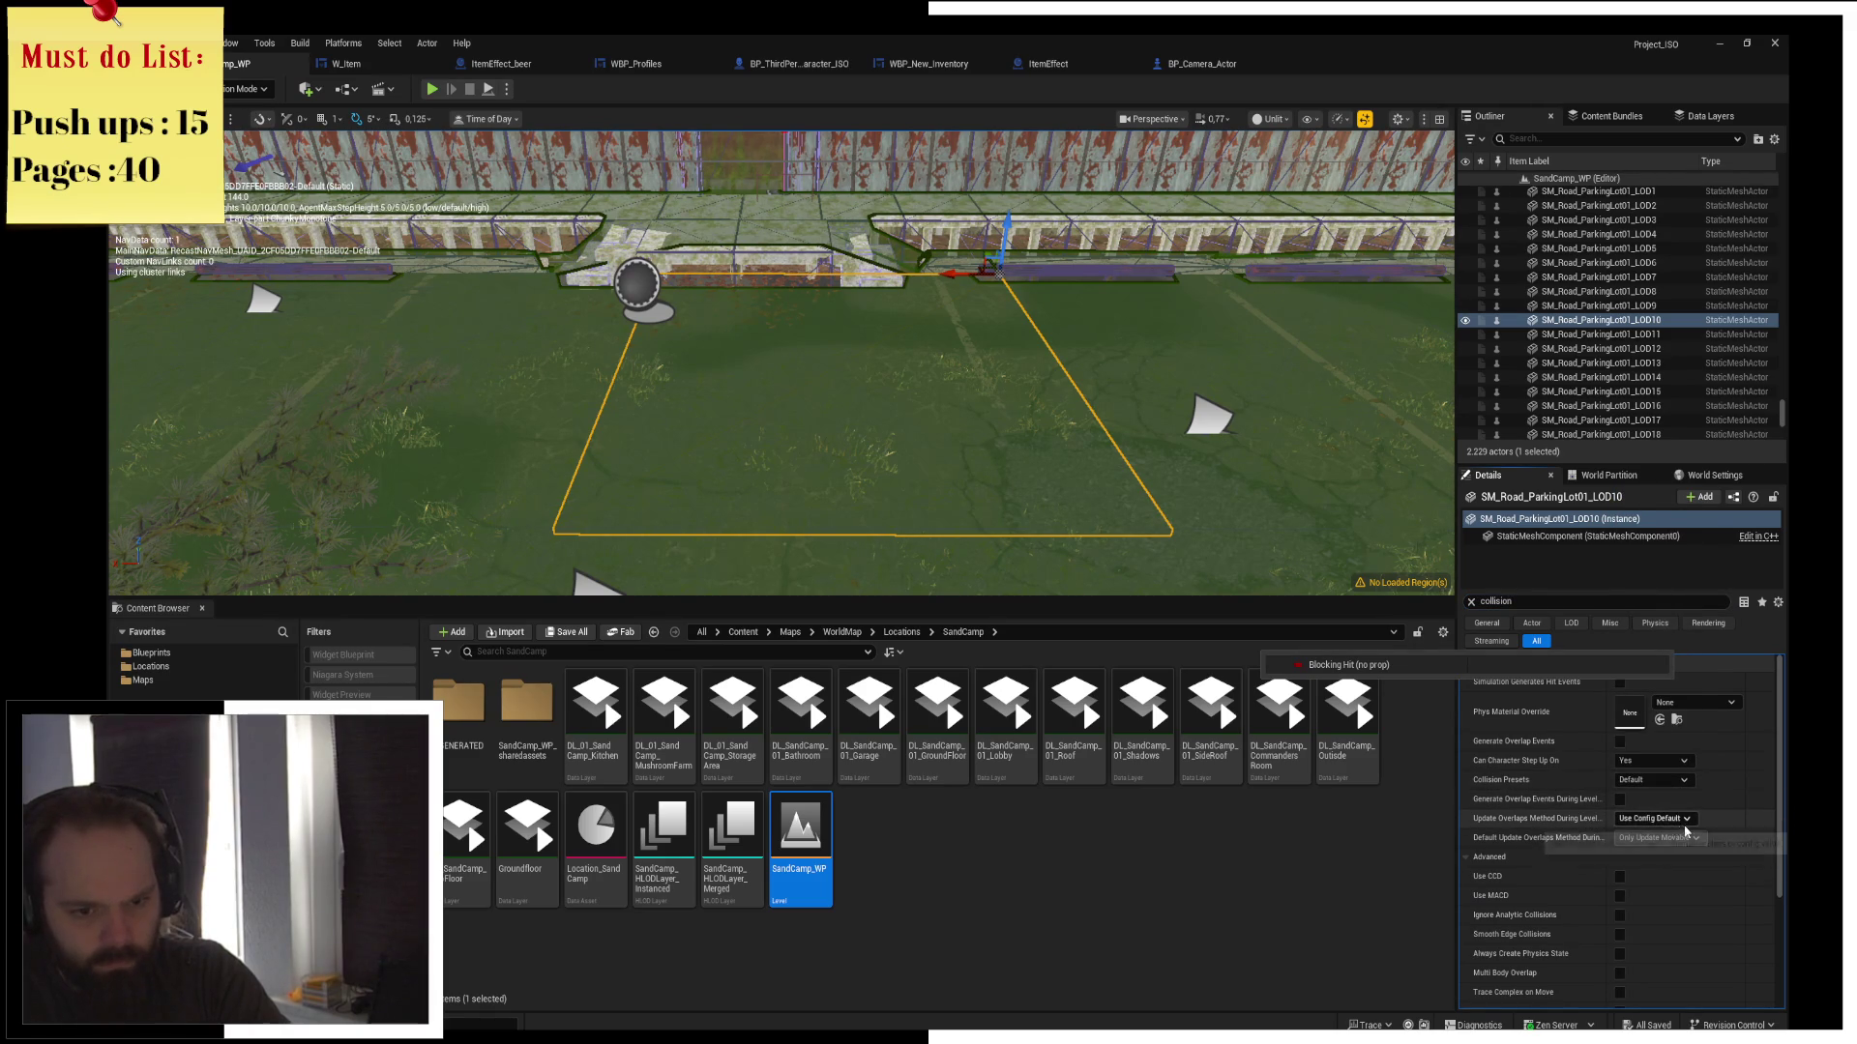
scroll(1687, 829, "down", 1)
scroll(1686, 828, "down", 2)
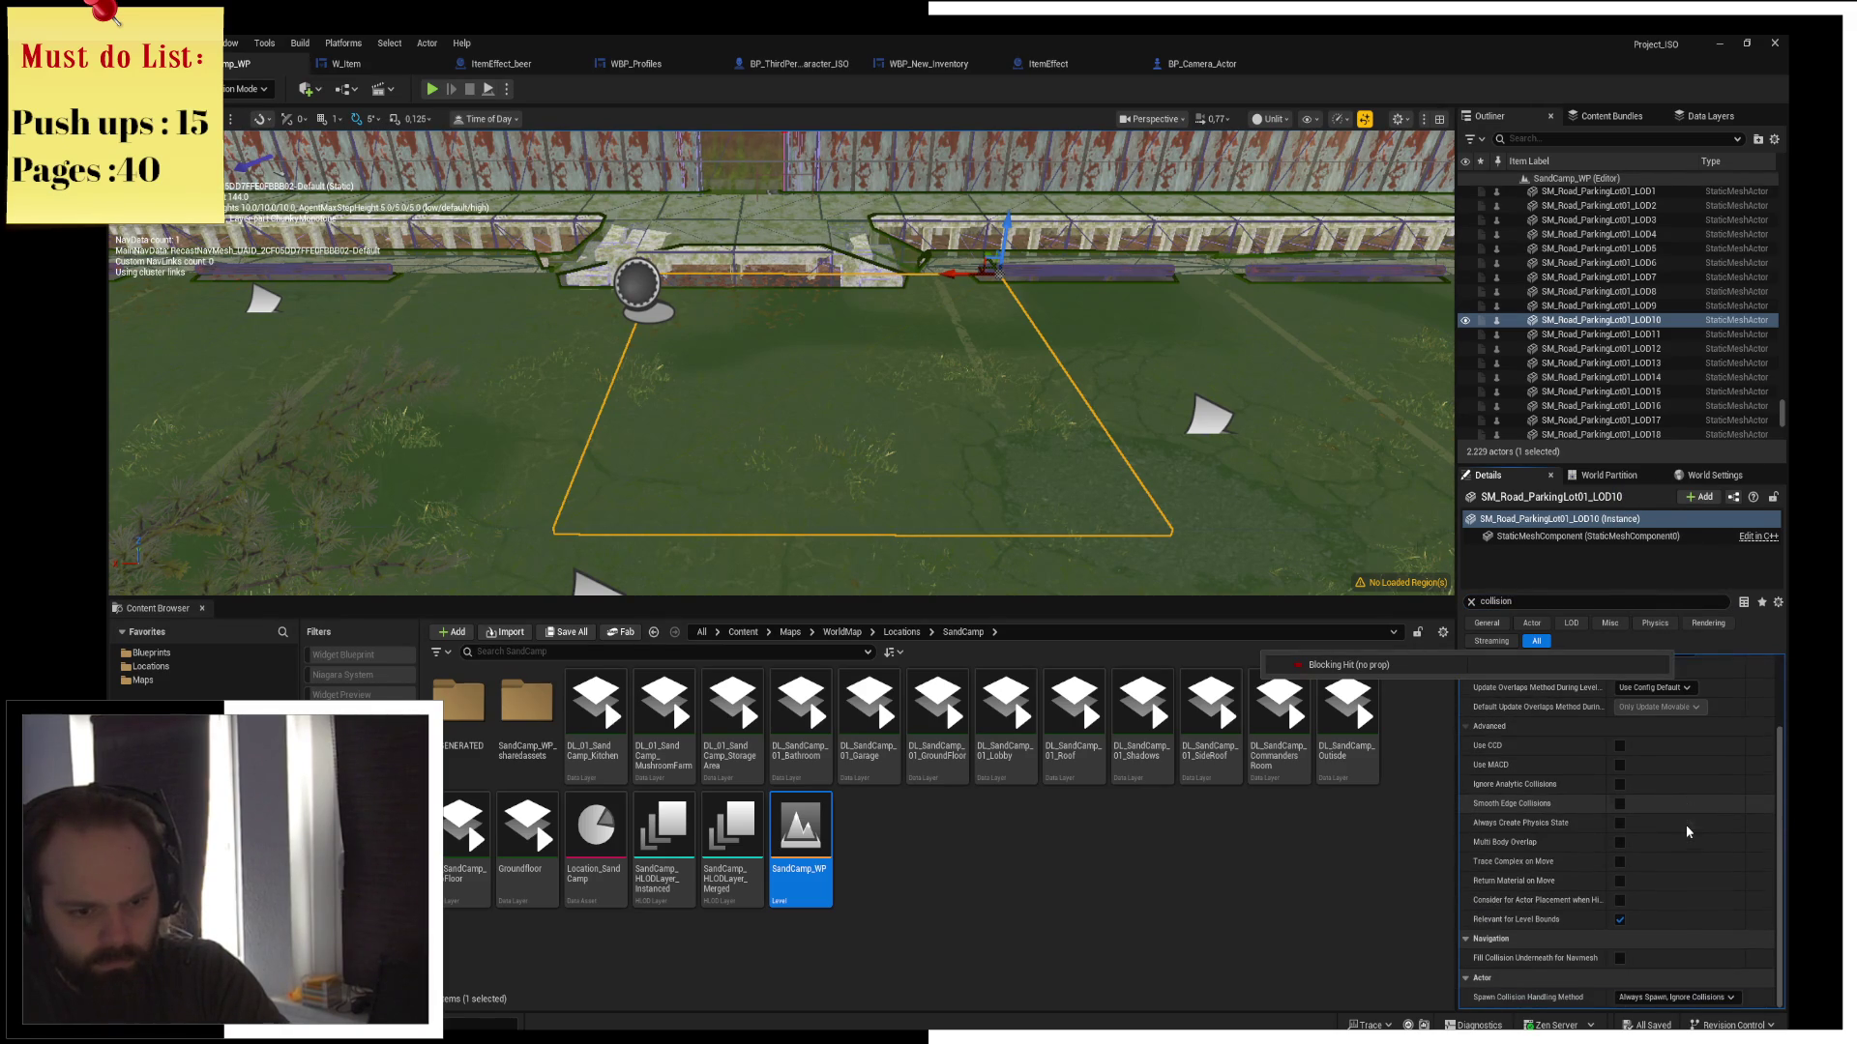
scroll(1686, 826, "up", 3)
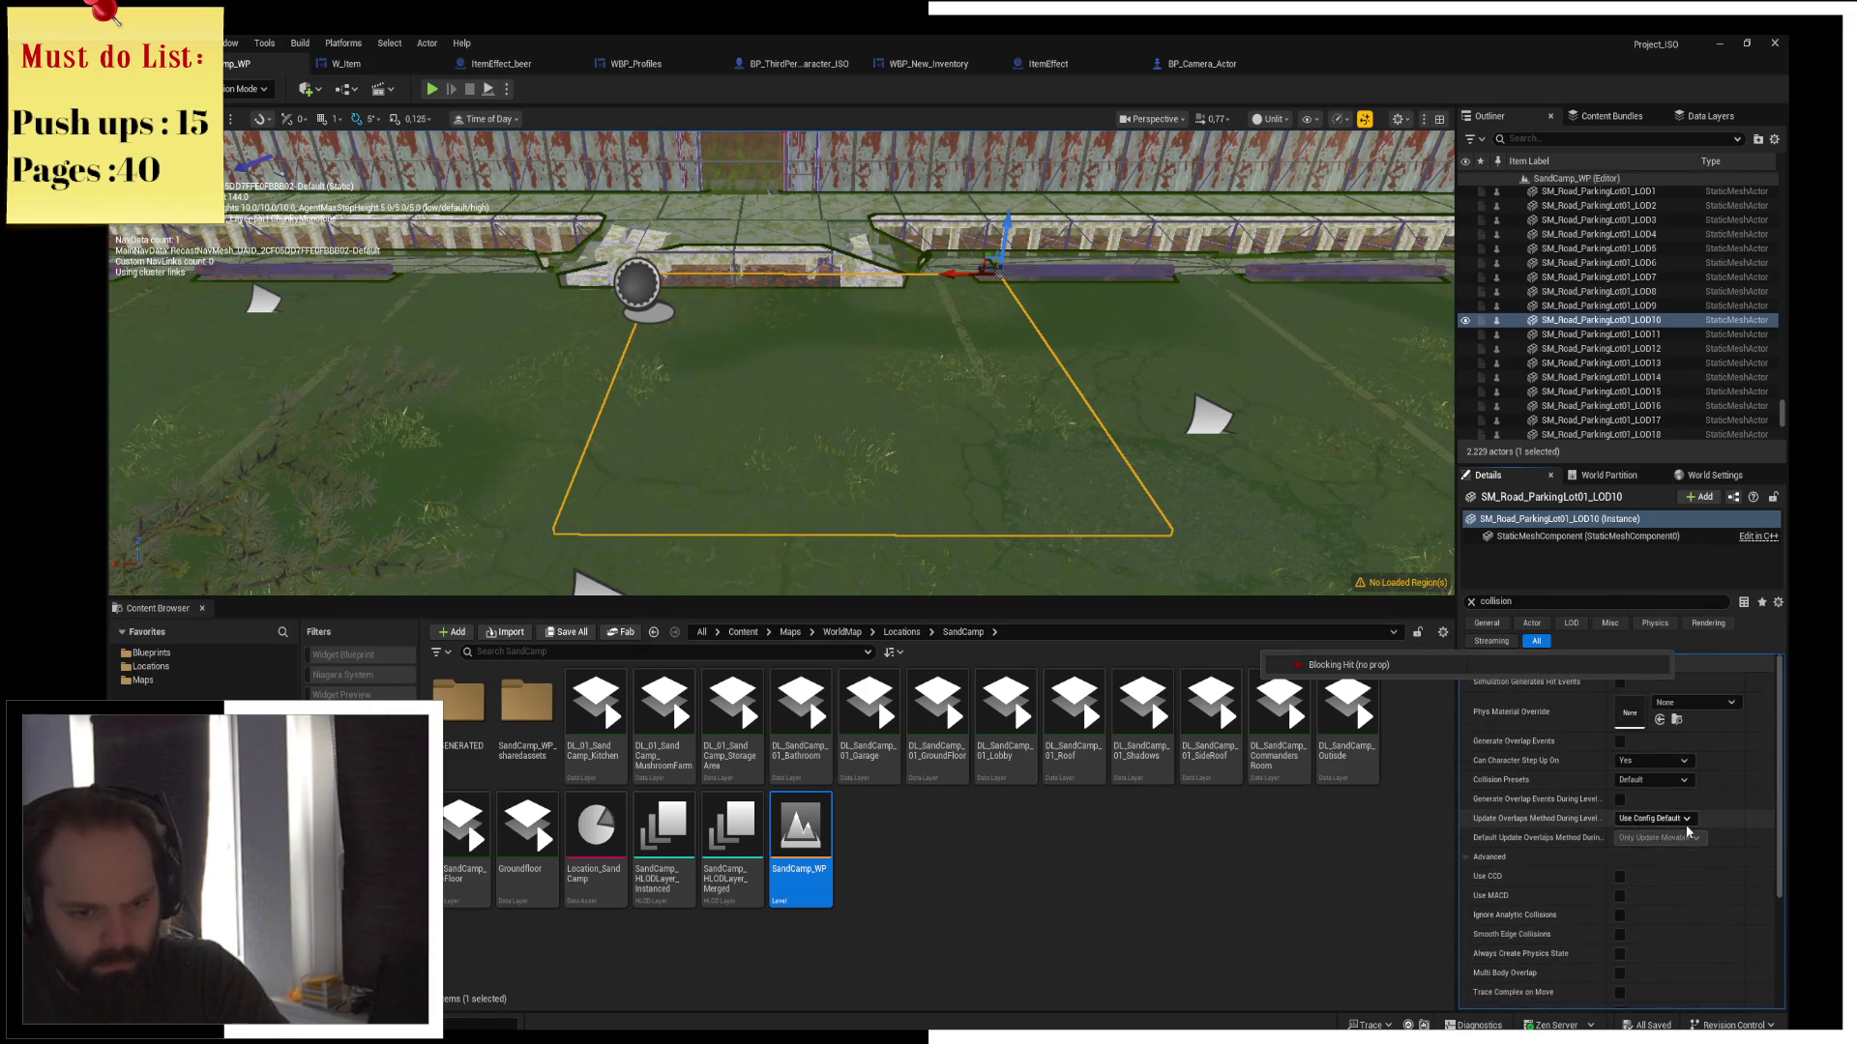
left_click(1665, 781)
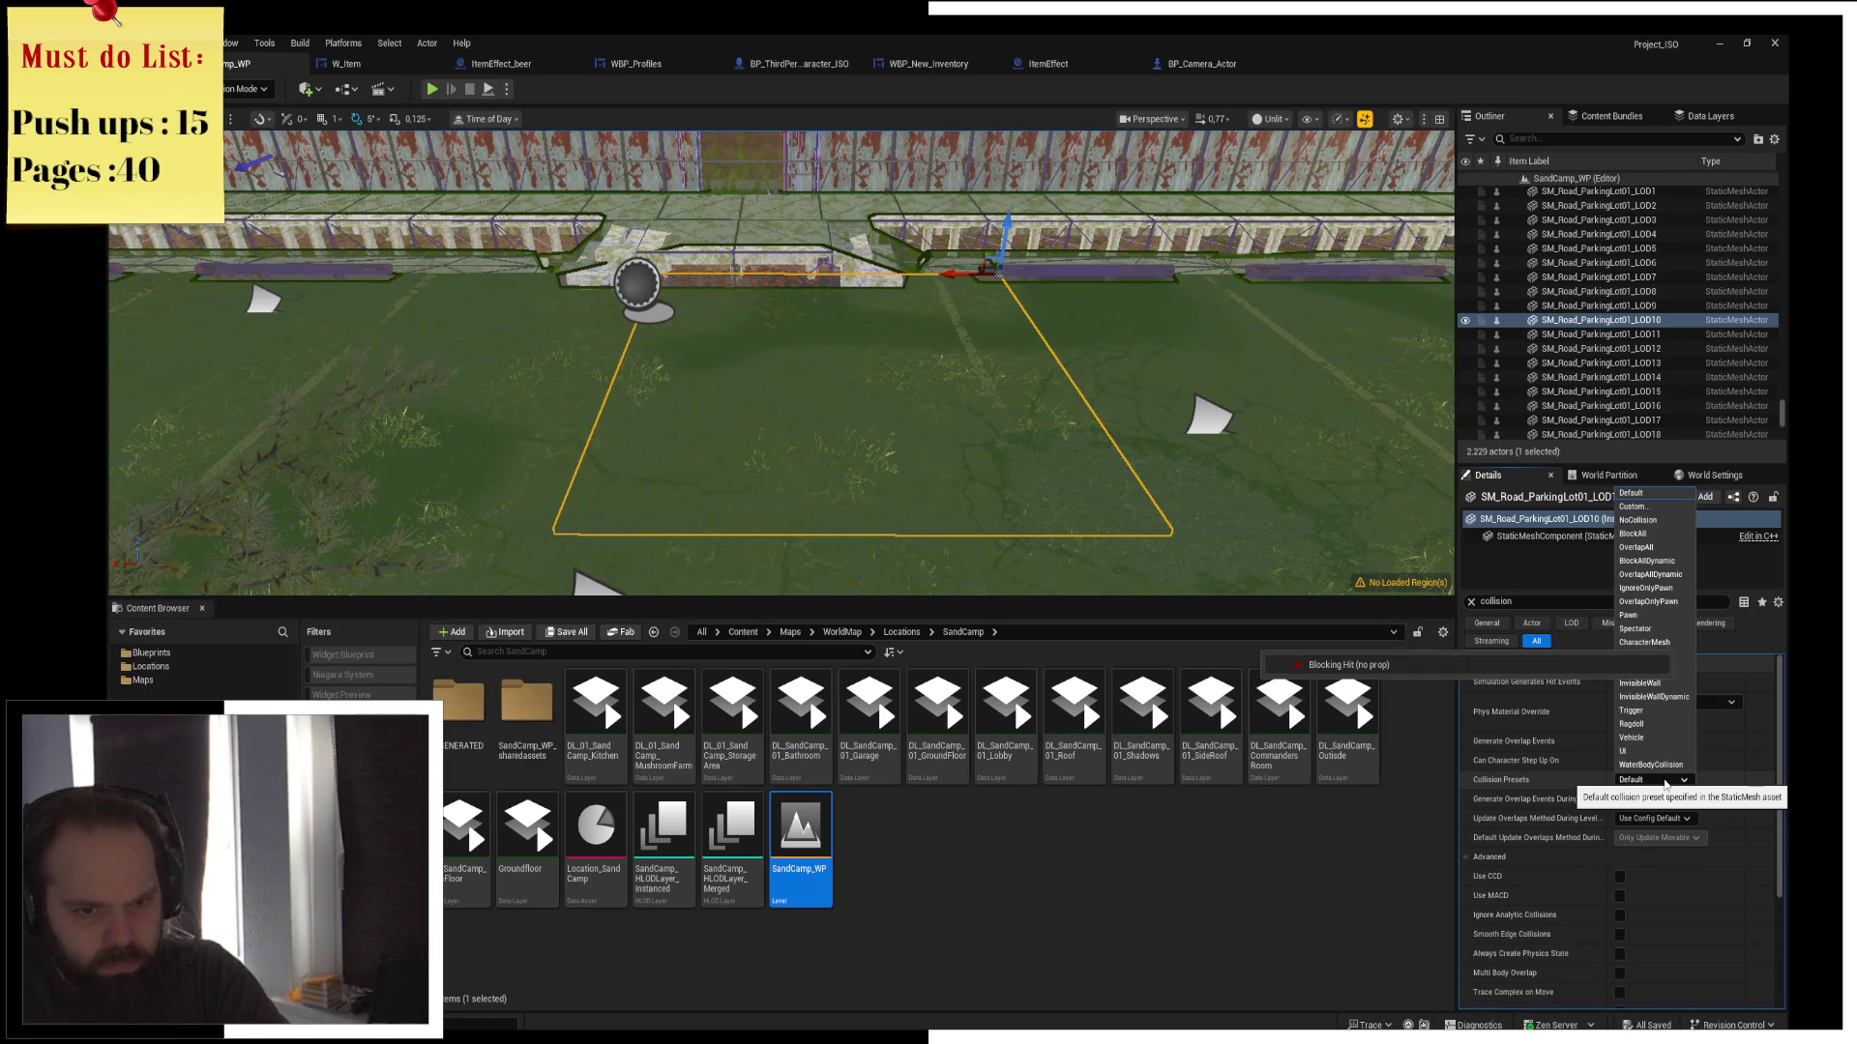
left_click(1663, 547)
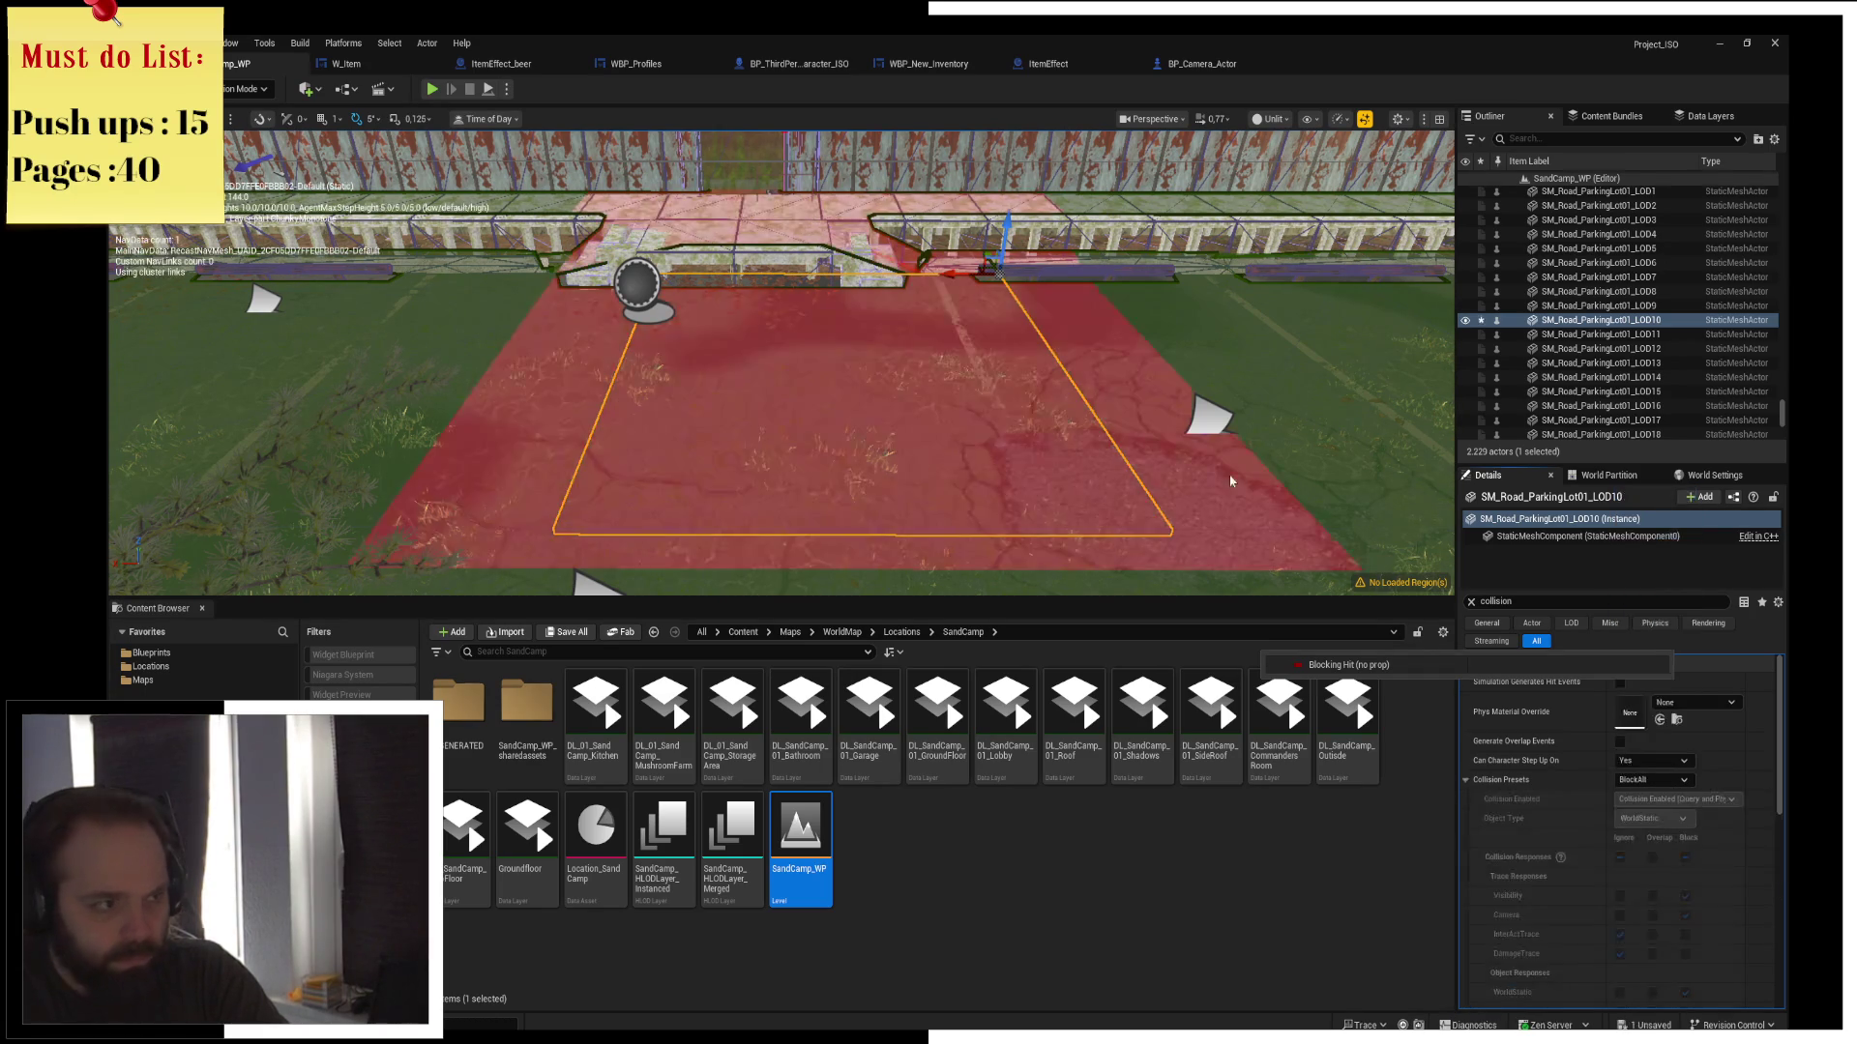
left_click(690, 316)
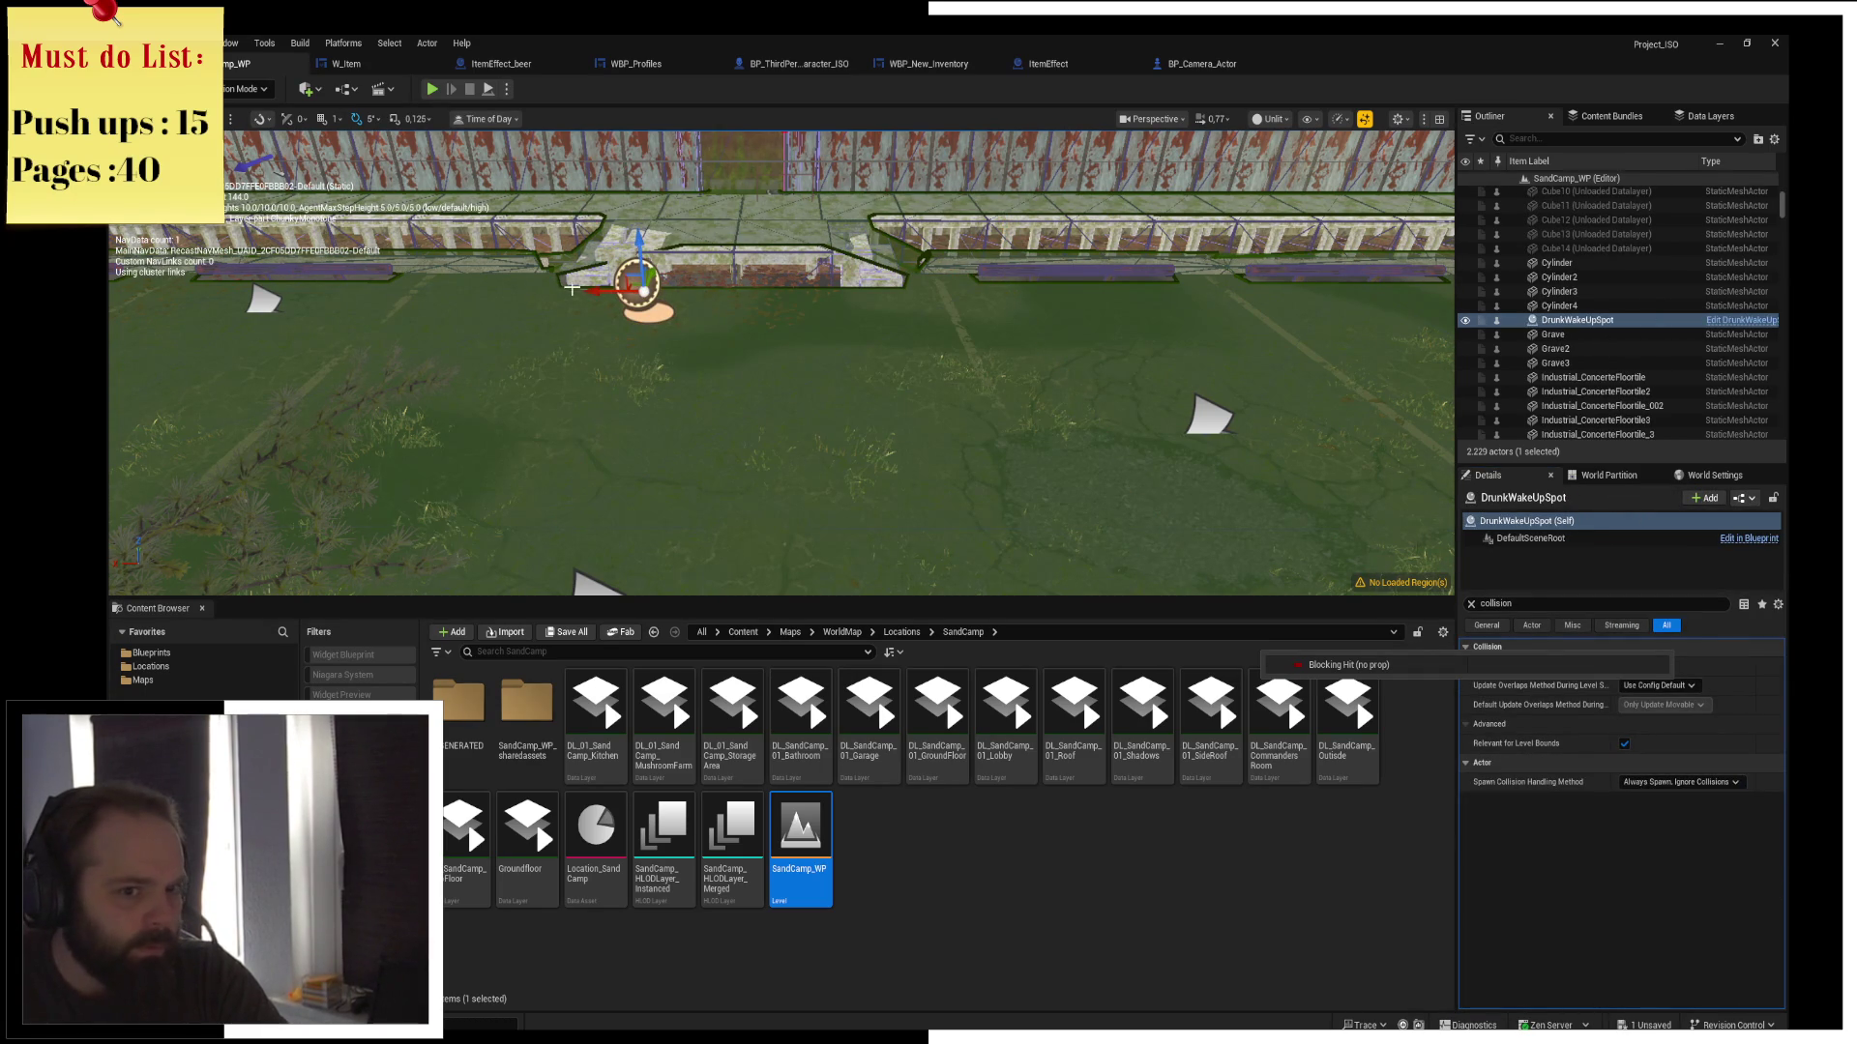
Shift DrunkWakeUpSpot farther along the parking-lot wall on X, then play the level to test it
left_click_drag(594, 289, 846, 340)
left_click(442, 89)
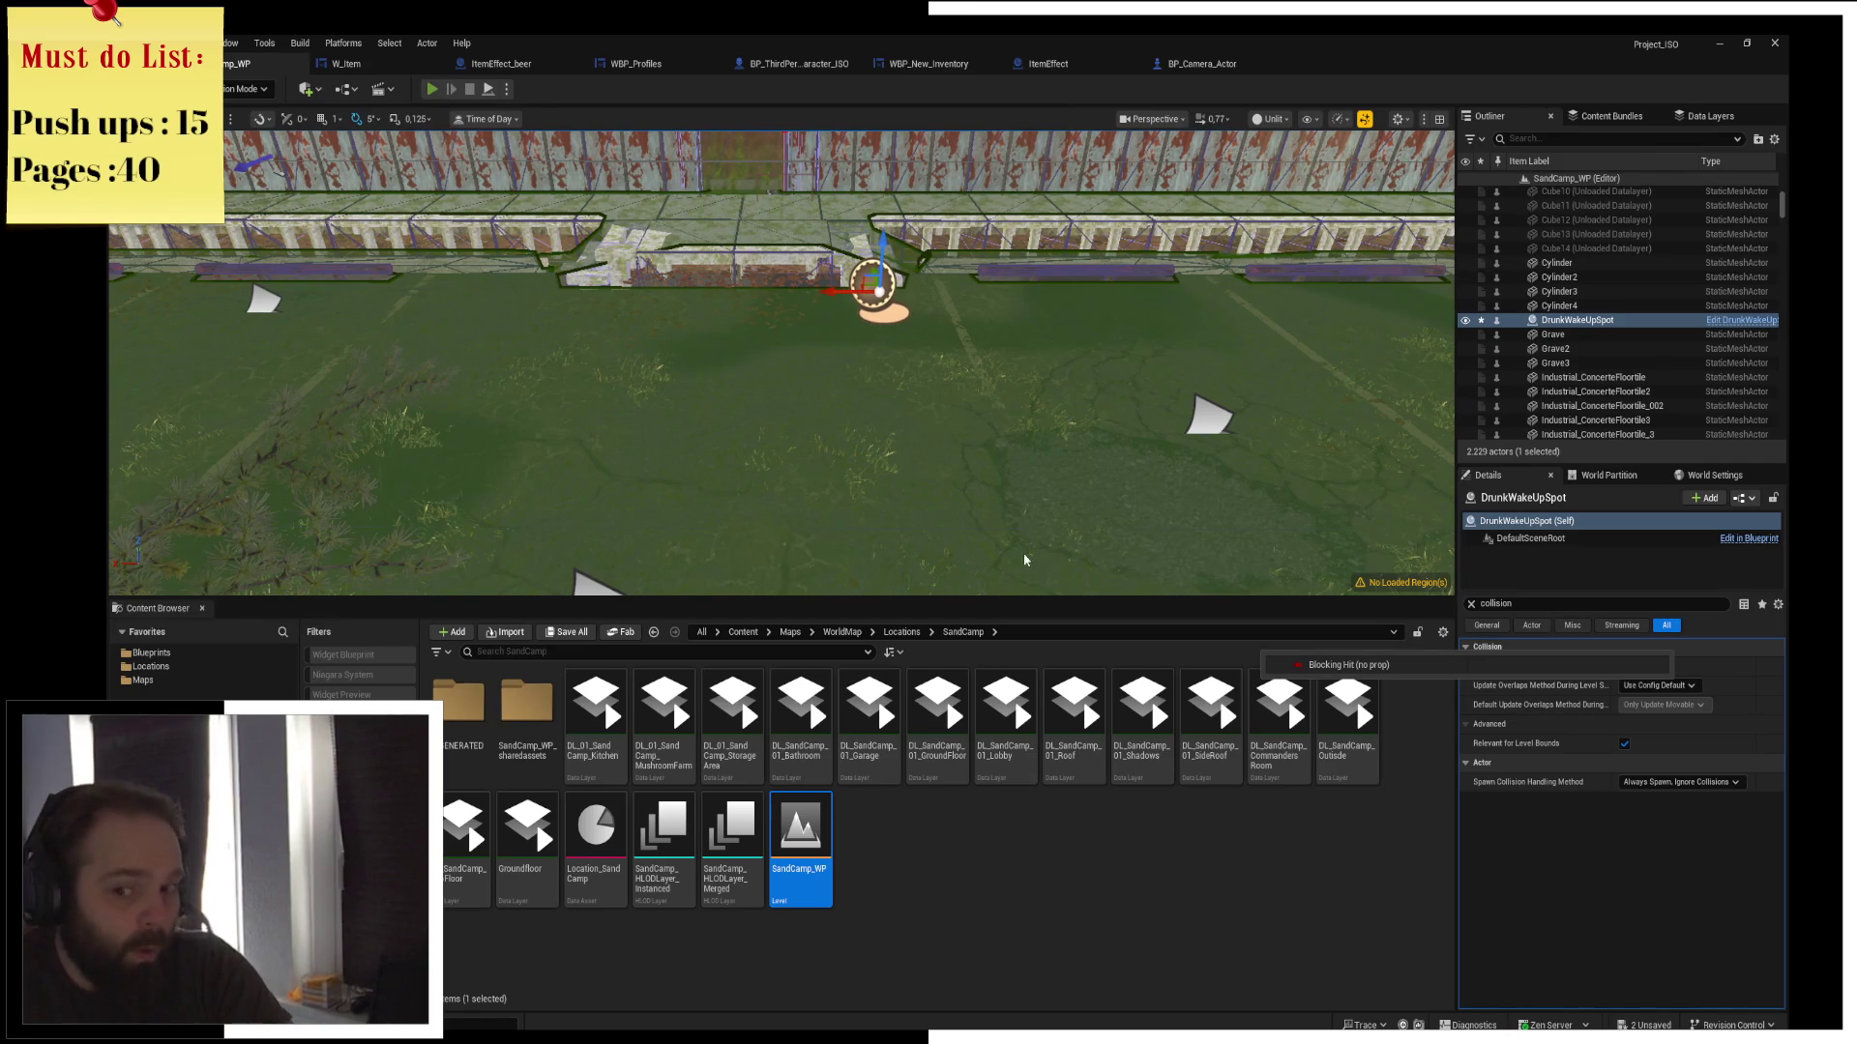
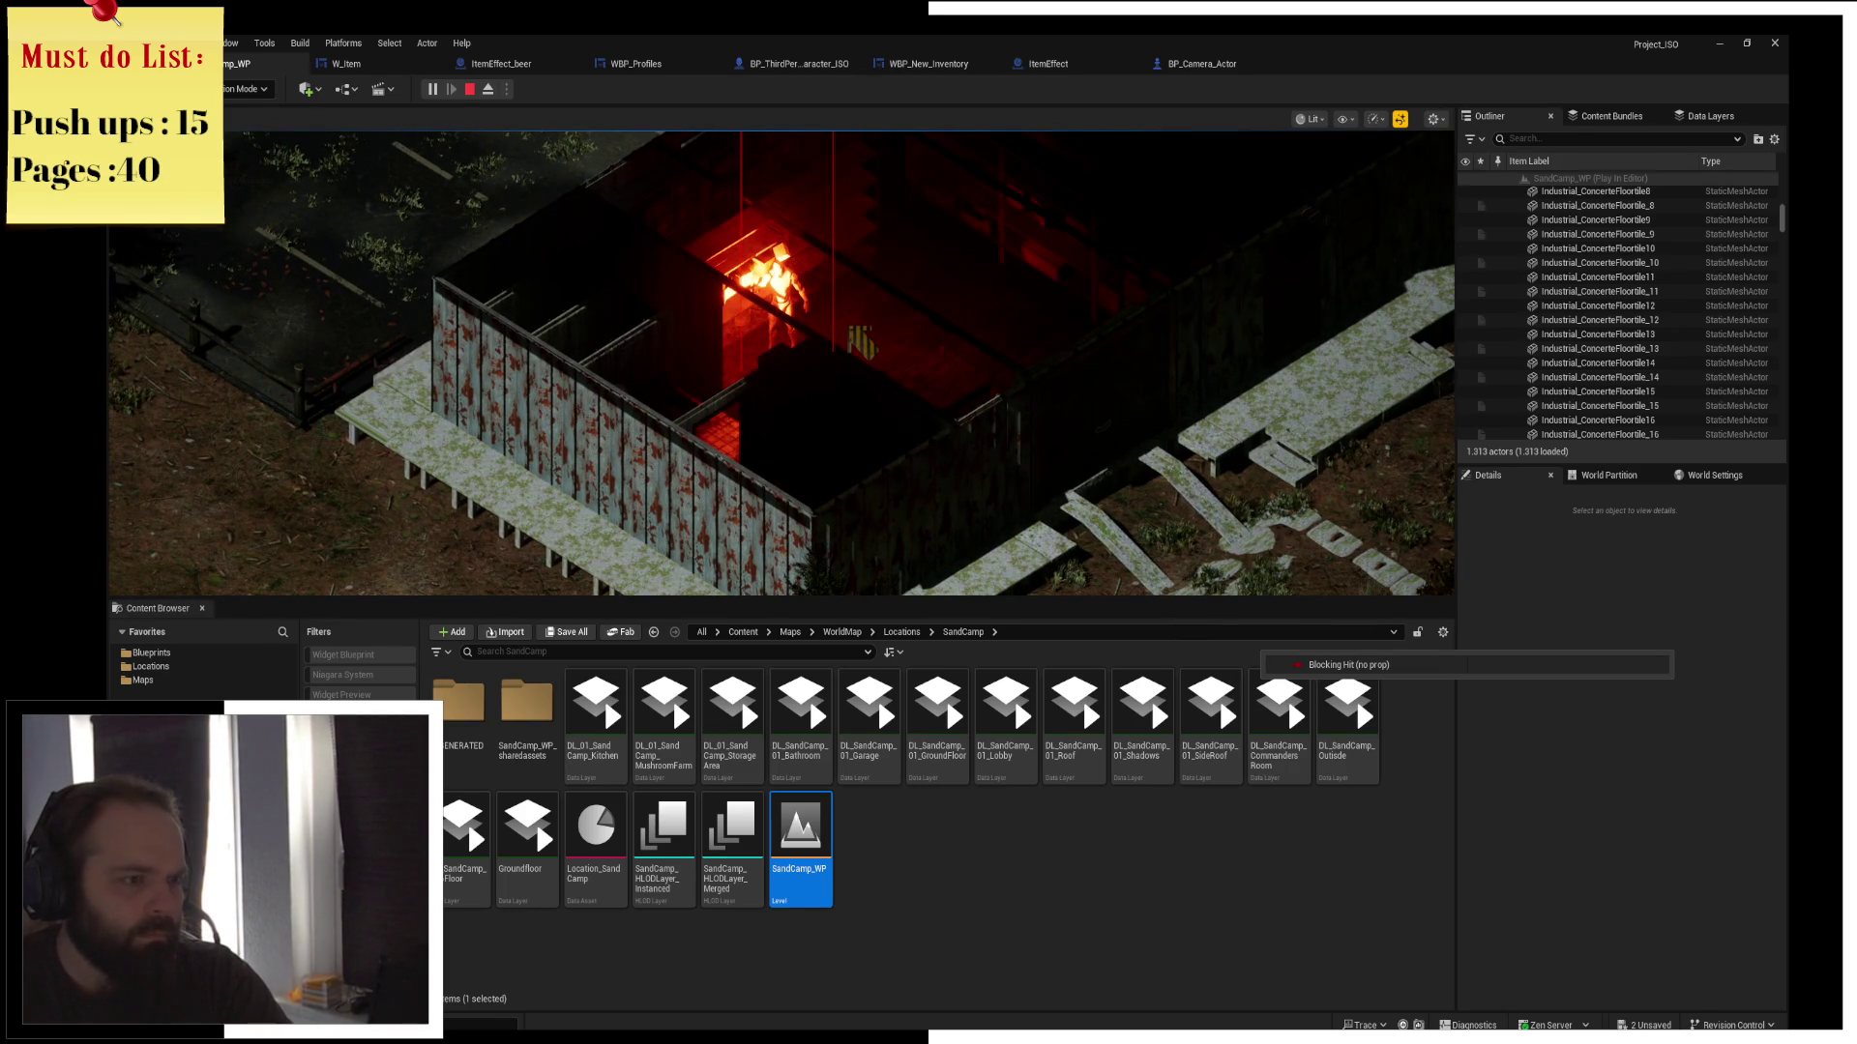
Open and close the in-game inventory, then walk the character north past the fence
key("i")
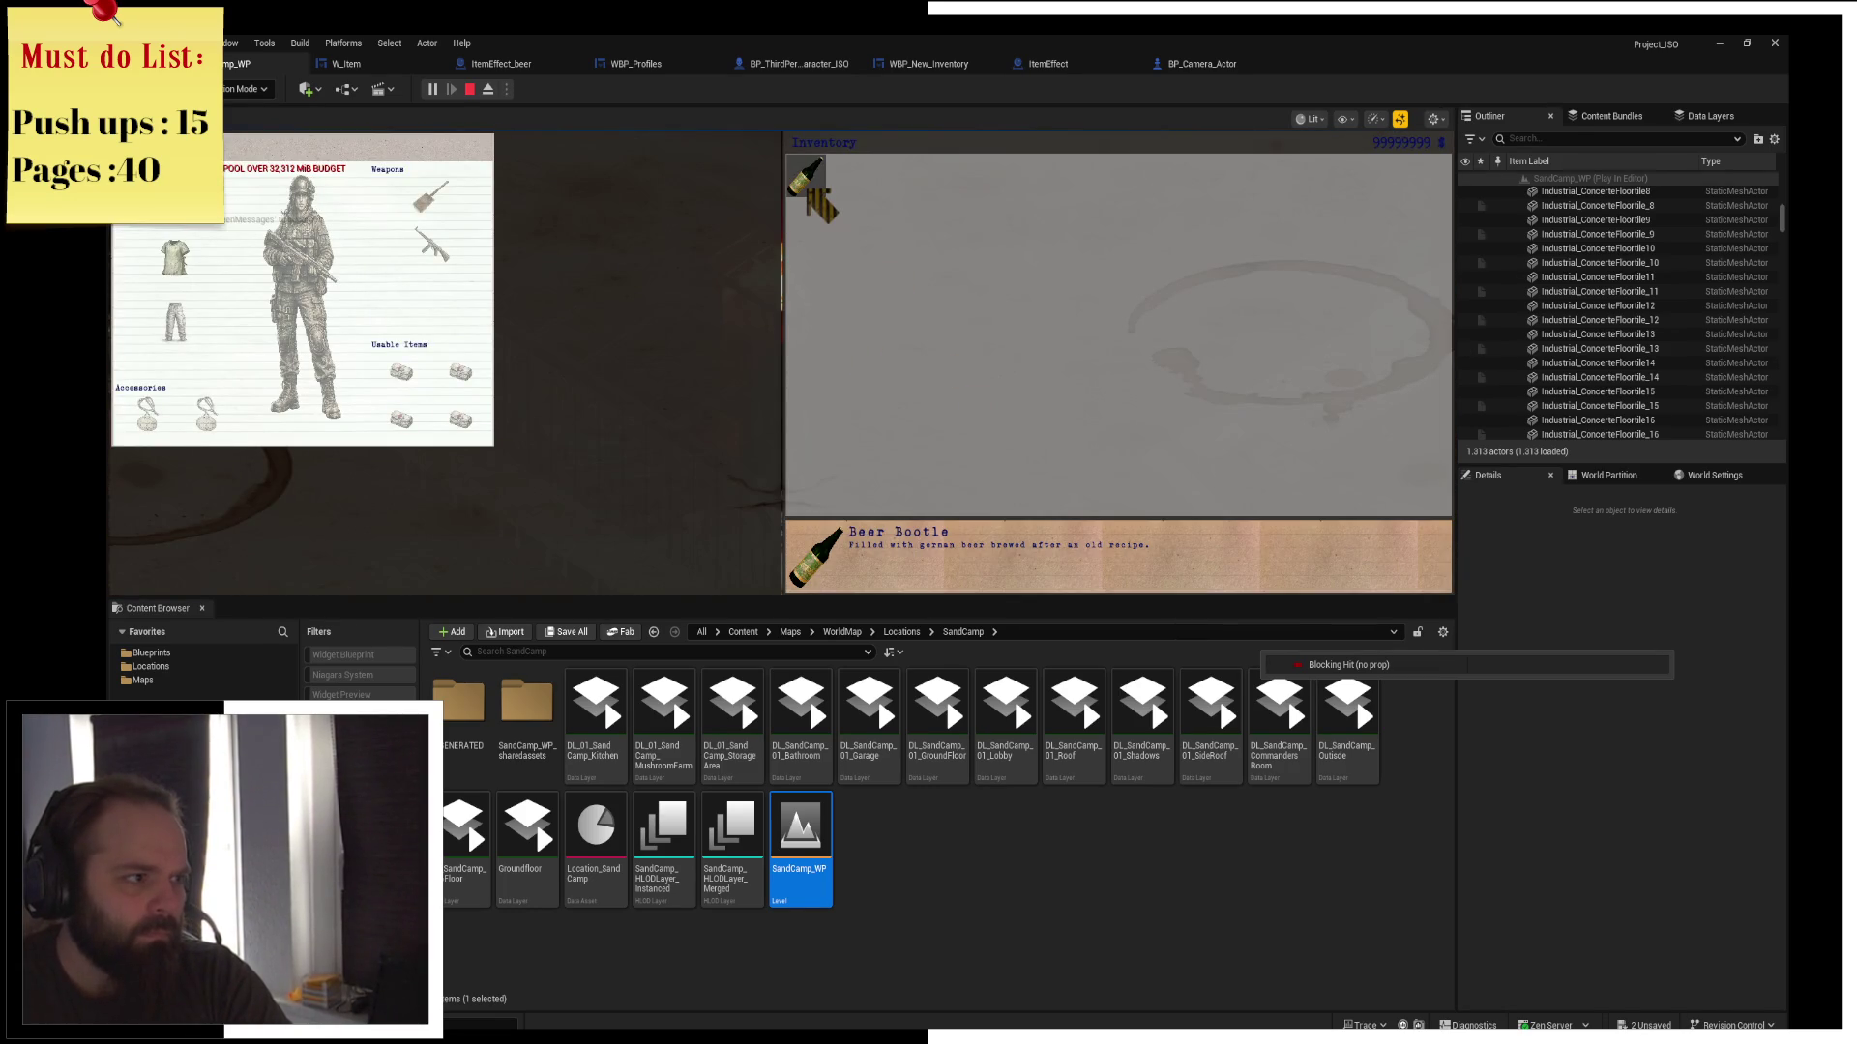
key("i")
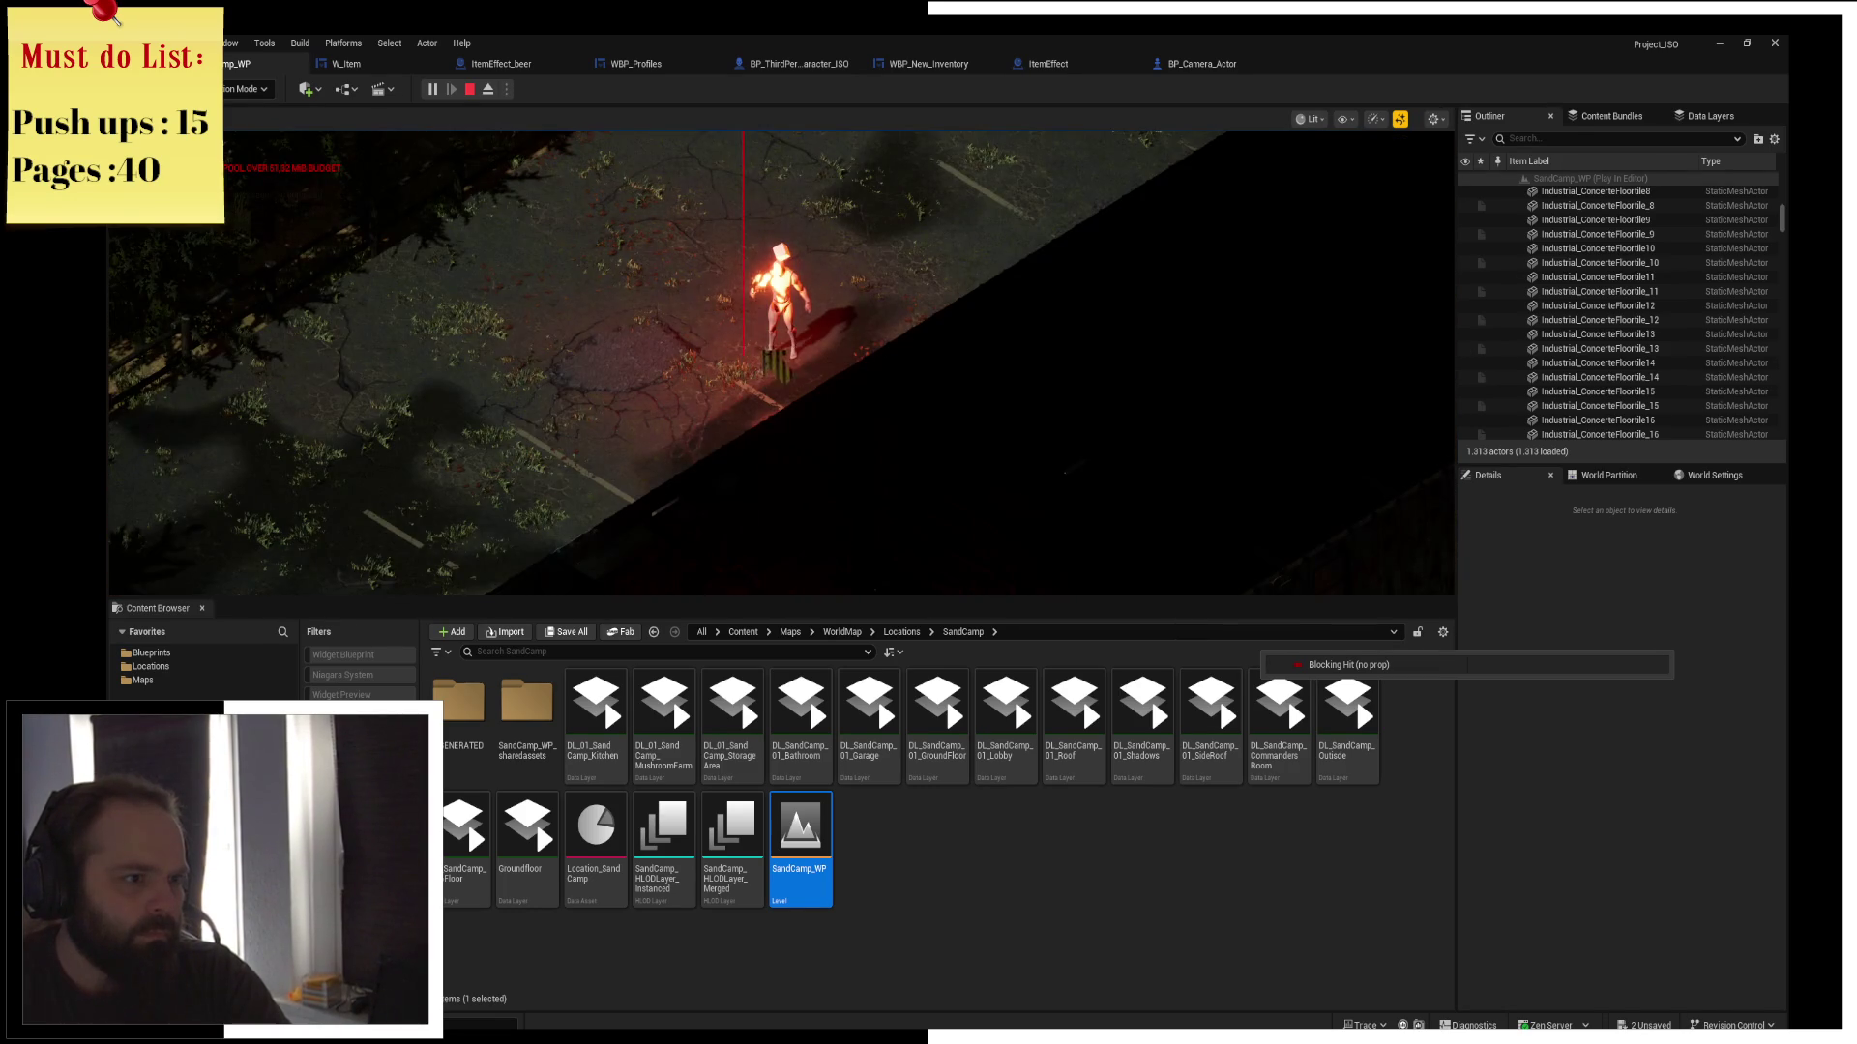
key("w")
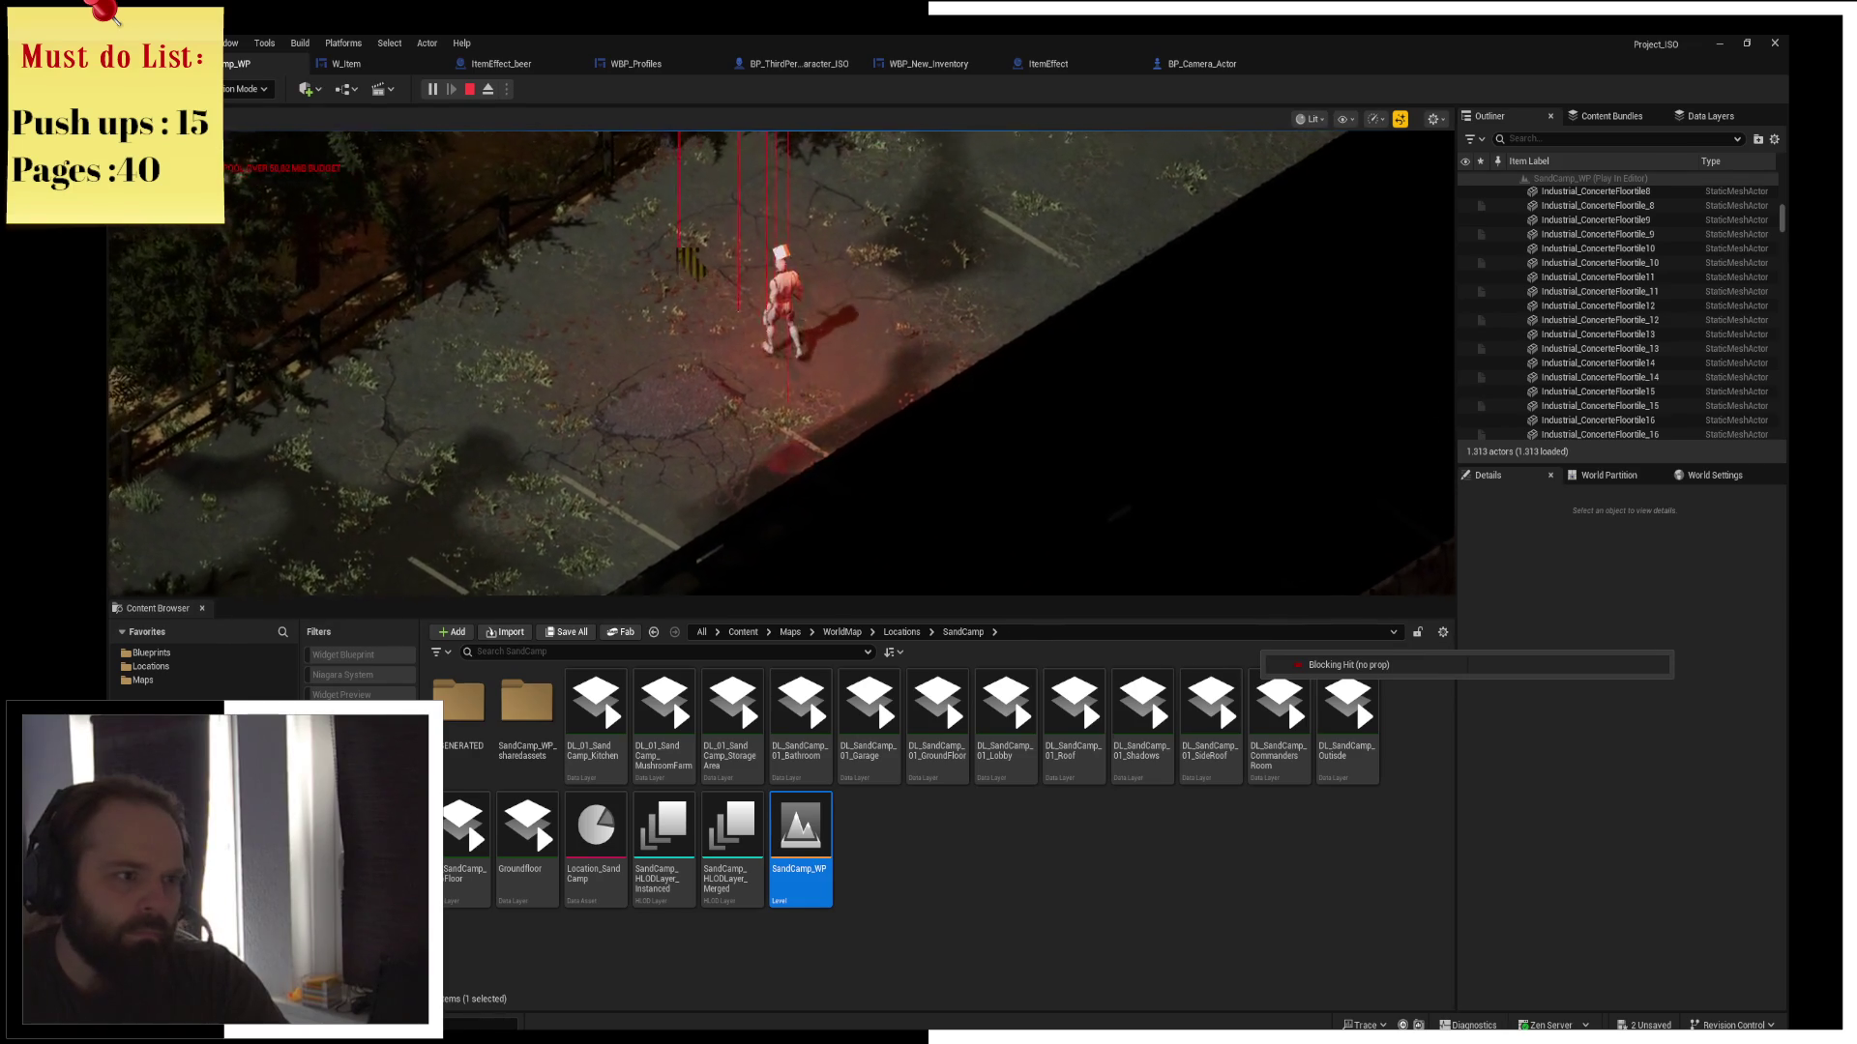
key("w")
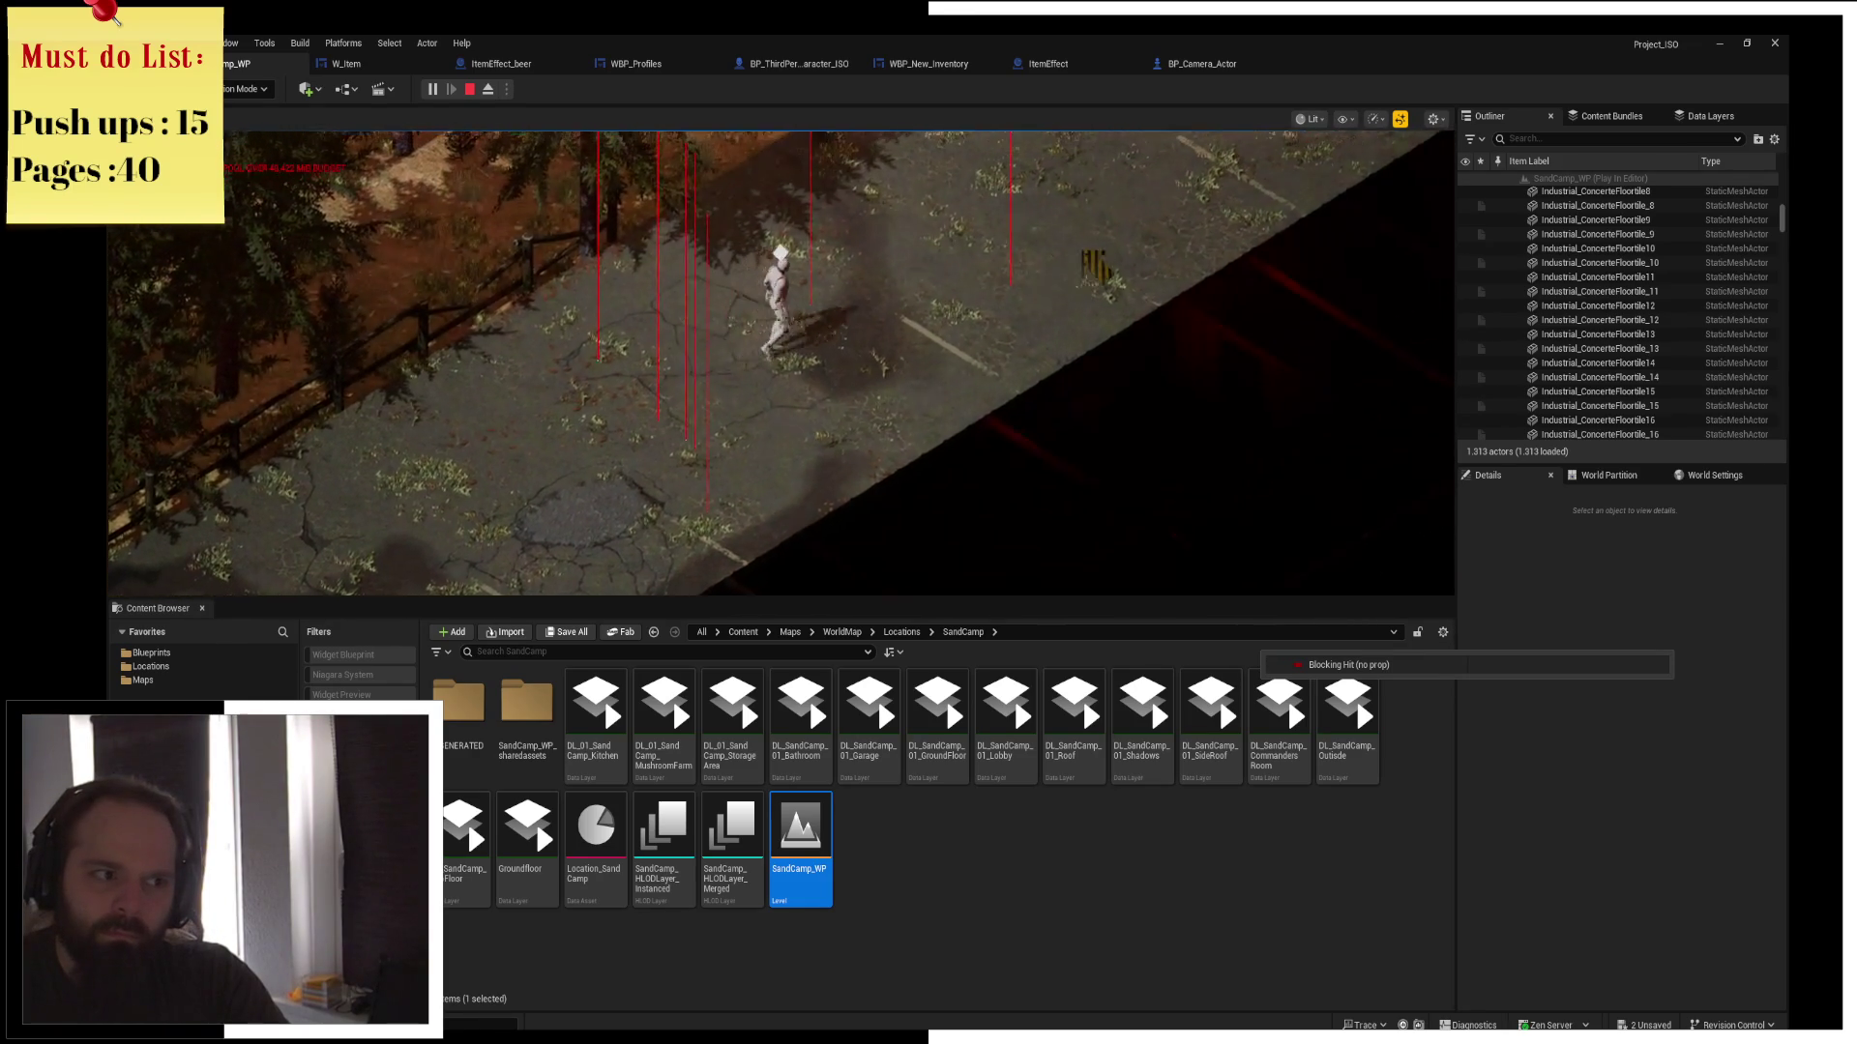
Walk on to the Sand Camp map exit and accept travelling to the world map
key("w")
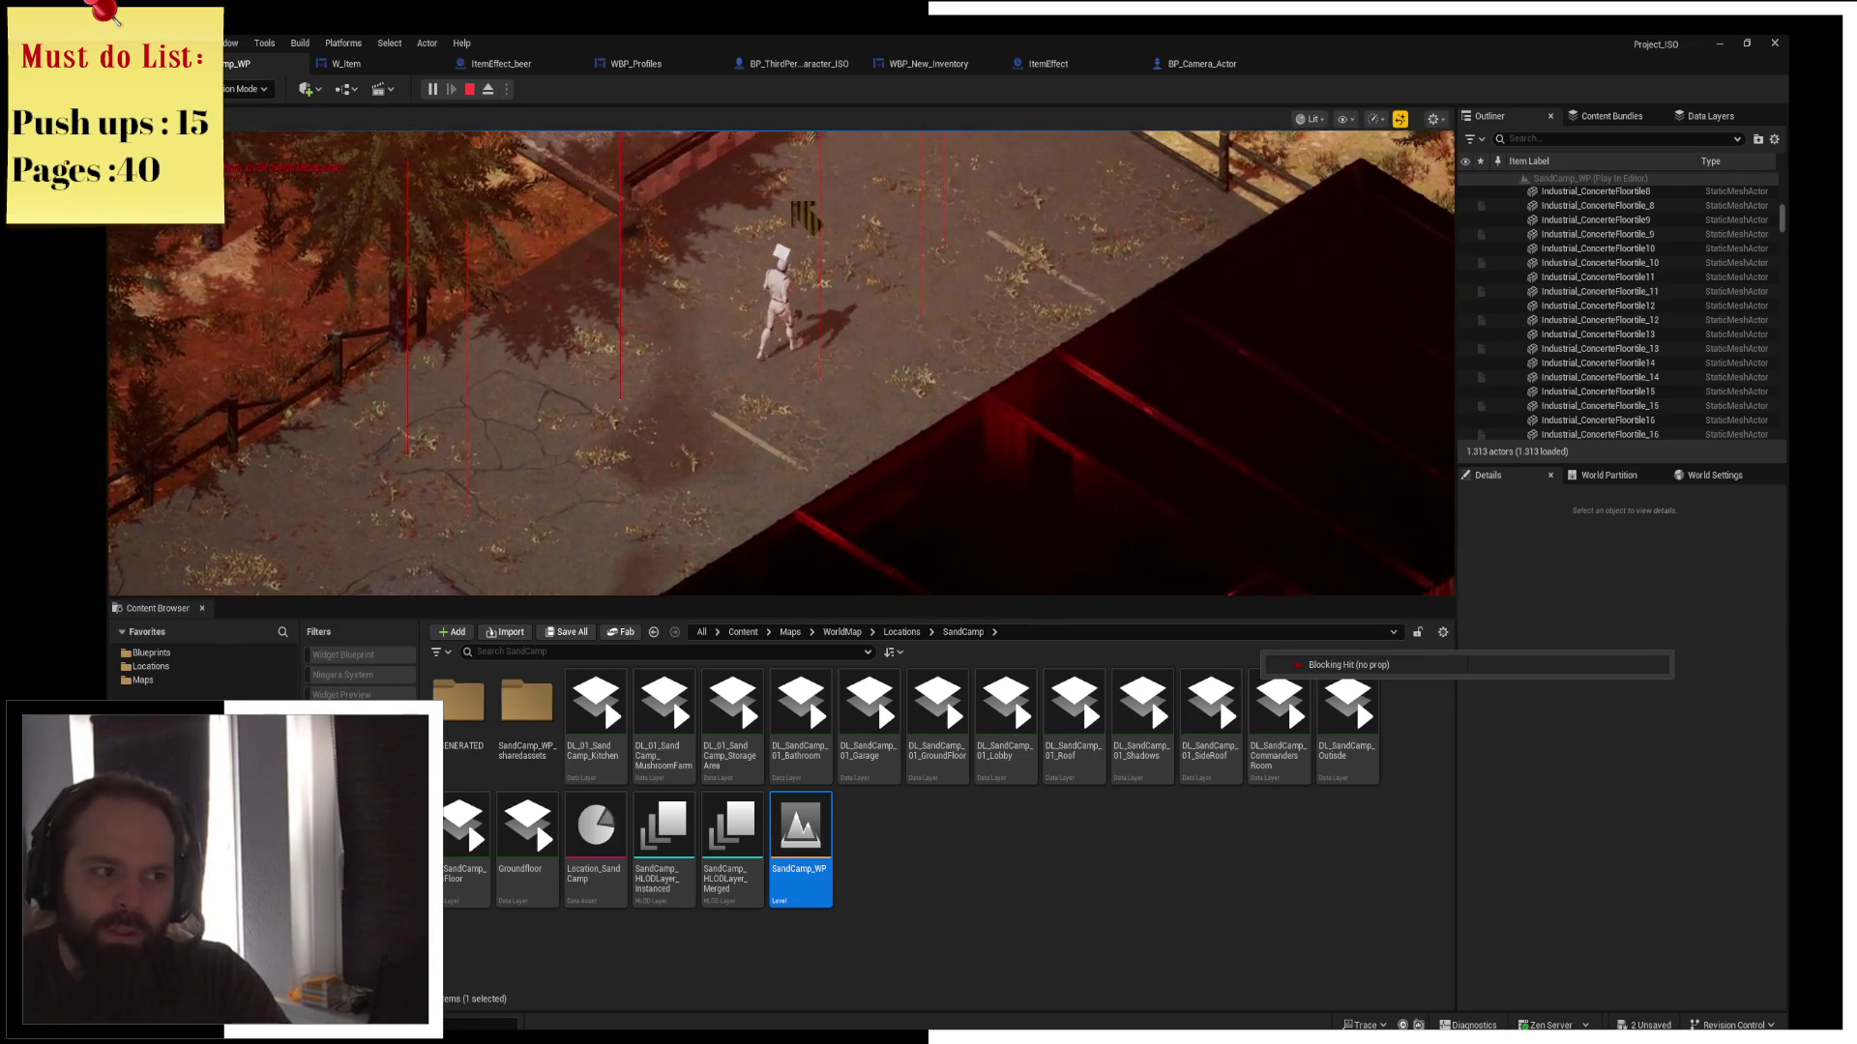
key("w")
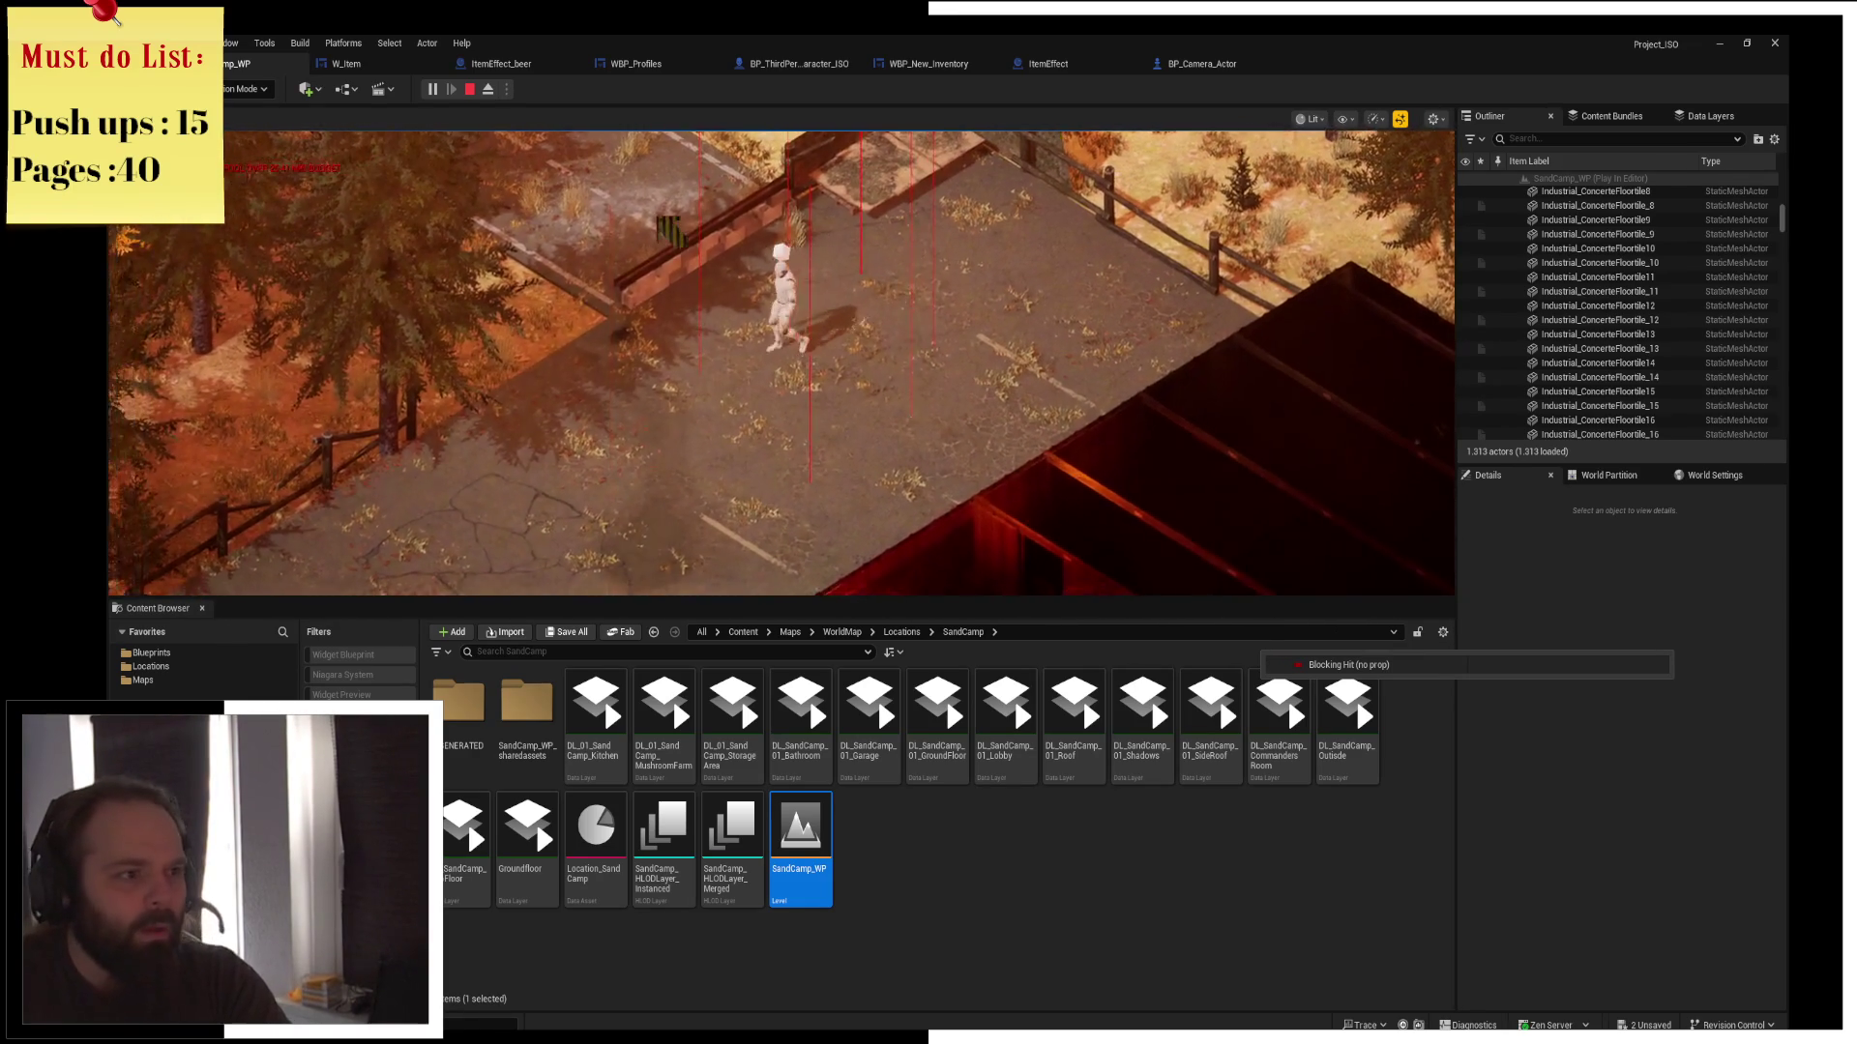
key("w")
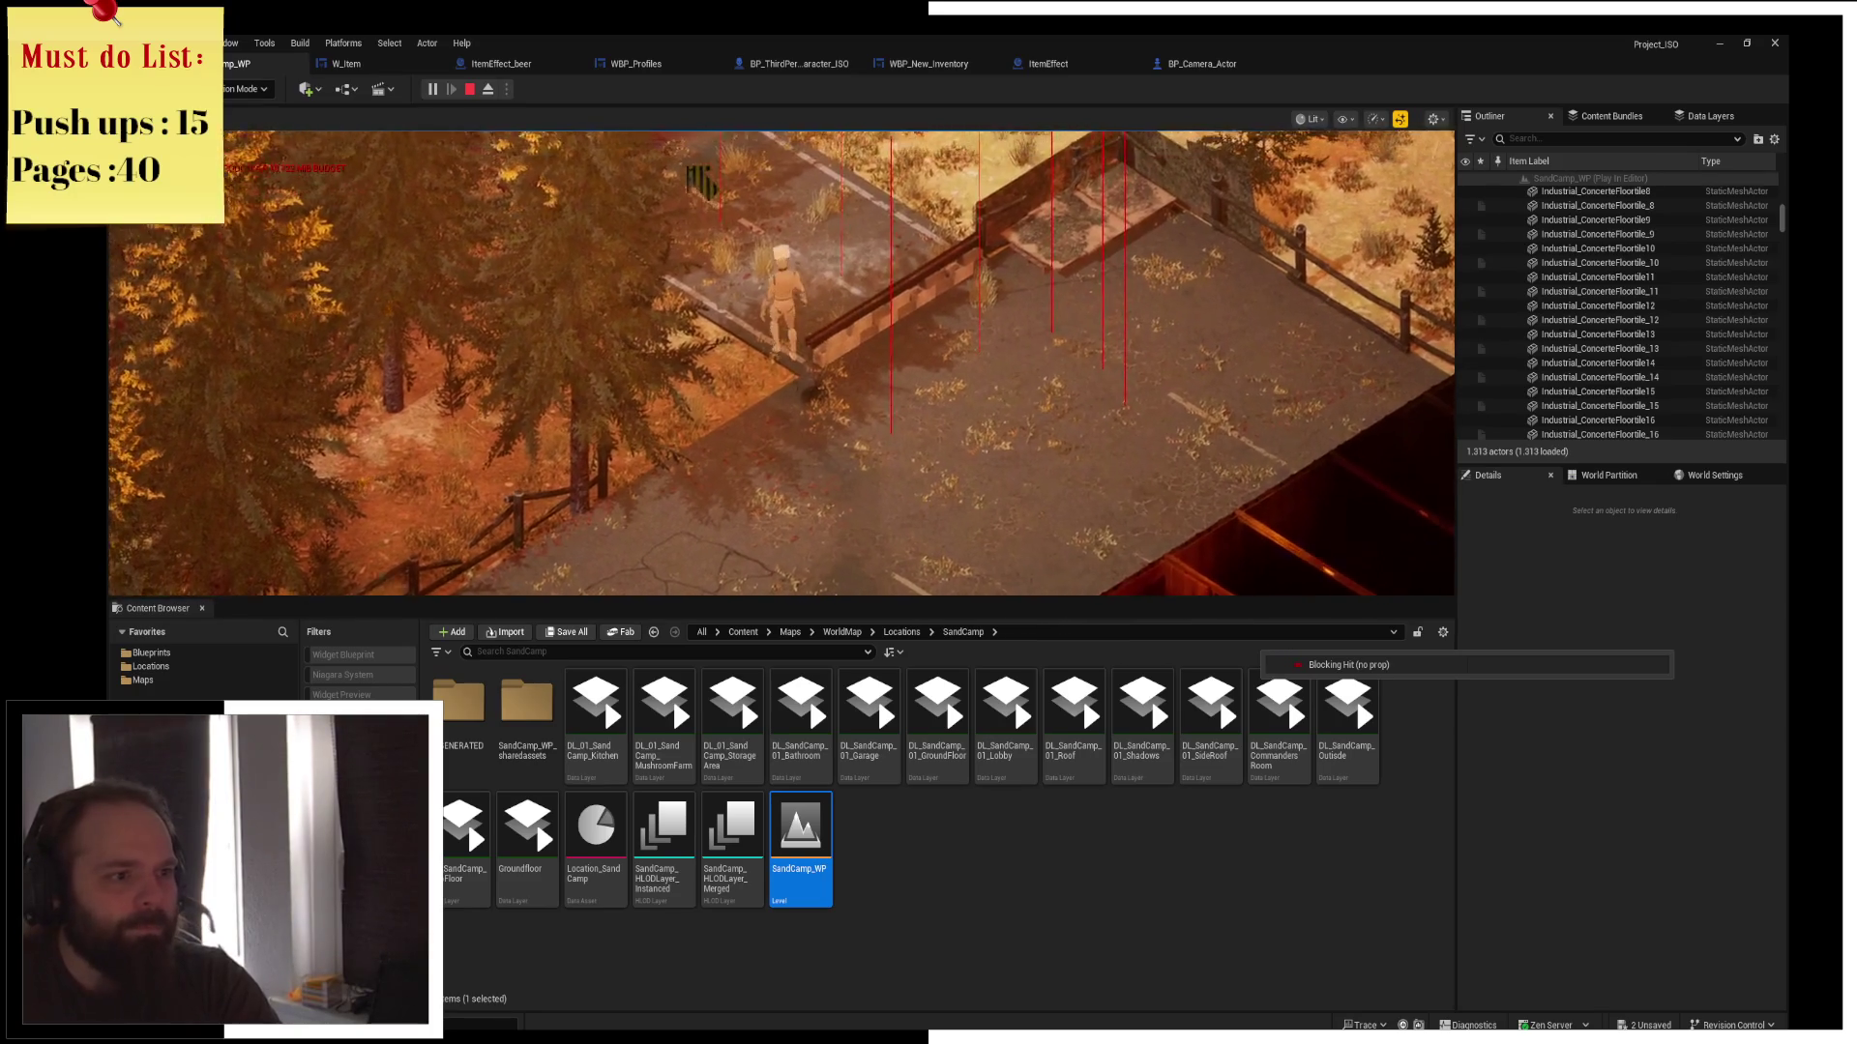
key("w")
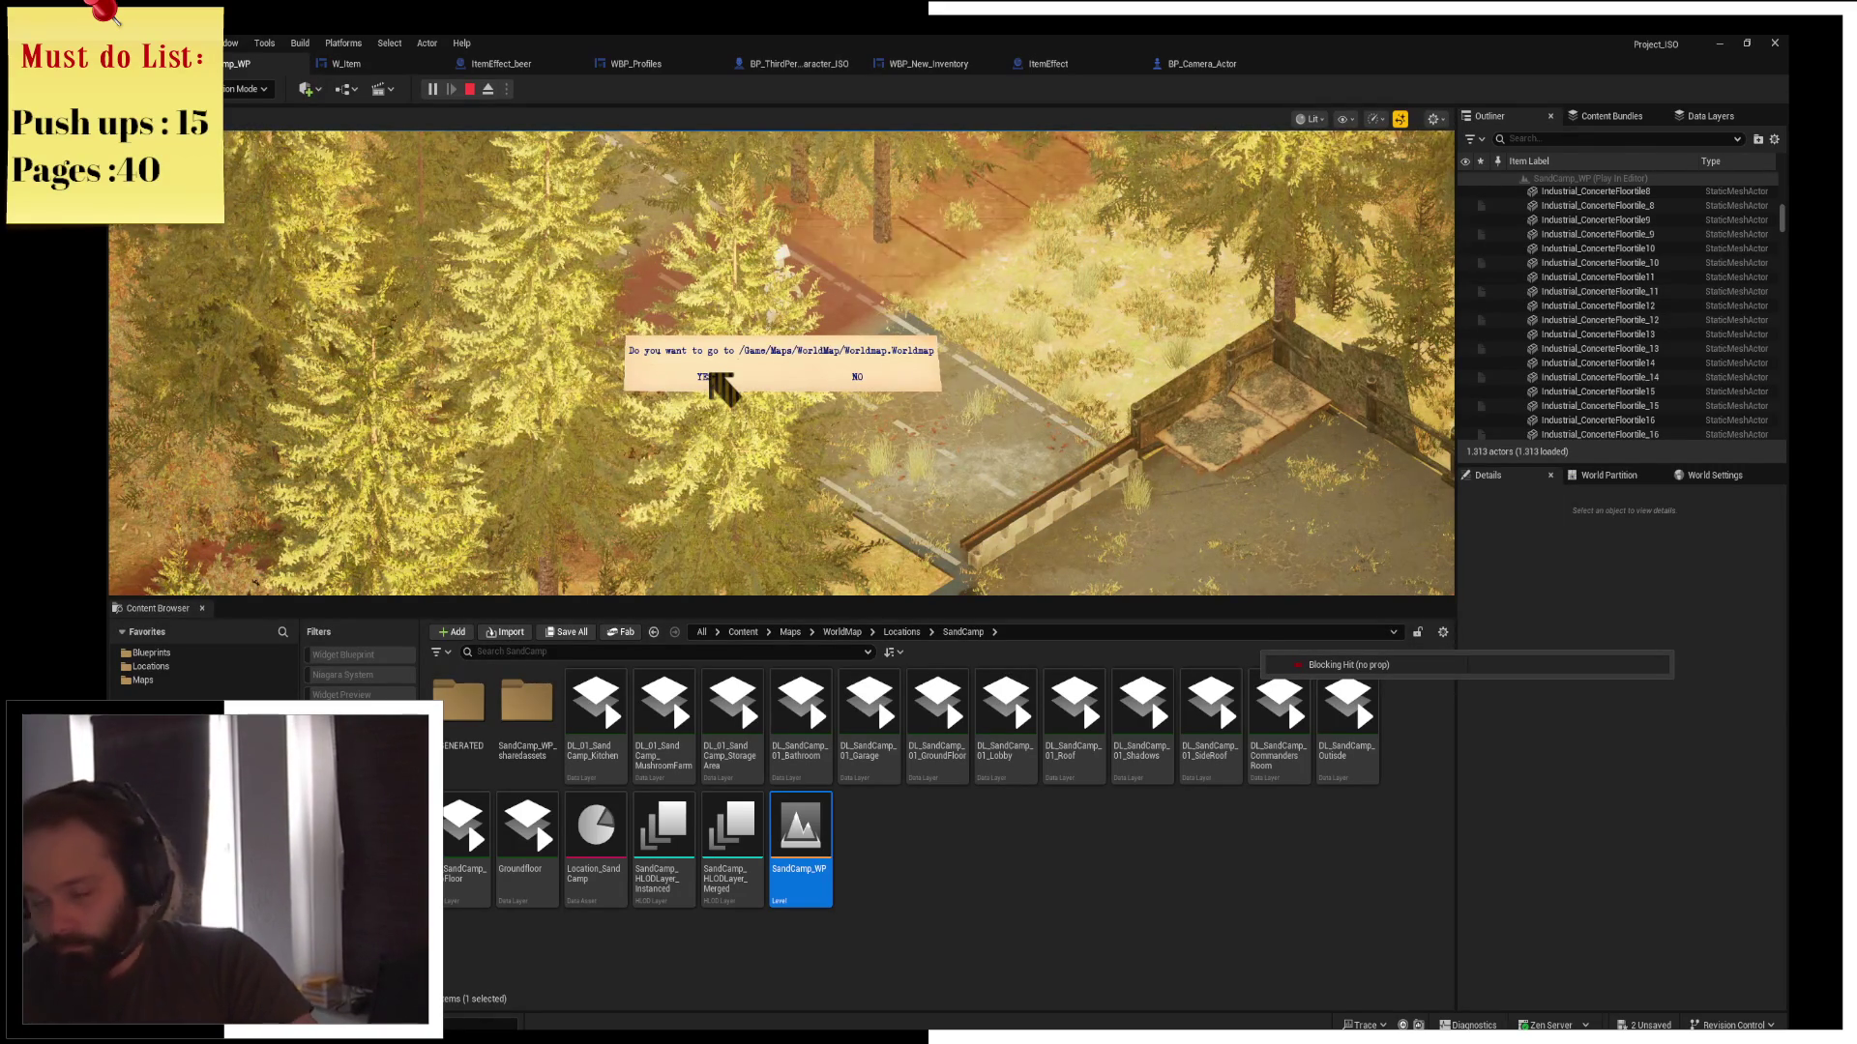
left_click(712, 375)
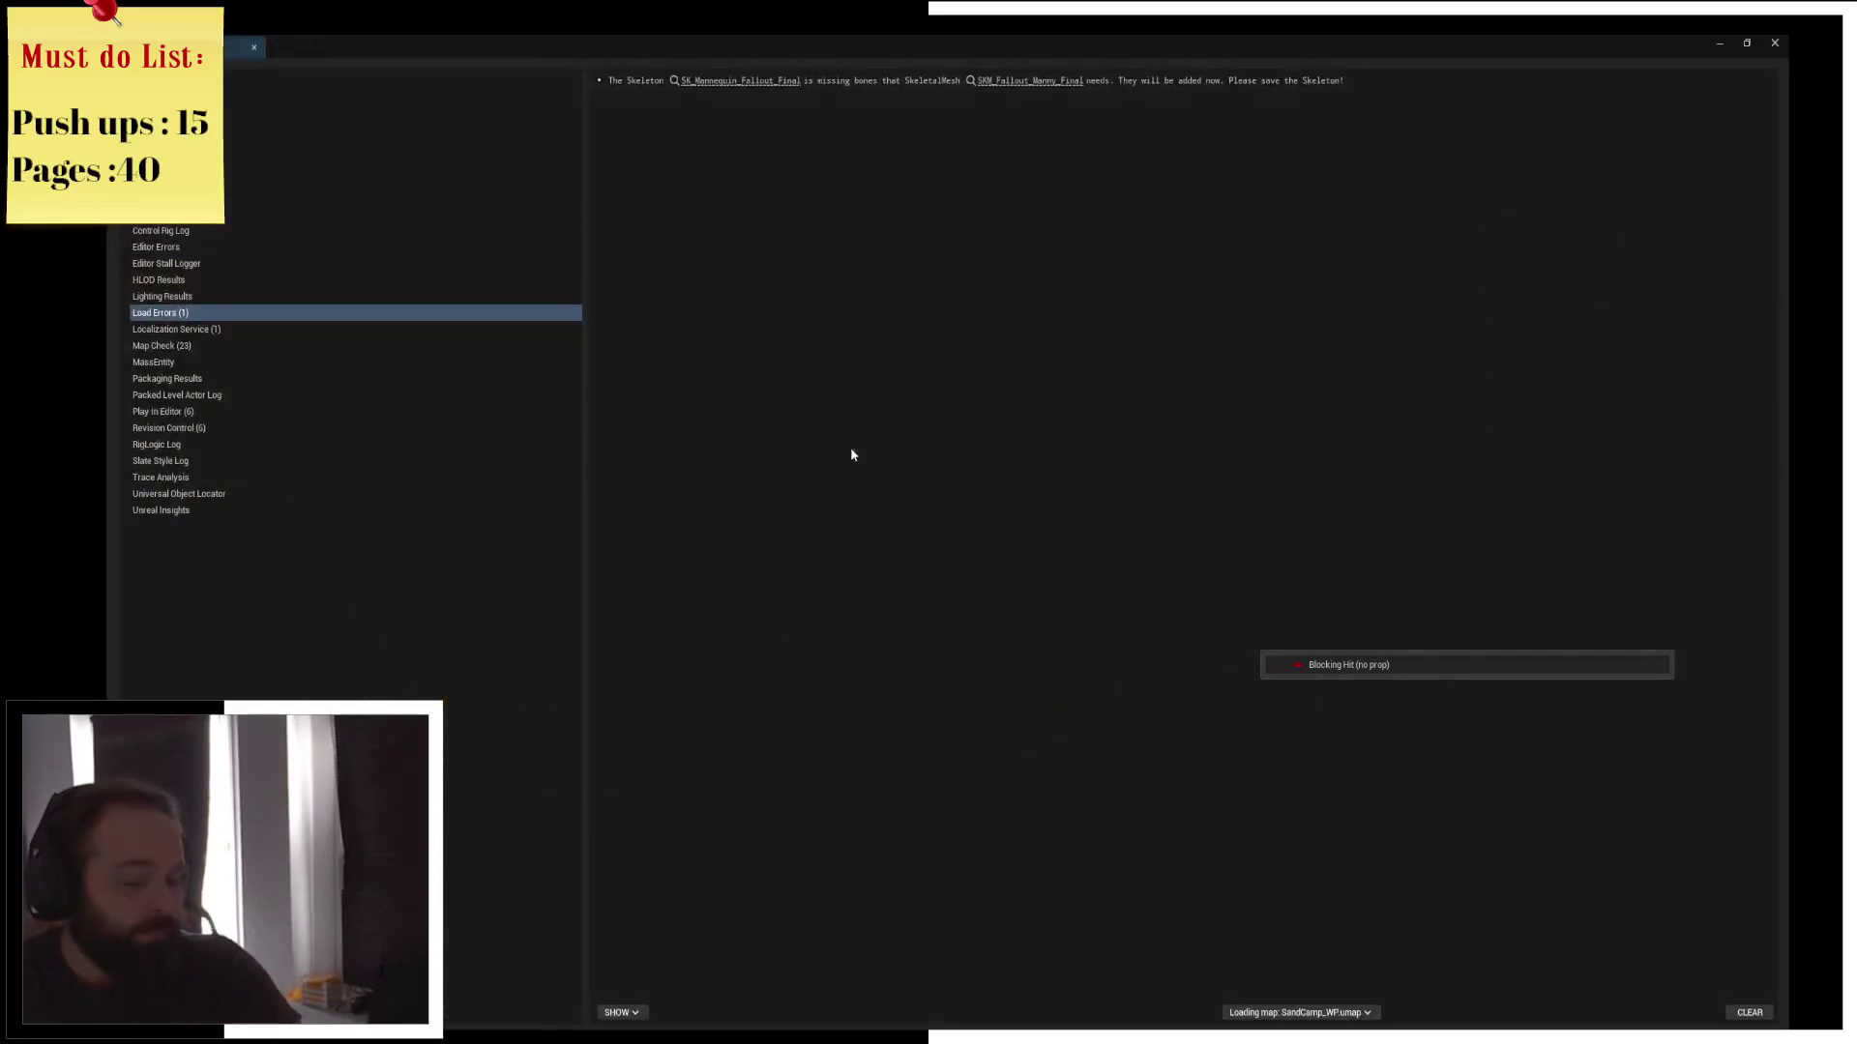
Close the Message Log, move the character onto the Sand Camp marker, and stop Play In Editor
left_click(1775, 43)
left_click(484, 464)
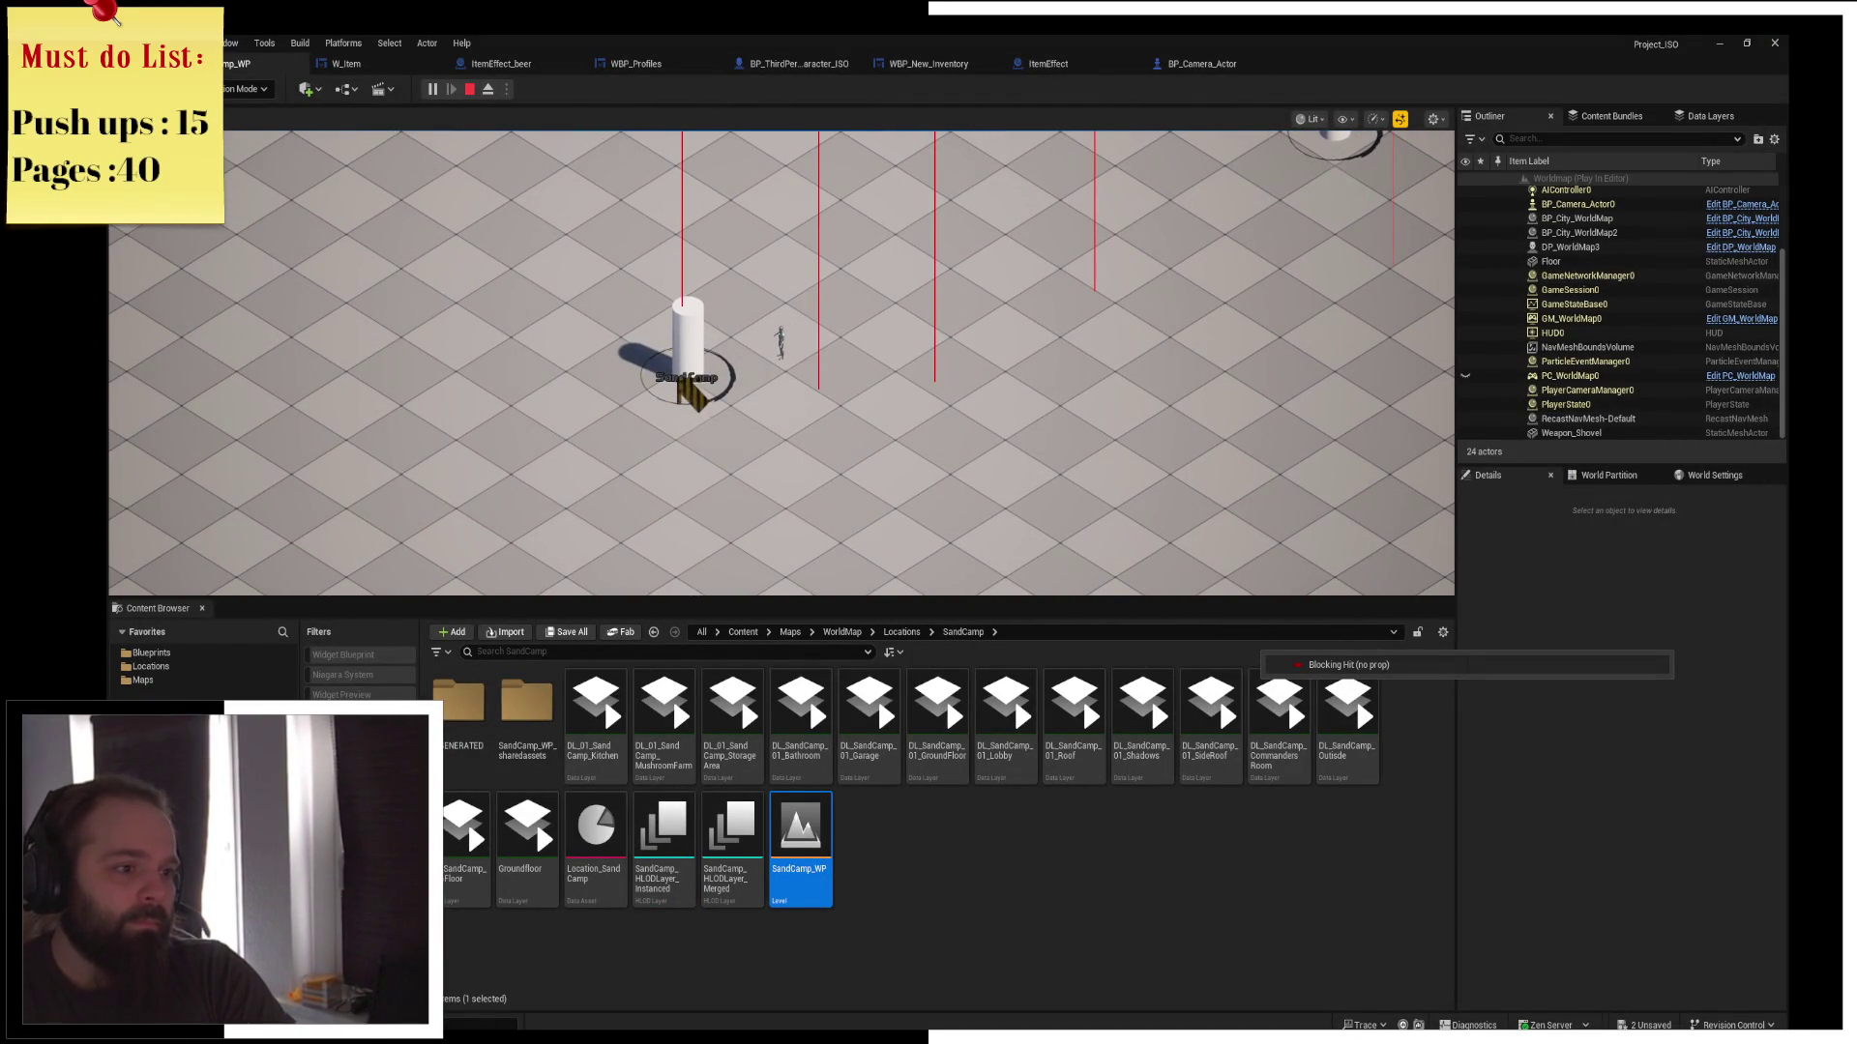
left_click(1008, 282)
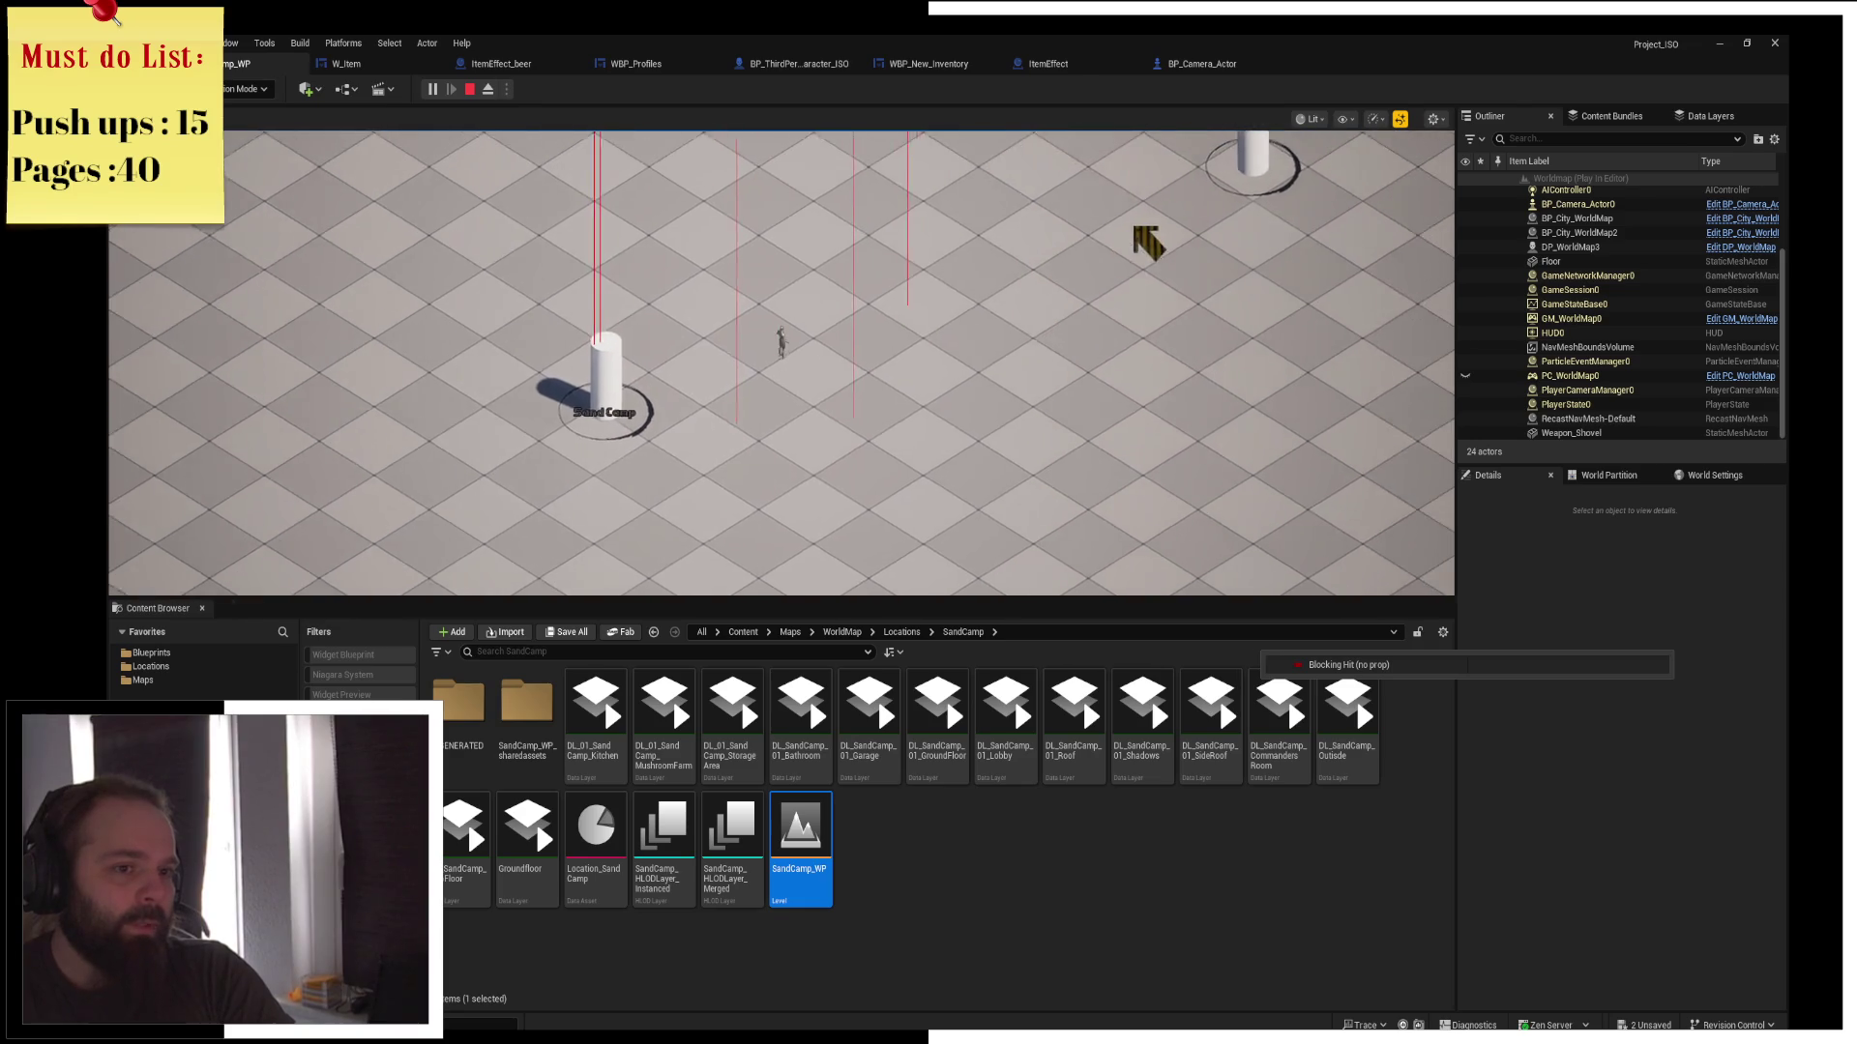
mouse_move(1149, 242)
left_mouse_down()
mouse_move(1198, 207)
mouse_move(1119, 236)
mouse_move(1036, 315)
mouse_move(944, 334)
left_mouse_up()
left_click(832, 319)
mouse_move(610, 542)
left_mouse_down()
mouse_move(419, 551)
mouse_move(325, 518)
mouse_move(393, 464)
mouse_move(635, 443)
mouse_move(725, 374)
left_mouse_up()
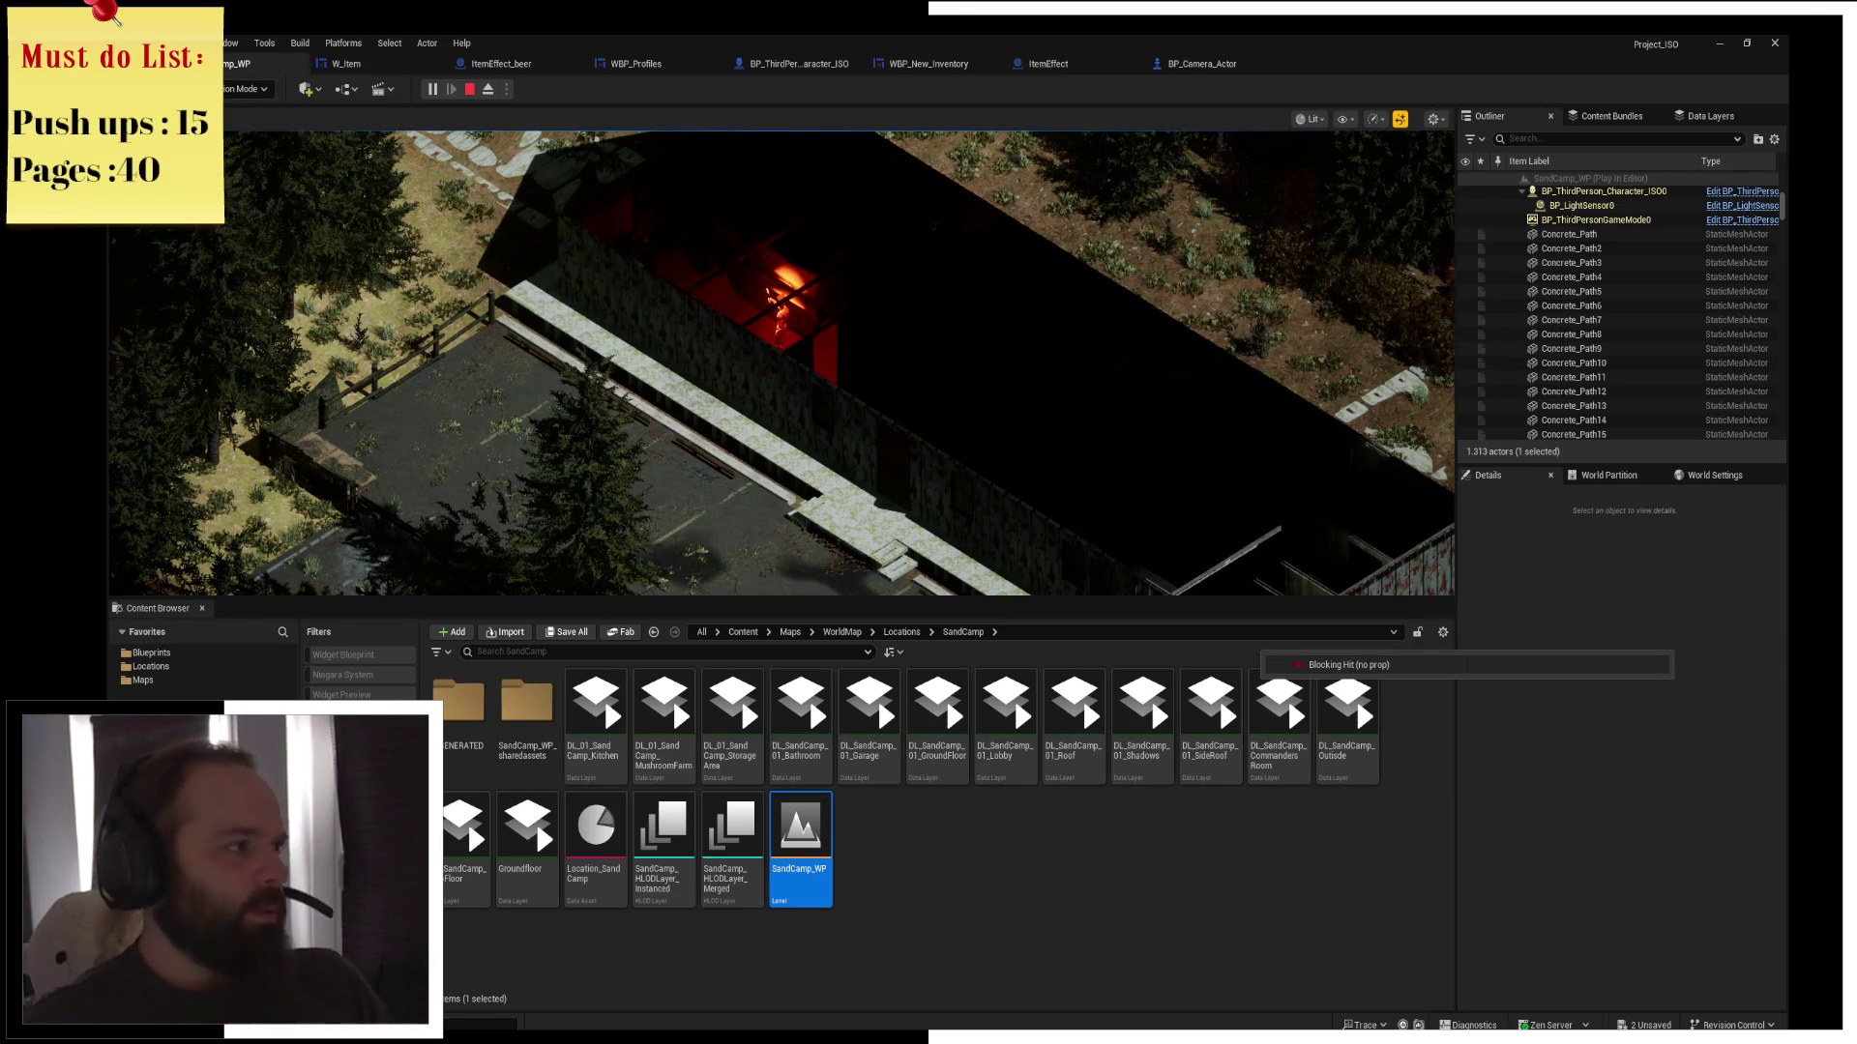
left_click(471, 90)
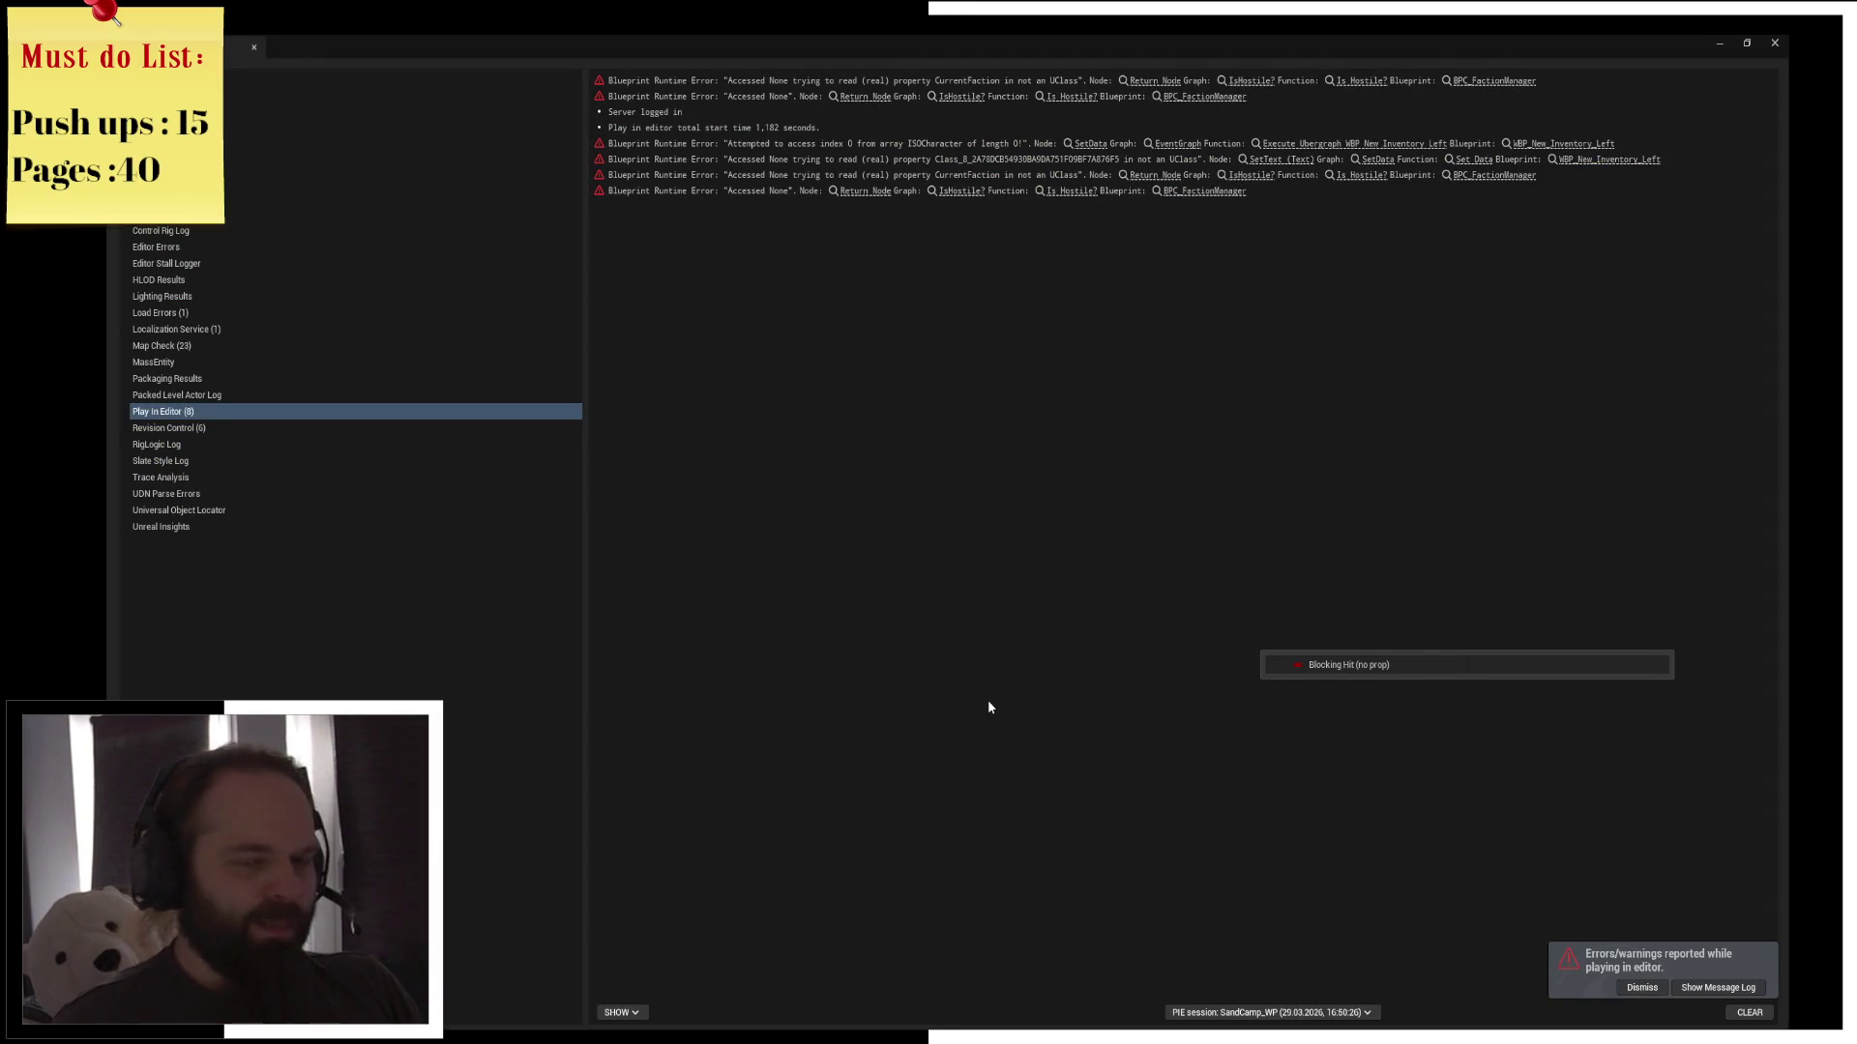
Close the Message Log and browse from the Maps favourite to the Content > Components folder
left_click(1774, 43)
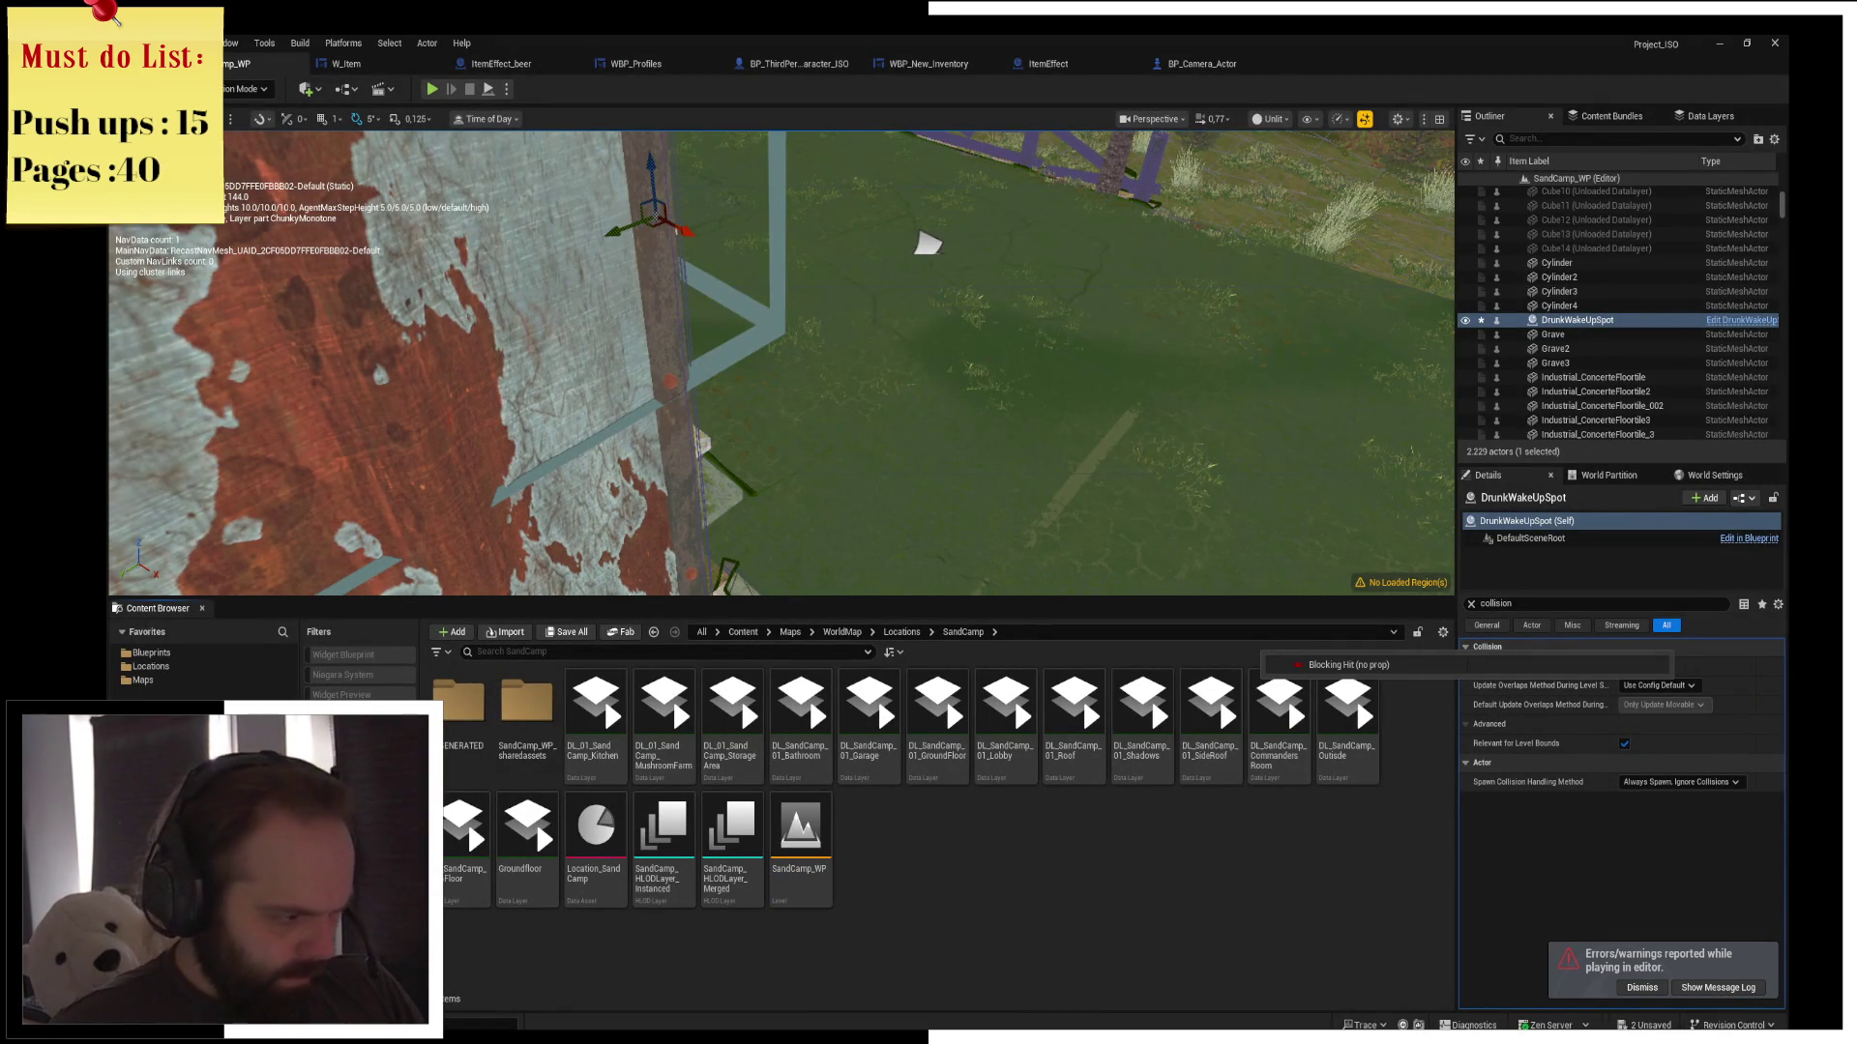
left_click(142, 680, "ctrl")
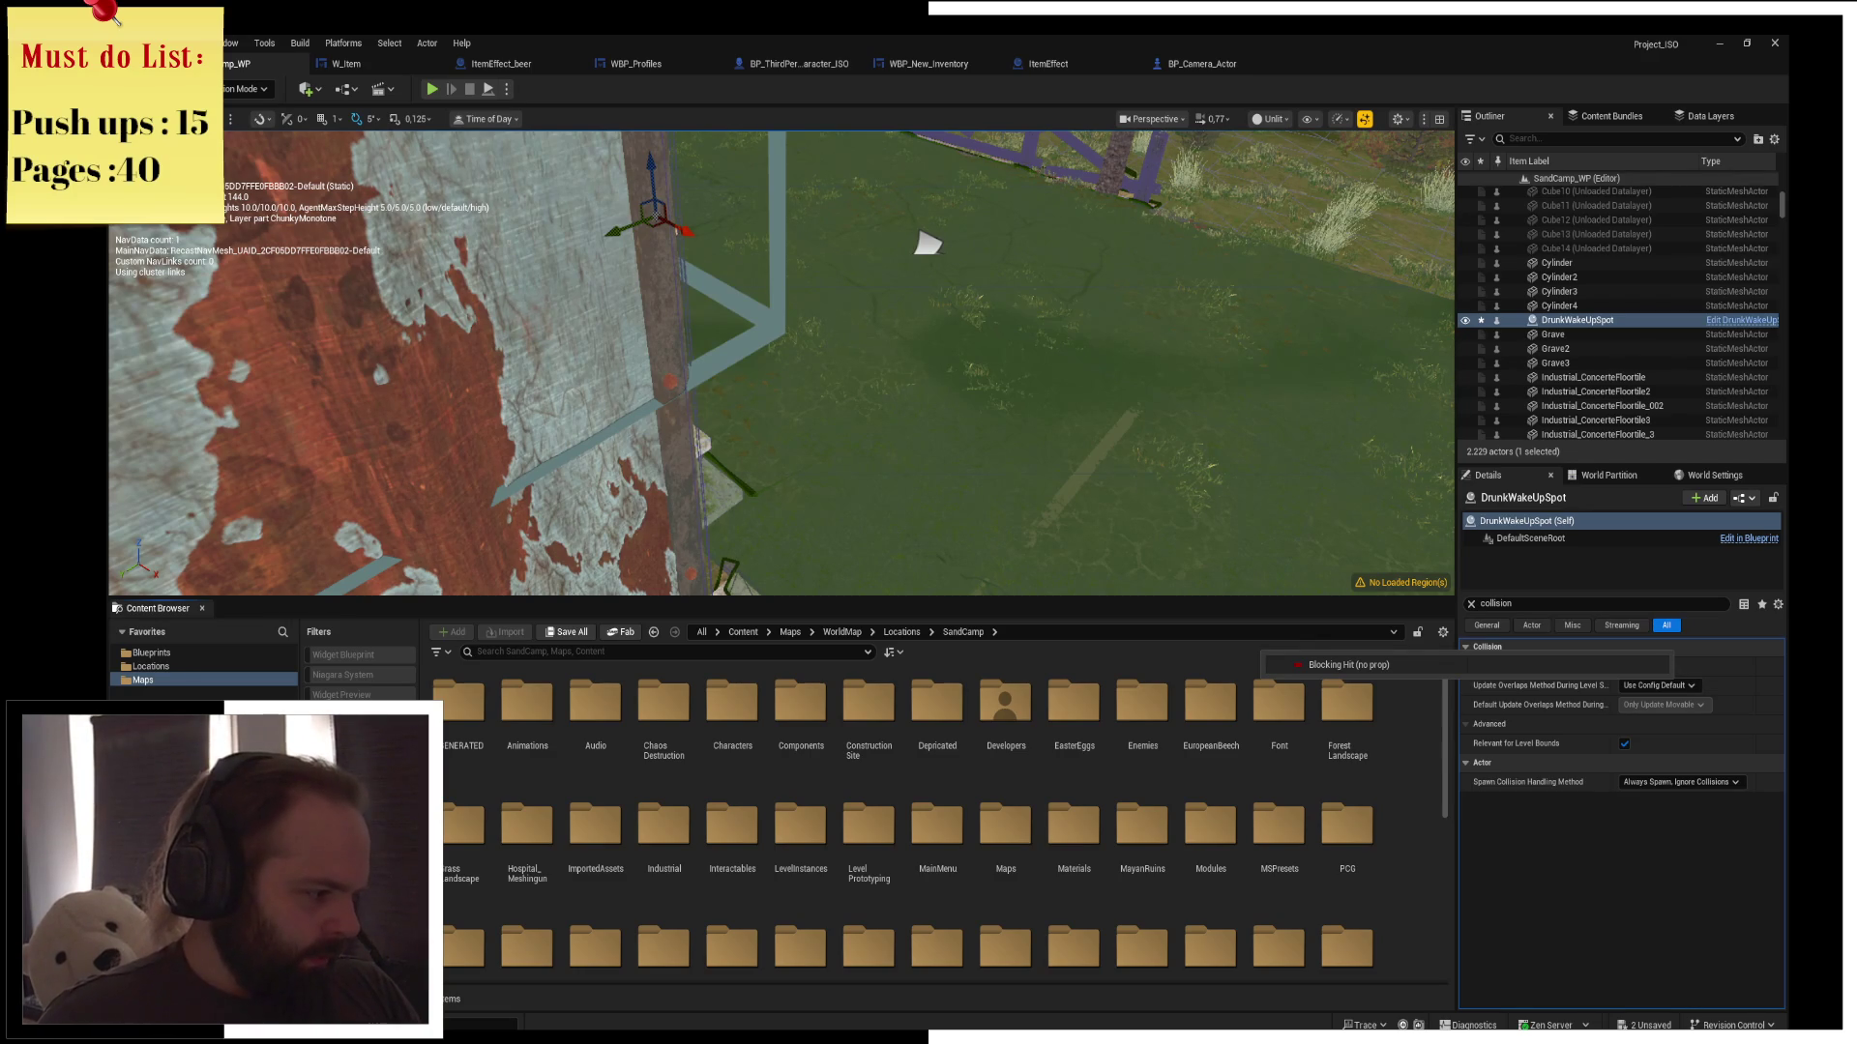
double_click(868, 701)
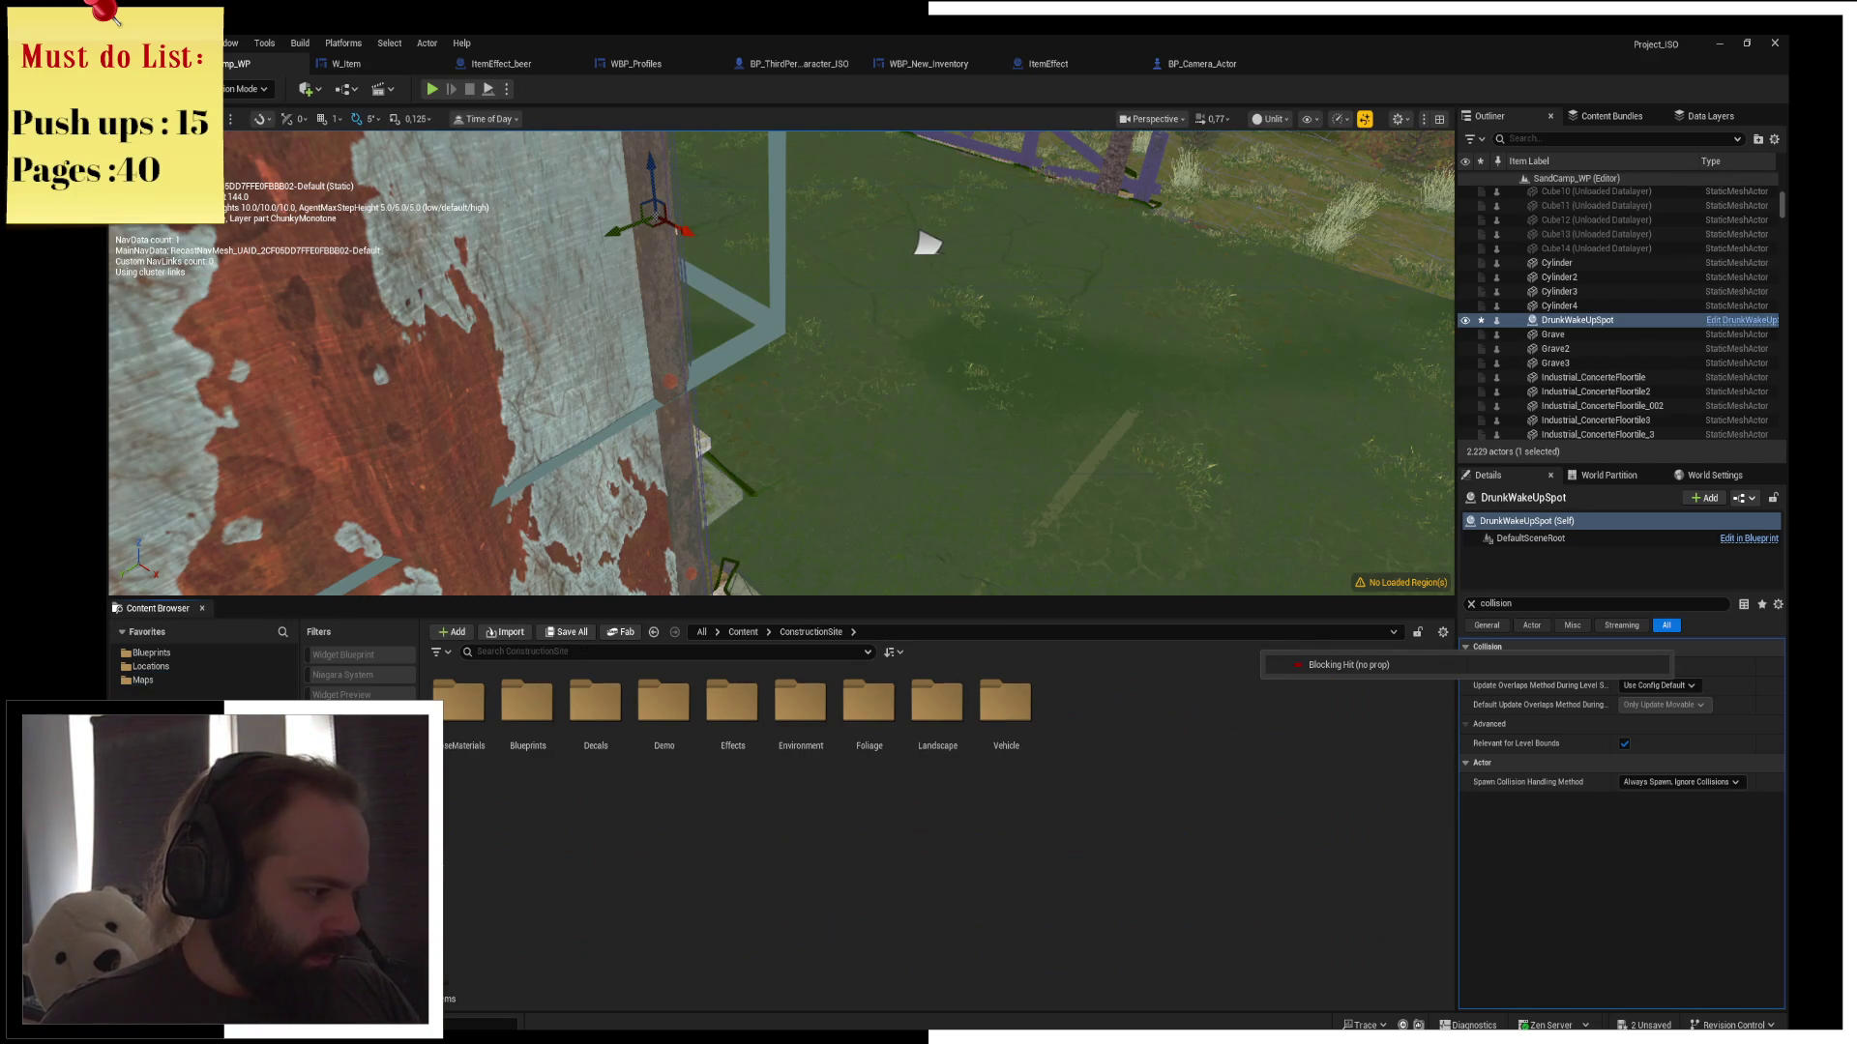
key("alt+Left")
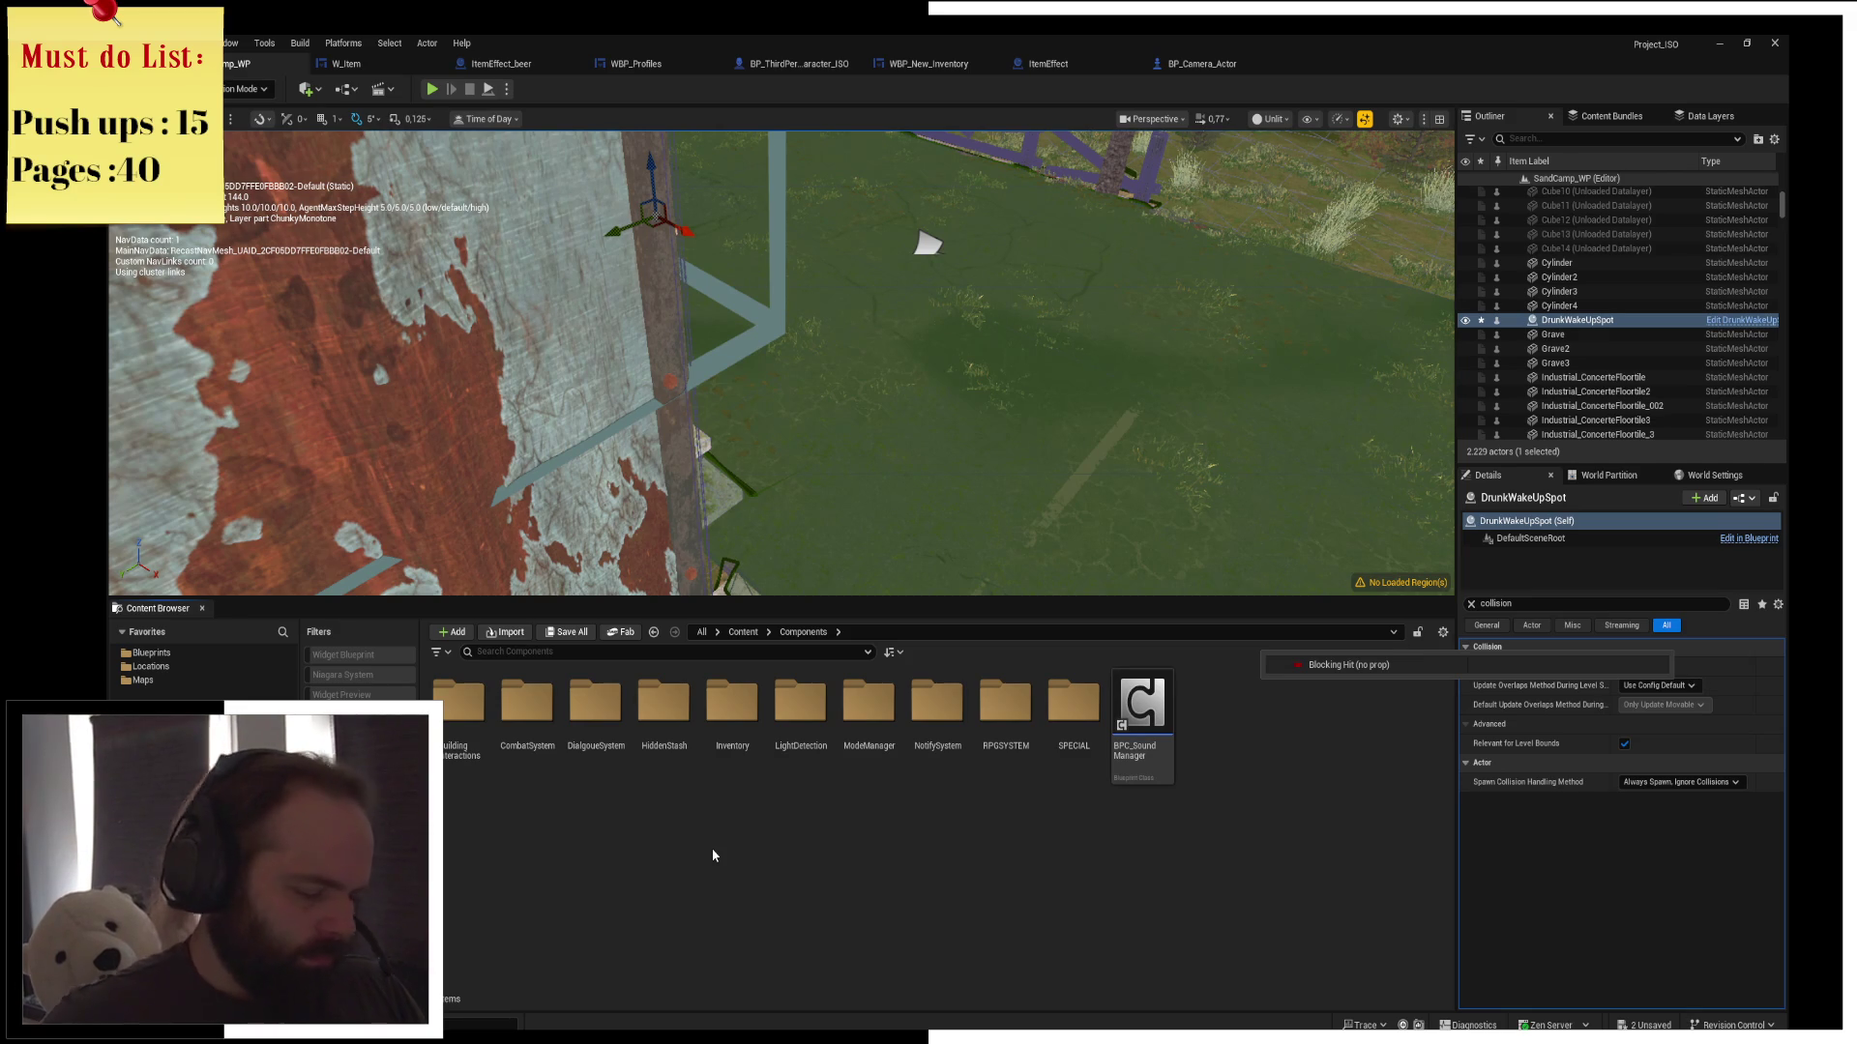
Create a User Widget blueprint named PlayerHUD in Components and open it
right_click(828, 834)
mouse_move(888, 799)
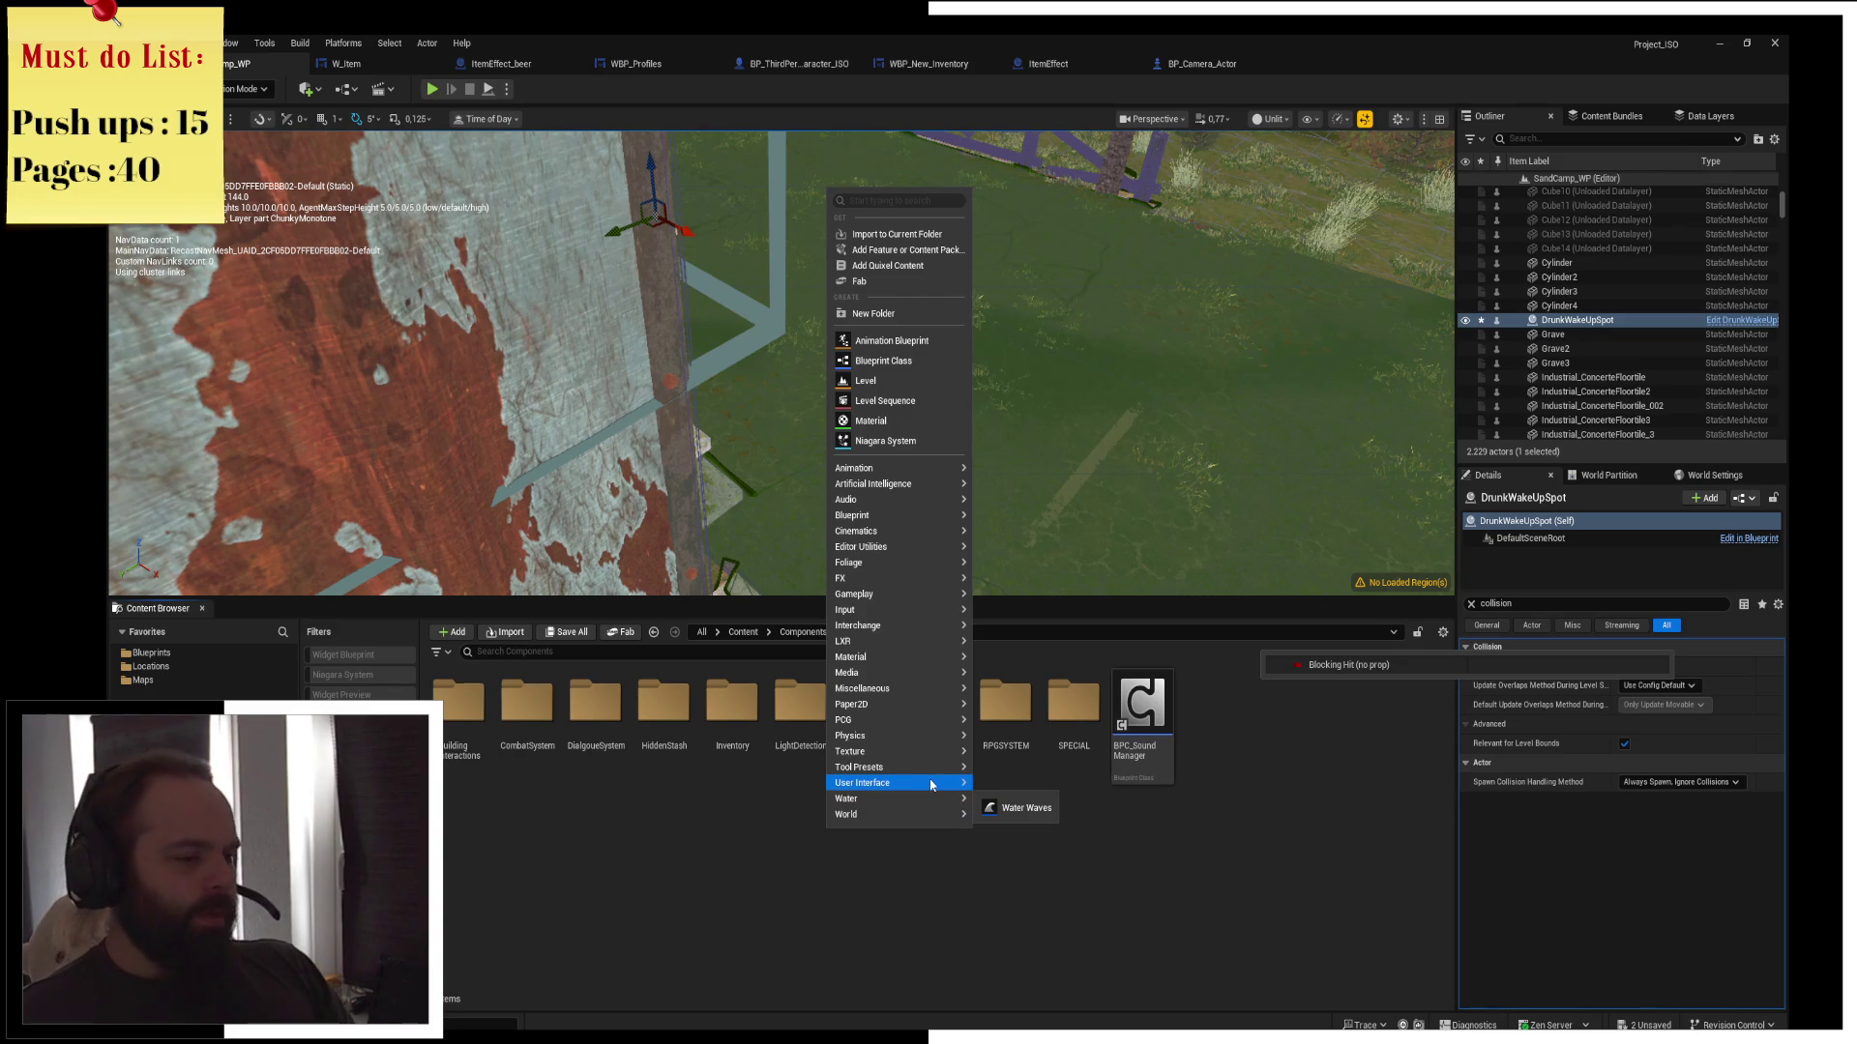
left_click(1062, 876)
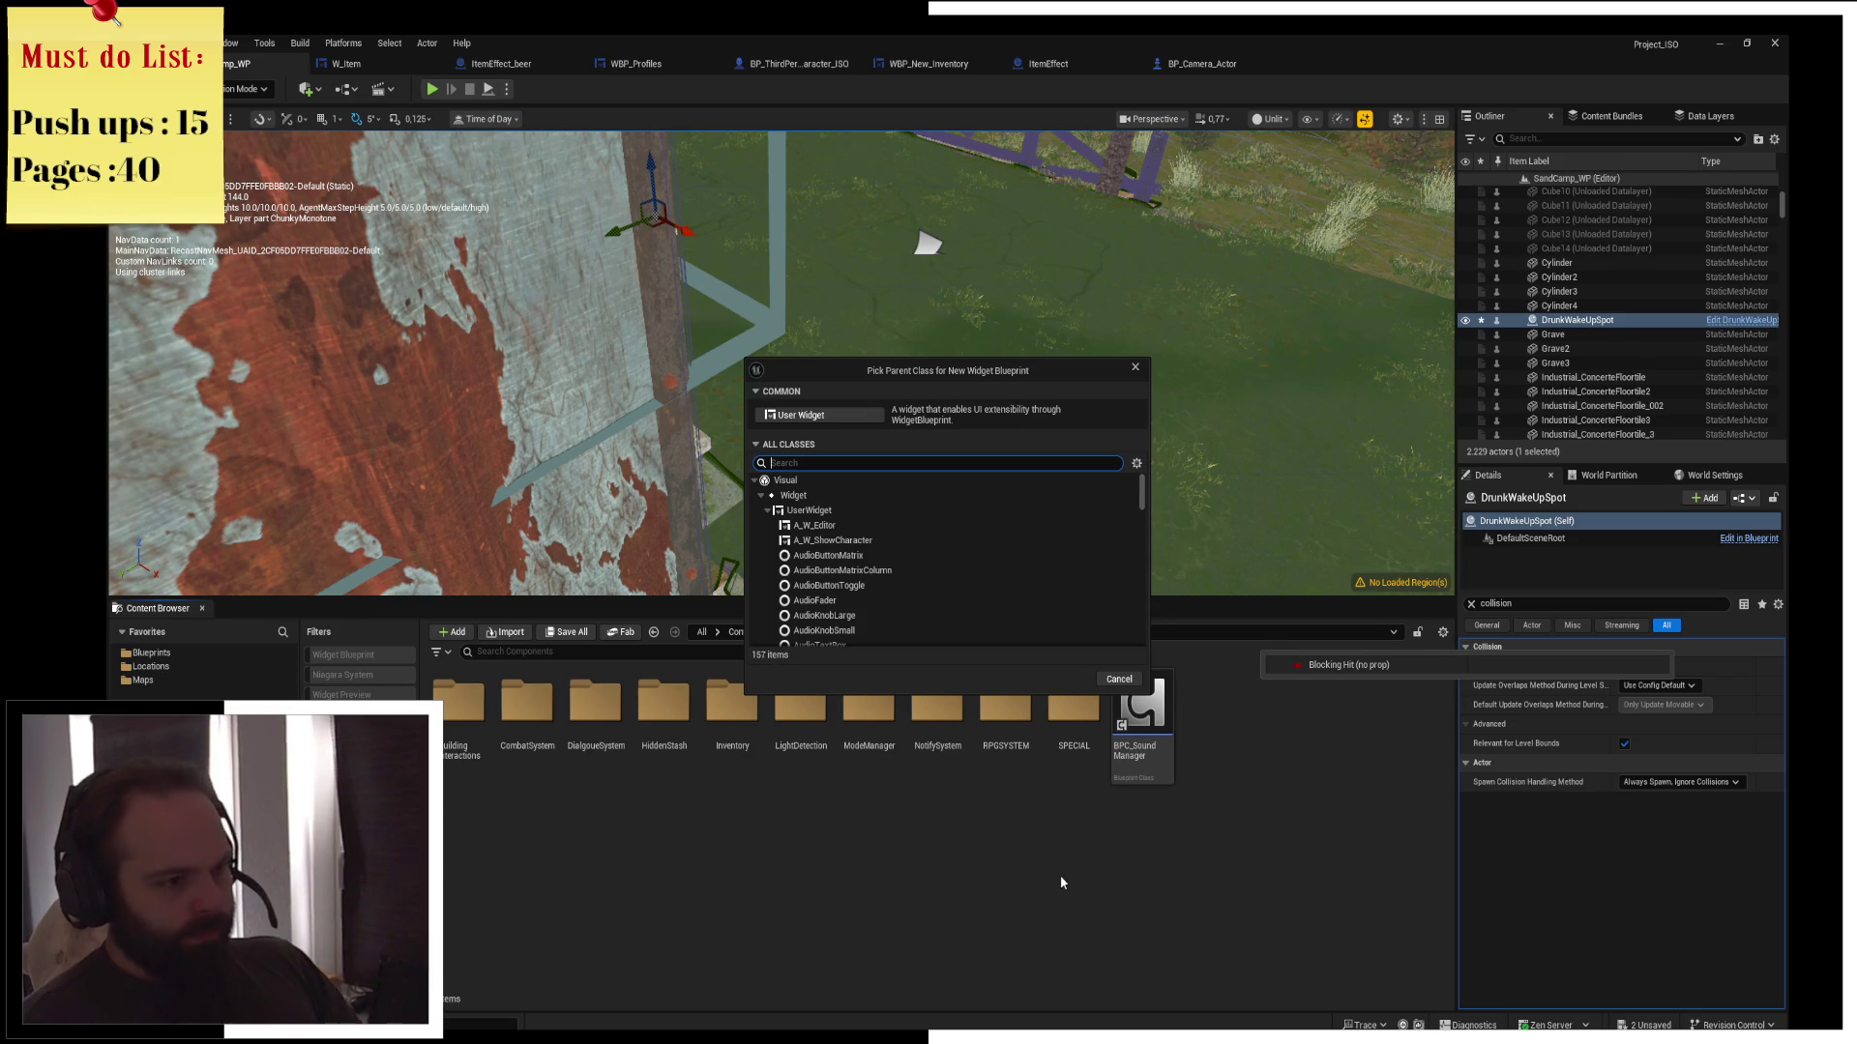
left_click(822, 414)
type("Pa")
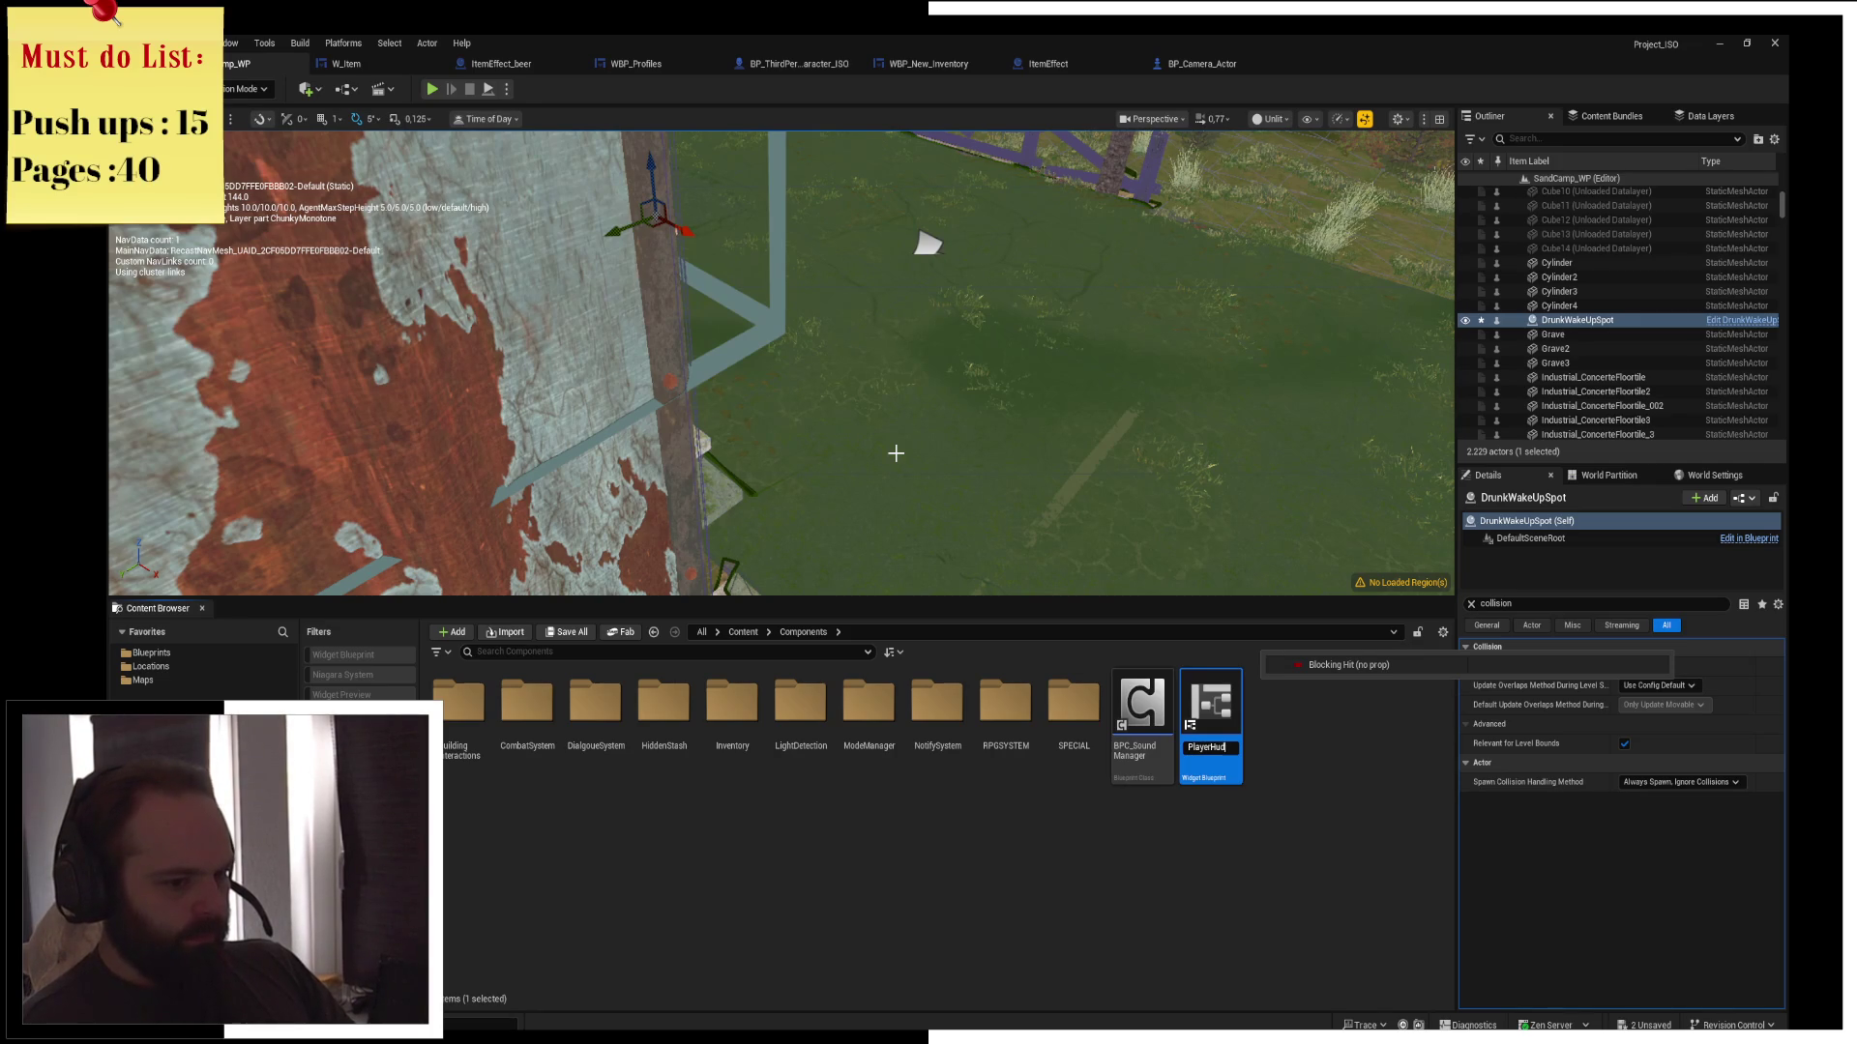
key("Return")
key("Return")
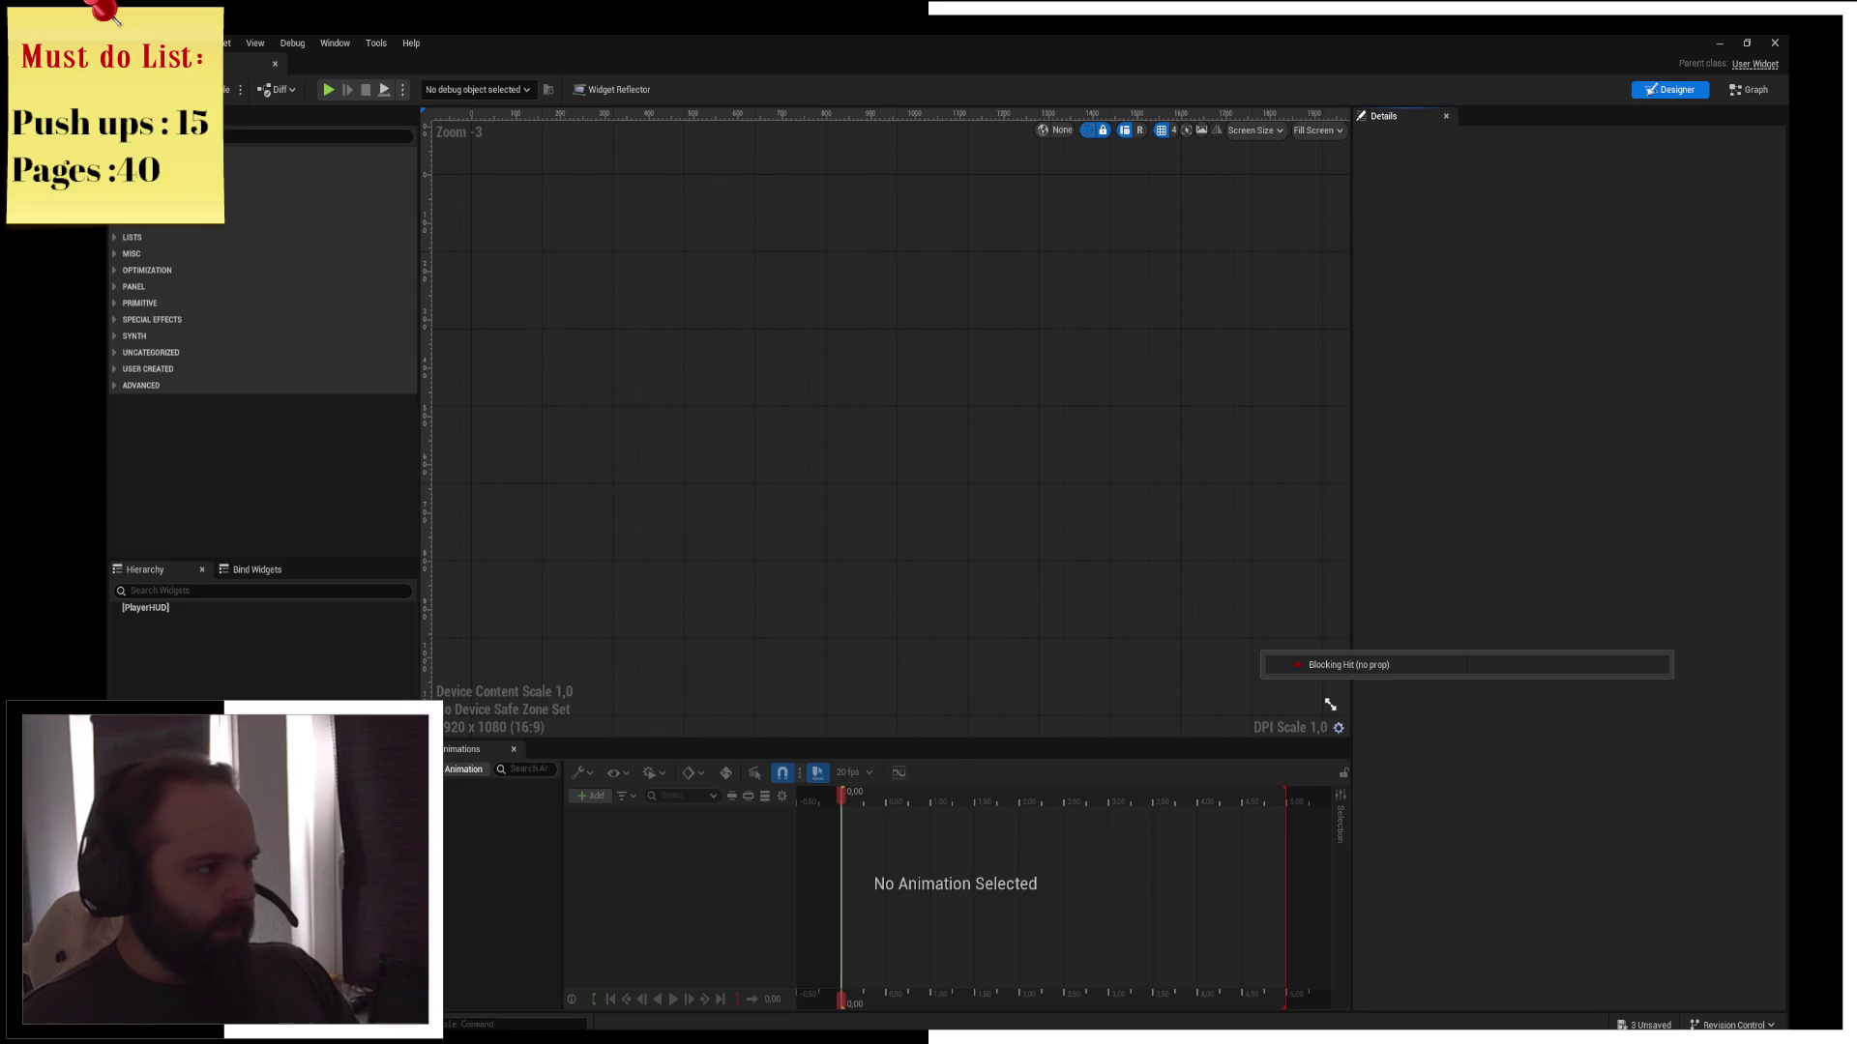
Make a Canvas Panel the root of the PlayerHUD widget
left_click(193, 135)
type("canvas")
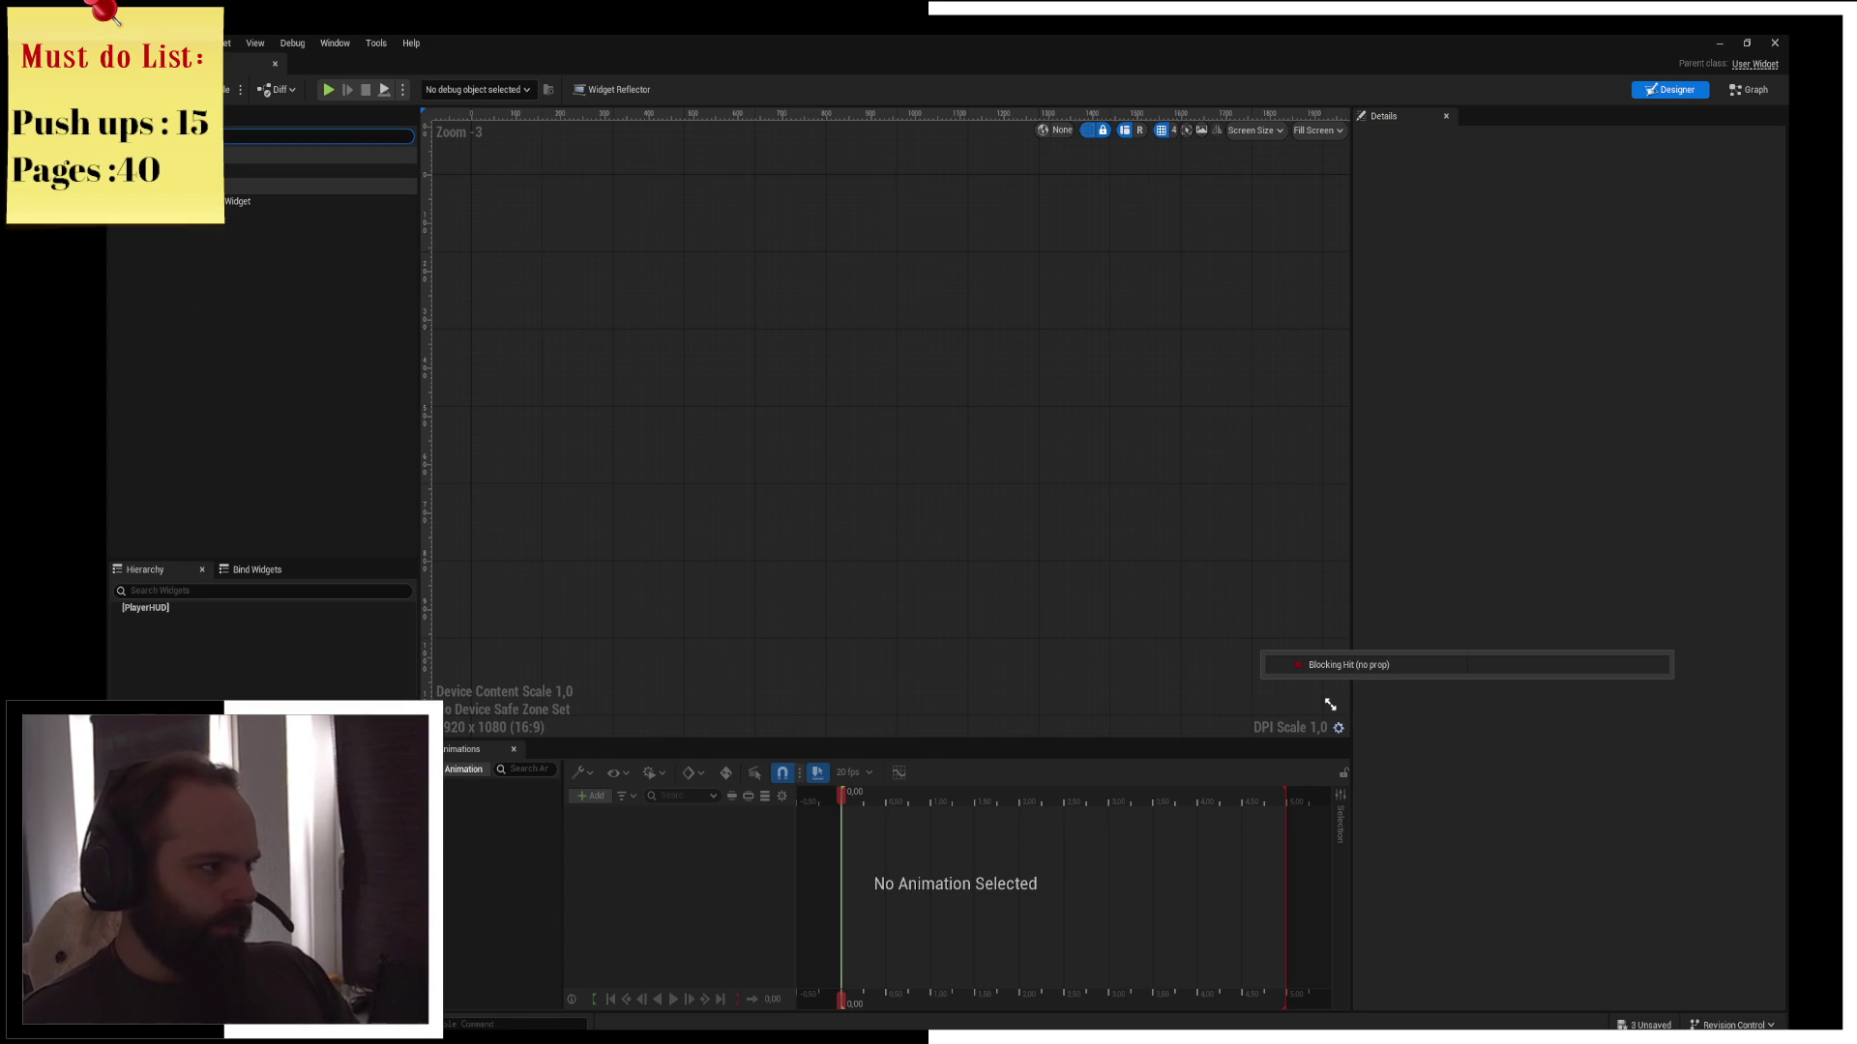
left_click_drag(290, 170, 171, 611)
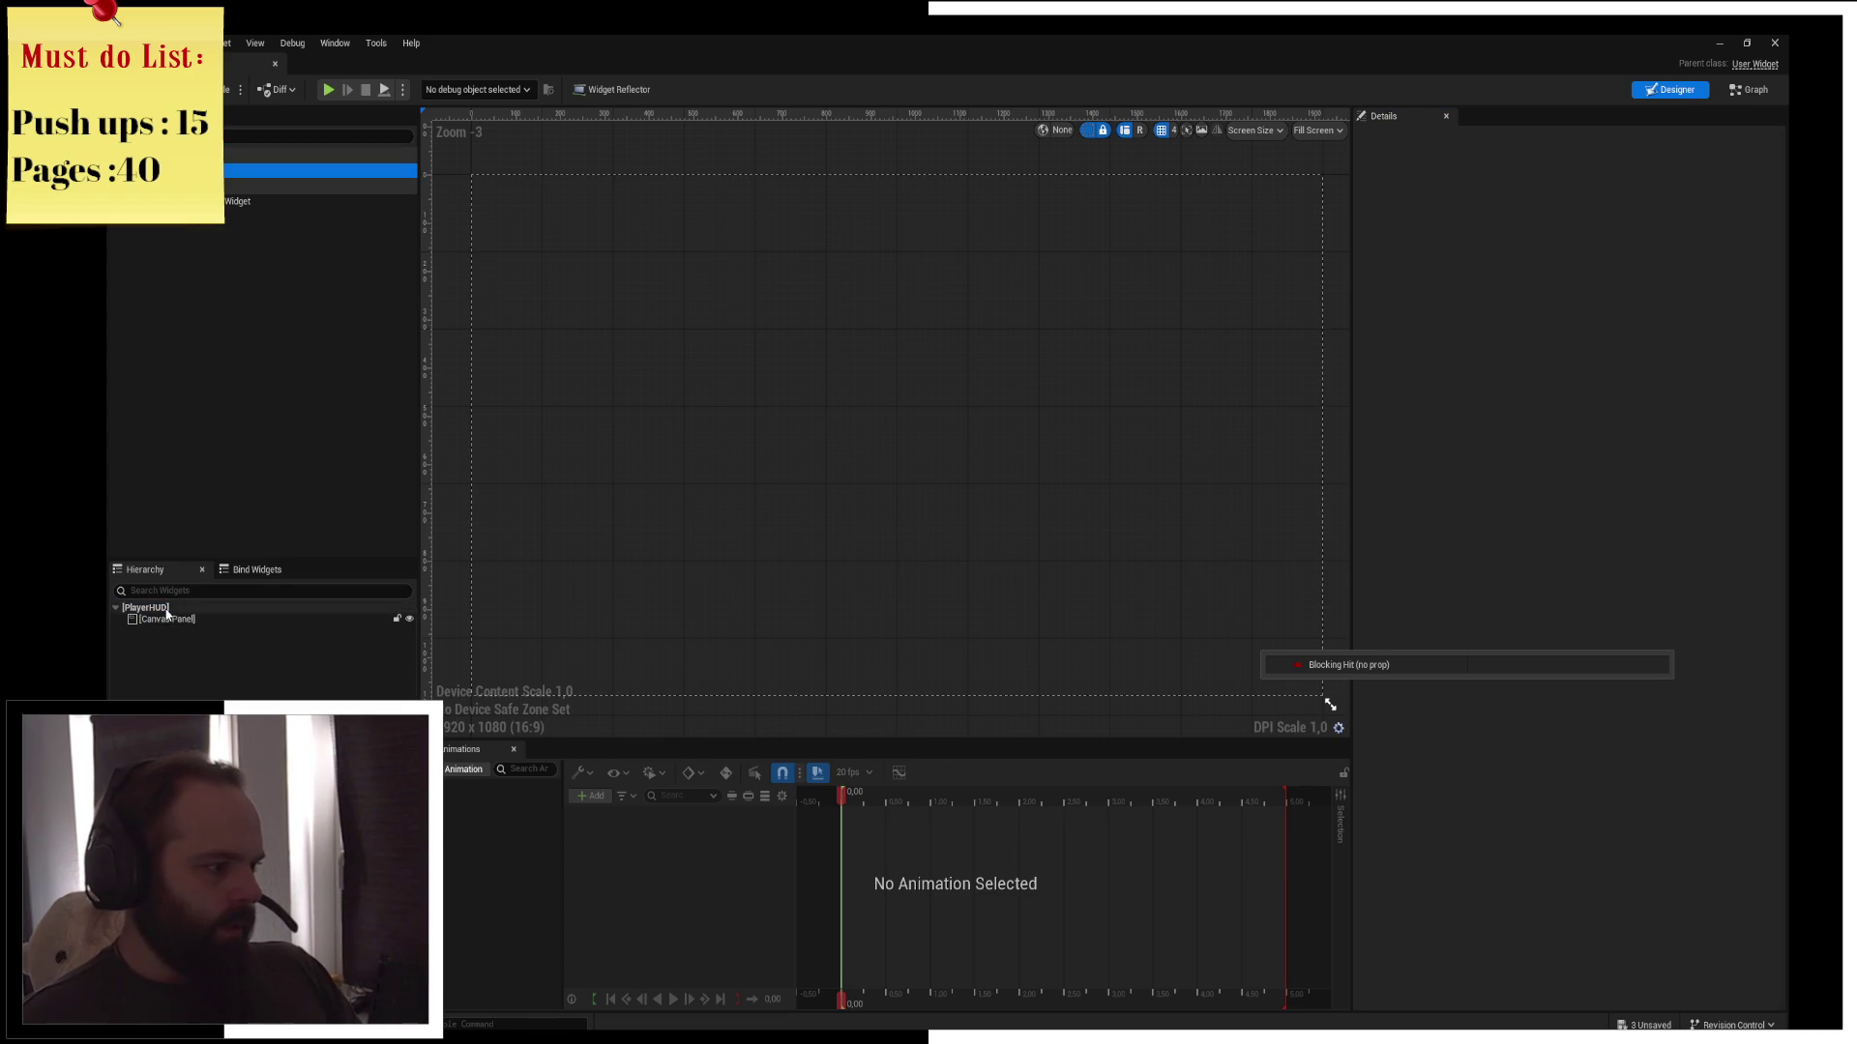
Add a Border widget inside the Canvas Panel
left_click(319, 136)
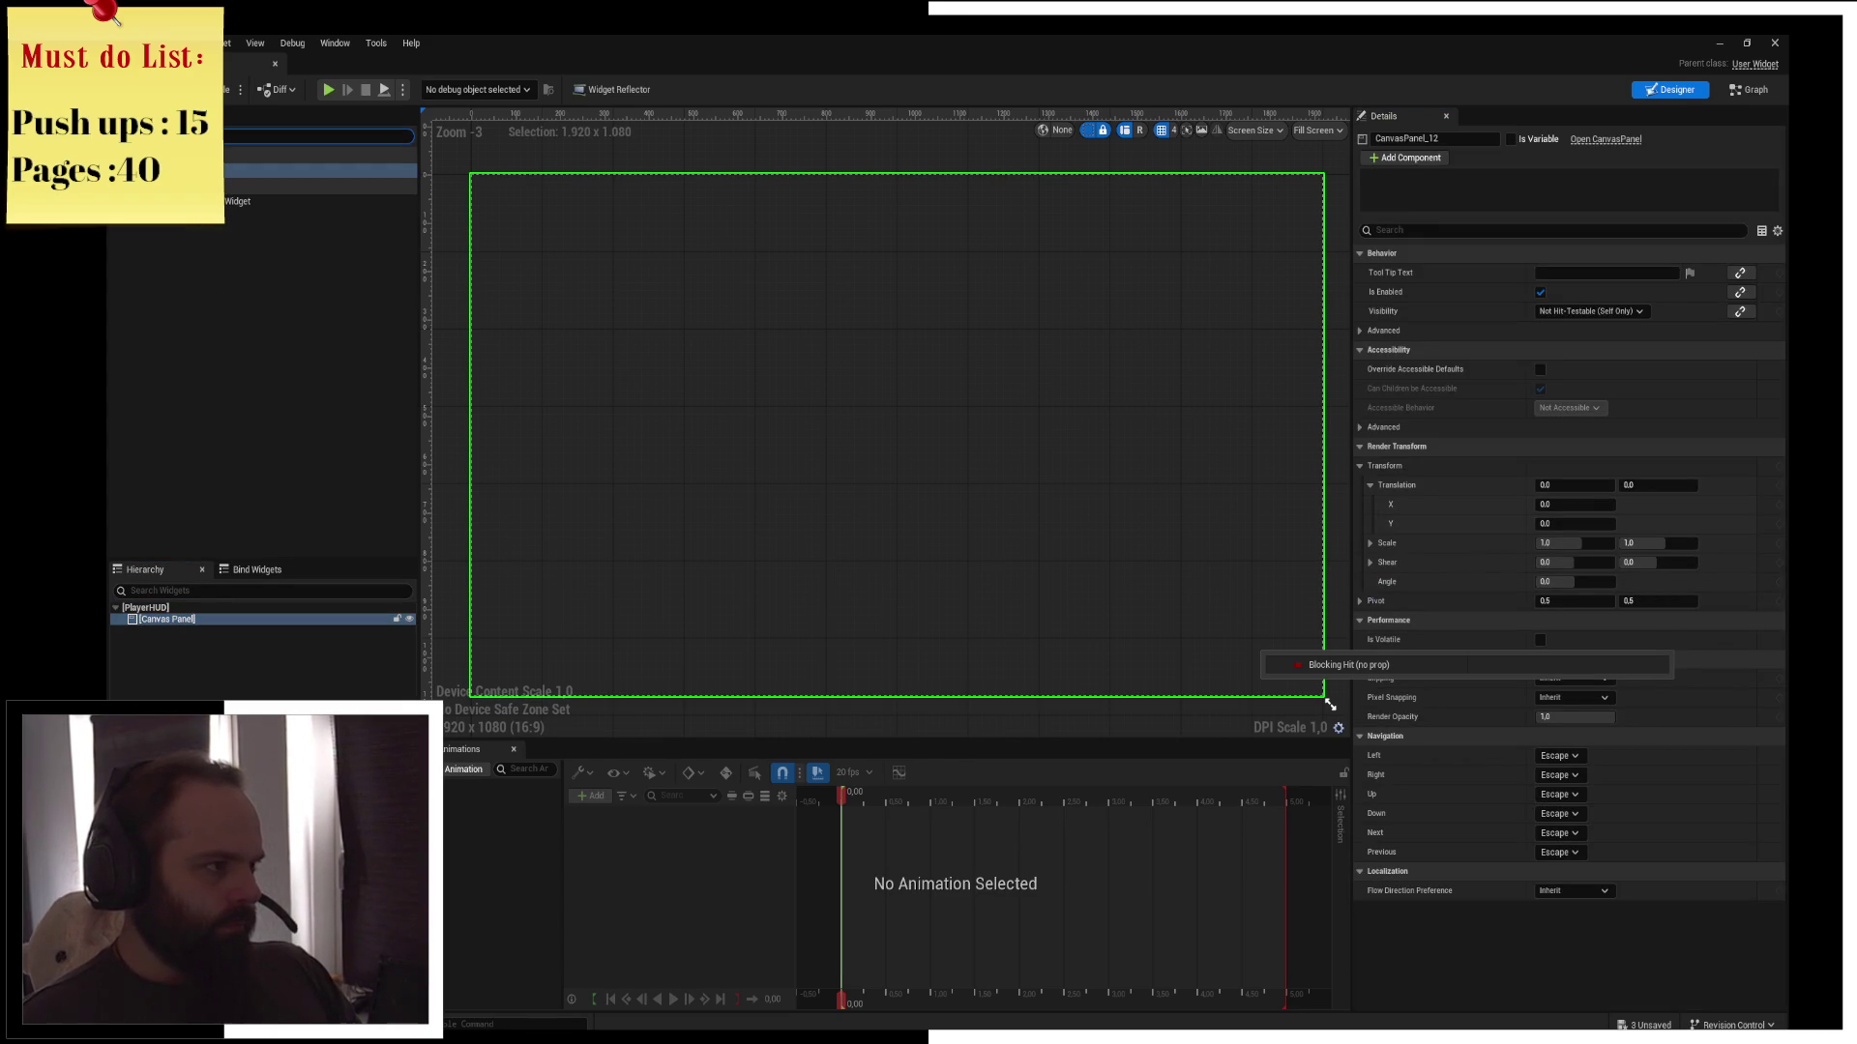
left_click(175, 694)
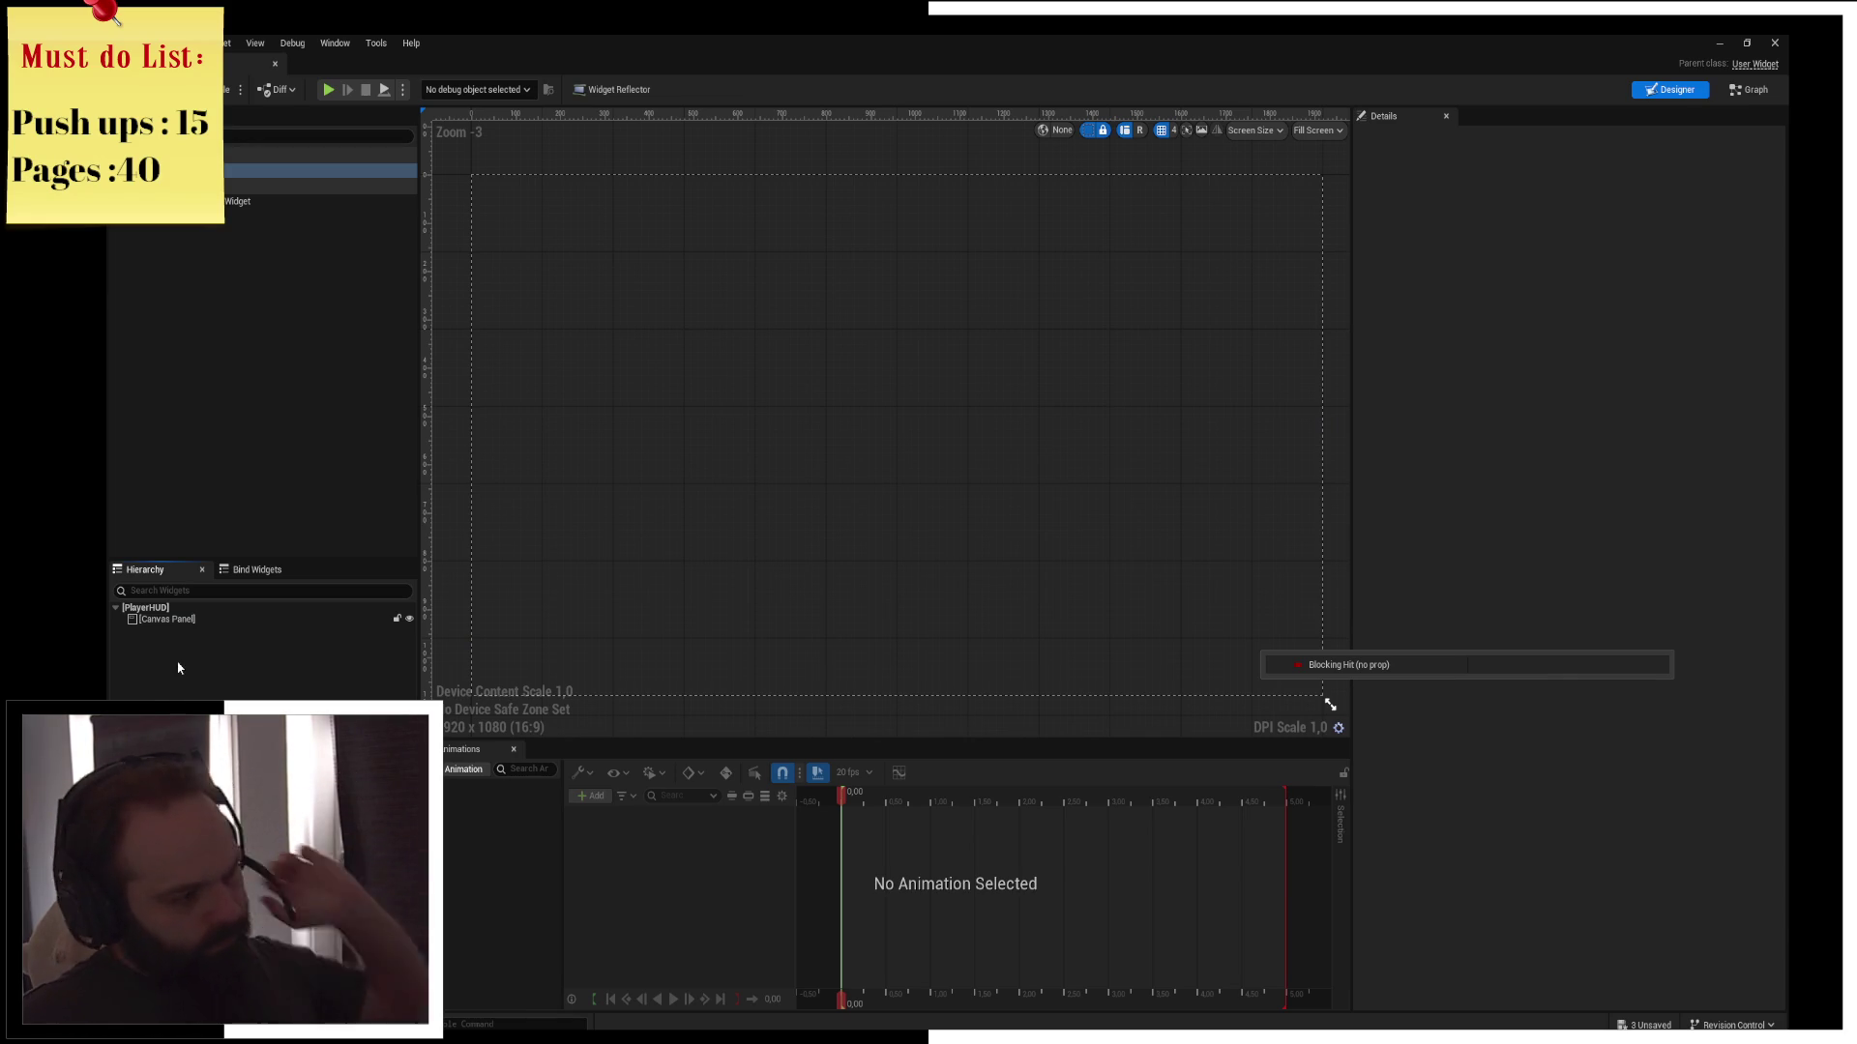
left_click(198, 135)
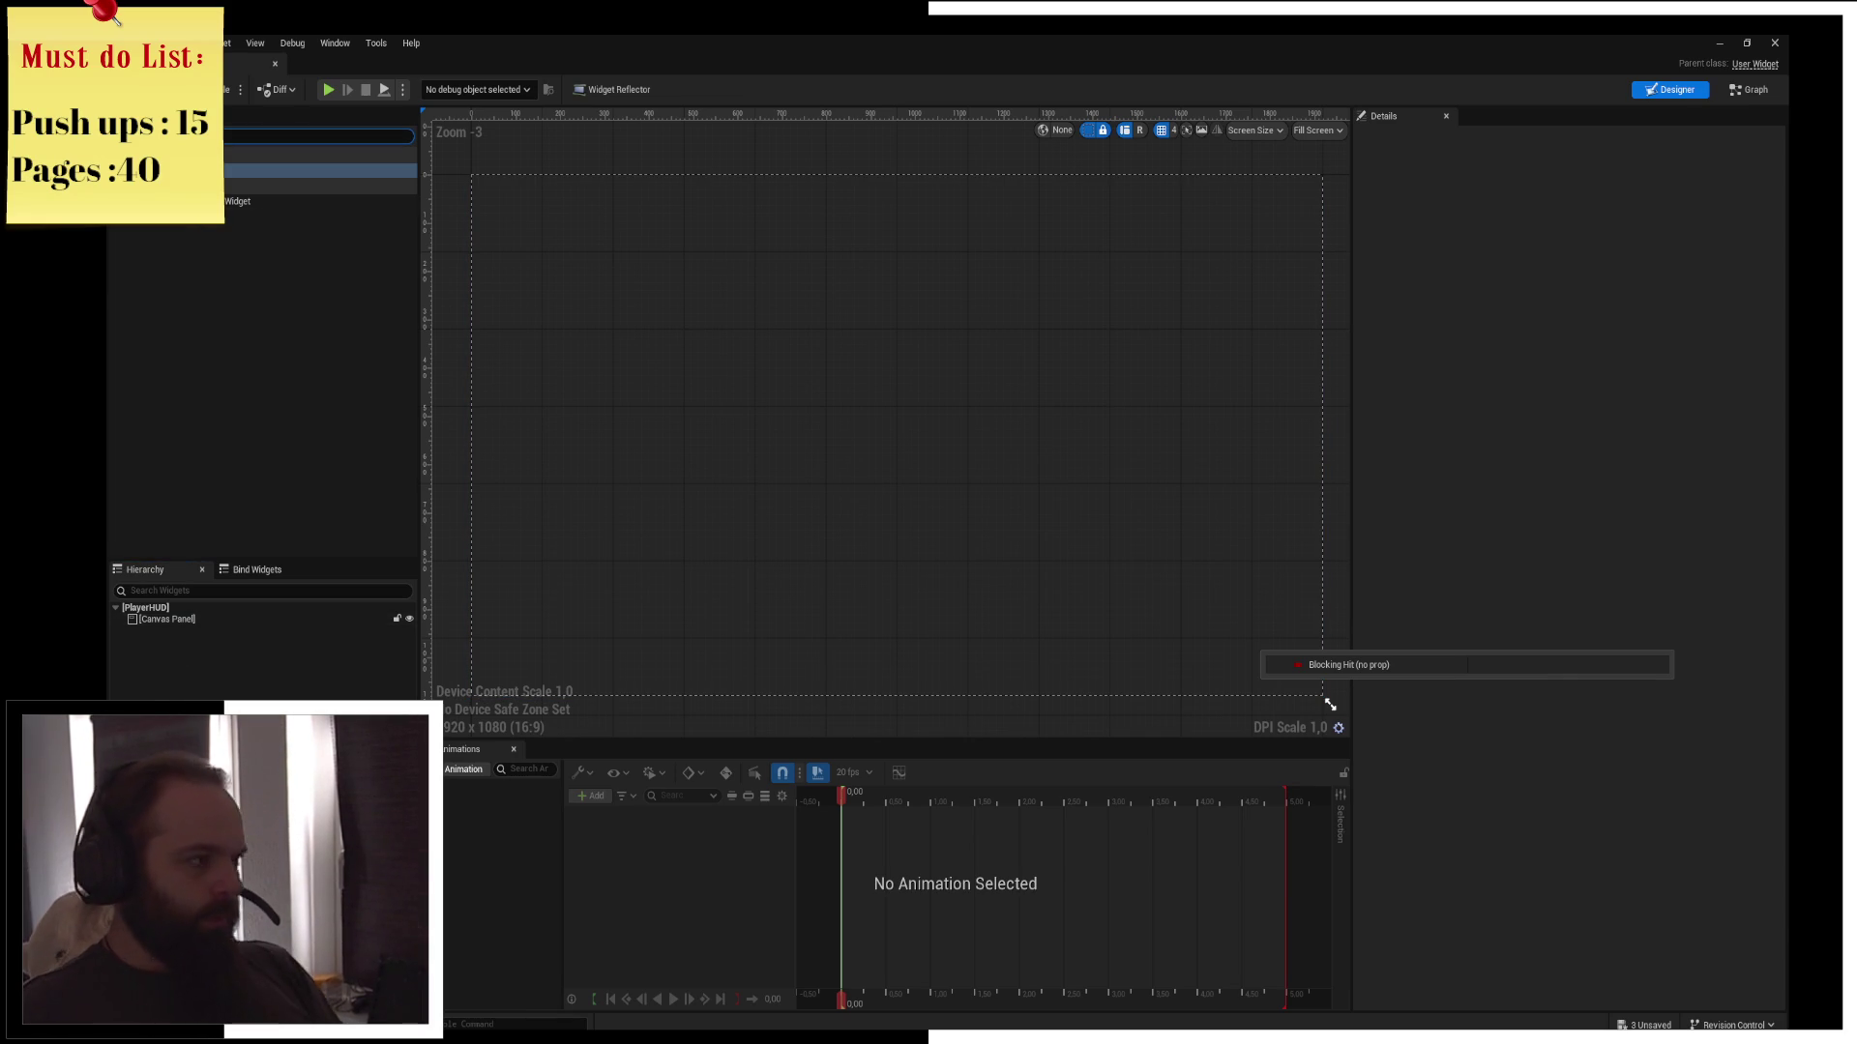
left_click_drag(194, 170, 179, 627)
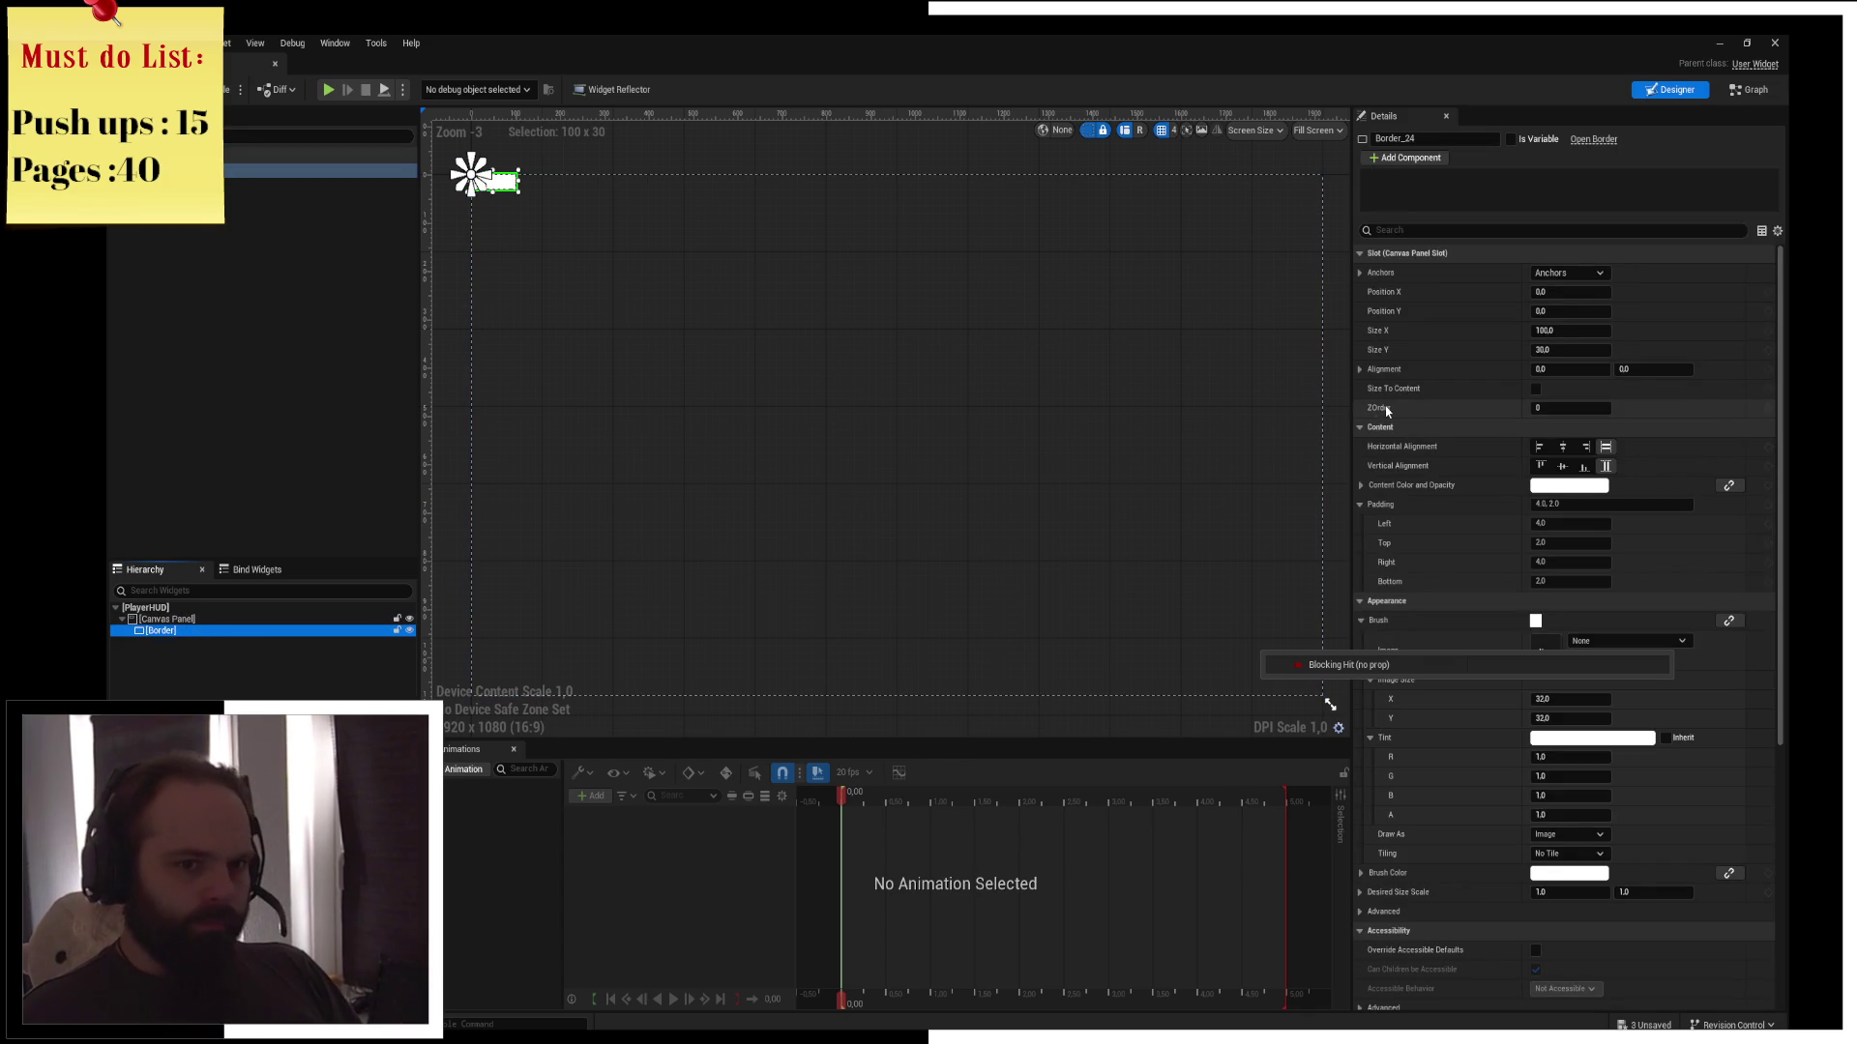
Stretch the Border to fill the canvas and set Visibility to Not Hit-Testable (Self Only)
left_click(1569, 273)
left_click(1698, 456, "ctrl")
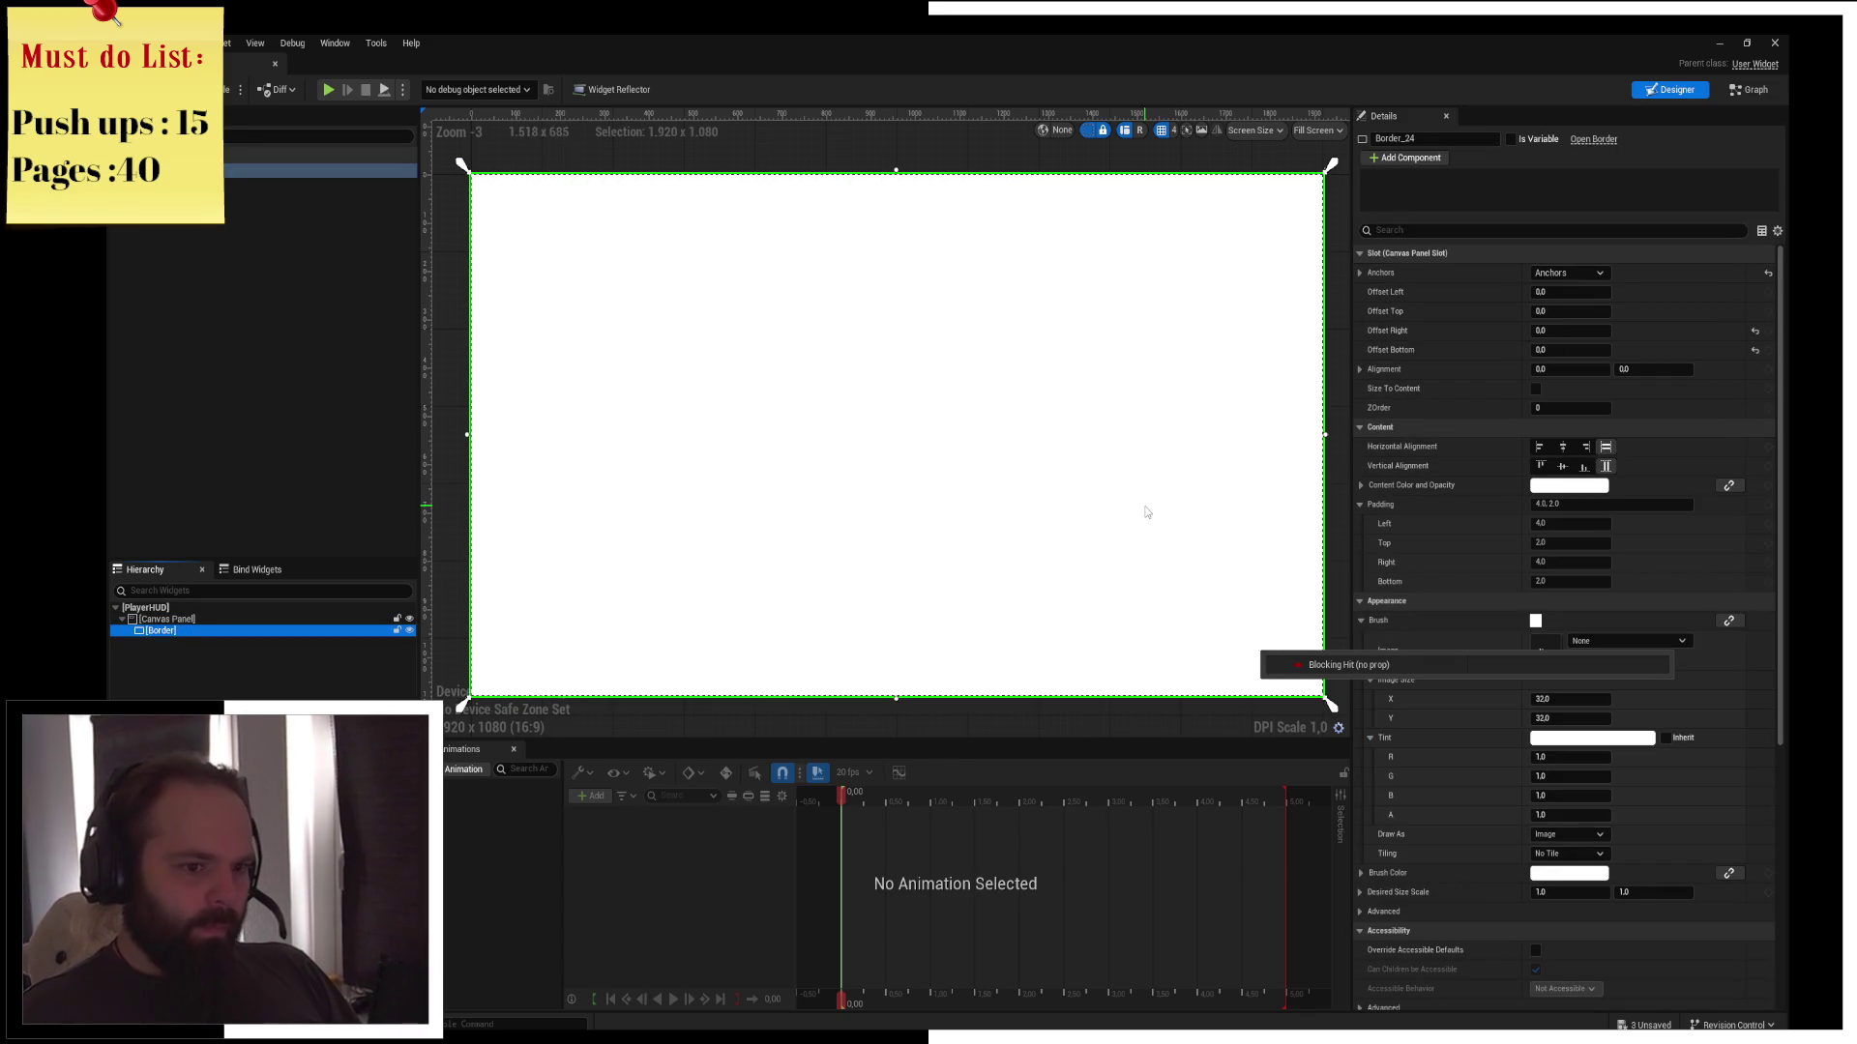
left_click(1472, 232)
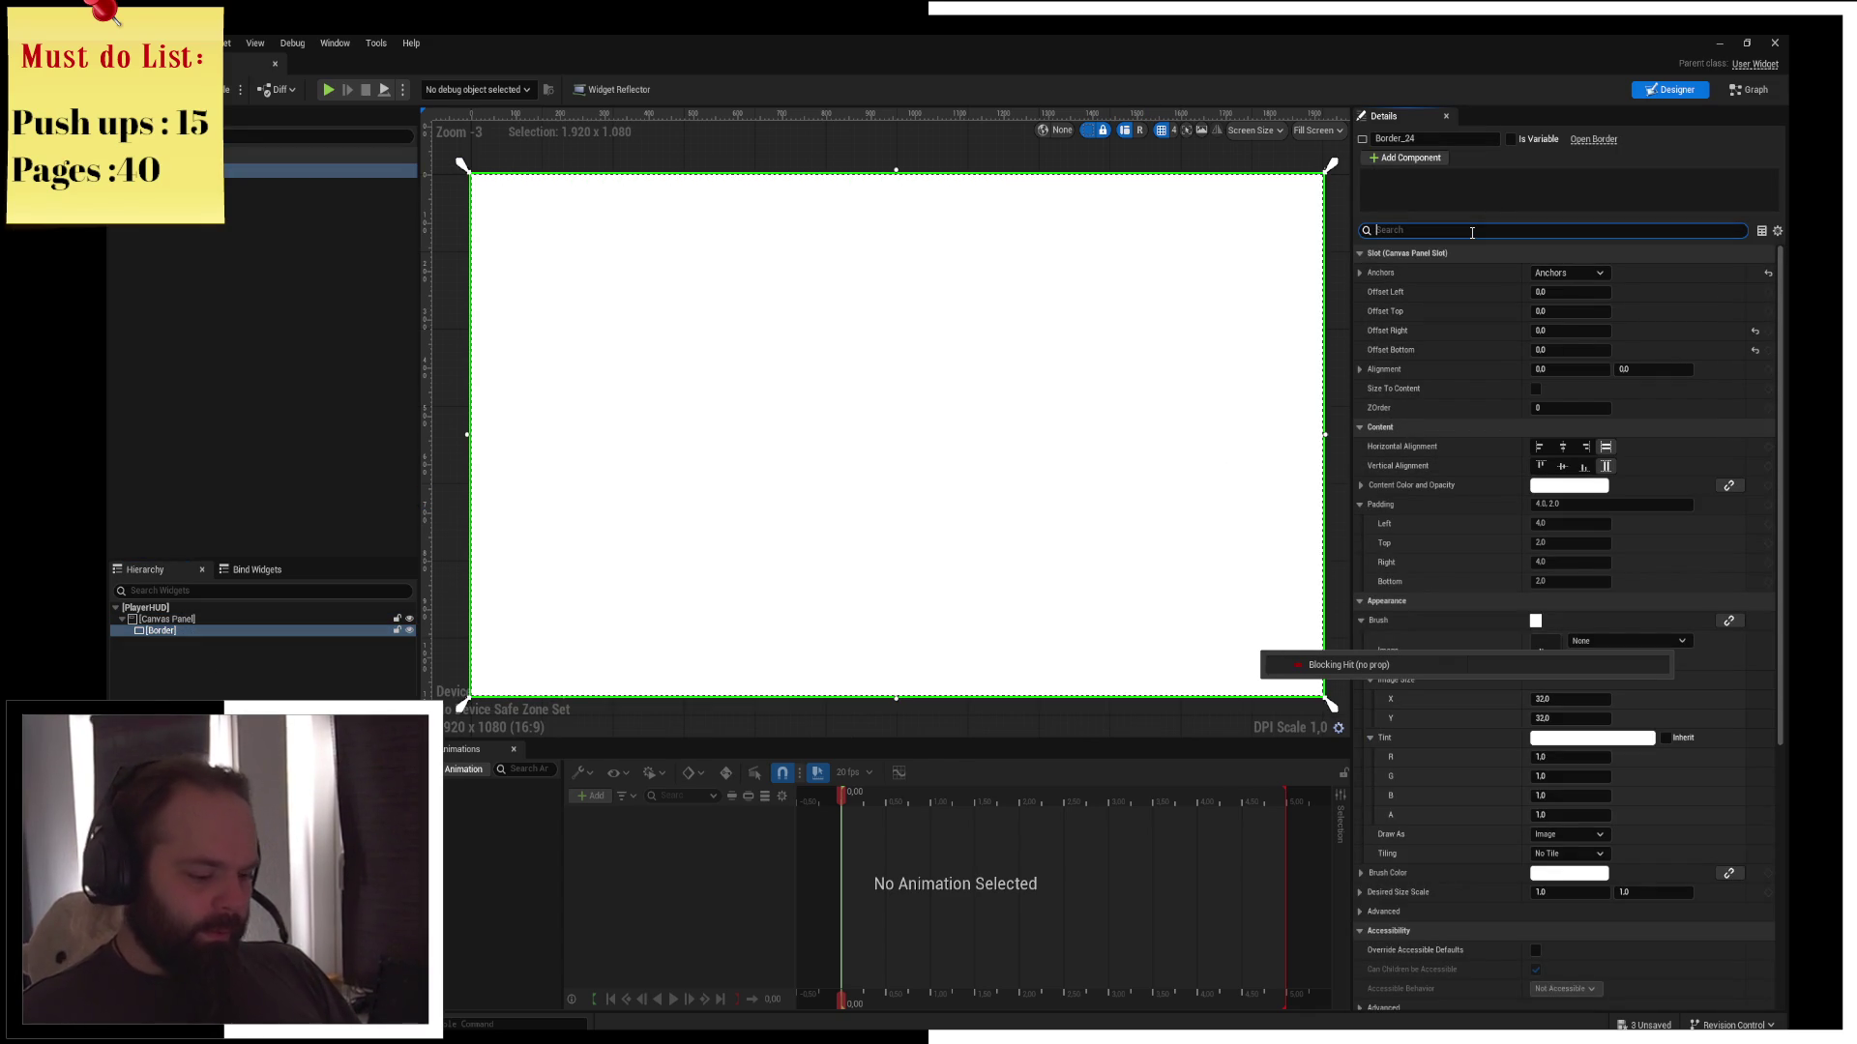
type("visi")
left_click(1583, 278)
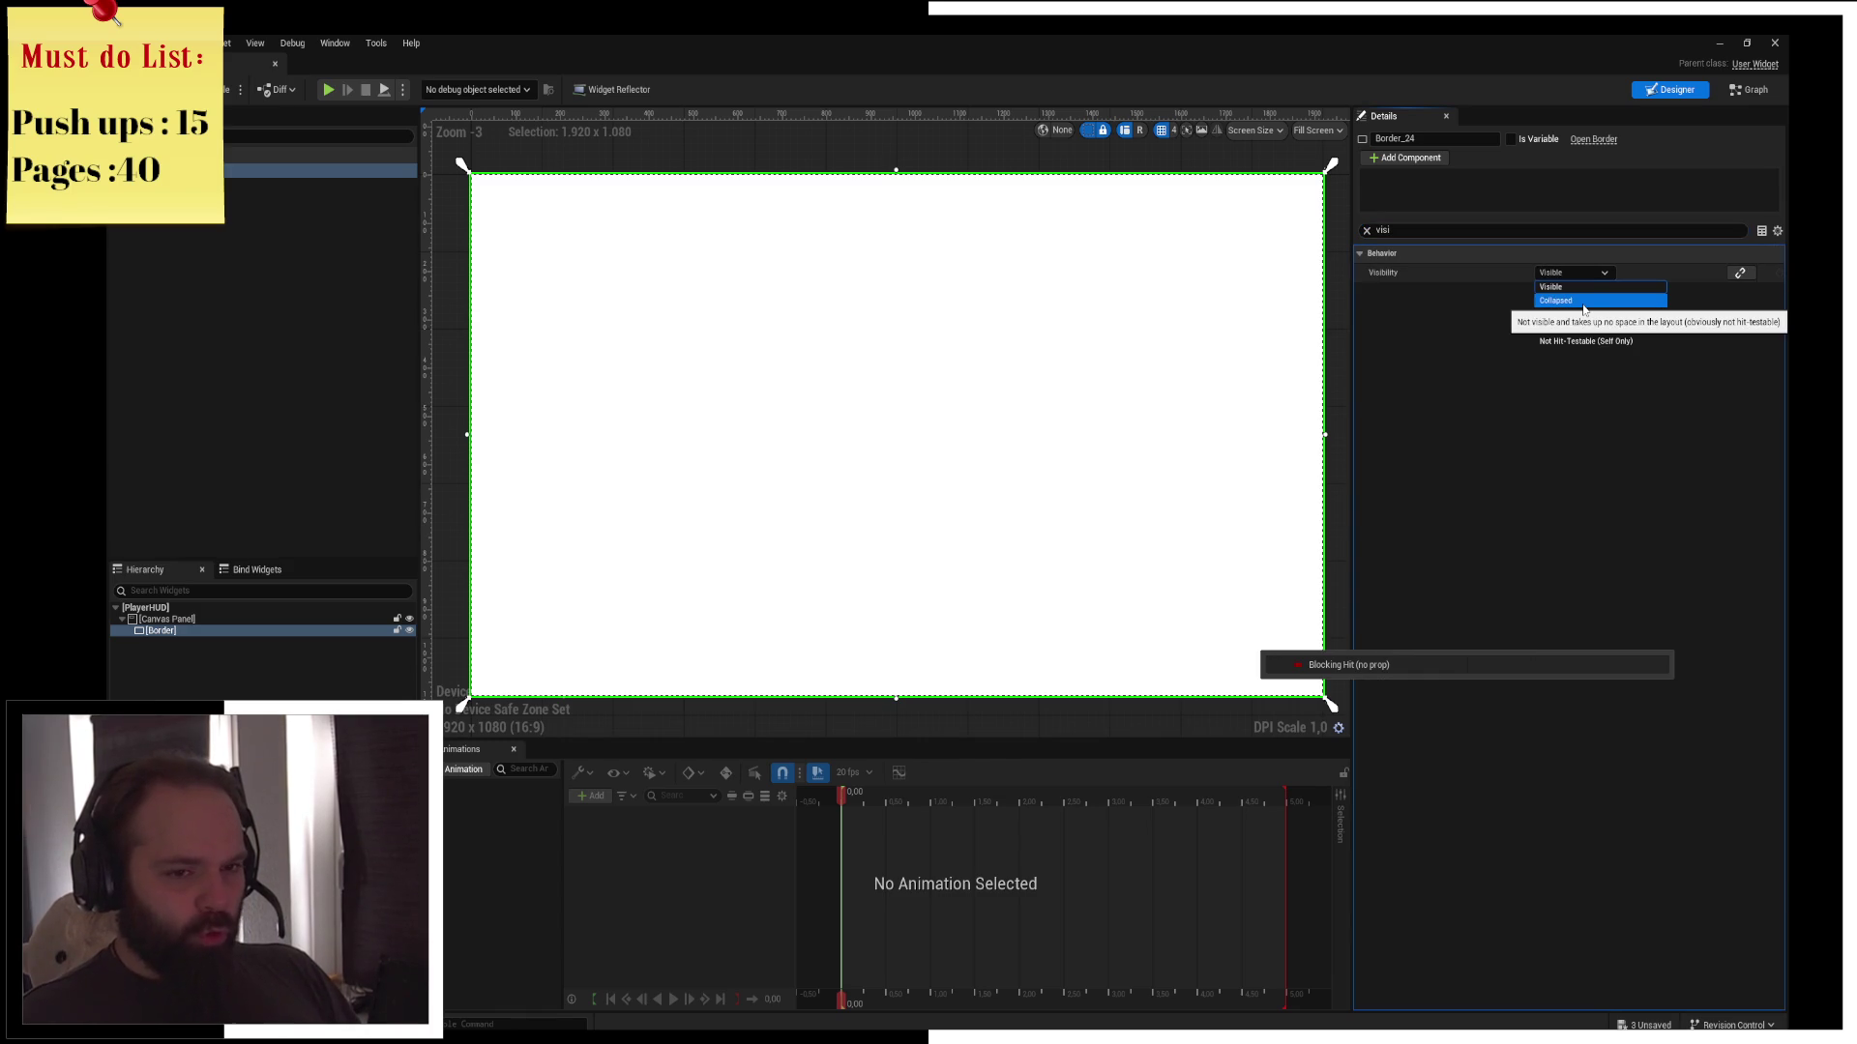
left_click(1640, 344)
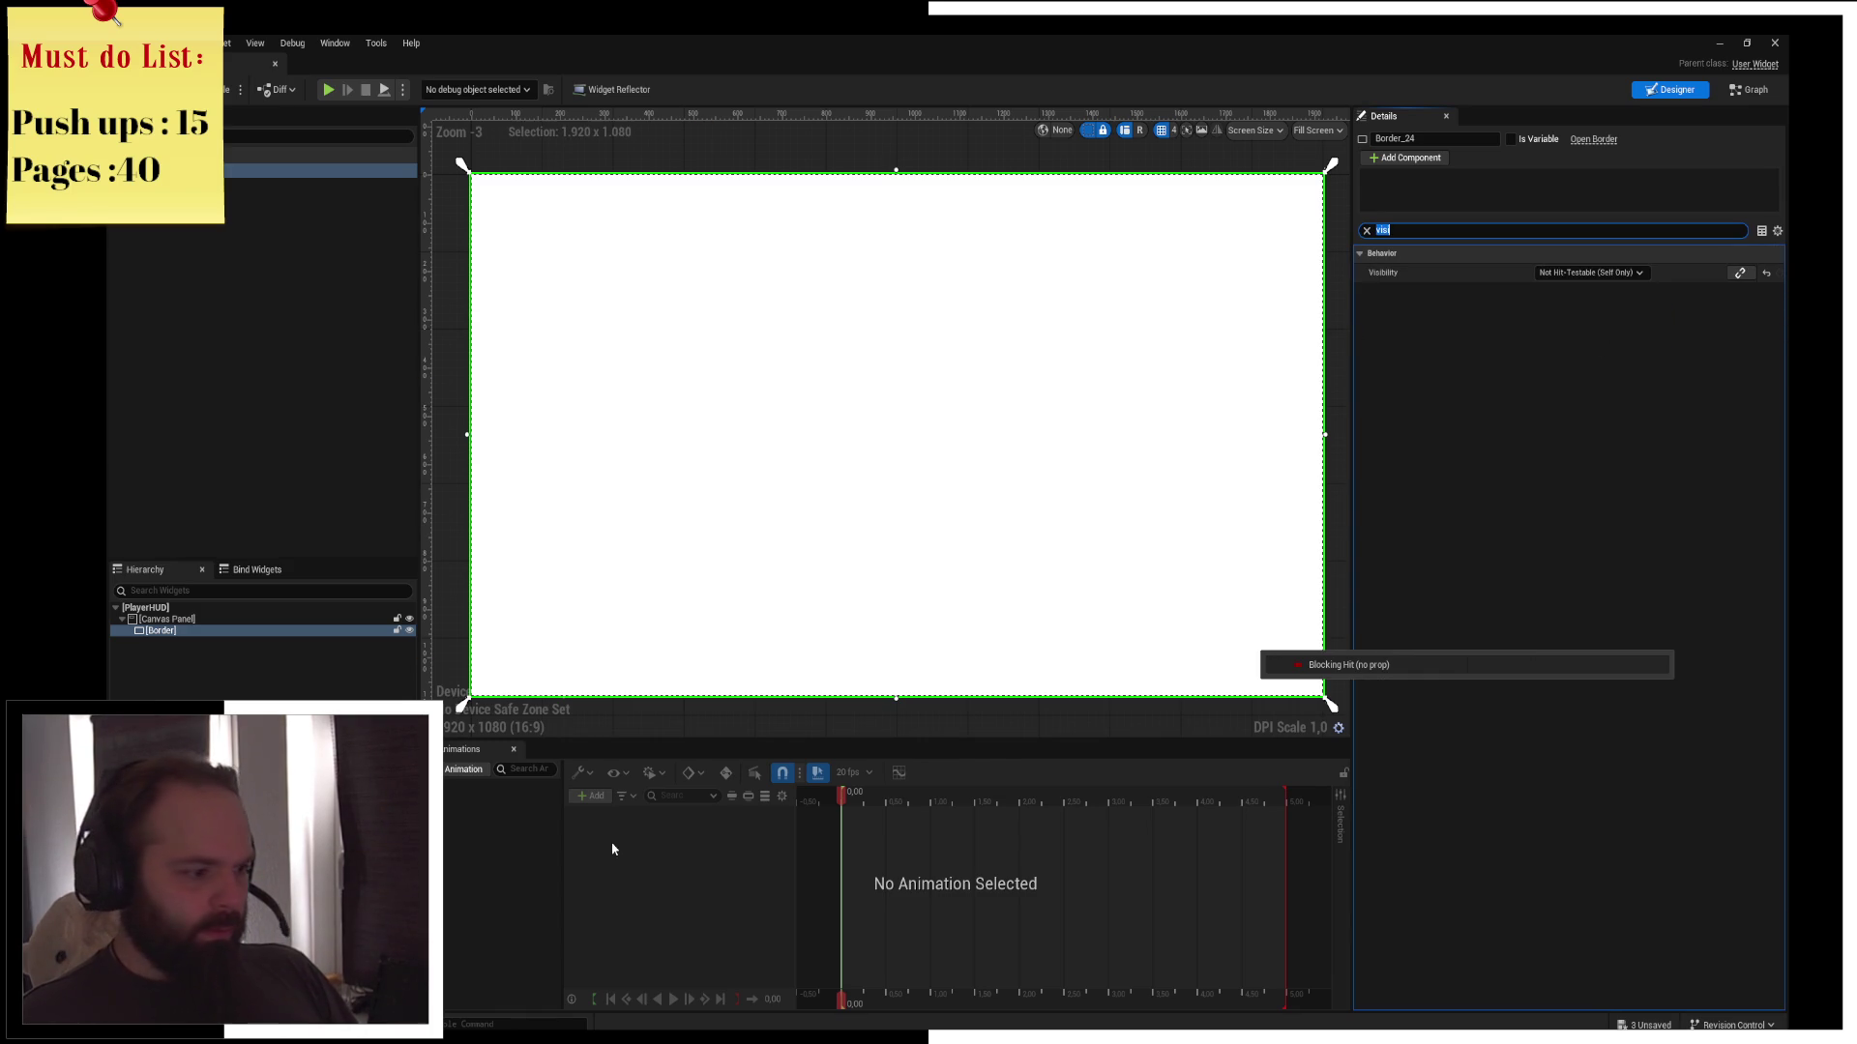
Create a widget animation named FadeOutFadeIn and delete the accidental extra animation
left_click(465, 771)
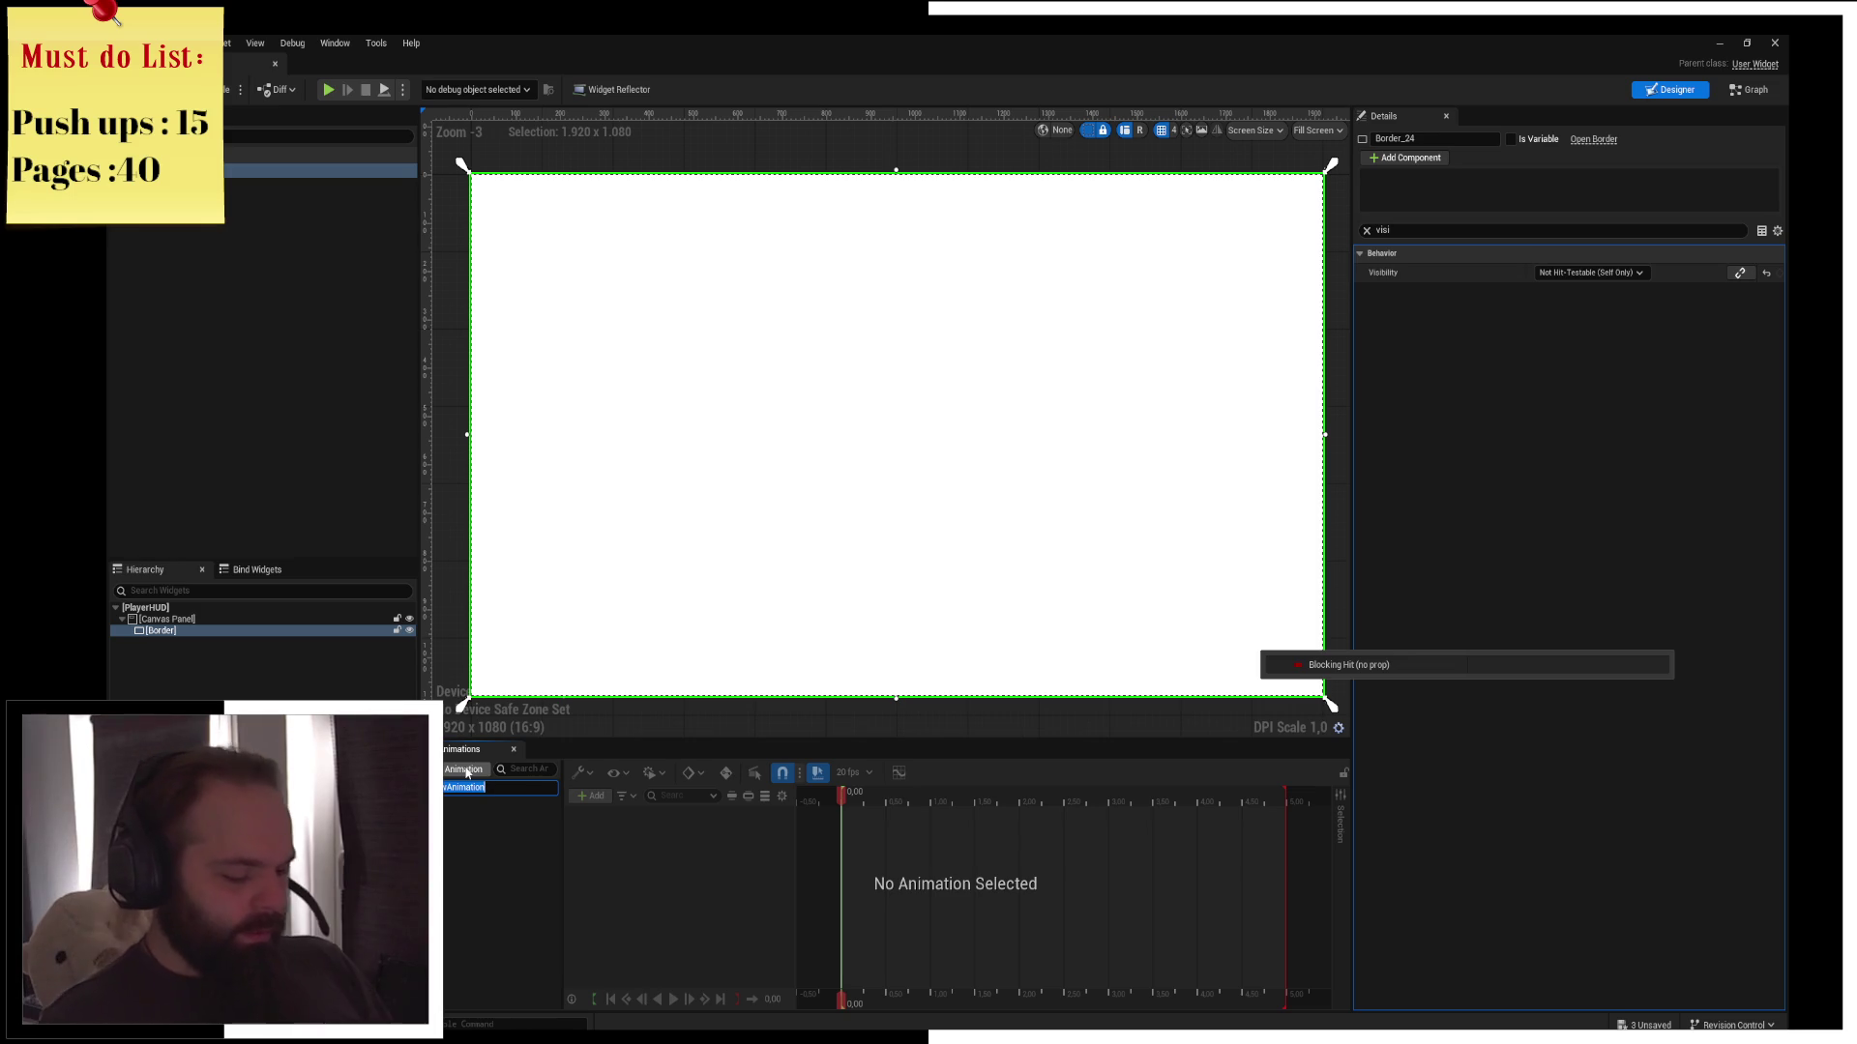
key("BackSpace")
type("Out")
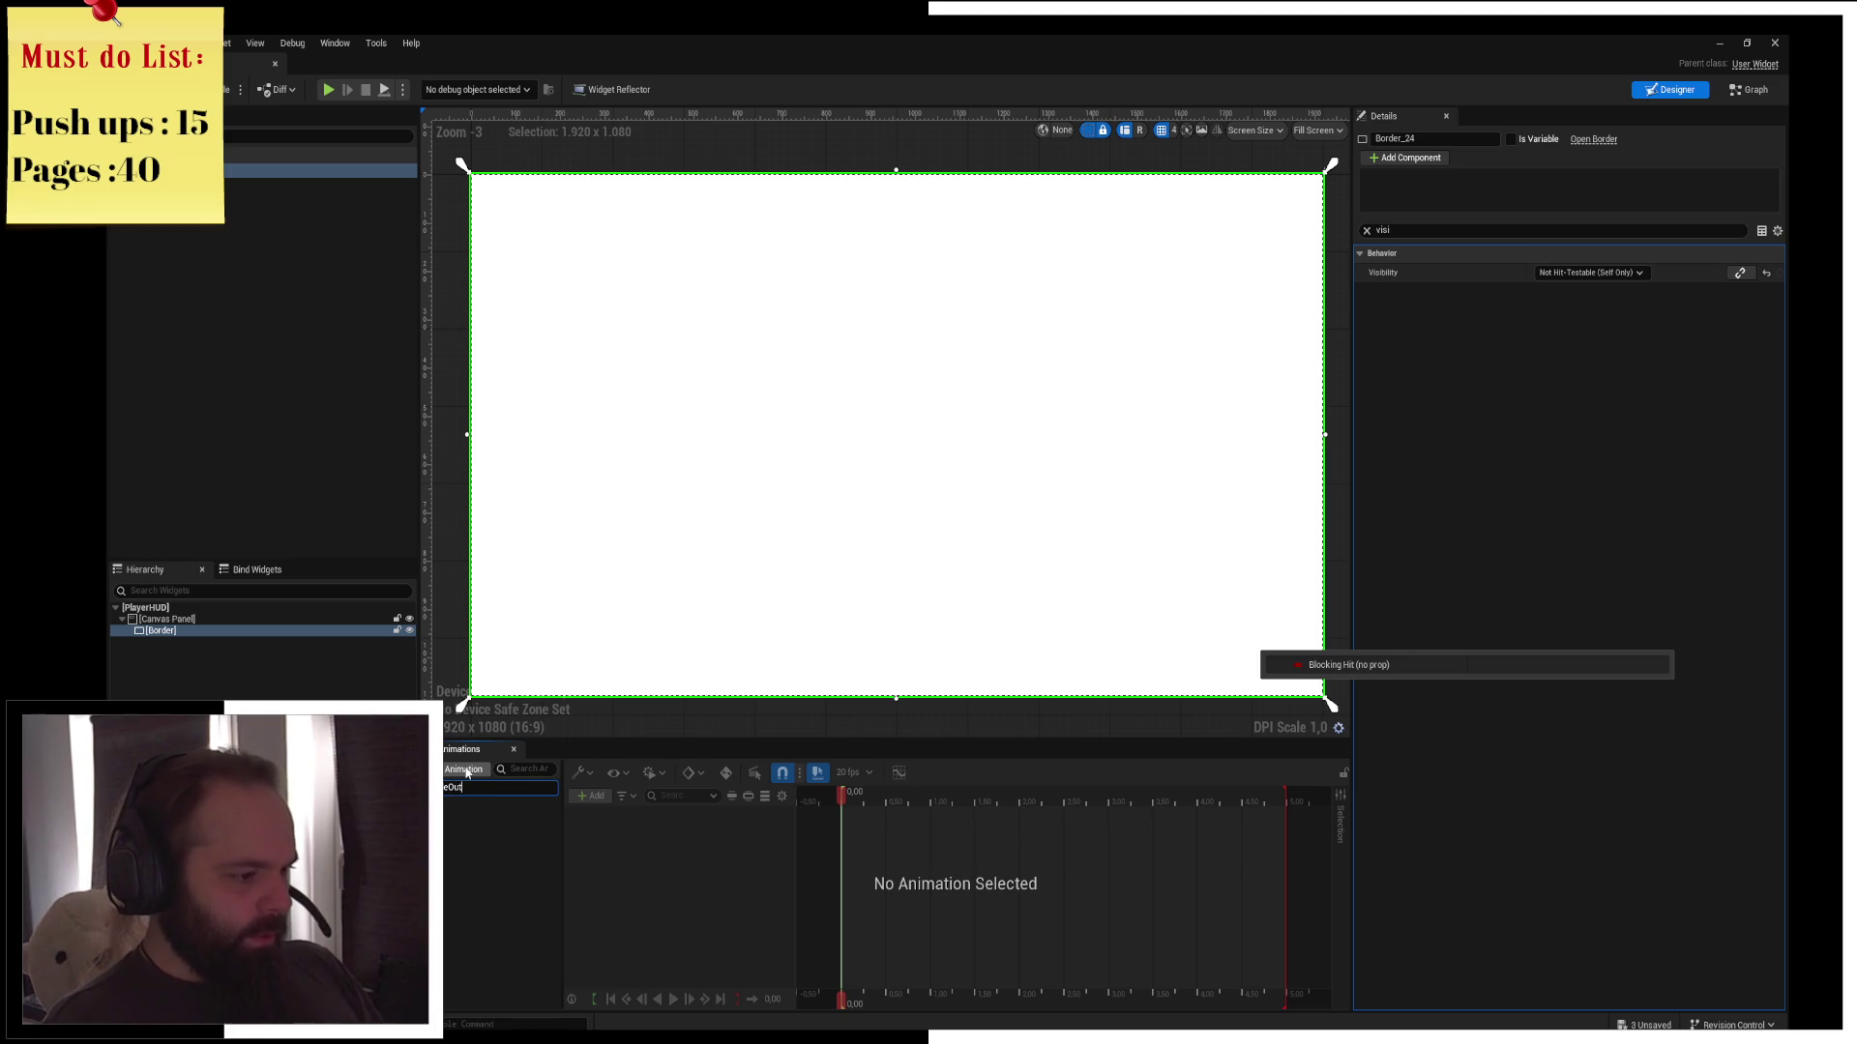
type("FadeIn")
key("Return")
left_click(465, 770)
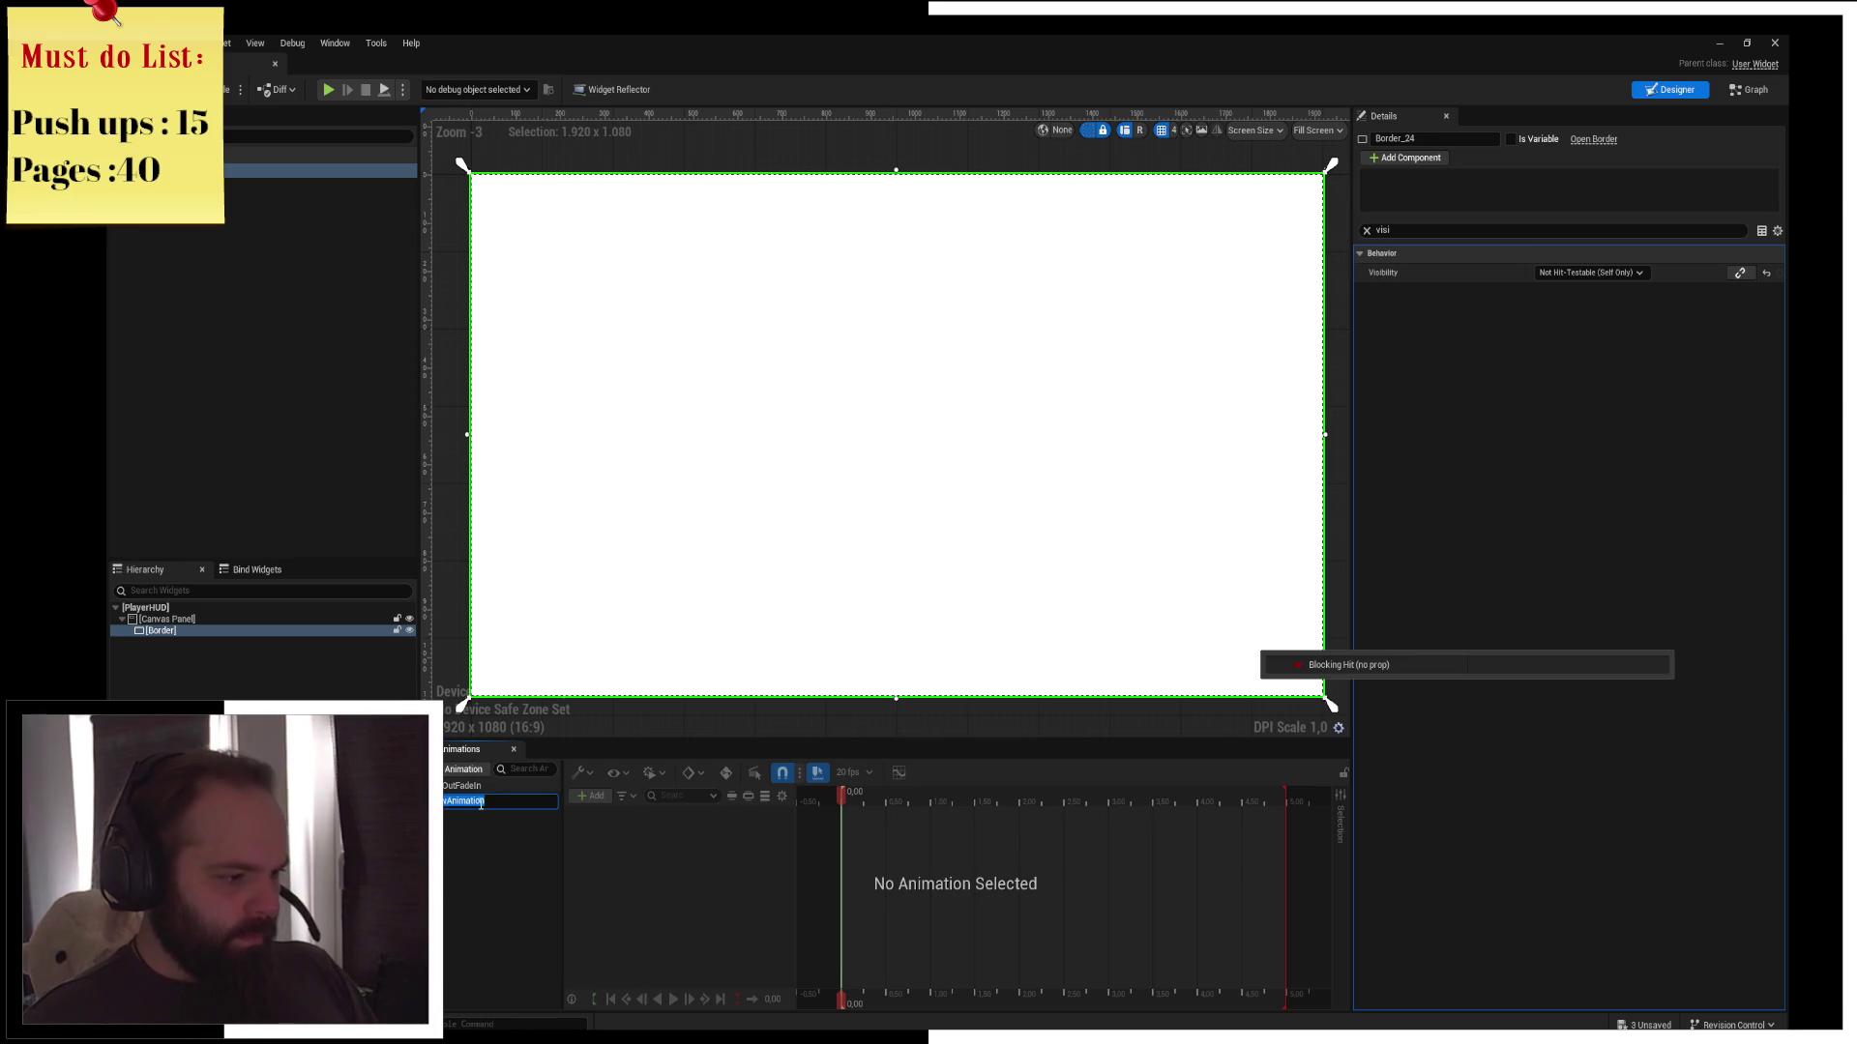
key("Escape")
key("Delete")
Add the Border as a track in the FadeOutFadeIn animation
left_click(483, 785)
left_click(590, 796)
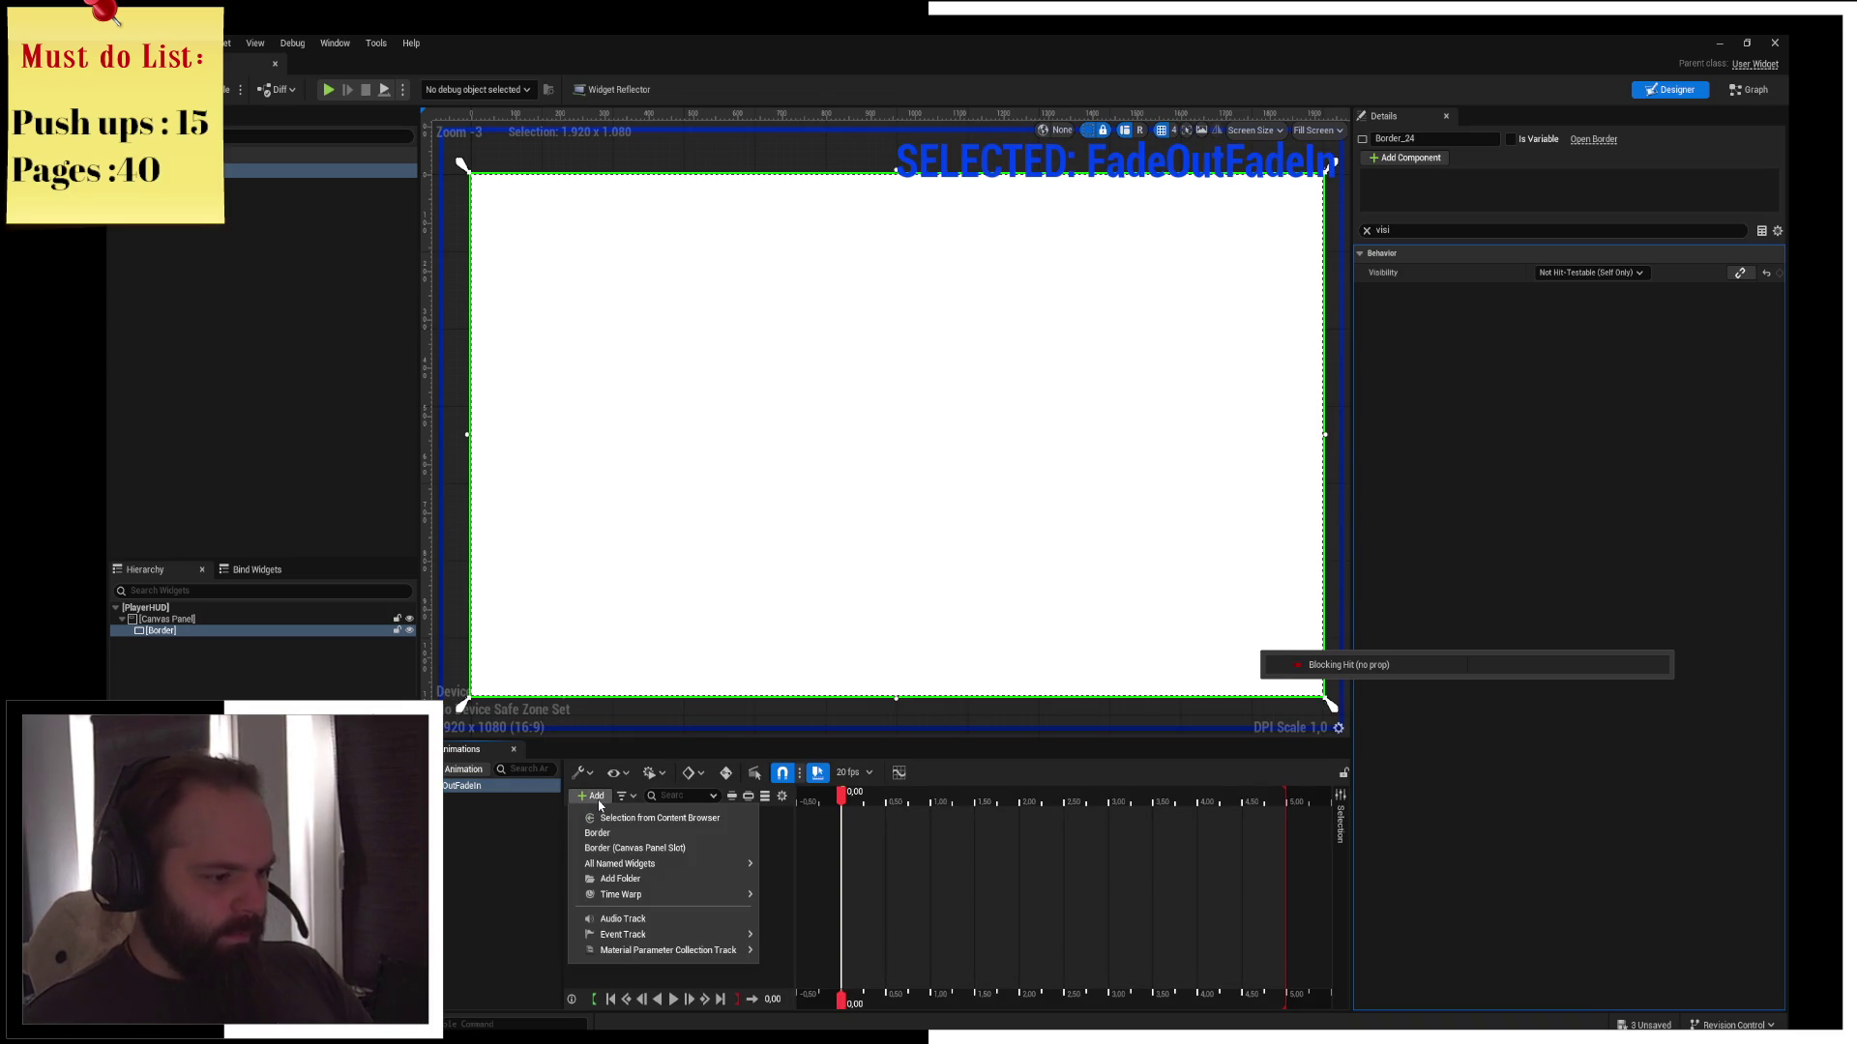
left_click(609, 832)
Rename the Border widget to FadeEffect
left_click(164, 634)
key("F2")
type("Fade")
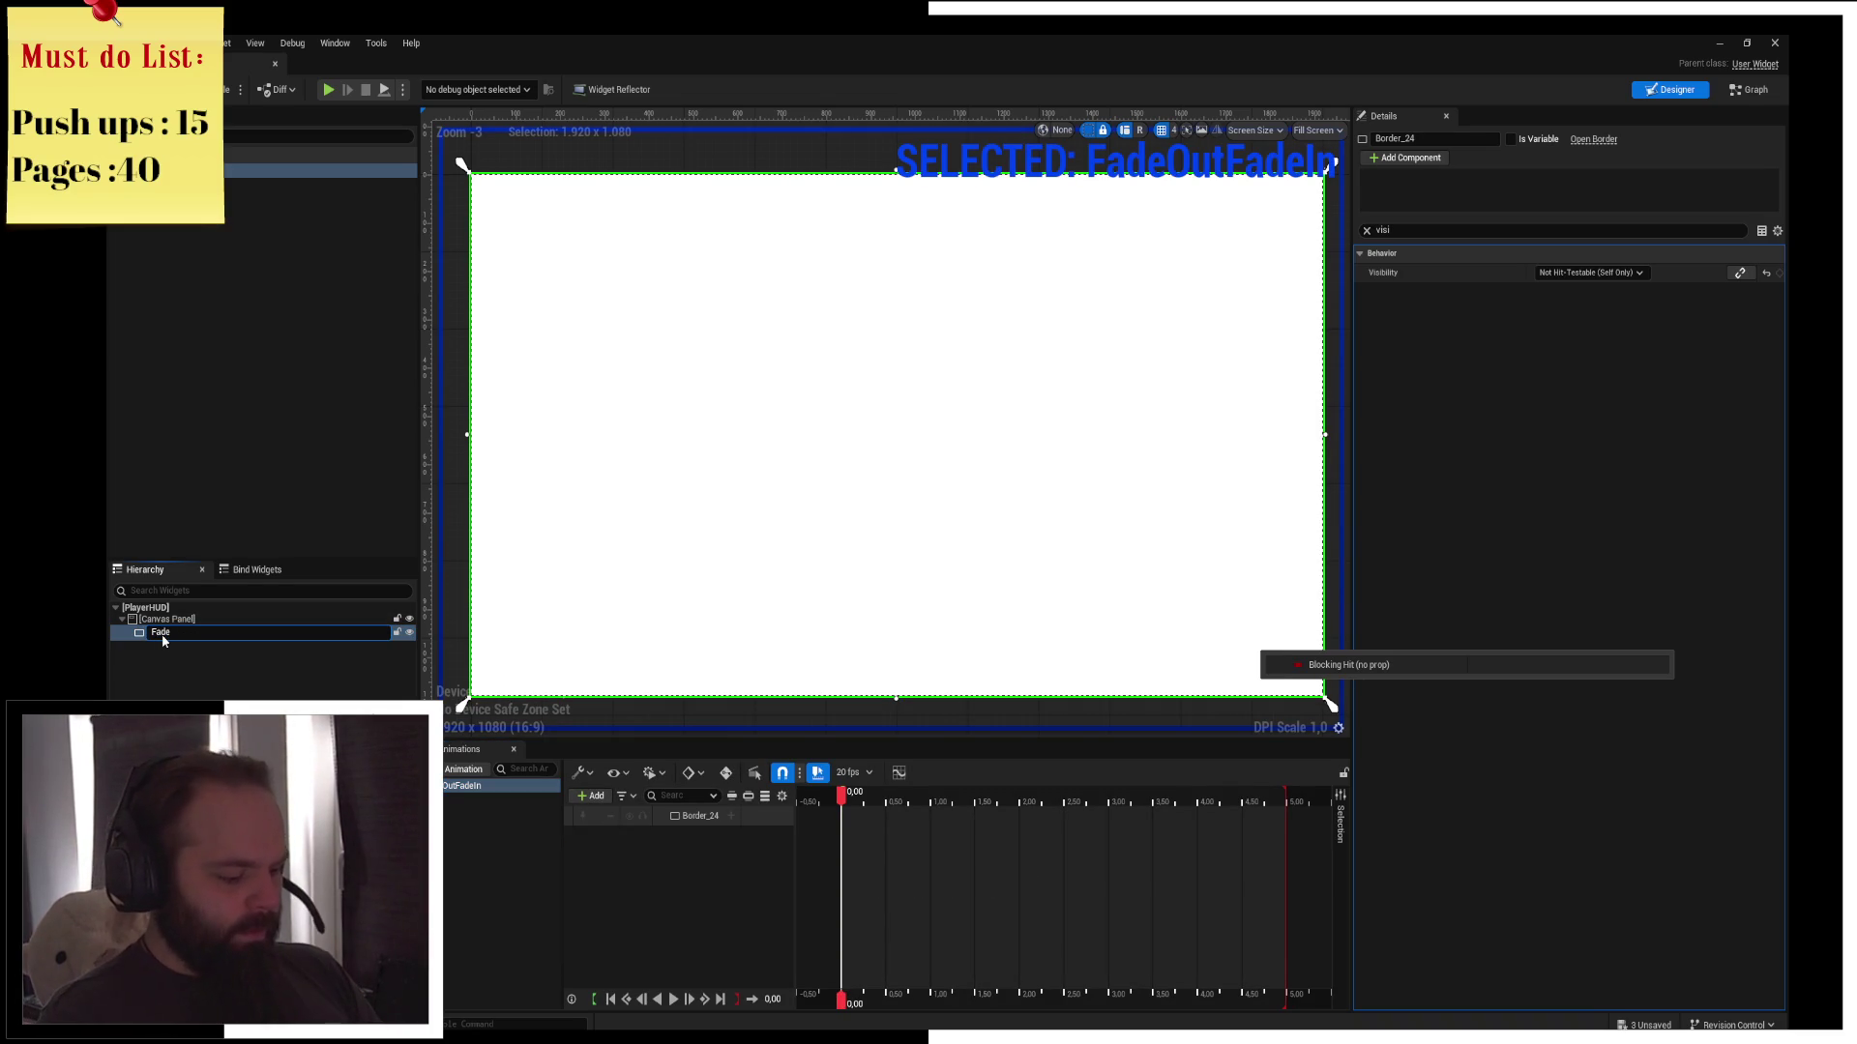
type("Effect")
key("Return")
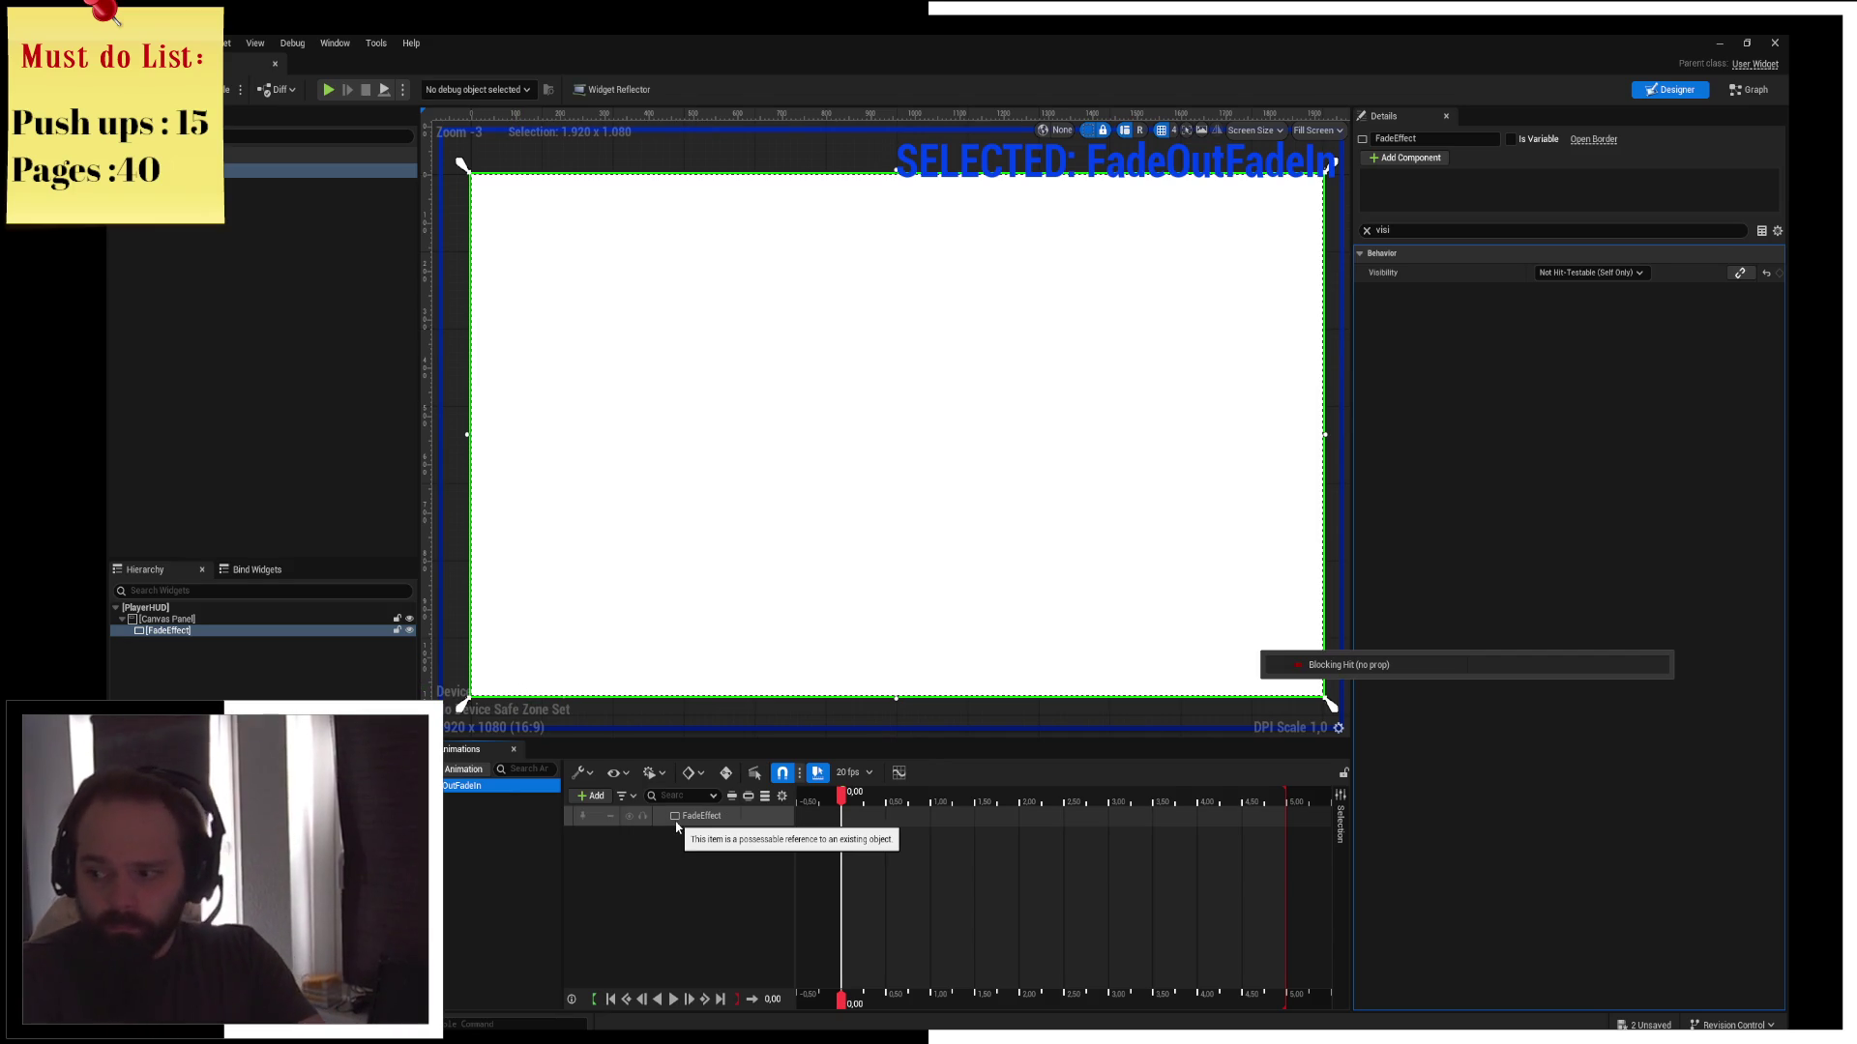
left_click(597, 798)
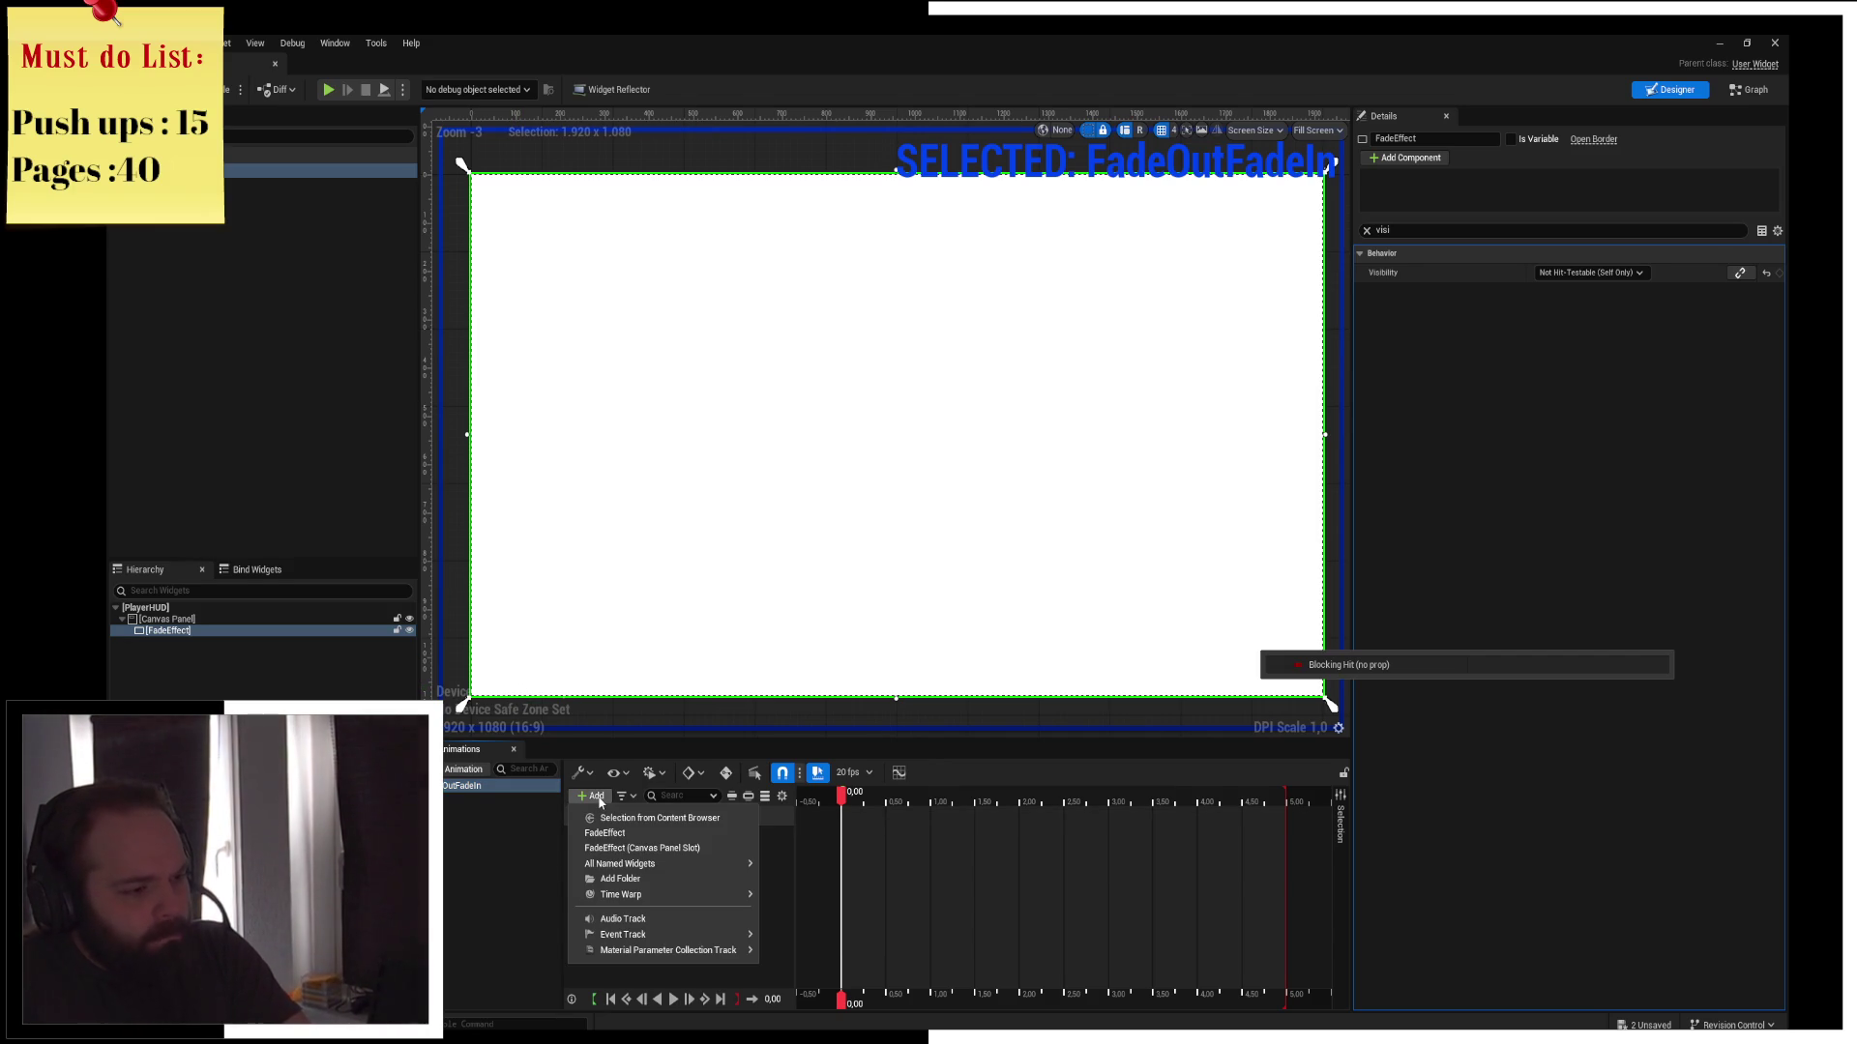
Rename the FadeOutFadeIn animation to BlackOut
left_click(604, 833)
left_click(485, 790)
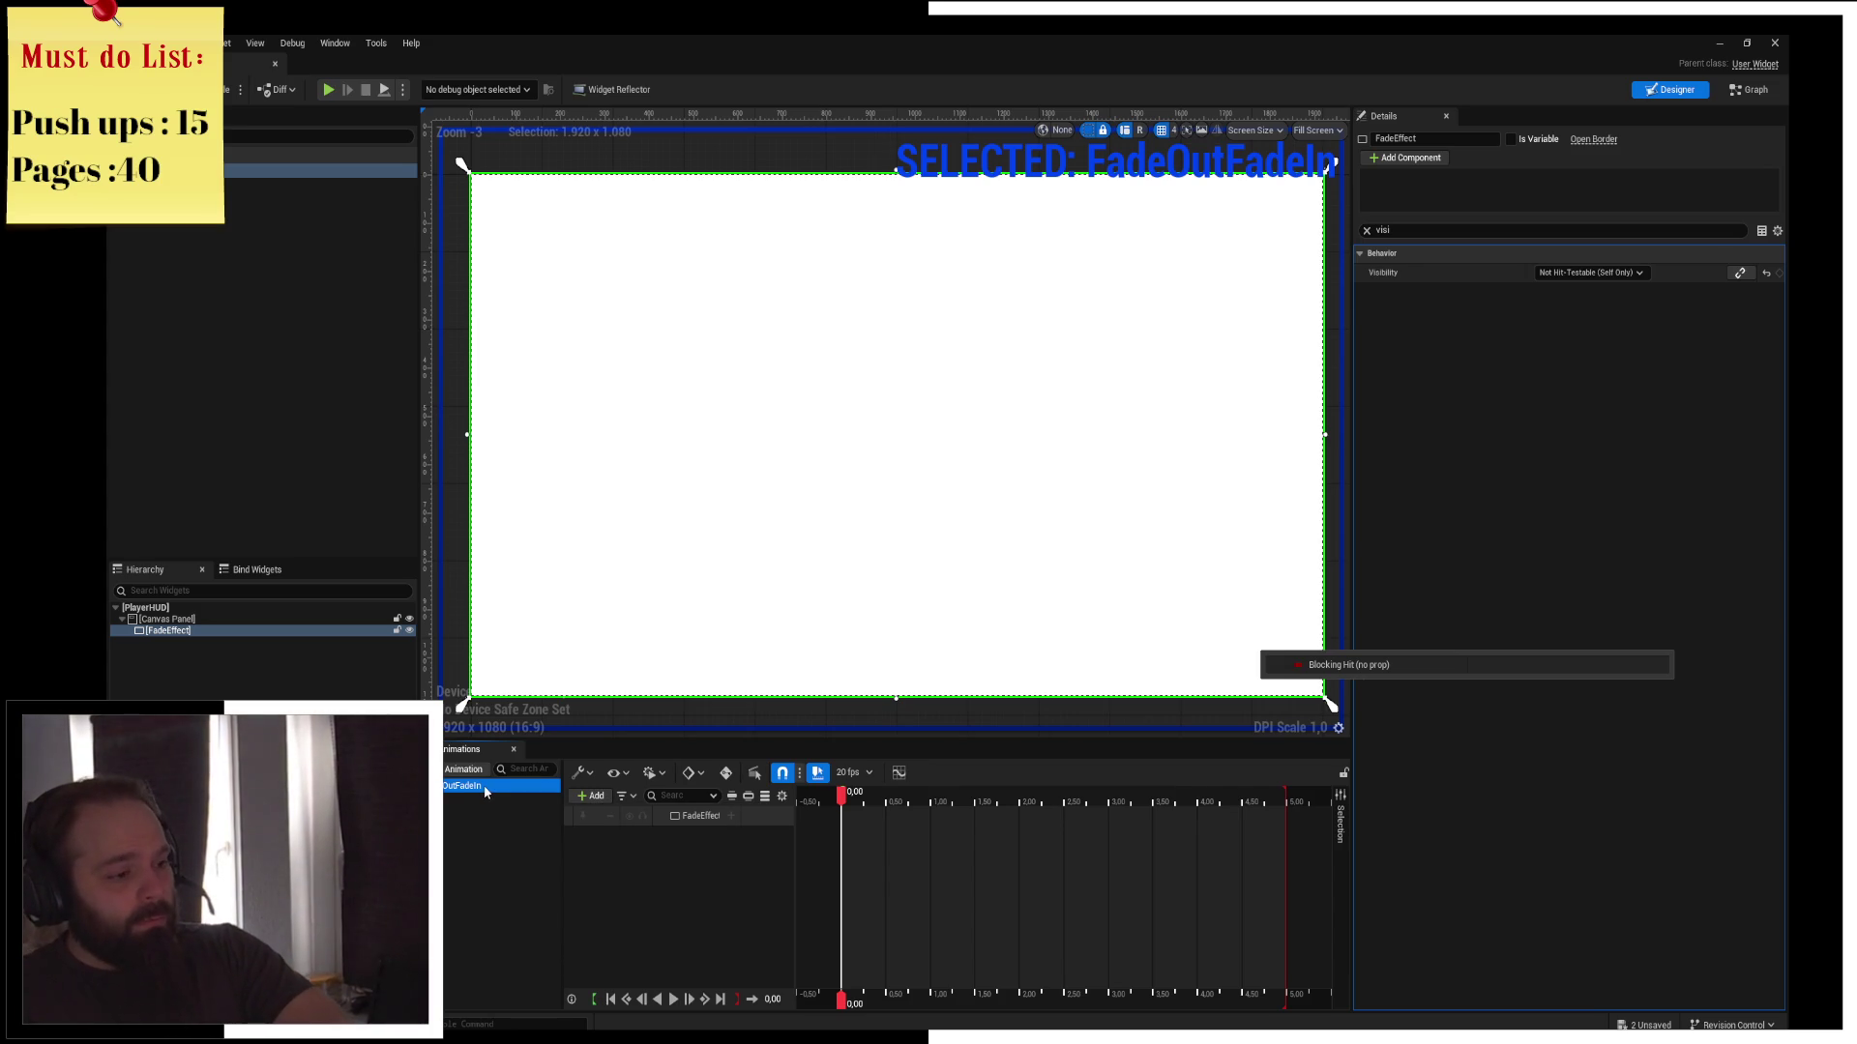
double_click(485, 790)
type("ckO")
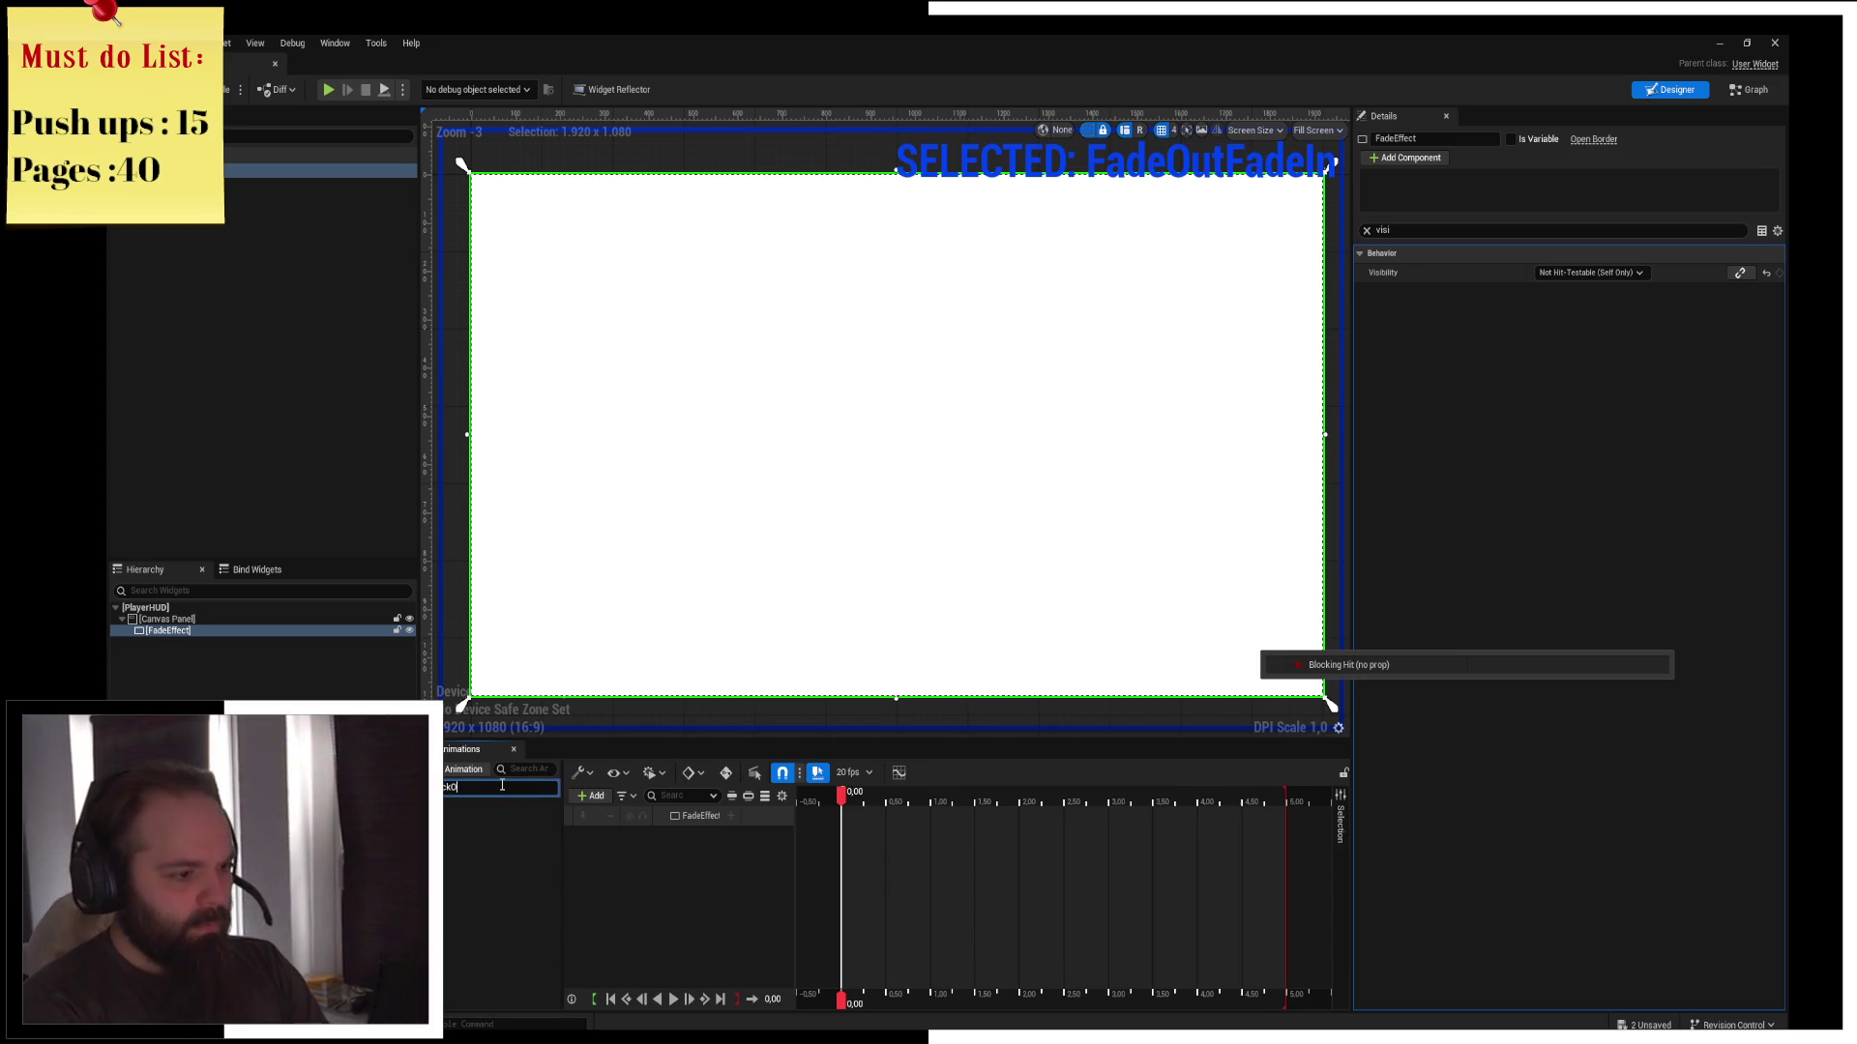
key("Return")
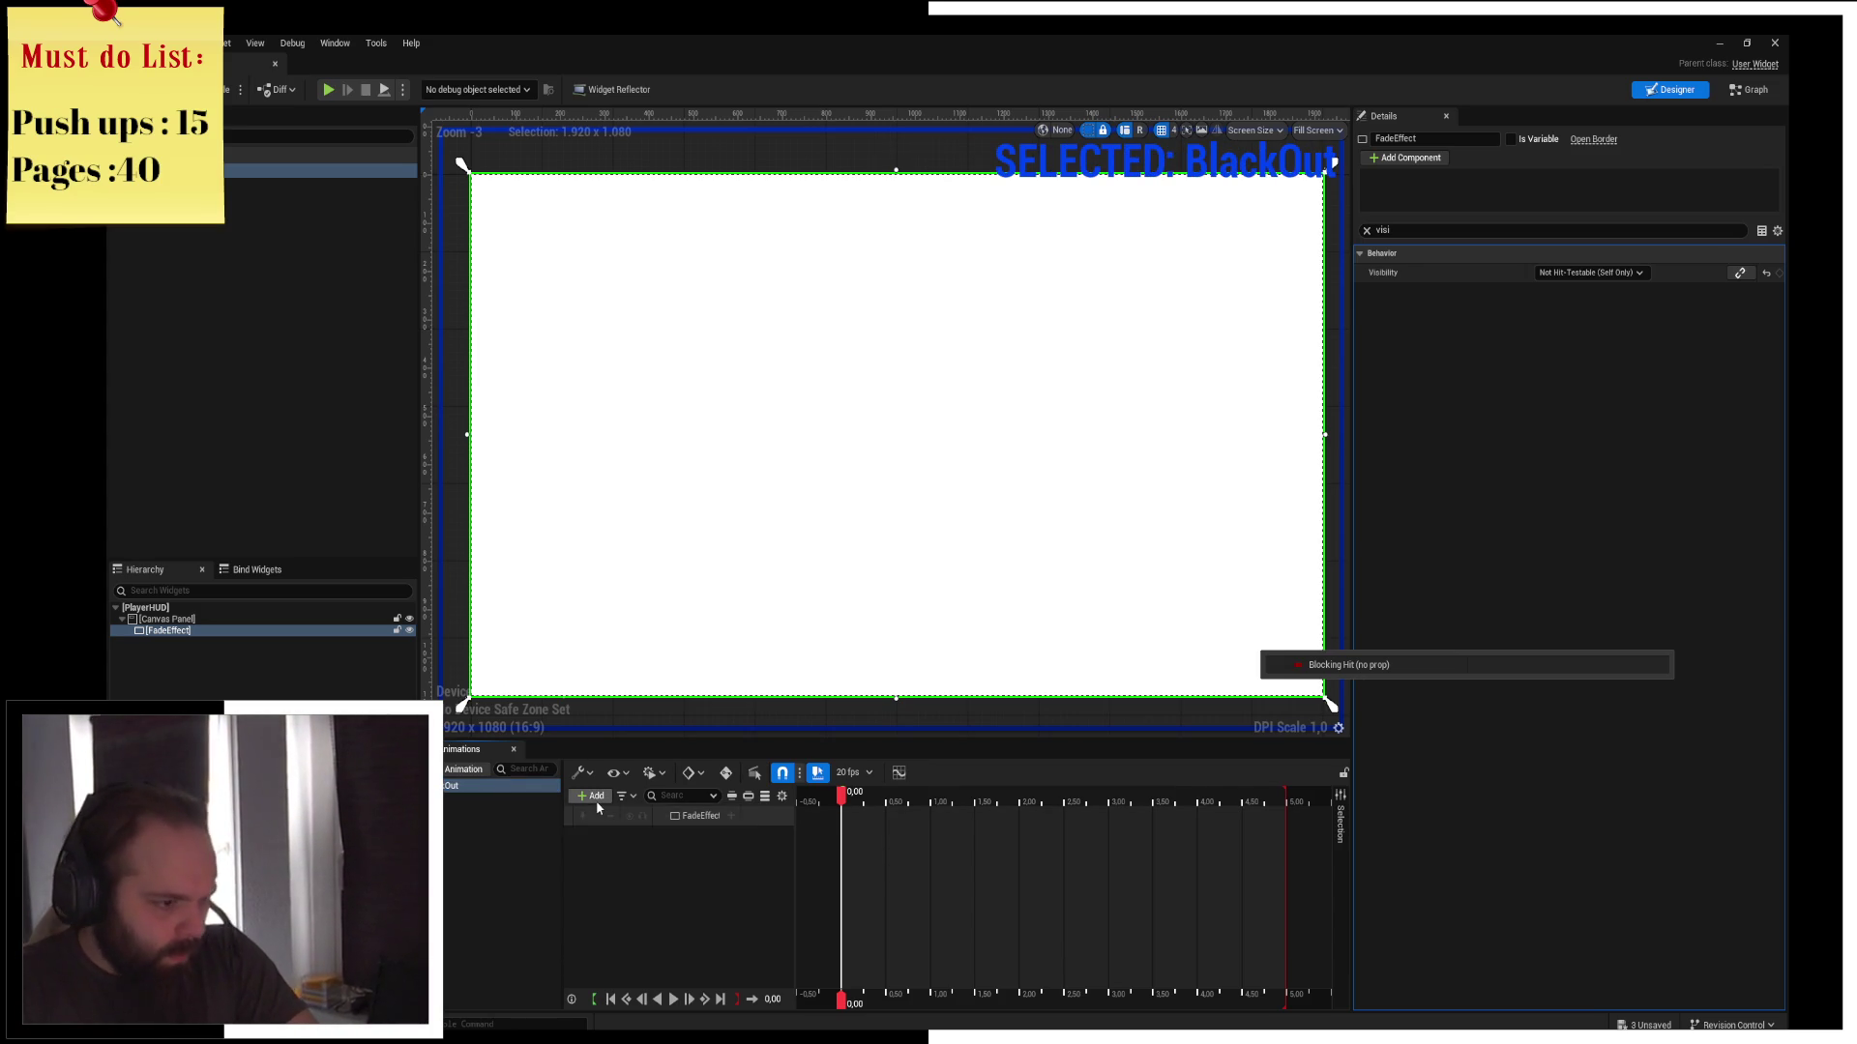
Add the FadeEffect widget as a track in BlackOut and select it
left_click(594, 797)
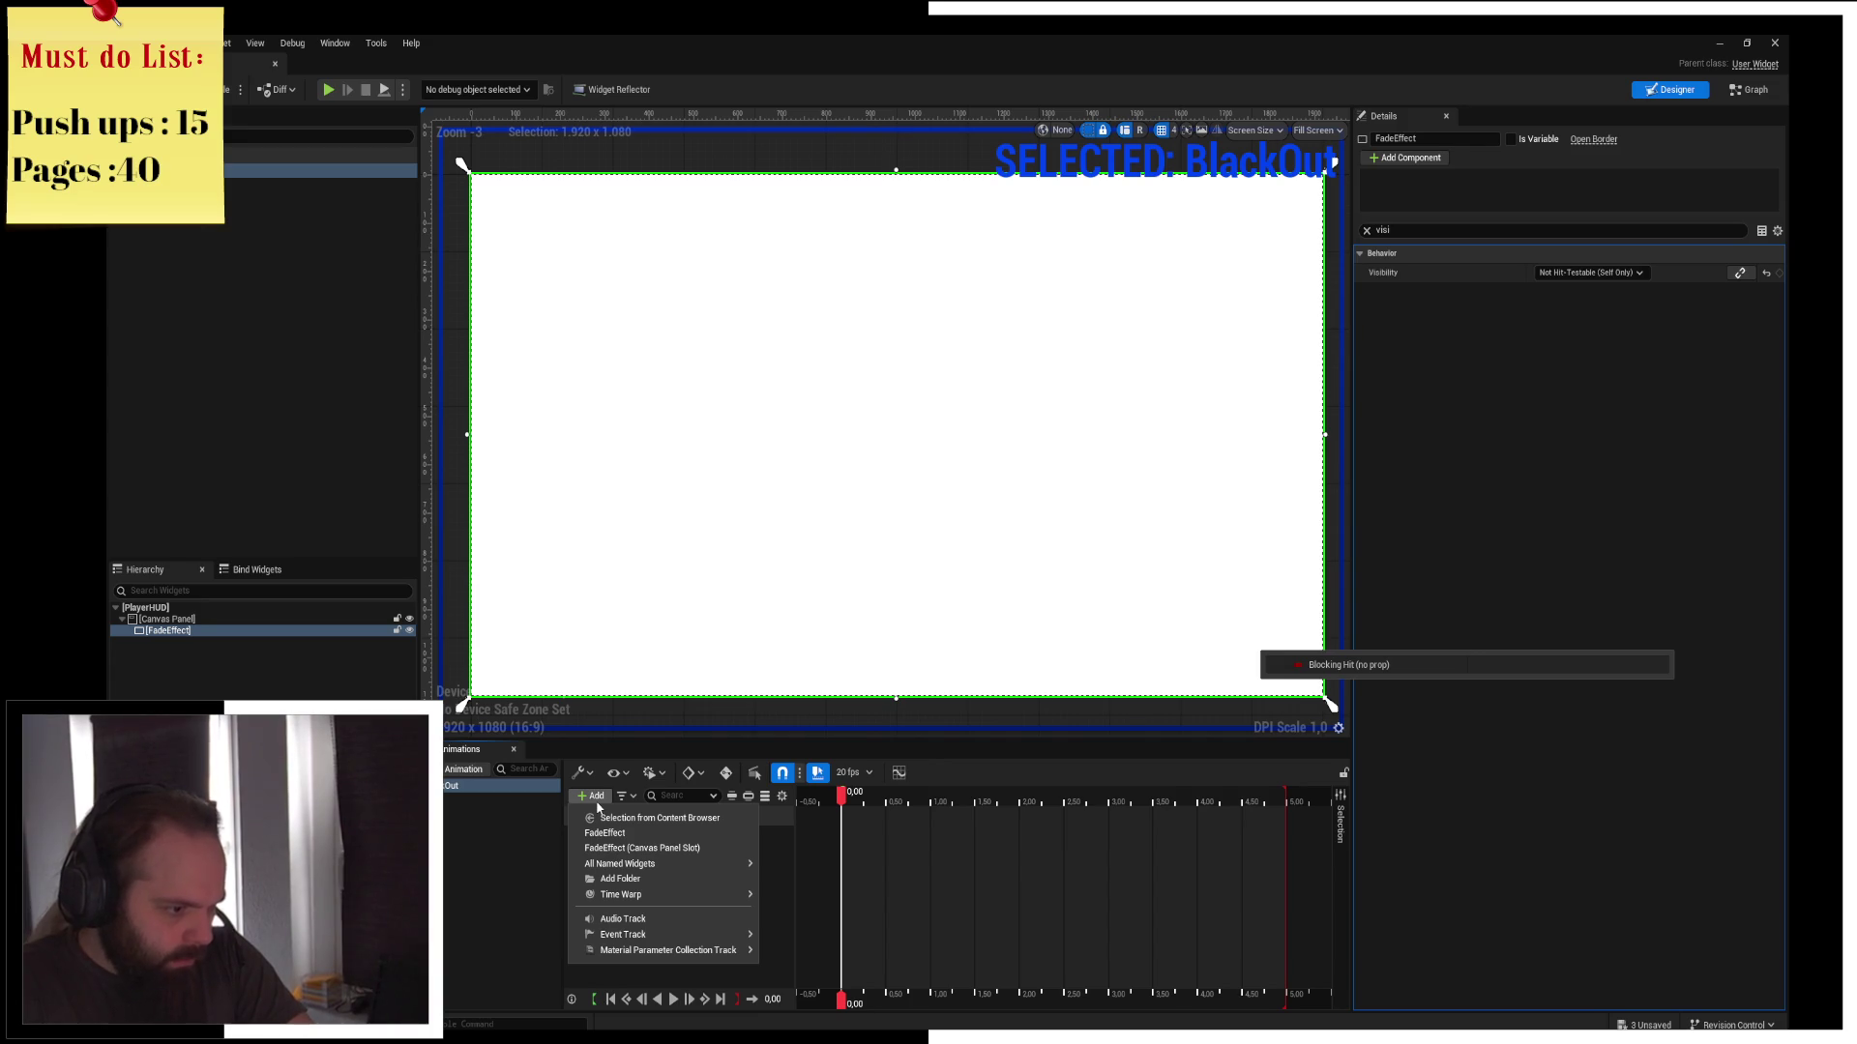
left_click(604, 832)
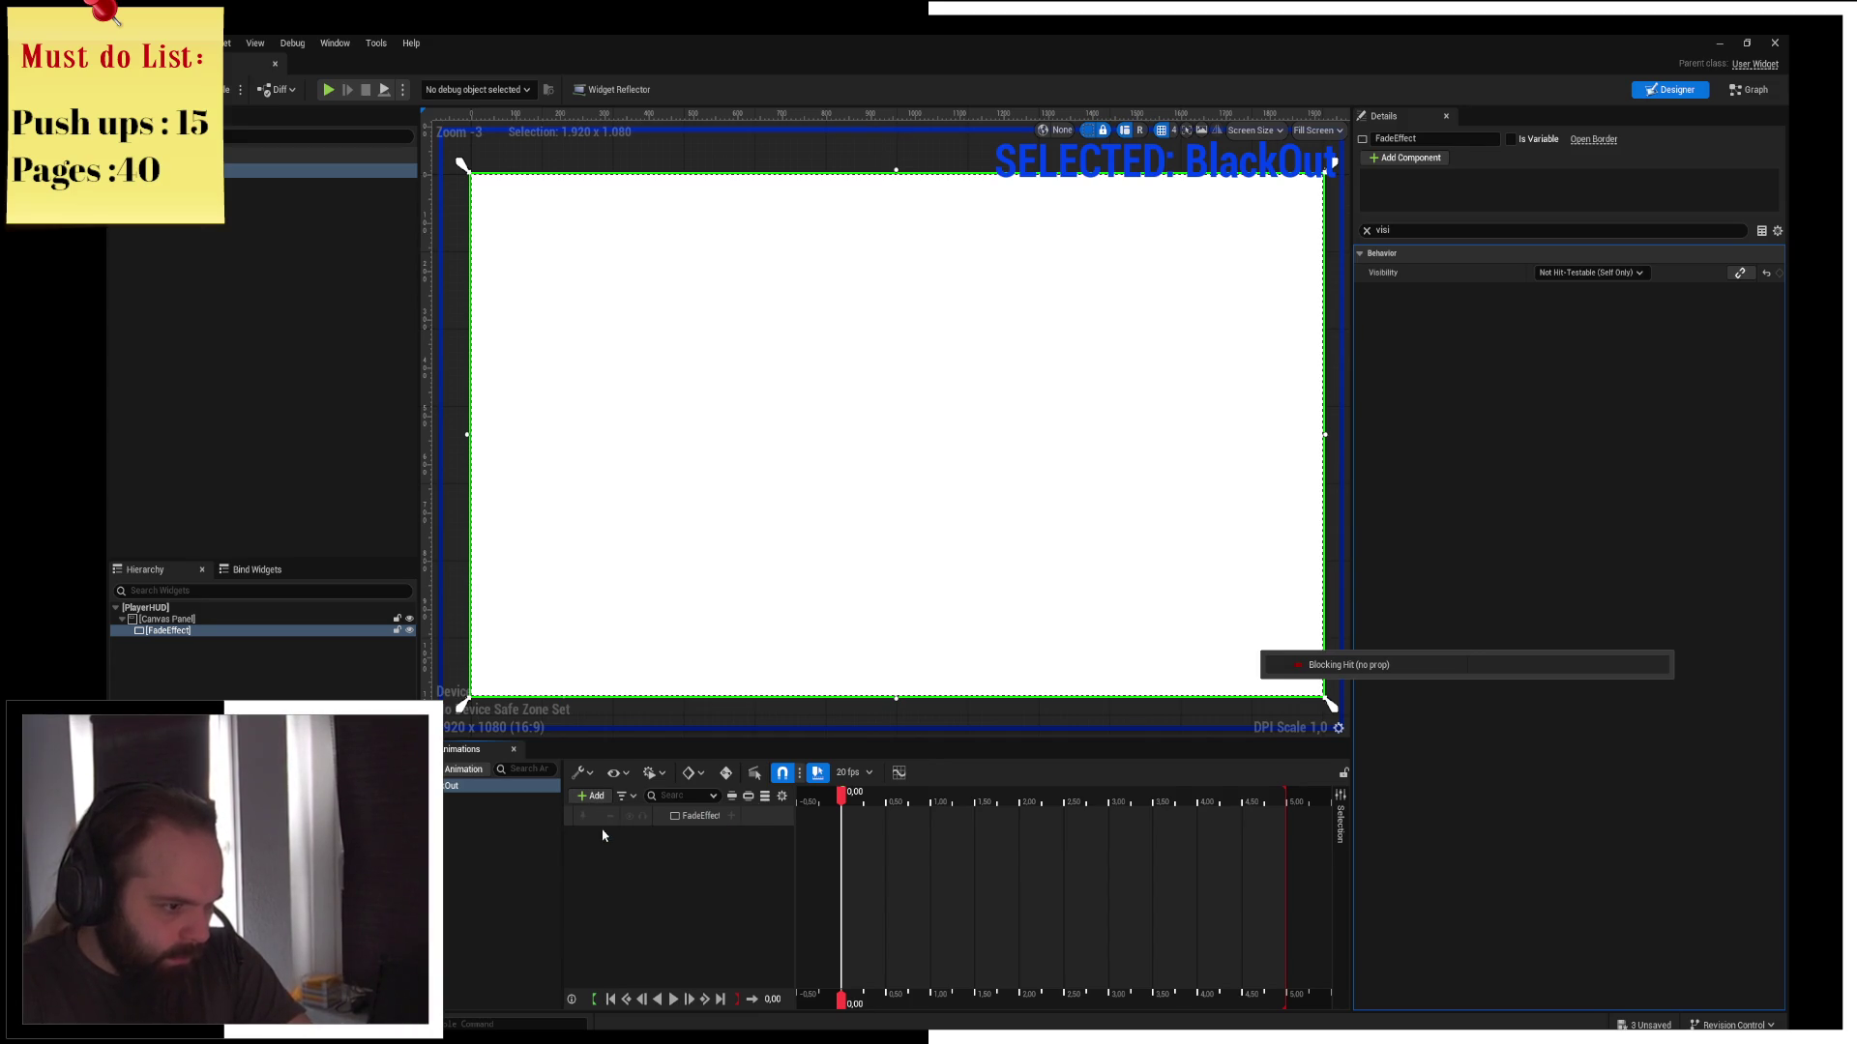
left_click(687, 823)
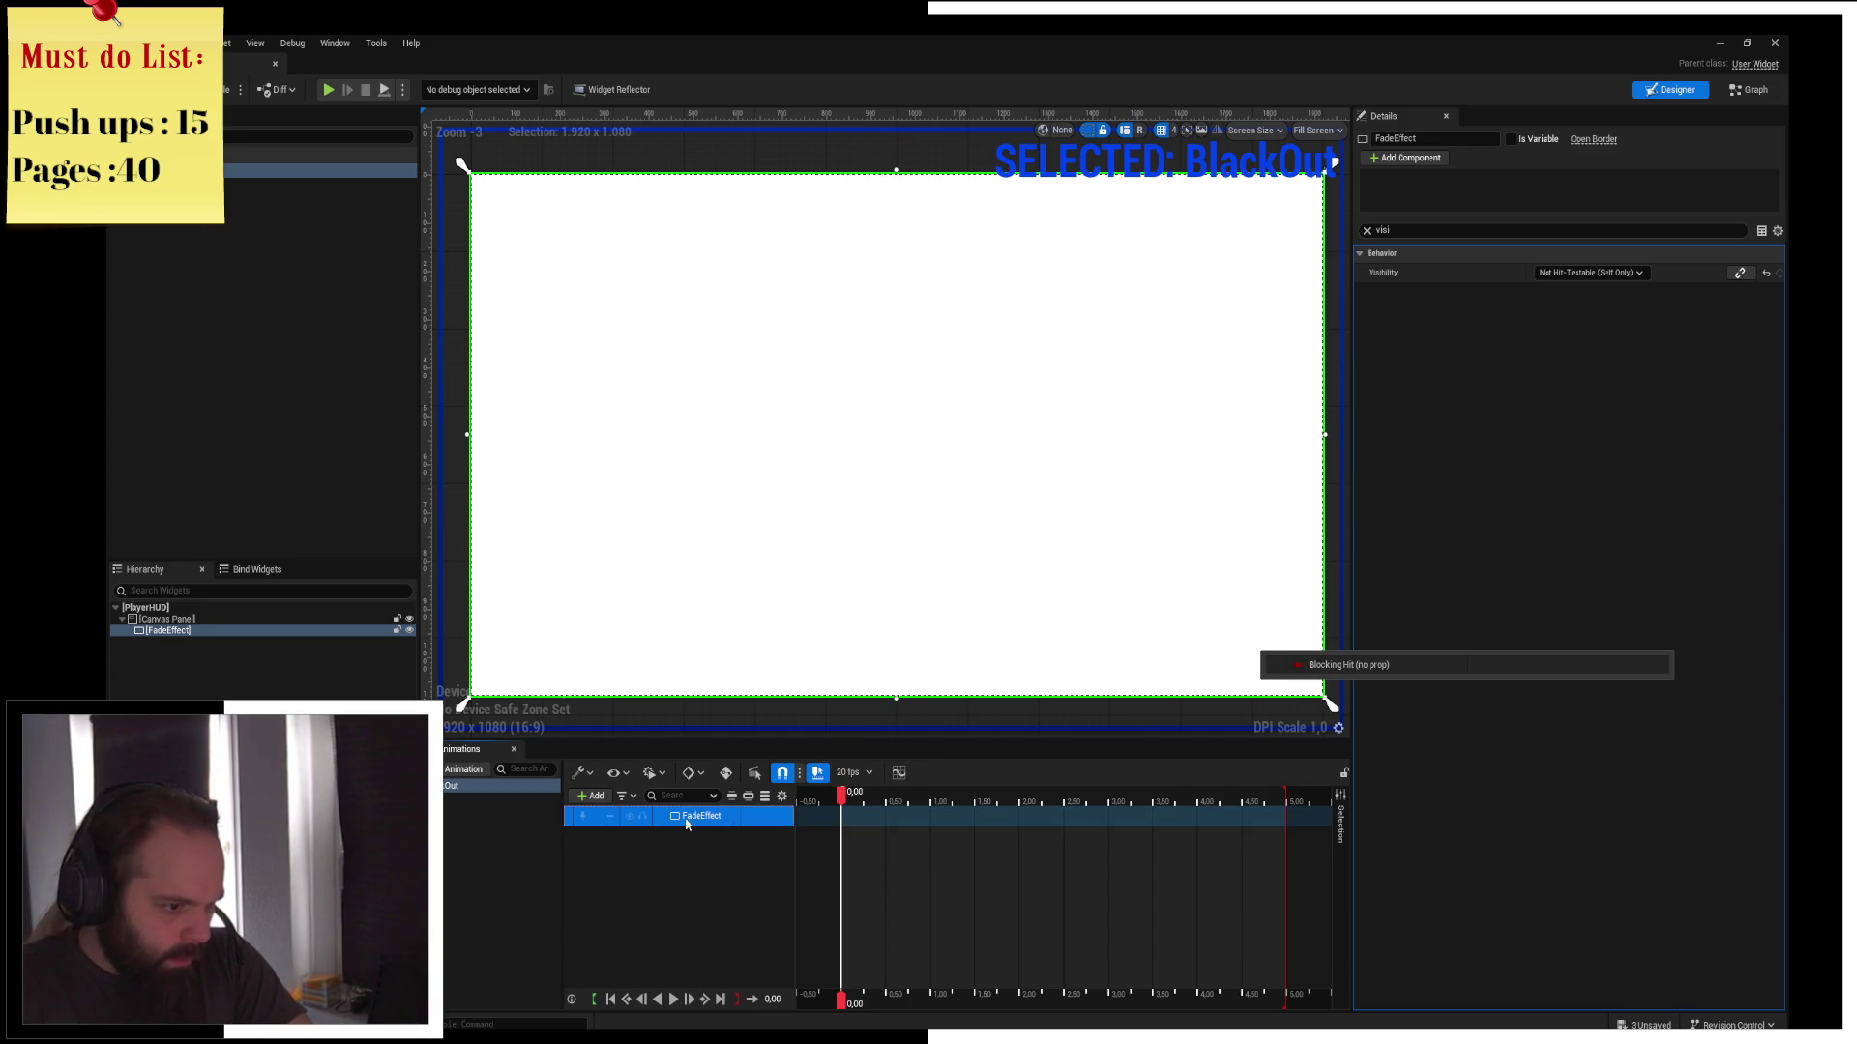
Add a Brush Color track to FadeEffect, choose its blend type, and expand its channels
left_click(732, 816)
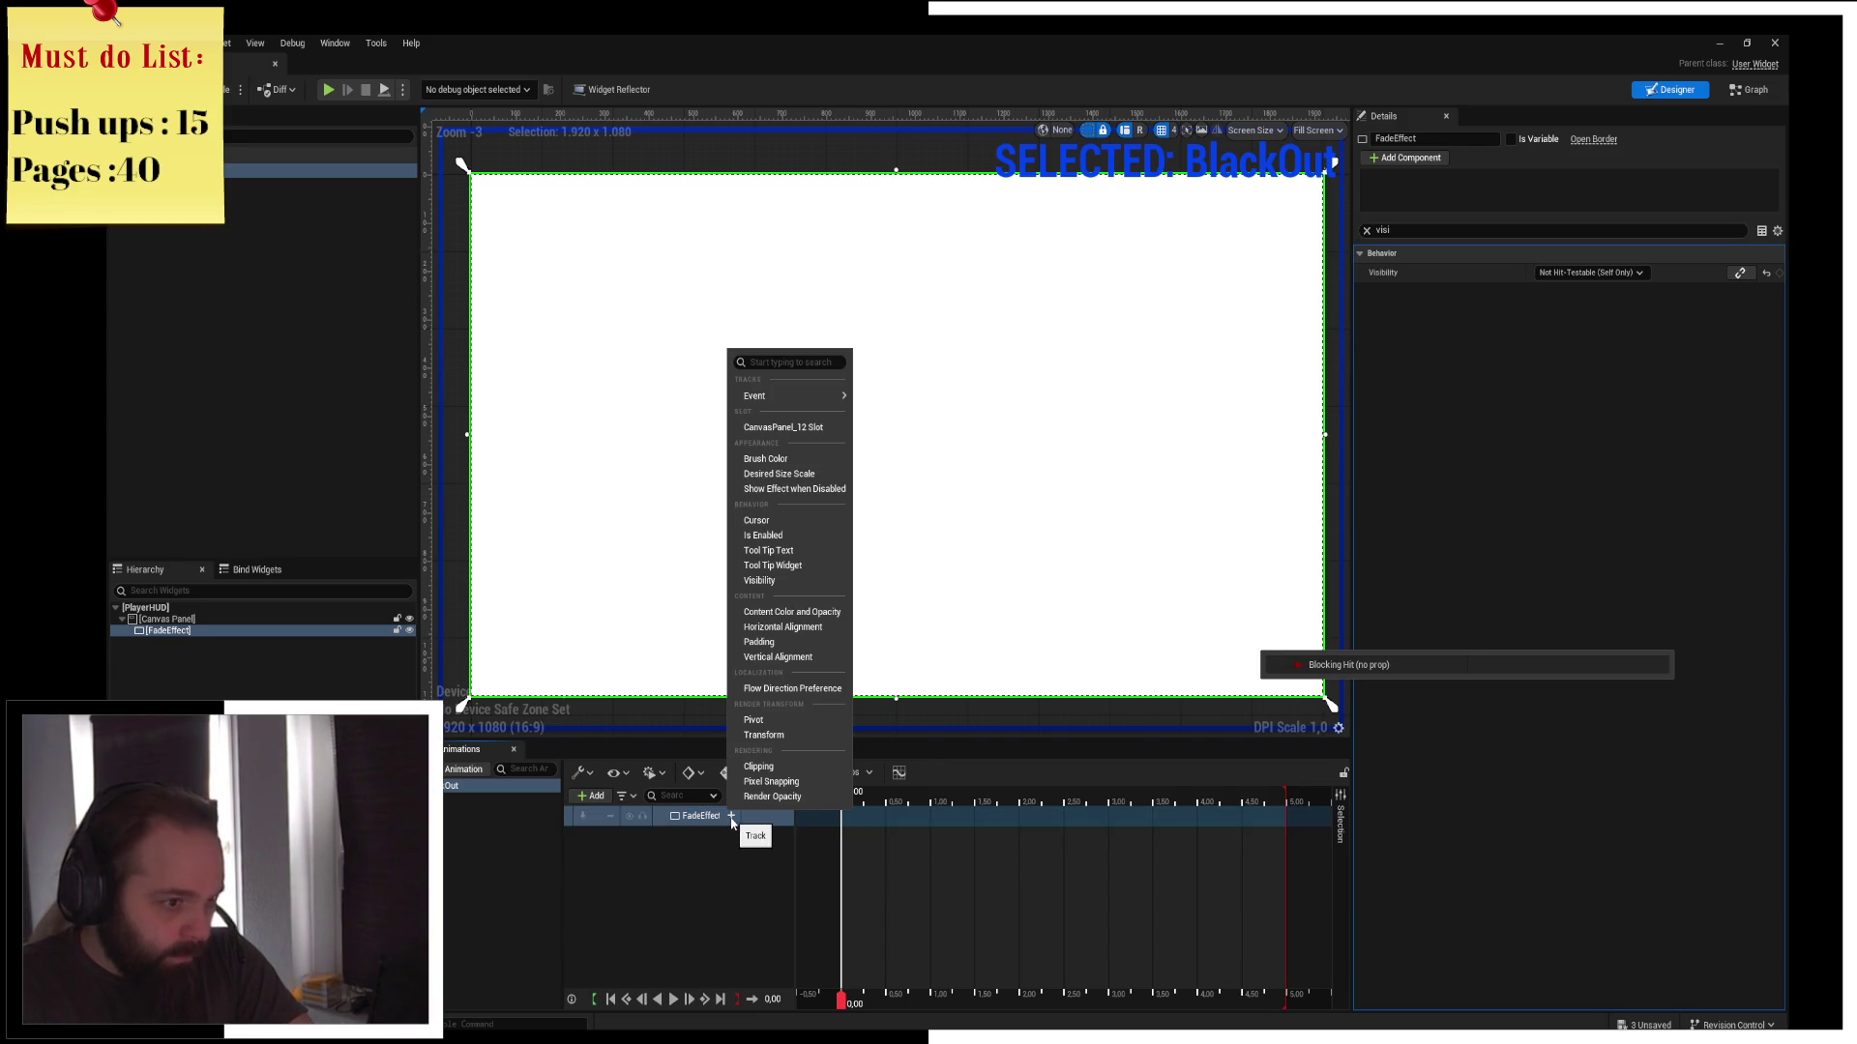
left_click(765, 458)
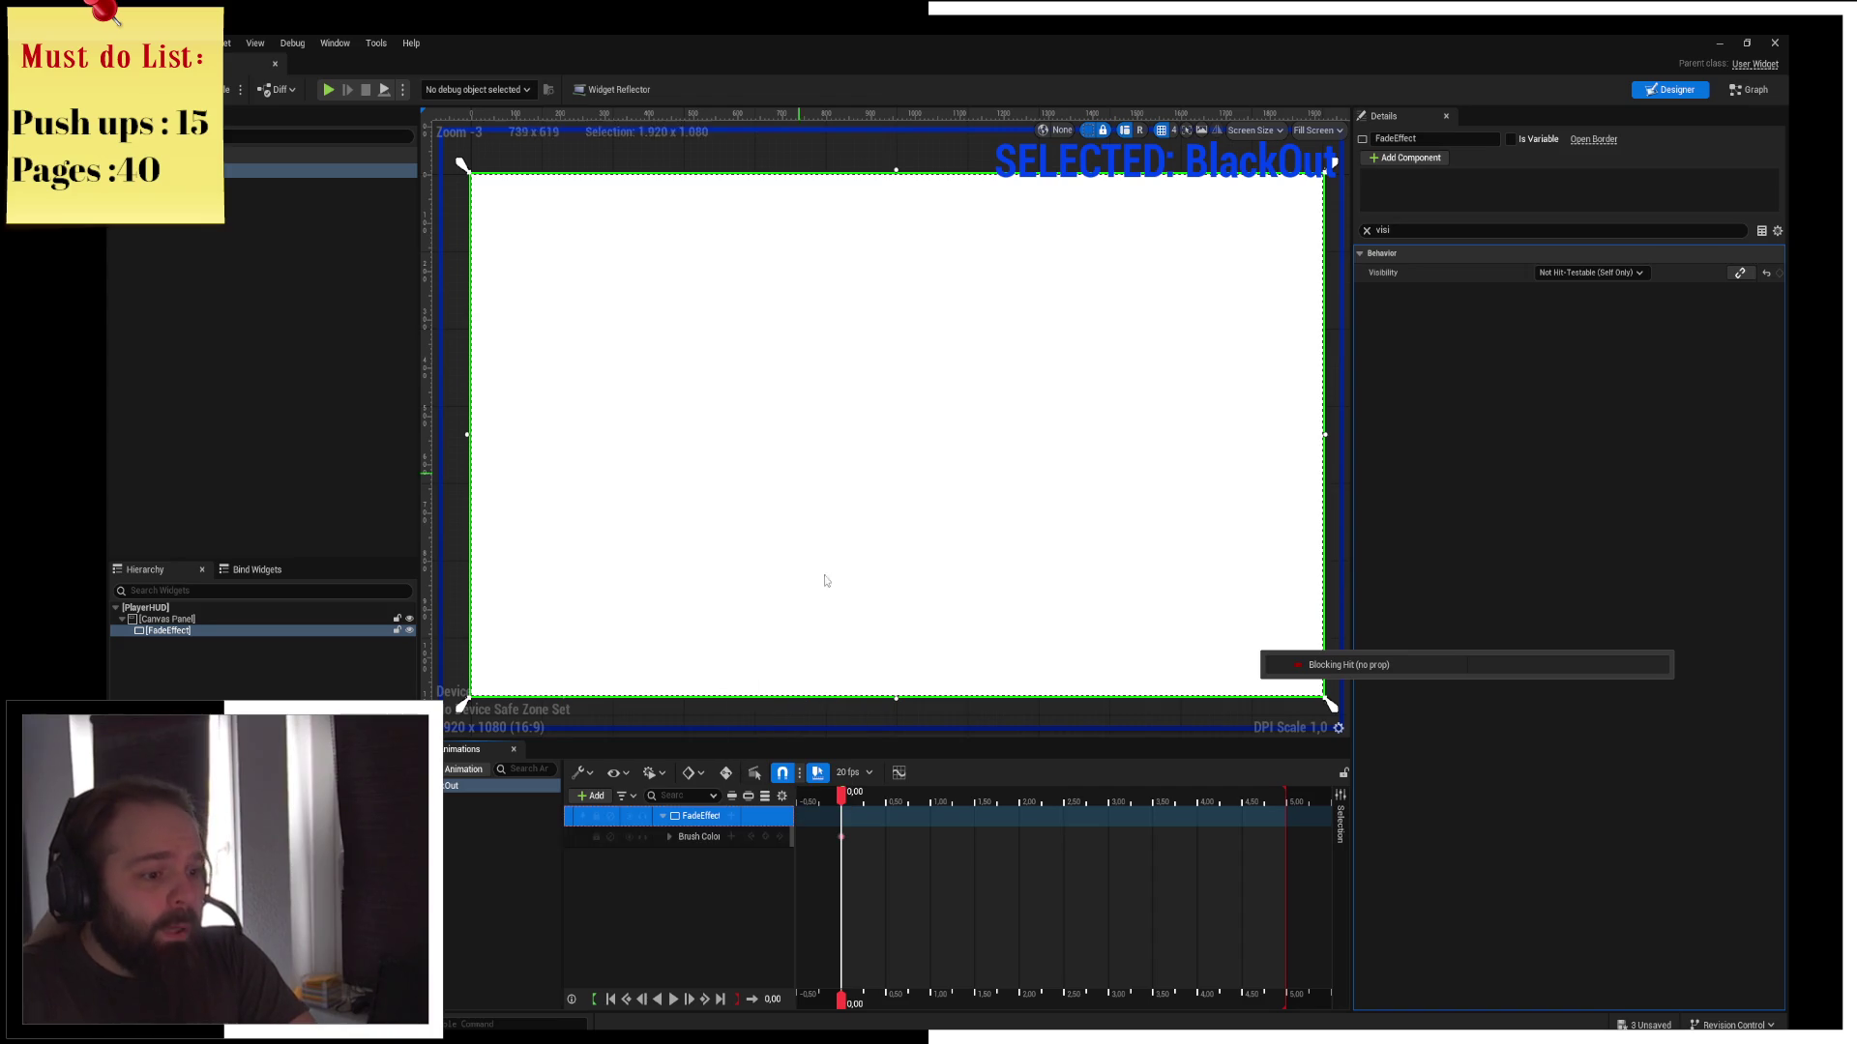
left_click(731, 837)
left_click(809, 872)
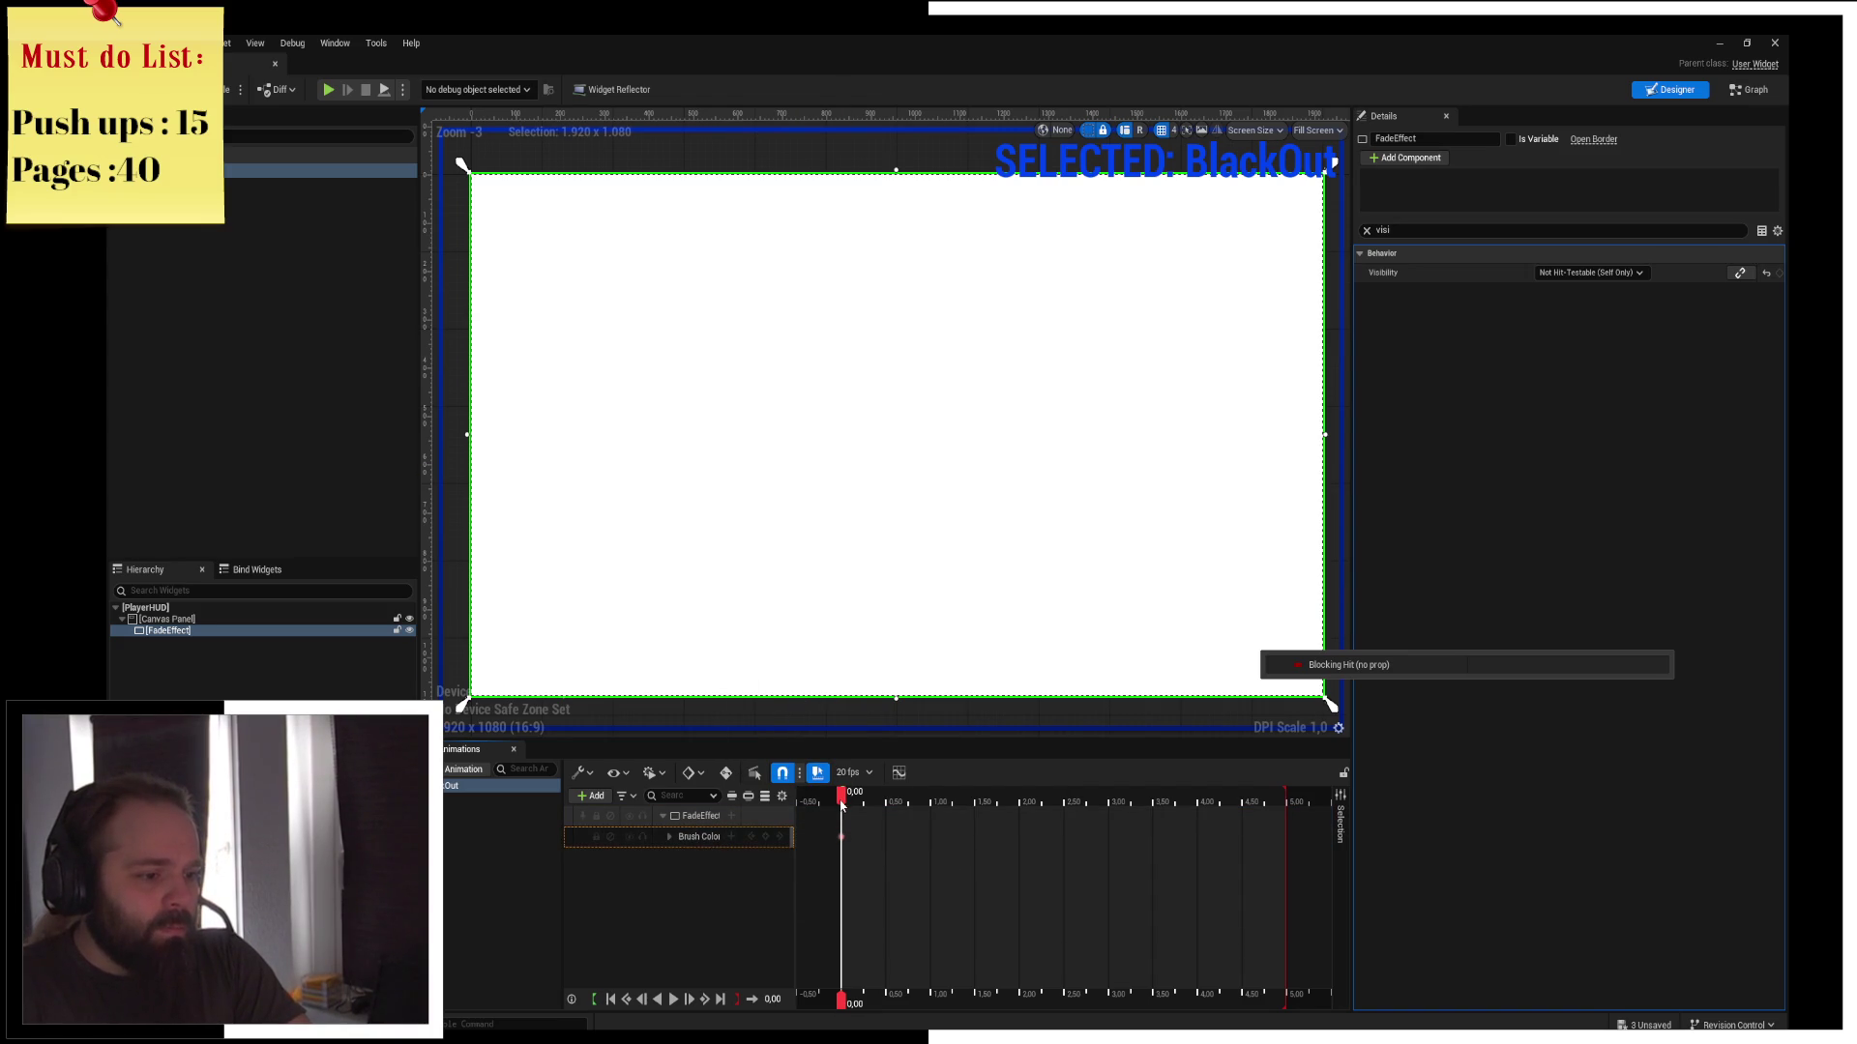
left_click(669, 836)
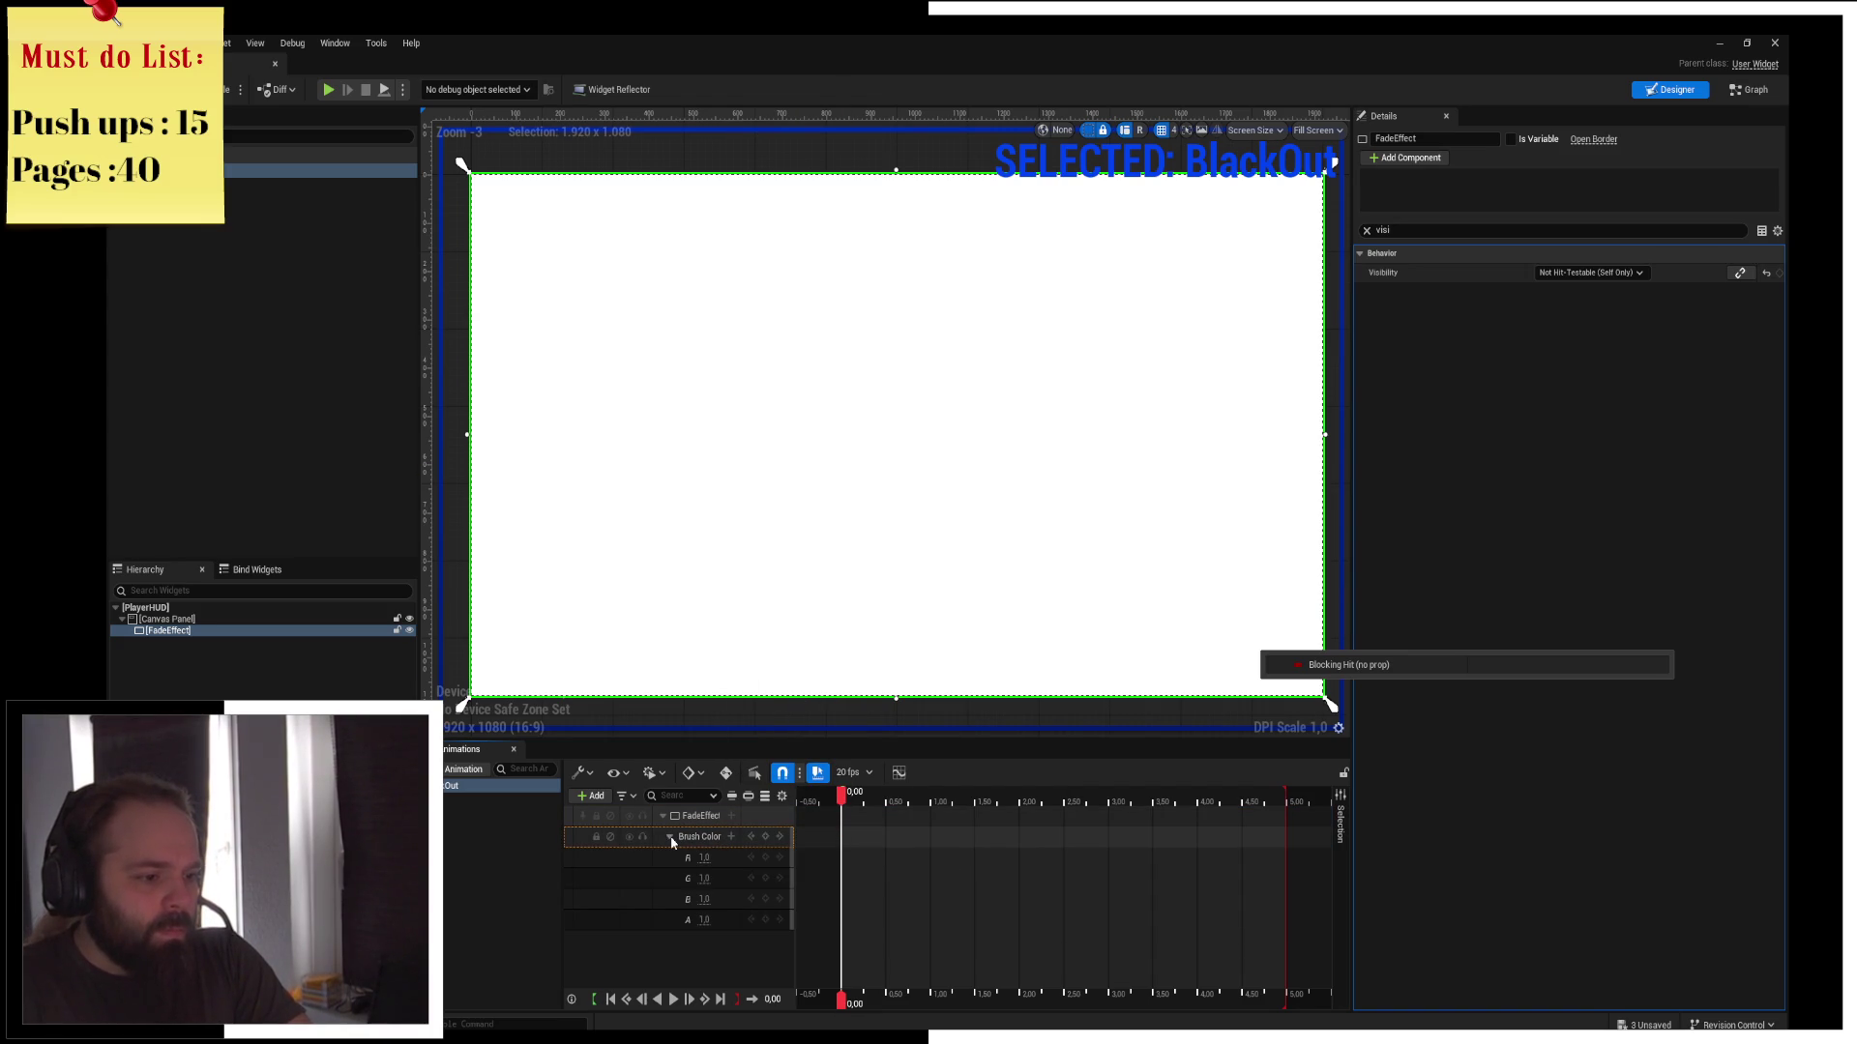
Set Brush Color R, G, B and alpha all to 0 so FadeEffect starts transparent
left_click(704, 919)
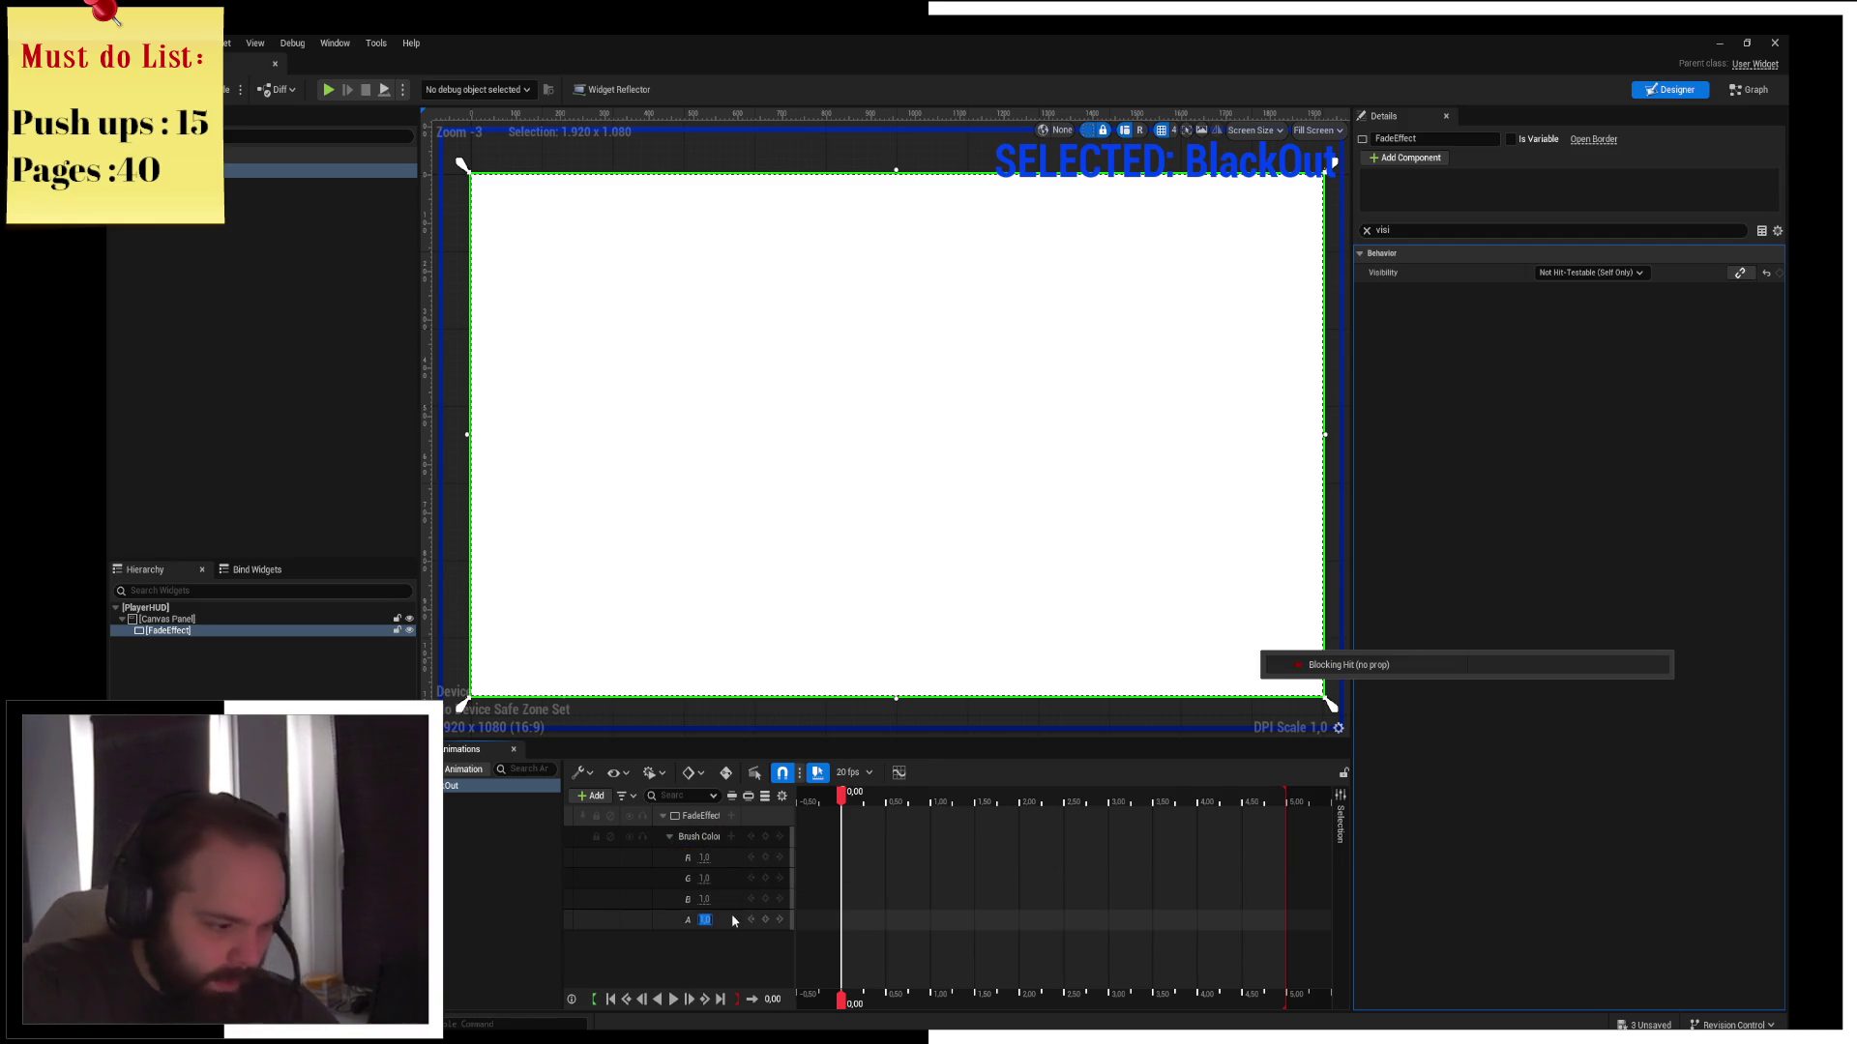
left_click(703, 858)
type("0")
key("Return")
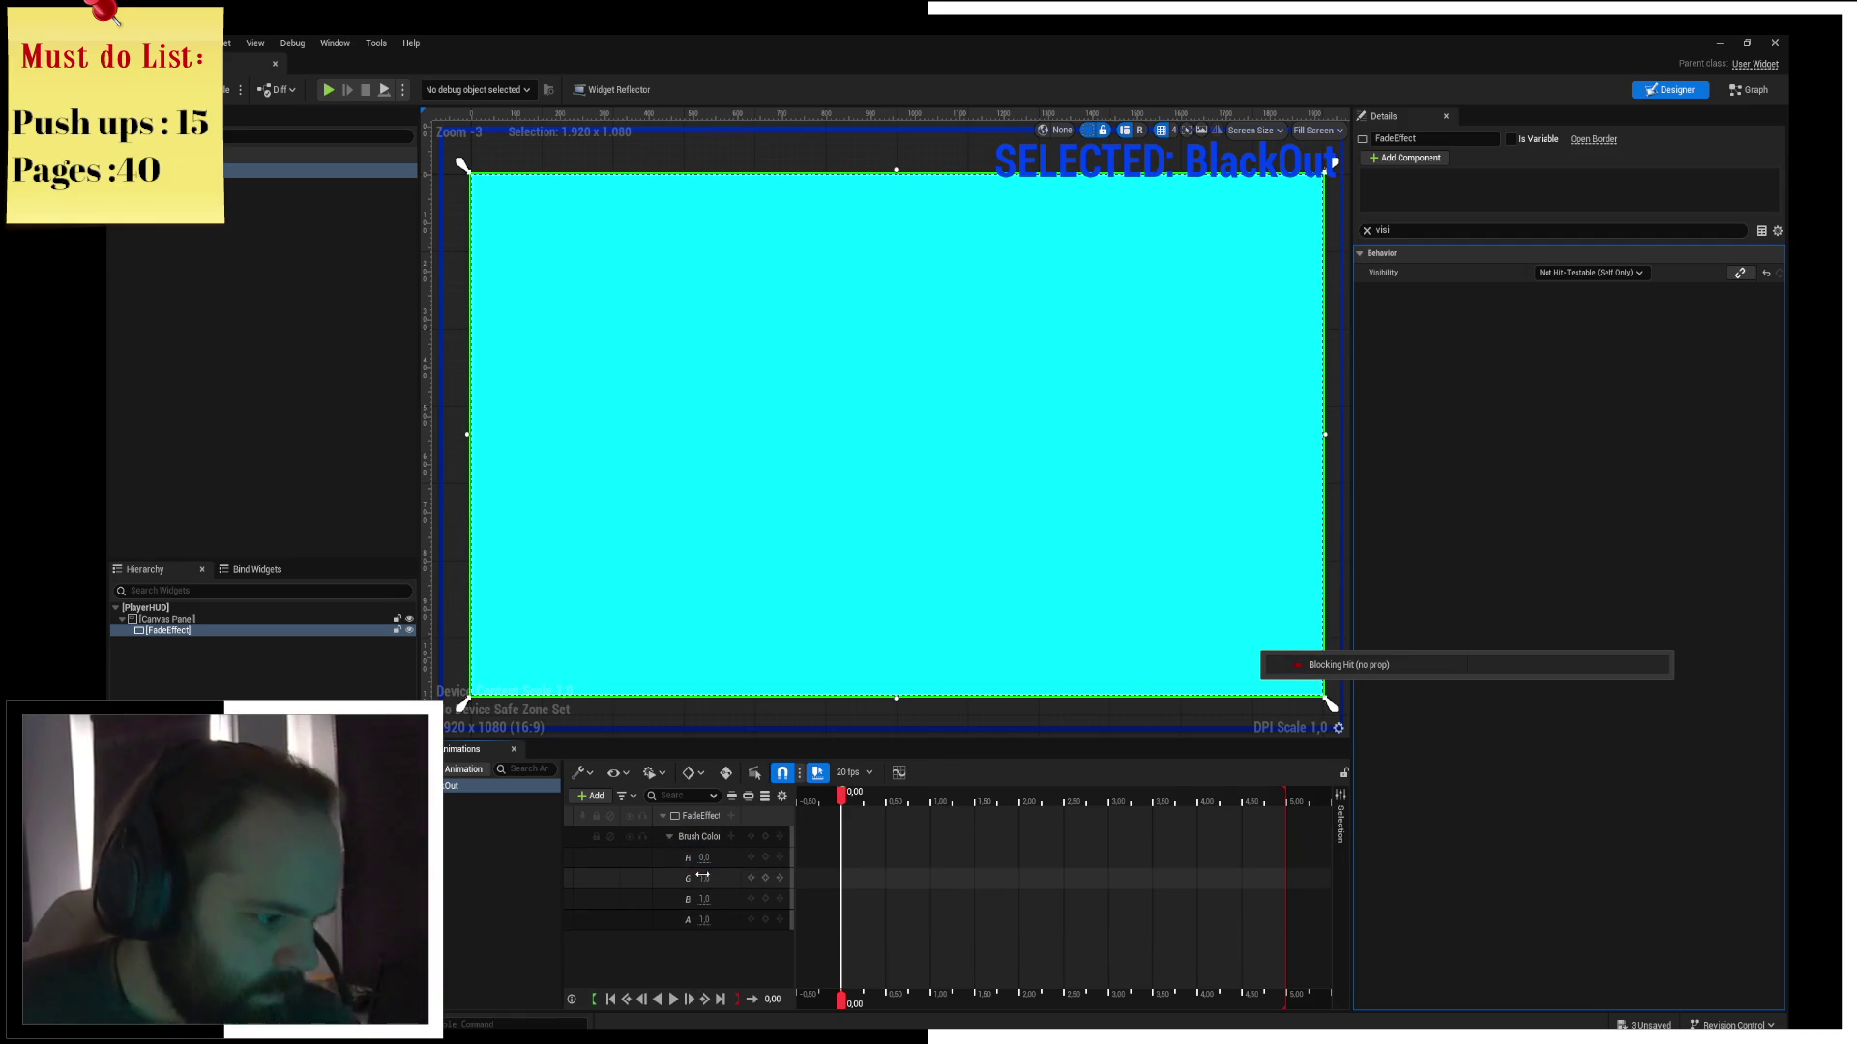
left_click(703, 877)
type("0")
key("Return")
key("Return")
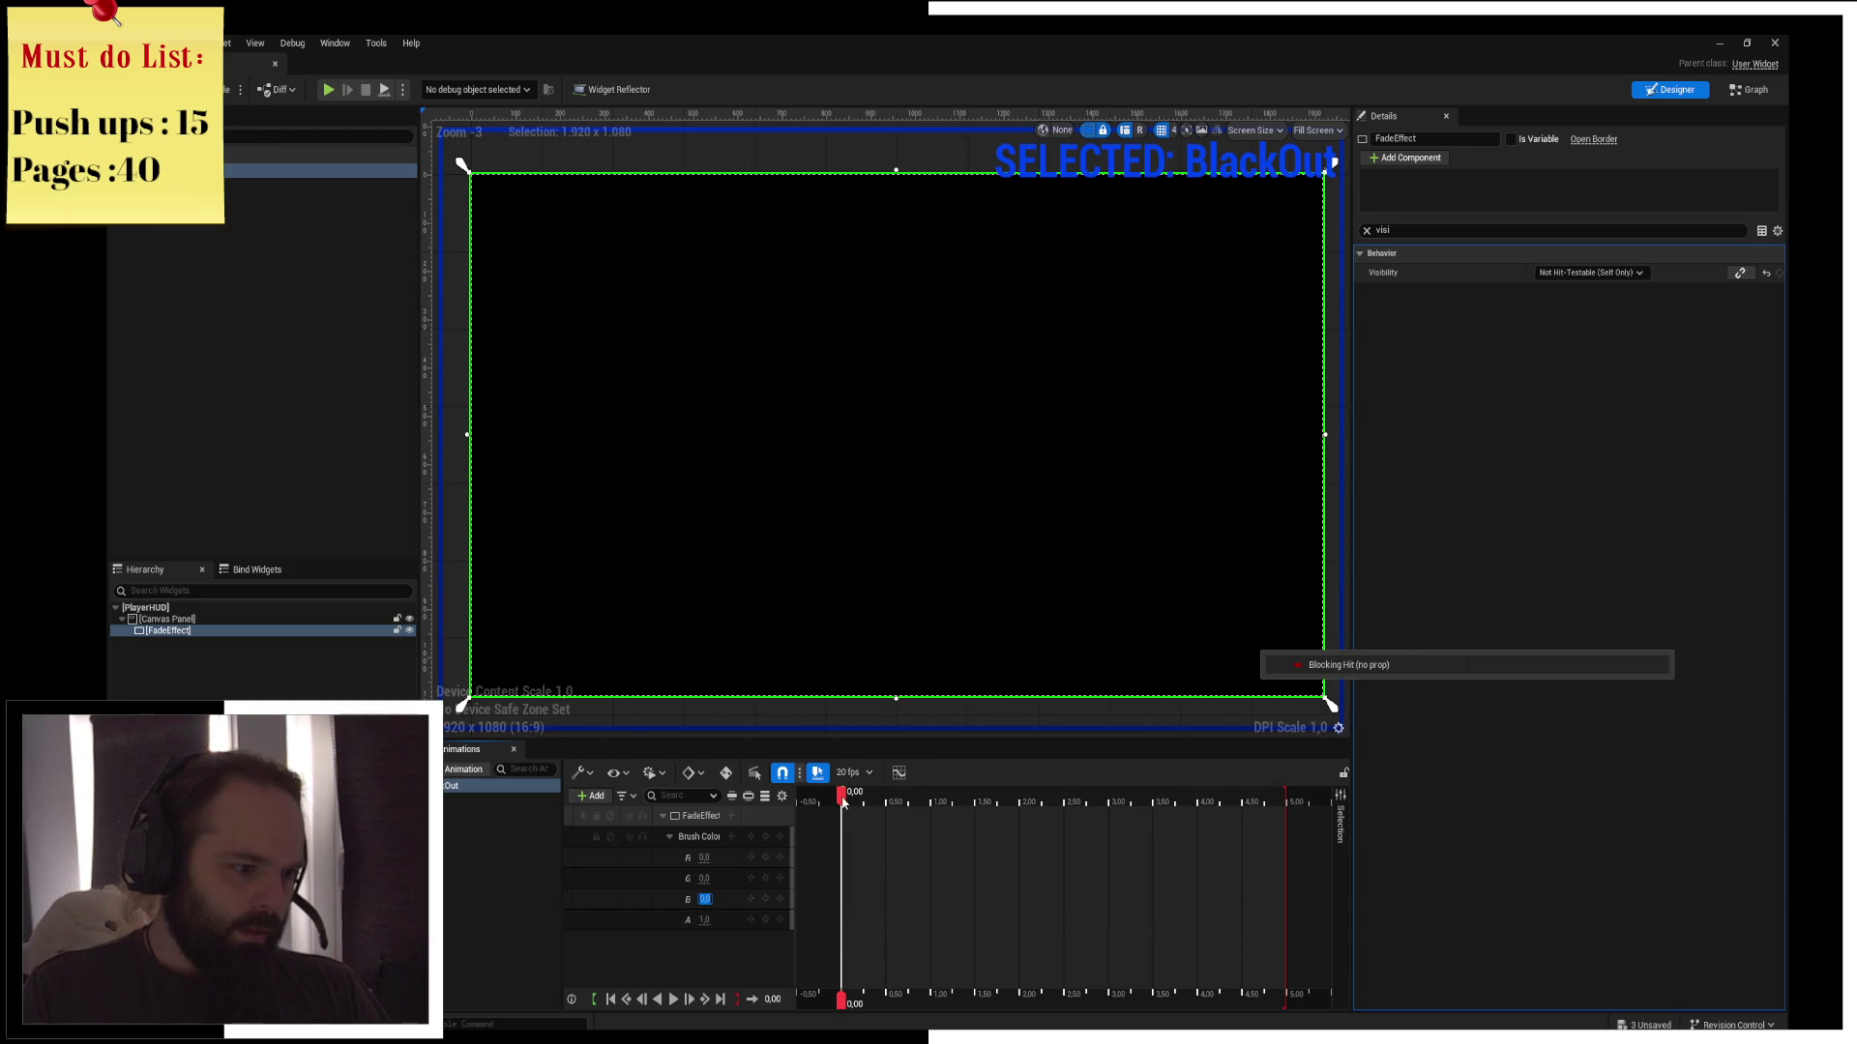
key("Tab")
type("0")
key("Return")
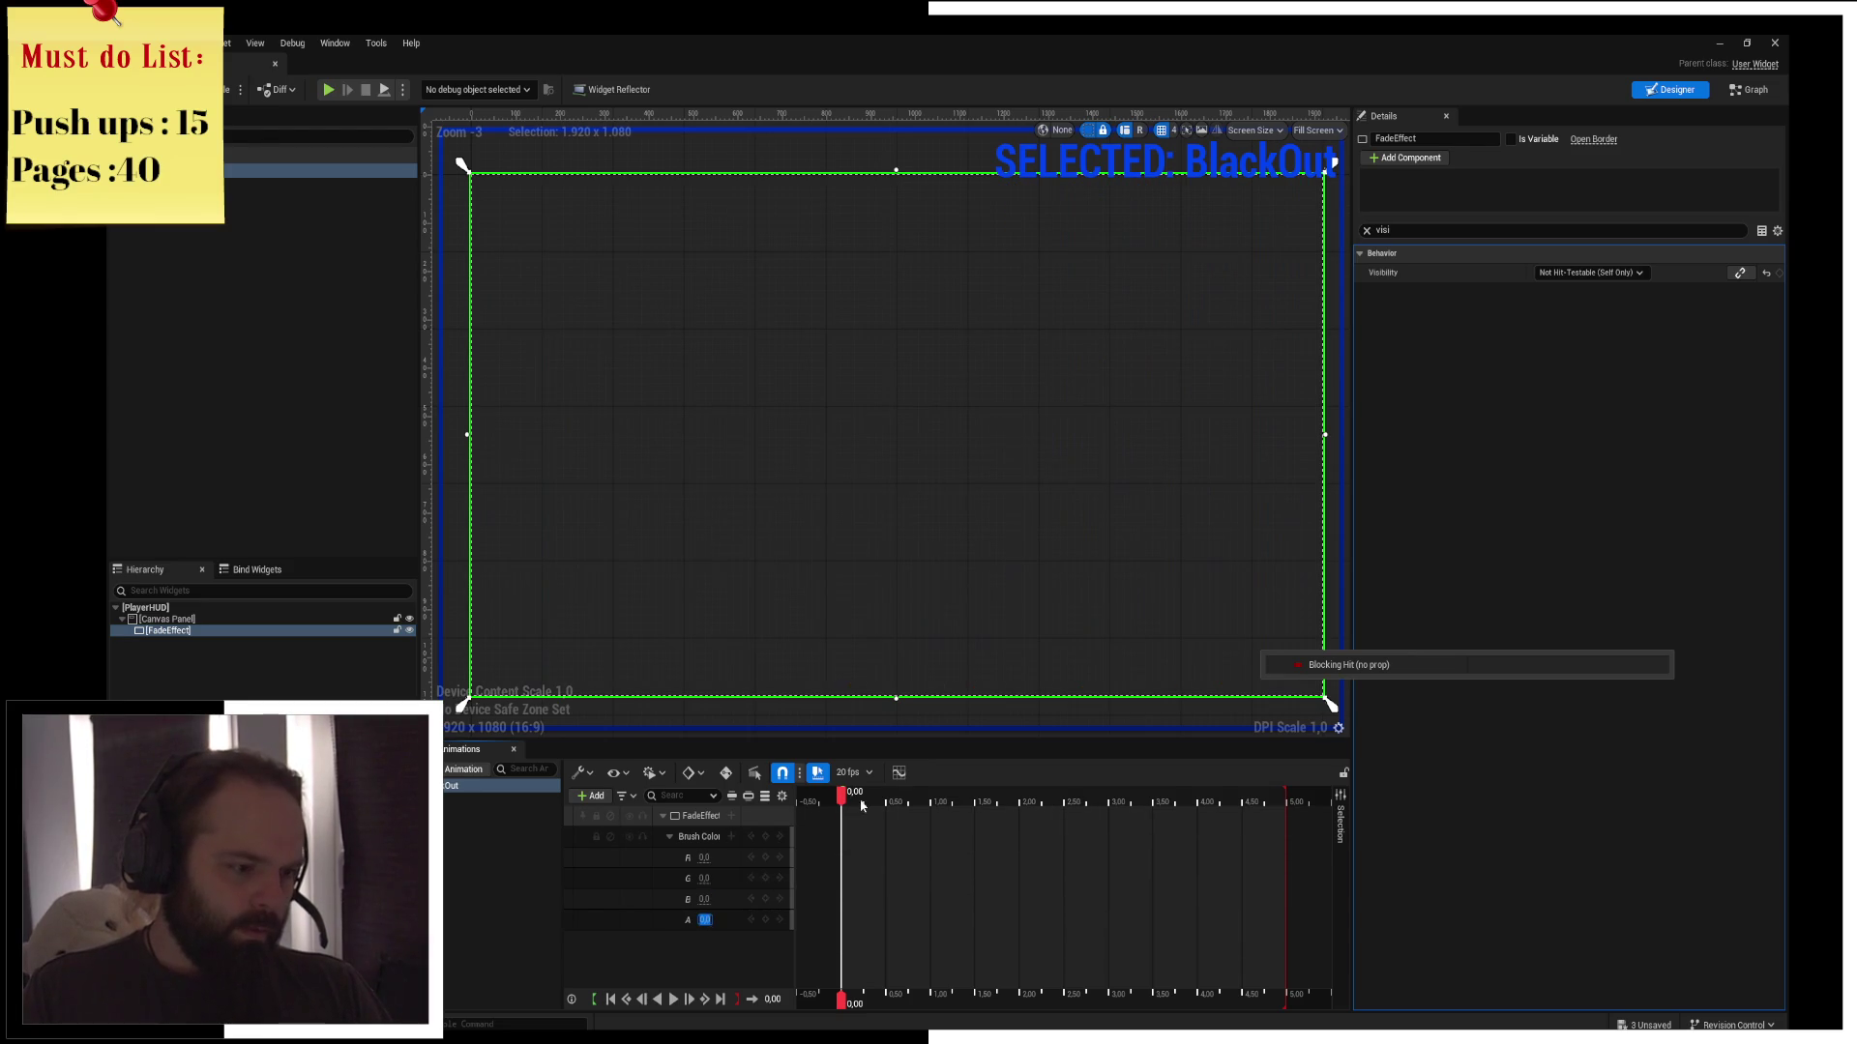
Key the Brush Color alpha to 1 at 1.50 s so FadeEffect is black
left_click_drag(843, 798, 975, 799)
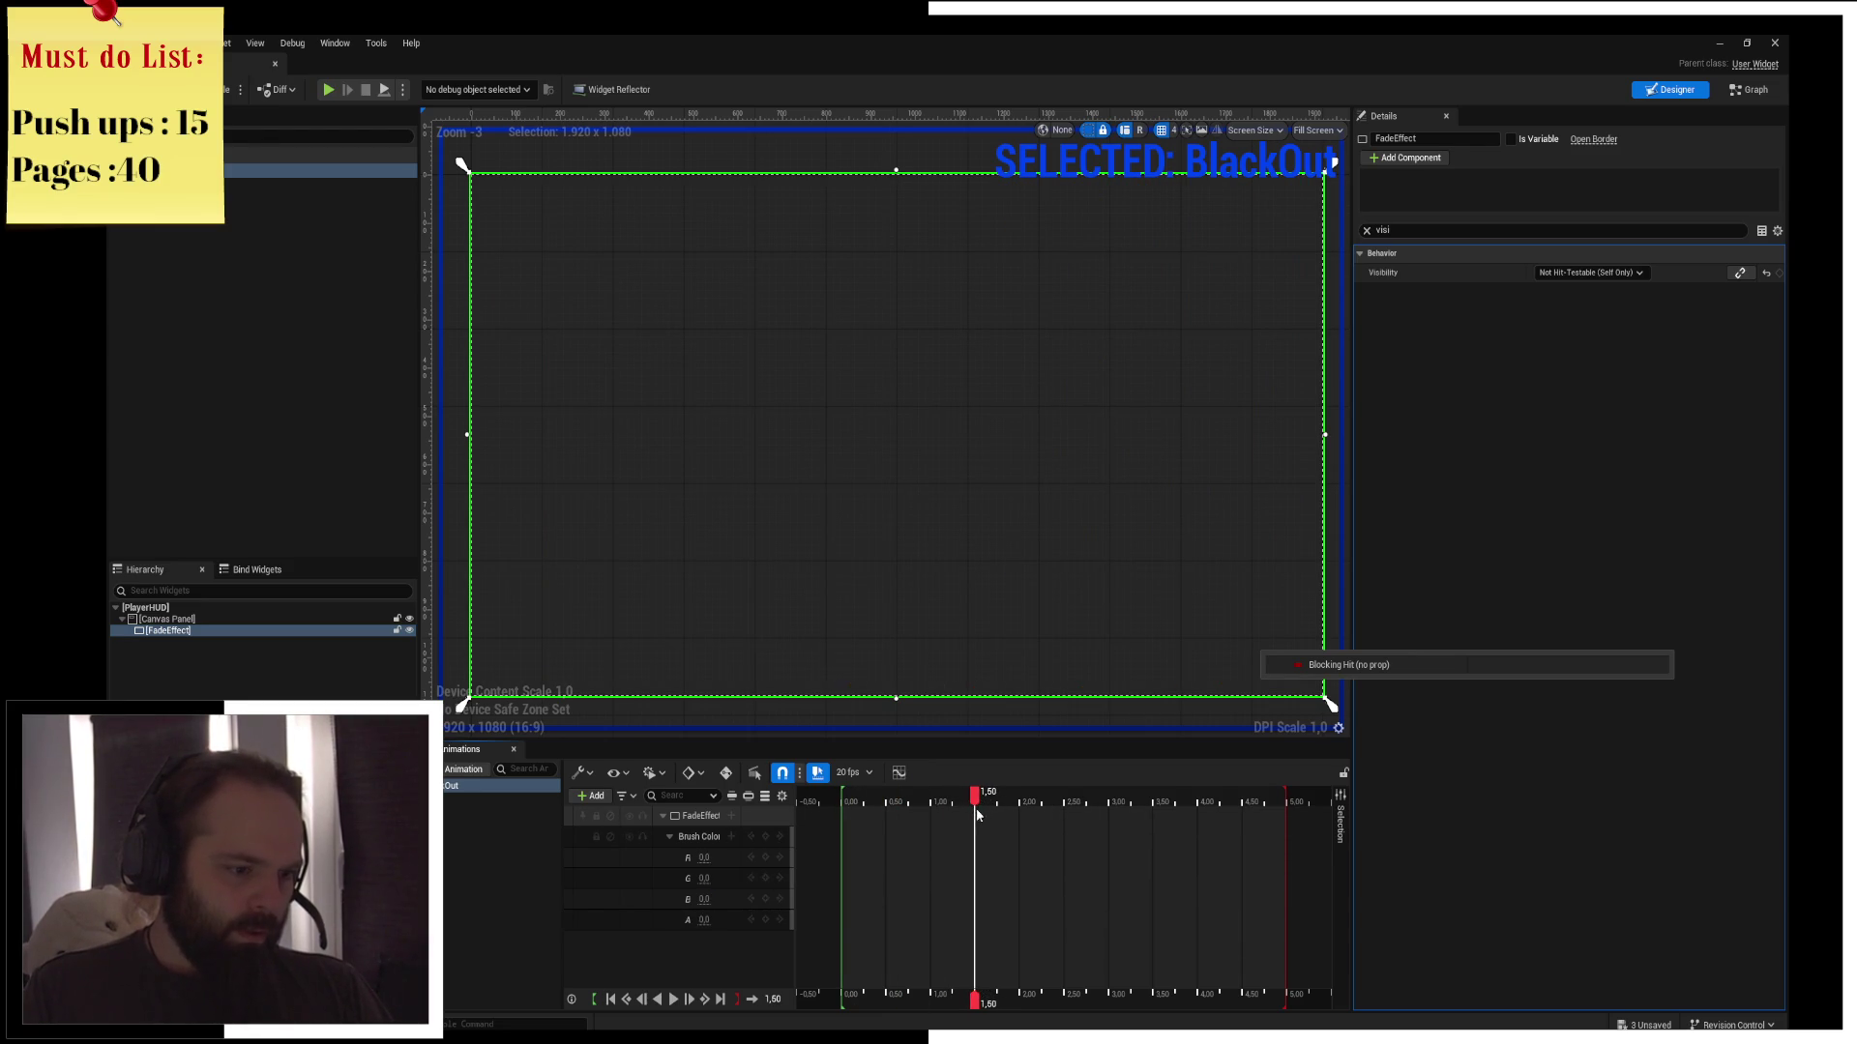
left_click(704, 920)
type("1")
key("Return")
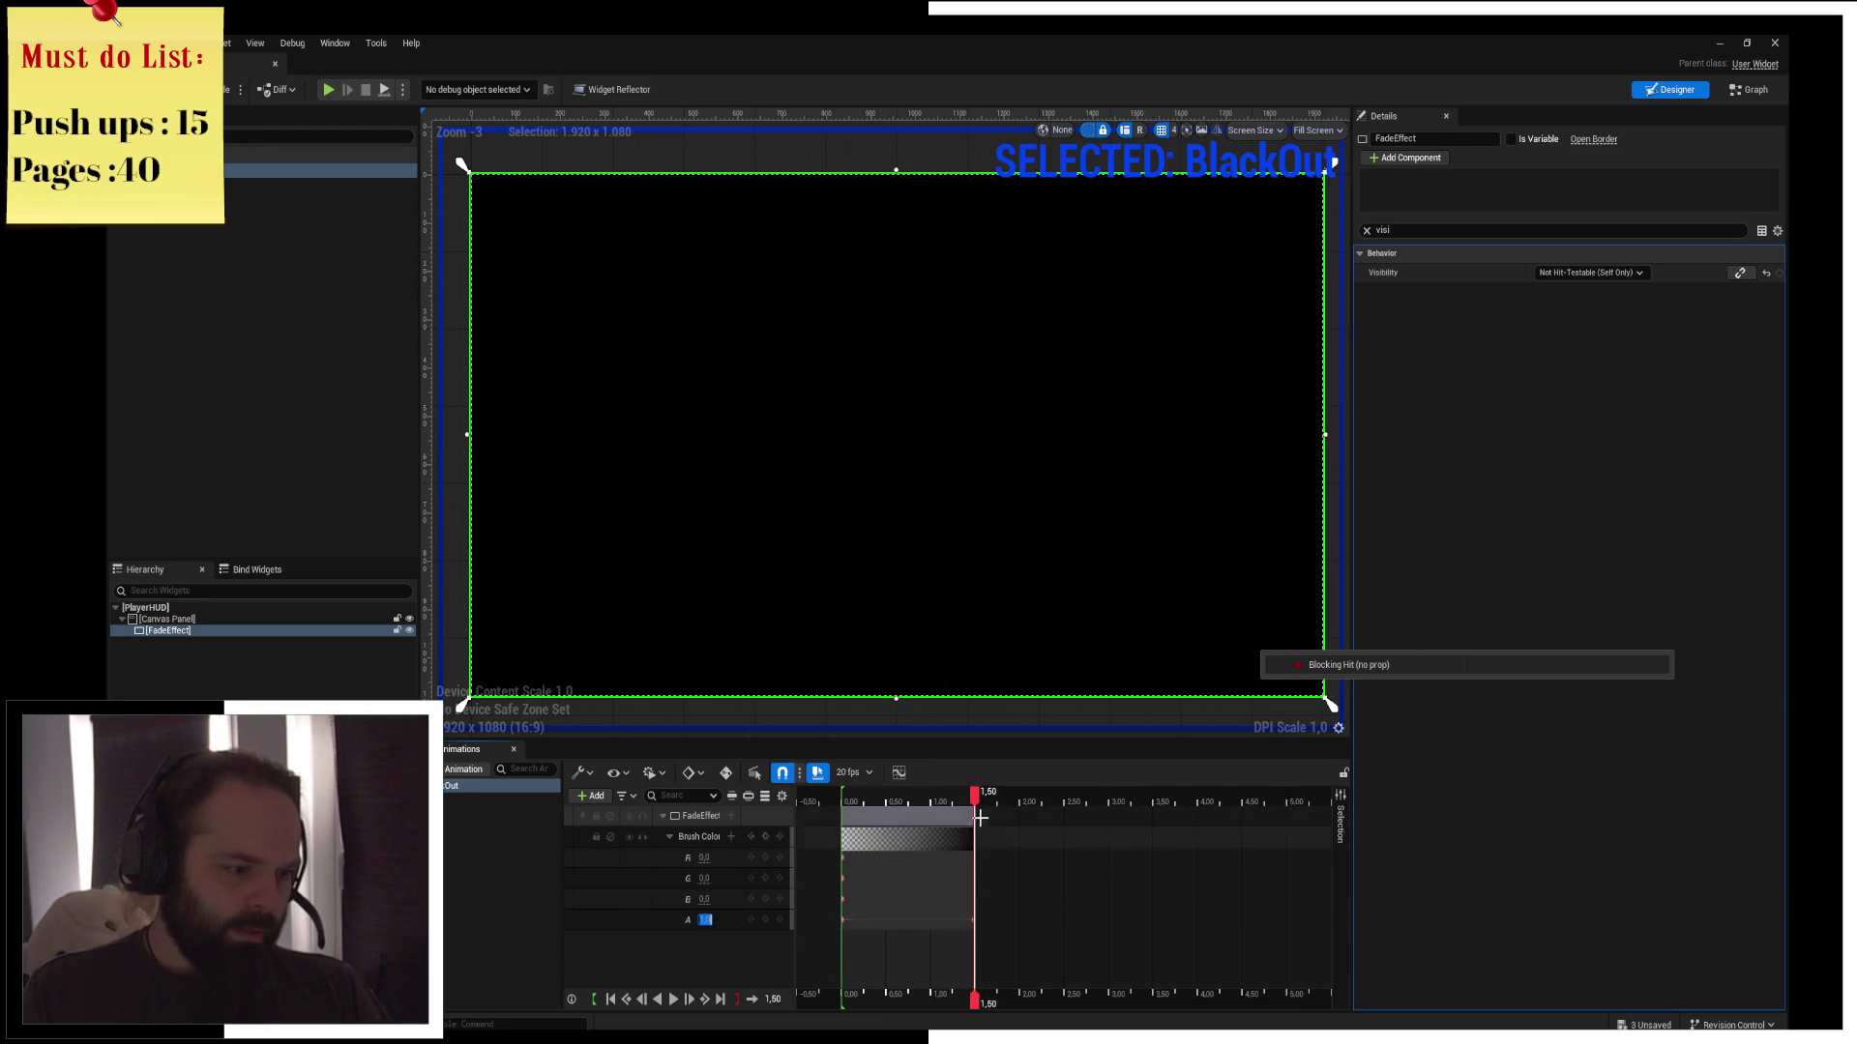
Add a holding key at 2.50 s, key alpha 0 at 4.50 s, then return to the level editor
mouse_move(983, 798)
left_mouse_down()
mouse_move(1110, 808)
mouse_move(1065, 818)
left_mouse_up()
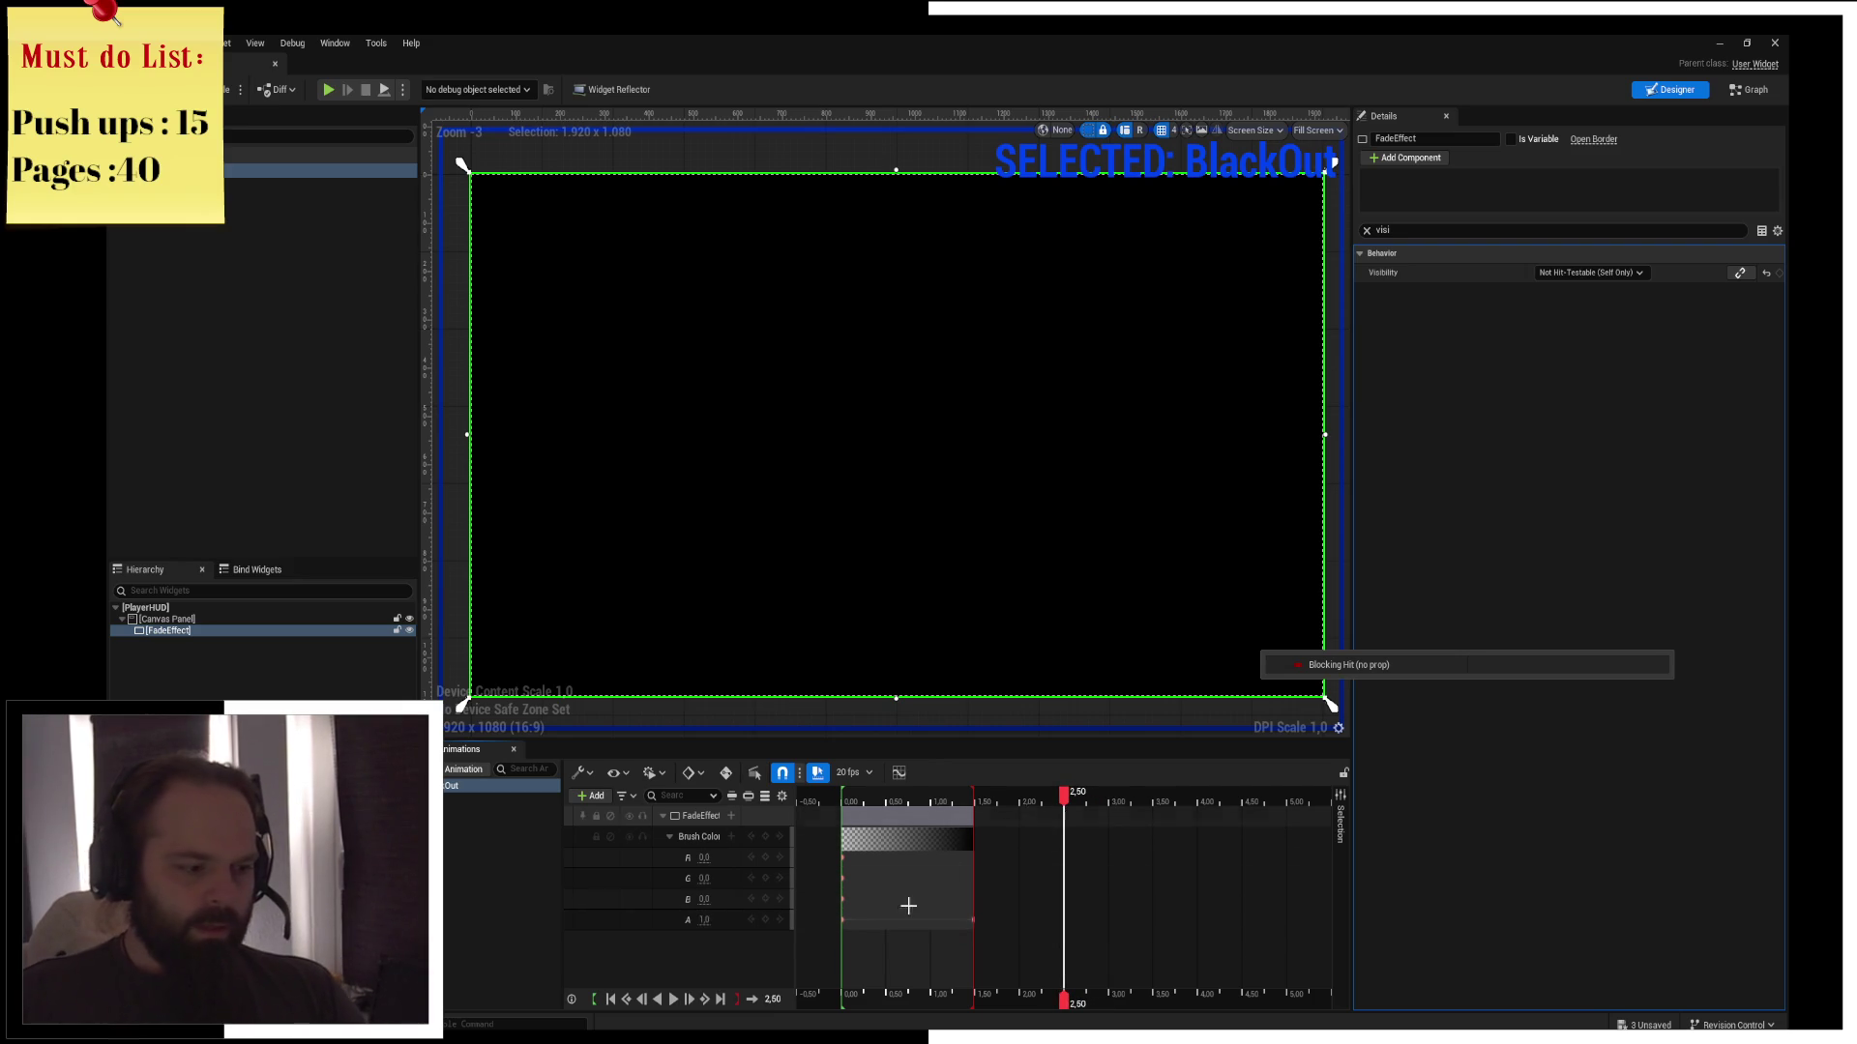
left_click(765, 836)
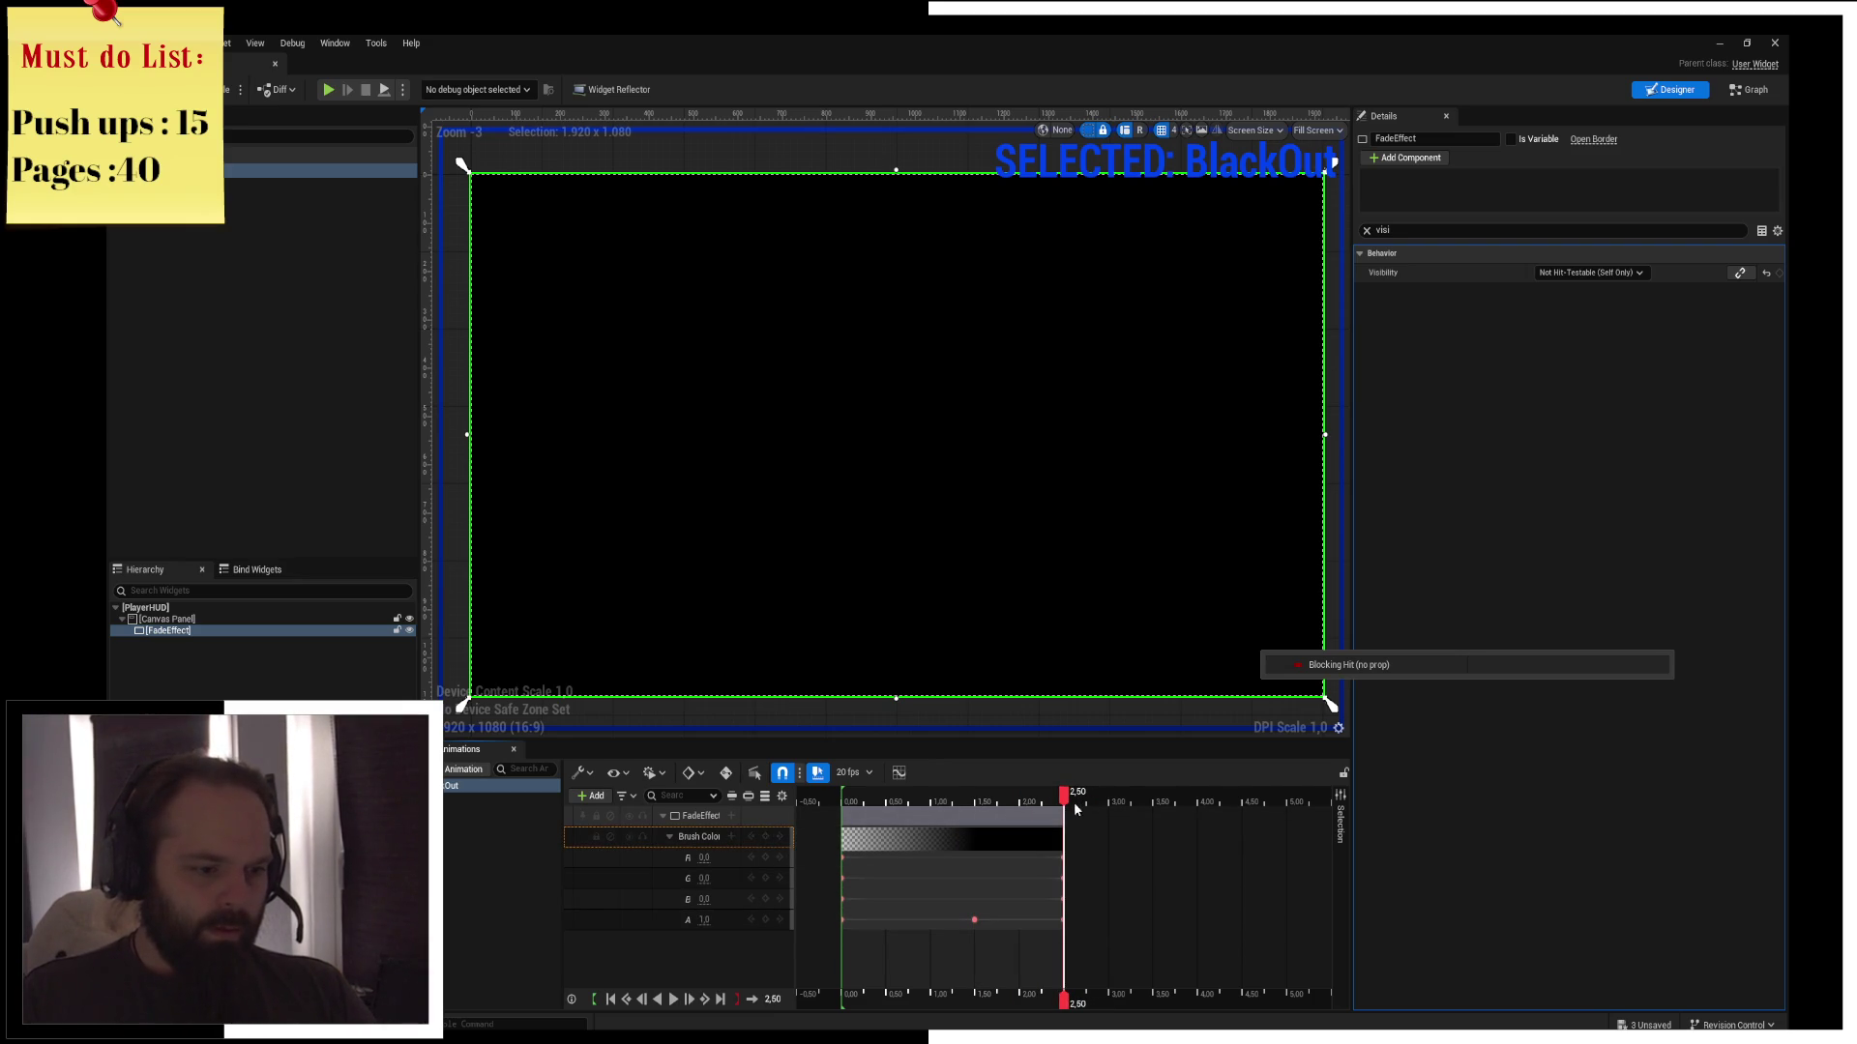
left_click_drag(1066, 807, 1241, 808)
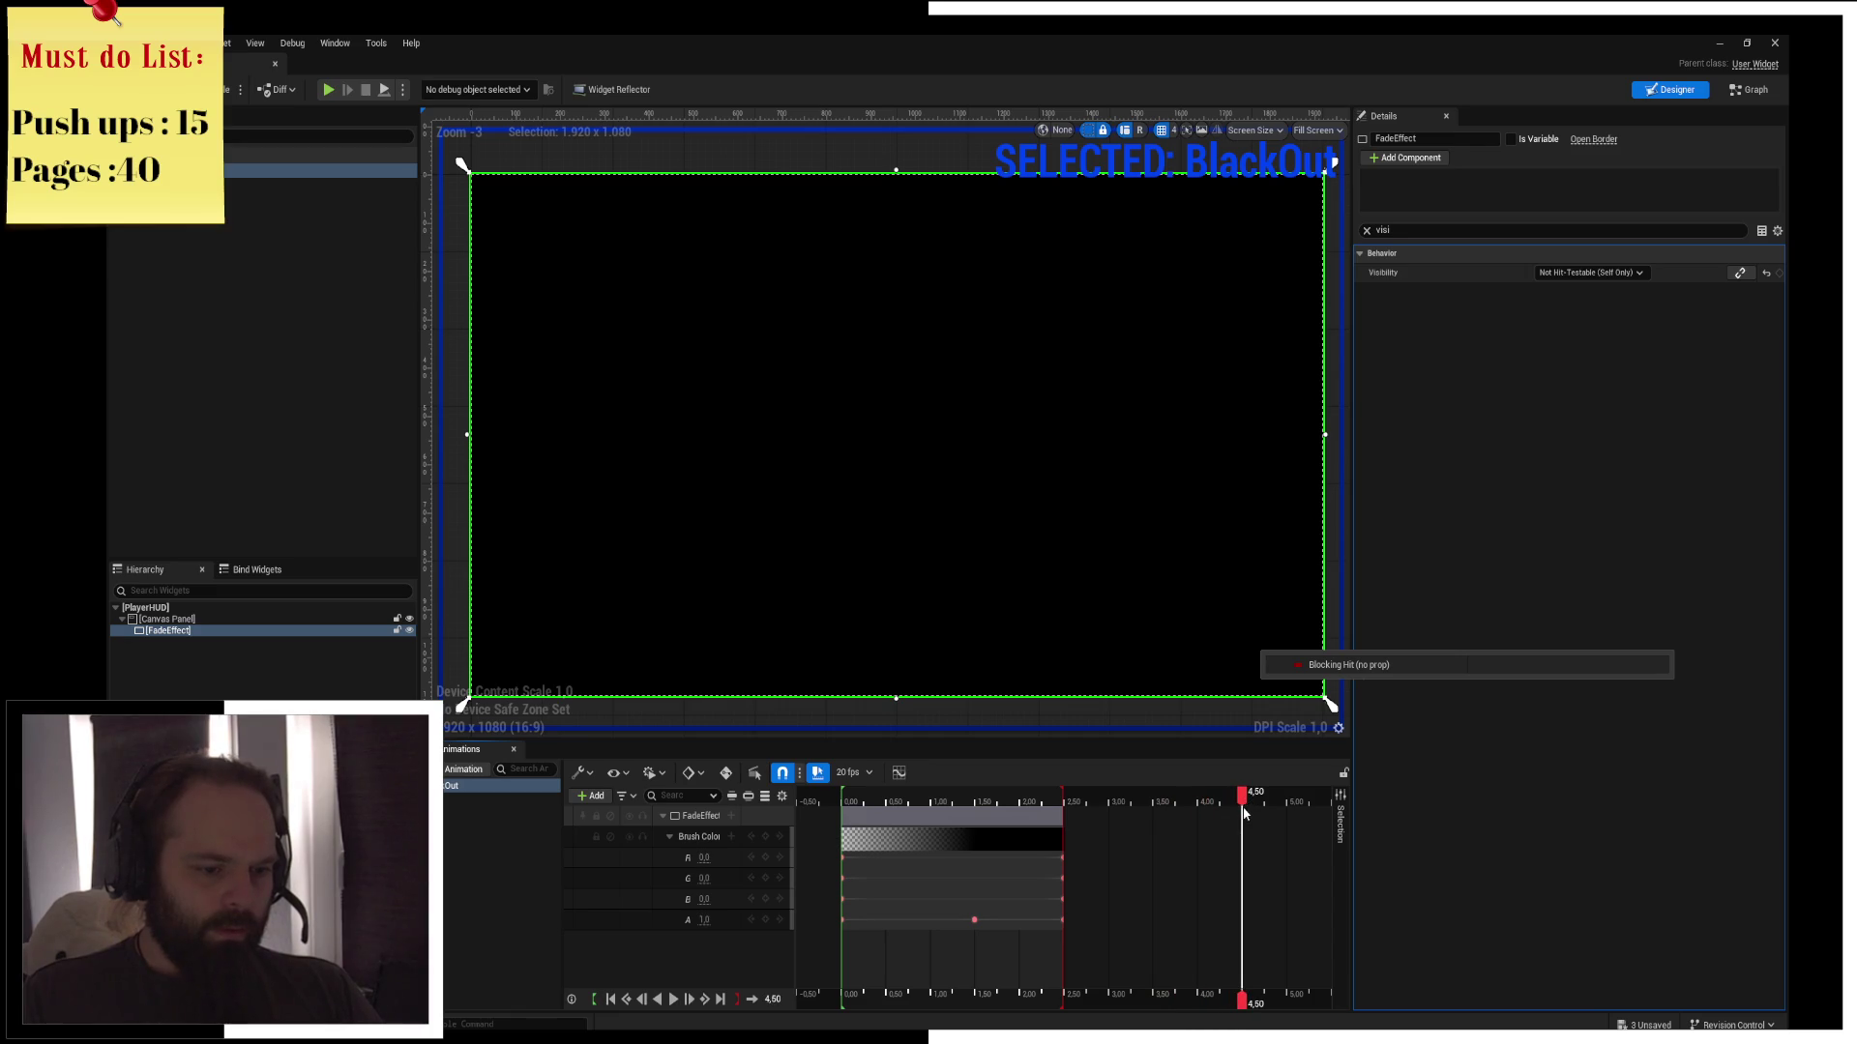
type("0")
key("Return")
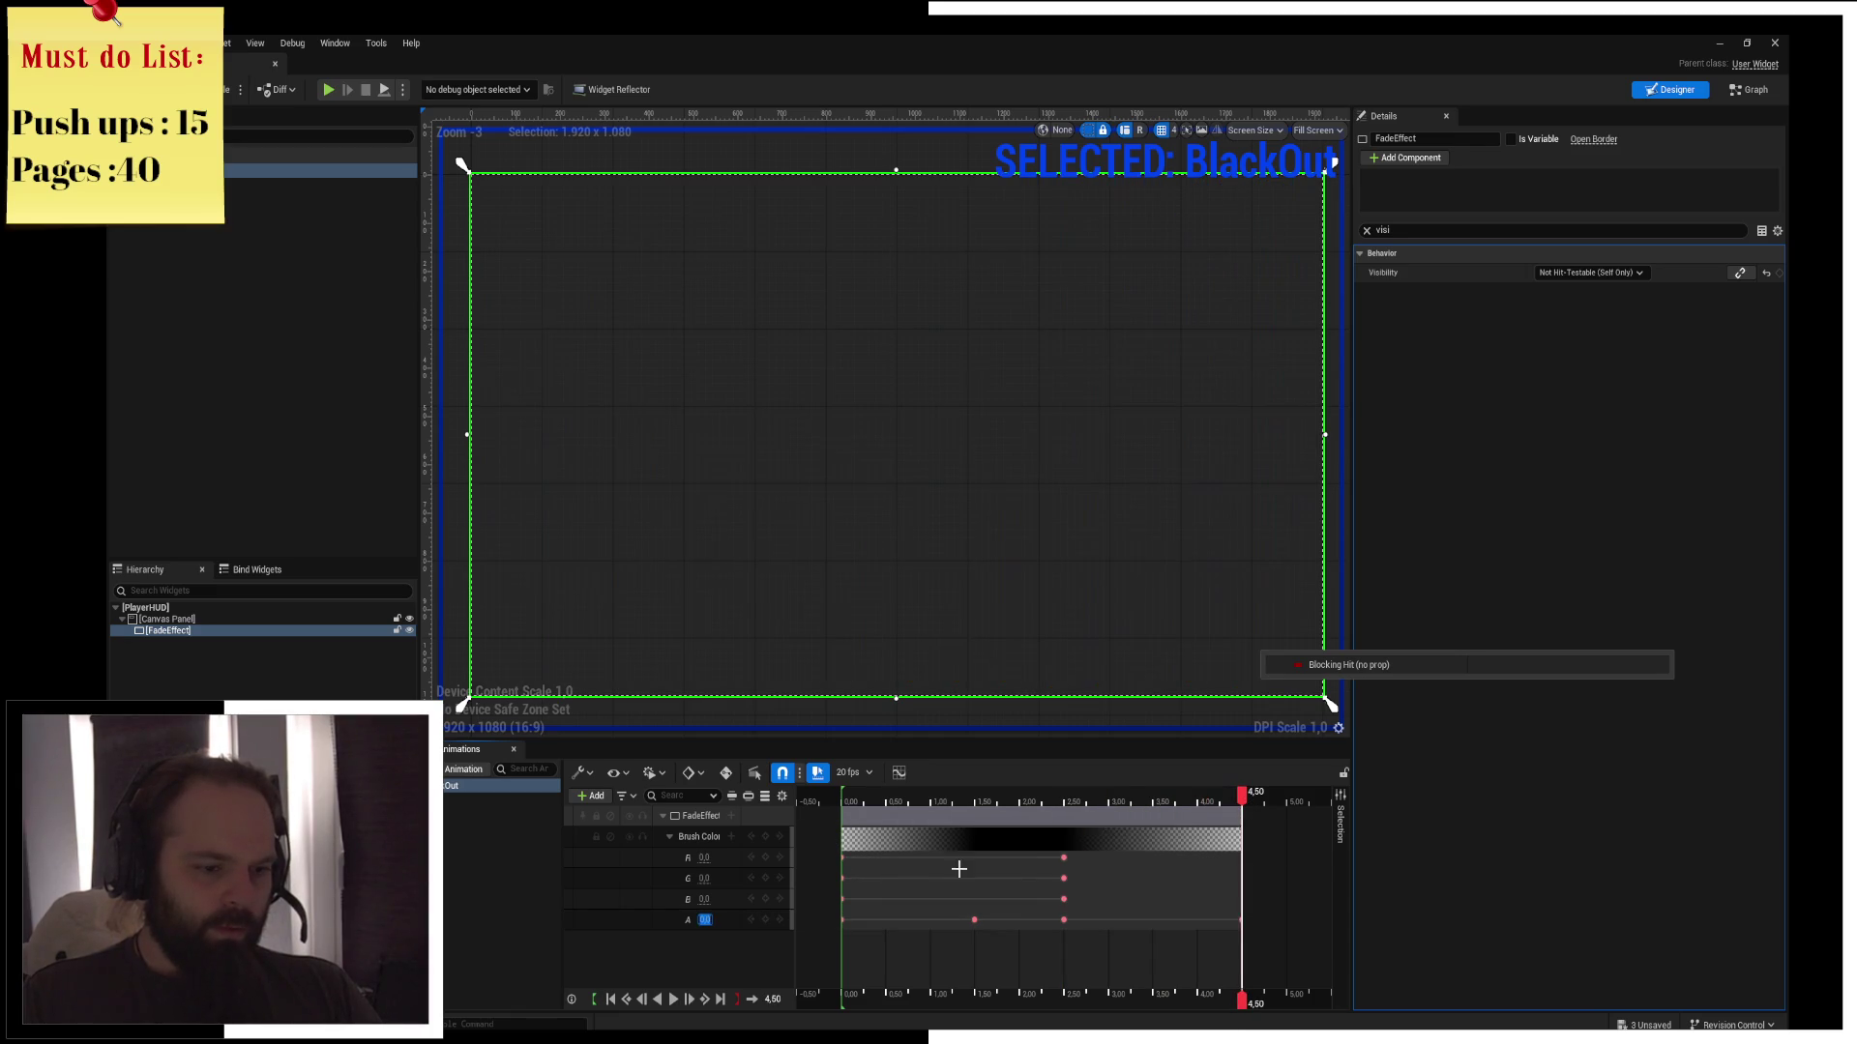
left_click_drag(862, 446, 999, 414)
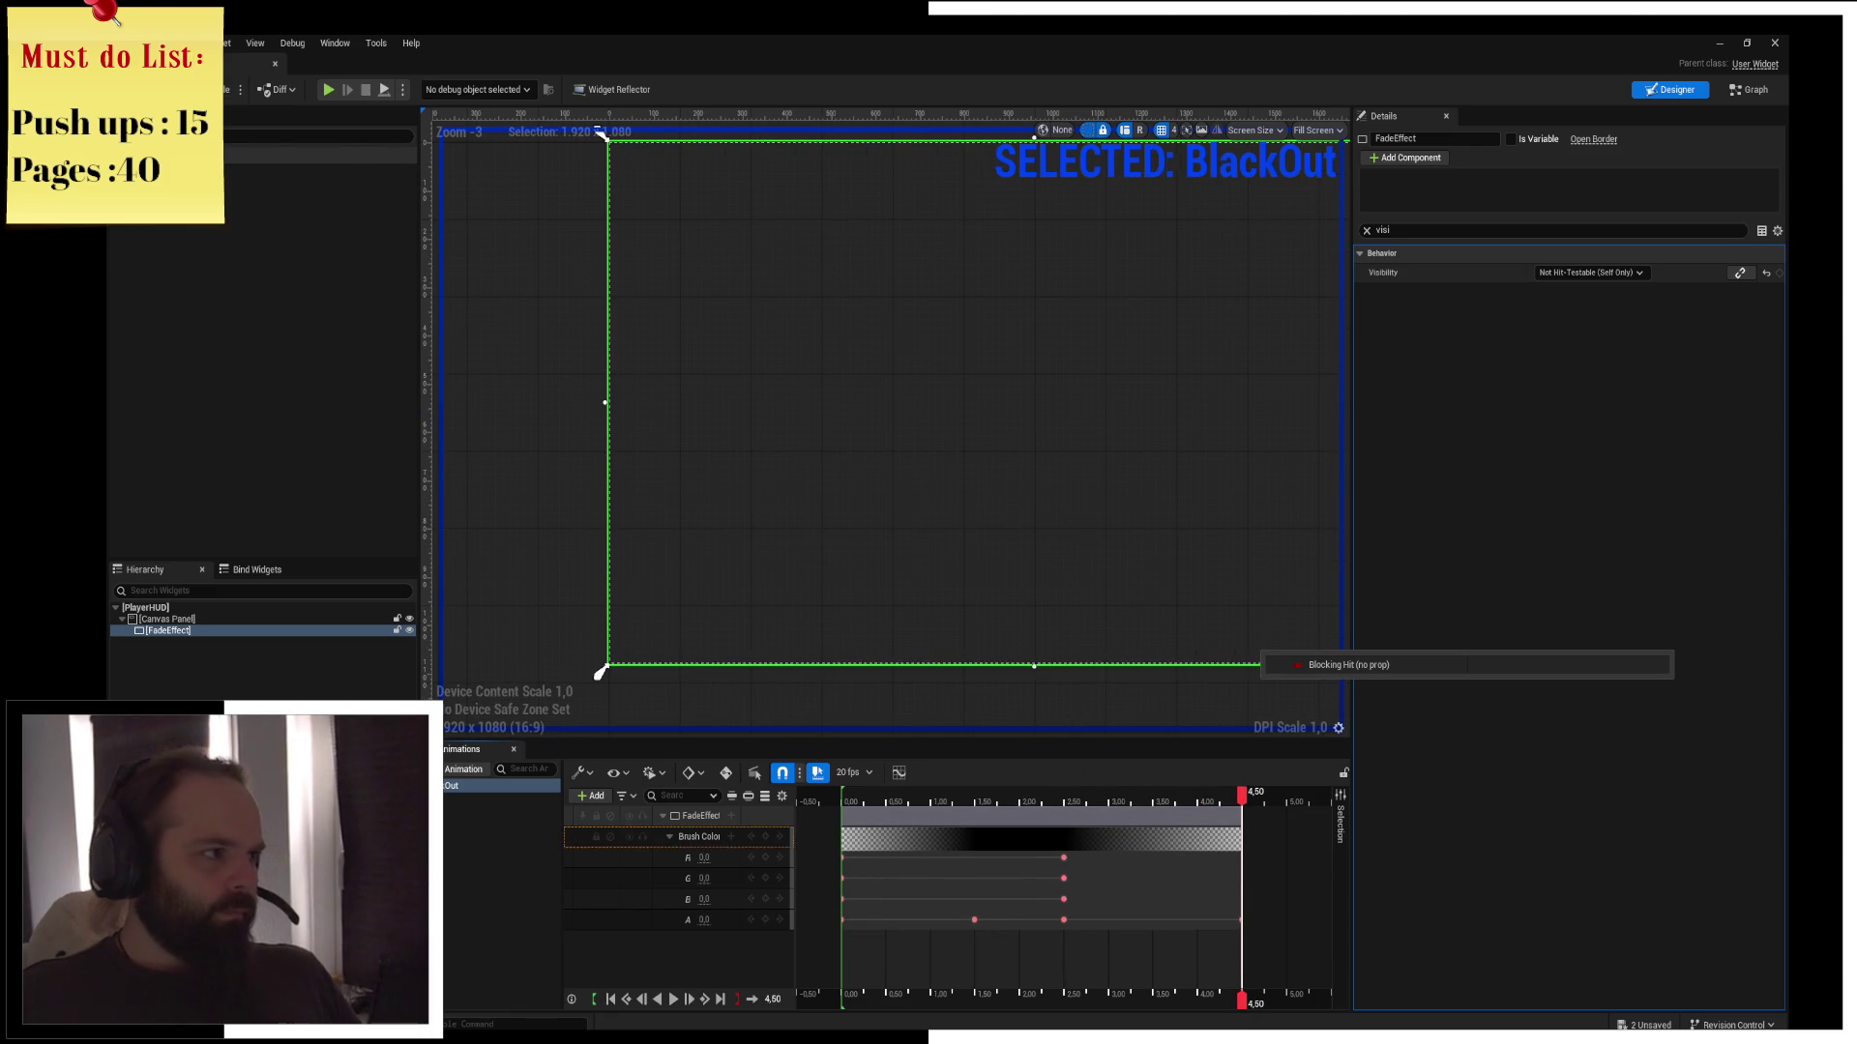
left_click(237, 63)
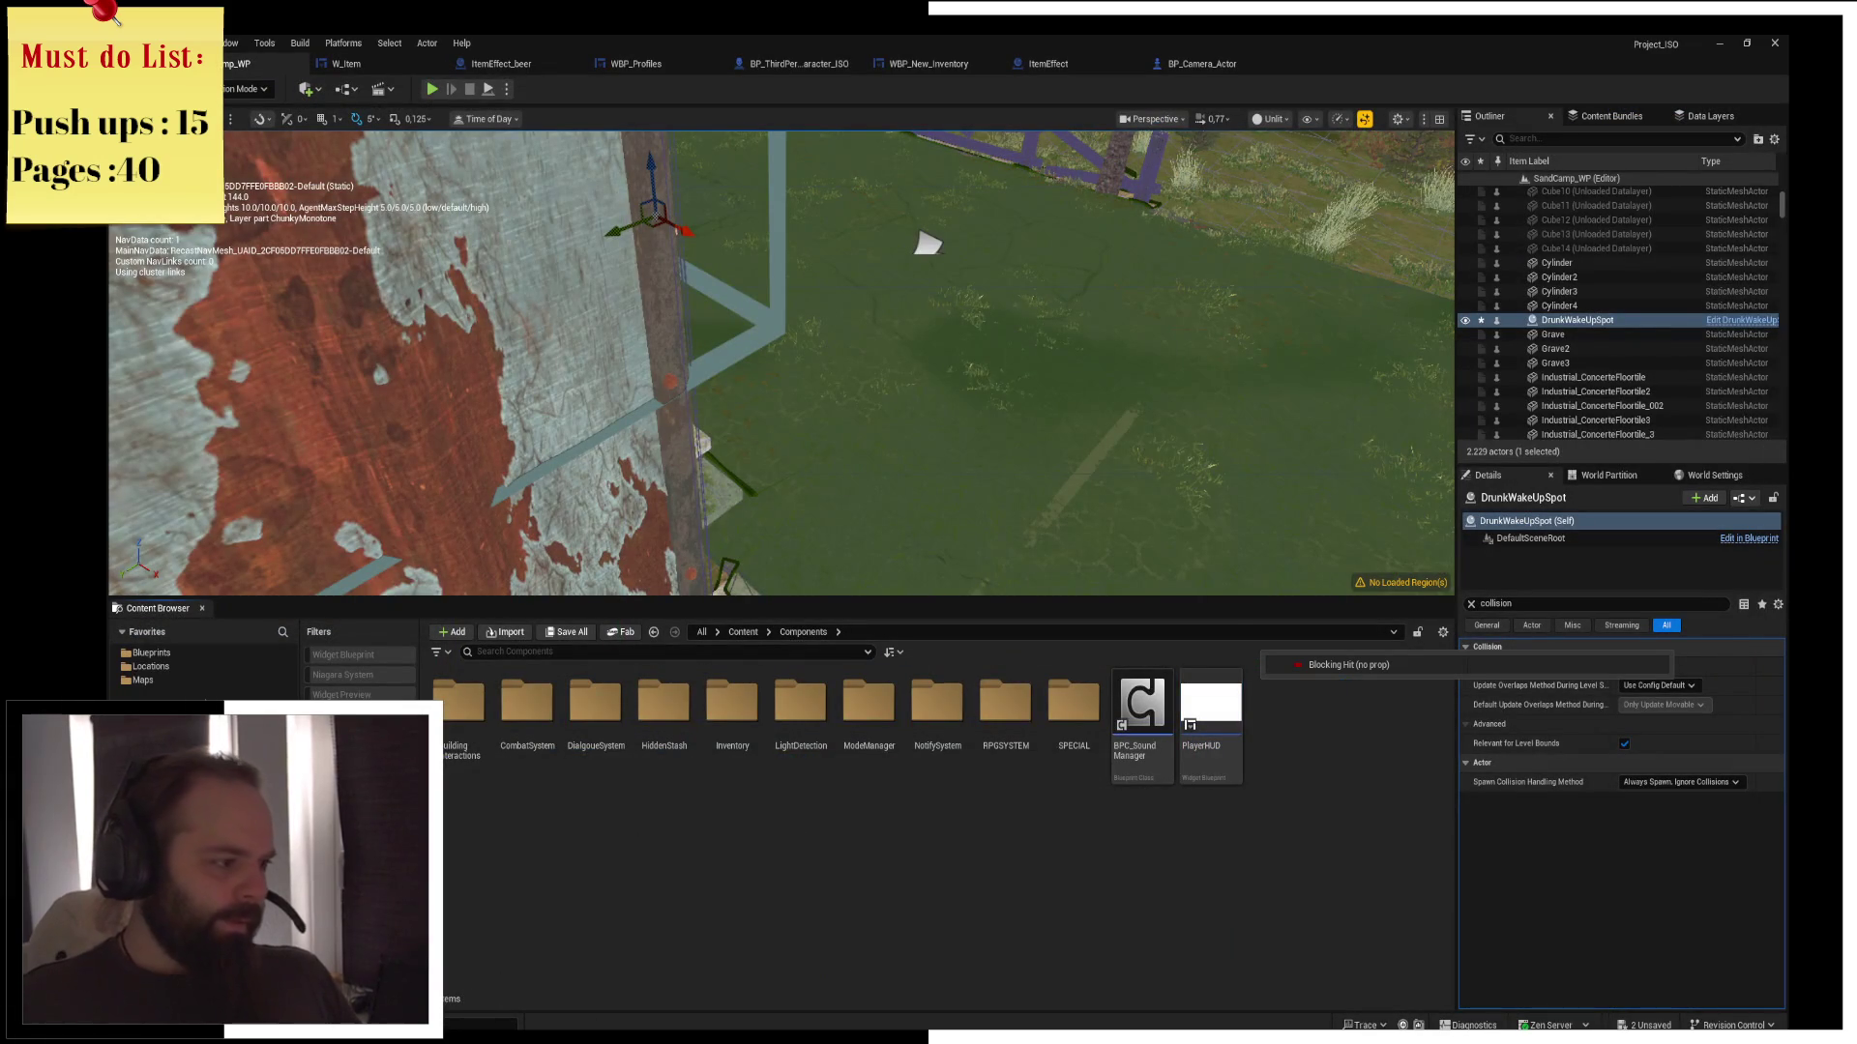
Search the Blueprints favourite for 'camera' and open BP_Camera_Actor
left_click(151, 653)
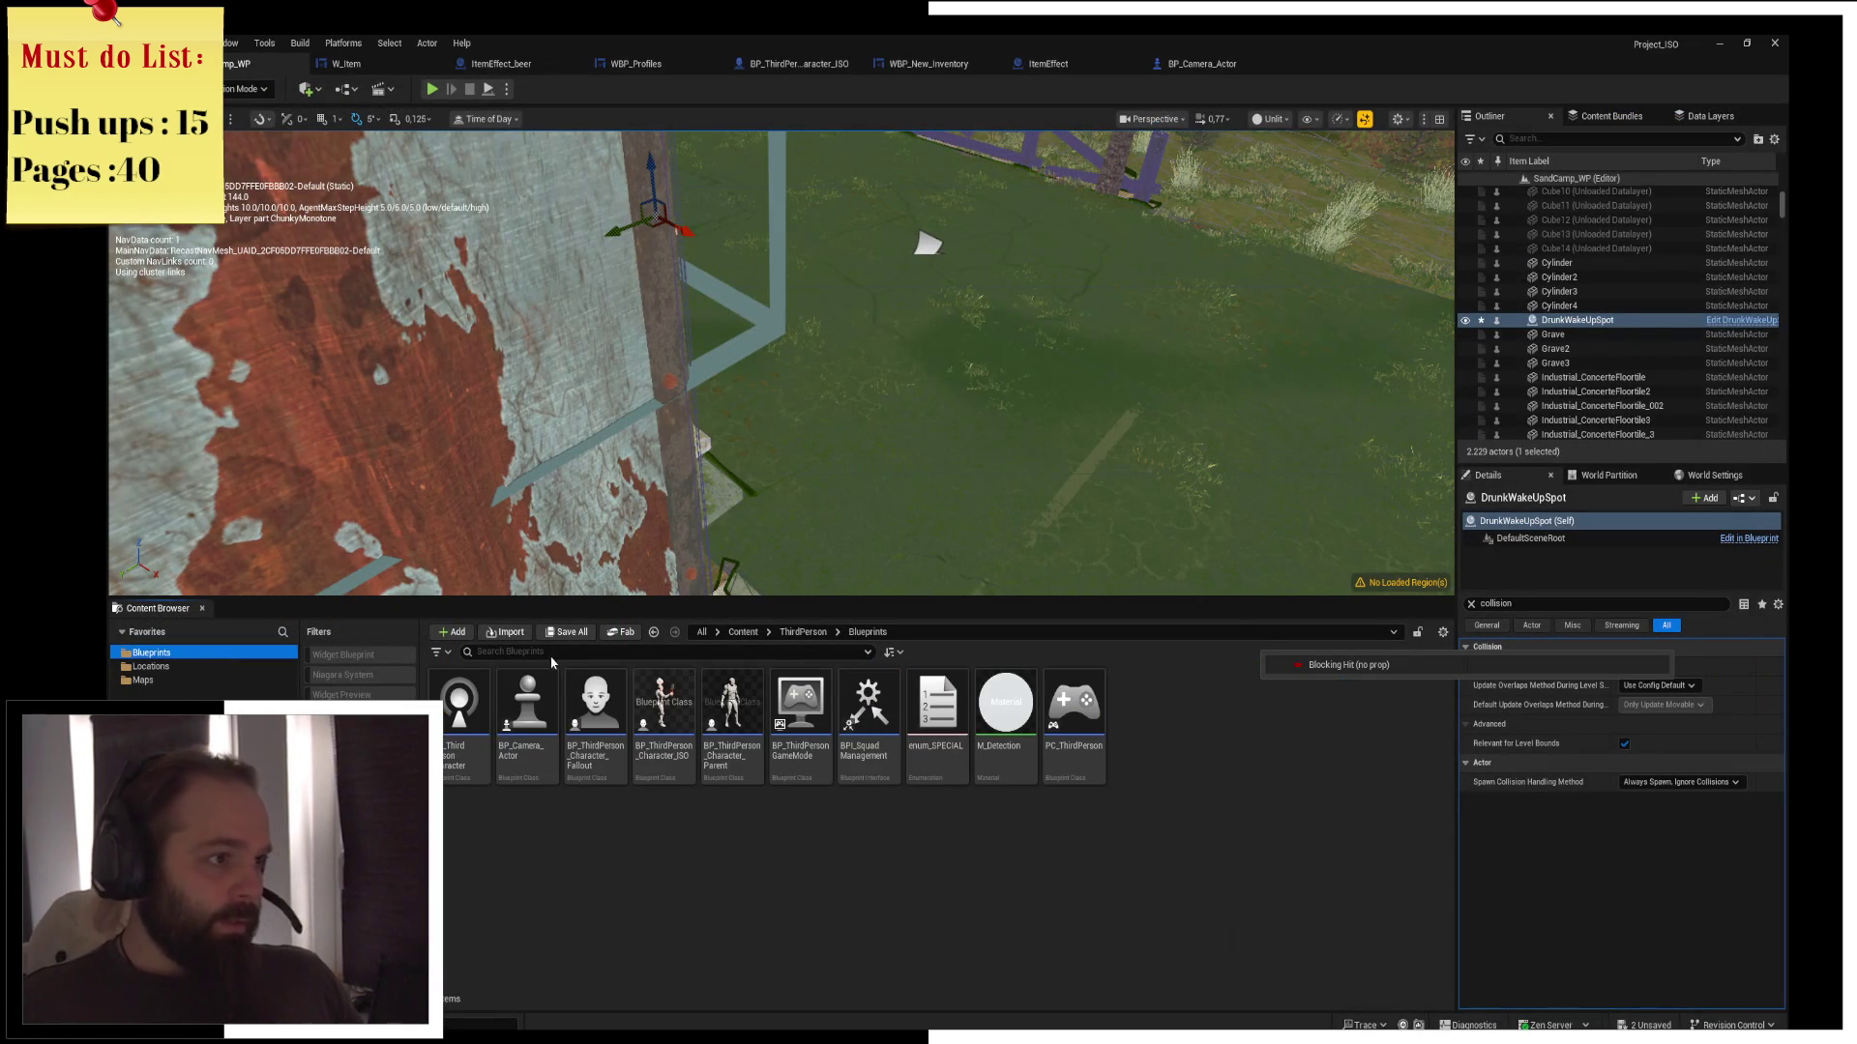
left_click(546, 652)
type("camera")
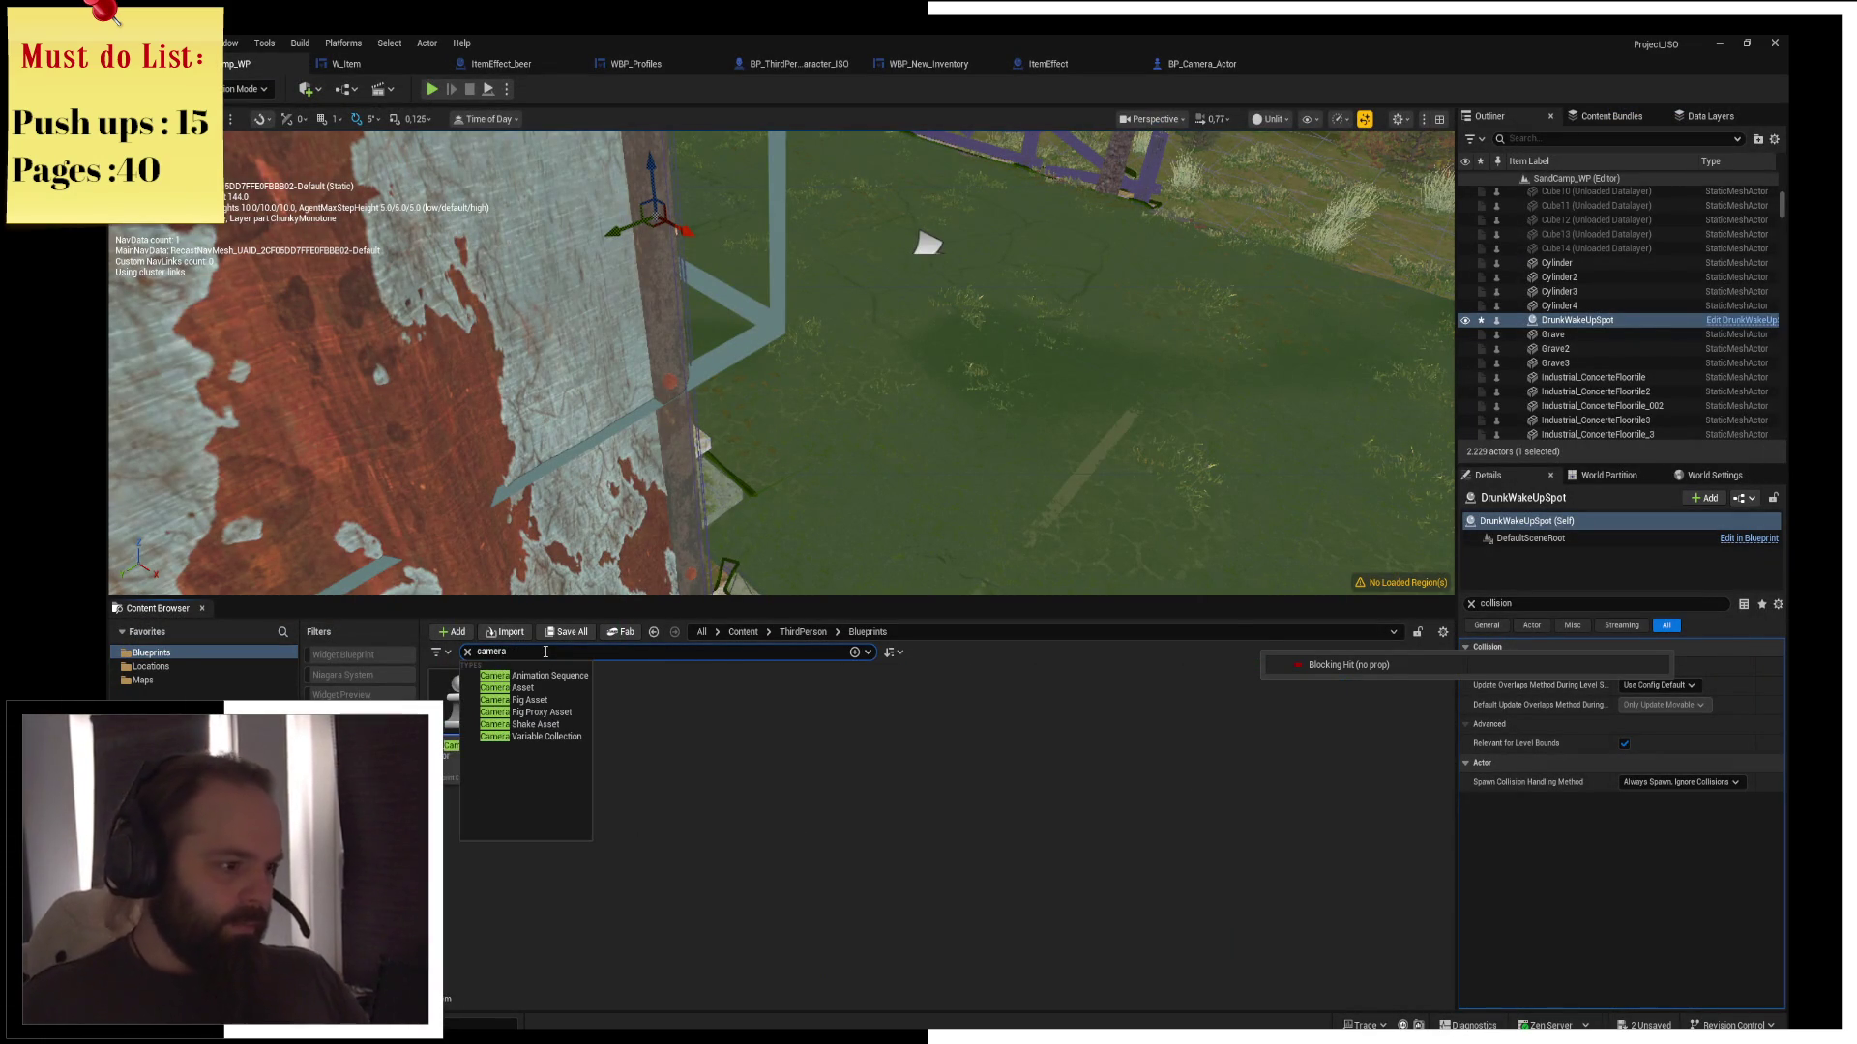
double_click(462, 746)
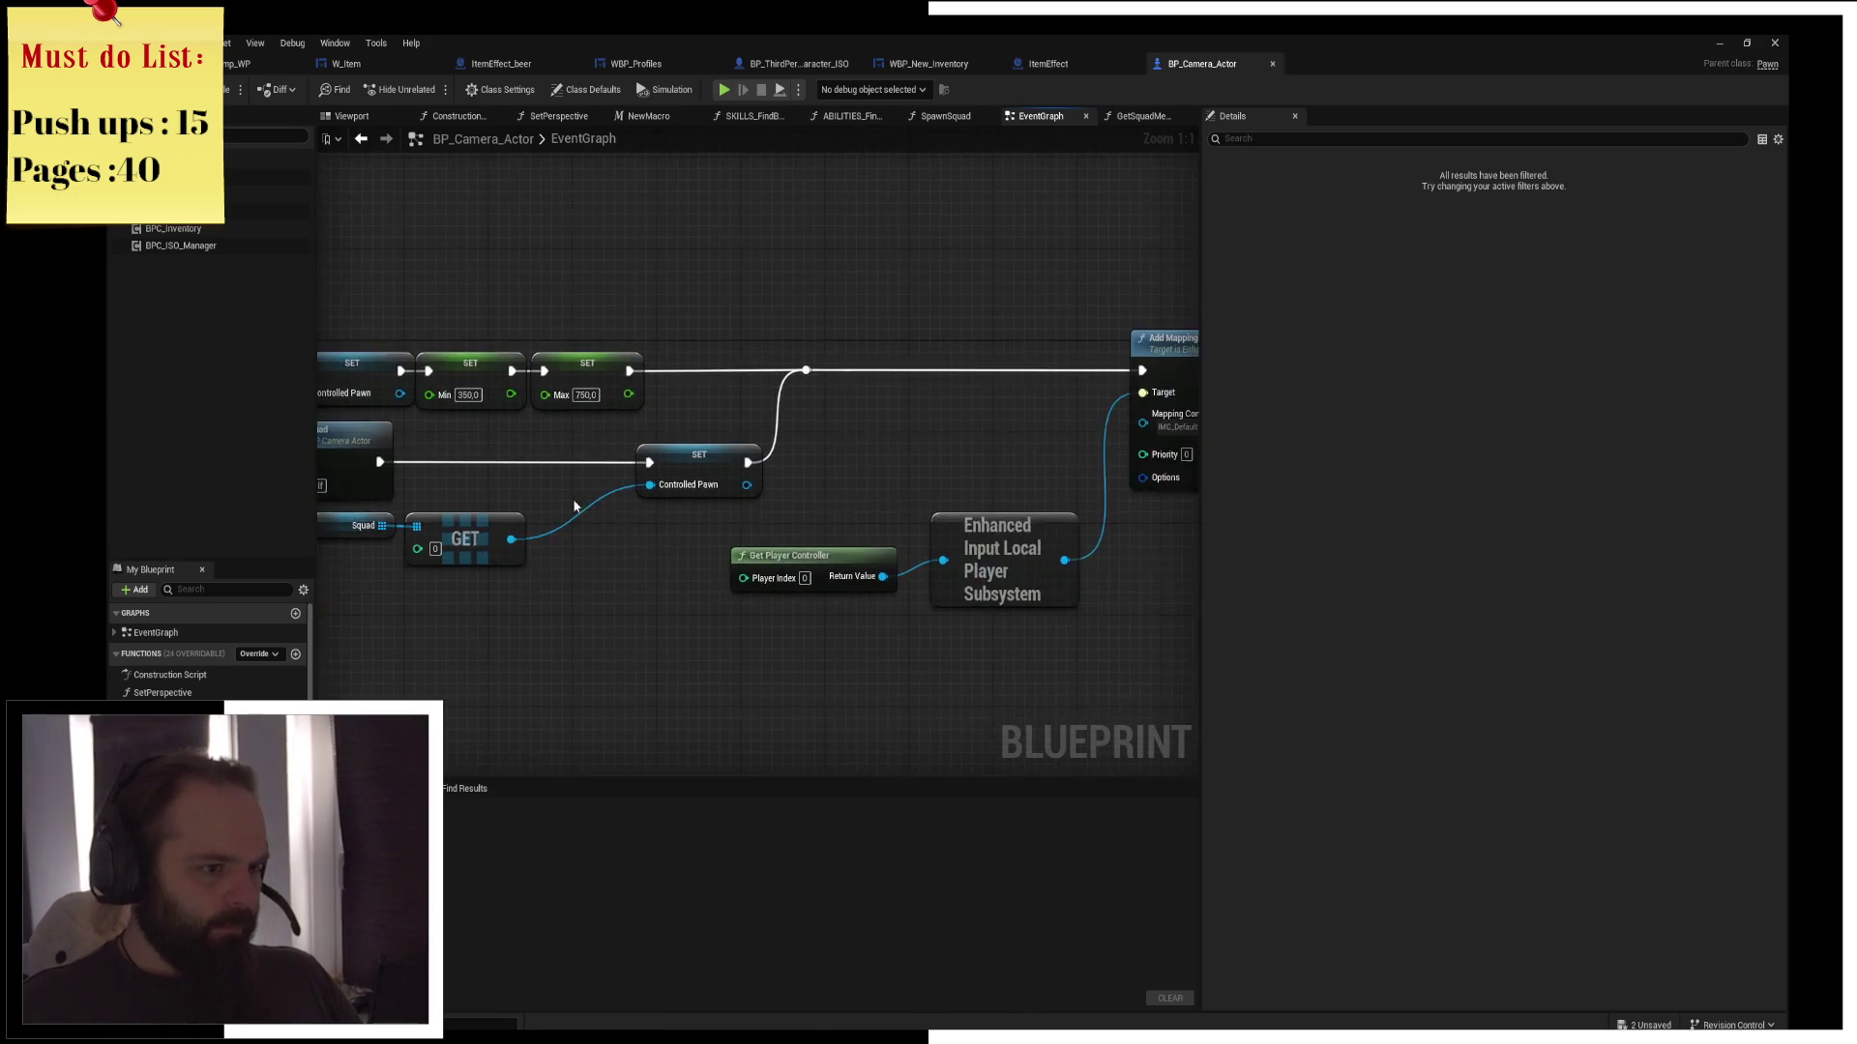
Add a Create Widget node after Preset Zoom with its Class set to PlayerHUD
left_click_drag(927, 373, 1027, 377)
type("create widget")
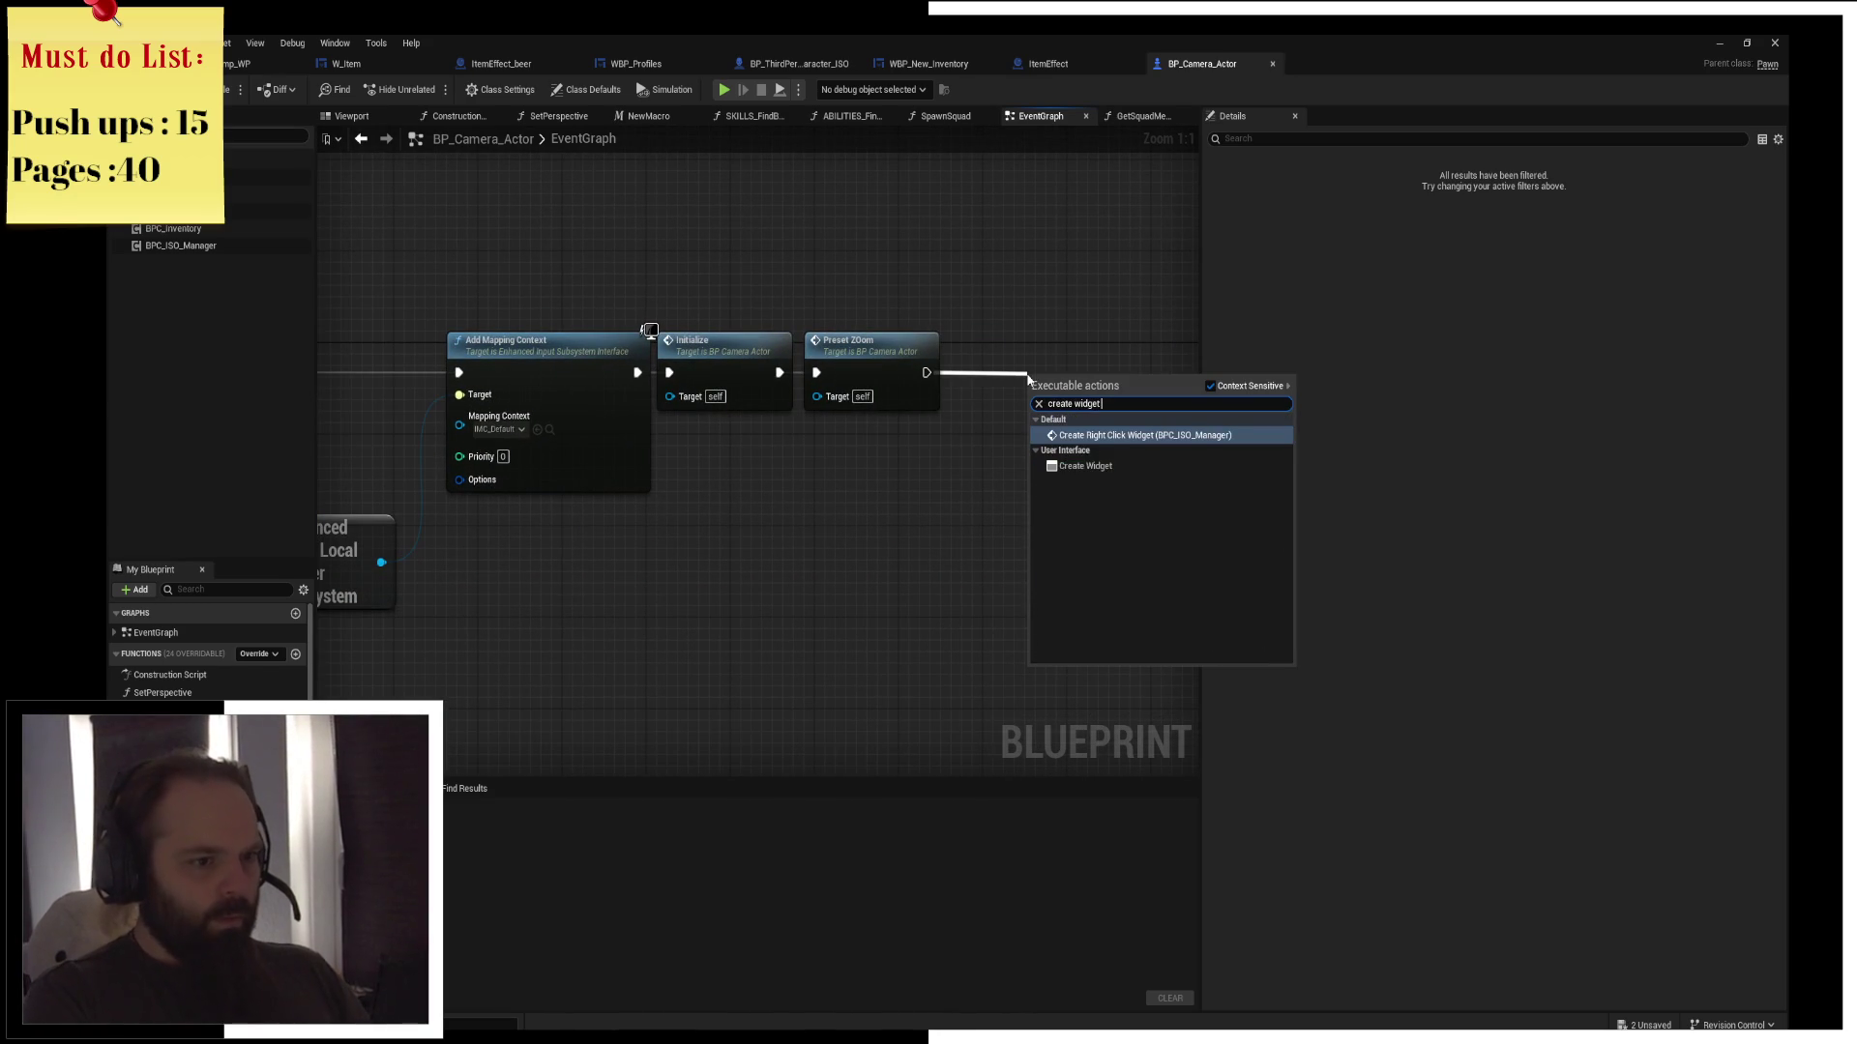
key("Down")
key("Return")
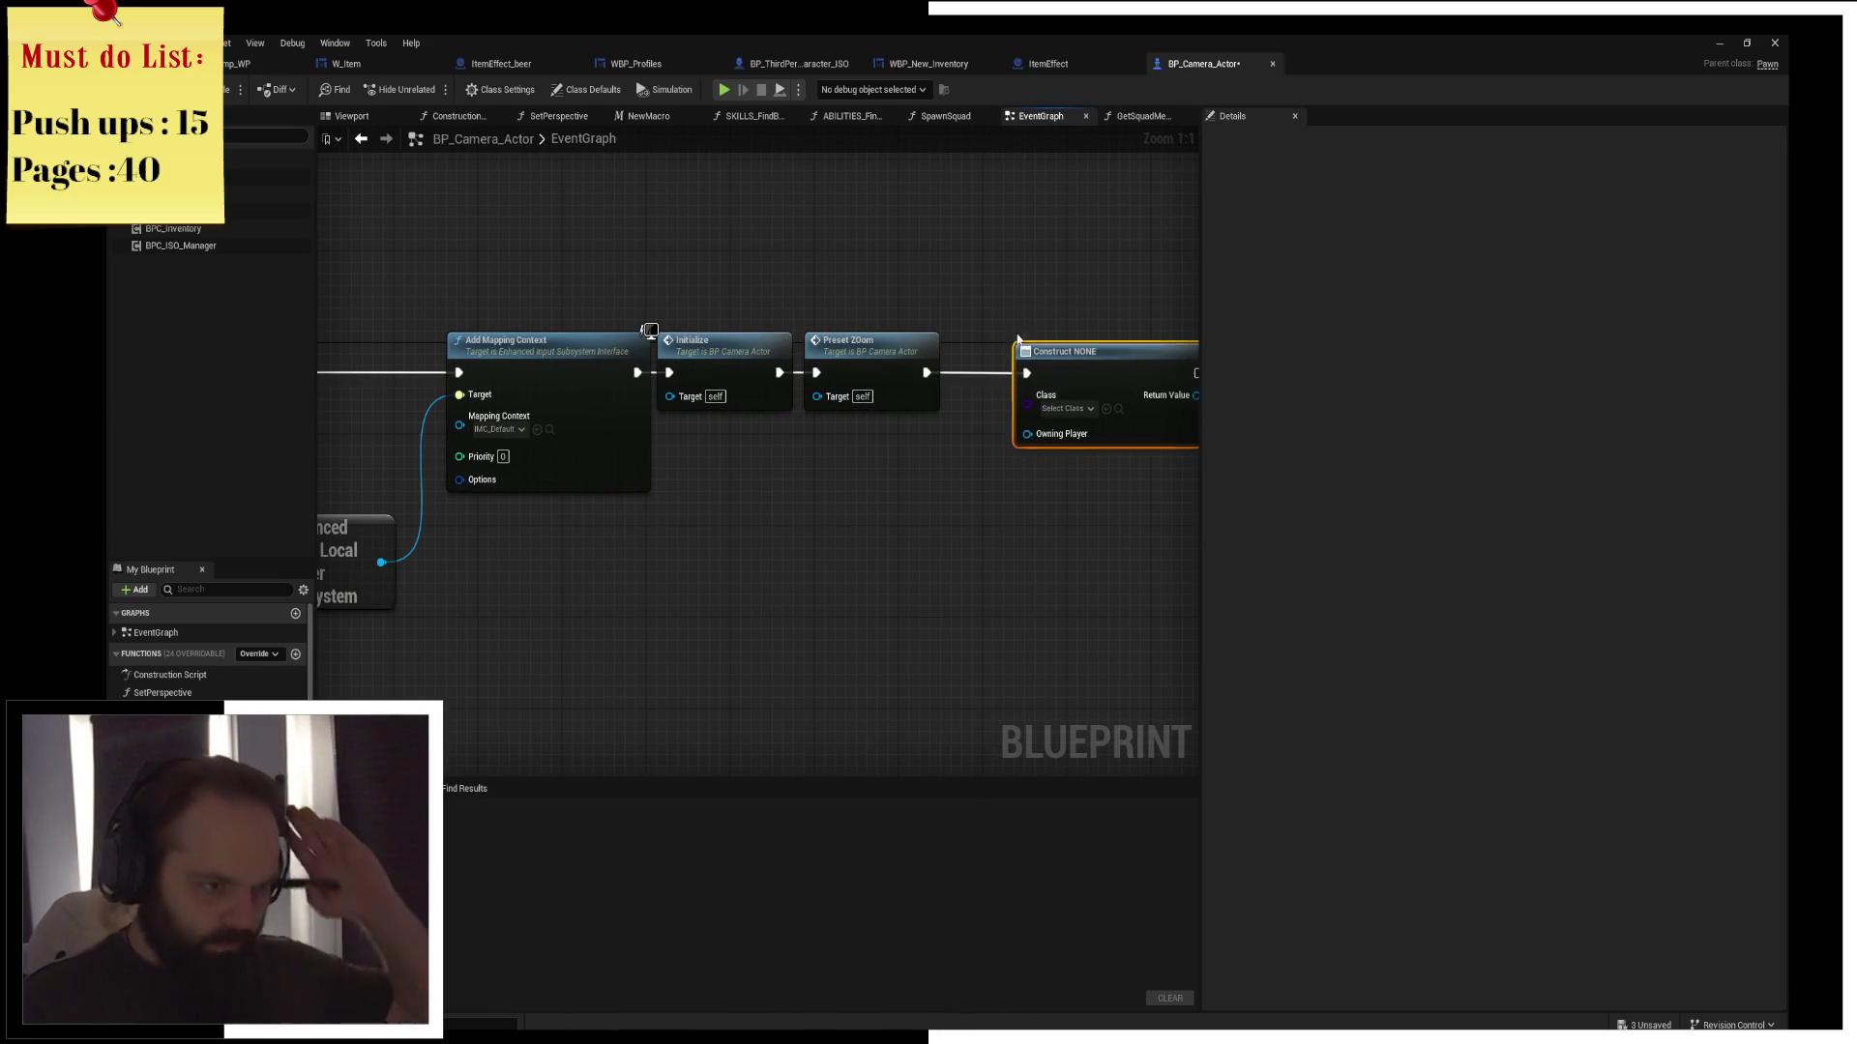
left_click_drag(987, 341, 1034, 363)
left_click(1046, 409)
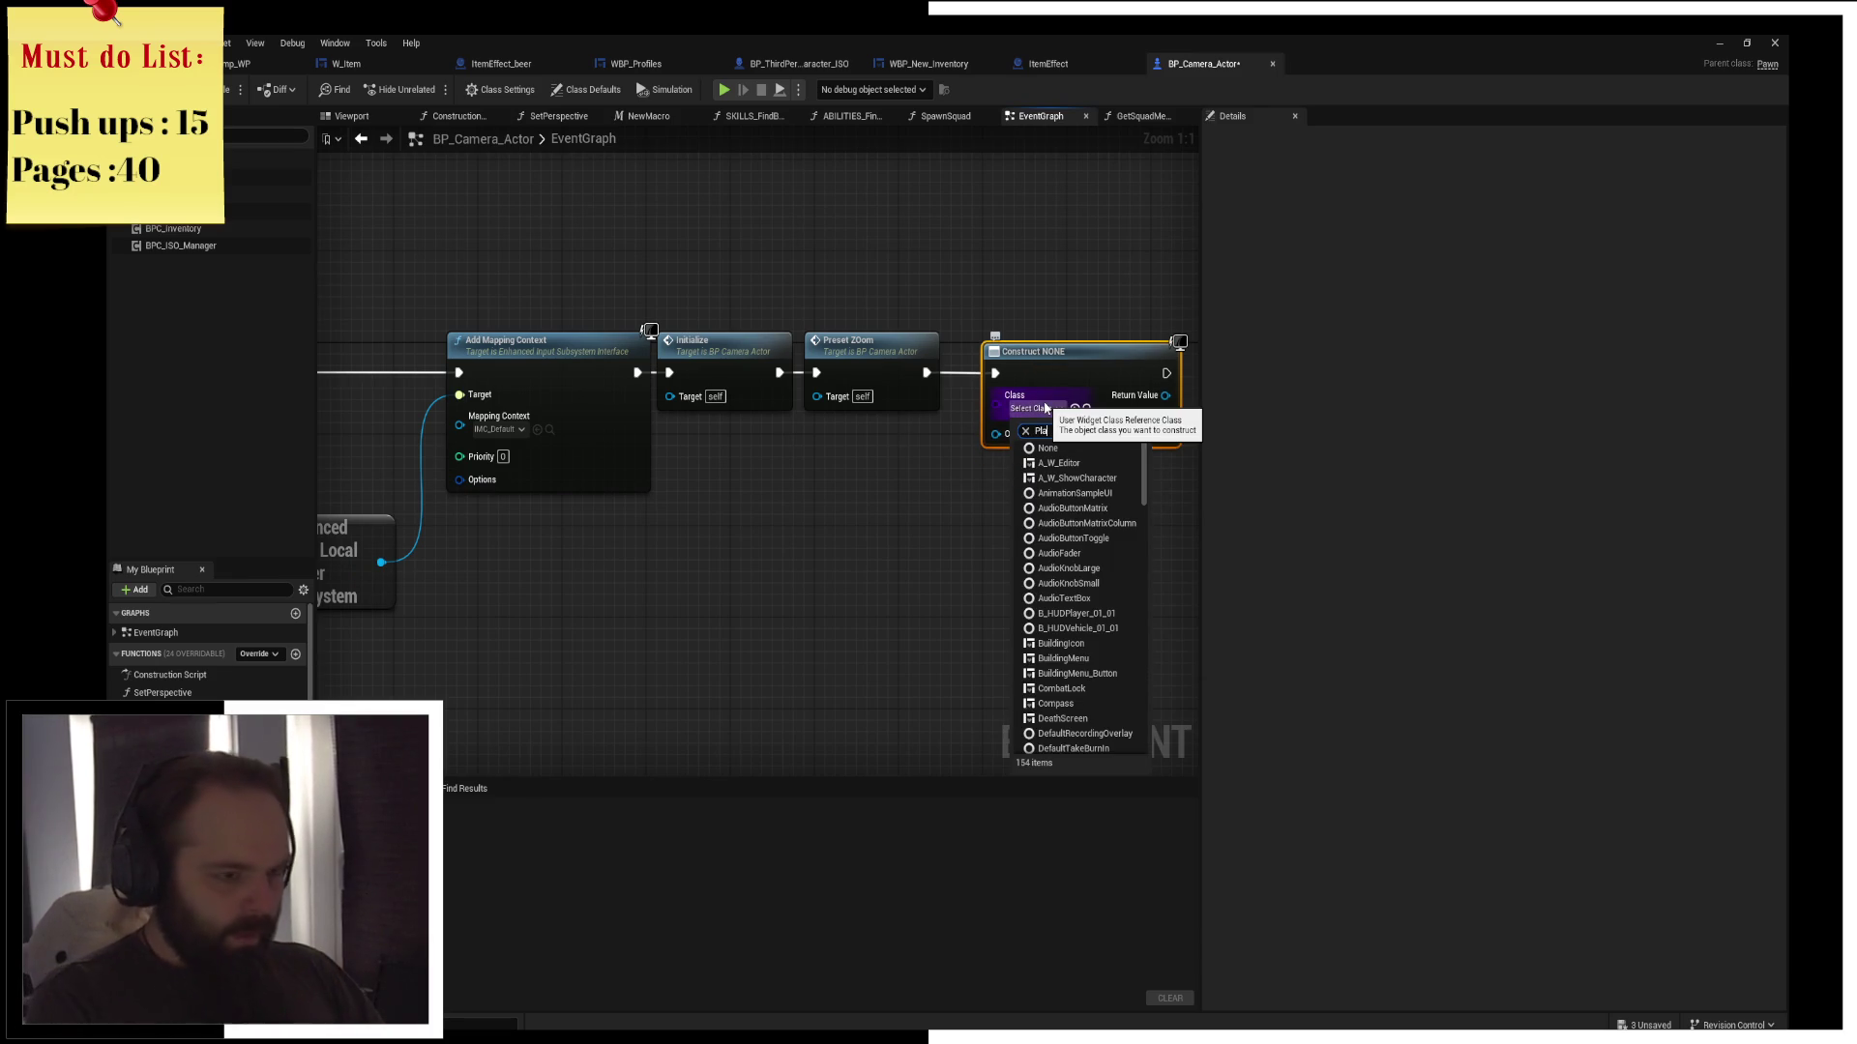
key("Down")
key("Down")
key("Down")
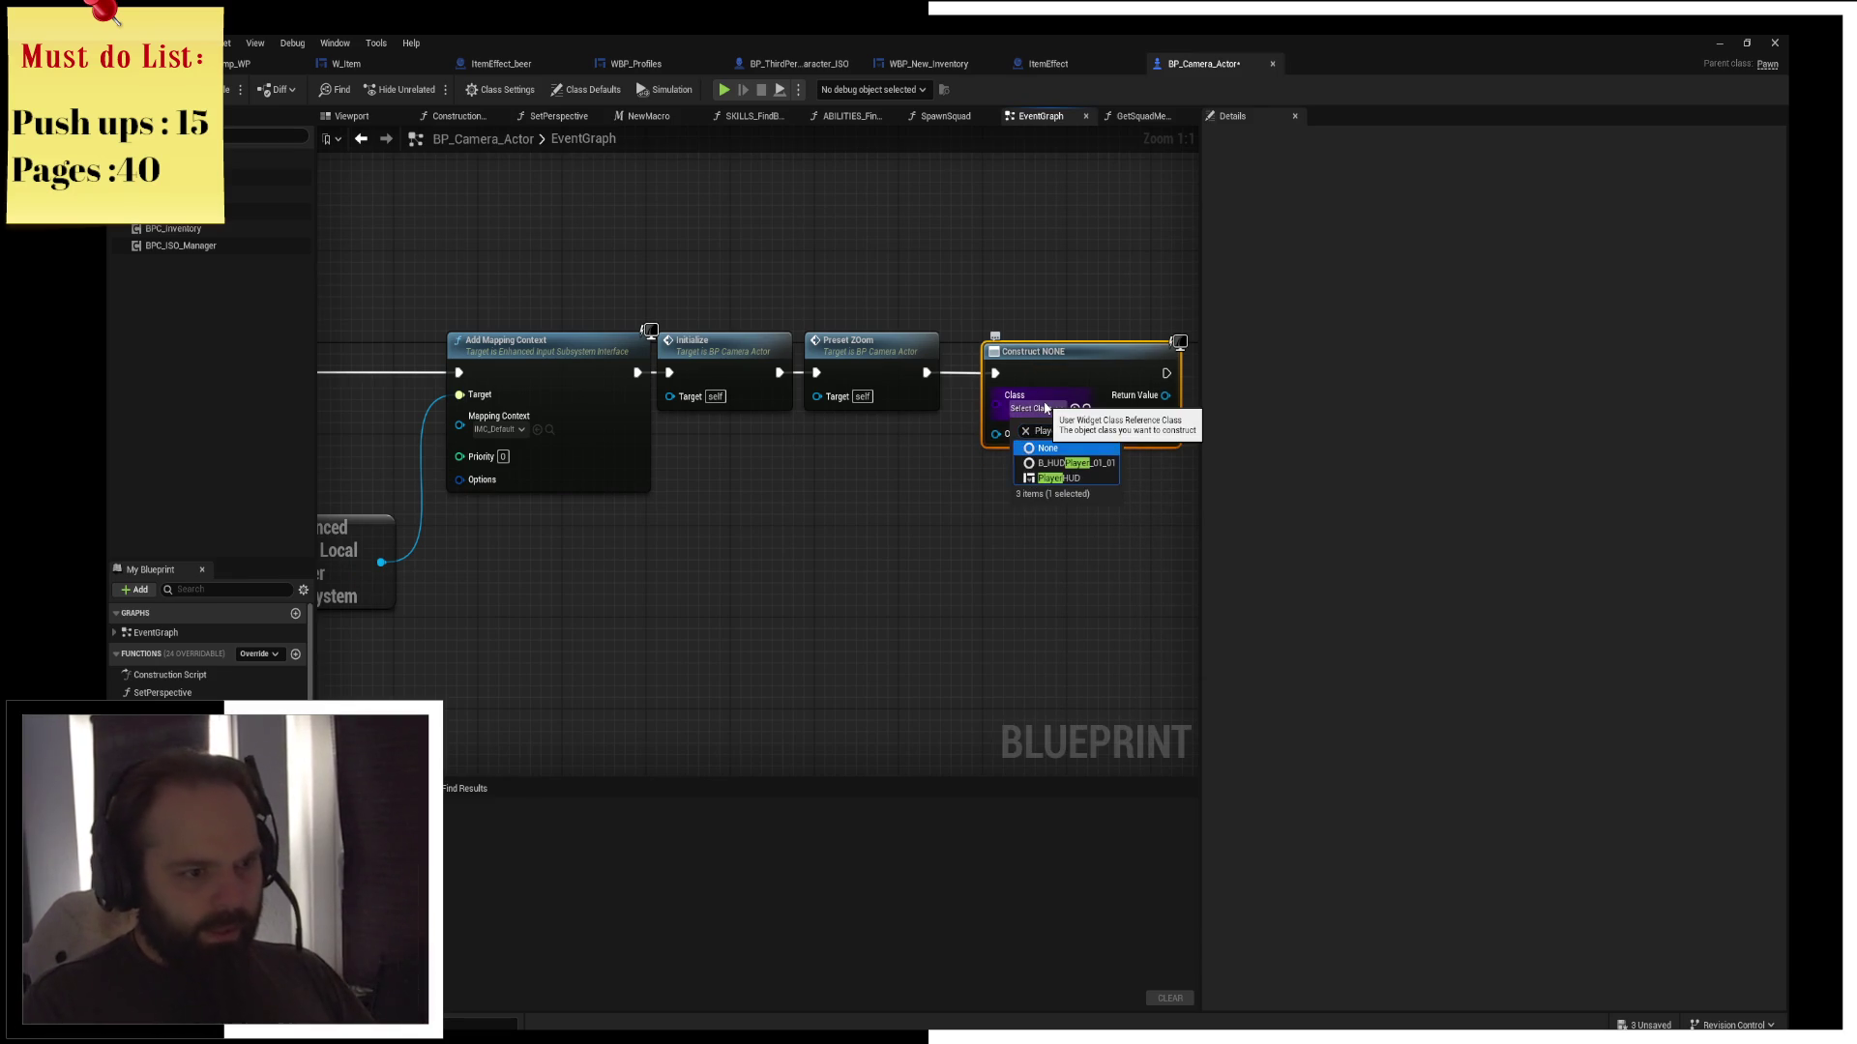
key("Return")
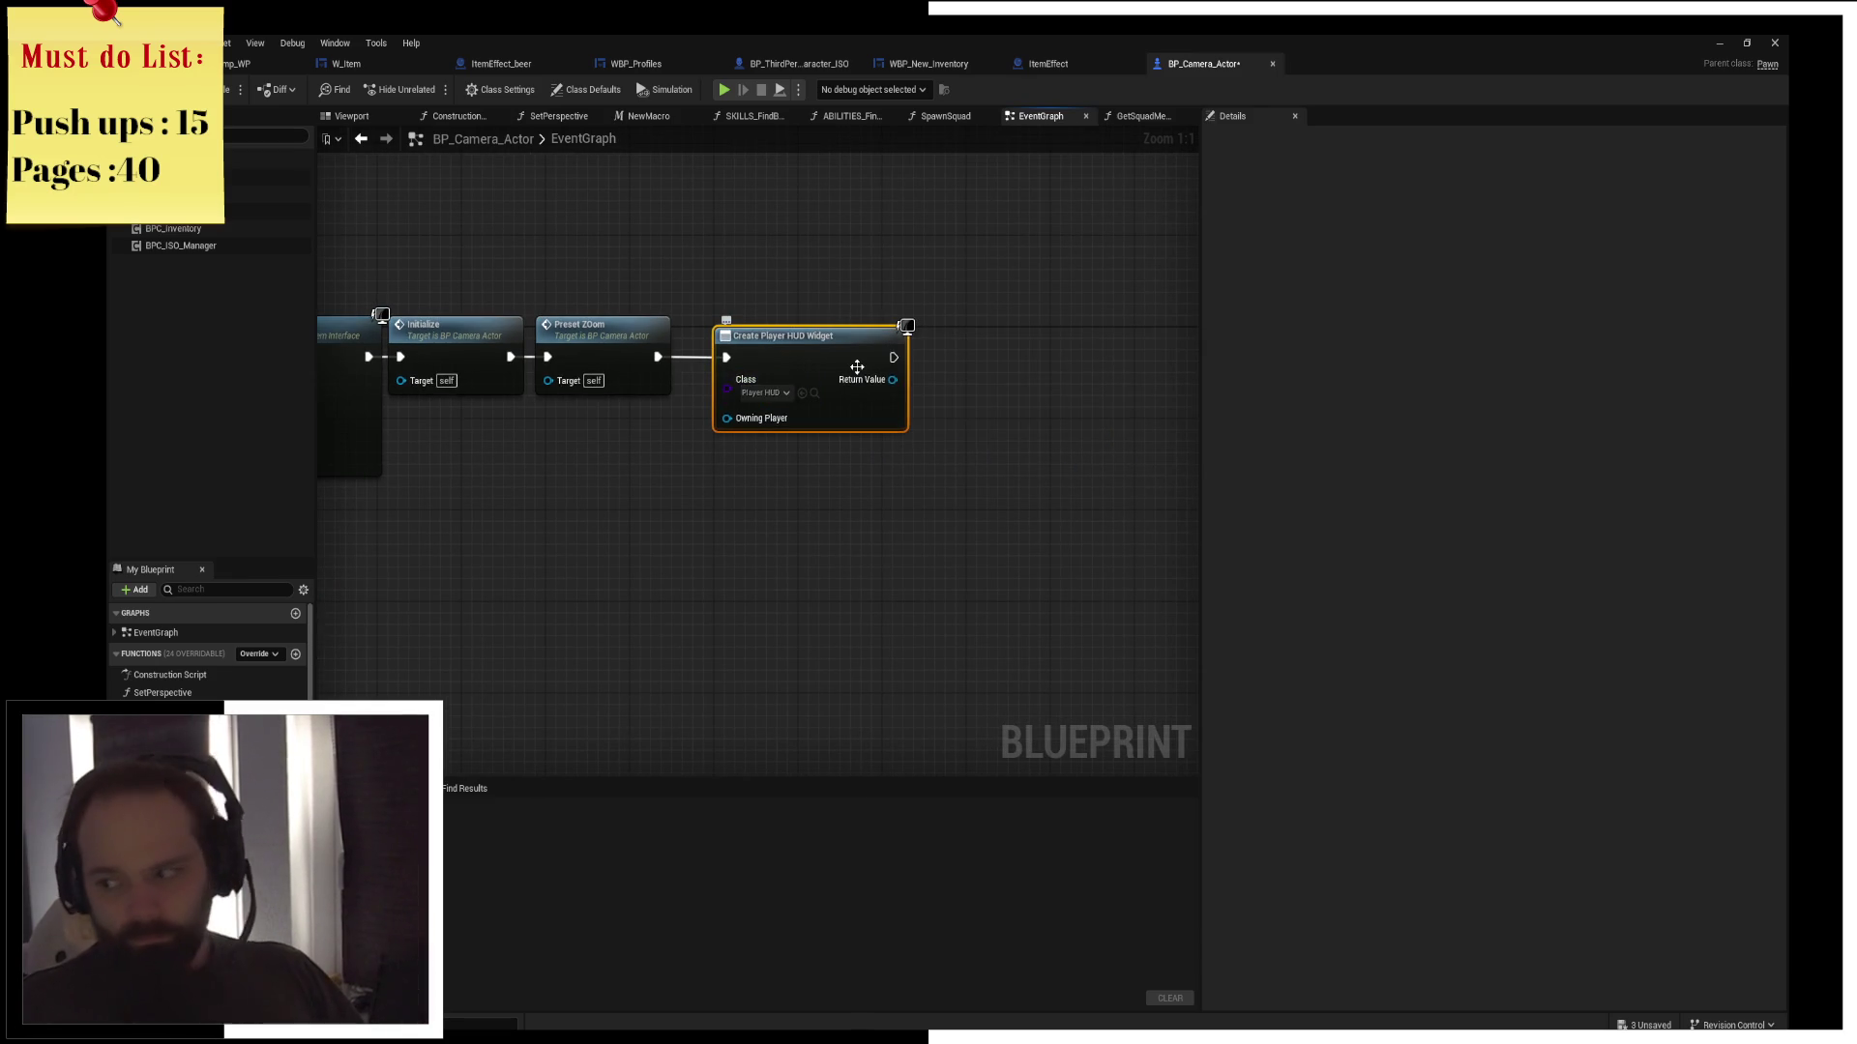
Feed the created widget into an Add to Viewport node and save BP_Camera_Actor
left_click_drag(893, 379, 932, 355)
type("add to viewport")
key("Return")
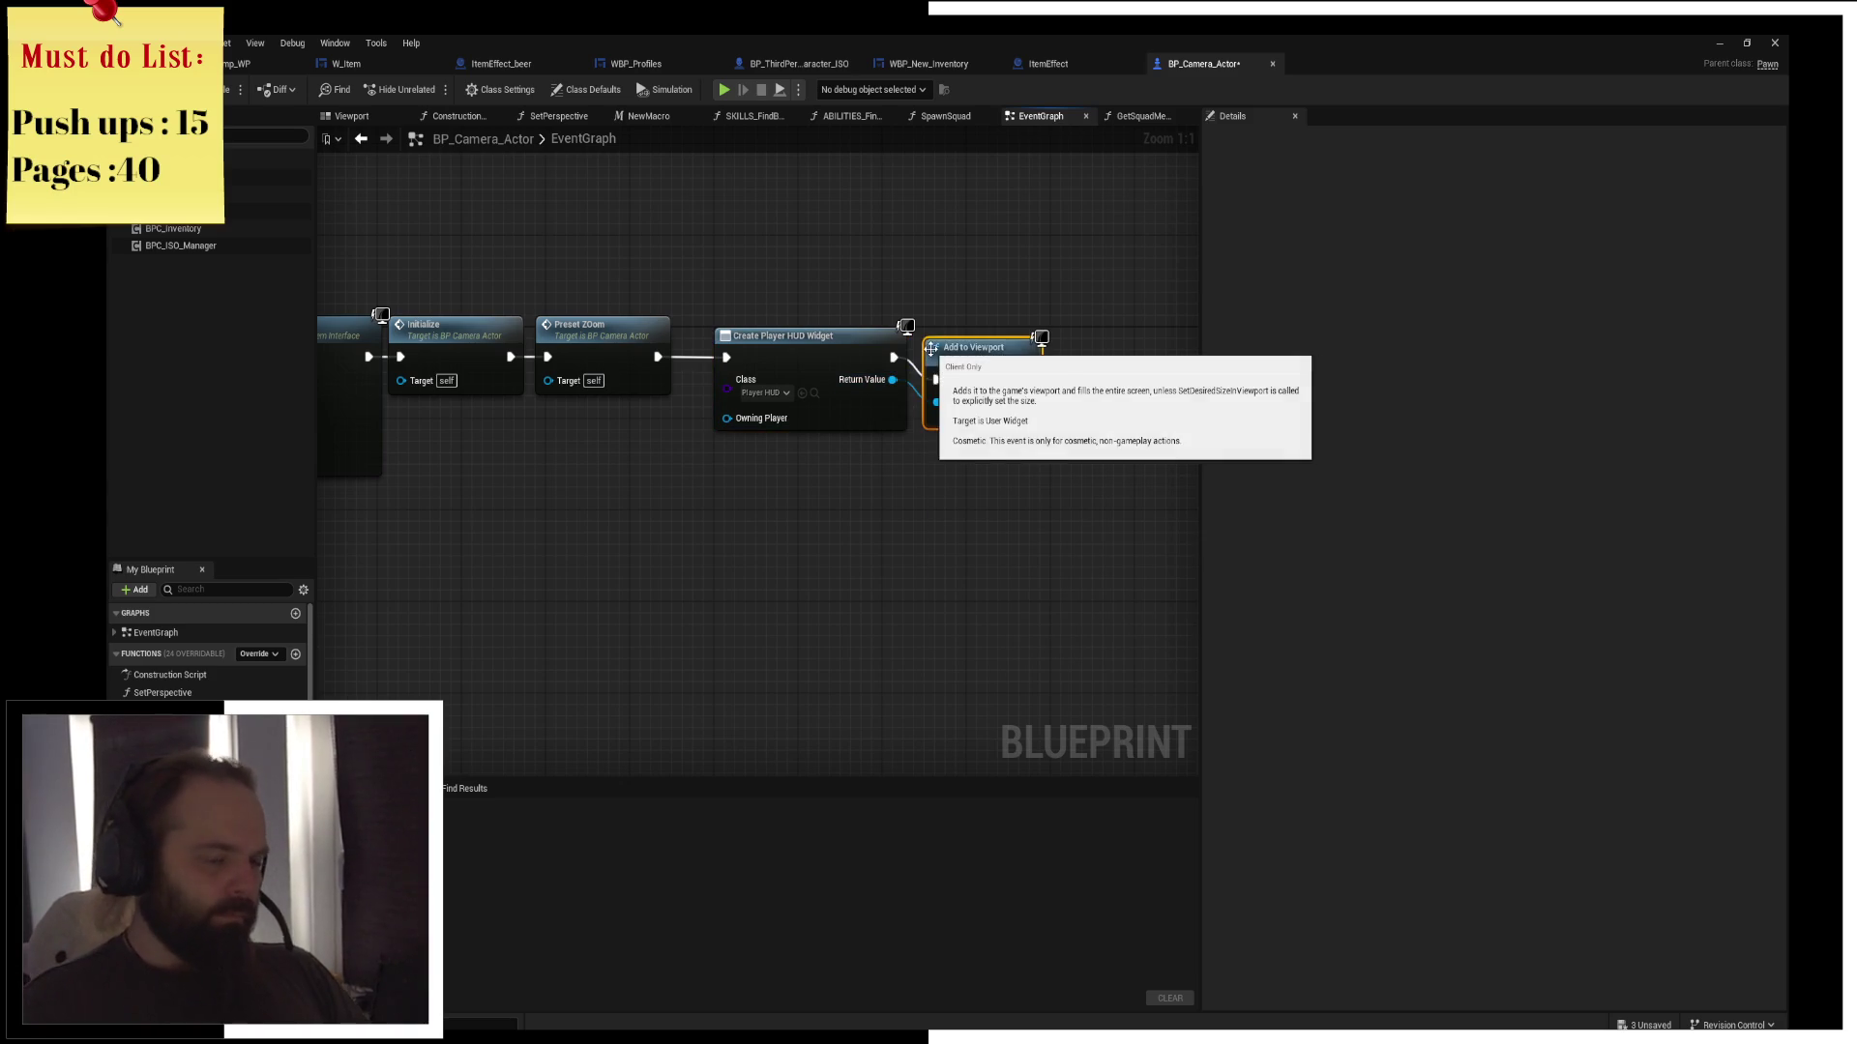
key("ctrl+s")
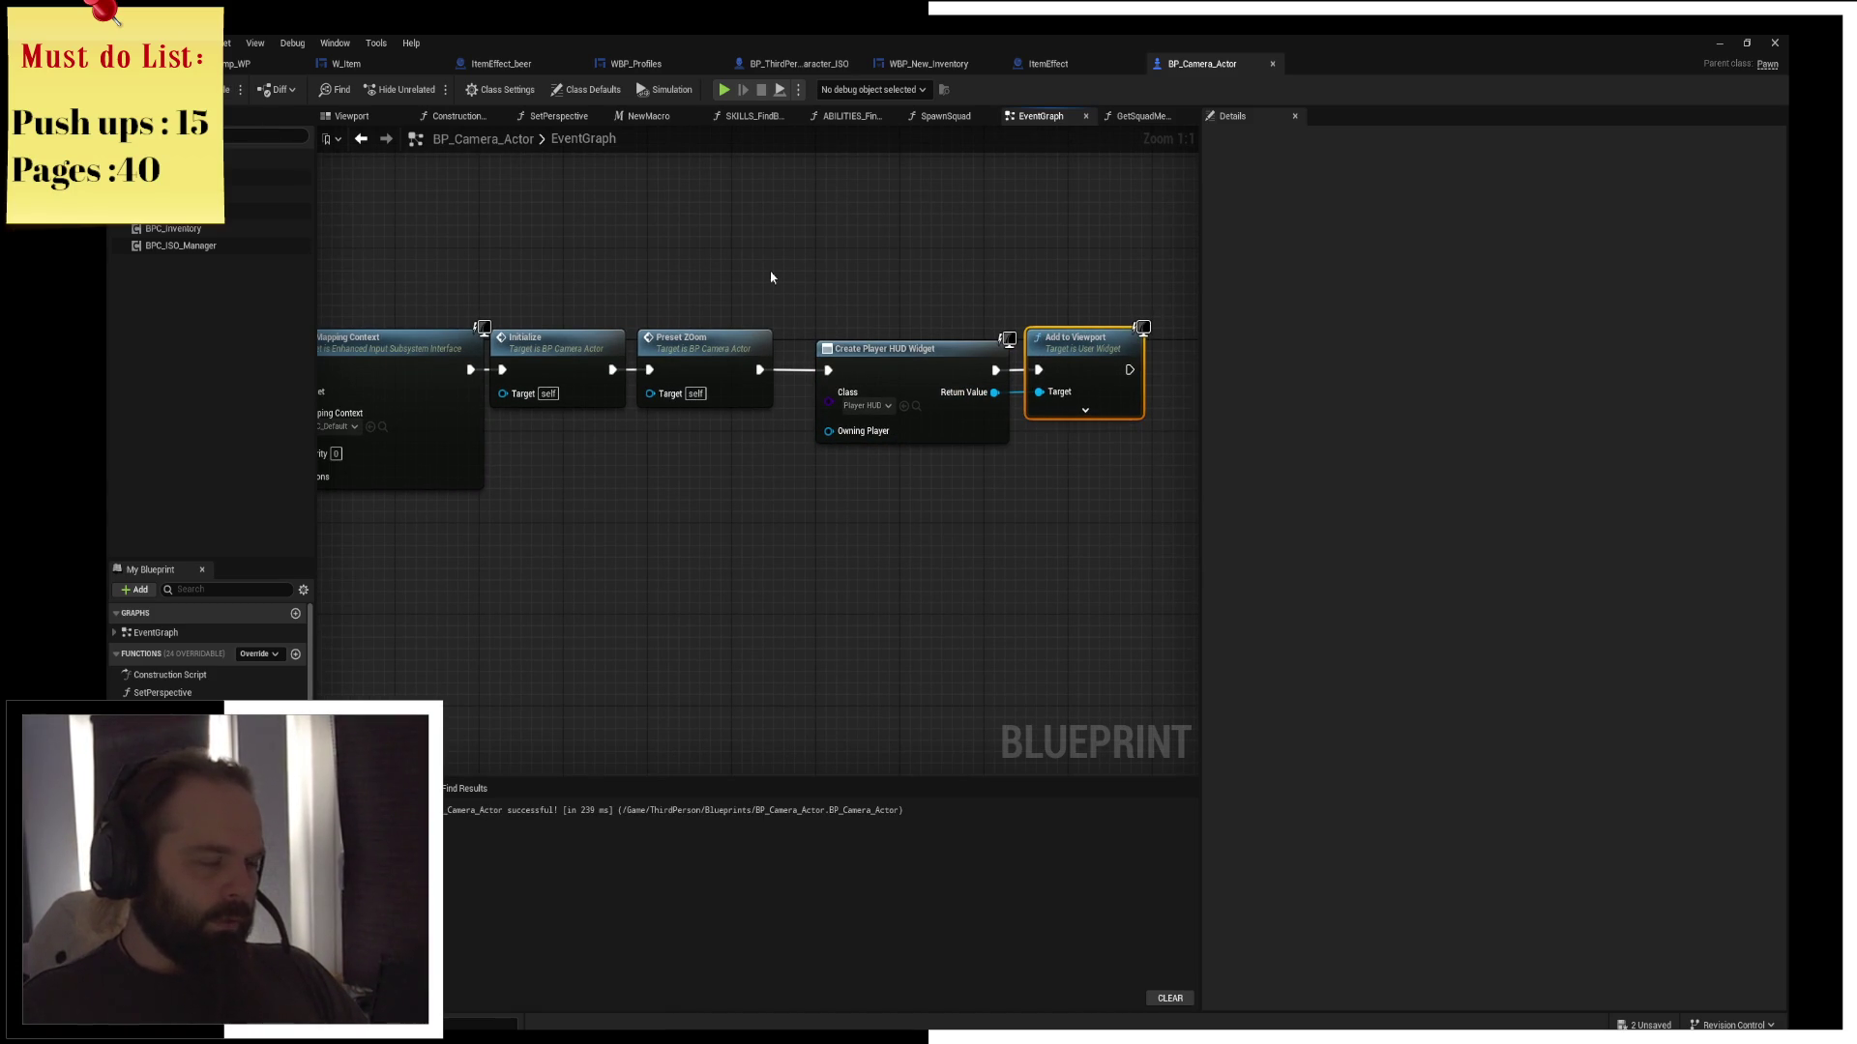
scroll(458, 227, "down", 2)
Pan the zoomed-out BP_Camera_Actor graph past Switch on Int and Set Perspective to the new HUD nodes
mouse_move(522, 303)
left_mouse_down()
mouse_move(900, 383)
mouse_move(873, 383)
left_mouse_up()
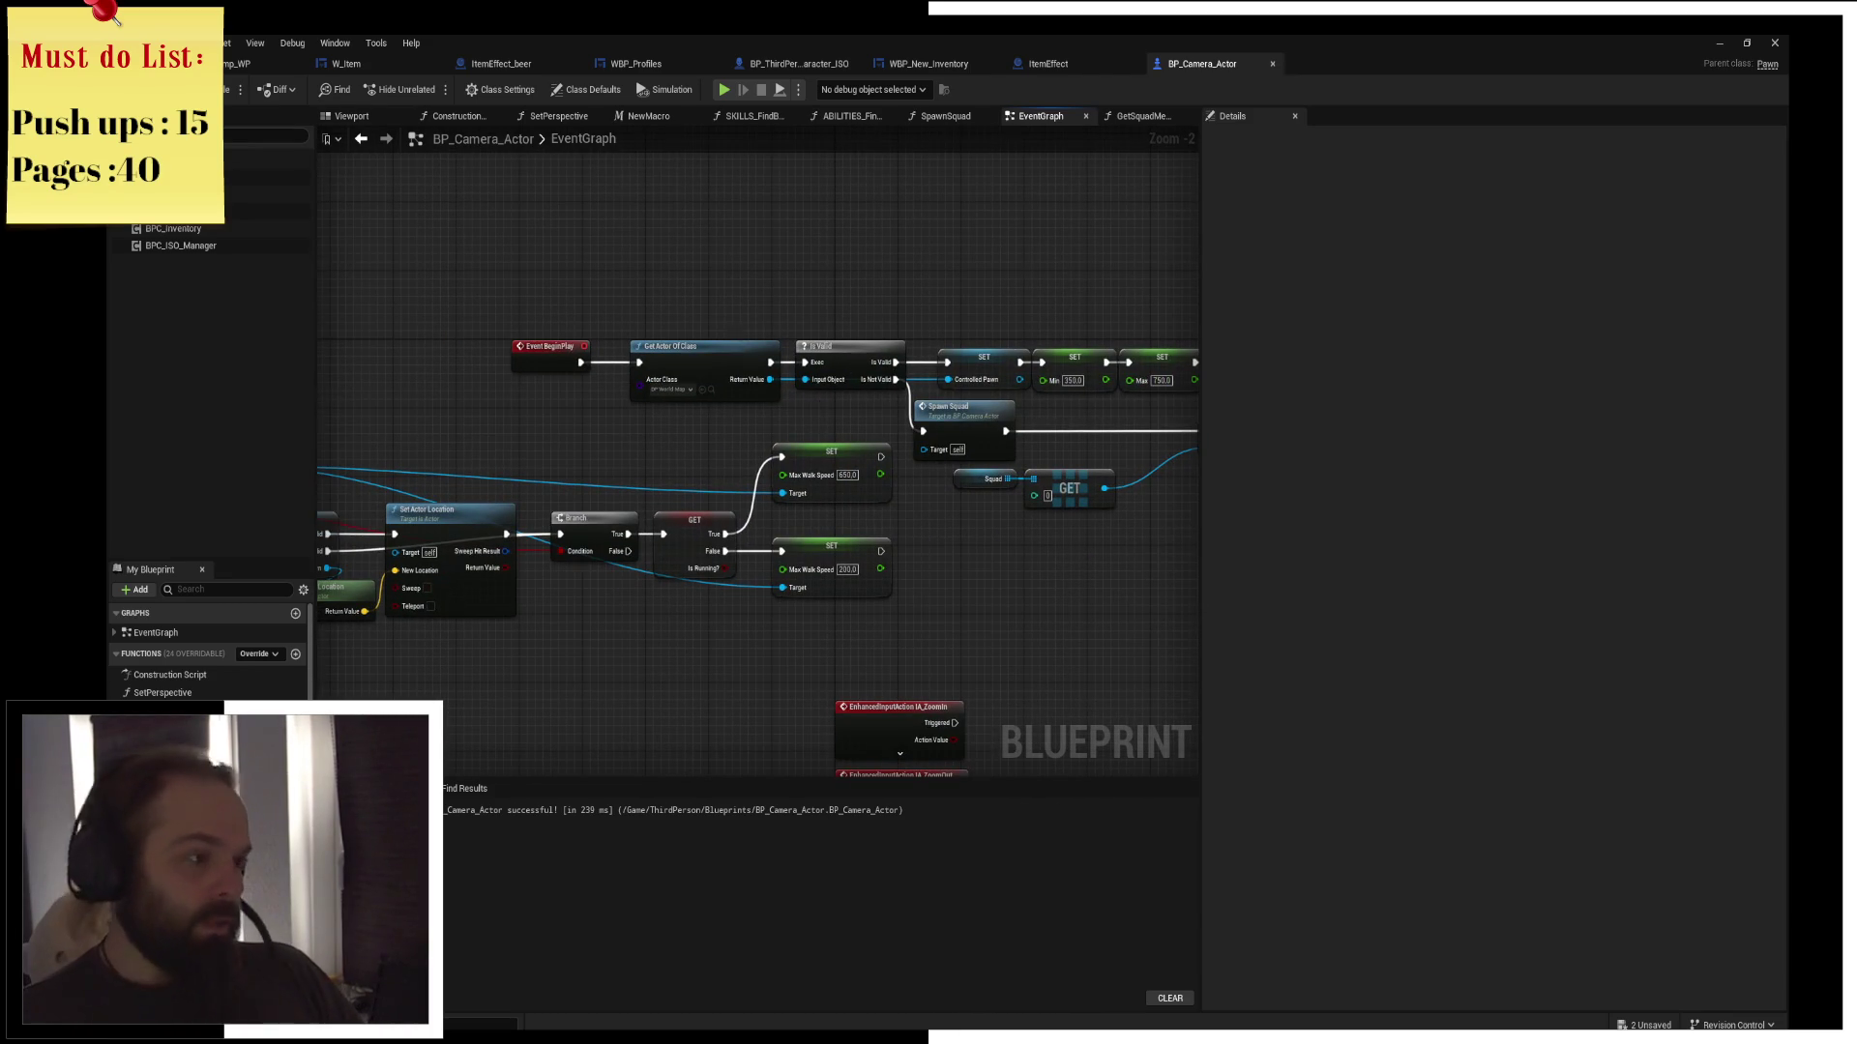
scroll(818, 406, "down", 2)
mouse_move(606, 348)
left_mouse_down()
mouse_move(606, 434)
mouse_move(513, 414)
left_mouse_up()
left_click_drag(967, 677, 880, 392)
left_click_drag(1187, 493, 908, 444)
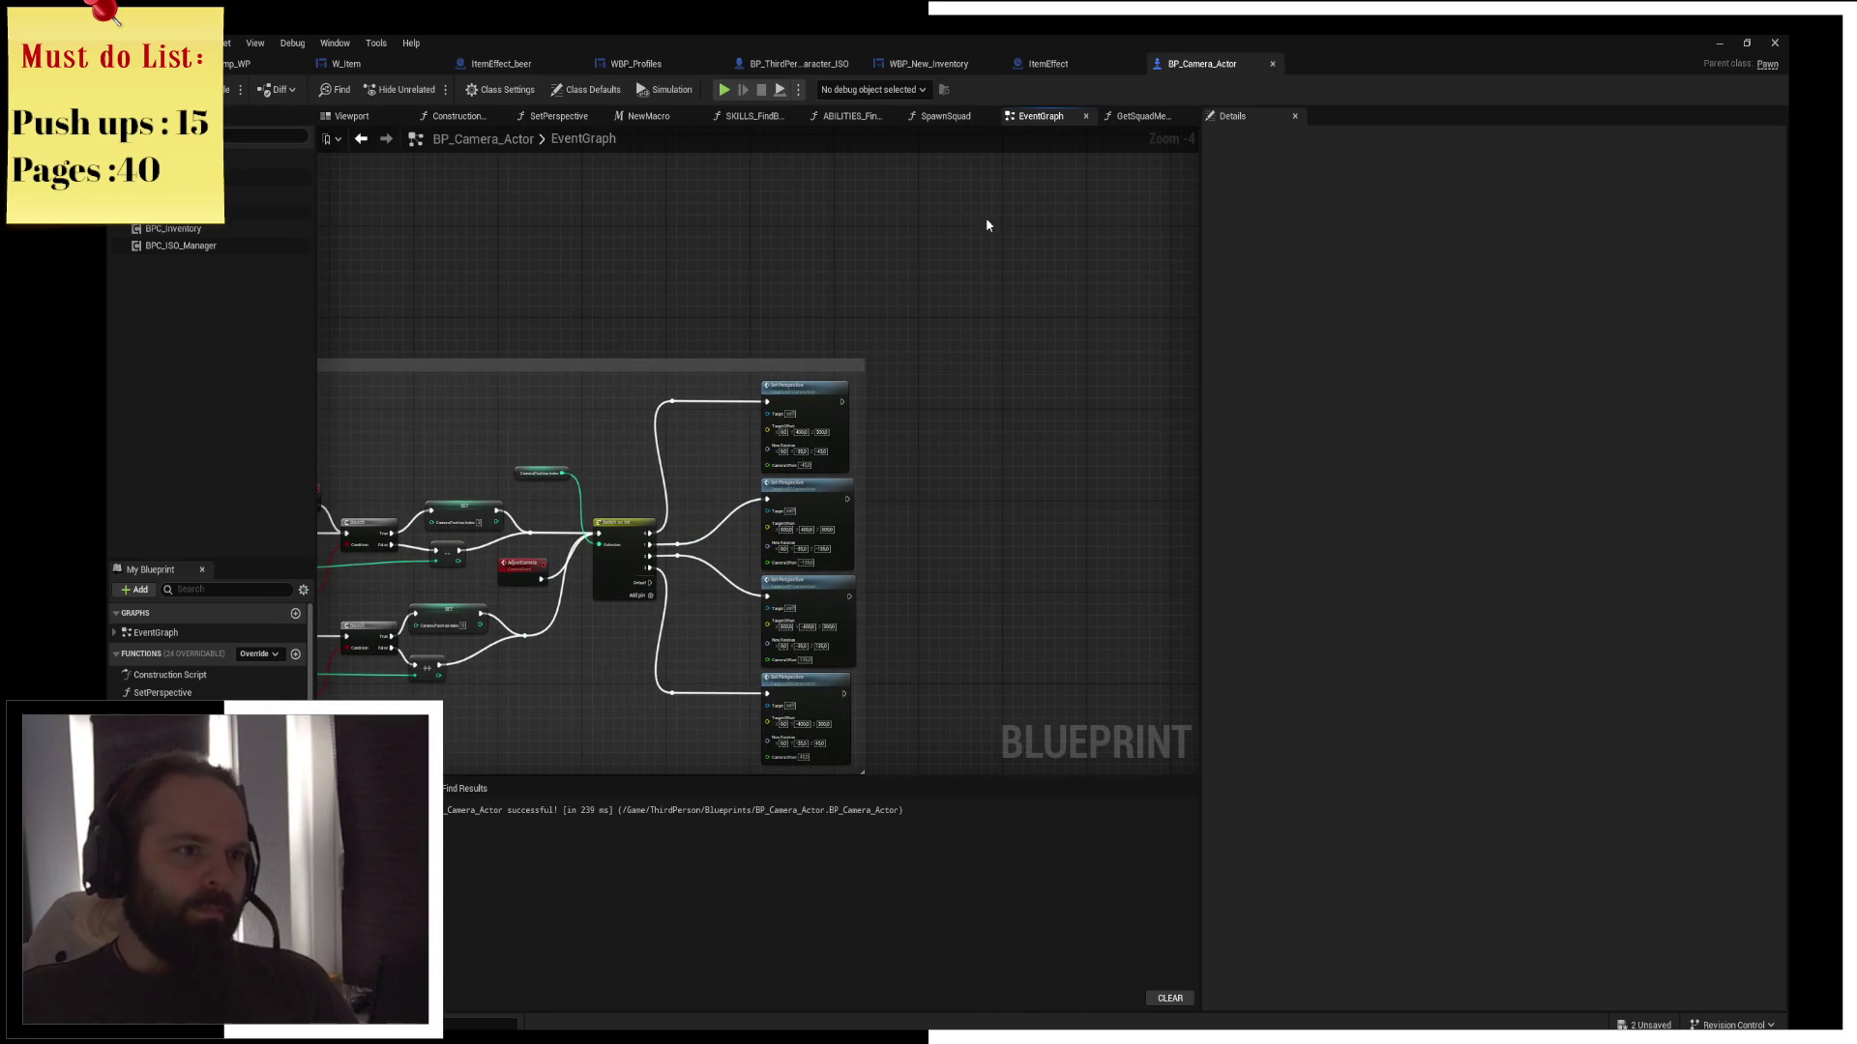
mouse_move(858, 332)
left_mouse_down()
mouse_move(883, 326)
mouse_move(814, 477)
left_mouse_up()
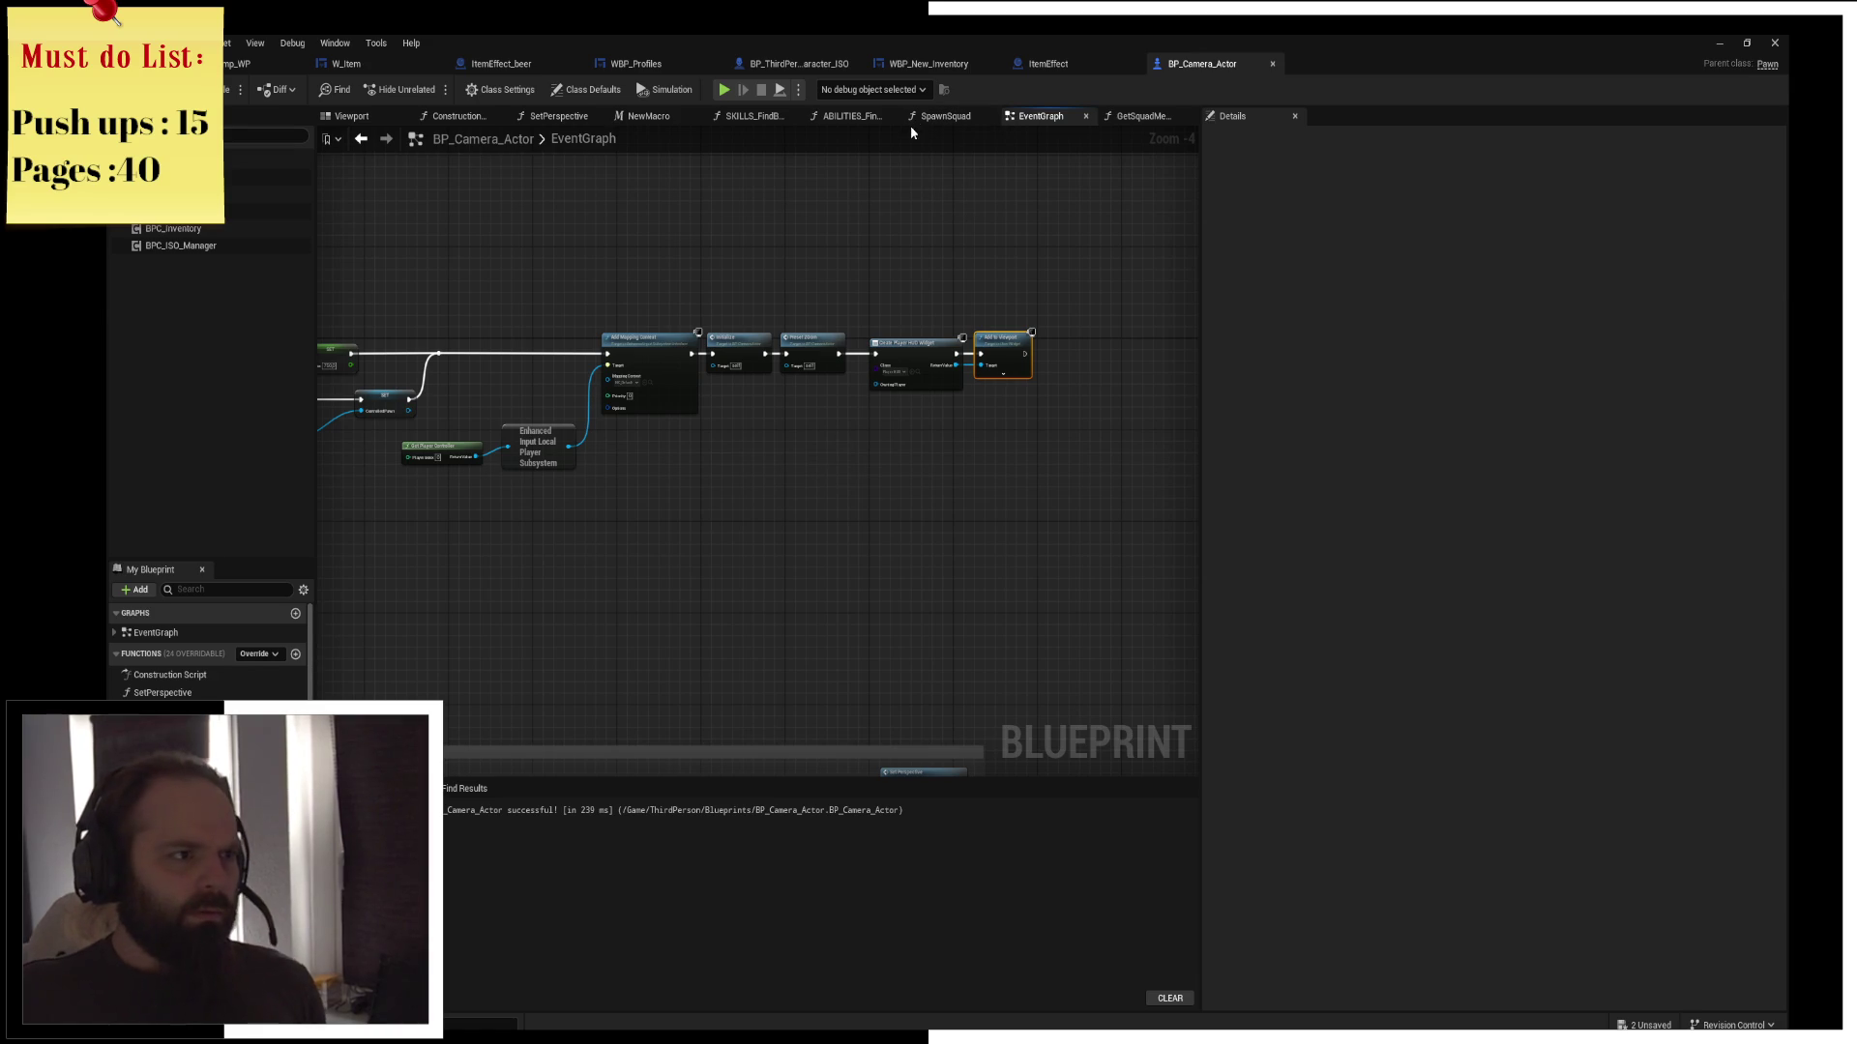
Switch to the BP_ThirdPerson_Character_ISO blueprint, then on to the WBP_New_Inventory widget
left_click(805, 66)
scroll(770, 516, "up", 3)
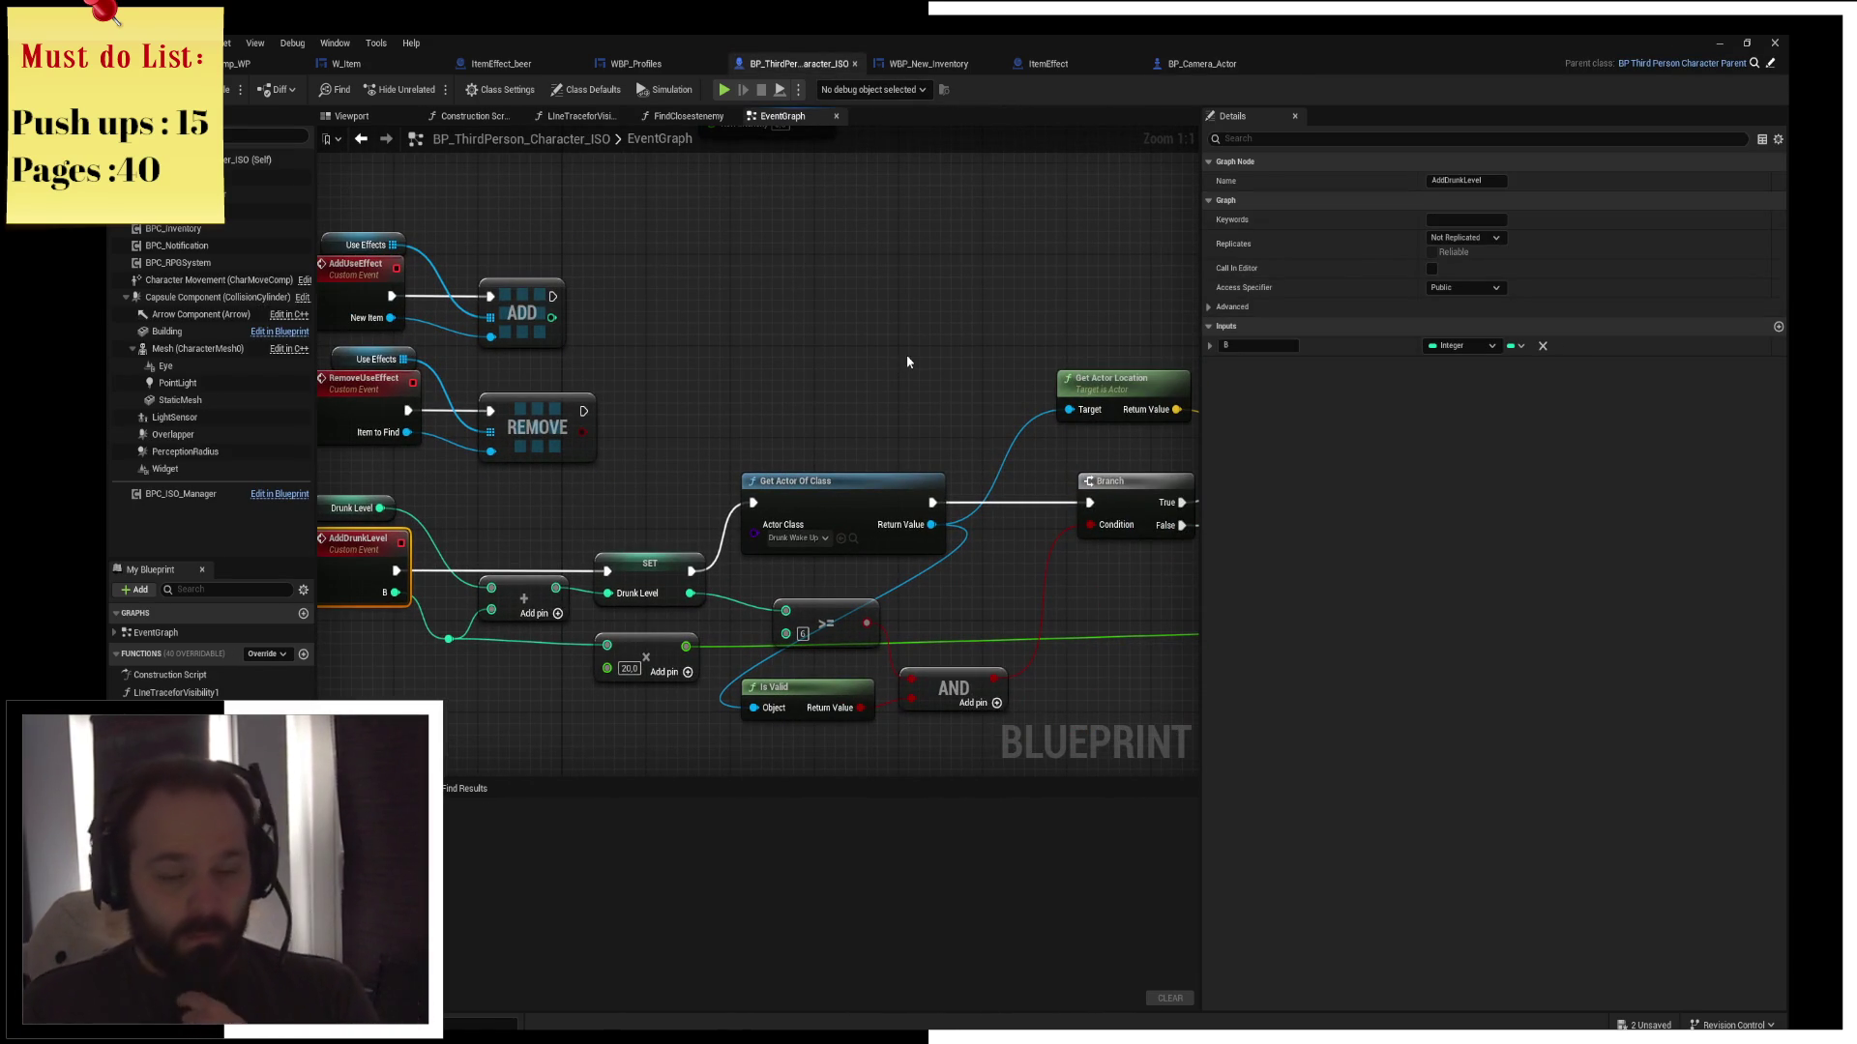
left_click(927, 64)
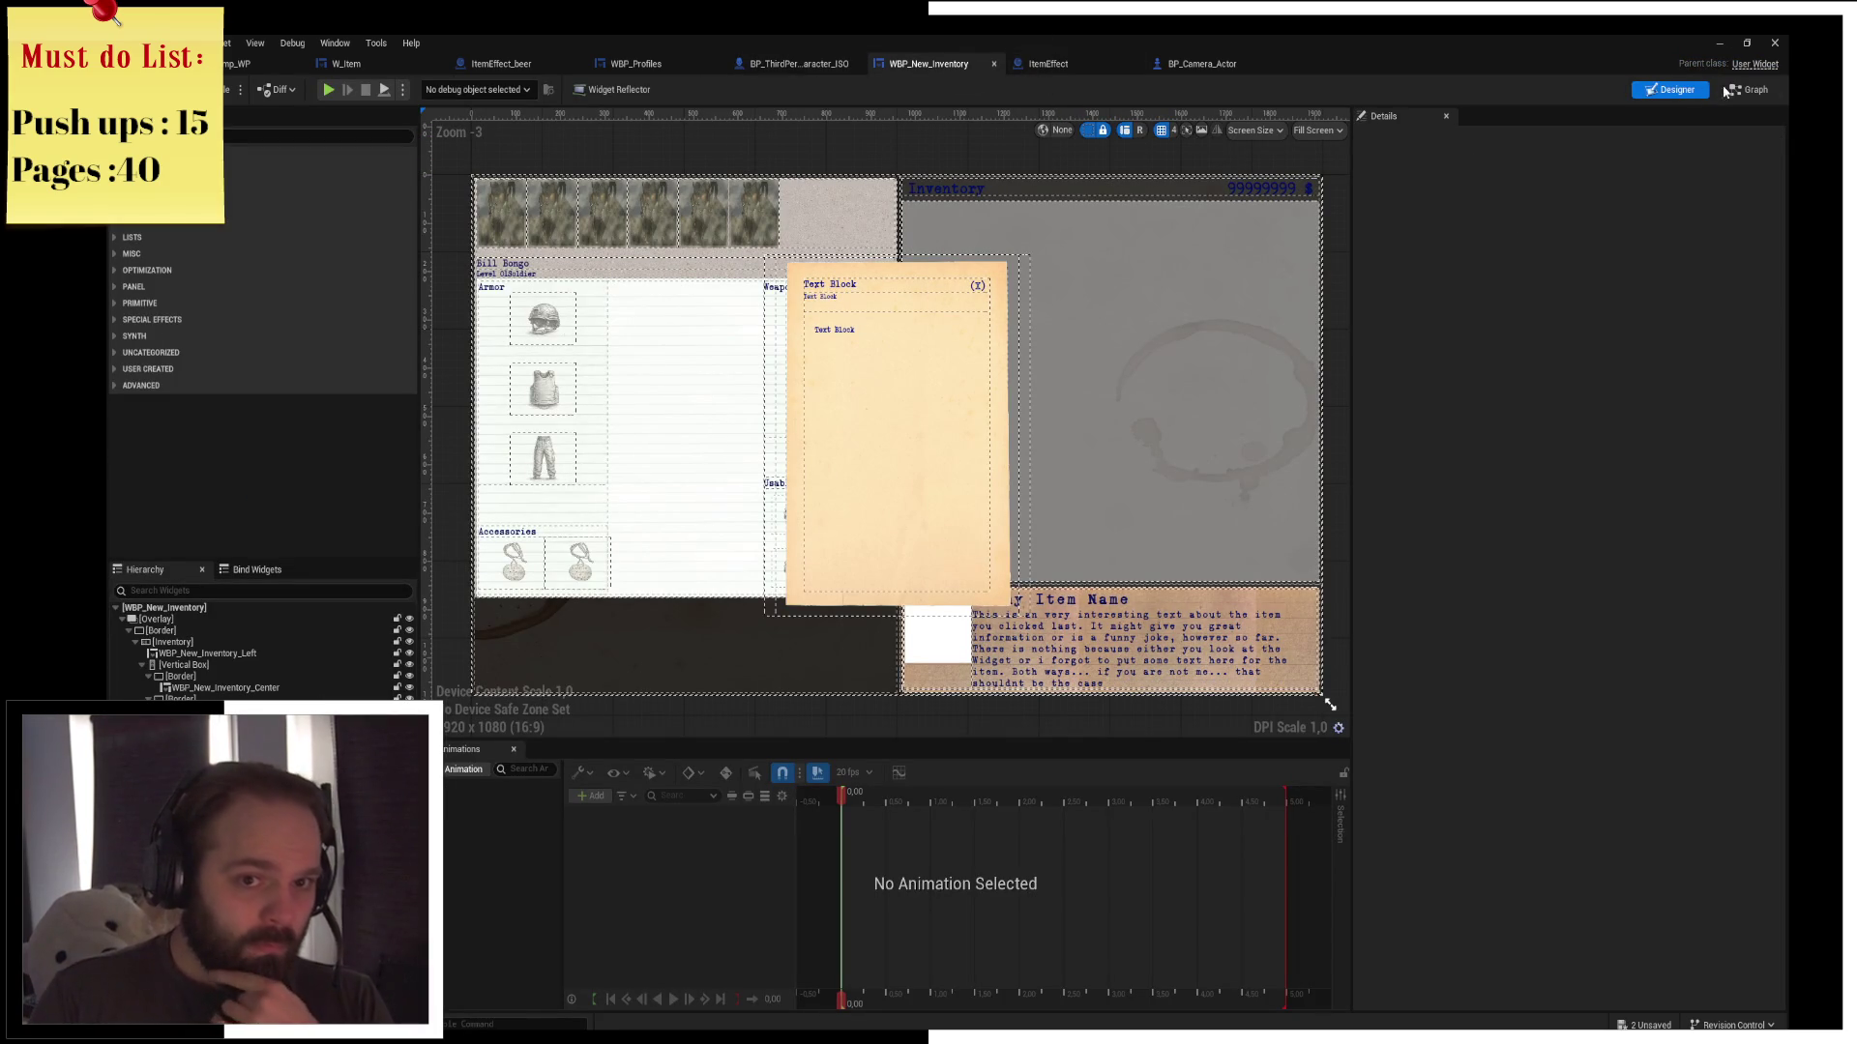
In WBP_New_Inventory's graph, raise Cast To BP_Camera_Actor and Get Squad Member so they line up
left_click(1749, 89)
left_click_drag(498, 247, 968, 376)
left_click(689, 289)
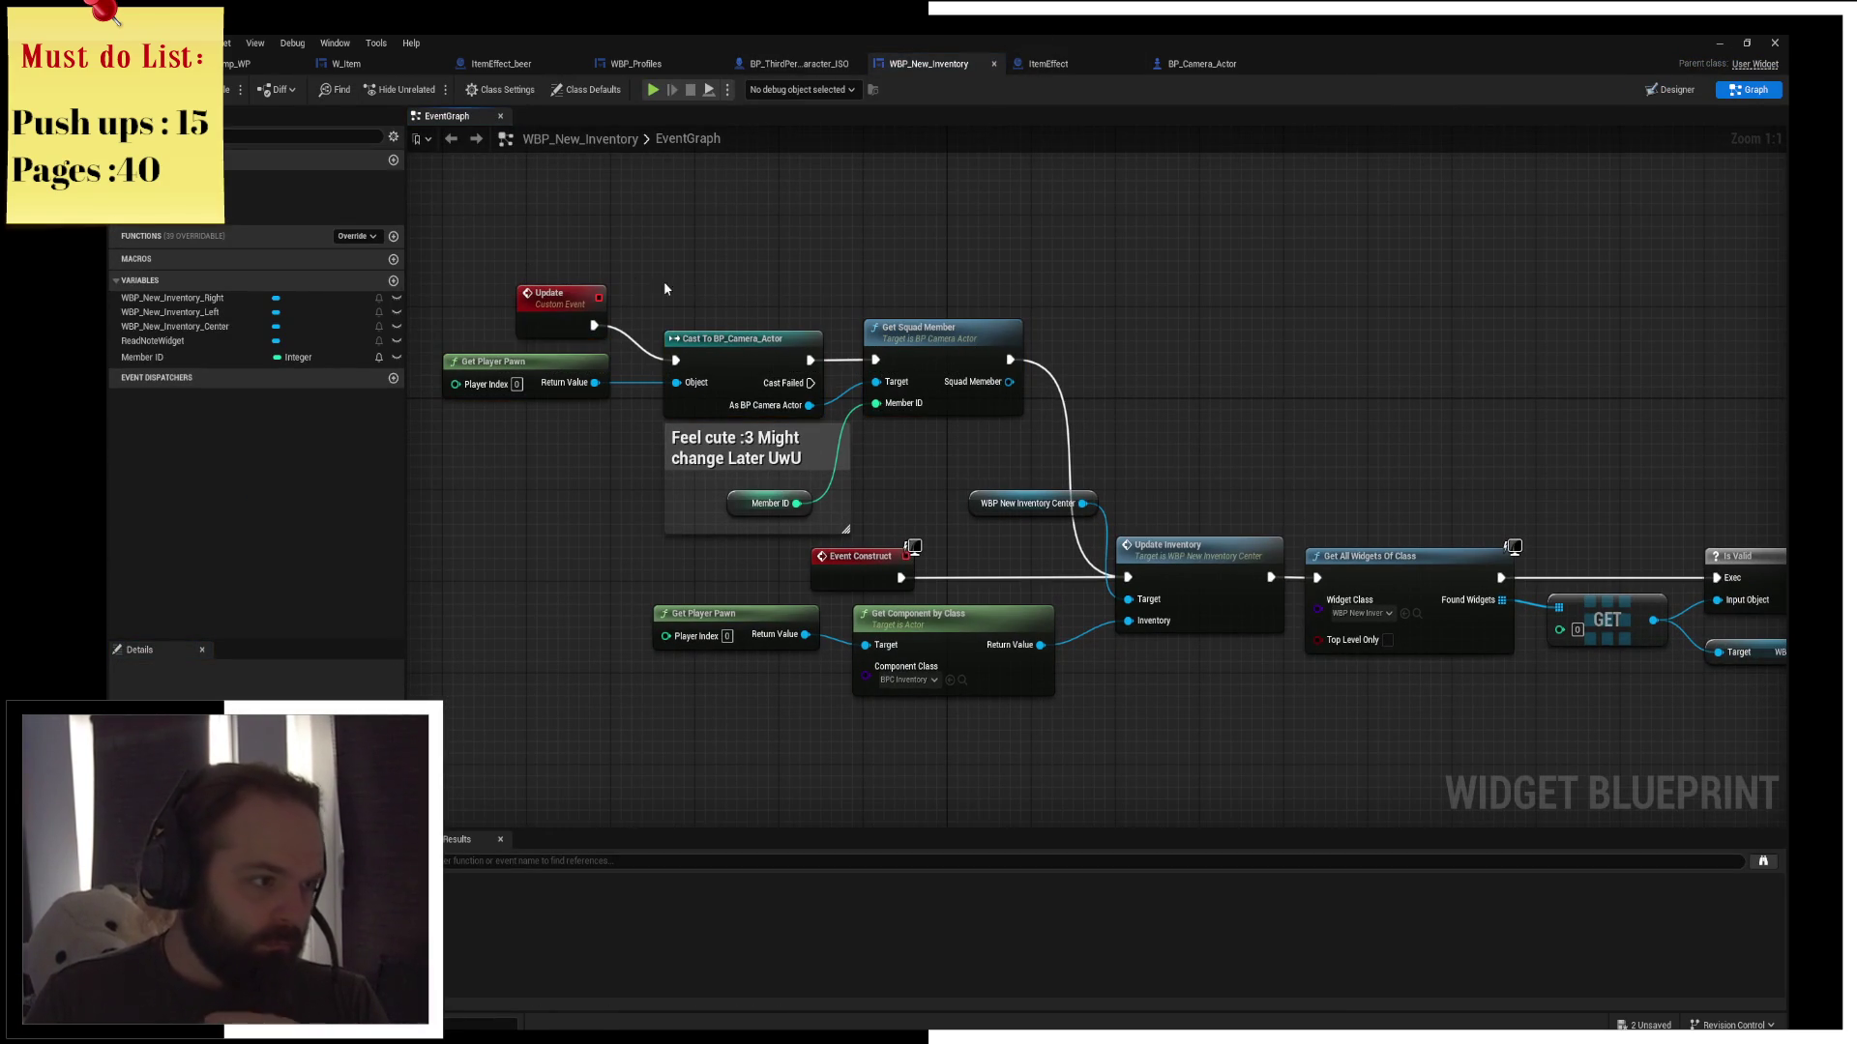
left_click_drag(733, 346, 732, 313)
left_click_drag(960, 345, 961, 310)
left_click(1052, 245)
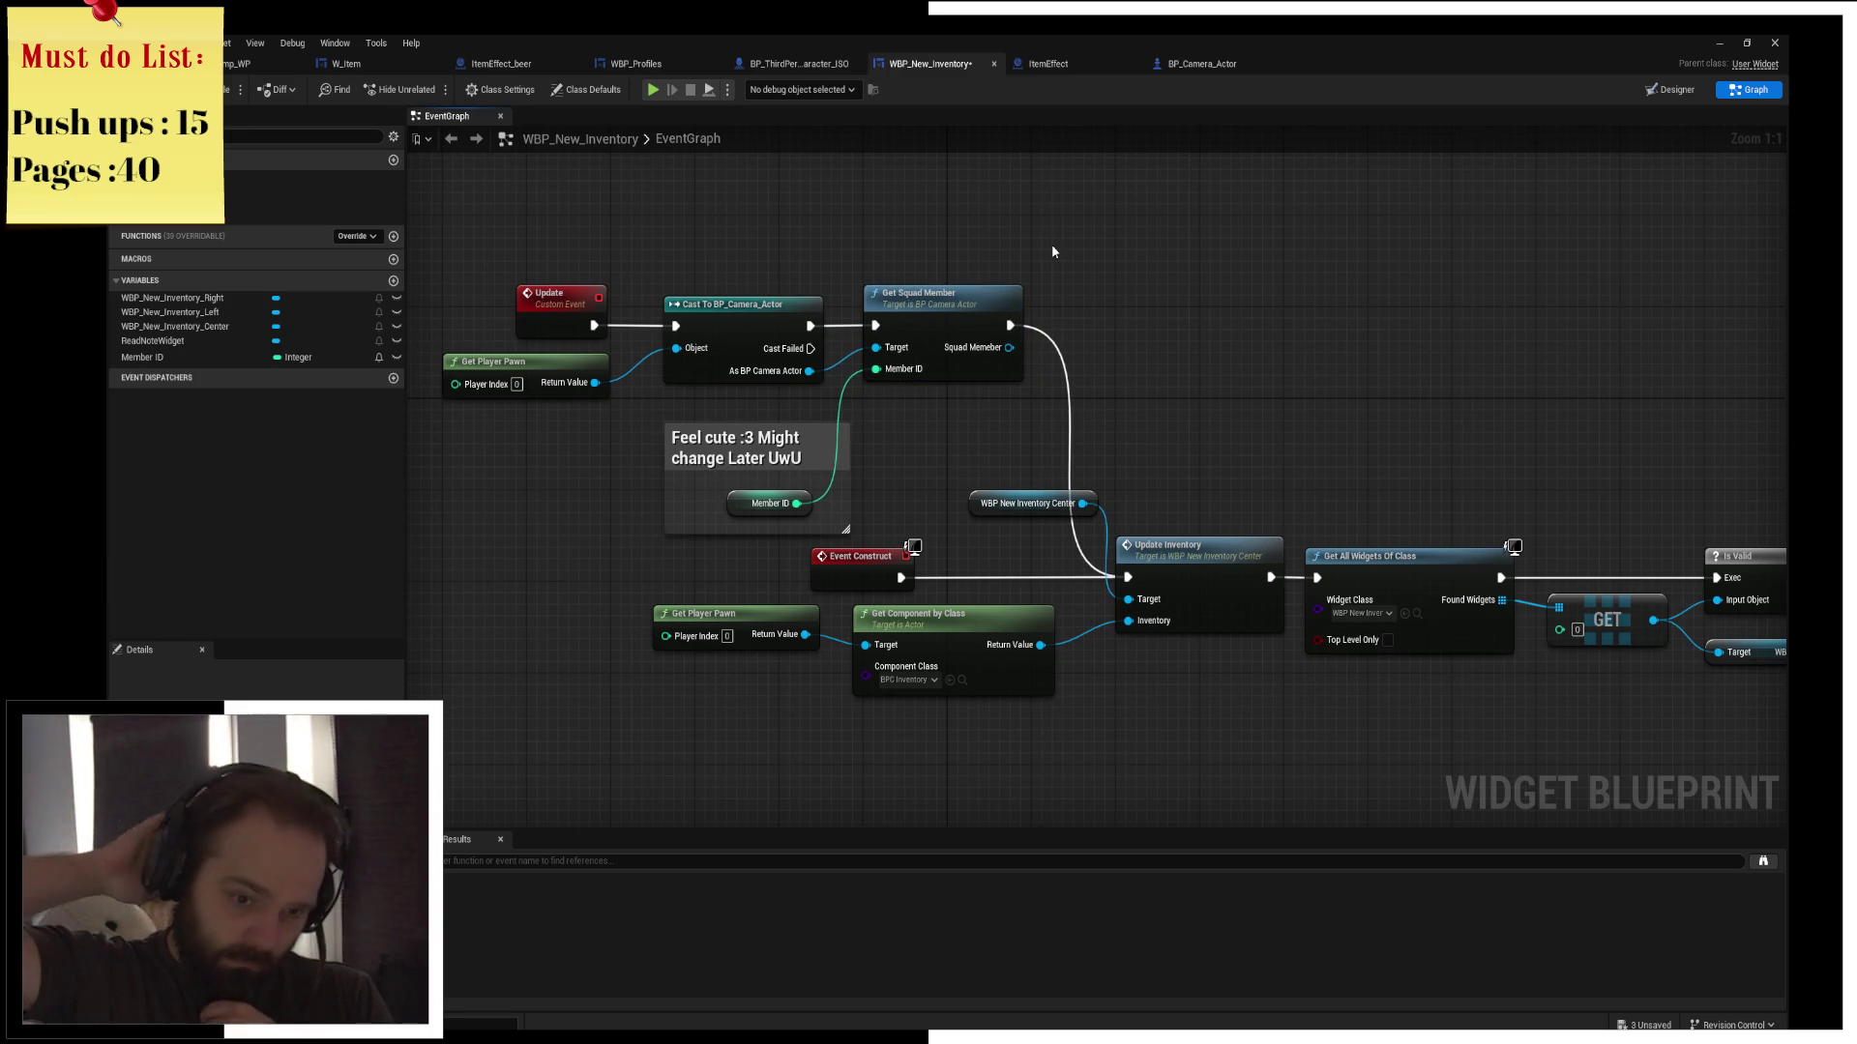
Shift Get Player Pawn and Get Component by Class, and place WBP New Inventory Center by Update Inventory
mouse_move(687, 654)
left_mouse_down()
mouse_move(914, 624)
mouse_move(959, 647)
left_mouse_up()
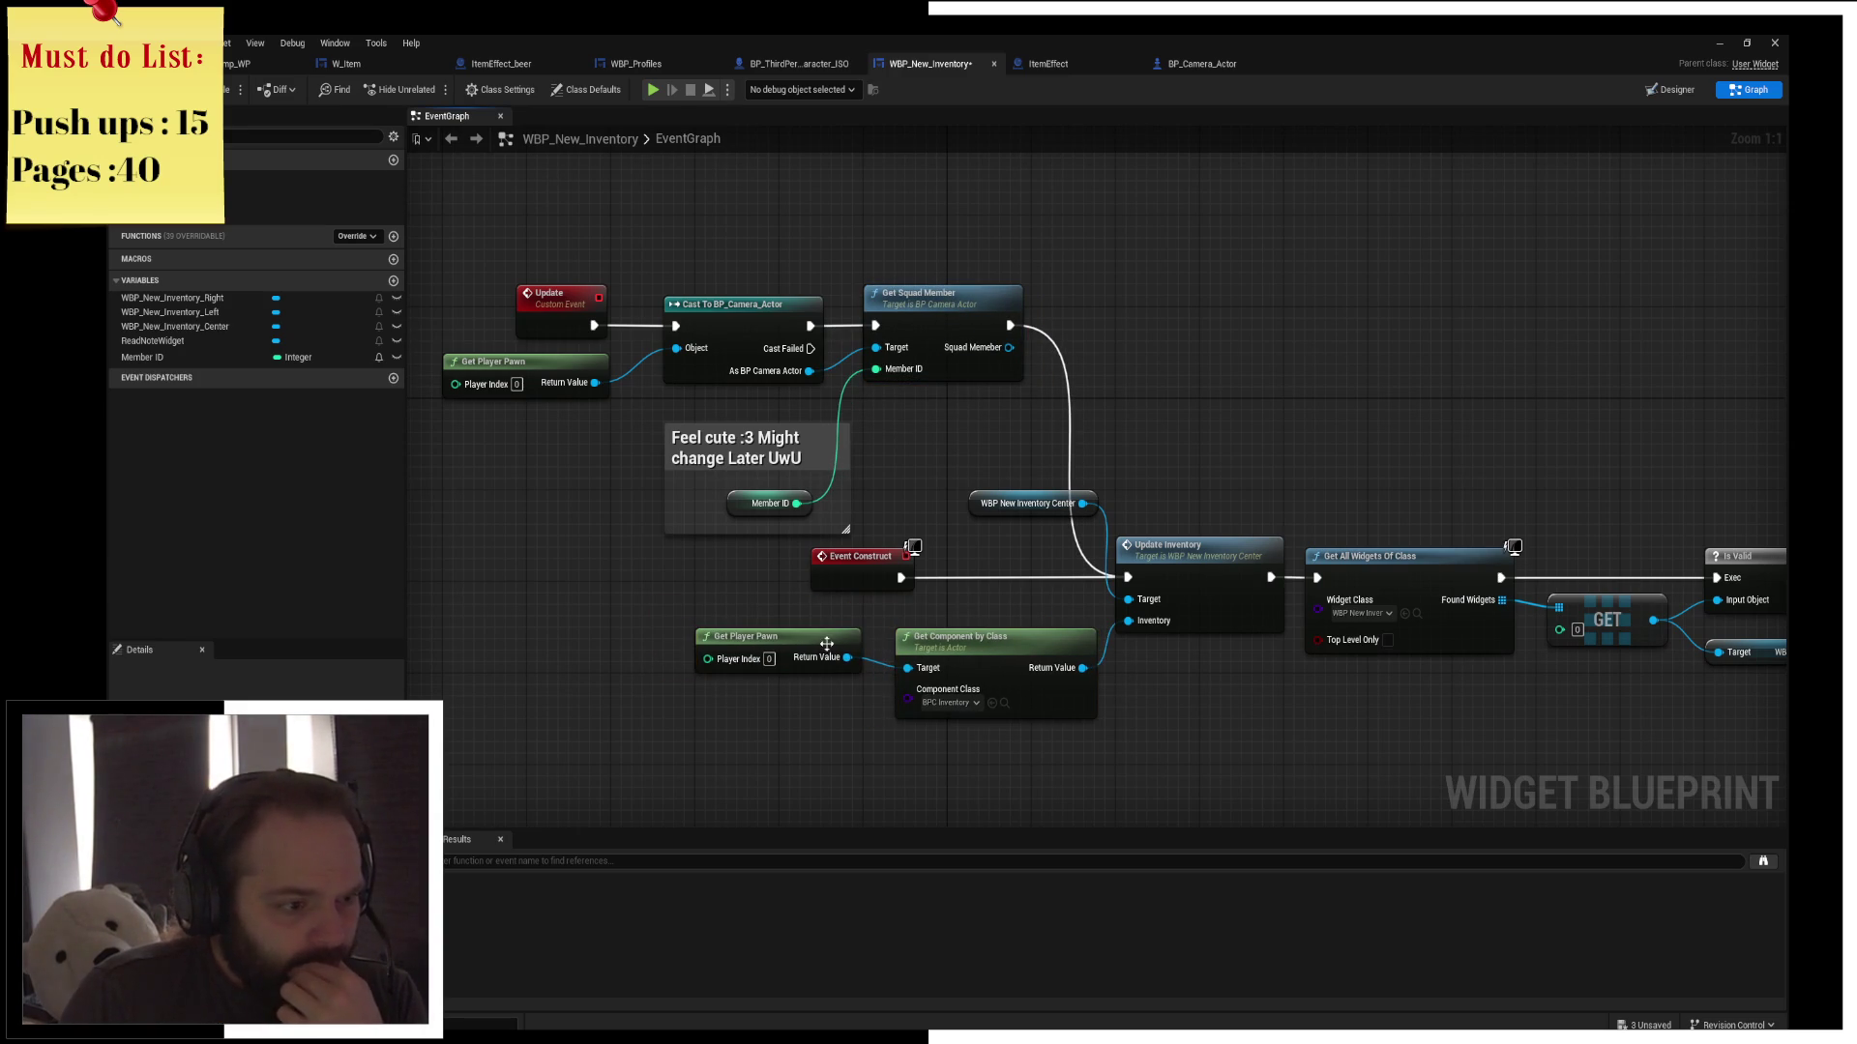
left_click_drag(830, 650, 838, 661)
left_click(1048, 609)
left_click_drag(1106, 546, 791, 410)
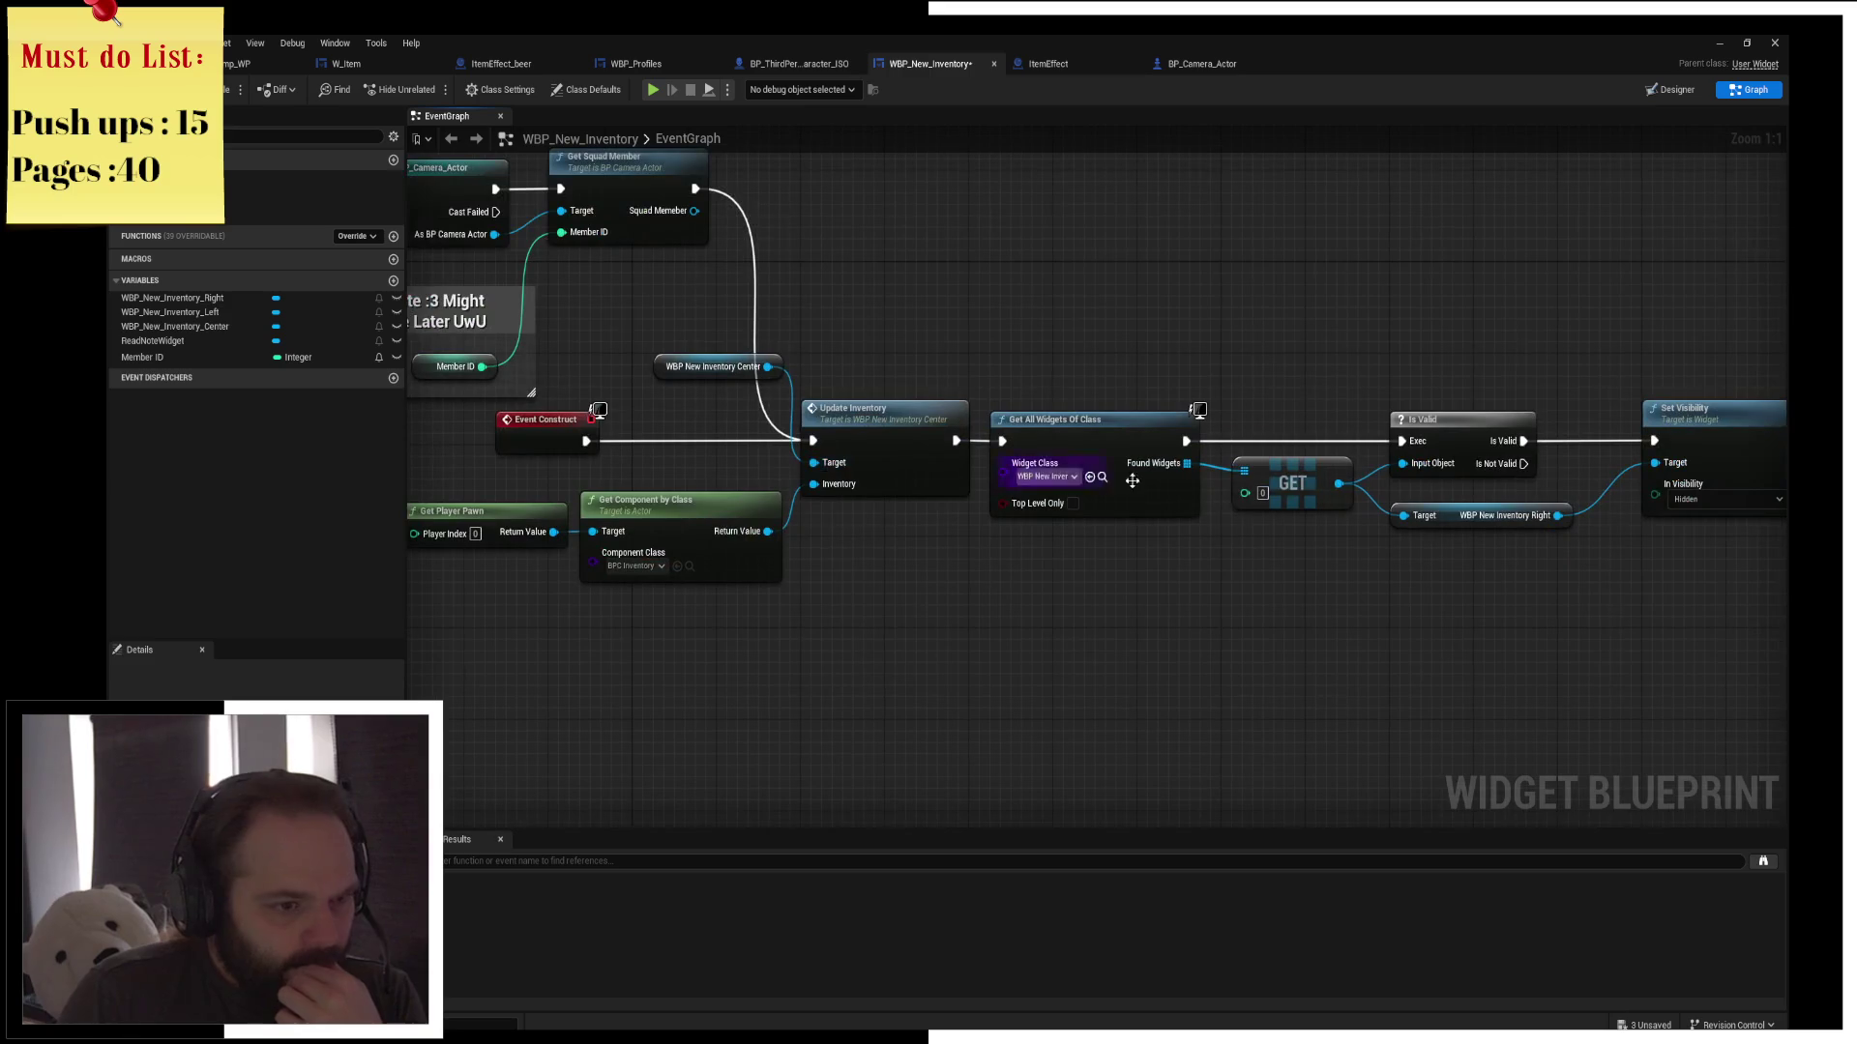
left_click_drag(693, 378, 681, 470)
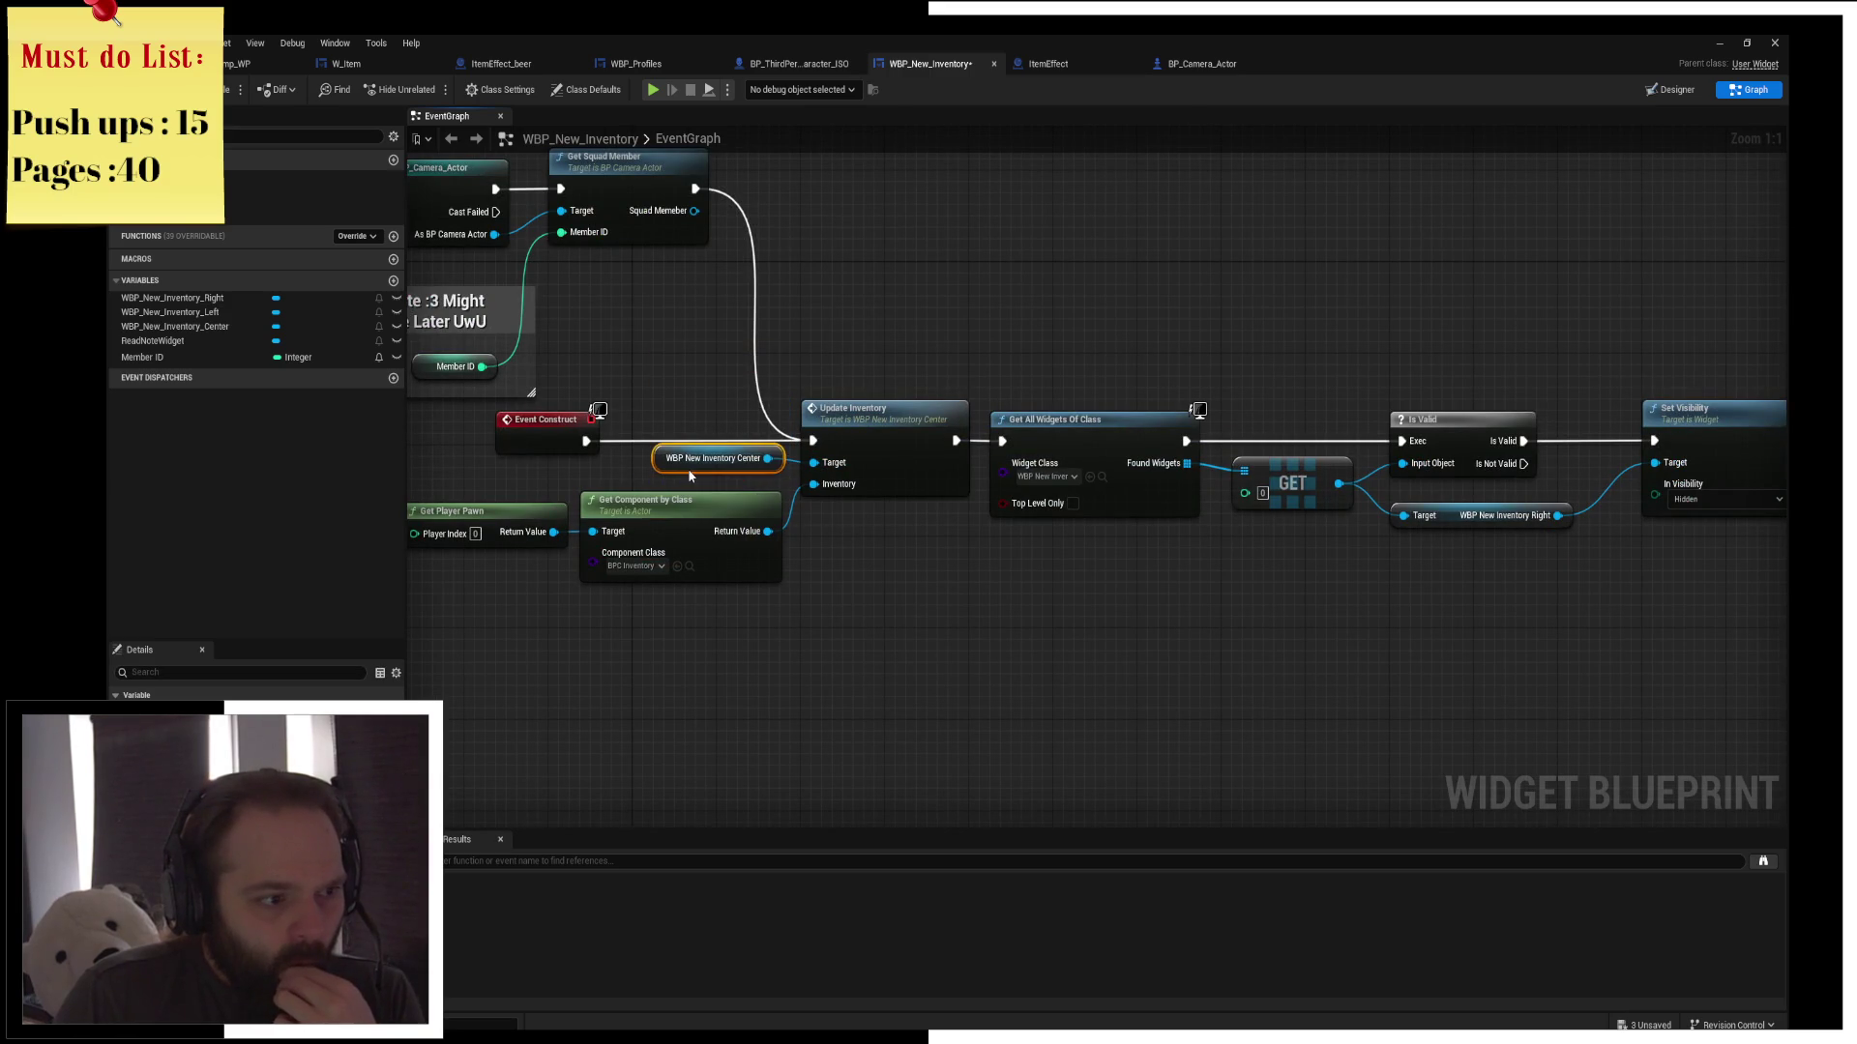
Fine-tune the Get Player Pawn and Get Component by Class positions, then return to BP_Camera_Actor
left_click_drag(490, 591, 638, 501)
left_click(713, 501)
left_click_drag(518, 593, 622, 507)
left_click_drag(991, 580, 845, 564)
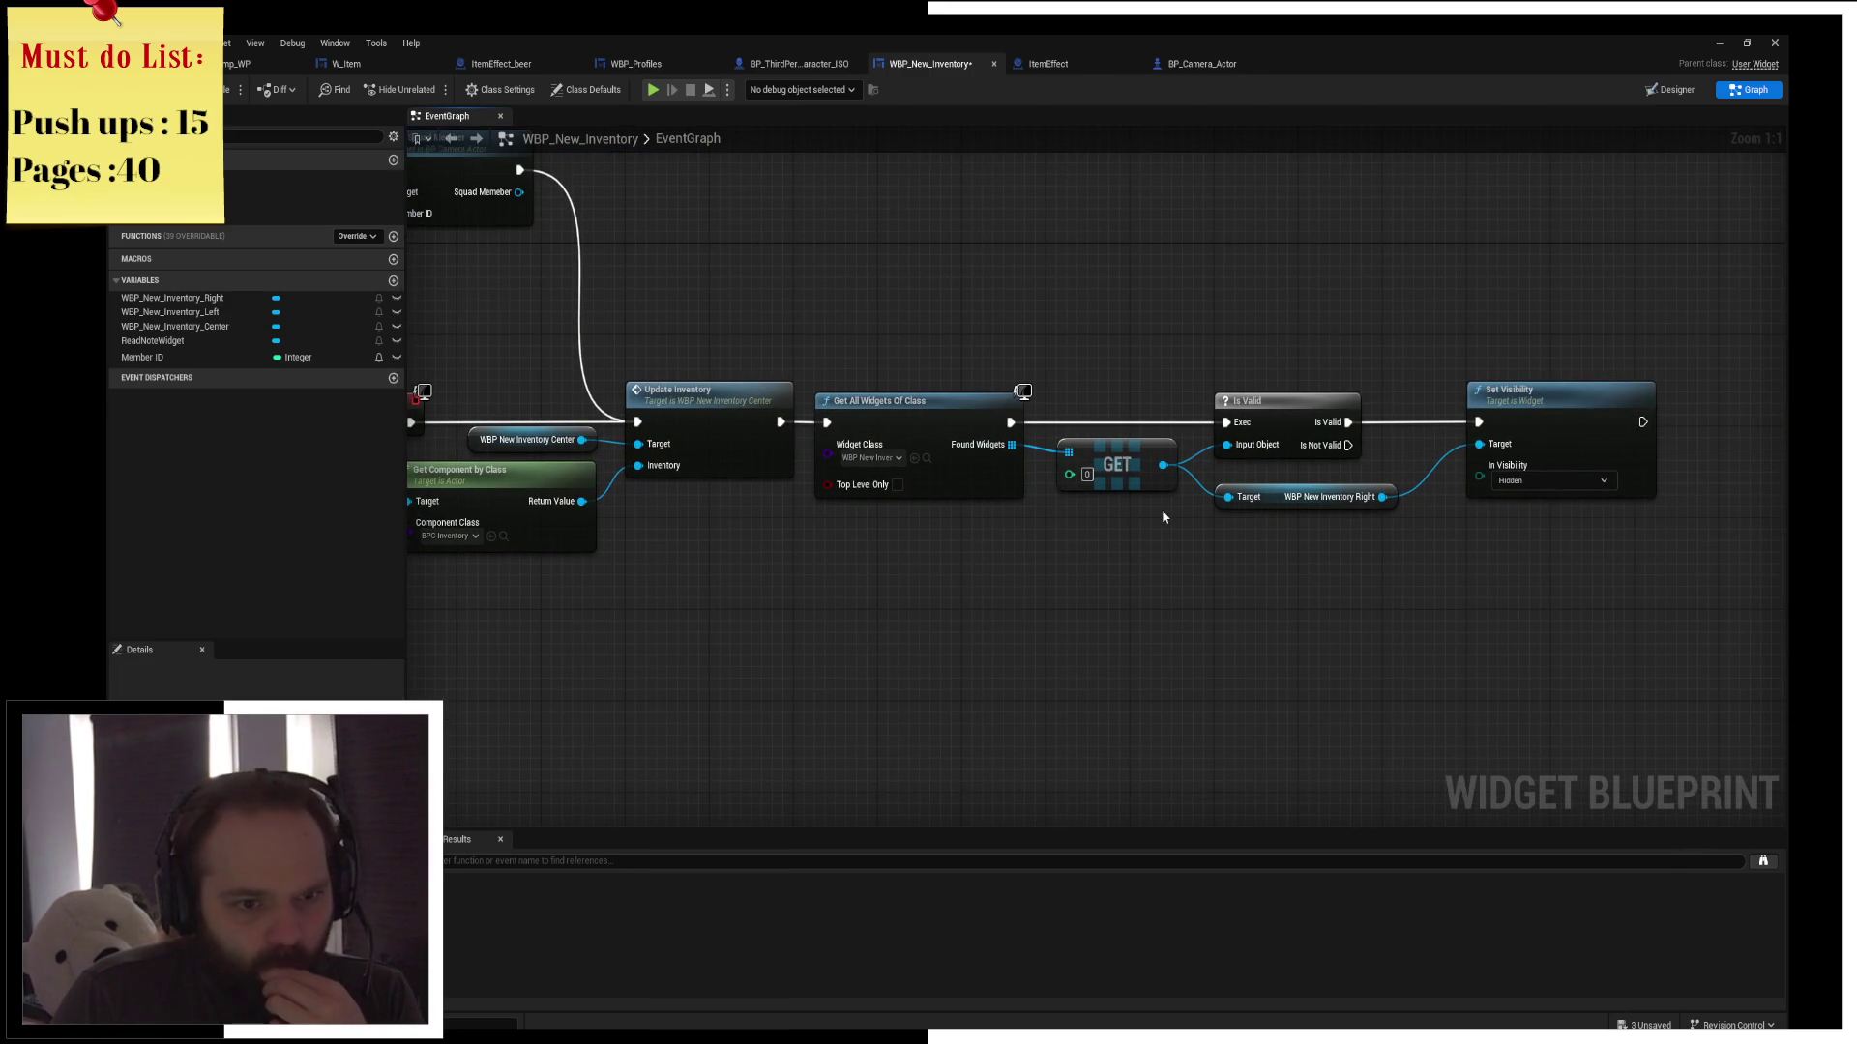
left_click_drag(601, 274, 1020, 434)
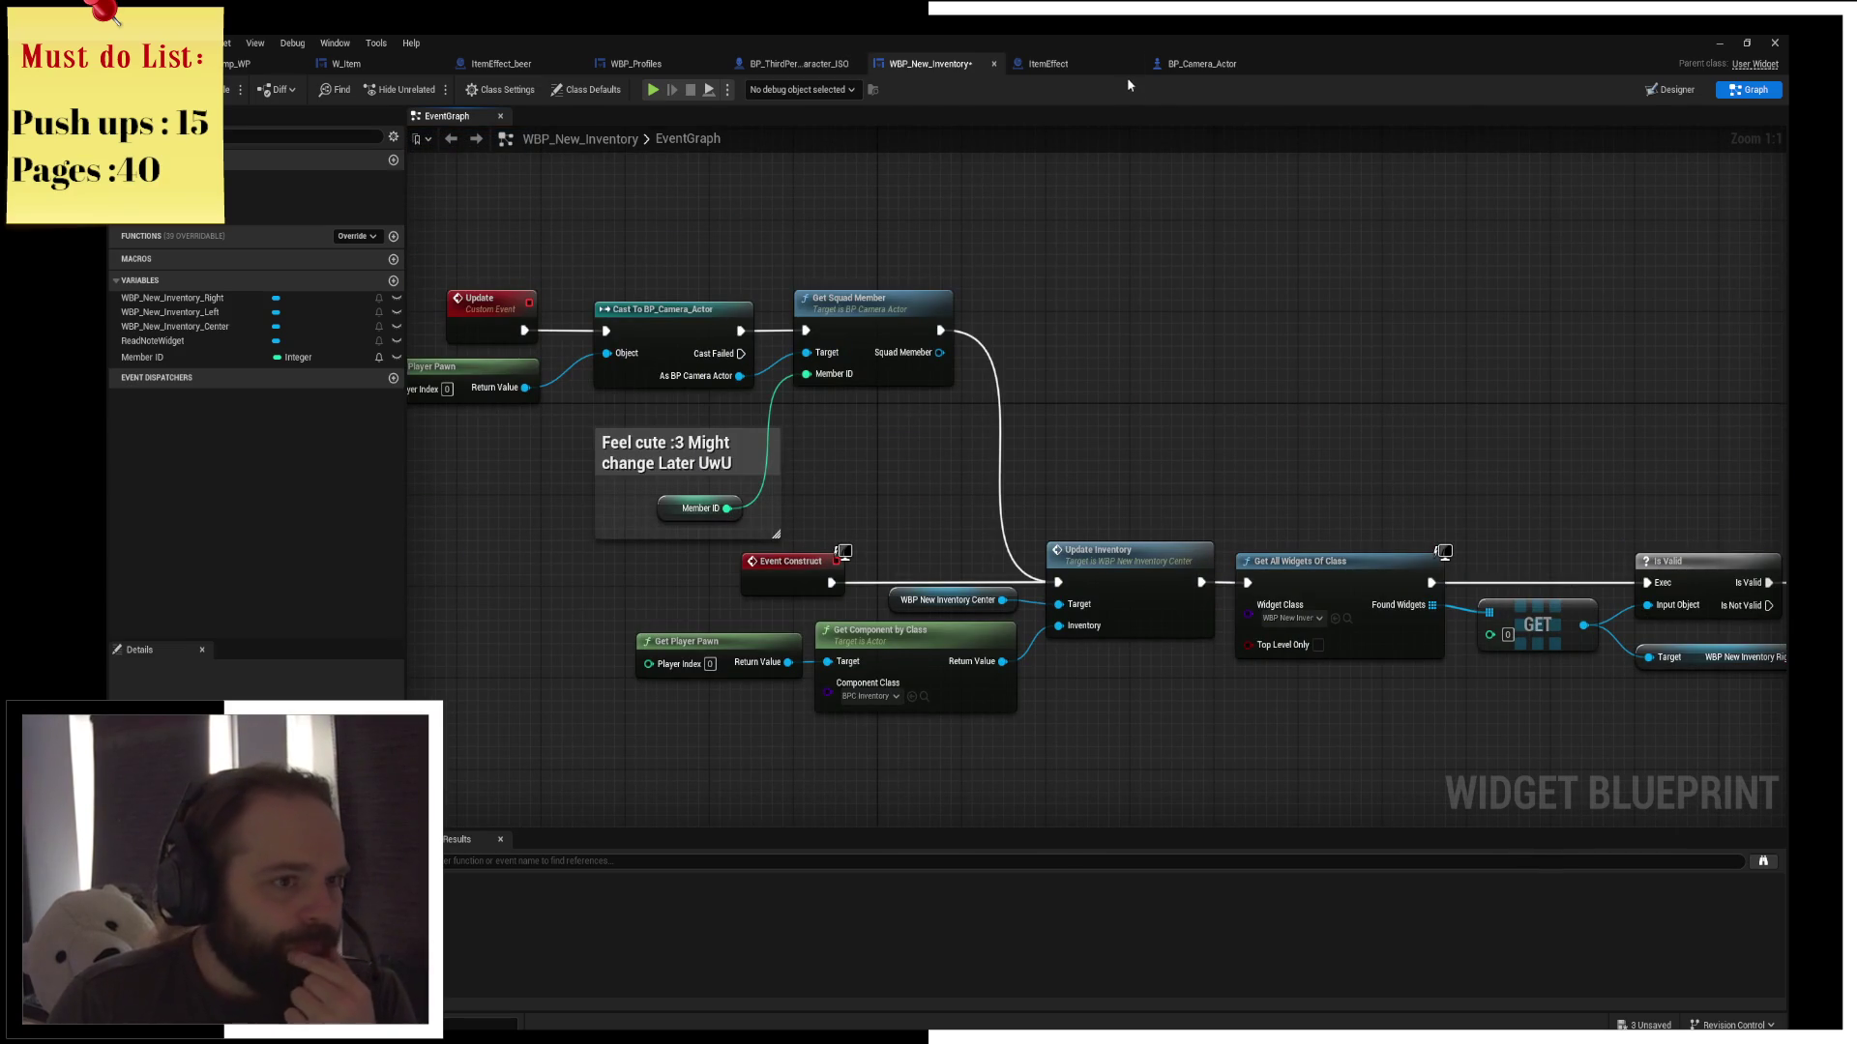
left_click(1209, 66)
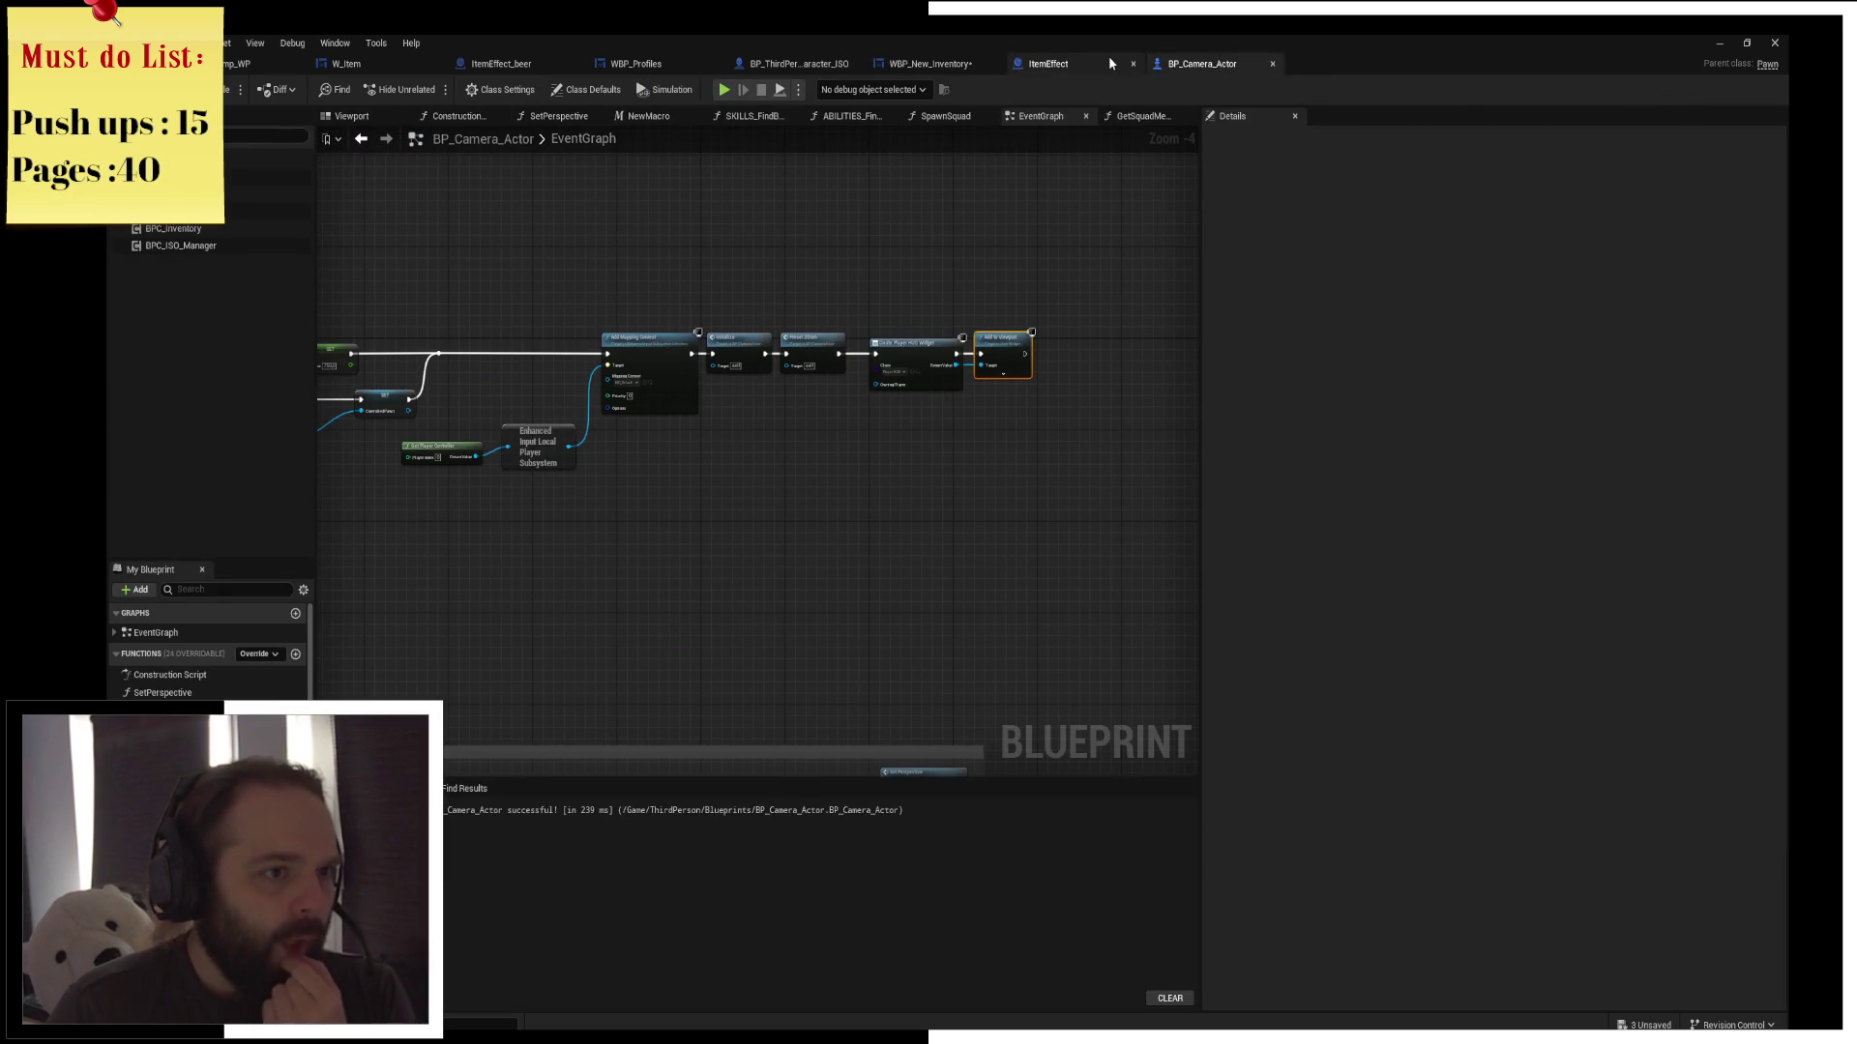
Close the ItemEffect, character, WBP_New_Inventory, WBP_Profiles, ItemEffect_beer and W_Item editor tabs
middle_click(1086, 66)
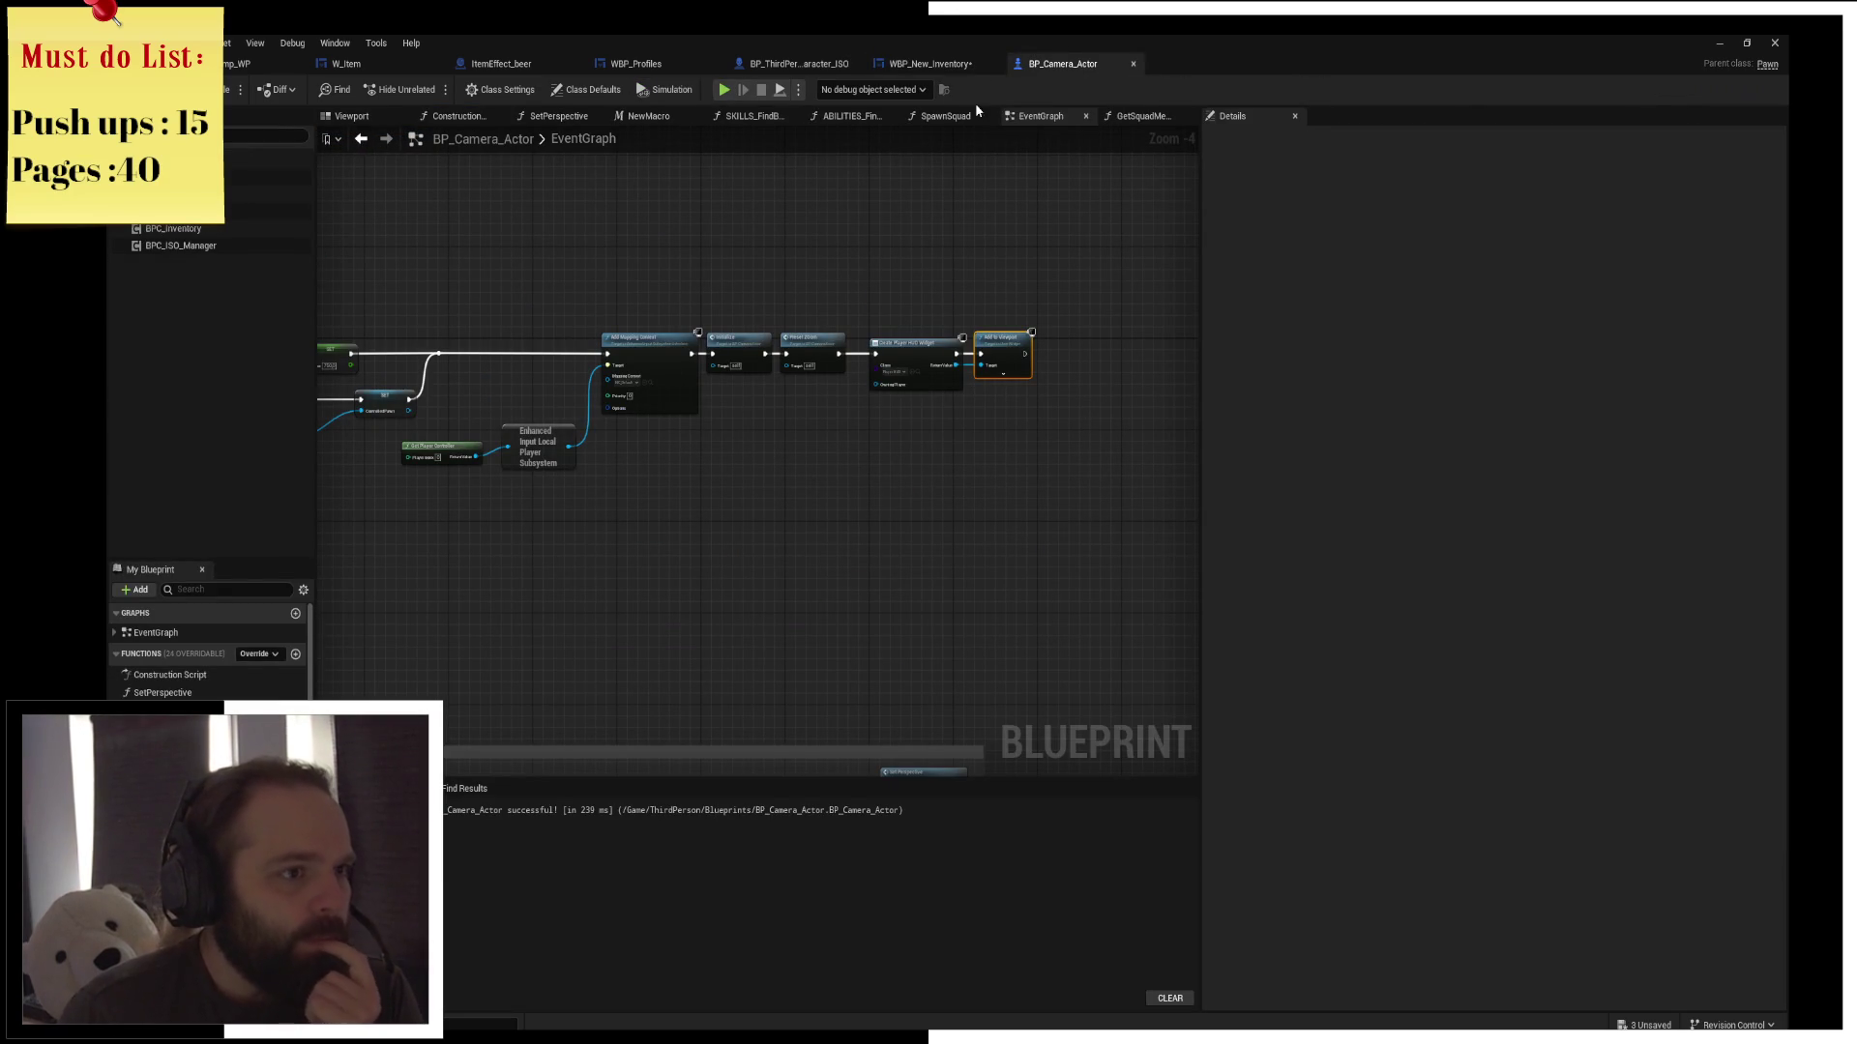
middle_click(806, 66)
middle_click(805, 65)
middle_click(638, 66)
middle_click(484, 64)
left_click(366, 60)
middle_click(358, 64)
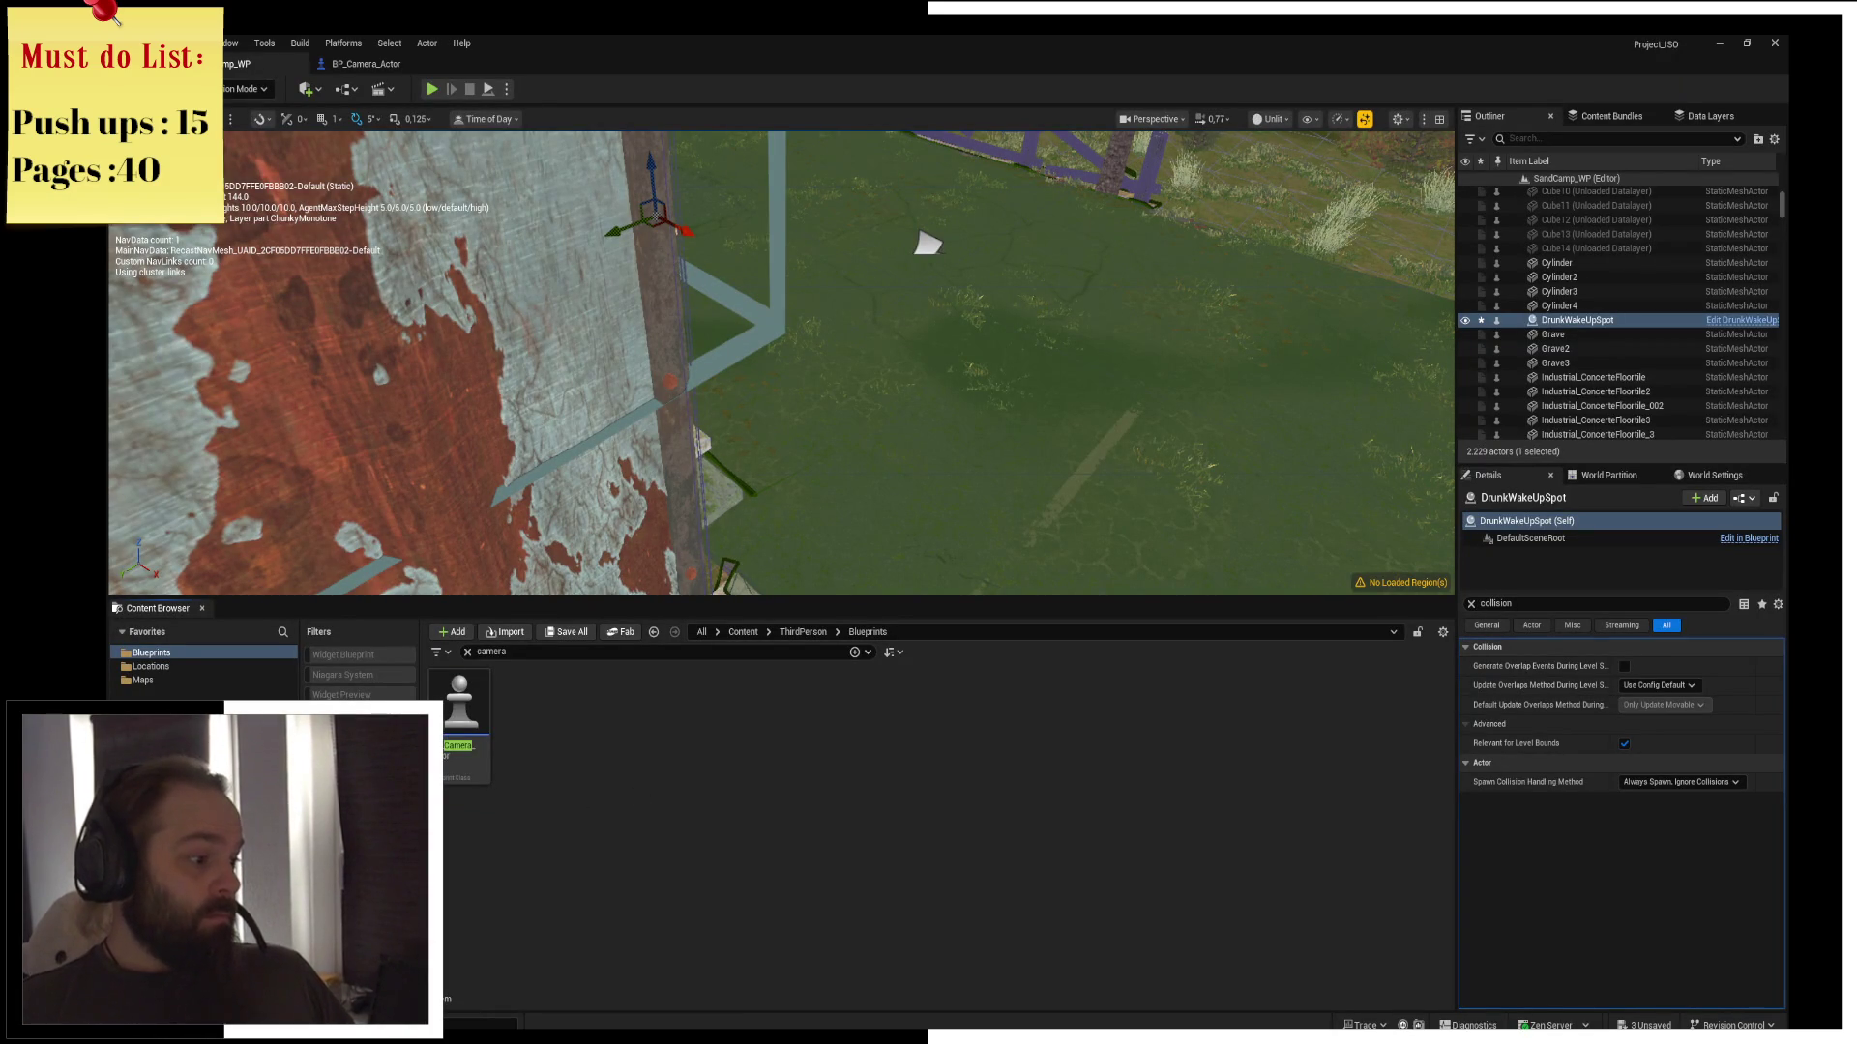
Clear the Content Browser search and open PlayerHUD from the Components folder
left_click(468, 652)
key("alt+Left")
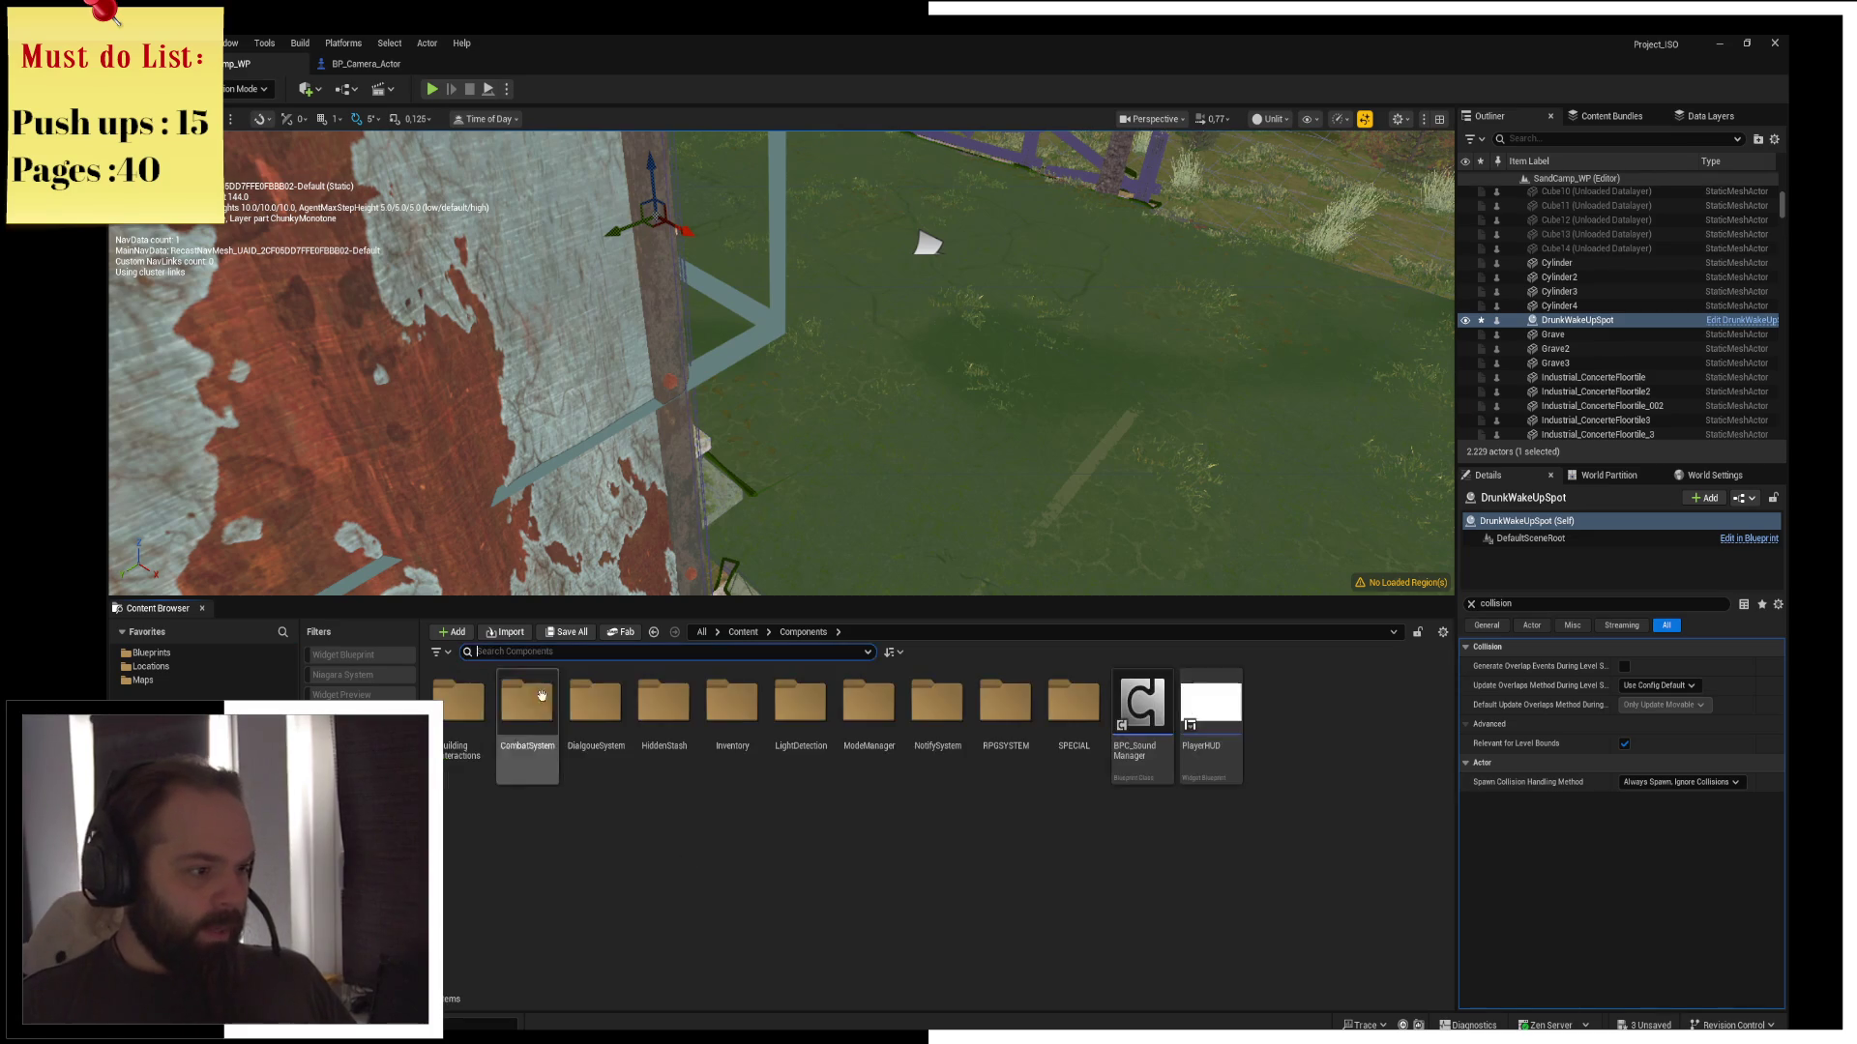
double_click(1209, 711)
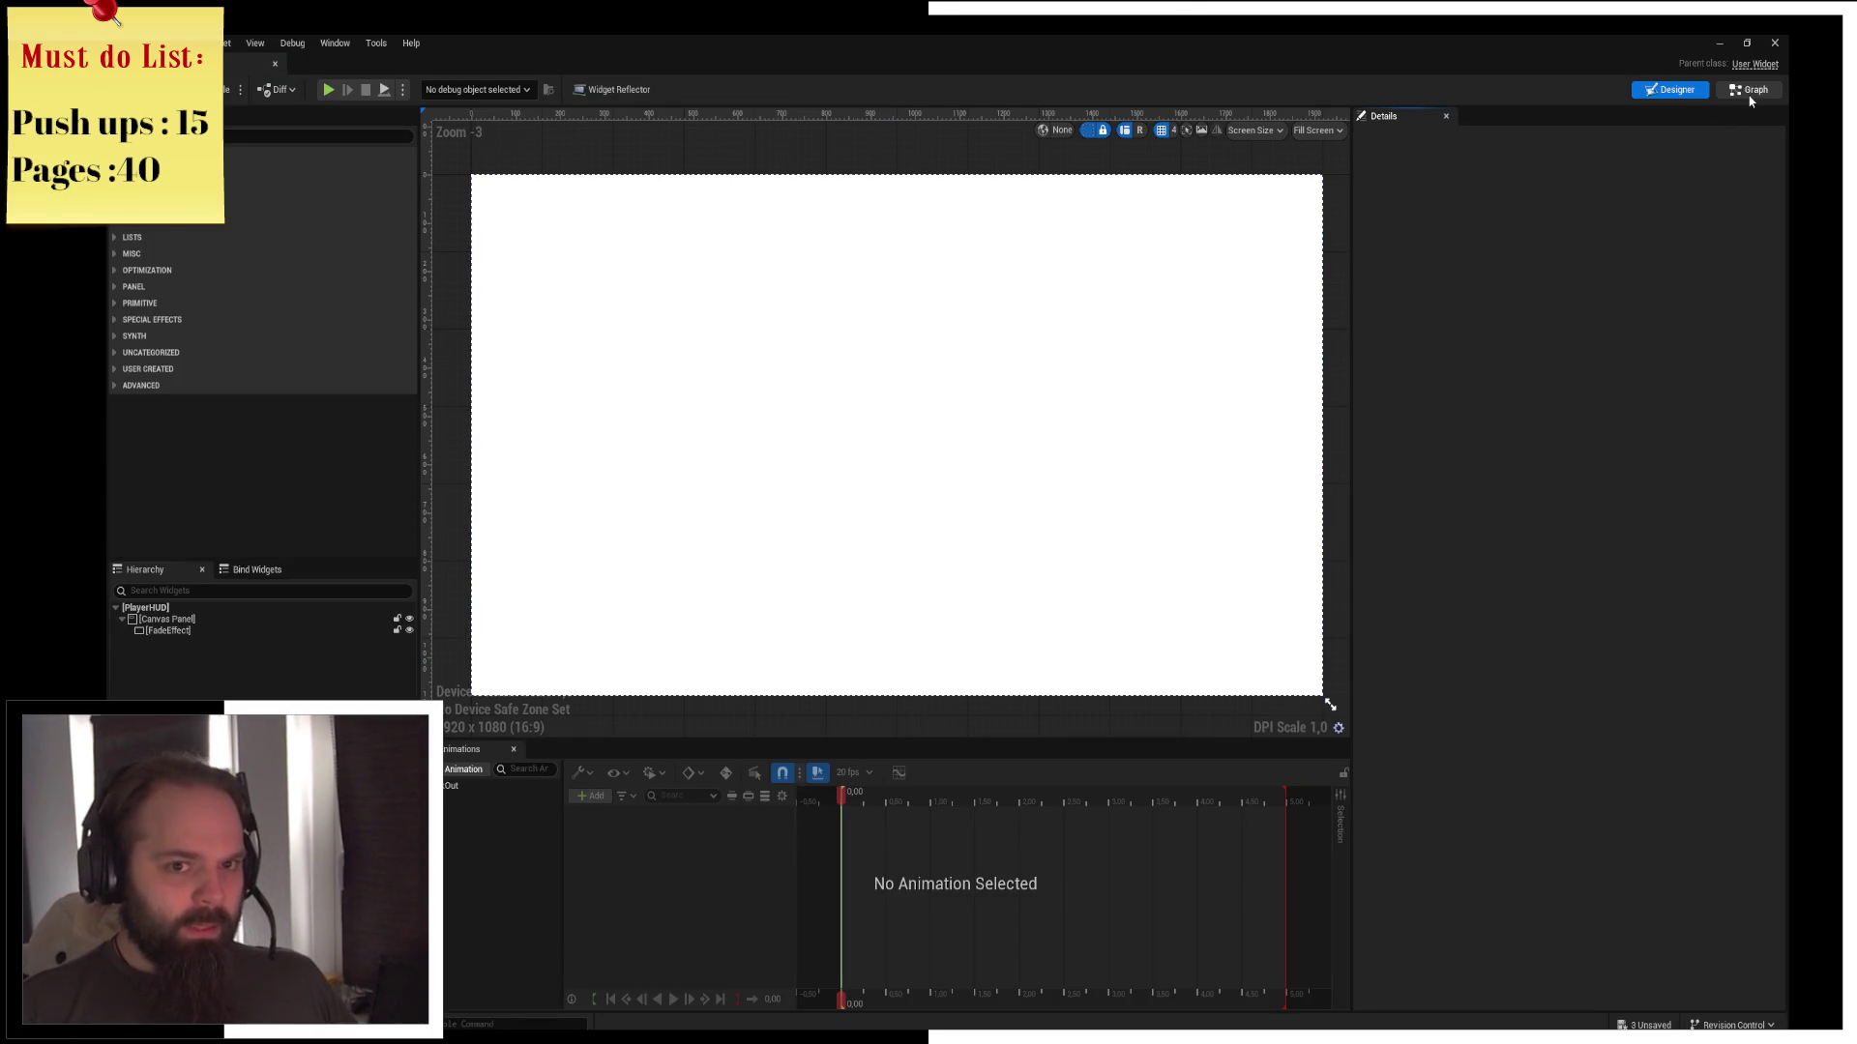
In PlayerHUD's event graph, add a custom event named PlayAnim_BlackOut
left_click(1749, 91)
right_click(921, 665)
type("custom")
key("Return")
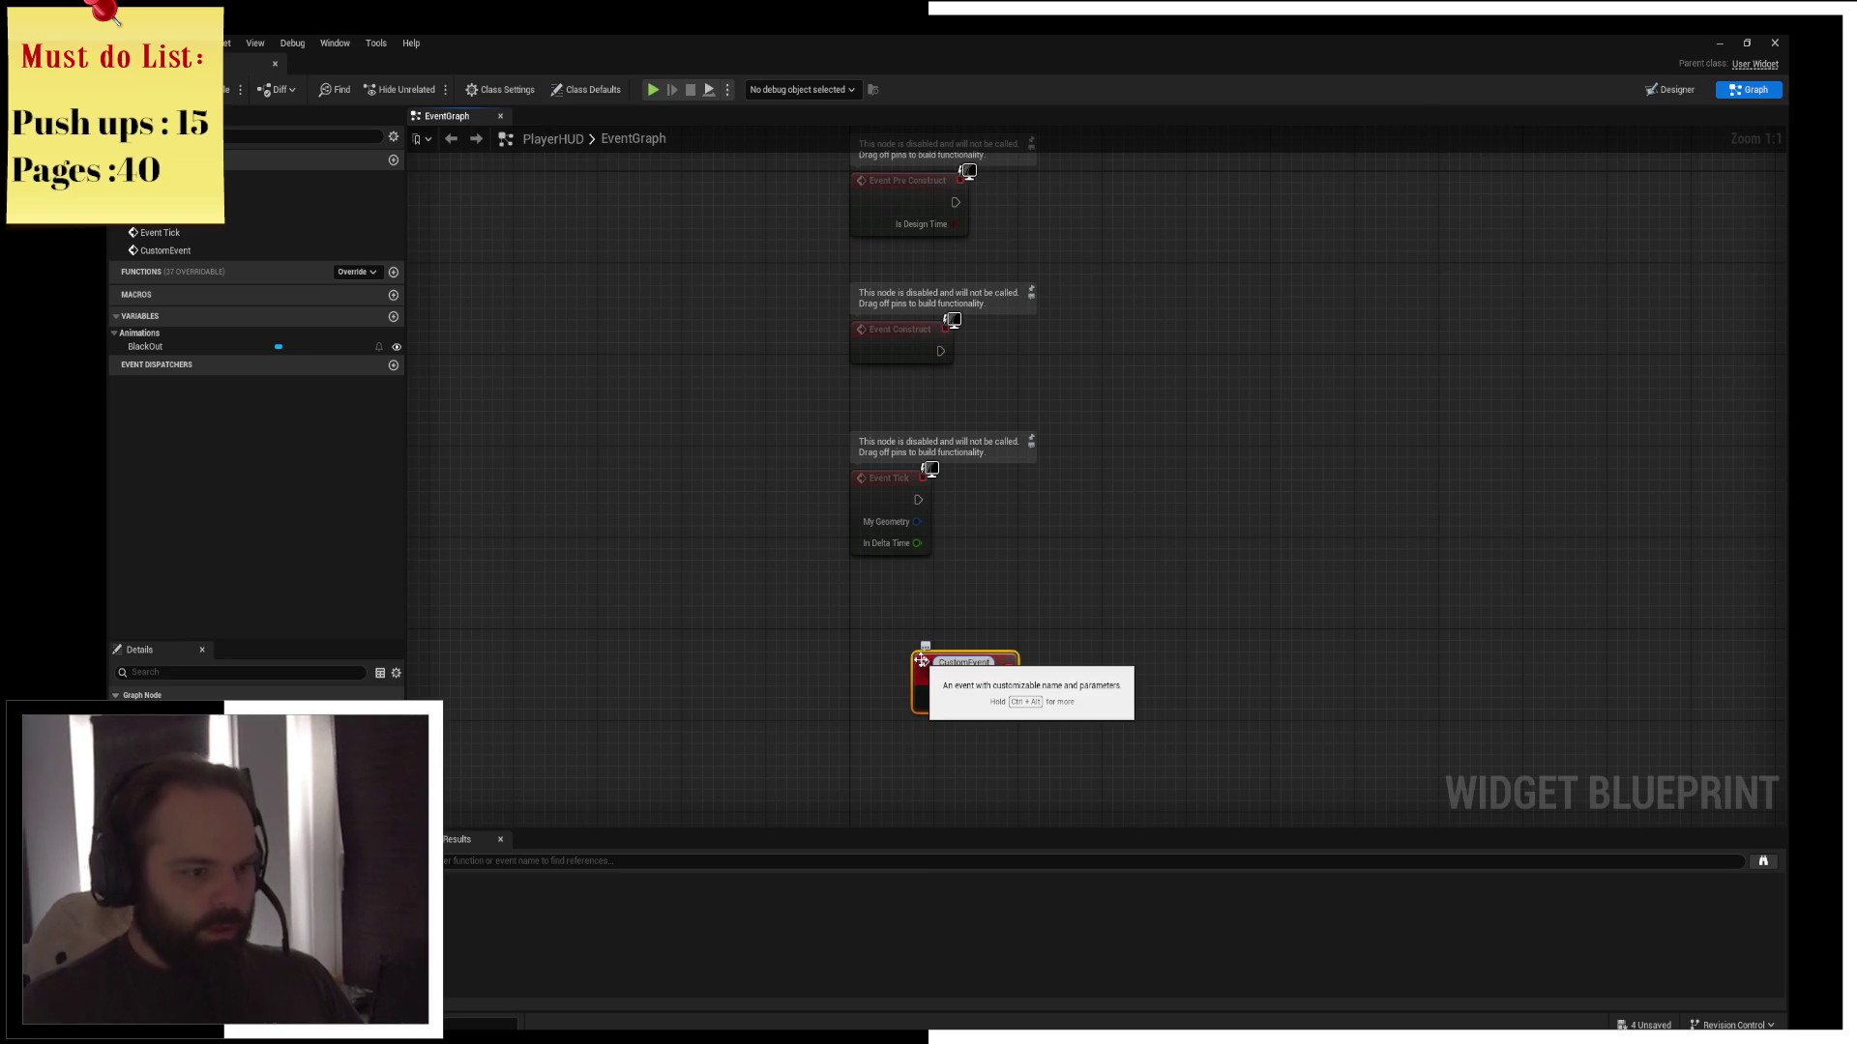
left_click_drag(920, 661, 865, 628)
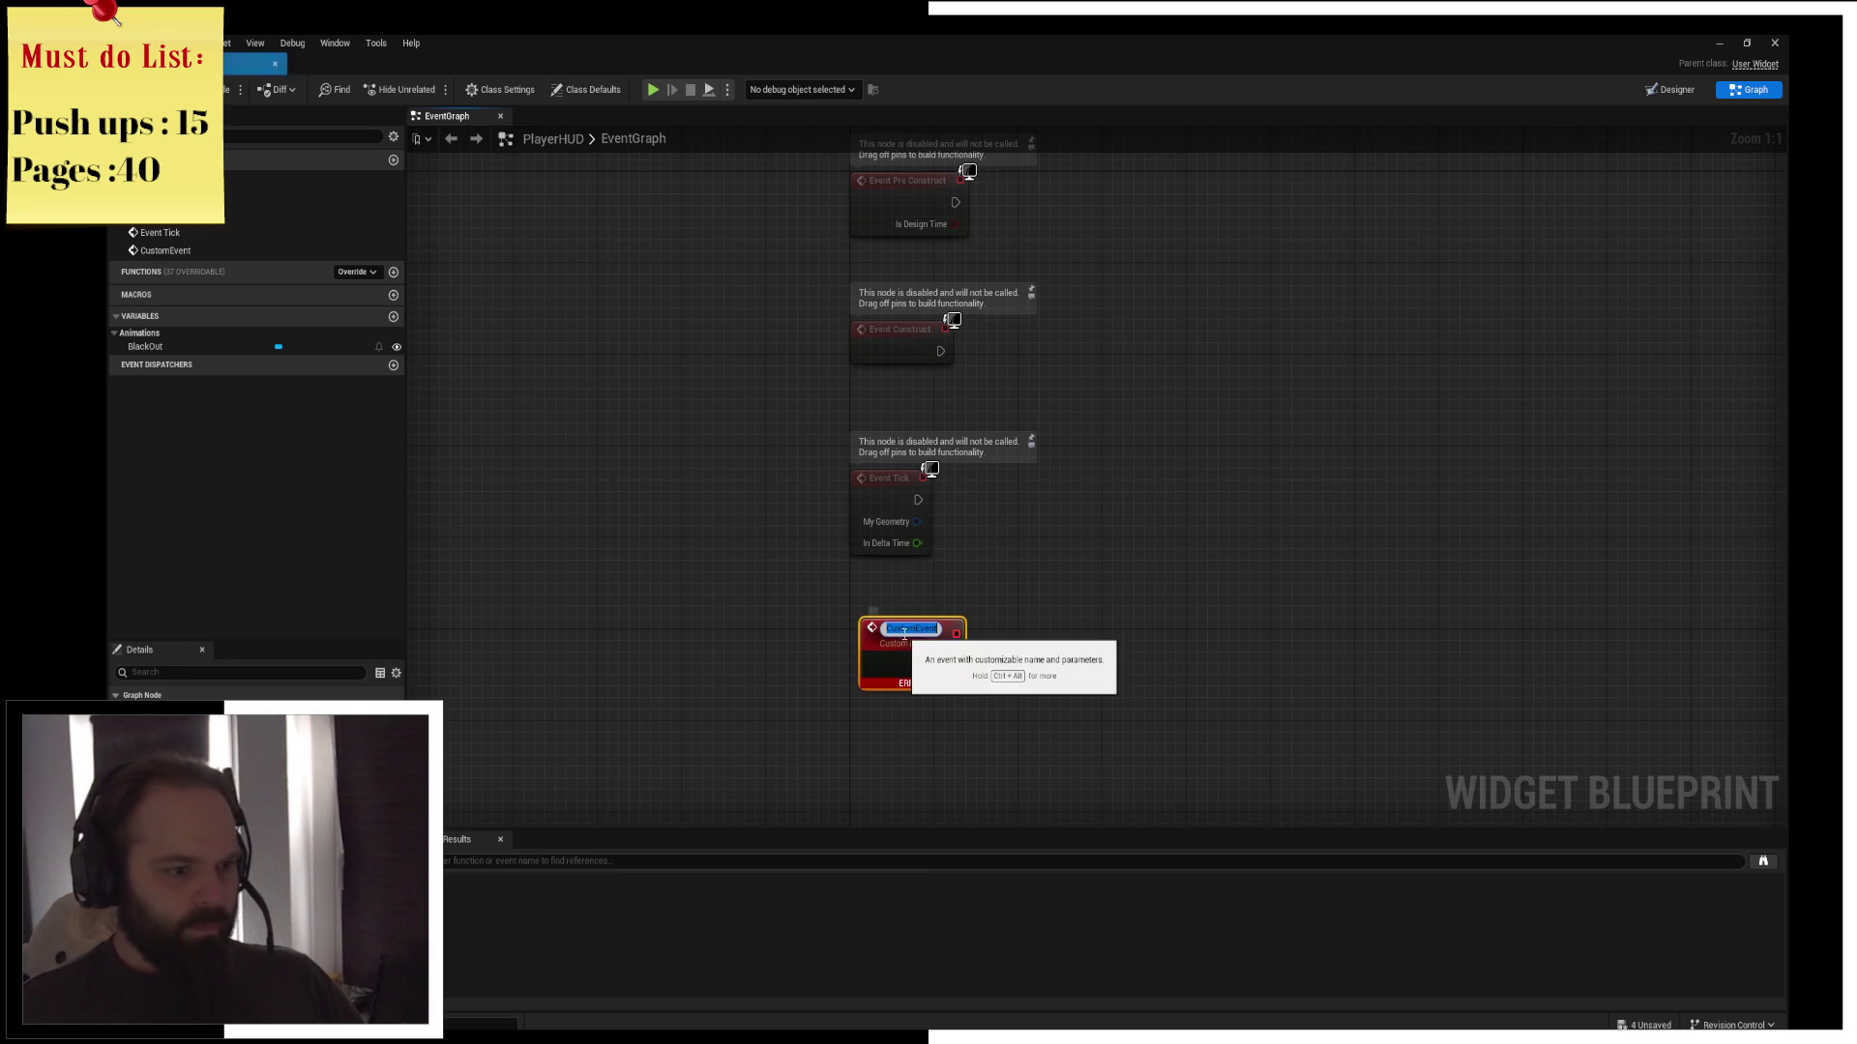
type("PlayAnim_Bla")
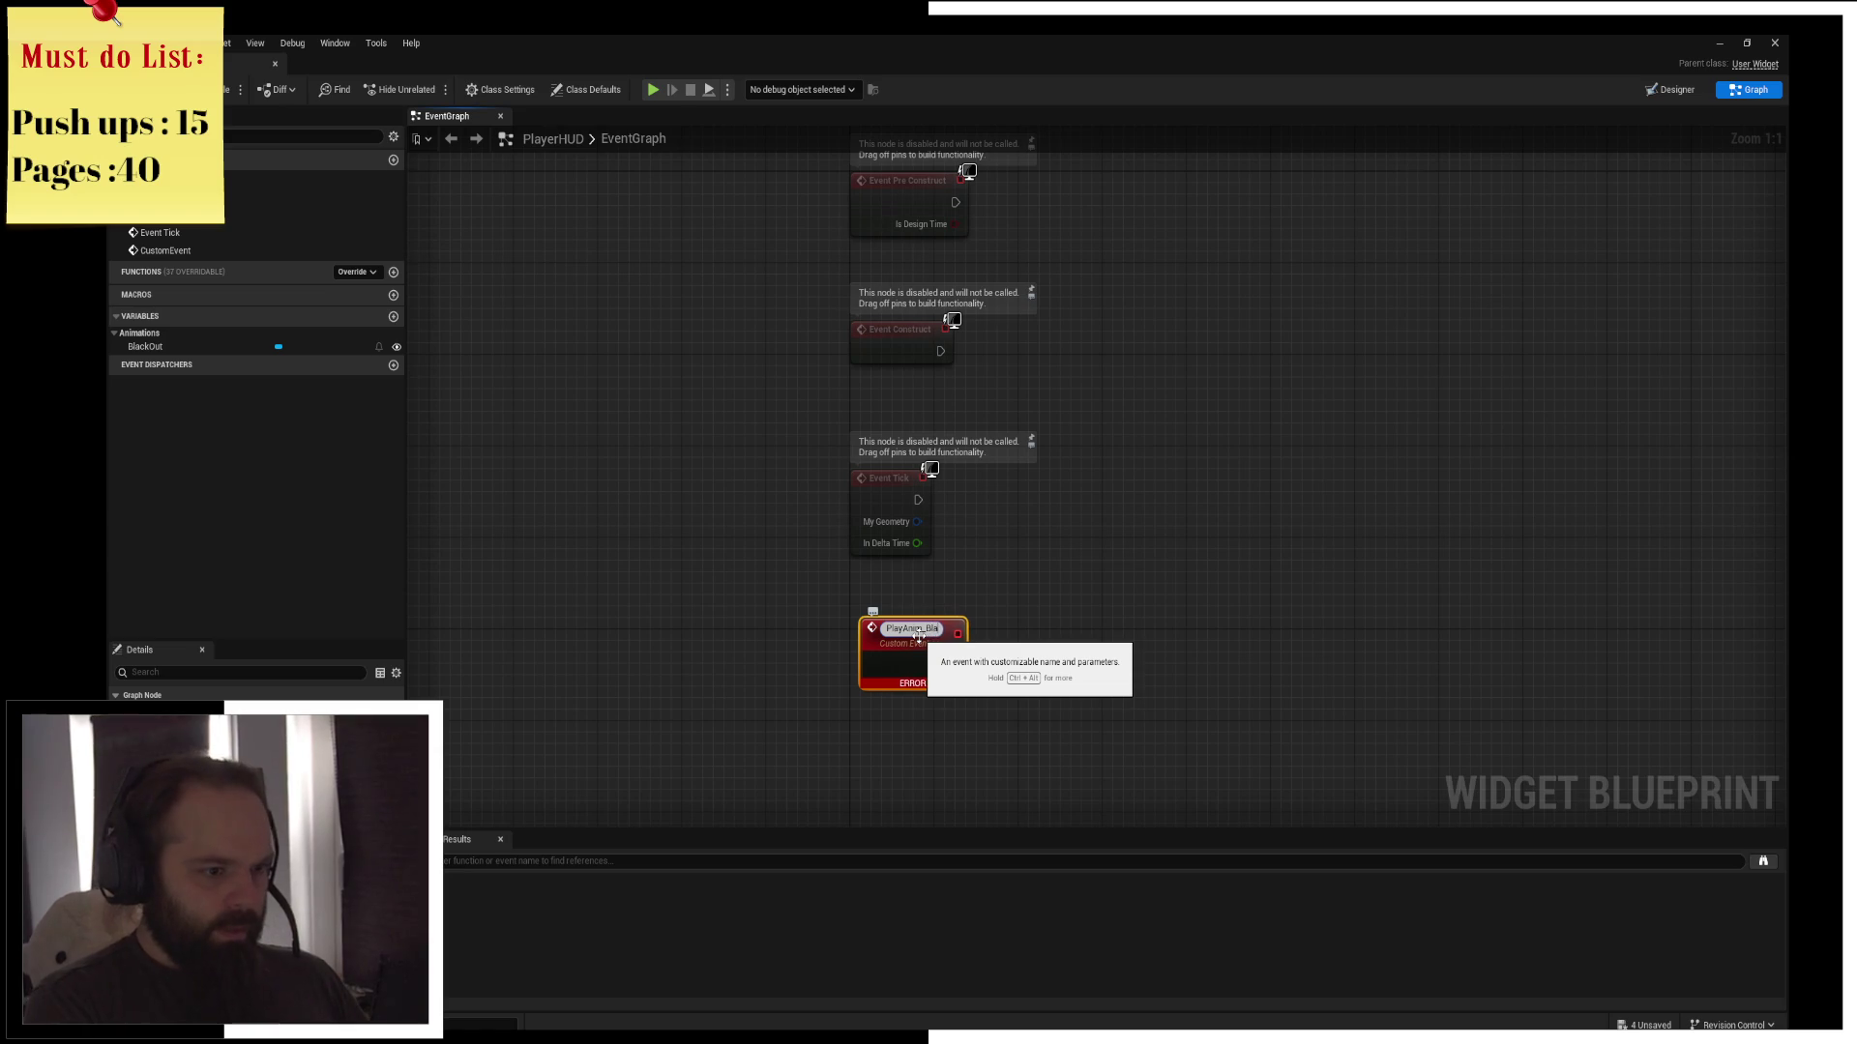
type("ut")
key("Return")
left_click_drag(940, 646, 930, 611)
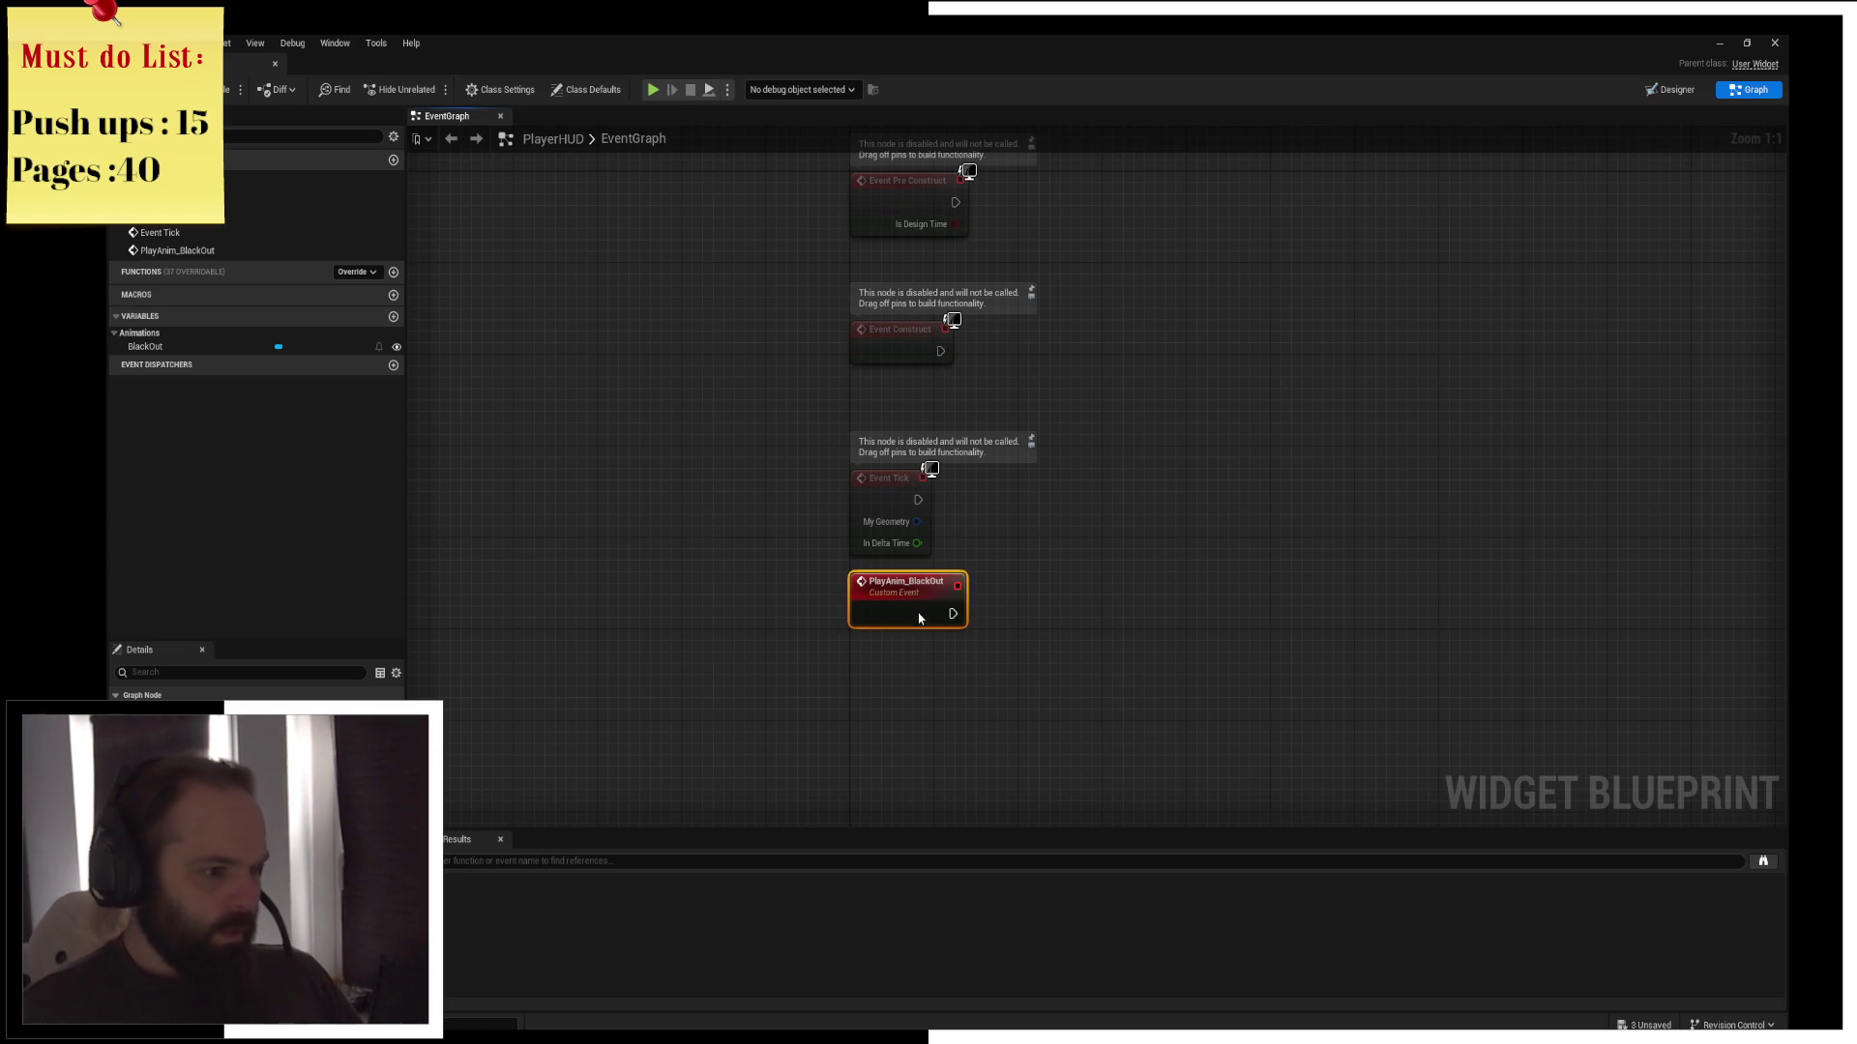
Have PlayAnim_BlackOut trigger Play Animation on the BlackOut animation, then return to the level editor
left_click_drag(193, 346, 1070, 615)
left_click(991, 601)
type("play an")
key("Return")
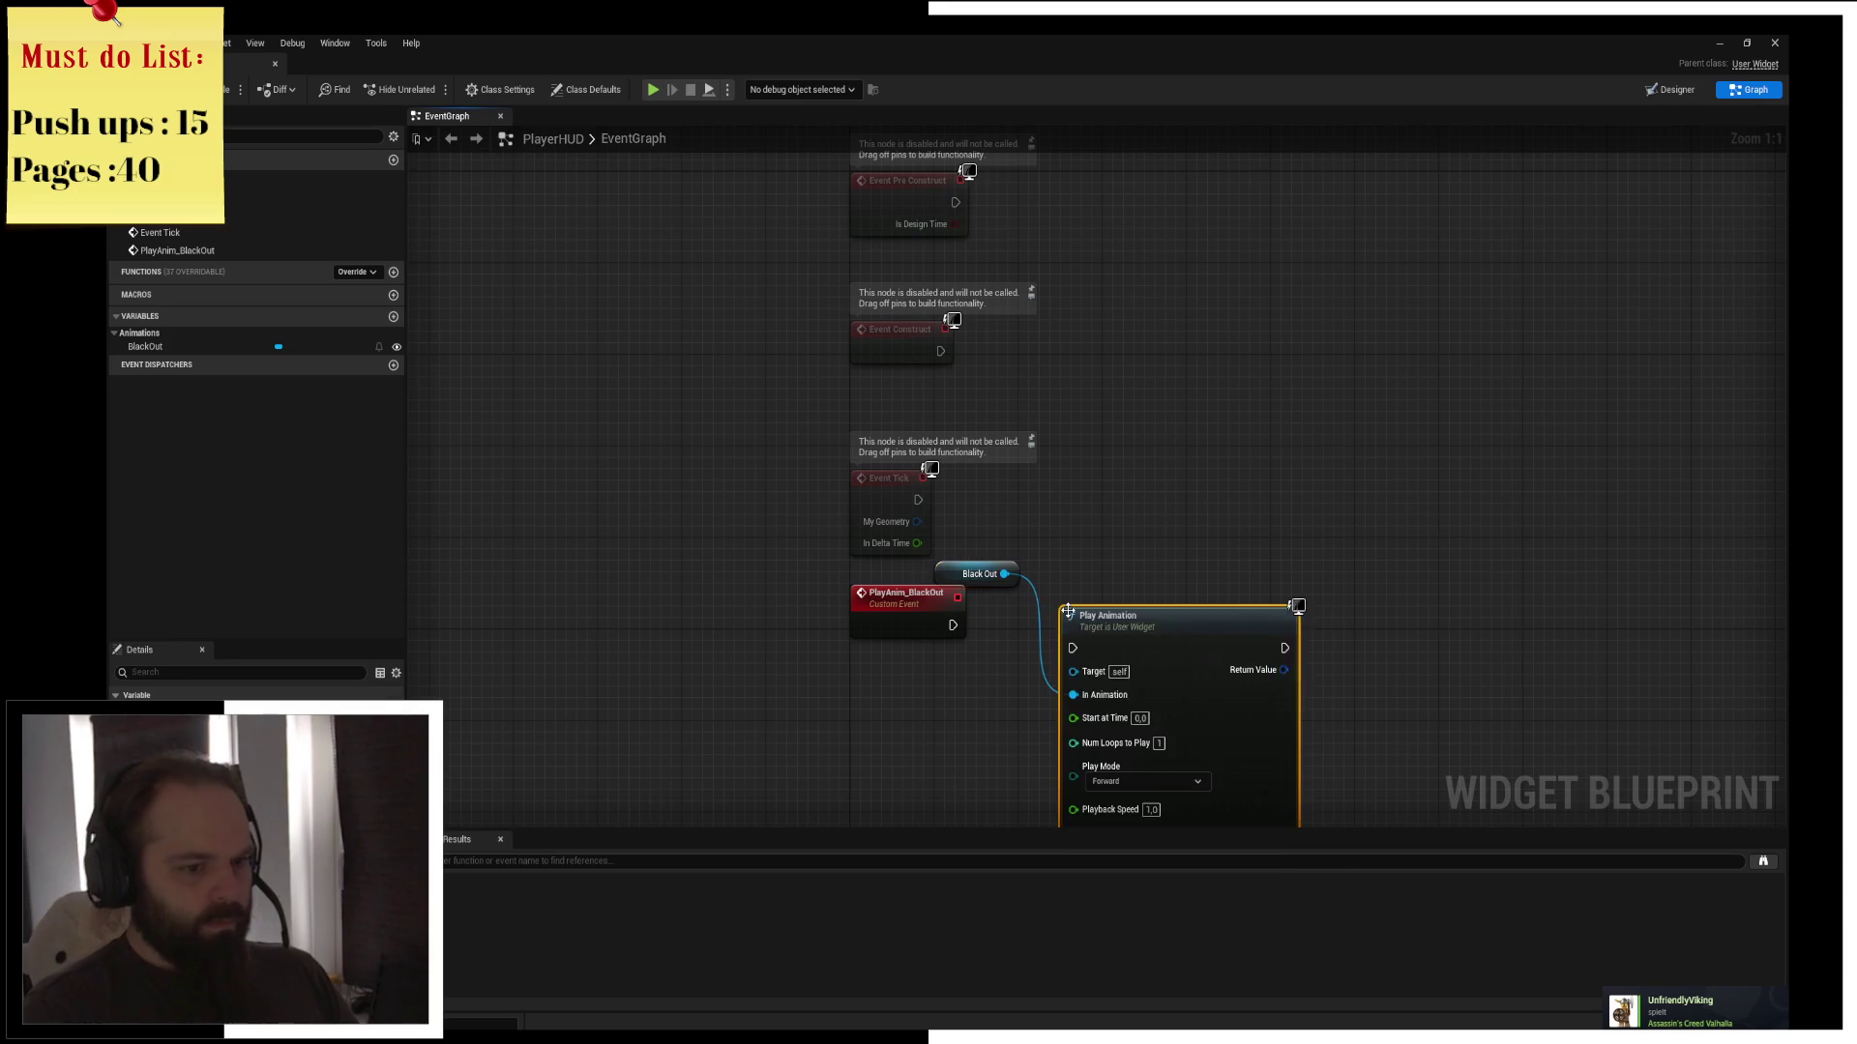
mouse_move(953, 625)
left_mouse_down()
mouse_move(1097, 625)
mouse_move(1075, 624)
left_mouse_up()
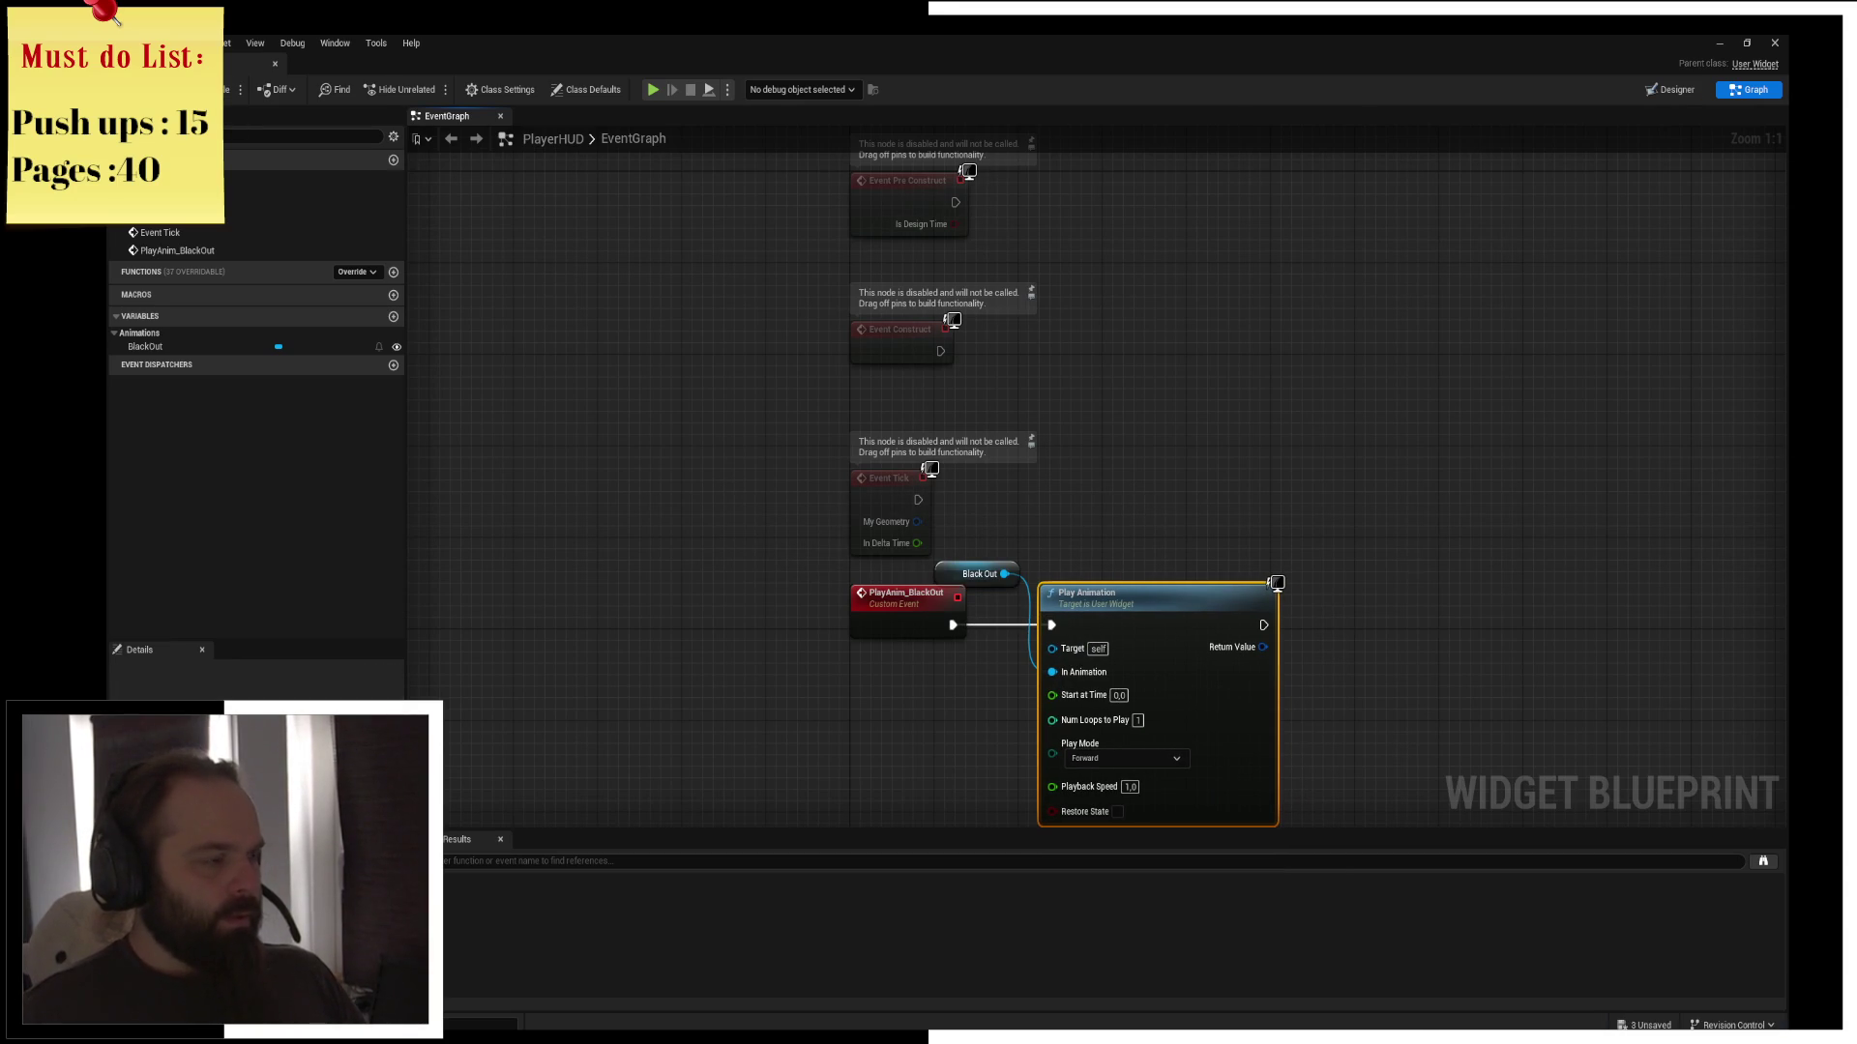
key("alt+Tab")
left_click(1017, 910)
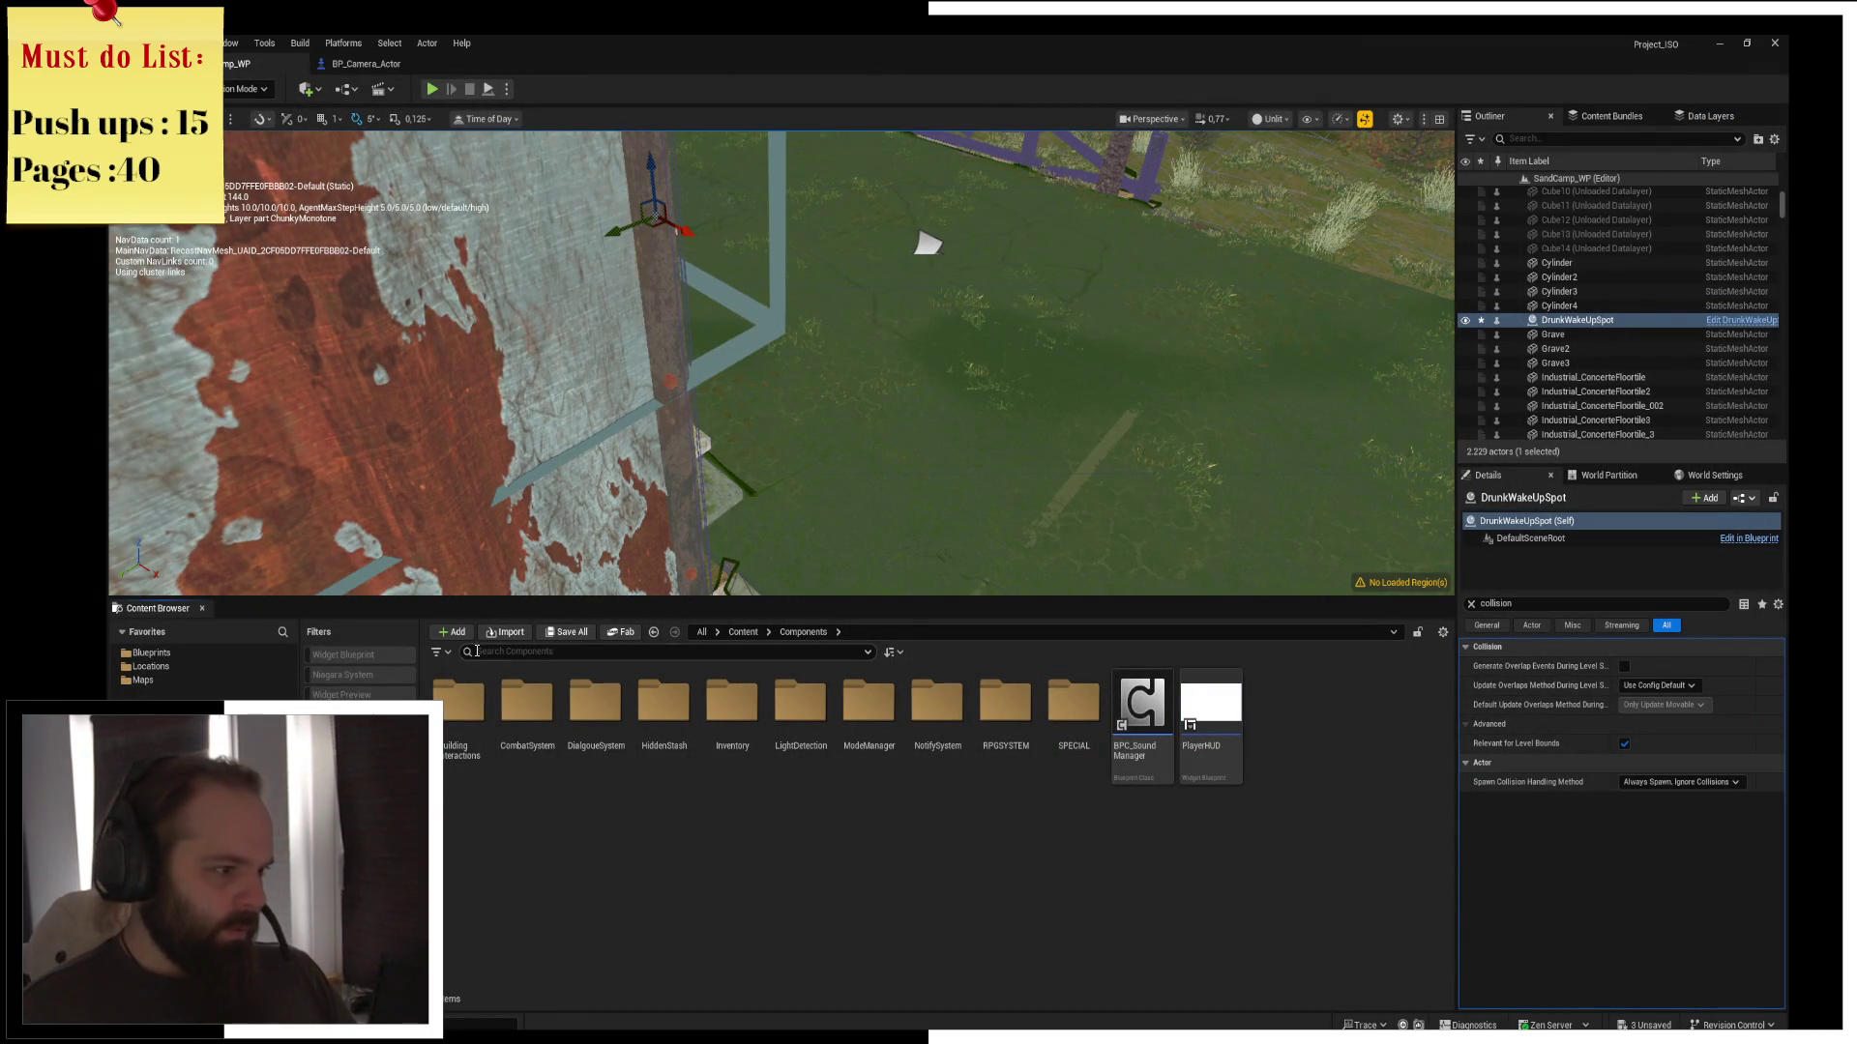
Search the Content Browser for ISO and open BP_ThirdPerson_Character_ISO
left_click(743, 631)
left_click(515, 651)
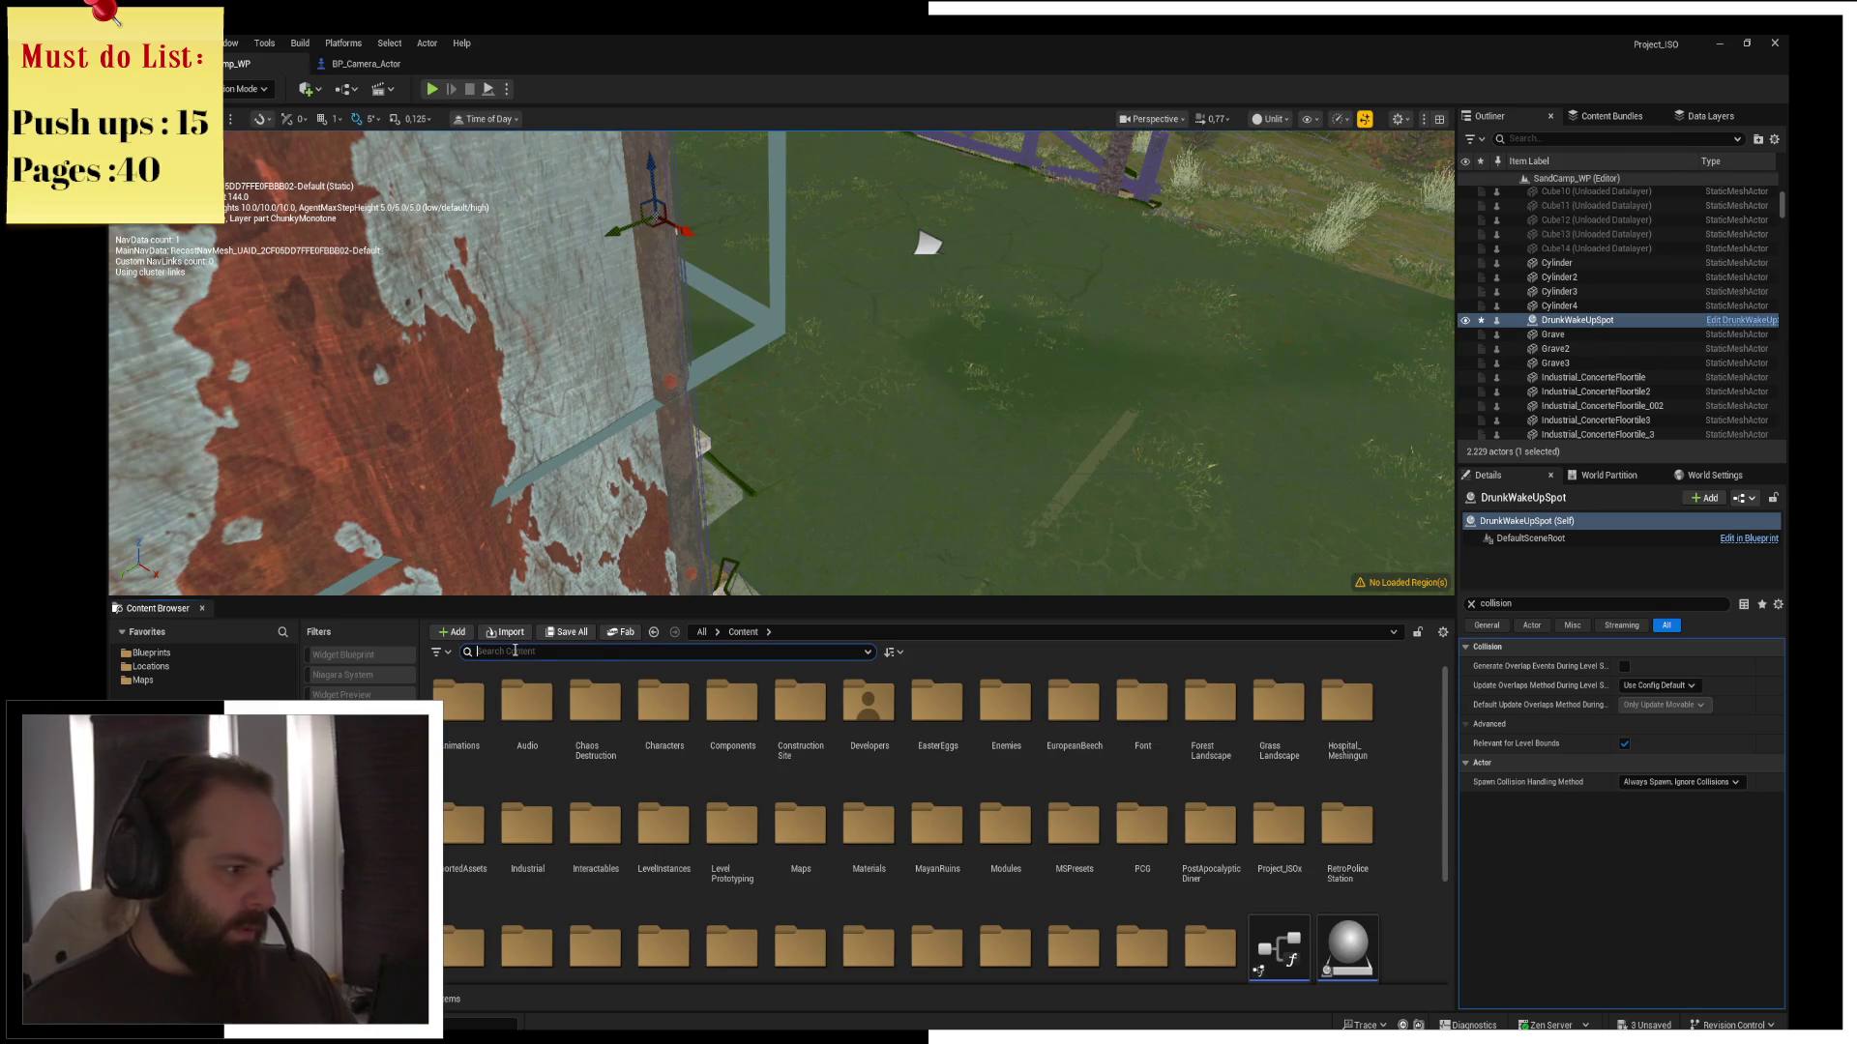
type("O")
left_click_drag(527, 716, 774, 540)
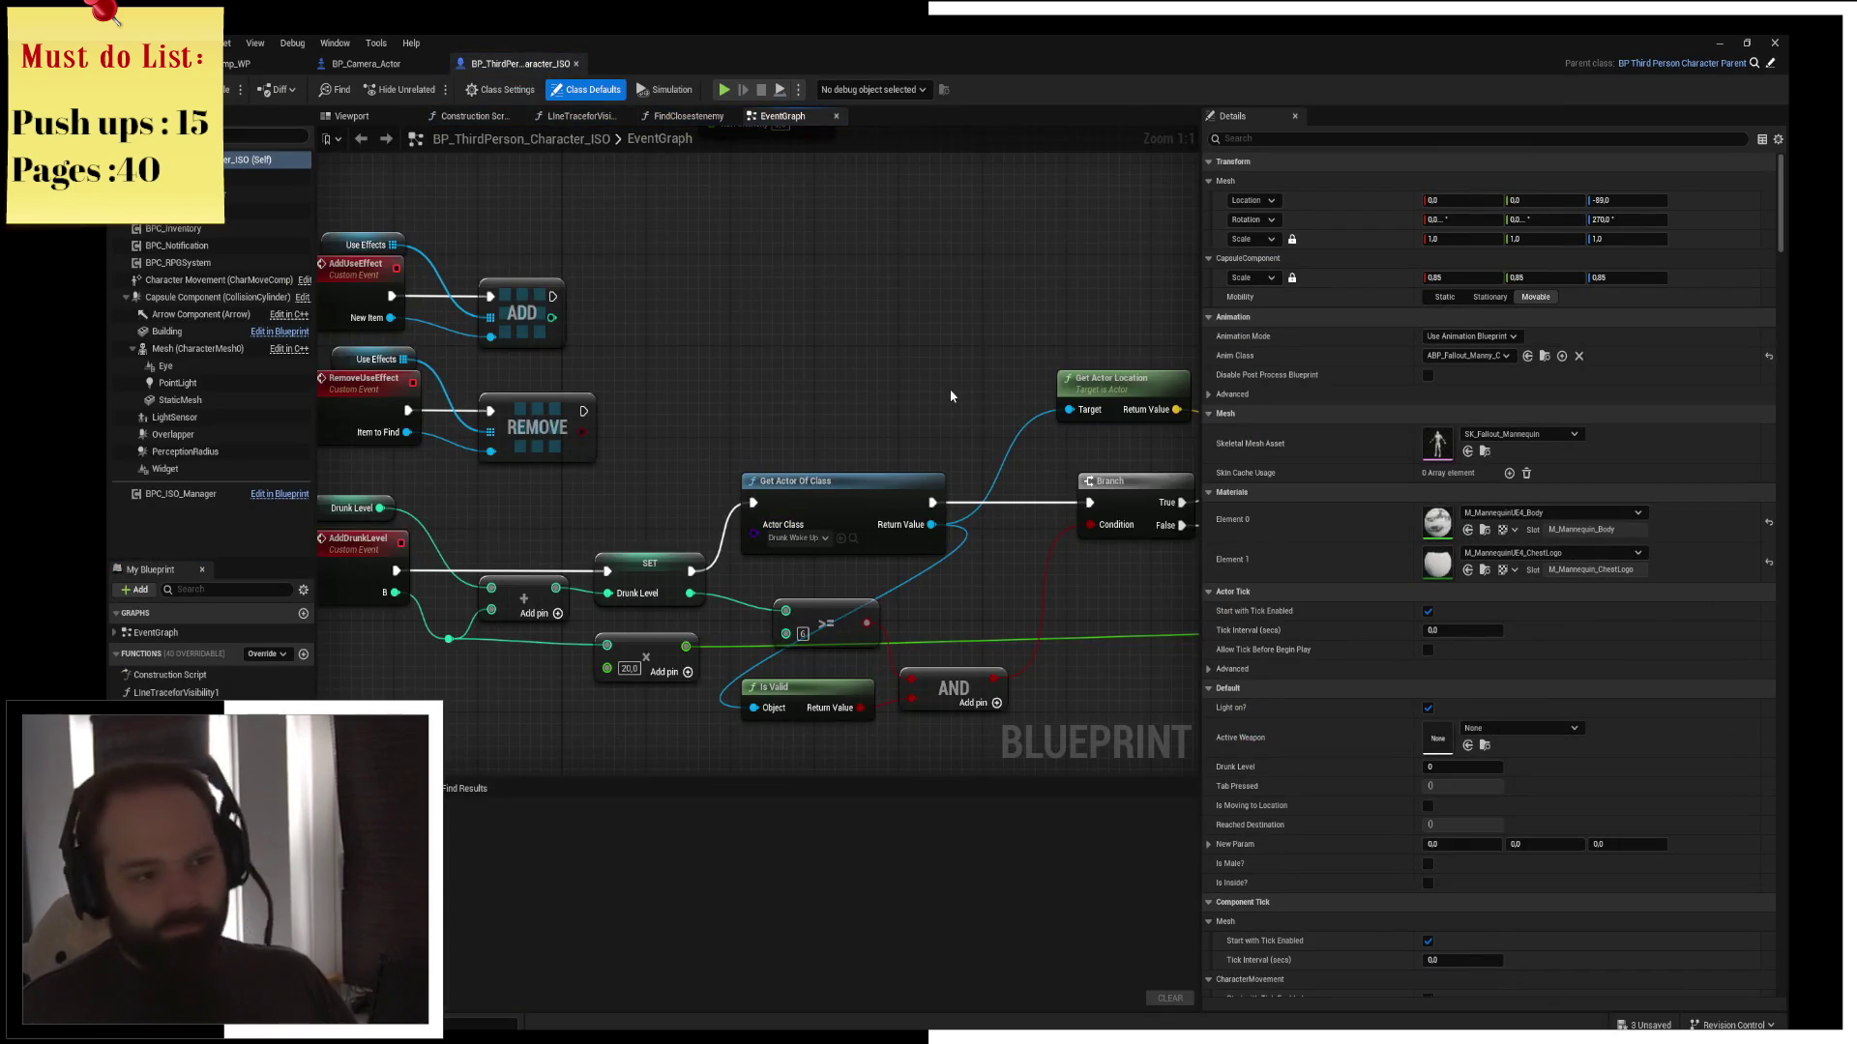
scroll(951, 394, "down", 5)
scroll(720, 290, "up", 5)
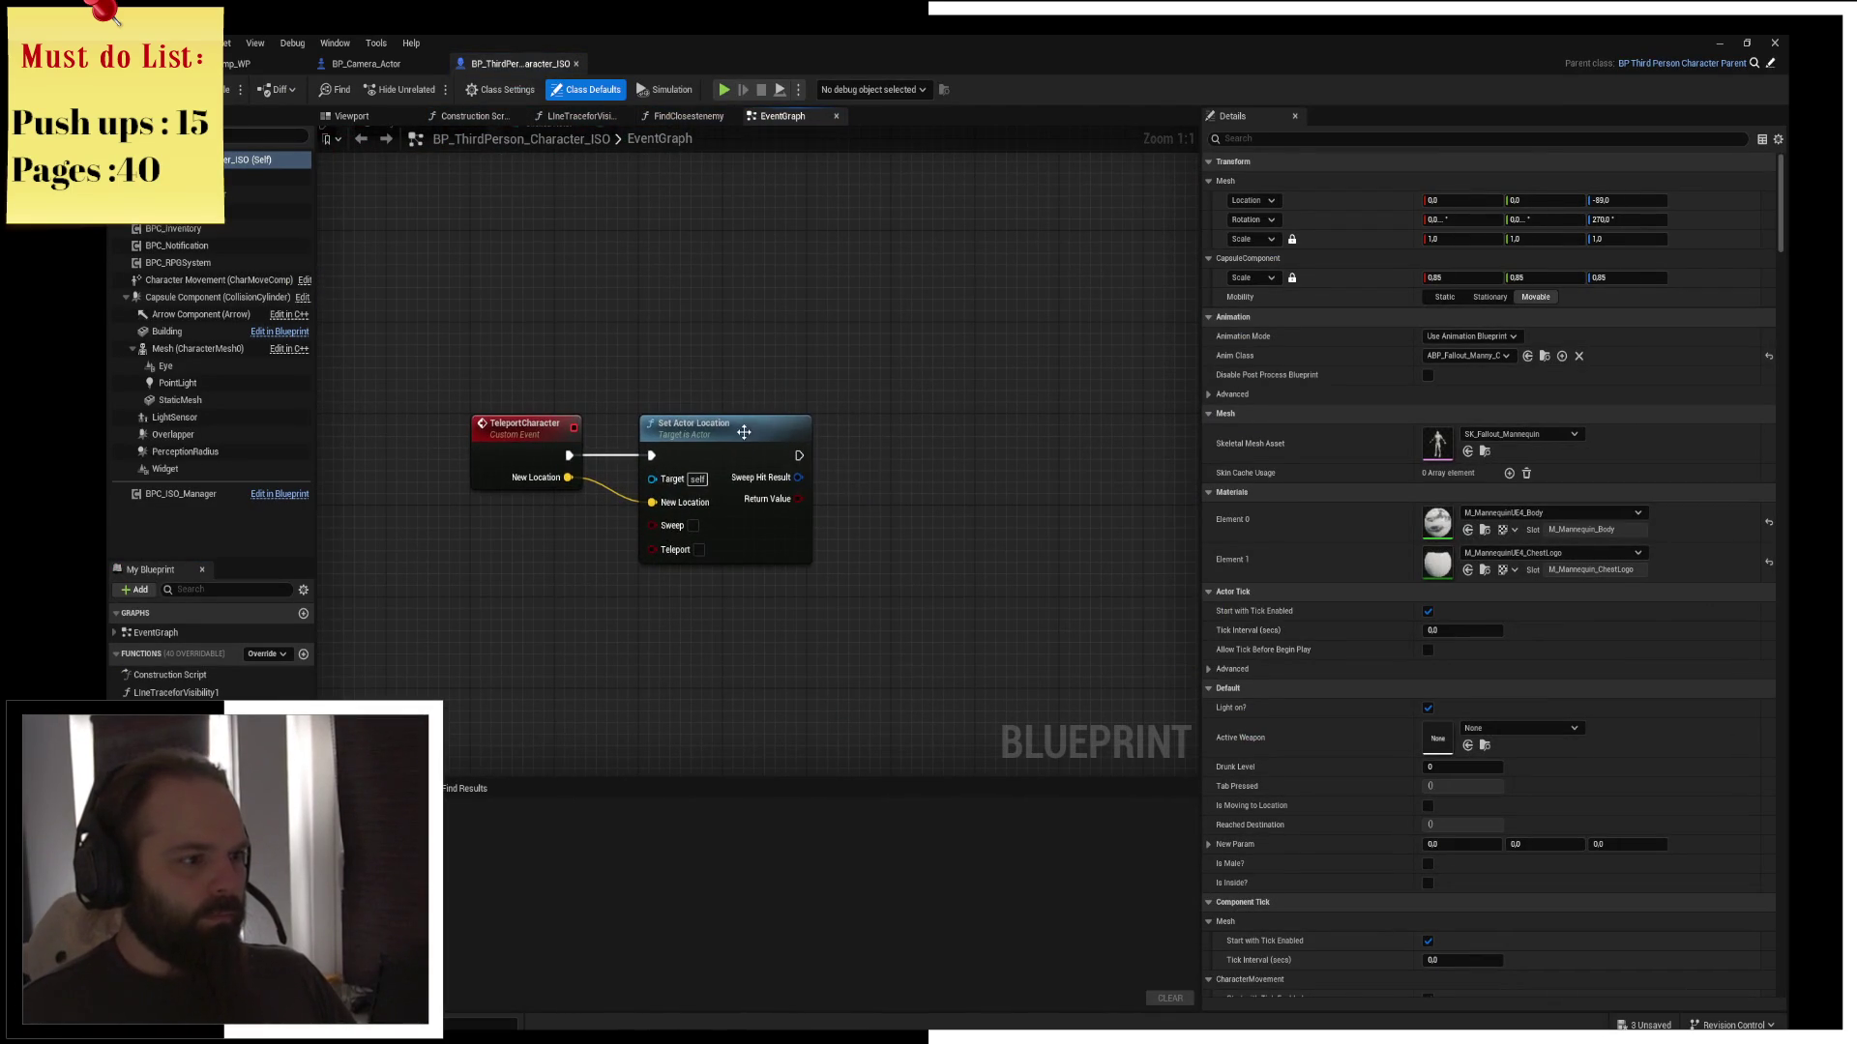
Insert a 2-second Delay between TeleportCharacter and Set Actor Location
left_click_drag(744, 433, 940, 443)
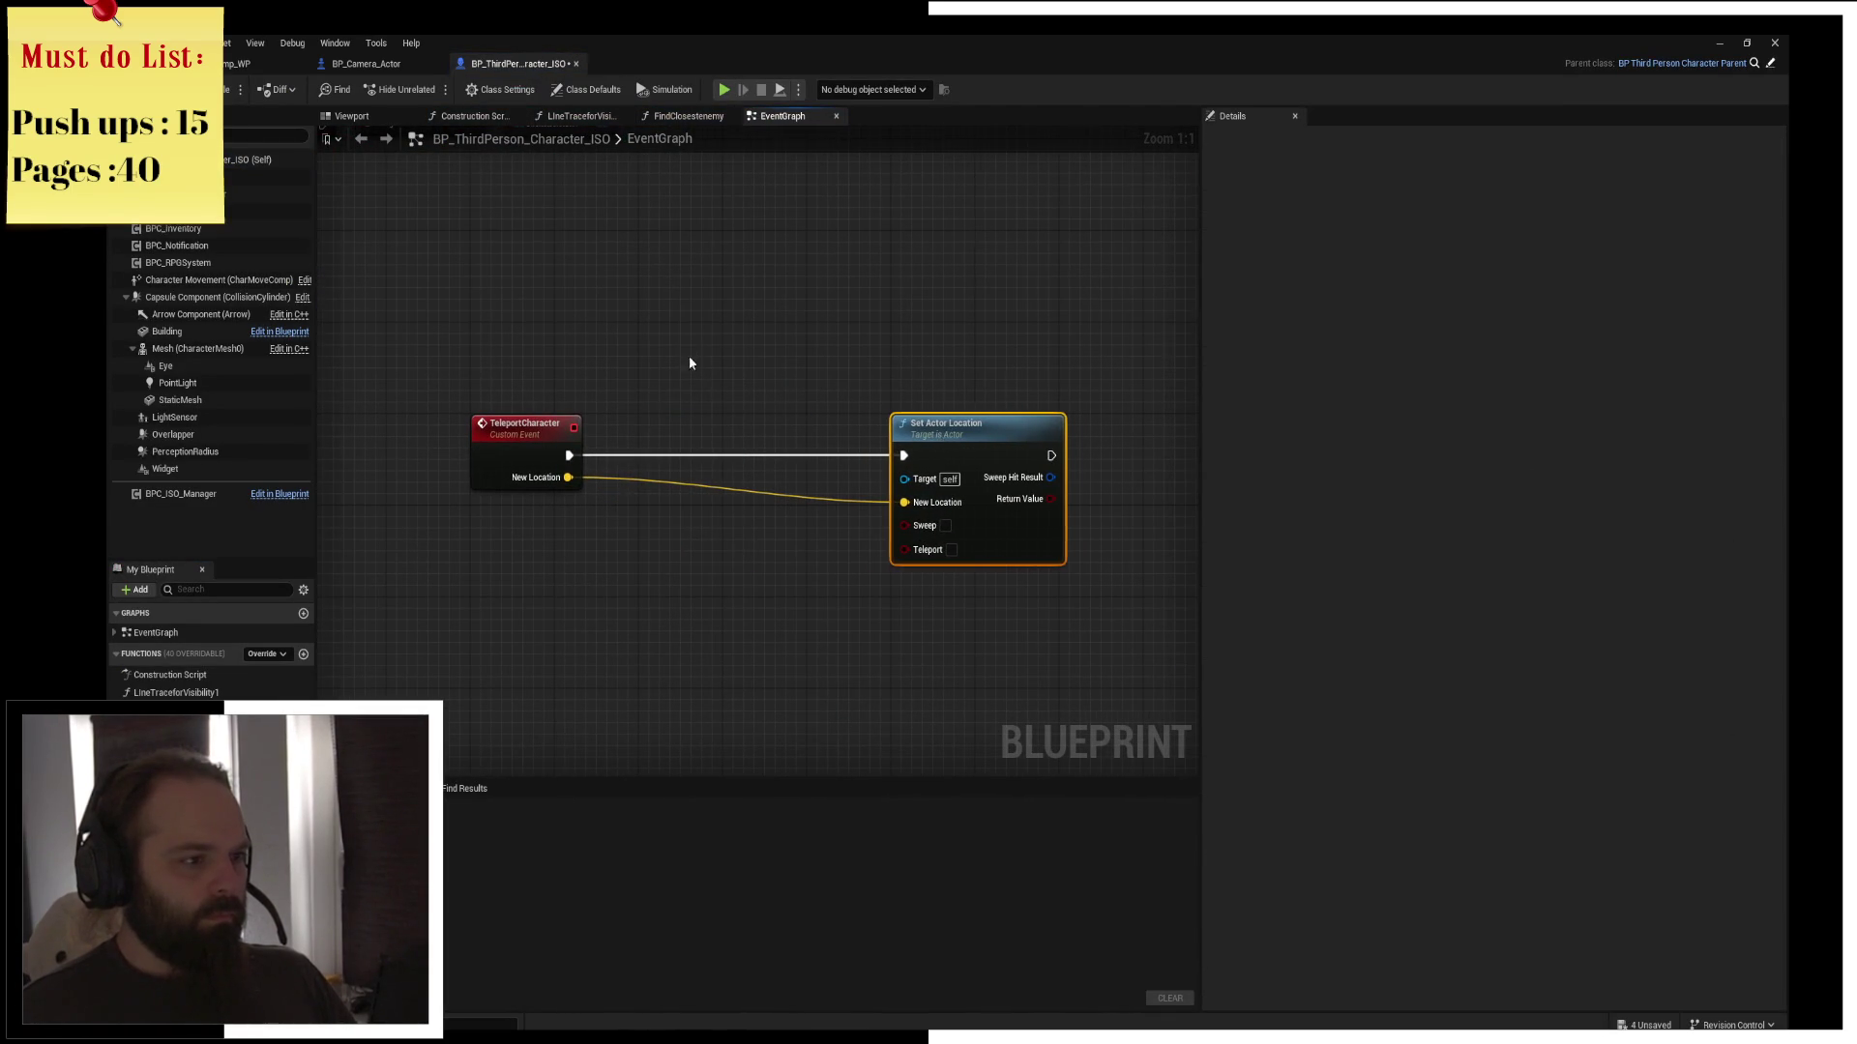
scroll(755, 379, "up", 1)
mouse_move(646, 447)
left_mouse_down()
mouse_move(579, 443)
mouse_move(961, 474)
left_mouse_up()
left_click(757, 418)
type("dek")
key("BackSpace")
type("lay")
key("Return")
left_click(966, 500)
type("2")
Shift Delay and Set Actor Location right and tuck the TeleportCharacter event slightly left
left_click_drag(1018, 606, 835, 605)
left_click_drag(767, 332, 938, 455)
left_click_drag(777, 446, 890, 446)
left_click(675, 380)
left_click_drag(675, 380, 828, 371)
left_click_drag(529, 428, 489, 428)
left_click(594, 329)
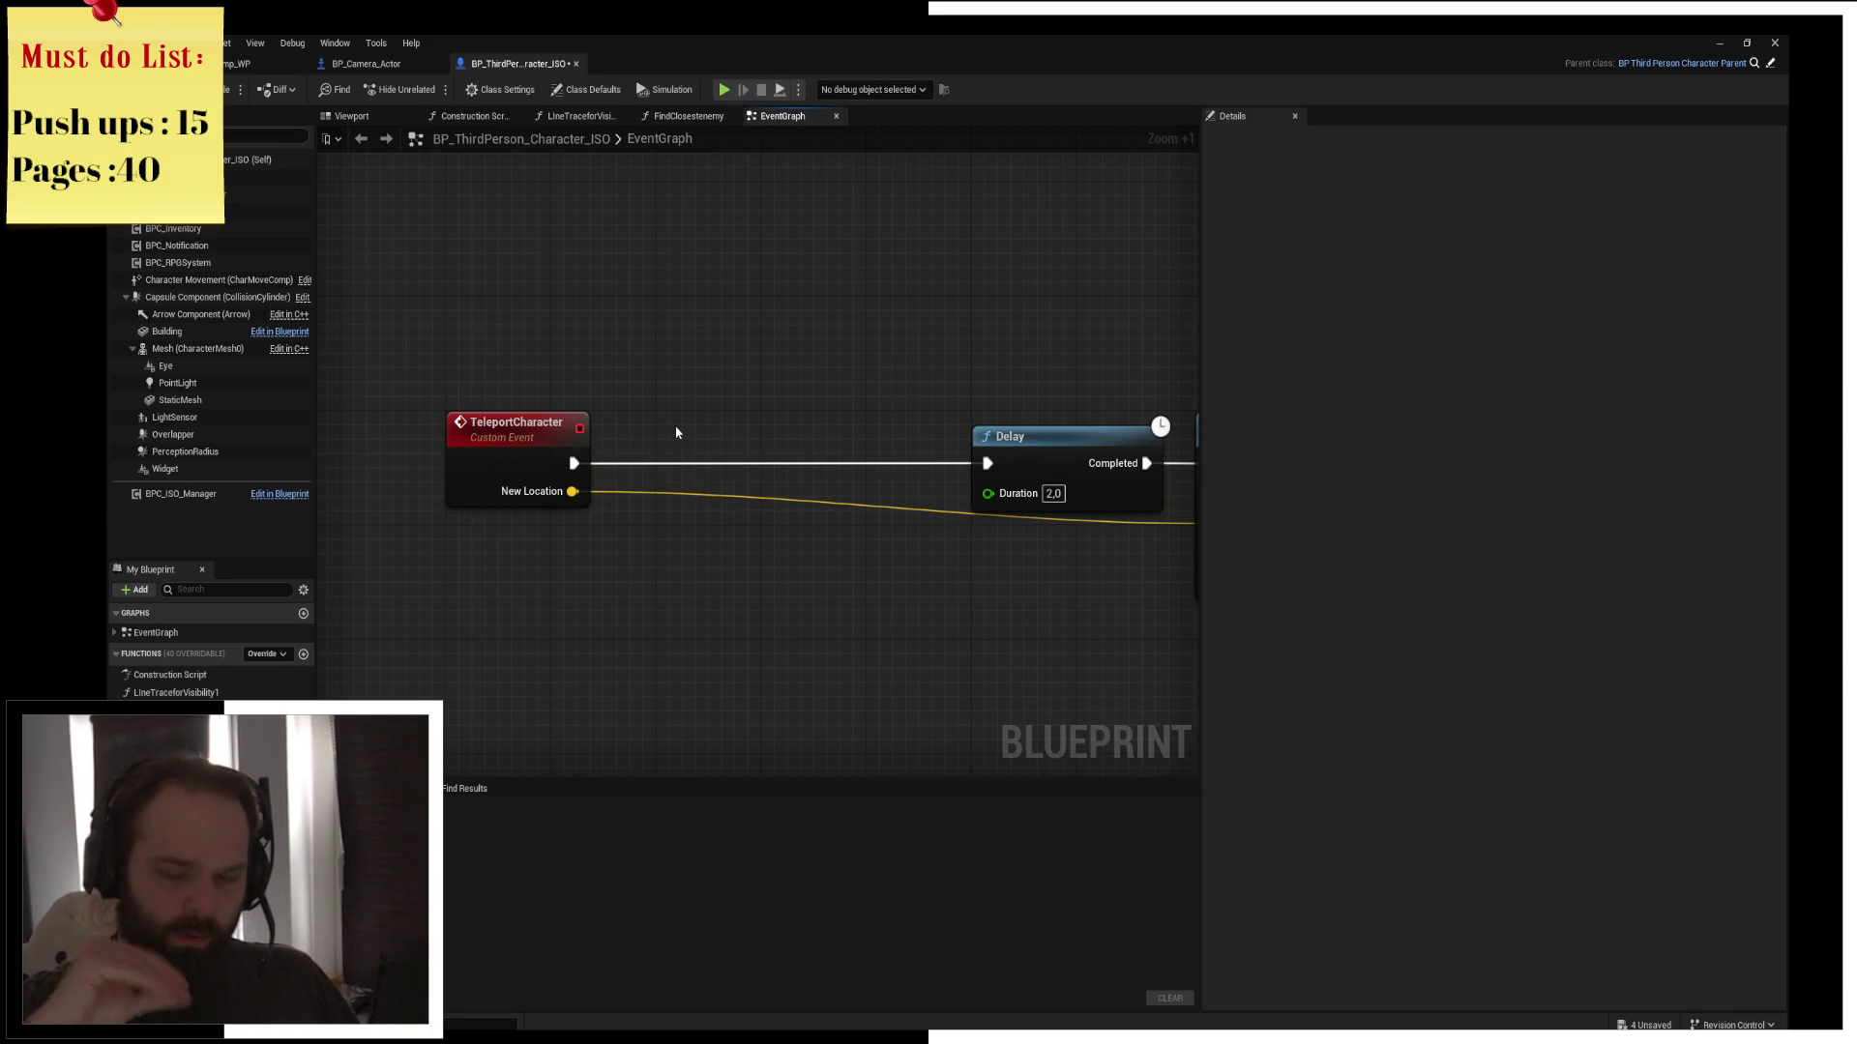
mouse_move(697, 425)
left_mouse_down()
mouse_move(551, 398)
mouse_move(686, 402)
mouse_move(615, 330)
mouse_move(592, 365)
mouse_move(600, 329)
left_mouse_up()
Cast Get Player Pawn to BP_Camera_Actor and run the cast right after TeleportCharacter
right_click(601, 330)
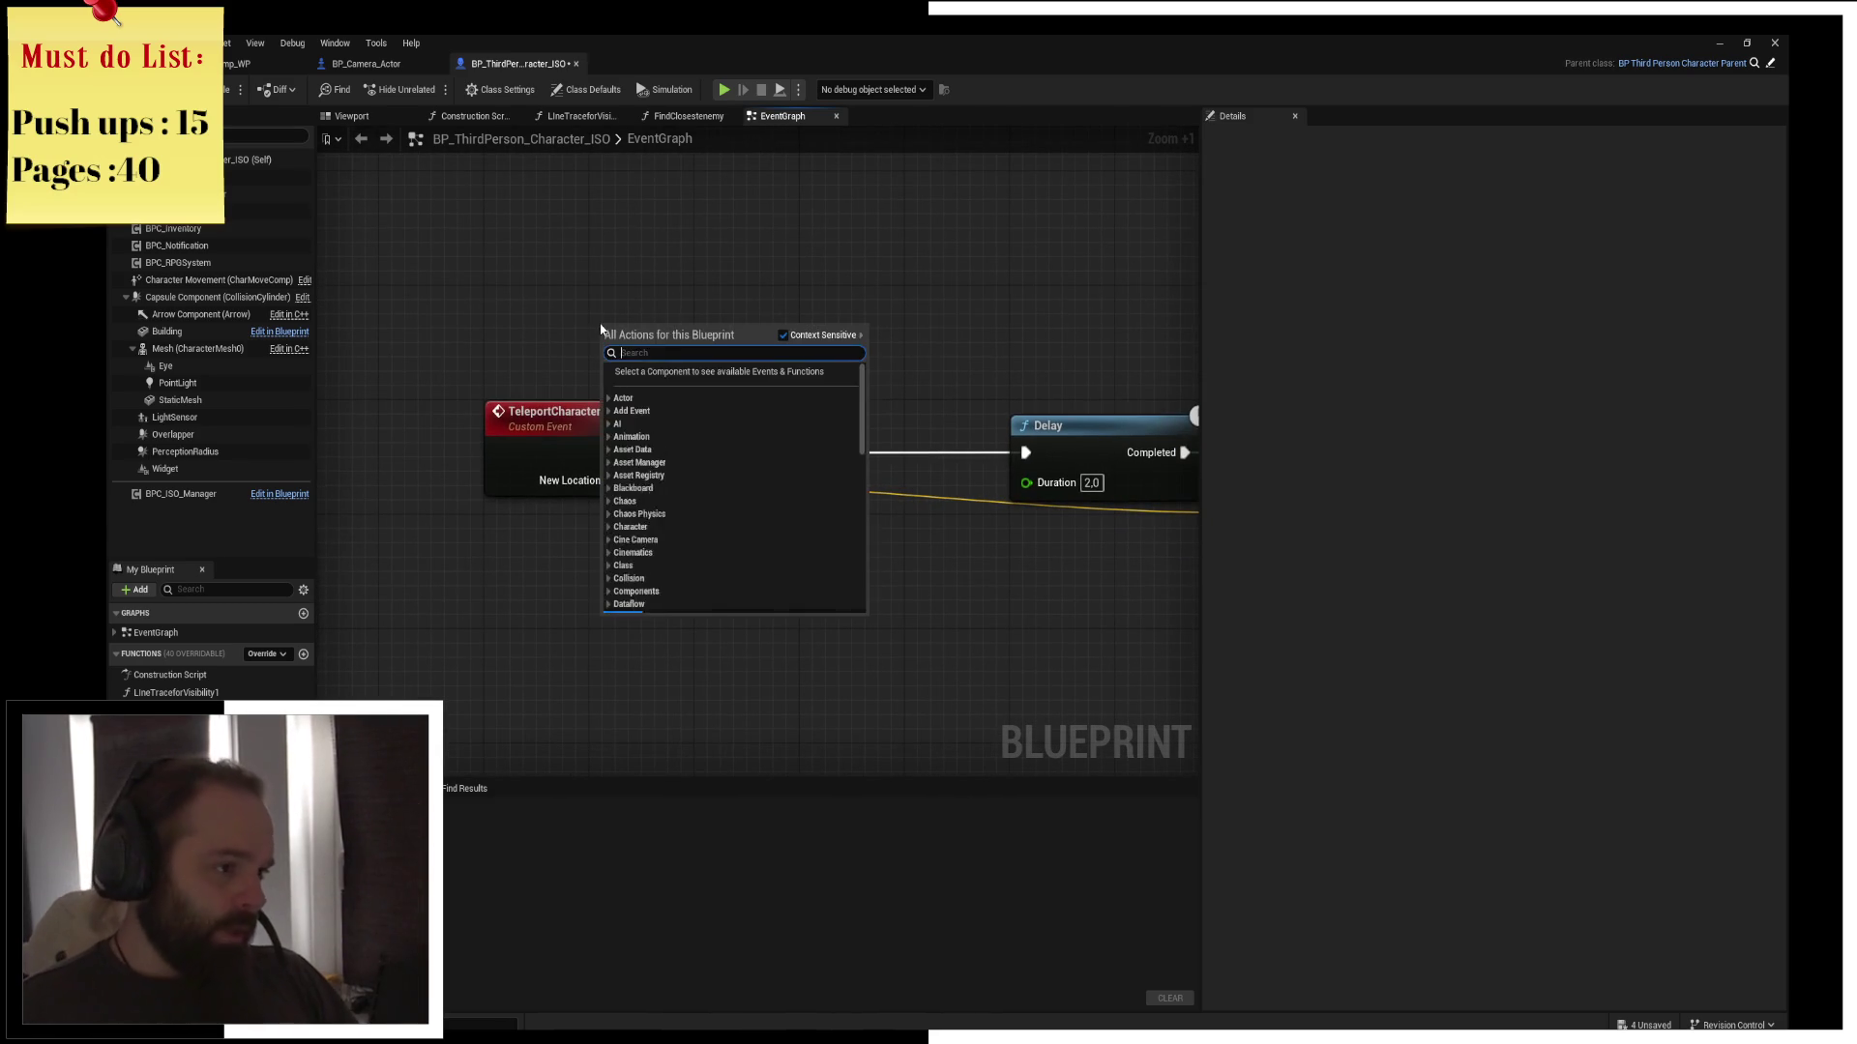
type("get player pawn")
key("Return")
left_click_drag(600, 324, 495, 297)
left_click_drag(677, 323, 787, 249)
type("cast")
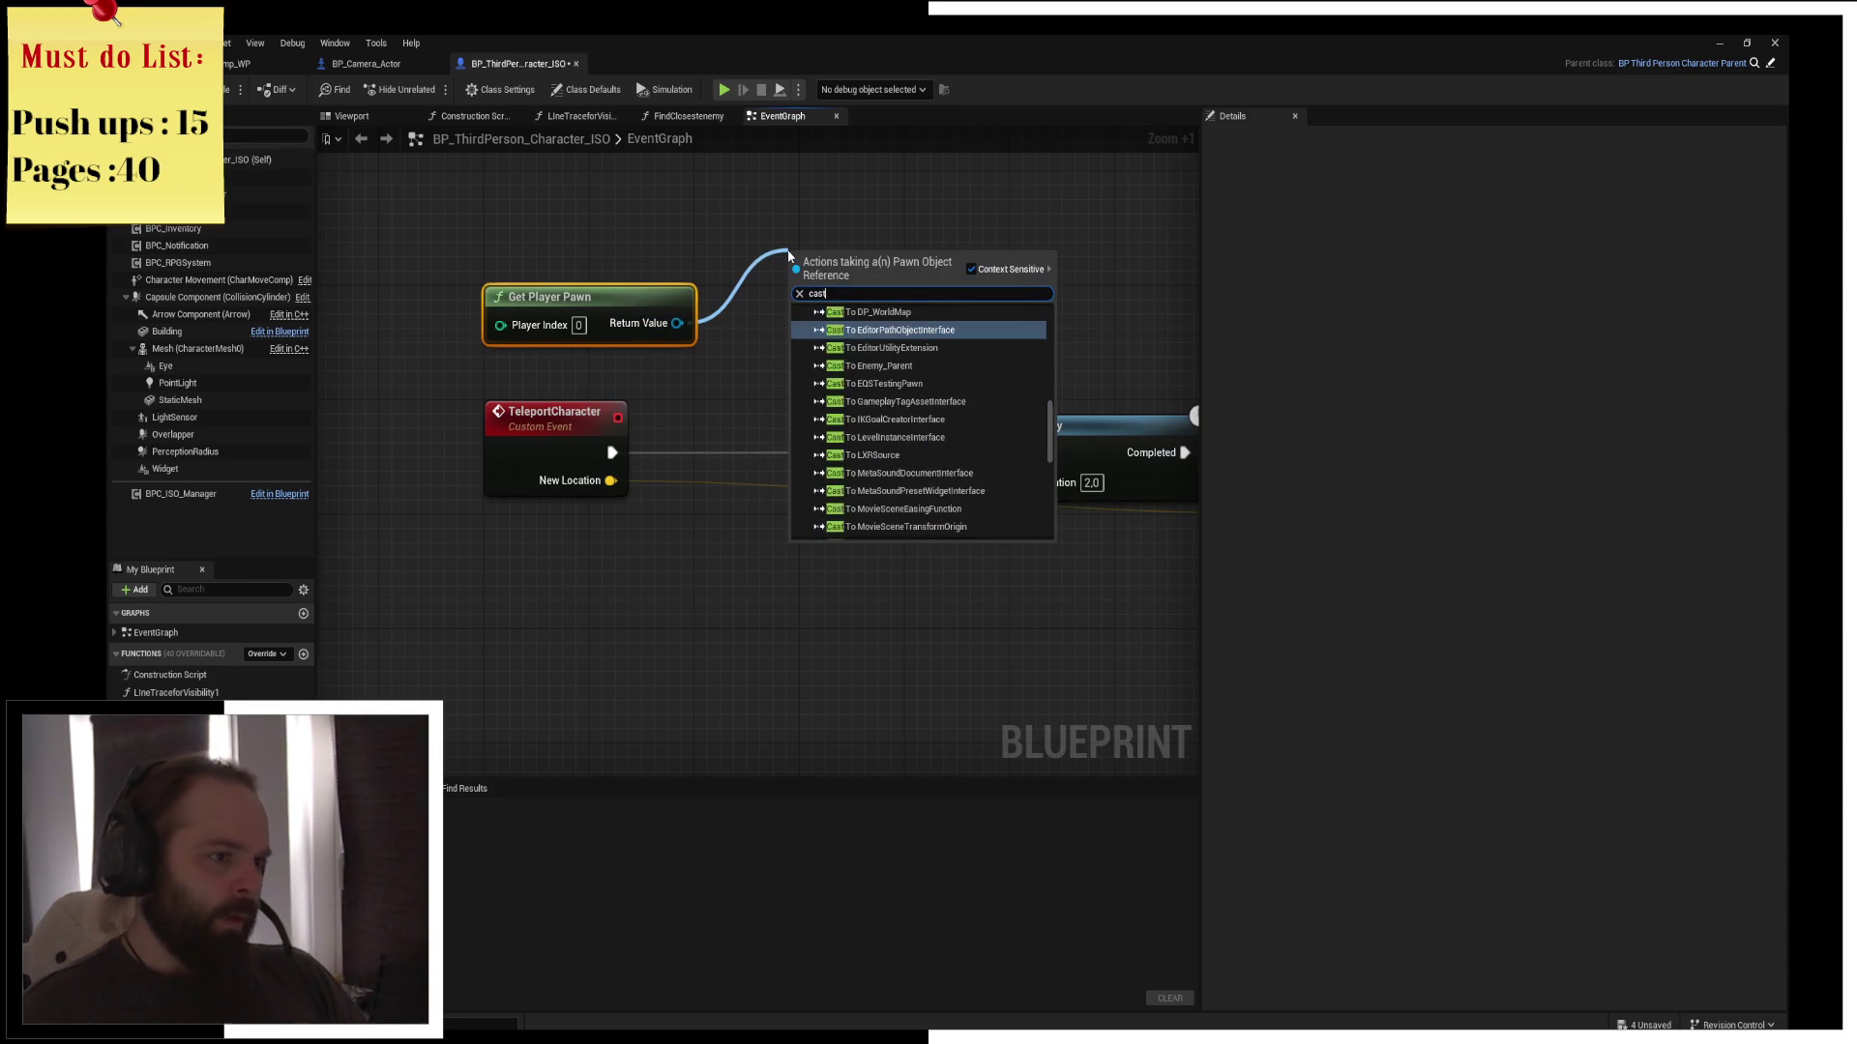
type(" to camera")
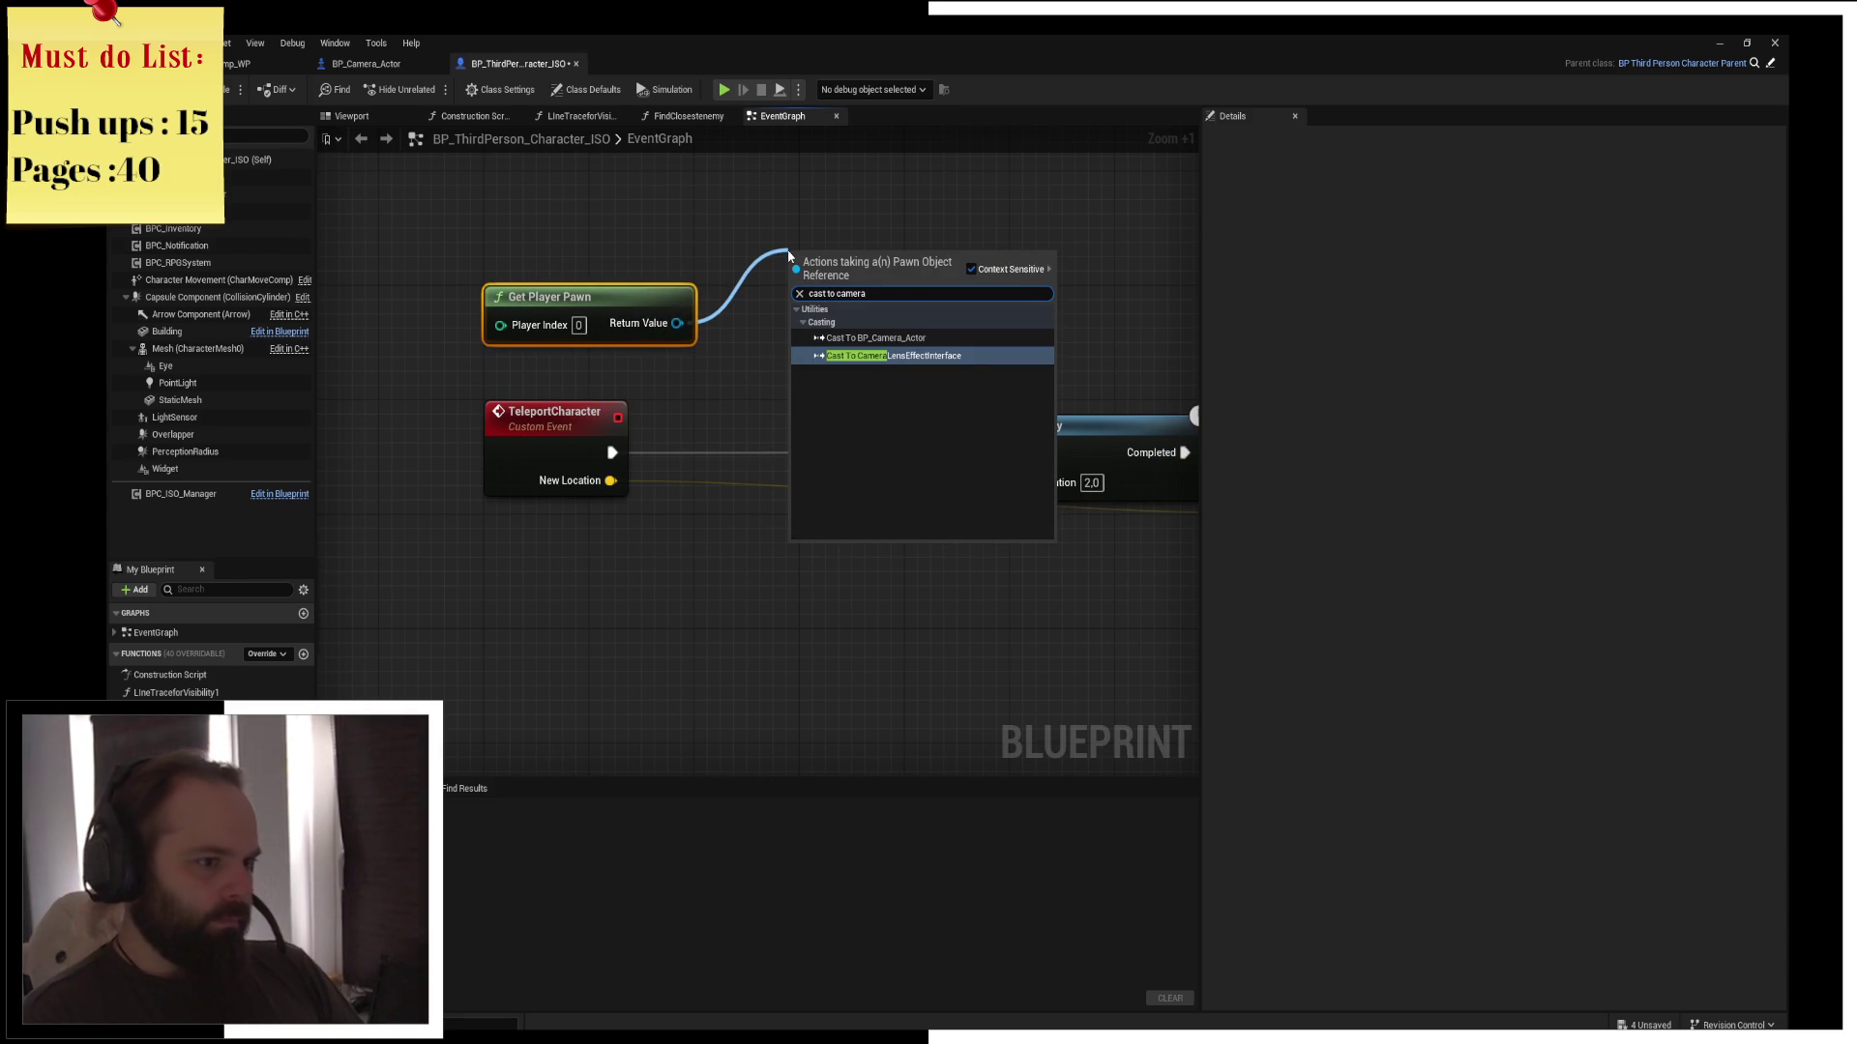
key("Up")
key("Return")
mouse_move(835, 272)
left_mouse_down()
mouse_move(746, 423)
mouse_move(772, 453)
left_mouse_up()
mouse_move(612, 453)
left_mouse_down()
mouse_move(735, 454)
mouse_move(774, 537)
left_mouse_up()
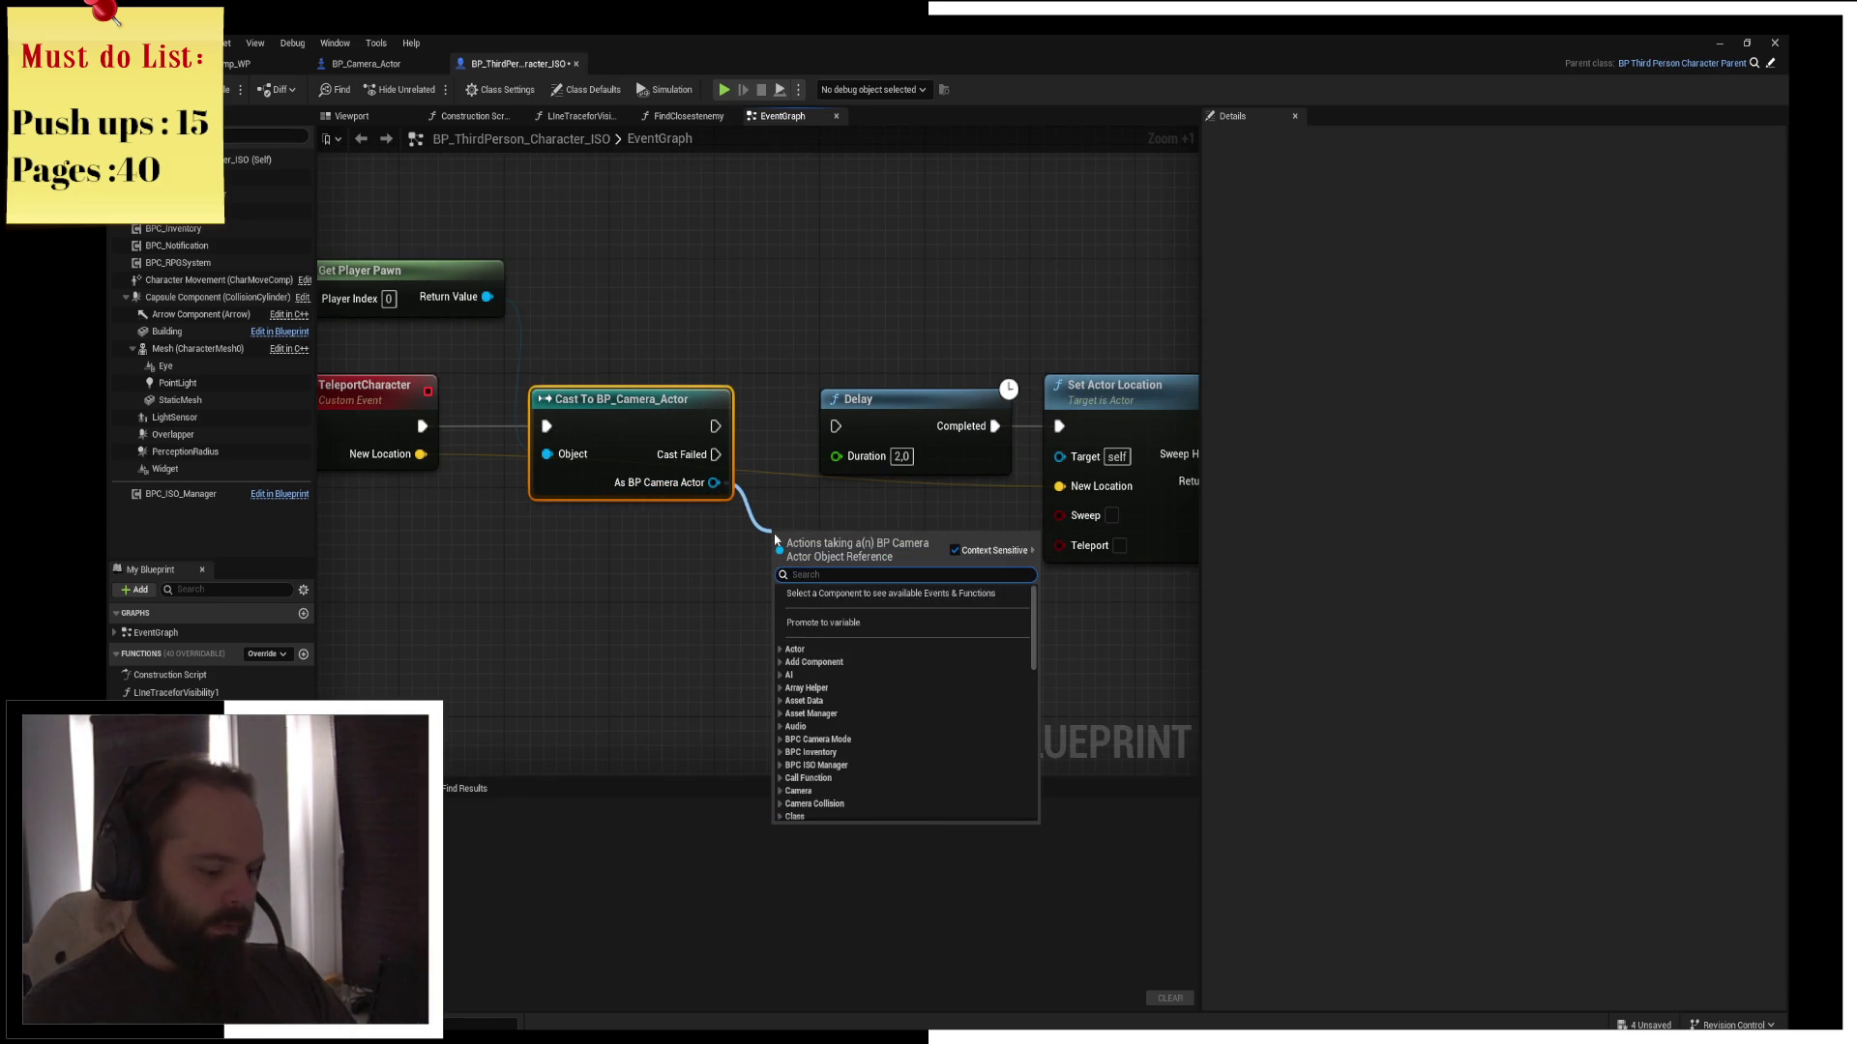
Cancel a further node search and switch to the BP_Camera_Actor blueprint
type("HUD")
key("BackSpace")
key("BackSpace")
key("BackSpace")
type("get pla")
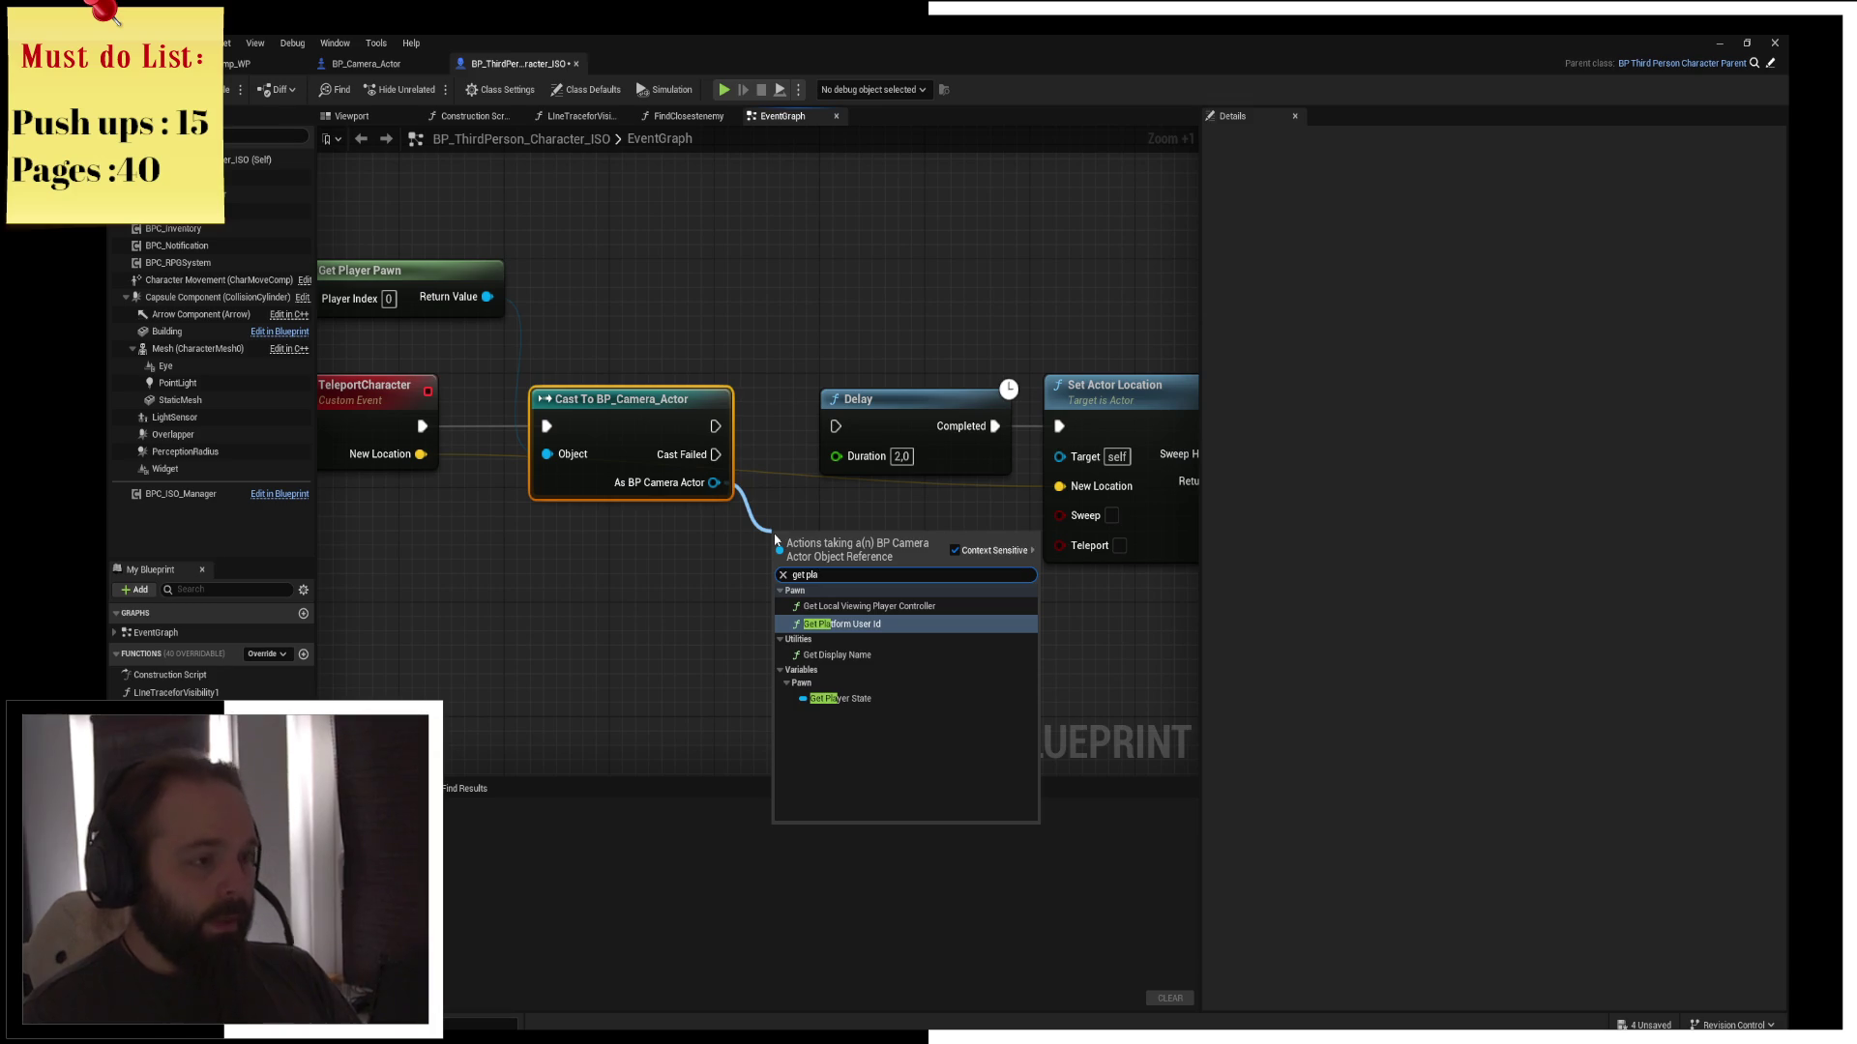
key("Escape")
left_click(365, 63)
Promote the created HUD widget to a PlayerHud variable whose SET feeds Add to Viewport
scroll(885, 293, "up", 4)
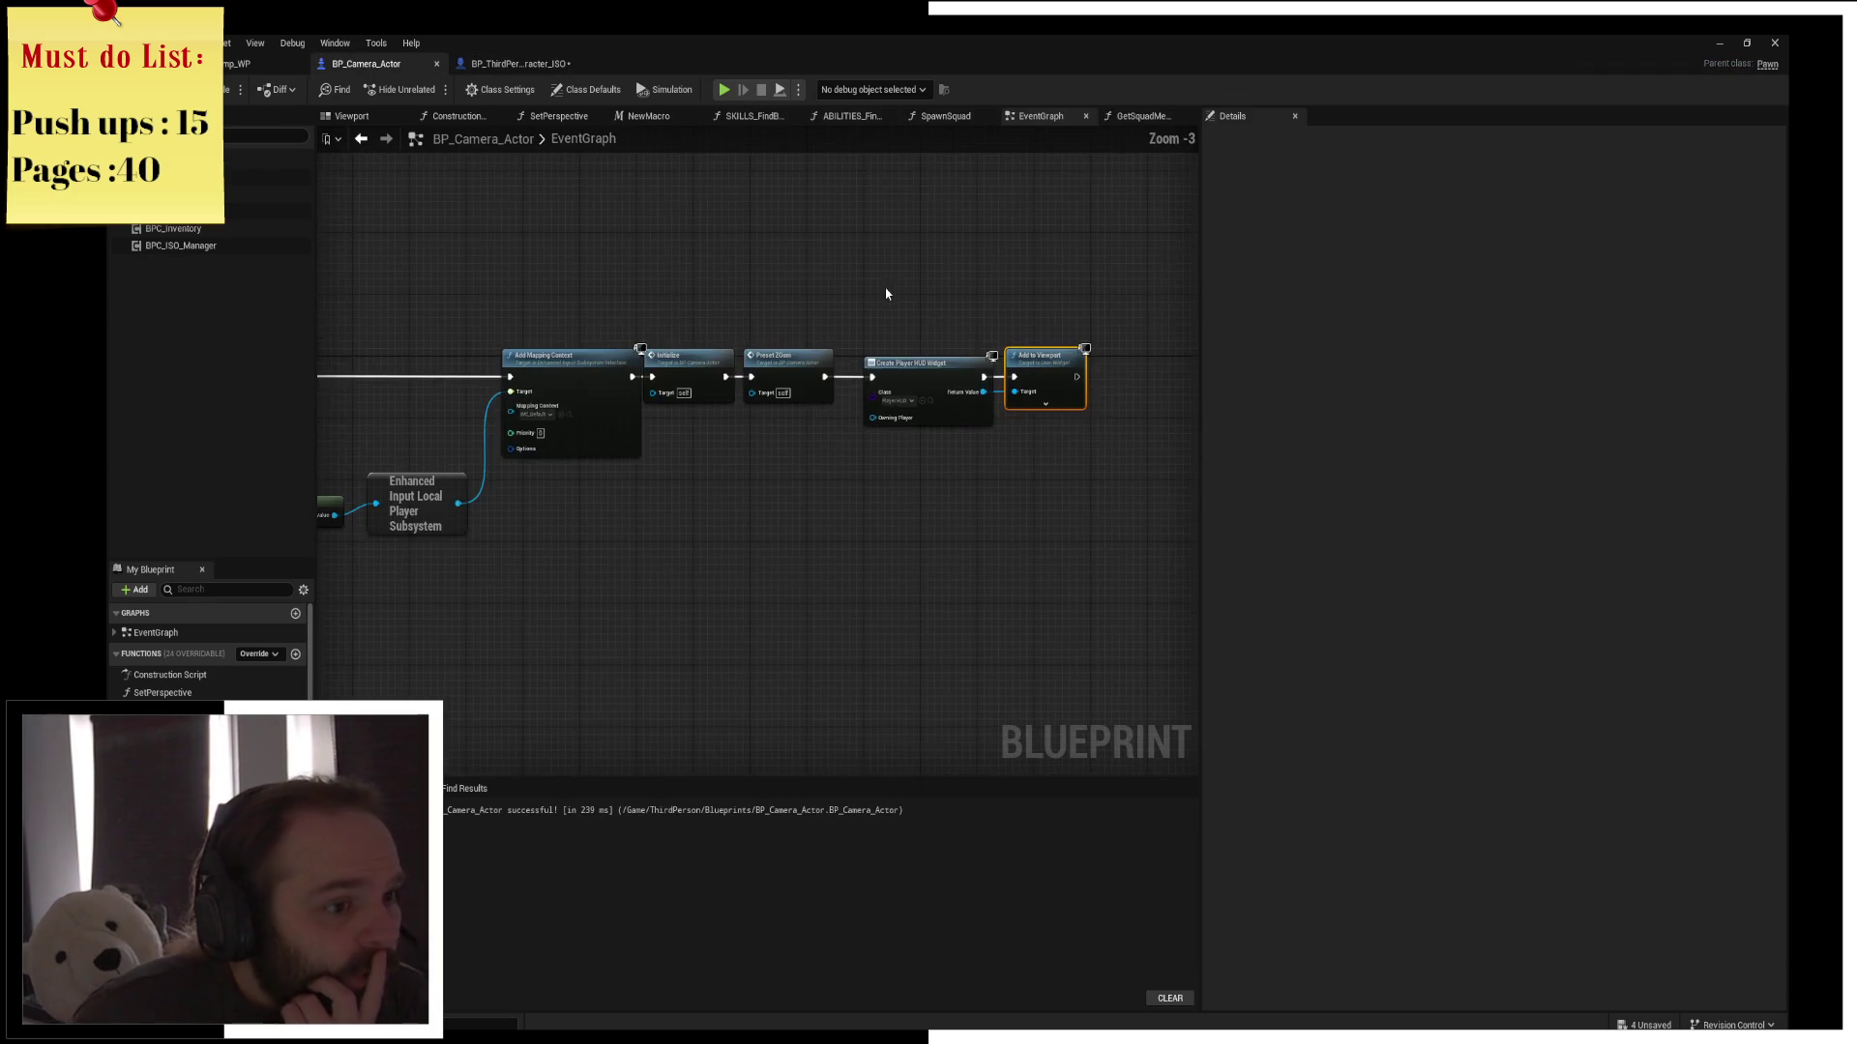
left_click_drag(877, 347, 1002, 346)
left_click_drag(811, 371, 856, 332)
key("Escape")
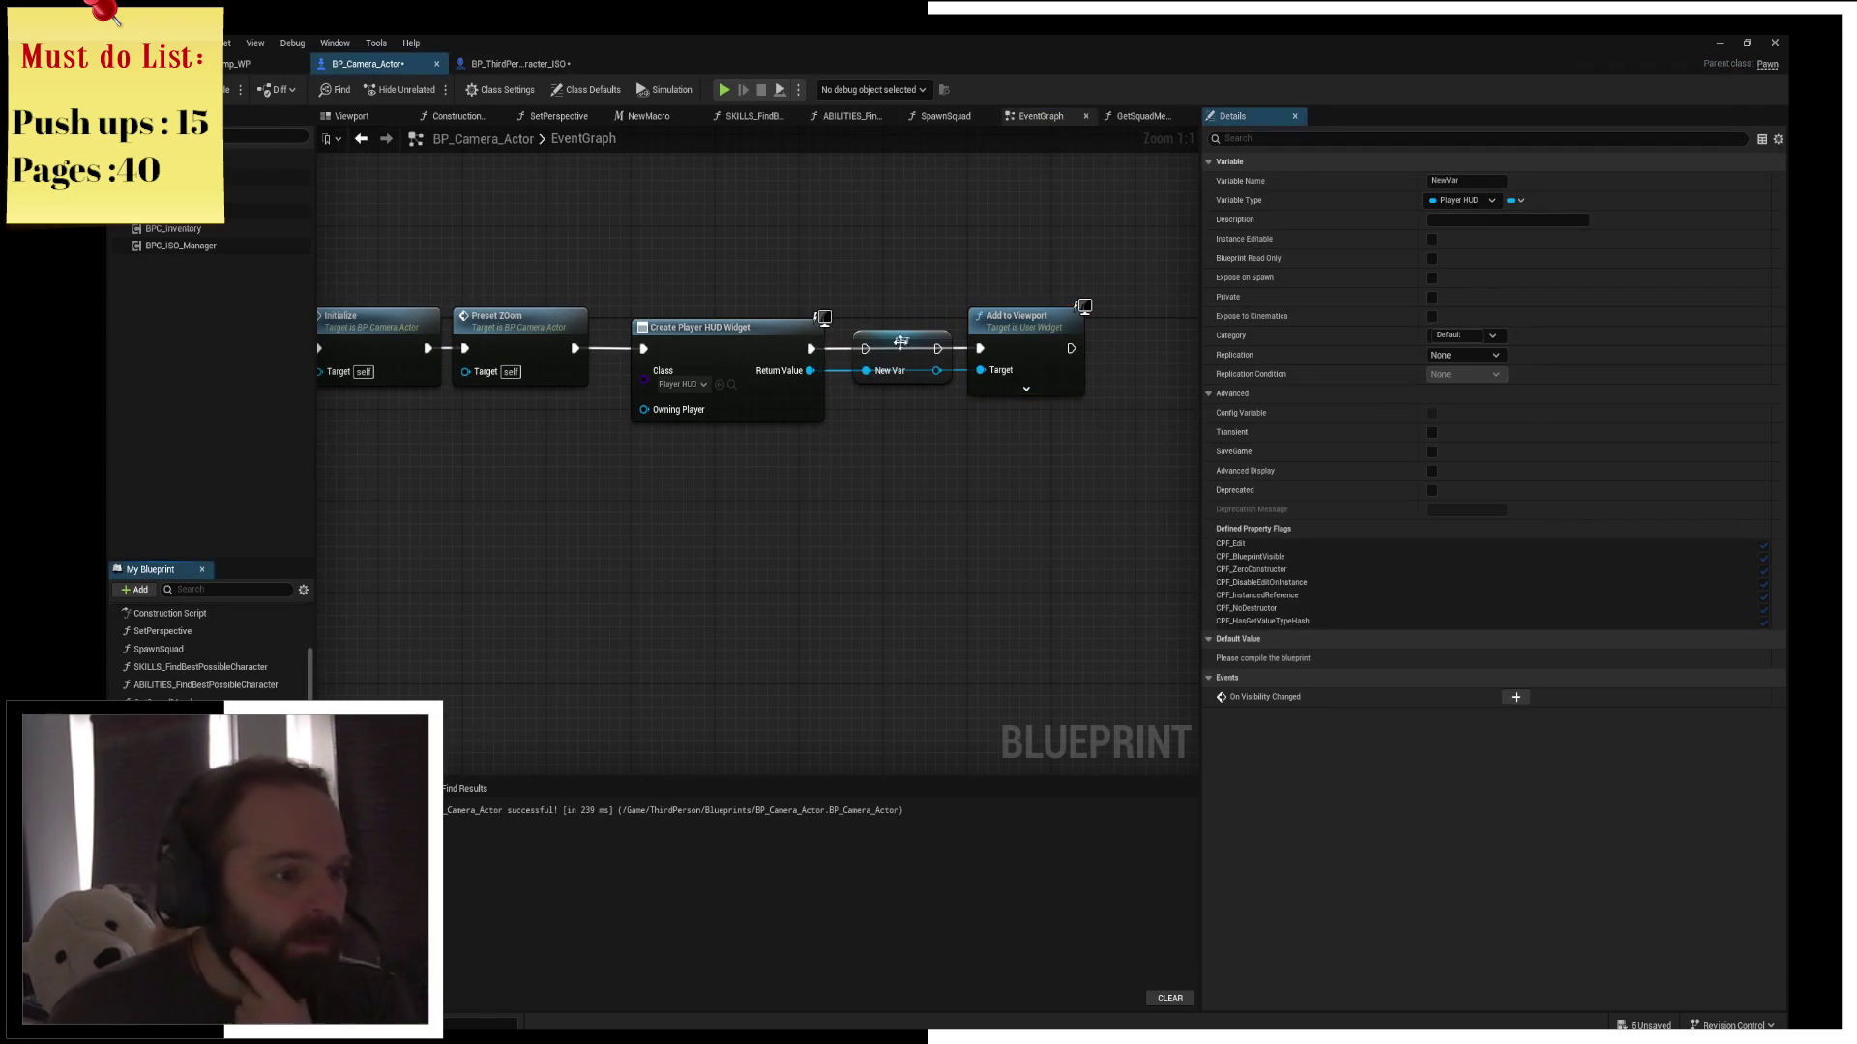
left_click_drag(938, 348, 980, 348)
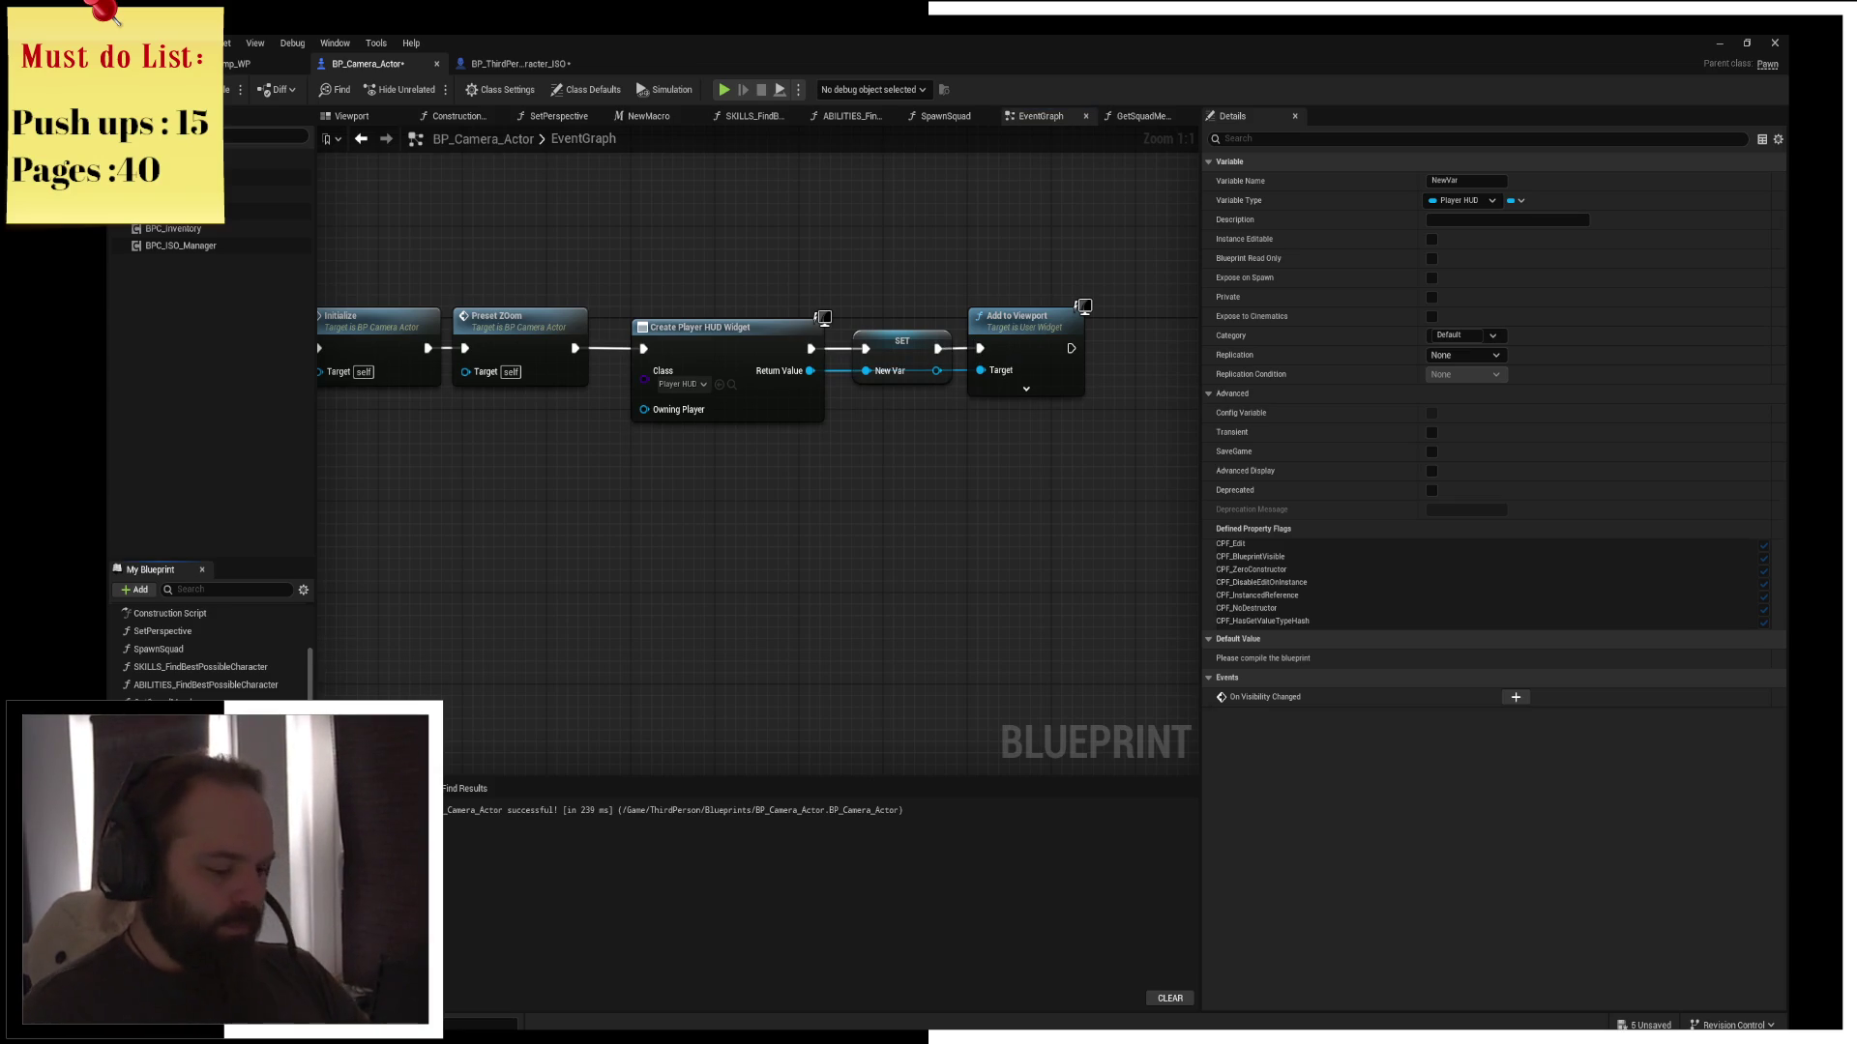
type("PlayerHud")
key("Return")
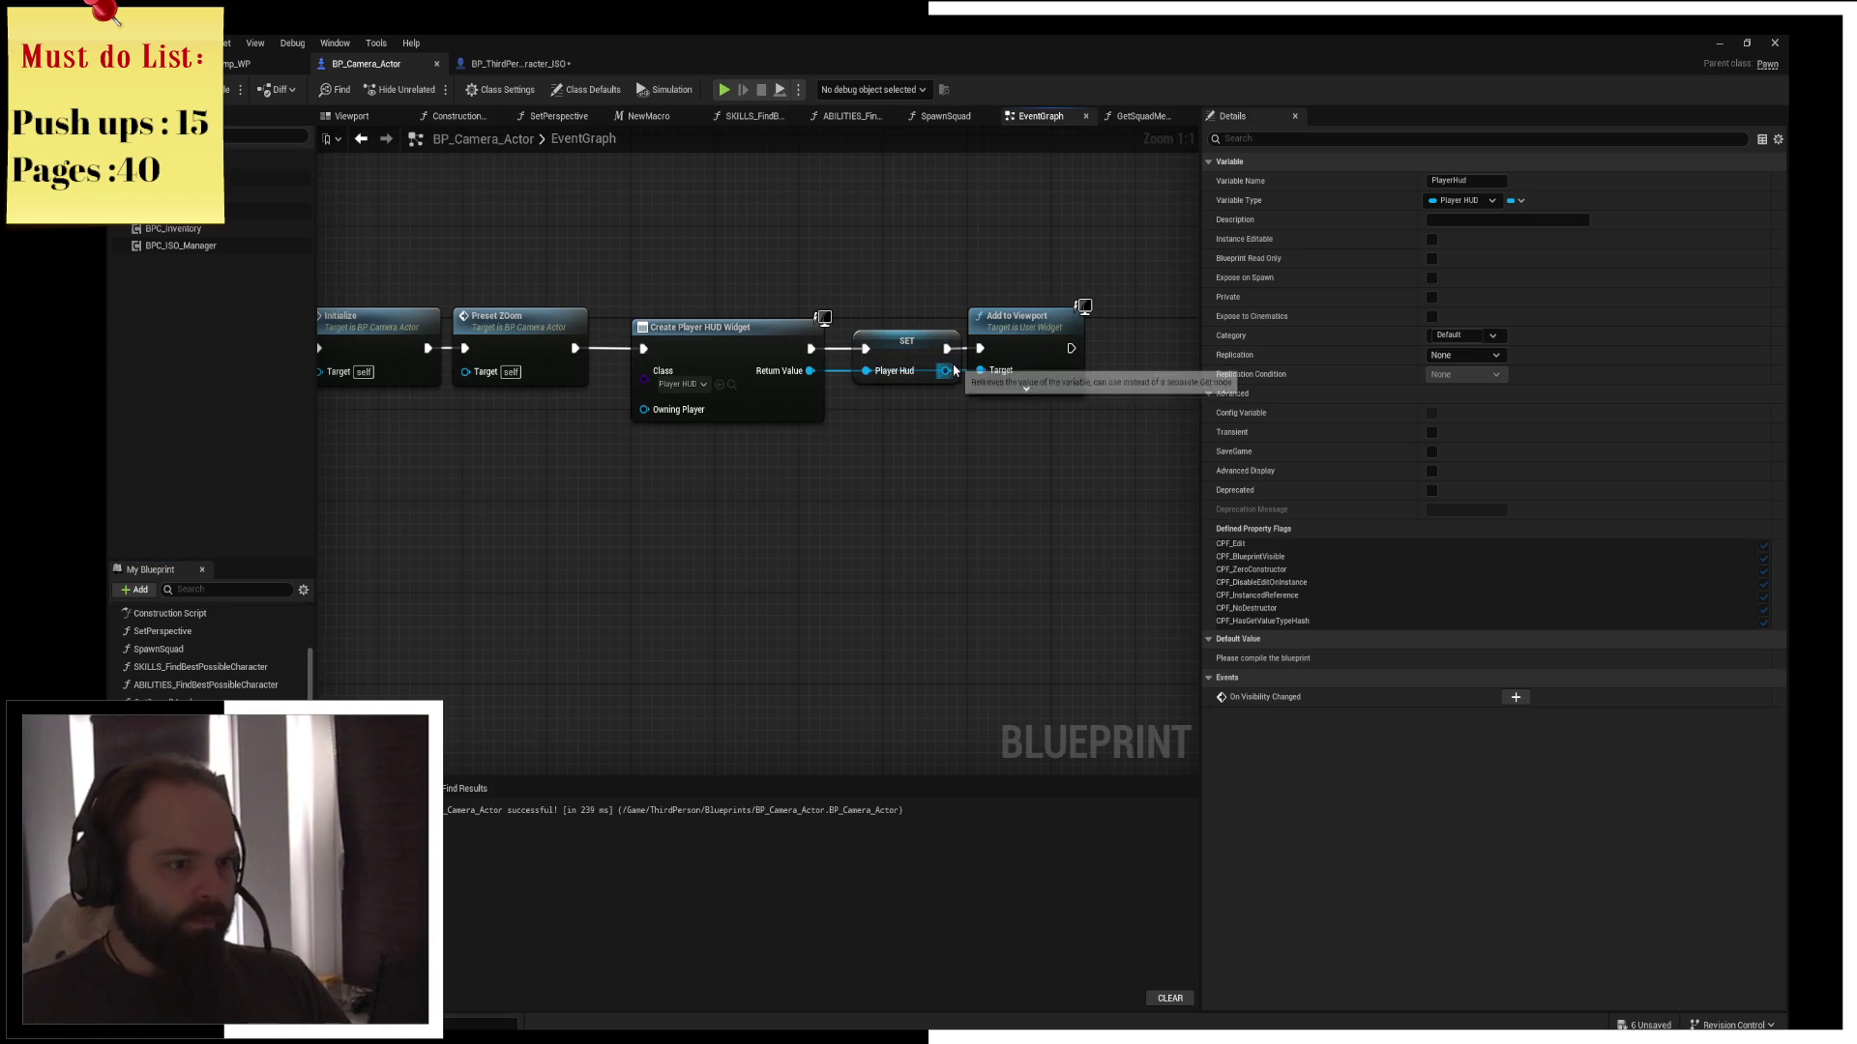
left_click_drag(907, 352, 896, 352)
left_click(464, 193)
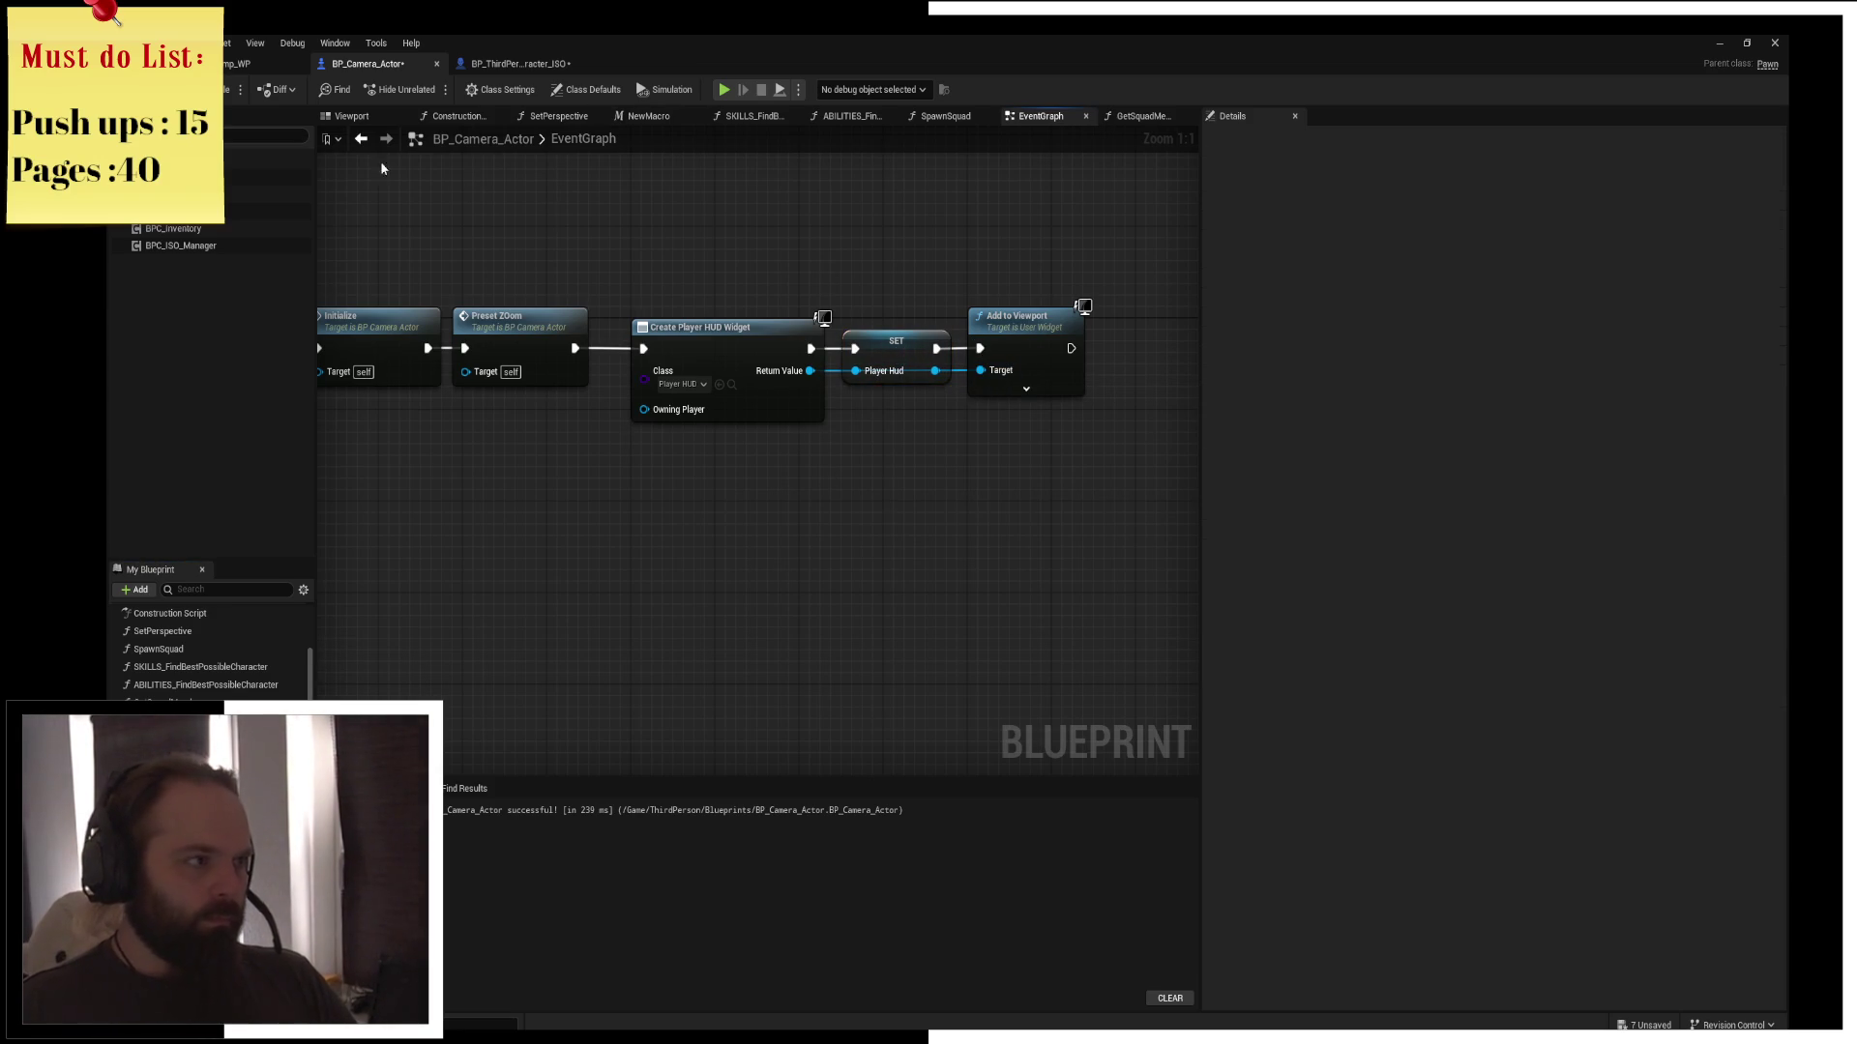
left_click(463, 67)
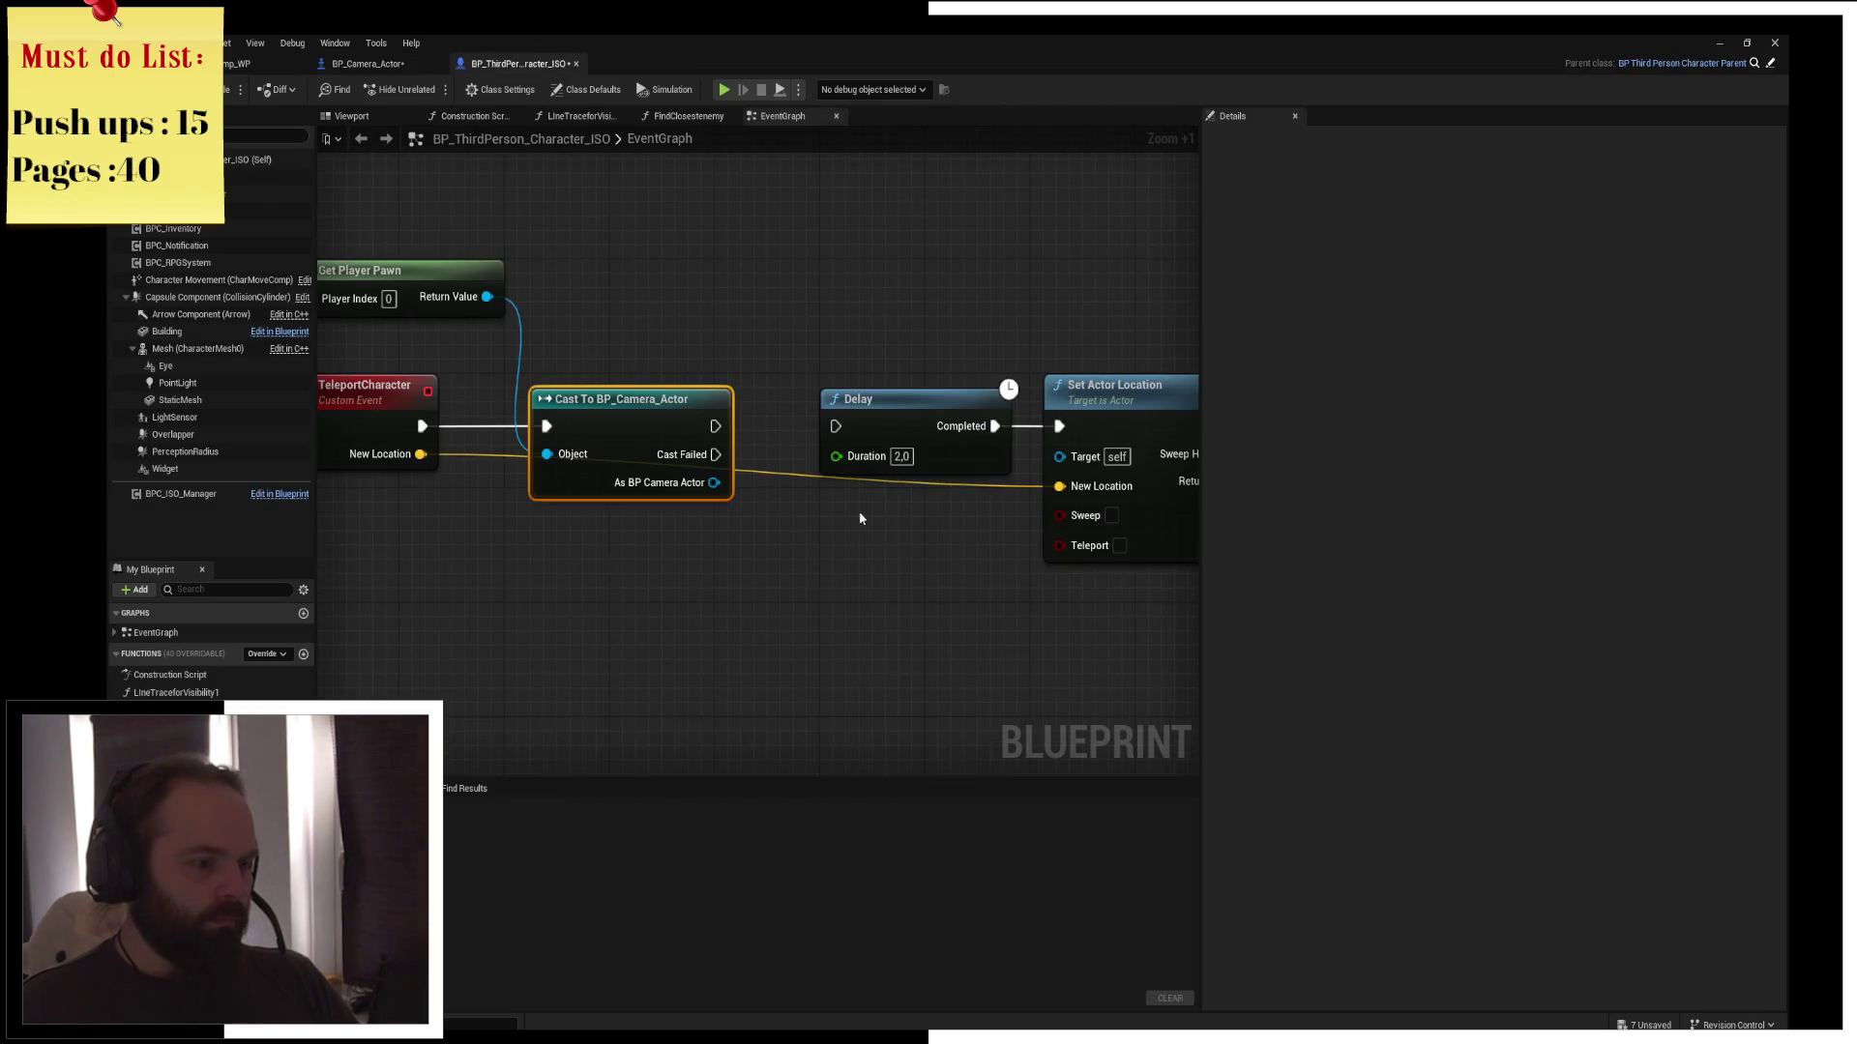
Get Player Hud from the cast's camera actor and call Play Anim Black Out on it
left_click_drag(559, 457, 604, 523)
type("player")
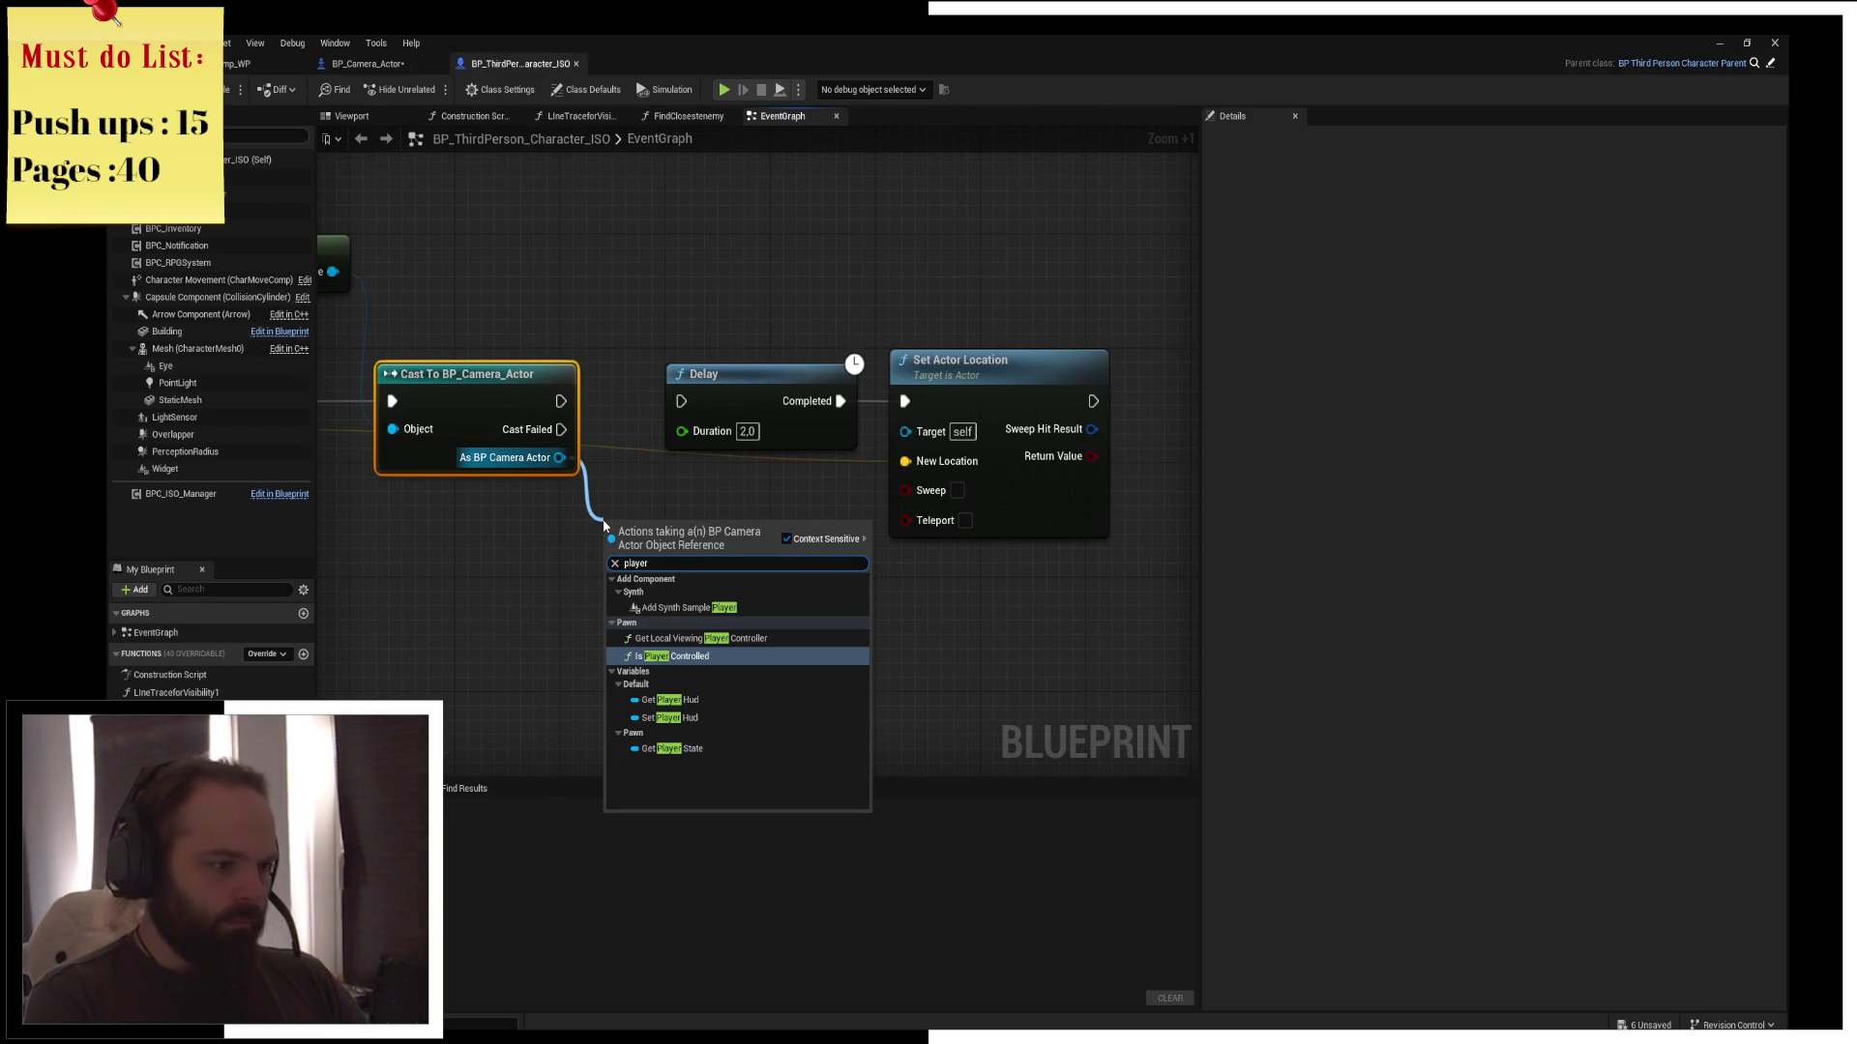
left_click(668, 699)
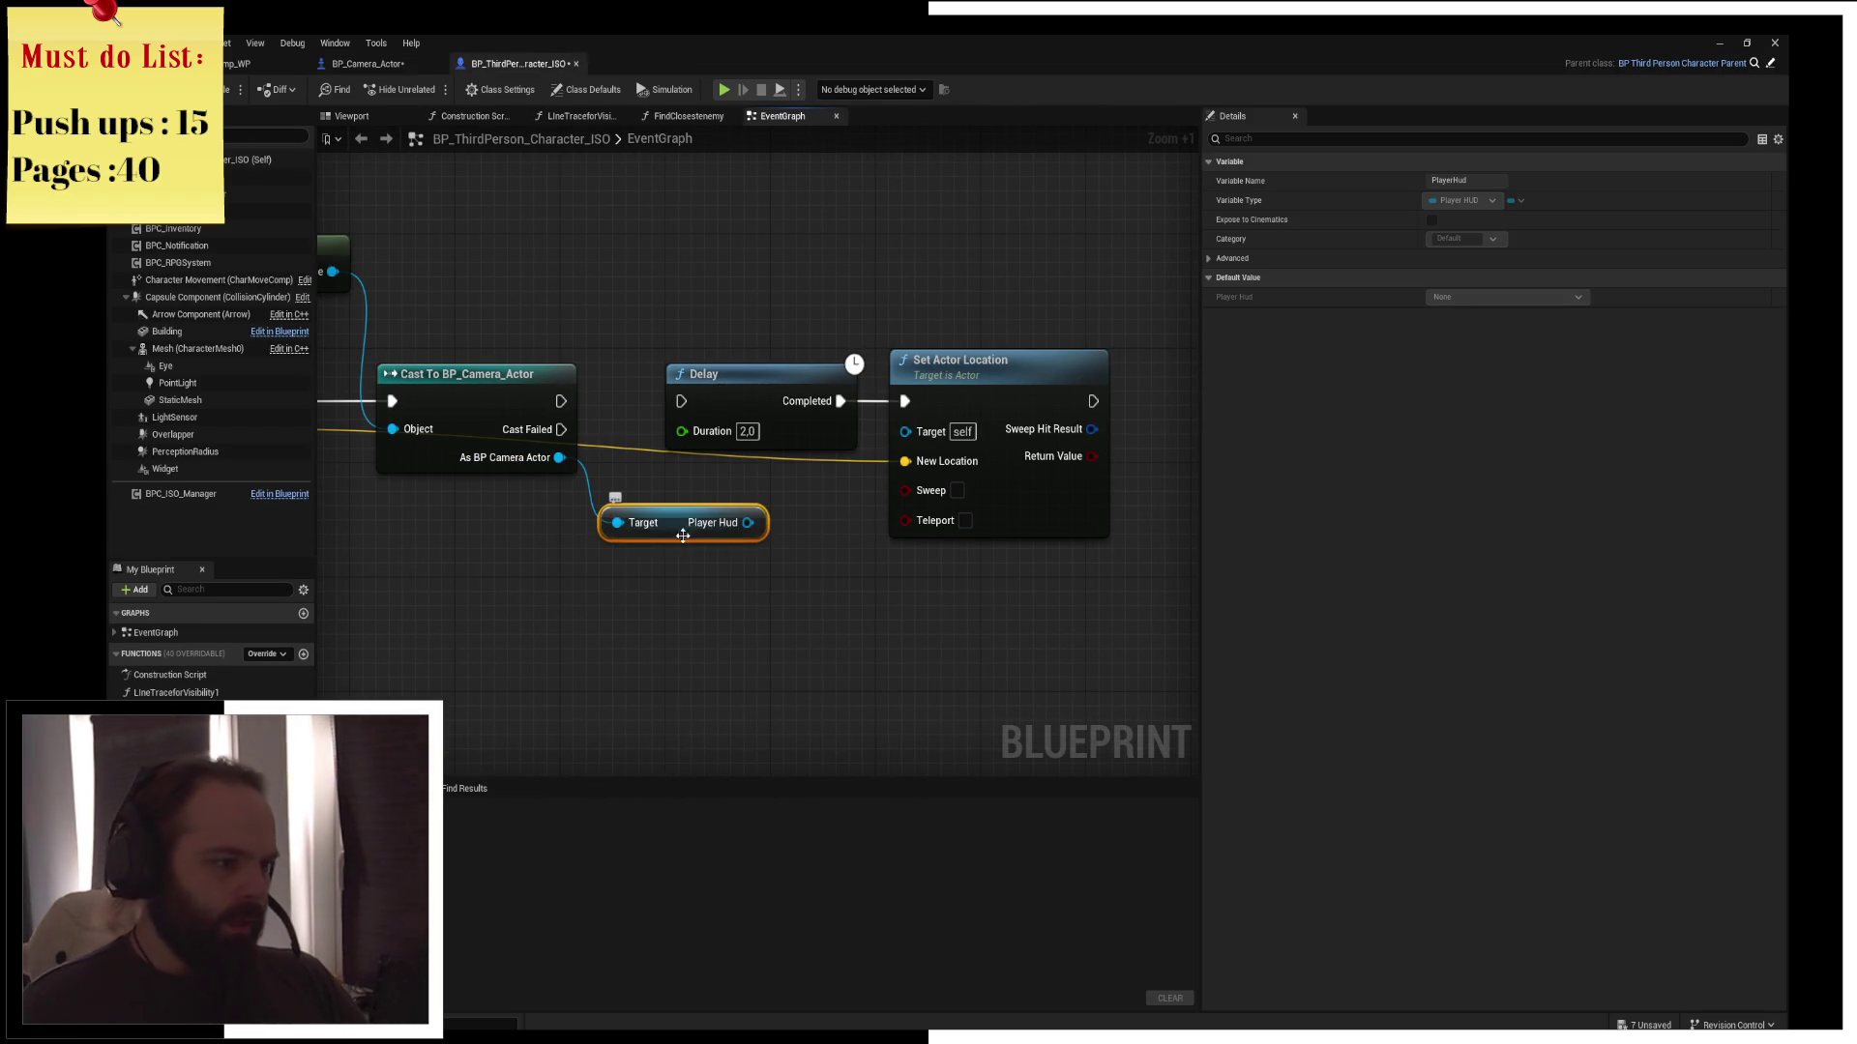
mouse_move(674, 524)
left_mouse_down()
mouse_move(477, 494)
mouse_move(651, 538)
left_mouse_up()
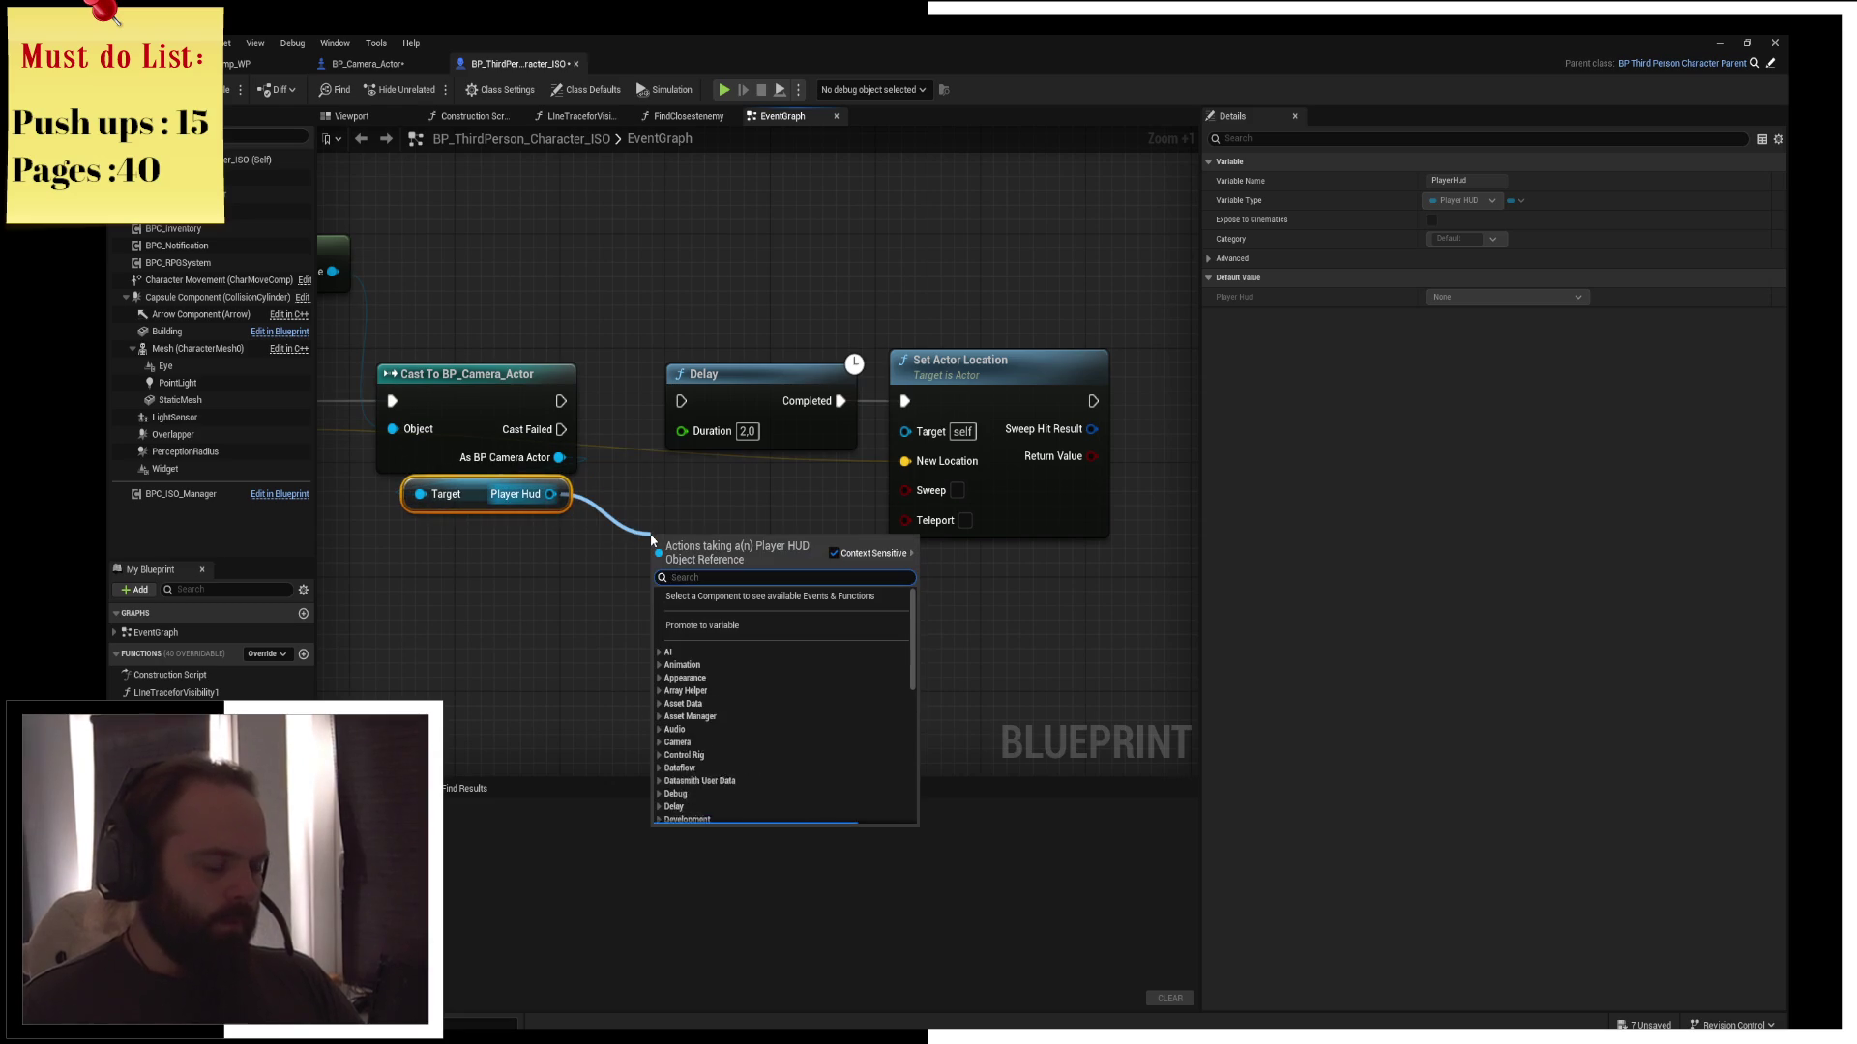
type("play ")
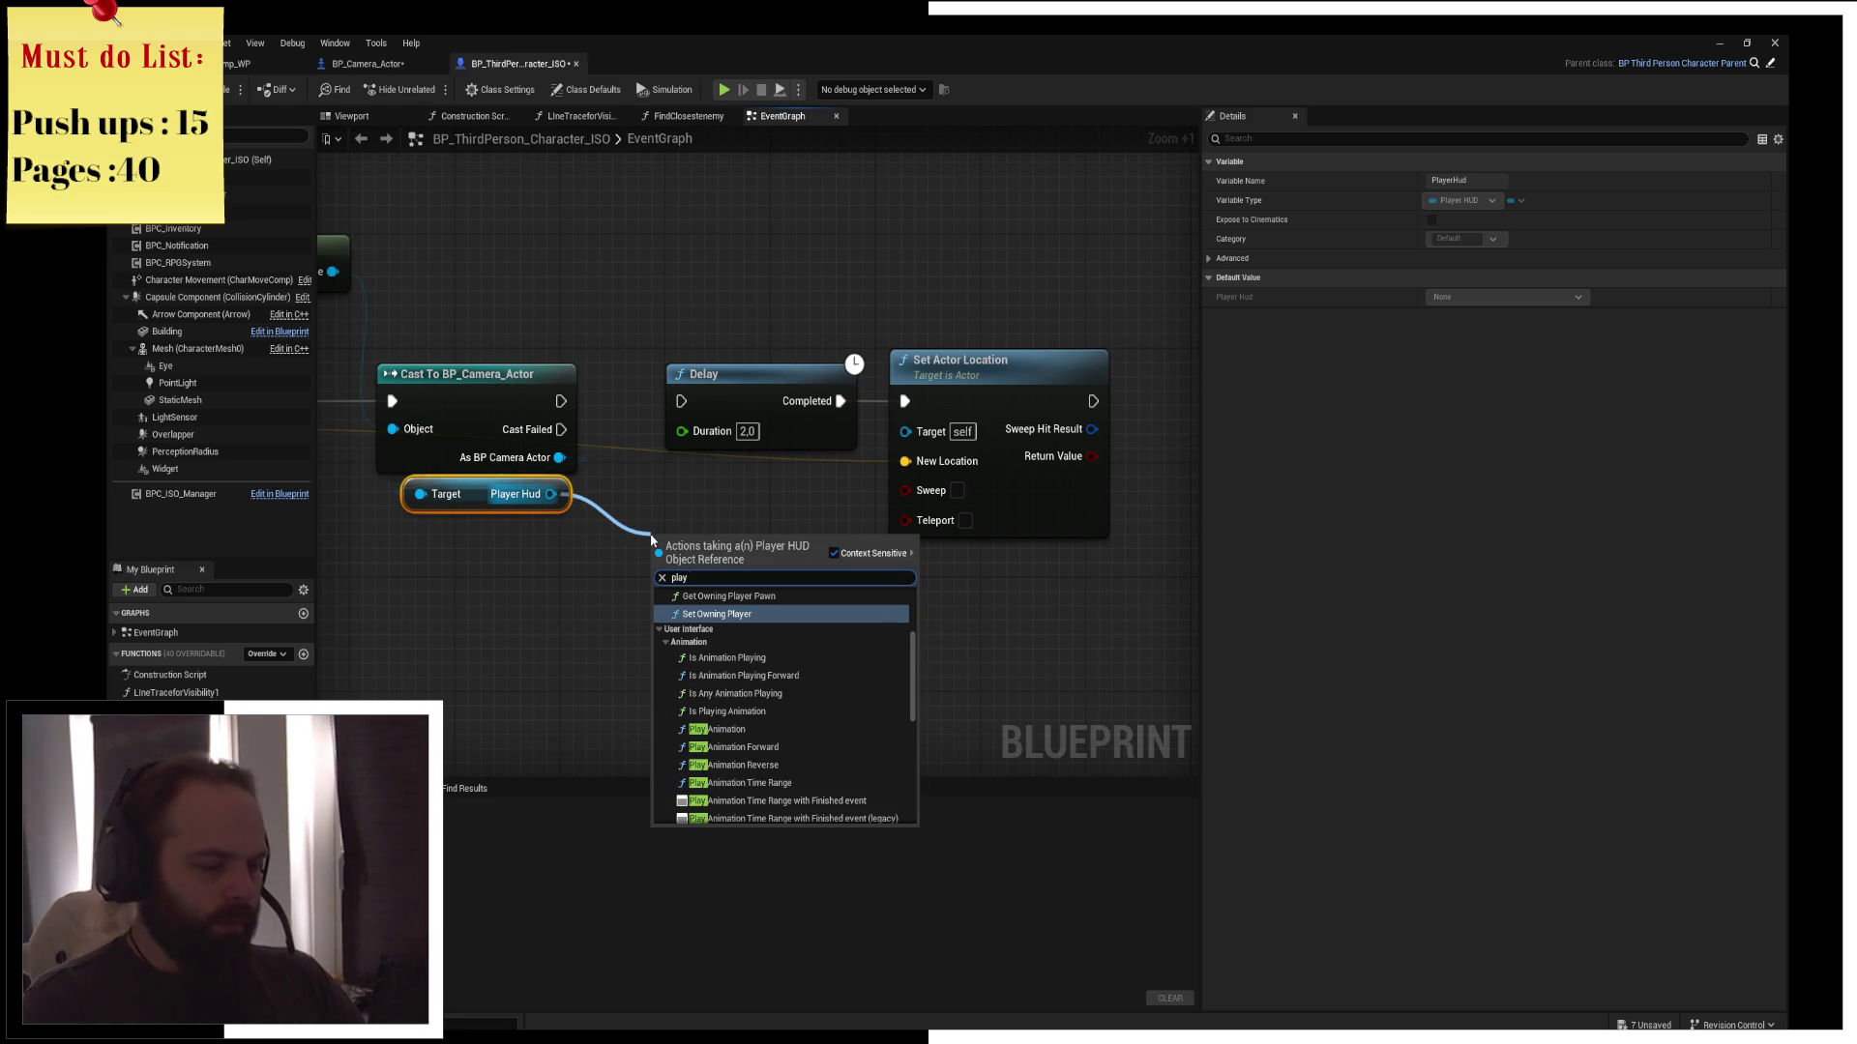
type("an")
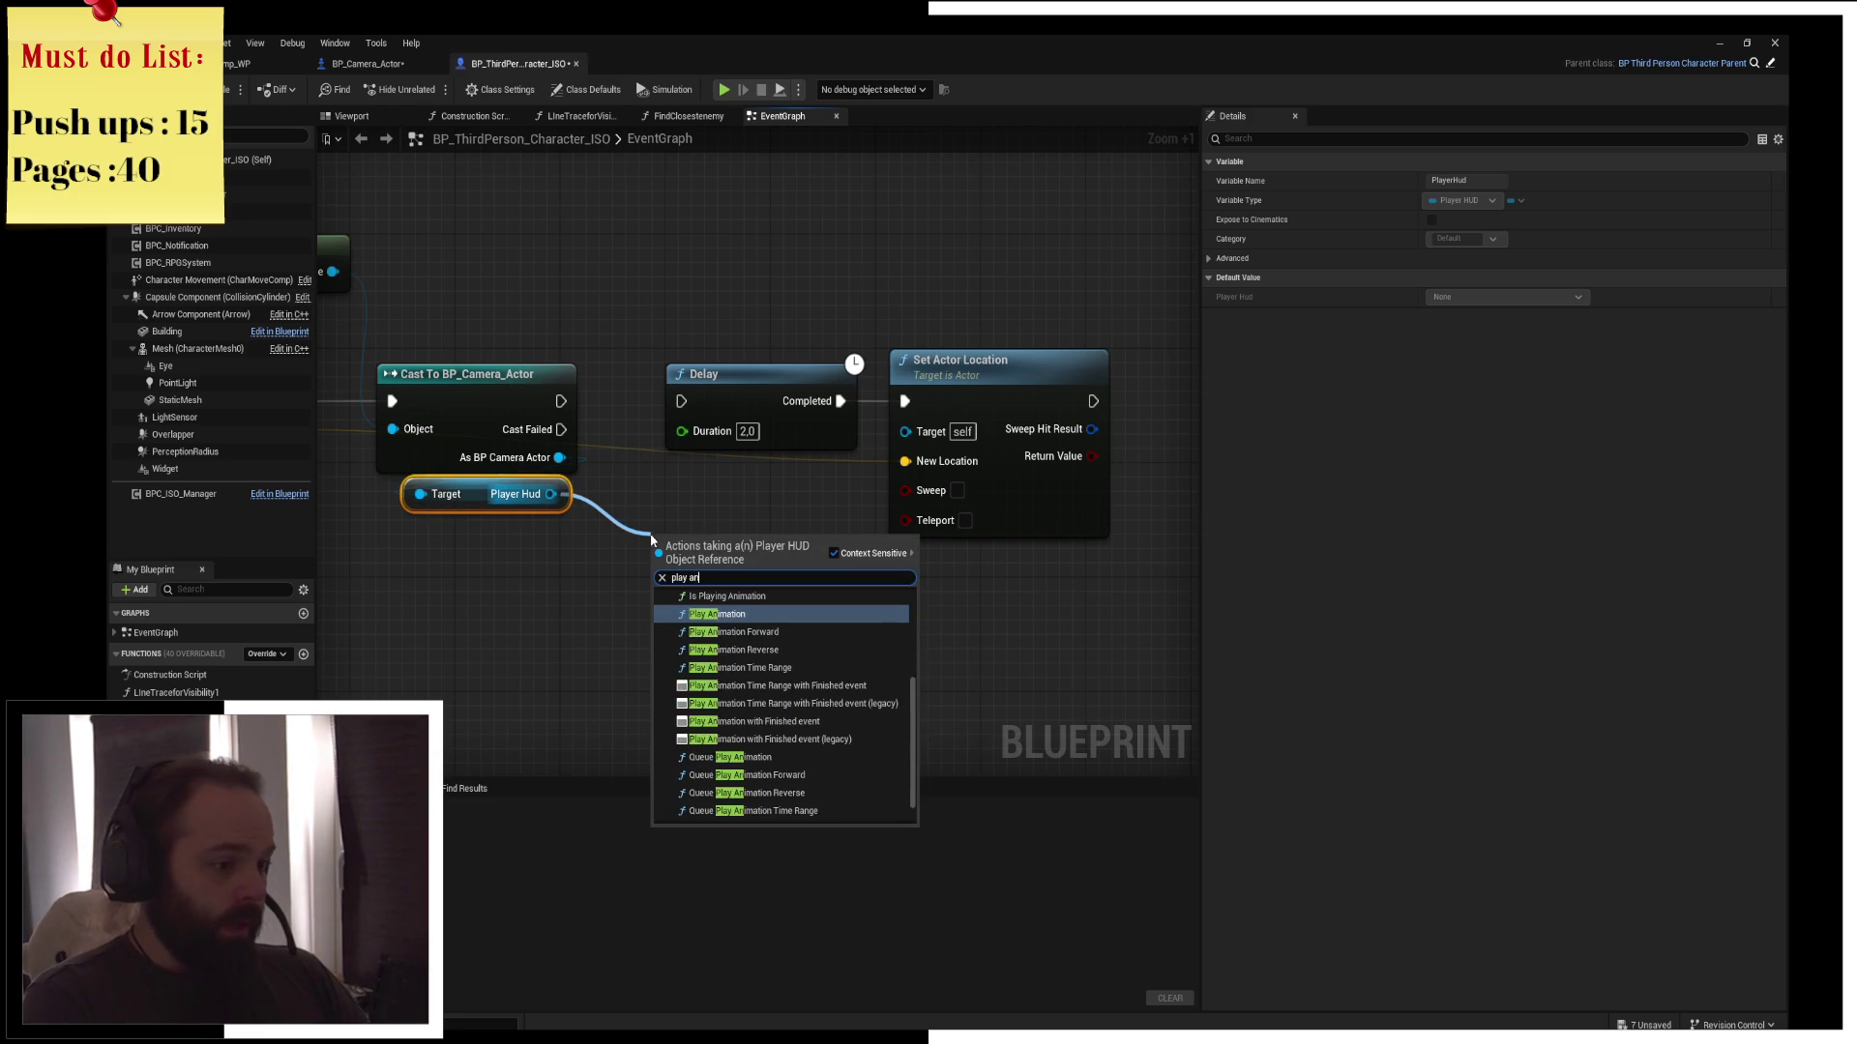
key("Up")
key("Up")
key("Up")
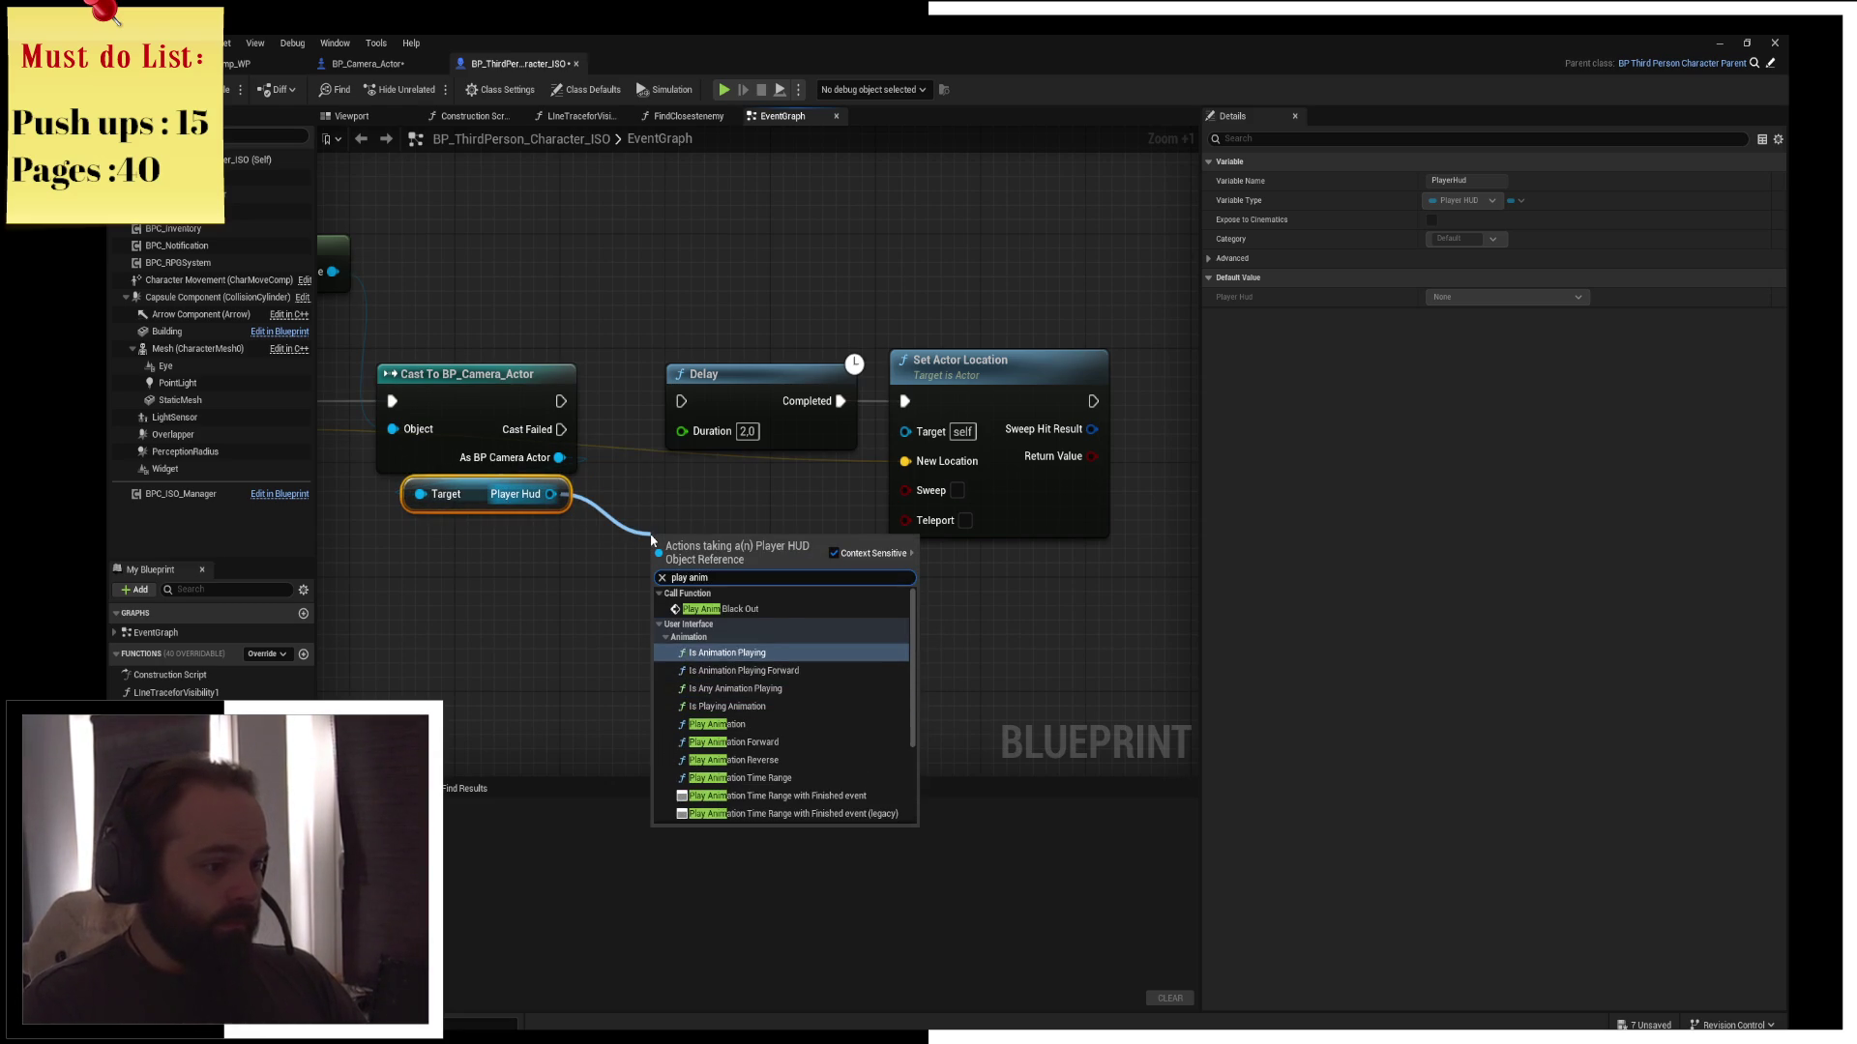
key("Return")
Wire Play Anim Black Out between the cast and Delay, compile, and start a play test
mouse_move(909, 334)
left_mouse_down()
mouse_move(745, 394)
mouse_move(956, 395)
left_mouse_up()
left_click(831, 503)
left_click_drag(706, 565, 680, 392)
left_click_drag(561, 400, 628, 400)
left_click_drag(753, 400, 892, 401)
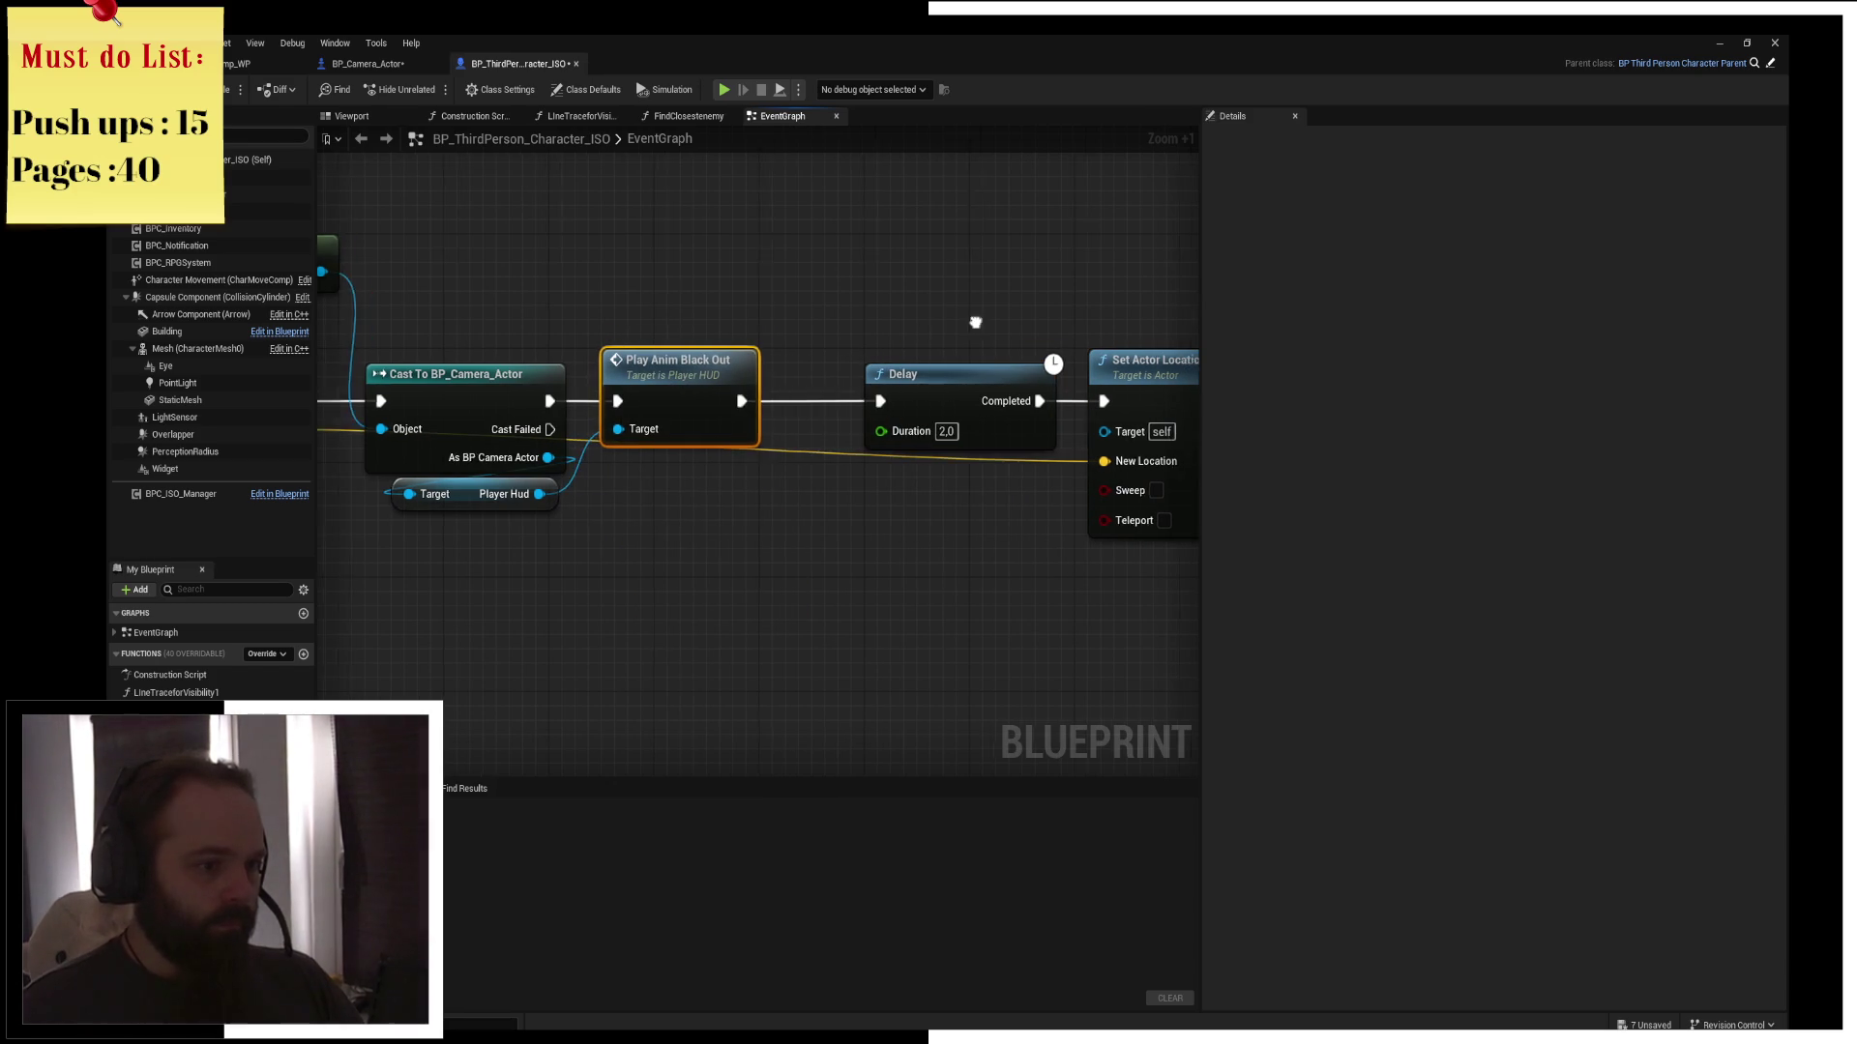
left_click_drag(664, 299, 973, 317)
left_click_drag(480, 316, 829, 329)
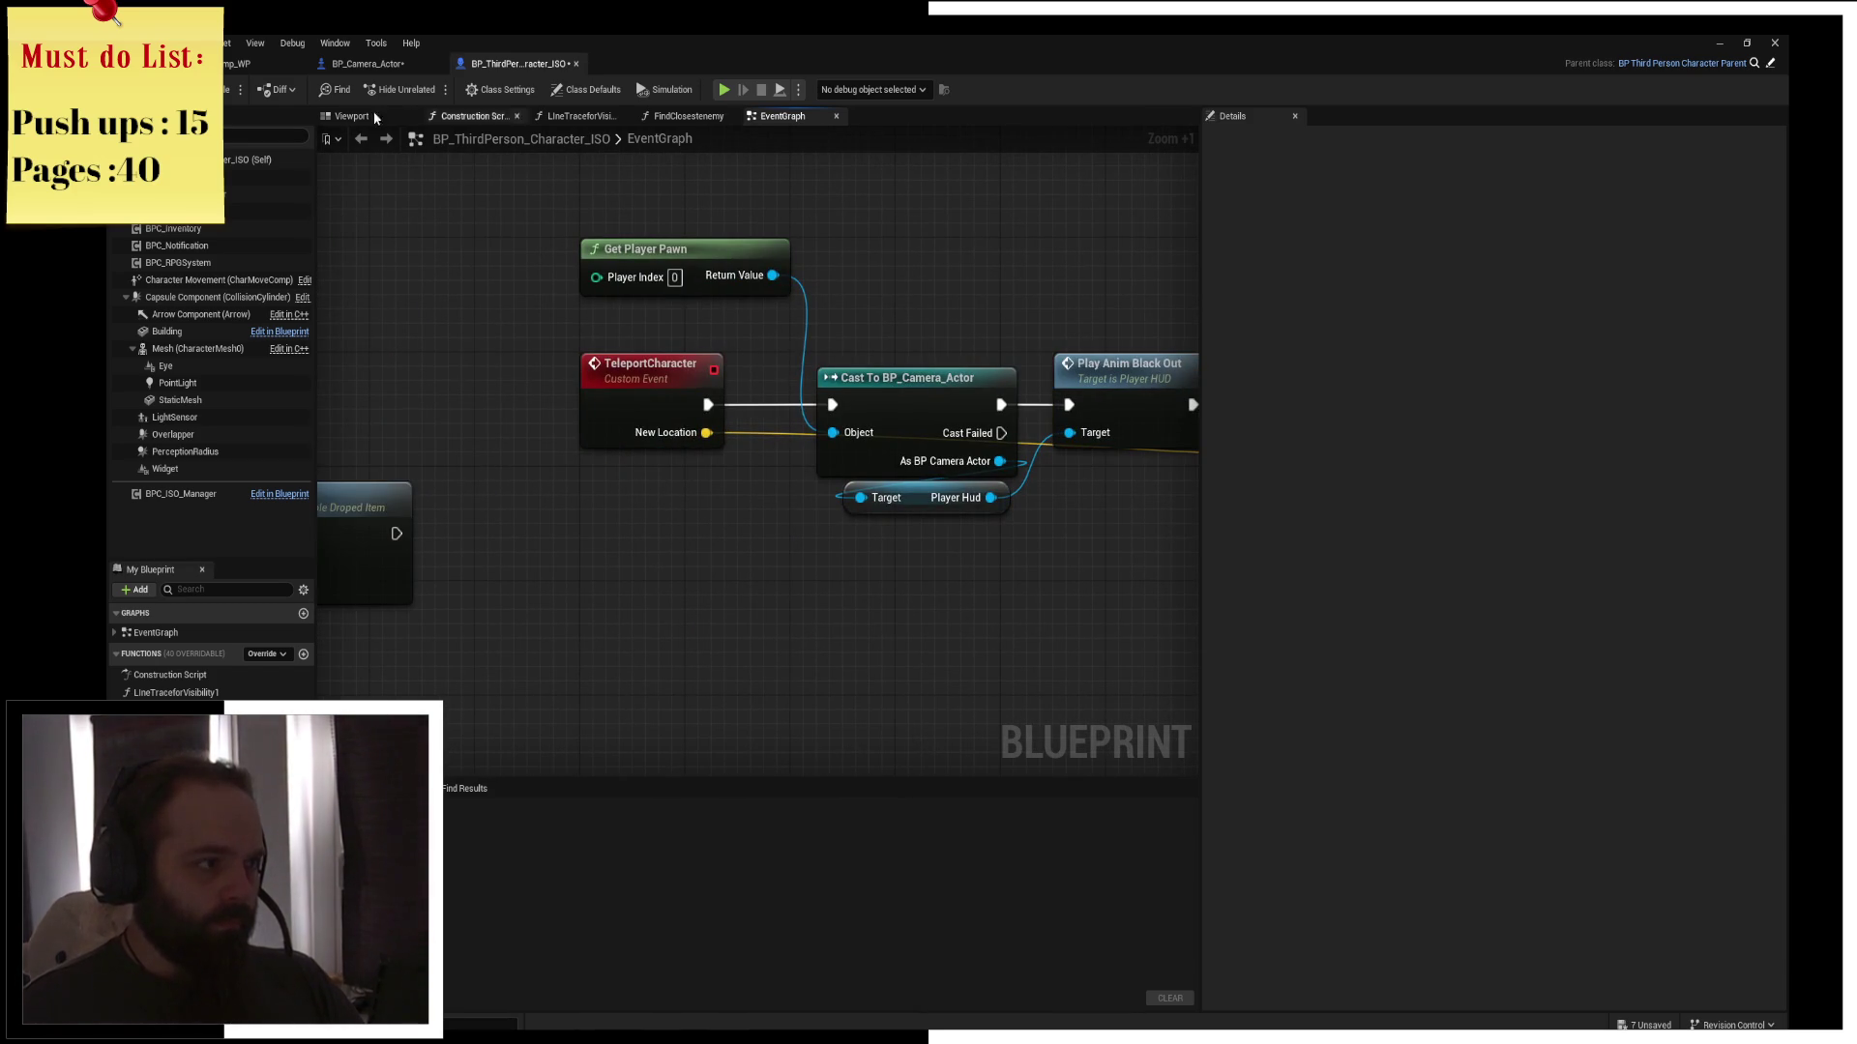
left_click(224, 94)
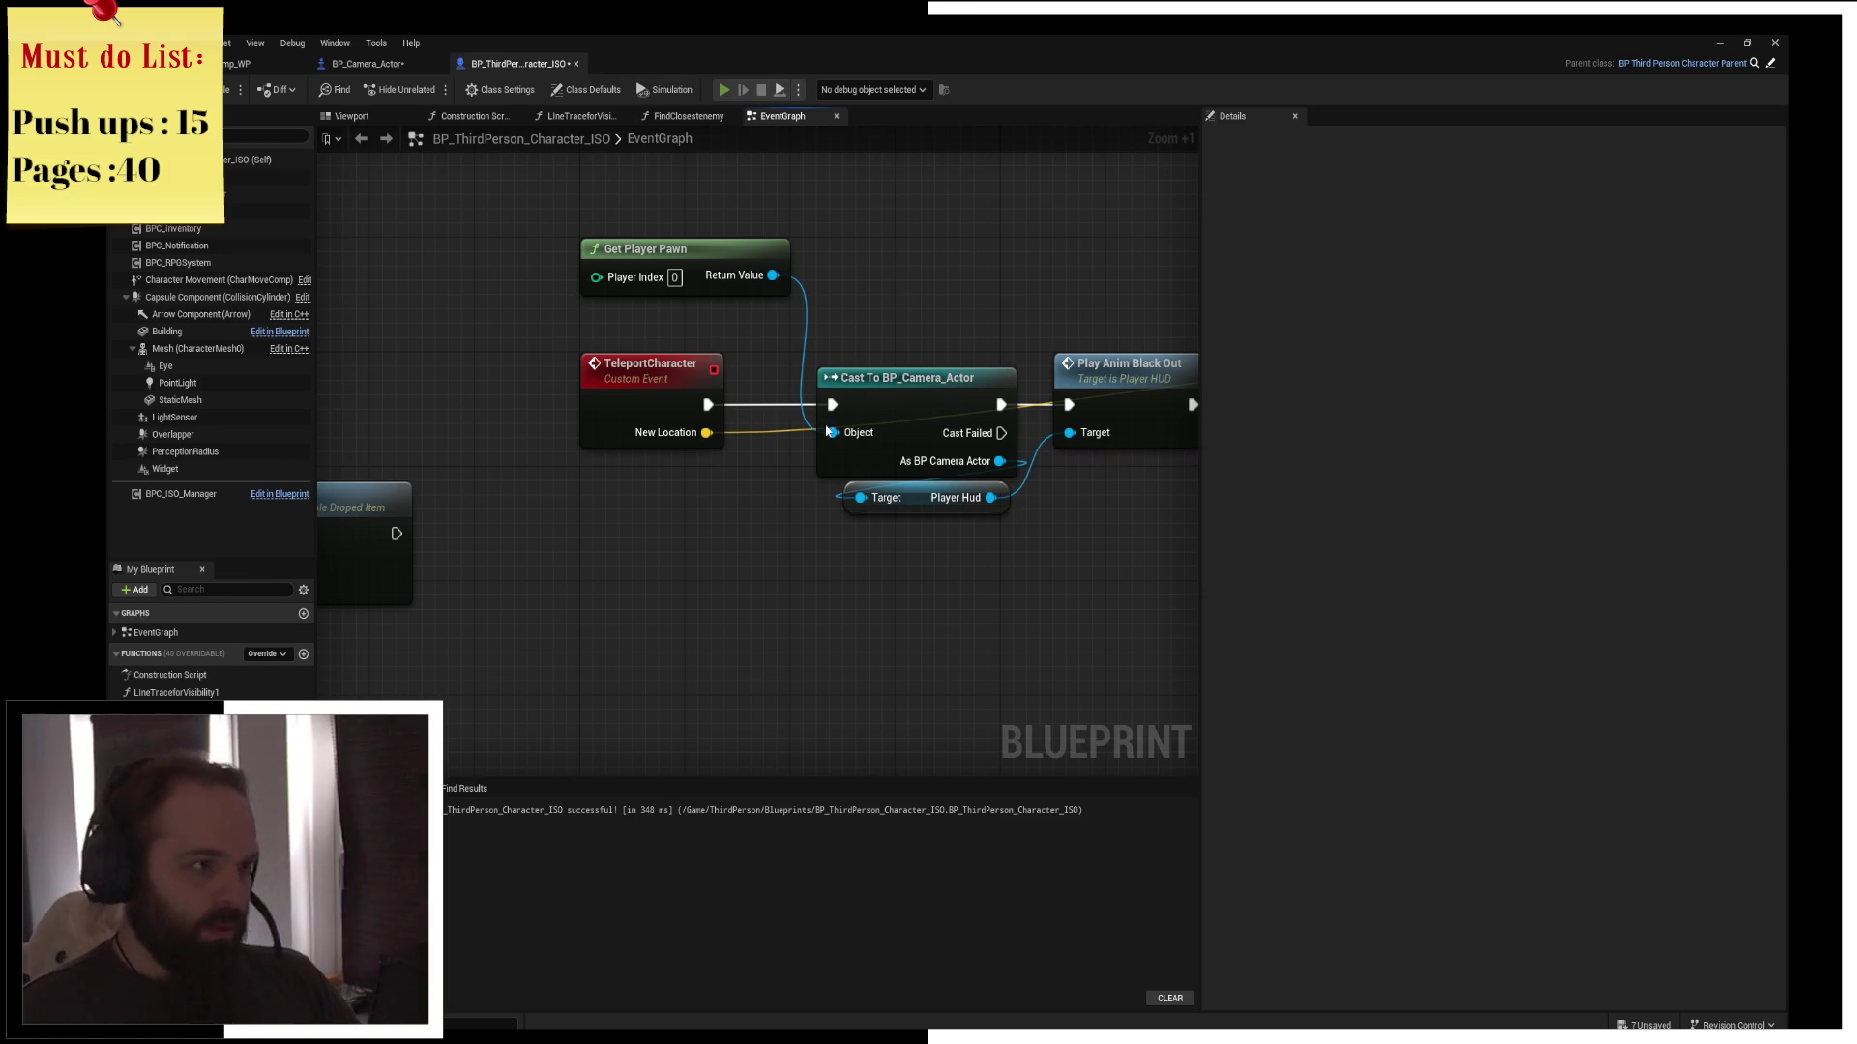
key("alt+p")
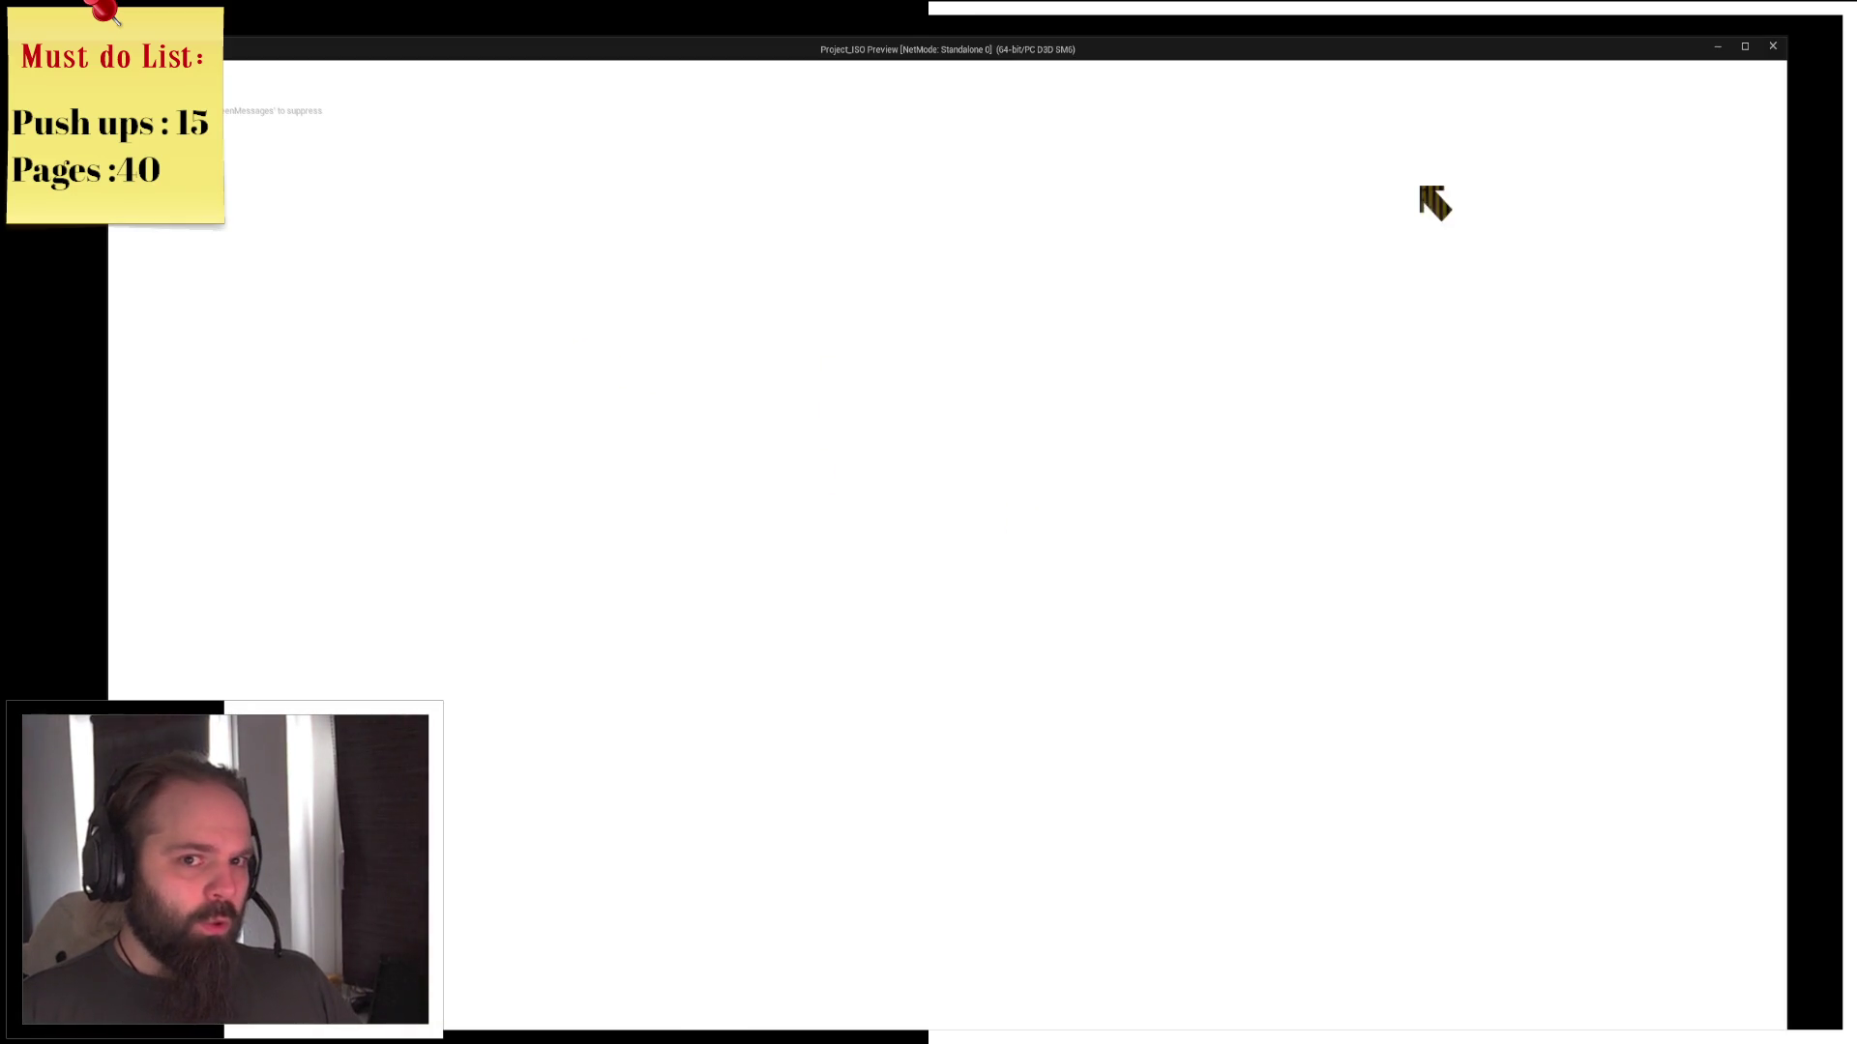
Close the game preview and Message Log and go back to the SandCamp_WP level editor
left_click(1775, 49)
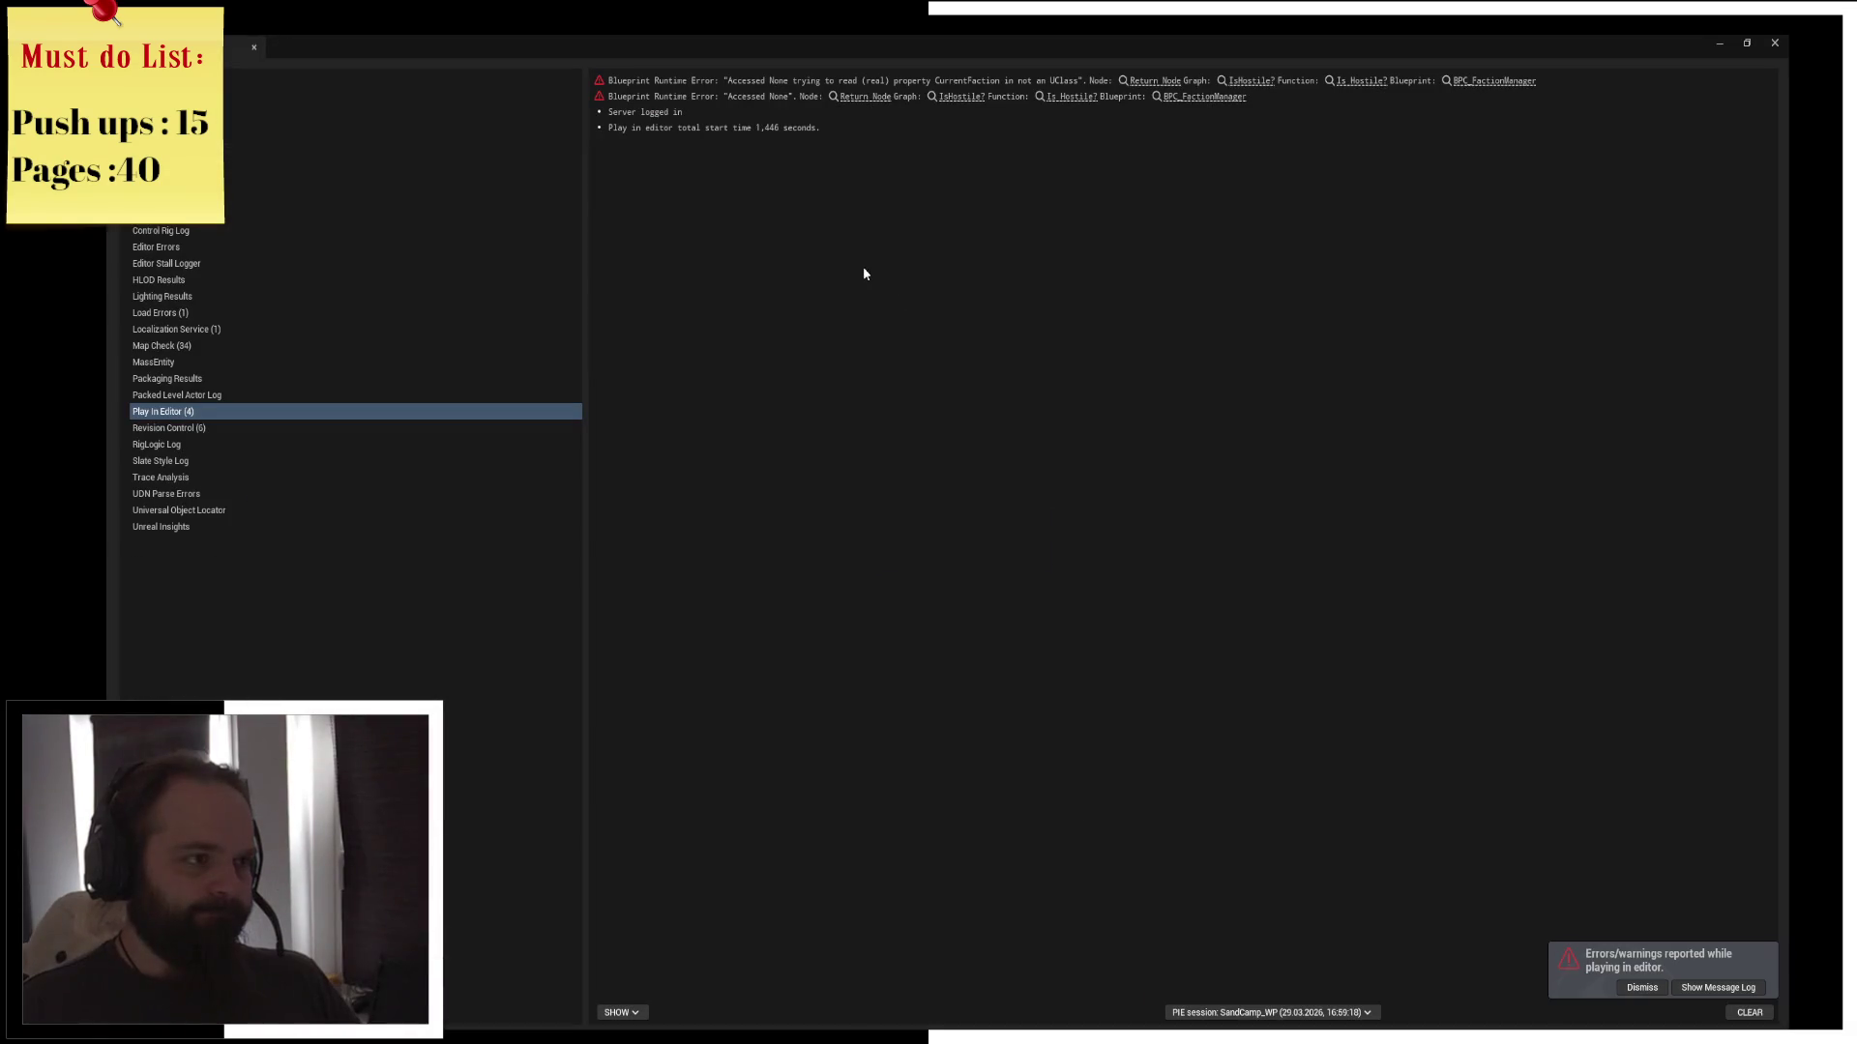
left_click(253, 47)
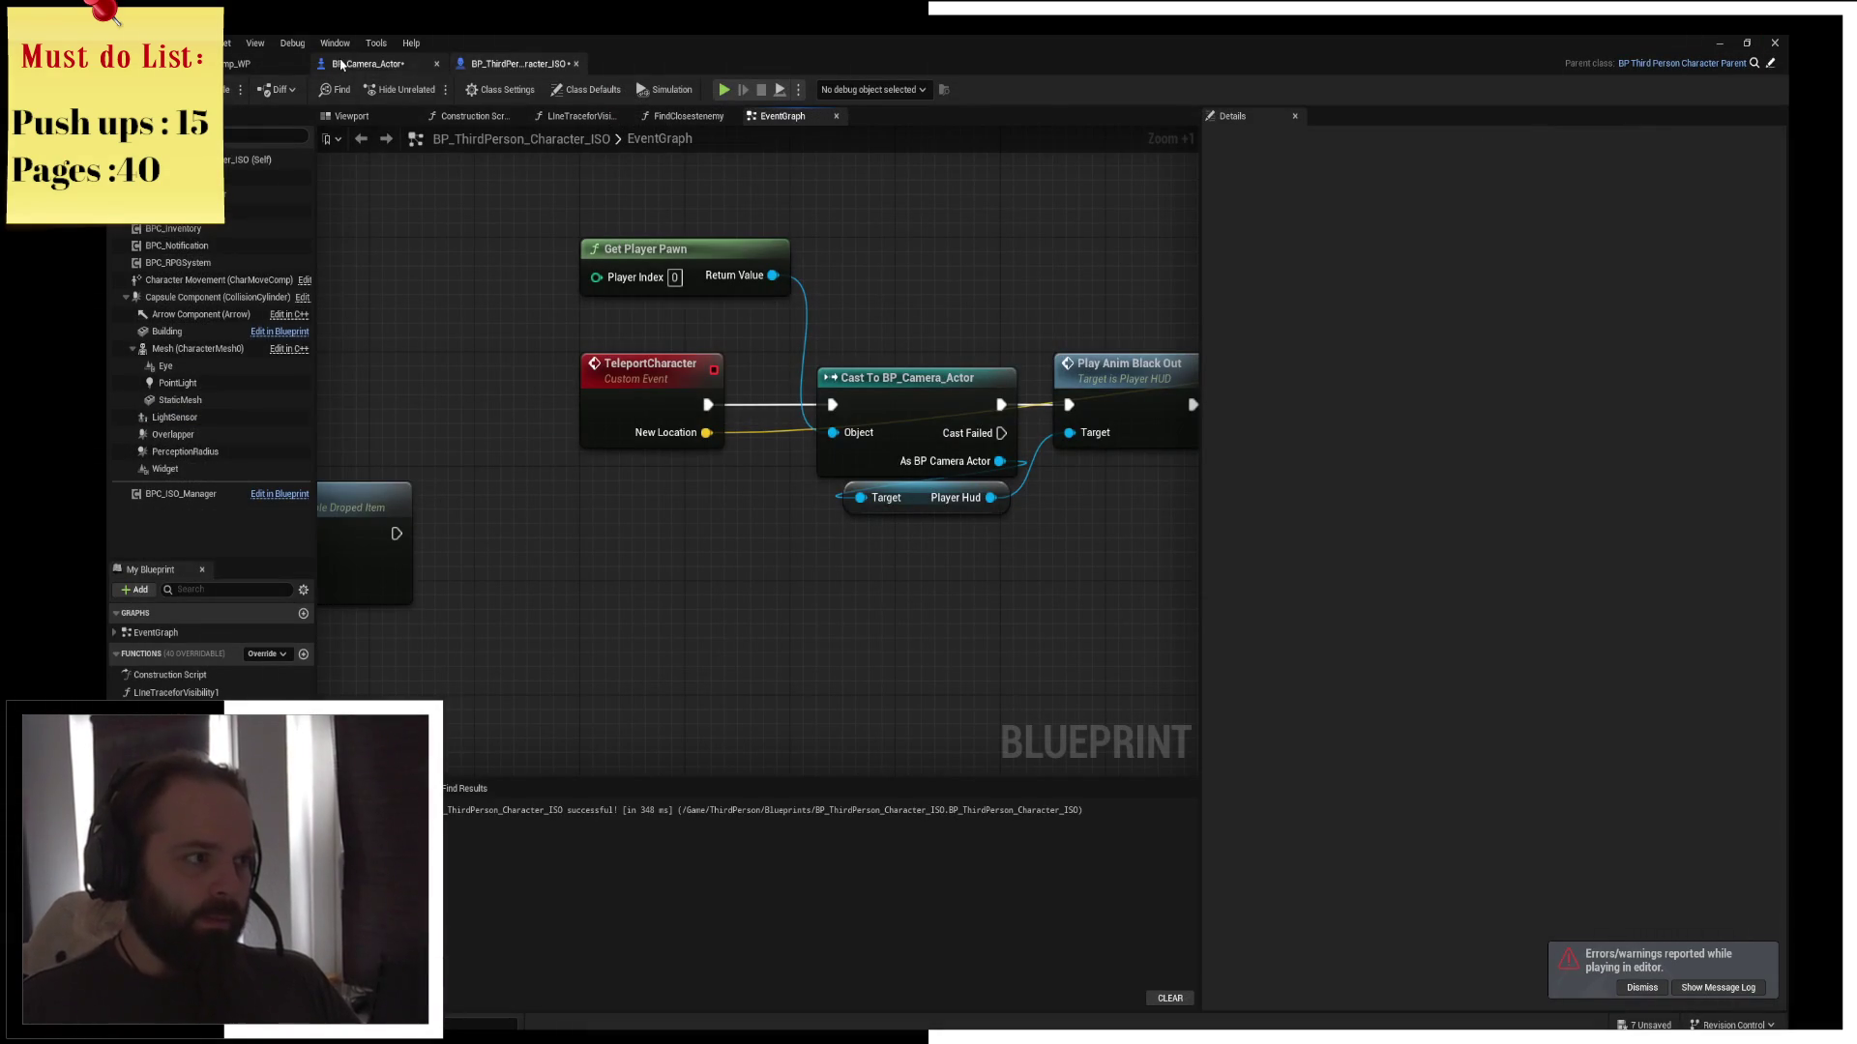
left_click(262, 68)
type("Play")
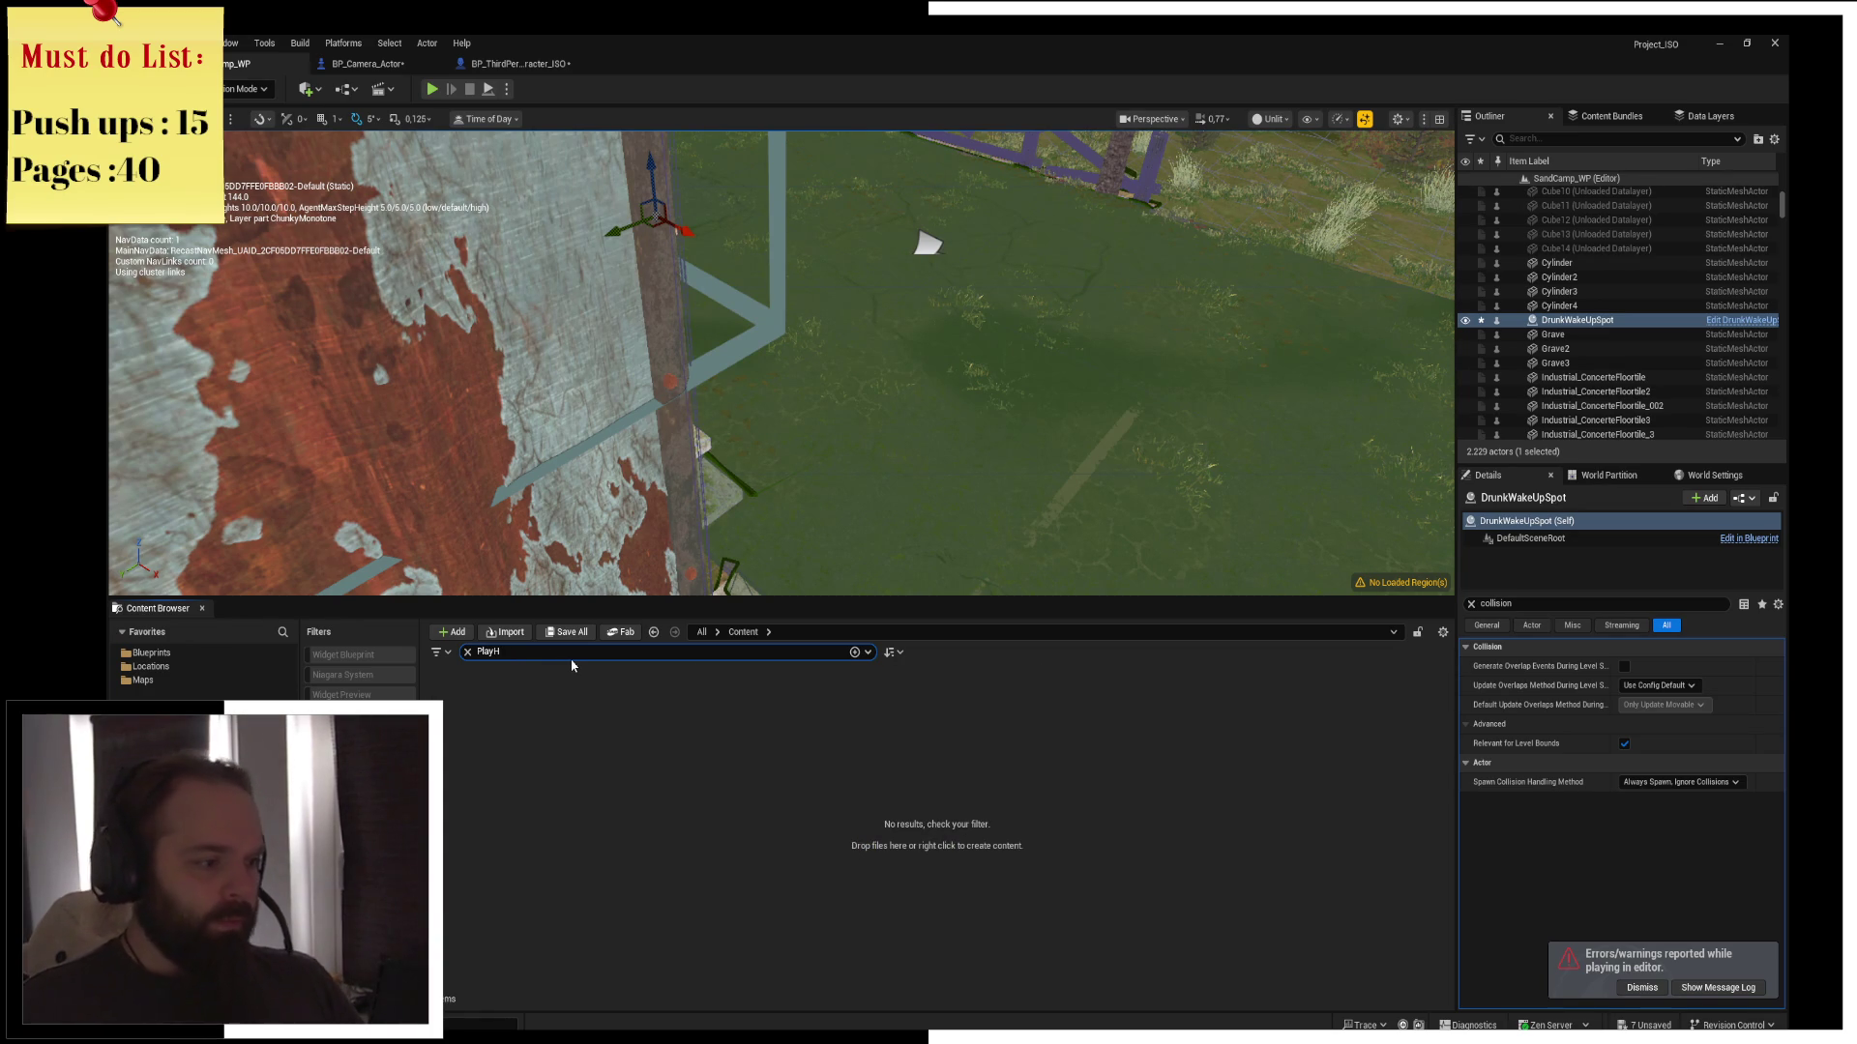
Open the PlayerHud widget blueprint and set FadeEffect's Content Color and Opacity alpha to 0
type("erHud")
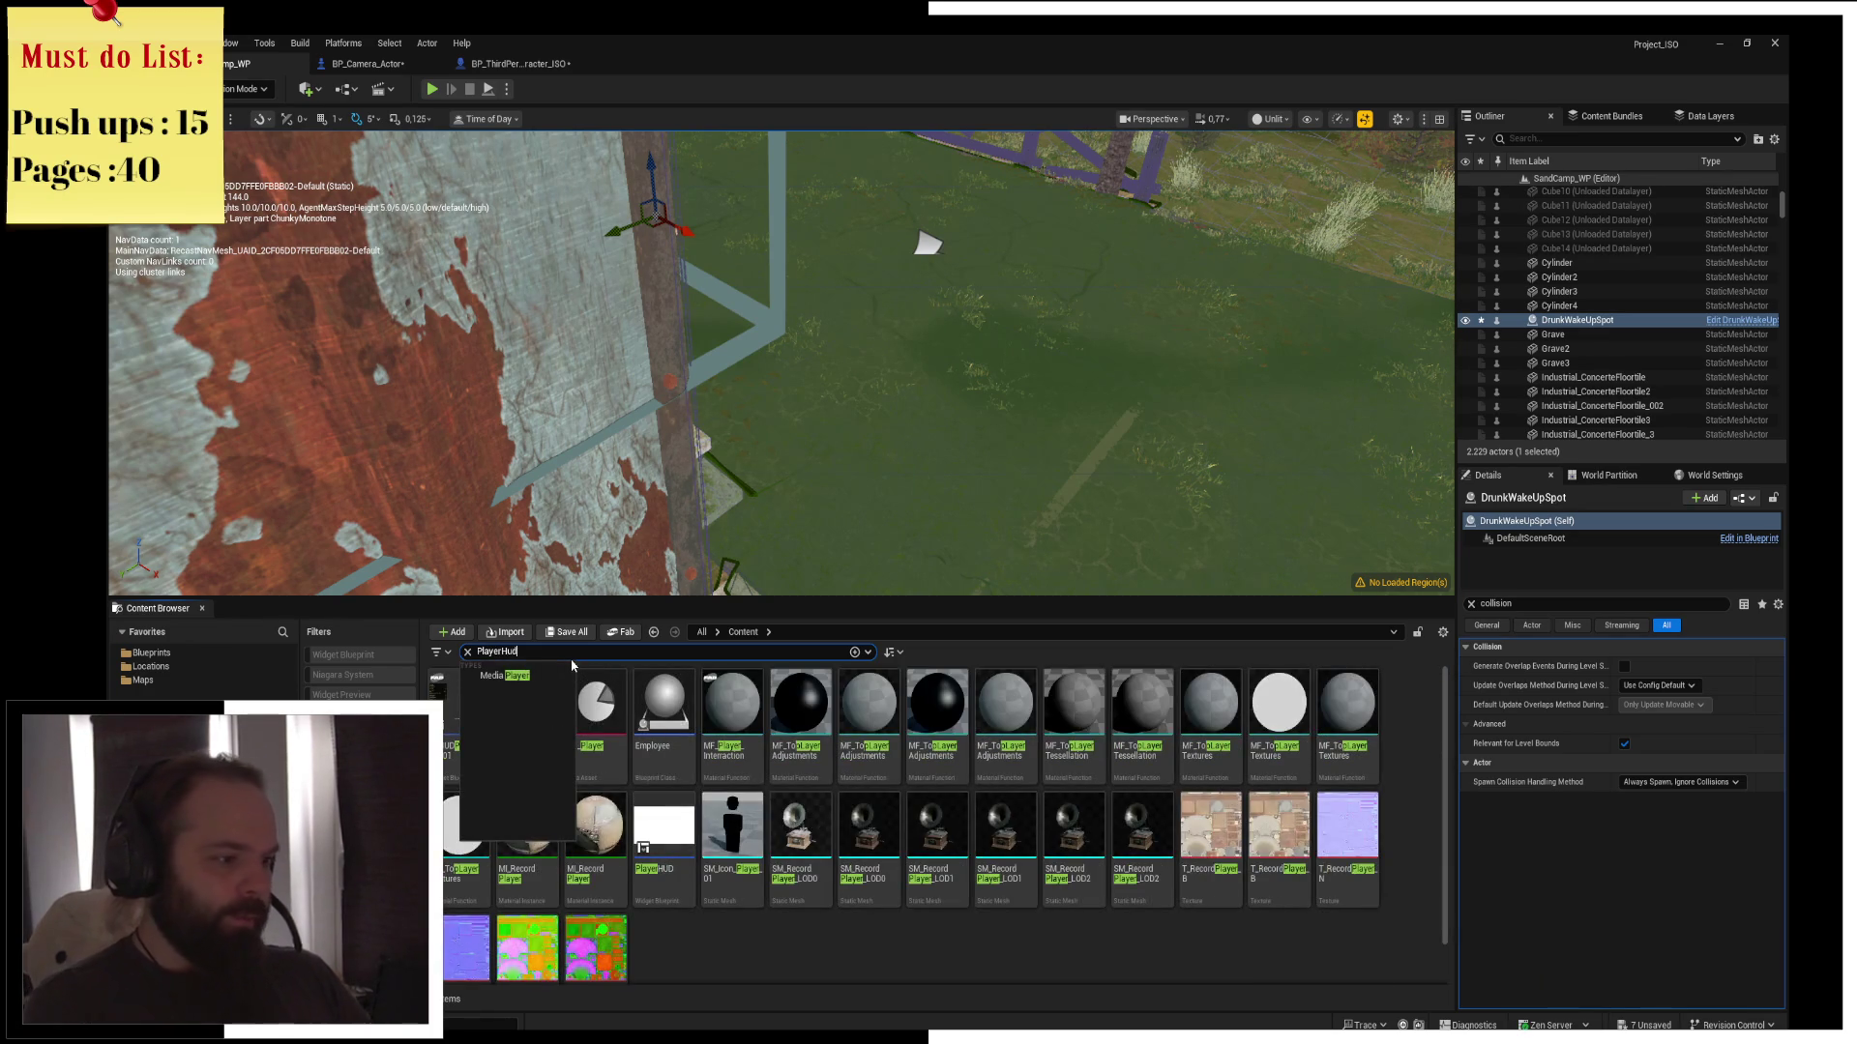
double_click(472, 746)
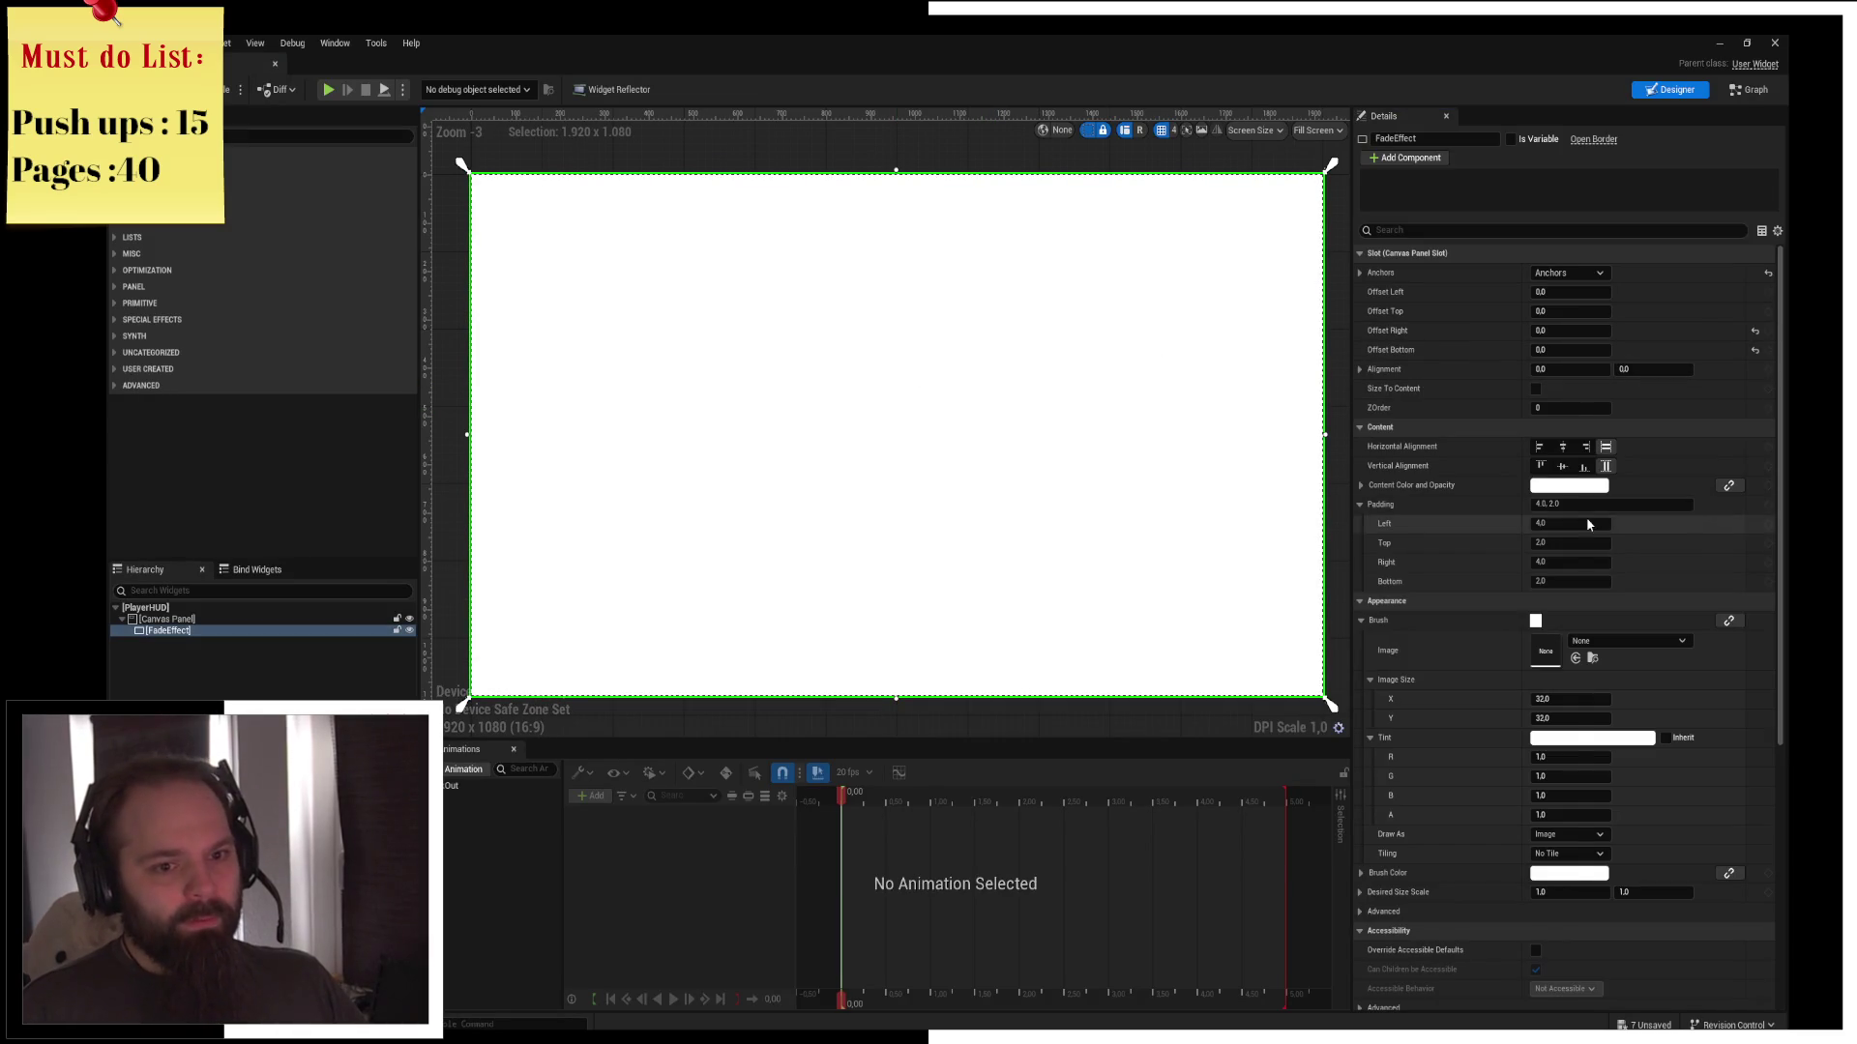
left_click(1574, 485)
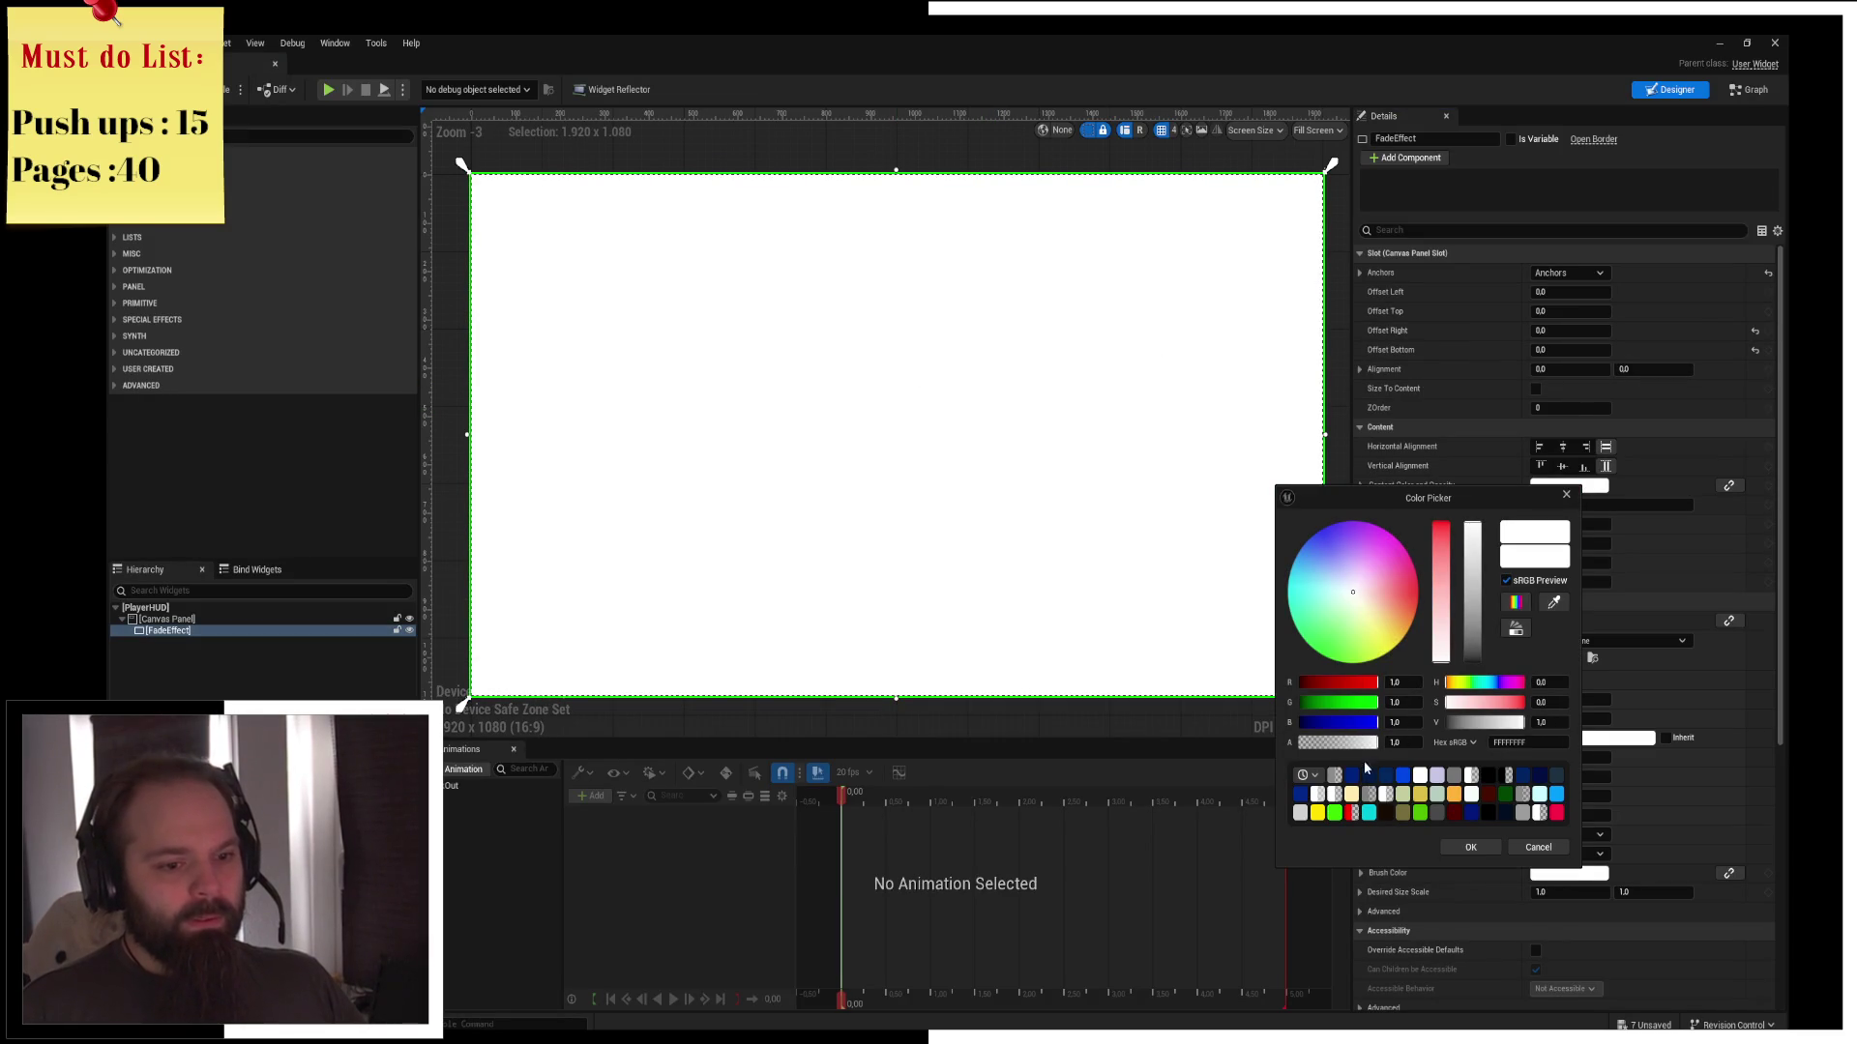
left_click(1493, 845)
Lower FadeEffect's Brush Color alpha to 0, then start Simulate to preview the HUD
left_click_drag(881, 455, 904, 464)
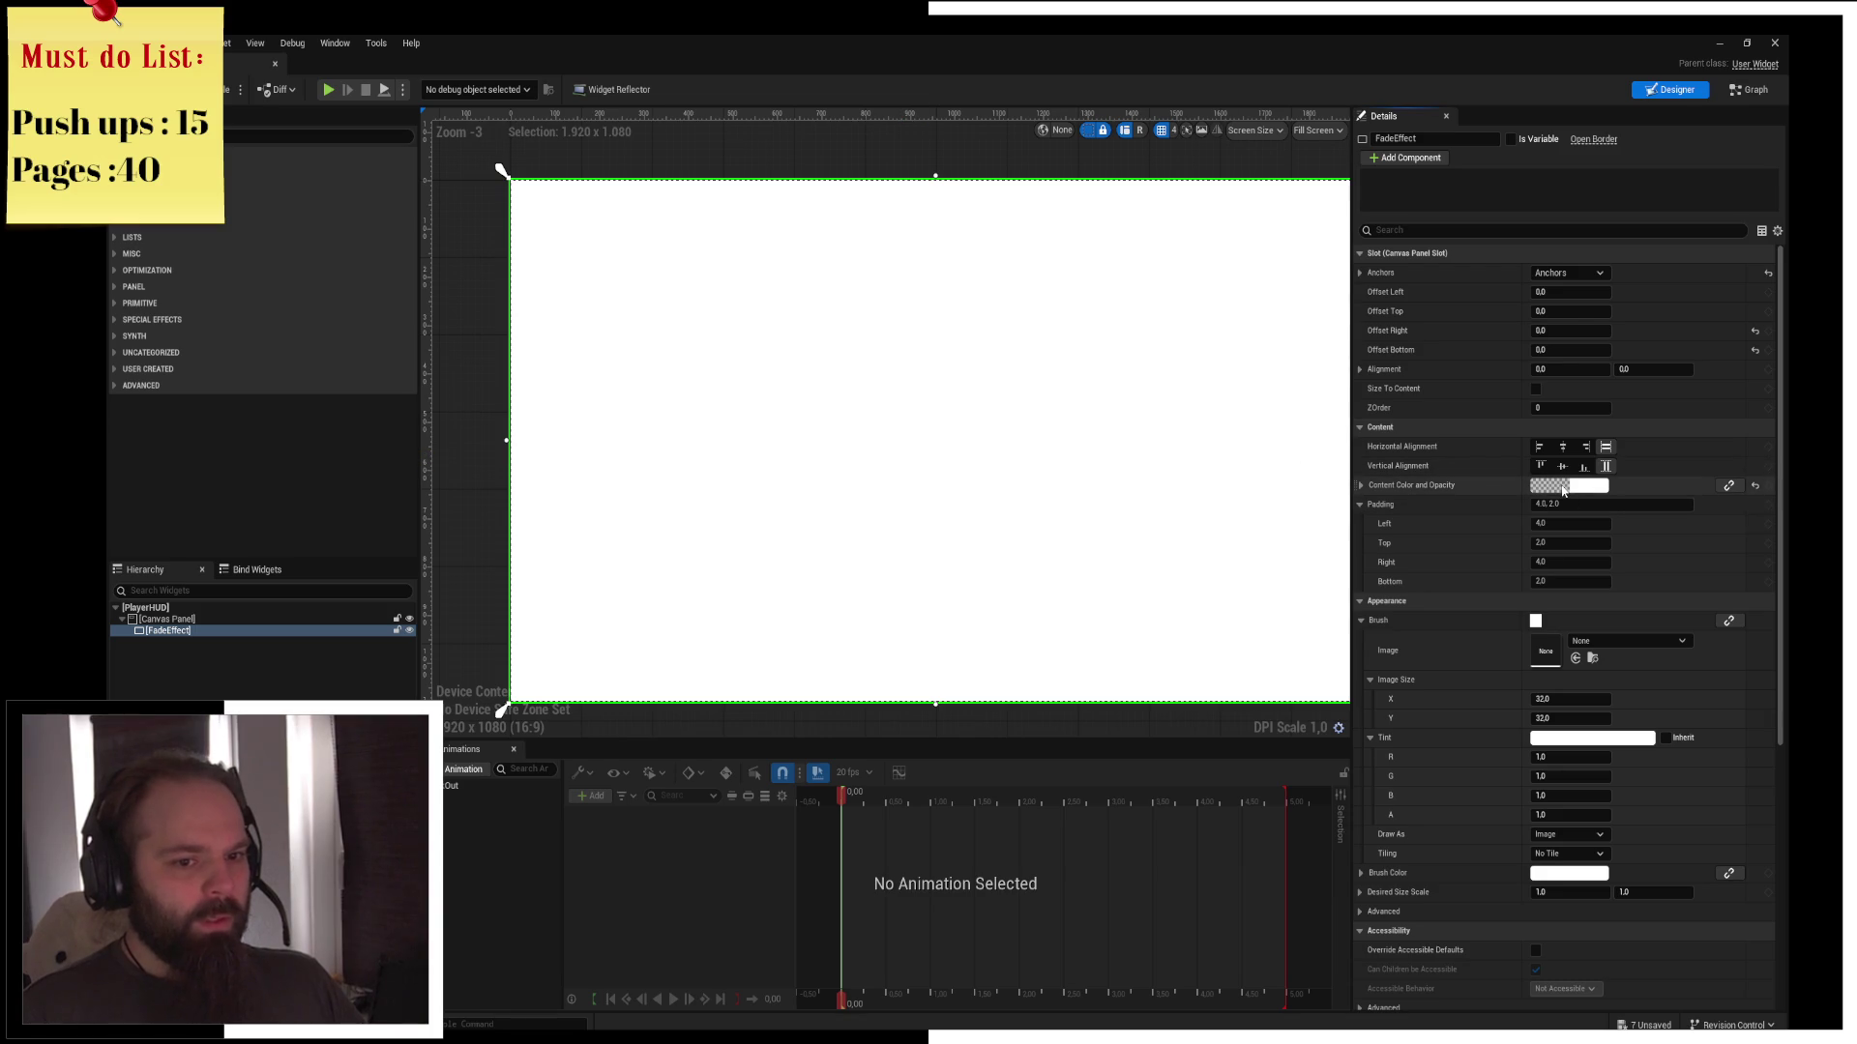
left_click(1569, 873)
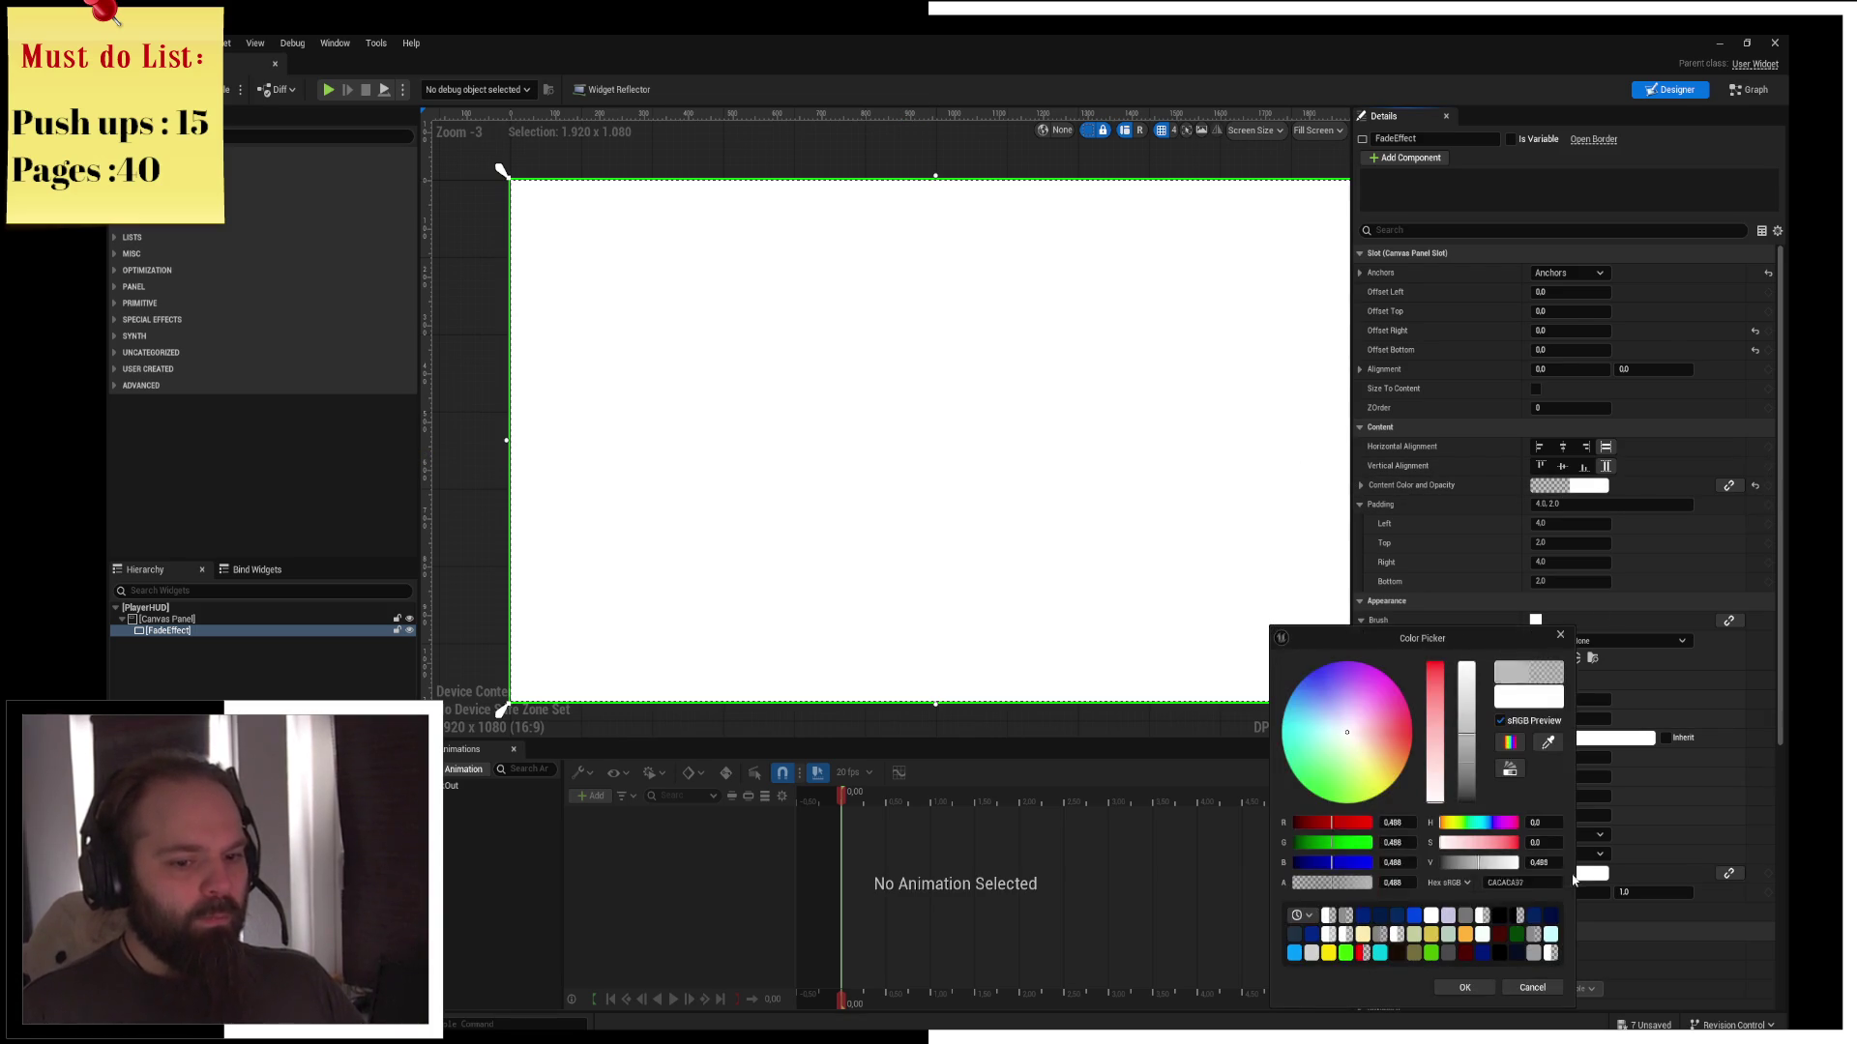
left_click_drag(1379, 891, 1300, 891)
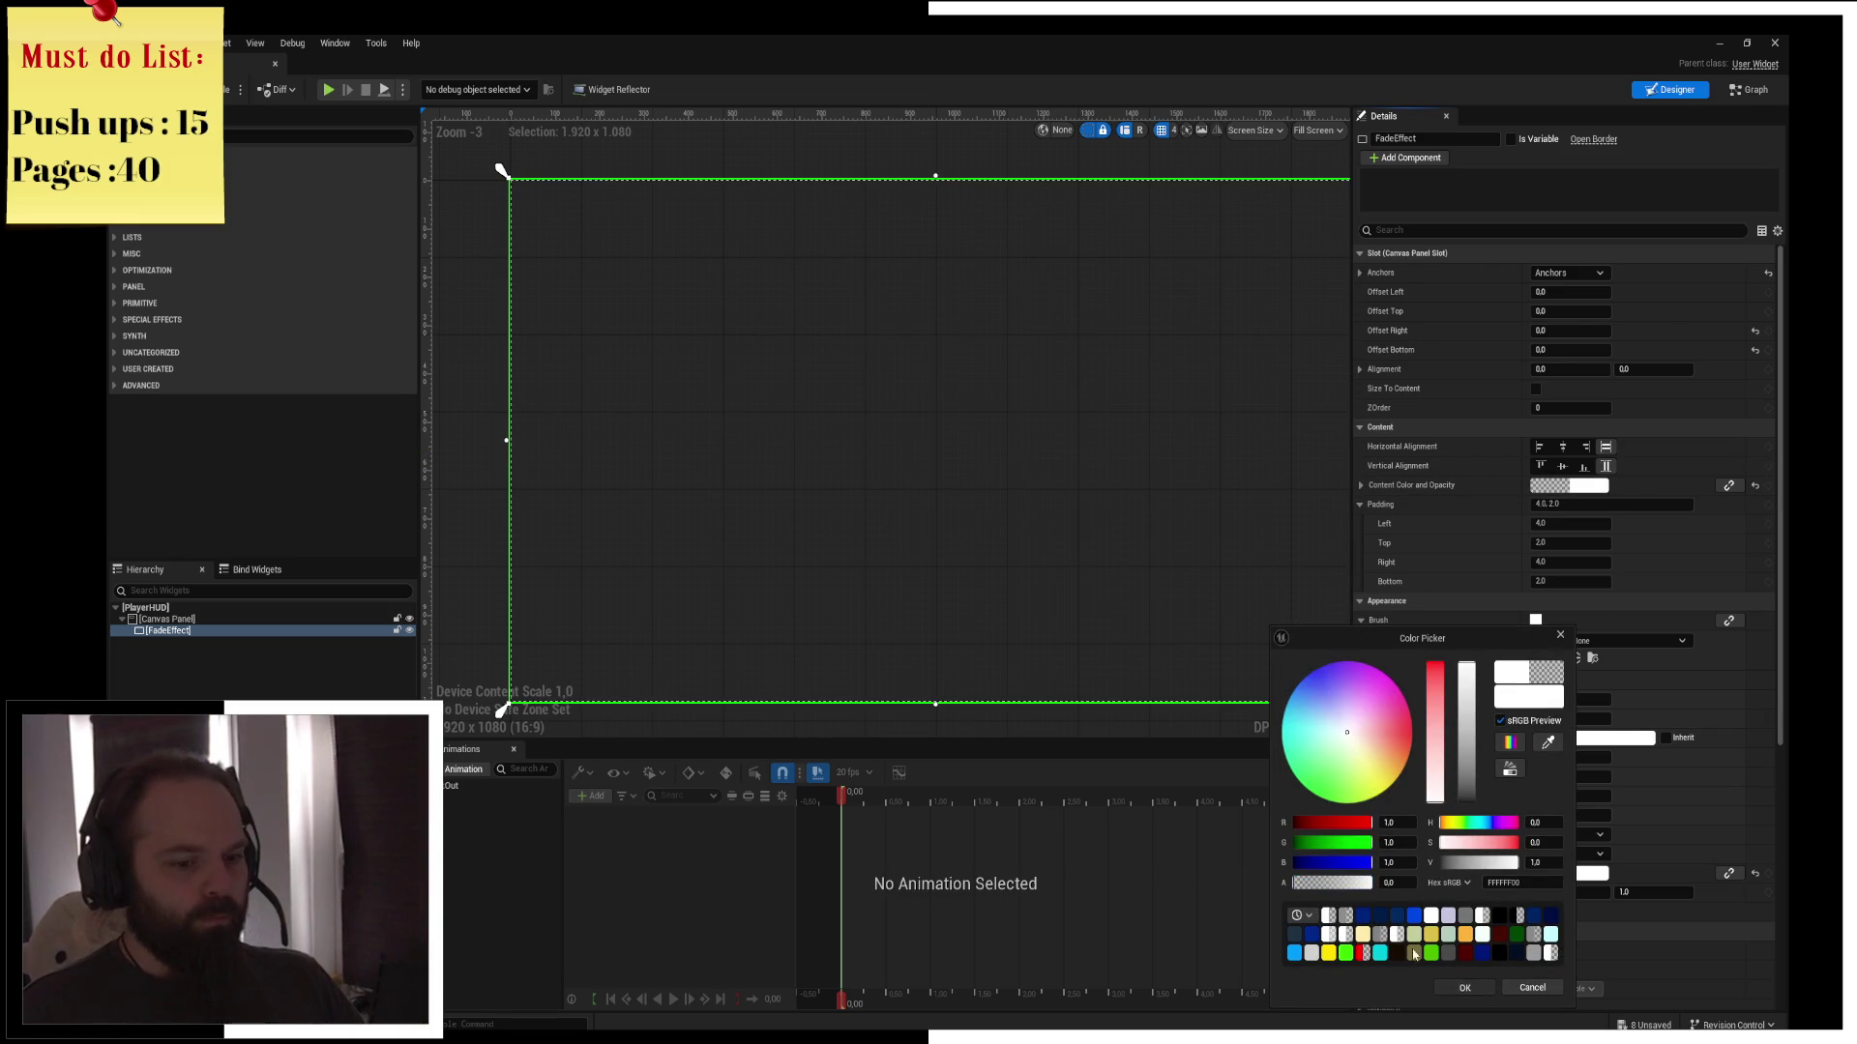
left_click(1464, 986)
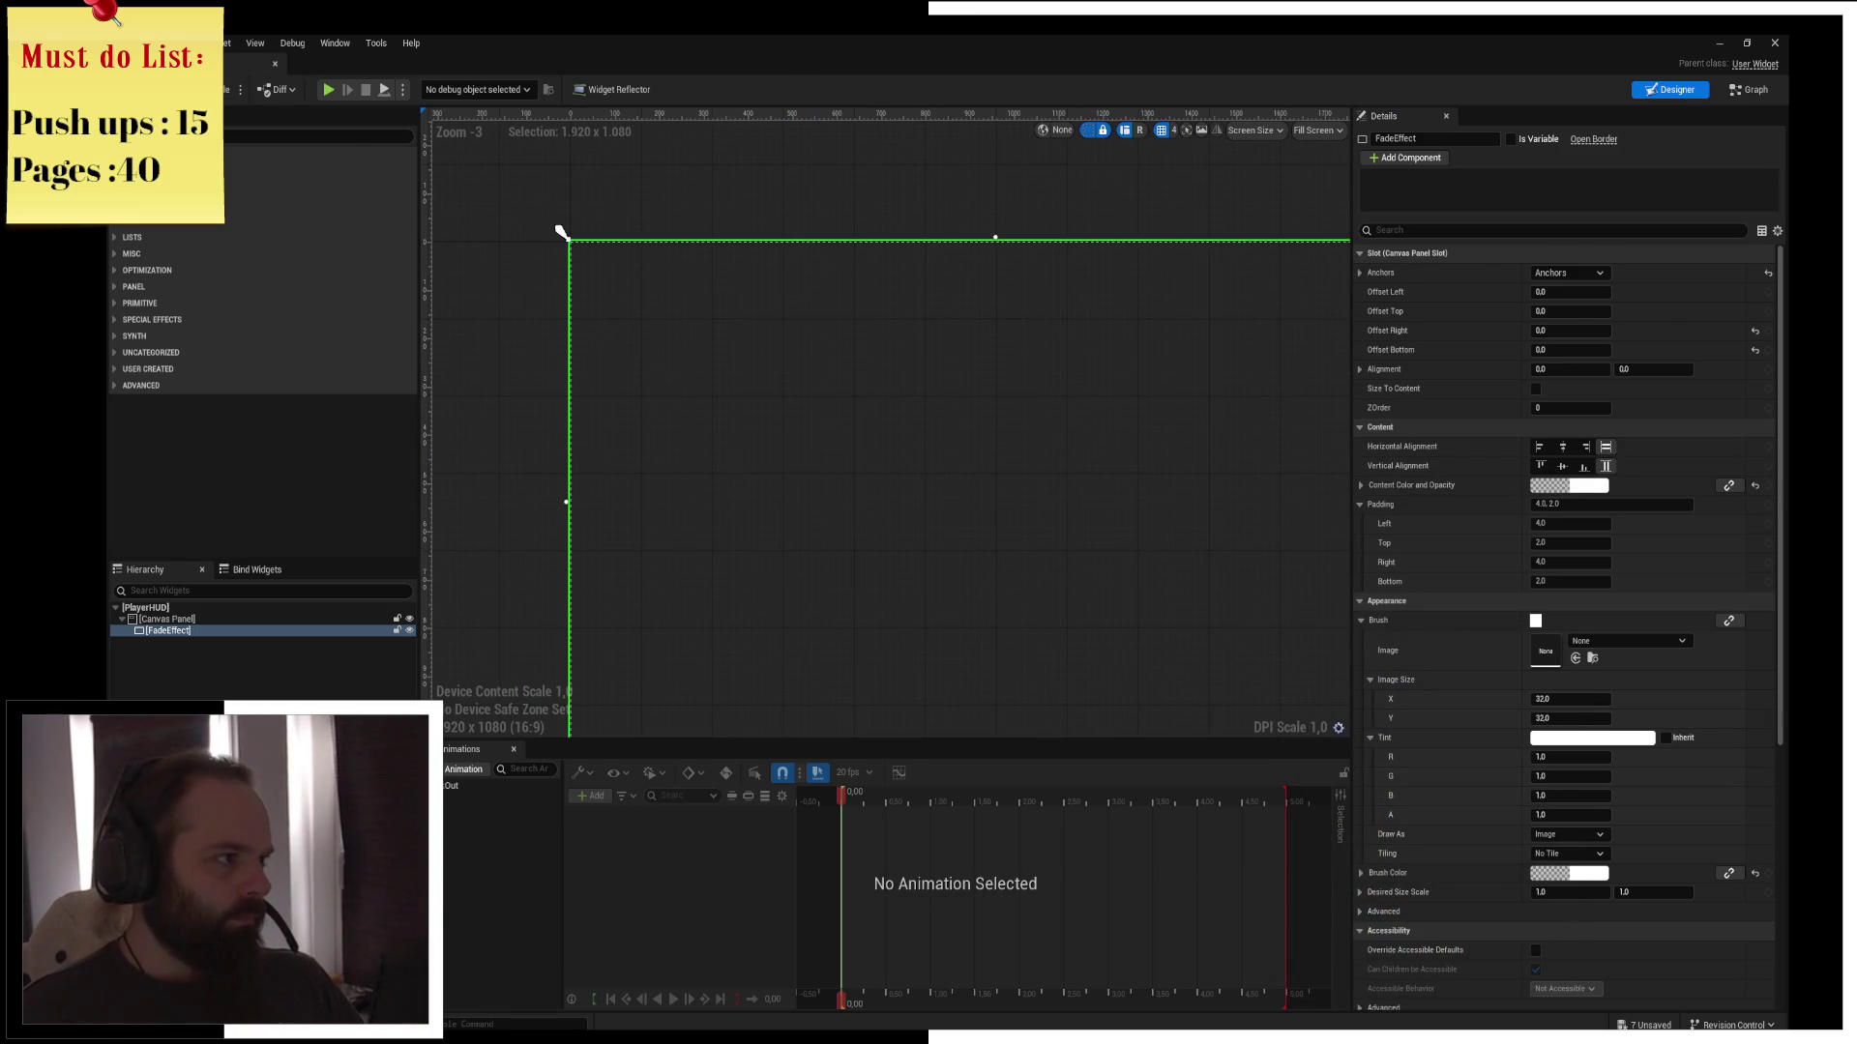
left_click(329, 90)
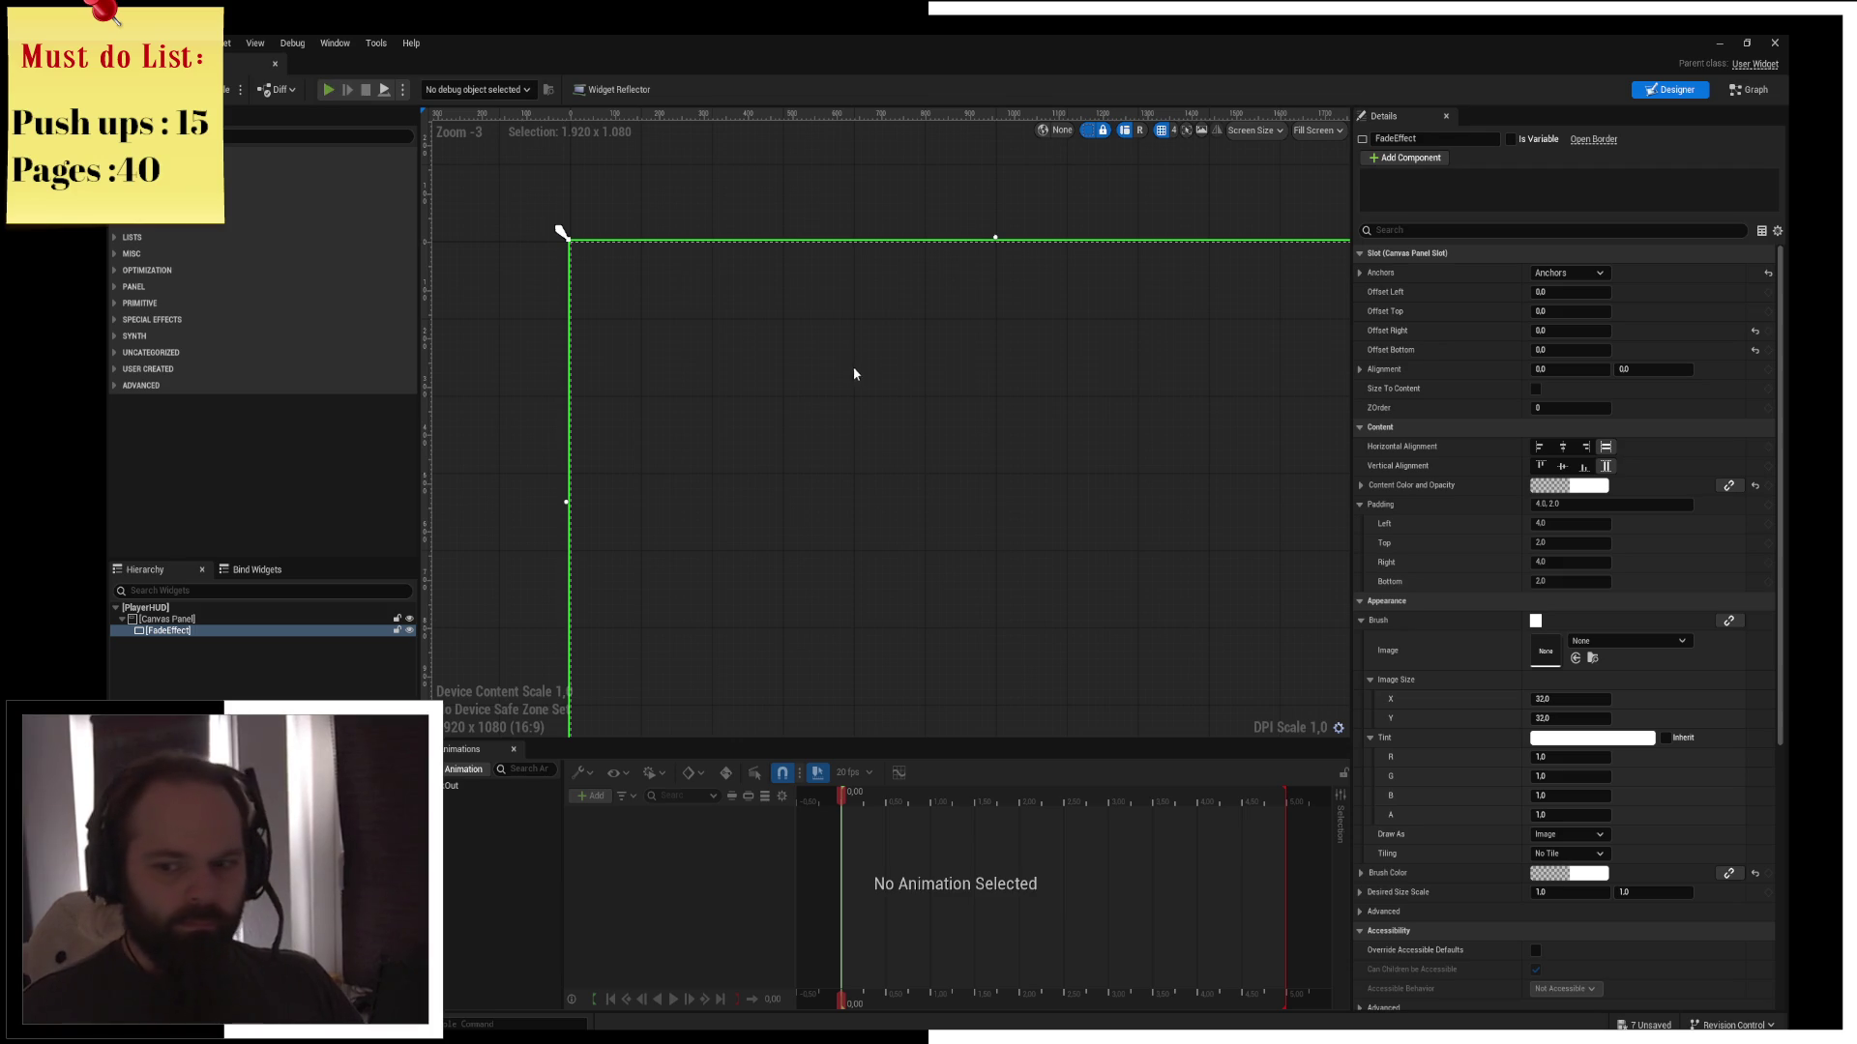
key("alt+Tab")
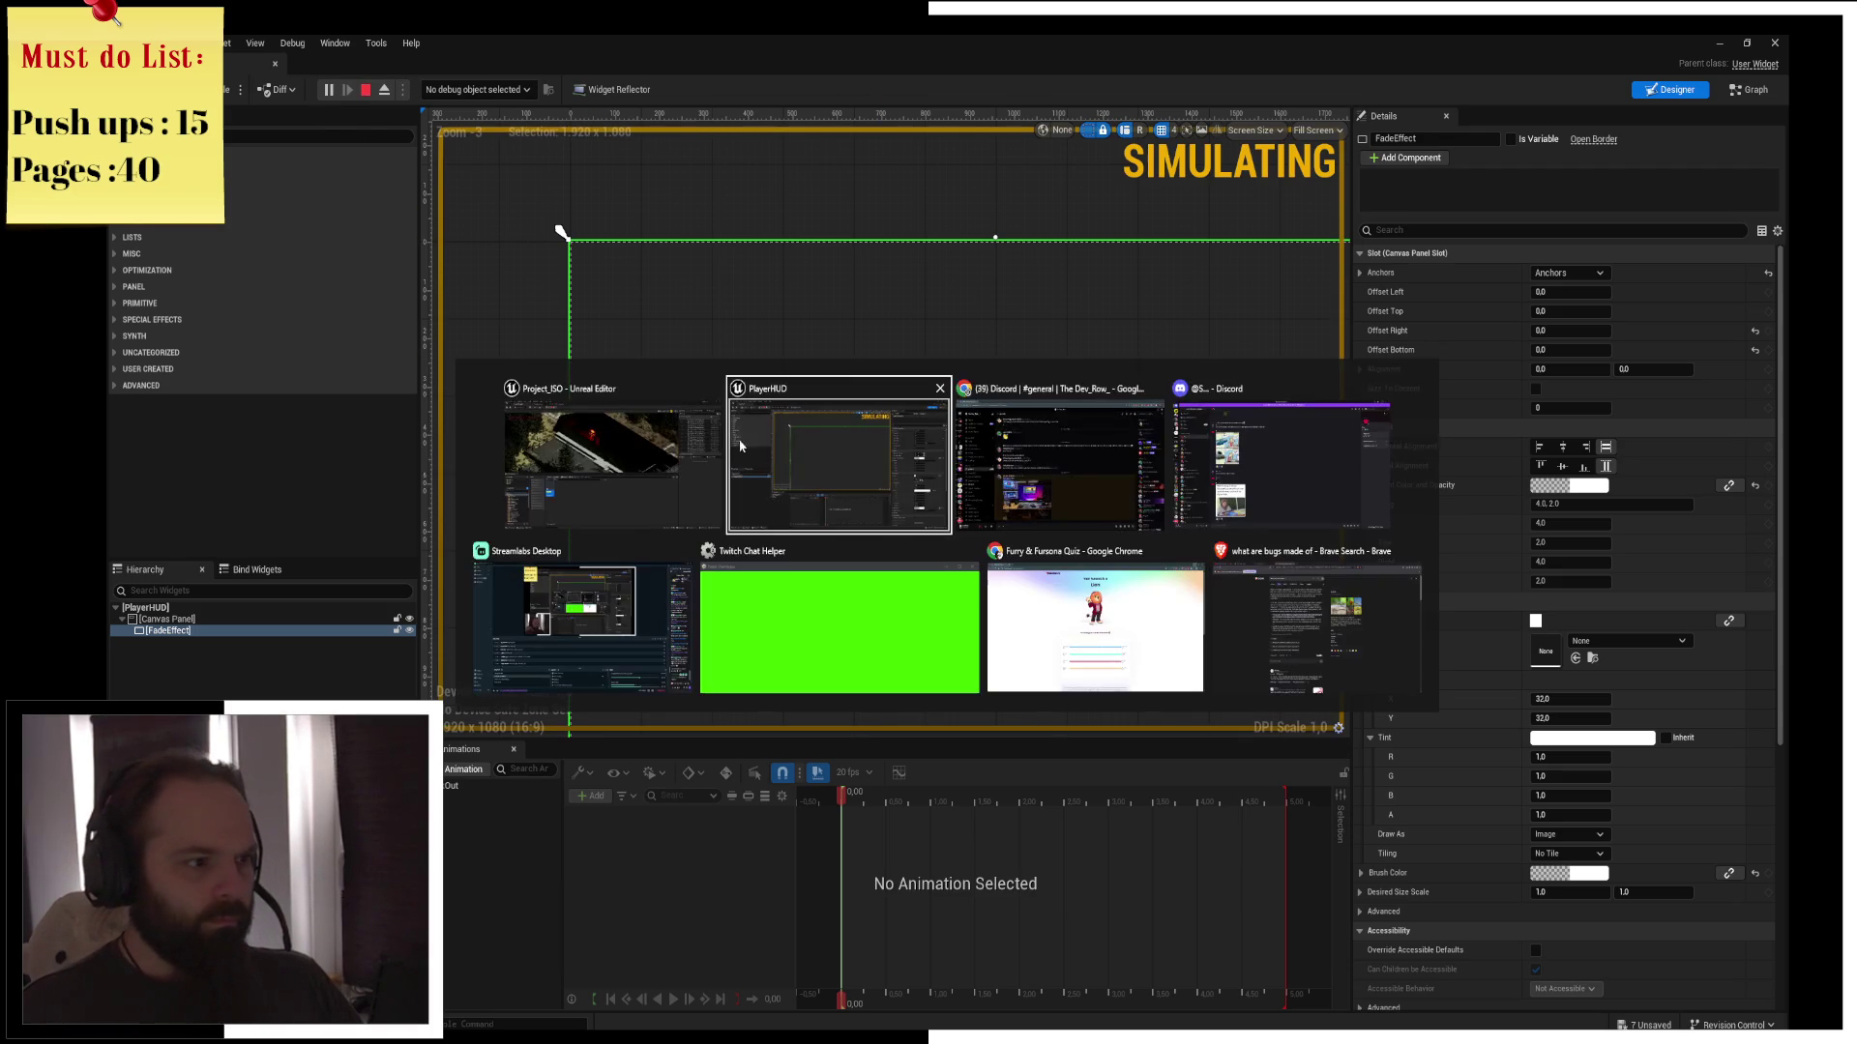
Back in the level editor, play-test and toggle the inventory screen open and closed with I
key("alt+Tab")
key("alt+Tab")
key("alt+Tab")
key("alt+Tab")
key("alt+Tab")
key("alt+Tab")
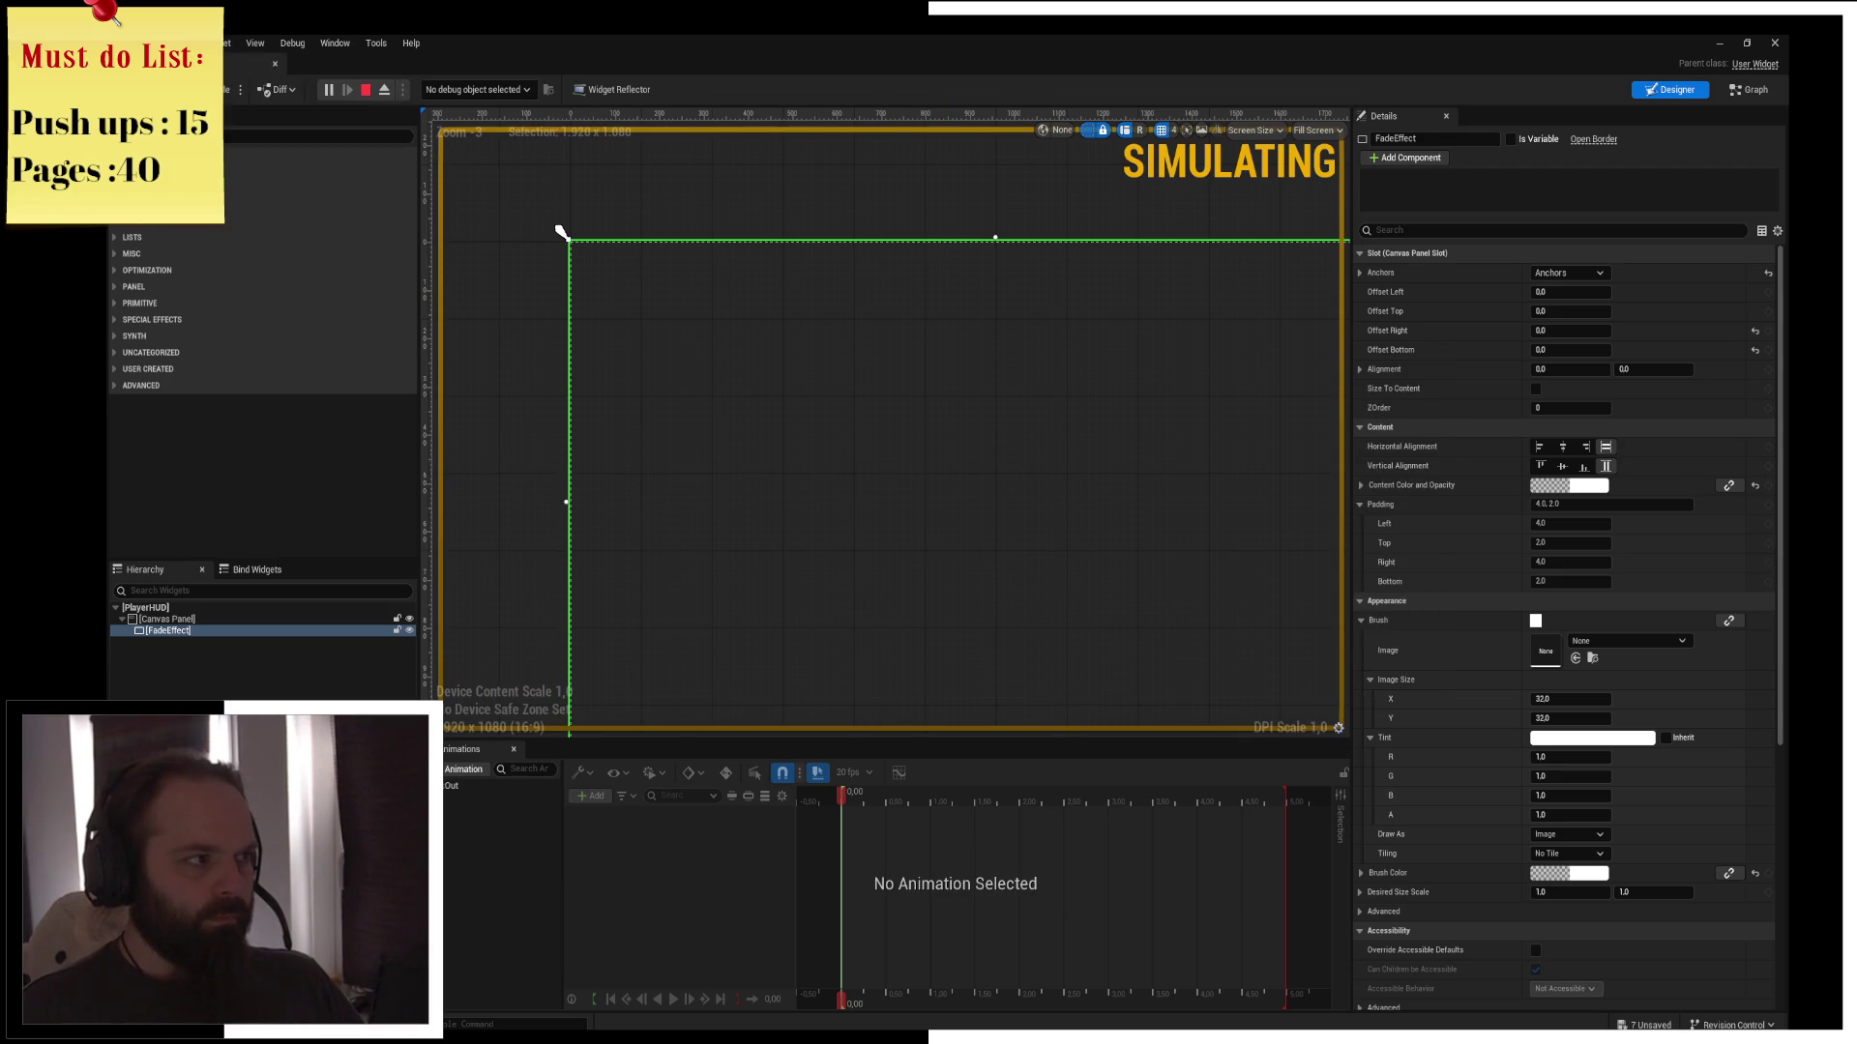
key("alt+Tab")
key("alt+Tab")
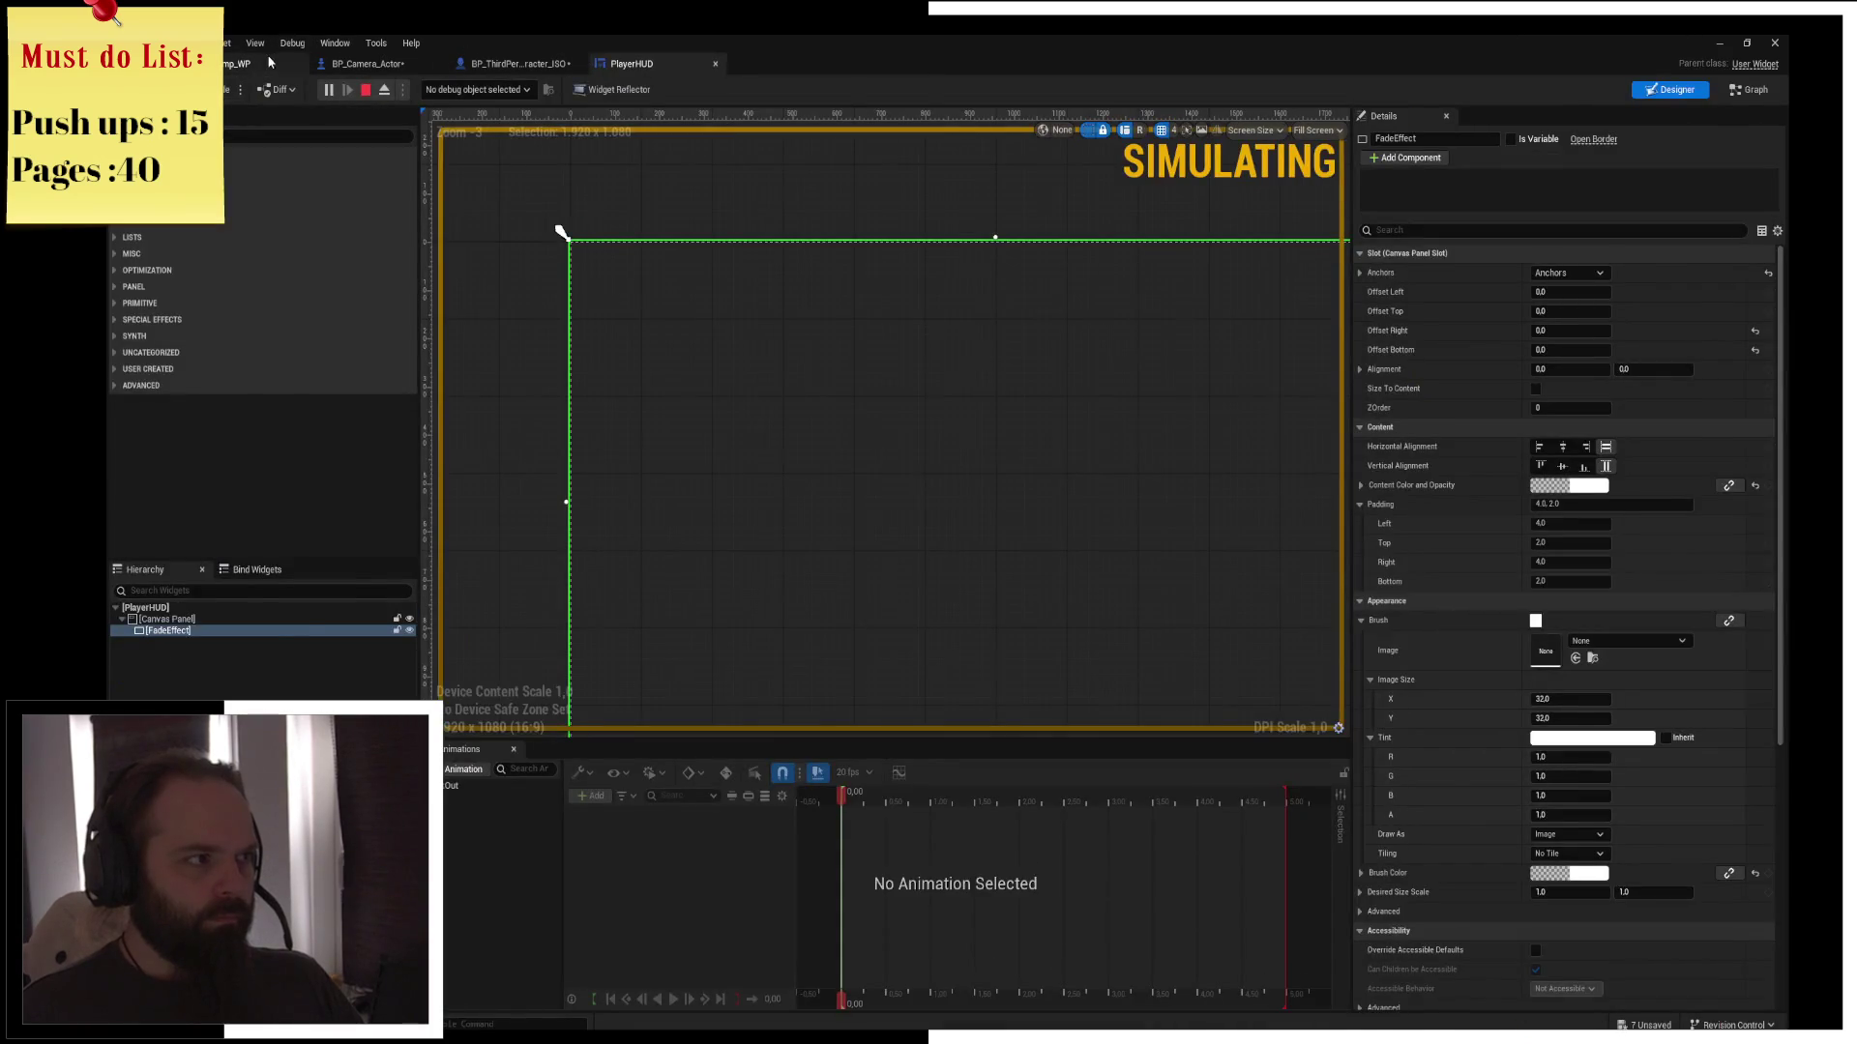
key("alt+Tab")
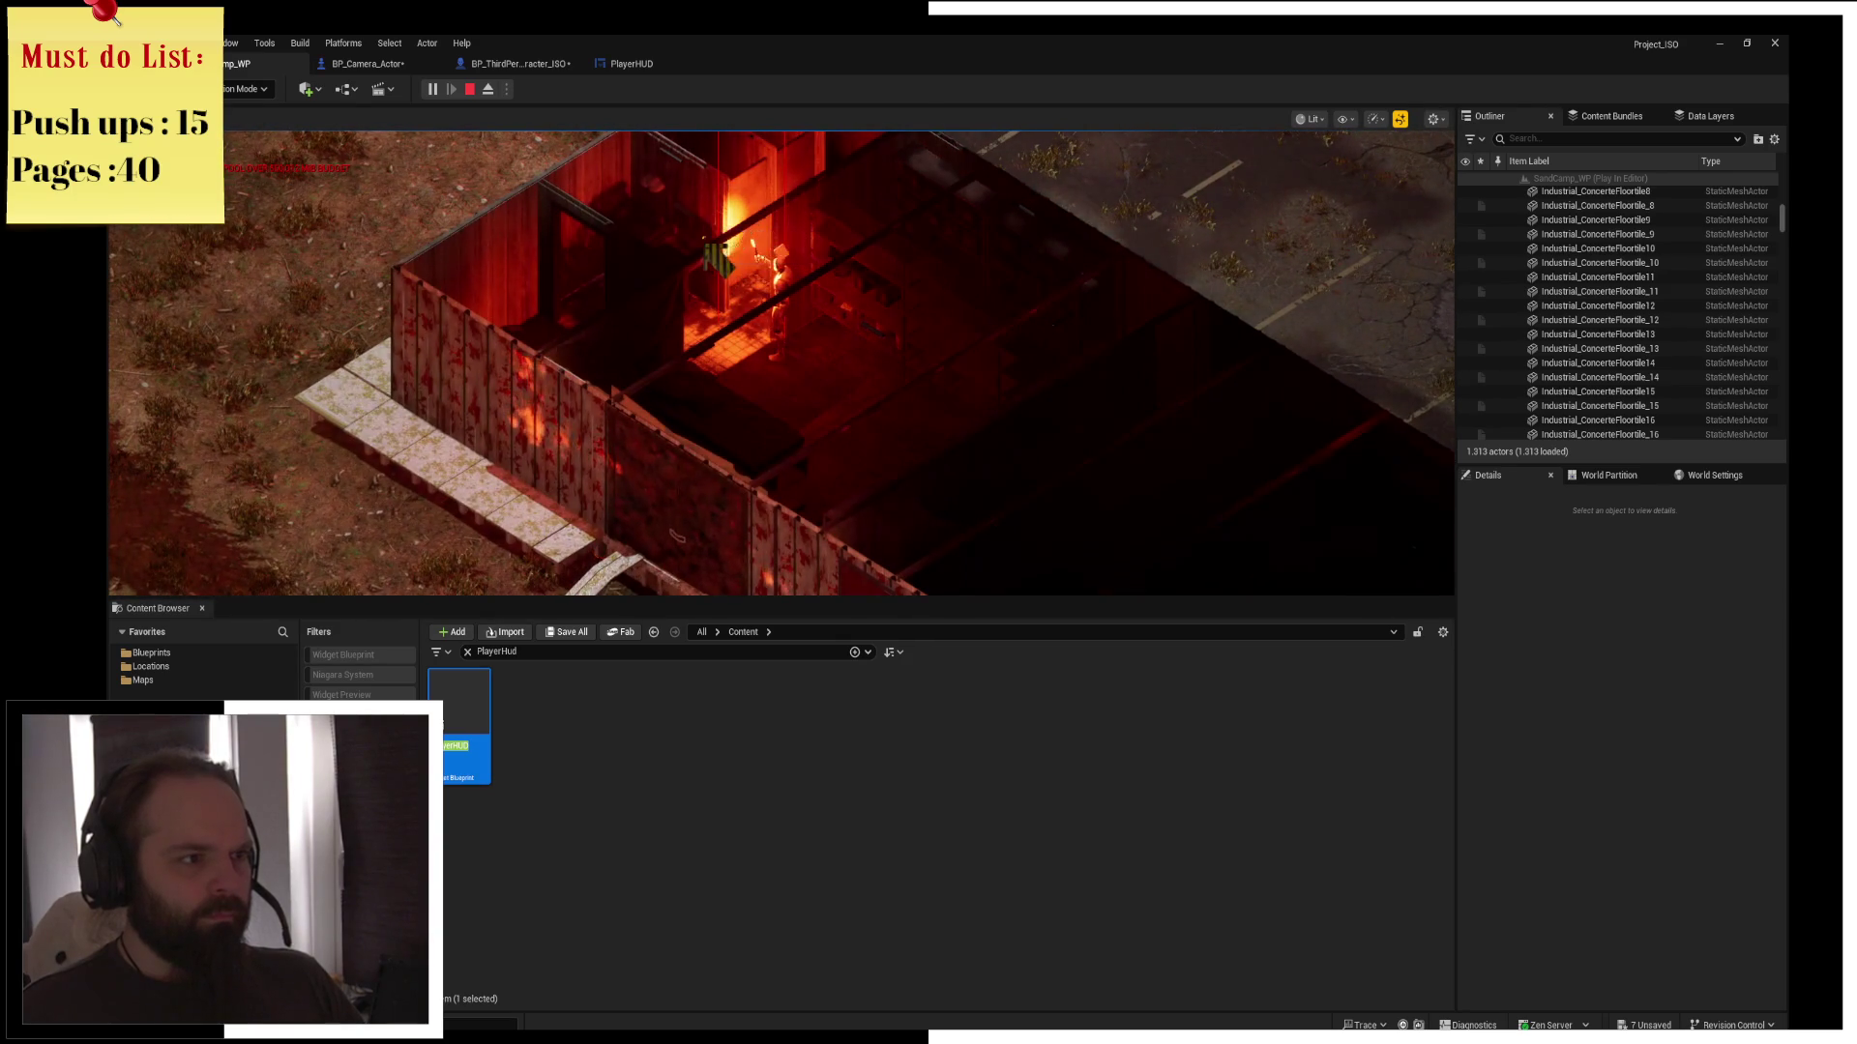
key("i")
mouse_move(817, 193)
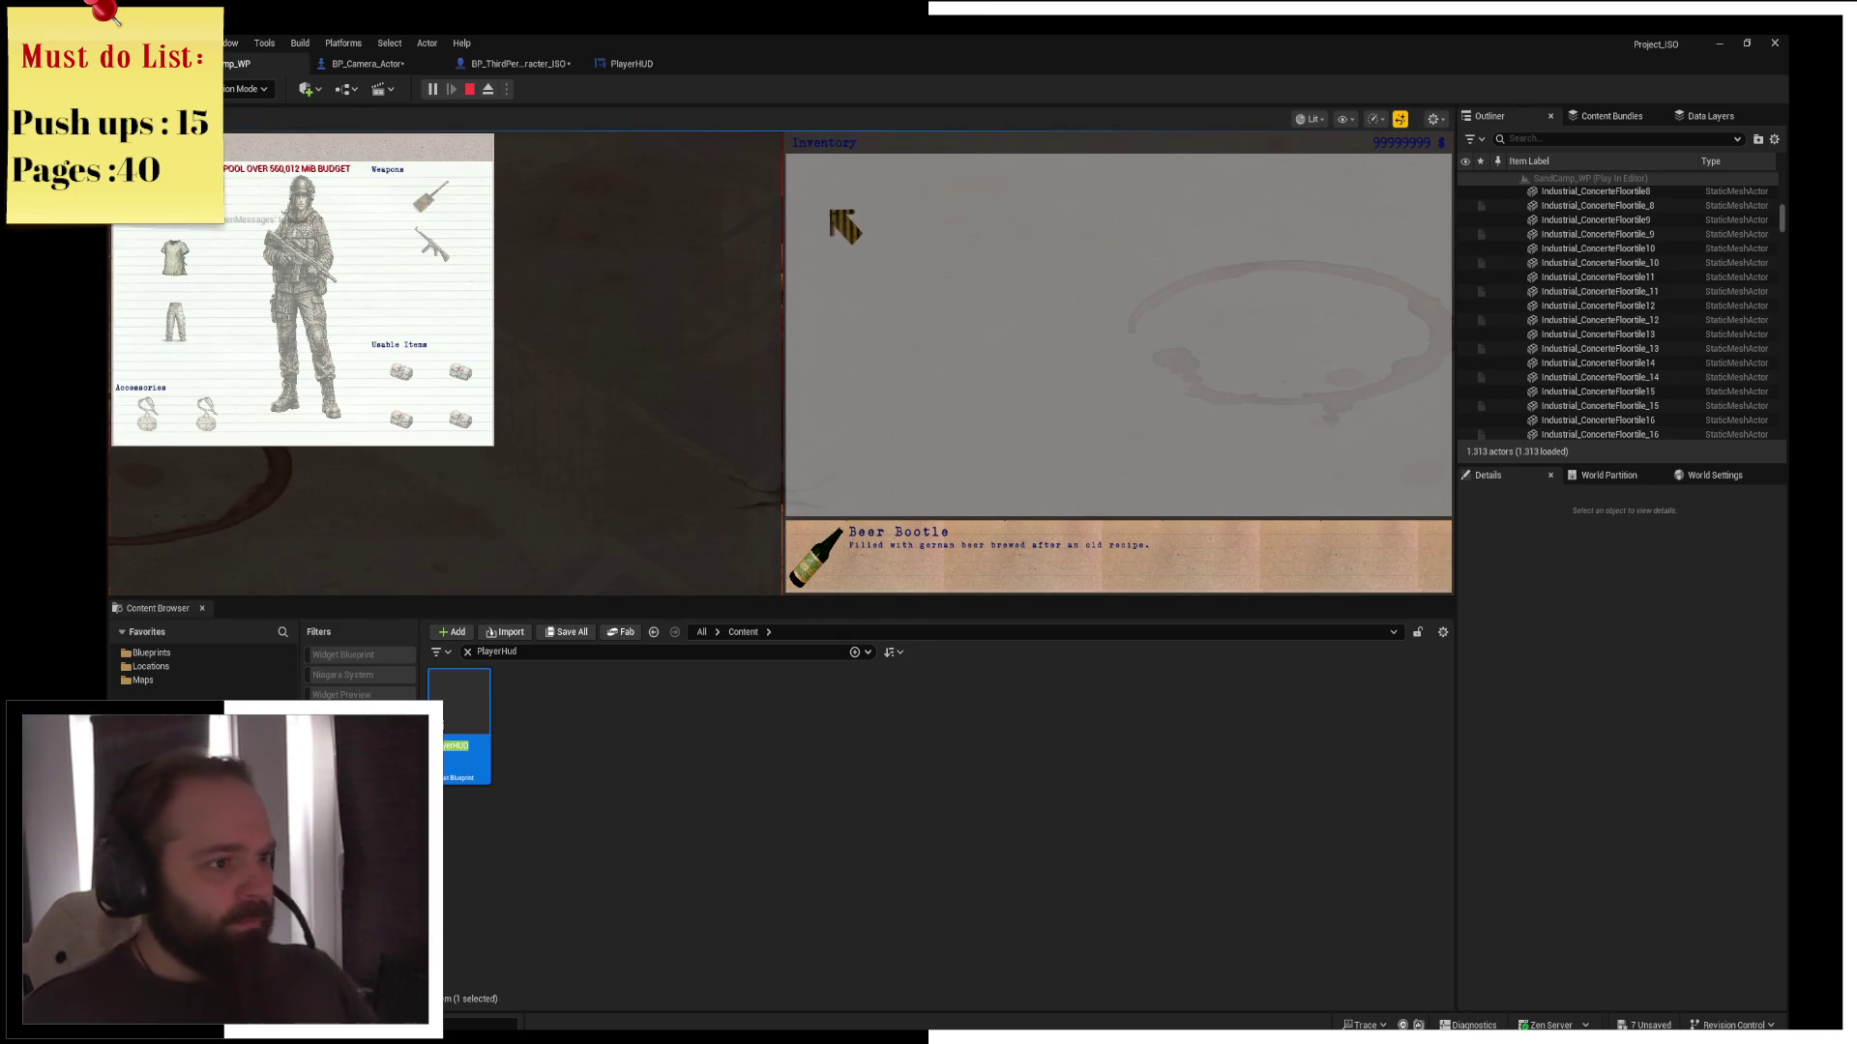
key("i")
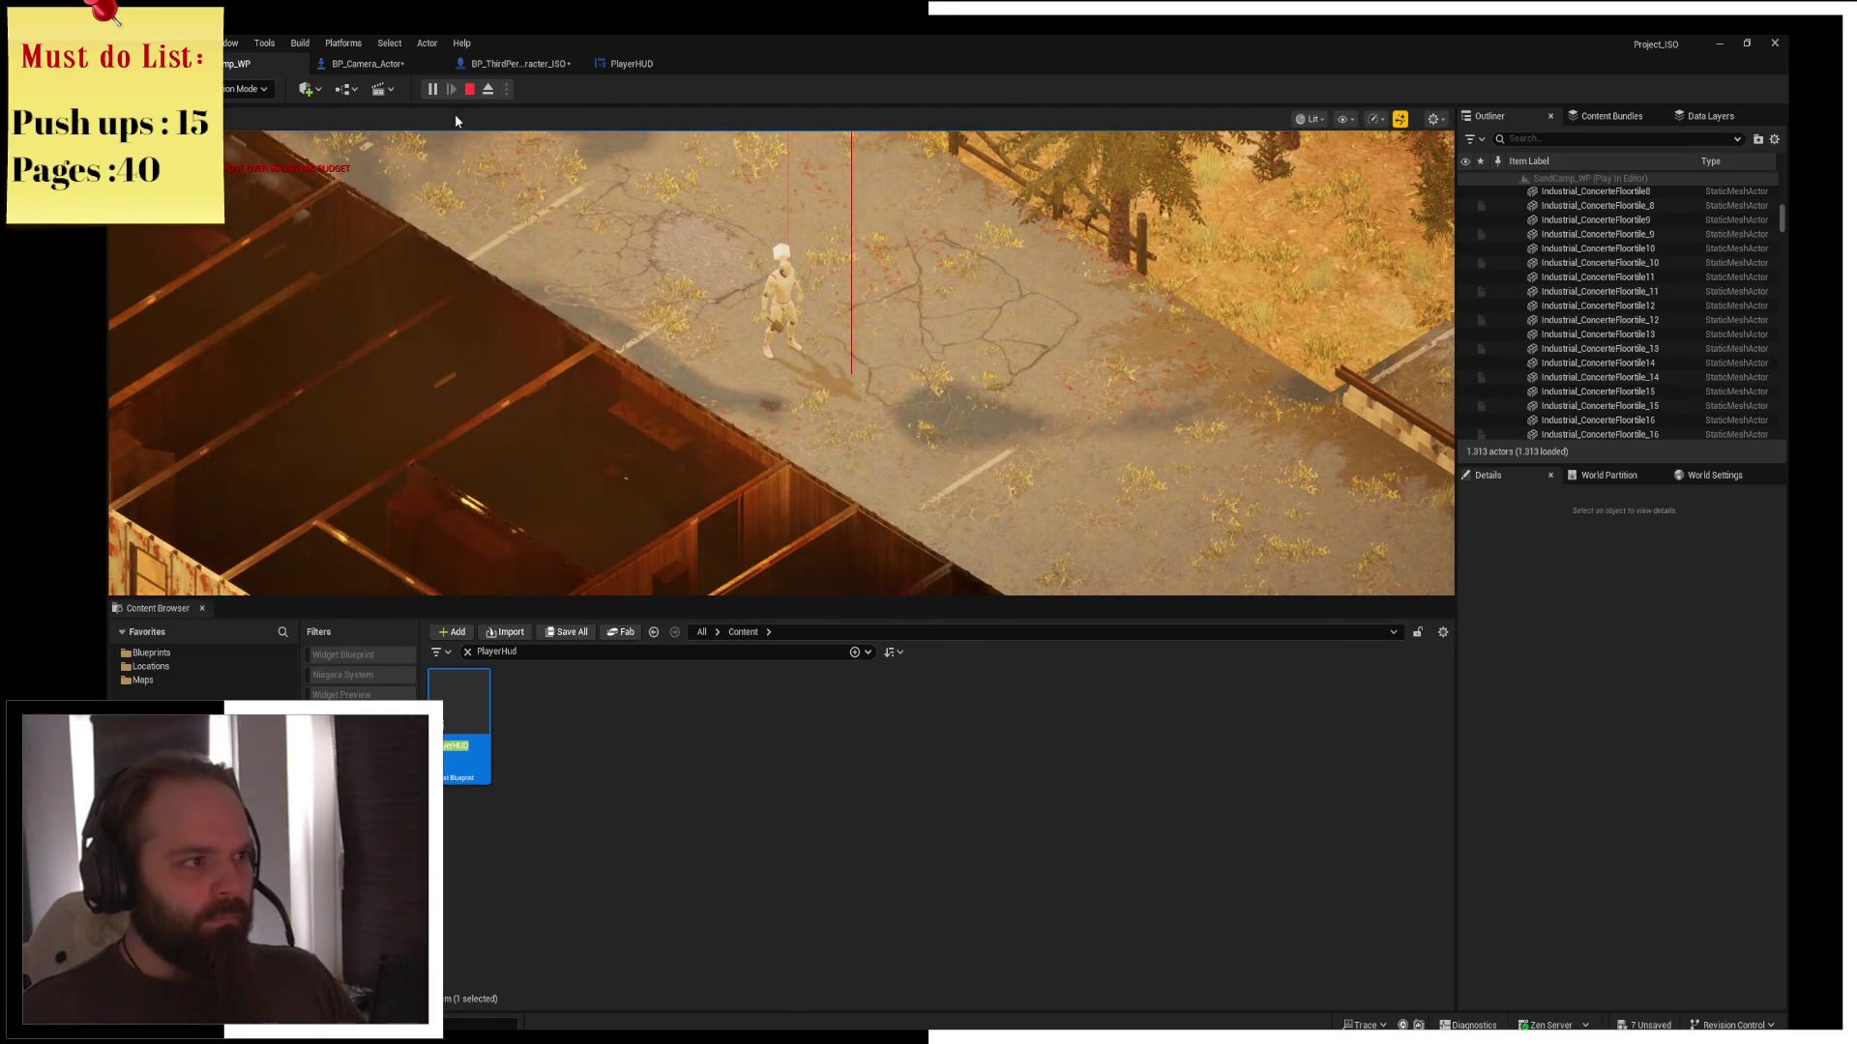
Stop the play session, close the Message Log, and toggle navigation debug with P
left_click(469, 92)
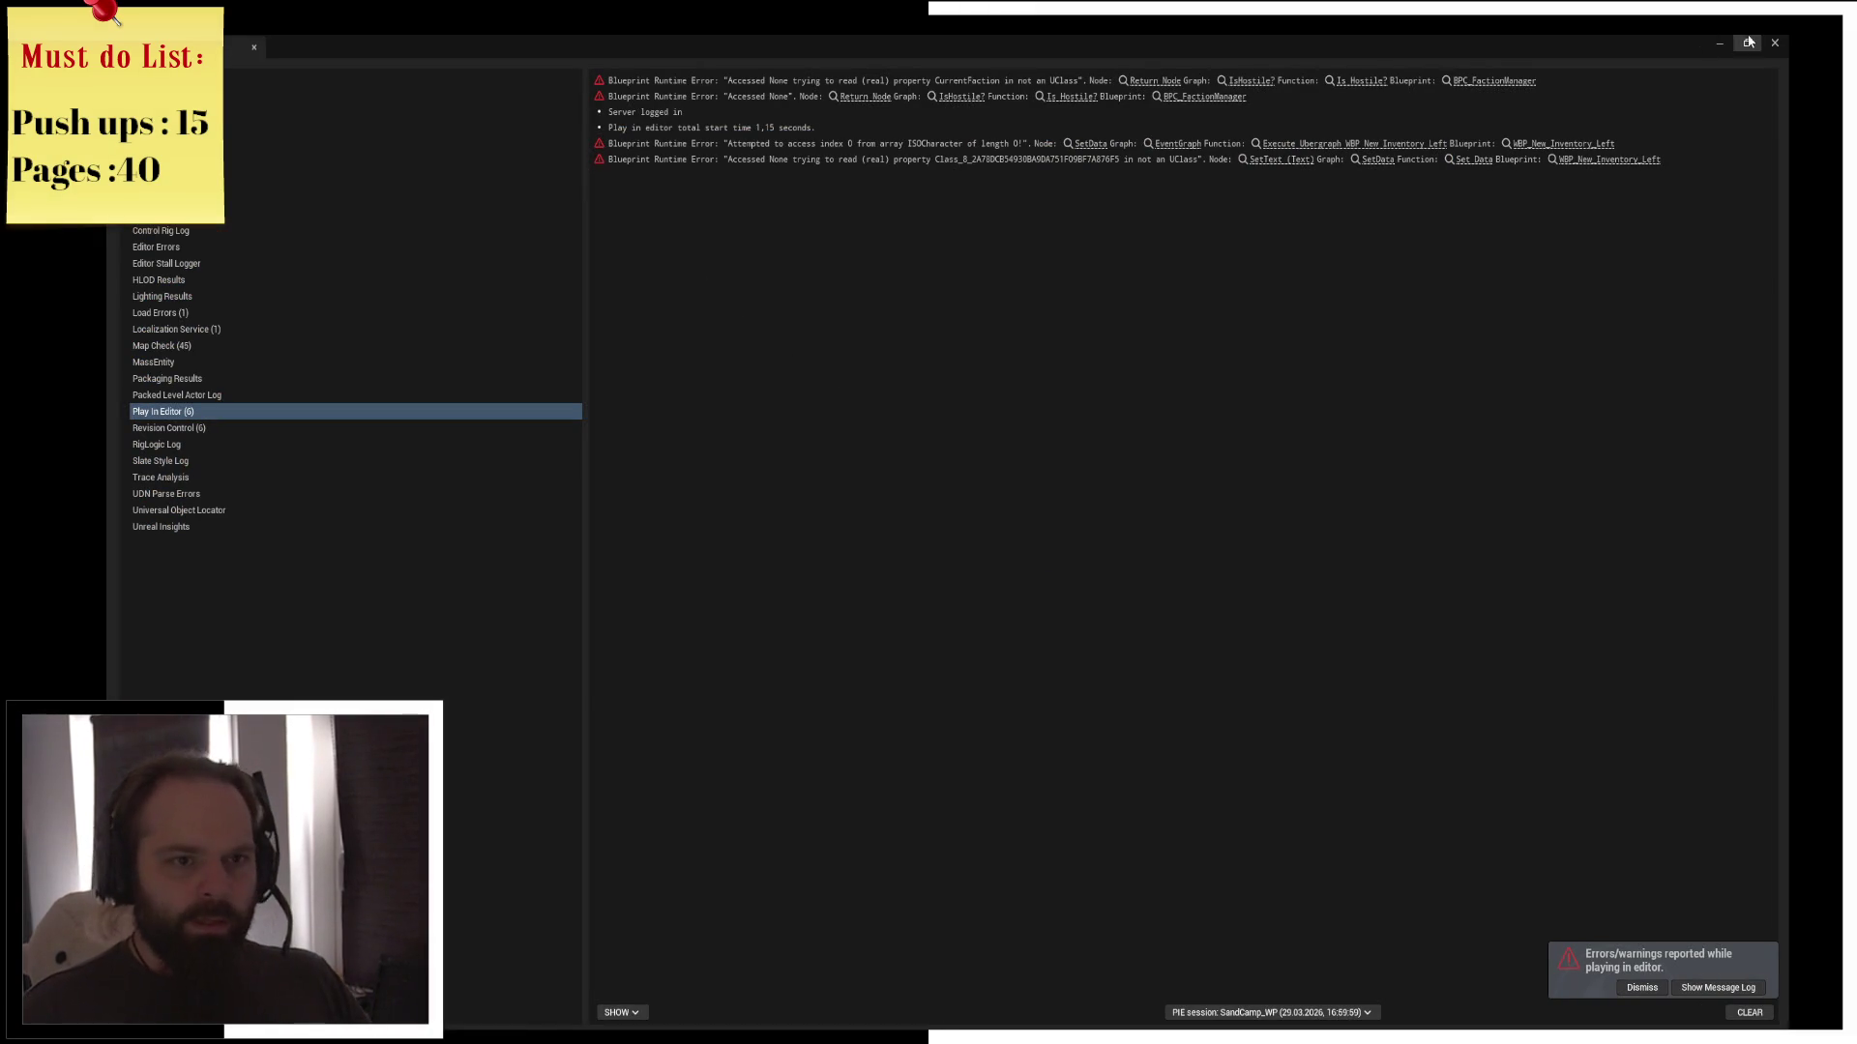
left_click(1772, 43)
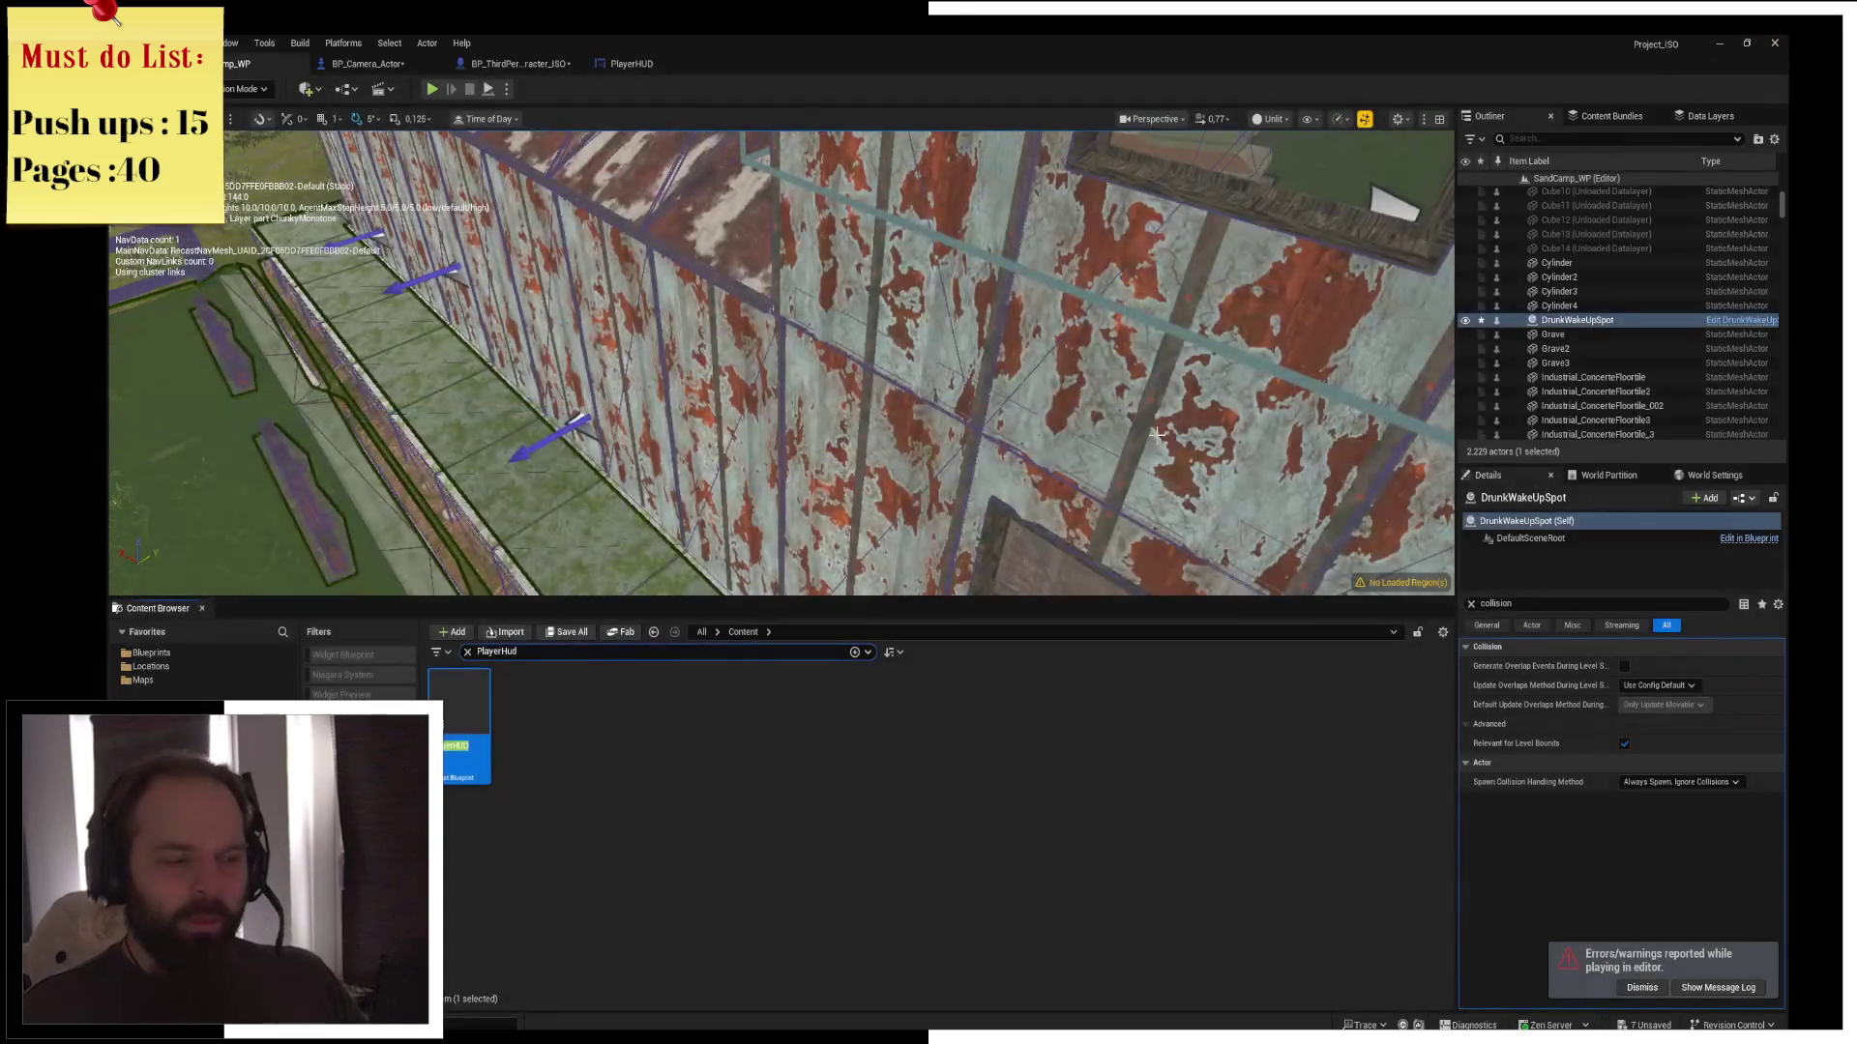
key("p")
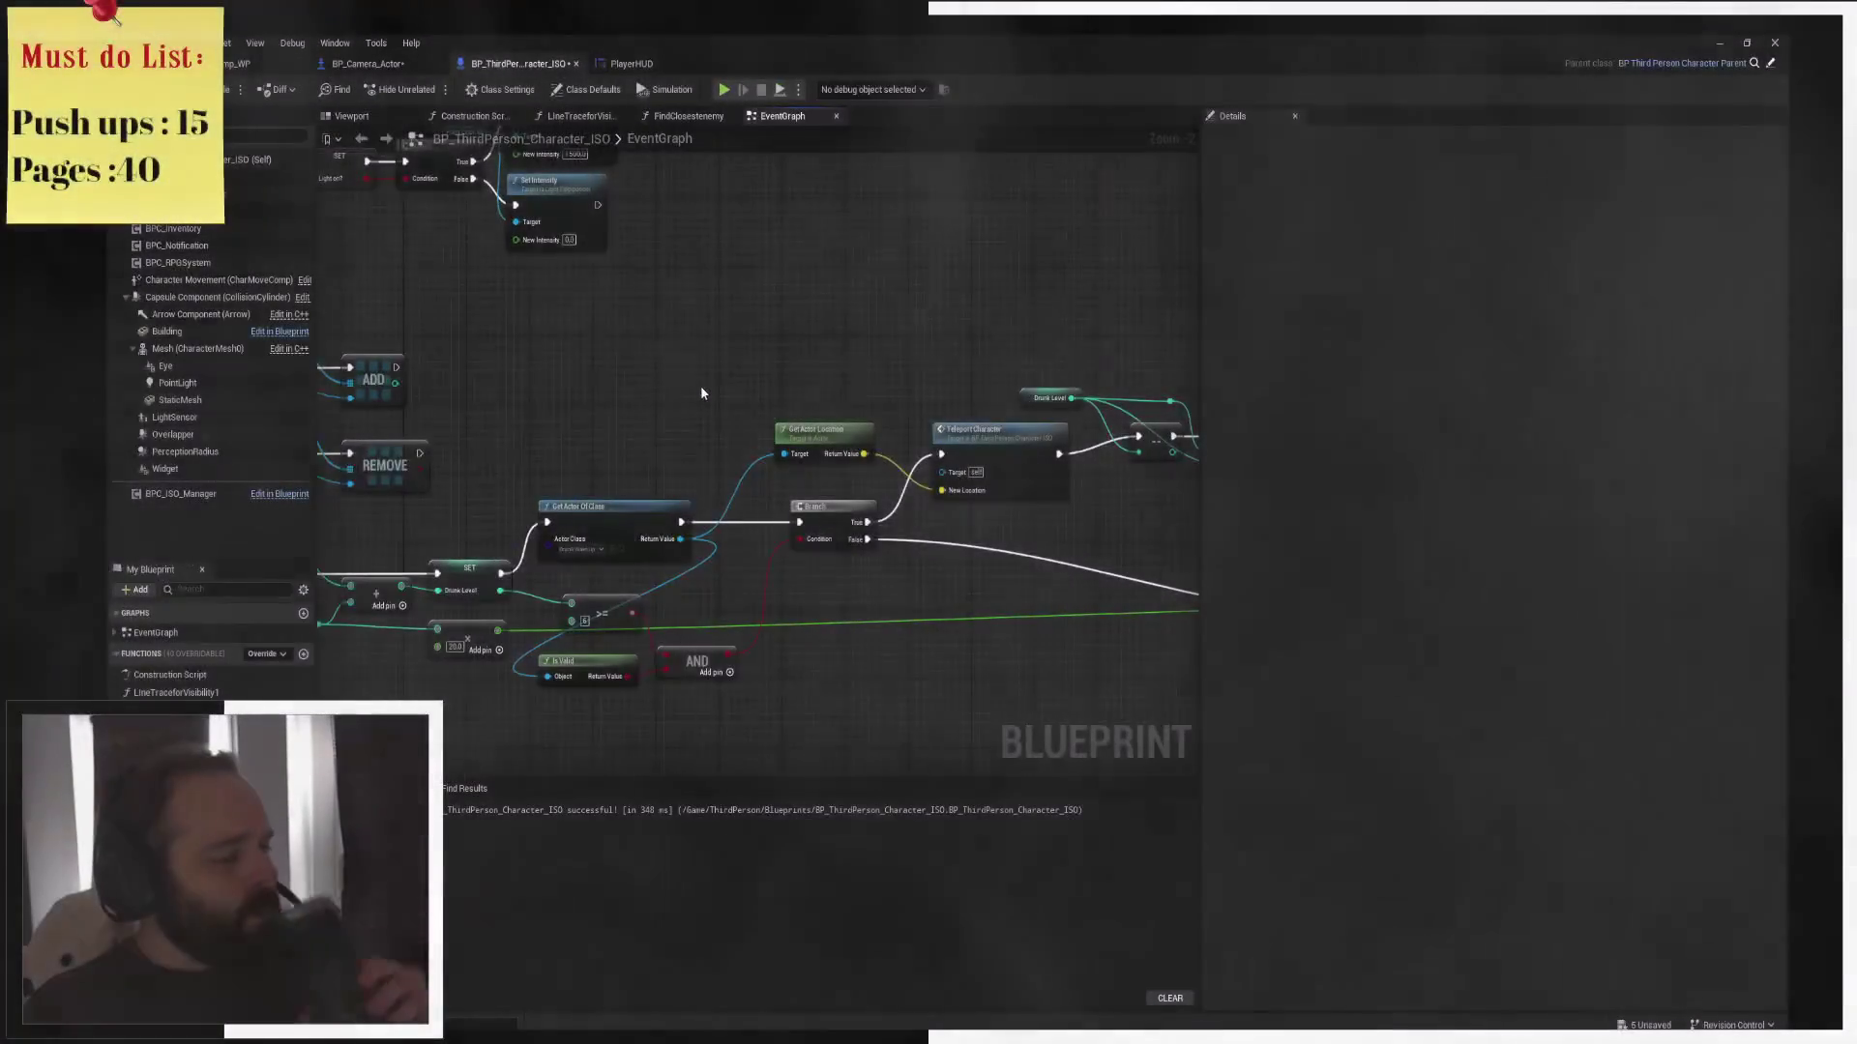
Move the Get Actor Location node so it sits just above the Branch
left_click_drag(700, 385, 653, 340)
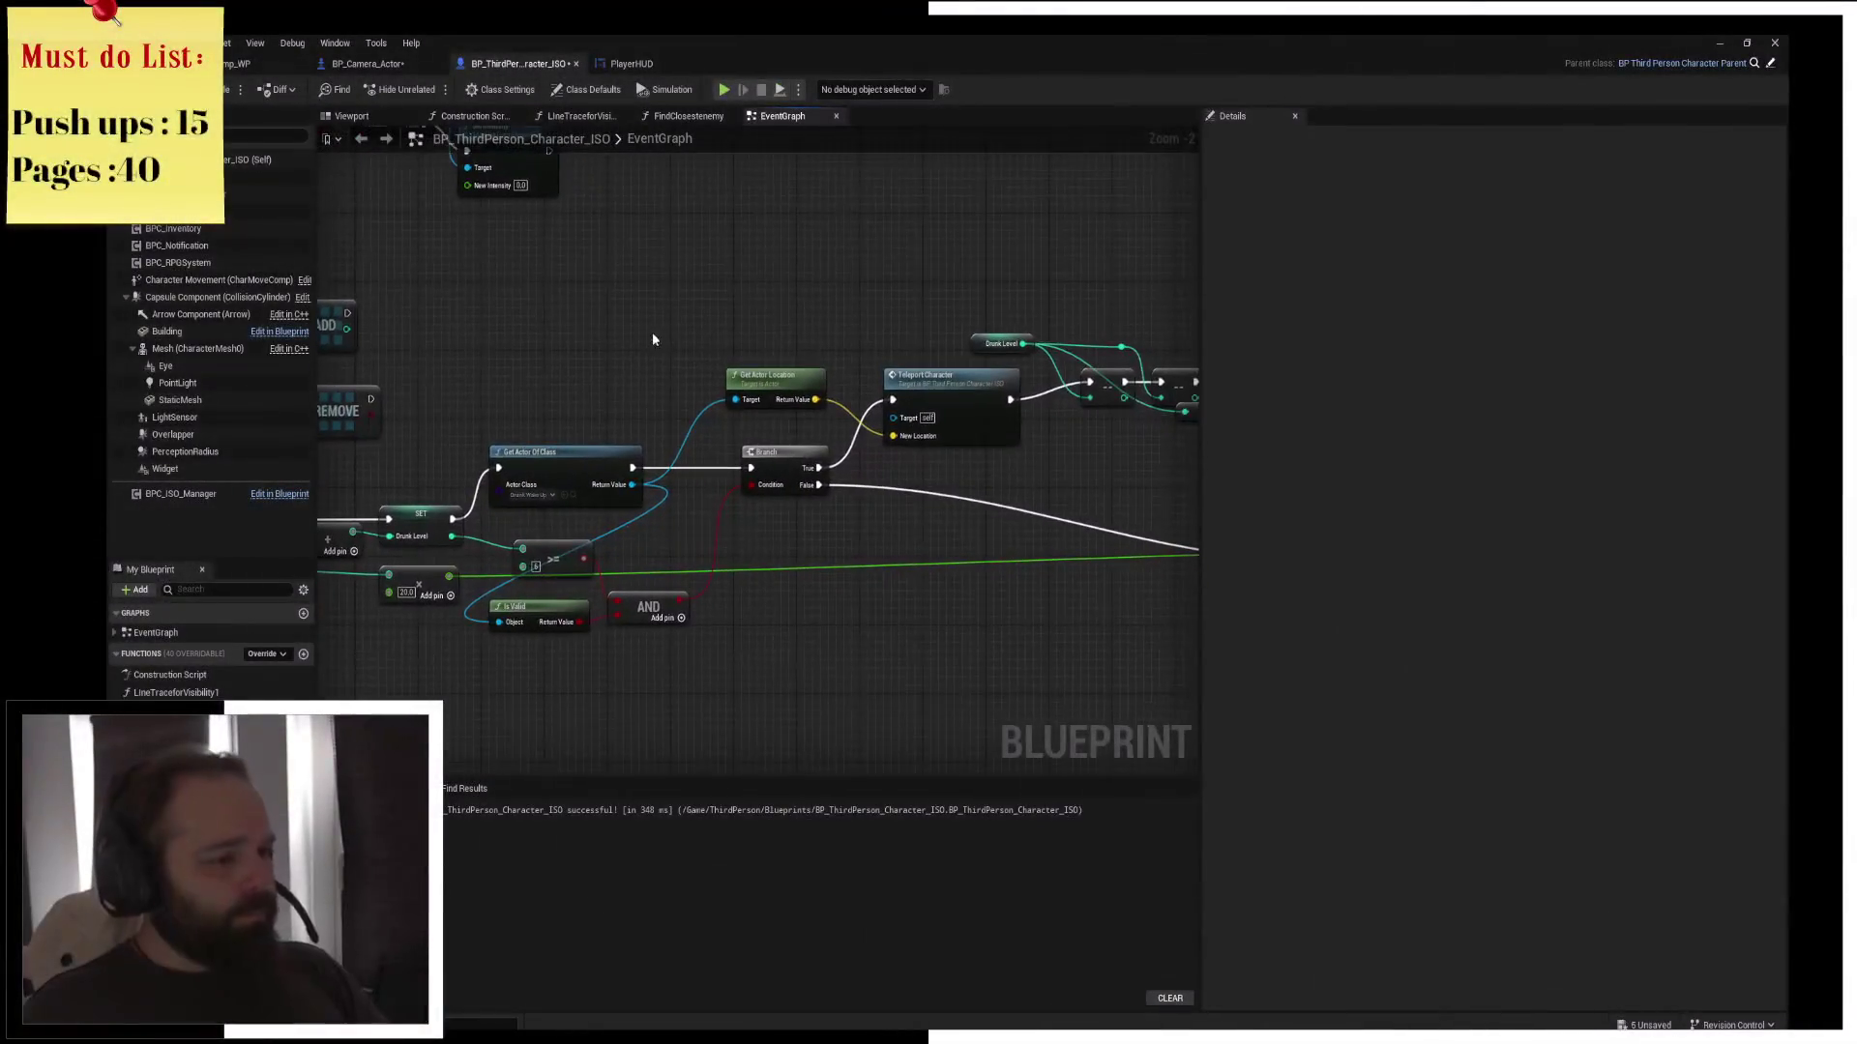
right_click(727, 278)
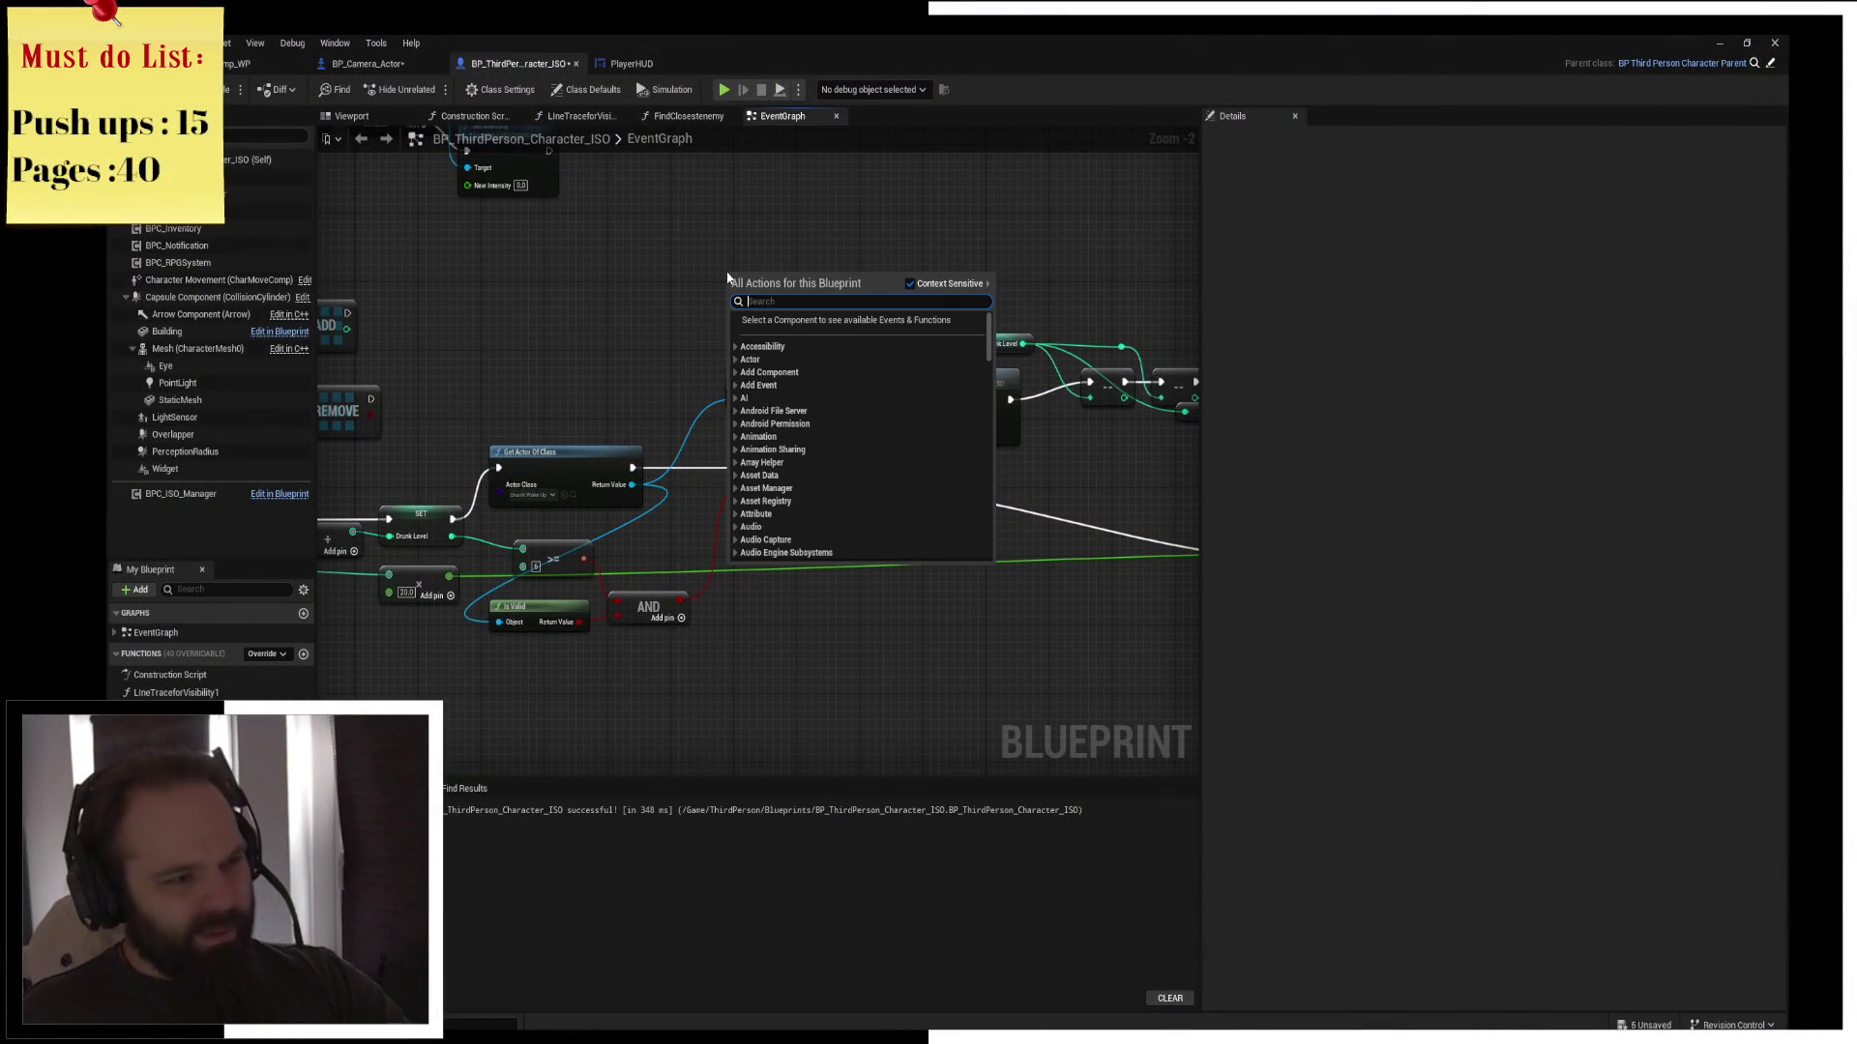
left_click(705, 257)
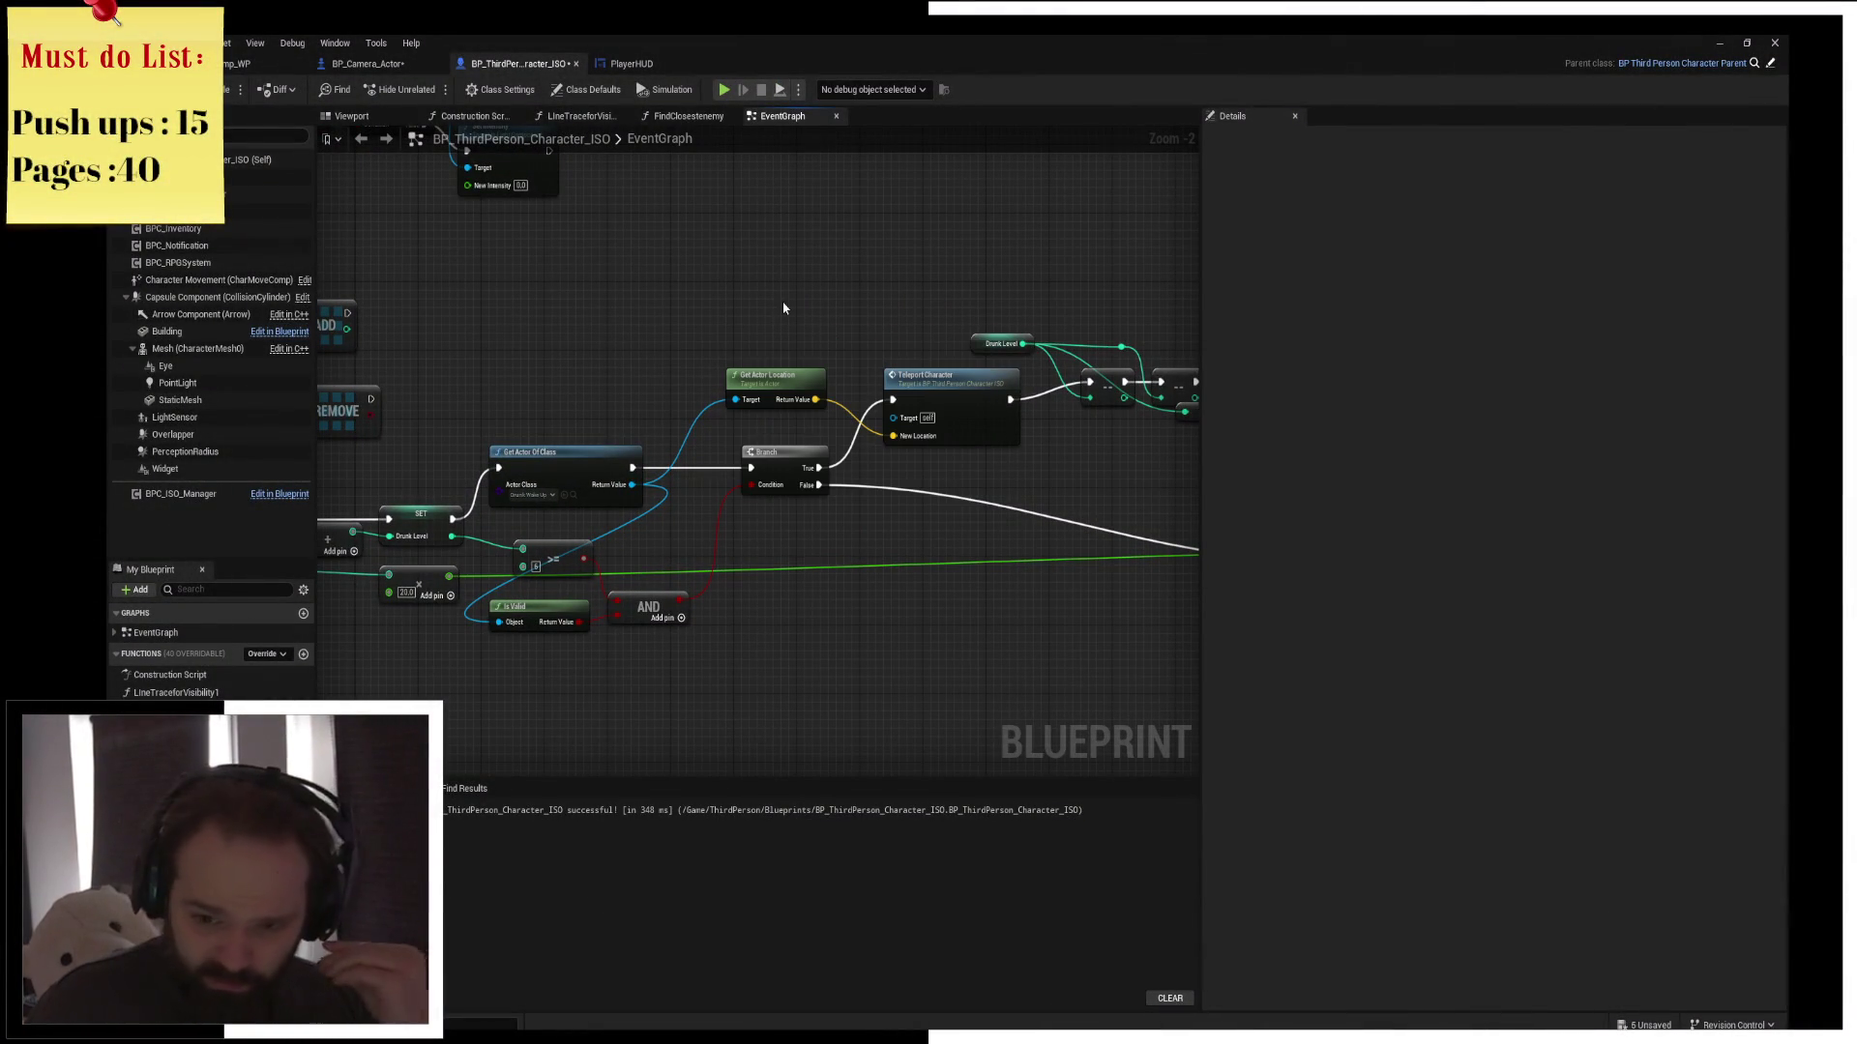
left_click_drag(773, 320, 834, 325)
left_click_drag(841, 401, 842, 435)
left_click(856, 346)
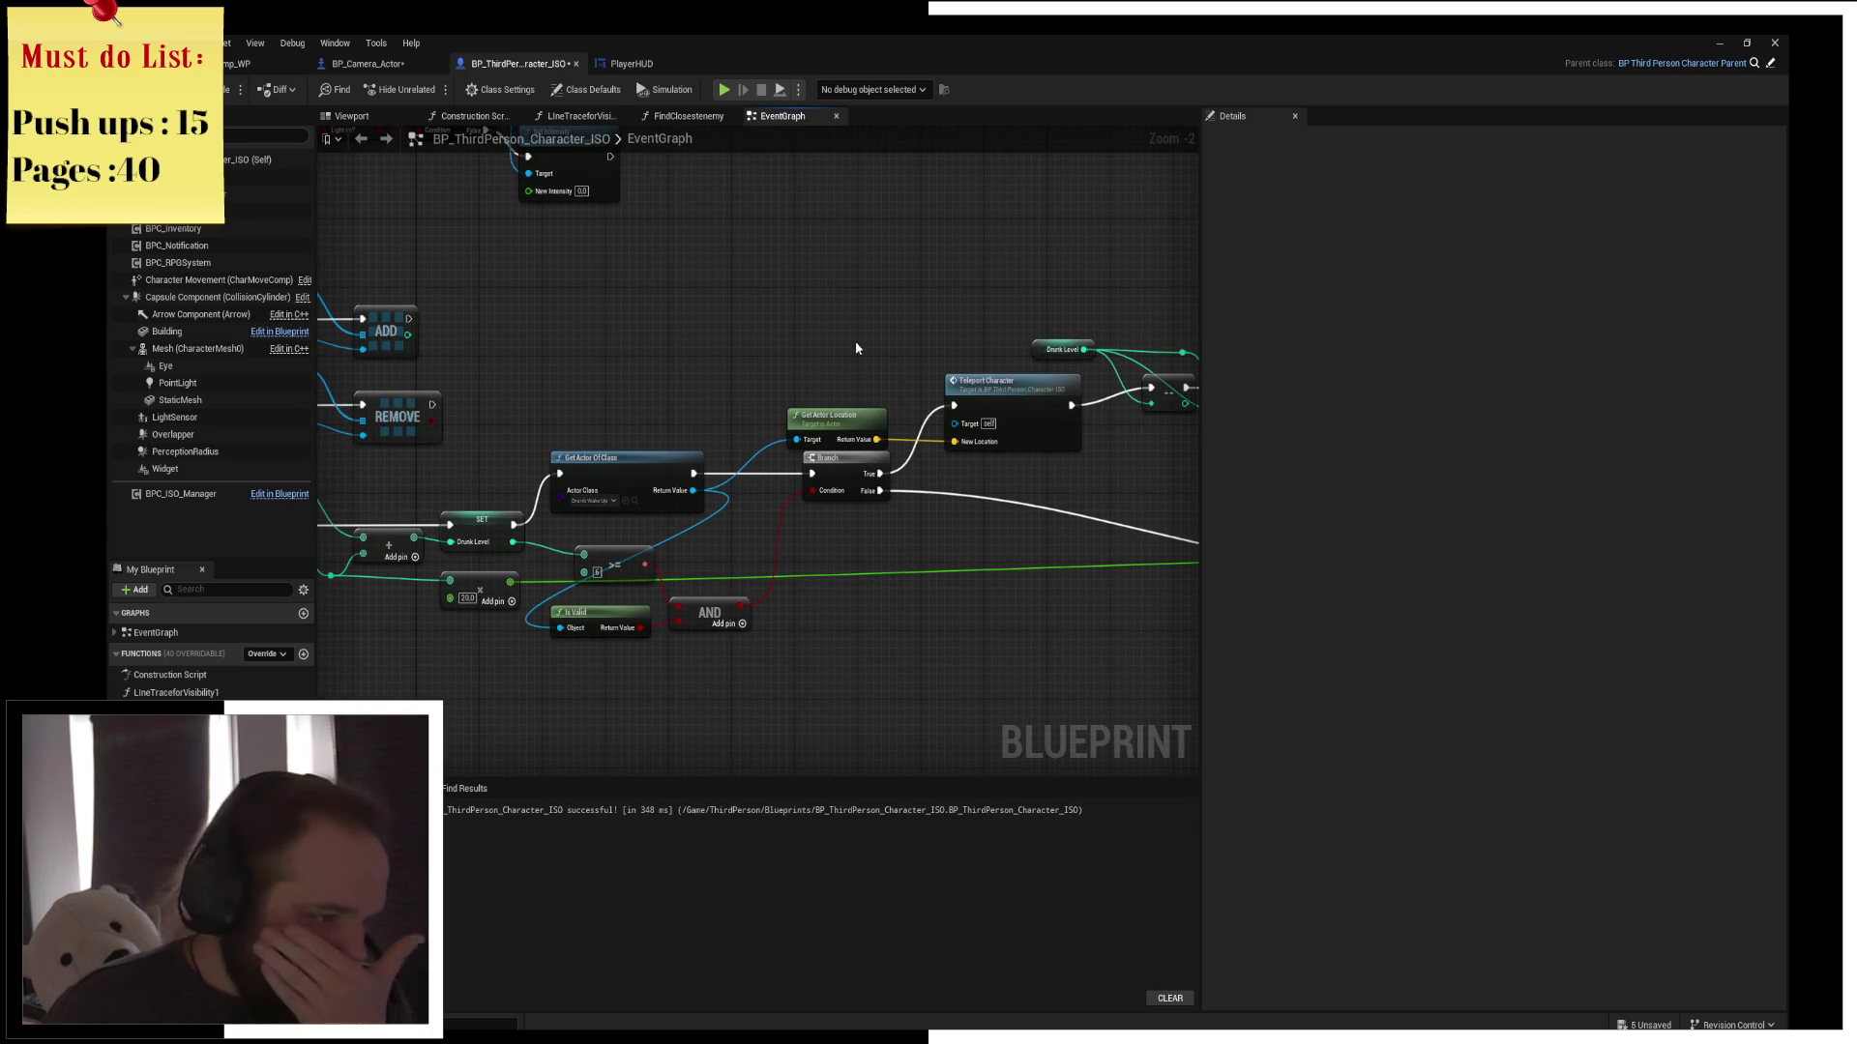
Add a reroute point on the Branch False wire and lower it beneath the chain
left_click_drag(878, 319, 666, 324)
left_click_drag(690, 282, 751, 250)
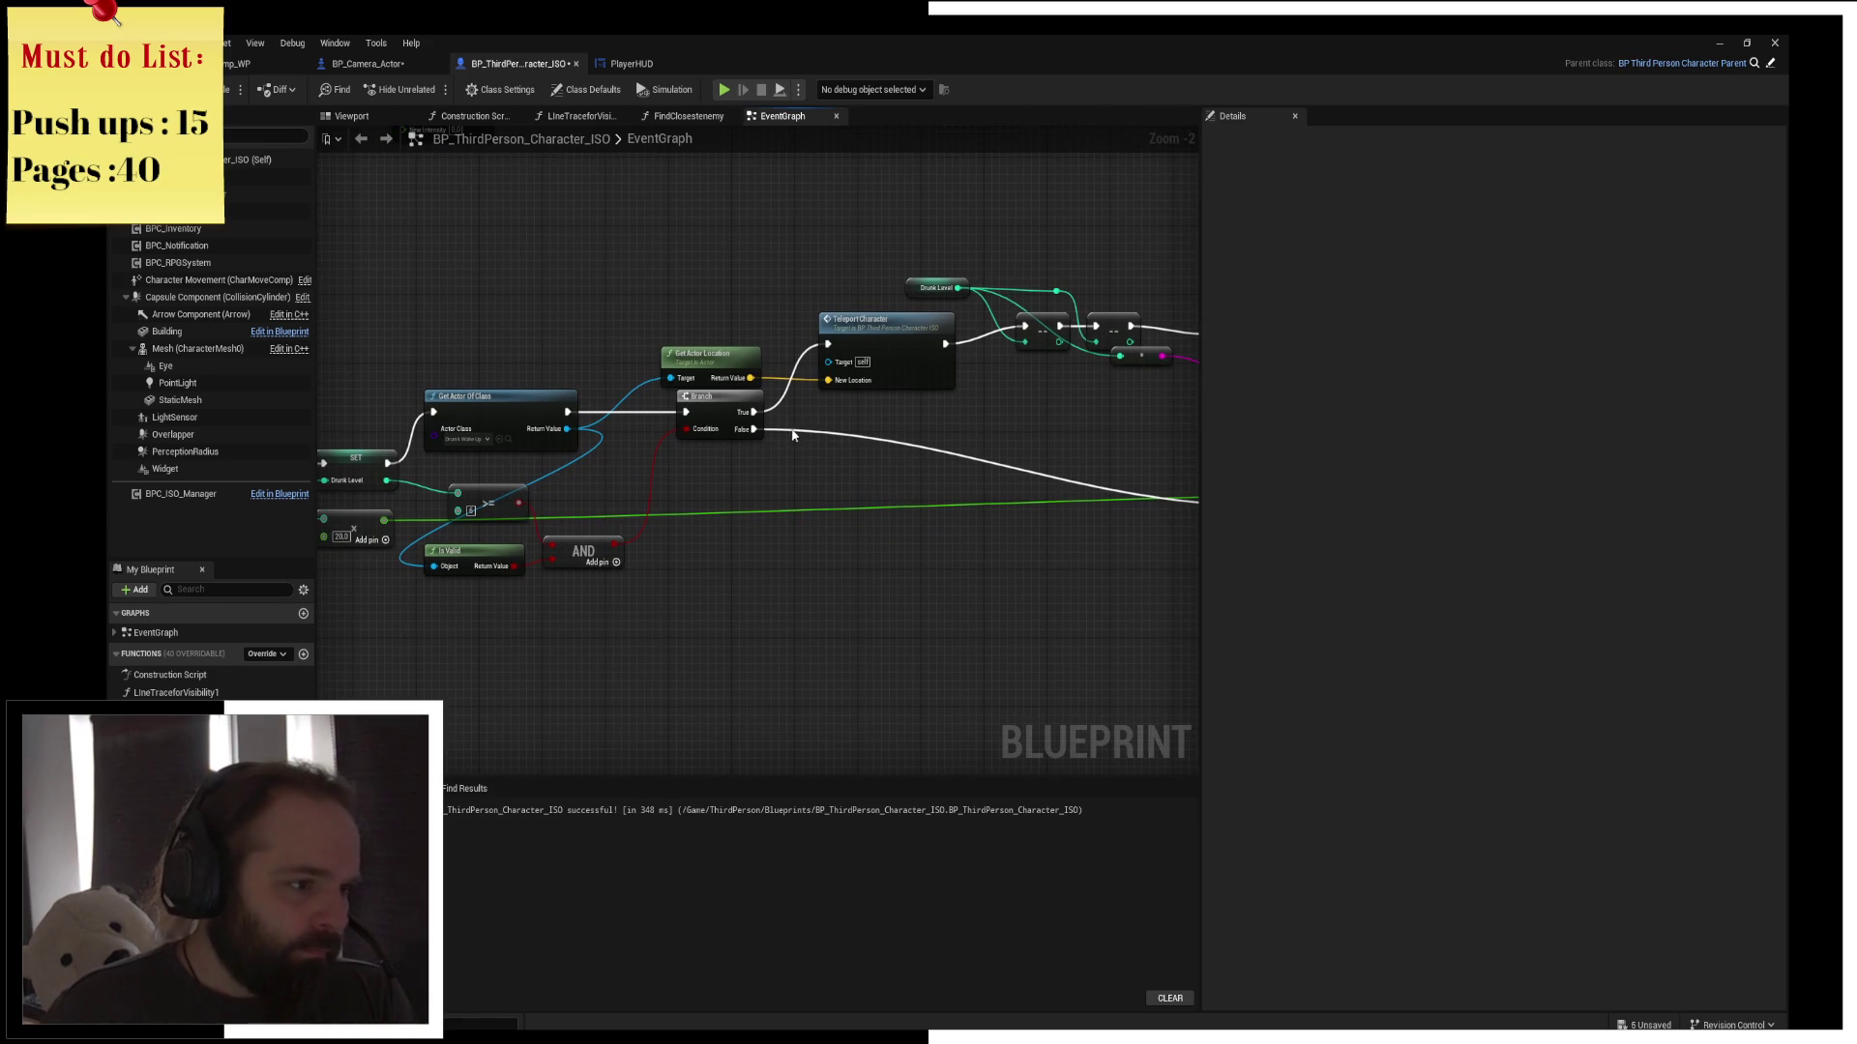
mouse_move(705, 449)
left_mouse_down()
mouse_move(594, 465)
mouse_move(656, 431)
mouse_move(639, 434)
mouse_move(761, 457)
left_mouse_up()
double_click(671, 453)
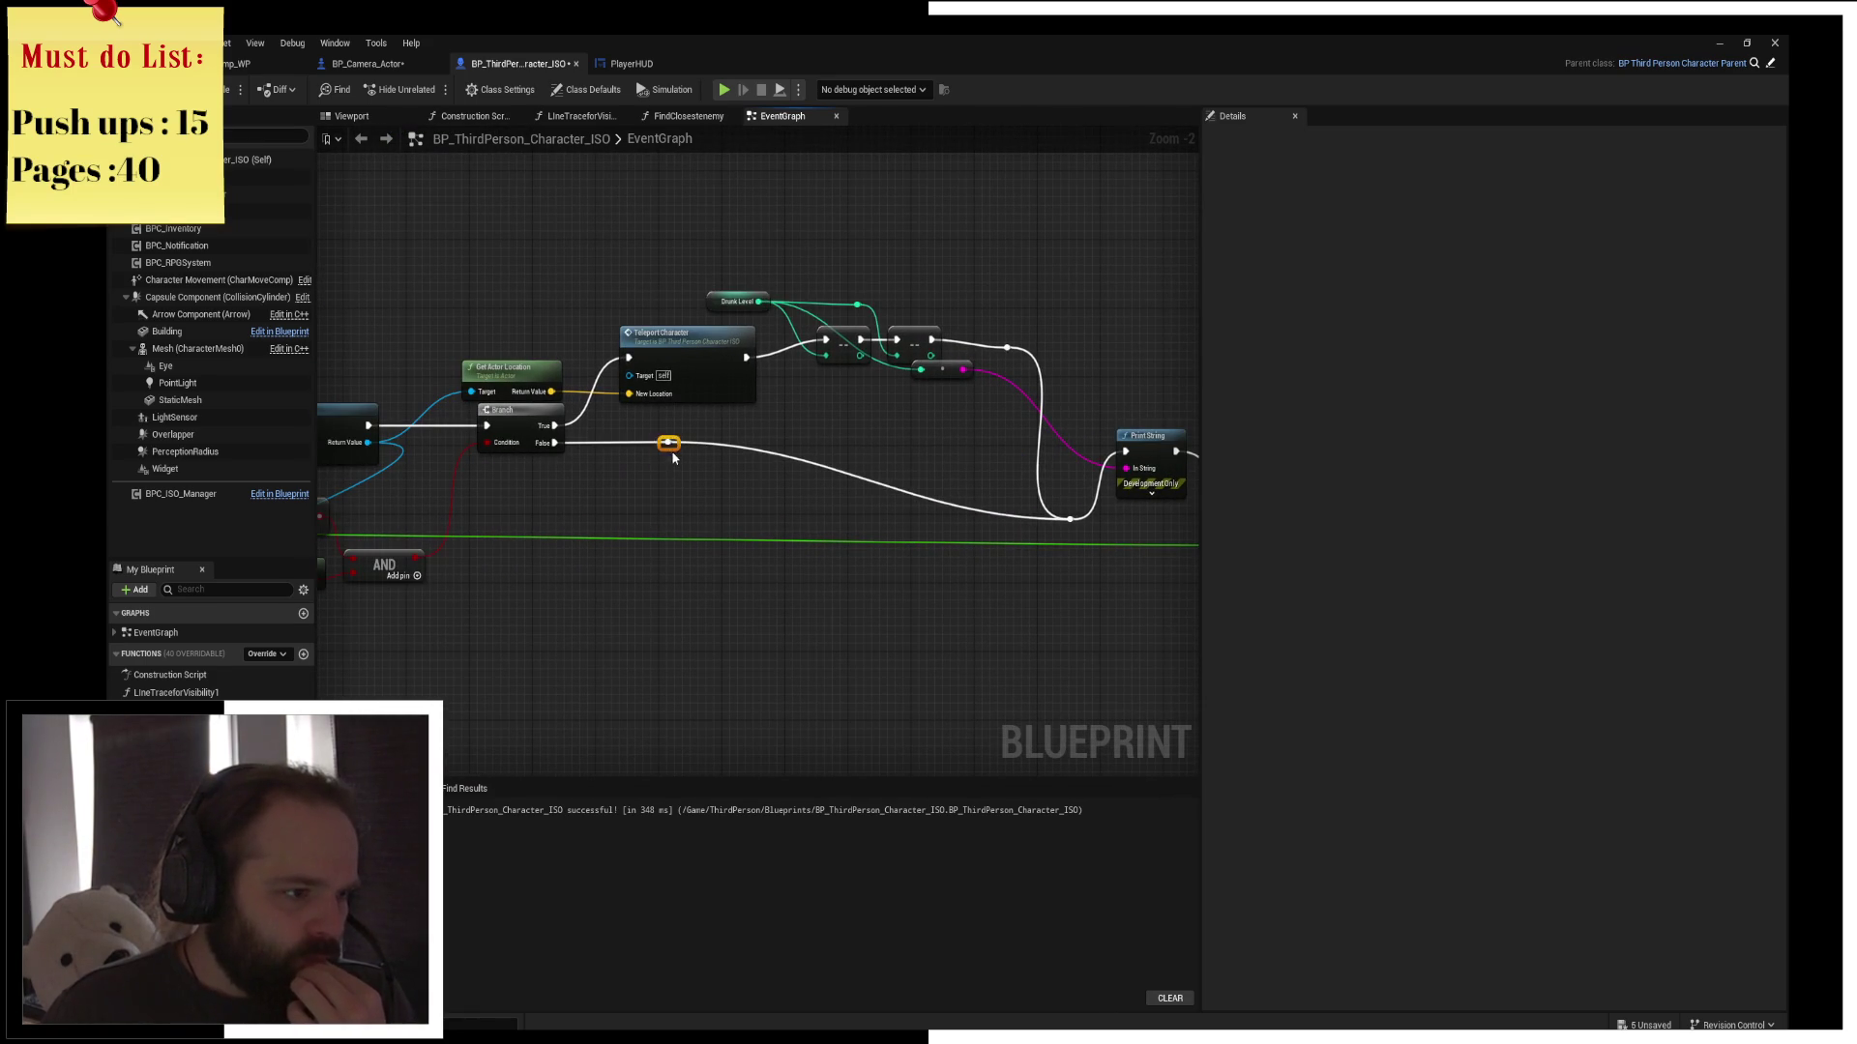
left_click_drag(653, 476, 651, 518)
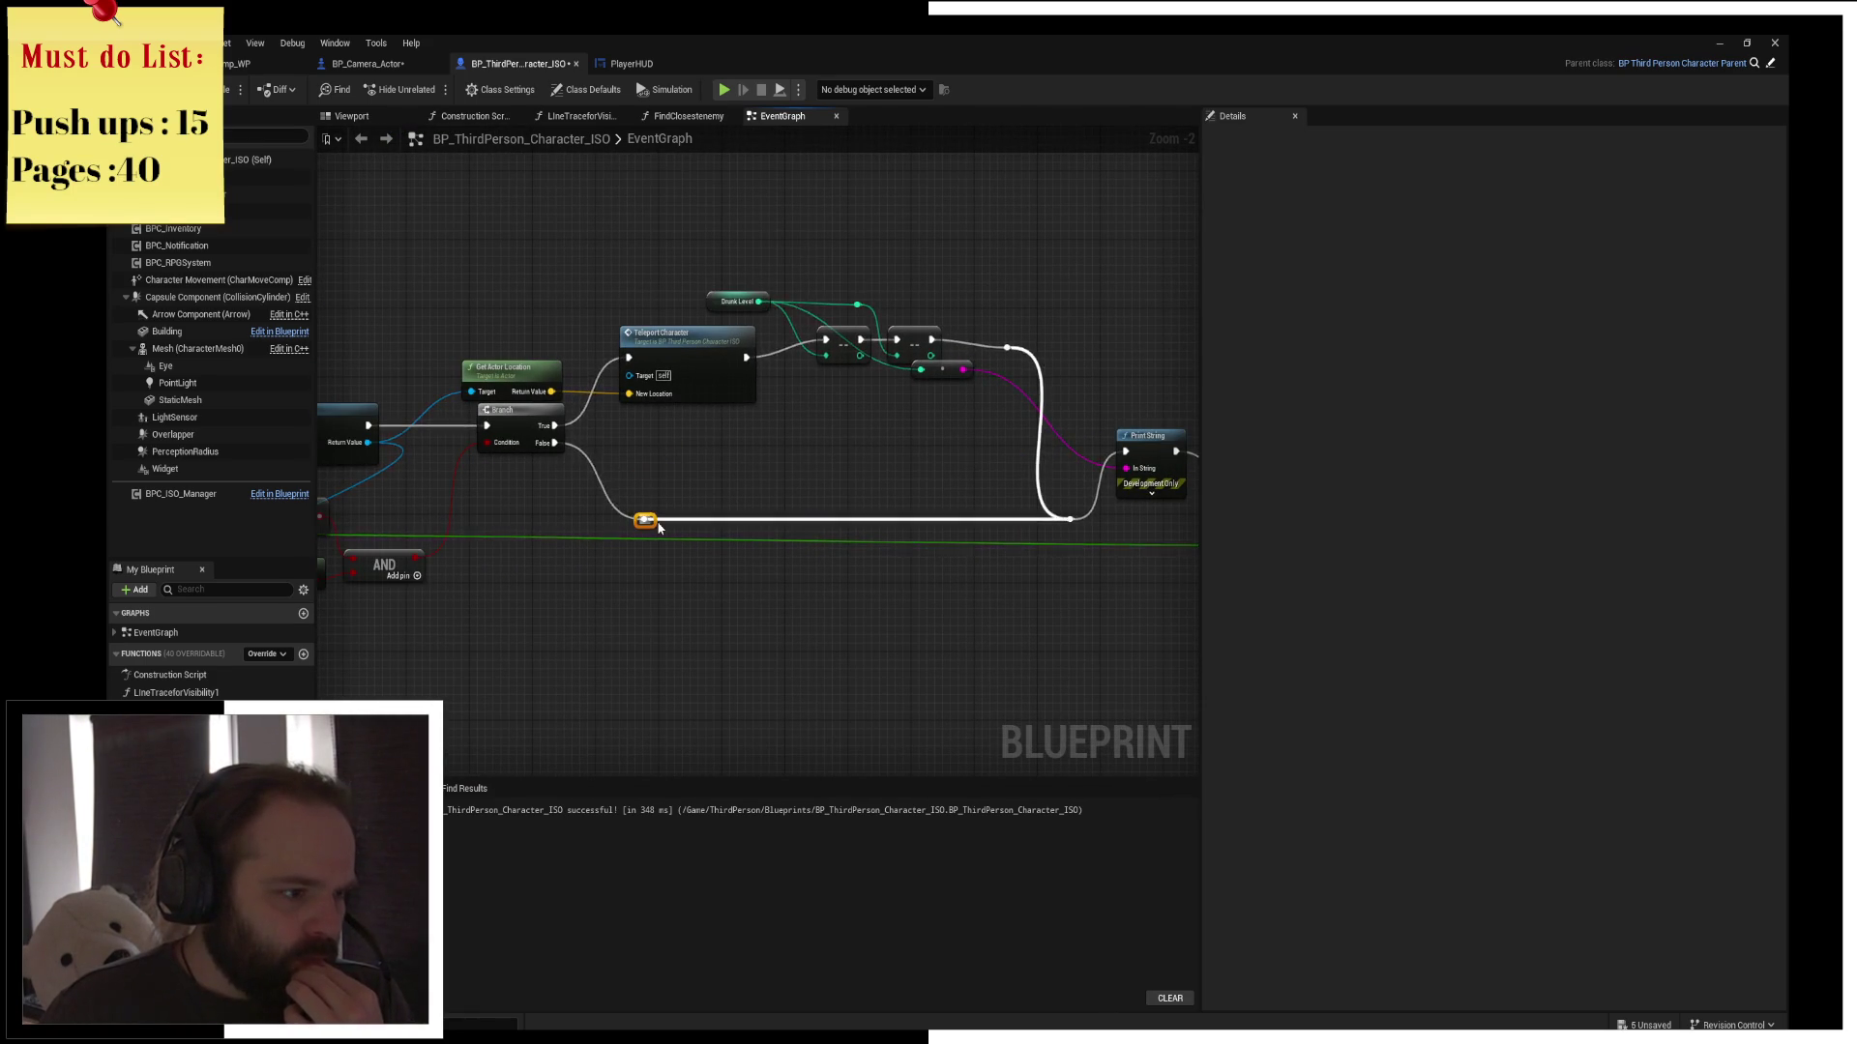